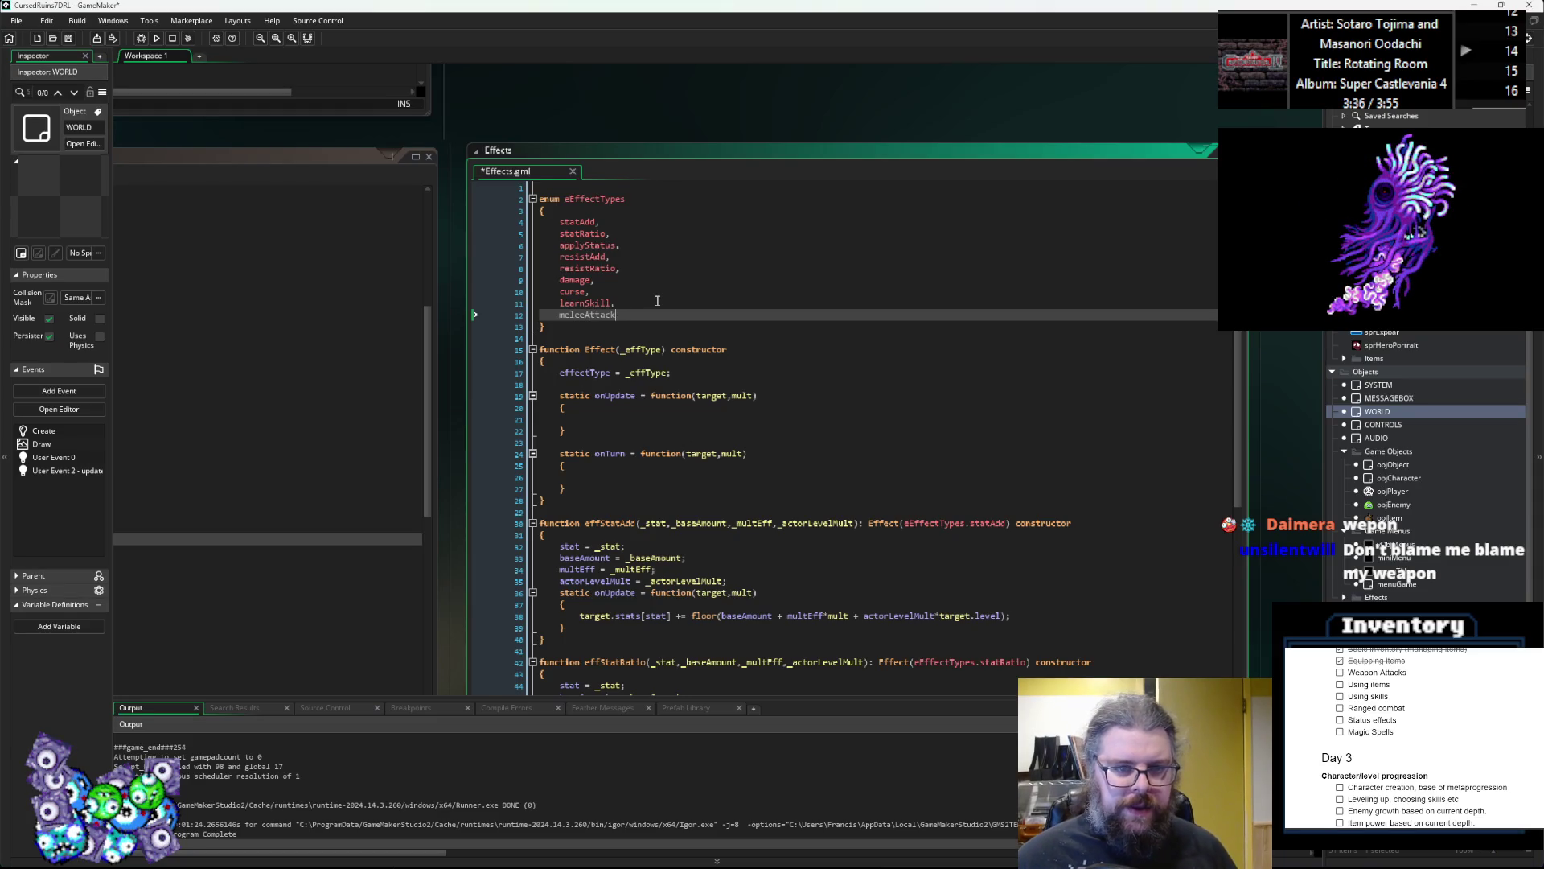
Step: Begin a new function effMeleeAttack(): Effect() at the end of Effects.gml
scroll(667, 303, "down", 7)
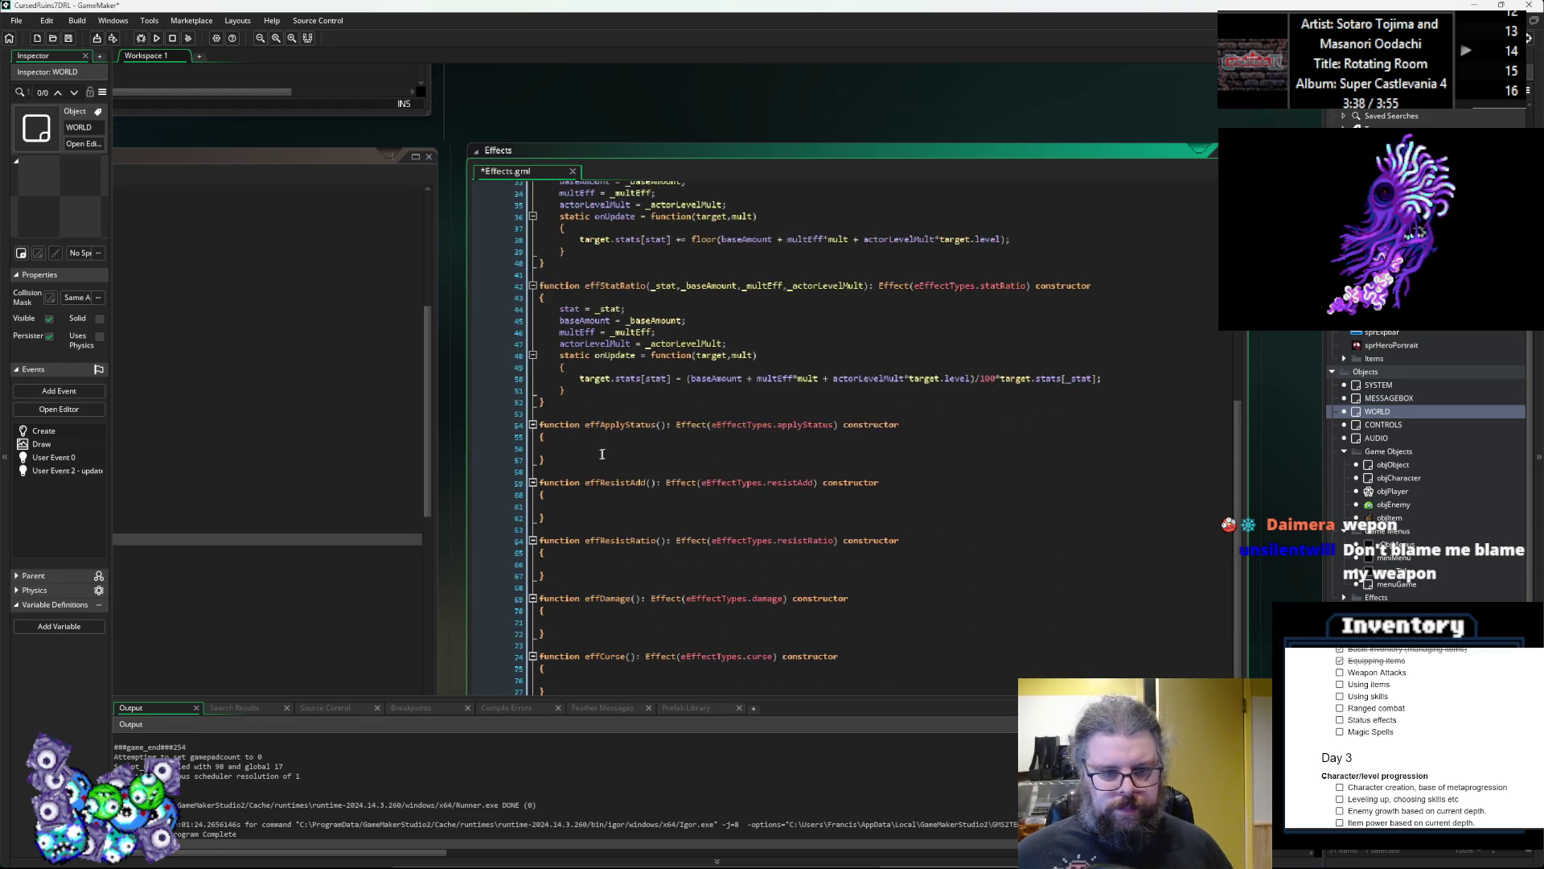
scroll(644, 523, "down", 5)
left_click(655, 596)
left_click(585, 631)
key("Return")
key("Return")
type("functi")
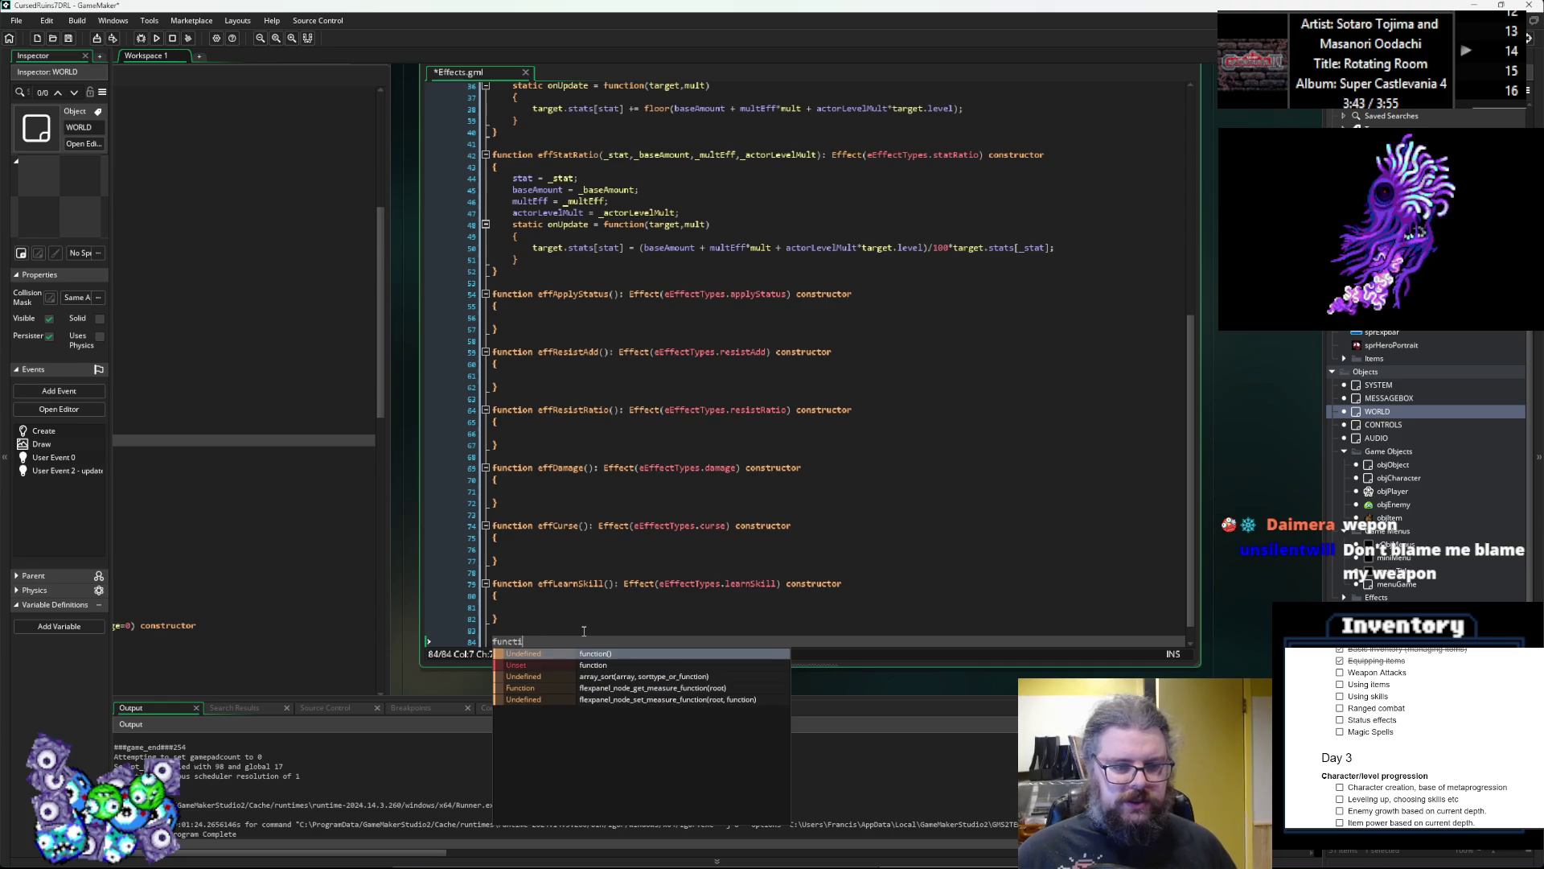
type("on effMel")
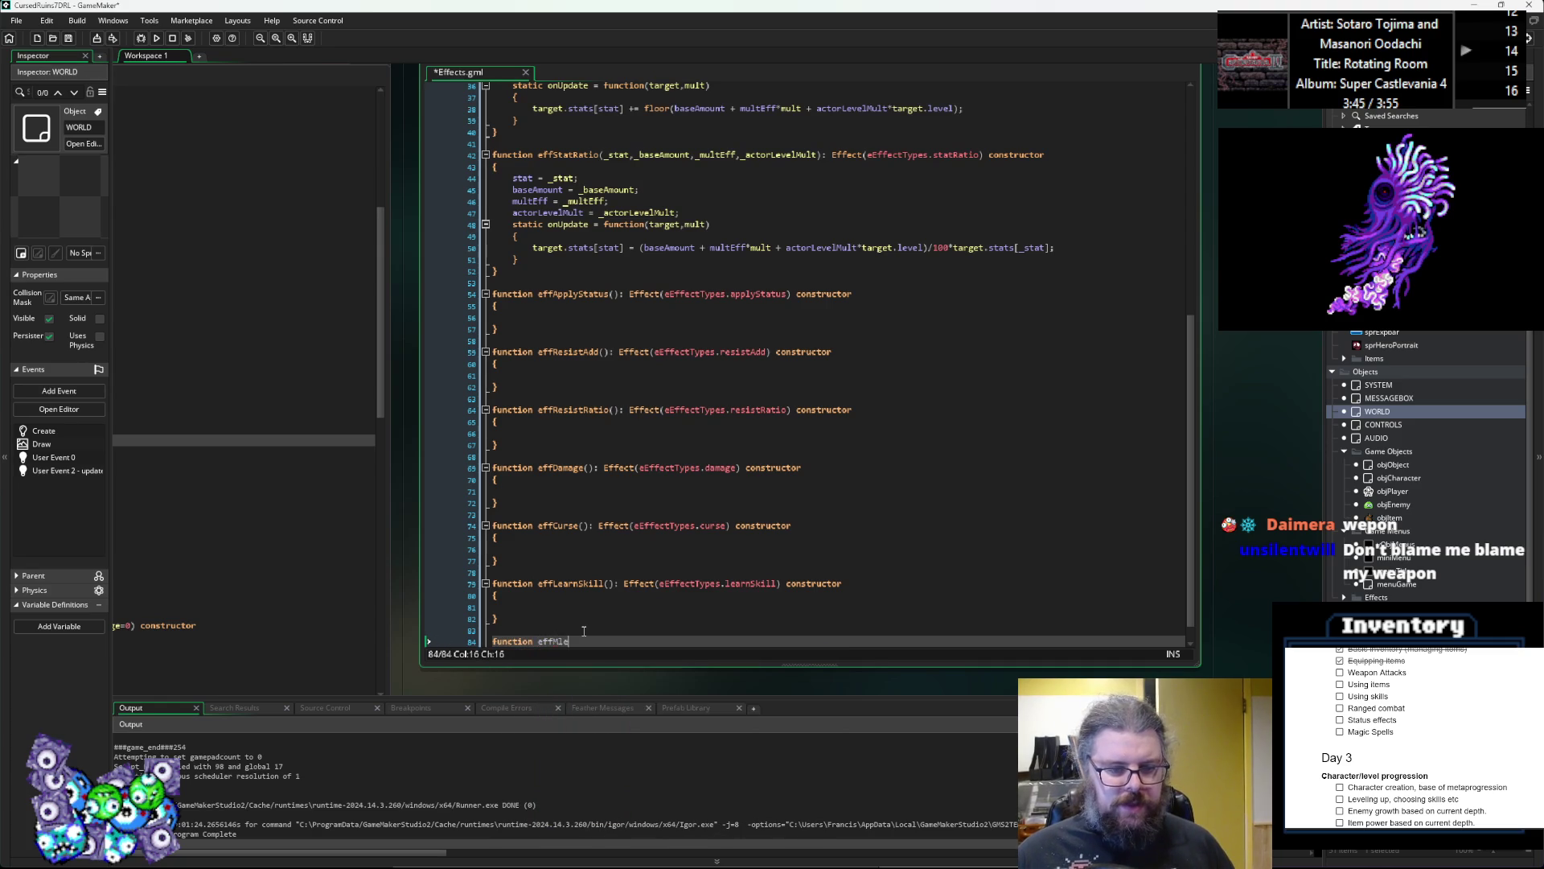
type("eeA")
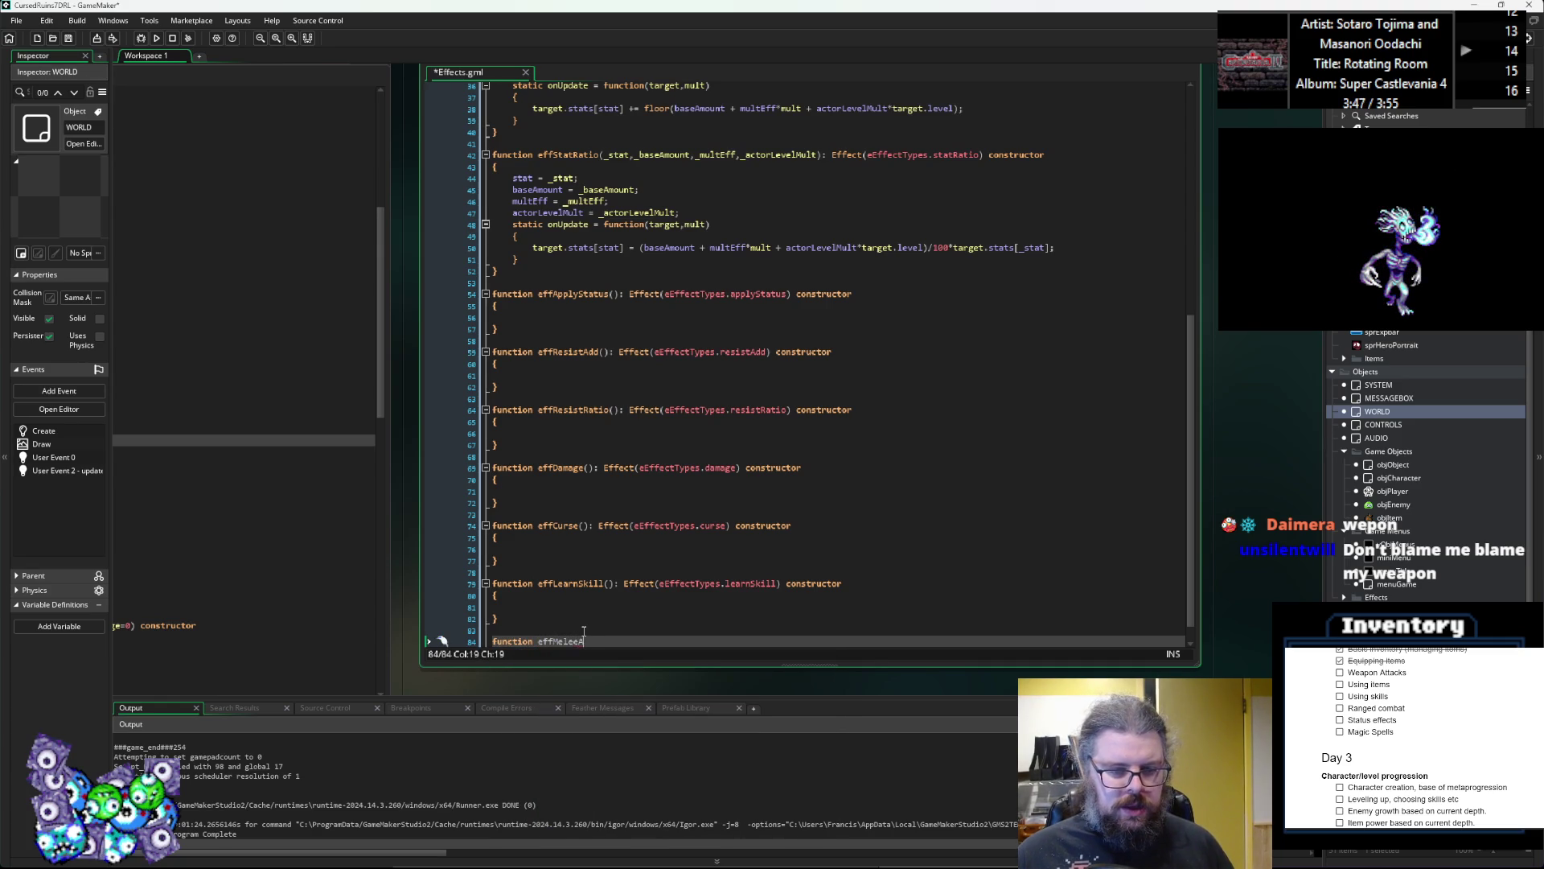
type("ttack():")
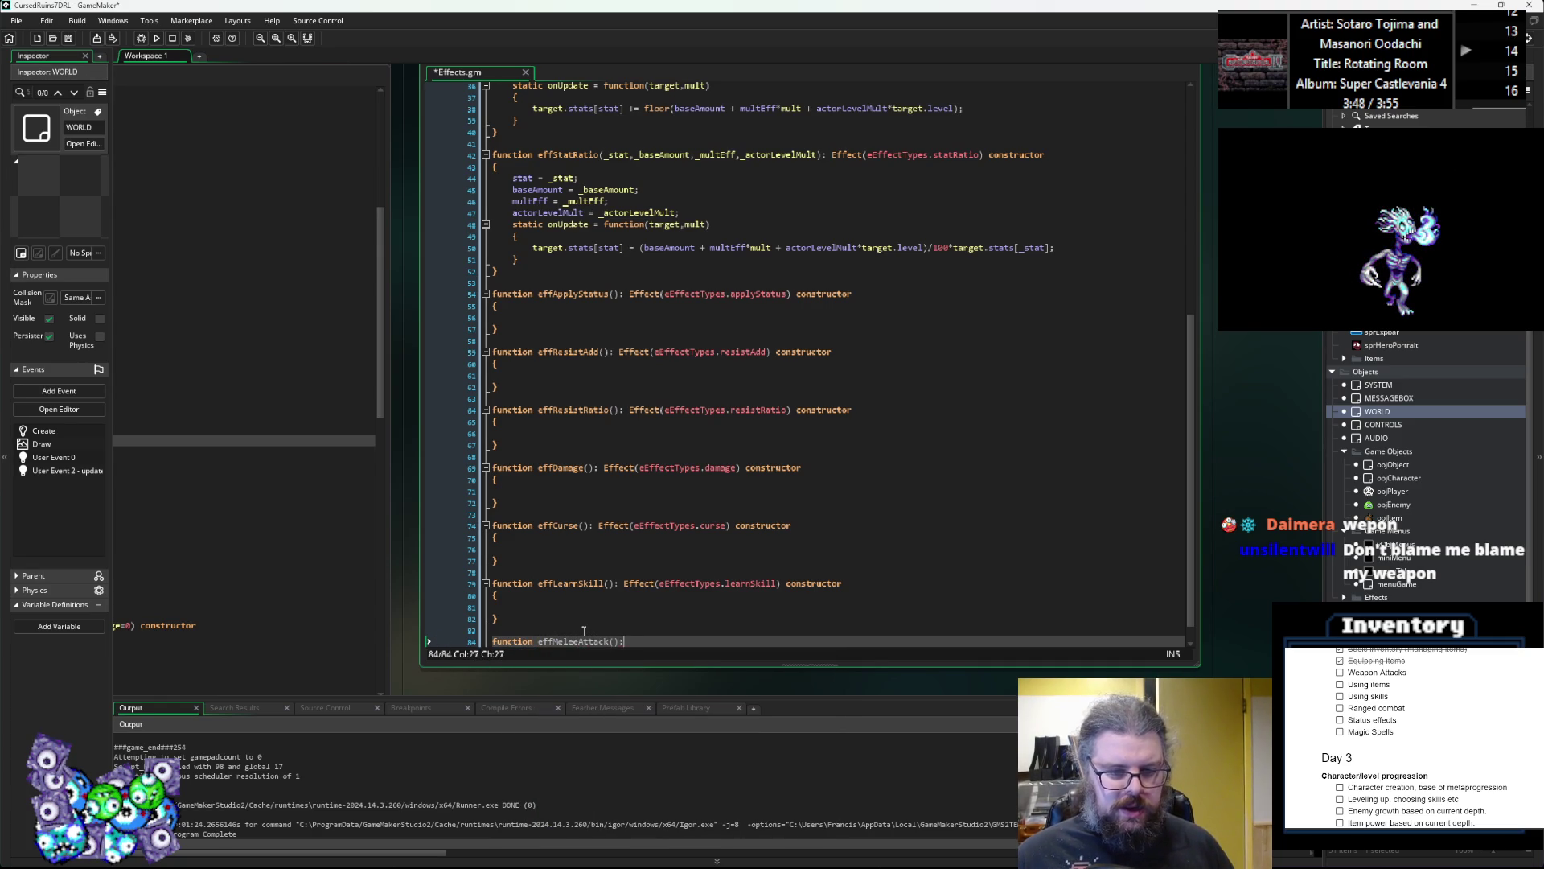
type(" E")
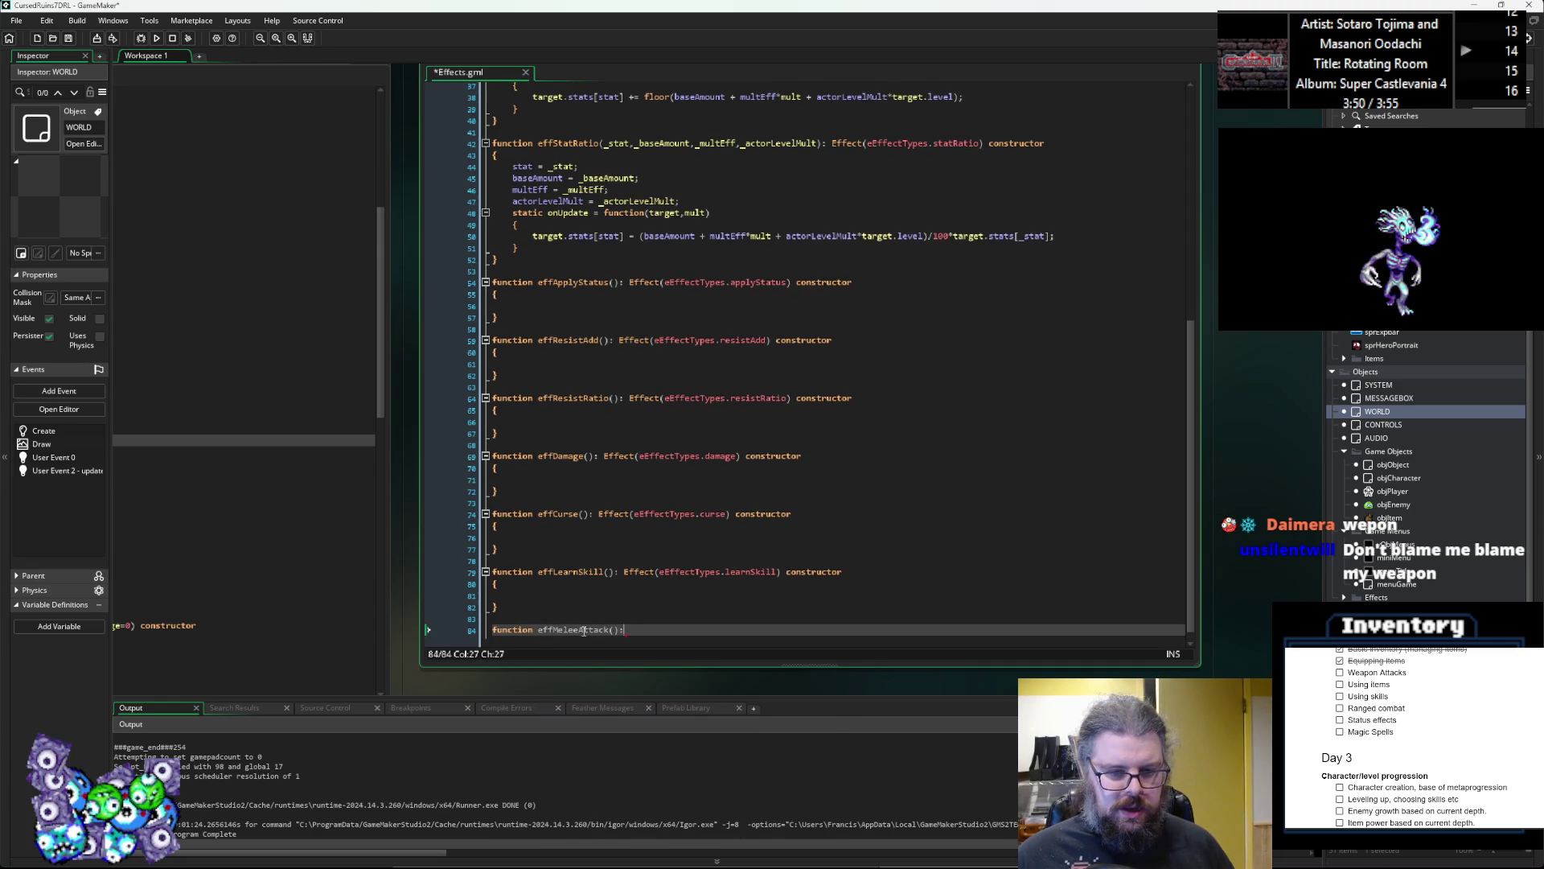
type("ffect()")
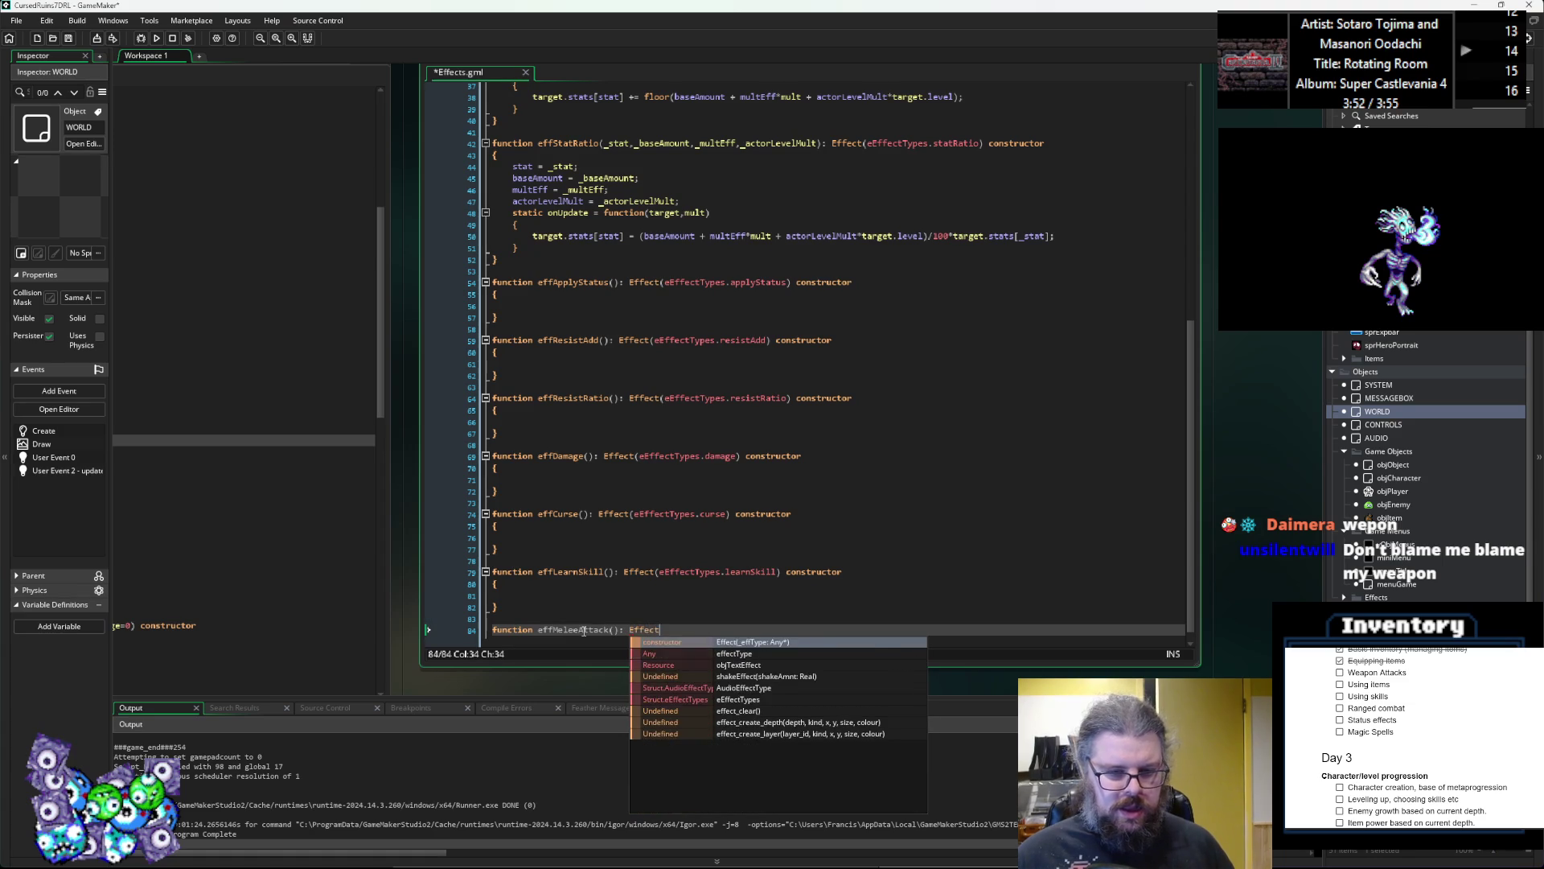
Step: Pass eEffectTypes.meleeAttack to Effect and mark effMeleeAttack as a constructor
key("Left")
type("e")
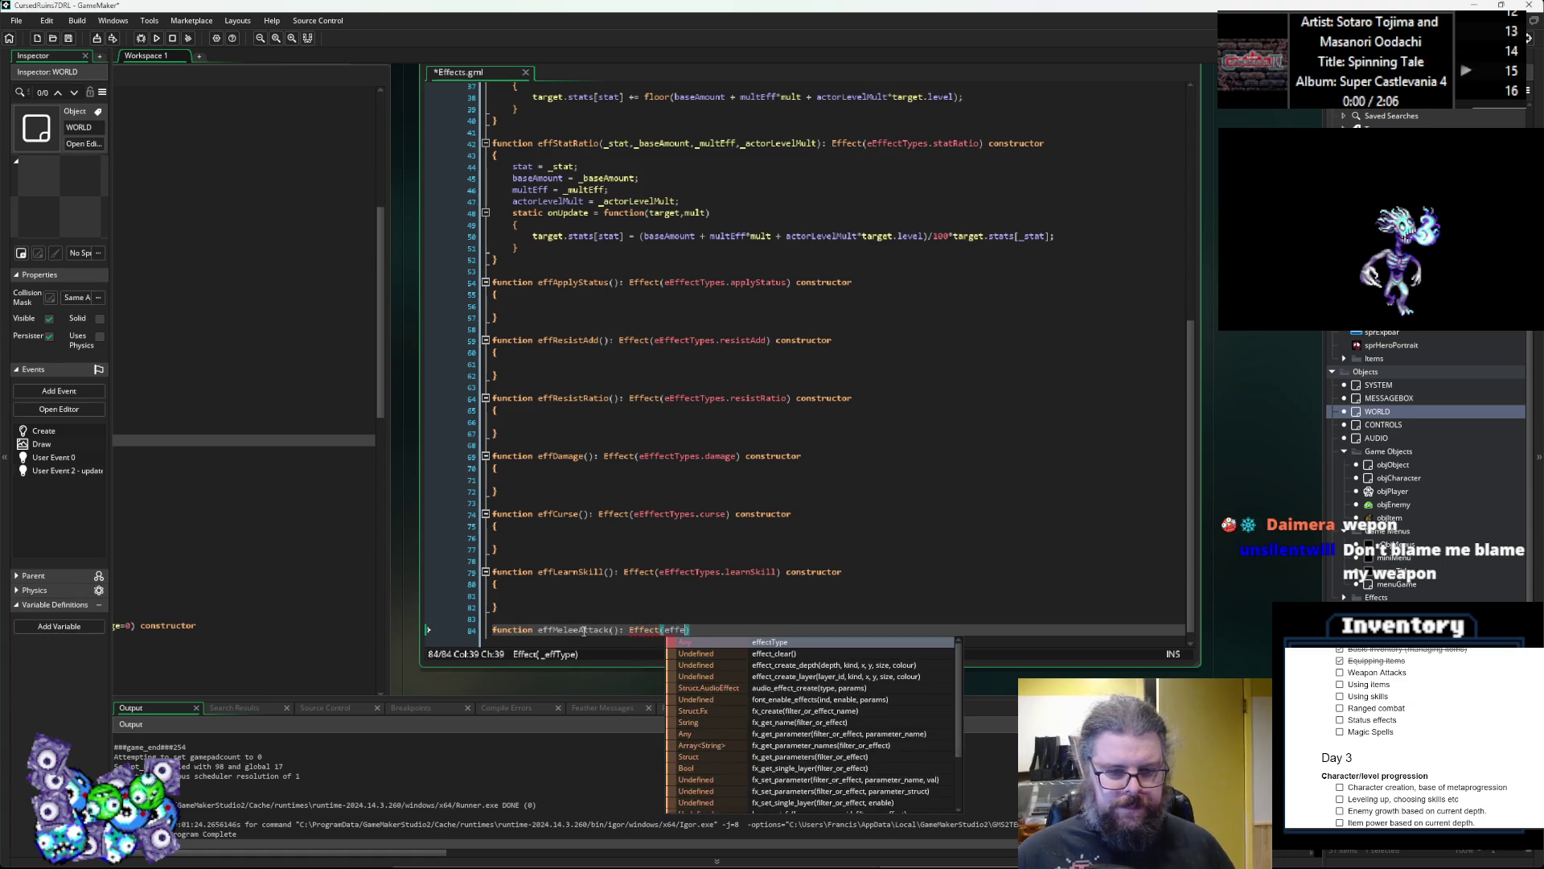
type("E")
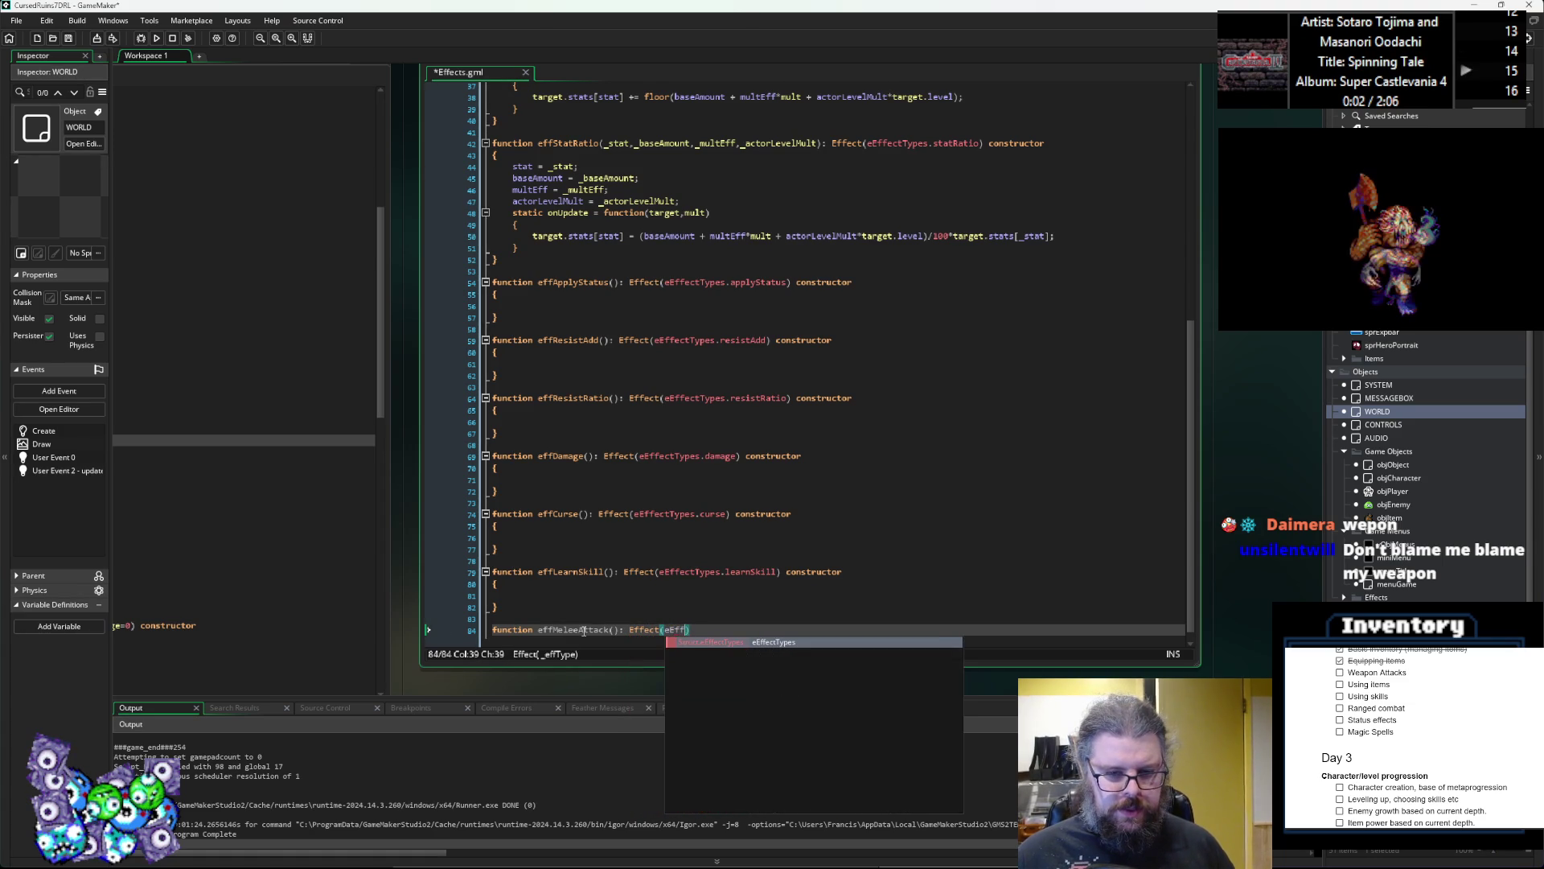
key("Return")
type(".mele")
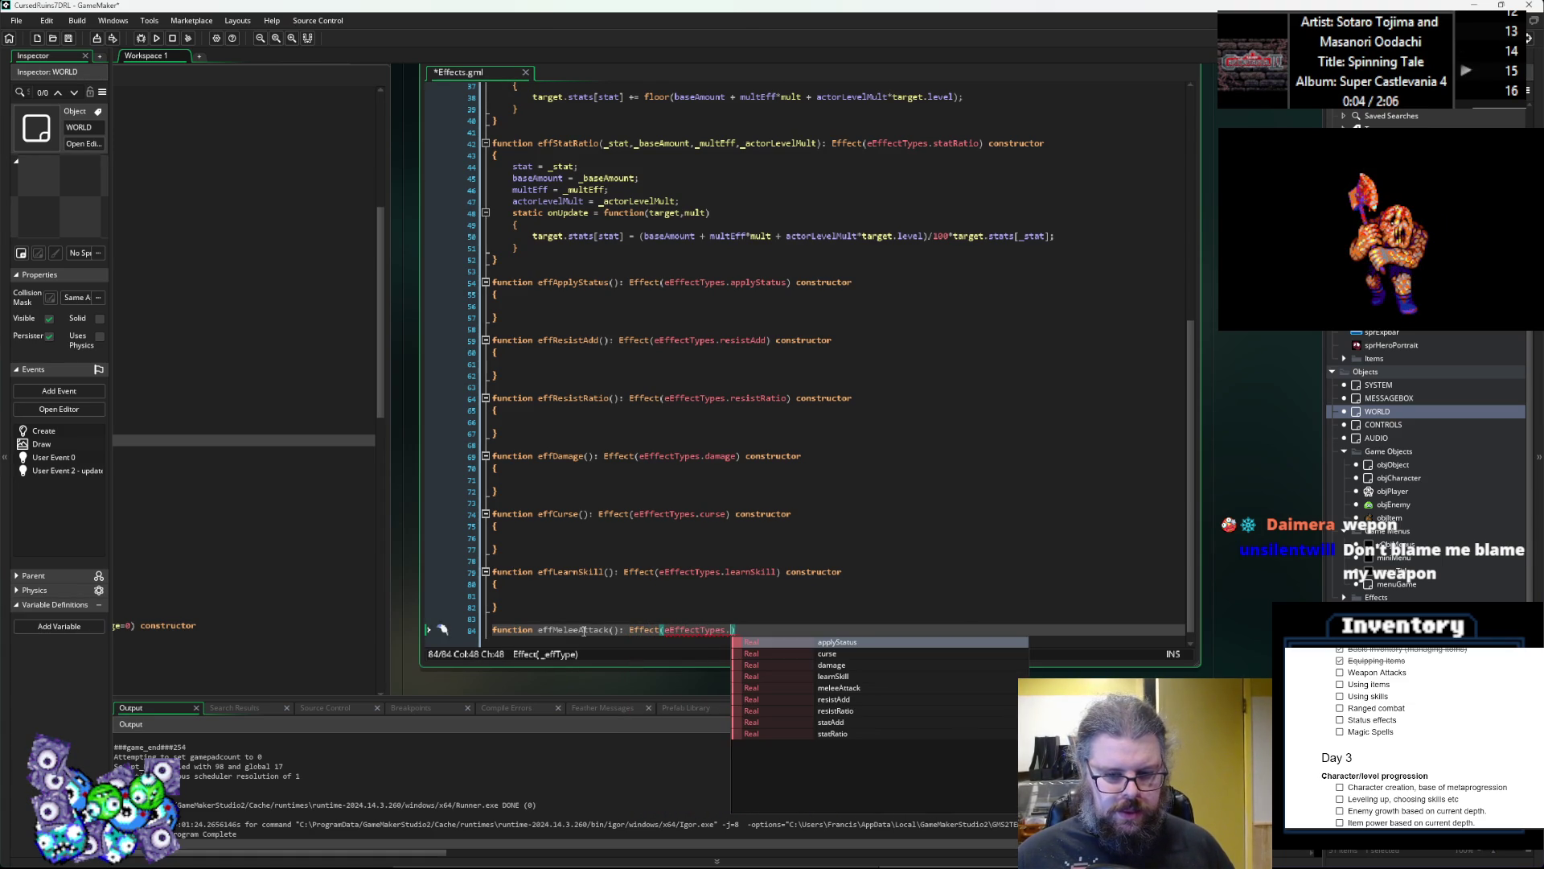
key("Return")
key("Right")
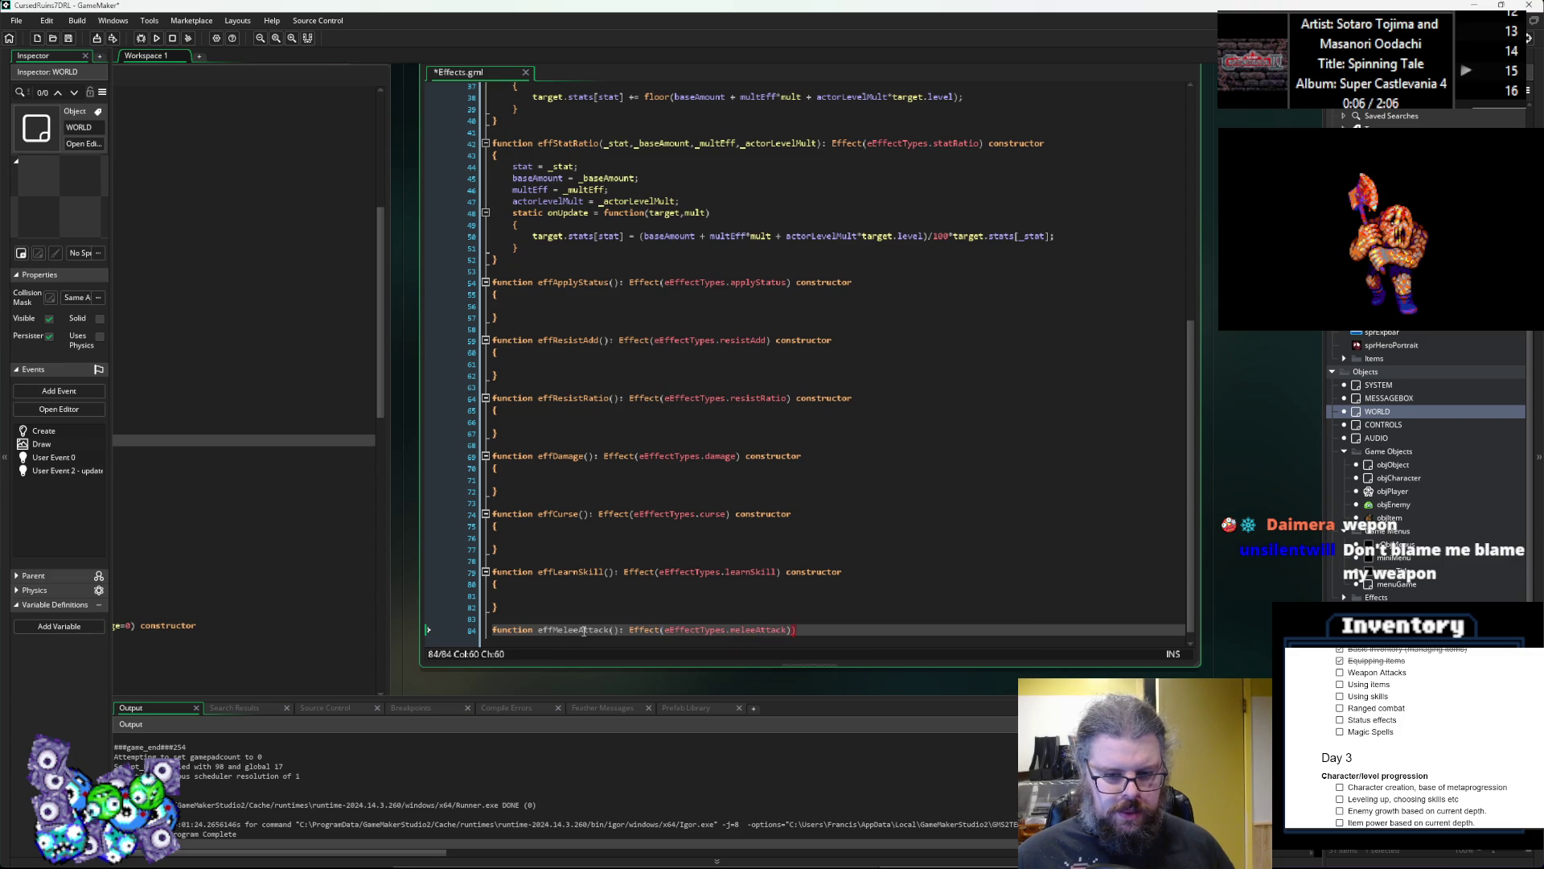
type(" constructor")
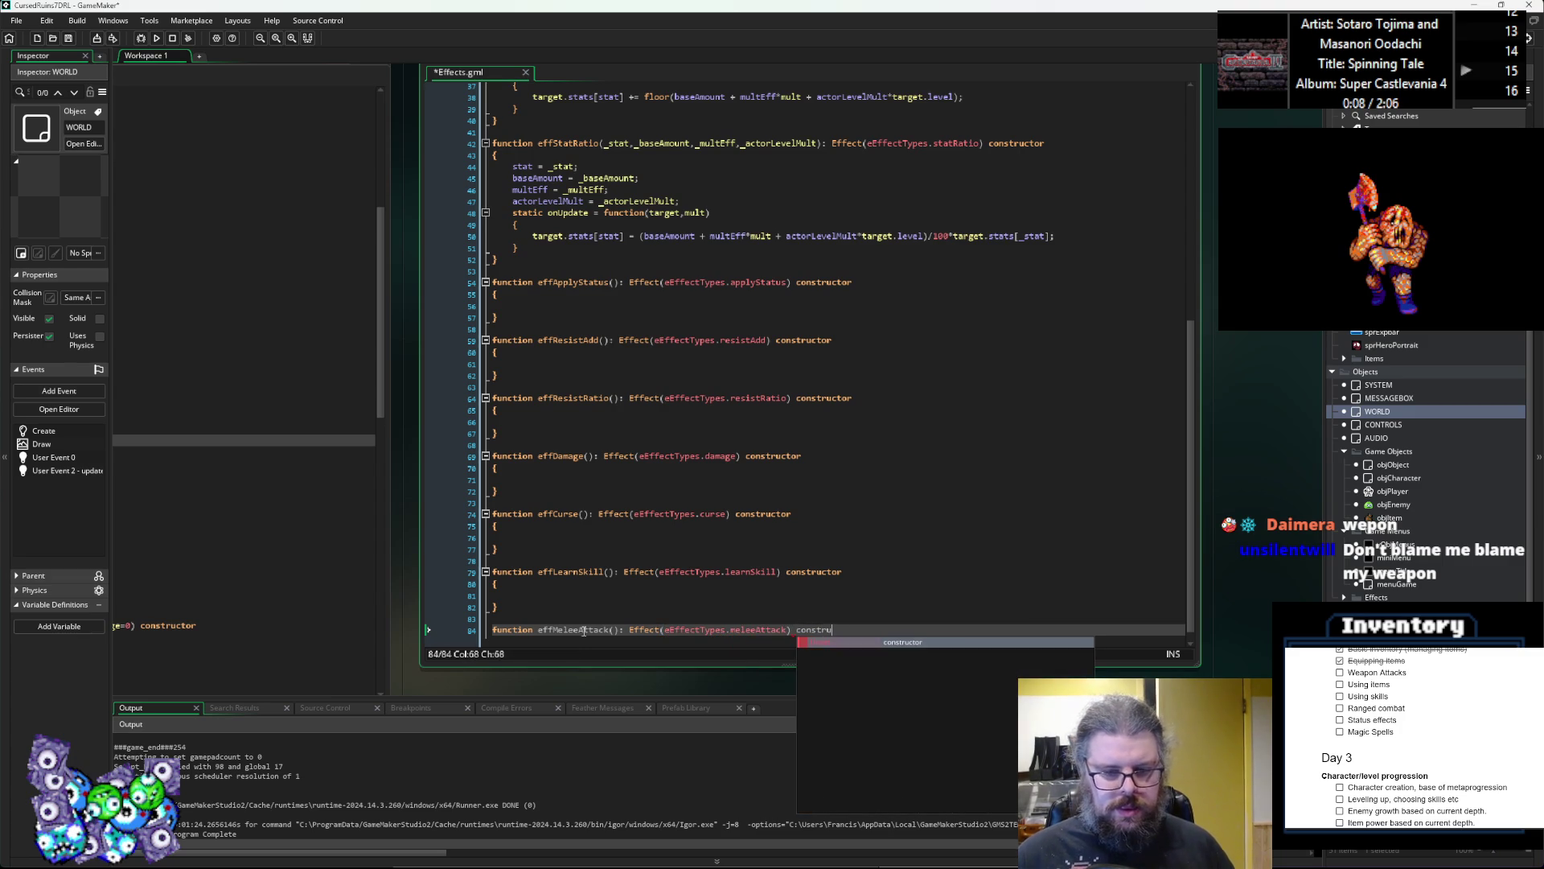
Step: Give effMeleeAttack an empty { } body with an indented line inside it
key("Return")
type("{")
key("Return")
type("}")
key("BackSpace")
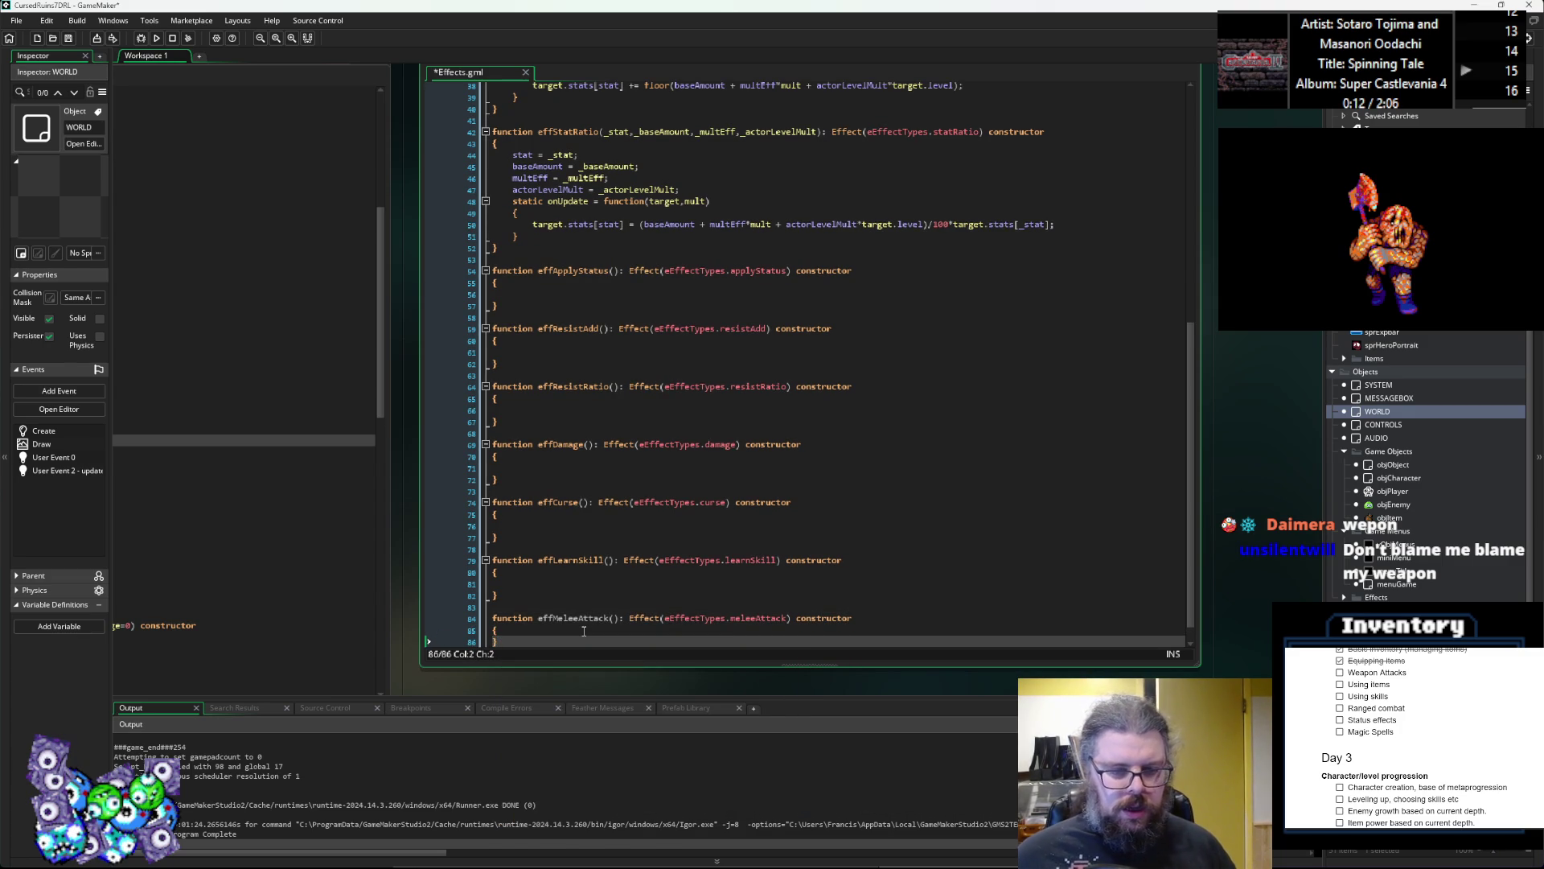
scroll(587, 635, "down", 1)
left_click_drag(590, 650, 534, 524)
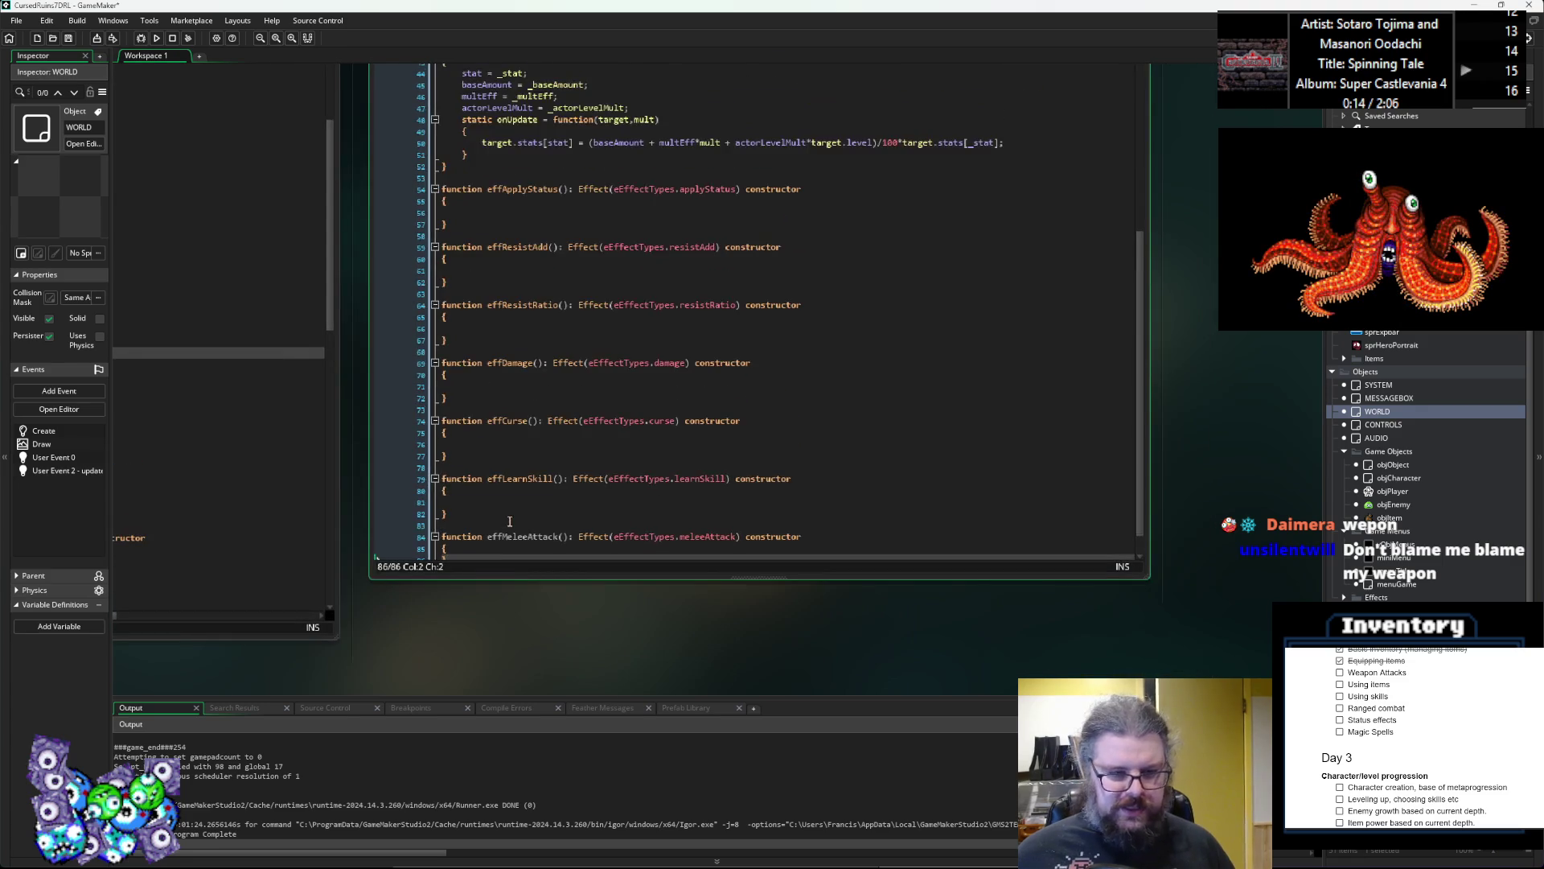
scroll(500, 539, "down", 1)
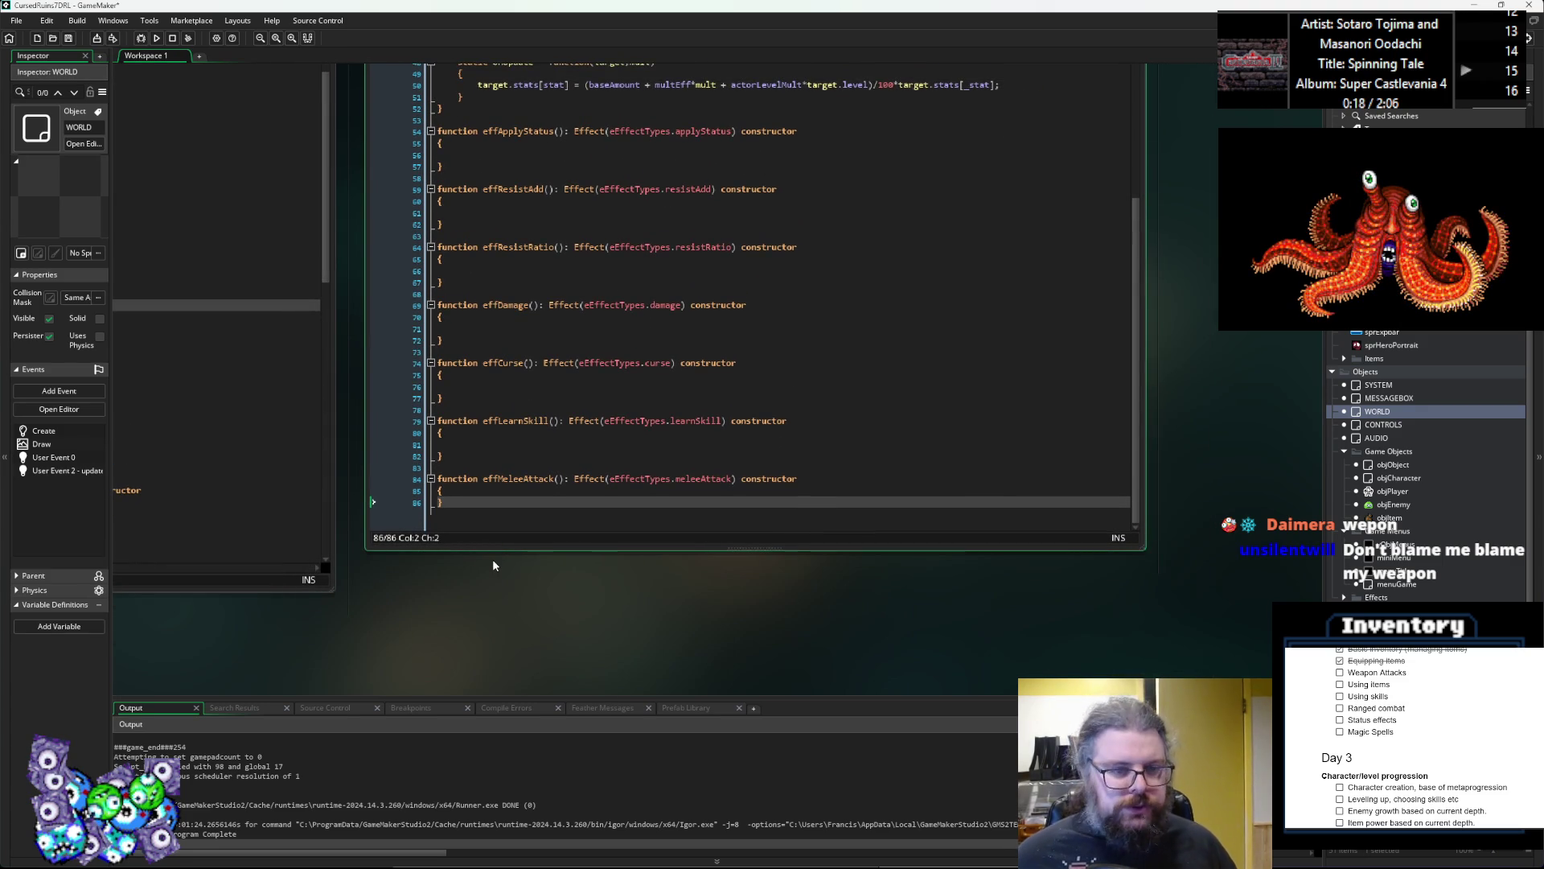
left_click(478, 493)
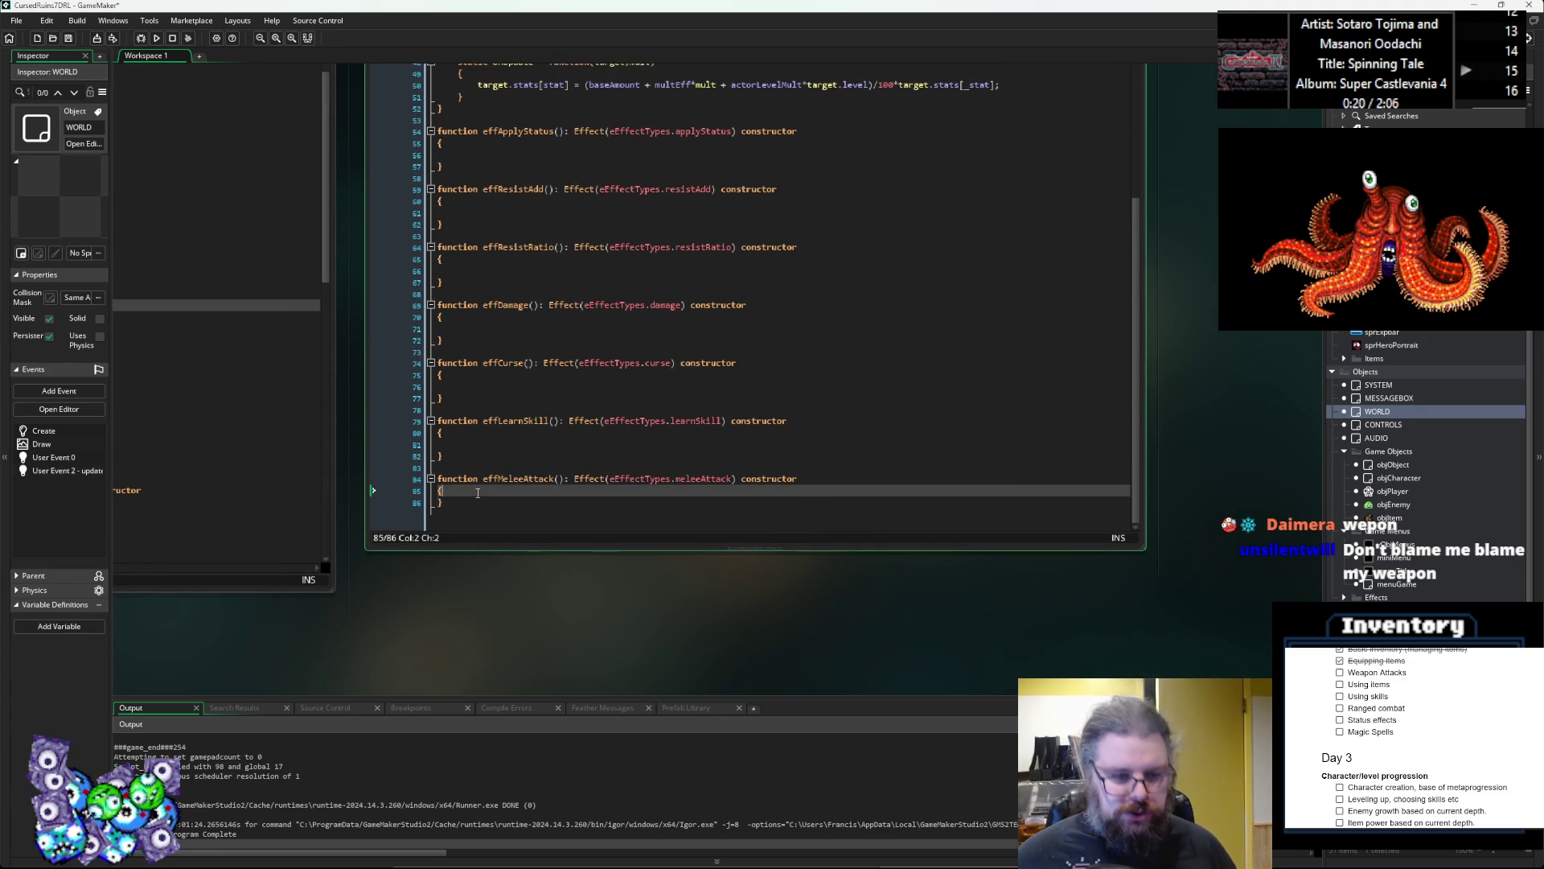
key("Return")
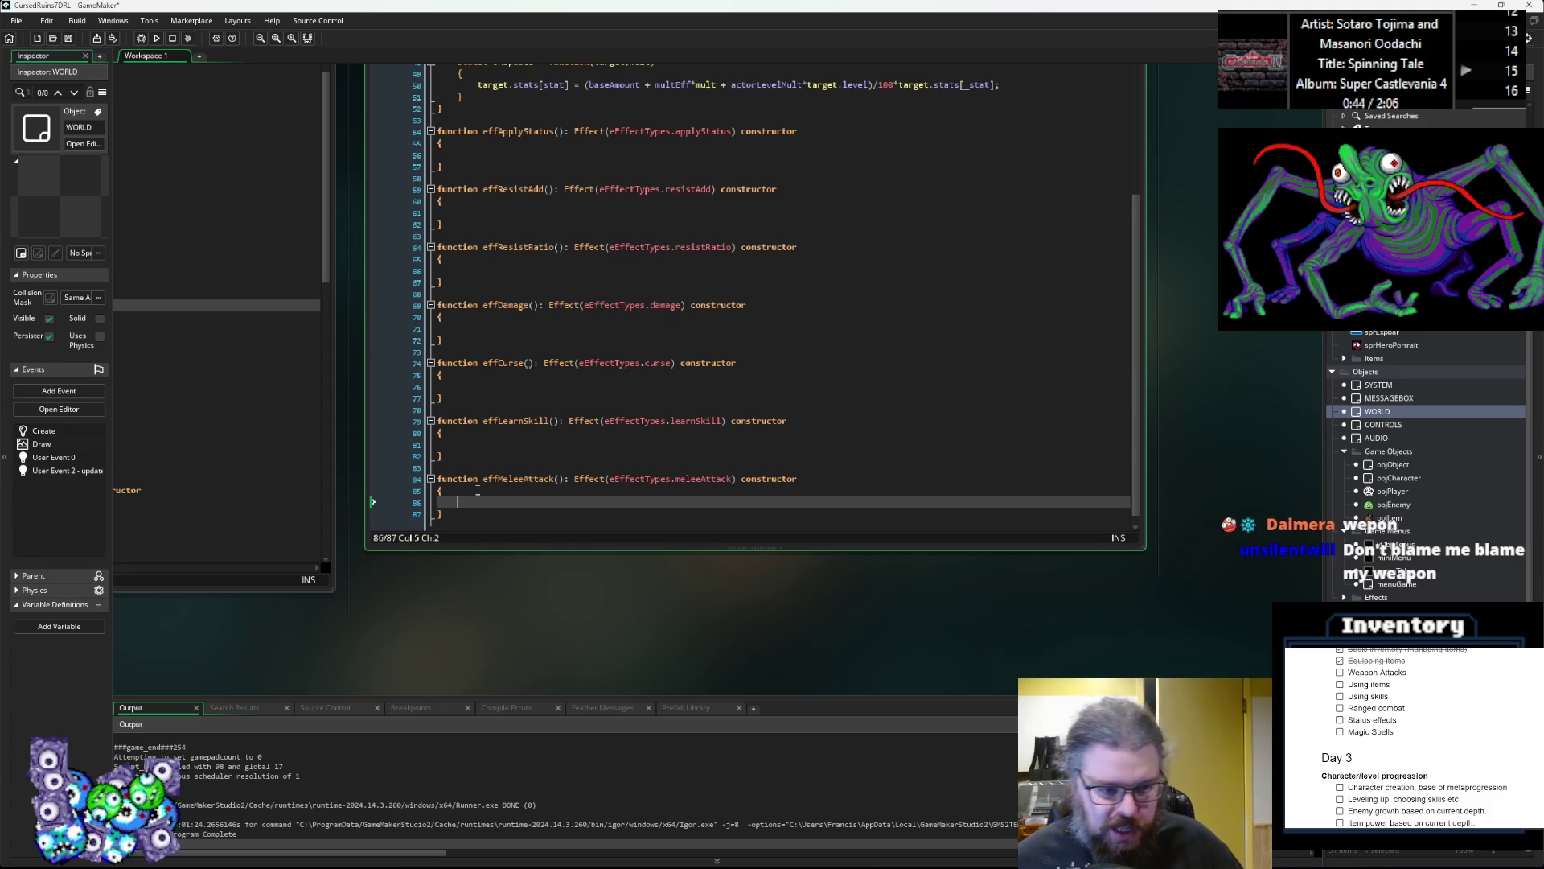
key("Up")
key("Up")
key("Up")
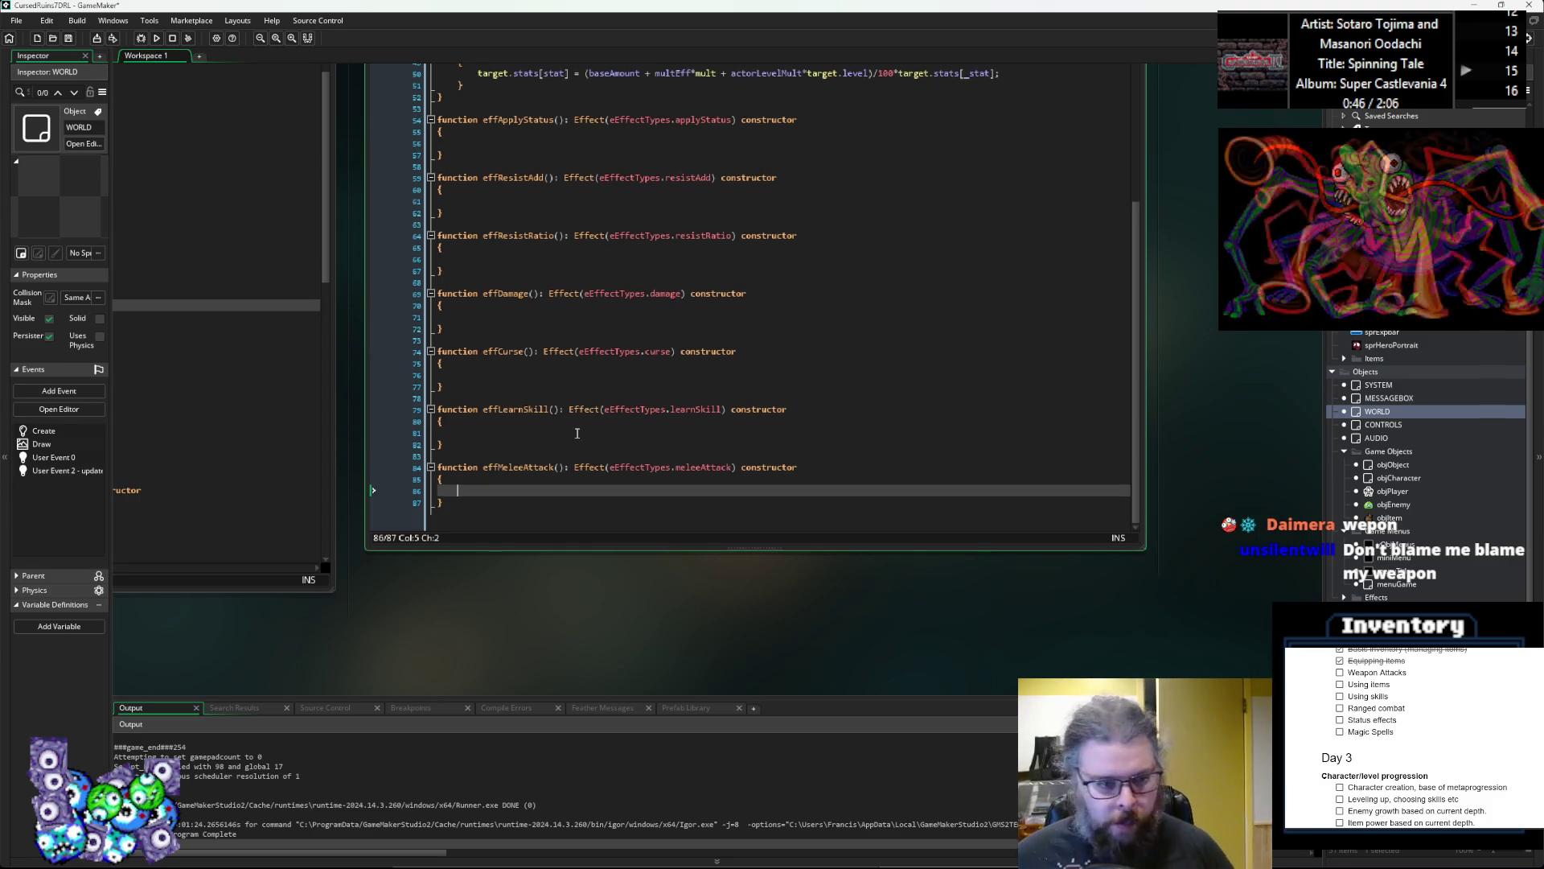
scroll(534, 528, "up", 1, "ctrl")
left_click(534, 527)
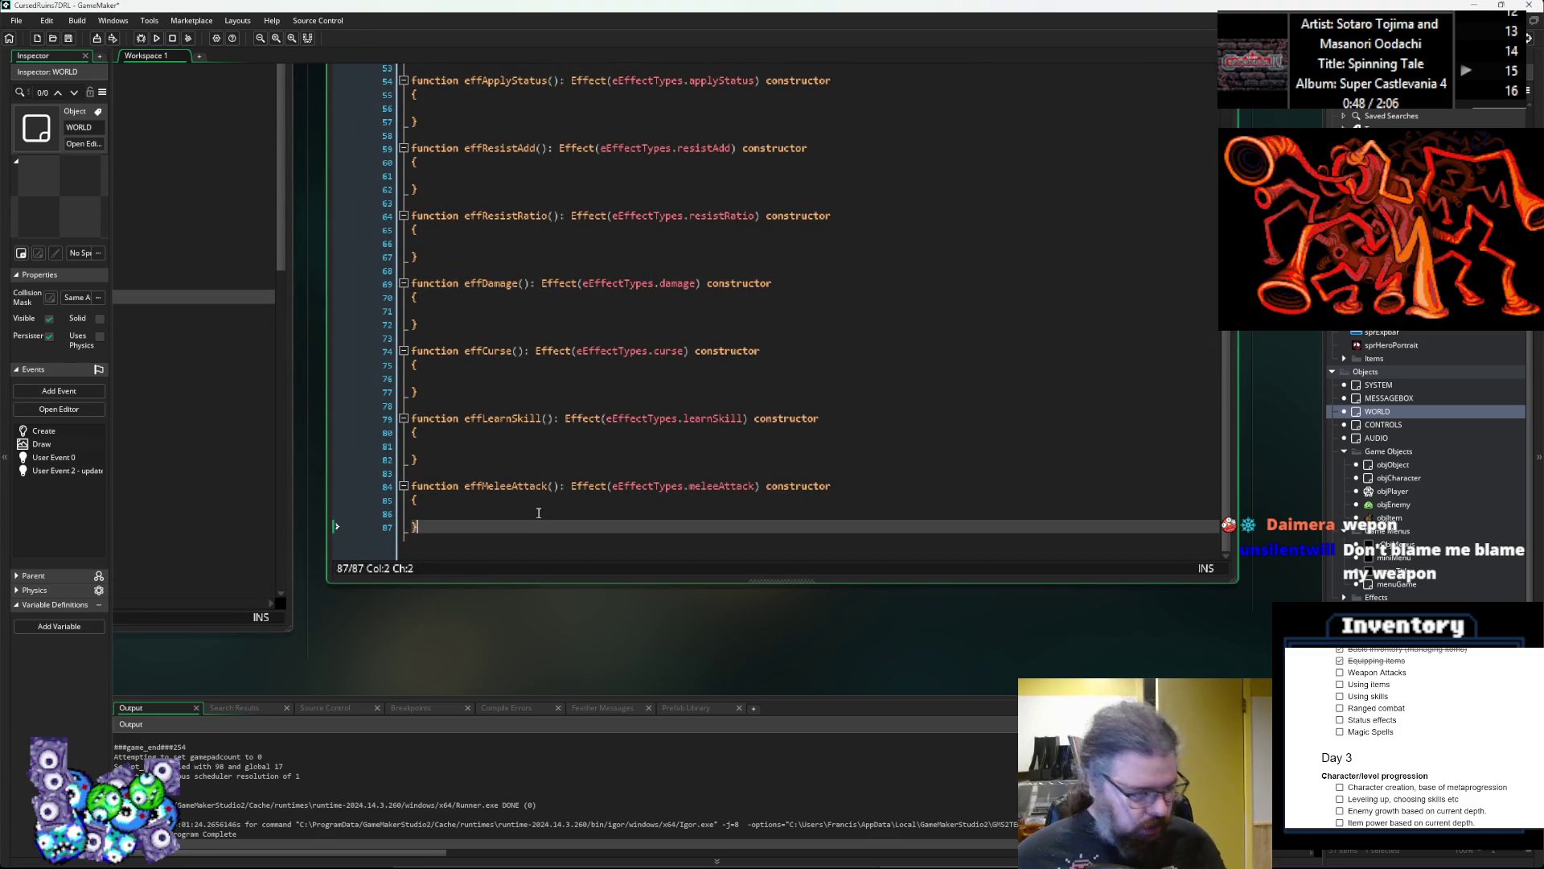
left_click(539, 513)
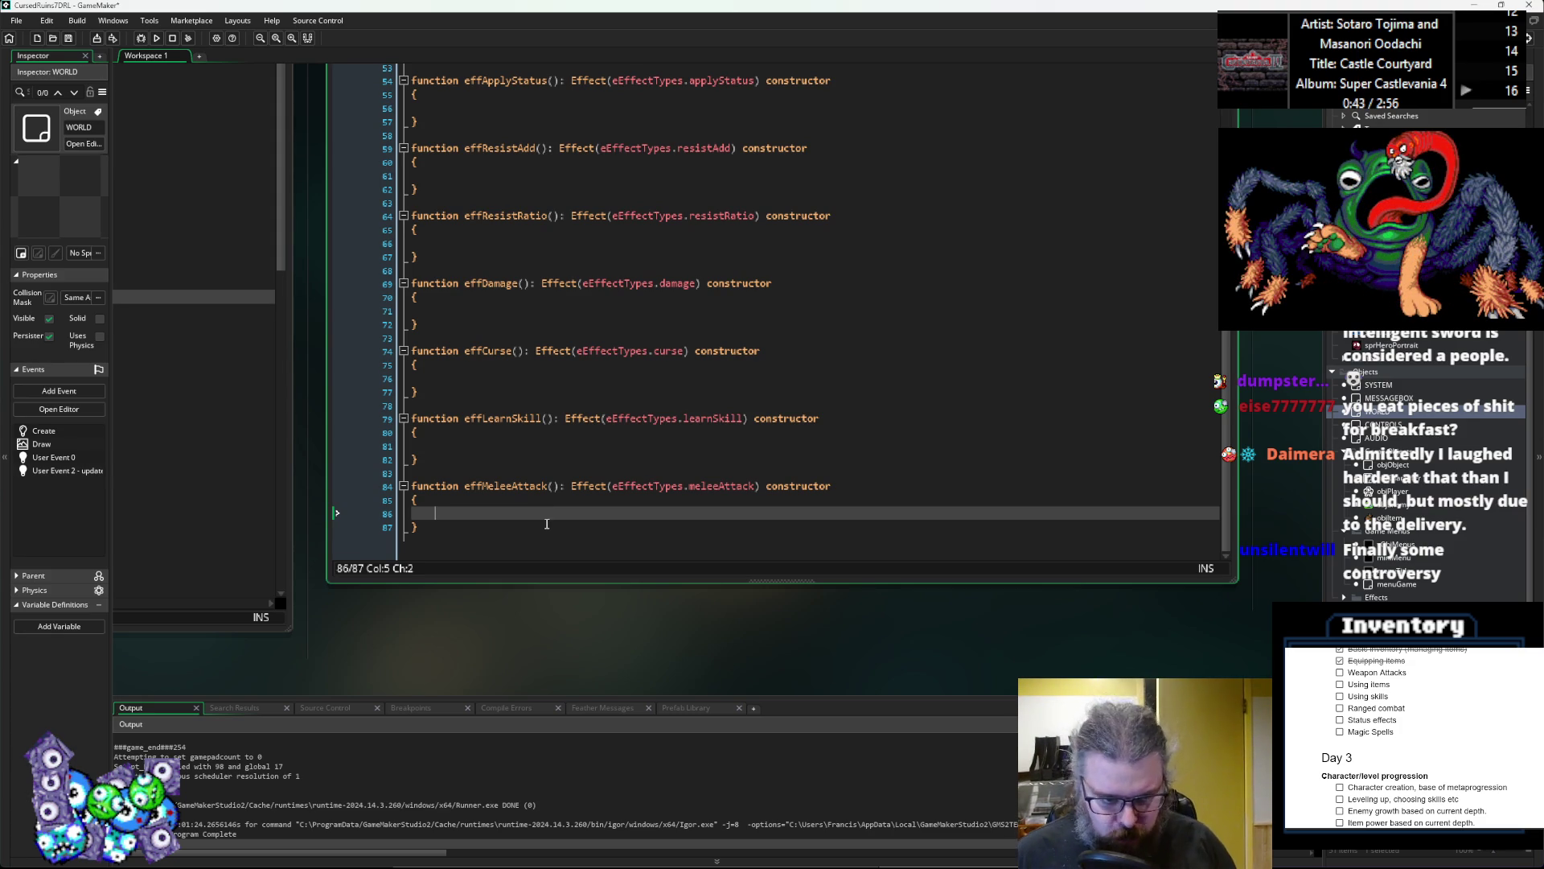
Step: Add damageType, baseDamage and randDamage parameters to effMeleeAttack
left_click(556, 489)
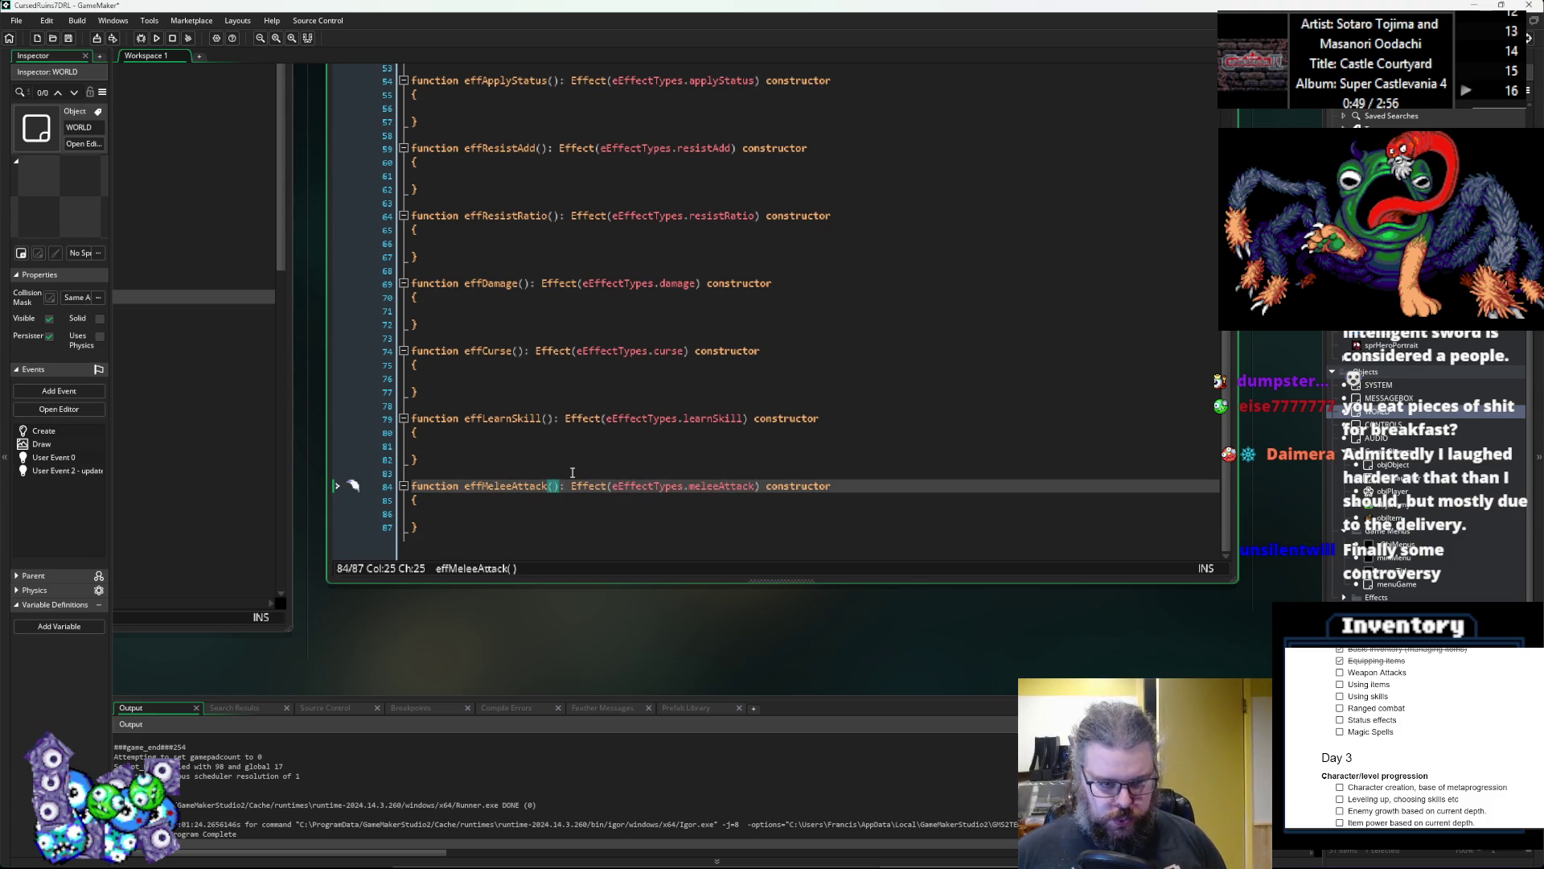
type("damag")
type("eType")
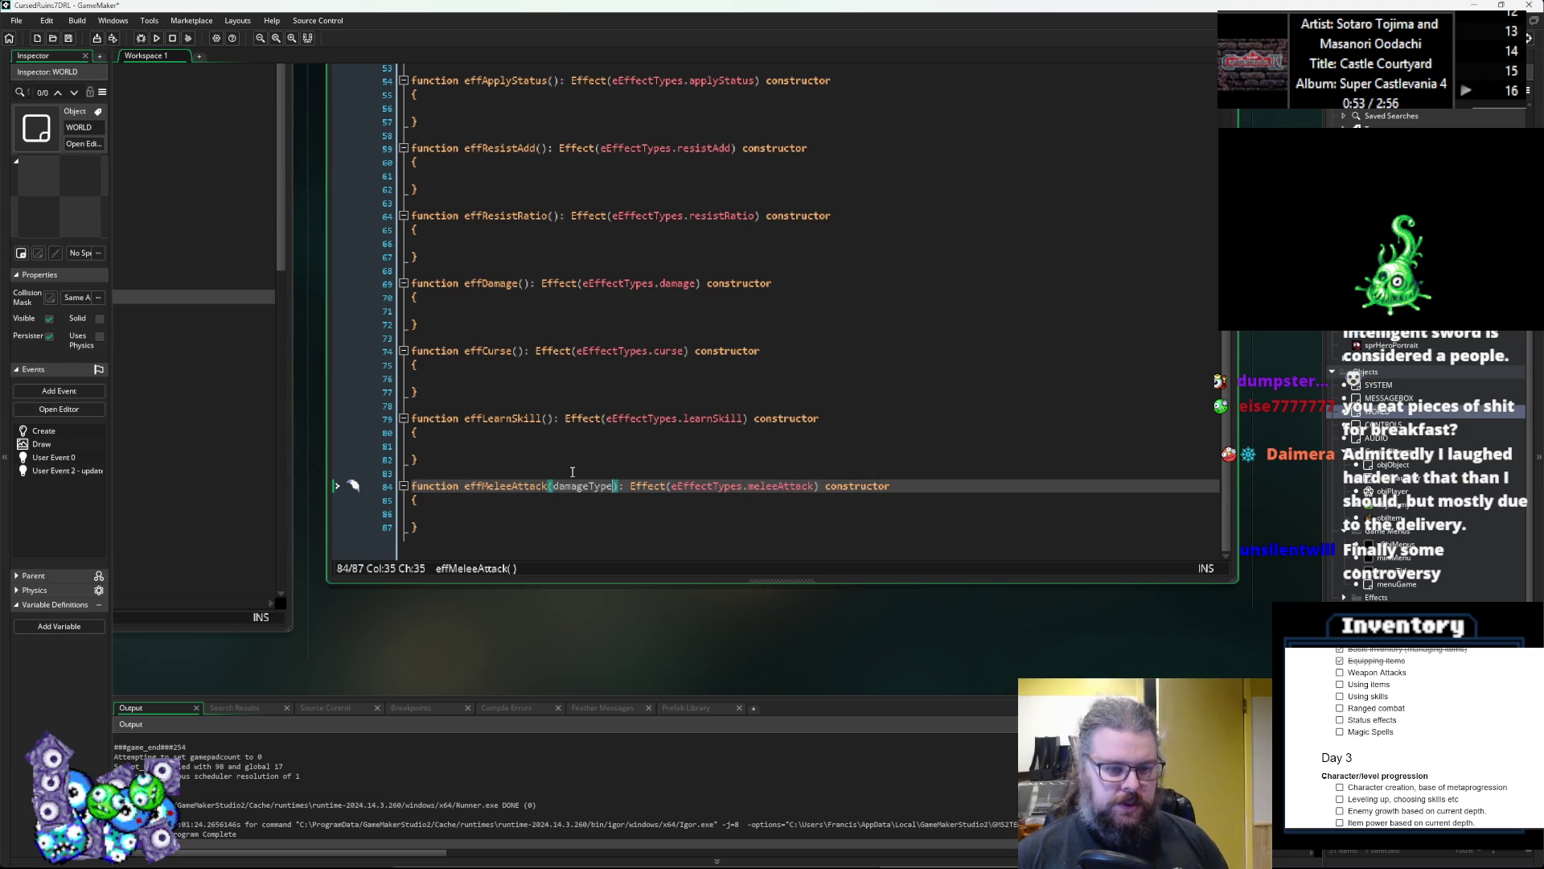
key("Left")
key("Left")
key("Left")
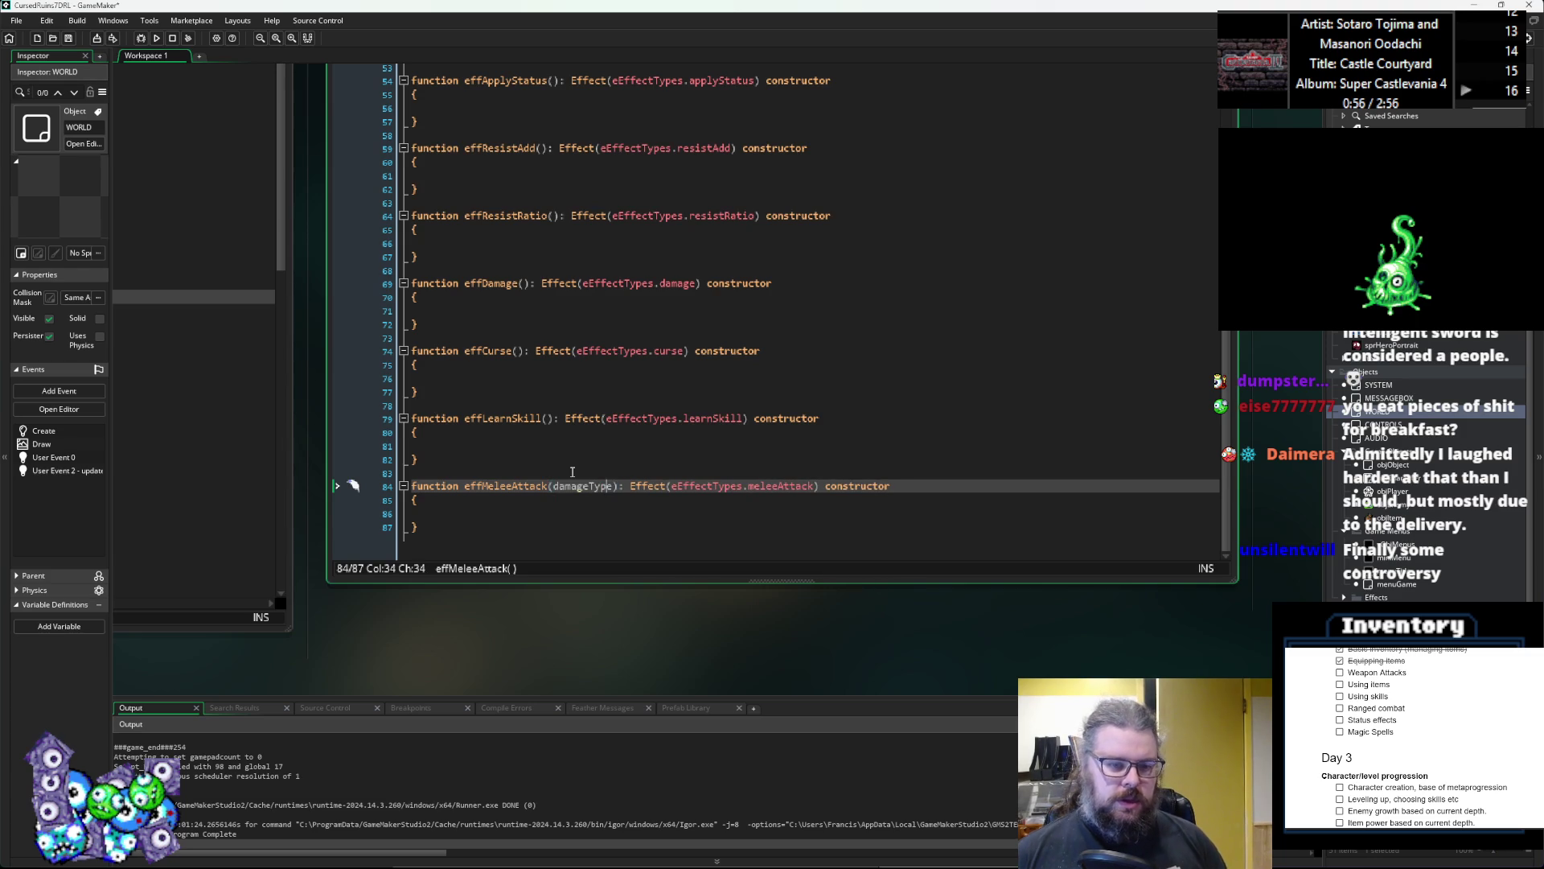
key("Left")
key("Right")
key("Right")
key("Right")
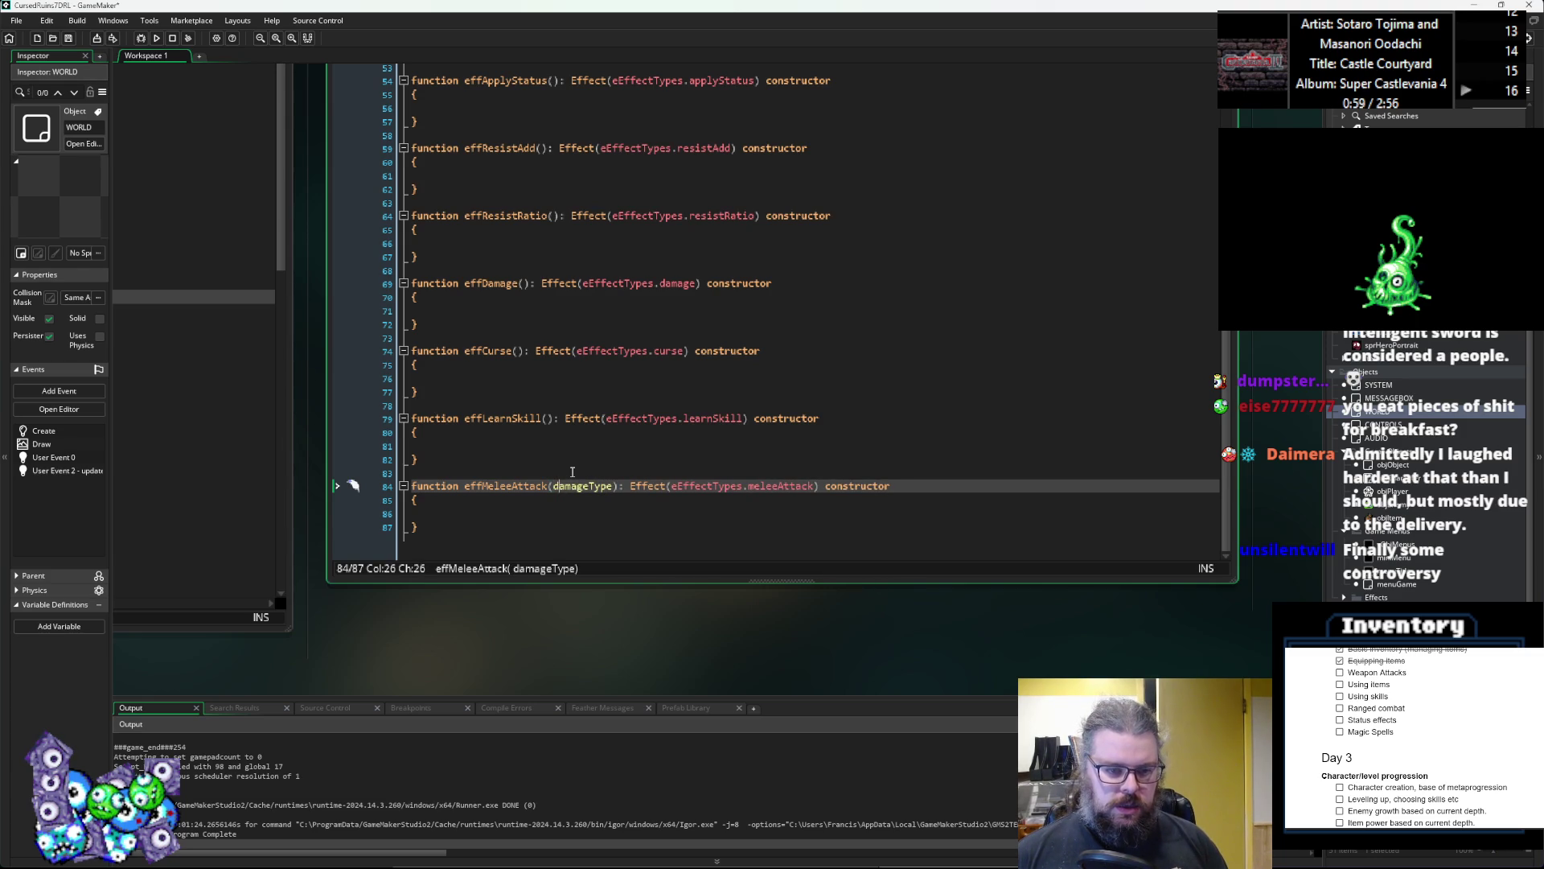
key("ctrl+Right")
type(",")
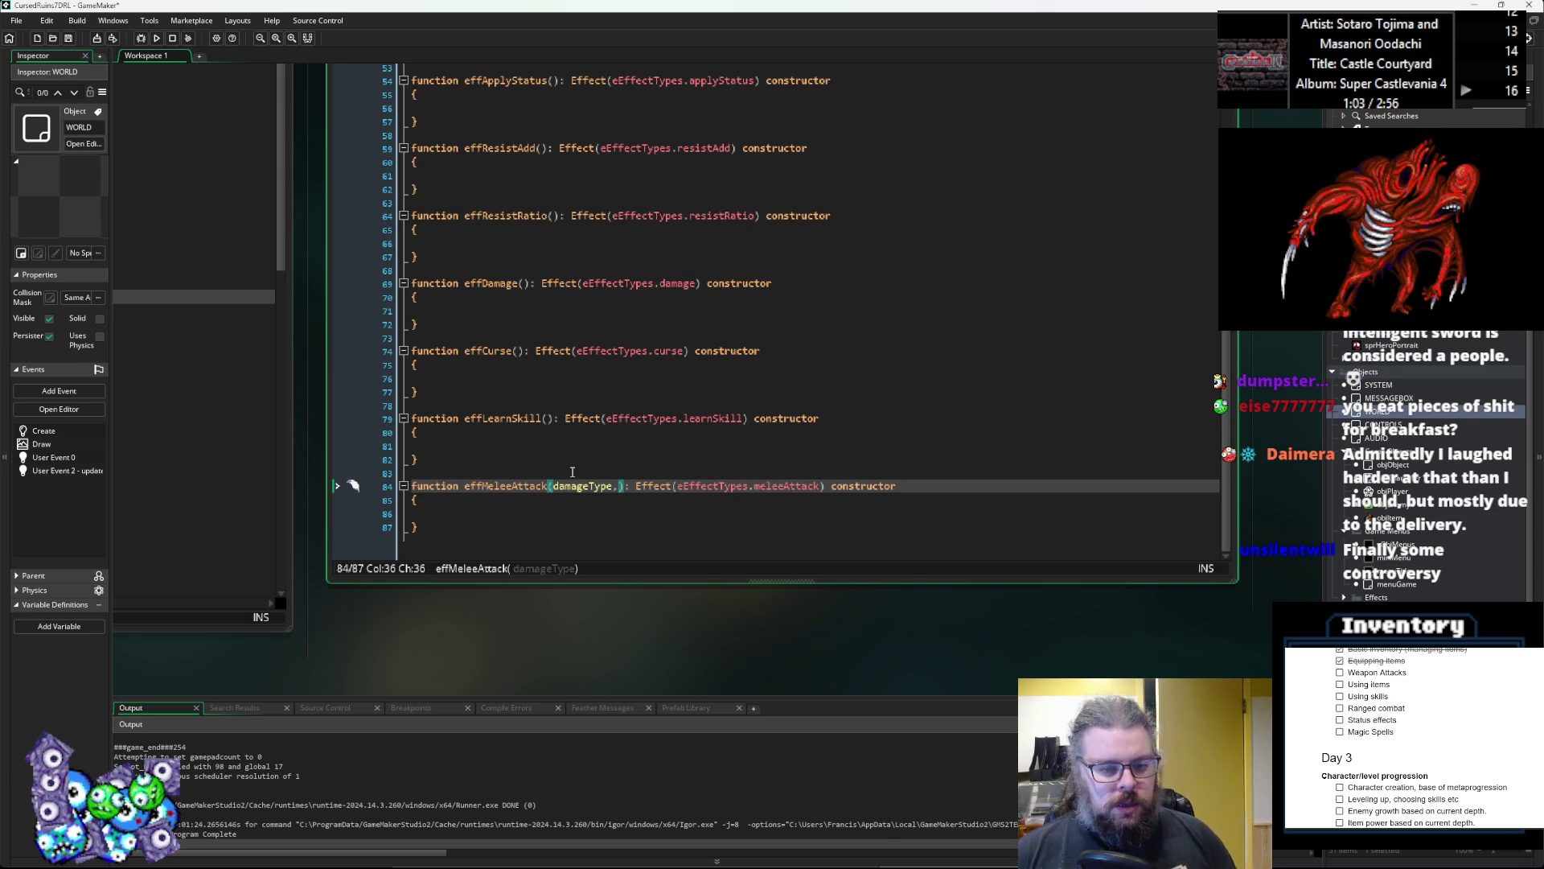
type("baseDamage,")
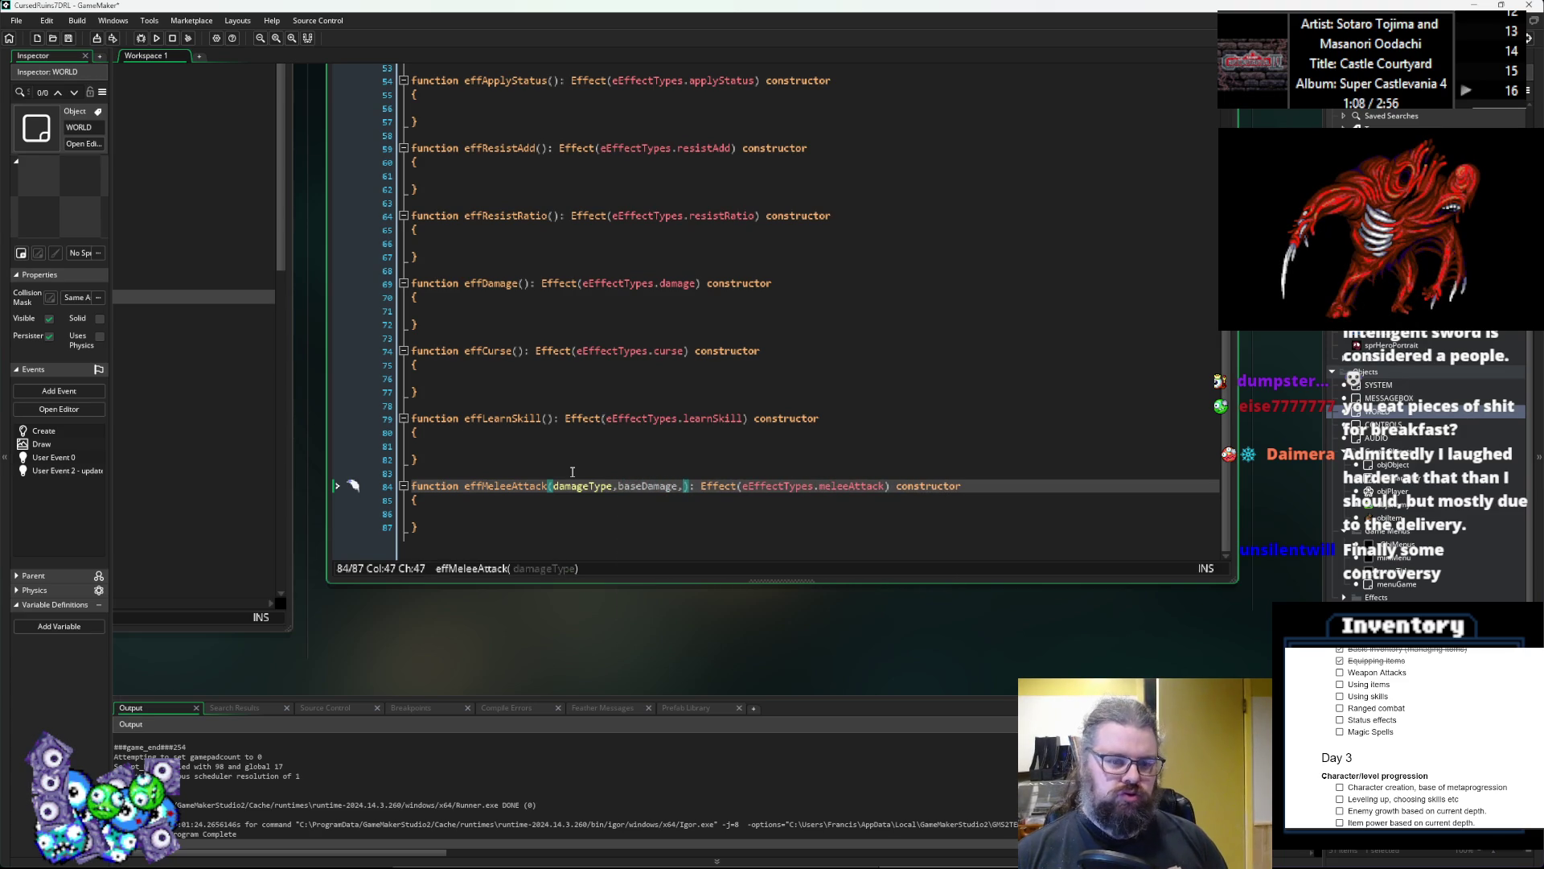
type("r")
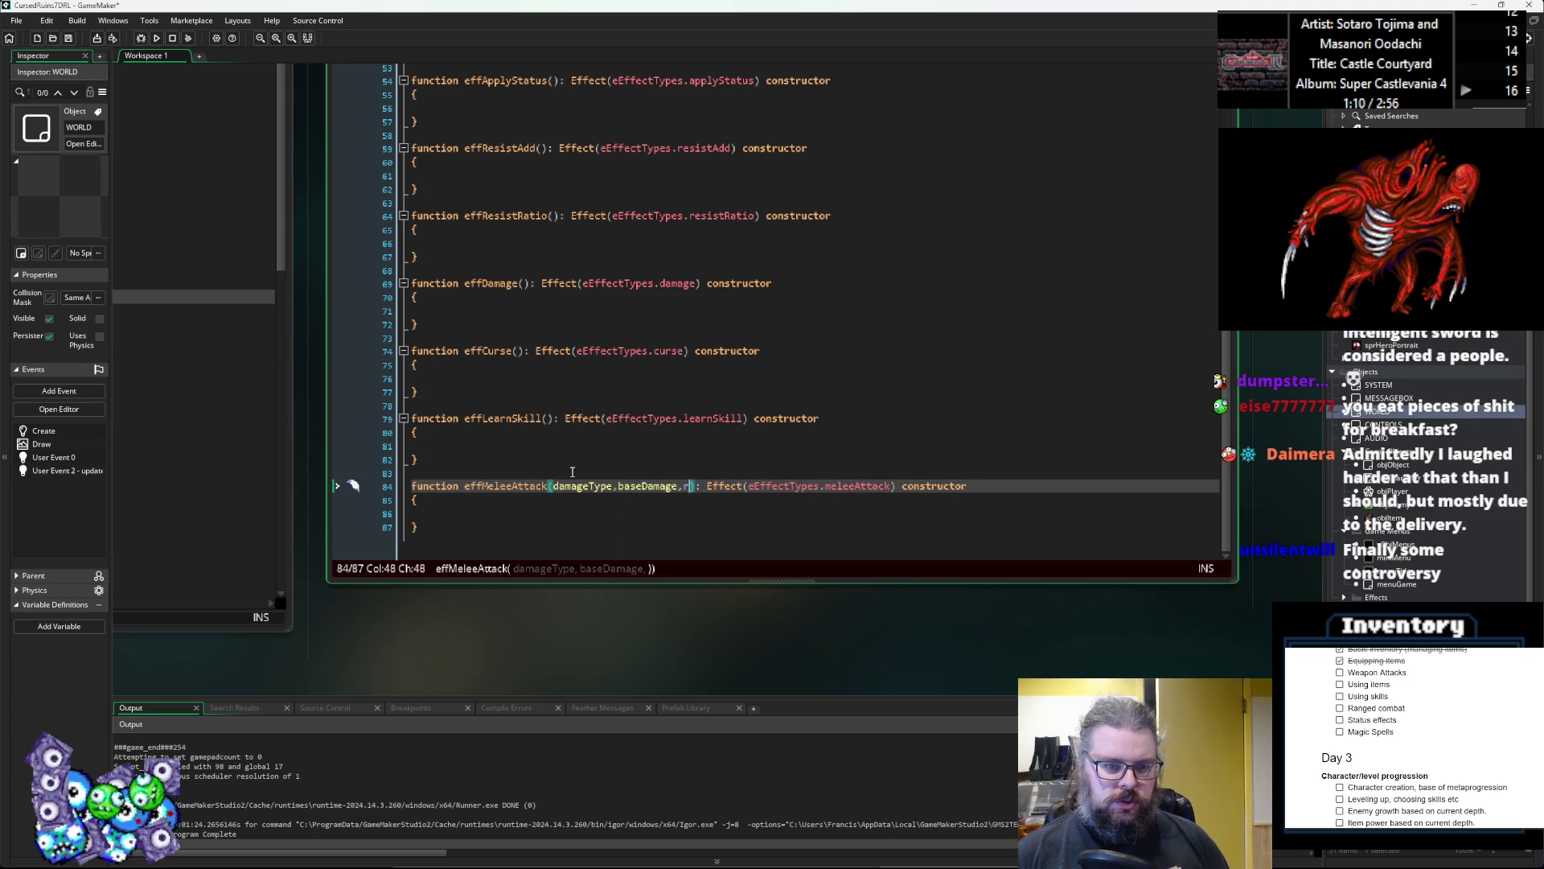
type("andDamage,")
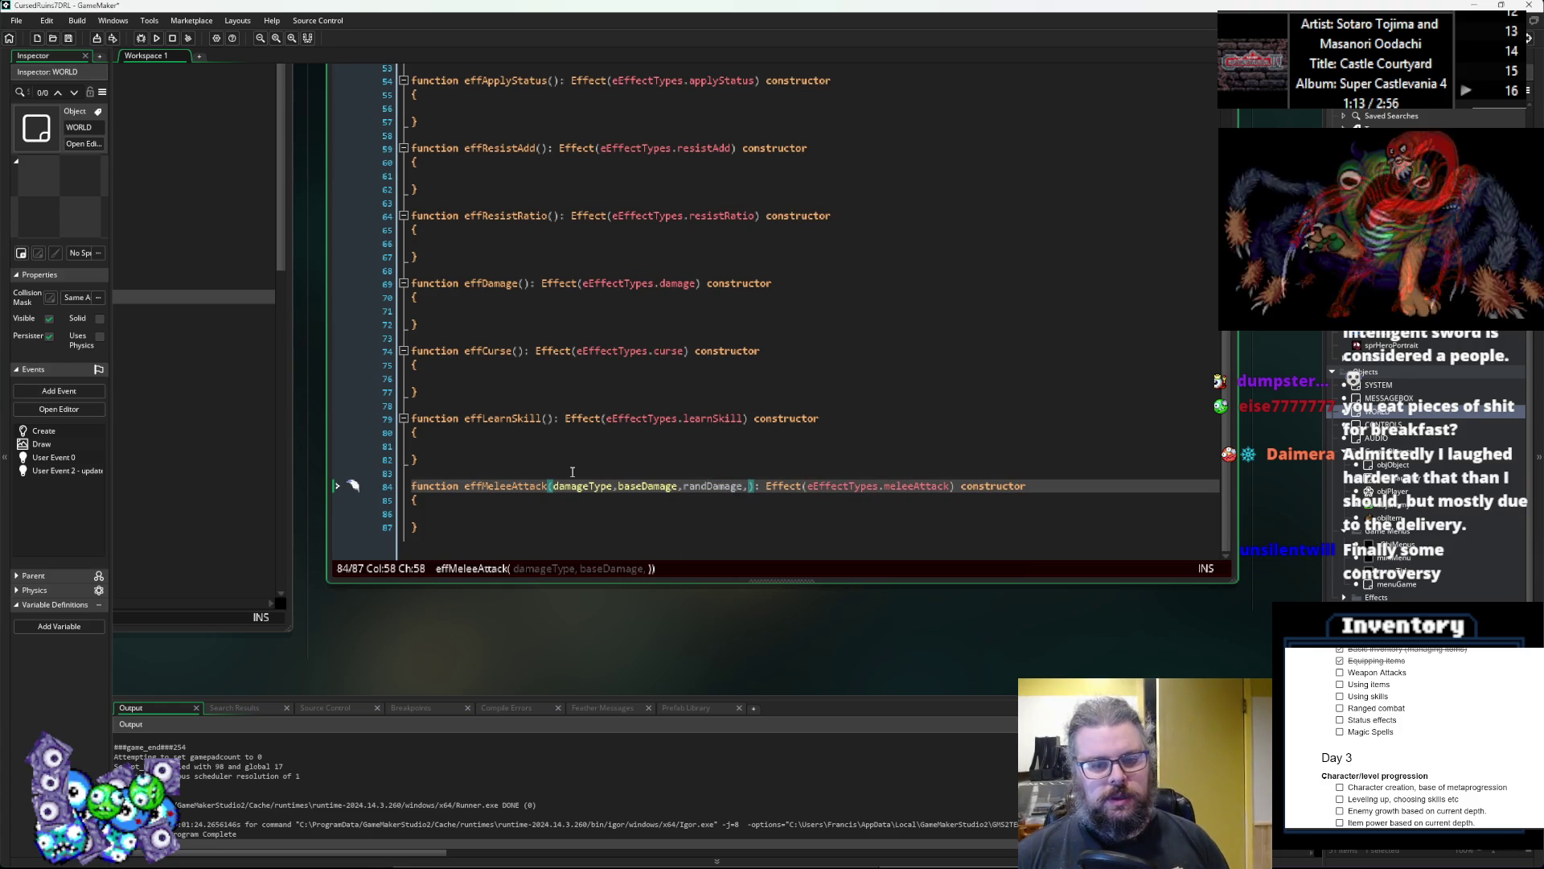
Step: Insert a chance parameter between damageType and baseDamage
key("Left")
key("Left")
key("Left")
key("ctrl+Left")
key("ctrl+Left")
key("ctrl+Left")
key("Right")
type("chance,")
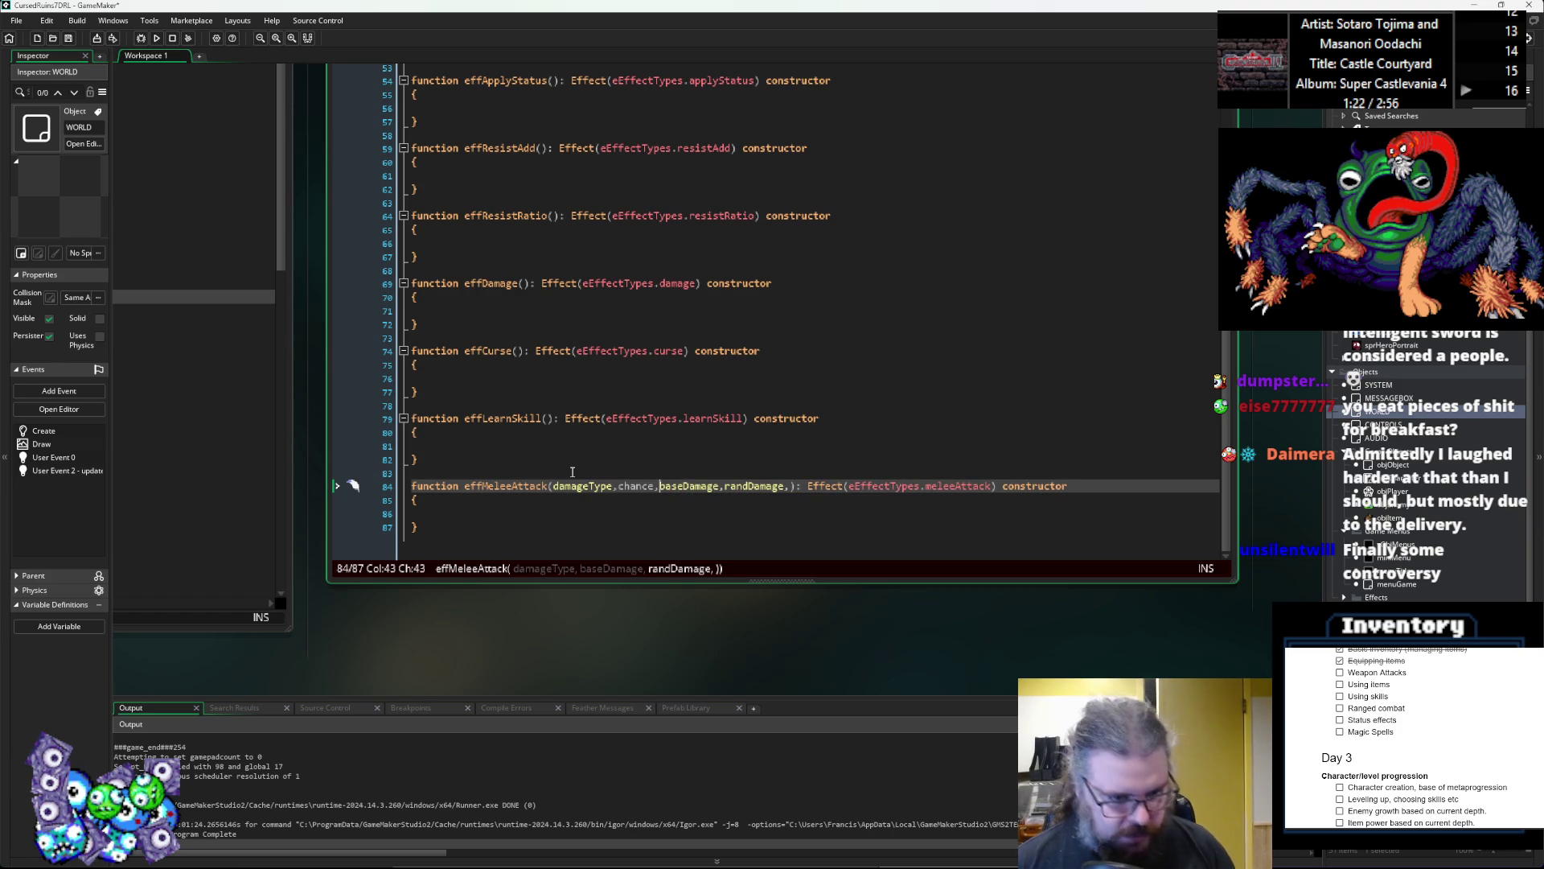
key("Left")
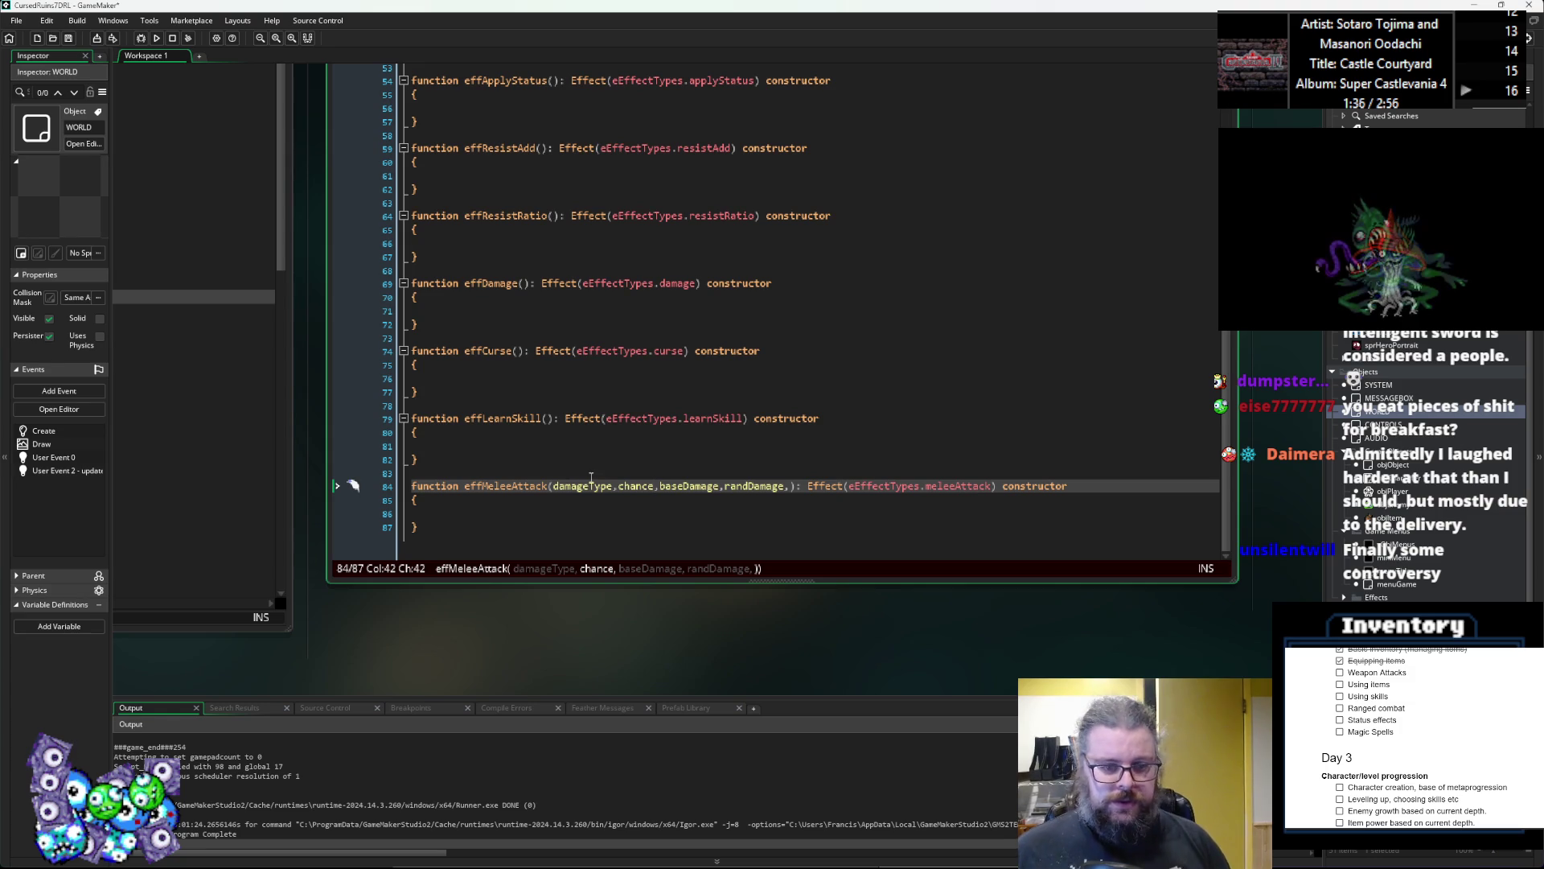
key("ctrl+shift+Left")
left_click(684, 487)
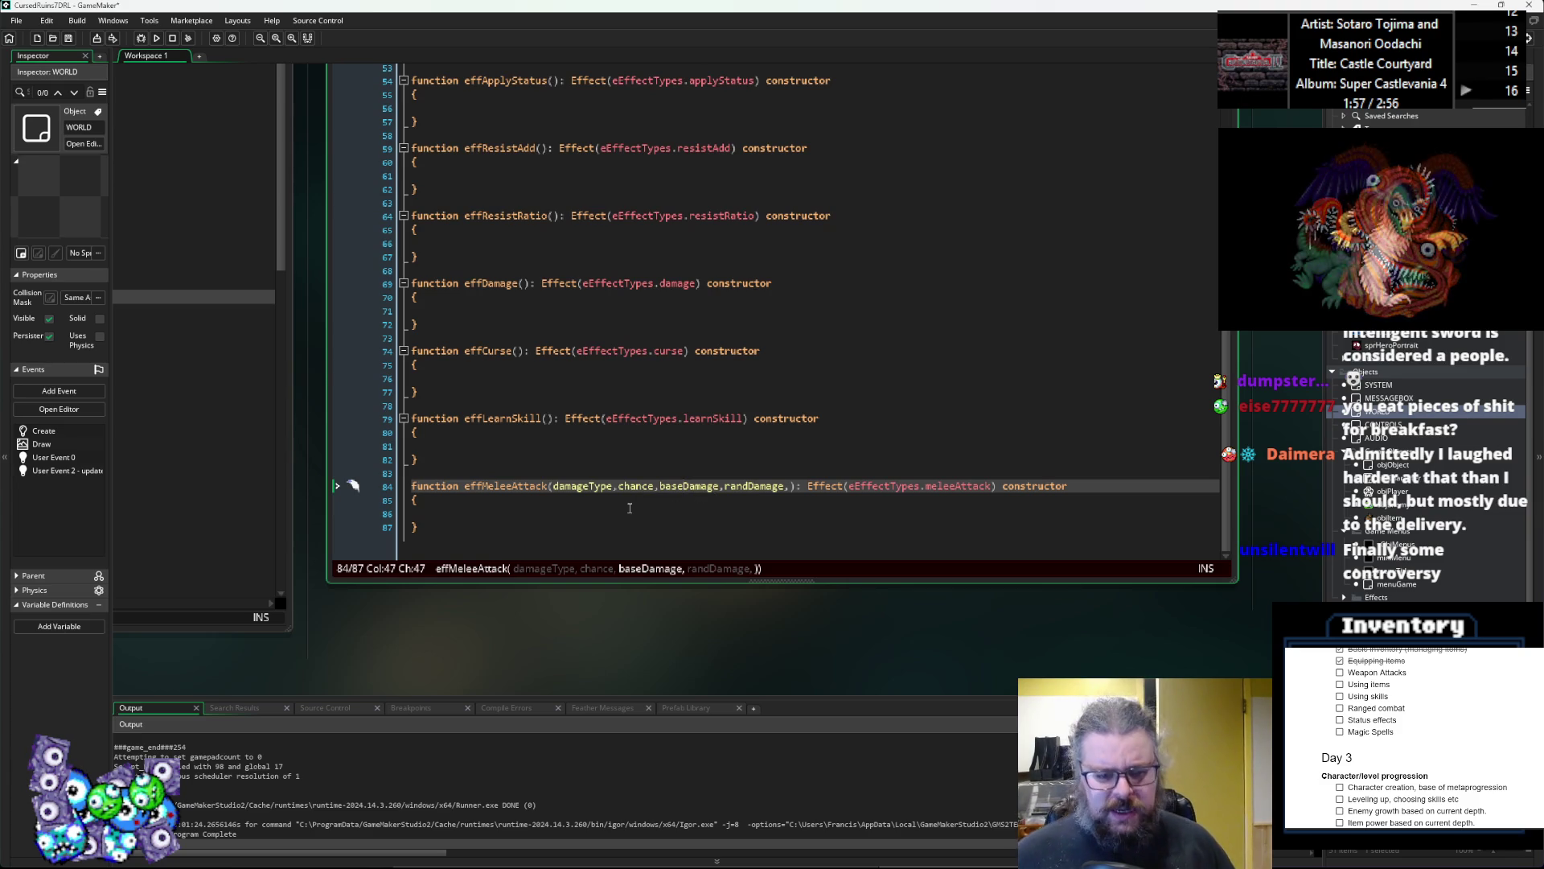
Step: Remove the stray characters after randDamage in the parameter list
left_click(638, 485)
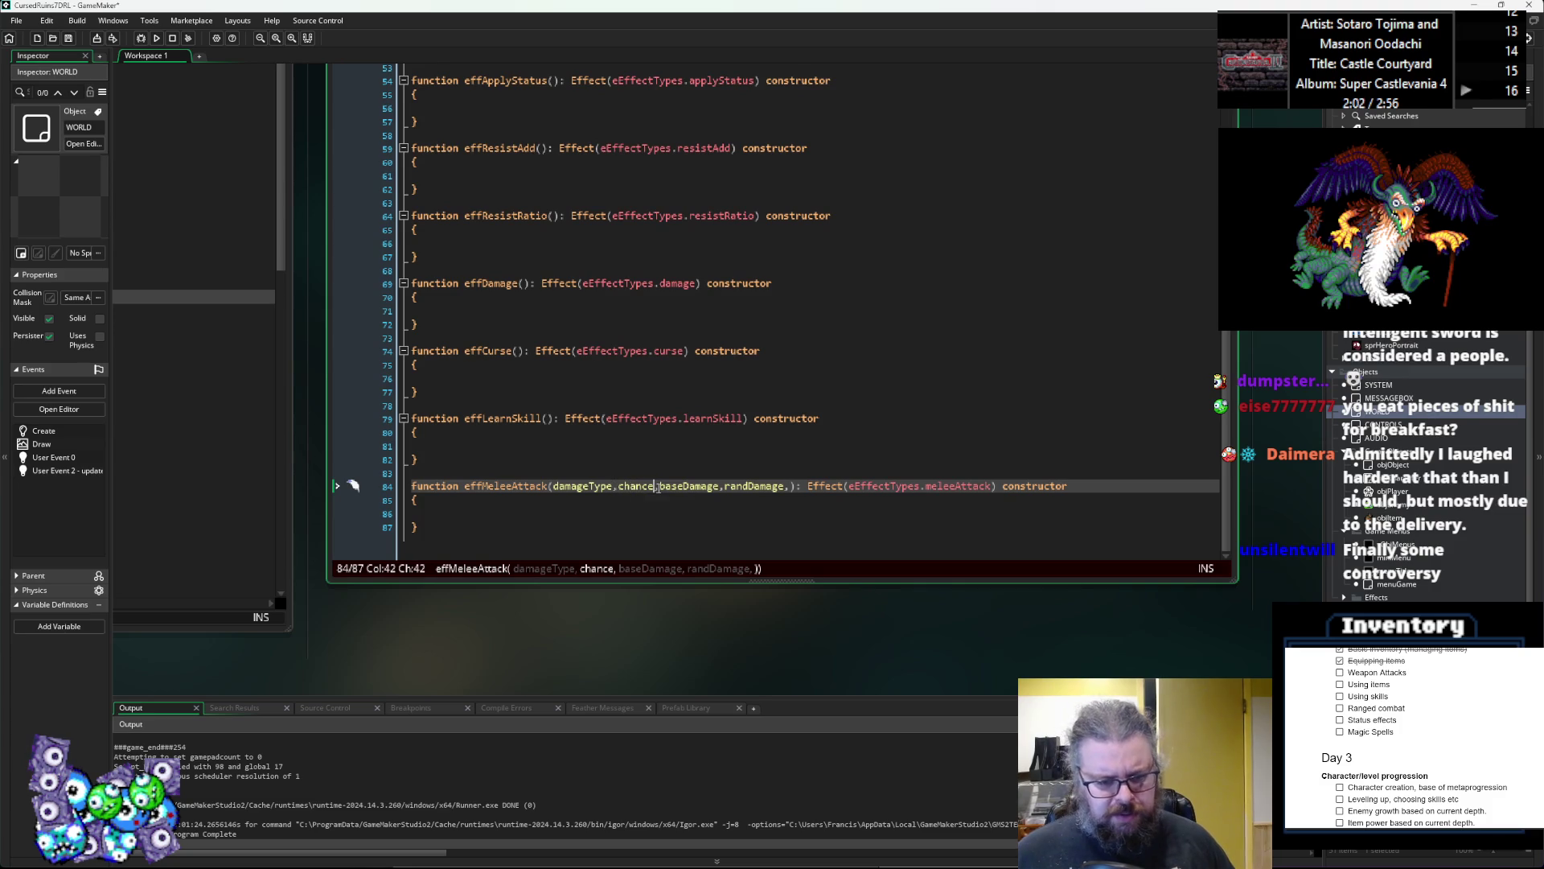
left_click(791, 487)
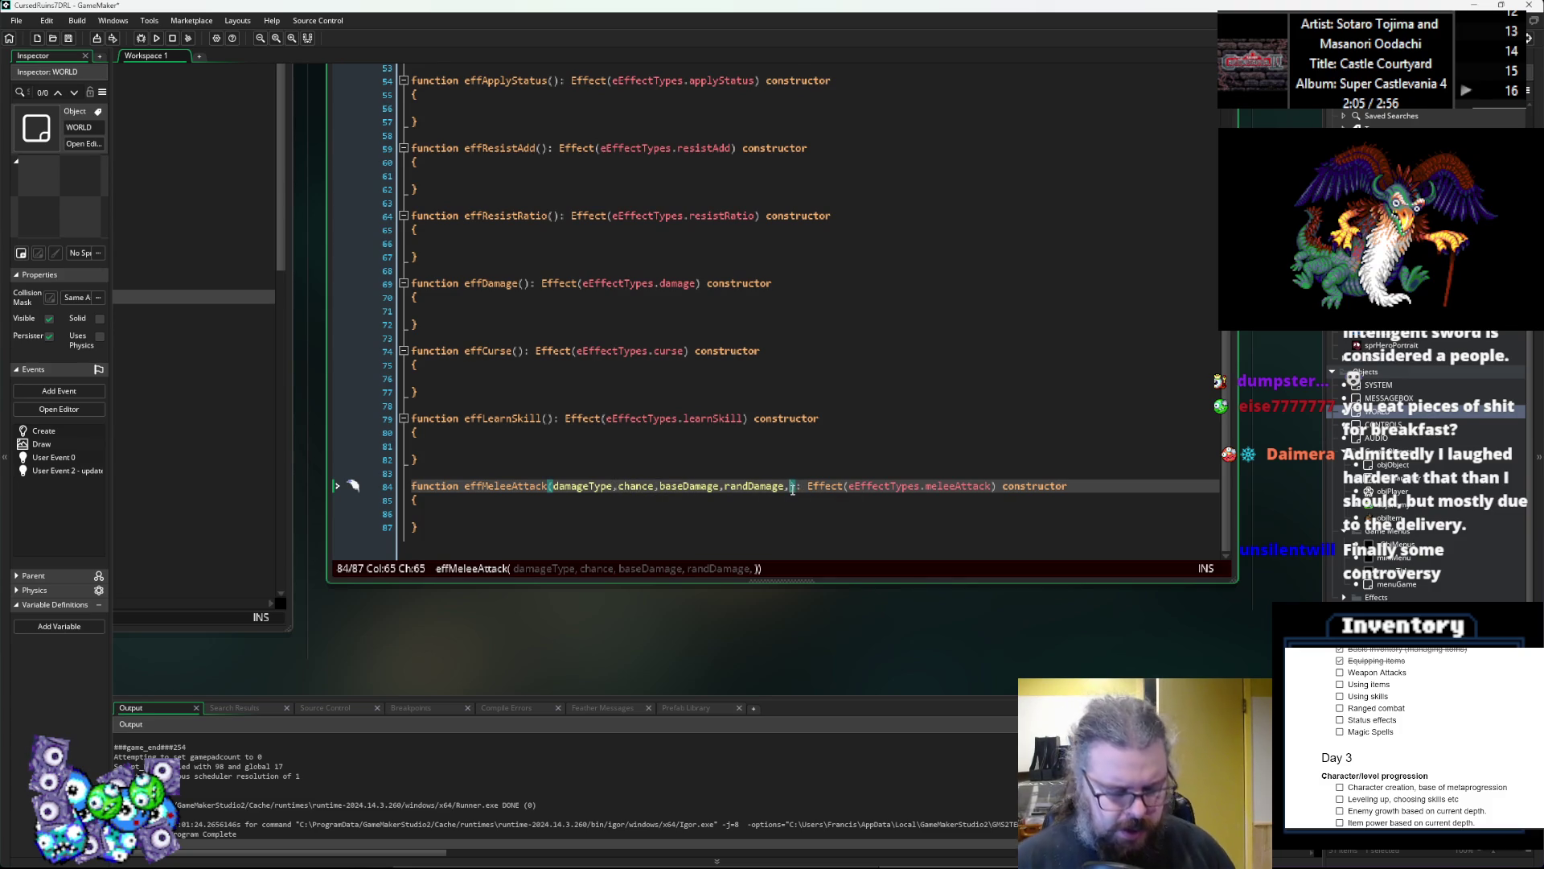
type("st")
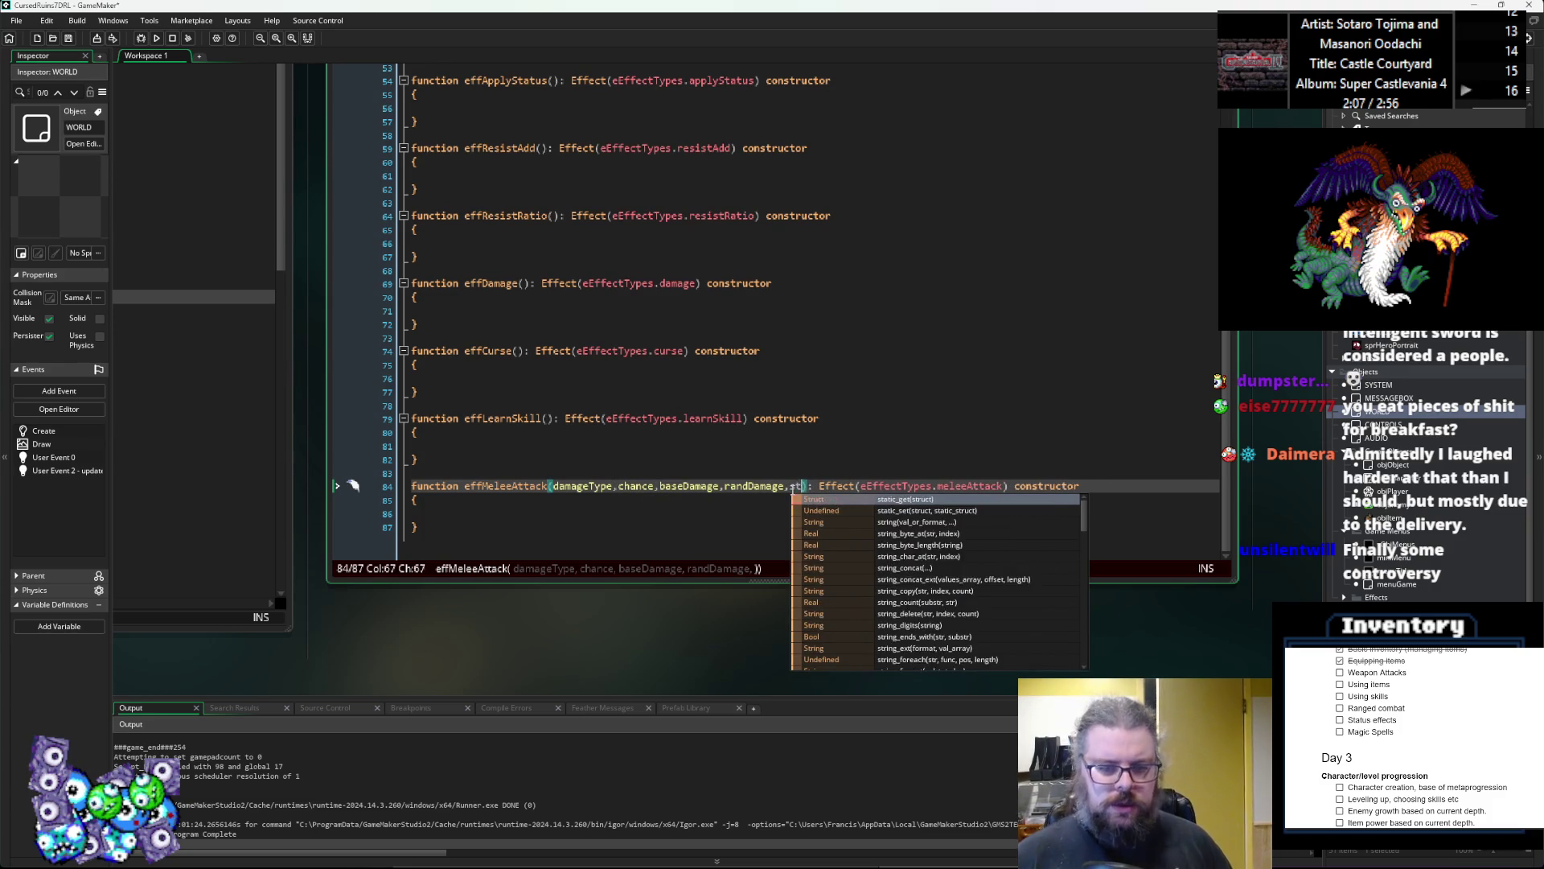
key("Left")
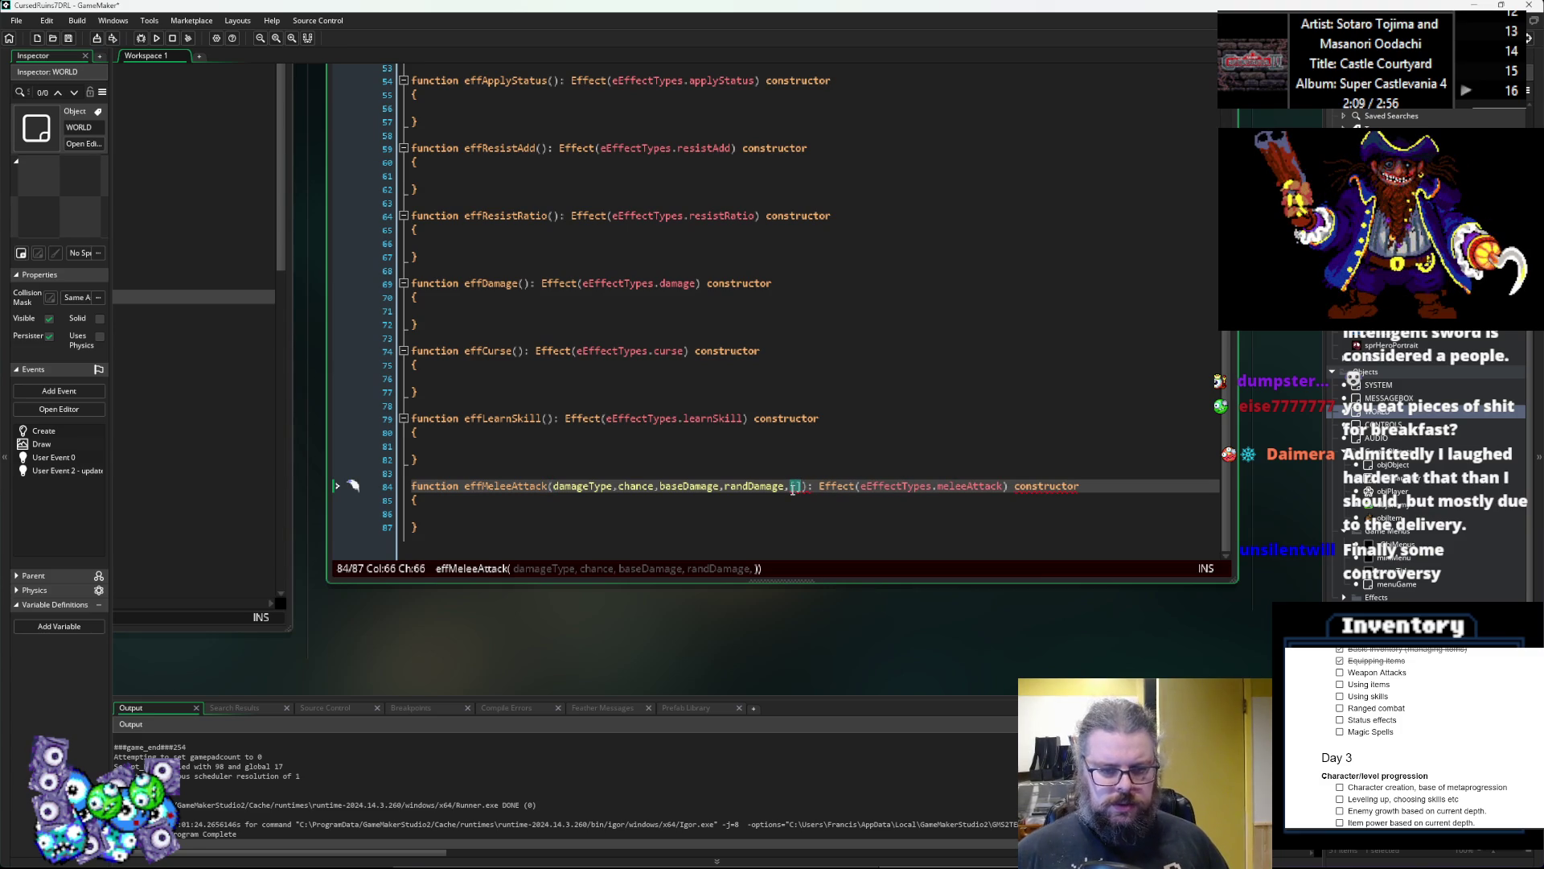
key("BackSpace")
key("Delete")
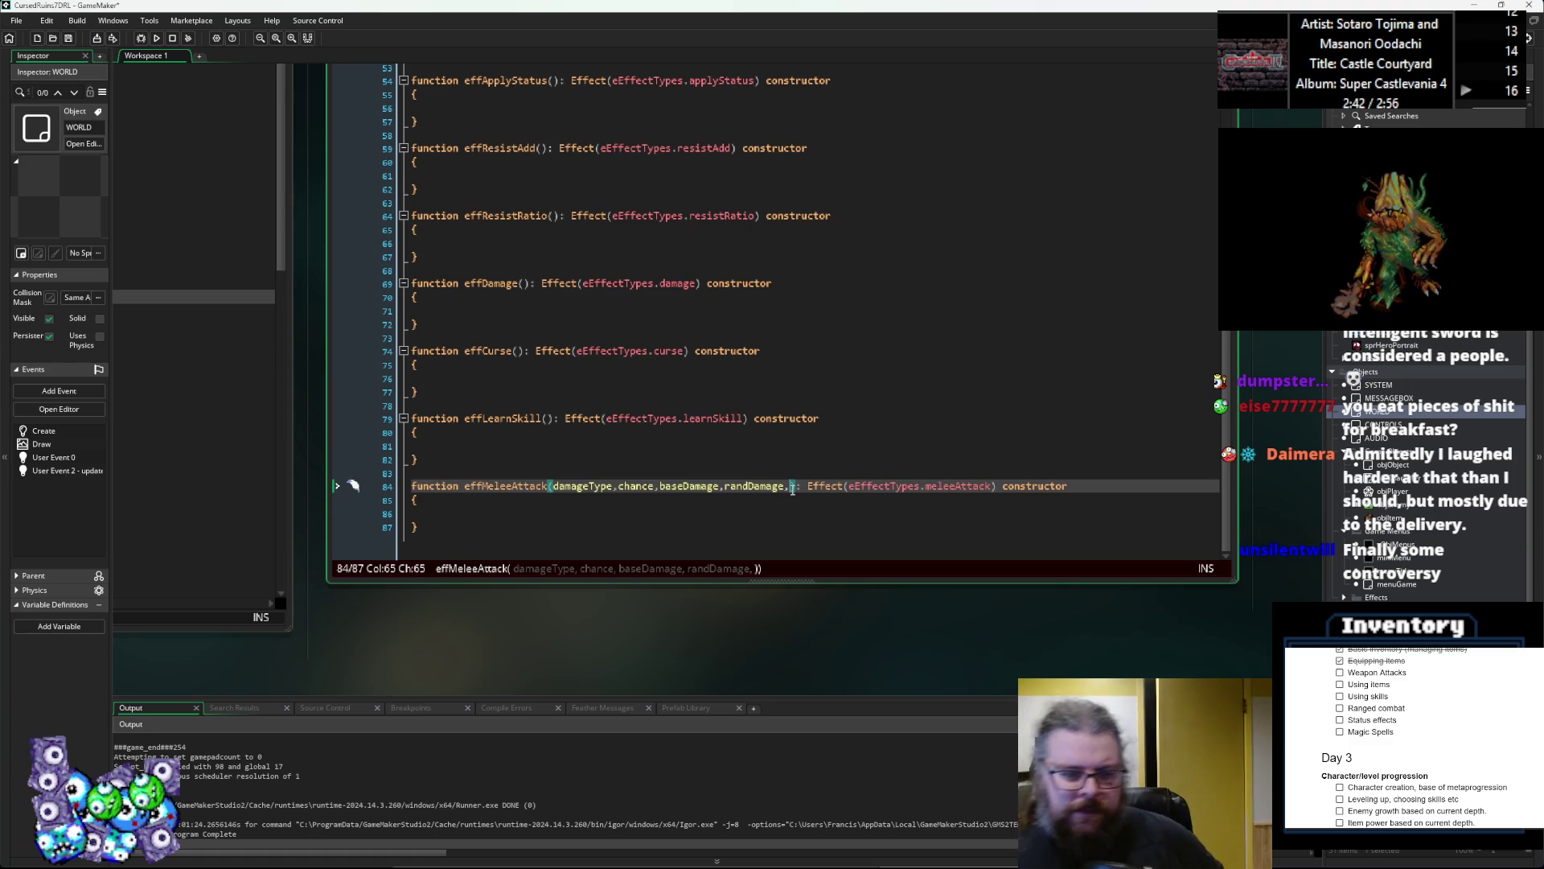
Step: Move chance to be the first effMeleeAttack parameter
left_click(625, 485)
double_click(625, 486)
key("ctrl+x")
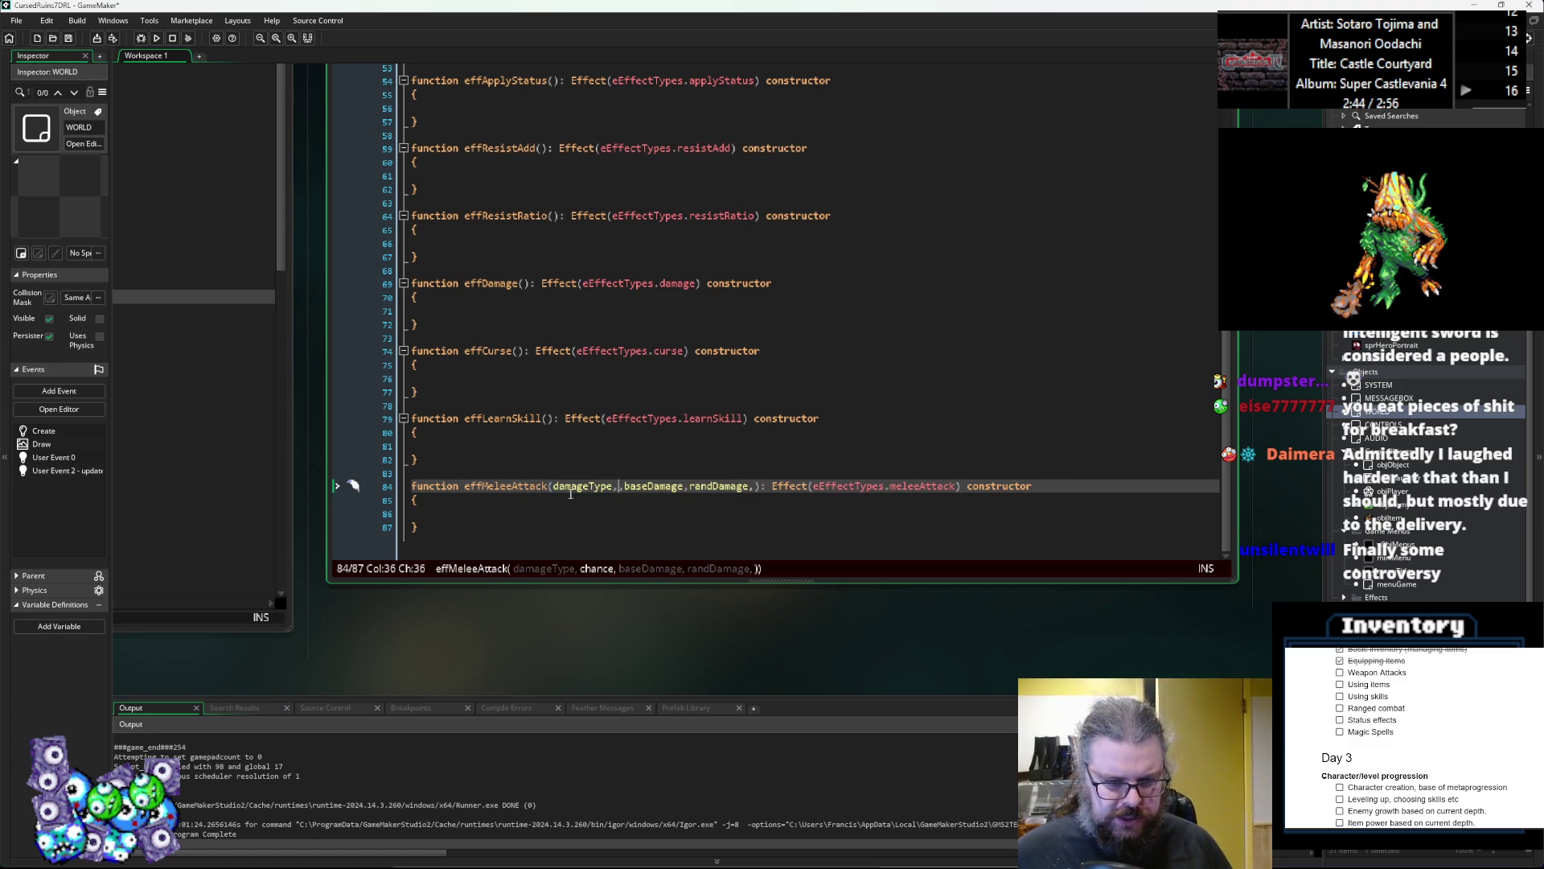
left_click(554, 486)
key("ctrl+v")
type(",")
Step: Declare a new function Damage() constructor below effMeleeAttack
left_click(475, 529)
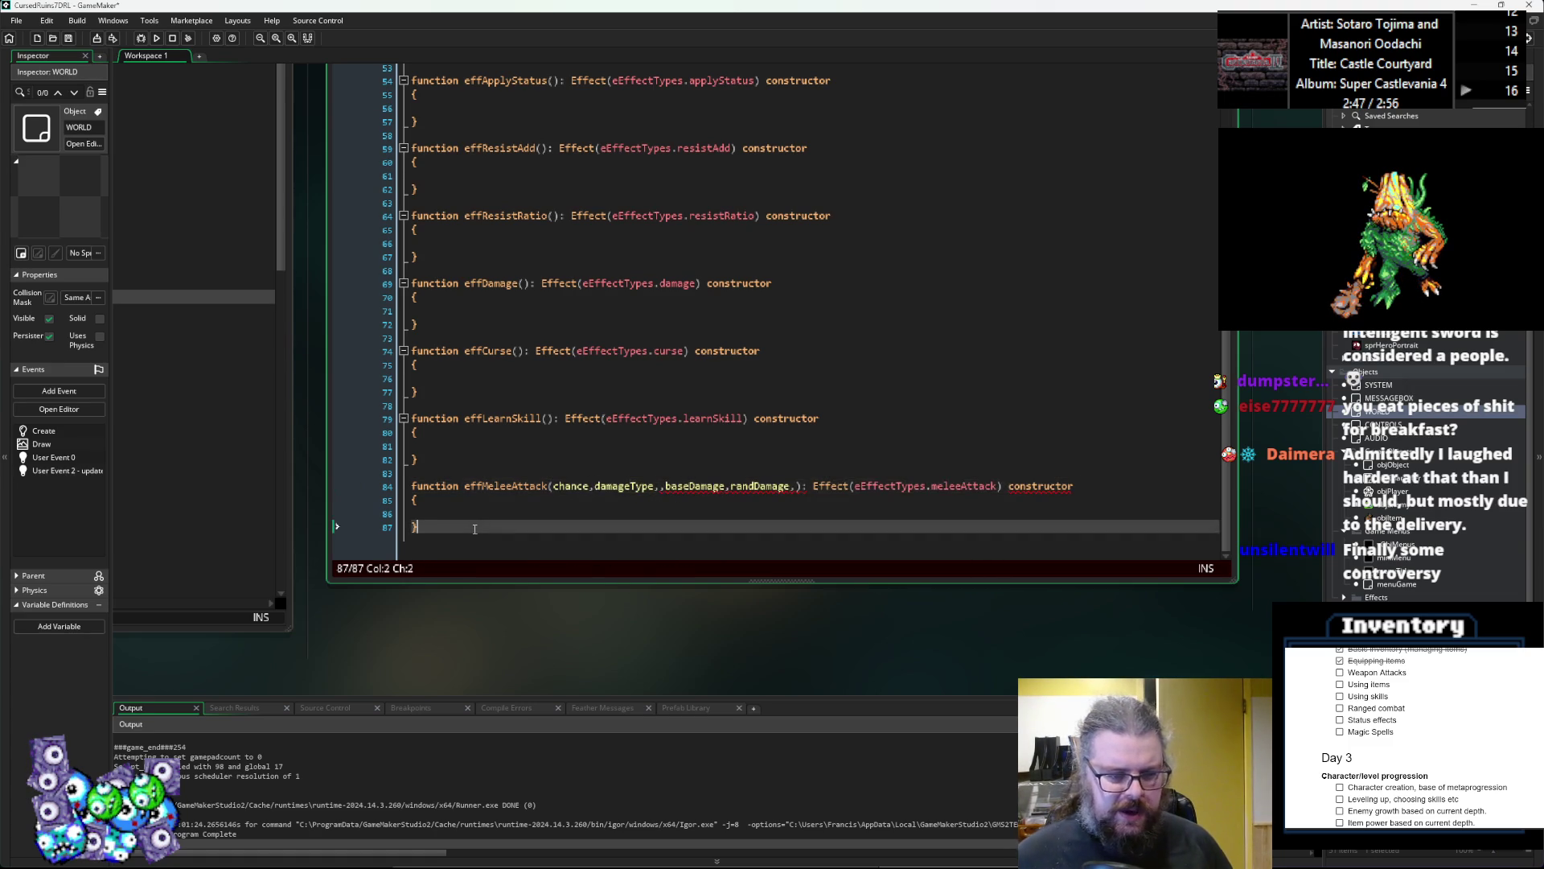
key("Return")
key("Return")
scroll(475, 529, "down", 1)
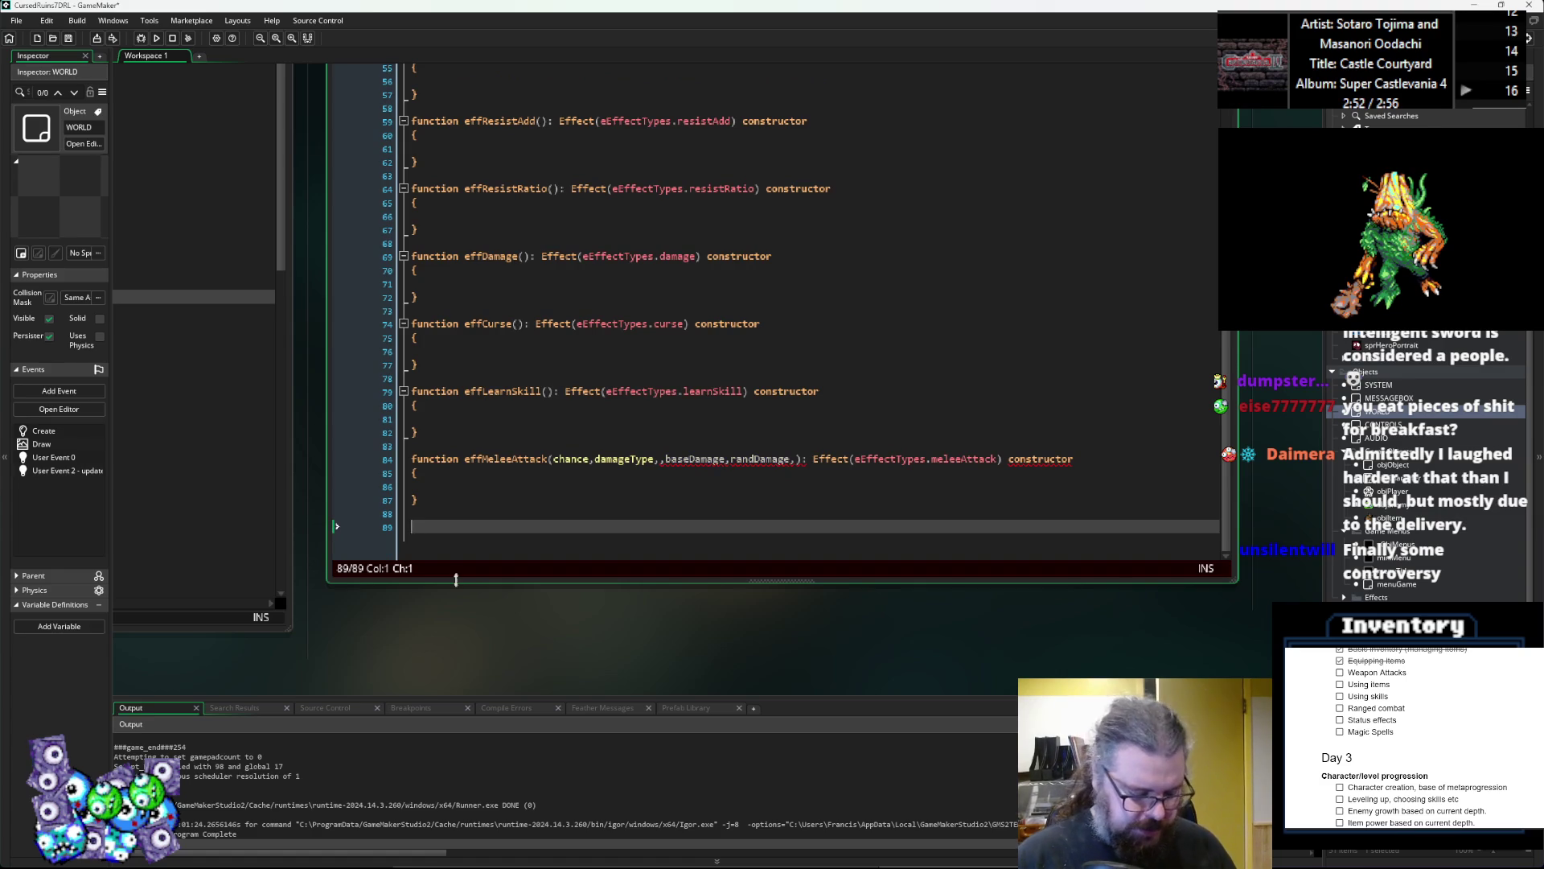
type("function dama")
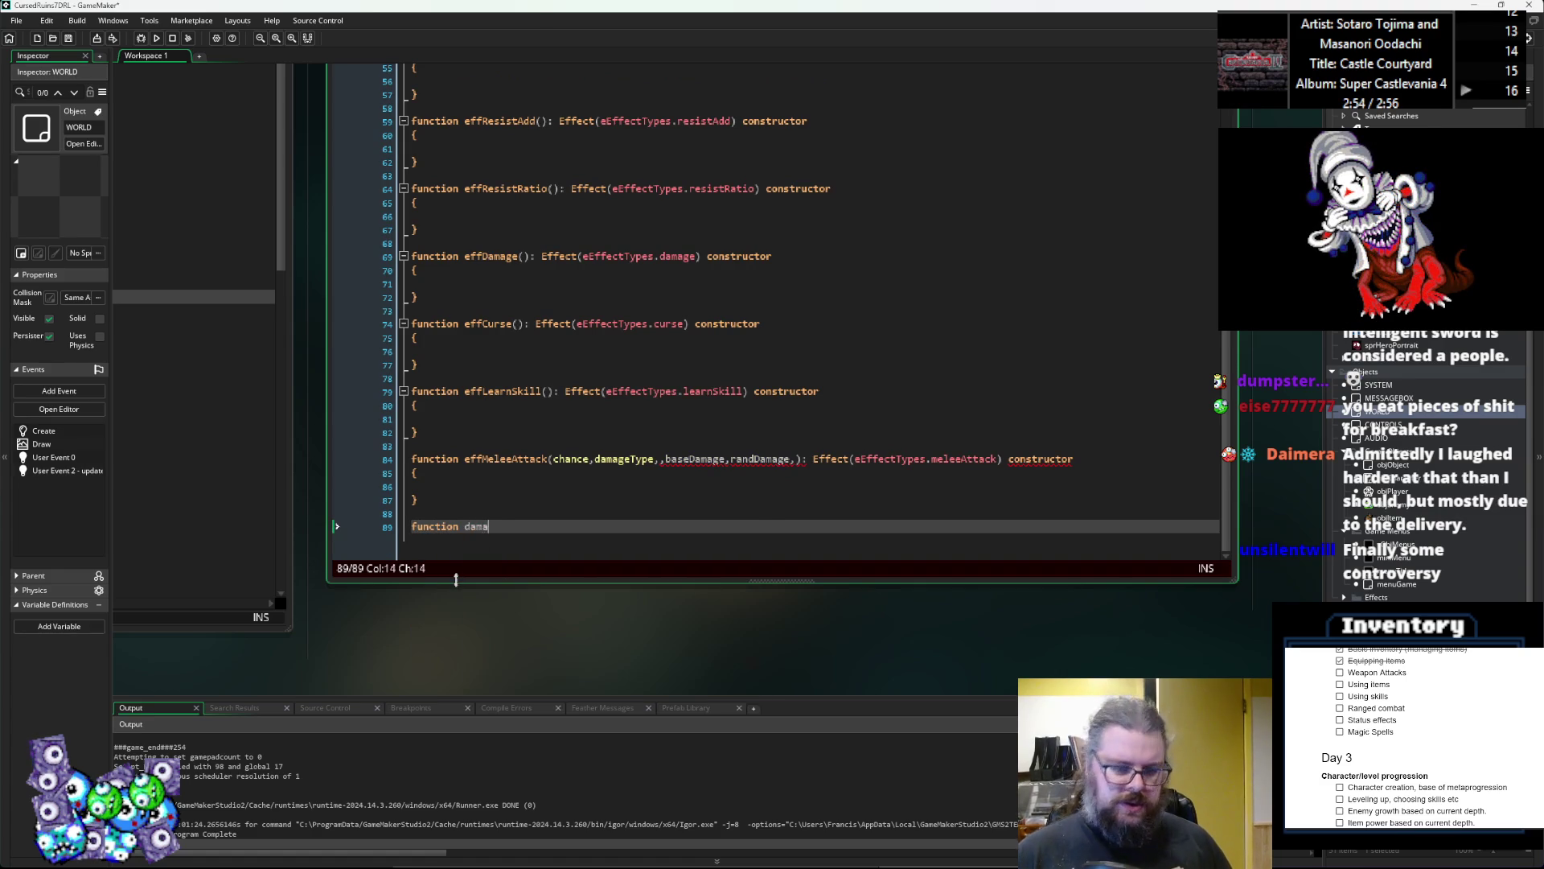
key("BackSpace")
key("BackSpace")
key("BackSpace")
type("Dam")
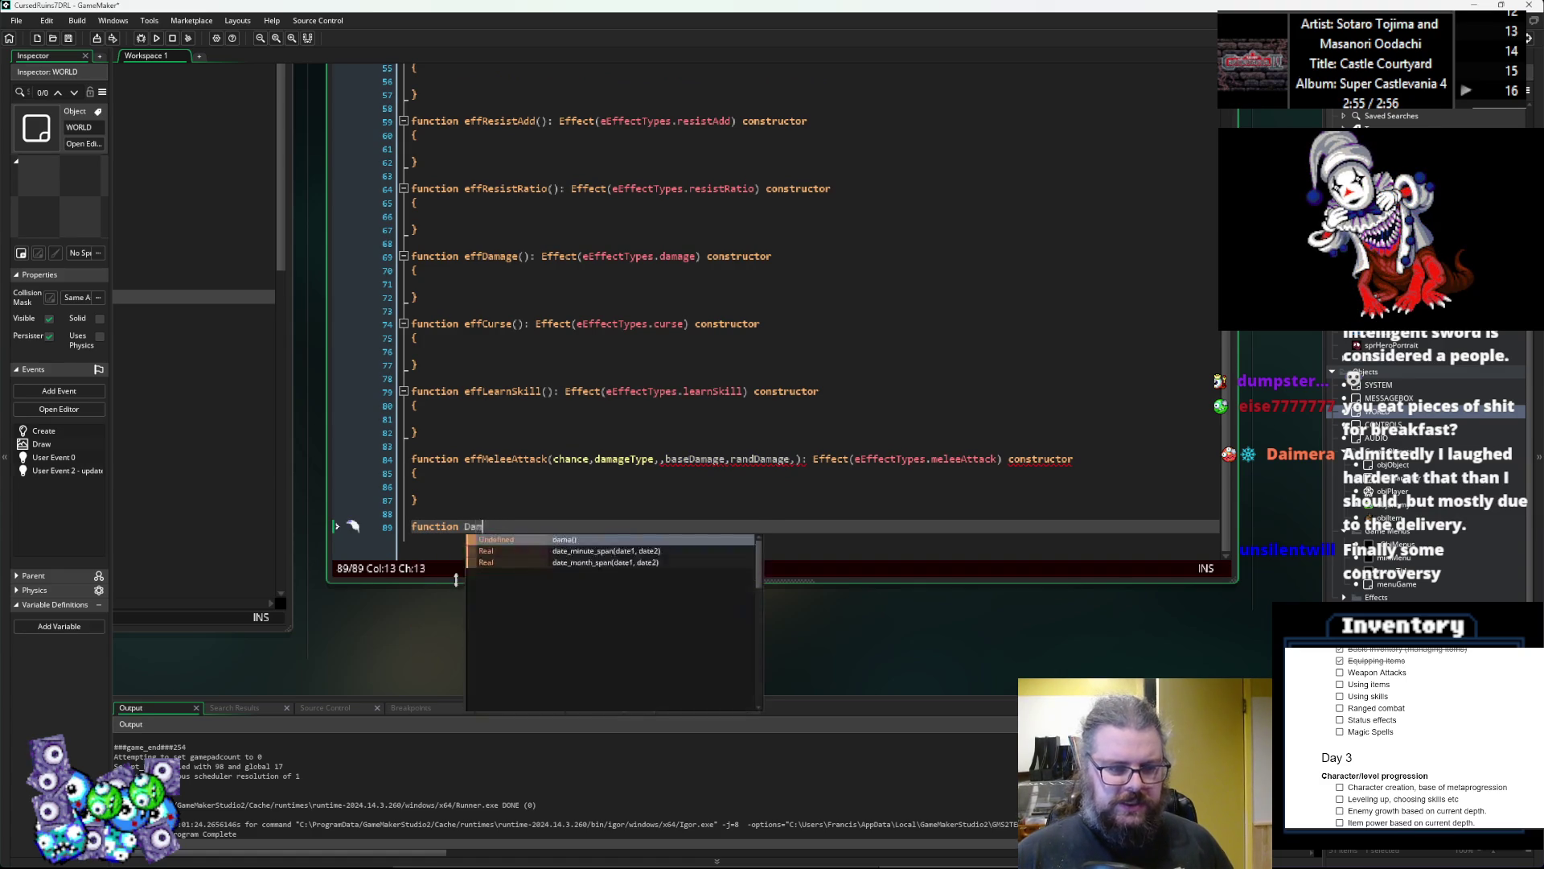
type("age")
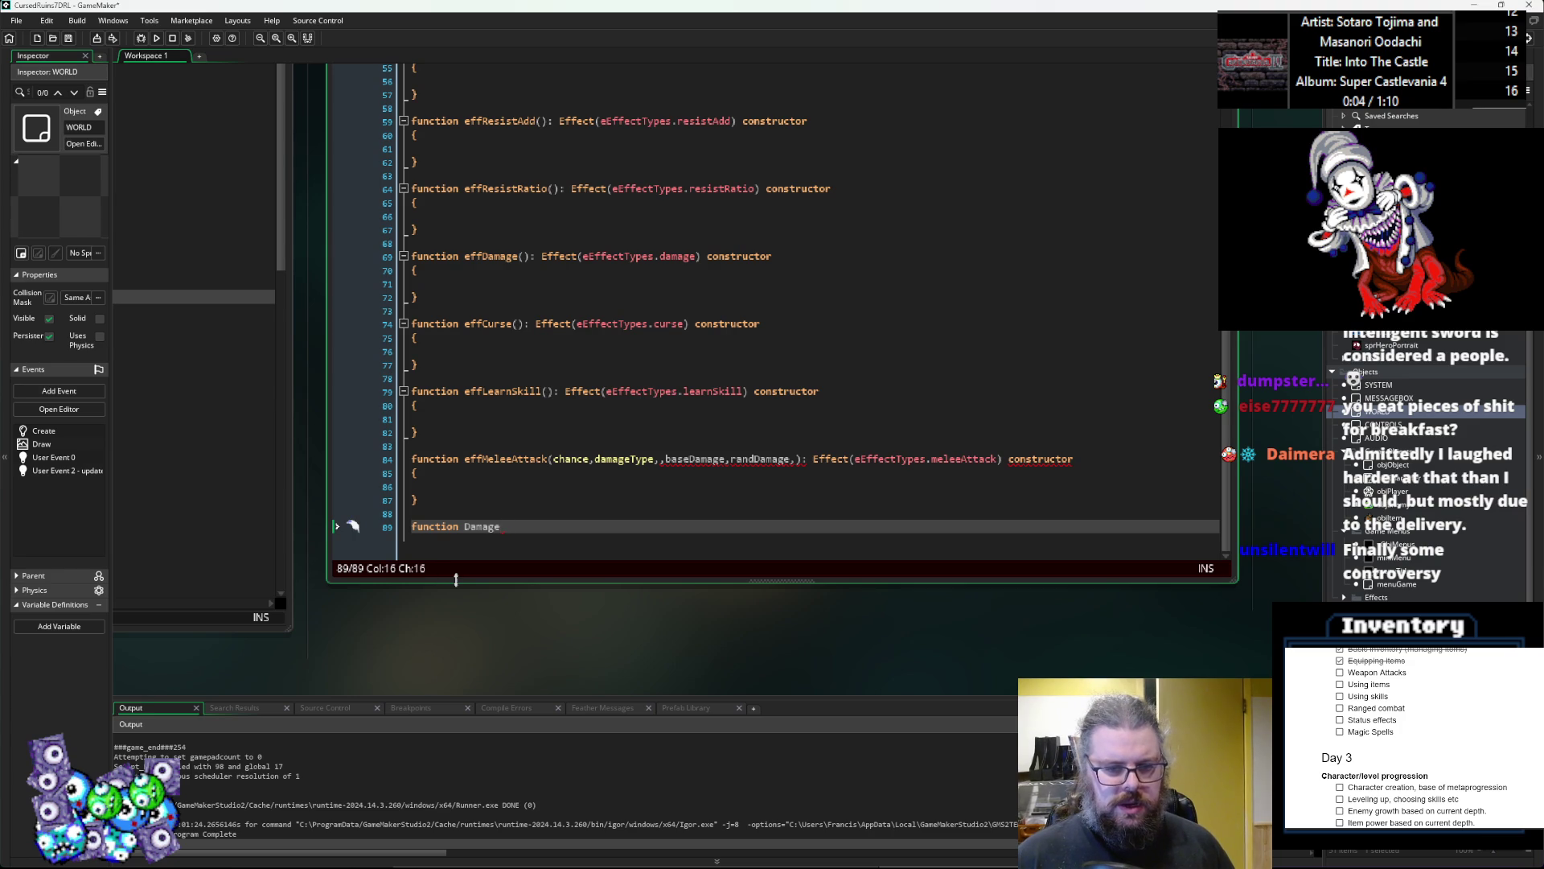
type(":()")
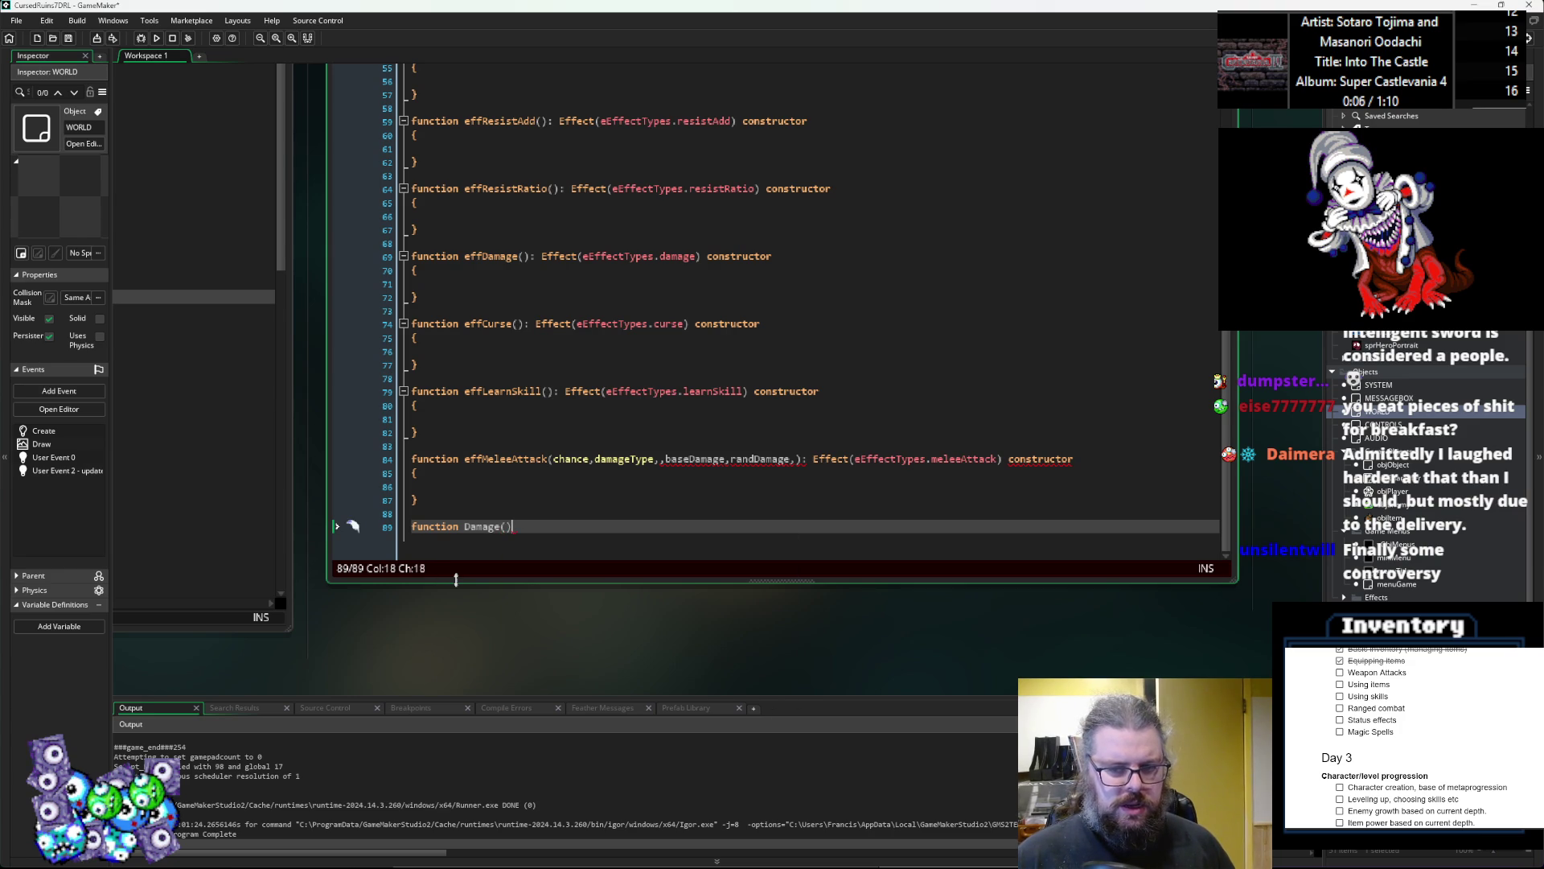
type(" constructor")
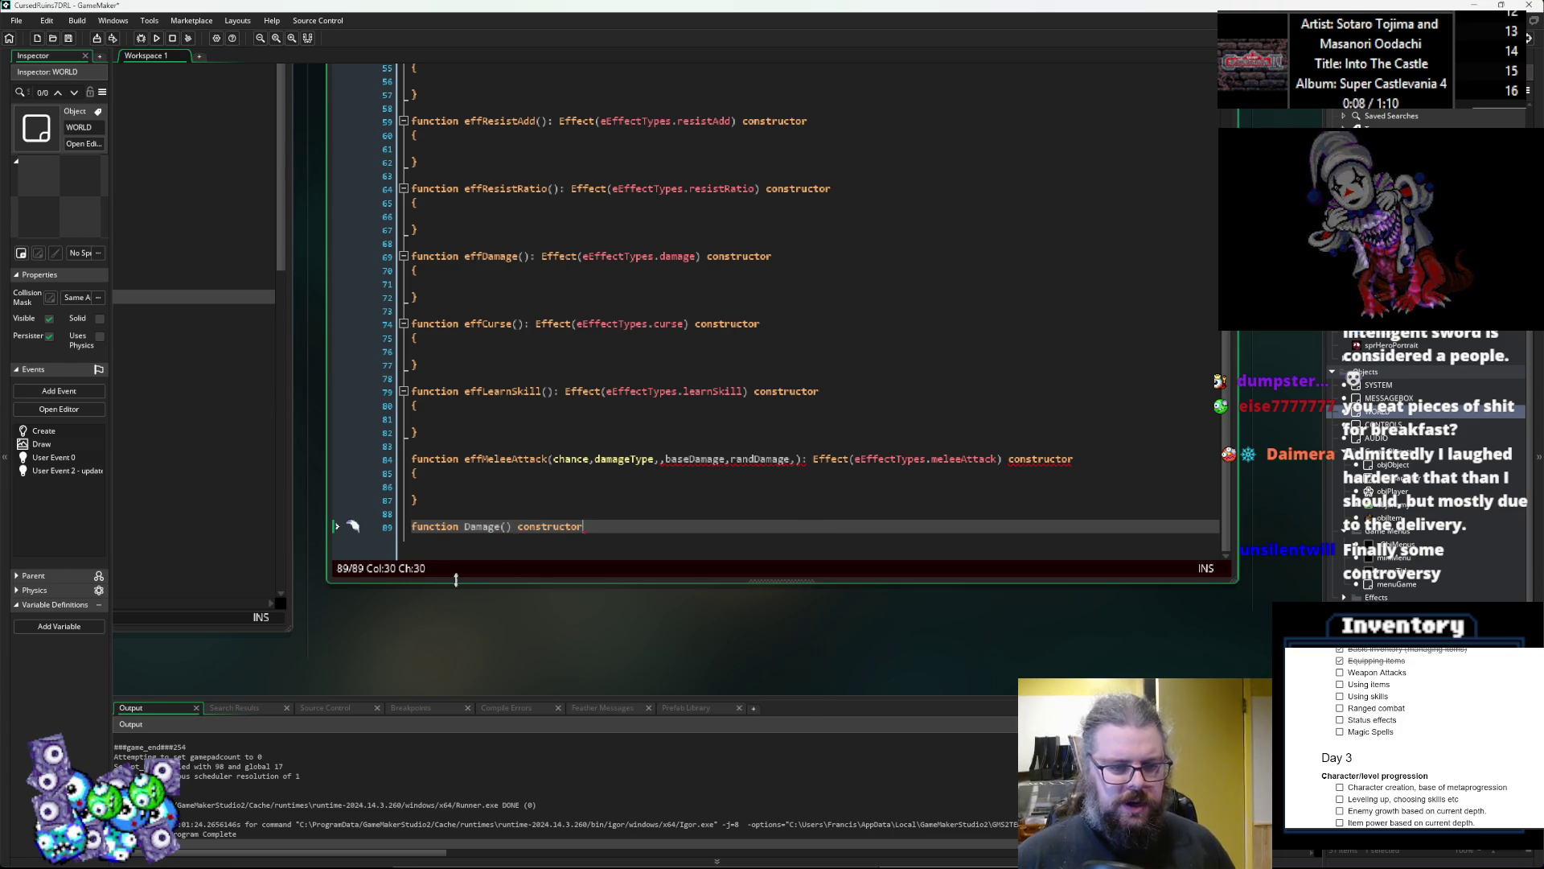
Step: Open the Damage constructor's body with a brace and a blank line
key("Return")
type("{")
key("Return")
scroll(469, 578, "down", 2)
scroll(504, 438, "up", 3)
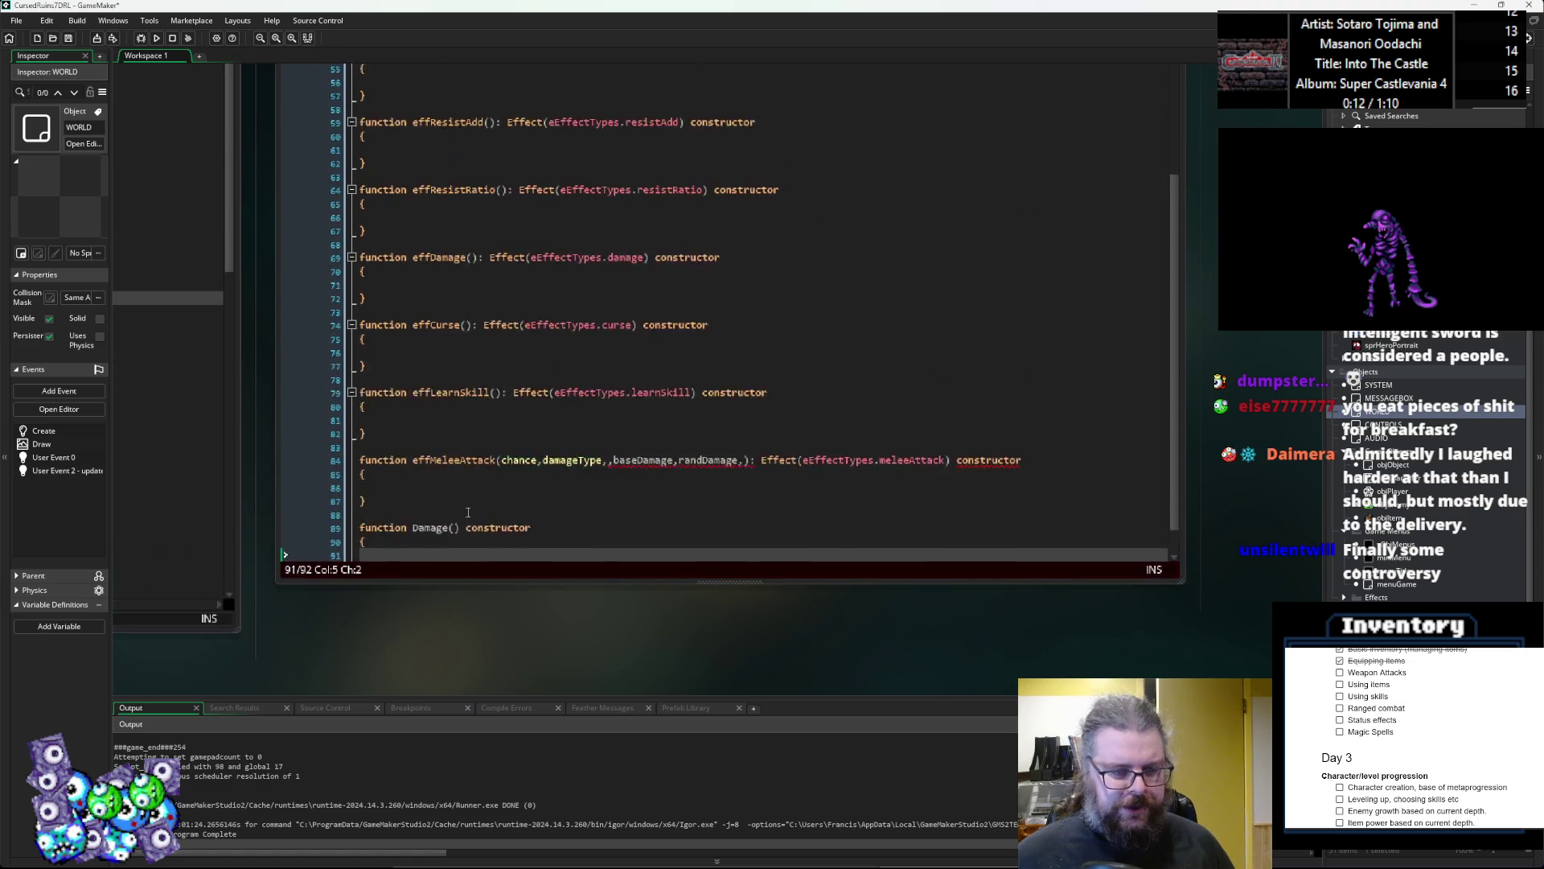
scroll(469, 512, "down", 1)
left_click(455, 488)
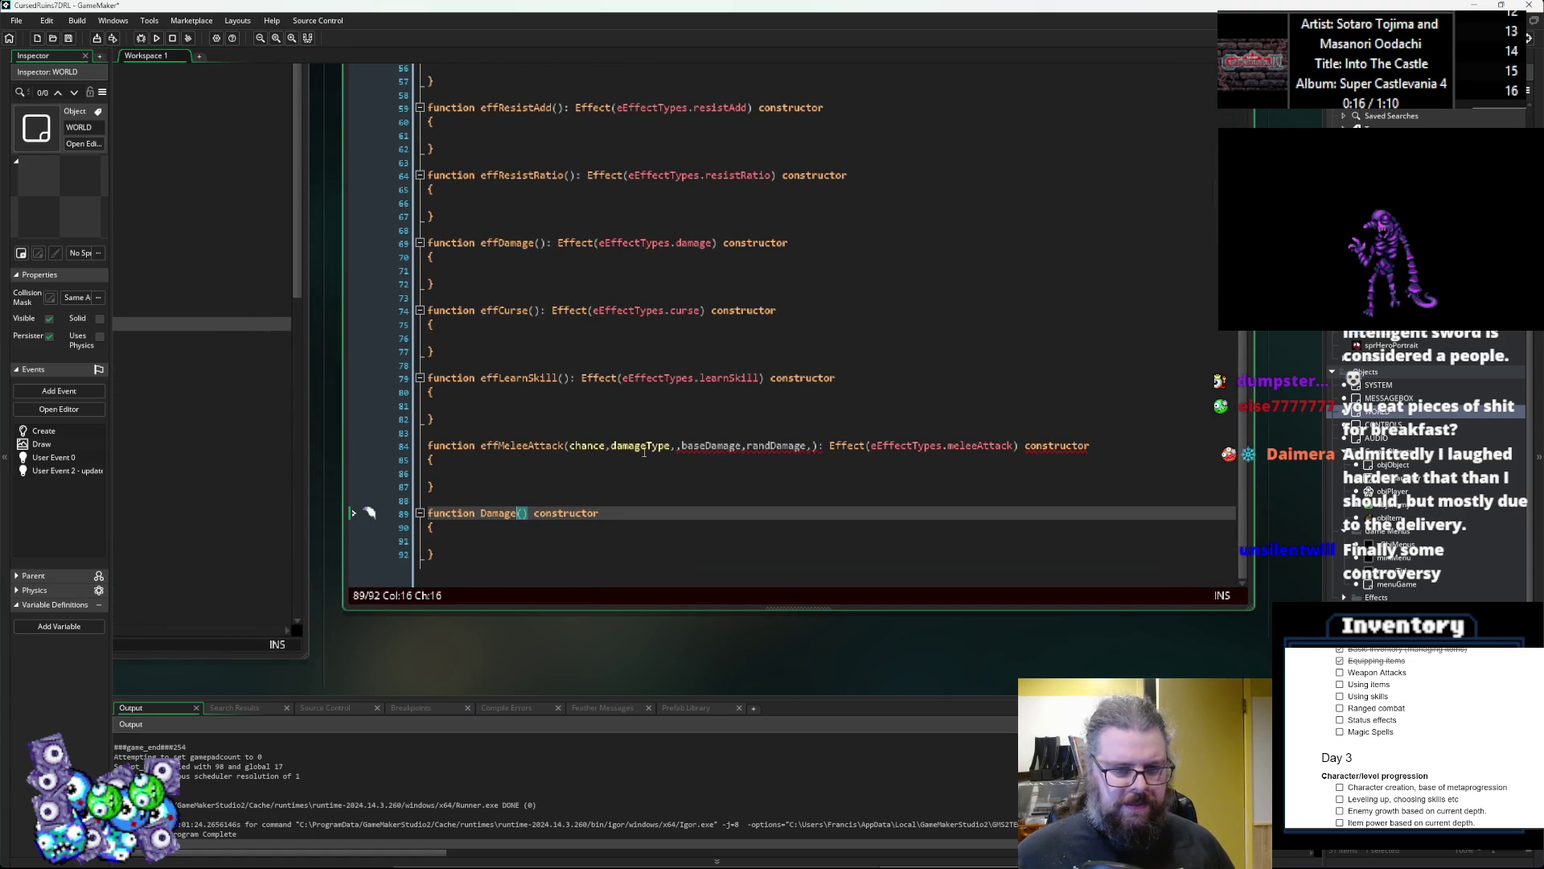
Step: Delete the baseDamage and randDamage parameters from effMeleeAttack
left_click(641, 445)
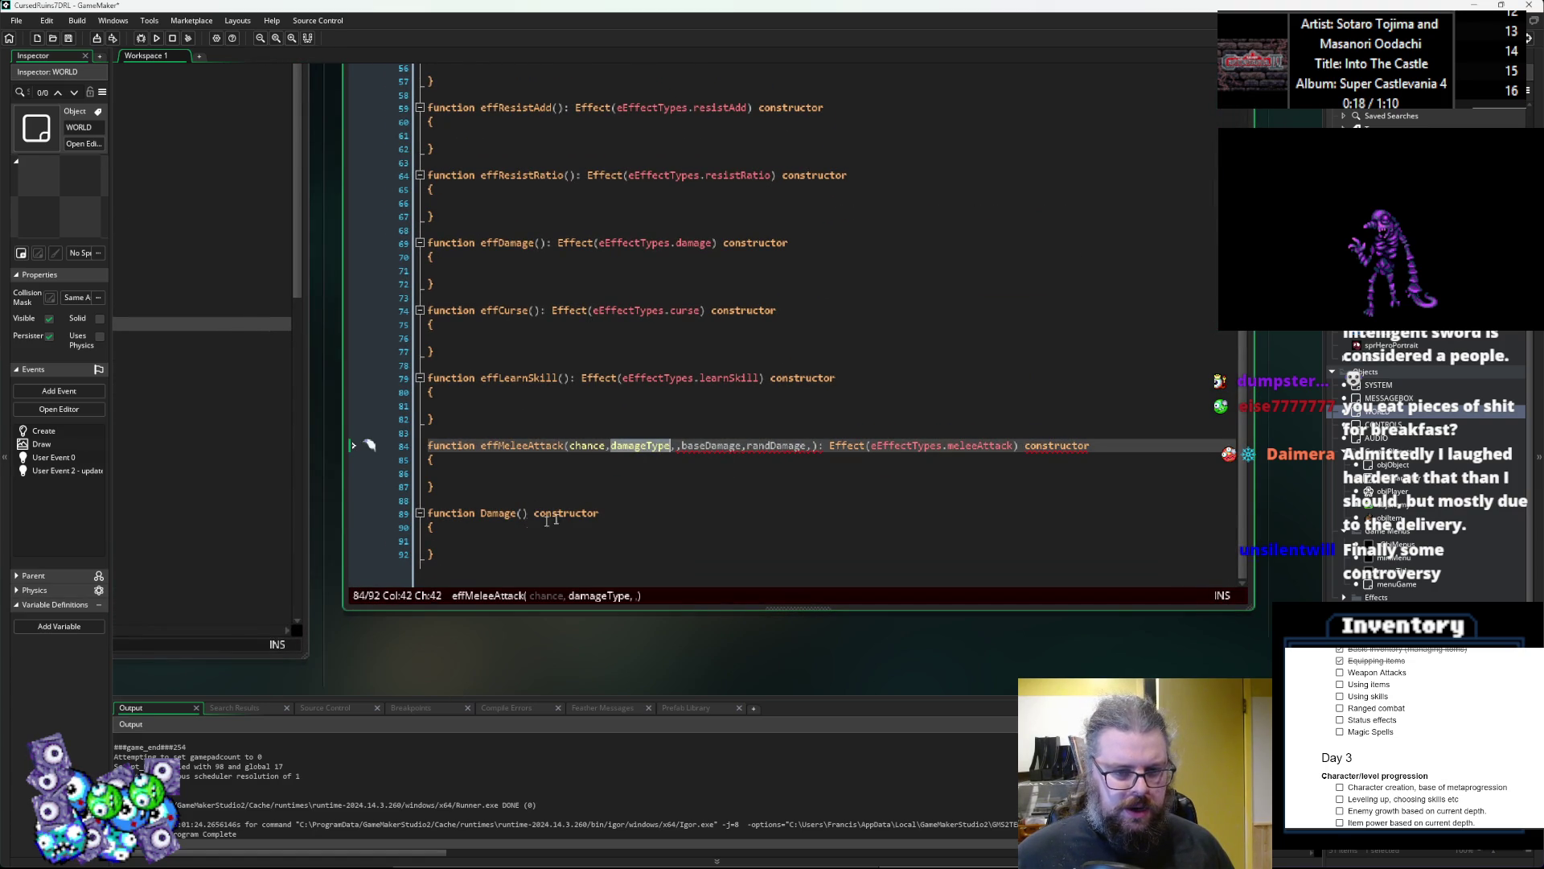
left_click_drag(814, 444, 690, 447)
left_click(673, 447, "shift")
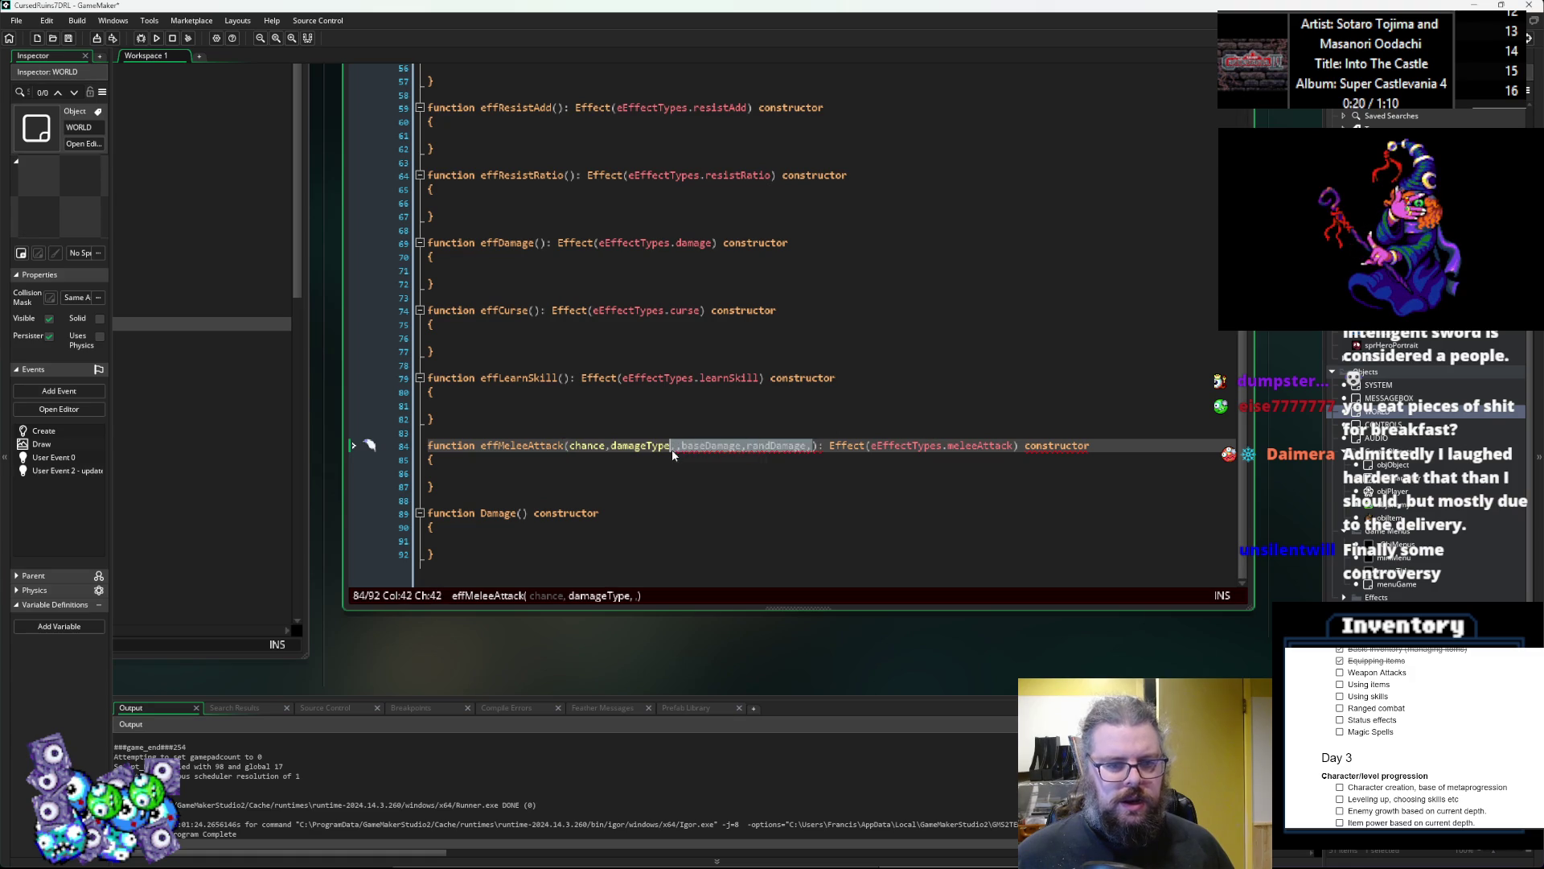
key("BackSpace")
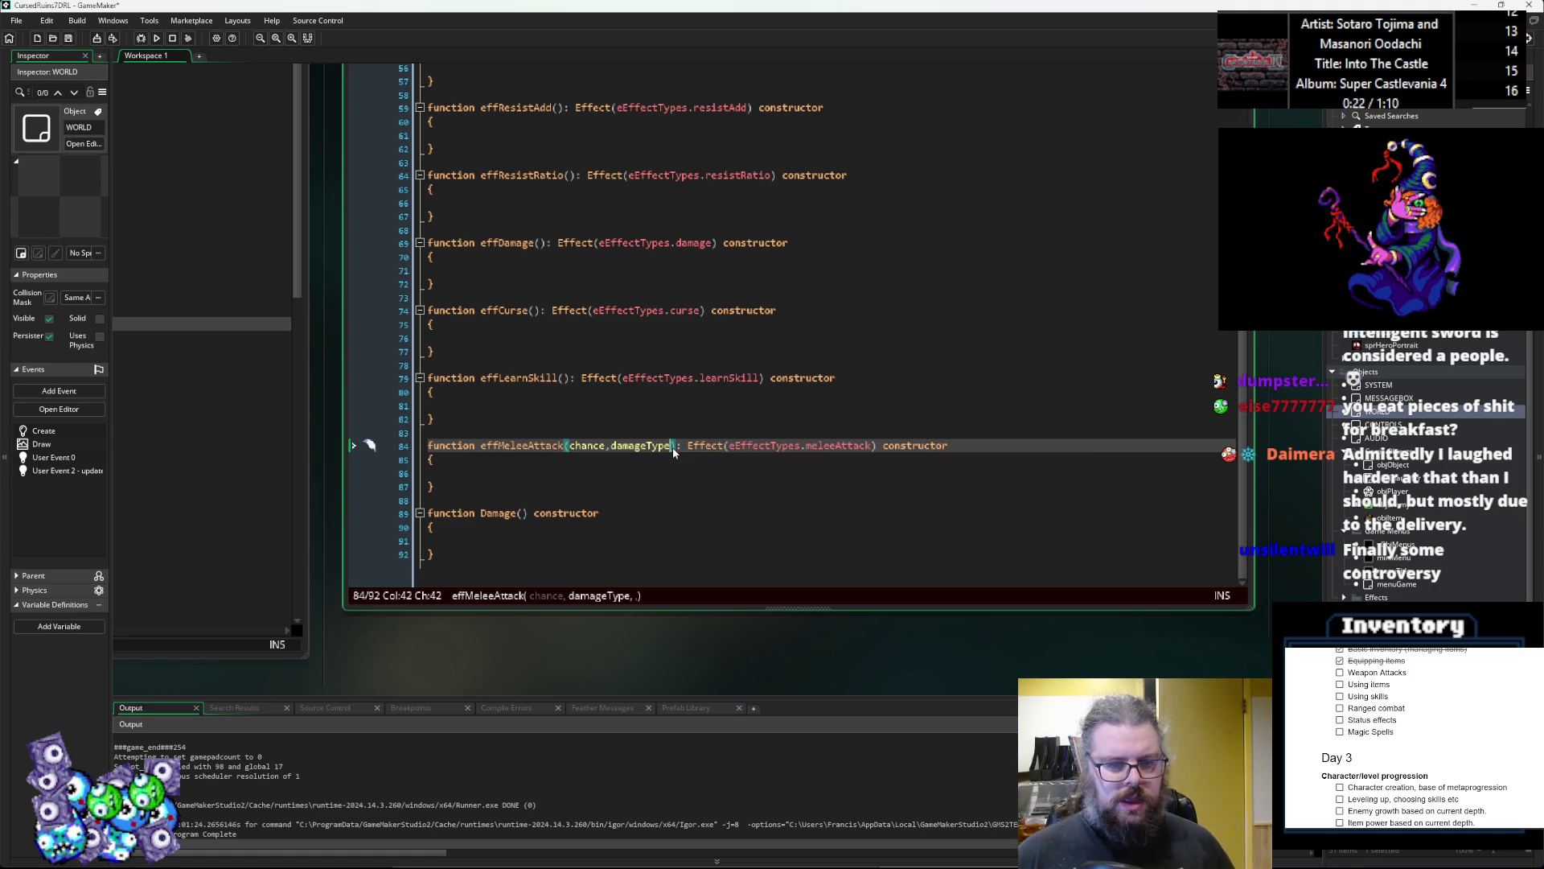
Step: Give Damage damageType and baseAmount parameters, and start typing ,accuracy after chance
key("Down")
key("Down")
key("Down")
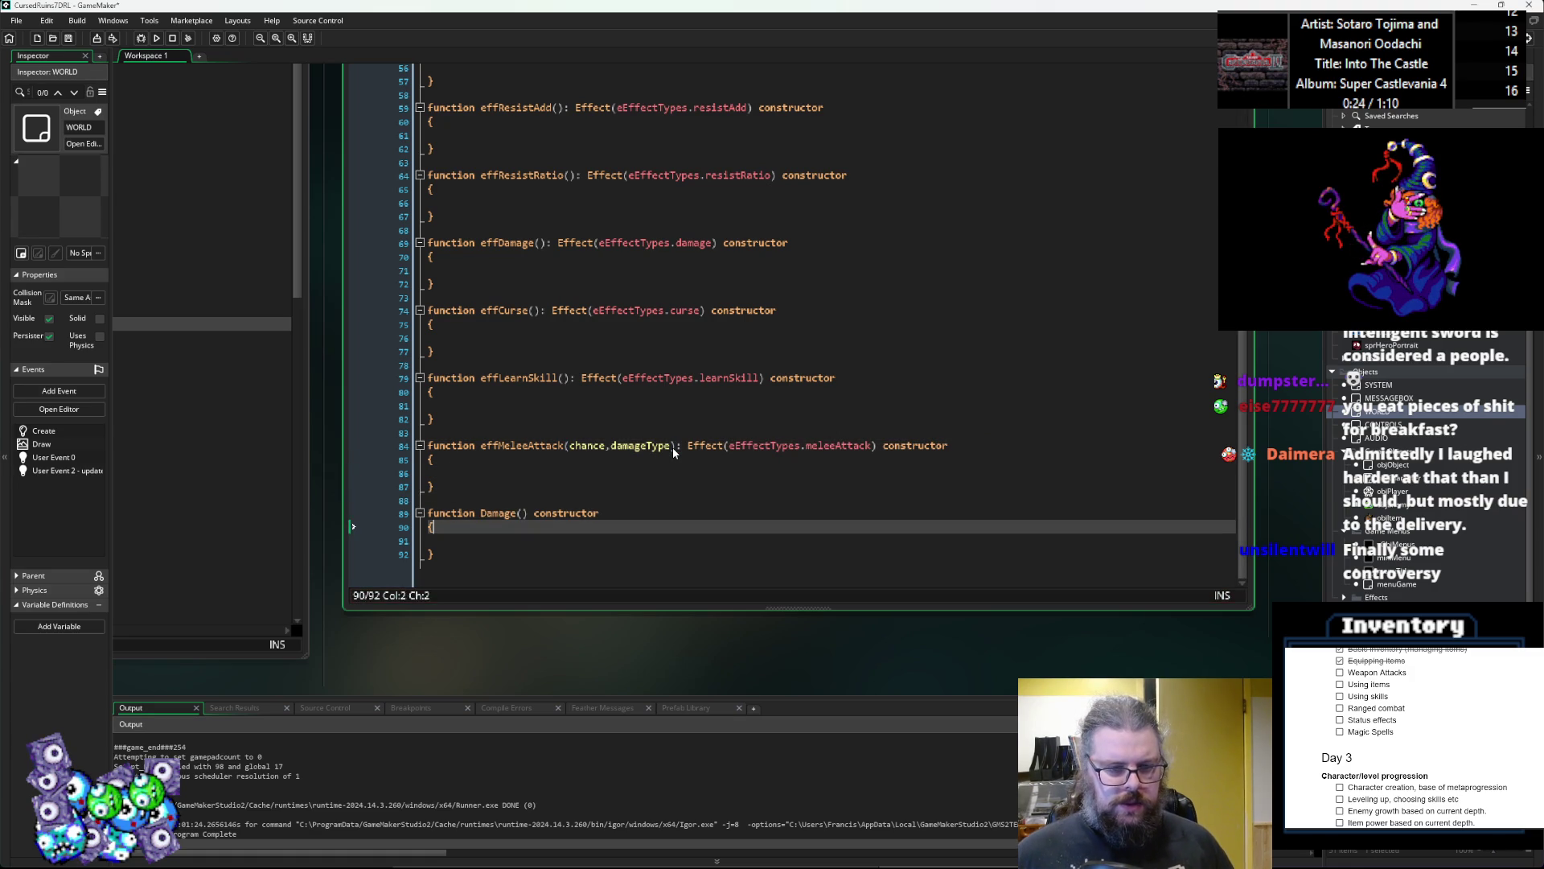
left_click(521, 513)
key("Right")
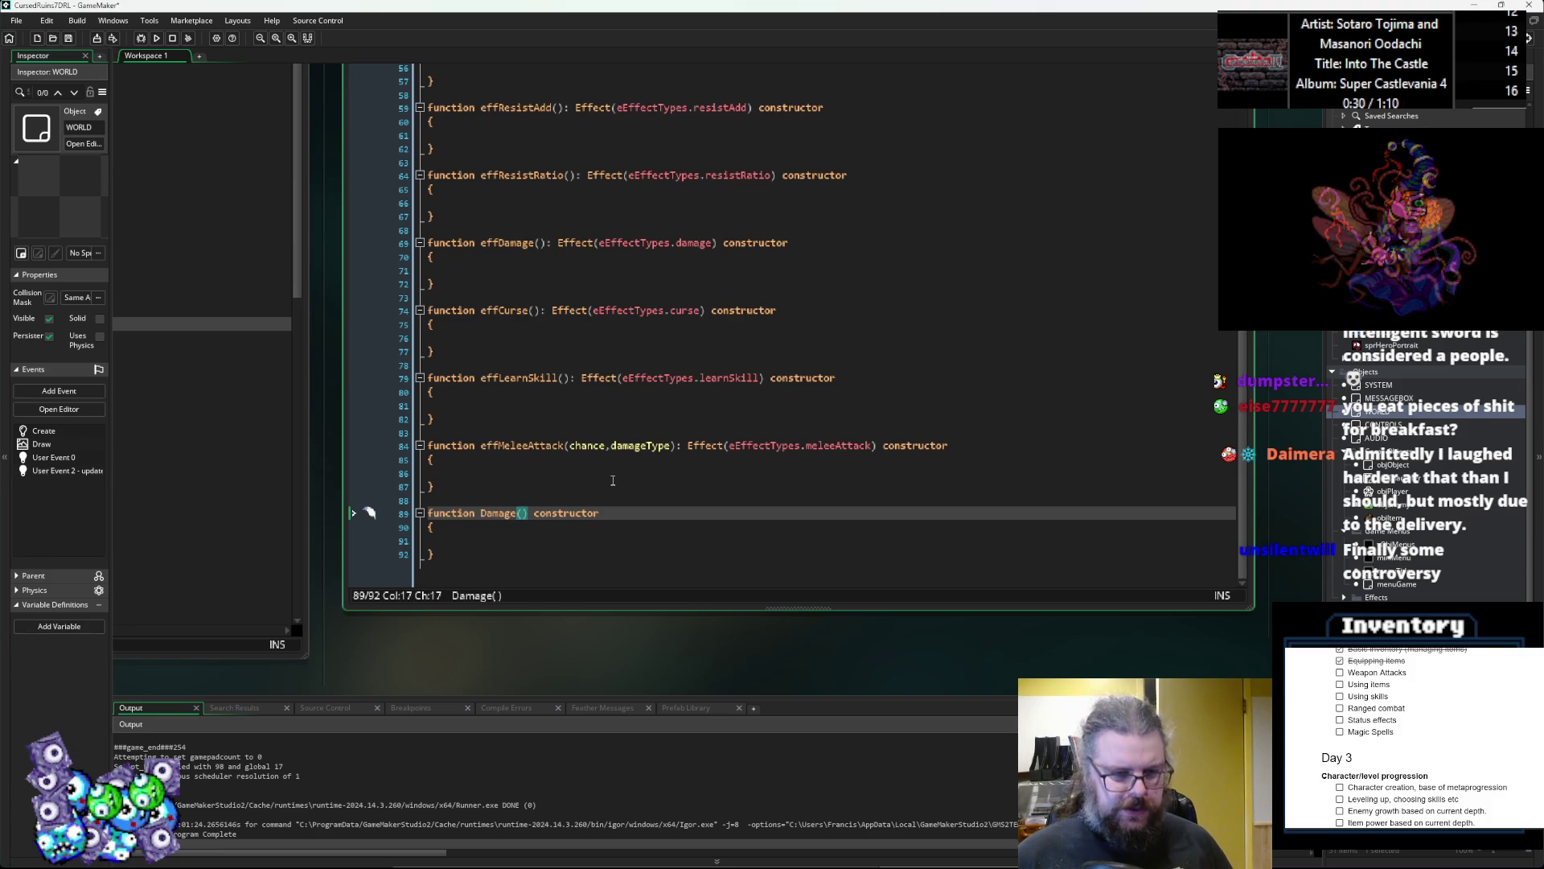
type("dam")
type("ageType,")
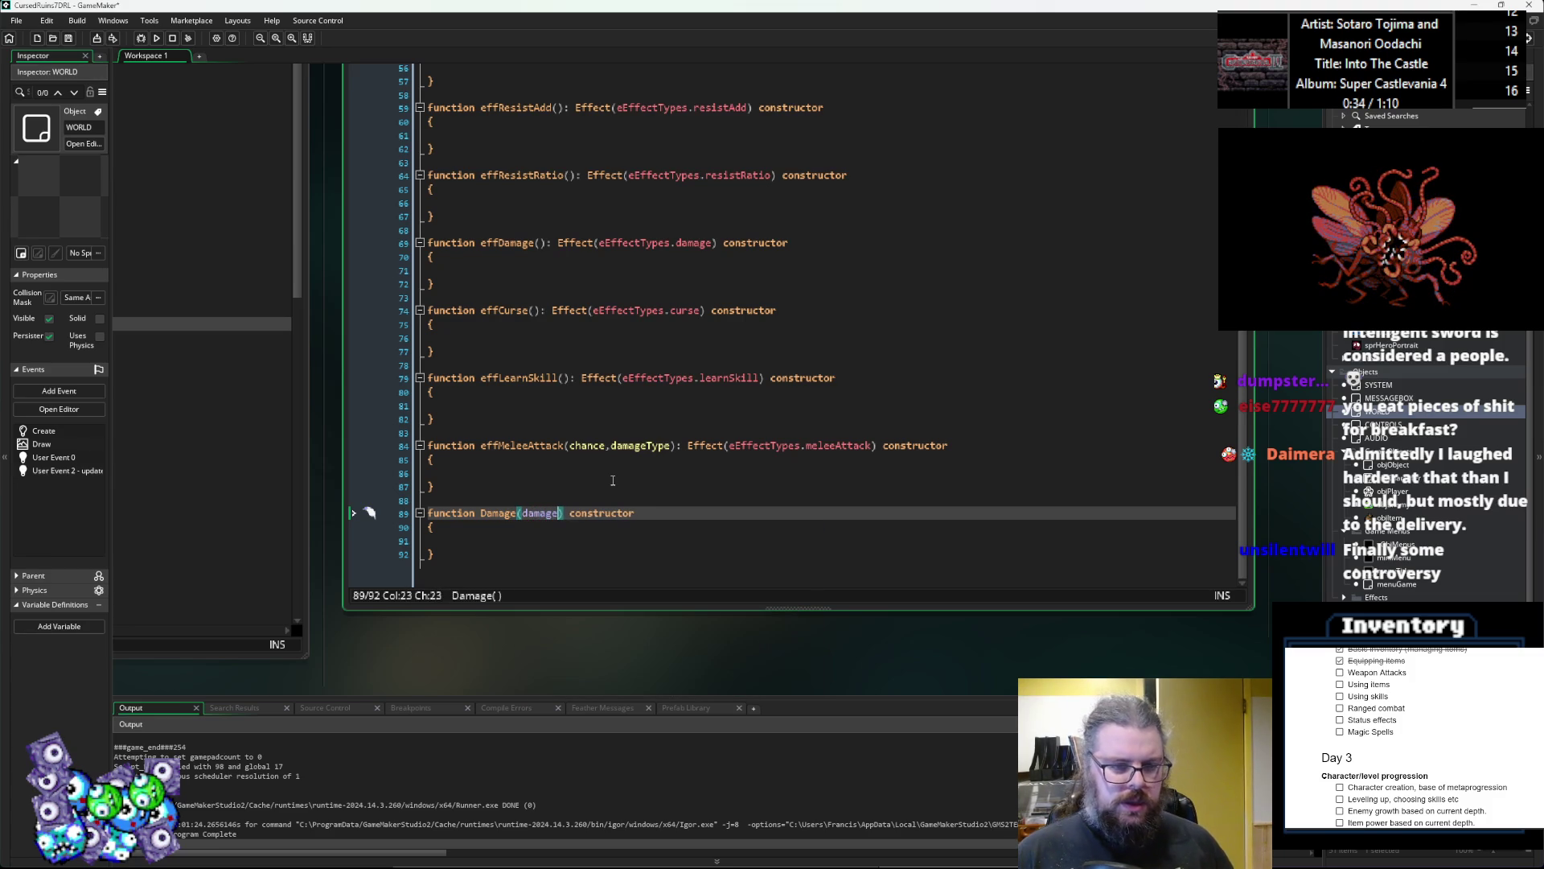
type("baseAmount,")
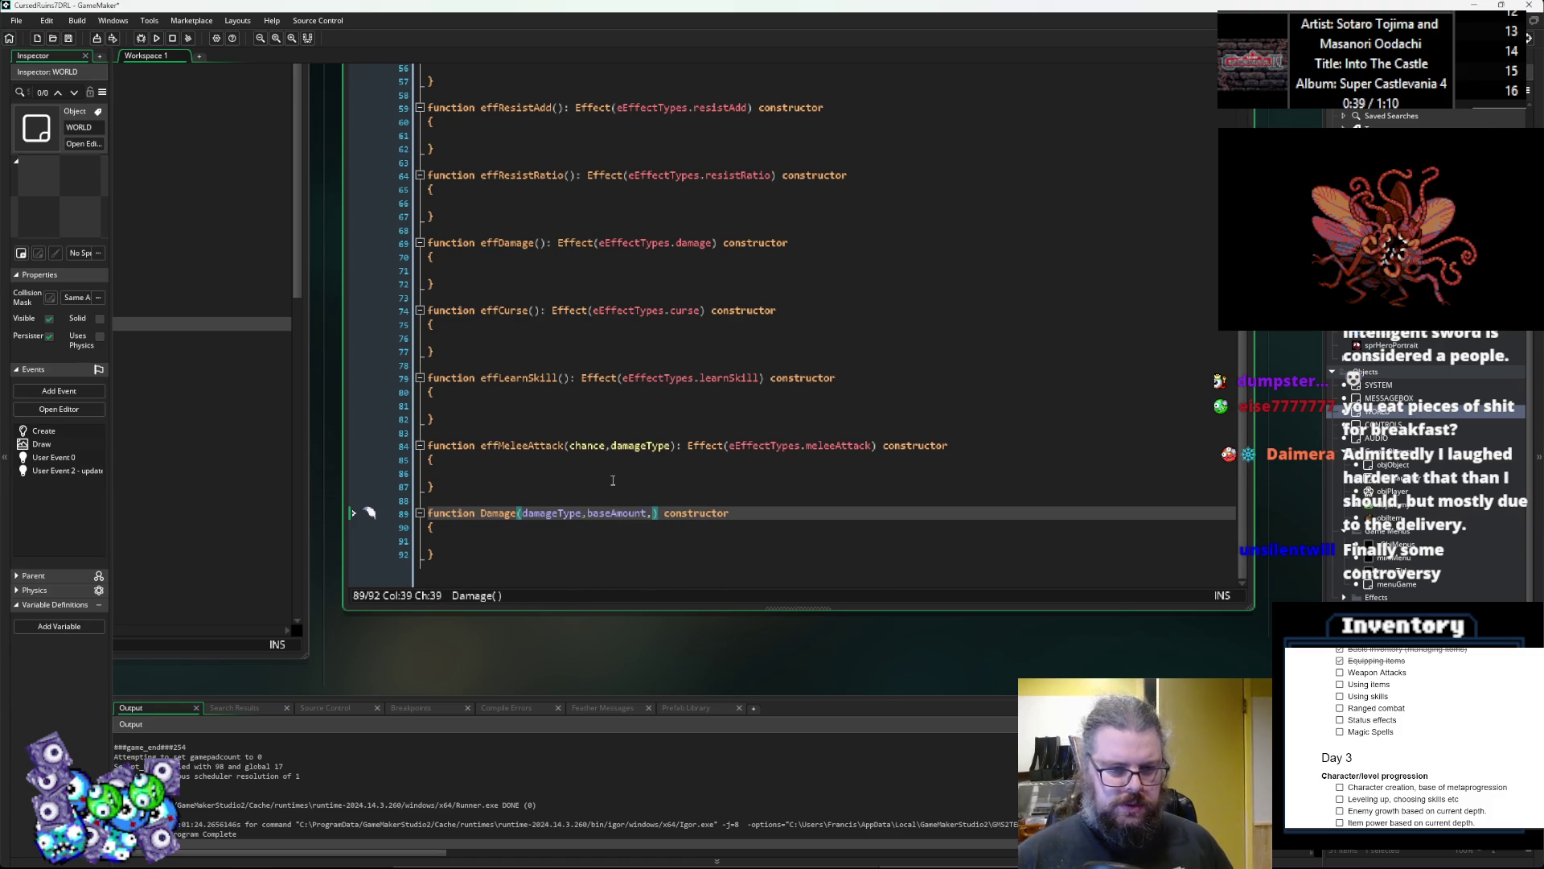
left_click(606, 444)
type(",a")
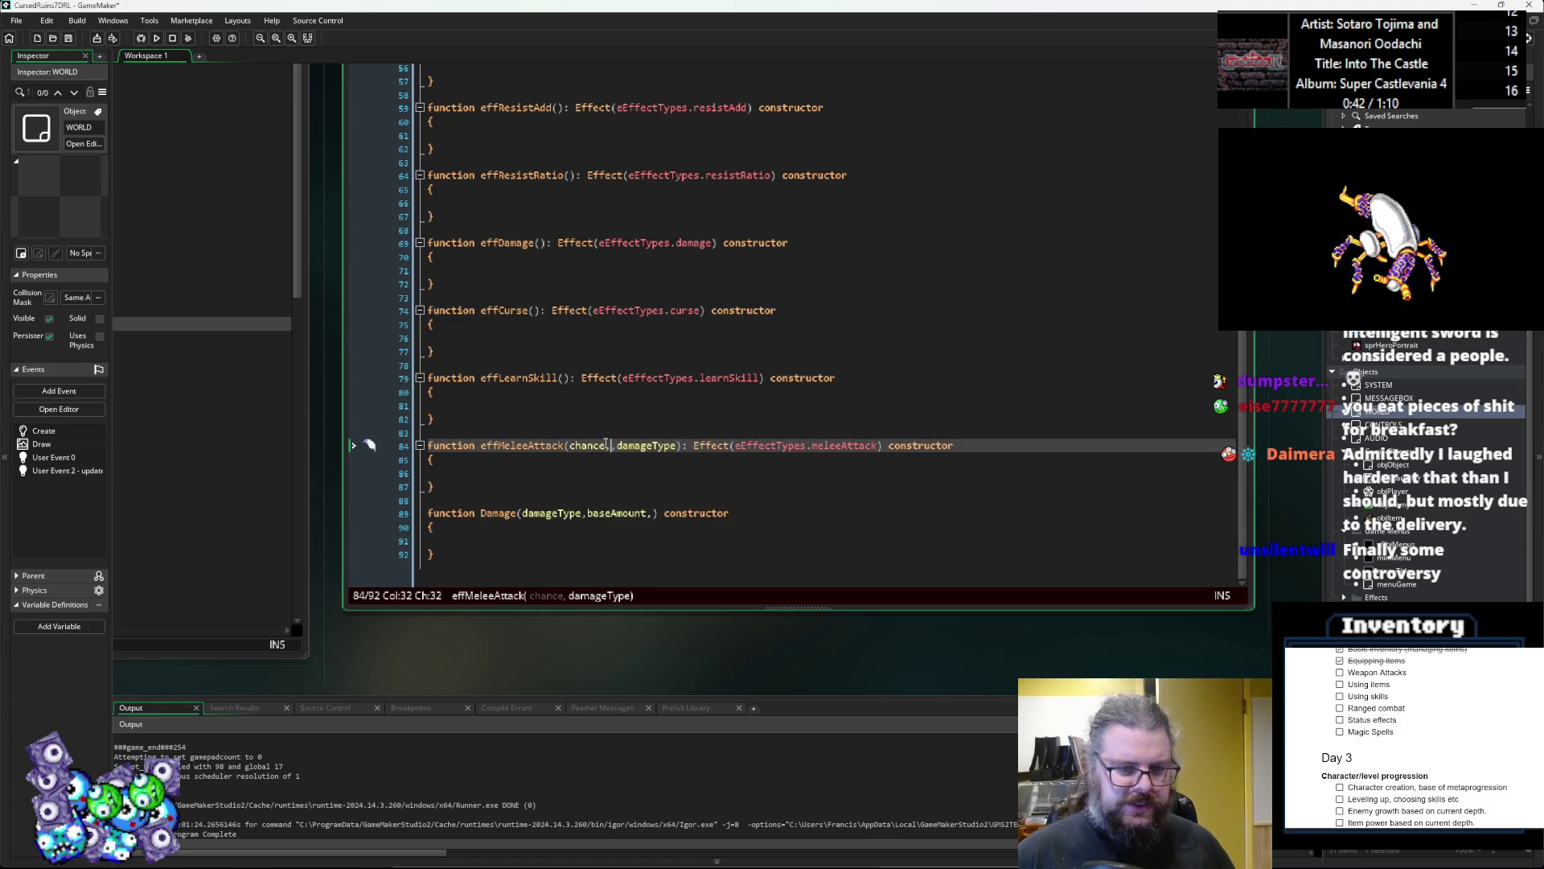
type("ccuracy")
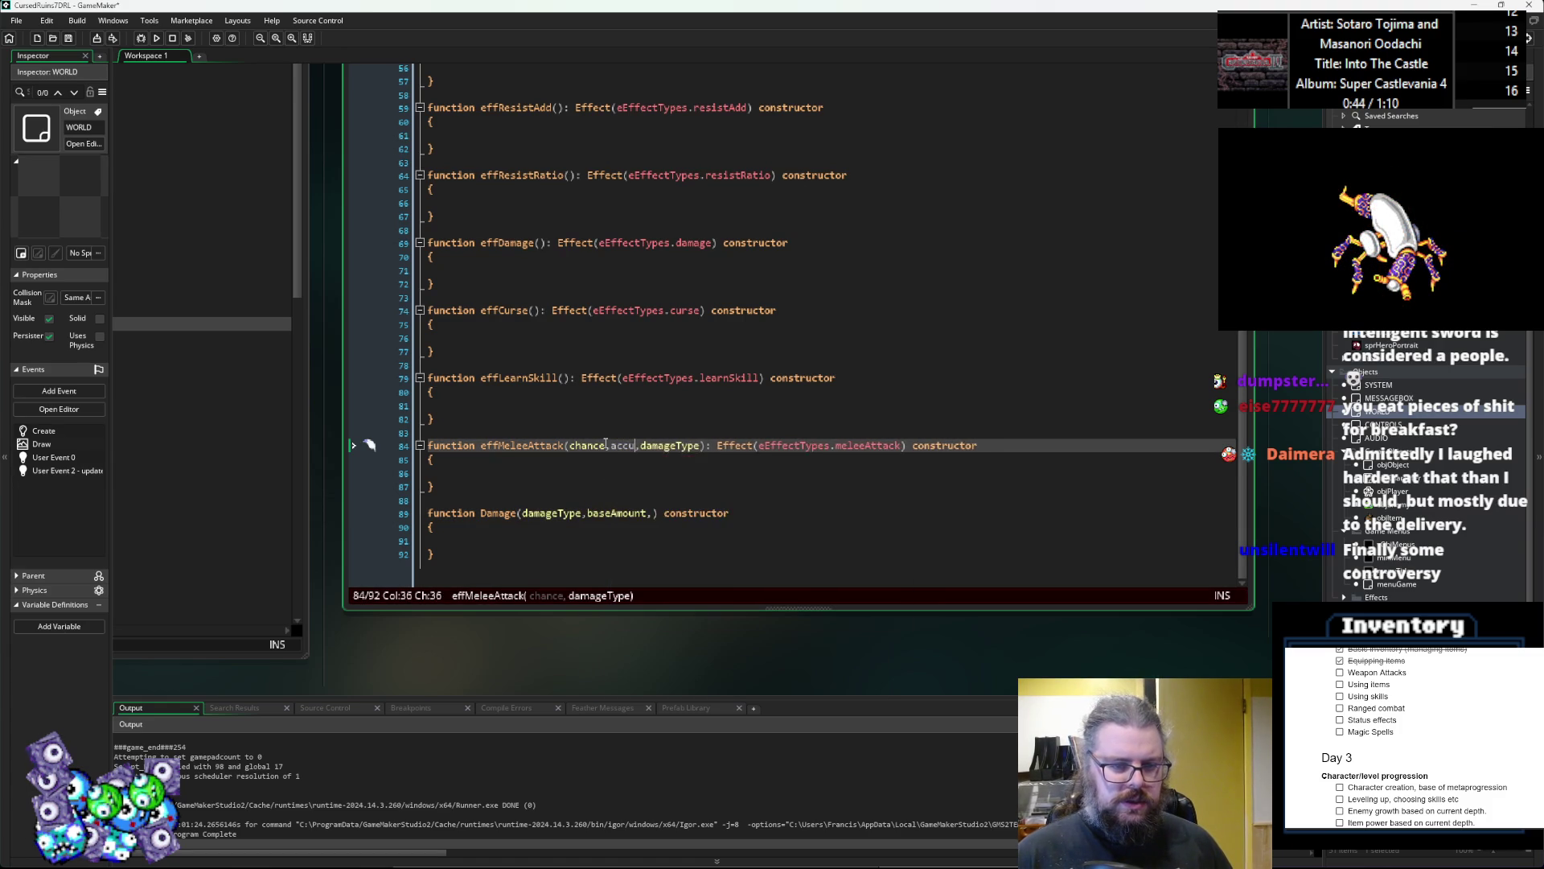
Step: Accept the accuracy autocompletion so effMeleeAttack takes chance, accuracy, damageType
key("Down")
key("Up")
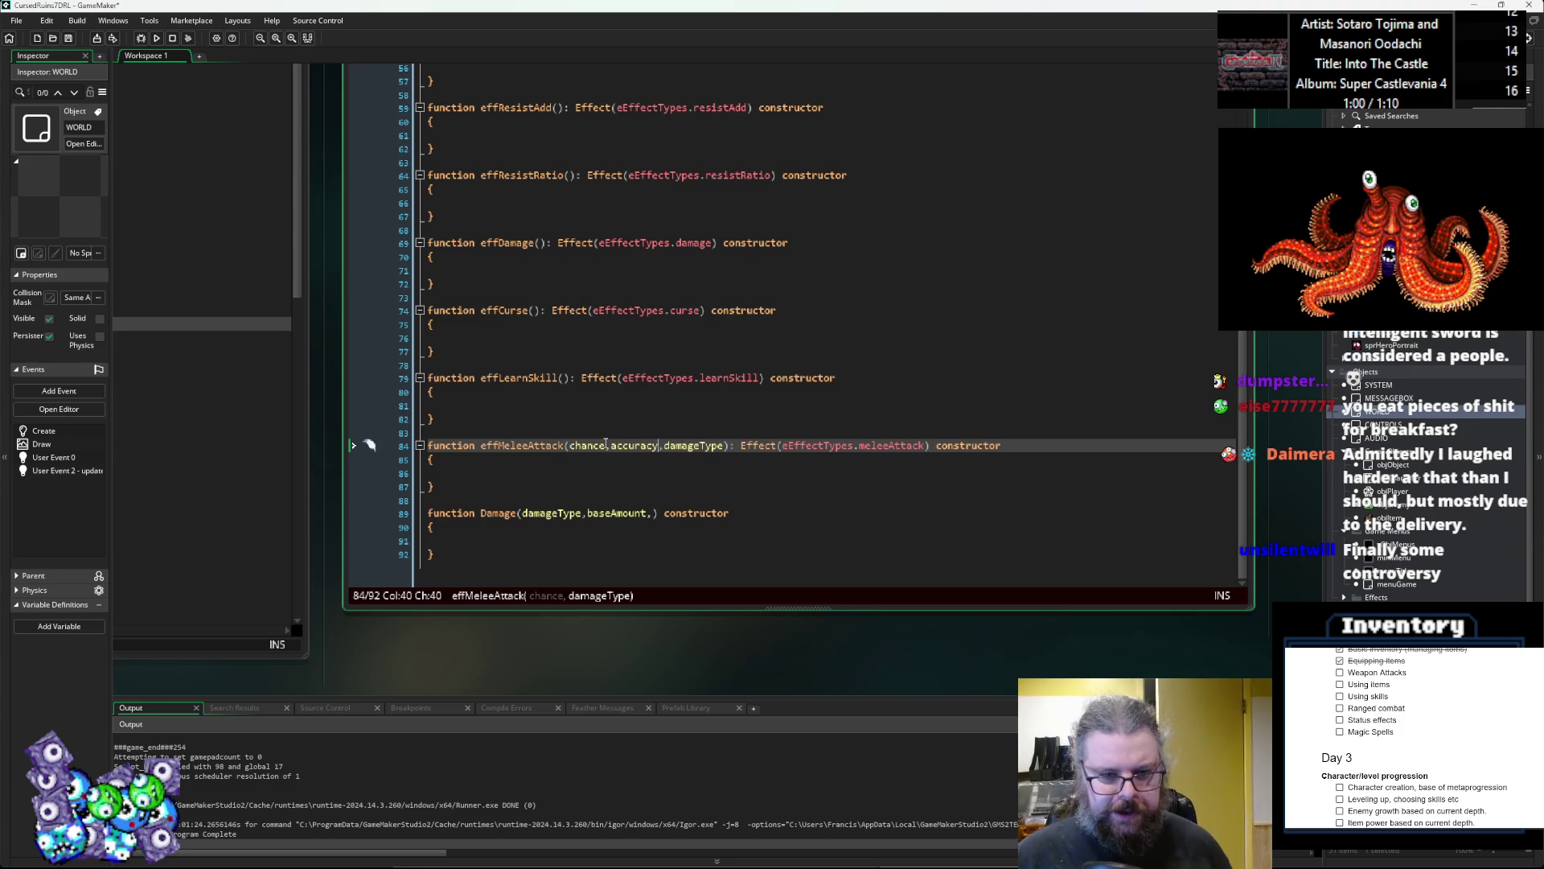
key("Down")
key("Down")
key("Down")
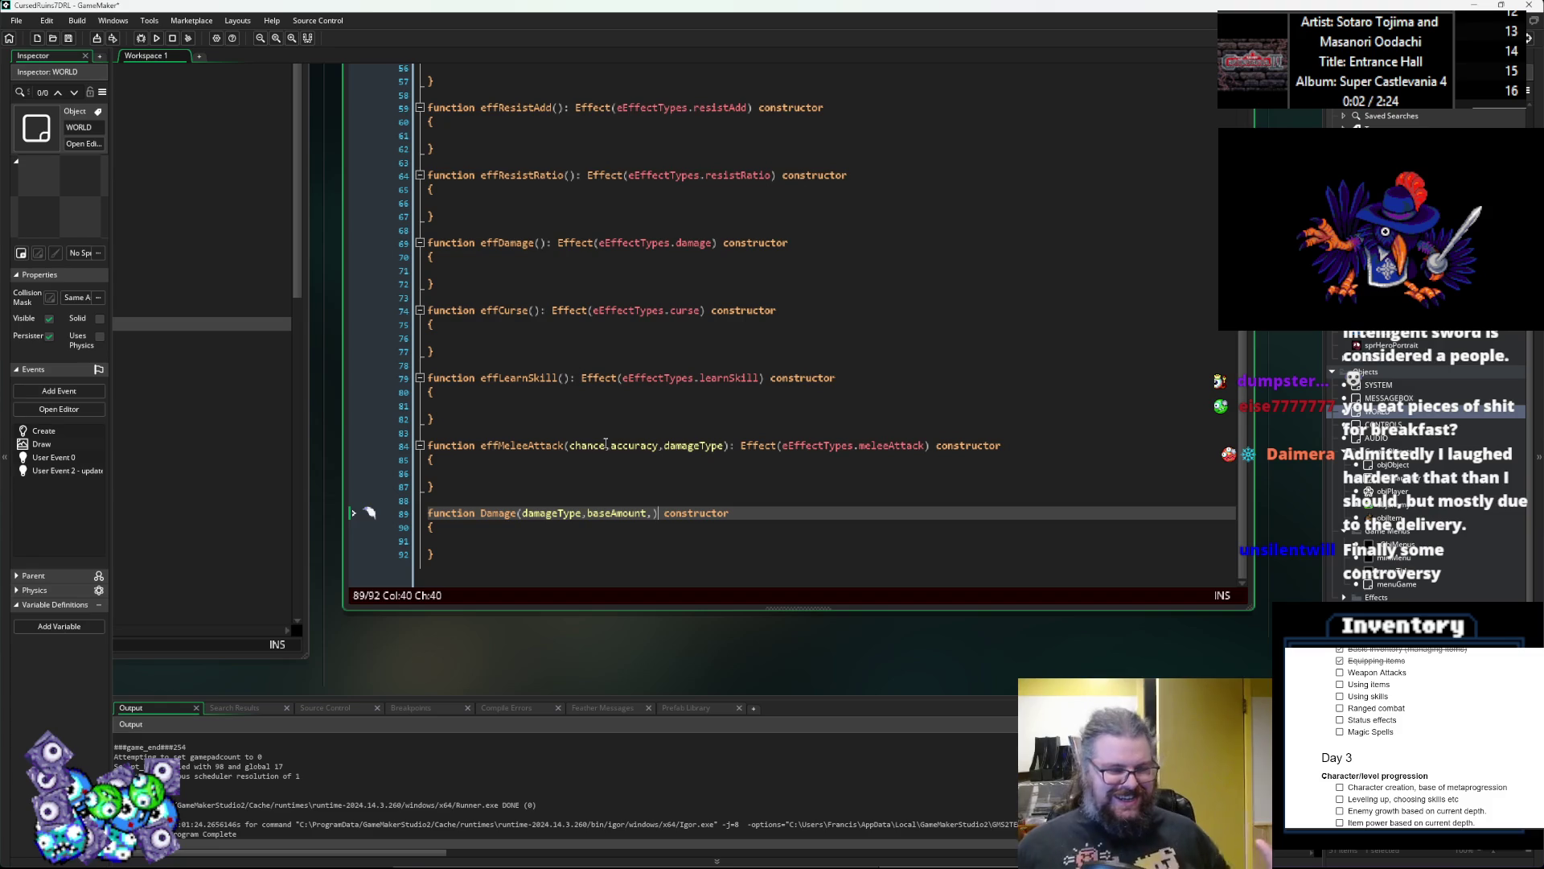
Step: Add randomAmount, baseLevelScale and randomLevelScale parameters to the Damage constructor
key("Left")
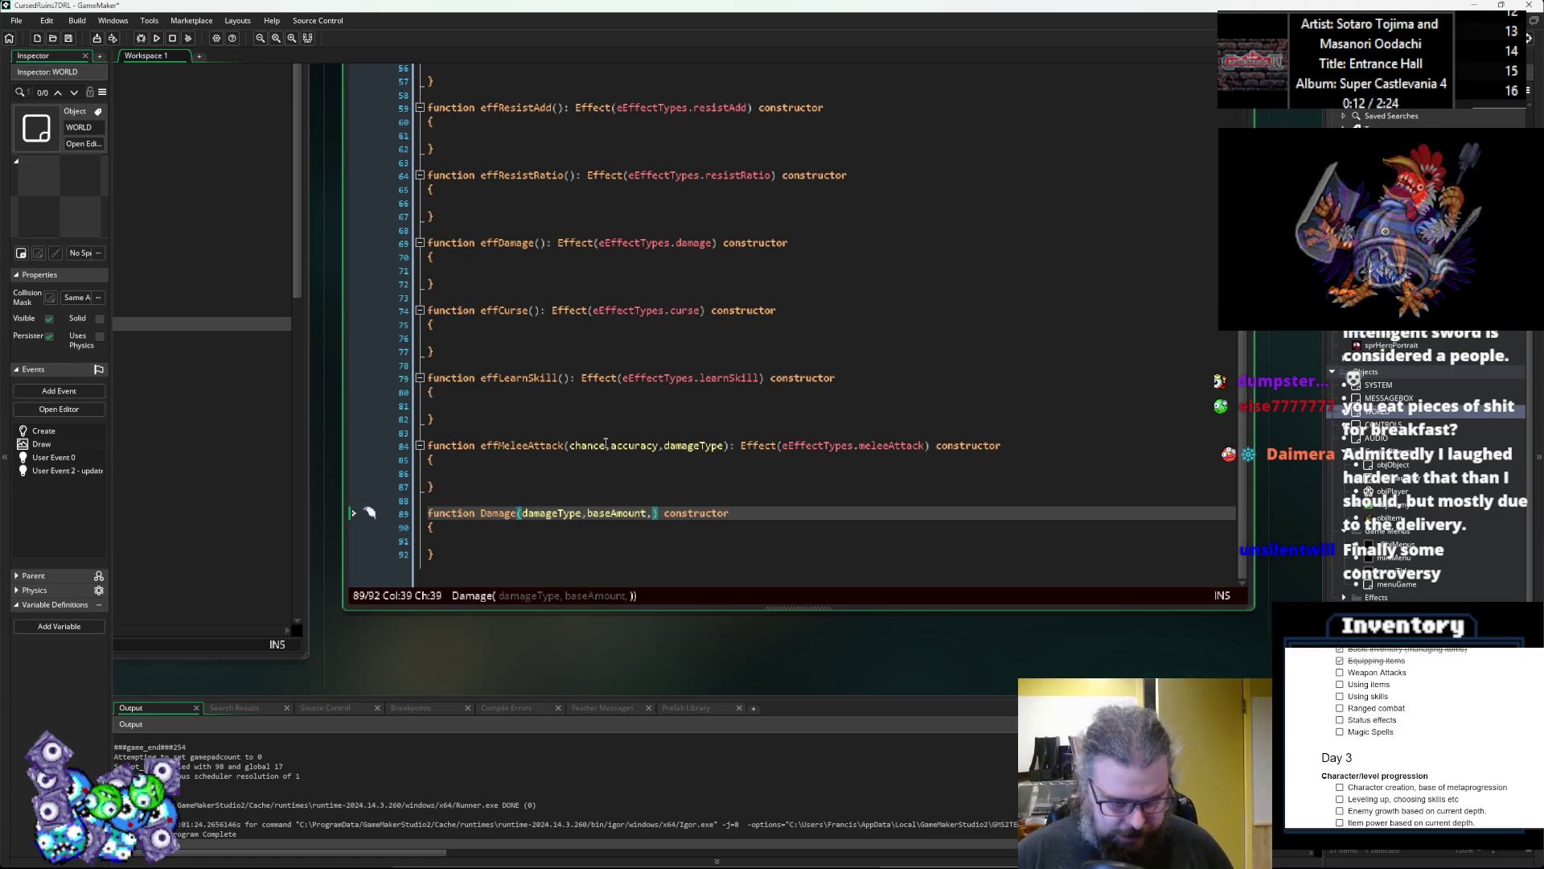
type("r")
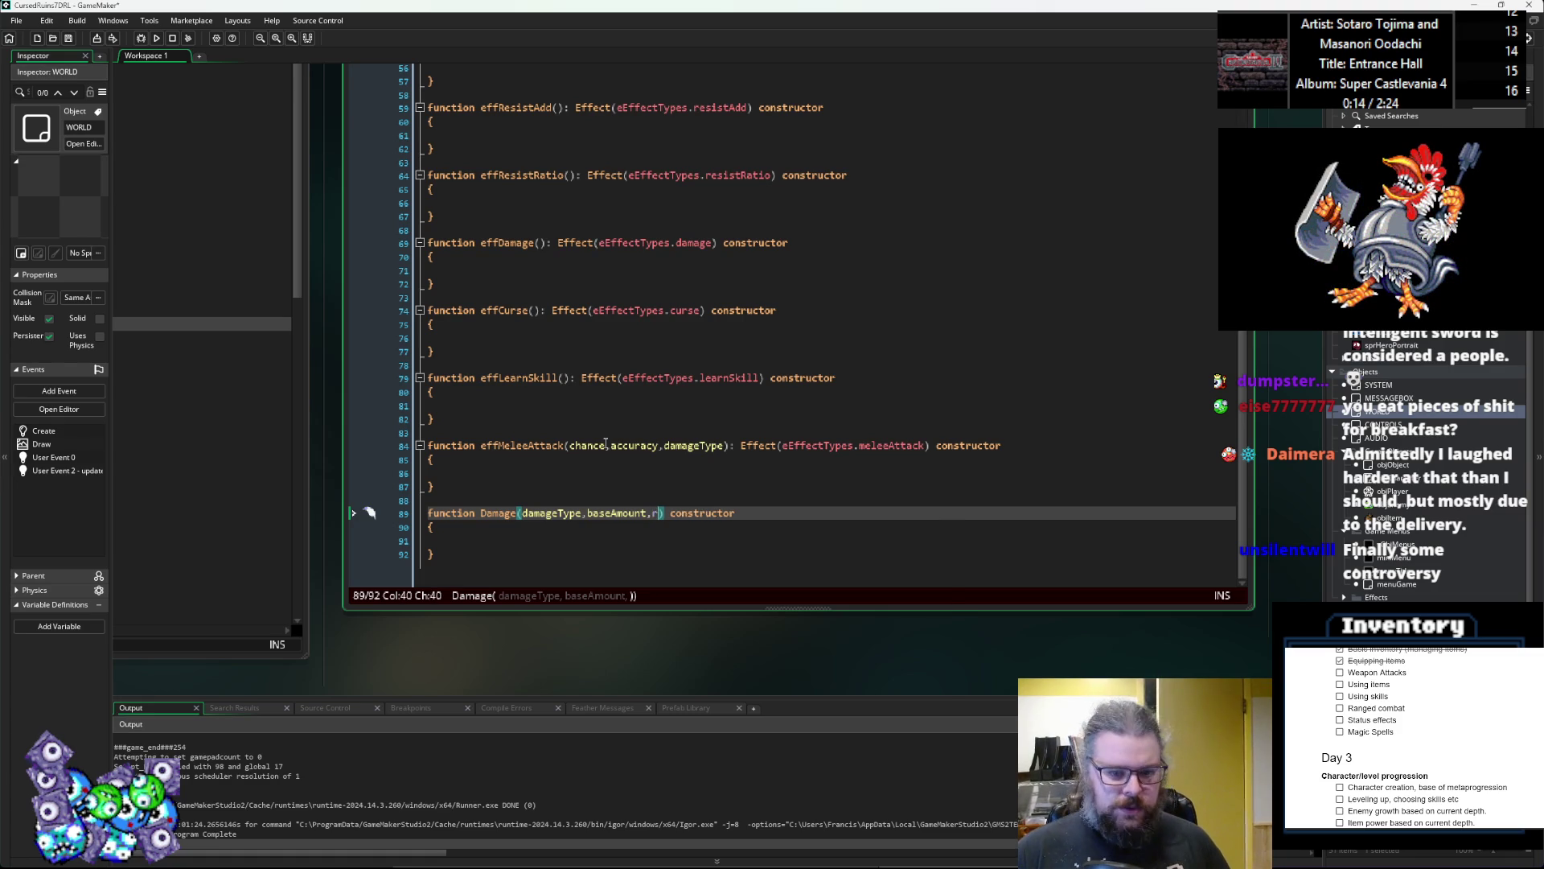
type("andomAmount,")
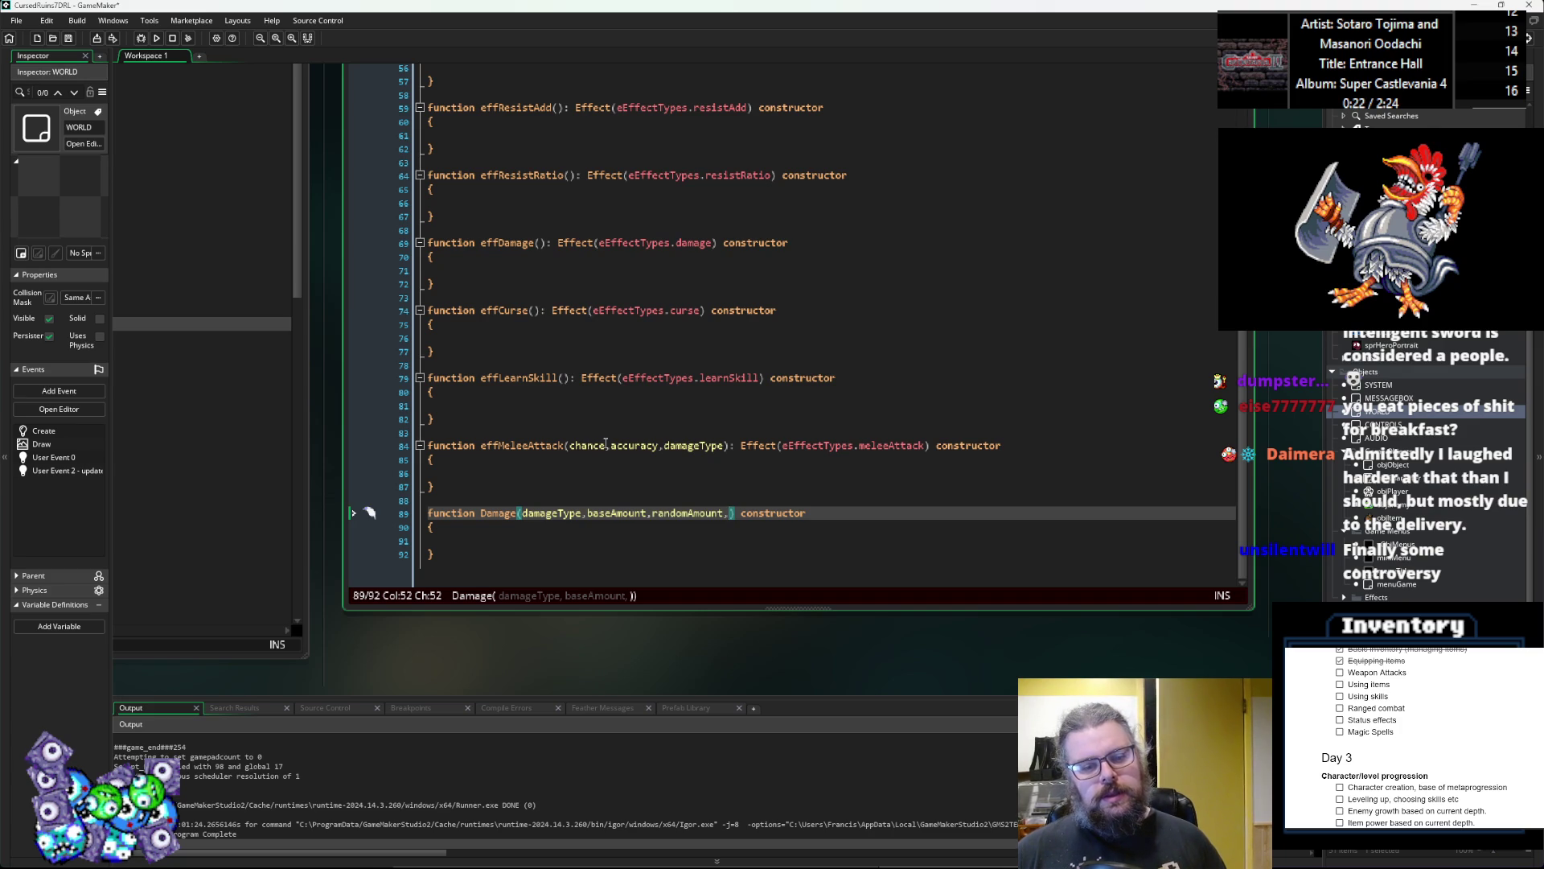
type("bas")
type("e")
type("LevelScal")
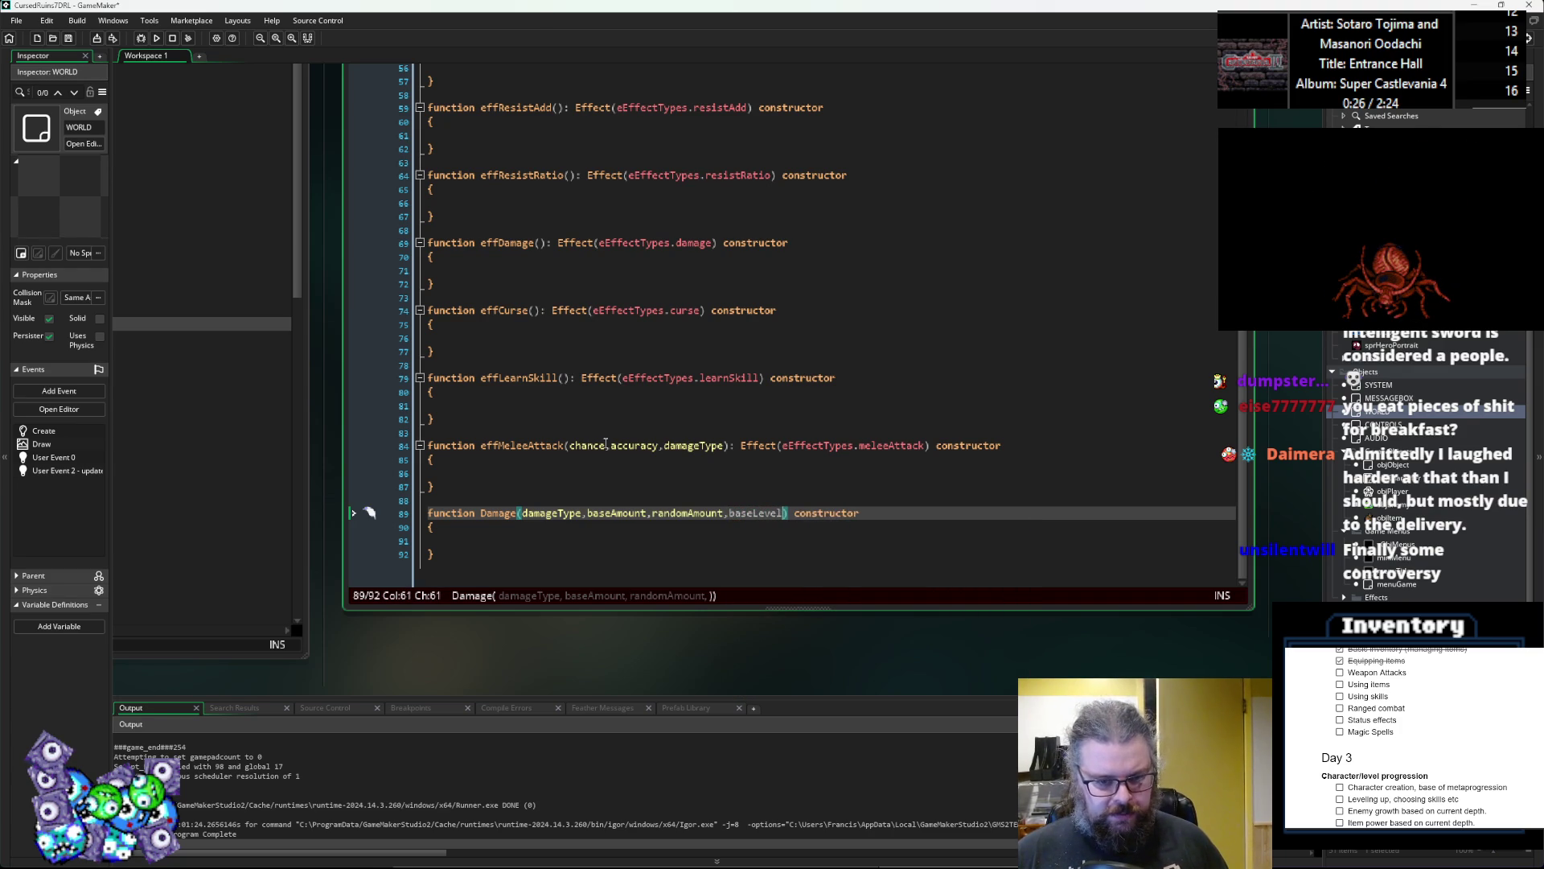
type("e,")
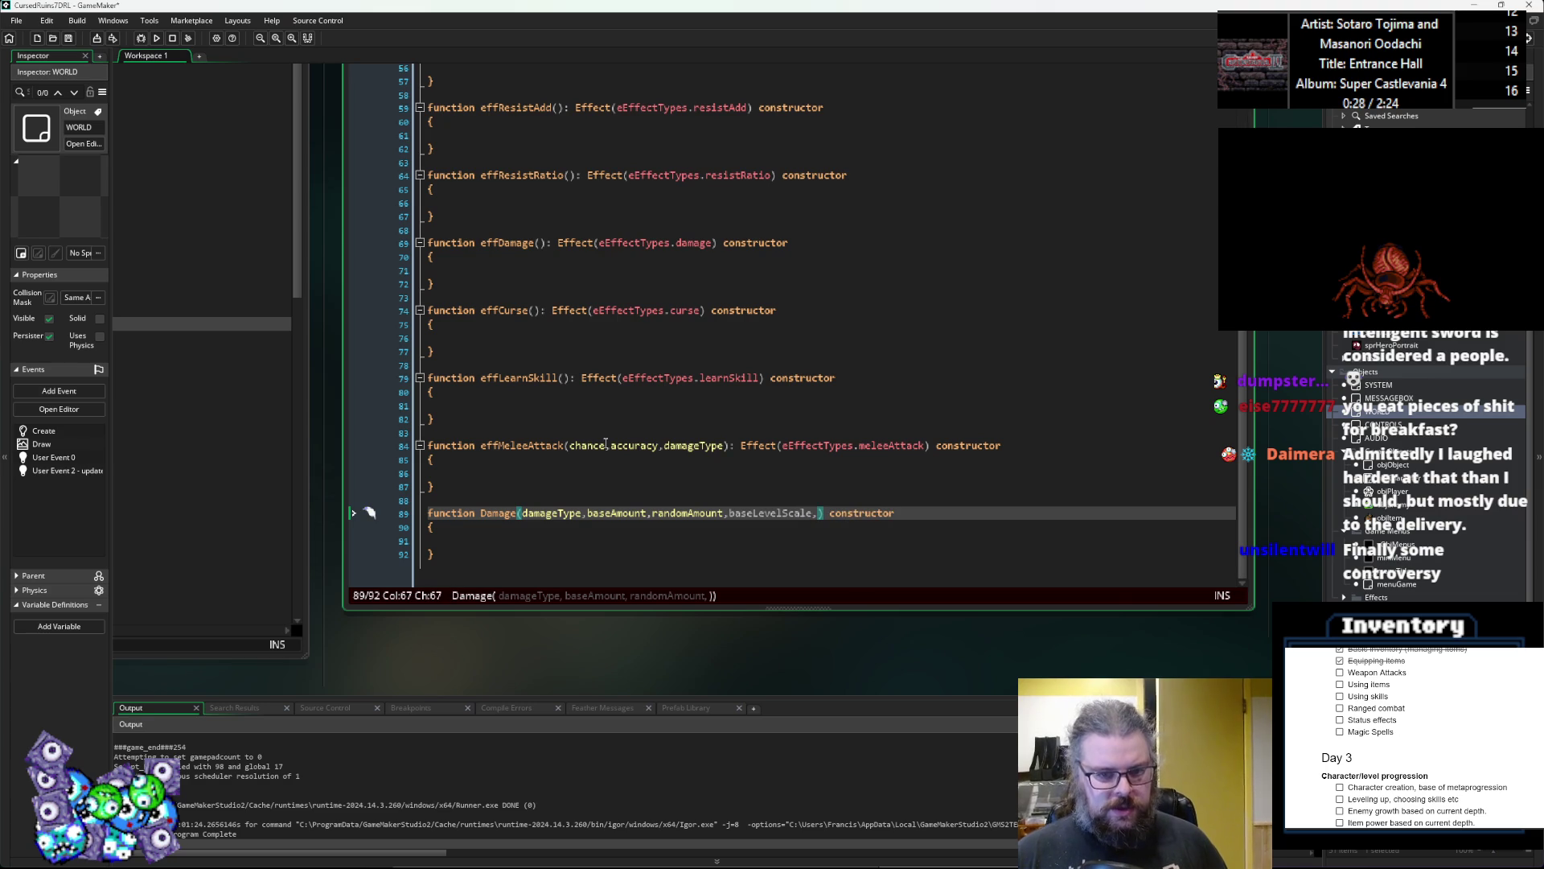
type("randomLevelScale,")
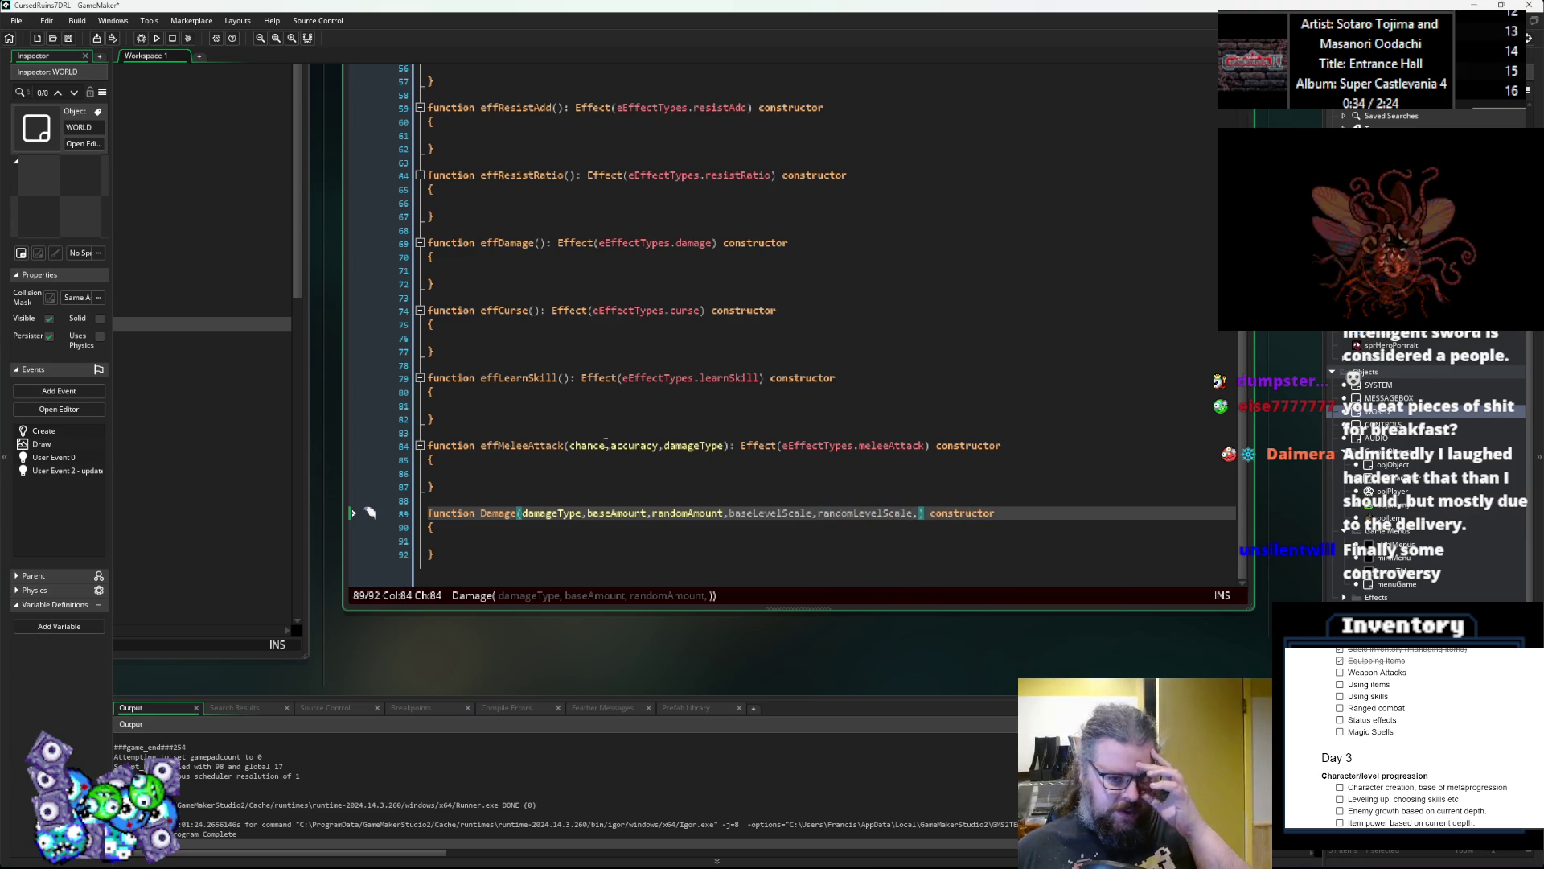
type("[]")
key("BackSpace")
key("BackSpace")
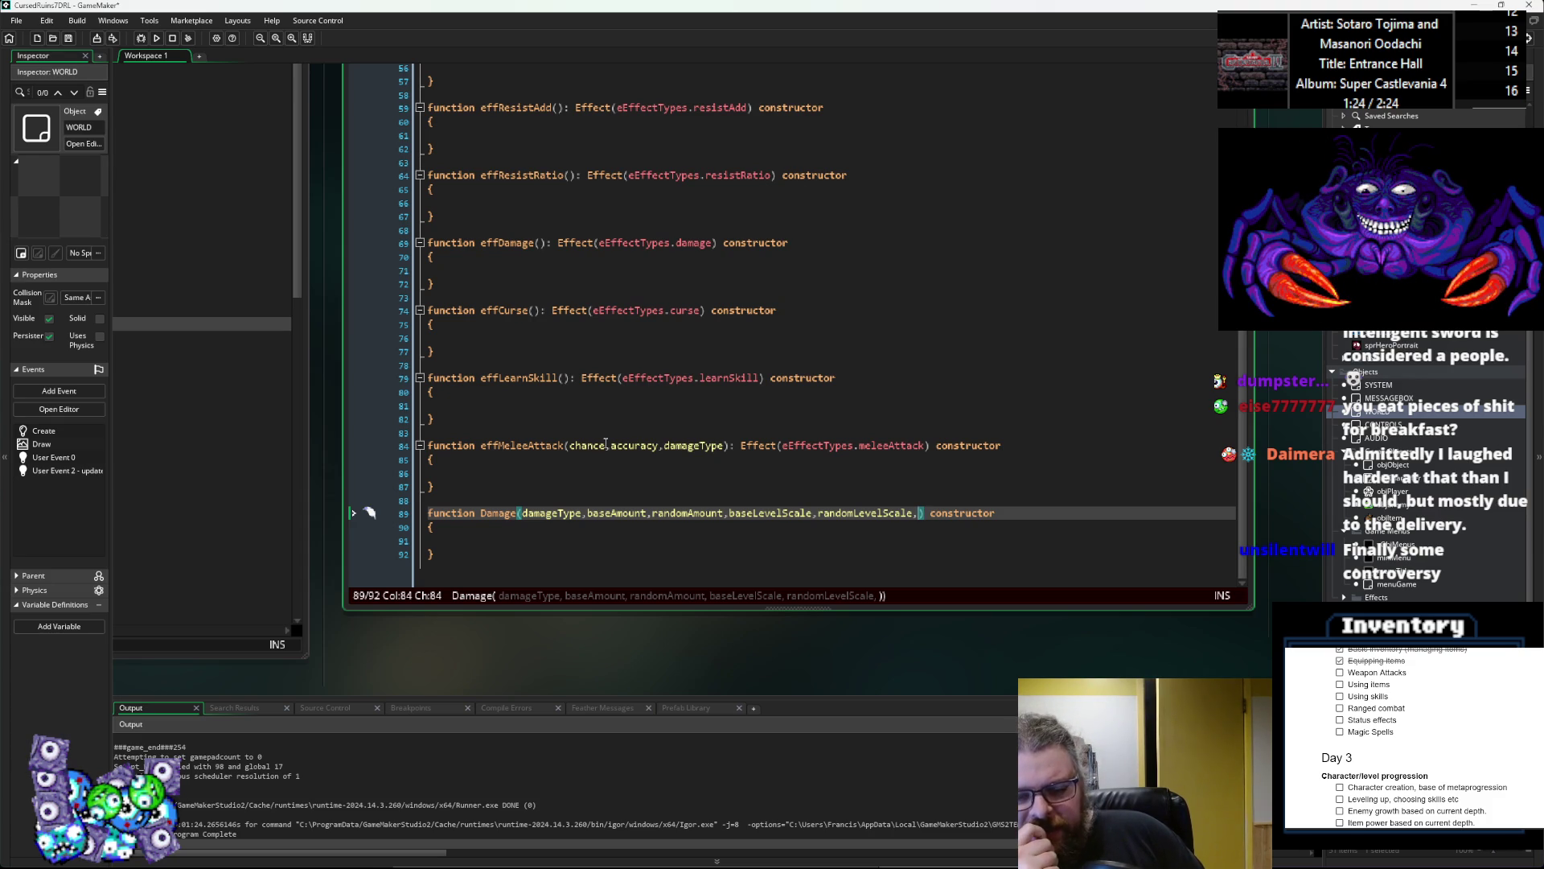
Step: Append empty [] after randomLevelScale and discard the unfinished DamageScale declaration
type("[]")
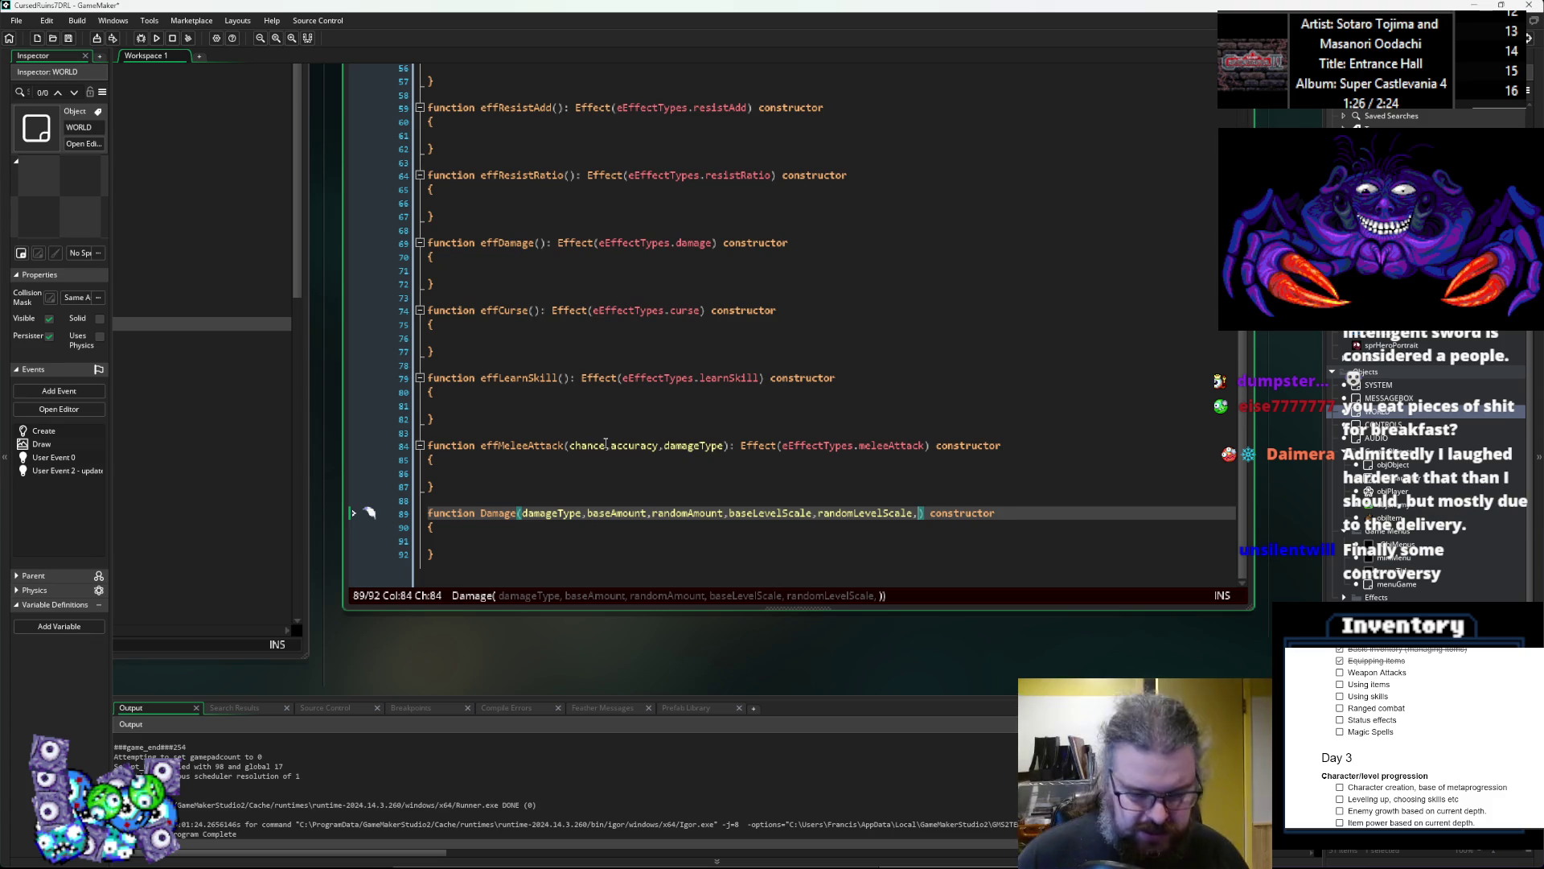
left_click(513, 553)
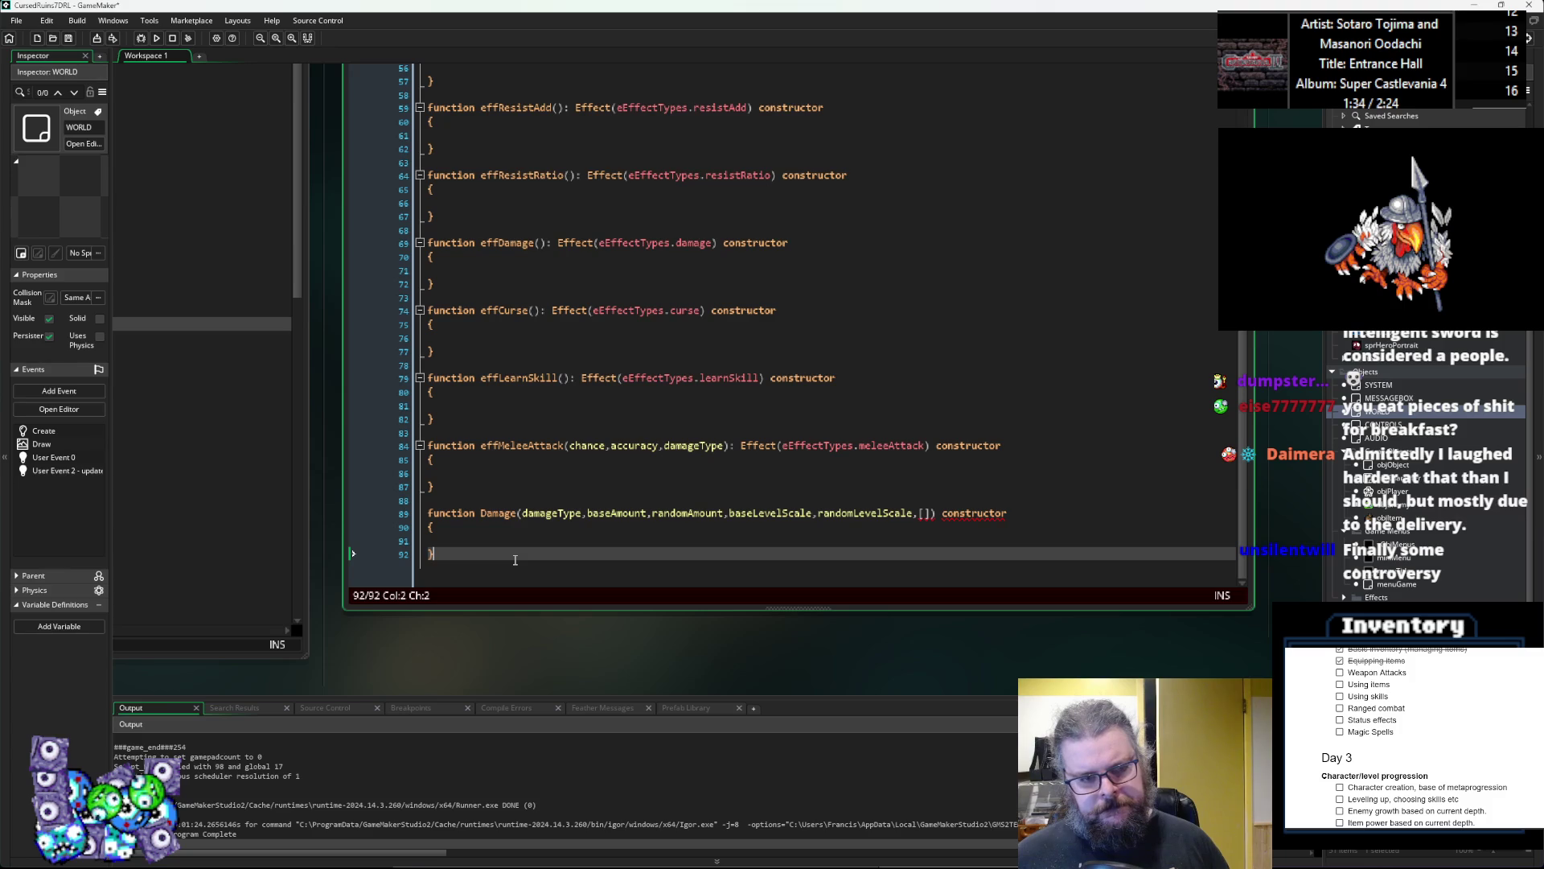
key("Return")
key("Return")
scroll(515, 559, "down", 1)
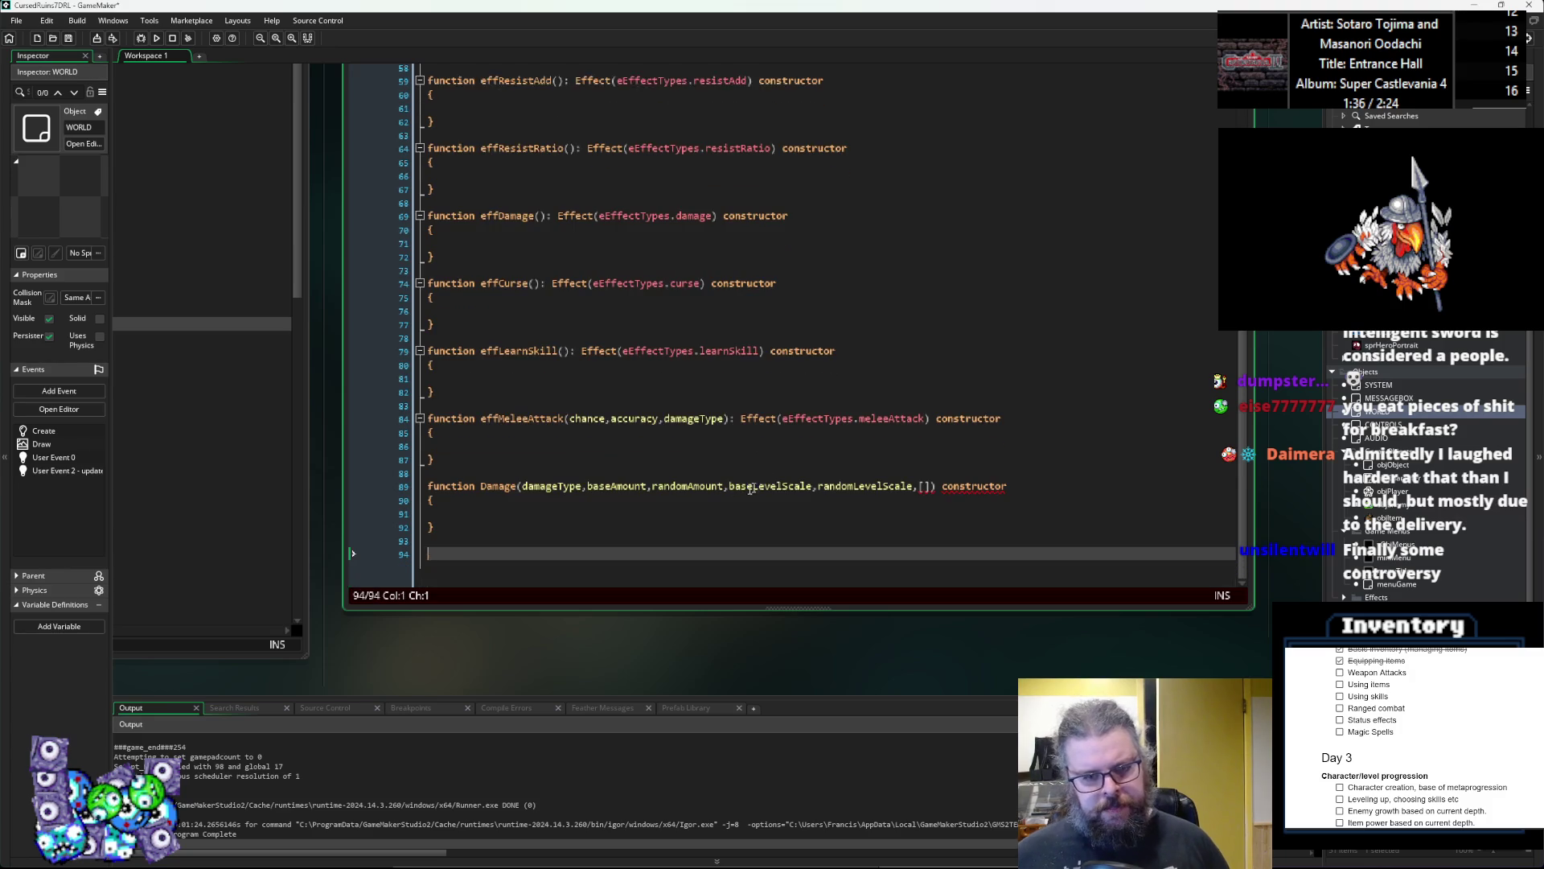
type("function Dama")
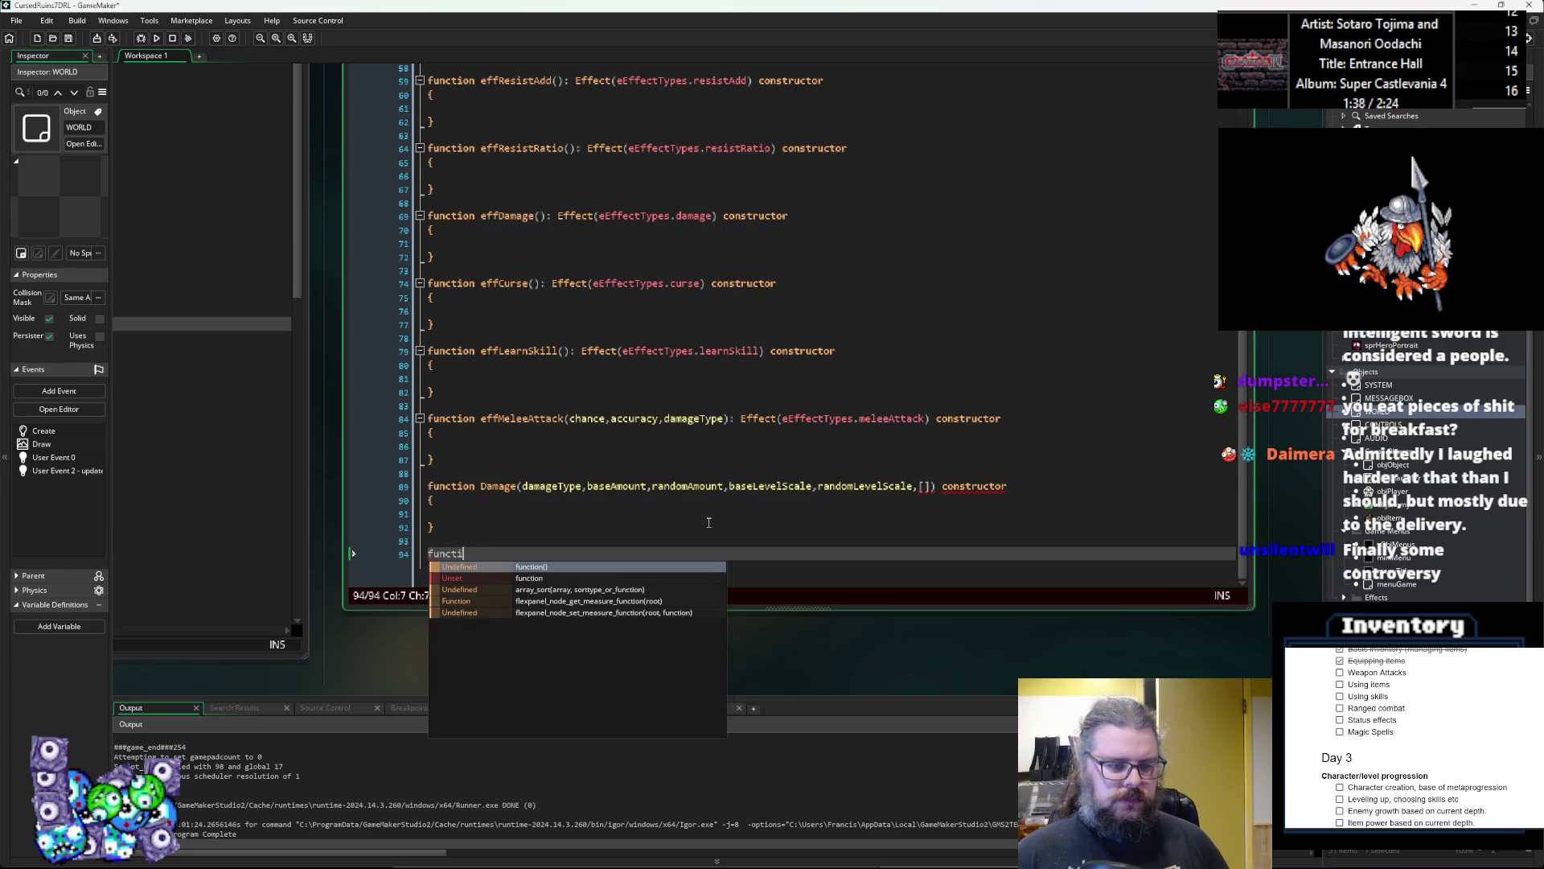
type("geScale")
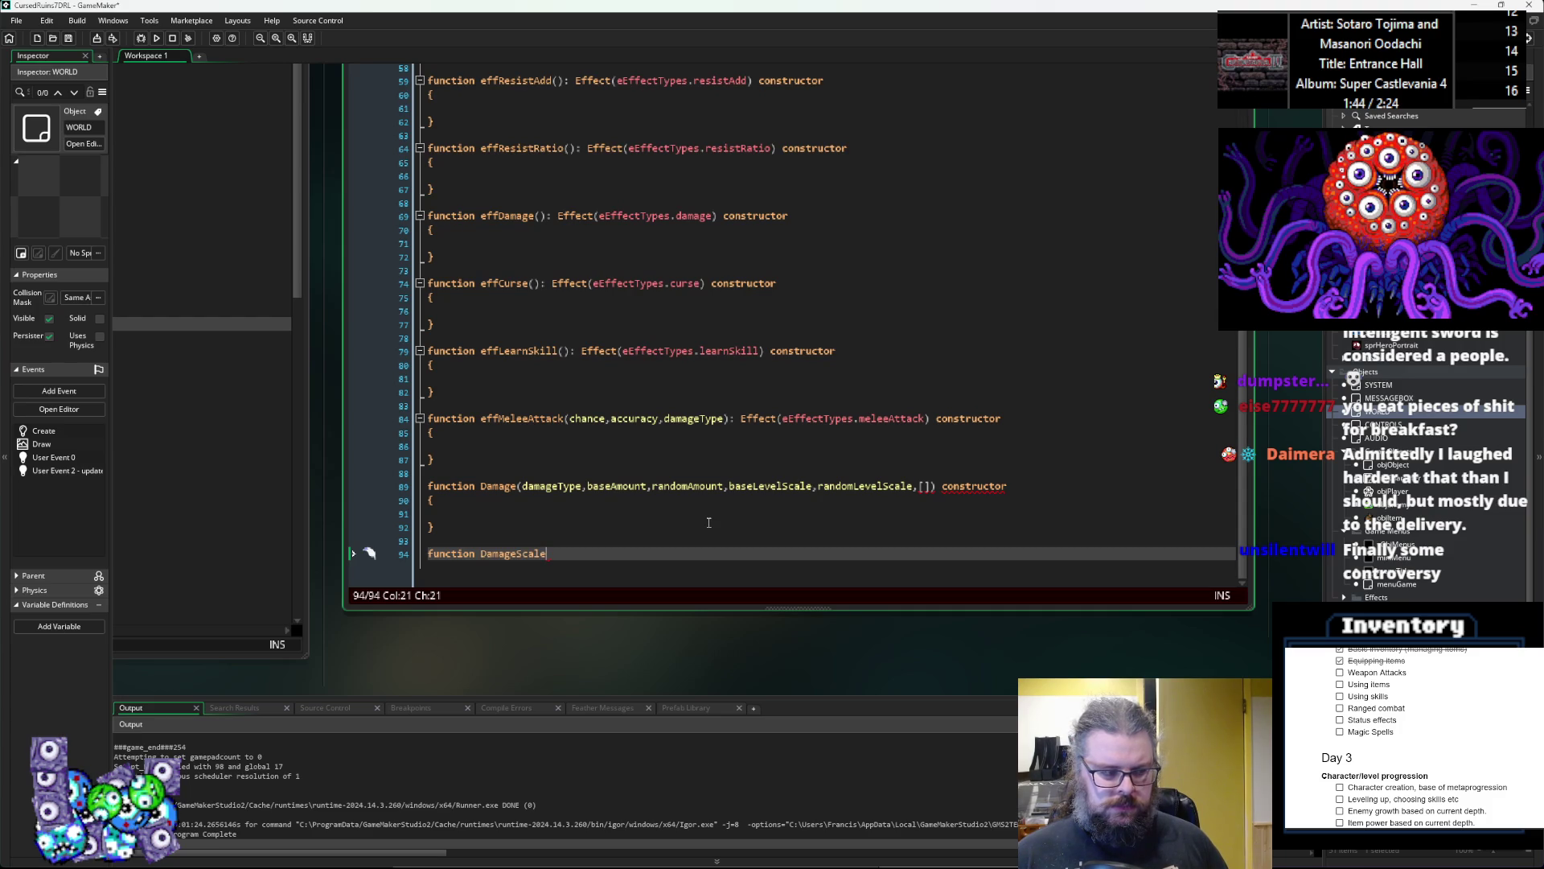
key("BackSpace")
key("BackSpace")
key("BackSpace")
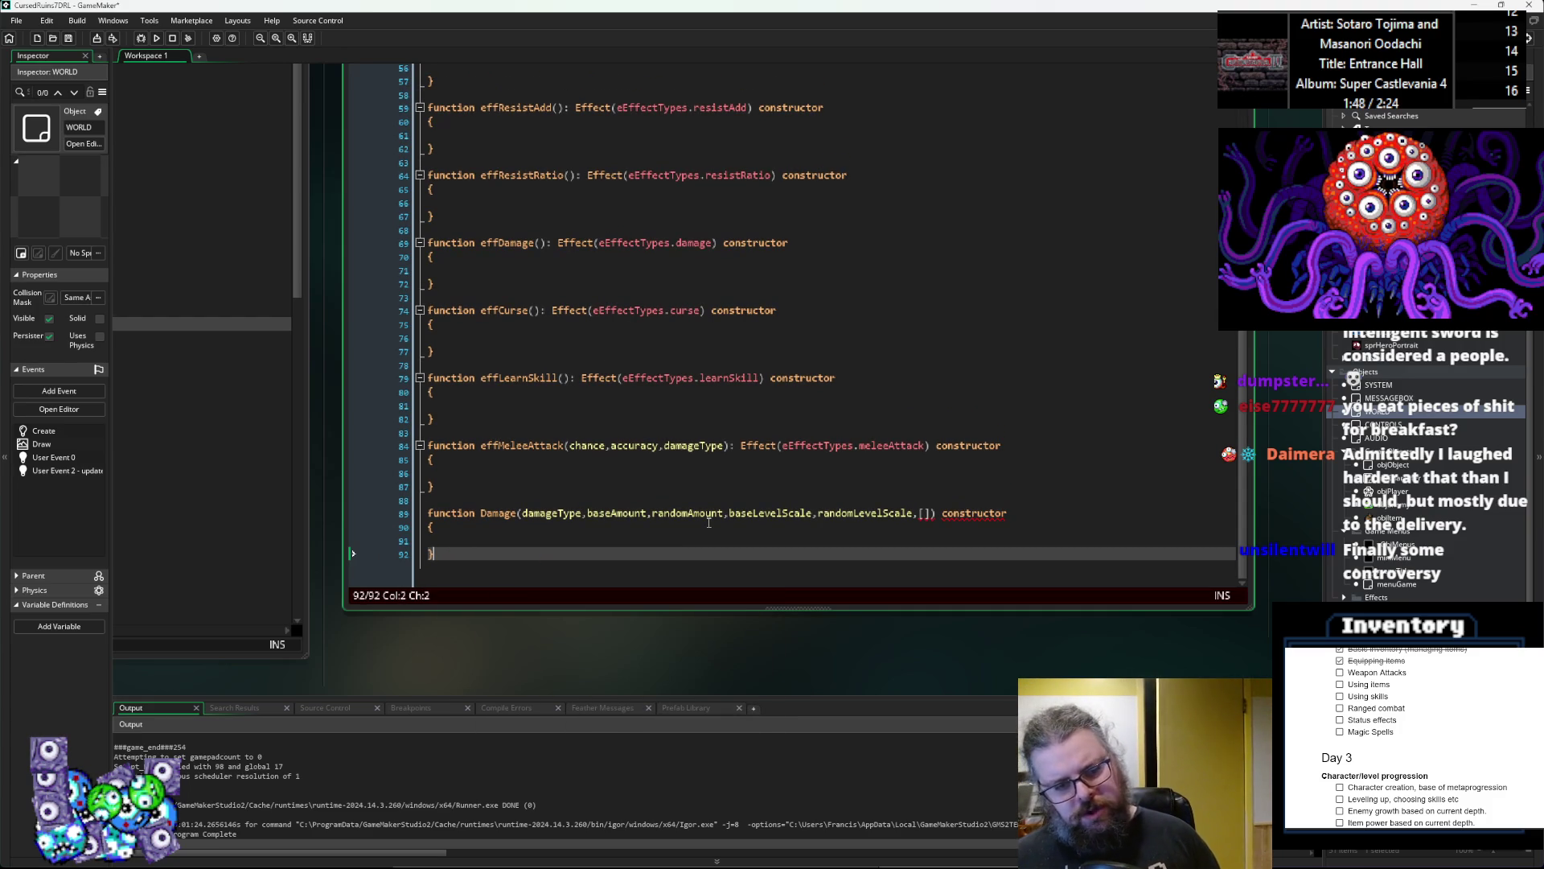
key("Up")
key("Up")
key("Up")
key("End")
key("Left")
key("Left")
key("Left")
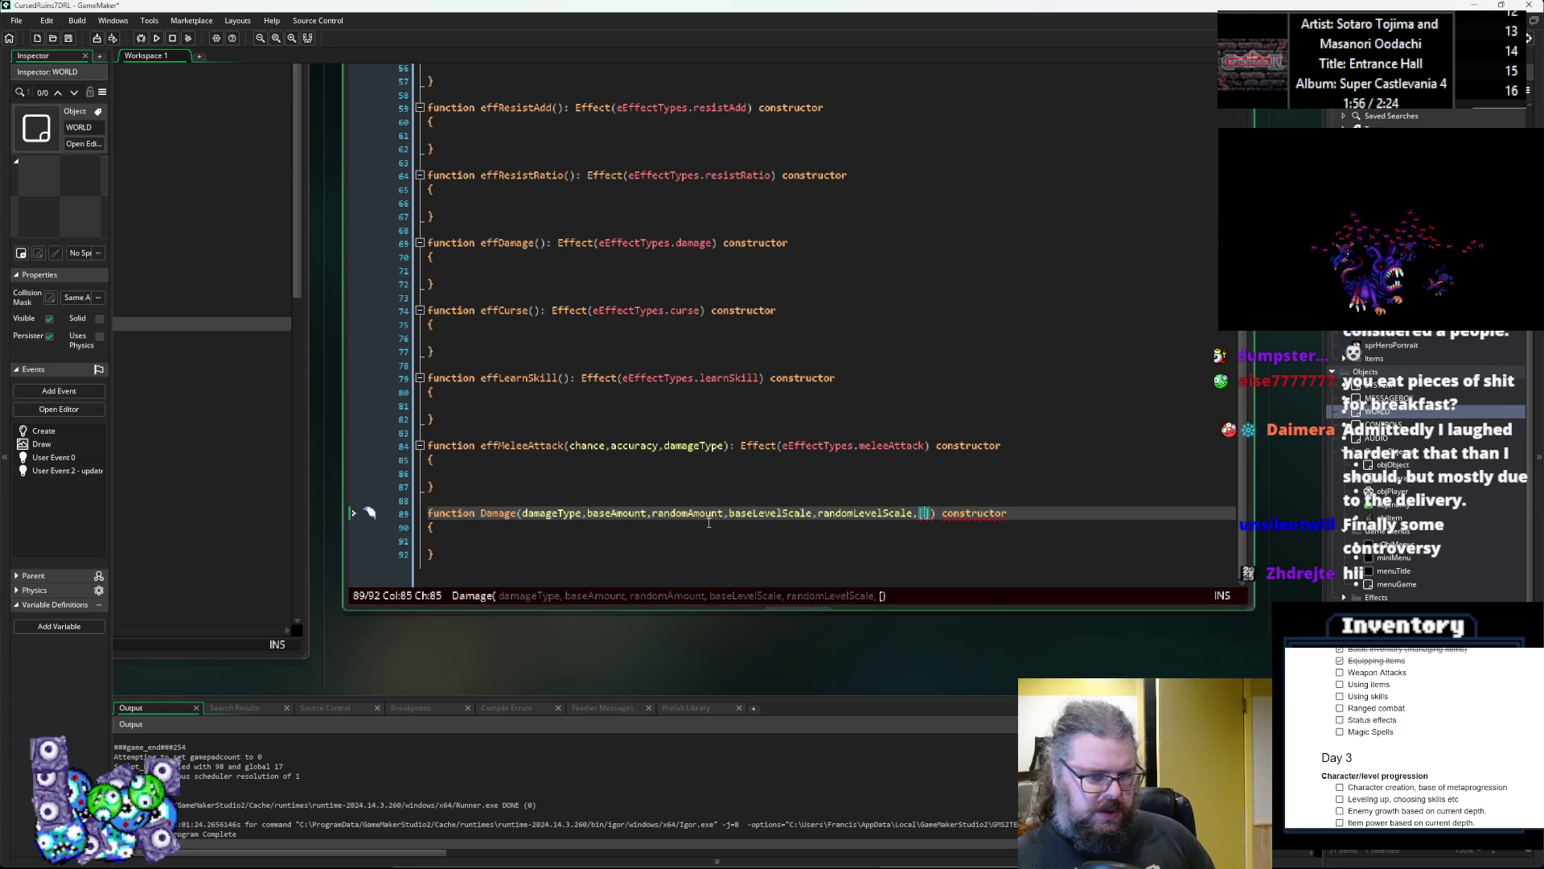
Step: Fill the brackets with statScaling=[] and statScalingLevel=[] default parameters
type("statS")
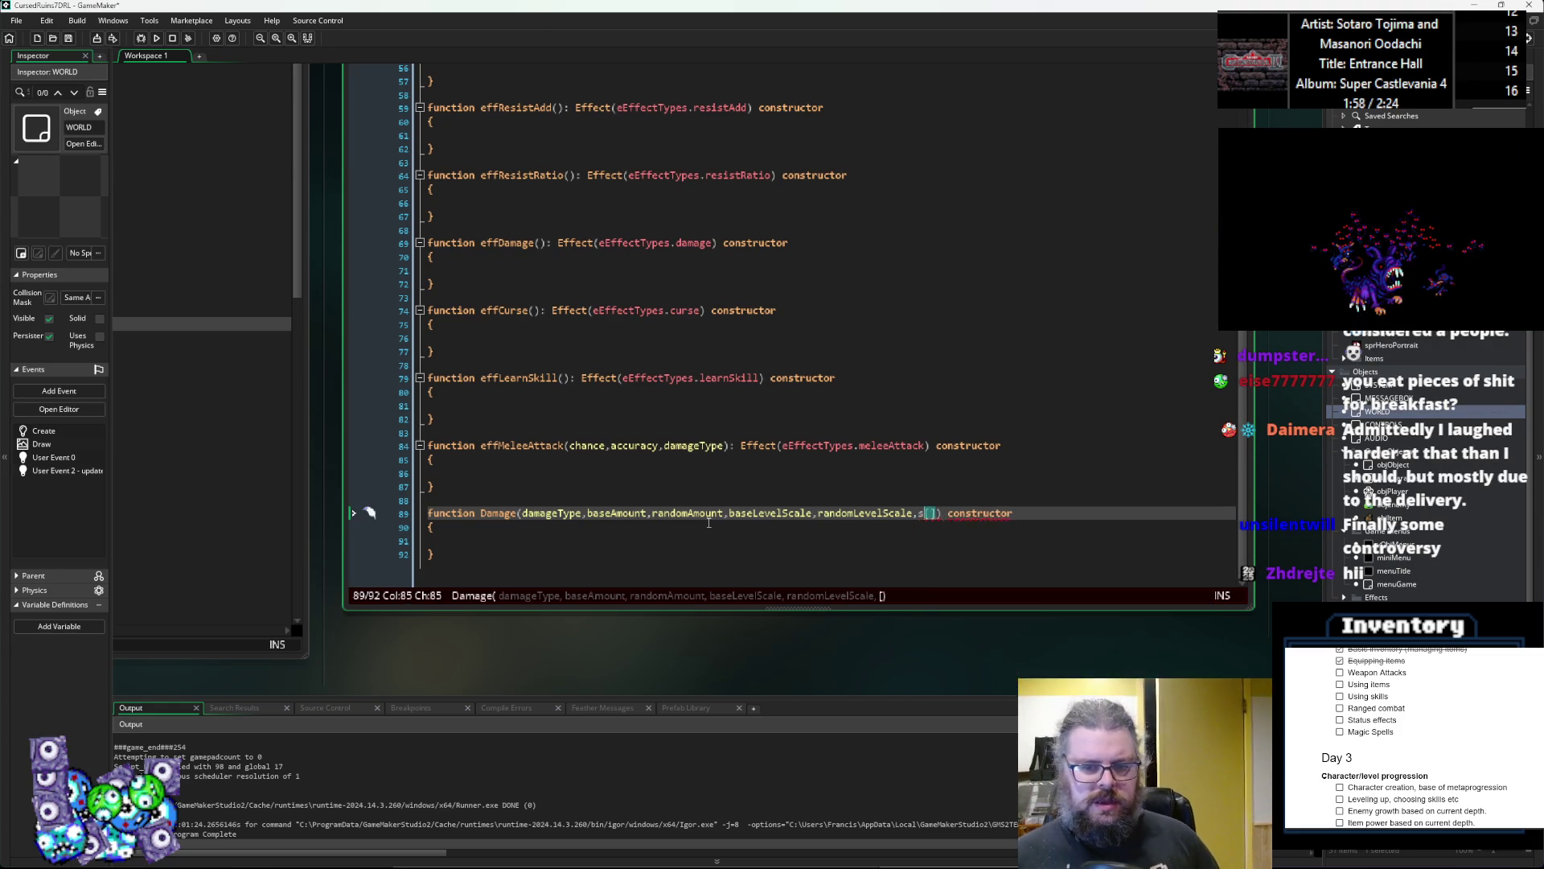
type("caling")
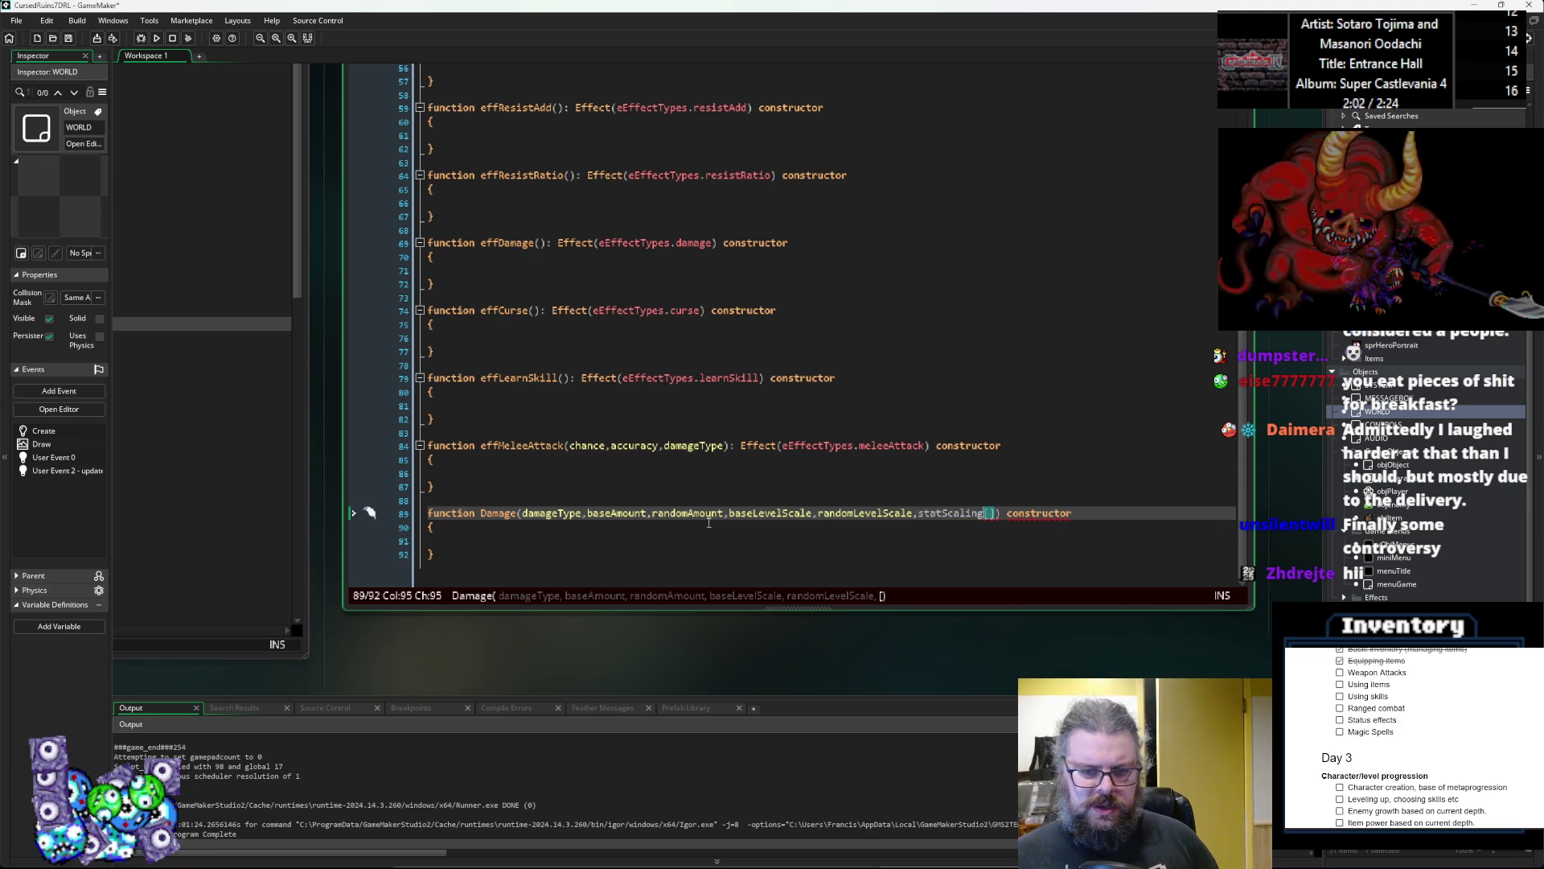
type("=")
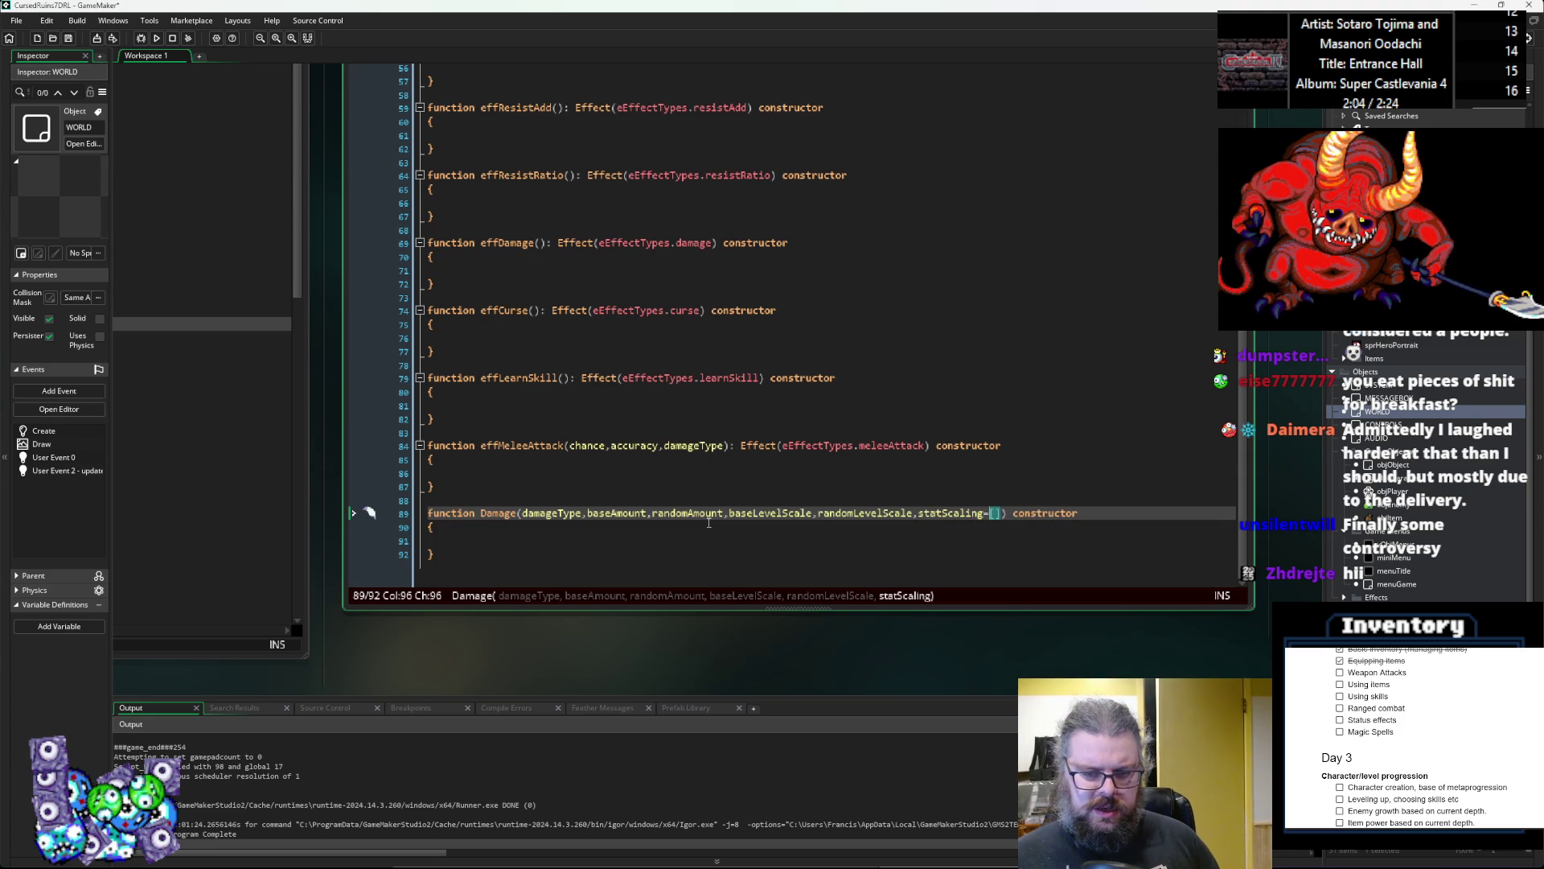
key("Right")
key("Right")
type(",")
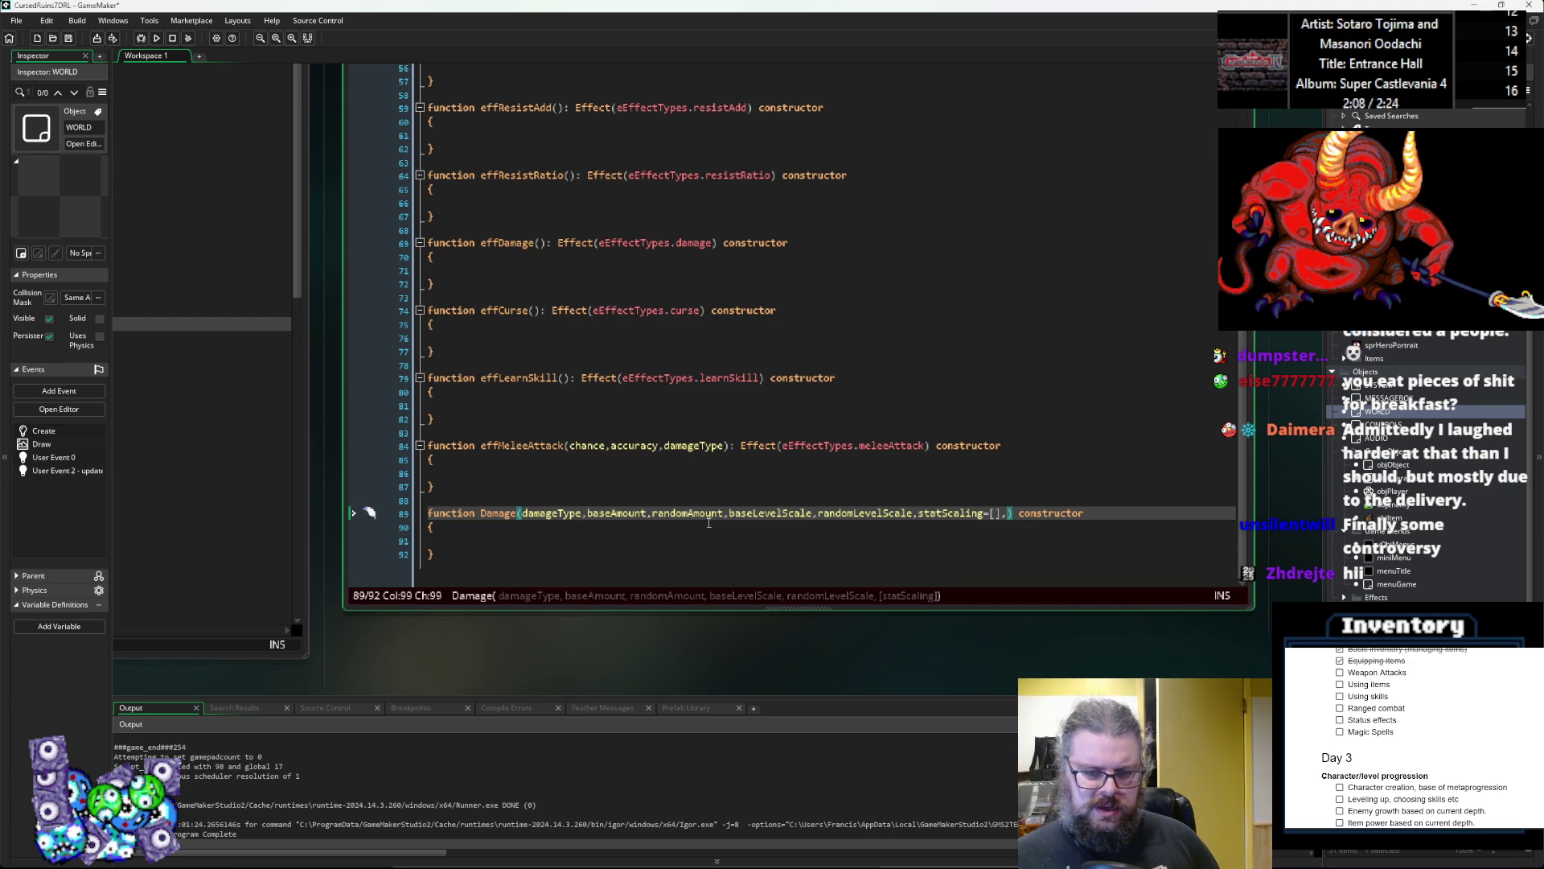
type("statScal")
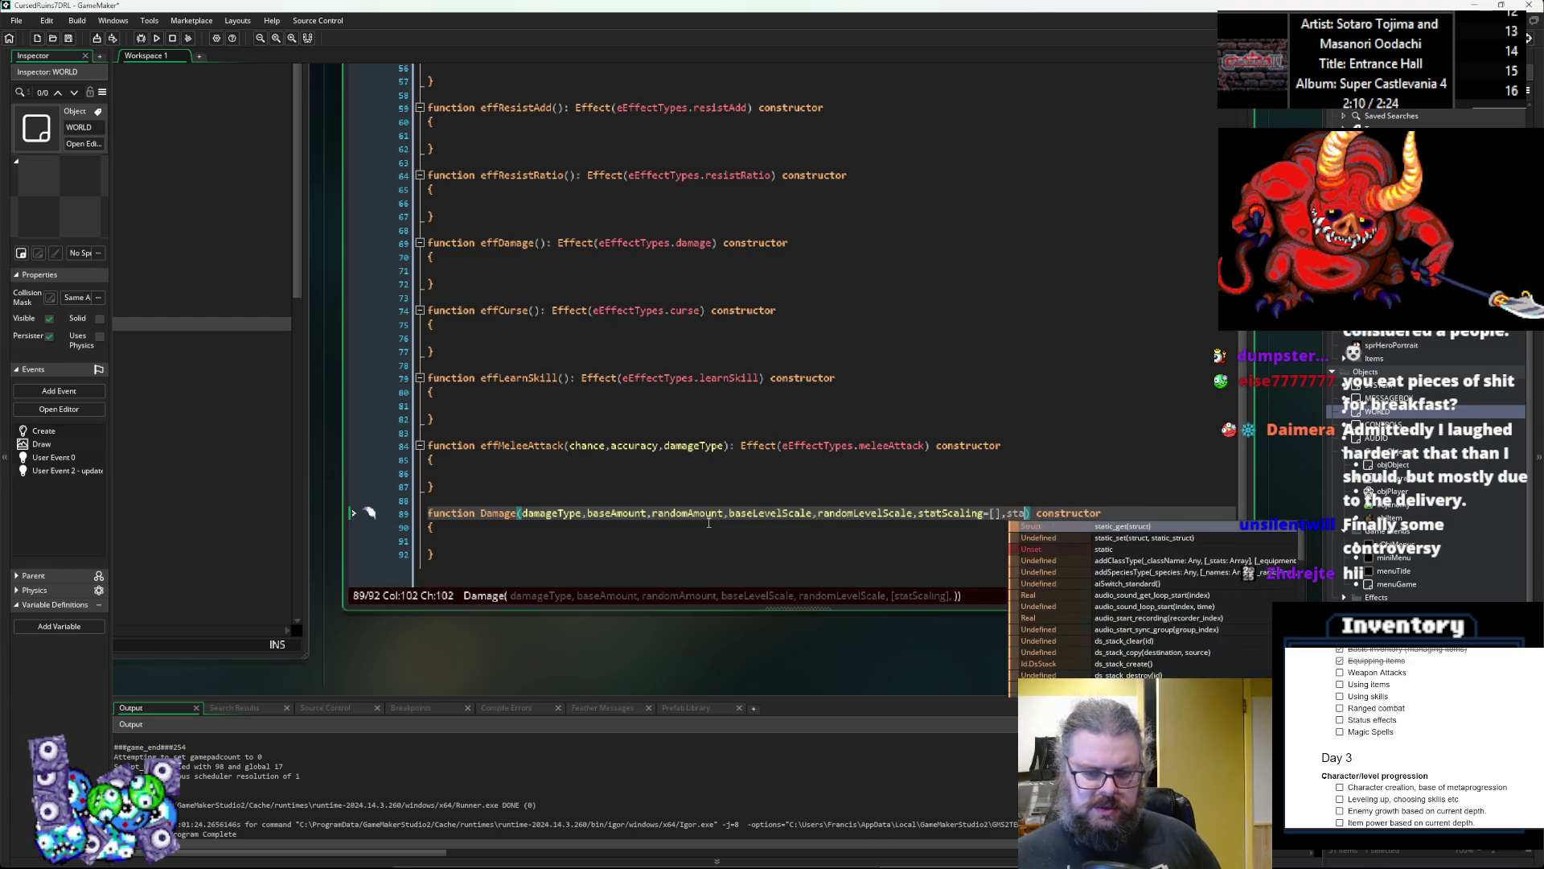
type("ingLevewl=")
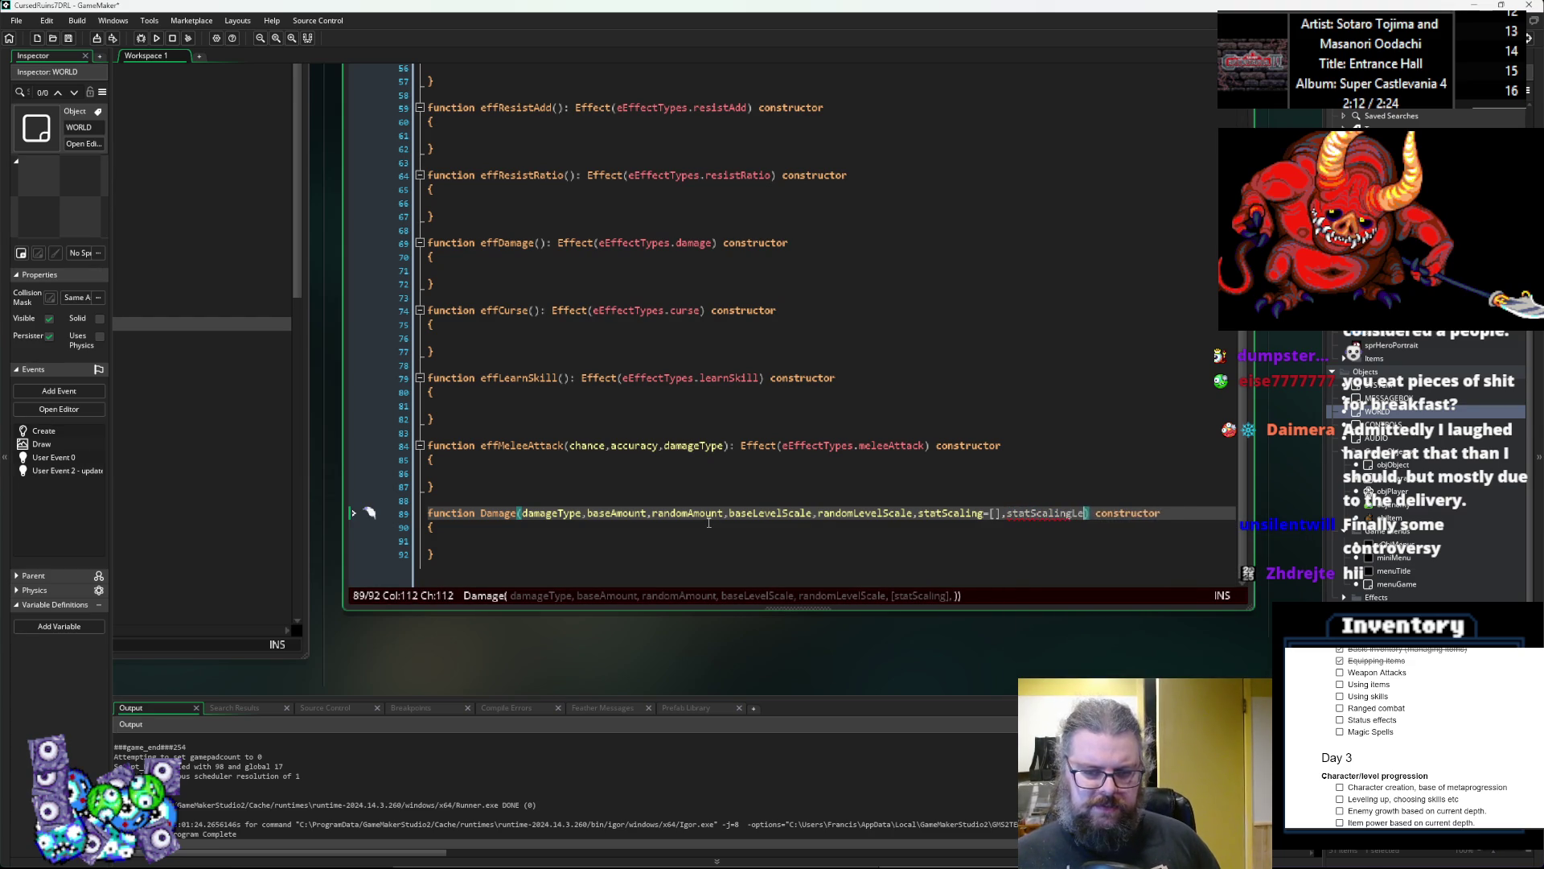
key("BackSpace")
key("BackSpace")
key("BackSpace")
type("l")
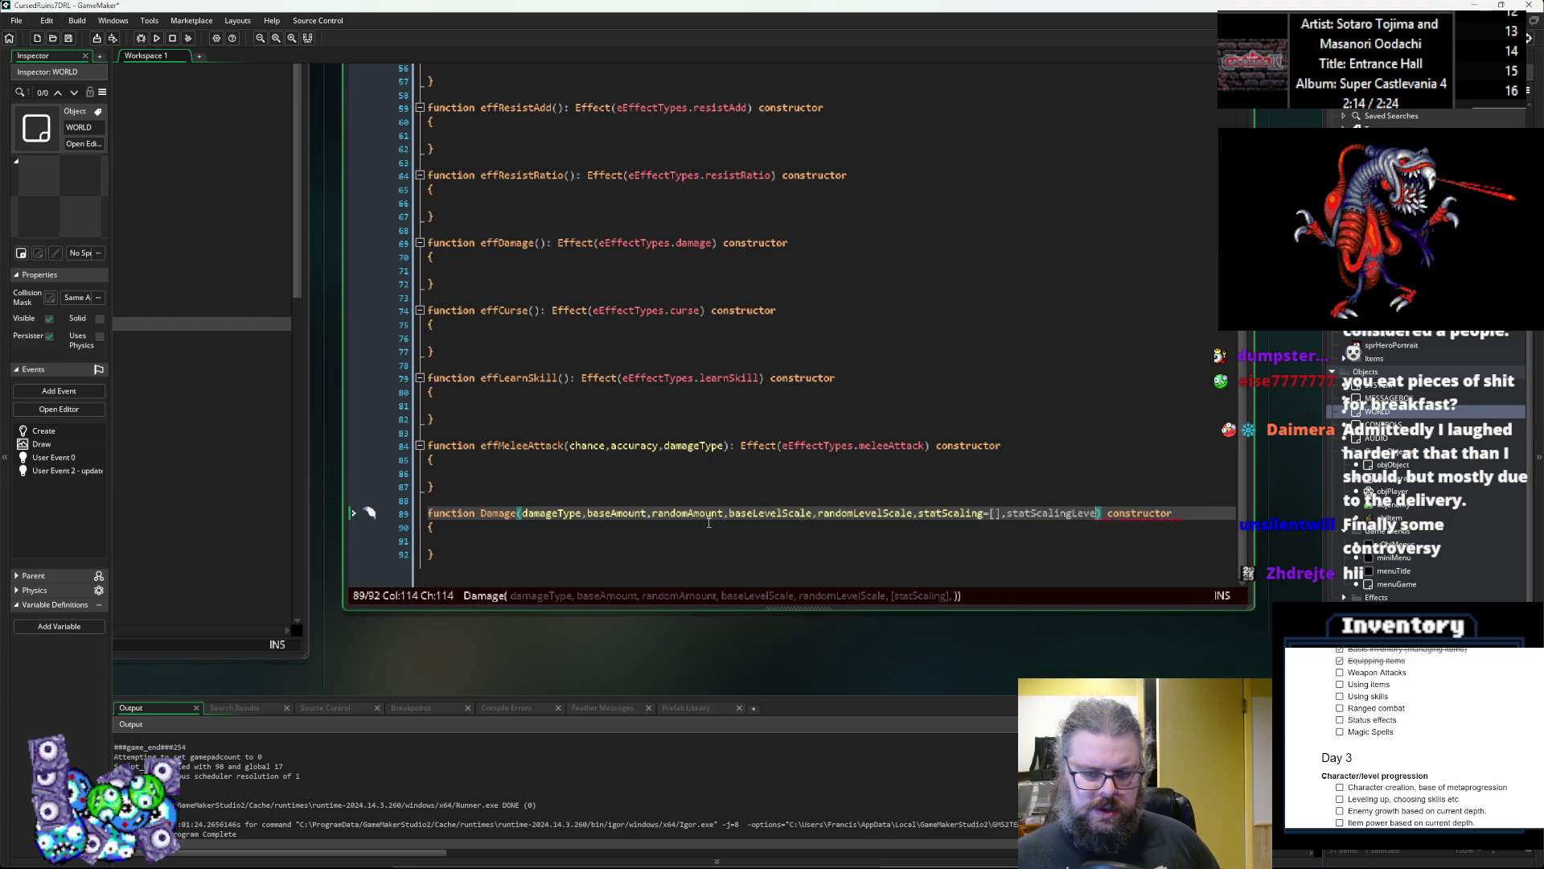
type("=[]")
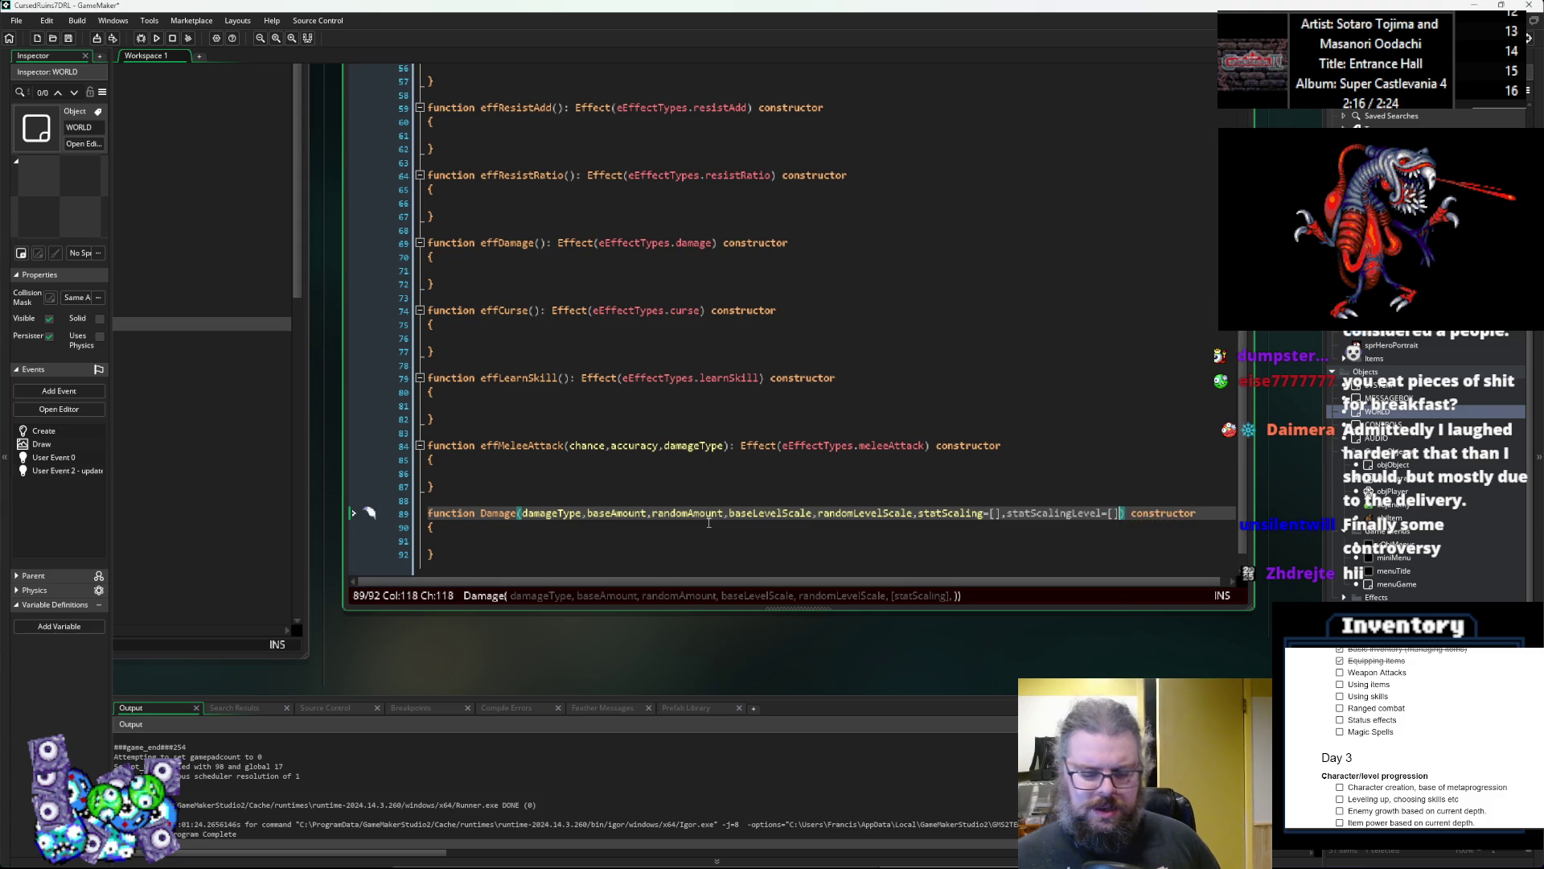
Step: Start a function StatScale declaration below the Damage constructor
scroll(672, 540, "down", 1)
left_click(654, 541)
key("Return")
key("Return")
type("function ")
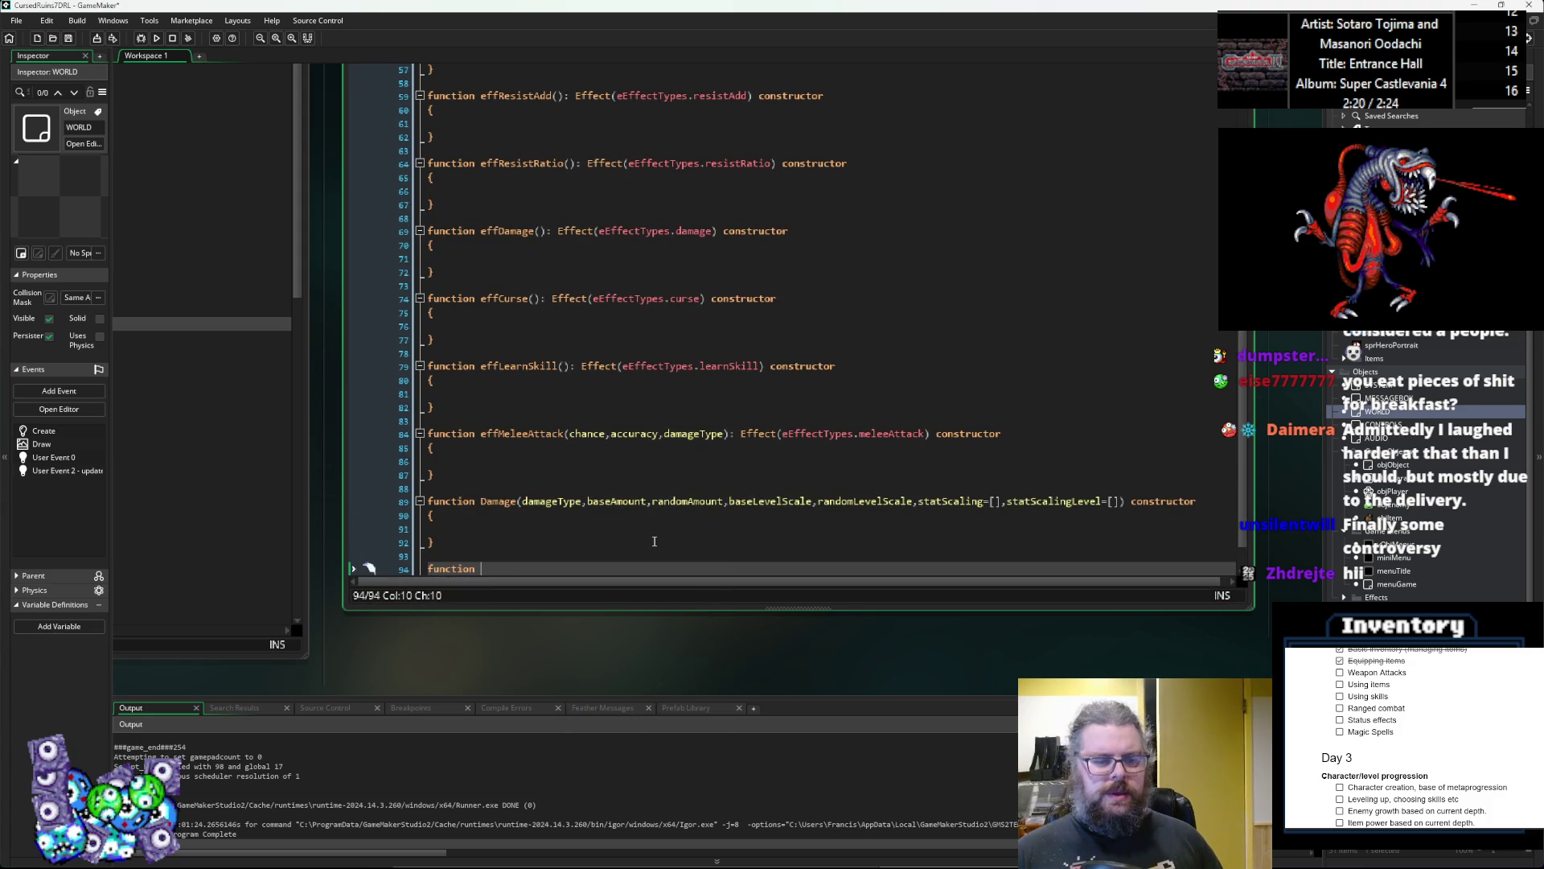
type("StatScale")
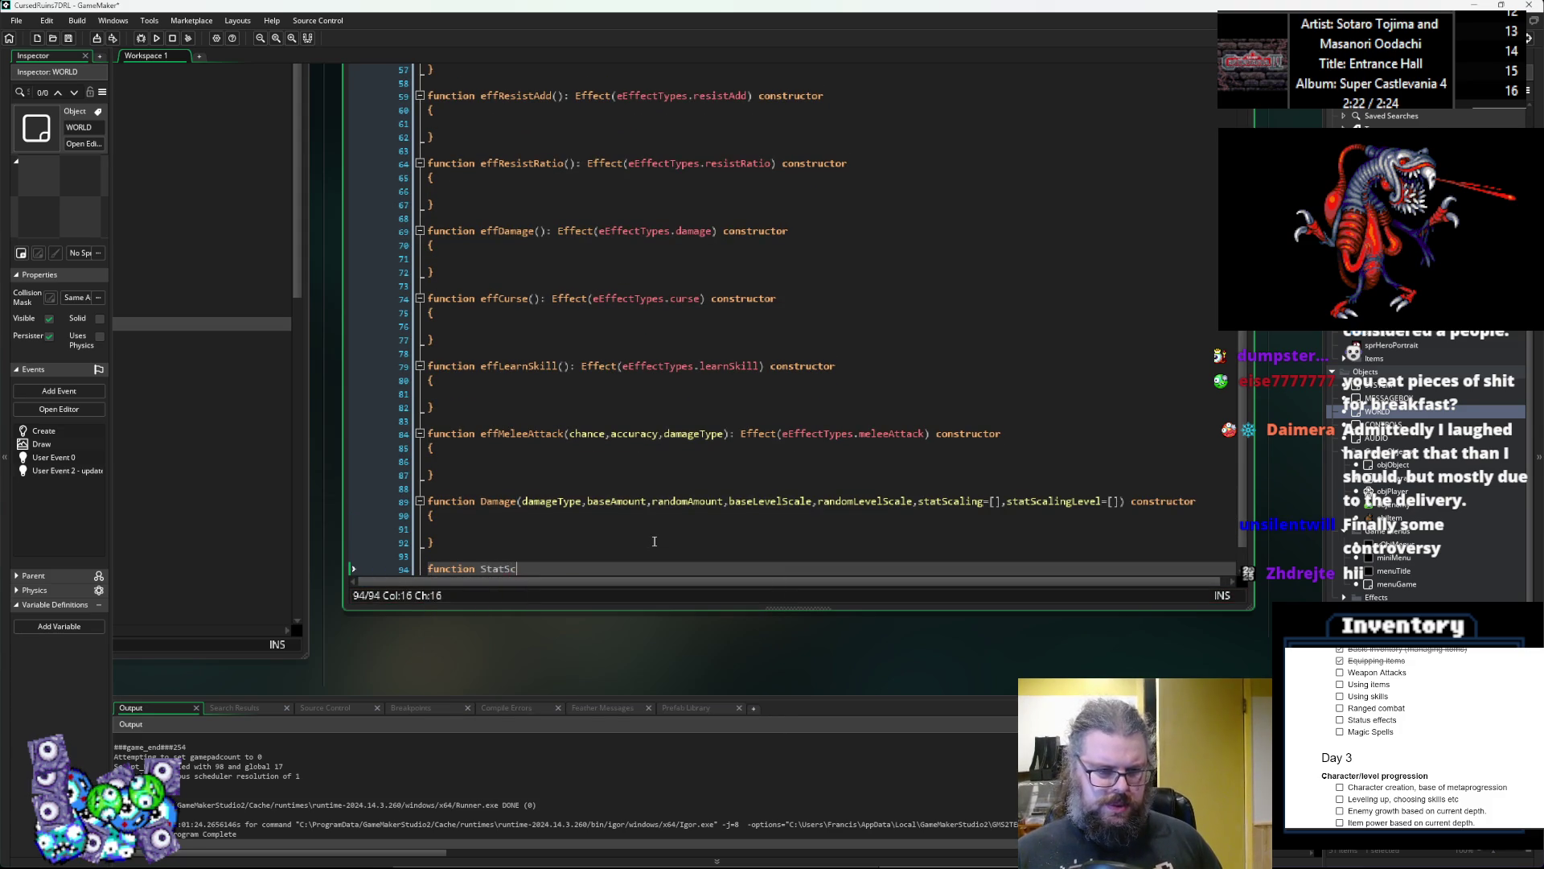
Step: Make it a StatScaling() constructor with an empty { } body
key("BackSpace")
type("ing()")
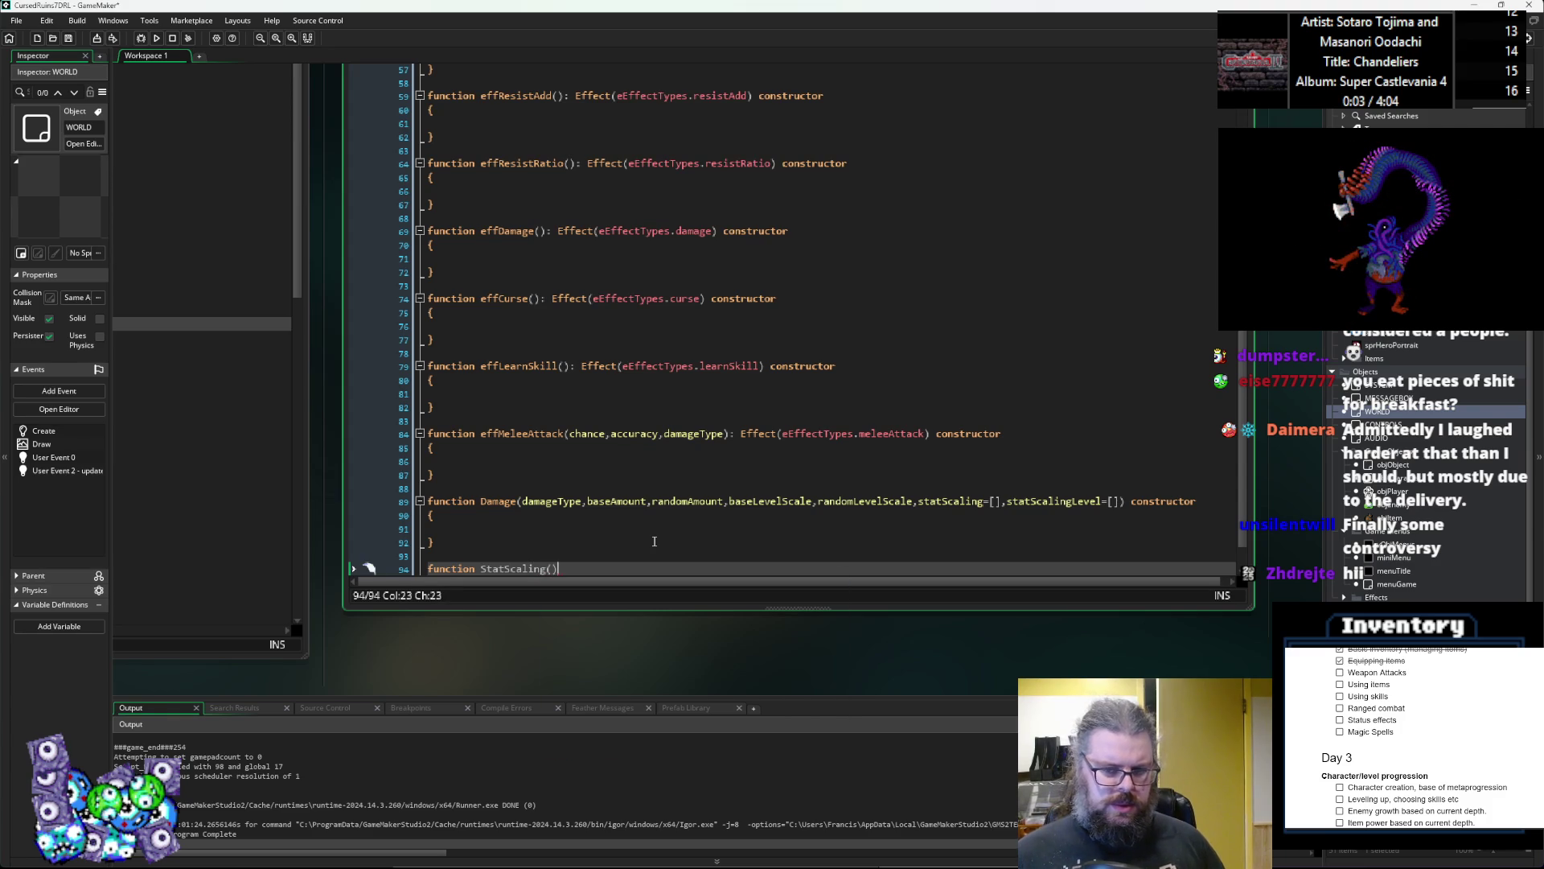
key("Left")
key("Right")
type("c")
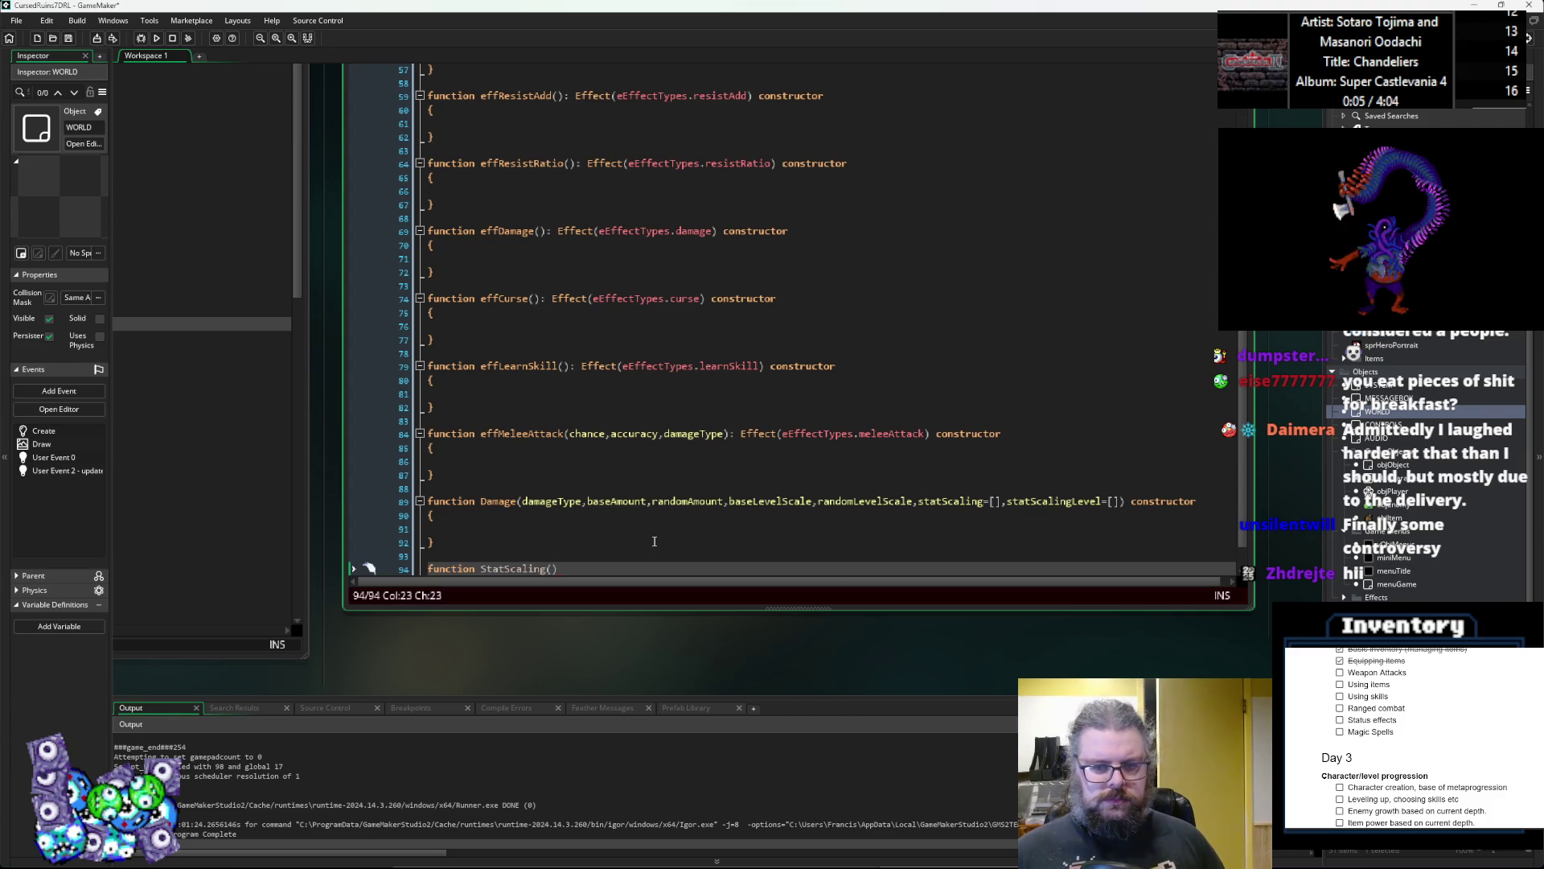
type("onstructor")
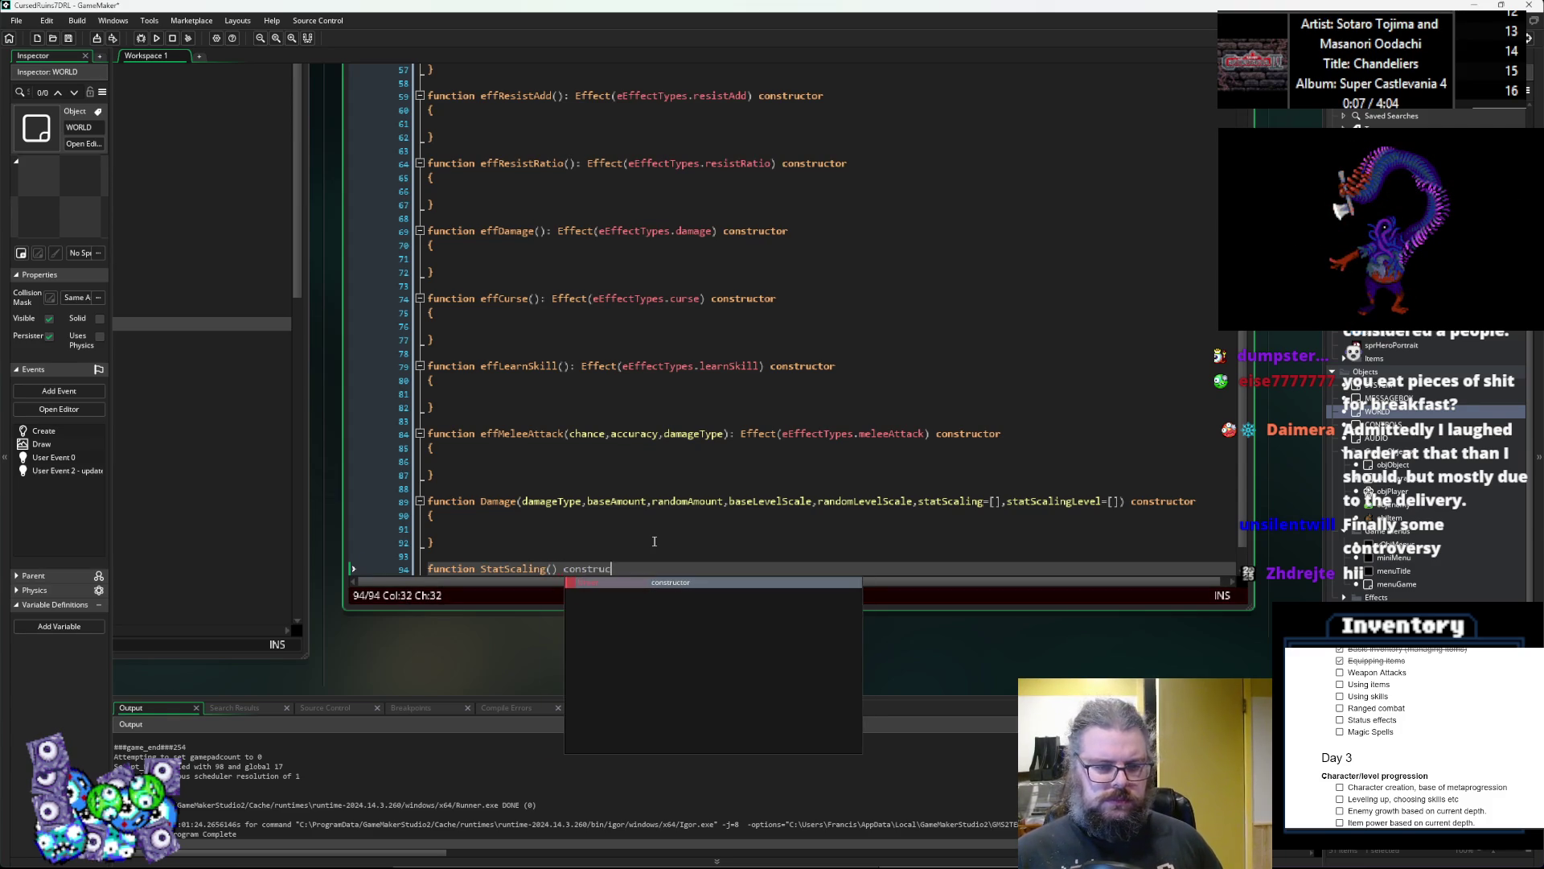
scroll(653, 541, "down", 1)
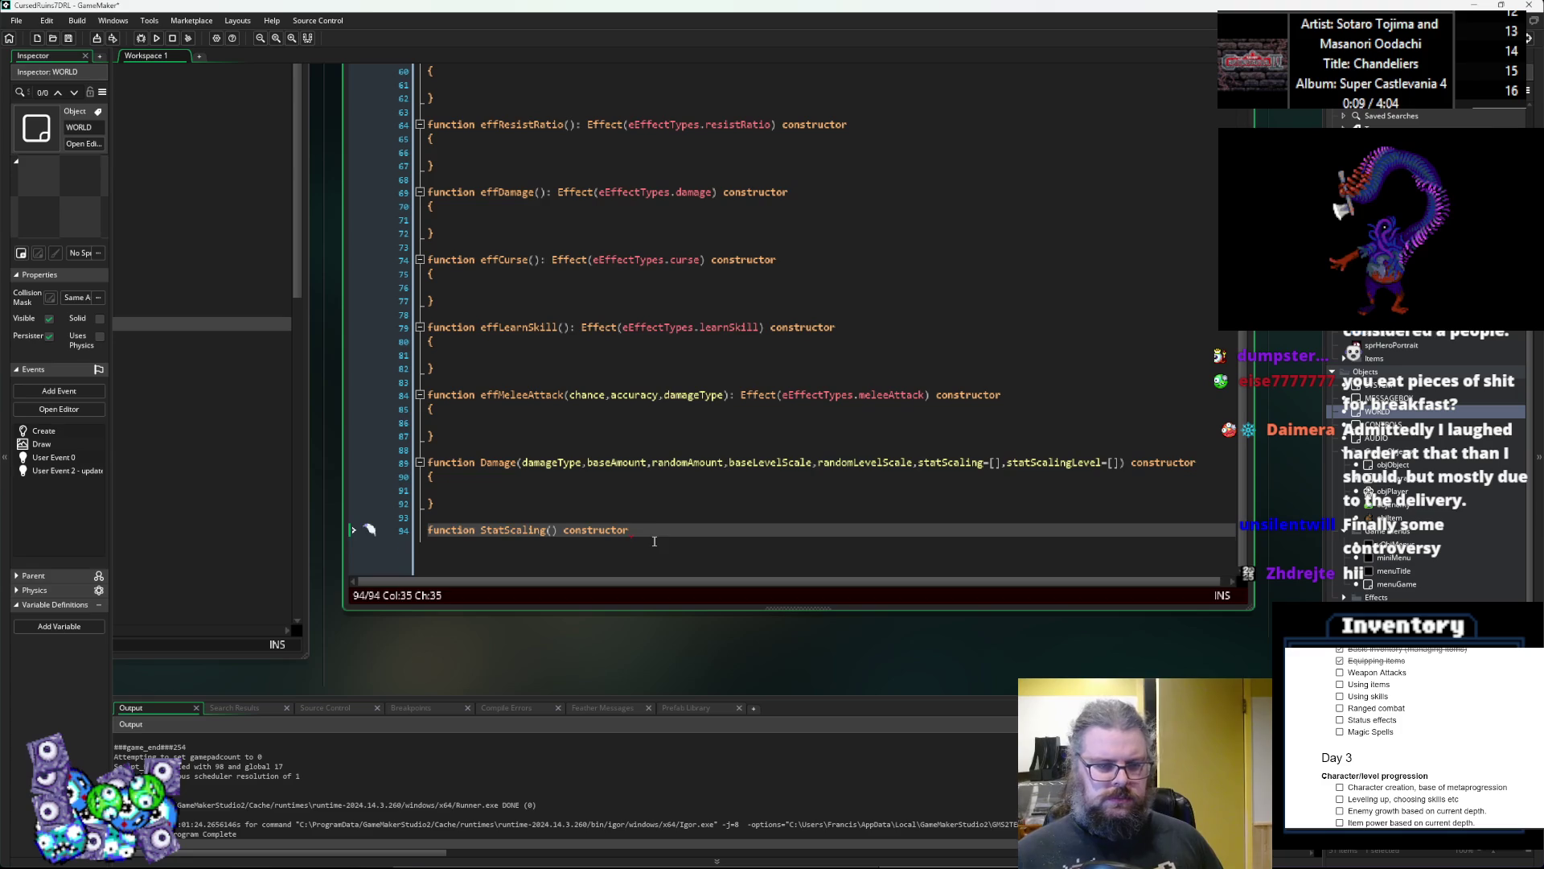
key("Return")
type("{")
key("Return")
type("}")
key("Up")
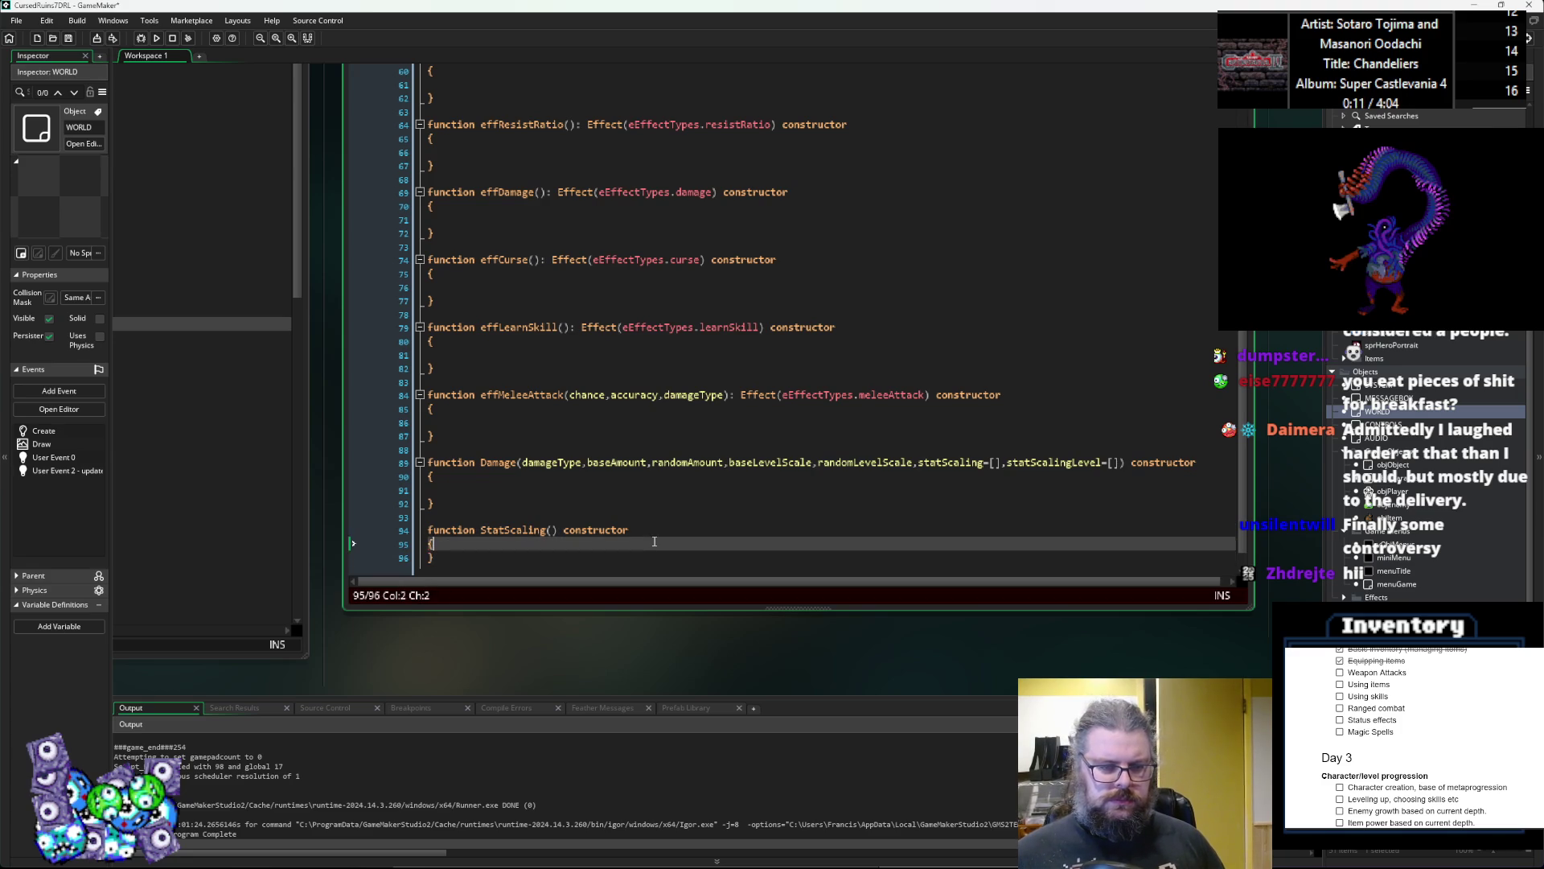
Step: Rename the constructor from StatScaling to StatScale
key("Up")
key("ctrl+Right")
key("ctrl+Right")
key("Right")
key("Left")
key("BackSpace")
key("BackSpace")
key("BackSpace")
type("e")
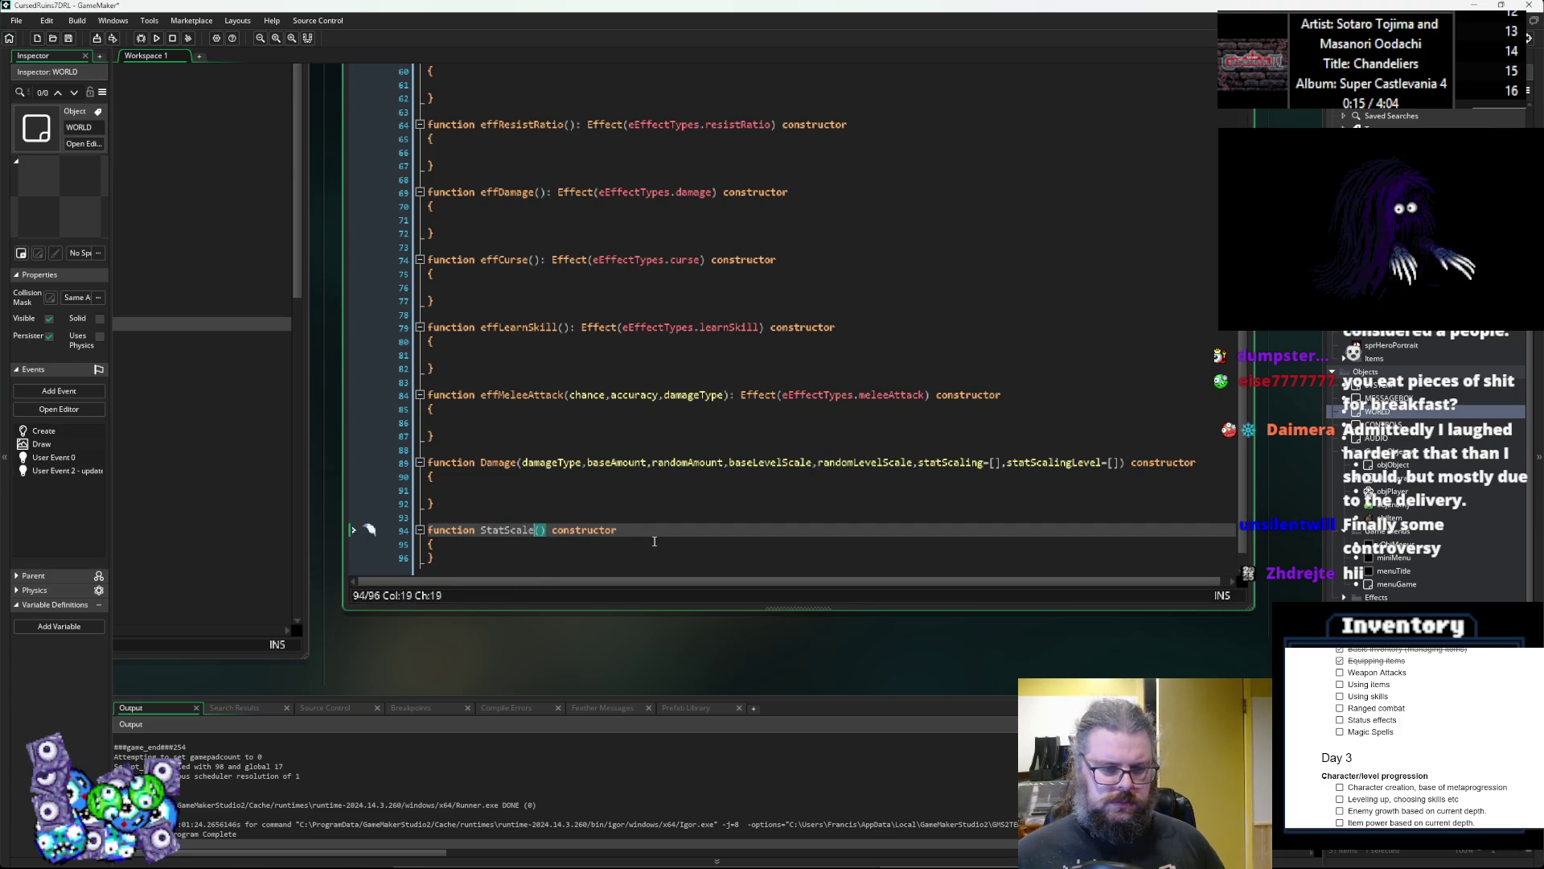
Step: Give StatScale the parameters stat, baseScale and levelScale=0
key("ctrl+Left")
key("ctrl+Right")
key("Right")
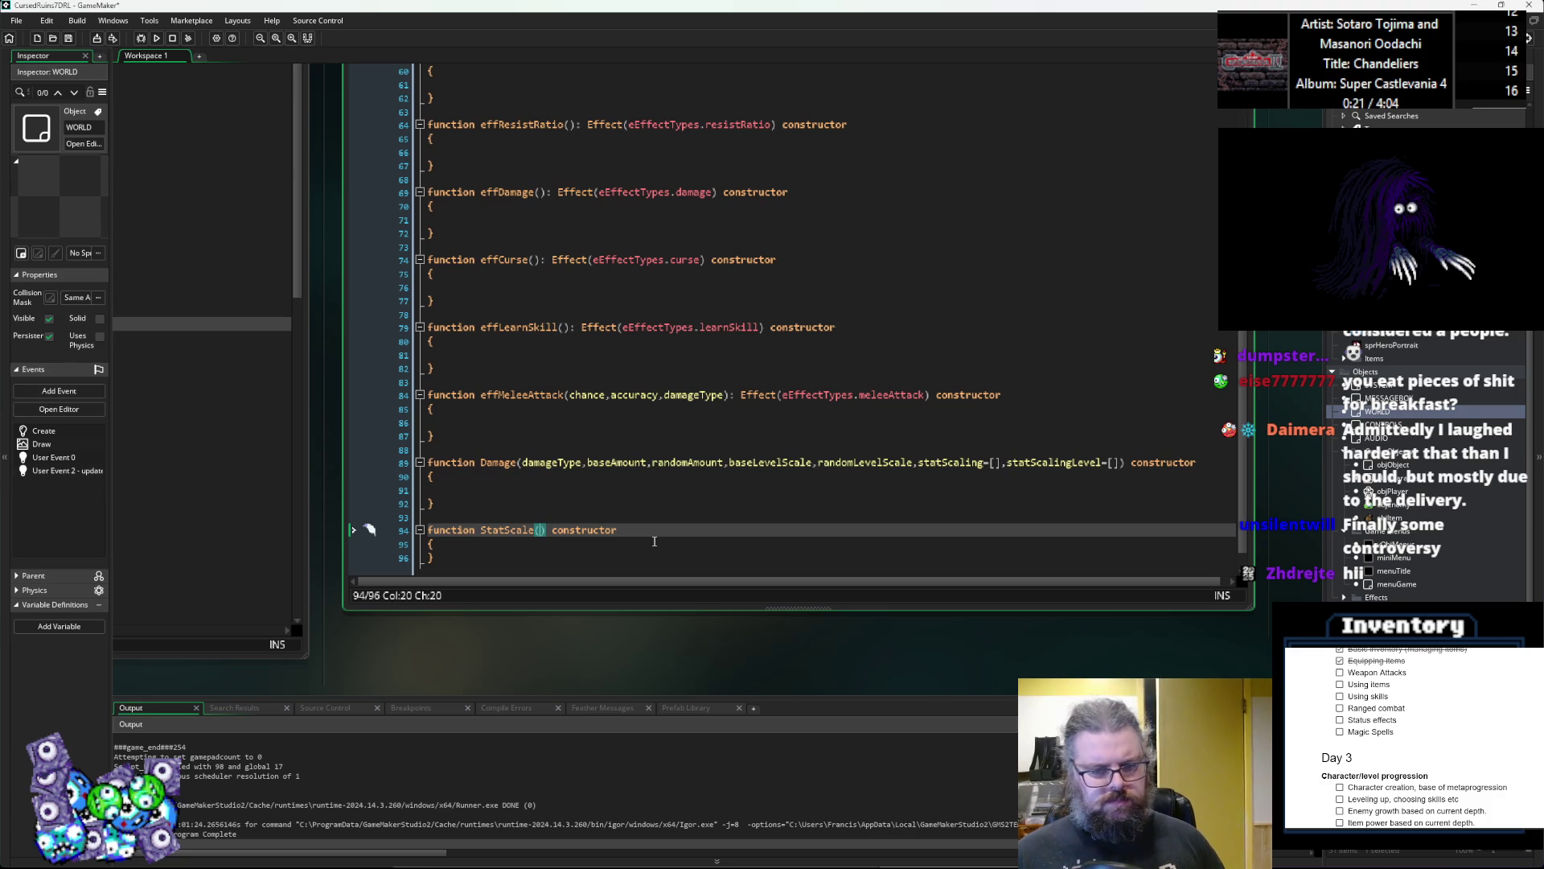
type("stat,")
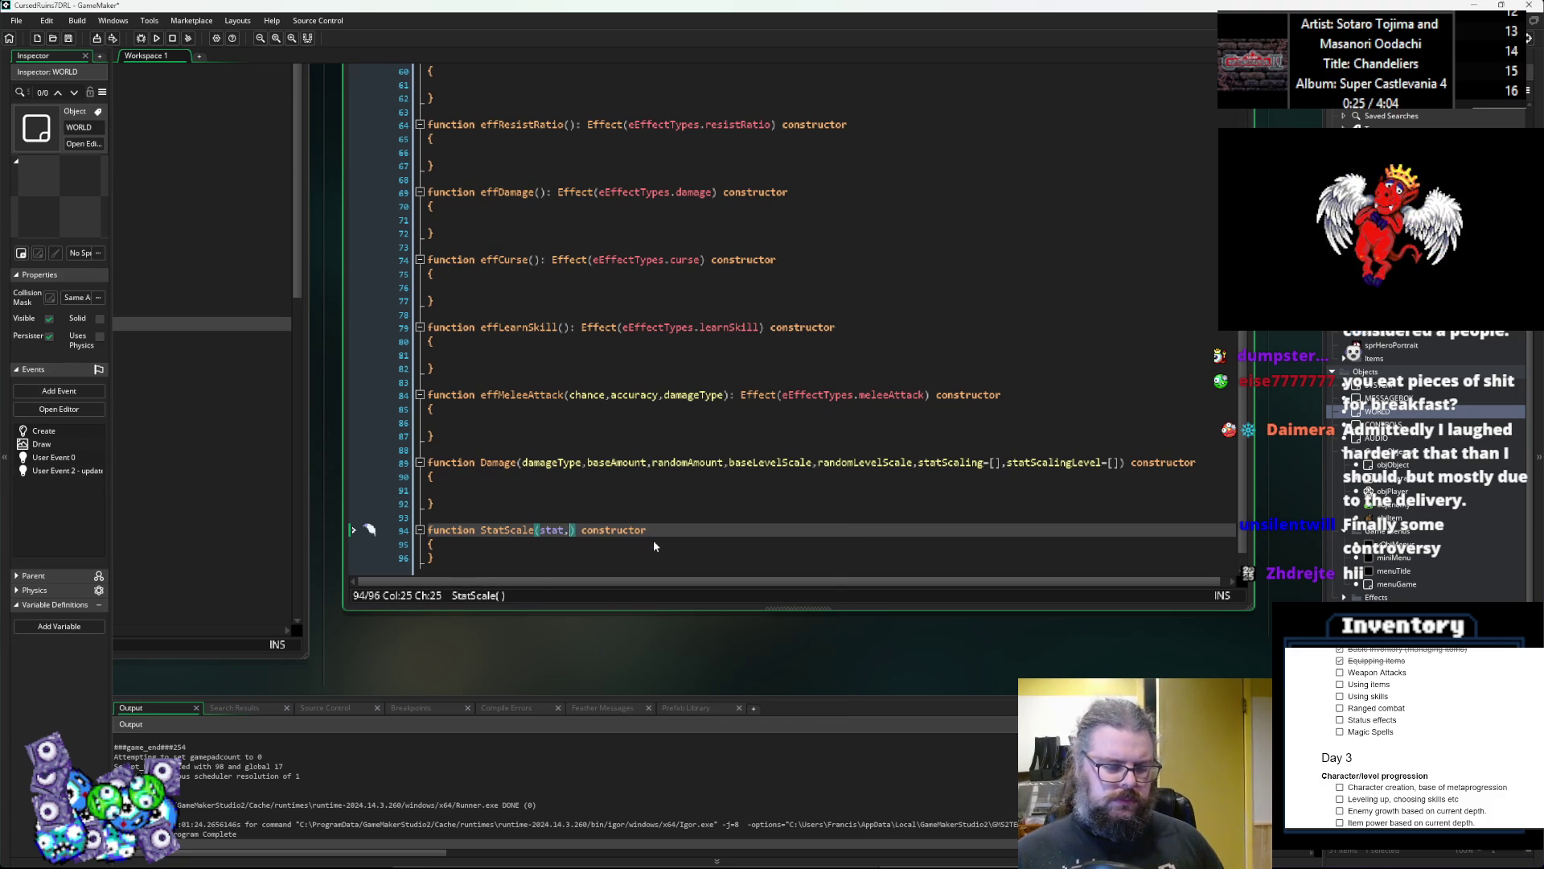
type("baseScale")
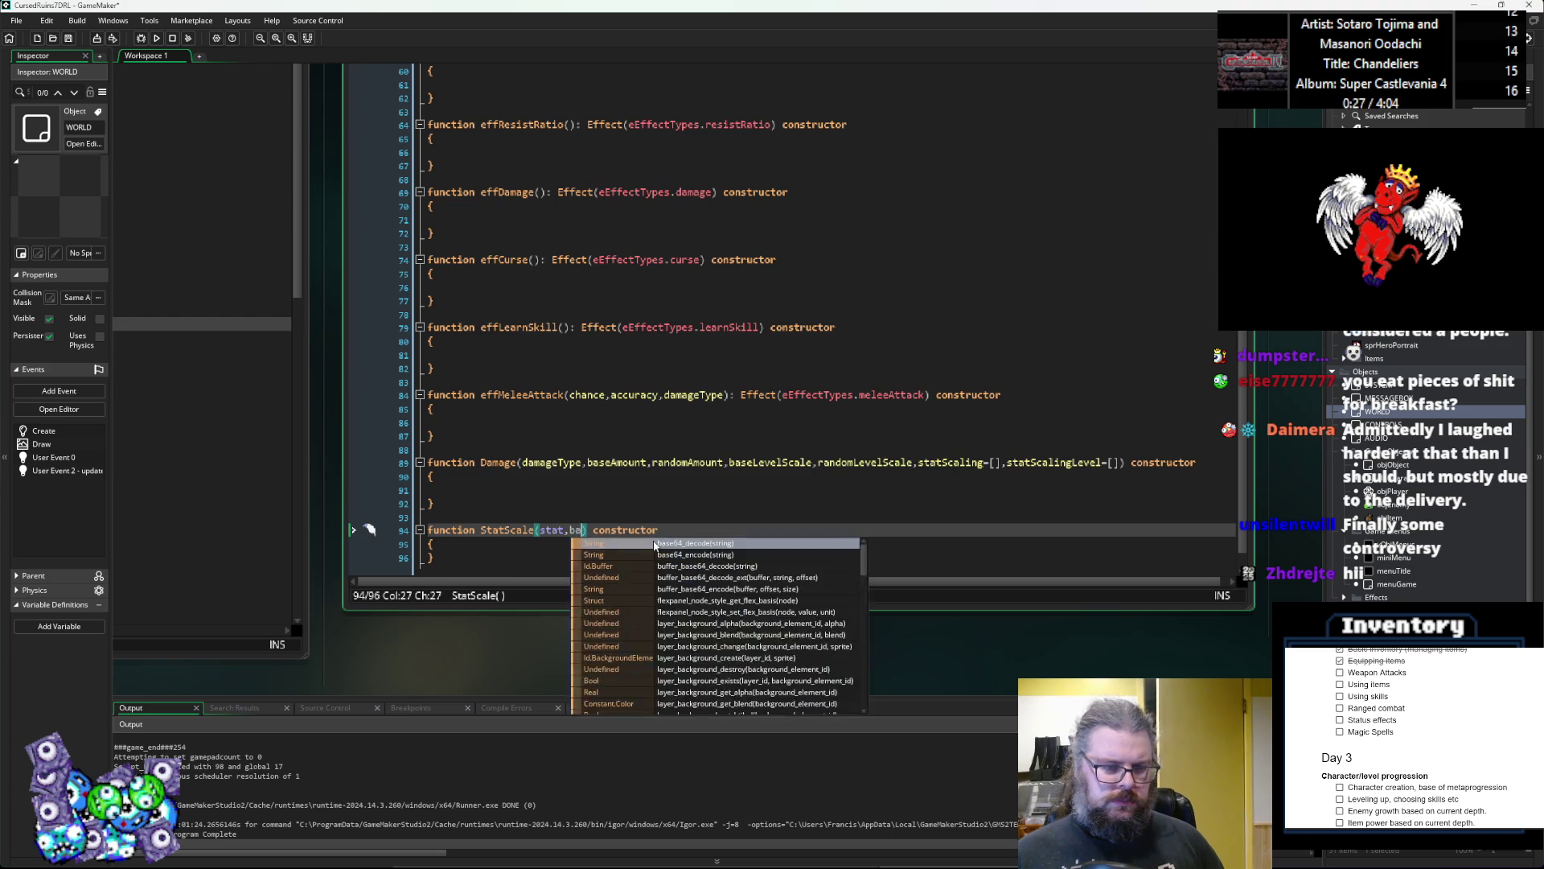
type(",levelScale")
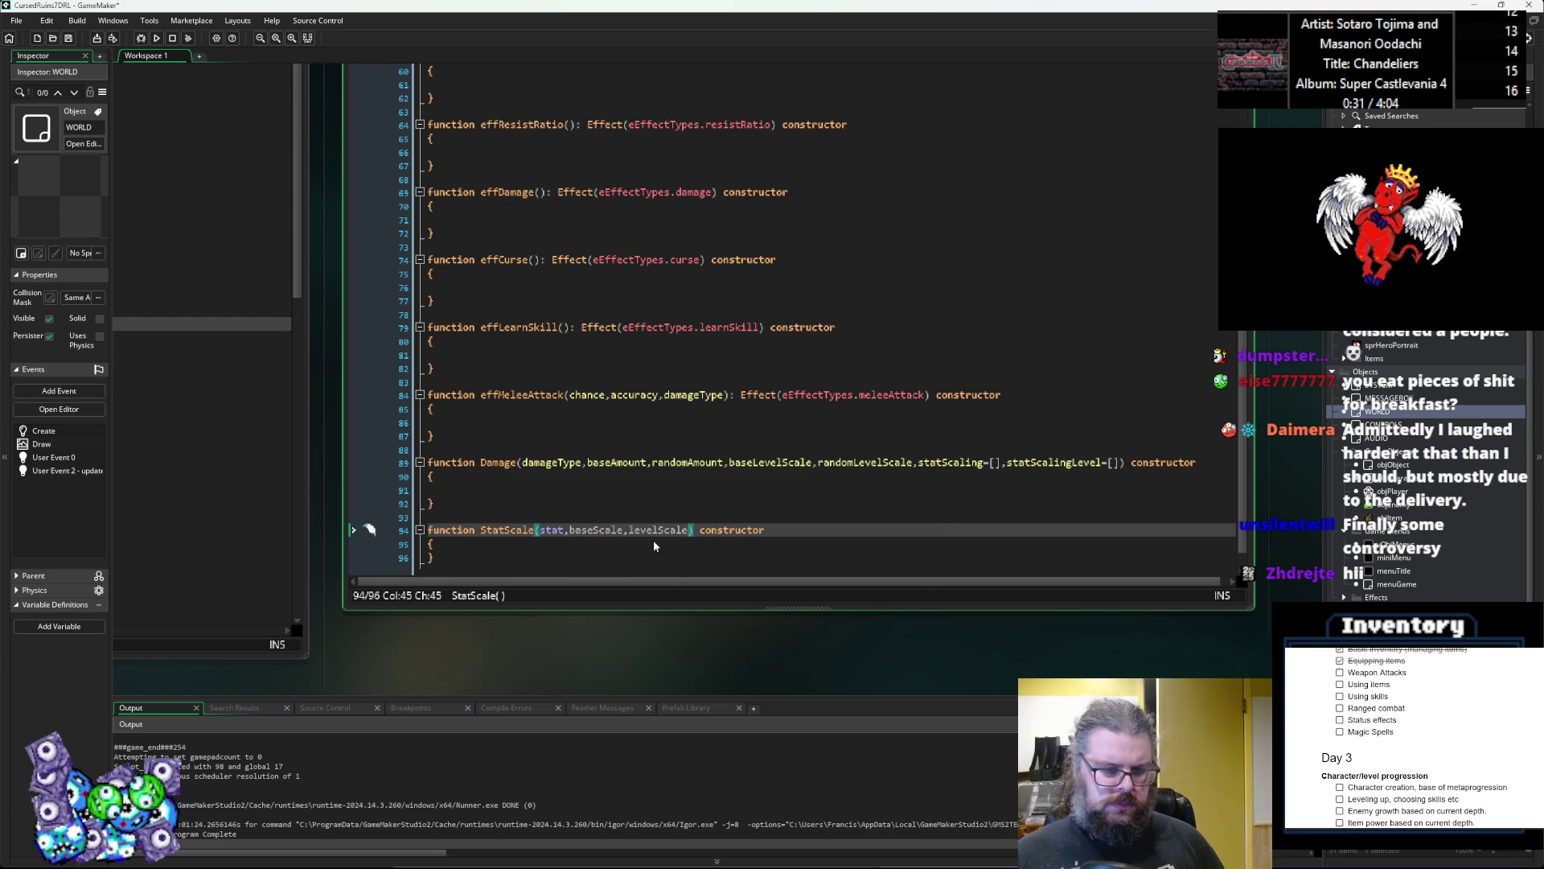
type("=0")
Step: Default baseScale to 1 and open a new line inside the StatScale body
left_click(653, 532)
key("ctrl+Left")
key("ctrl+Left")
type("=1")
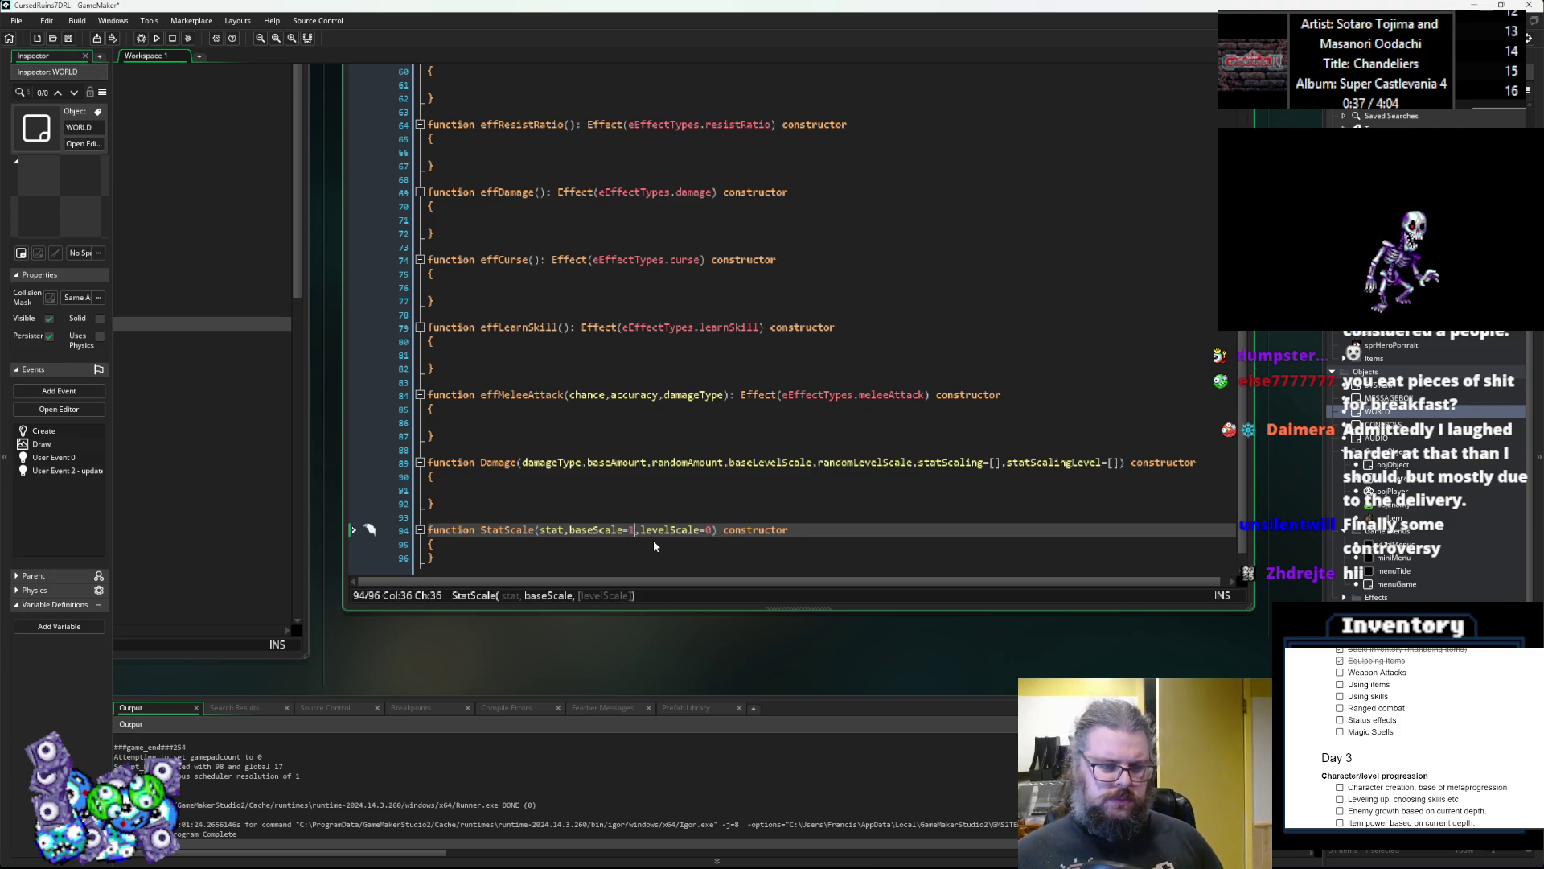
key("Down")
key("Return")
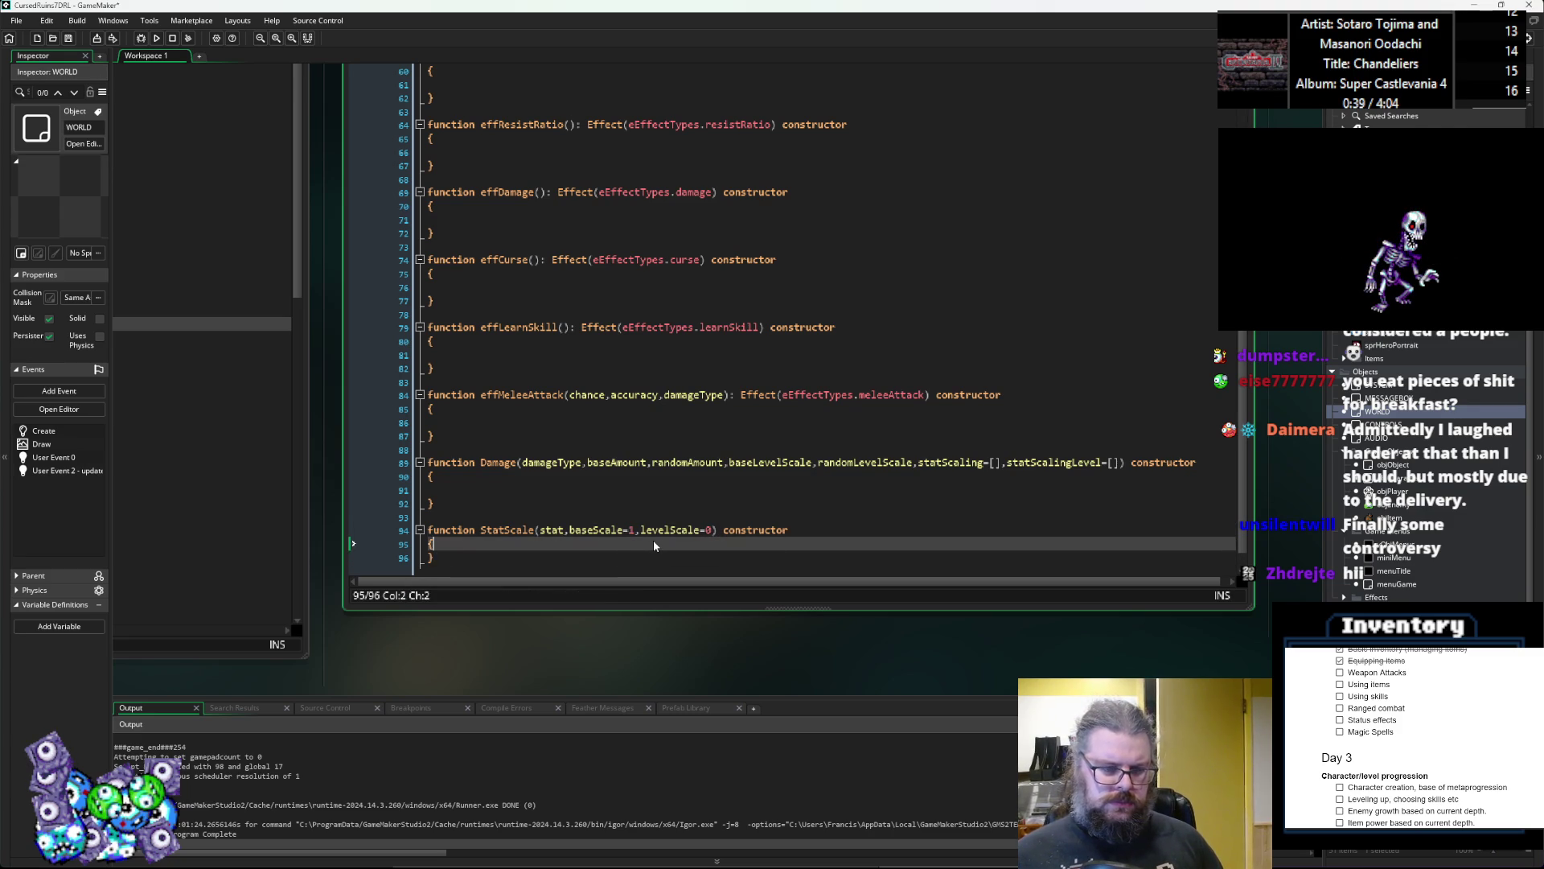
scroll(653, 541, "down", 1)
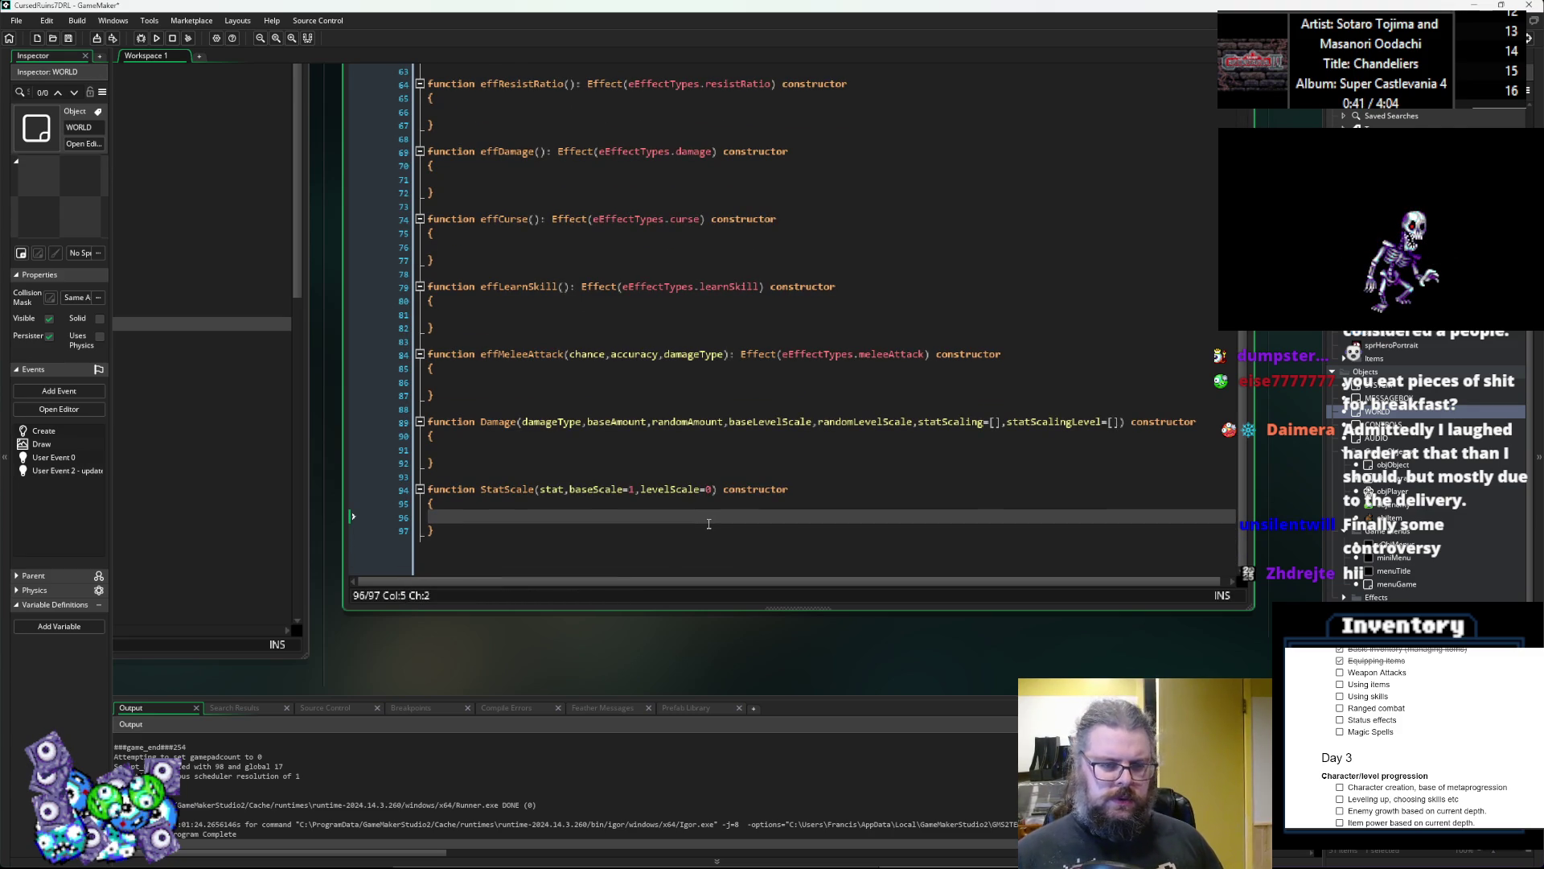
scroll(683, 494, "up", 1)
left_click(643, 500)
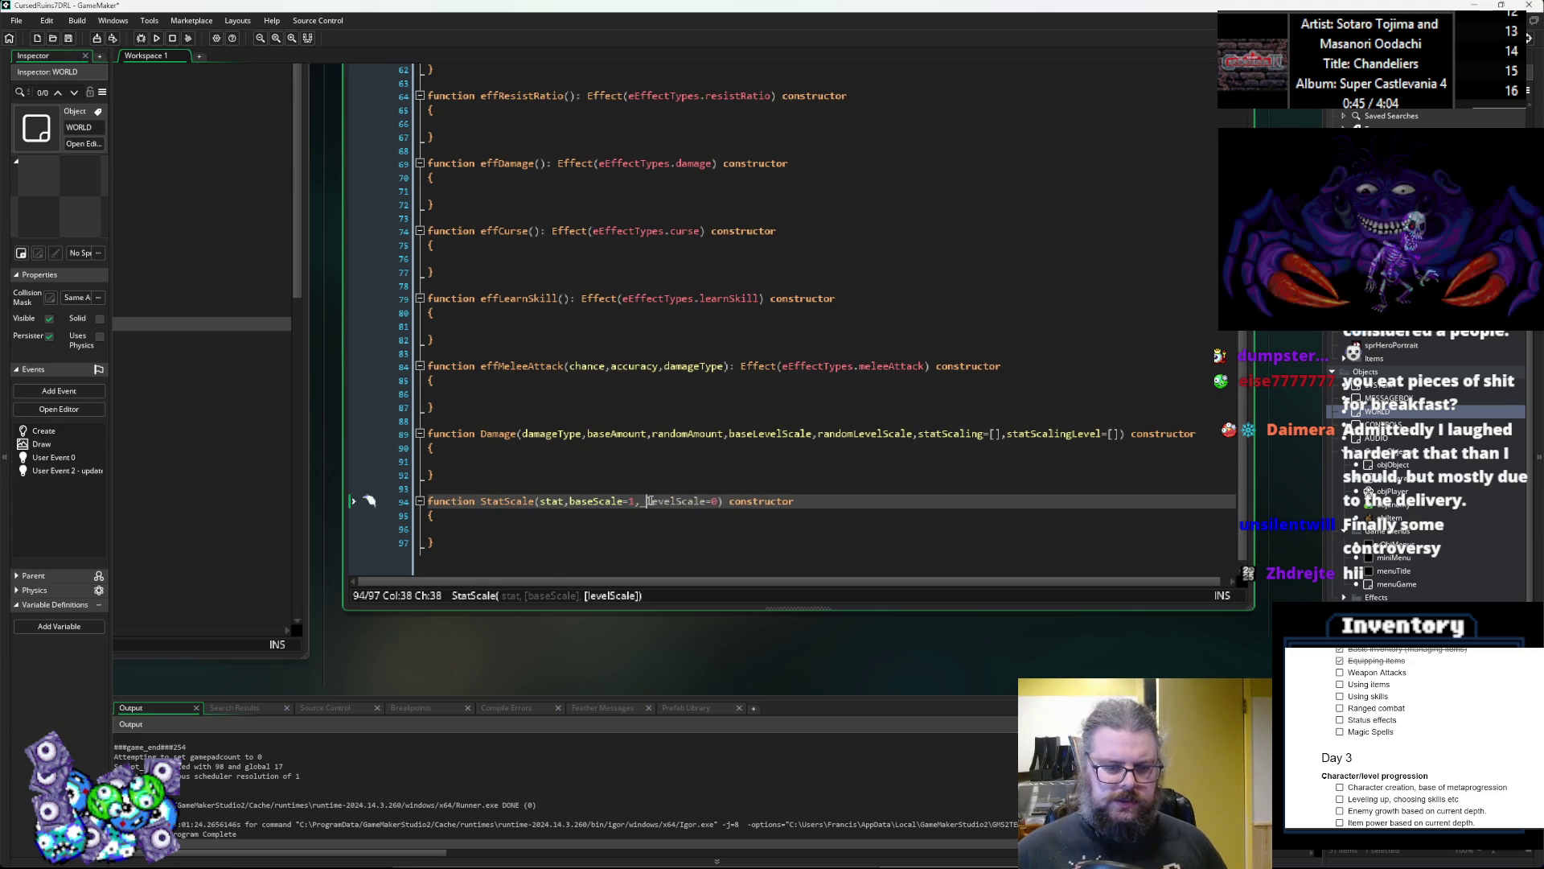
Step: Use _stat, _baseScale, _levelScale parameters and assign them to stat, baseScale, levelScale
key("ctrl+Left")
key("ctrl+Left")
key("ctrl+Left")
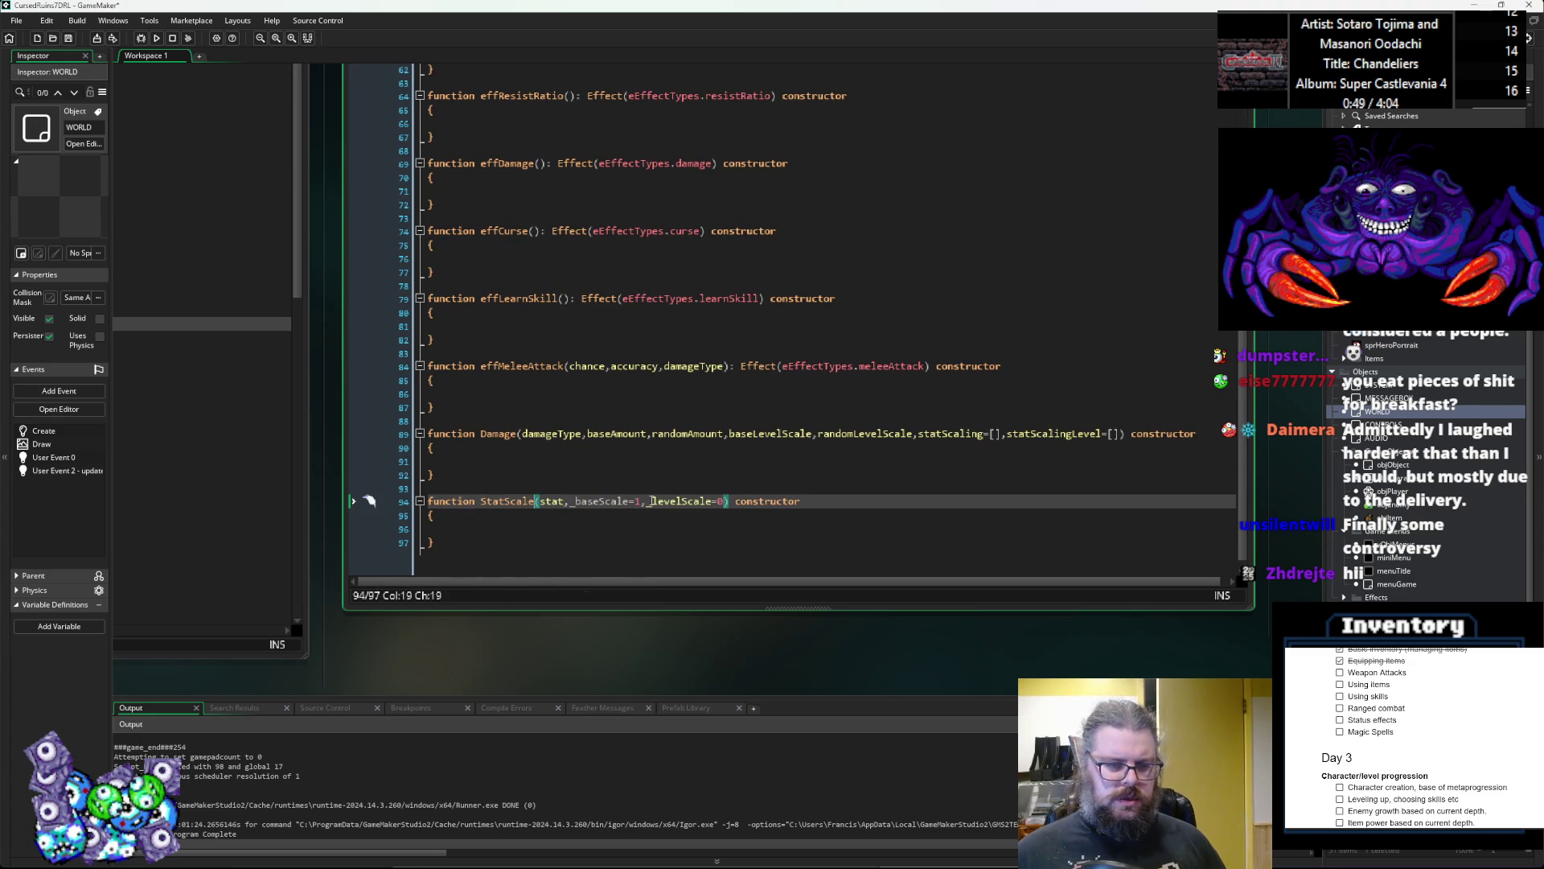
key("ctrl+Left")
type("s")
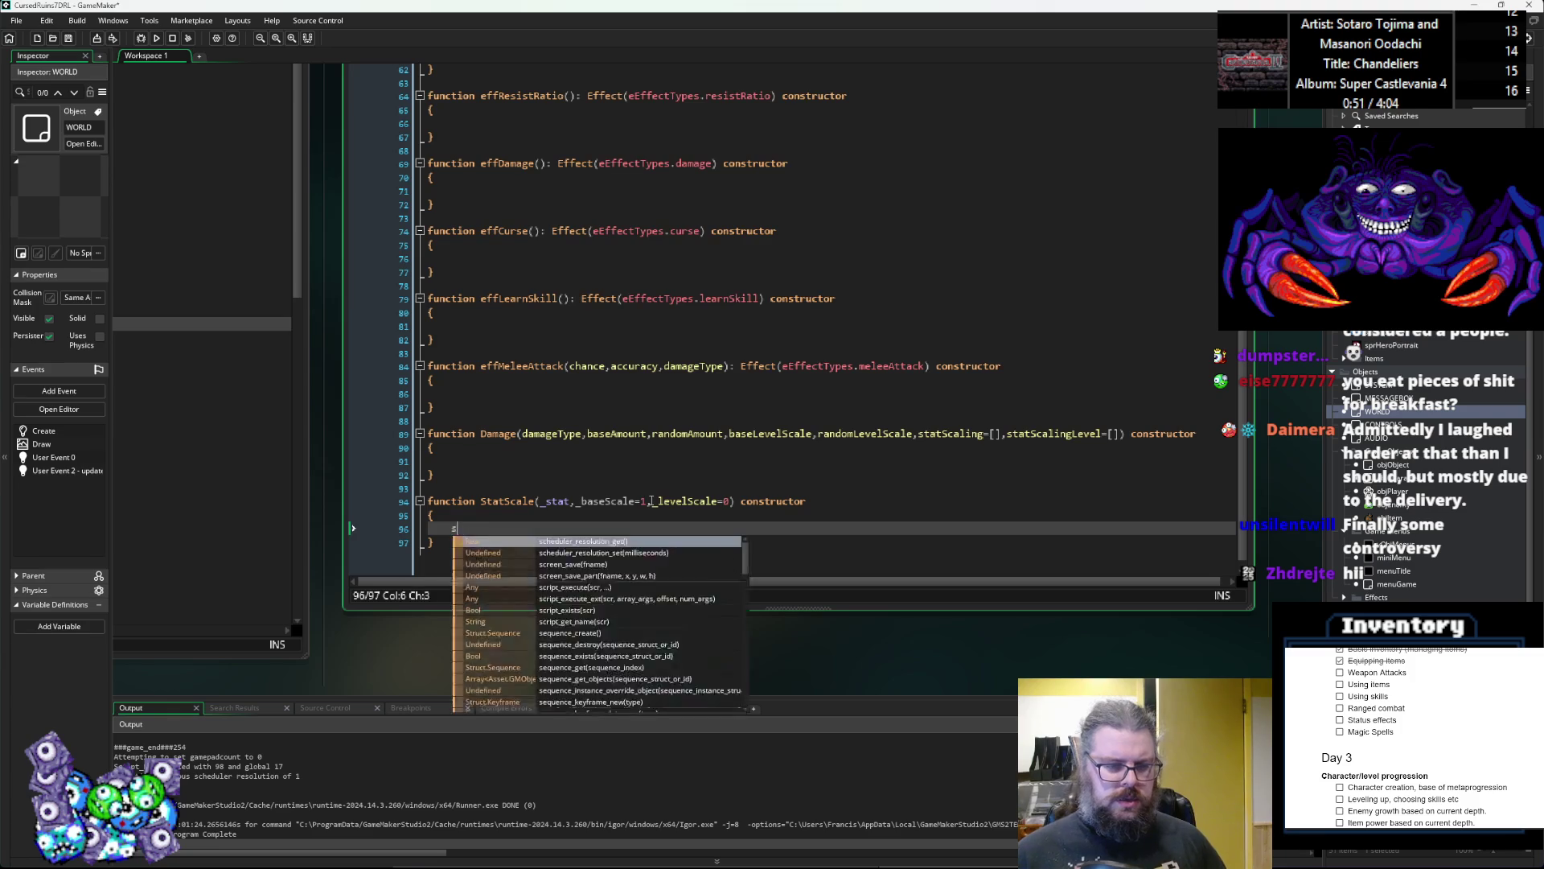
type("tat = _stat;")
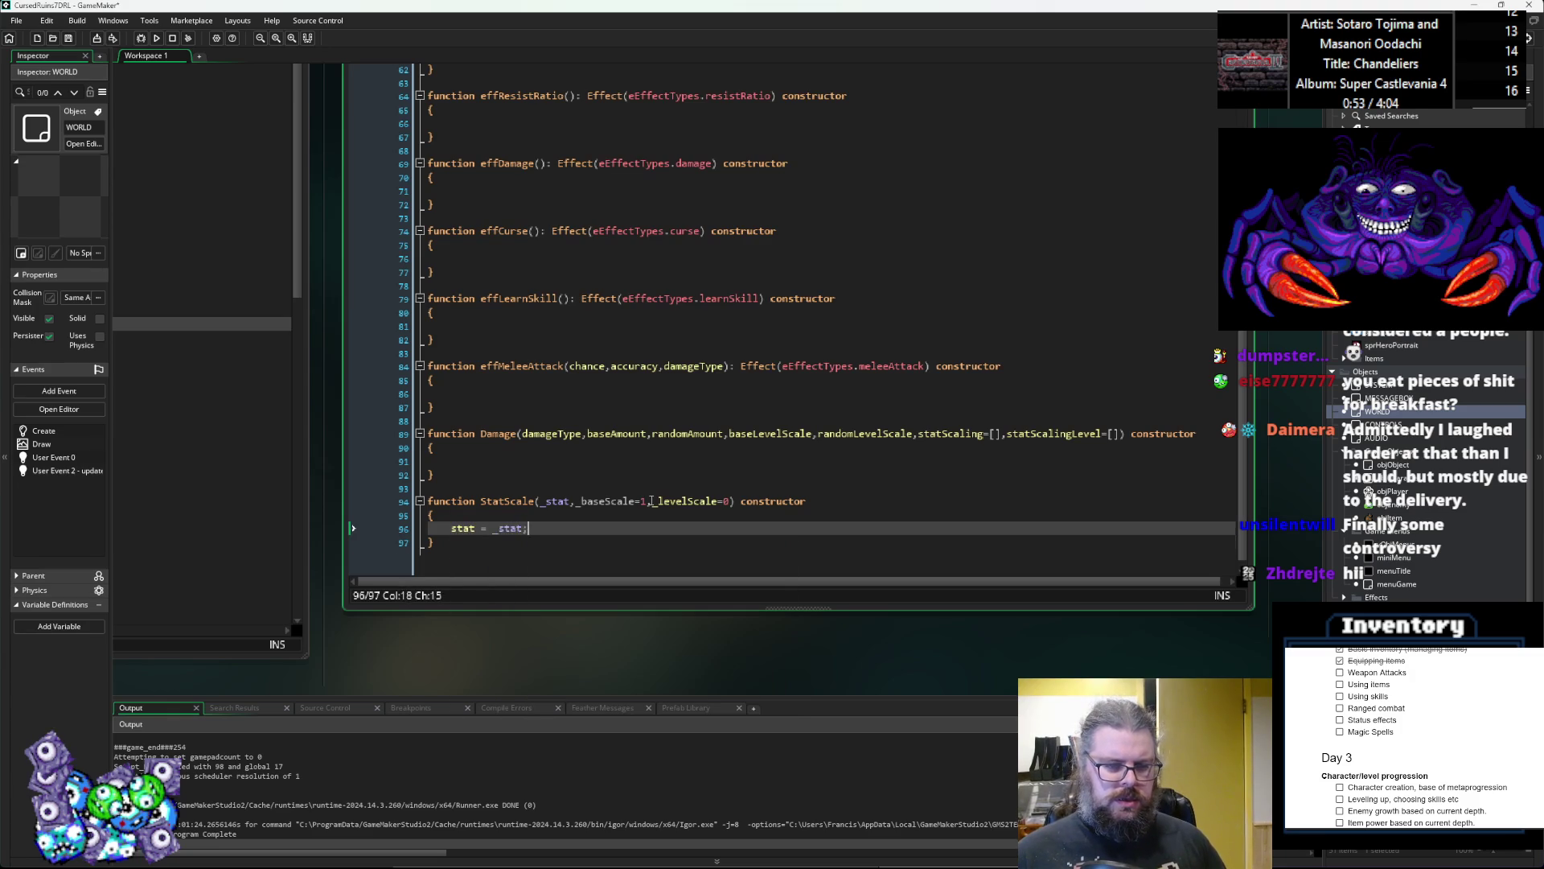
key("Return")
type("baseScale = ")
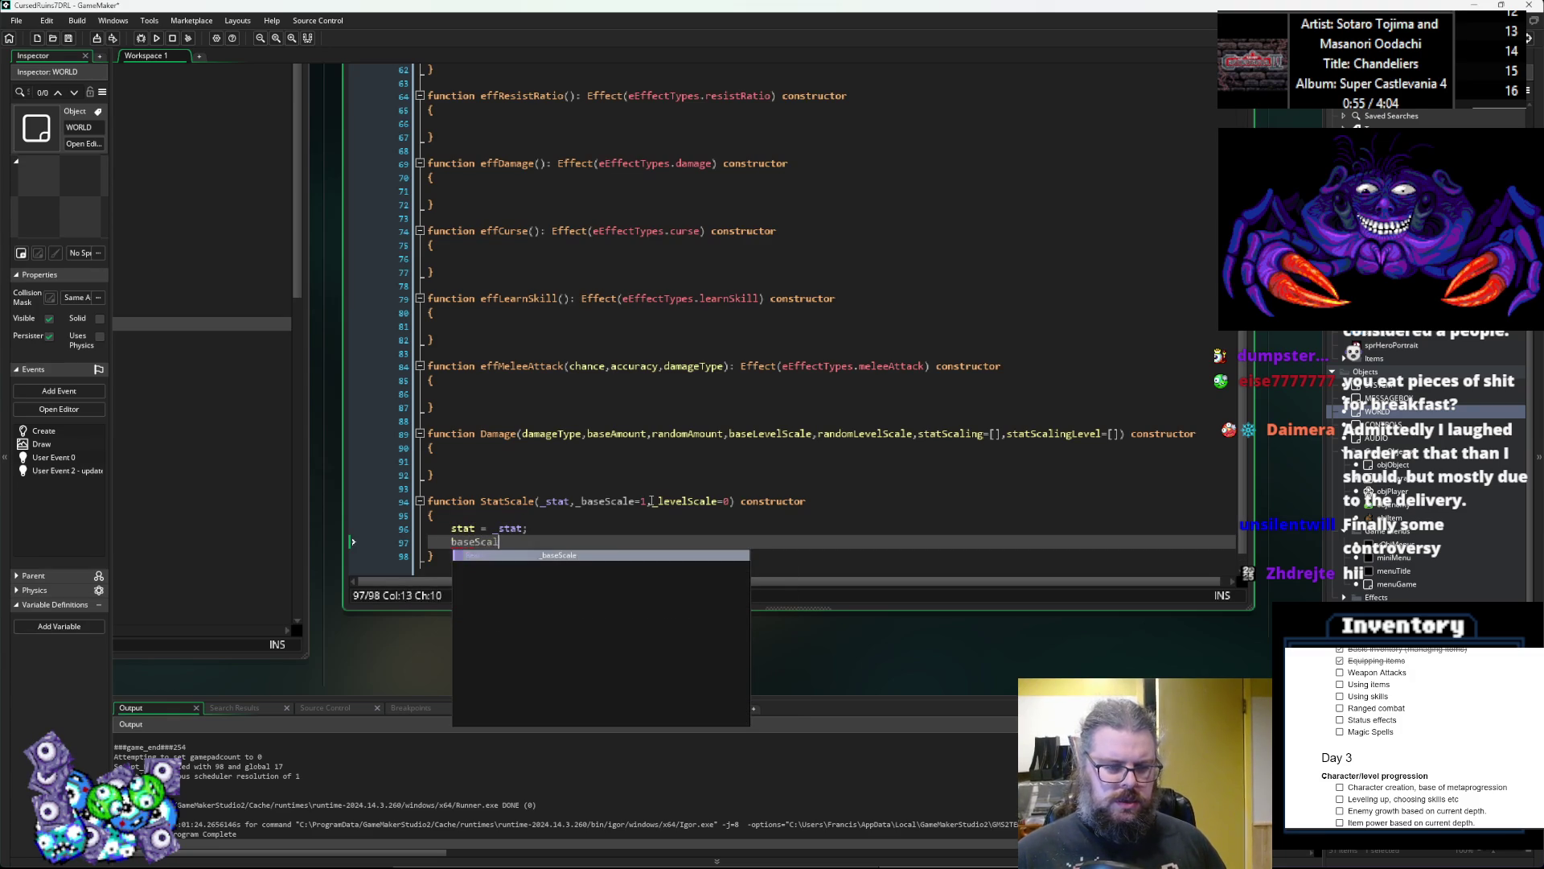
type("_")
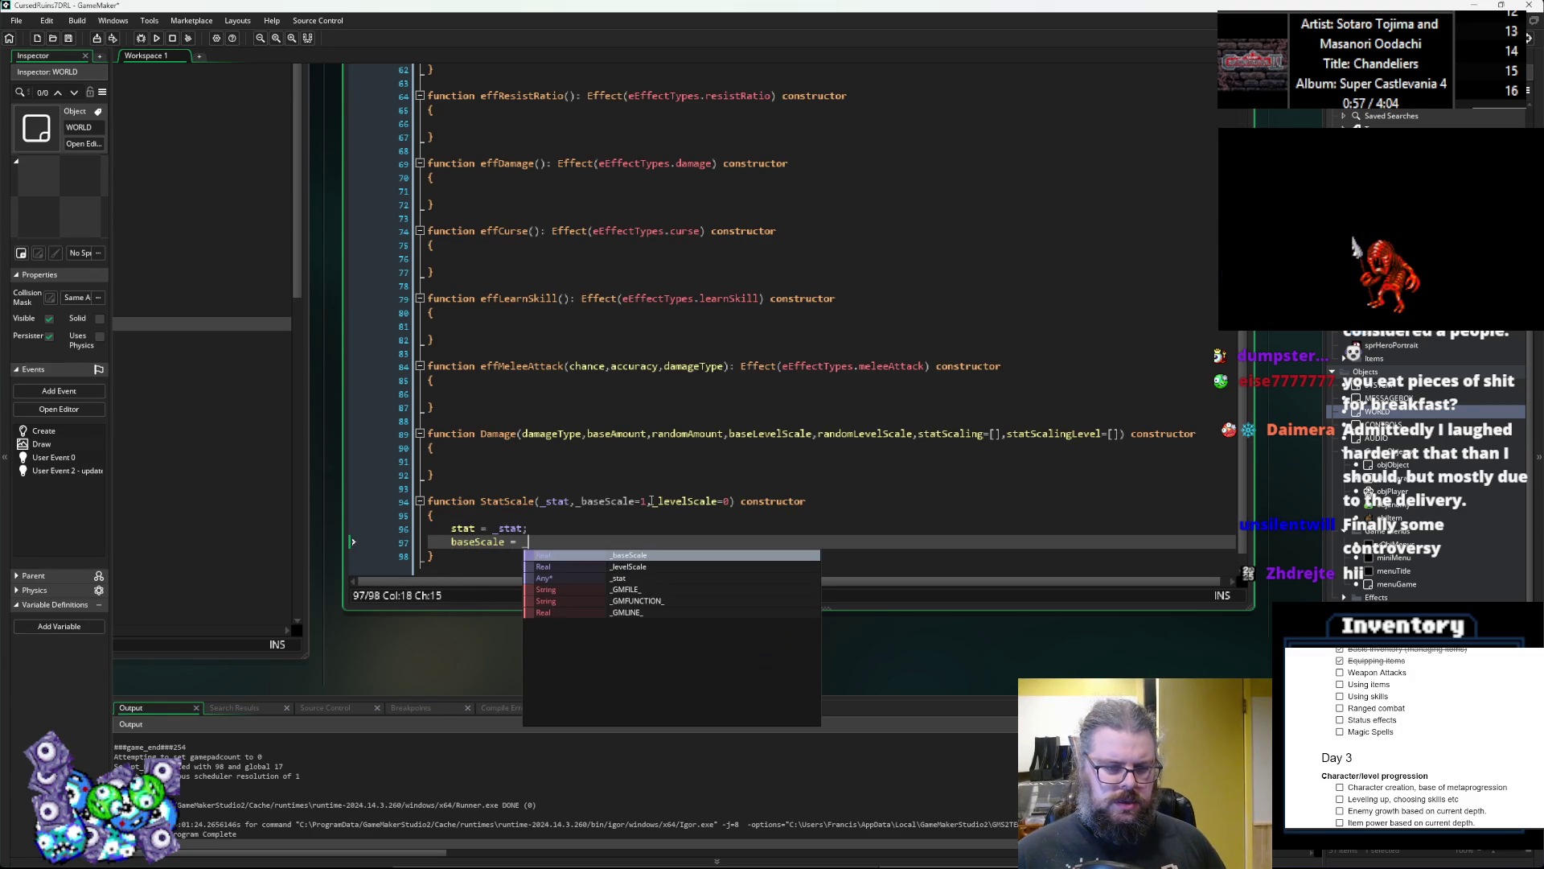
type("baseScale;")
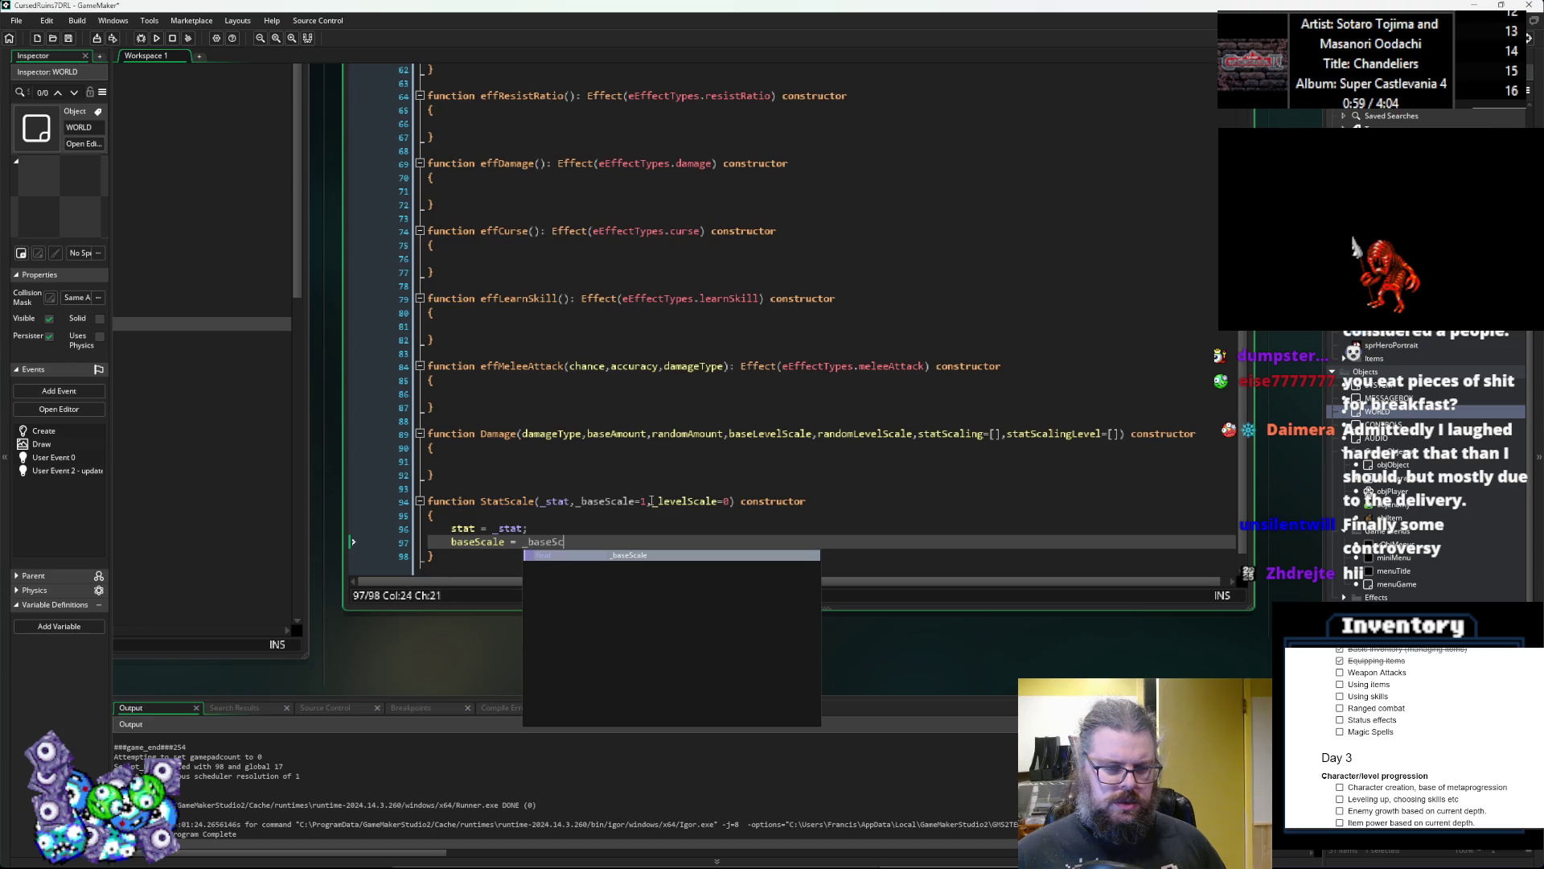
key("Return")
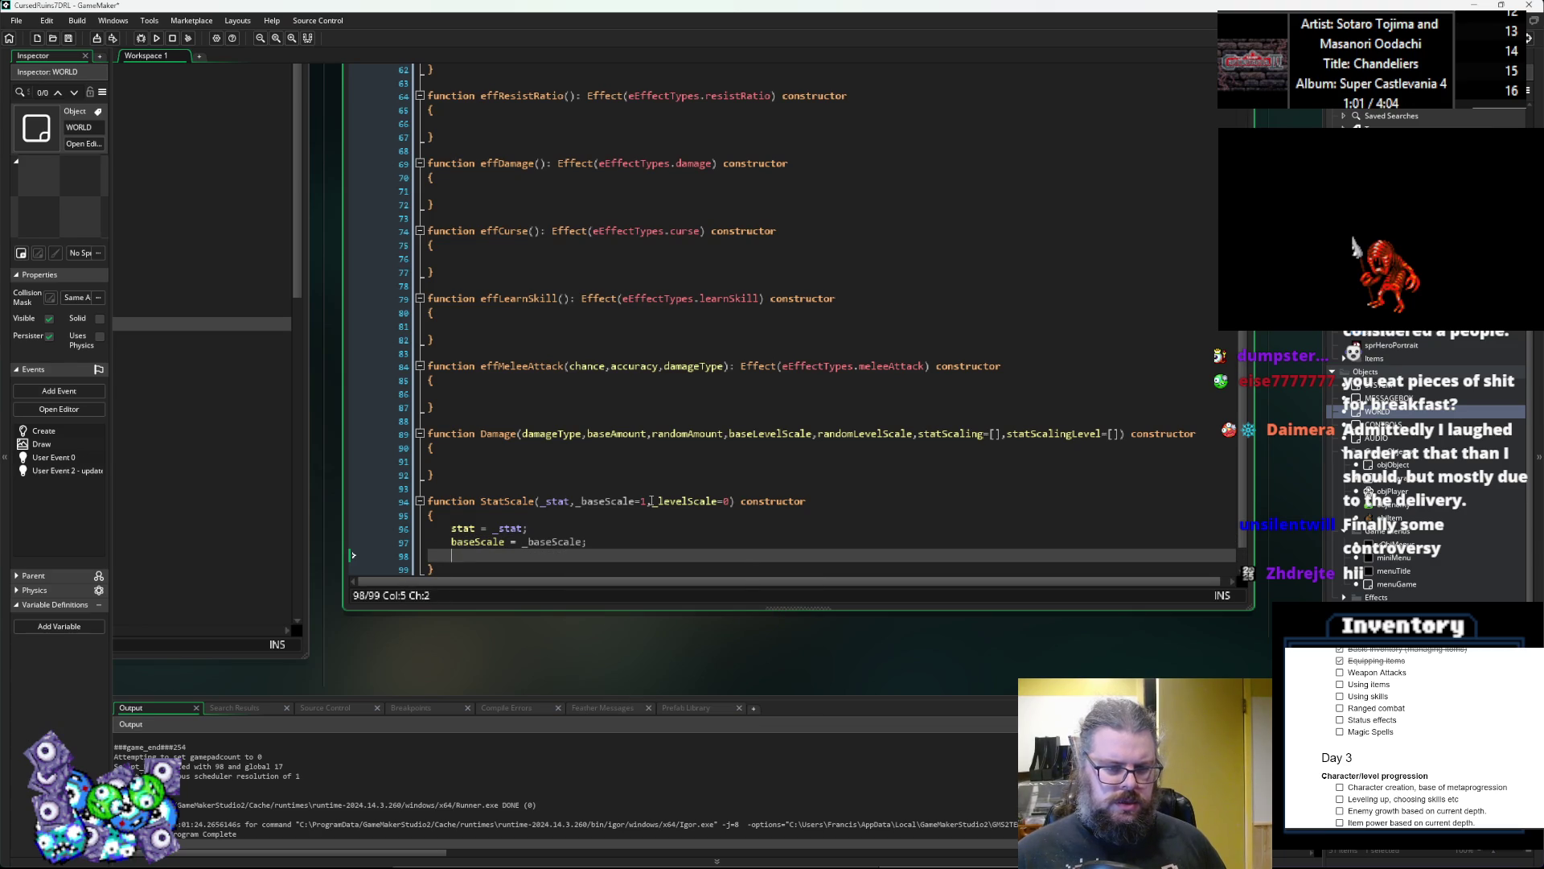
type("levelScale = _levelScale;")
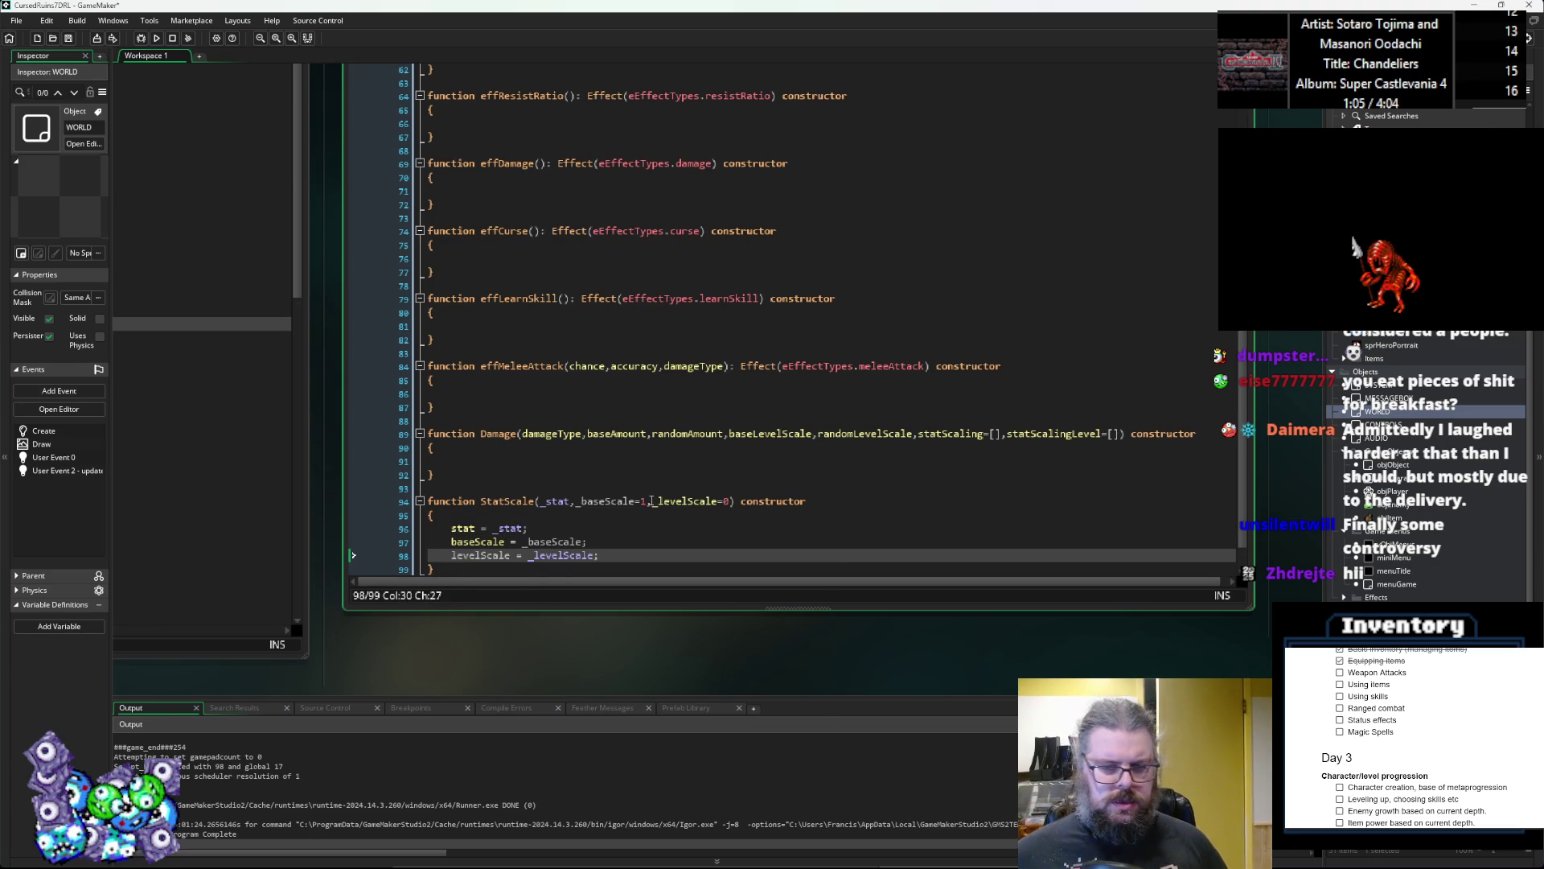
scroll(566, 406, "down", 1)
Step: Delete the statScalingLevel parameter from the Damage header and prefix statScaling with an underscore
left_click(565, 422)
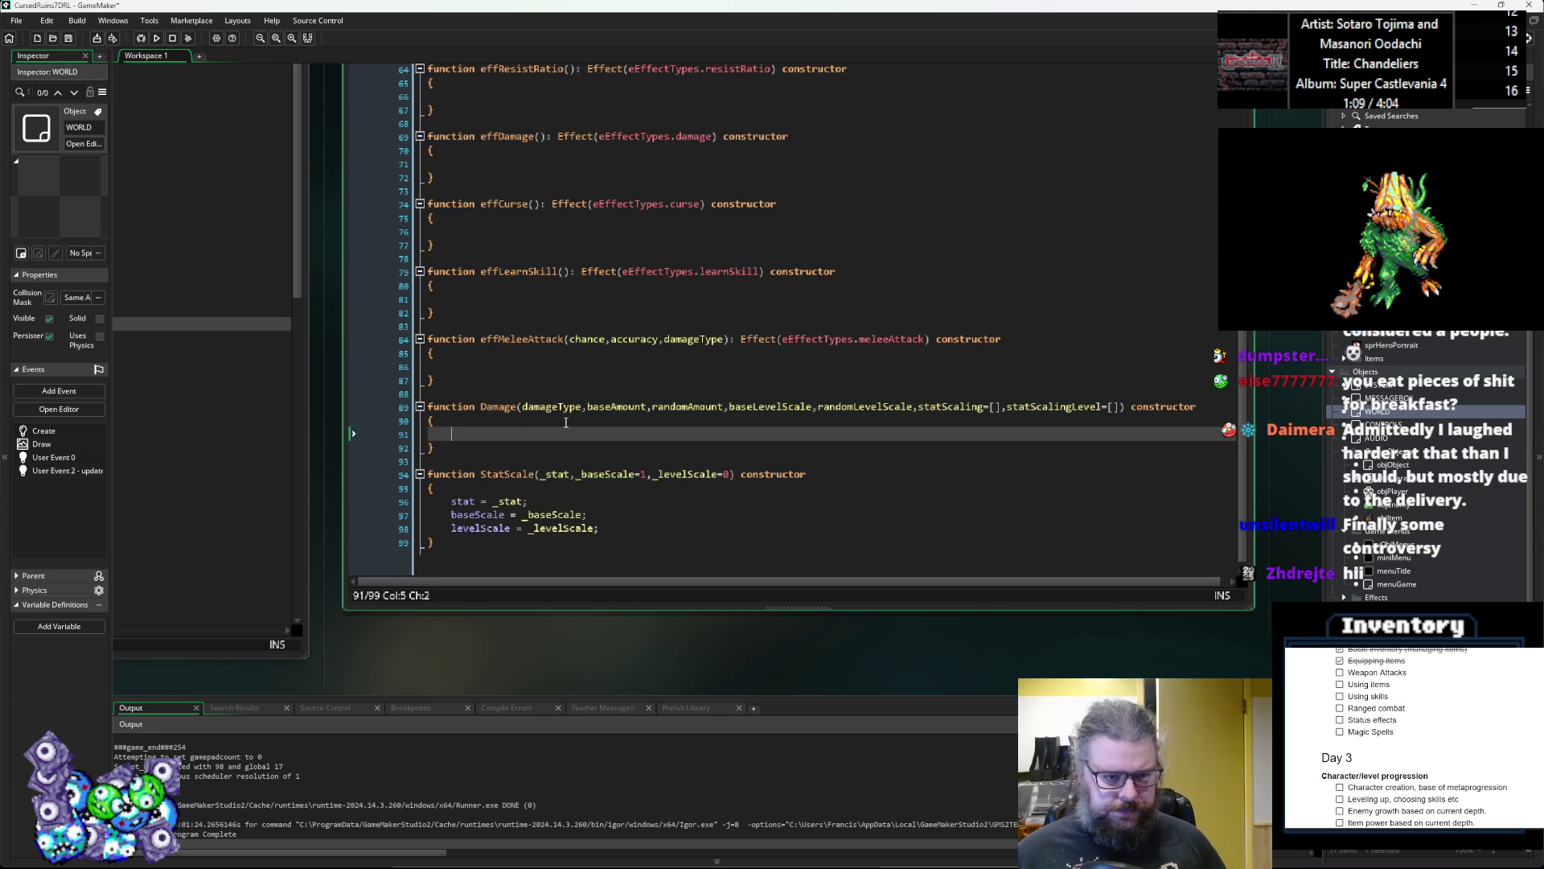
left_click(1007, 407)
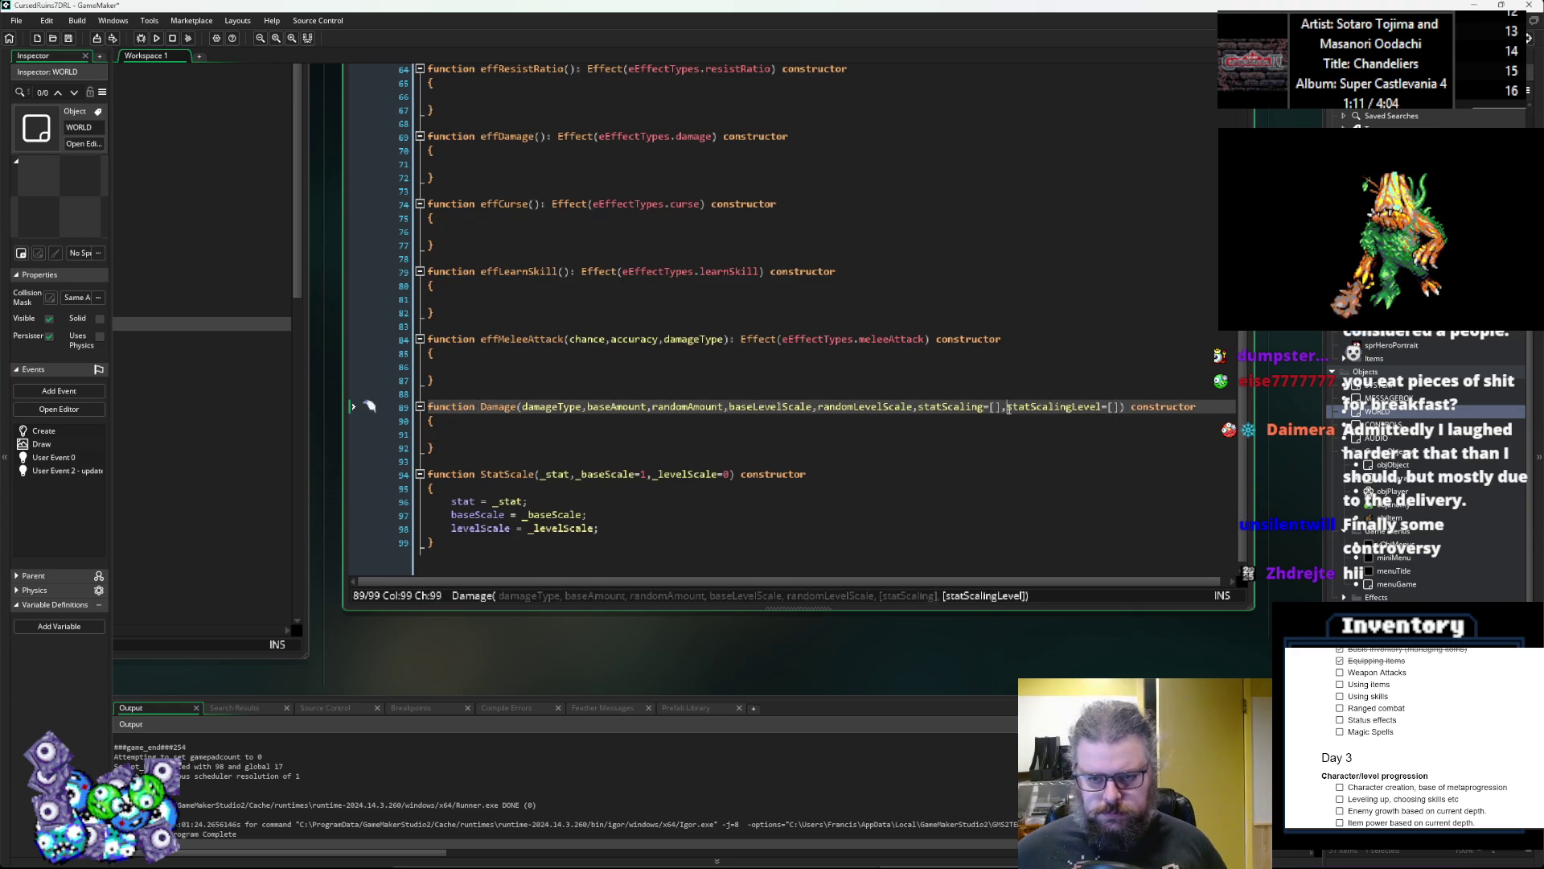
type("[")
key("ctrl+Left")
key("ctrl+Left")
key("ctrl+Left")
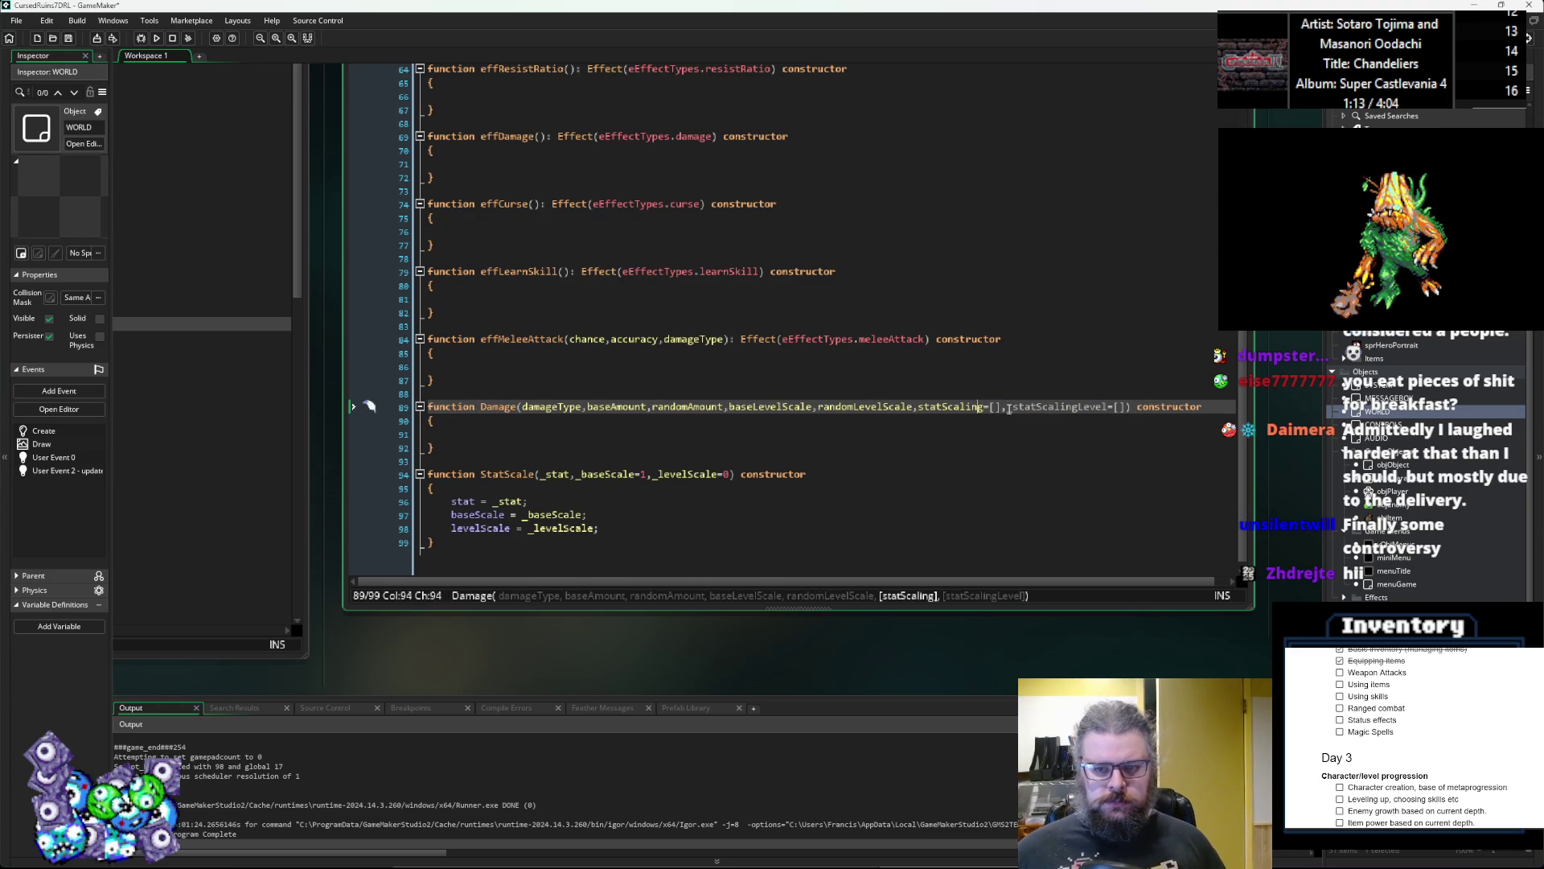
key("Right")
key("ctrl+Left")
key("ctrl+Left")
left_click_drag(1007, 408, 1135, 413)
key("BackSpace")
Step: Underscore-prefix randomLevelScale, baseAmount and damageType, then start the body with 'damageType = _damageType;'
left_click(818, 421)
key("Right")
key("Left")
key("Left")
key("Left")
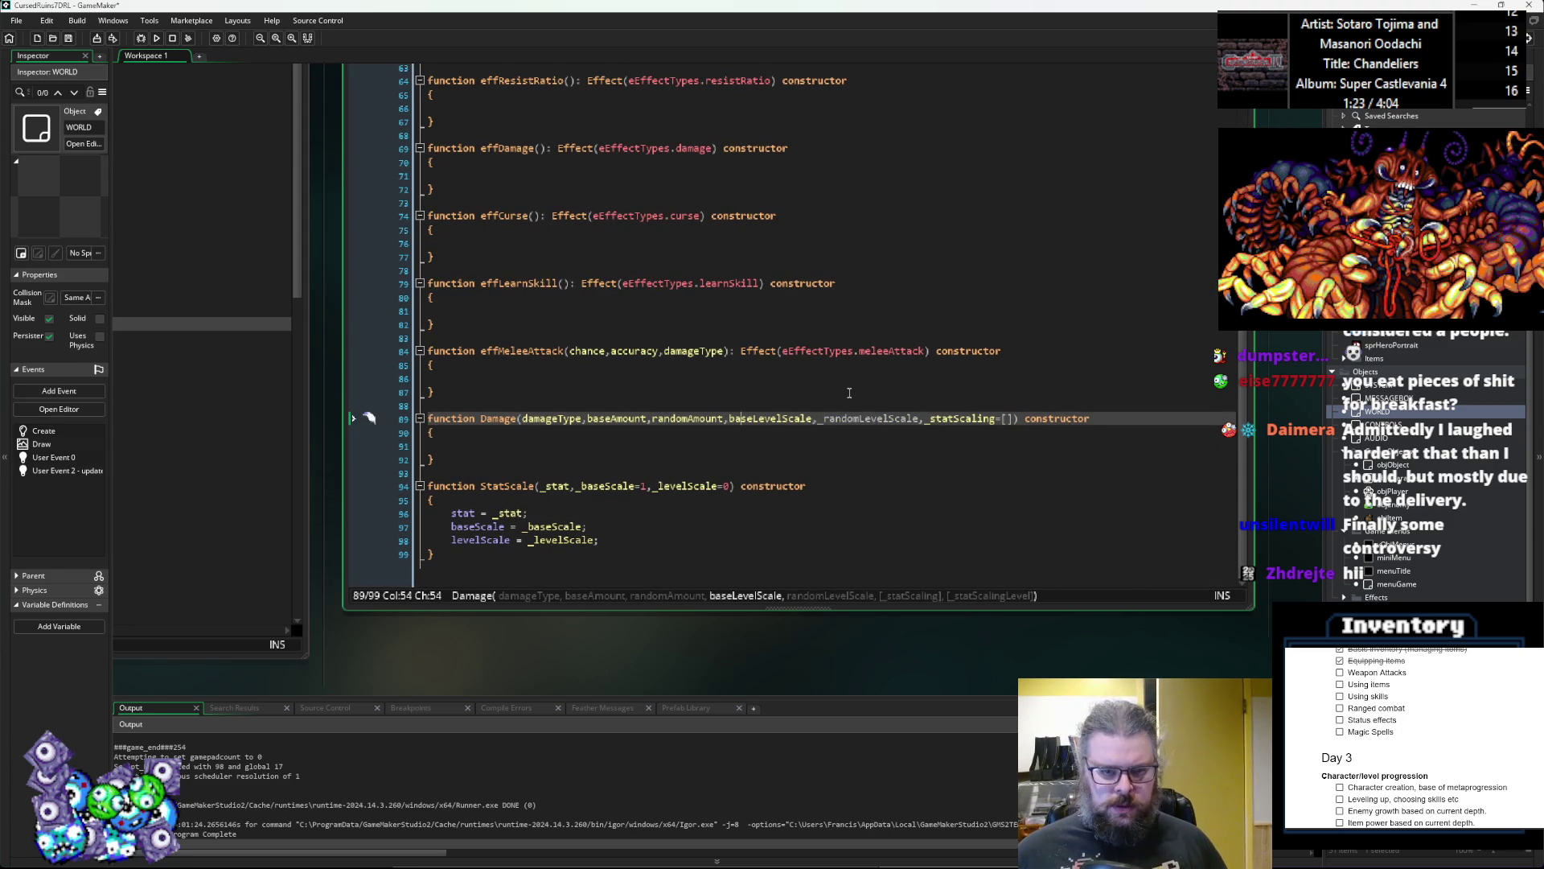
key("Left")
key("Left")
key("Left")
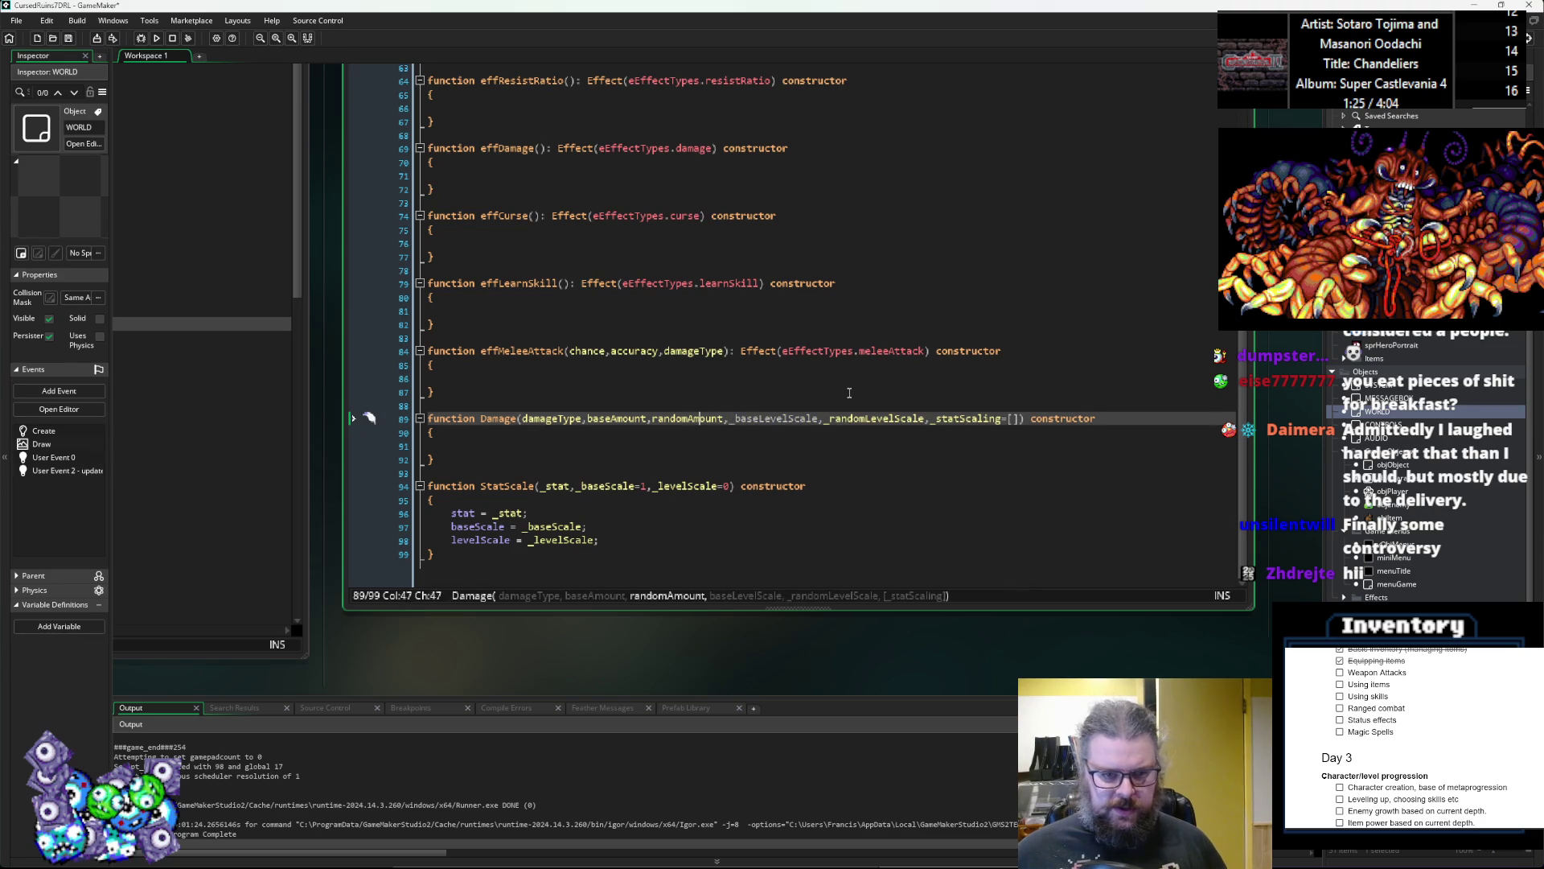
key("ctrl+Left")
key("ctrl+Left")
type("_")
key("ctrl+Left")
key("ctrl+Left")
key("ctrl+Left")
type("_")
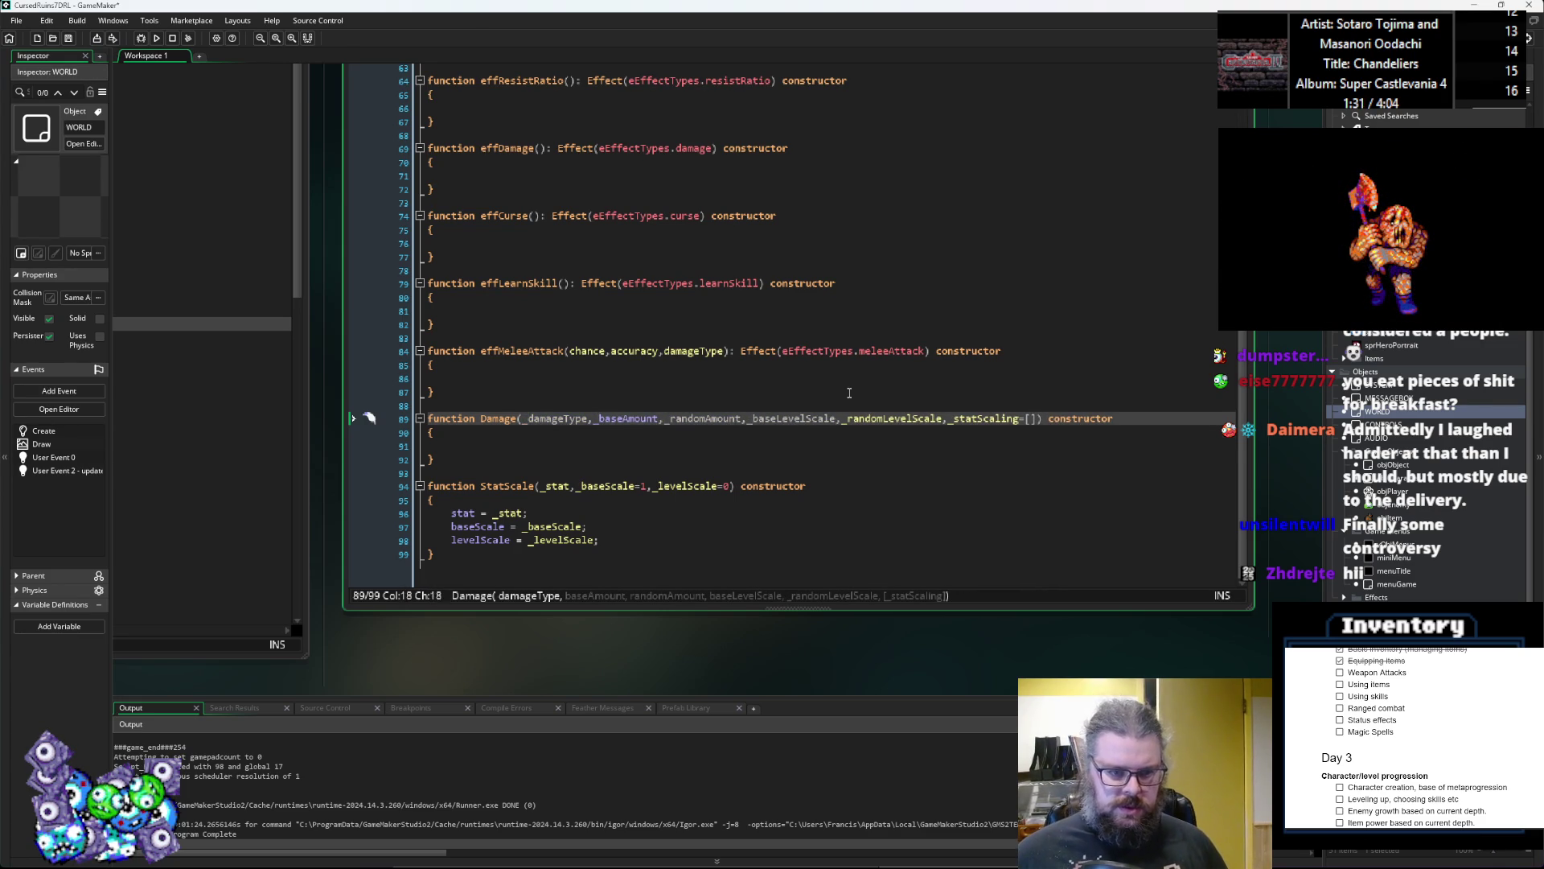
key("Down")
key("Down")
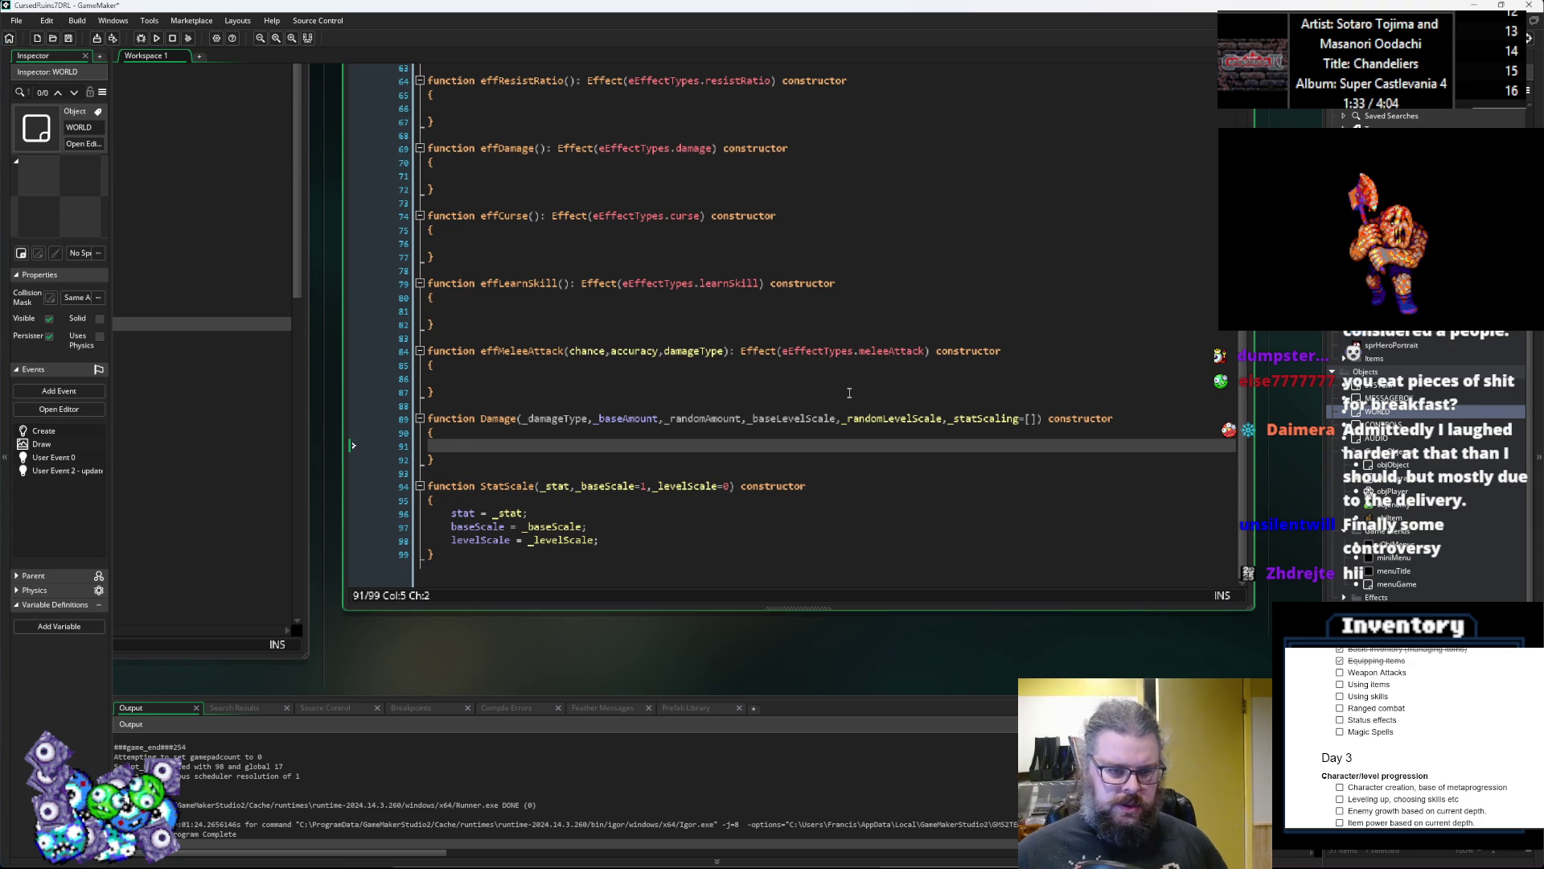
type("damageType = ")
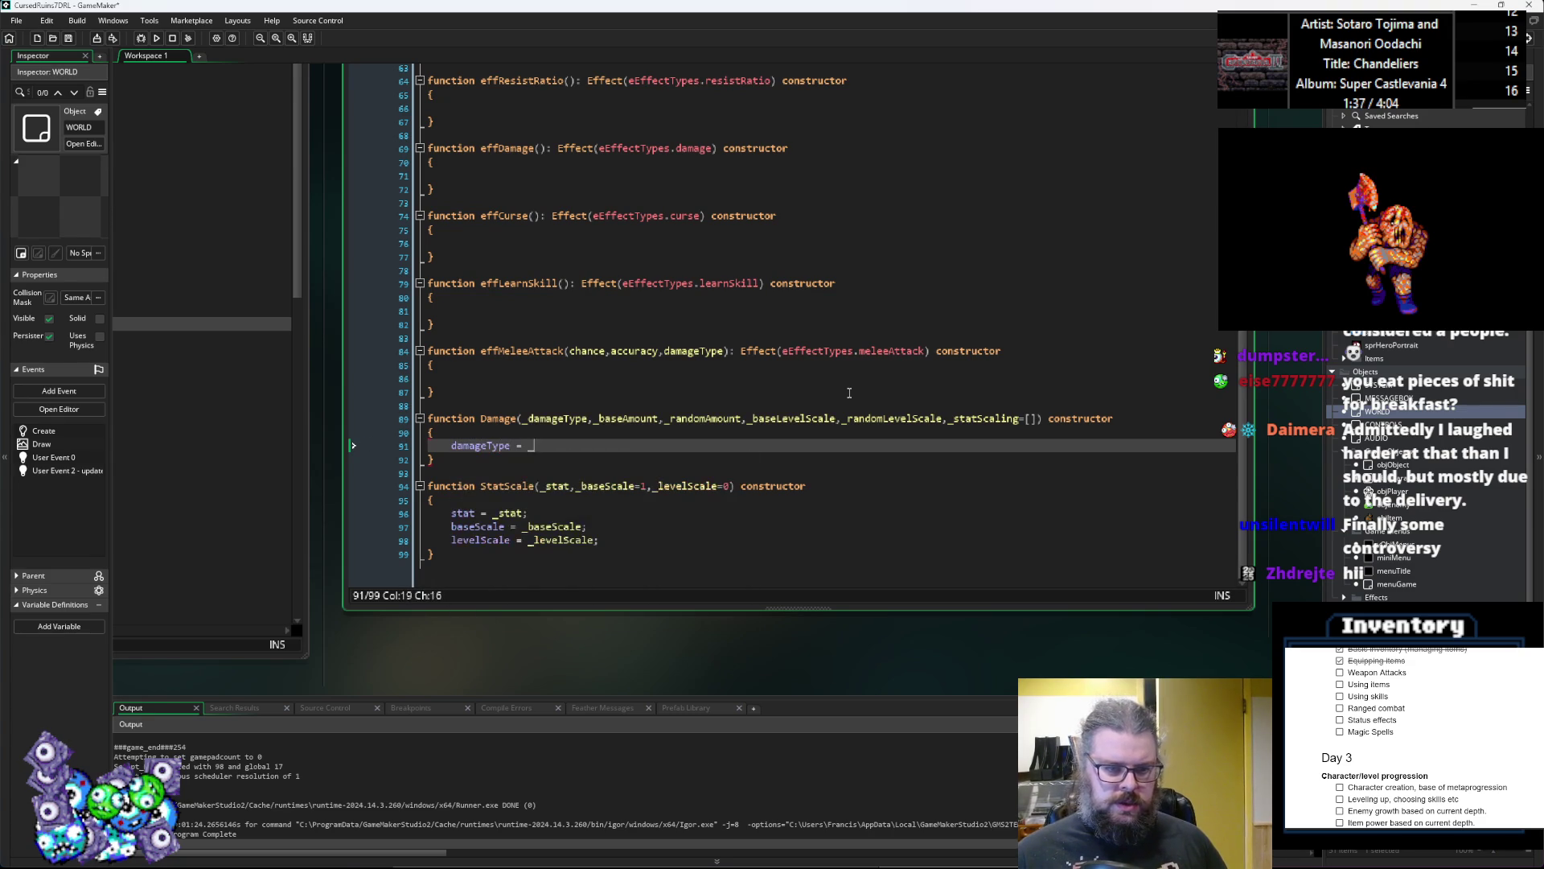
type("_damageType;")
Step: Add Damage body assignments for baseAmount, randomAmount and baseLevelScale from their underscored parameters
key("Return")
type("baseAmount = _")
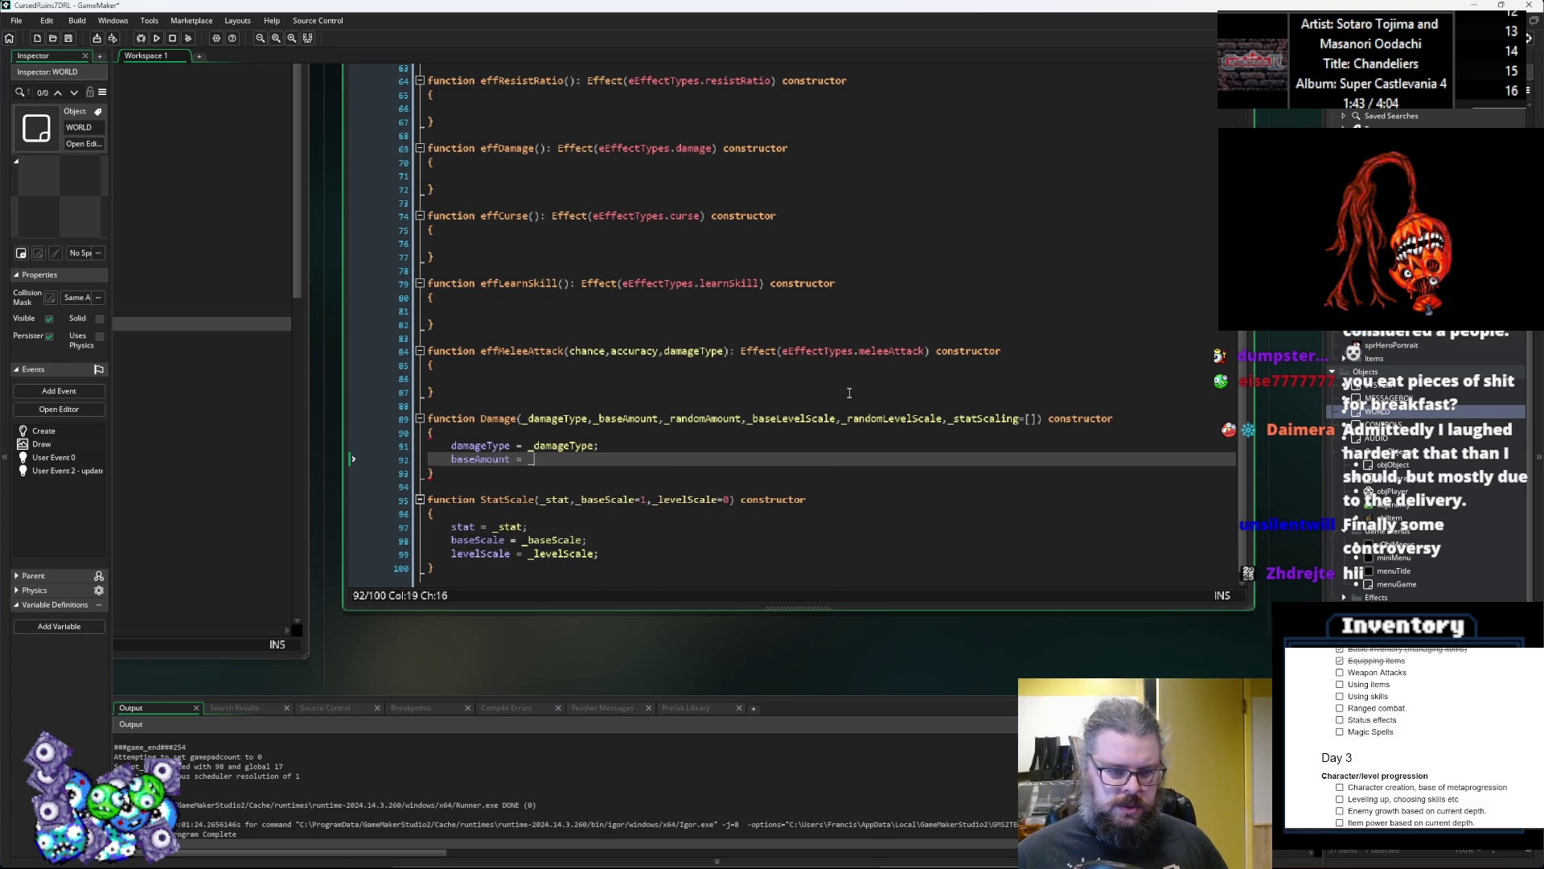
type("baseAmount;")
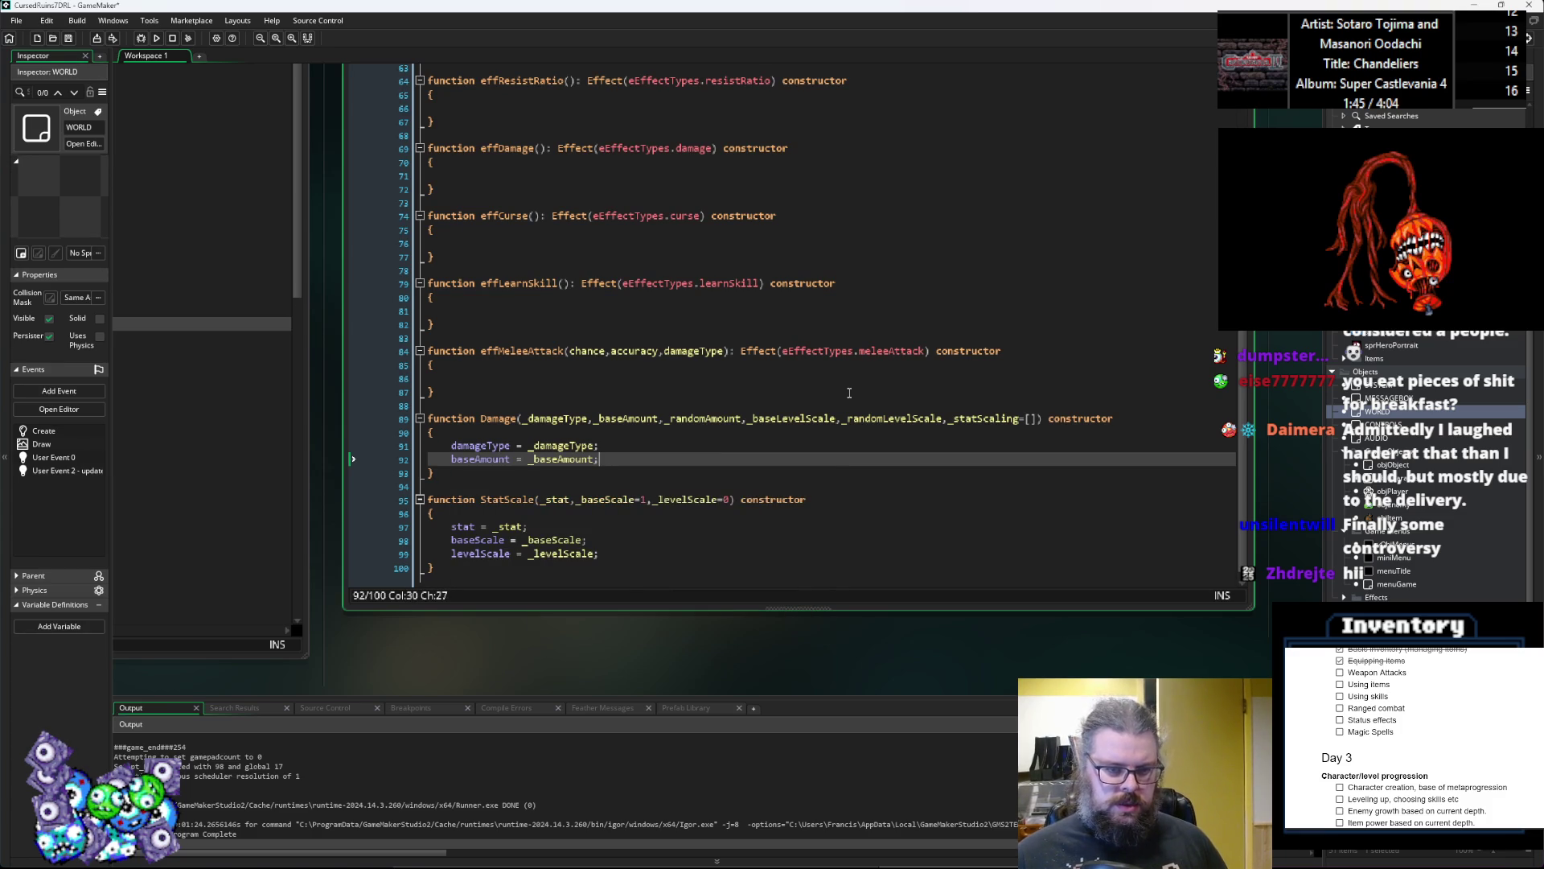
key("Return")
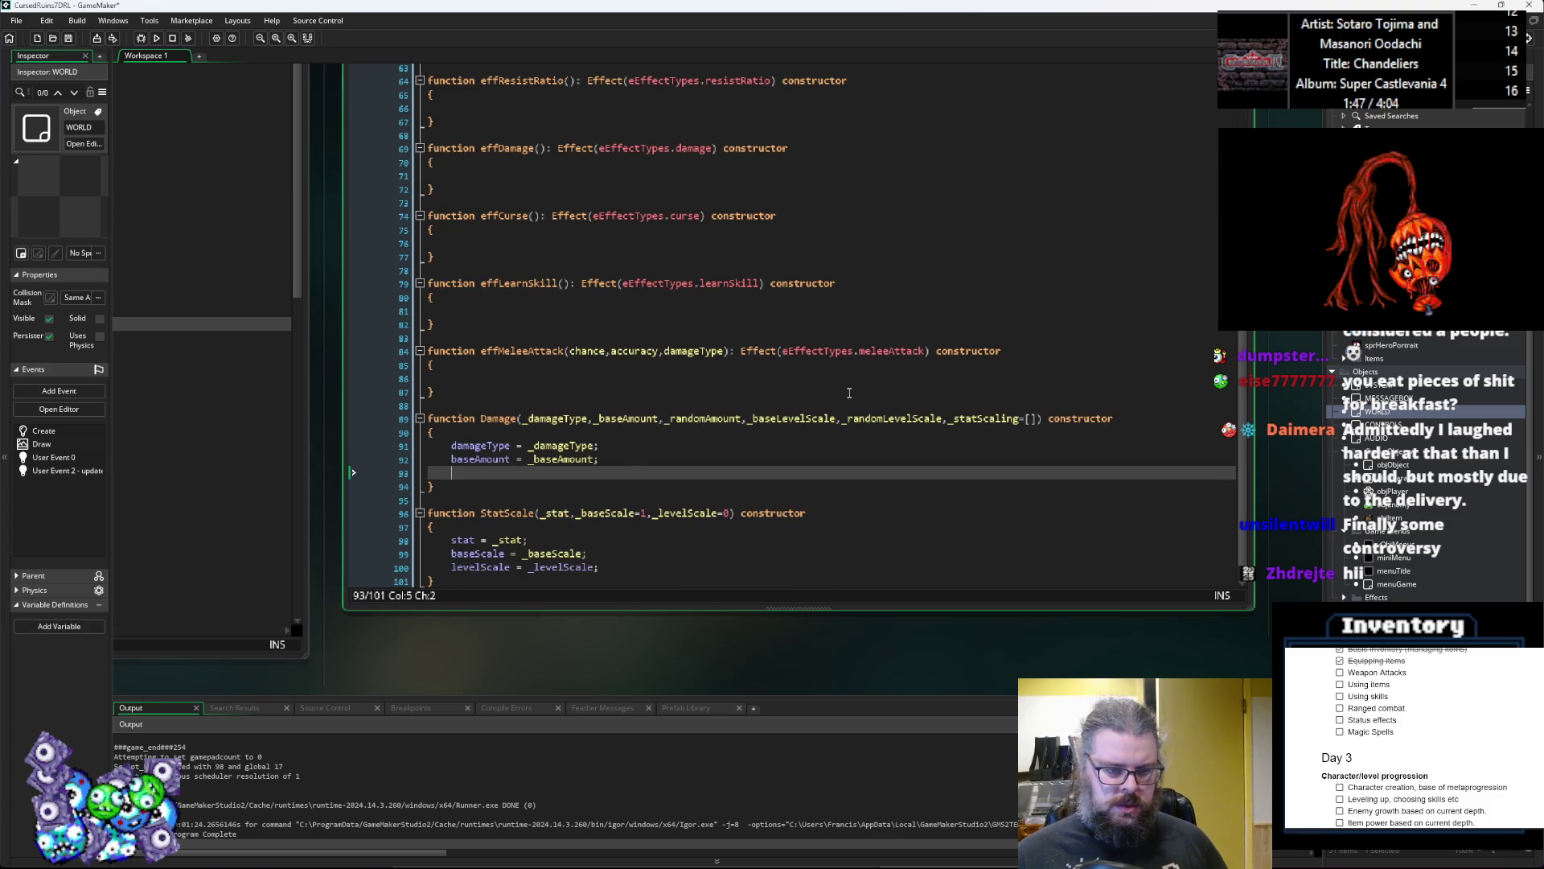
type("randomAmou")
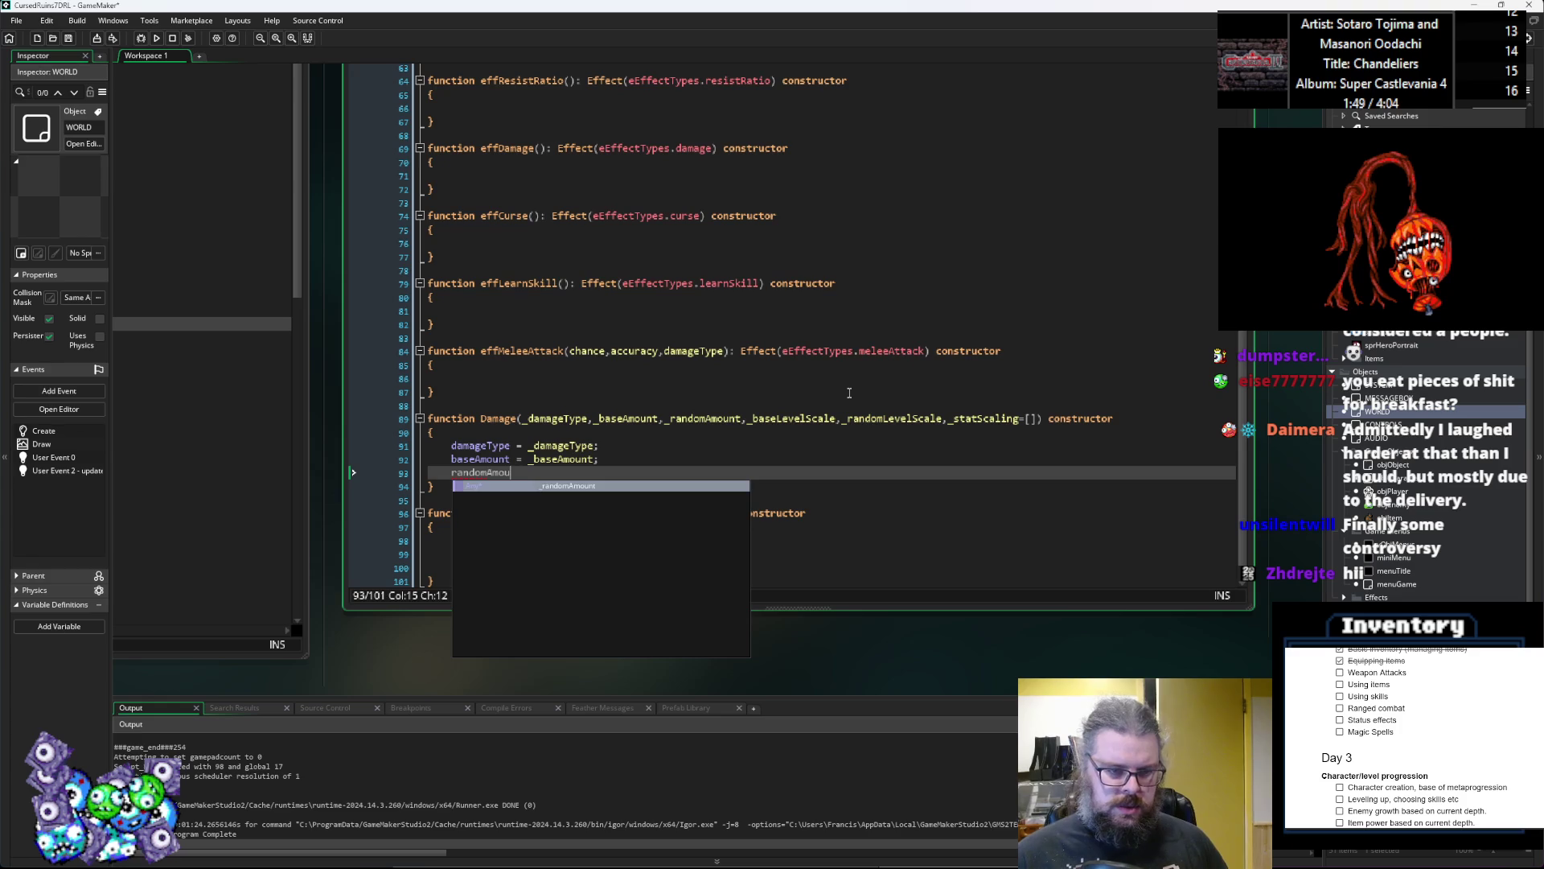
type("nt = _")
type("_randomMao")
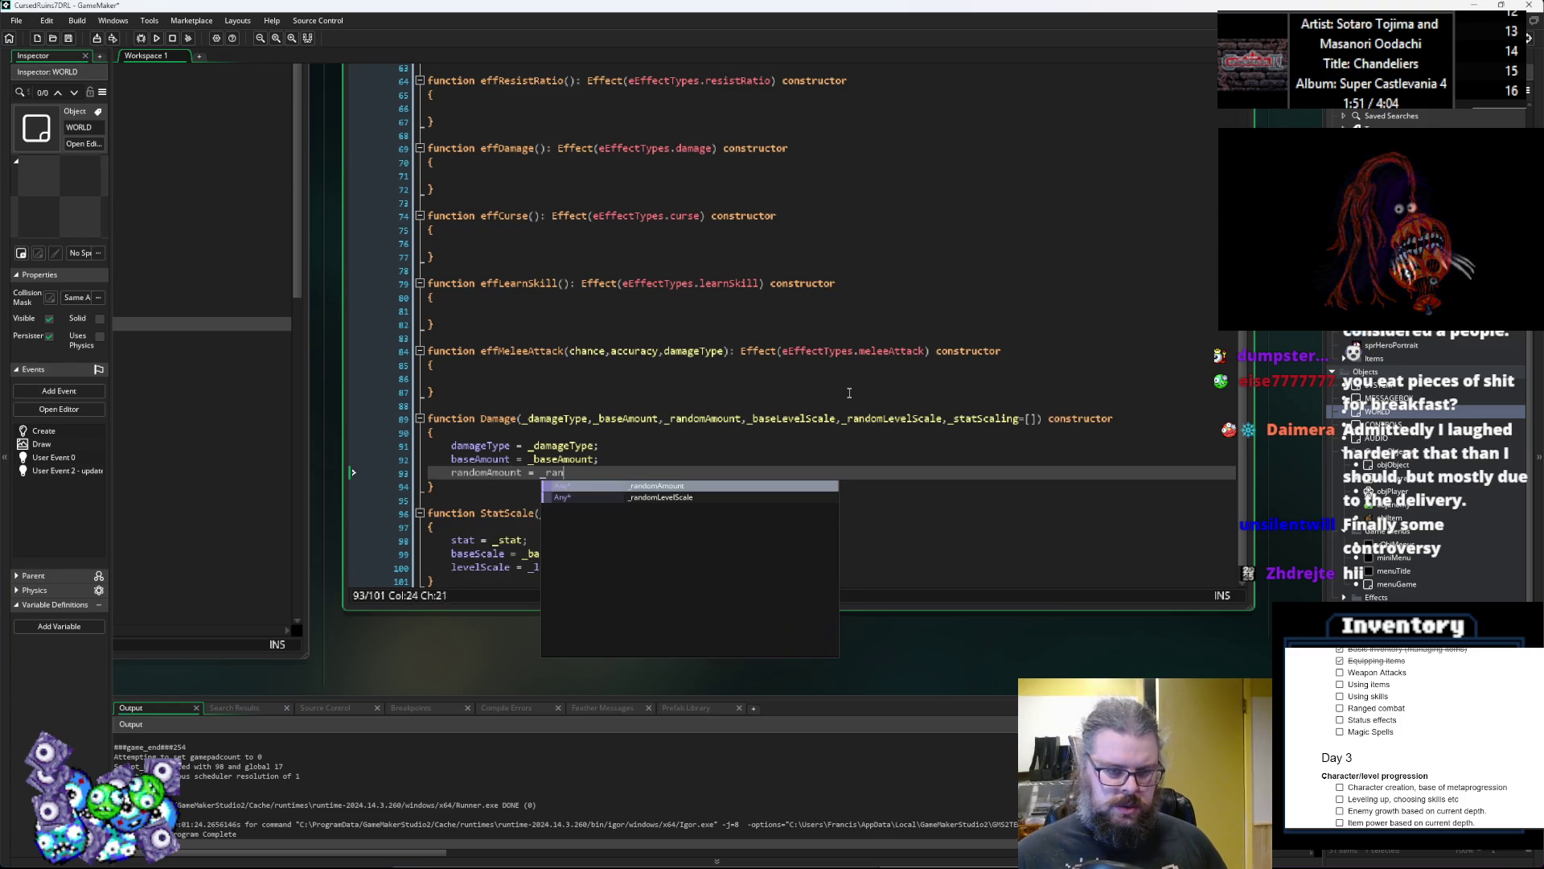
key("BackSpace")
key("BackSpace")
type("Amount;")
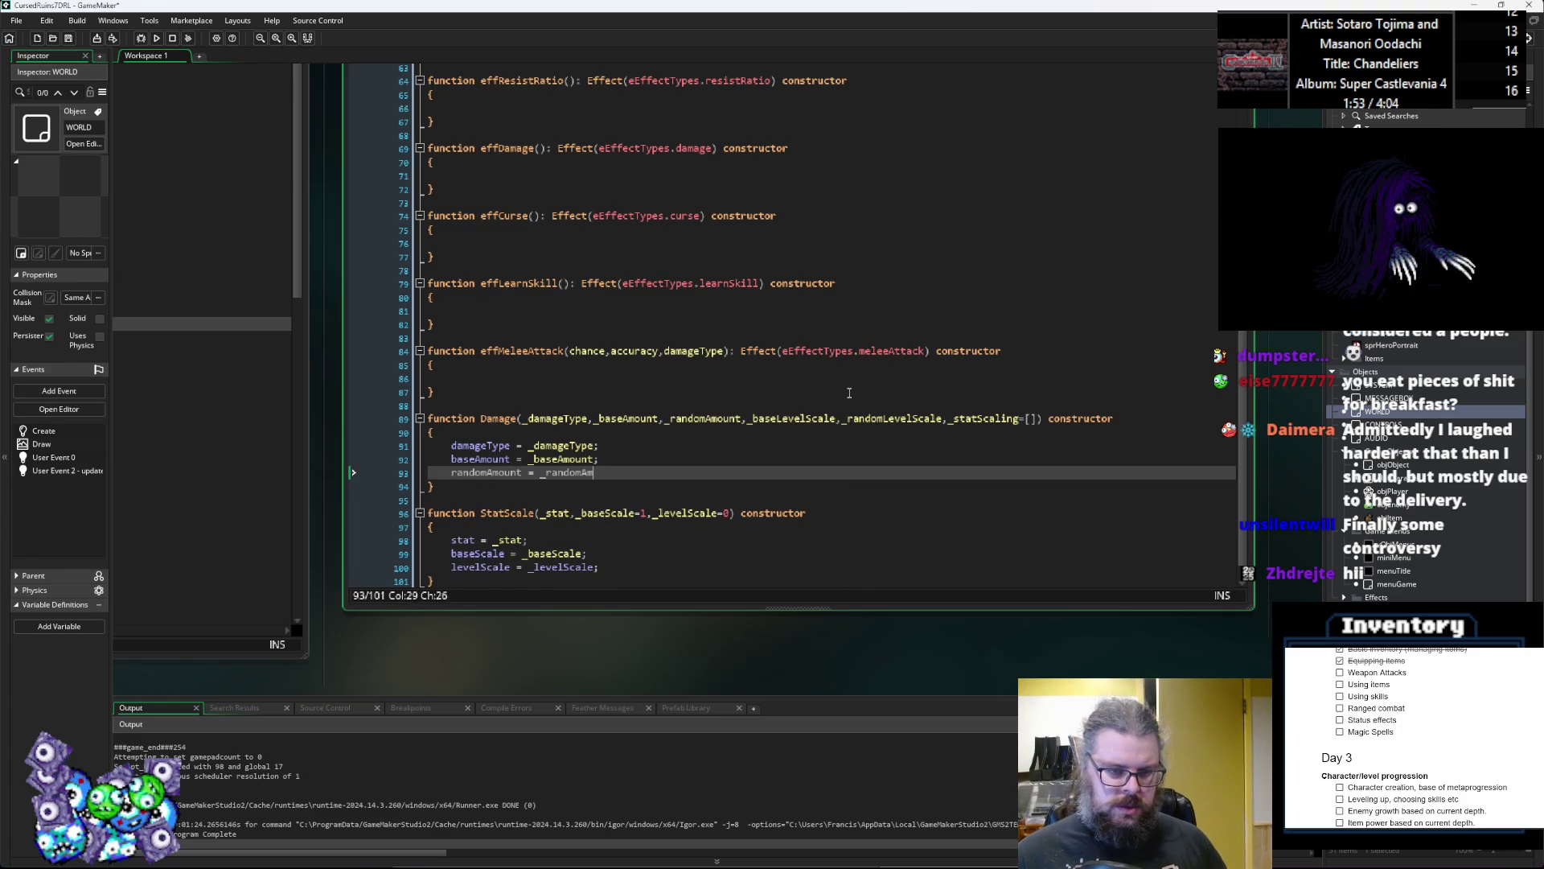
key("Return")
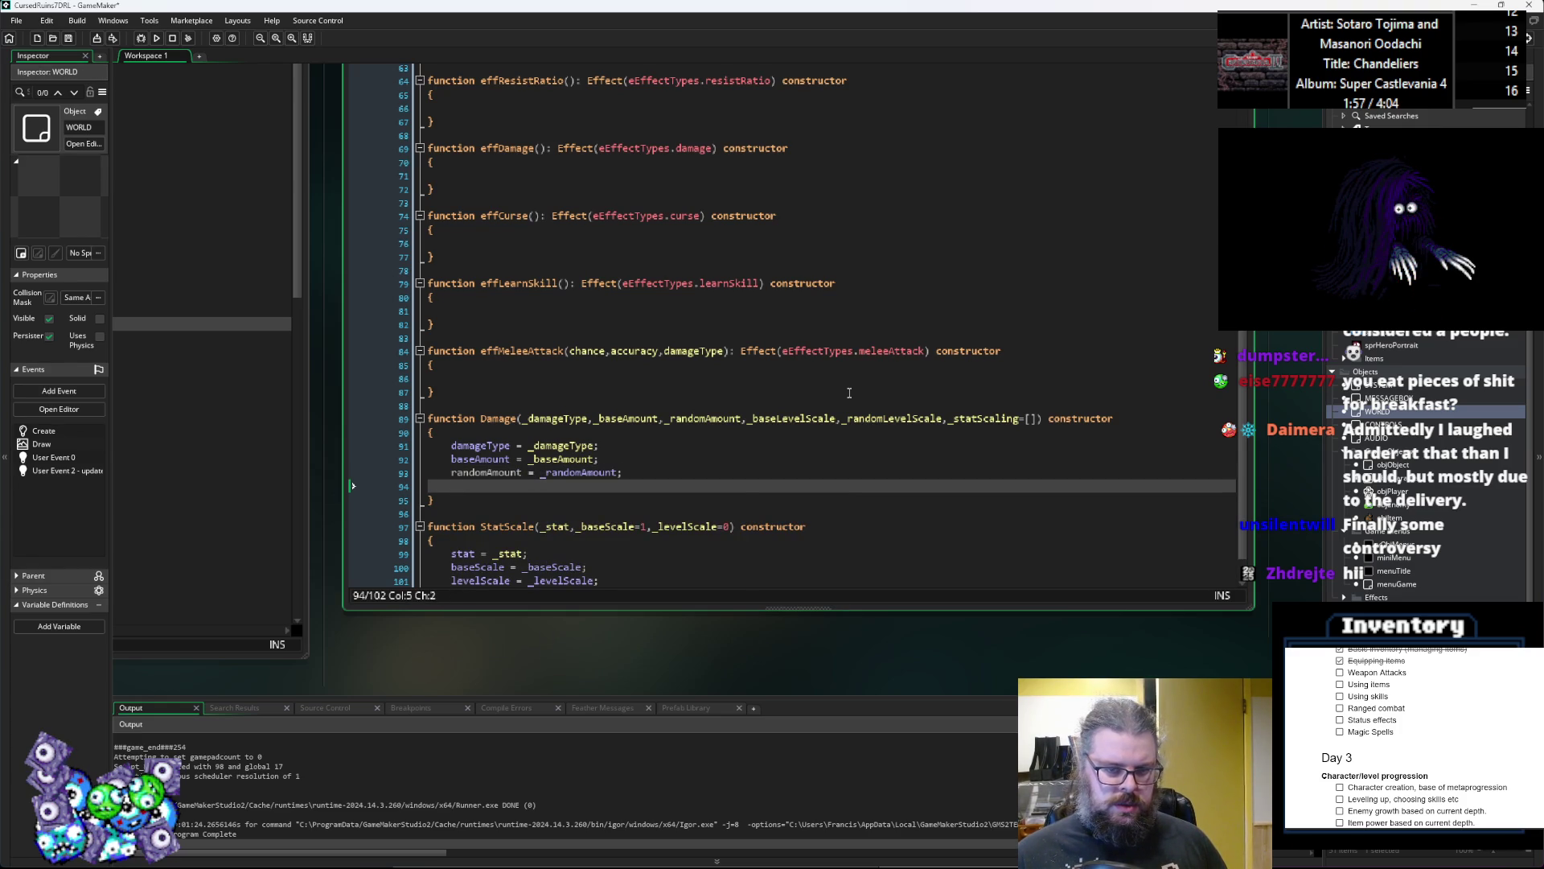
type("baseLevelScale = _")
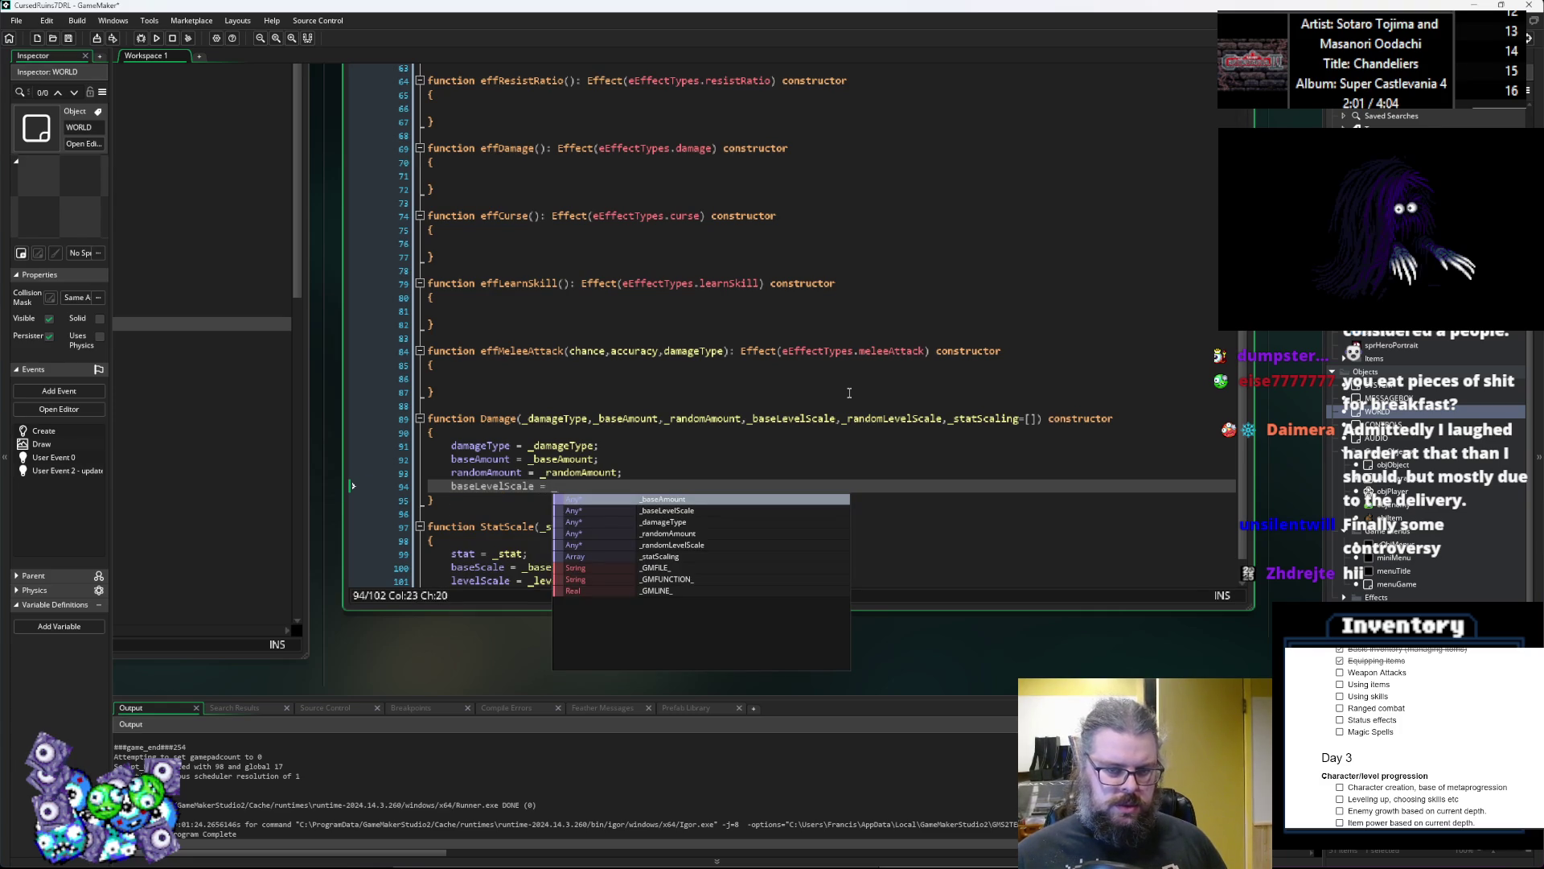
type("baseL")
key("Return")
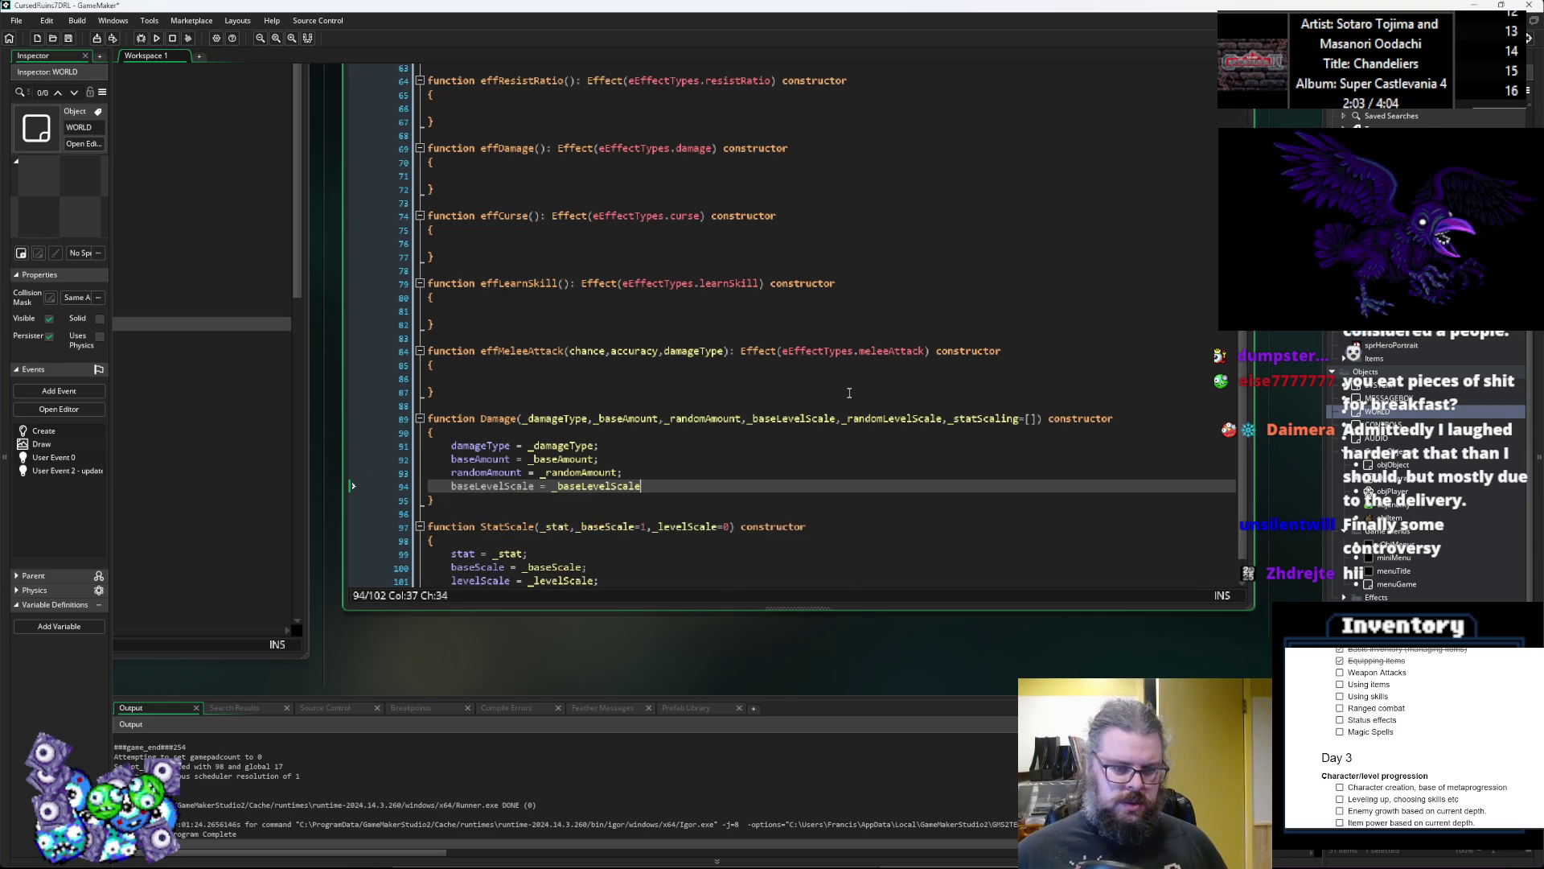
type(";")
Step: Add 'randomLevelScale = _randomLevelScale;' and 'statScaling = _statScaling;' to the Damage body
key("Return")
type("rand")
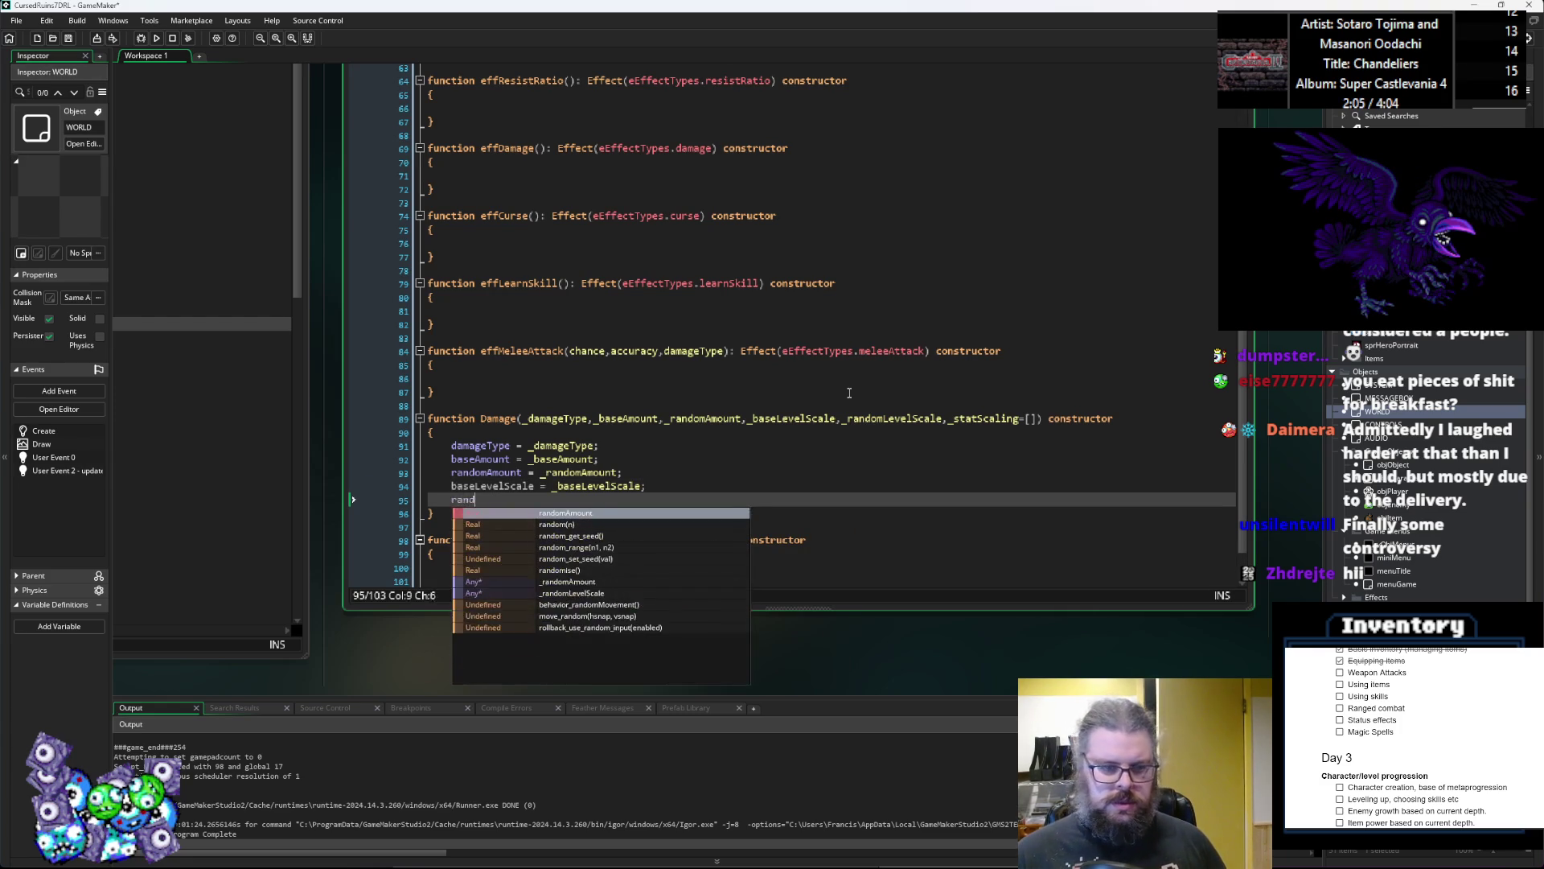
type("omLevelScale")
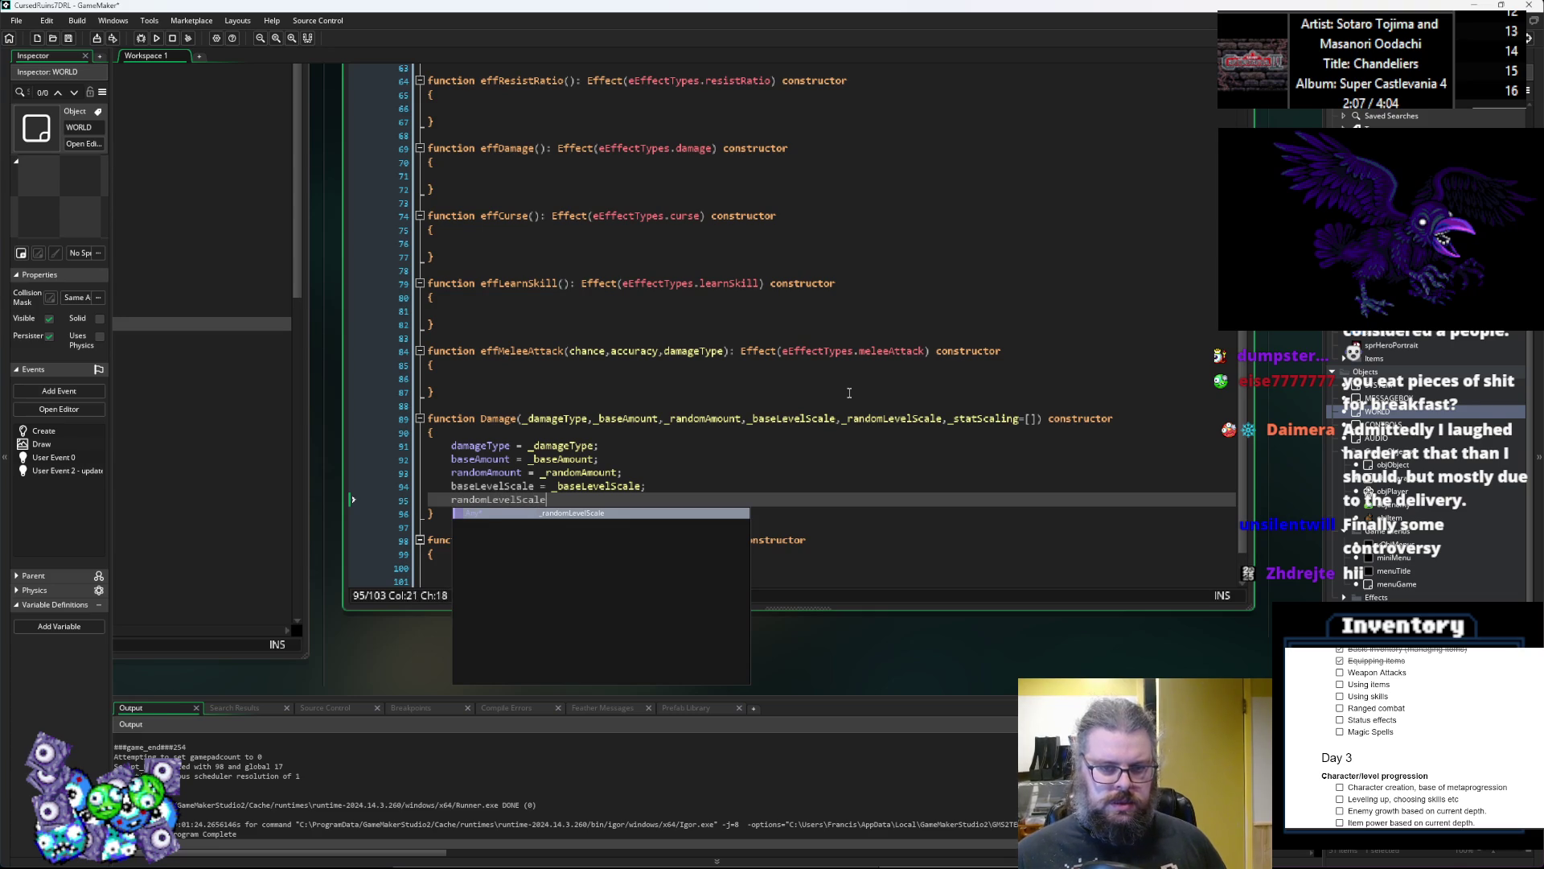
type(" = _ra")
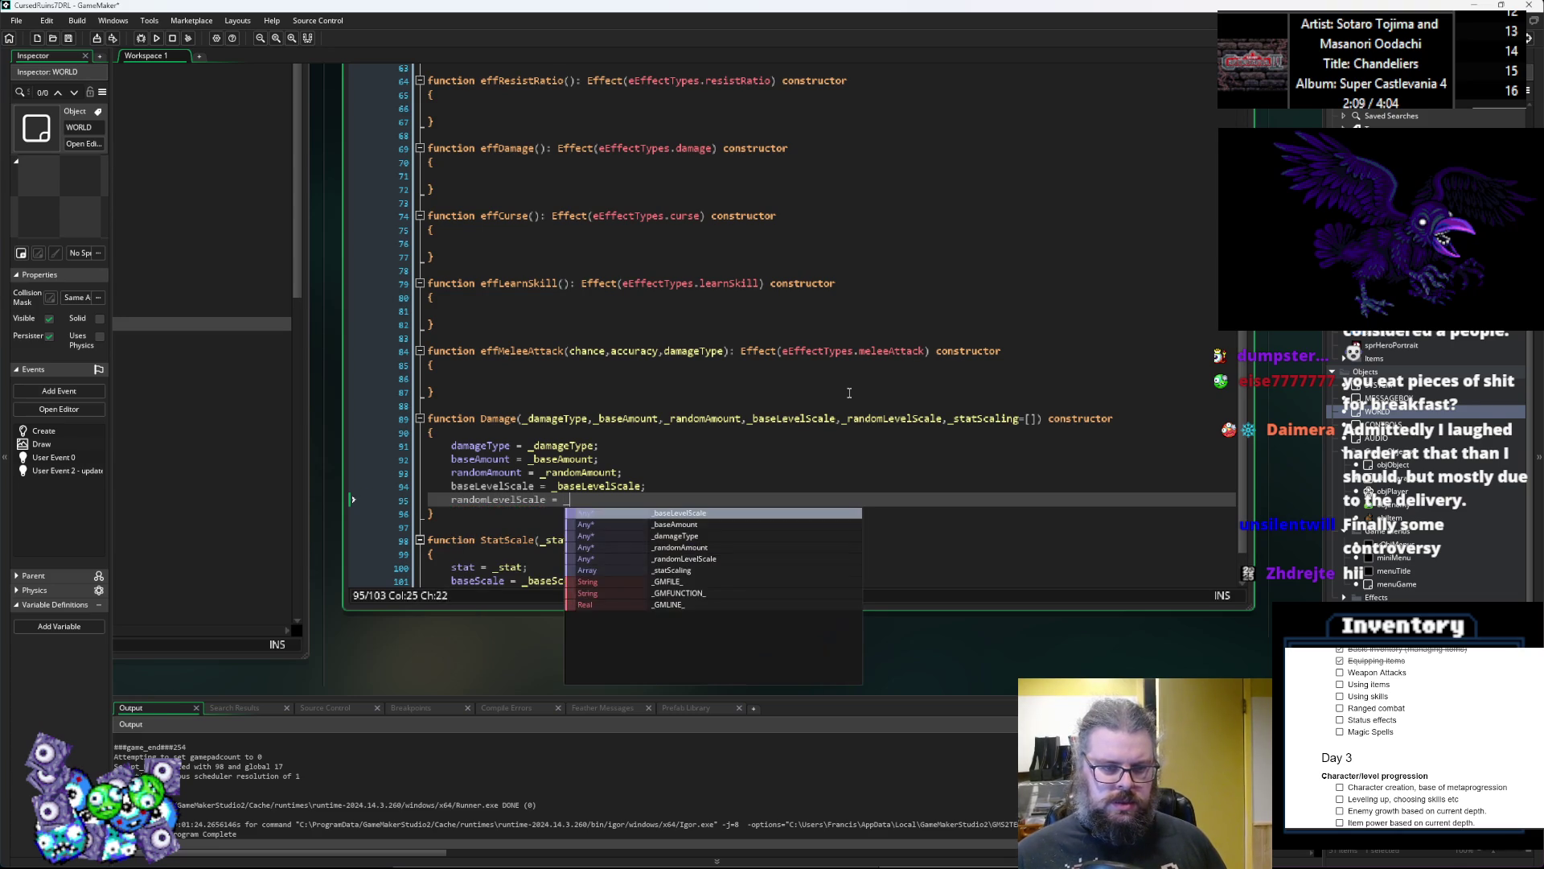
key("Down")
key("Return")
type(";")
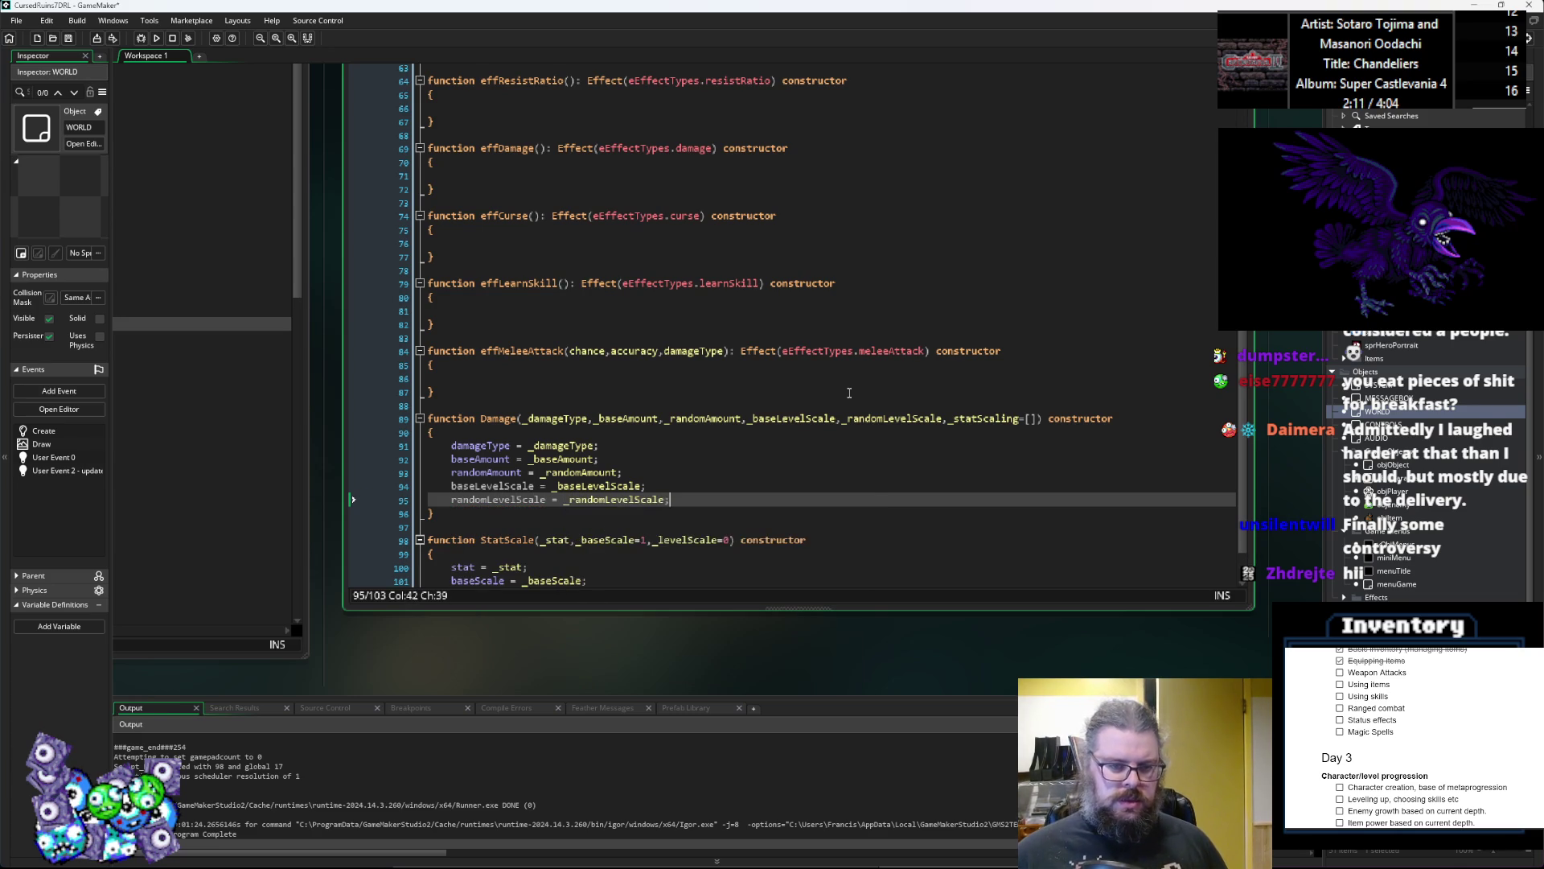
key("Return")
type("stat")
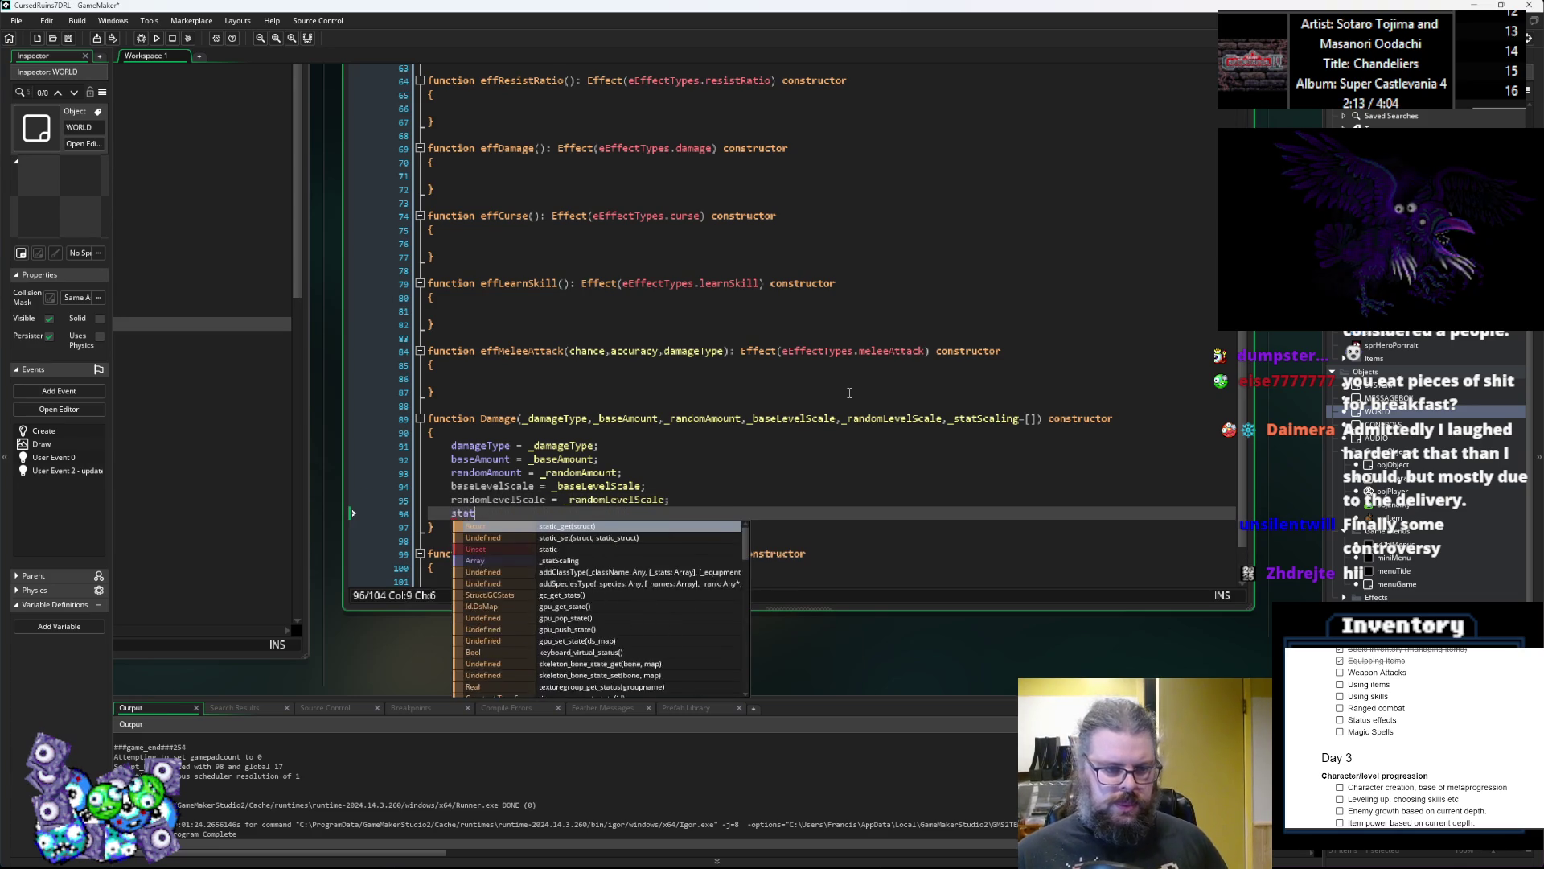
type("Scaling = ")
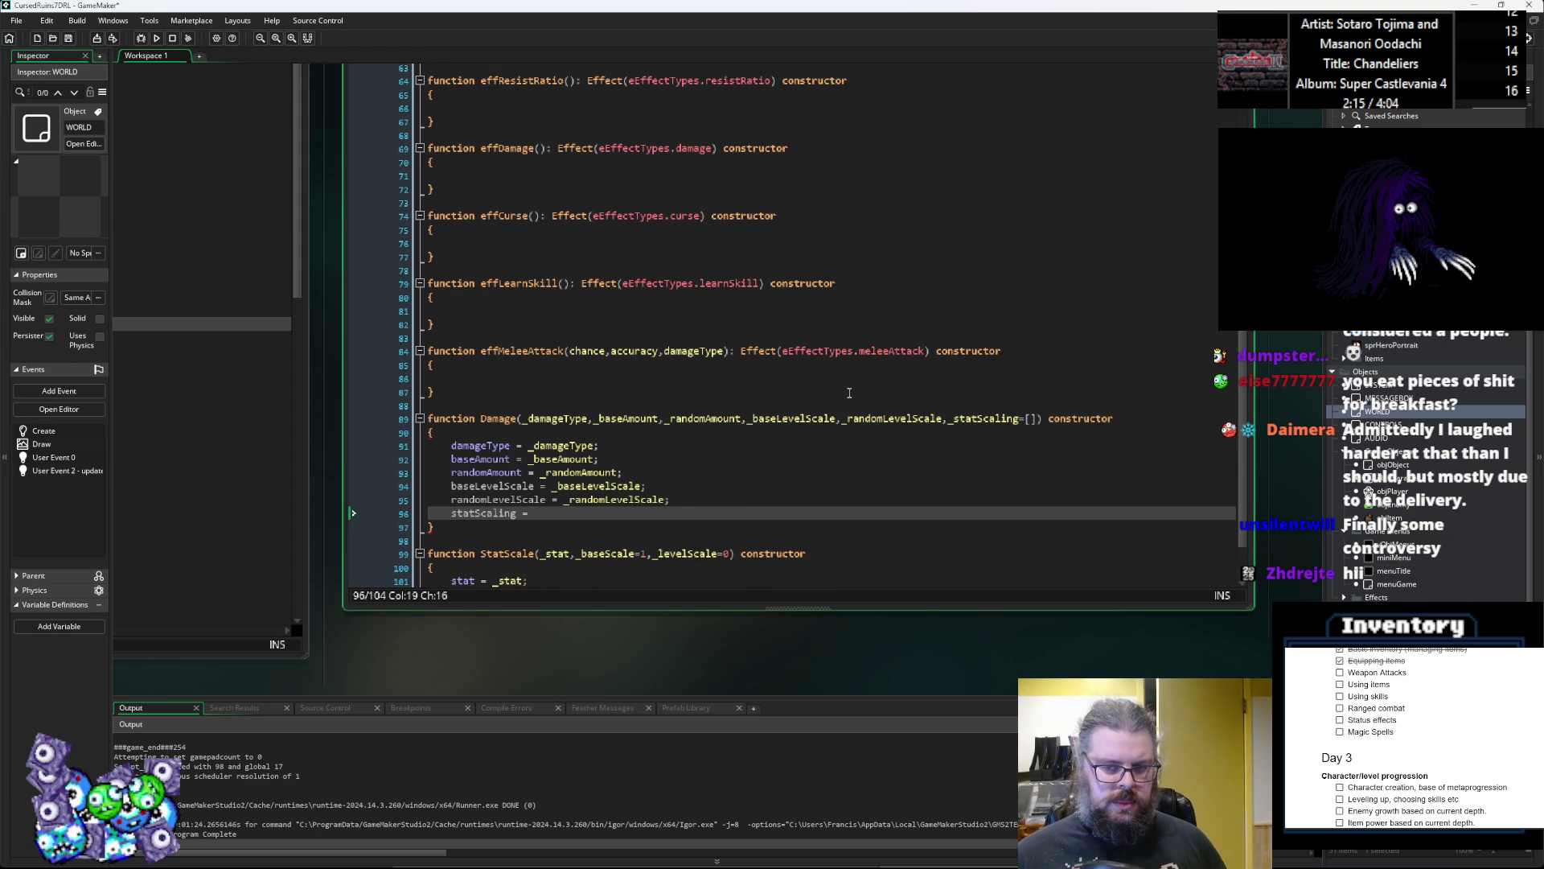
type("_st")
key("Return")
type(";")
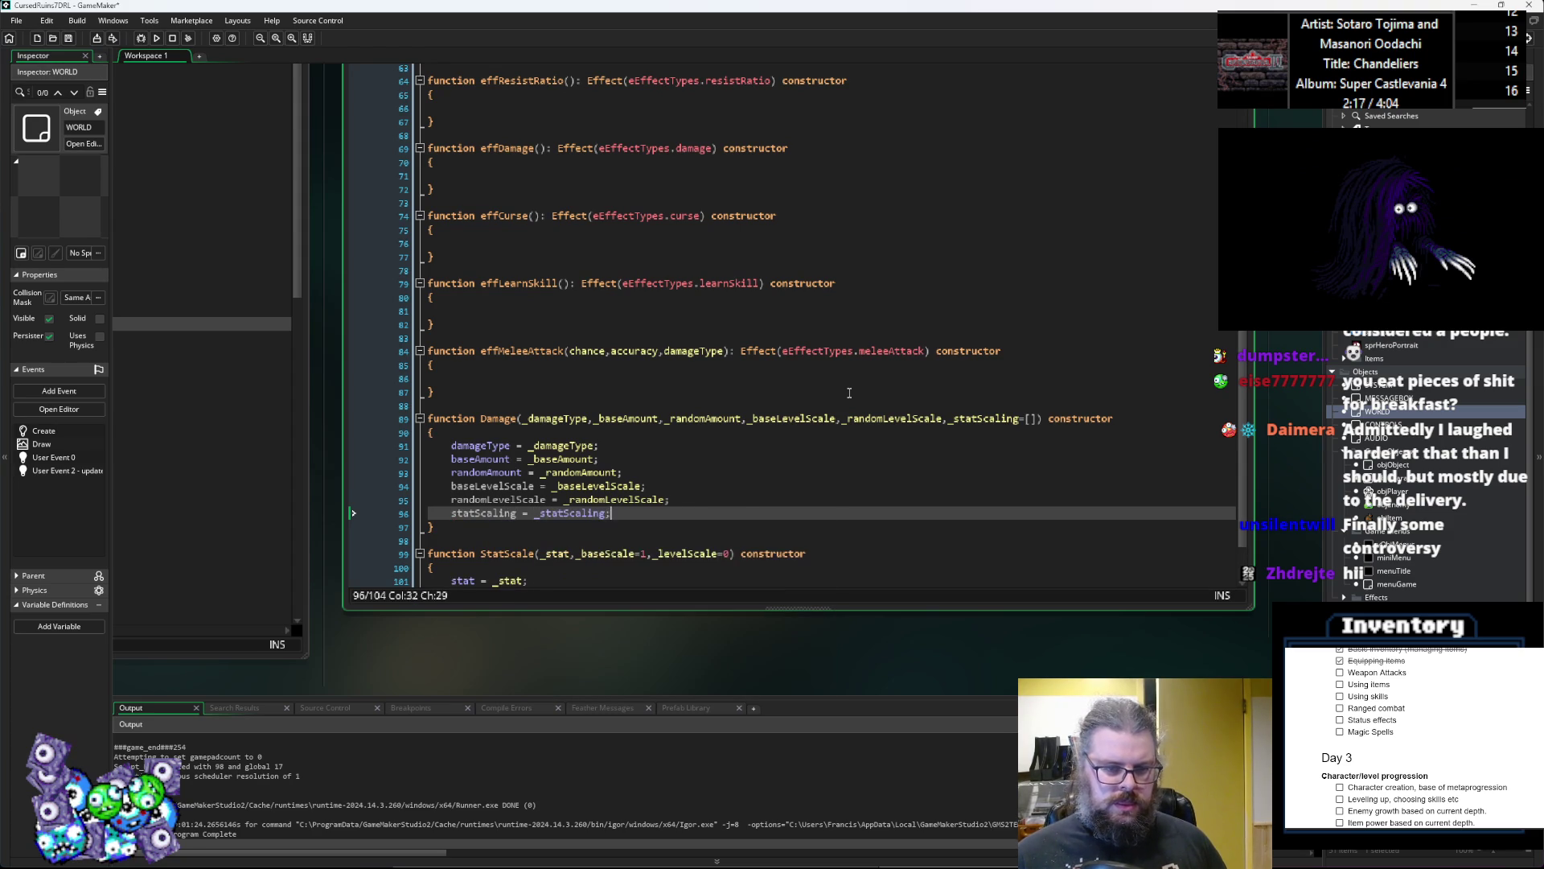
Step: Reposition the code window and place the caret in the empty effMeleeAttack body
scroll(848, 393, "down", 2)
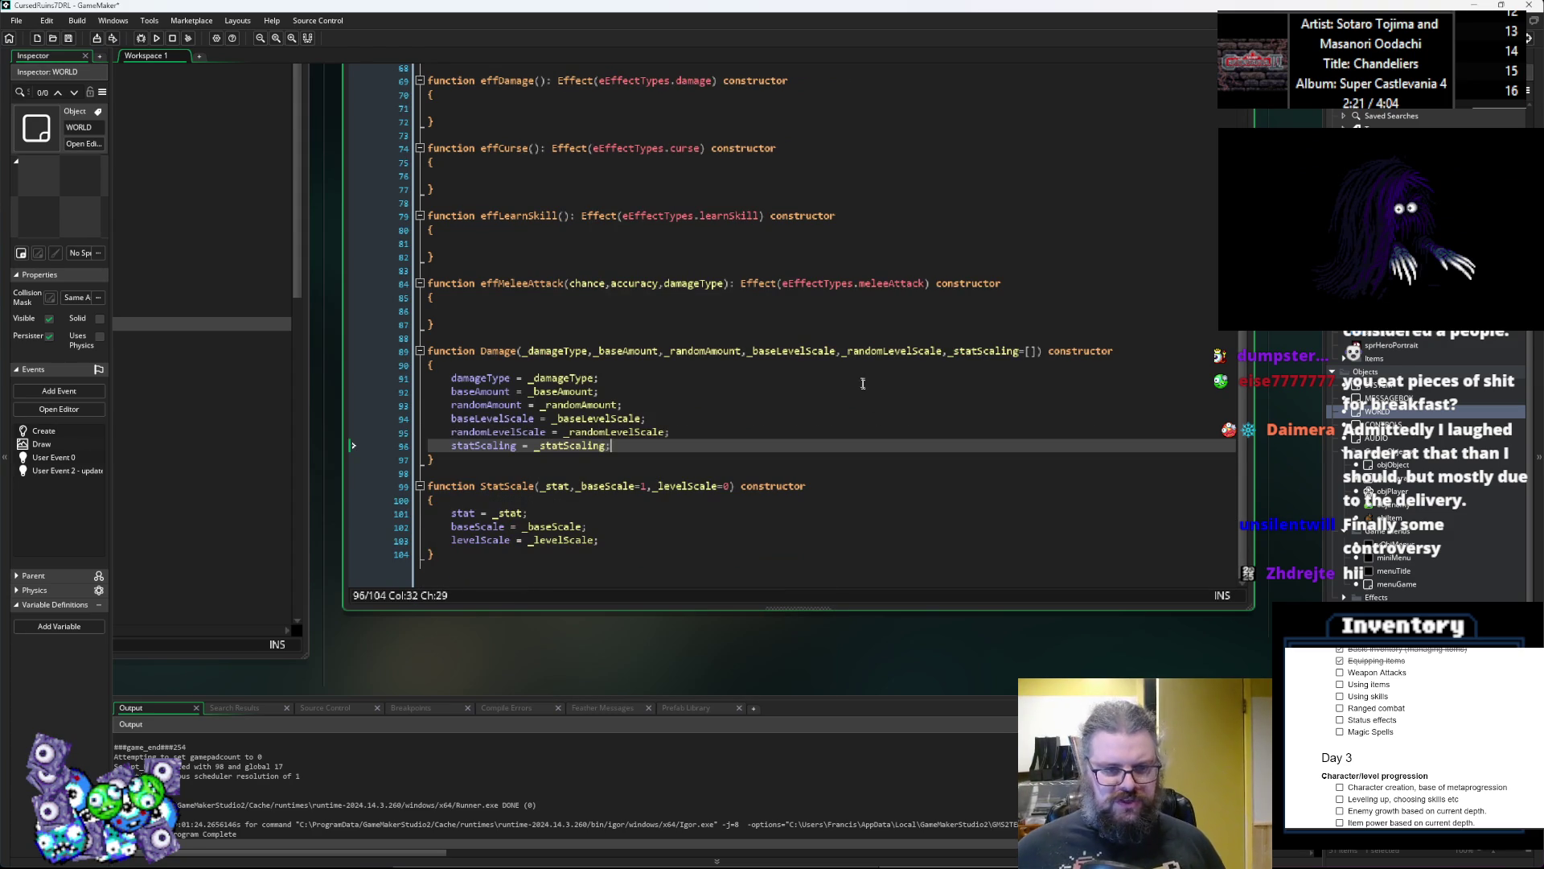
left_click(755, 449)
left_click_drag(755, 450, 801, 435)
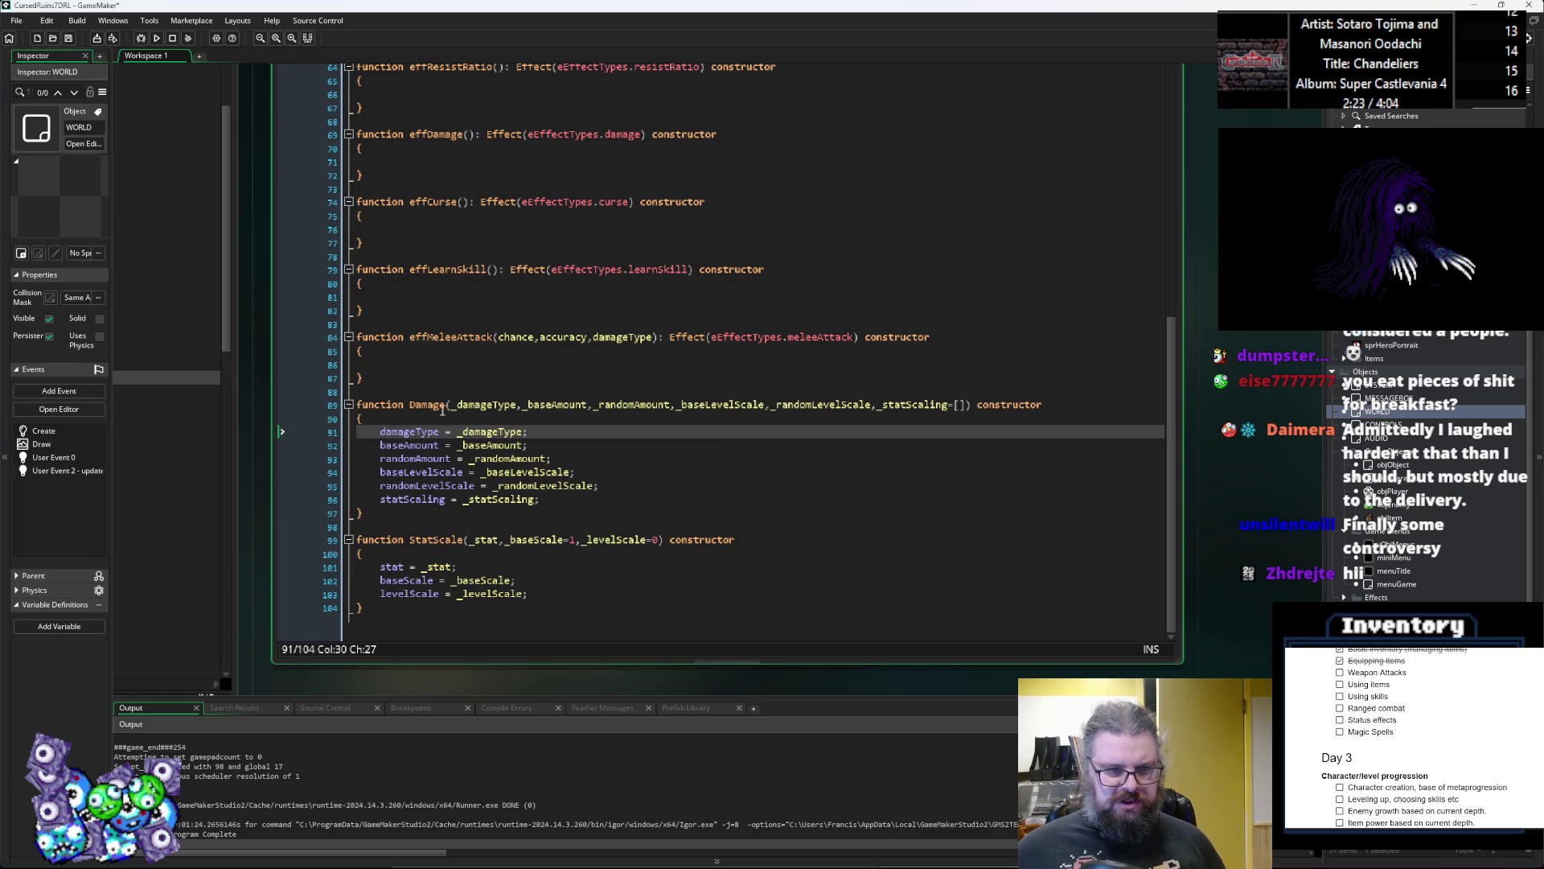
mouse_move(358, 527)
left_mouse_down()
mouse_move(563, 540)
mouse_move(680, 571)
left_mouse_up()
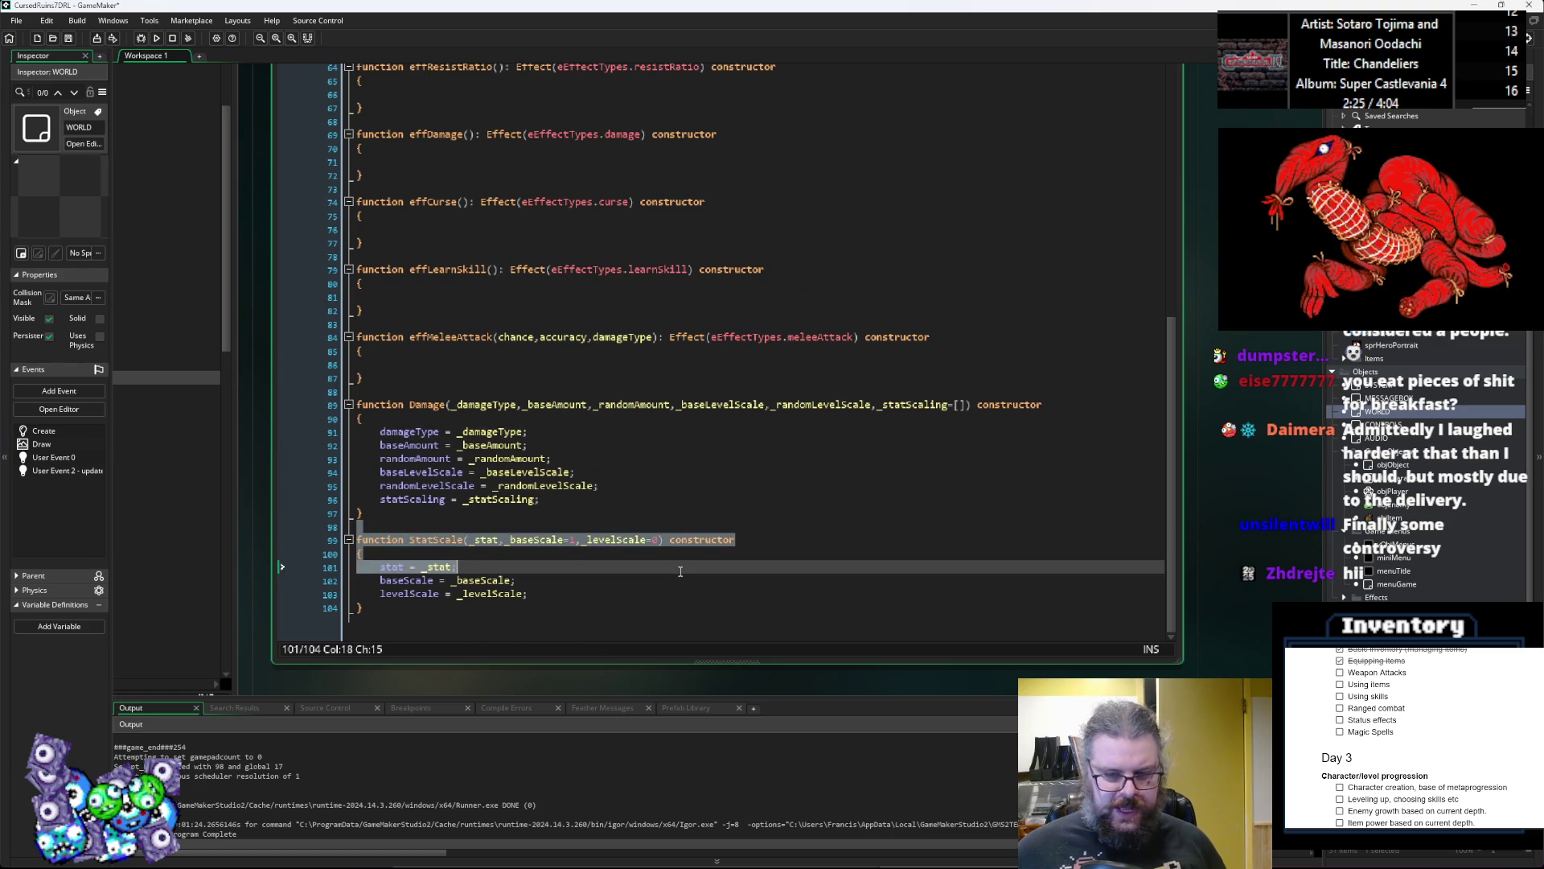
left_click(678, 580)
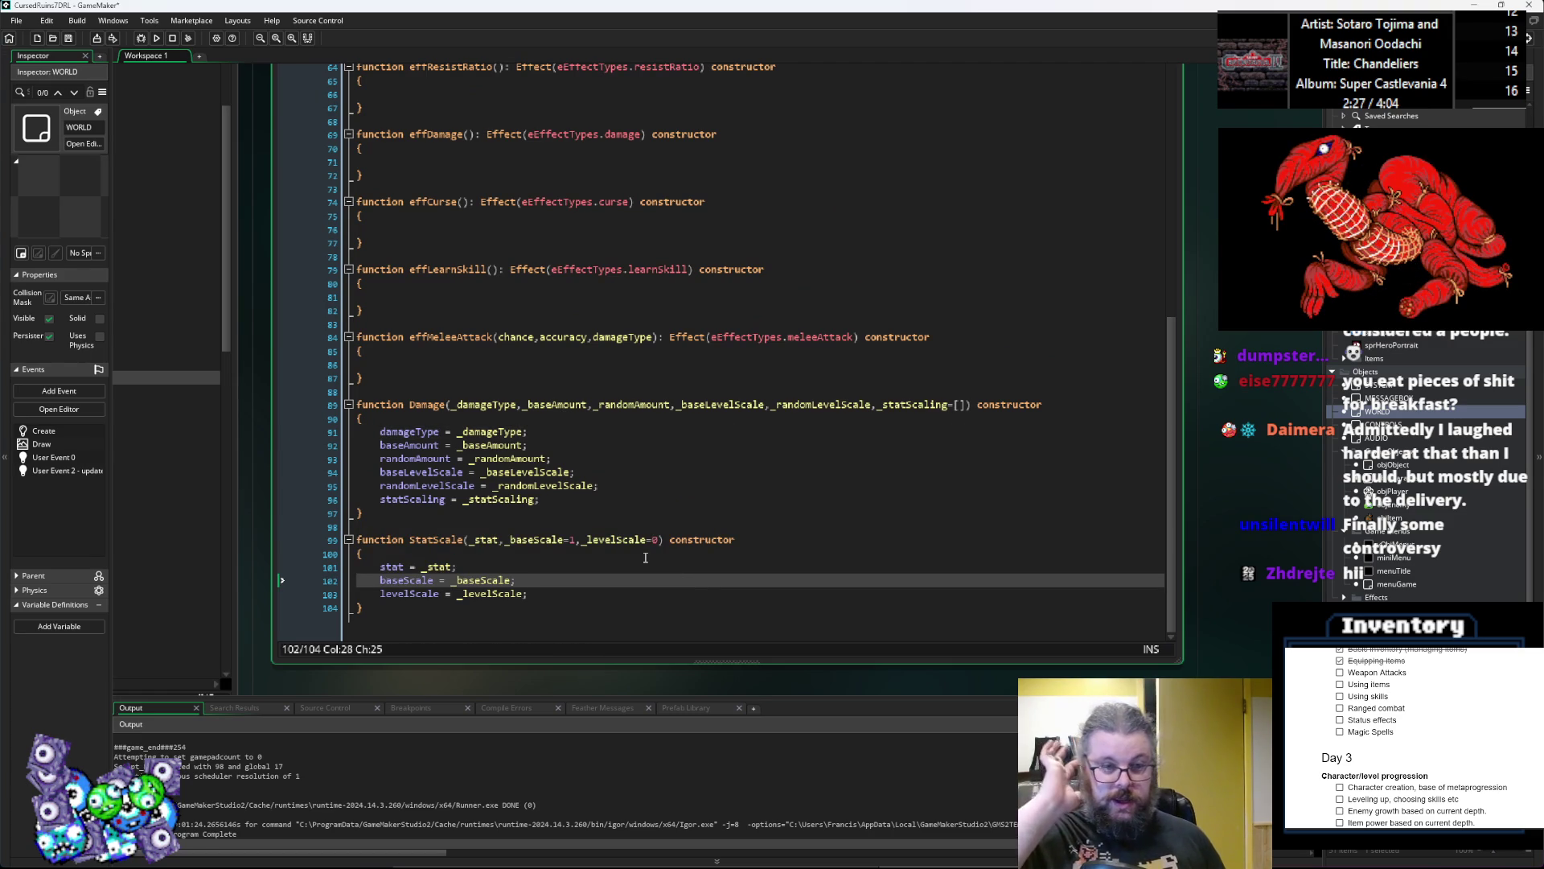
left_click(465, 362)
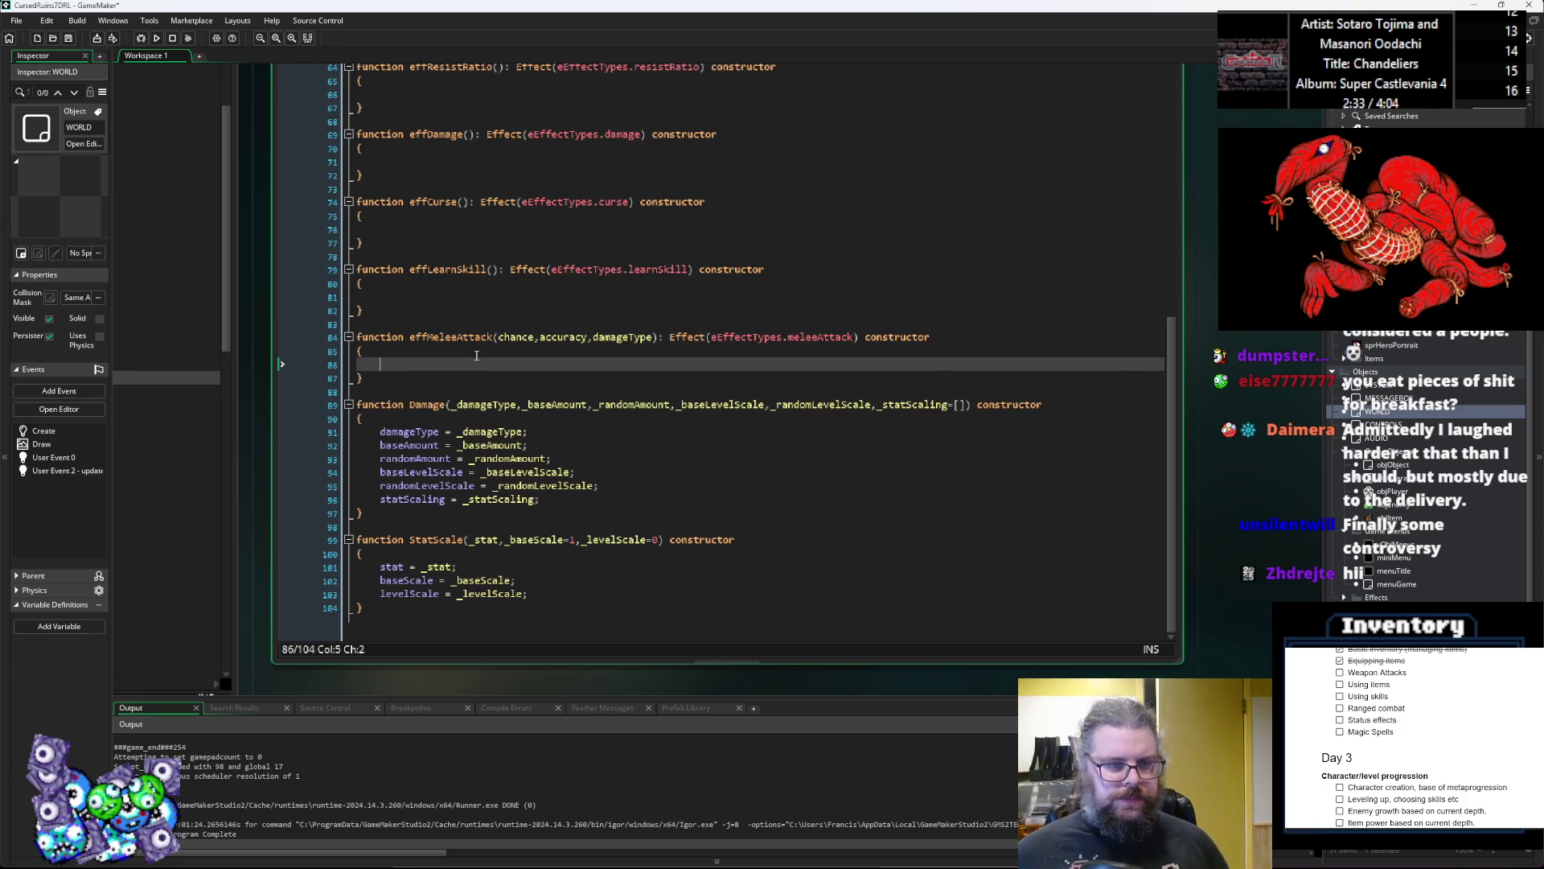
Step: Rename effMeleeAttack's parameters to _chance, _accuracy and _damage=[] with an empty-array default
scroll(477, 355, "up", 8)
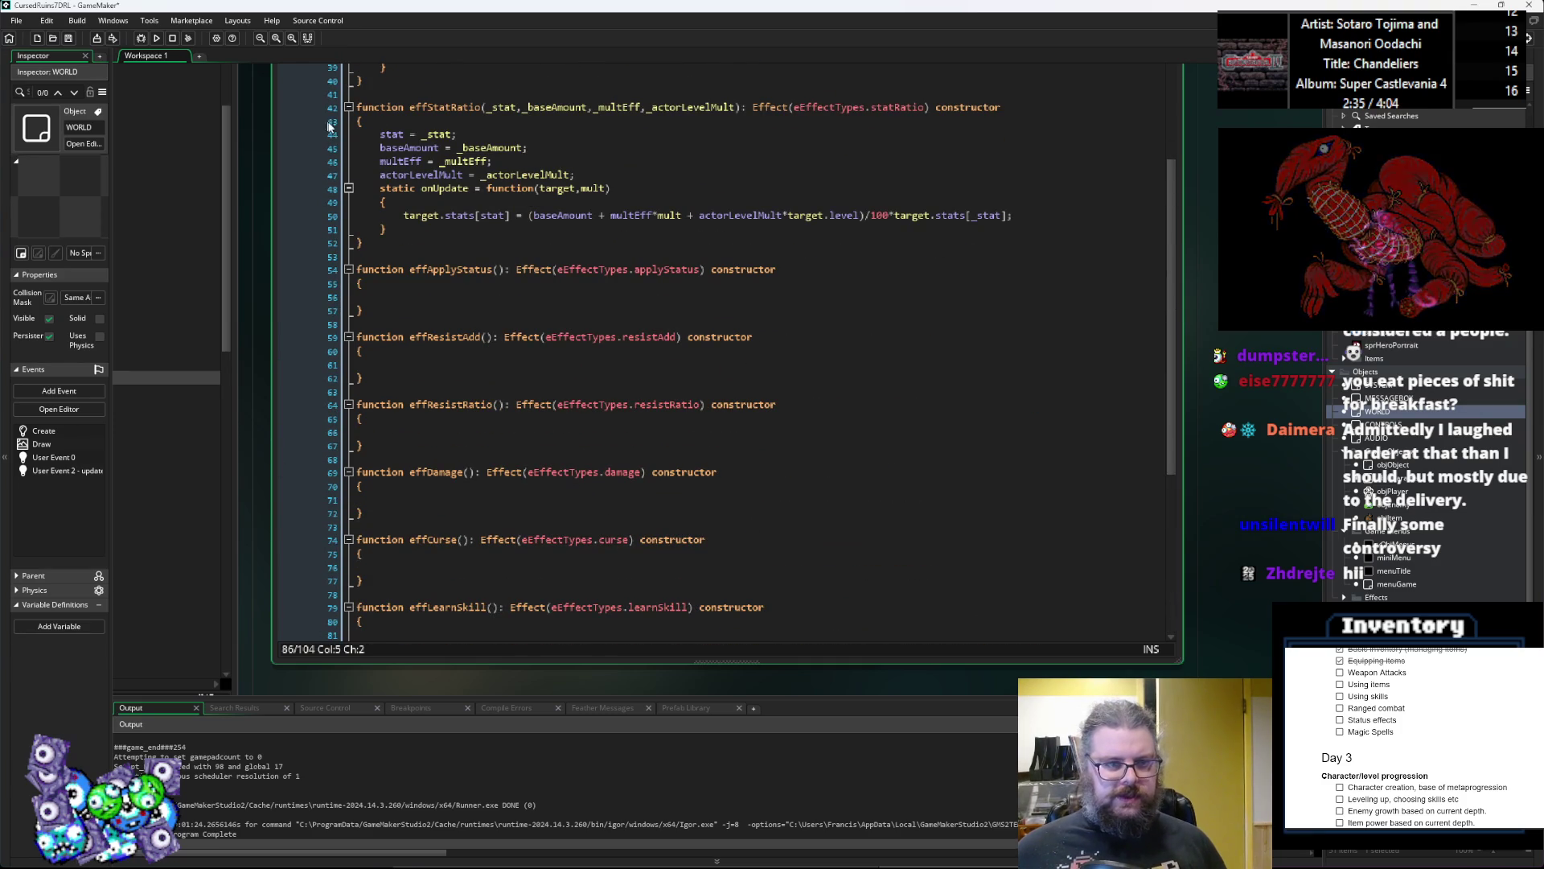
left_click_drag(366, 229, 380, 189)
scroll(441, 319, "down", 4)
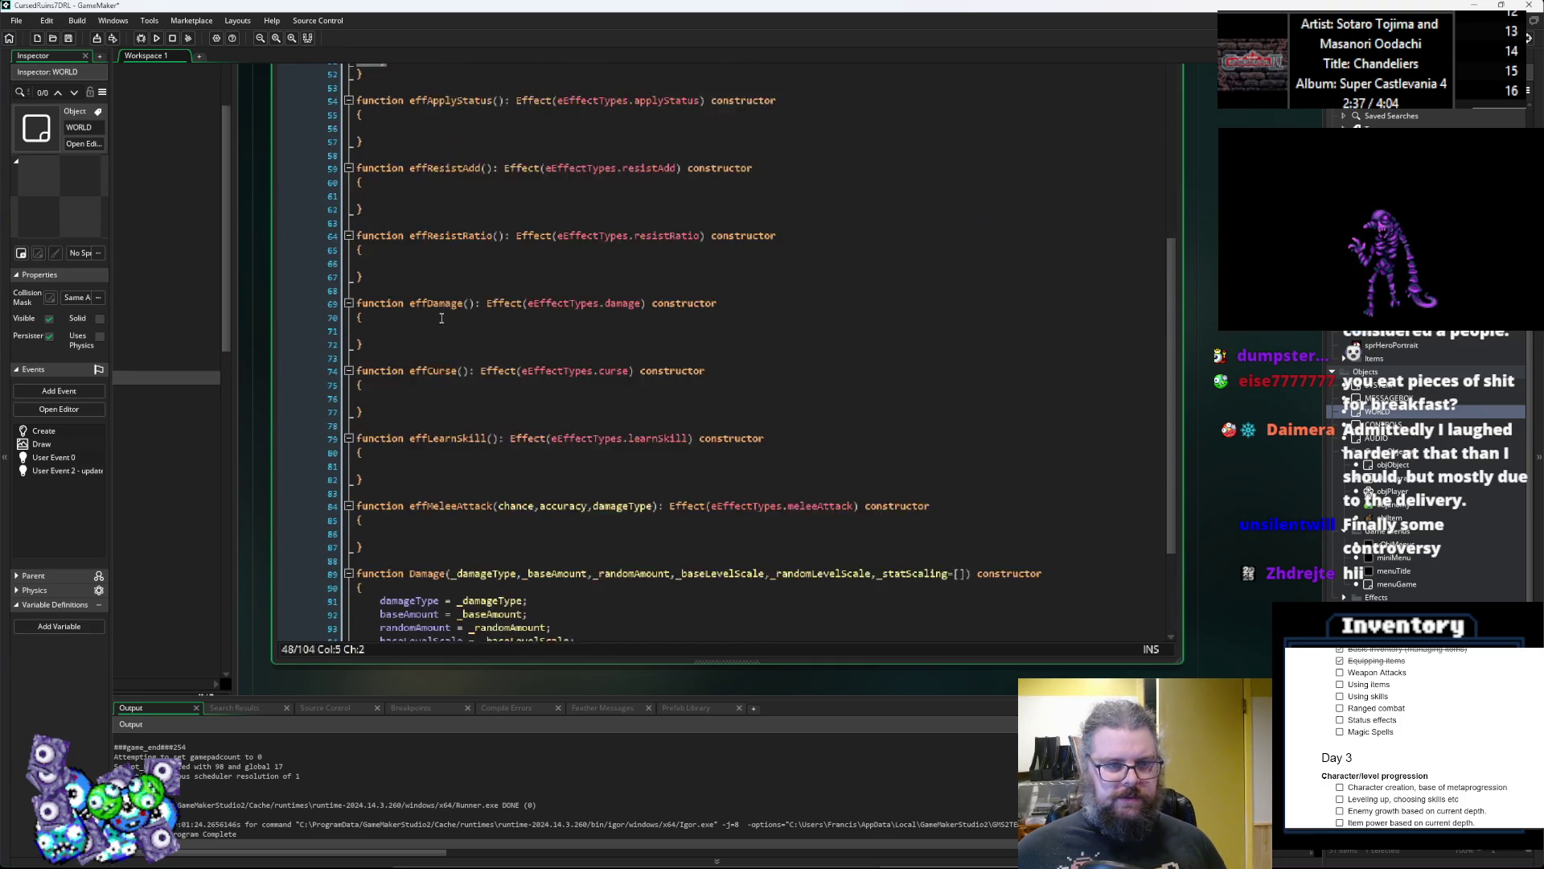
scroll(441, 319, "down", 4)
left_click(435, 366)
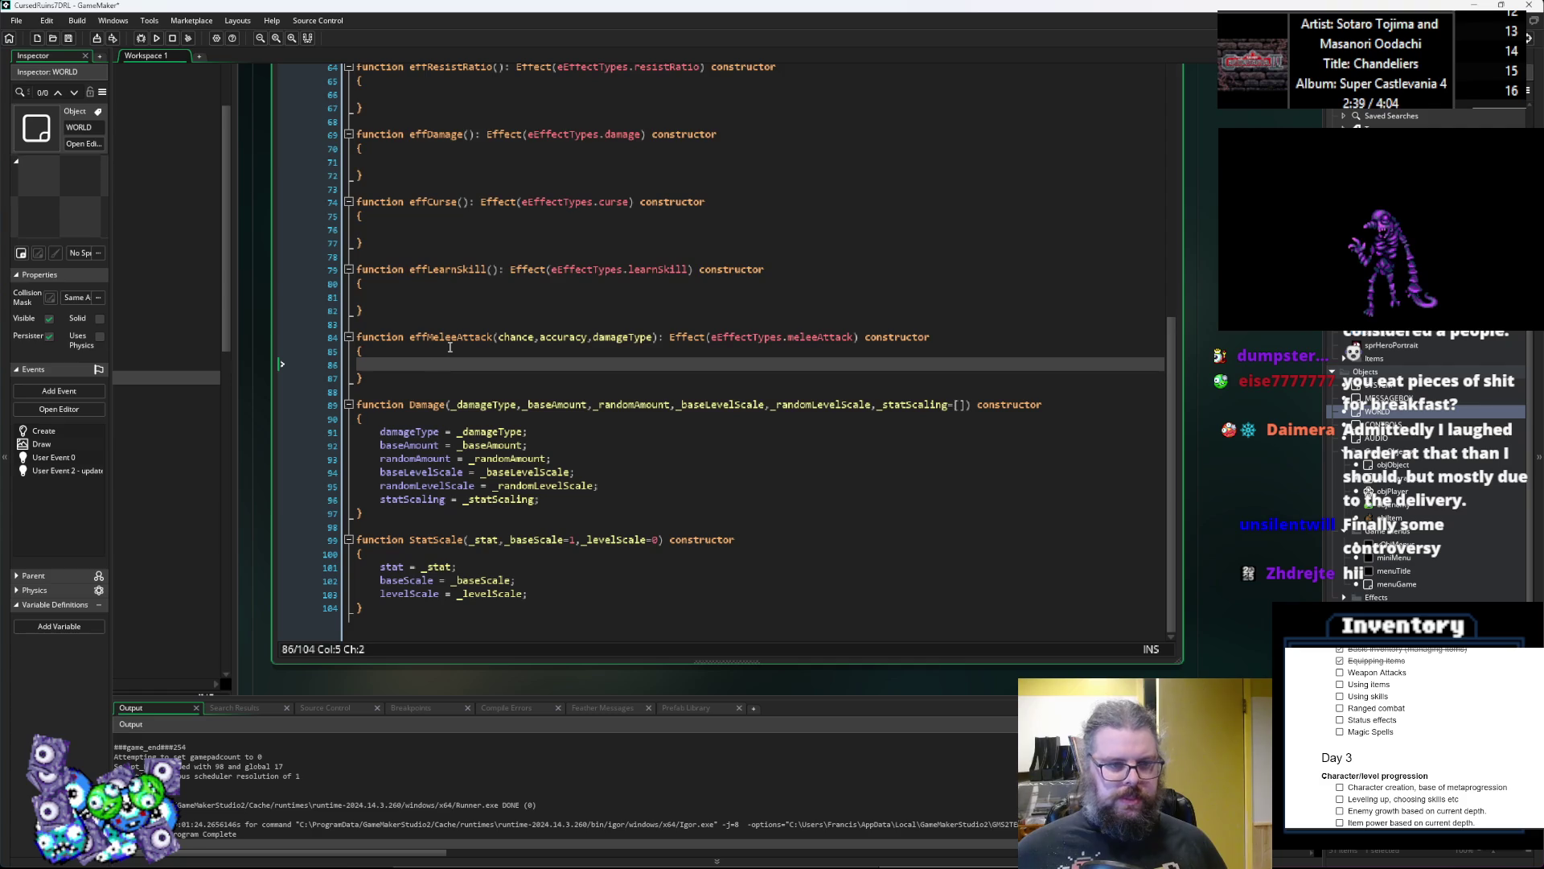
left_click(594, 338)
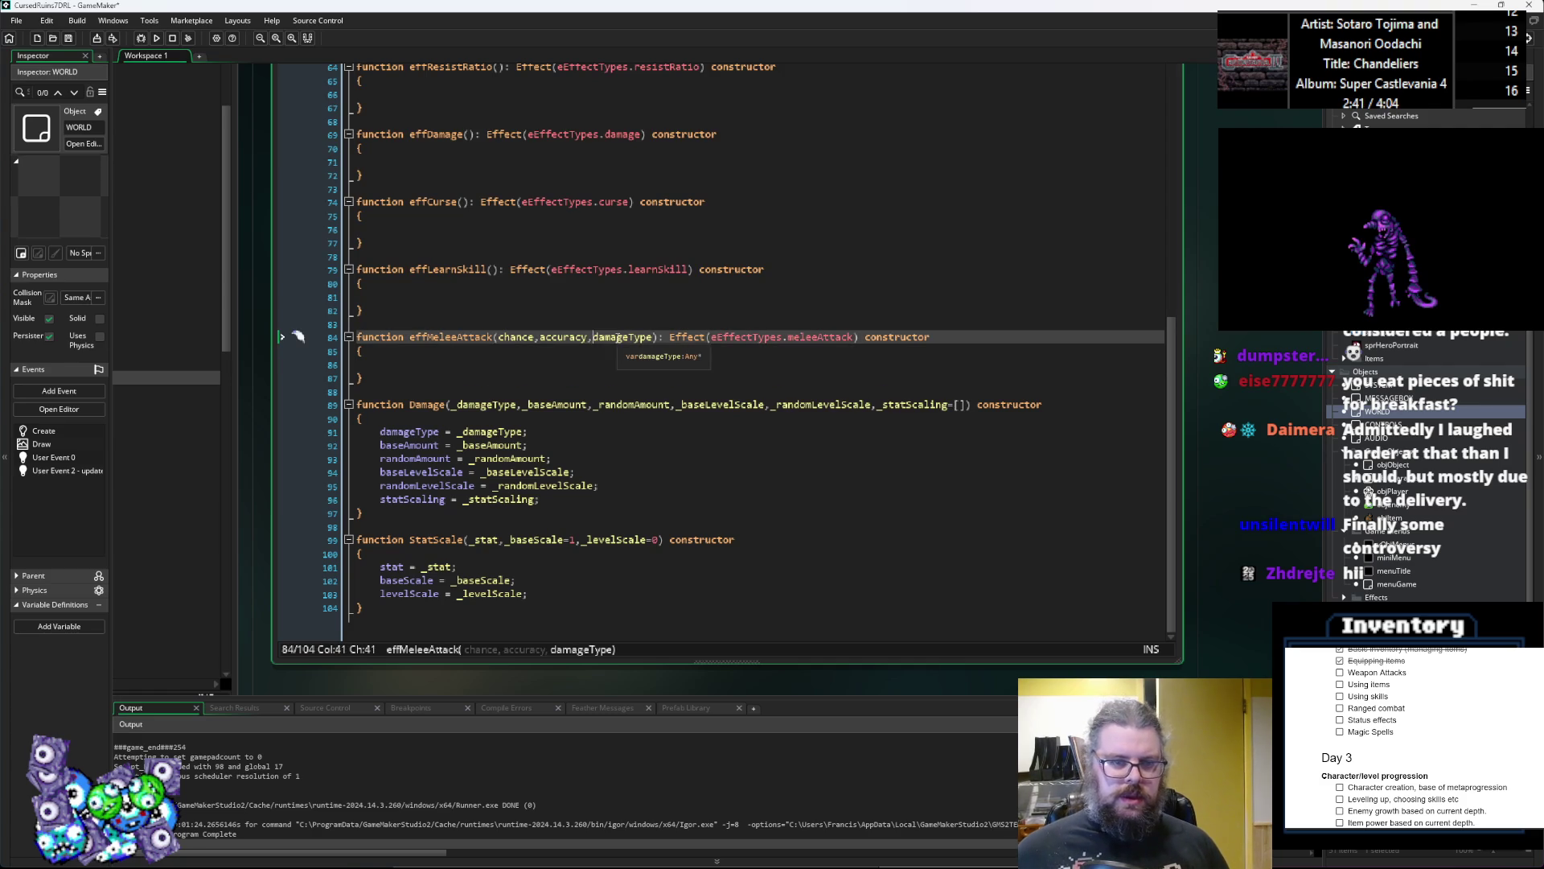
key("ctrl+Left")
key("ctrl+Left")
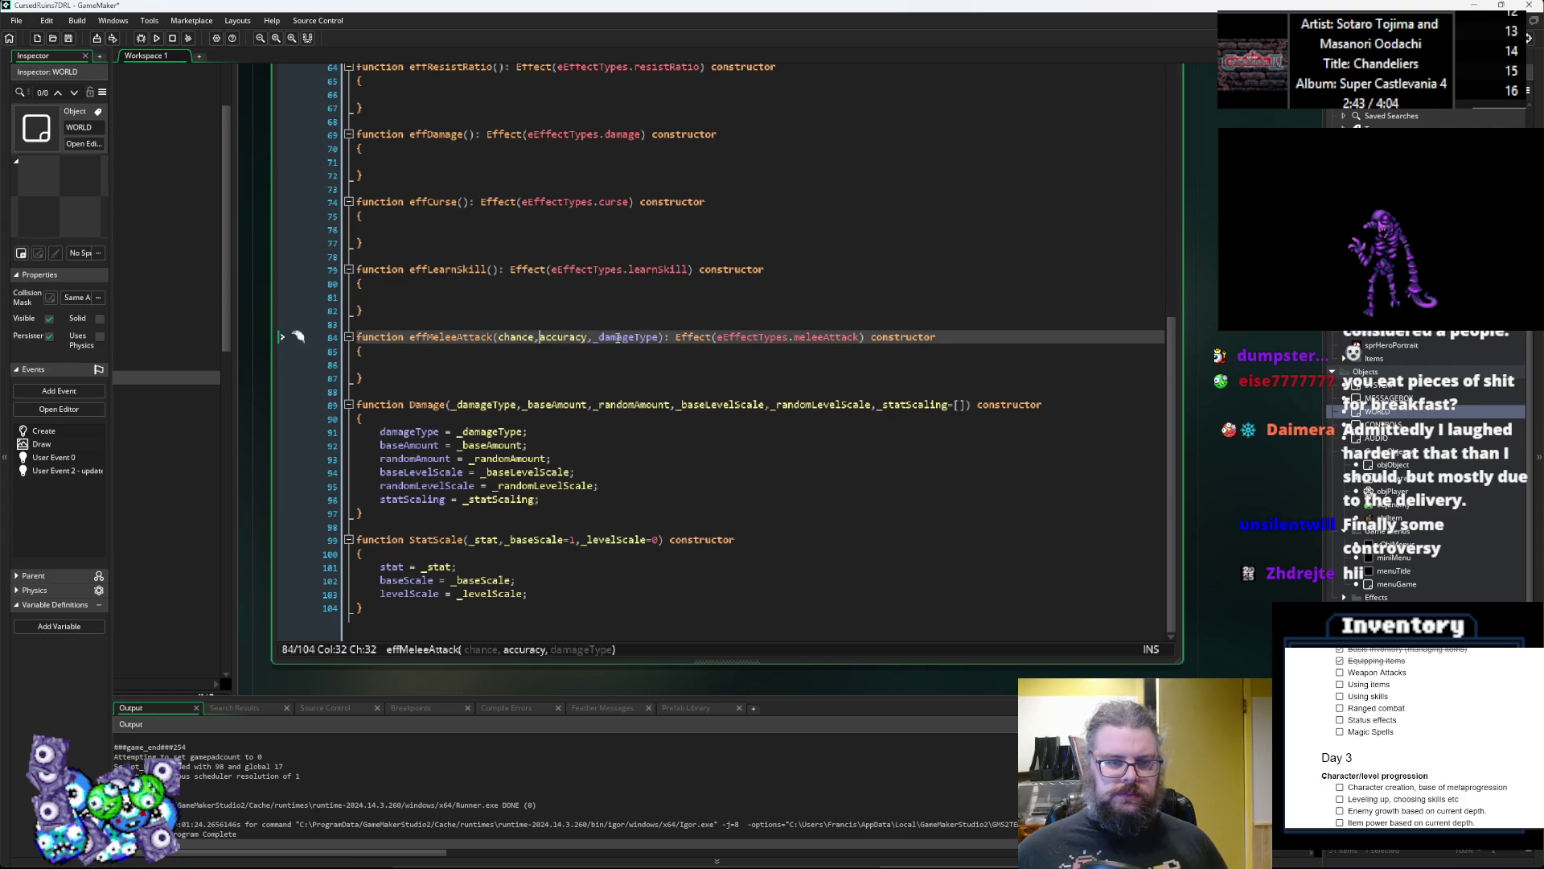
key("ctrl+Left")
key("ctrl+Left")
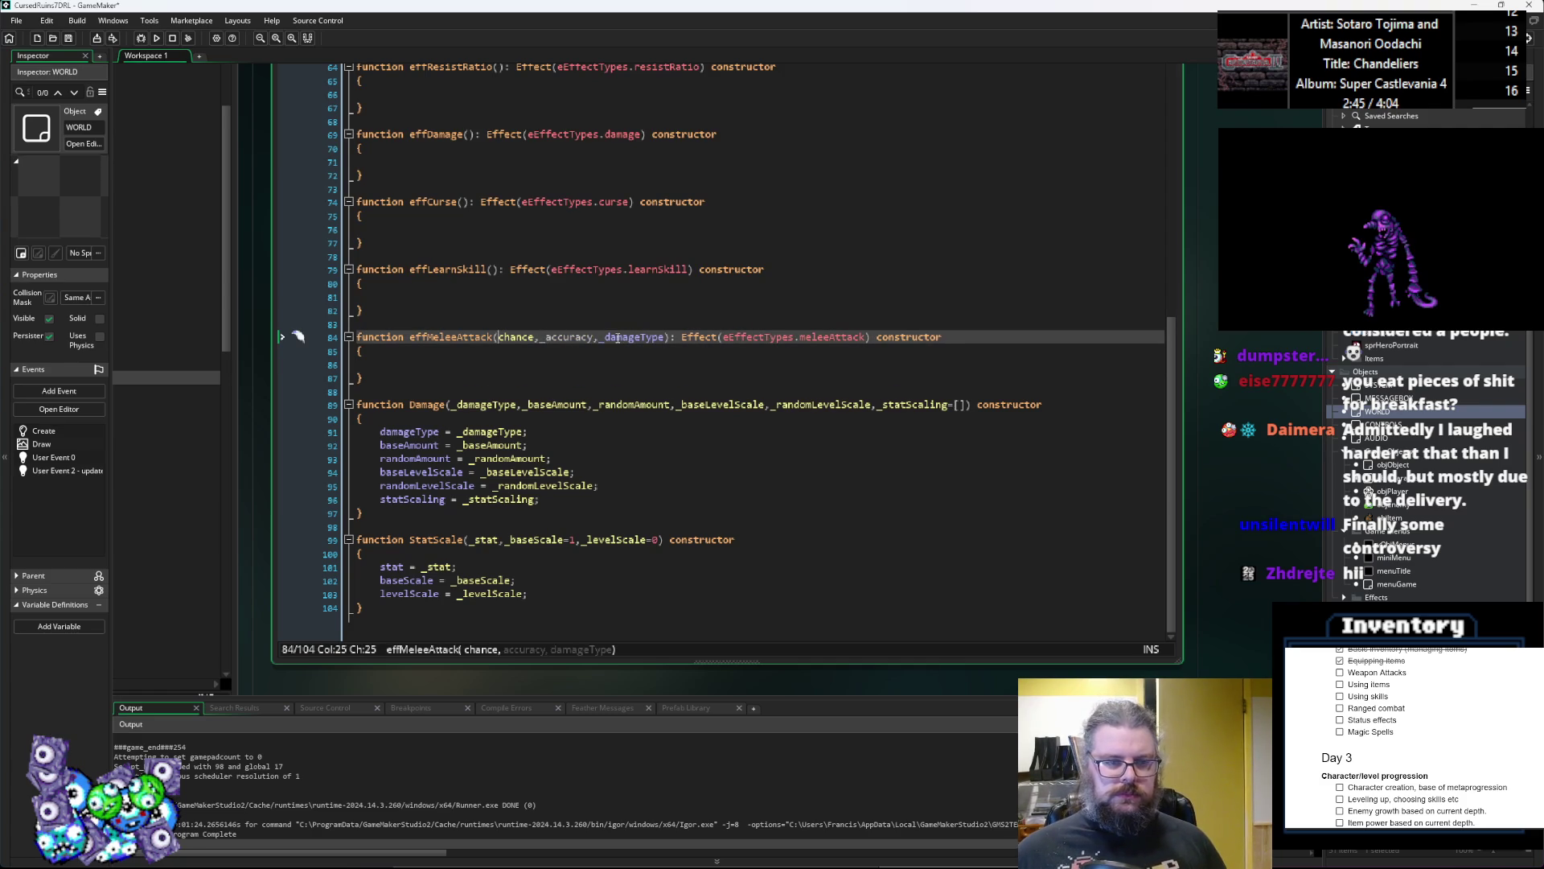
type("_")
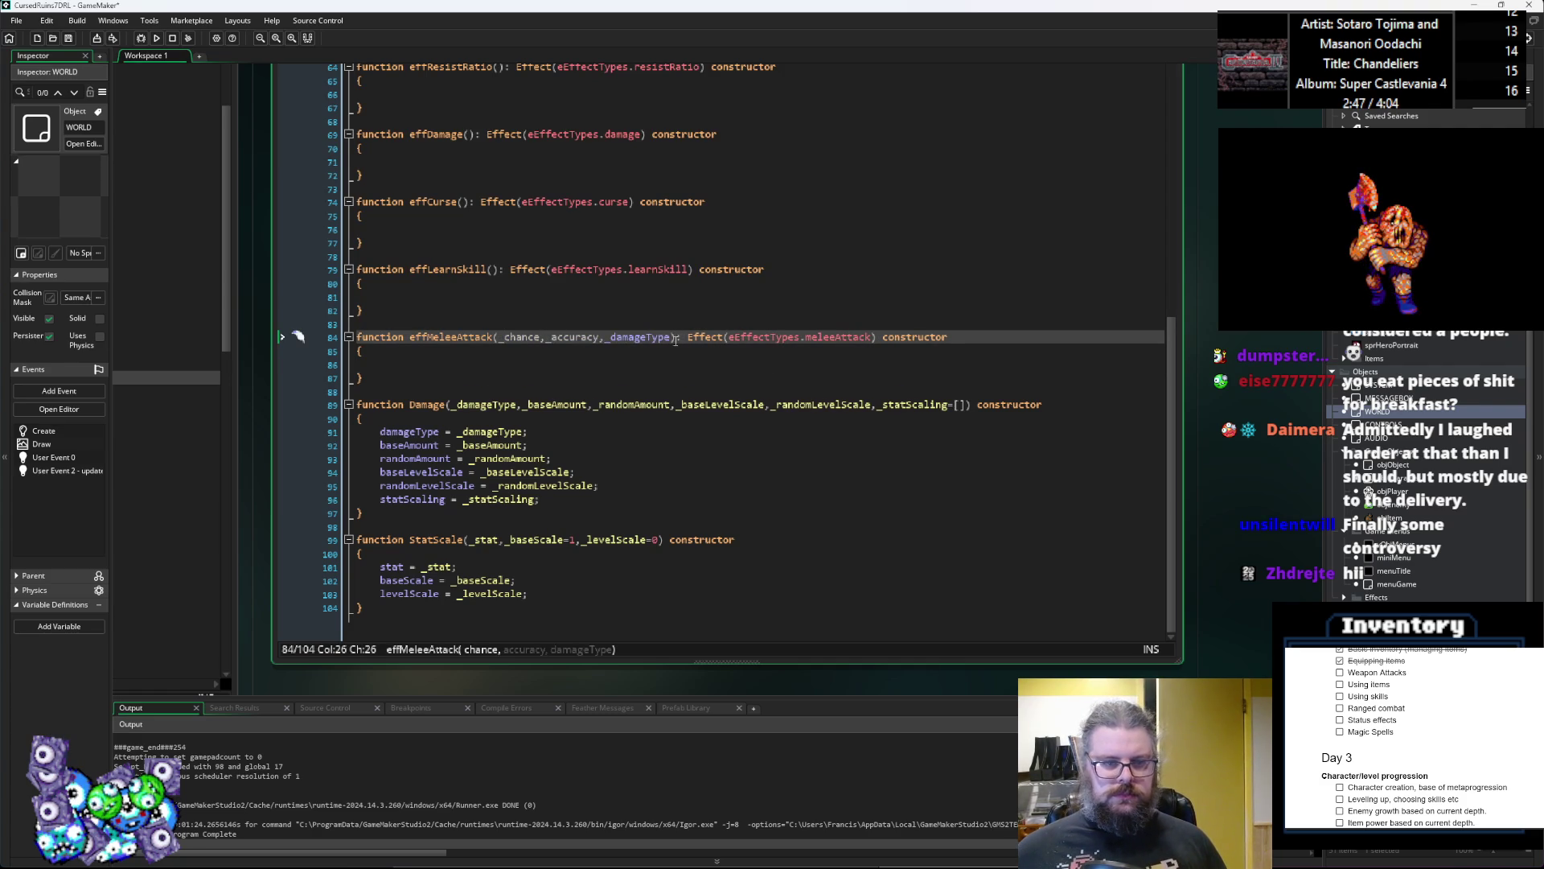
left_click_drag(671, 341, 650, 345)
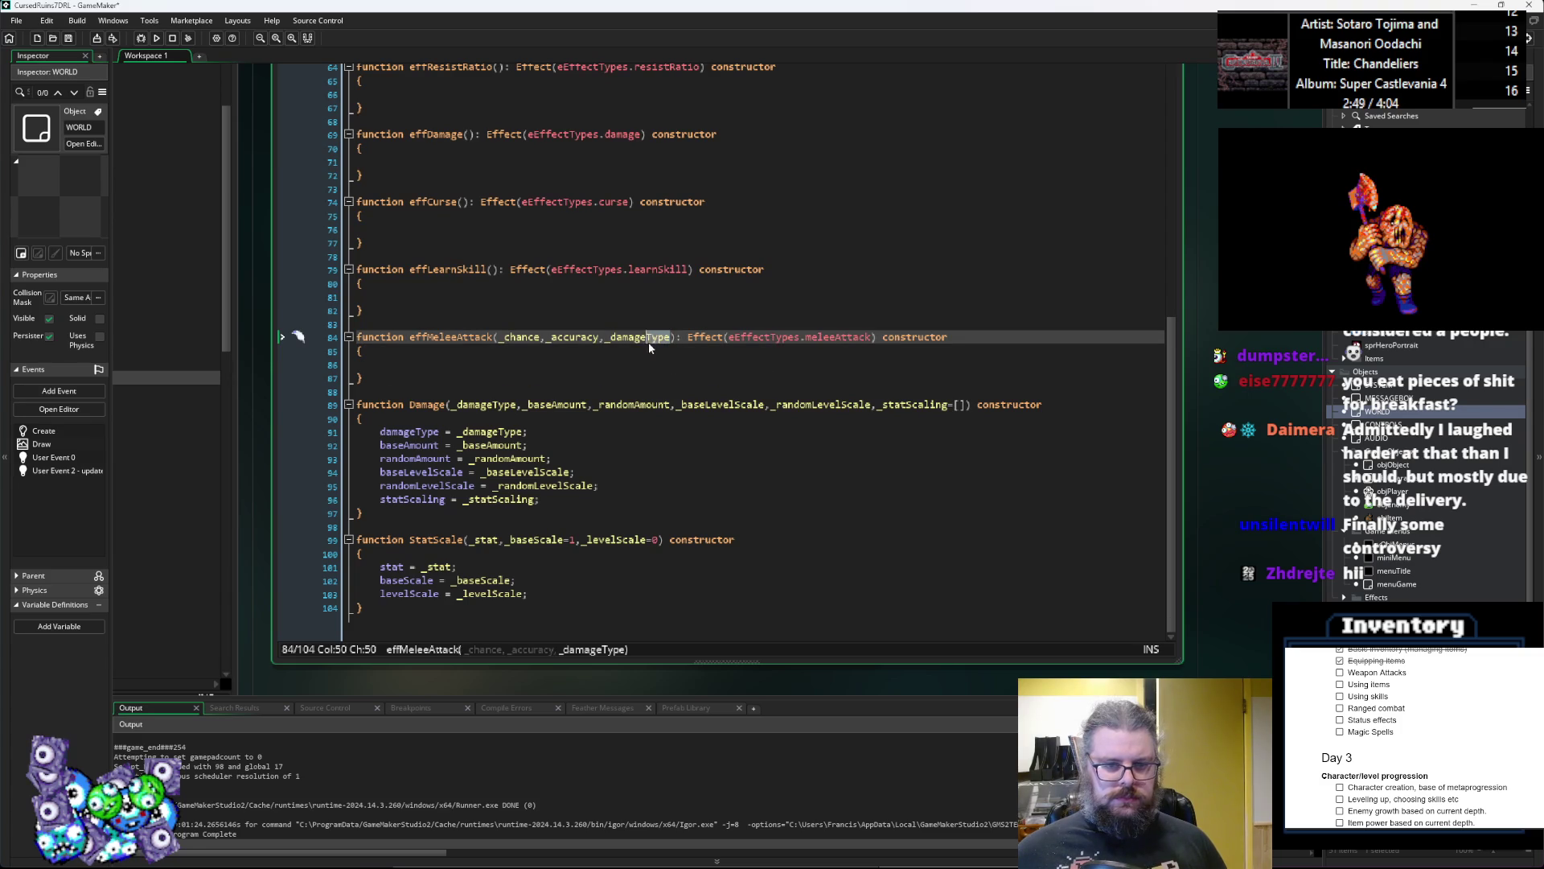
type("=")
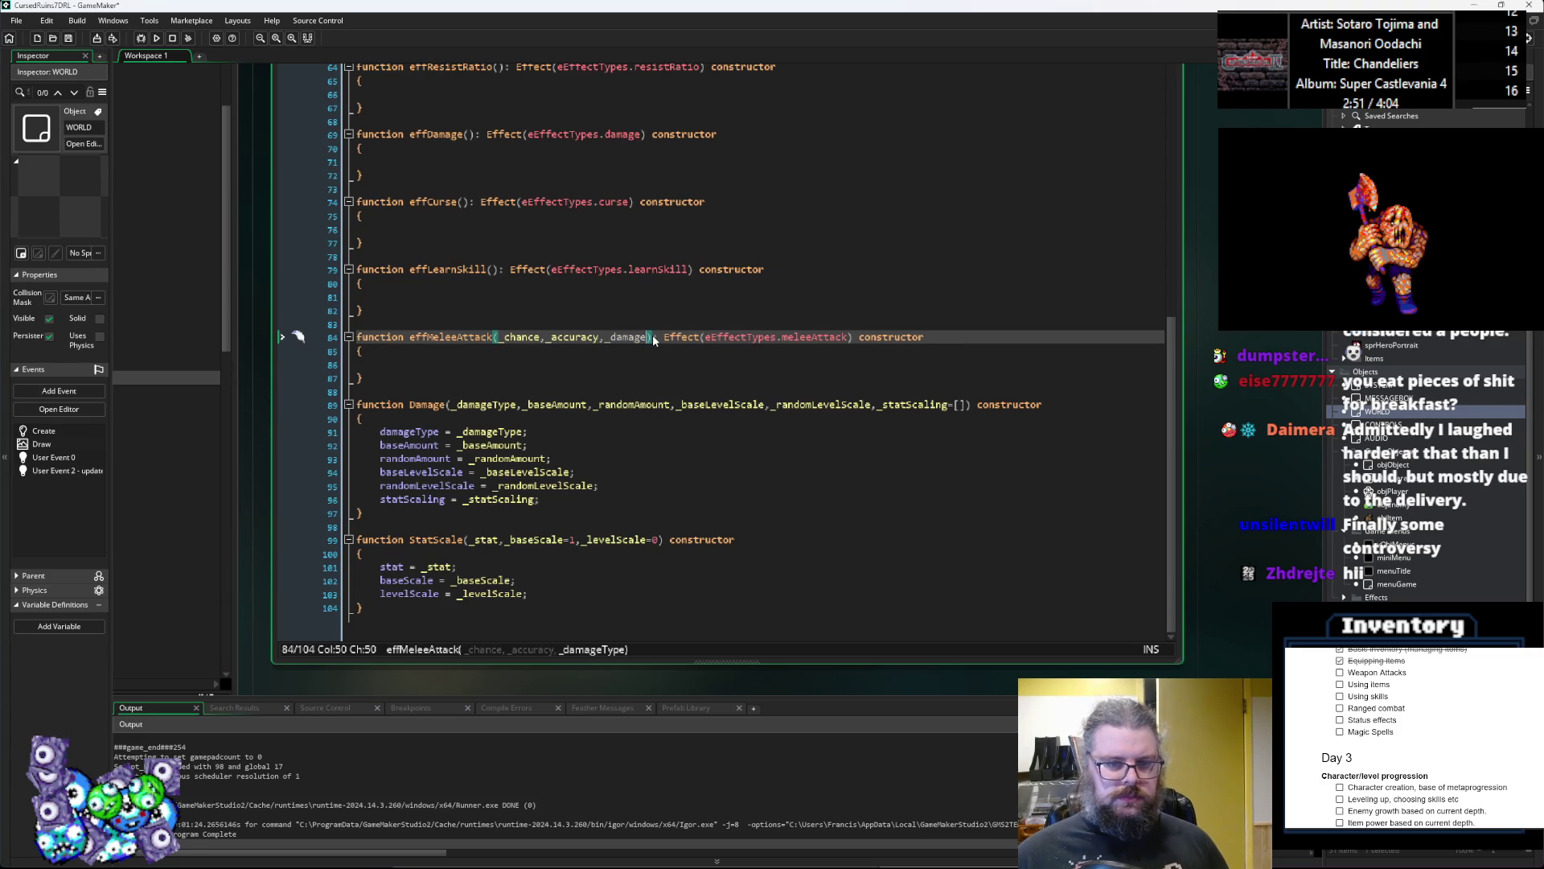
type("[]")
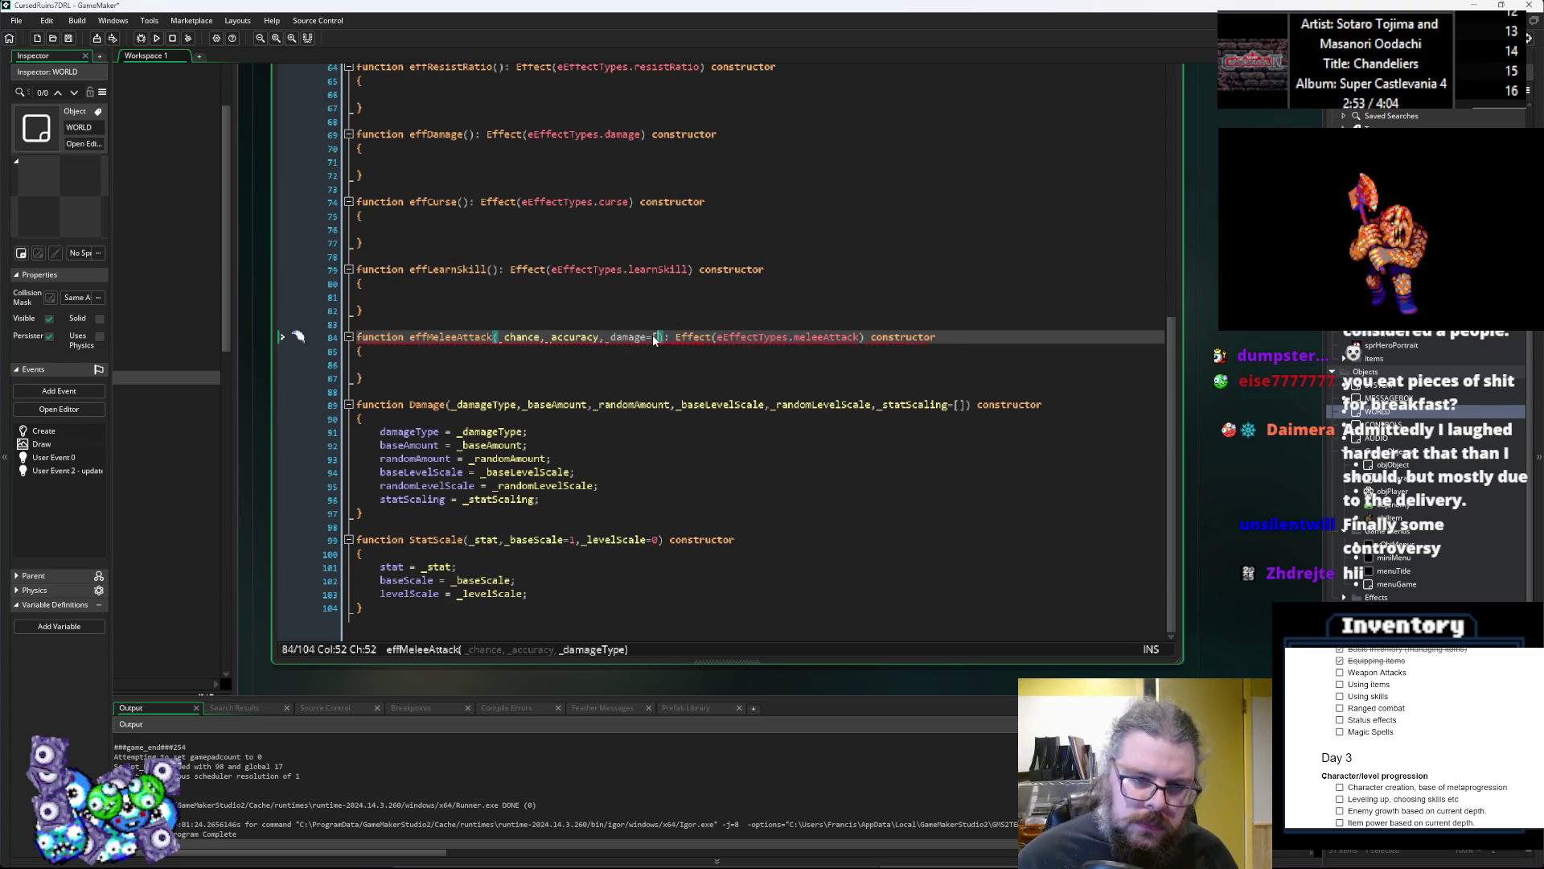
Step: Give _chance and _accuracy default values of 100
key("ctrl+Left")
key("ctrl+Left")
key("Left")
type("=100")
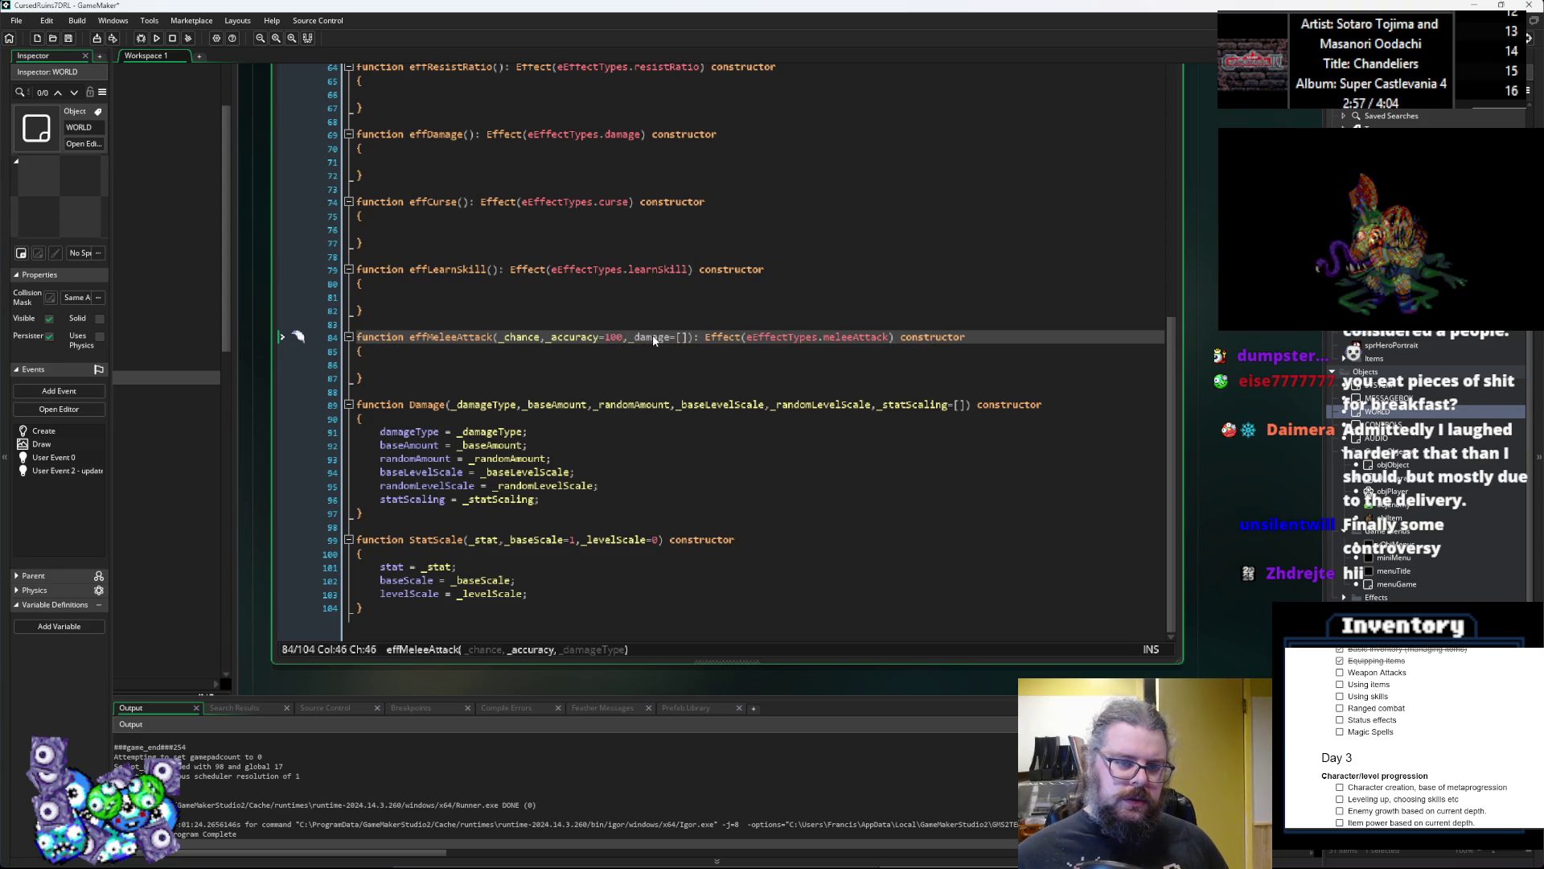
key("Left")
key("Left")
key("Left")
key("Right")
key("Right")
type("=100")
key("Right")
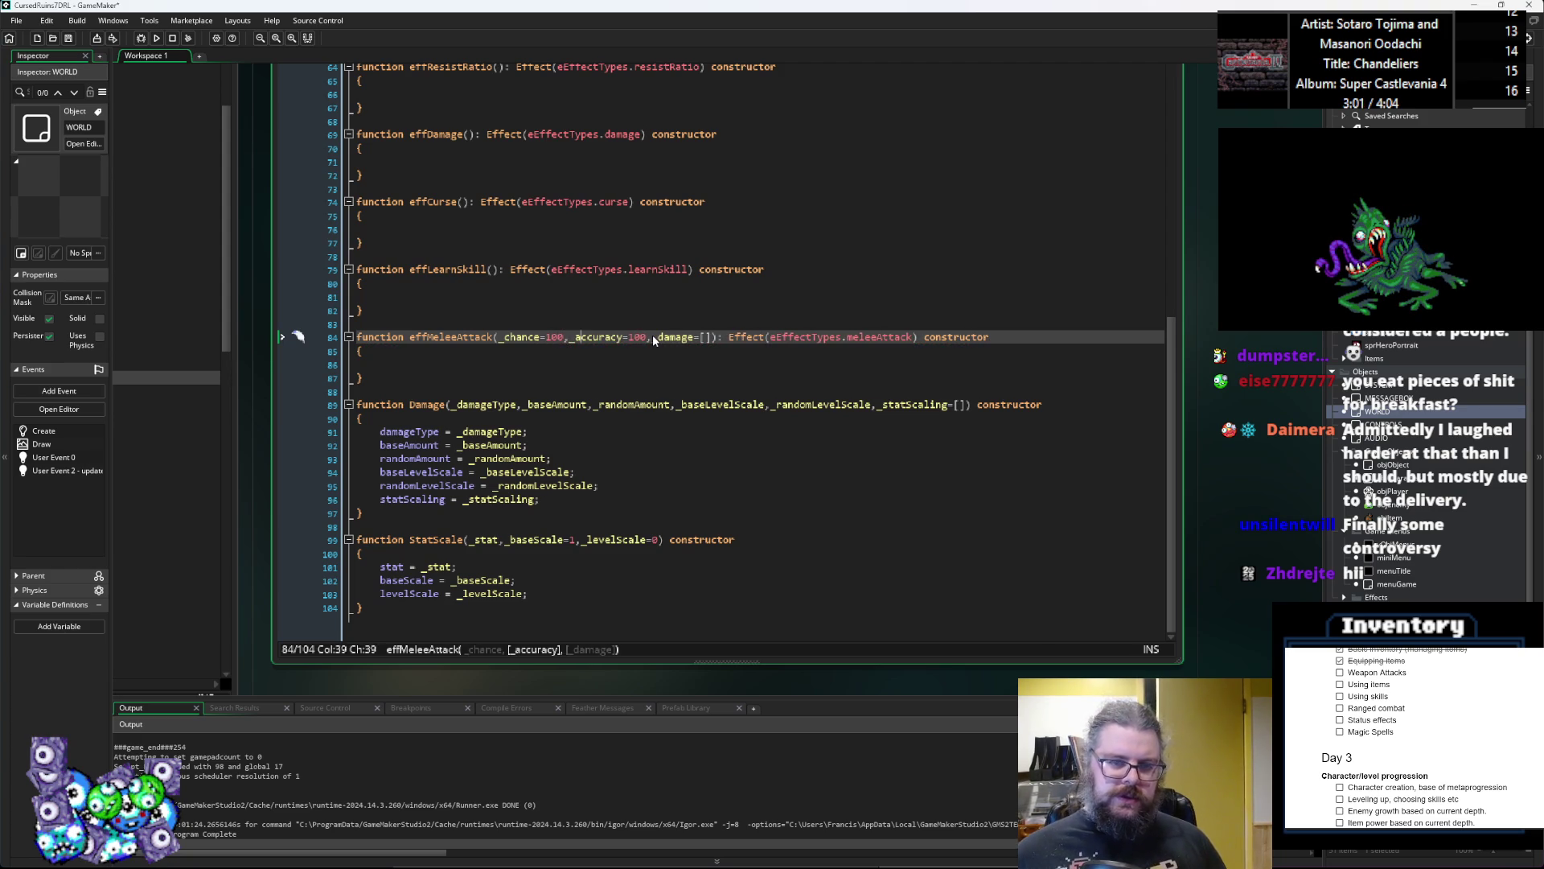
key("Right")
key("Right")
key("Right")
Step: Reorder the parameters to (_chance=100,_accuracy=100,_damage=[])
key("ctrl+shift+Left")
key("ctrl+shift+Left")
key("ctrl+shift+Left")
key("BackSpace")
key("ctrl+Left")
key("ctrl+Left")
key("ctrl+Left")
type("_damage=[]")
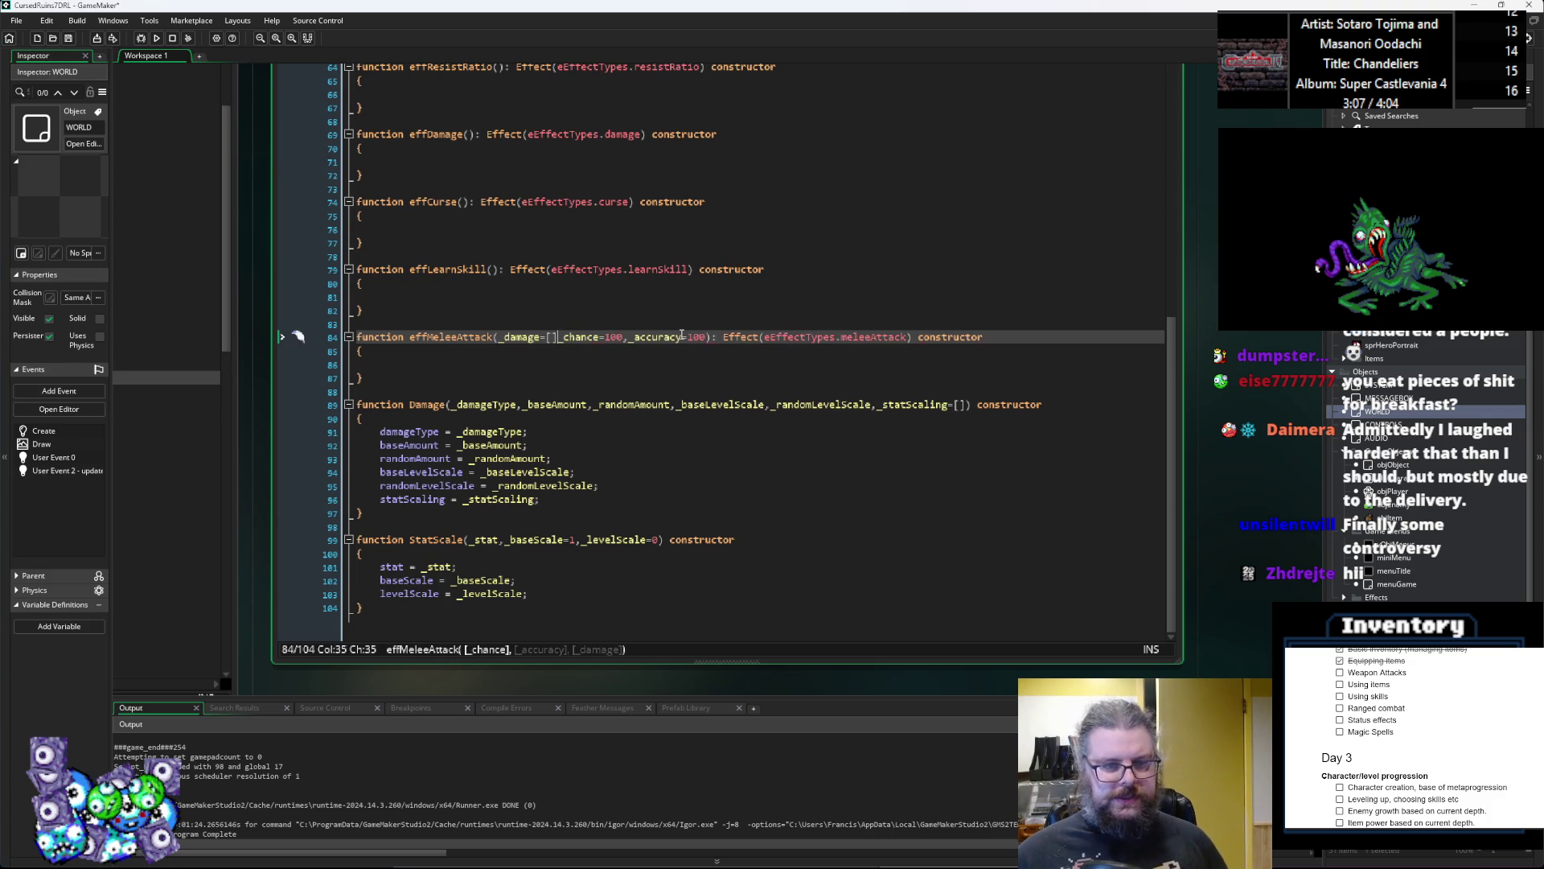
type(",")
key("Down")
key("Down")
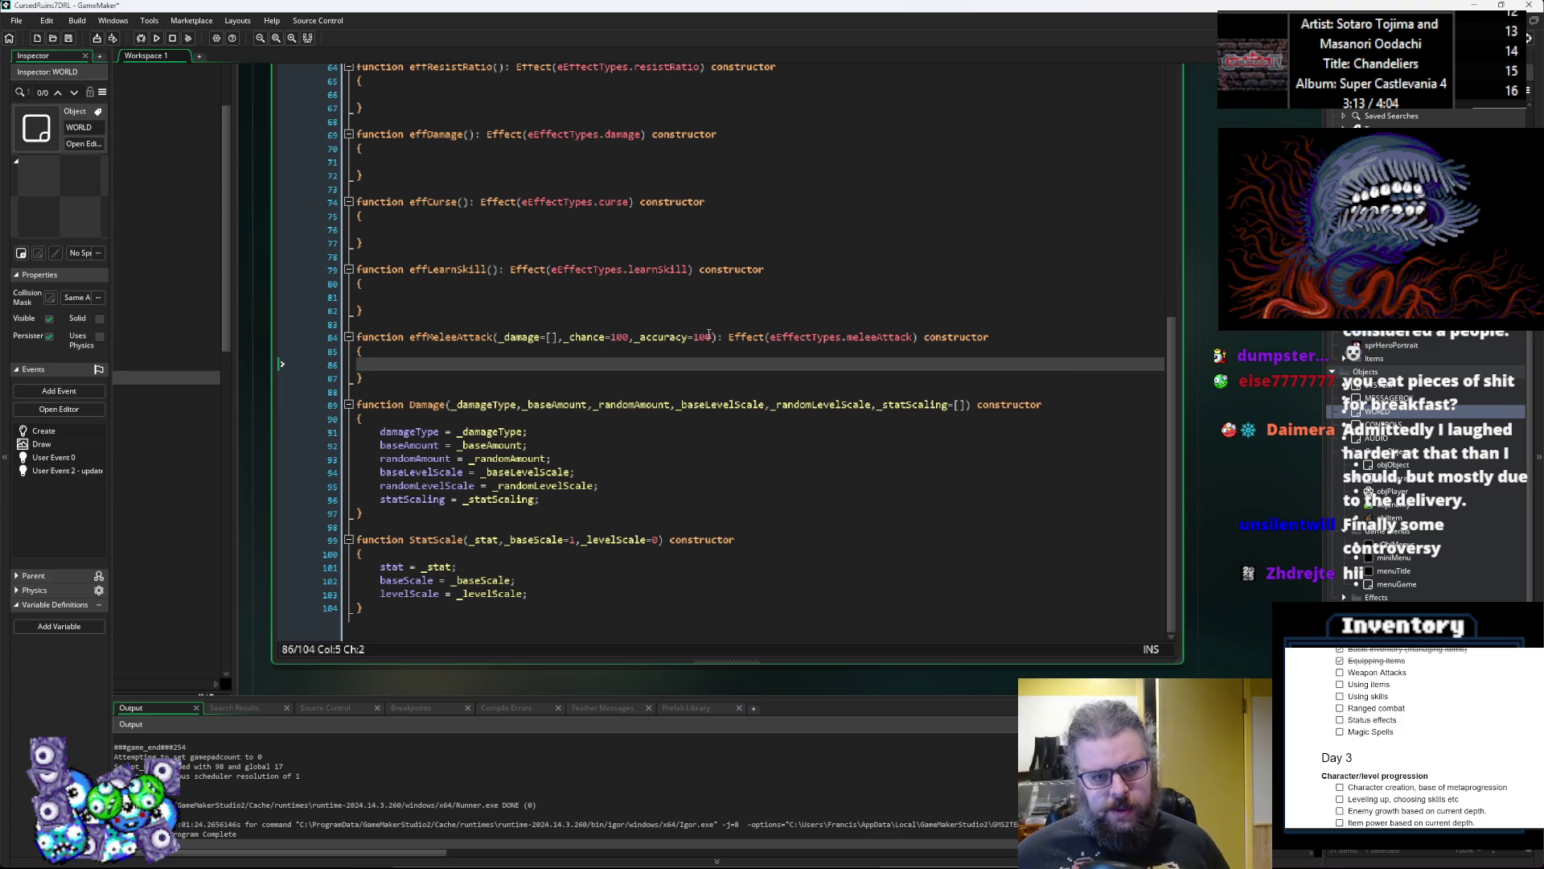
left_click_drag(713, 336, 584, 351)
left_click(563, 336, "shift")
key("BackSpace")
key("Left")
key("ctrl+Left")
key("ctrl+Left")
type("_chance=100,_accuracy=100")
type(",")
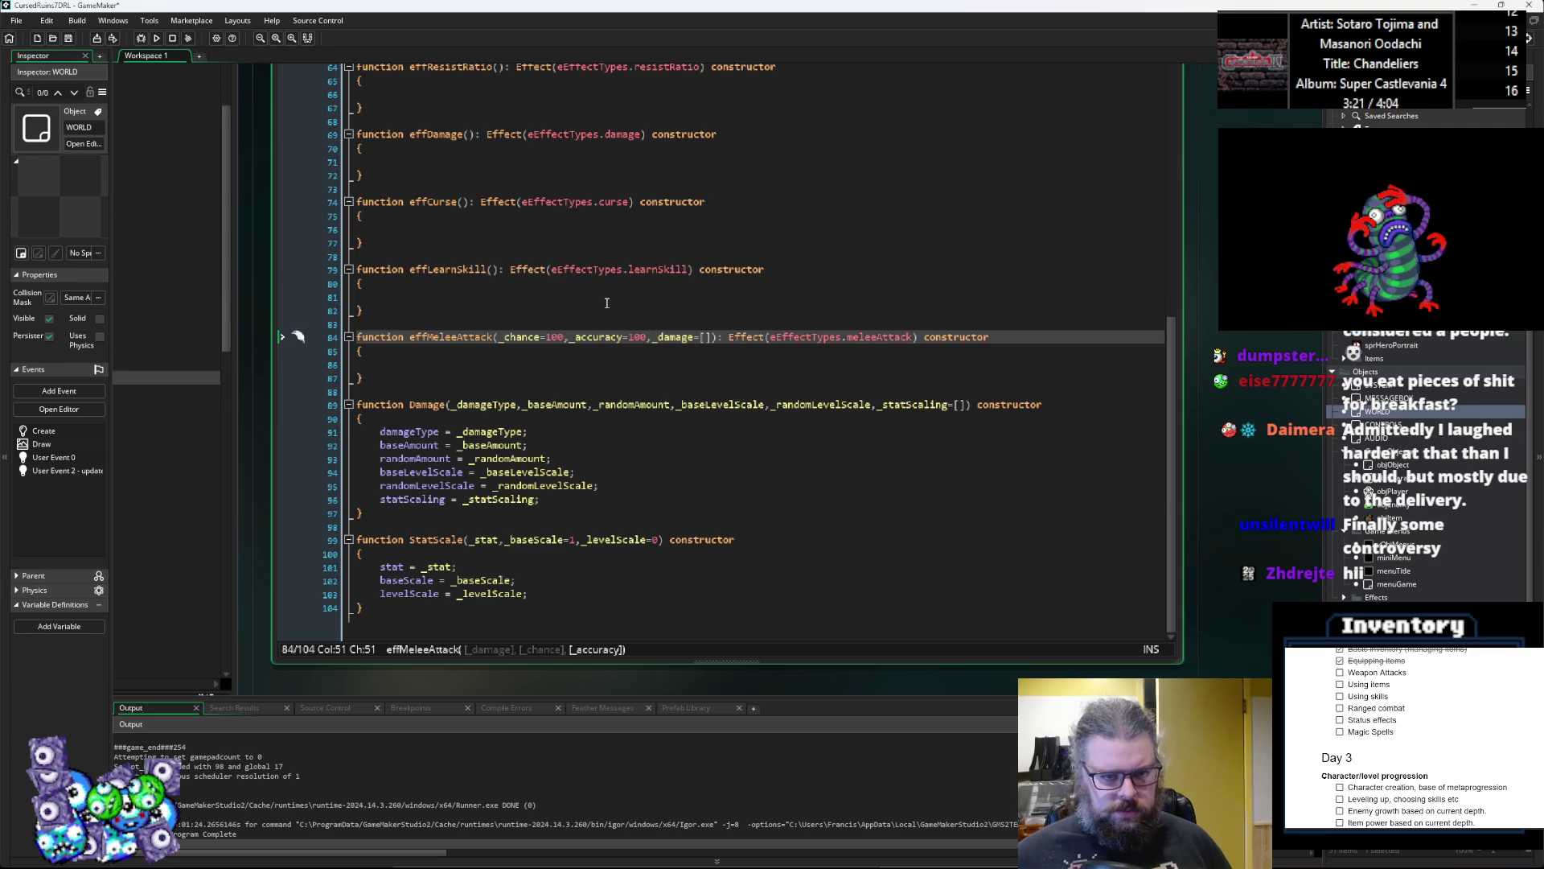
key("Down")
key("Down")
Step: Write 'chance = _chance;', 'accuracy = _accuracy;' and 'damage = _damage;' in effMeleeAttack's body
type("chance = _chance")
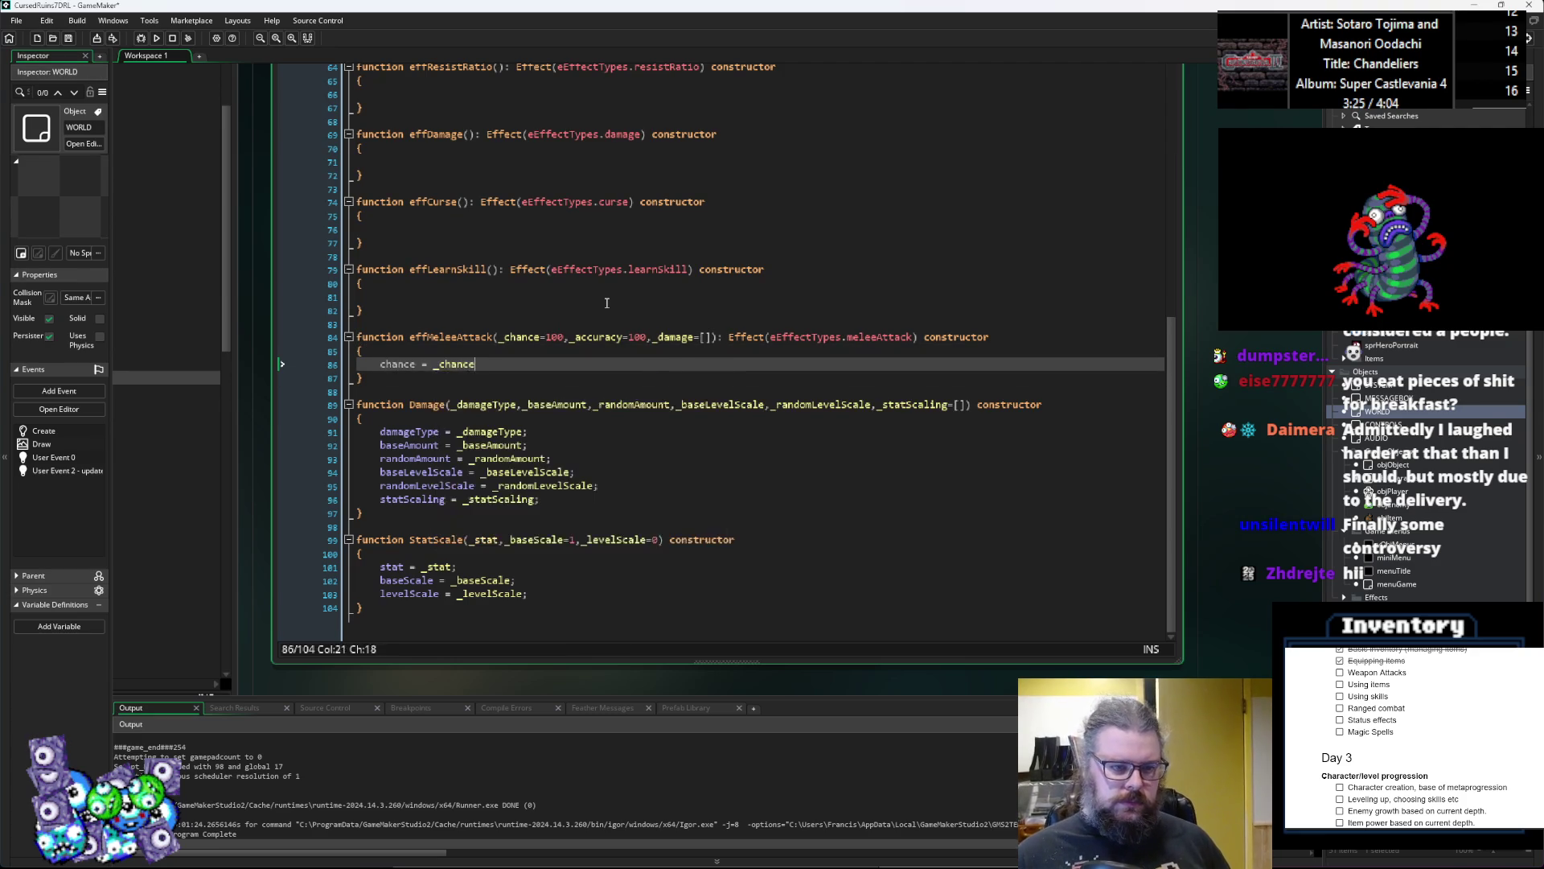
type(";")
key("Return")
type("ccuracy ")
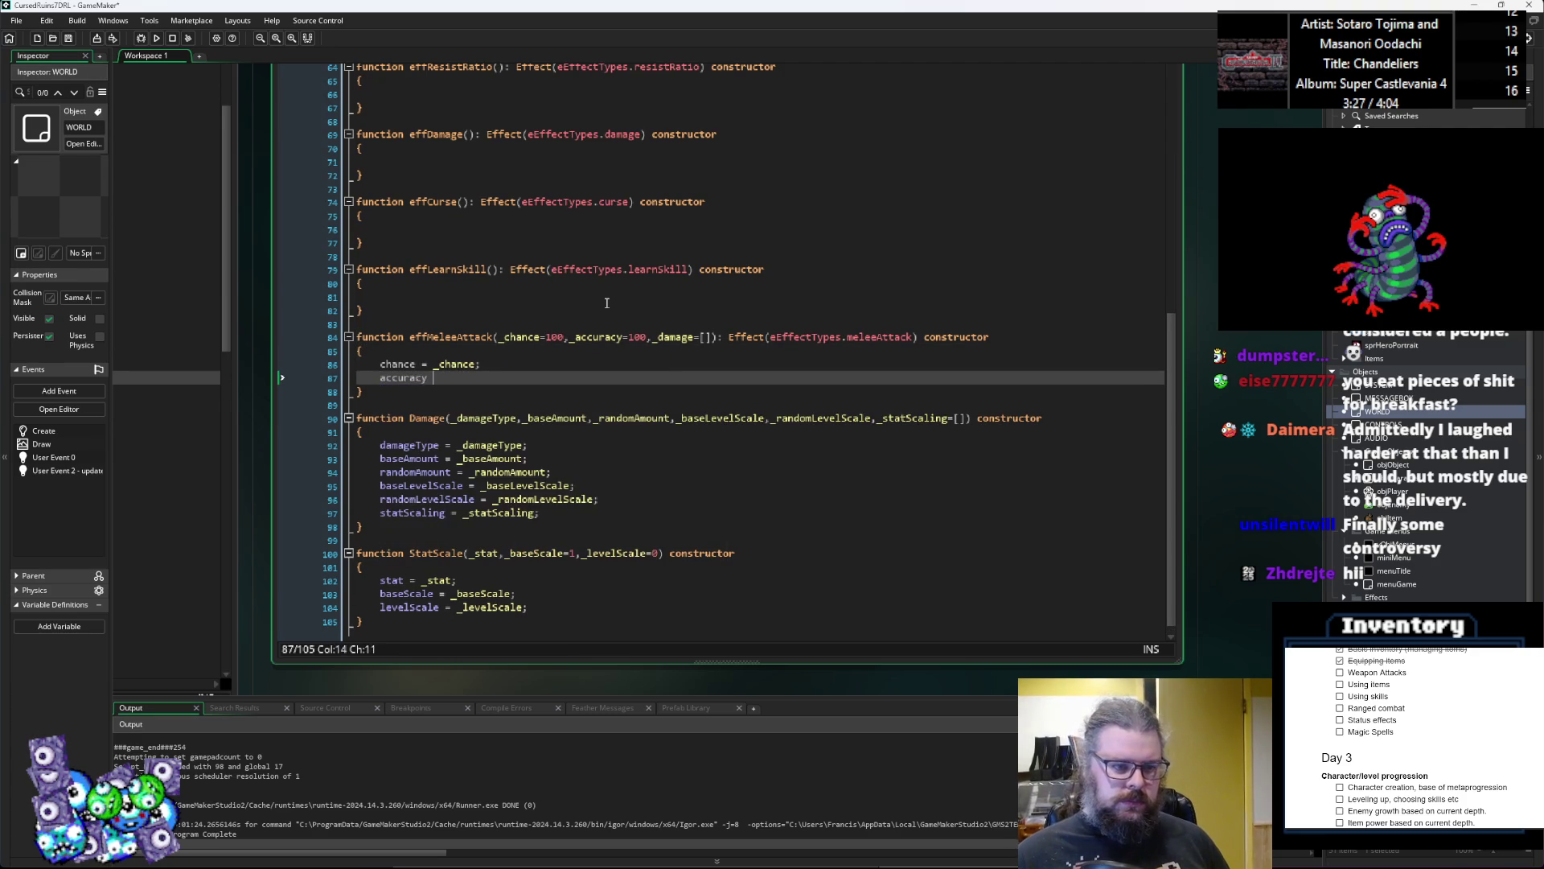
type("= _accuracy;")
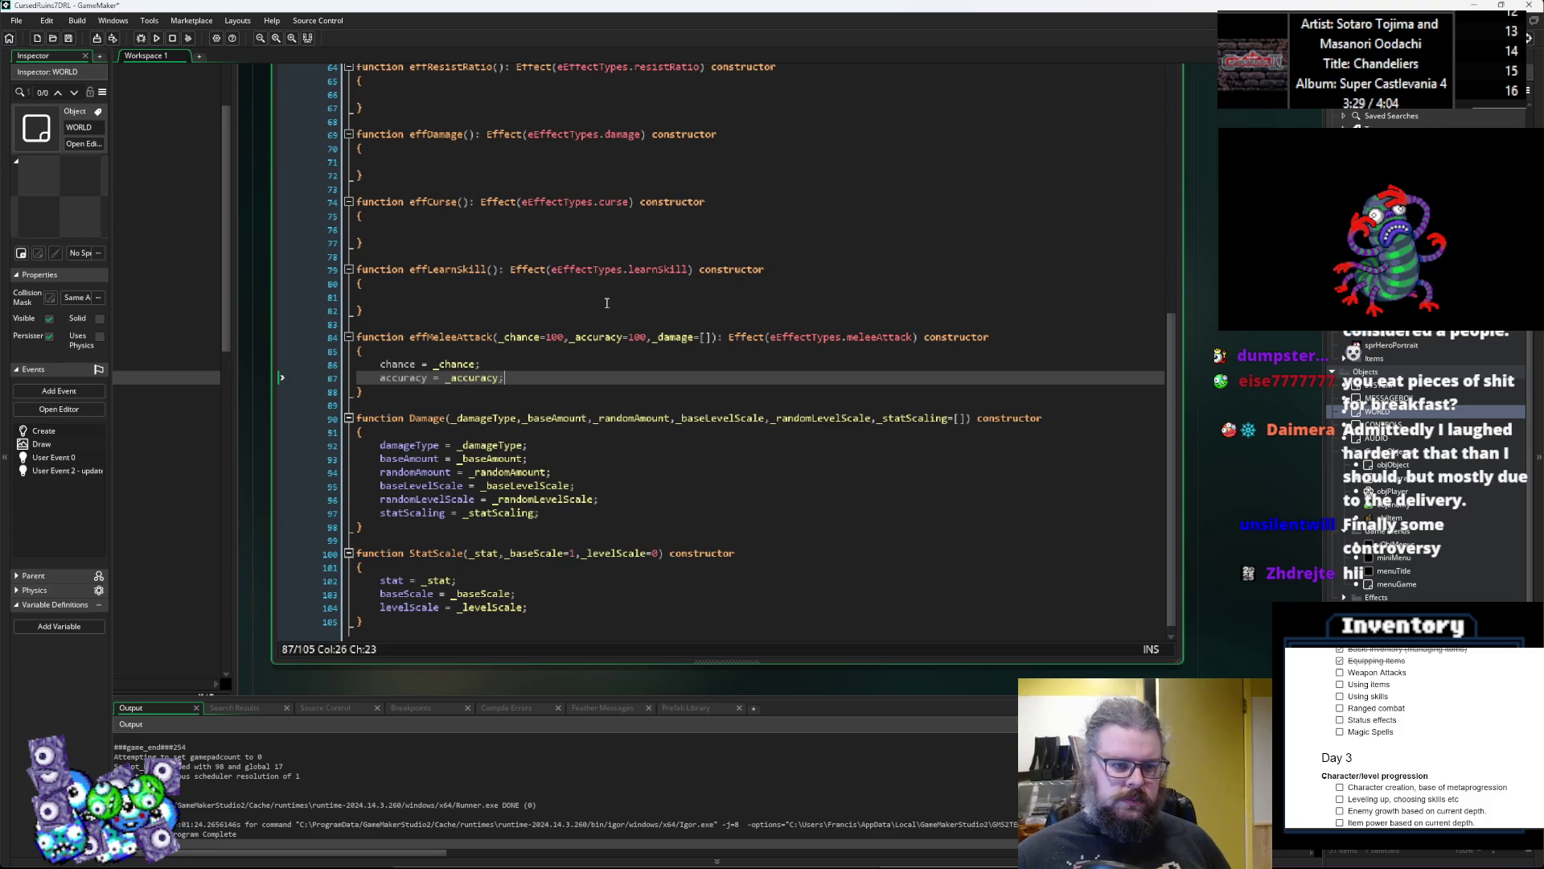
key("Return")
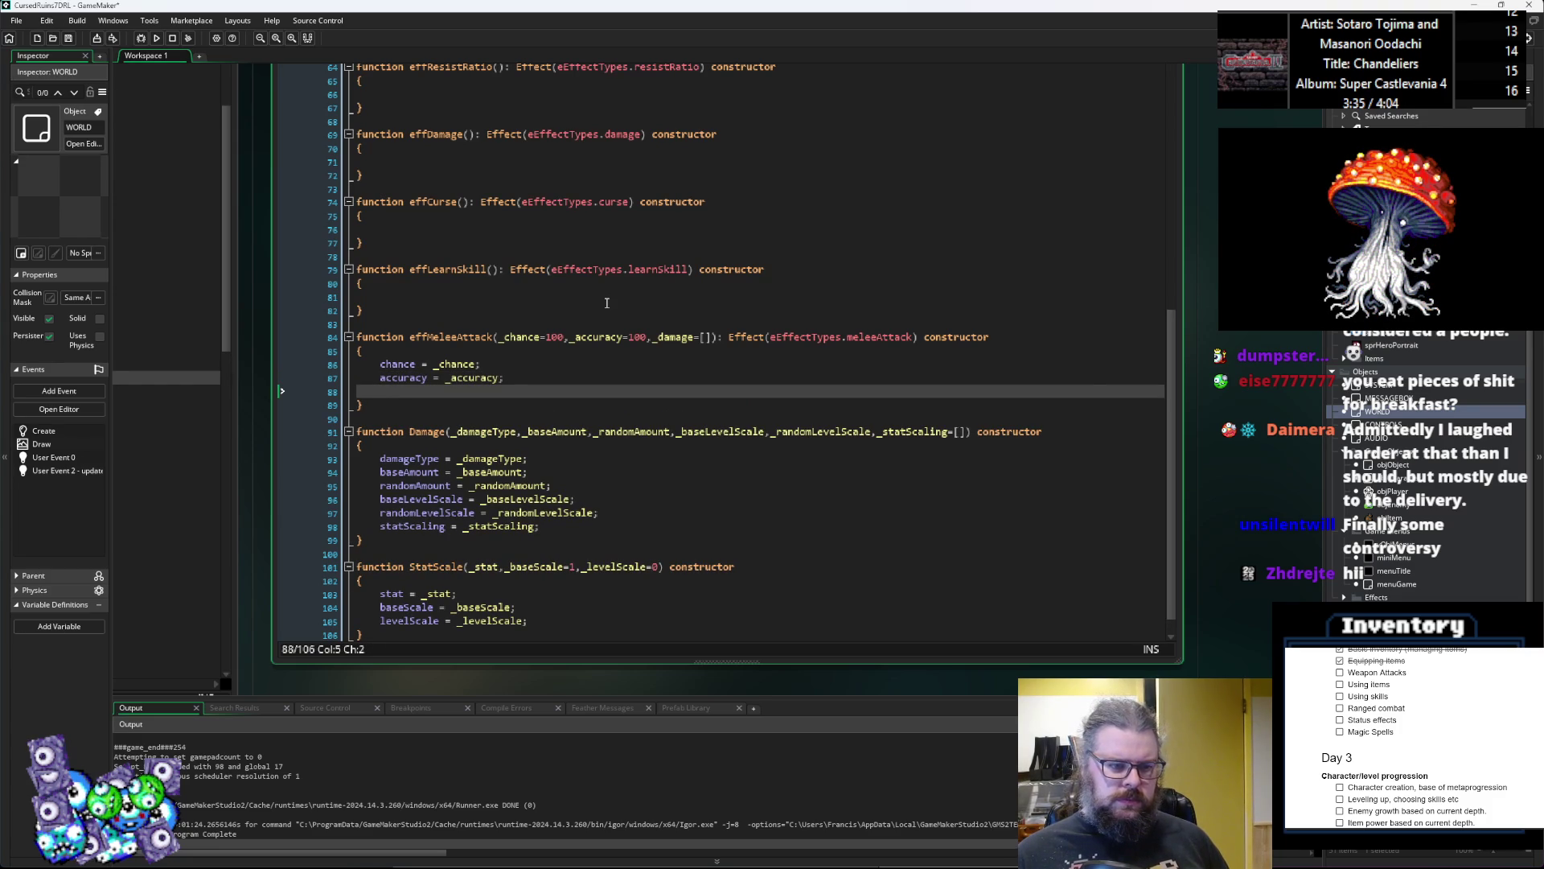
type("d")
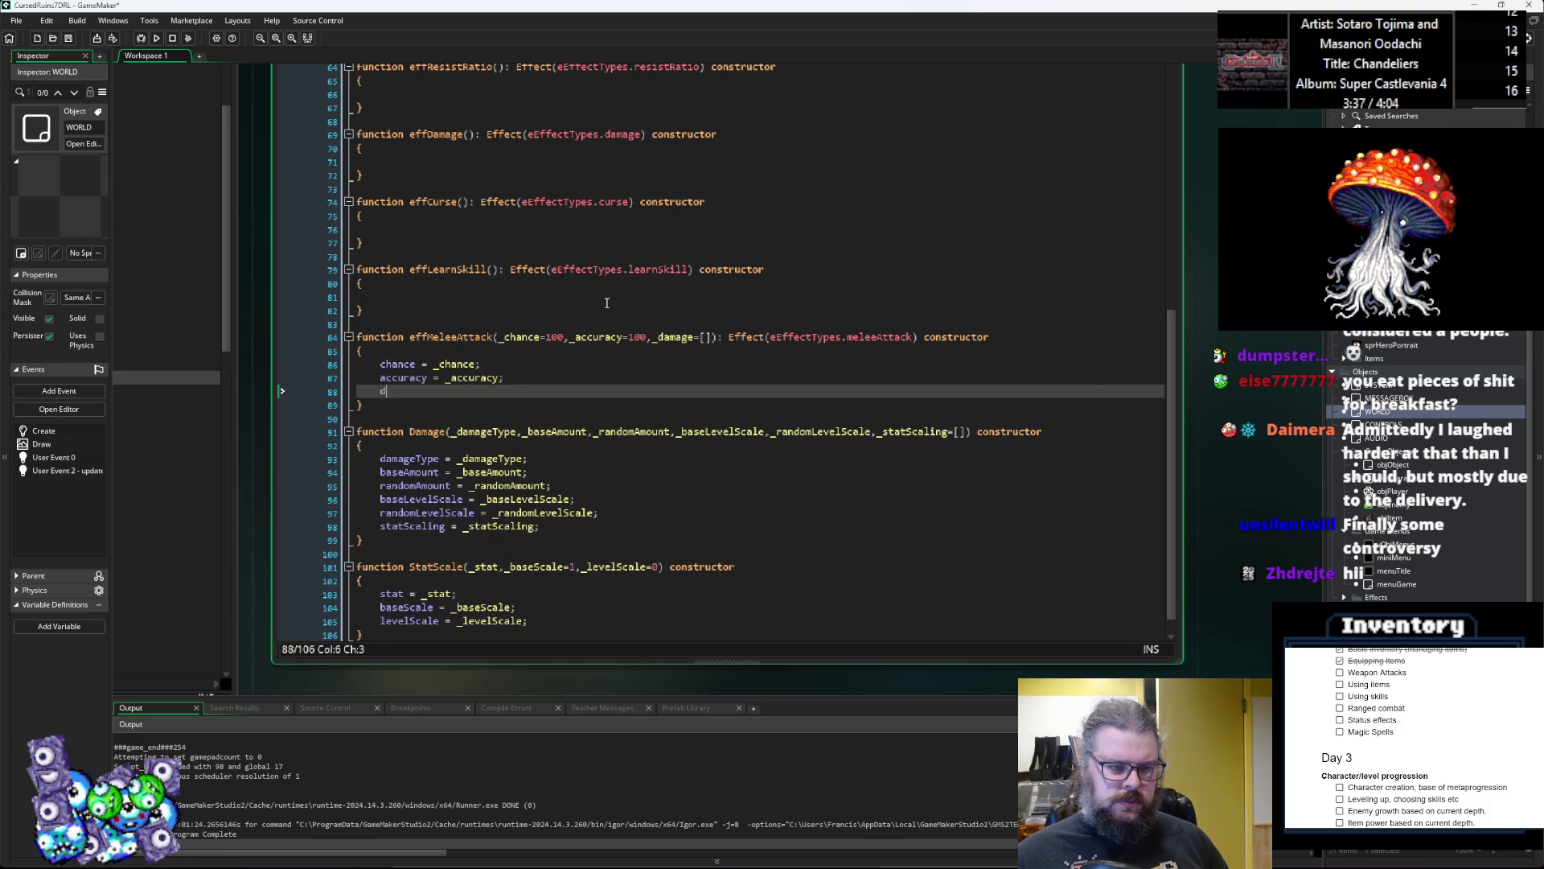
type("amage = _damage;")
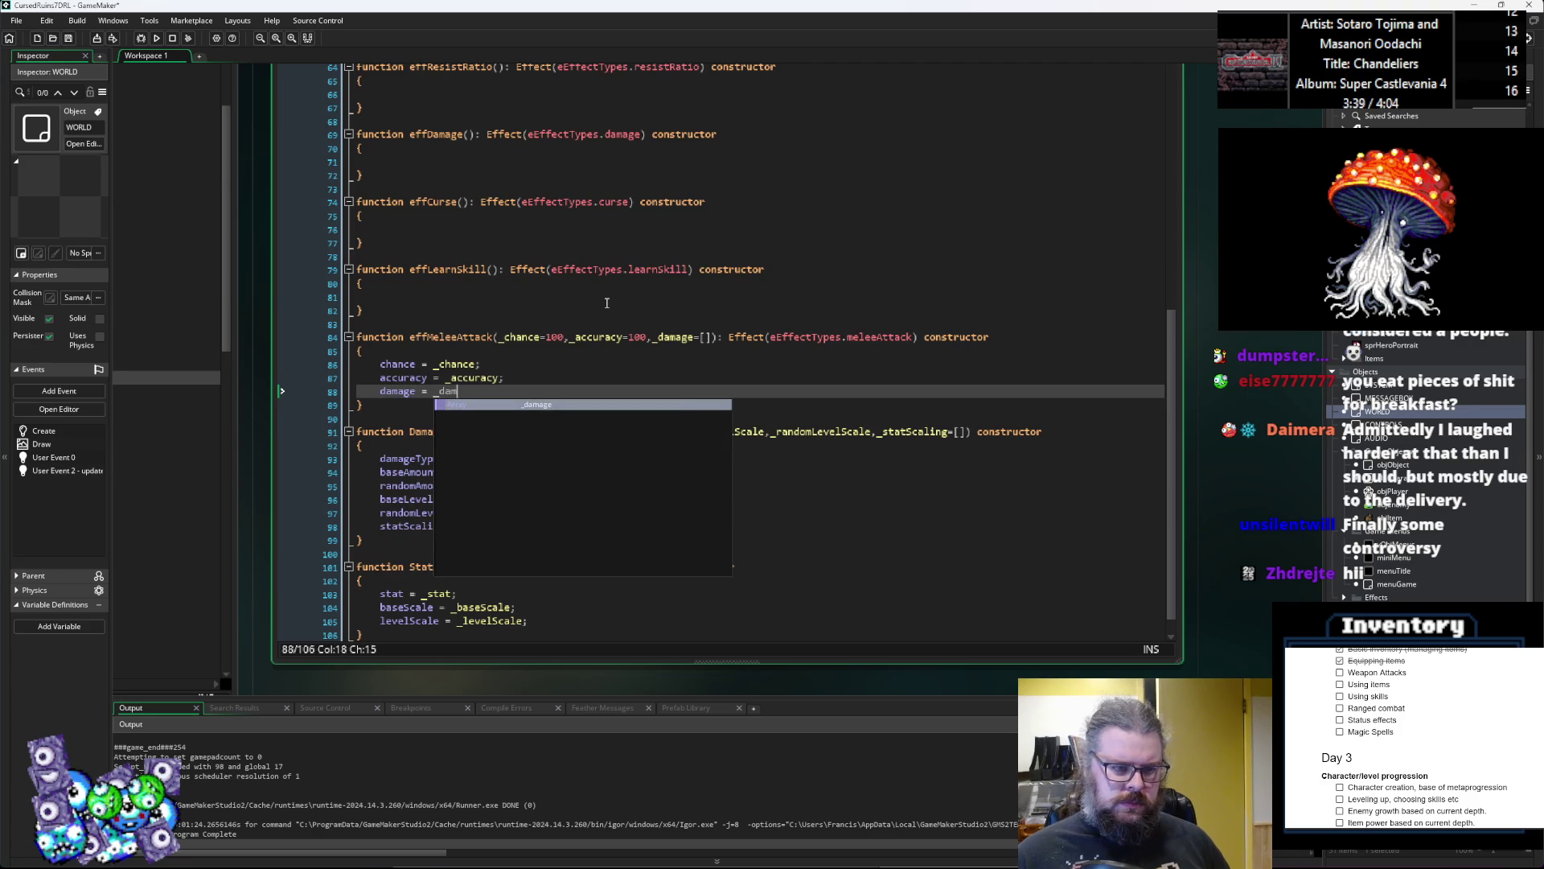
key("Return")
scroll(607, 302, "up", 2)
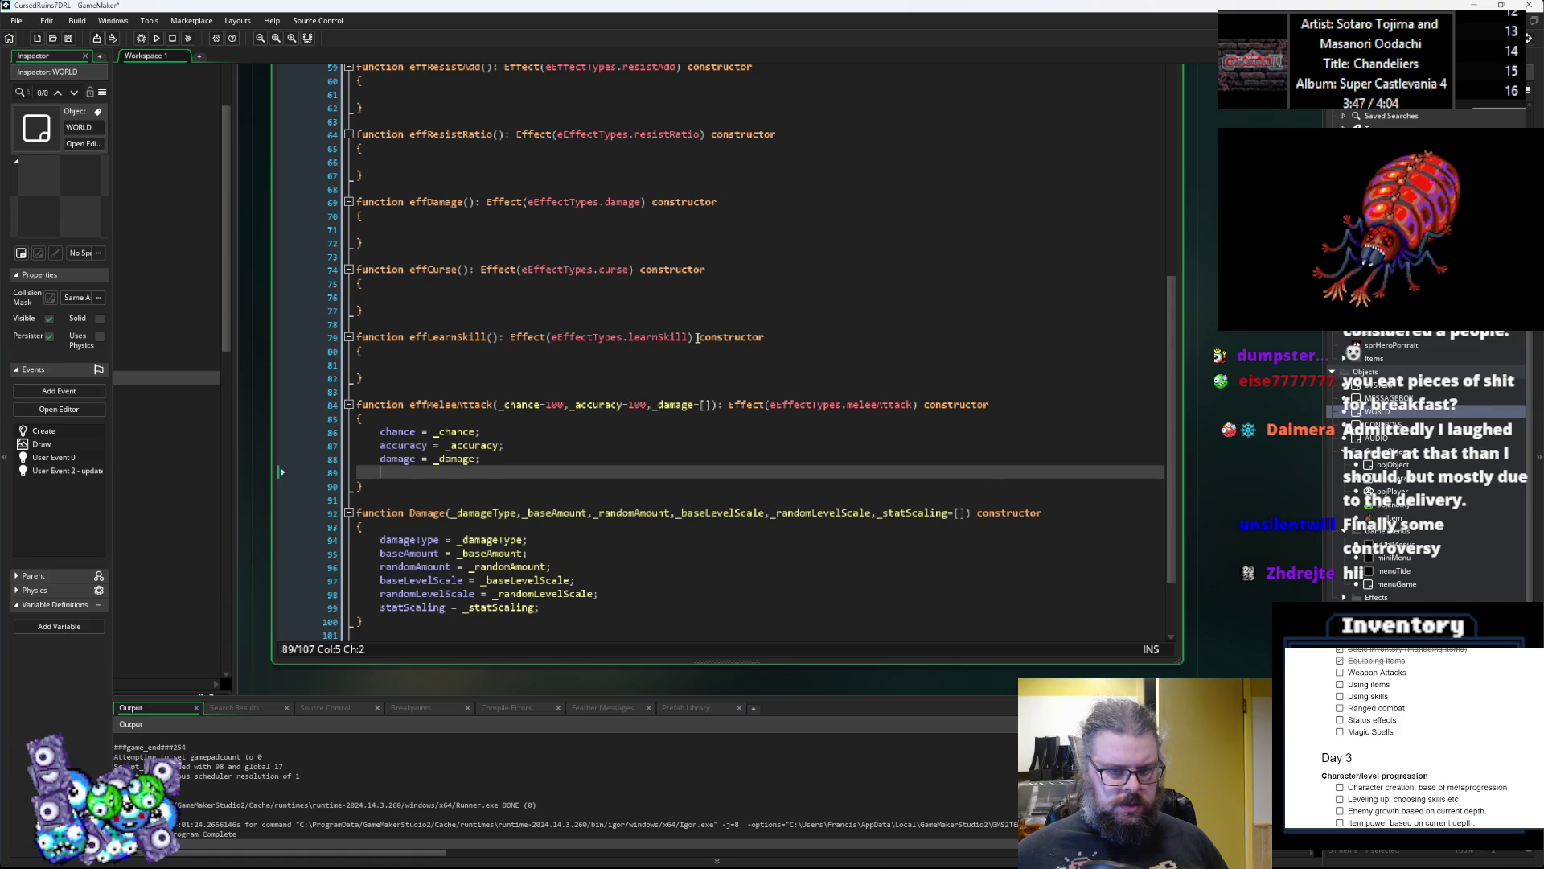
left_click_drag(695, 338, 498, 337)
left_click(452, 478)
Step: Add braces after 'static onUpdate = function(target,mult)' to create its empty body
scroll(451, 478, "up", 8)
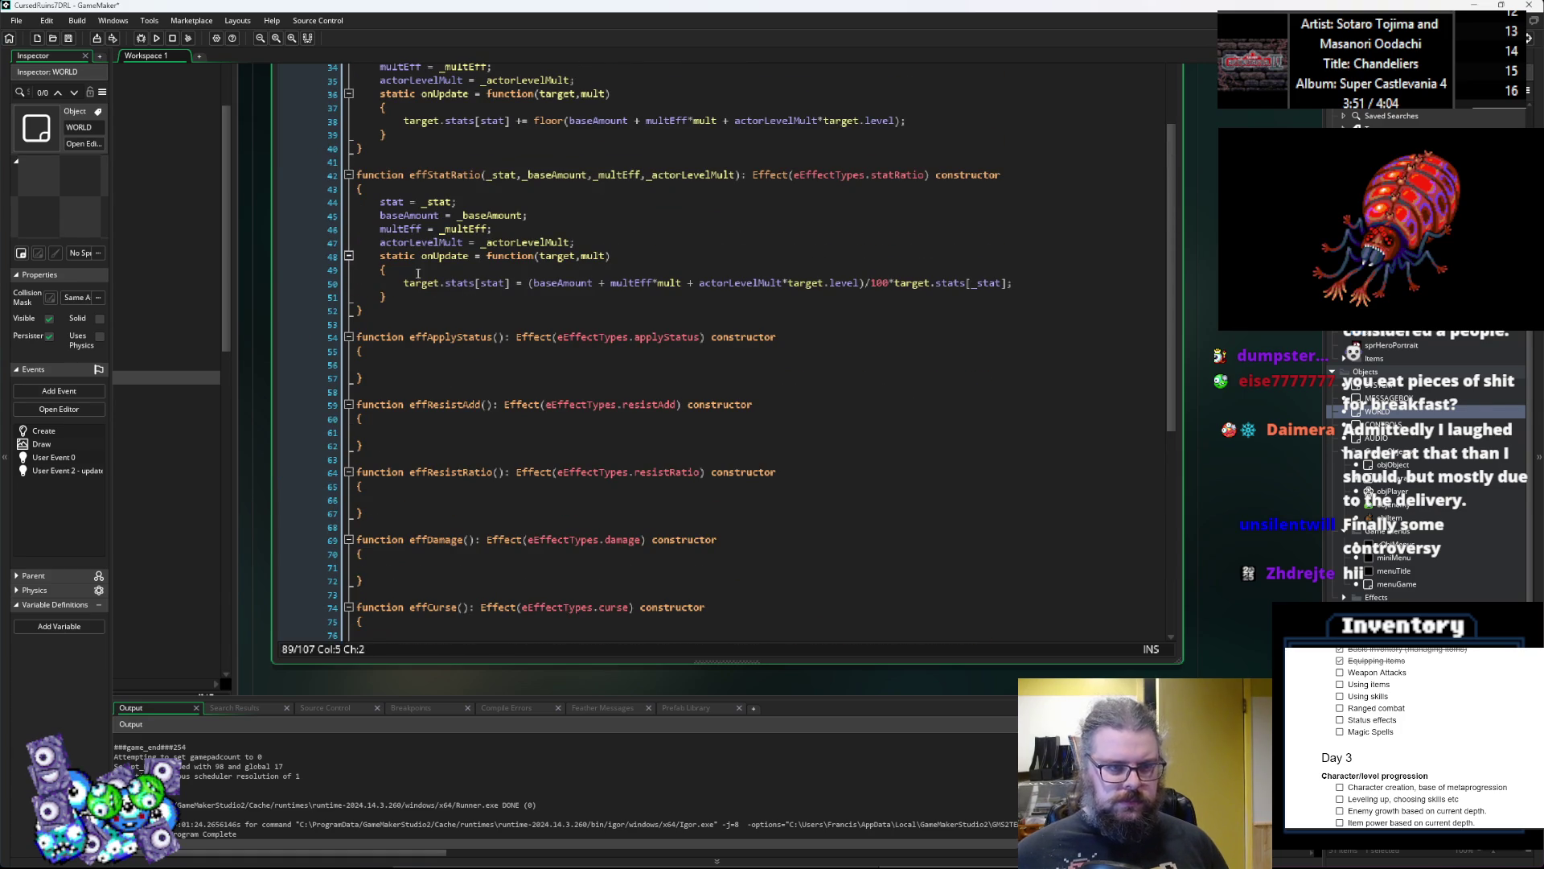
left_click(379, 256)
scroll(445, 412, "down", 9)
left_click(397, 444)
type("static onUpdate = function(target,mult)")
key("Return")
type("{")
key("Return")
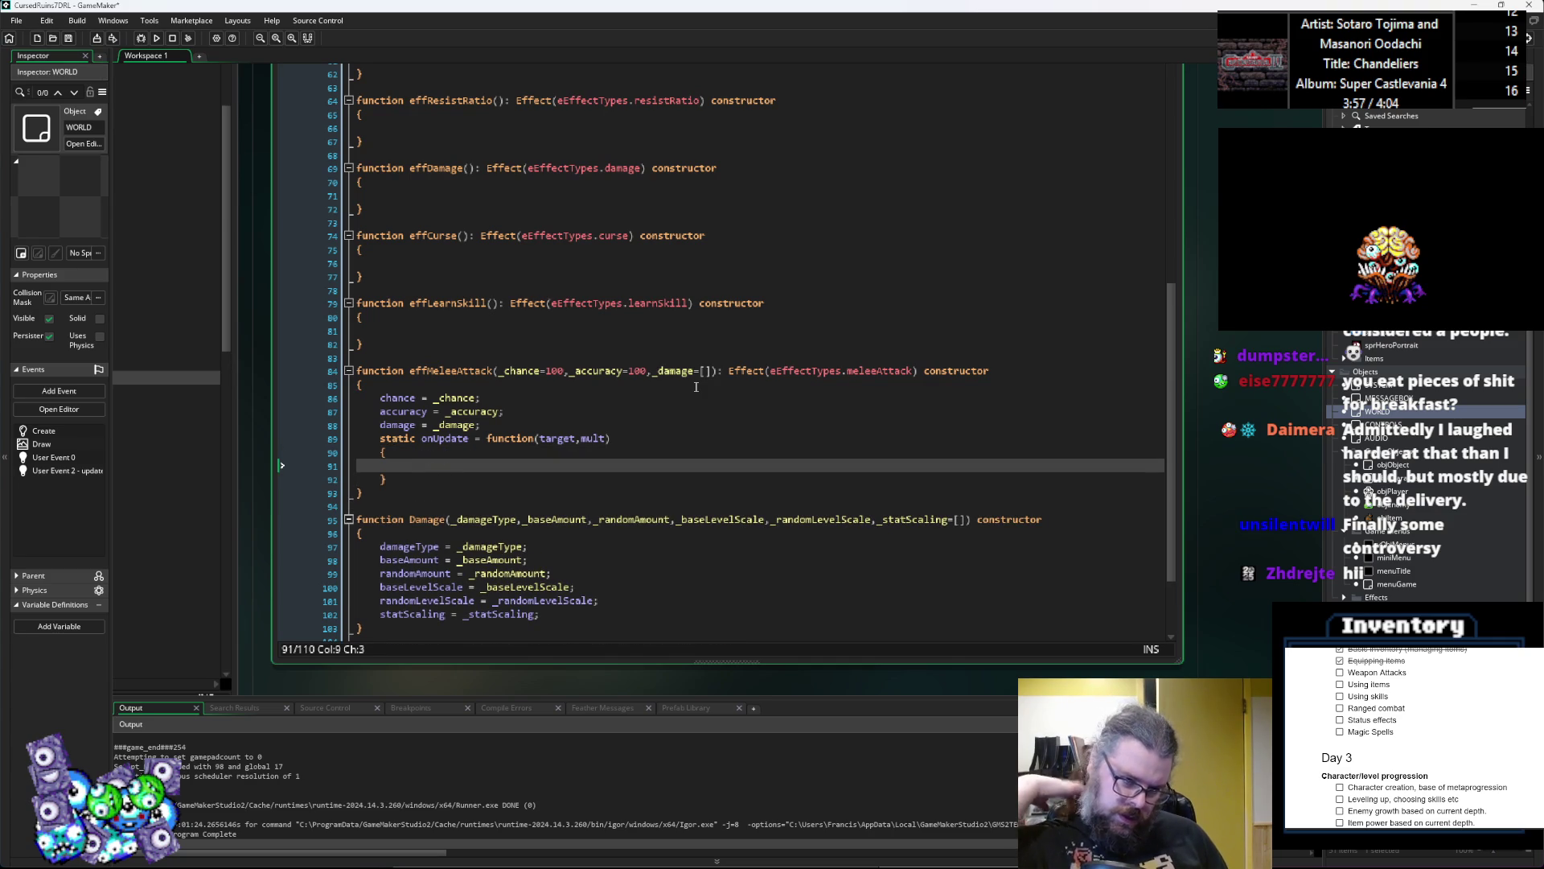
scroll(599, 424, "down", 2)
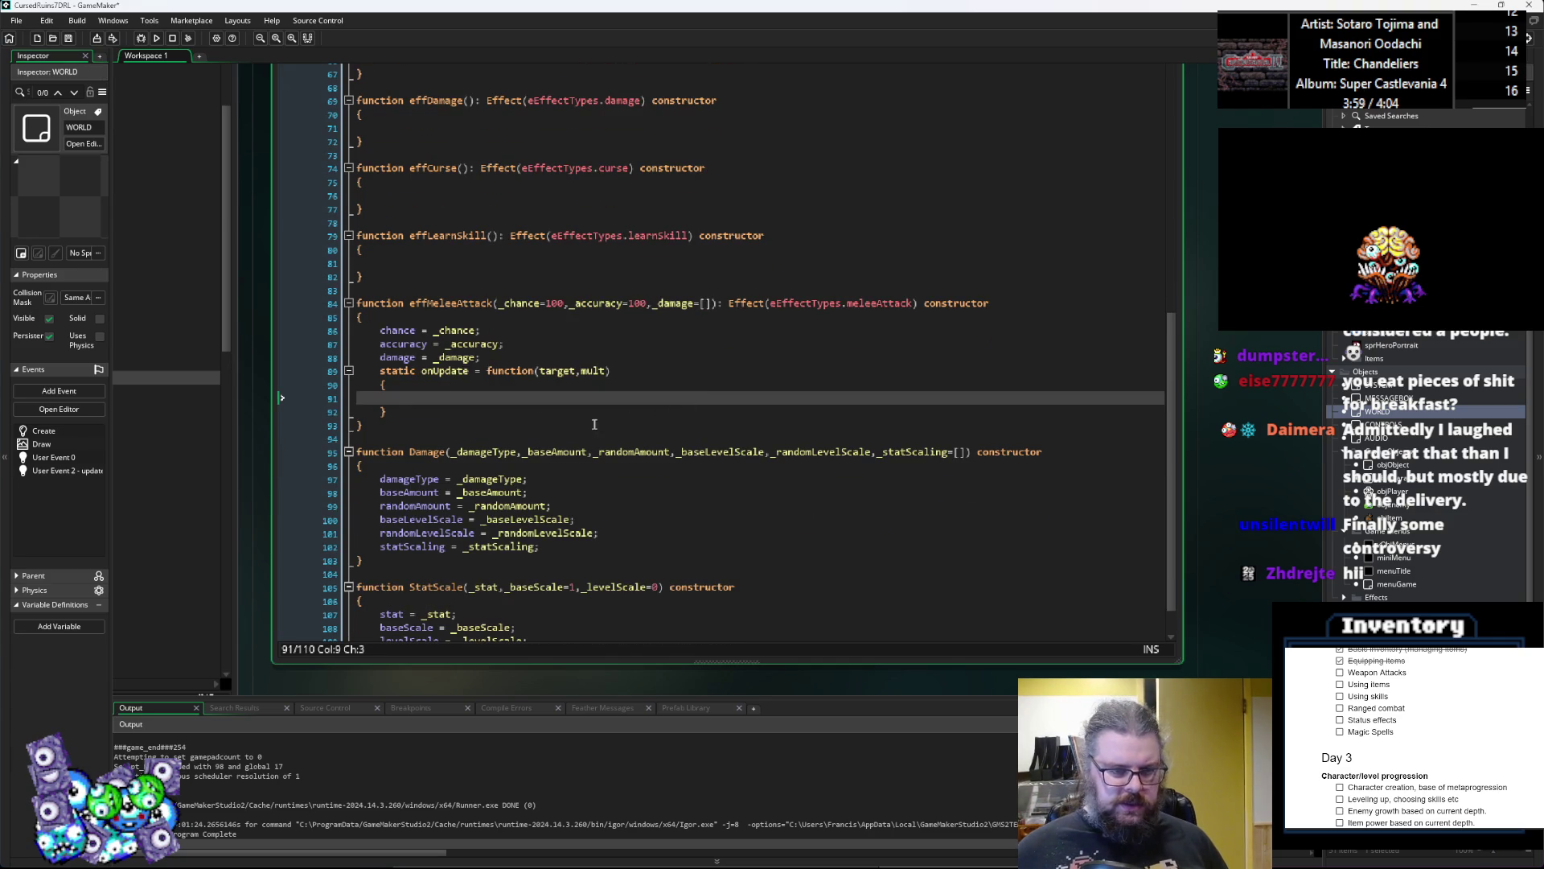
left_click(561, 370)
left_click(492, 392)
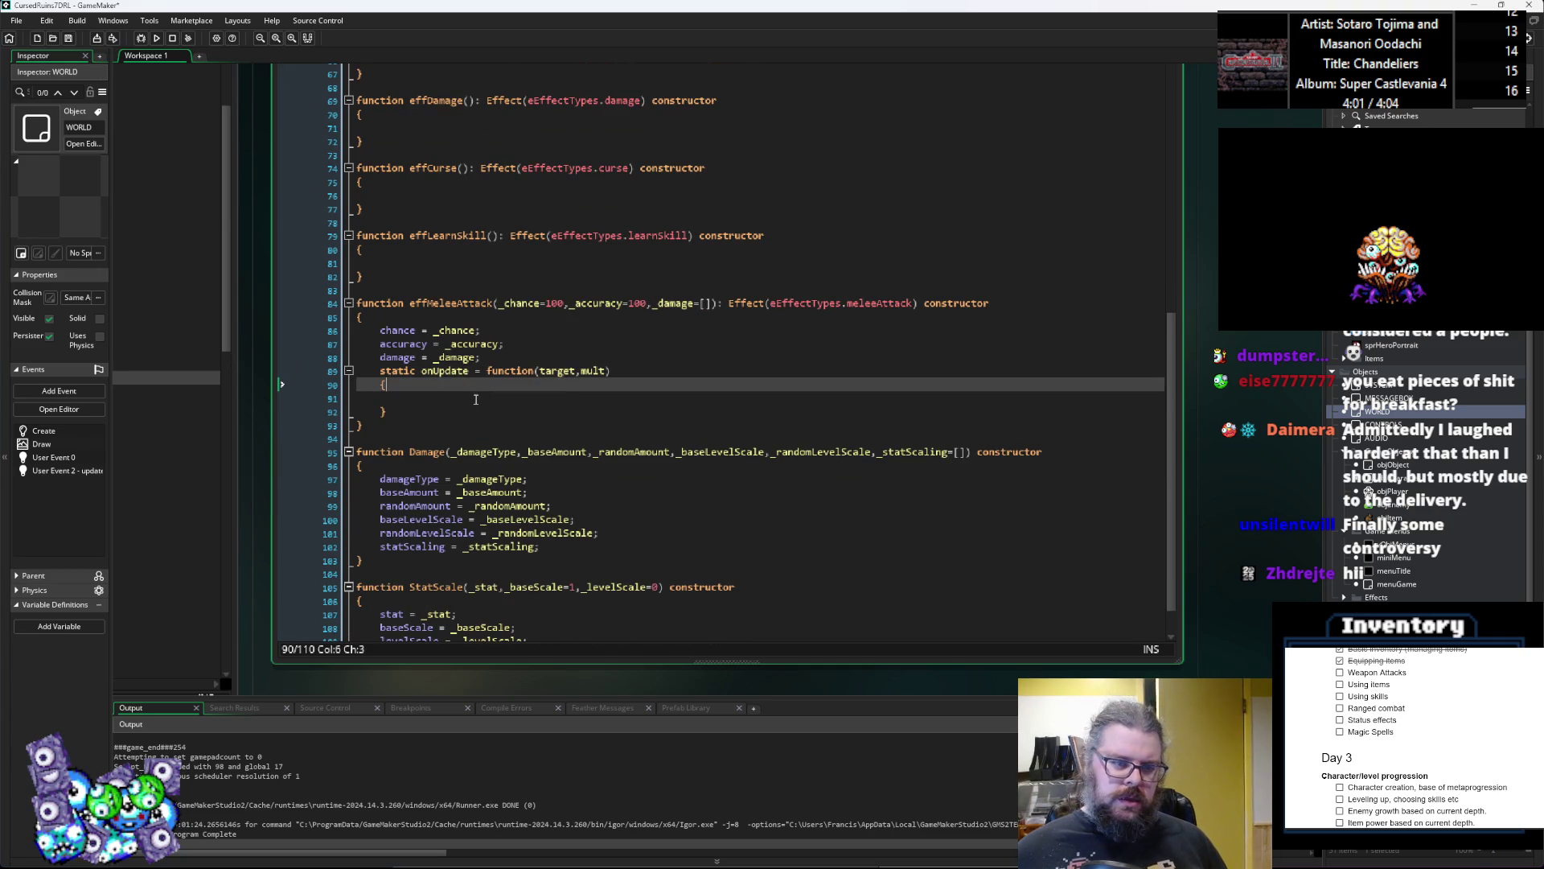
left_click(475, 400)
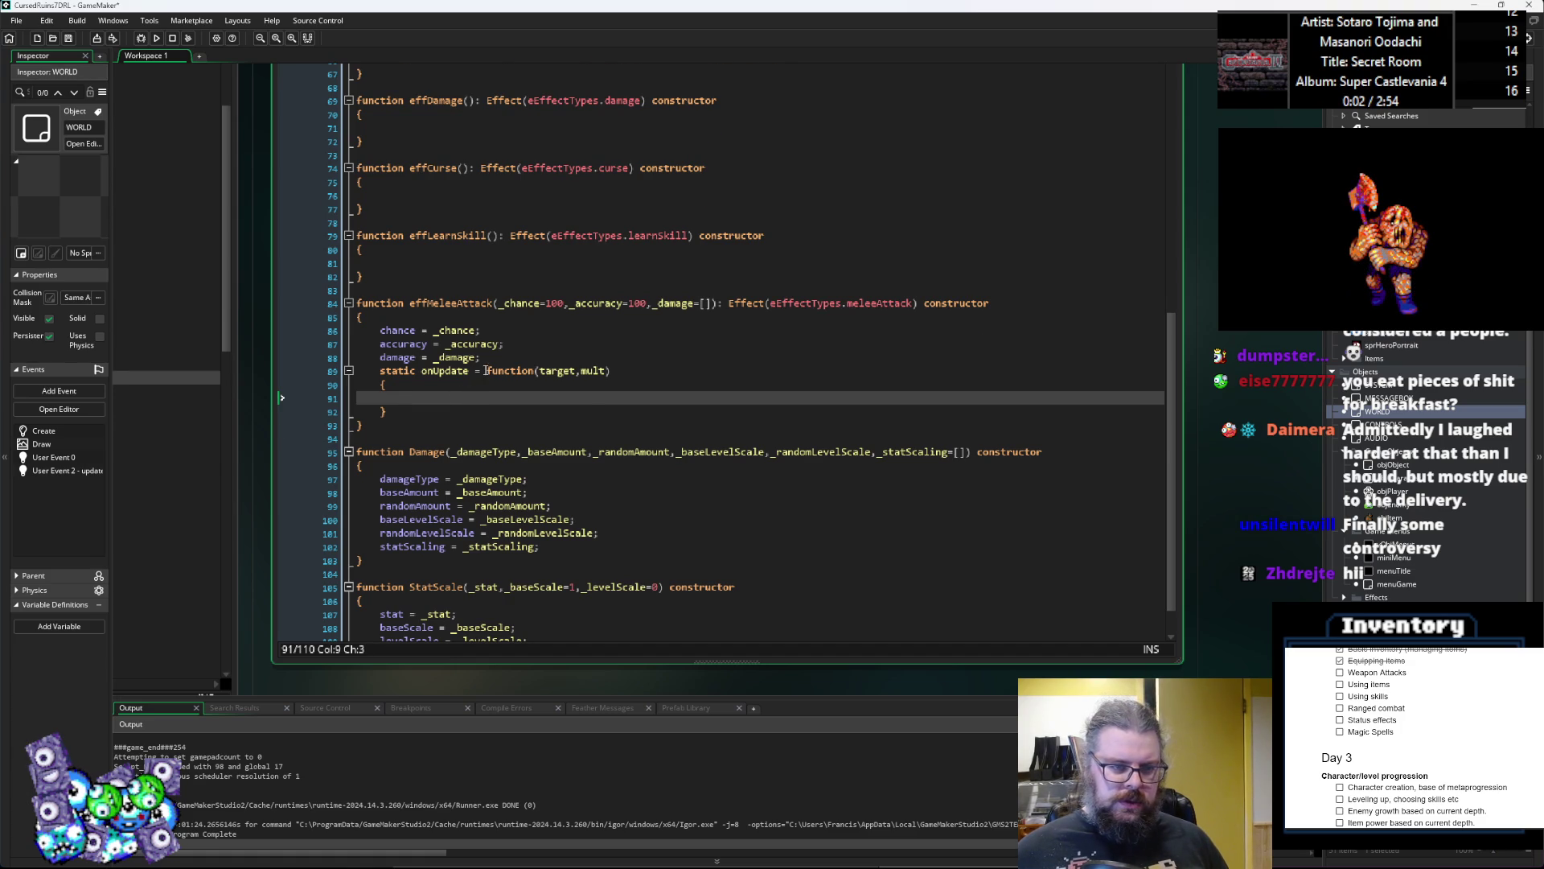
scroll(486, 371, "up", 1)
double_click(461, 336)
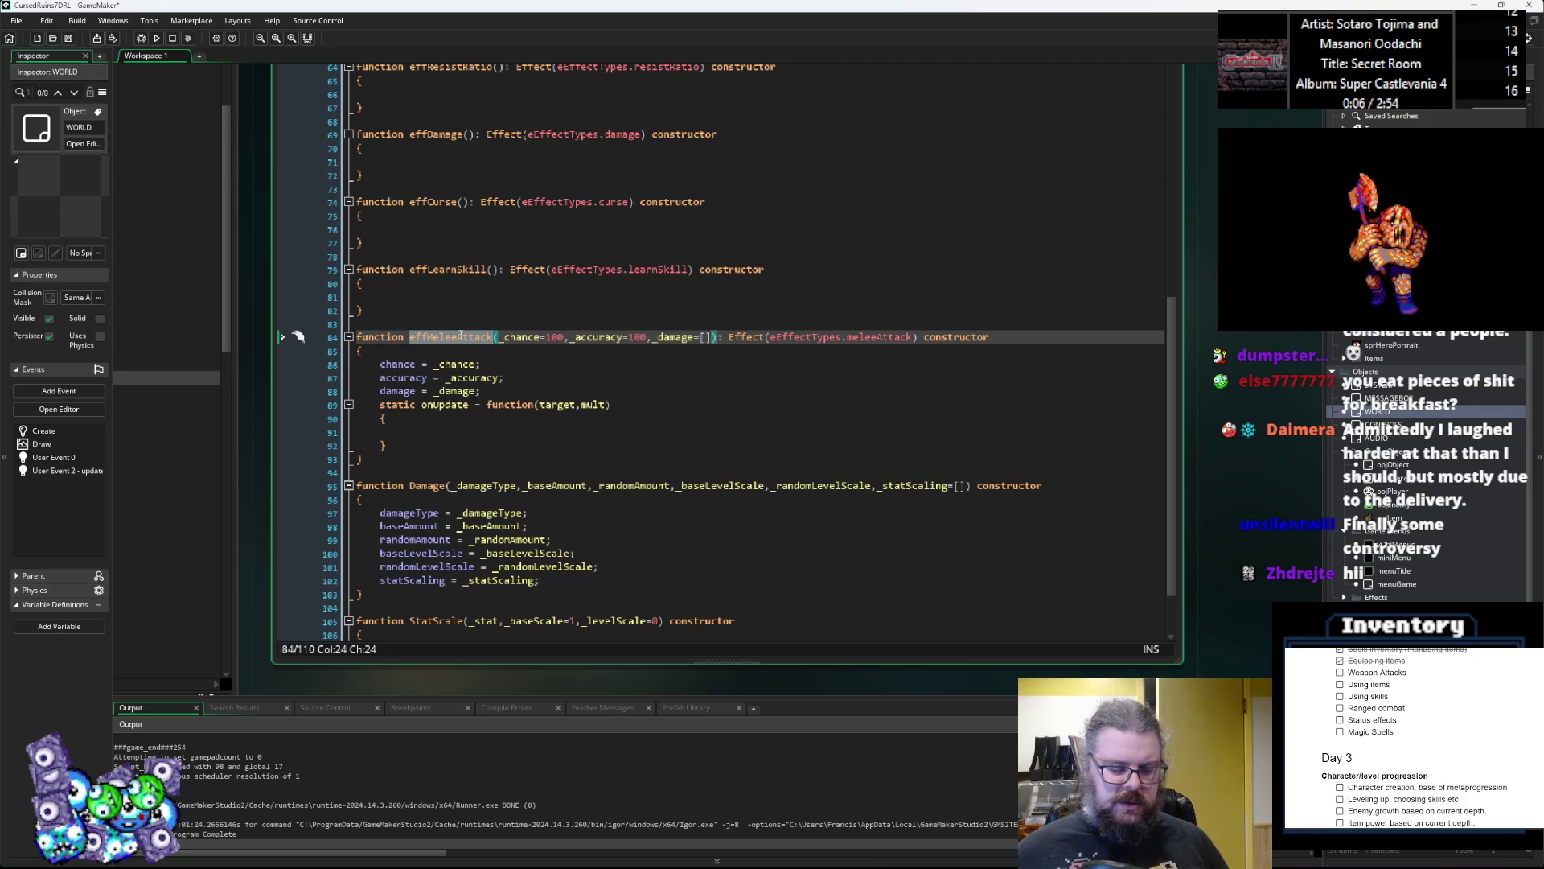
Step: Write 'array_push(target.attackList,self);' inside onUpdate
mouse_move(465, 341)
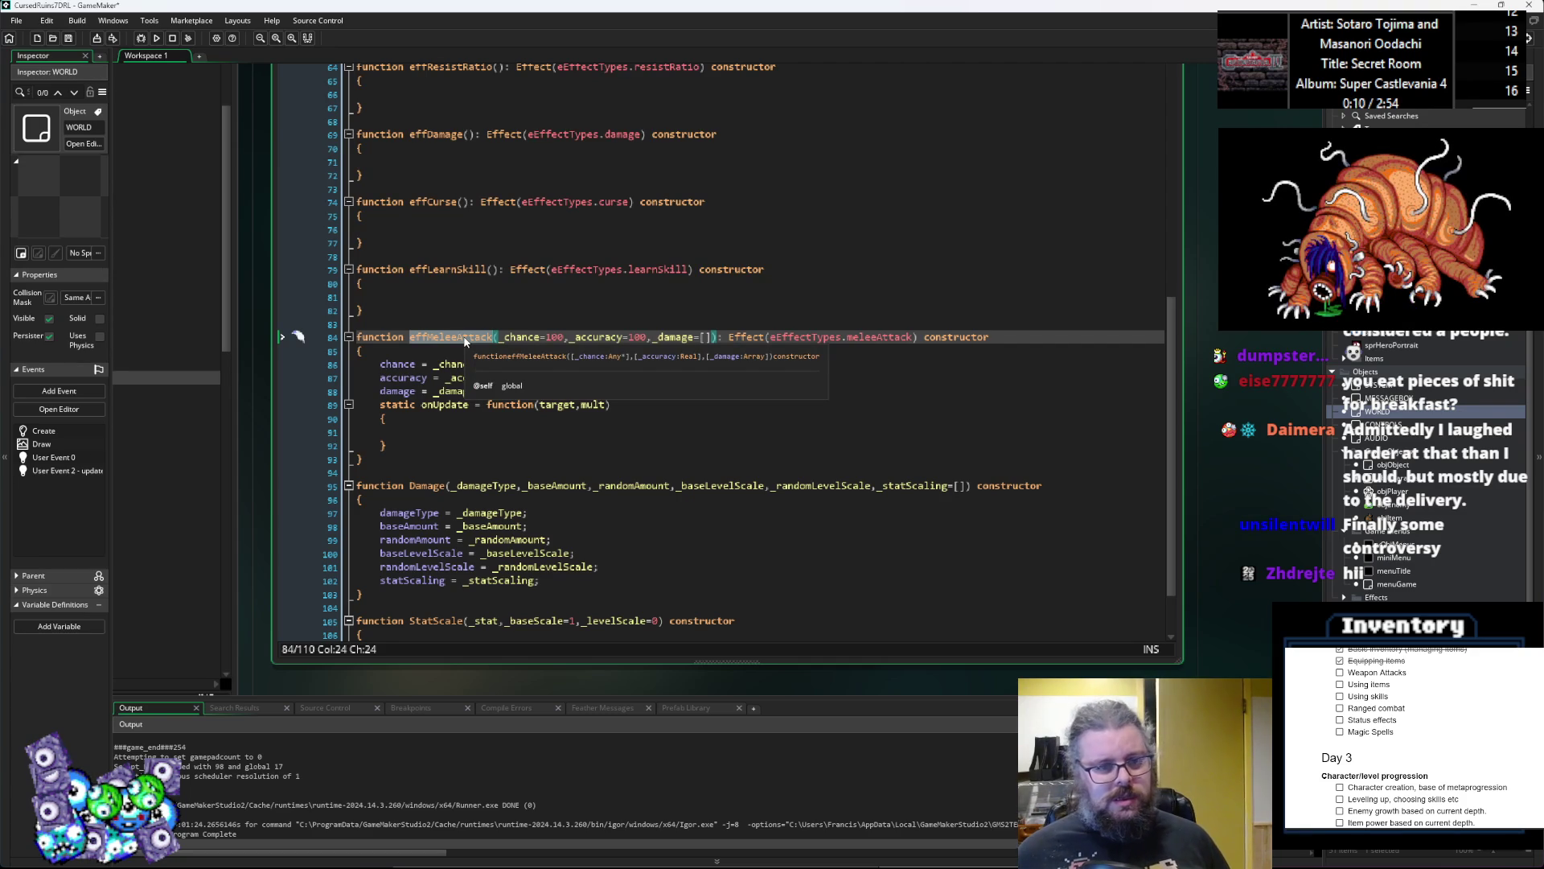
left_click(446, 429)
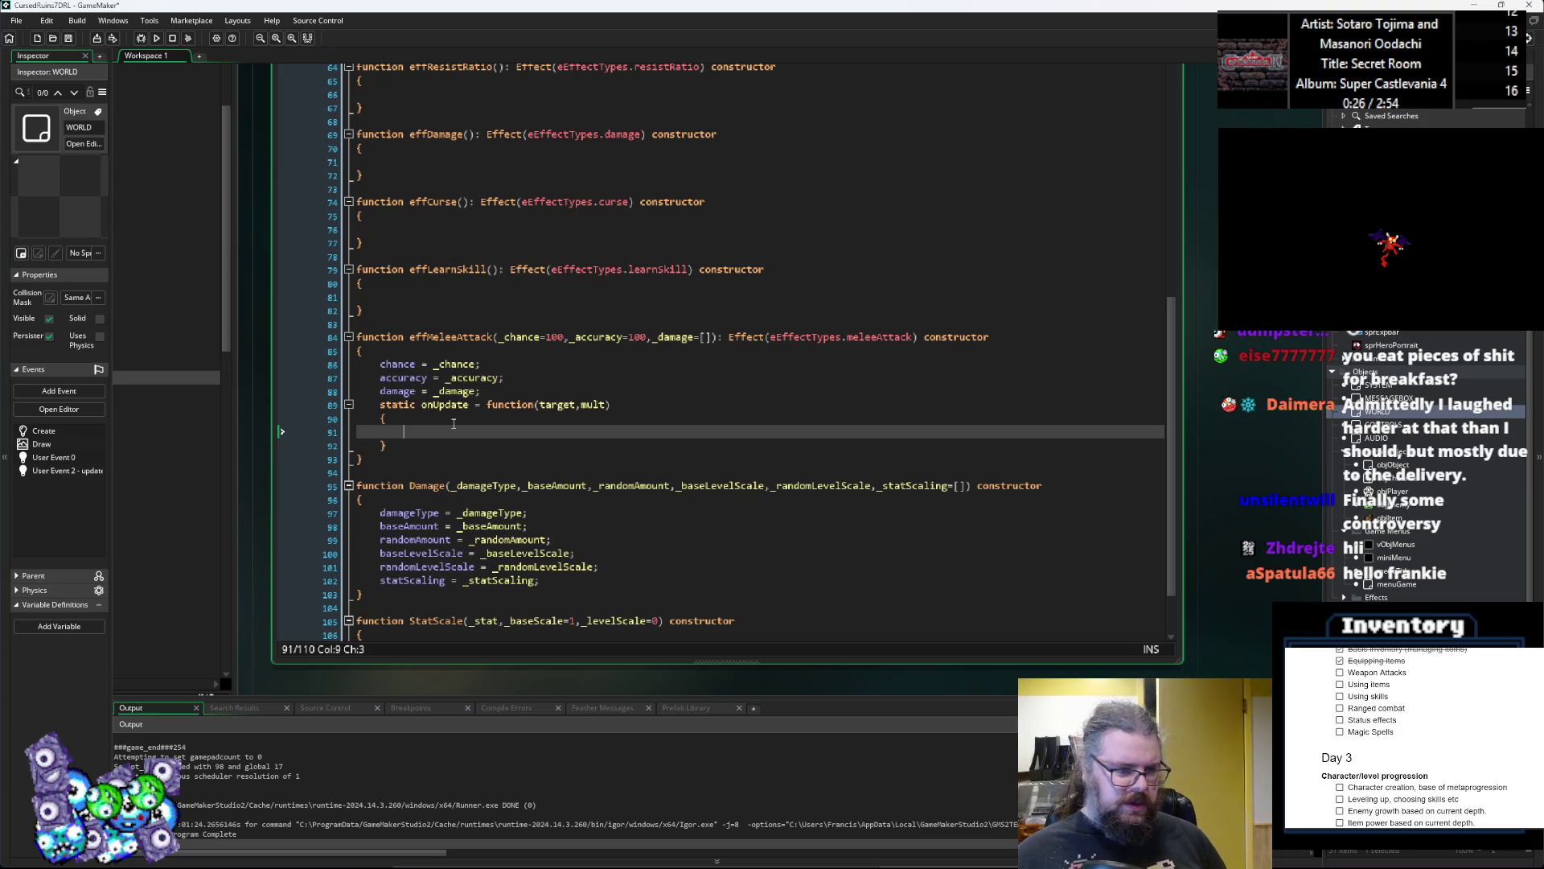
type("target.")
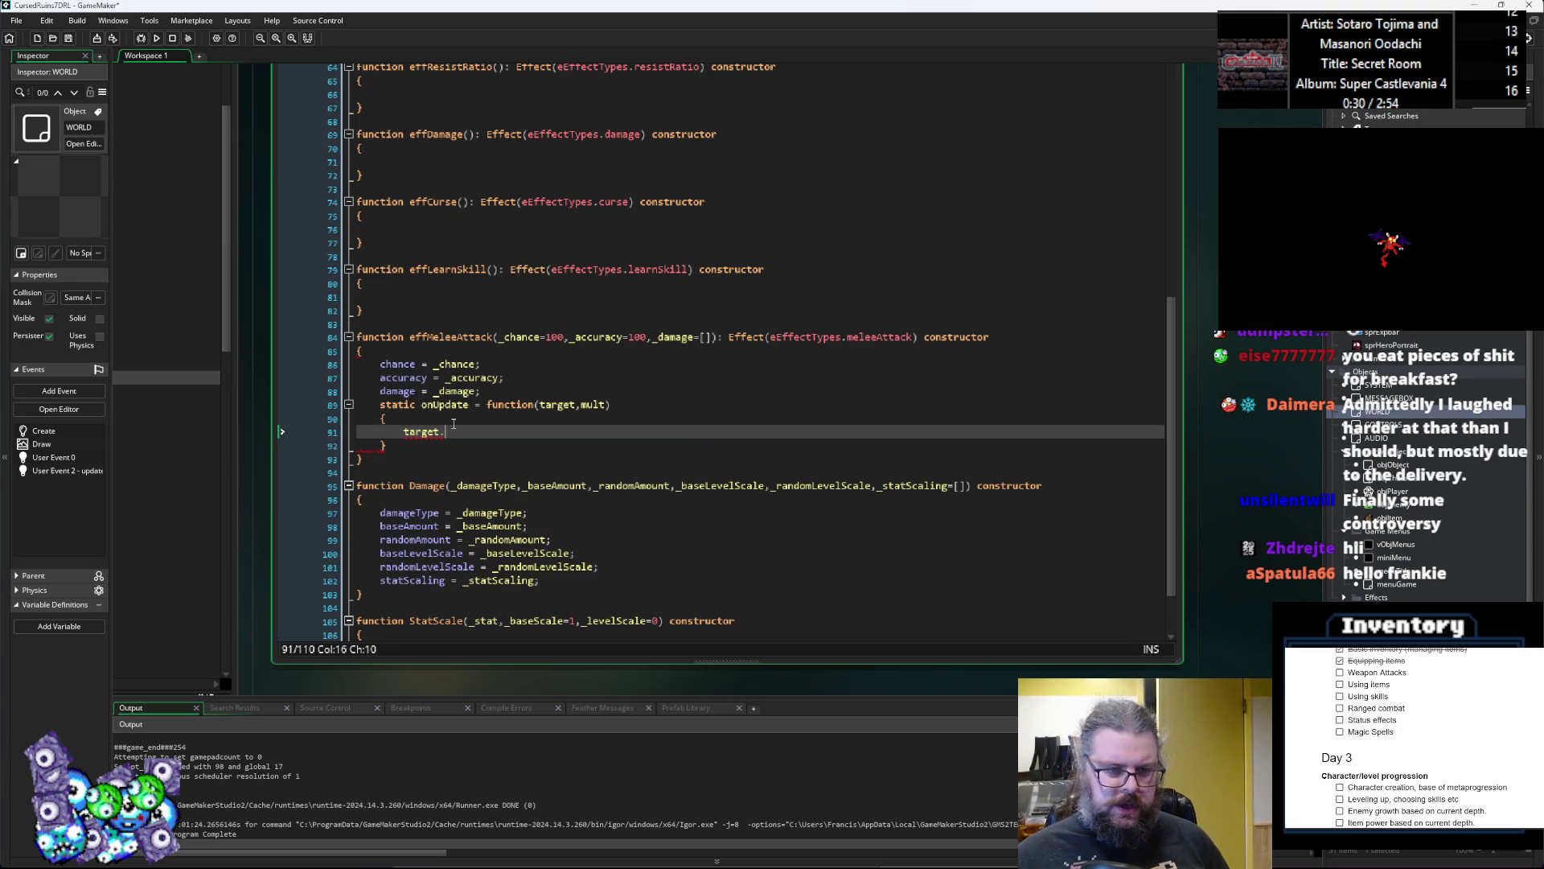
type("attackList")
key("ctrl+Left")
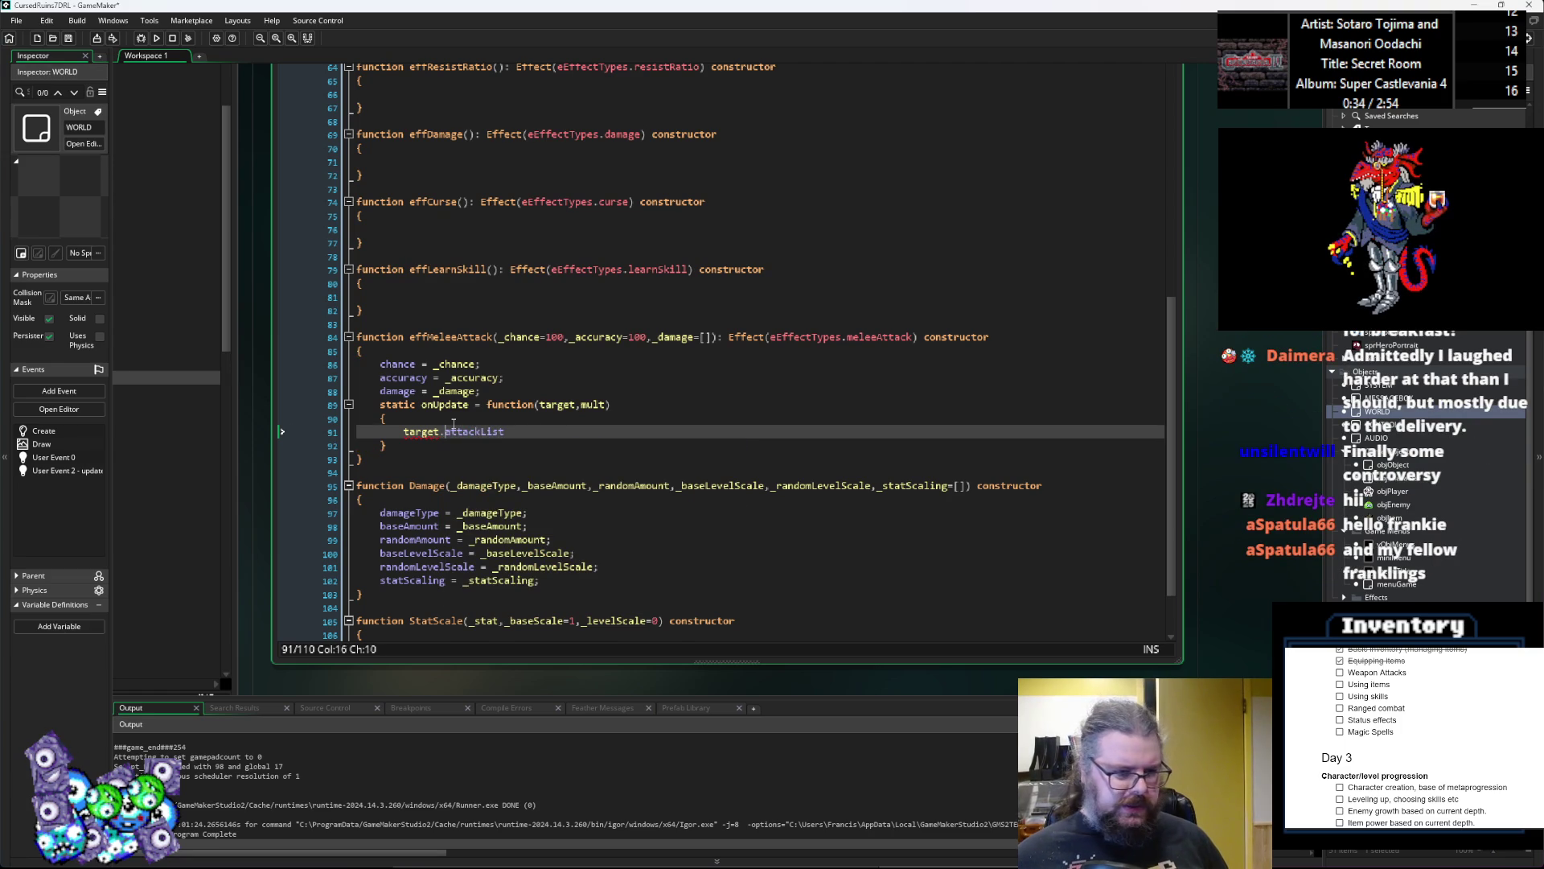
key("Home")
key("Left")
type("array_")
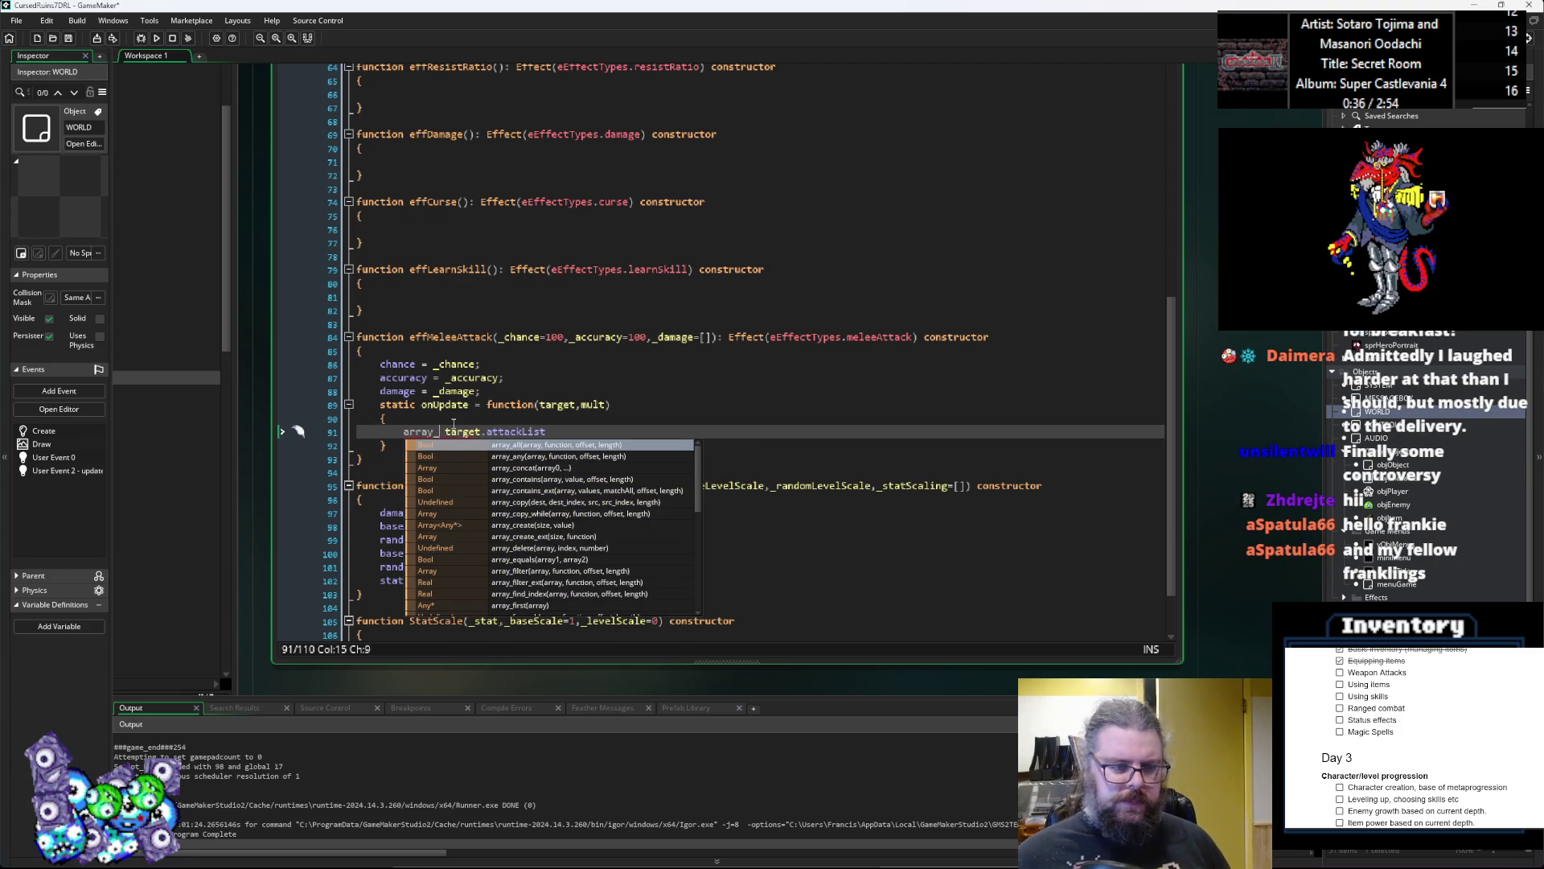
type("push(")
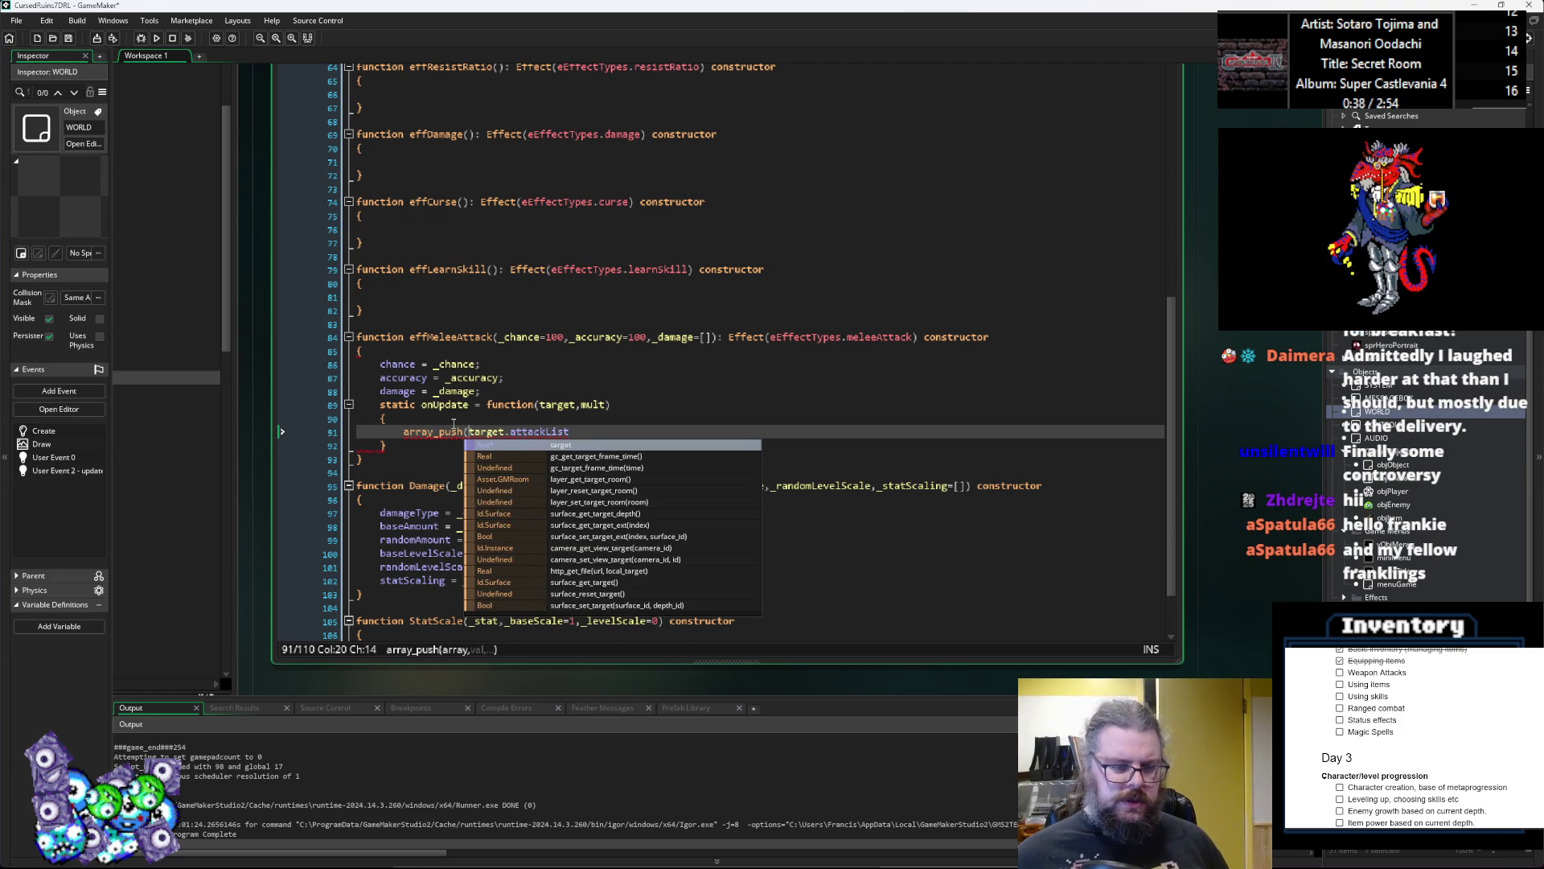
key("Escape")
key("End")
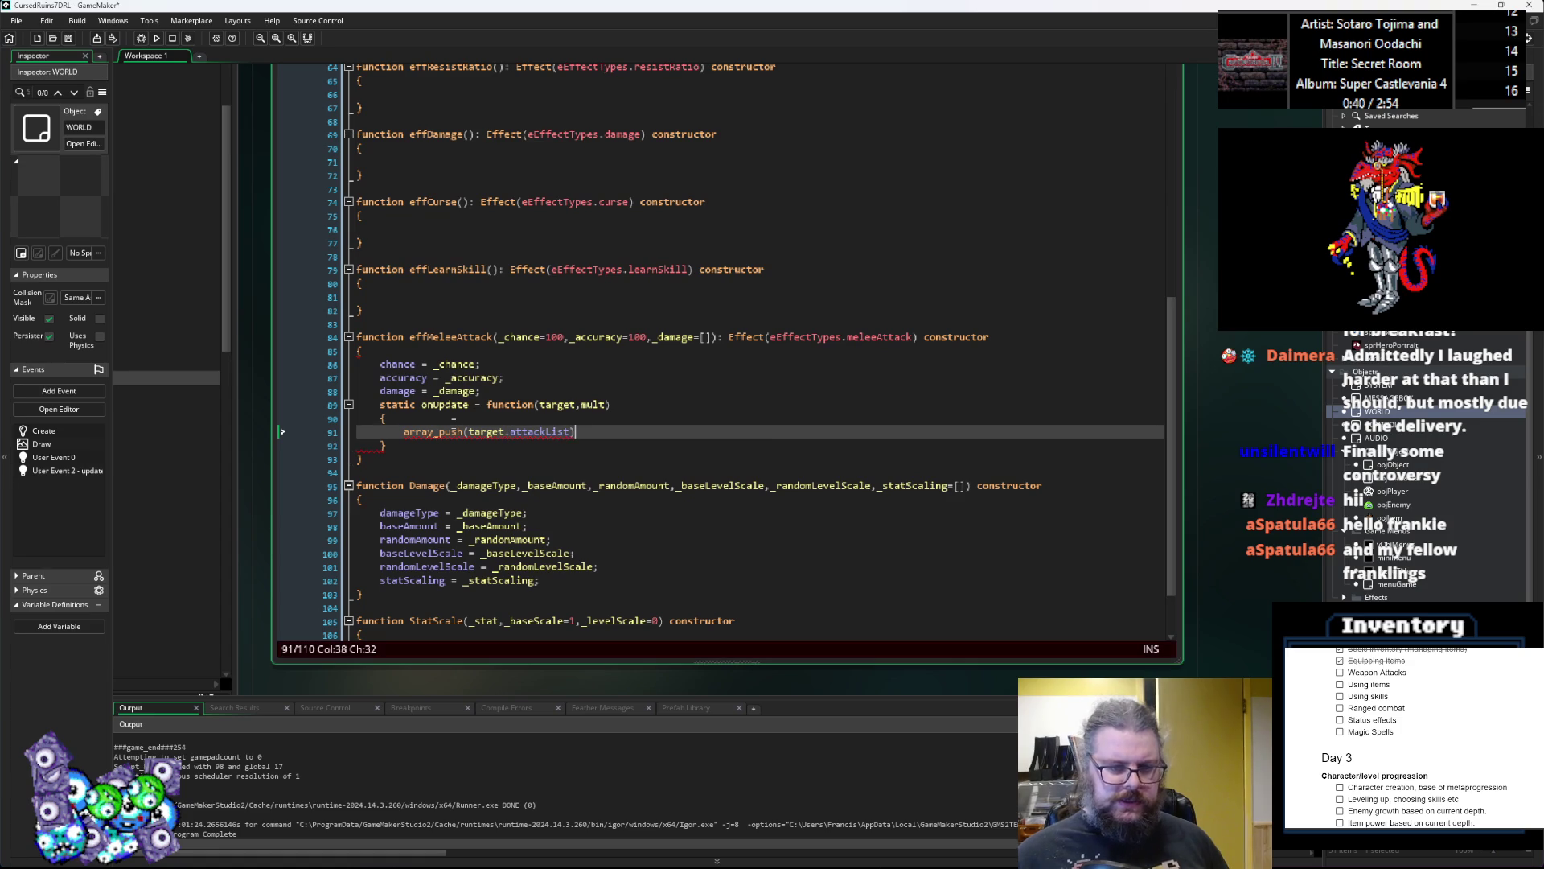
type(",")
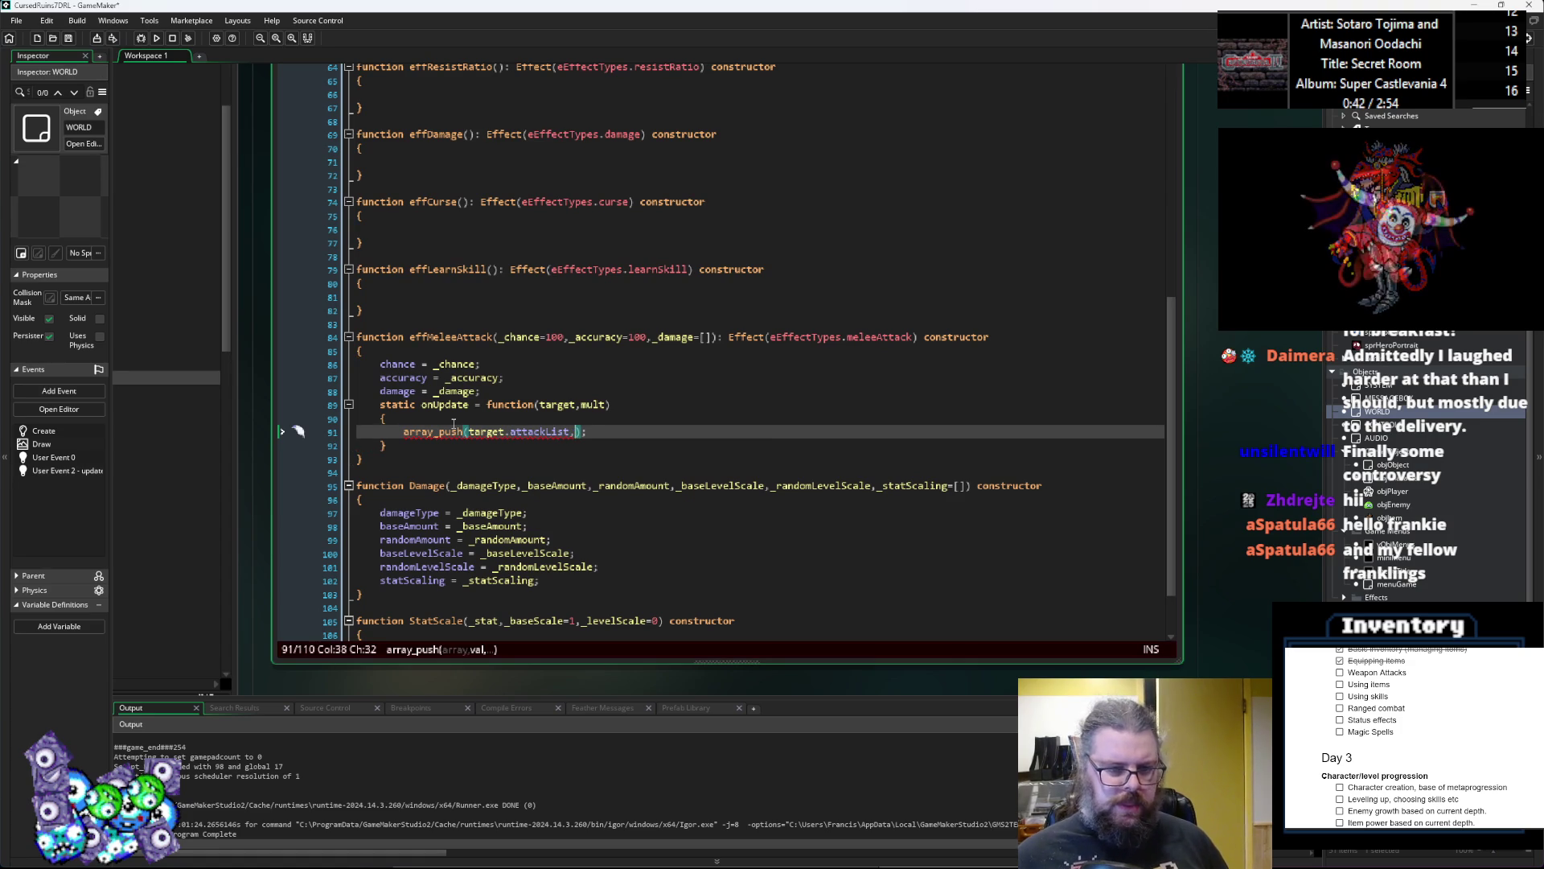
type("self")
key("End")
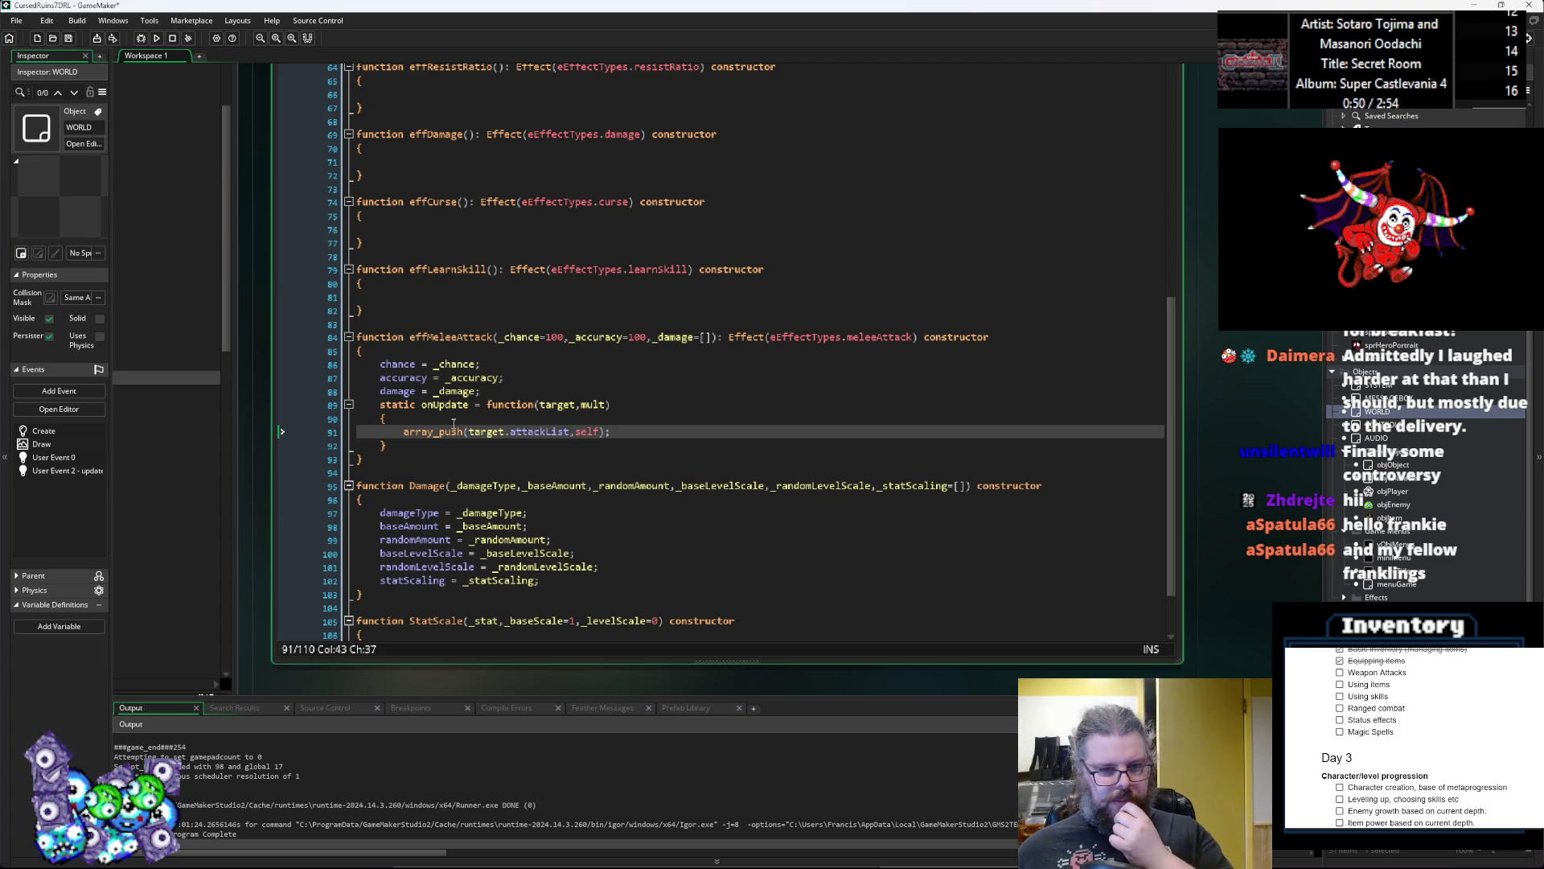
key("Left")
key("Left")
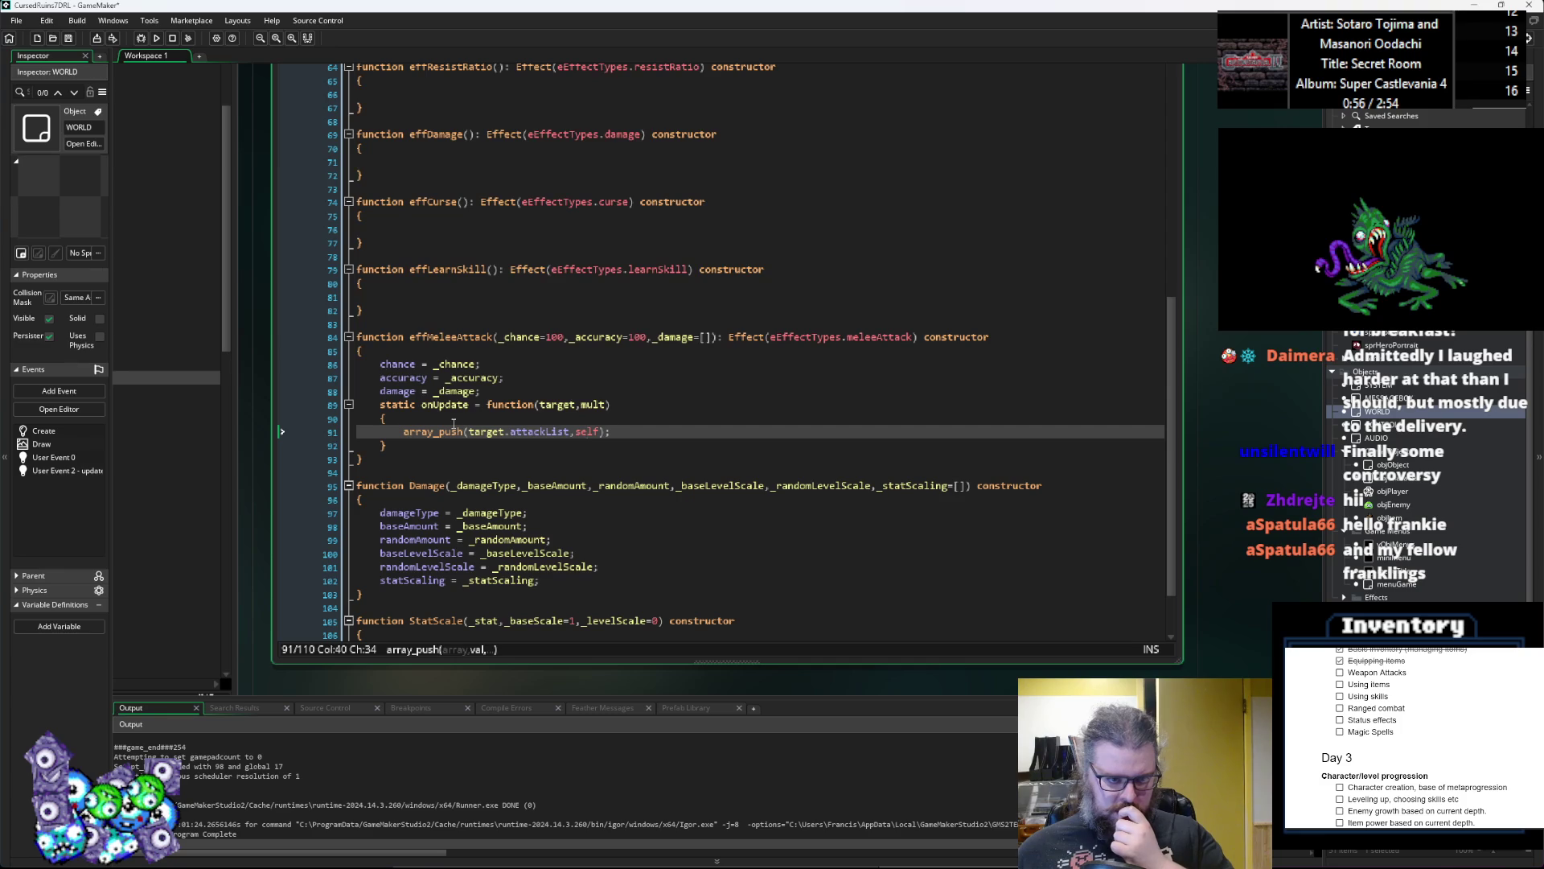
Step: Save the project and add blank lines after effMeleeAttack's closing brace
left_click(69, 39)
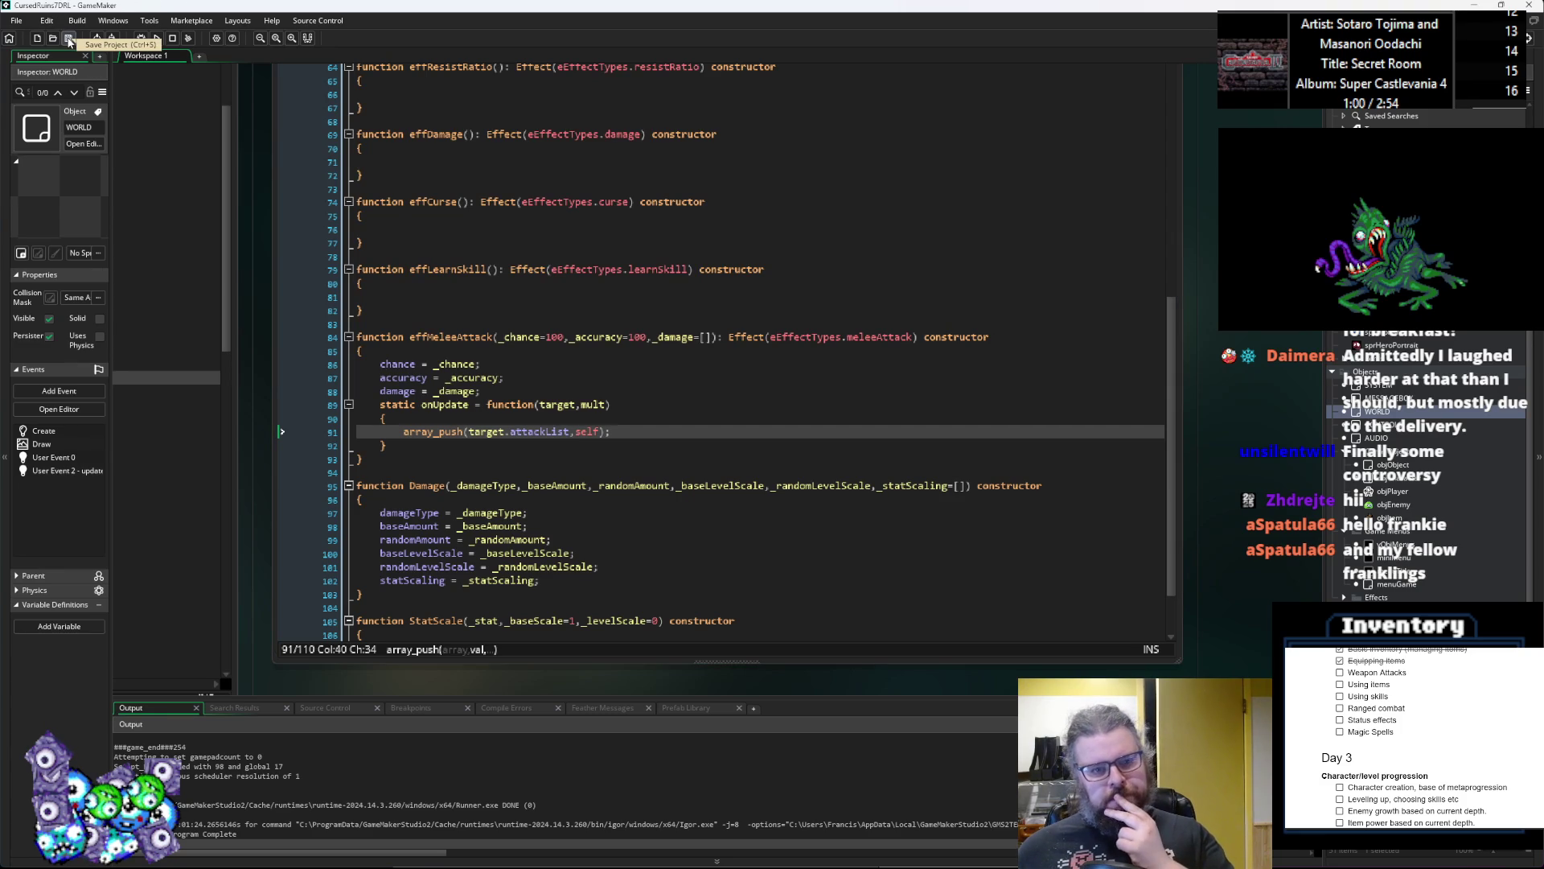
left_click(672, 432)
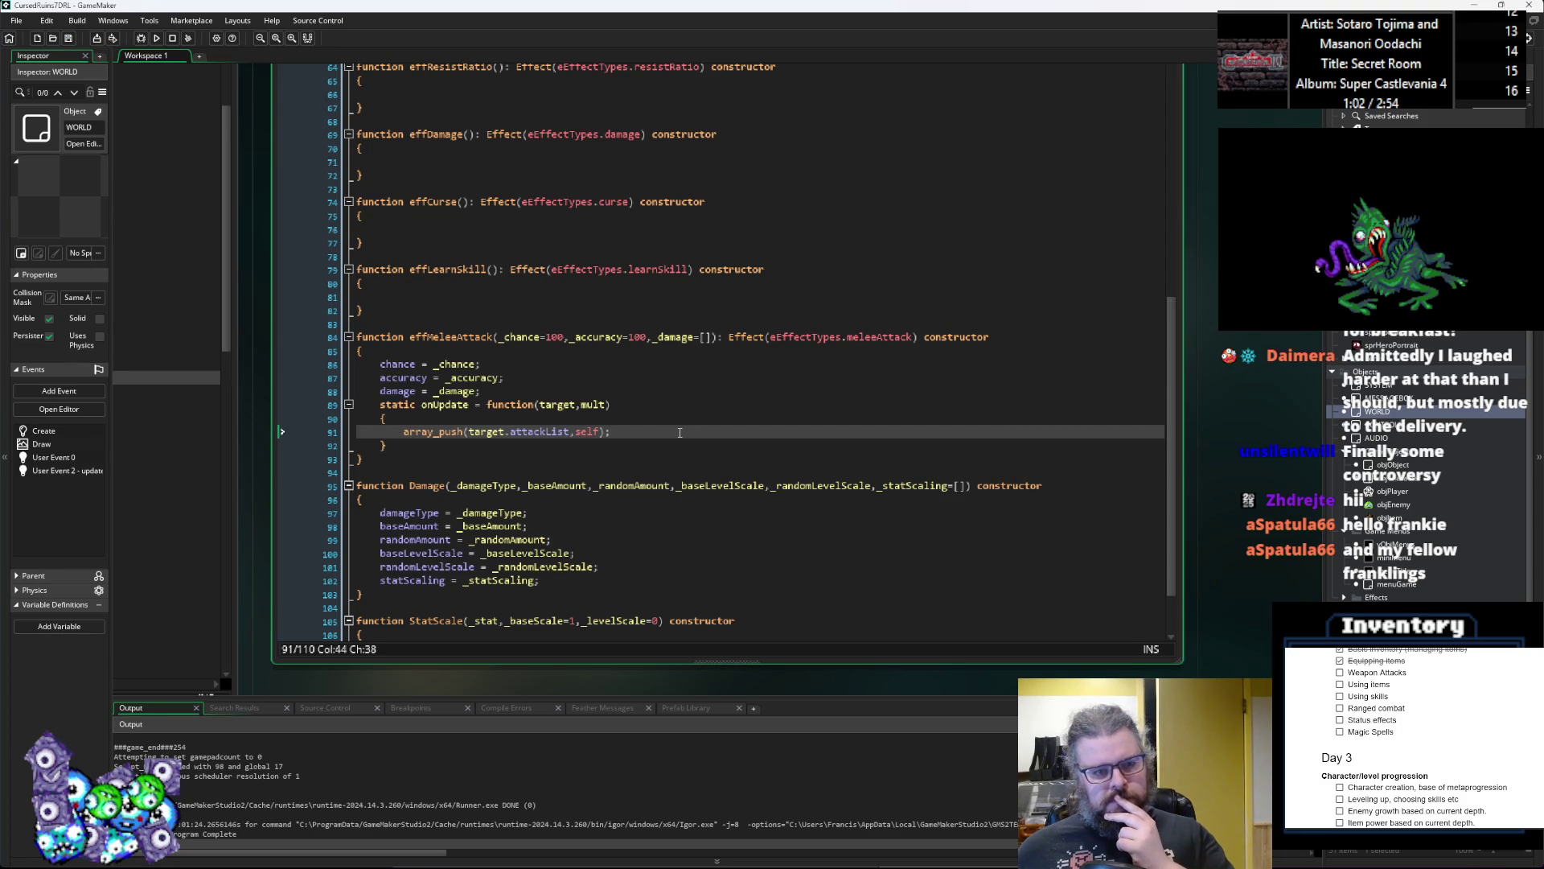
scroll(679, 433, "down", 2)
scroll(679, 432, "down", 1)
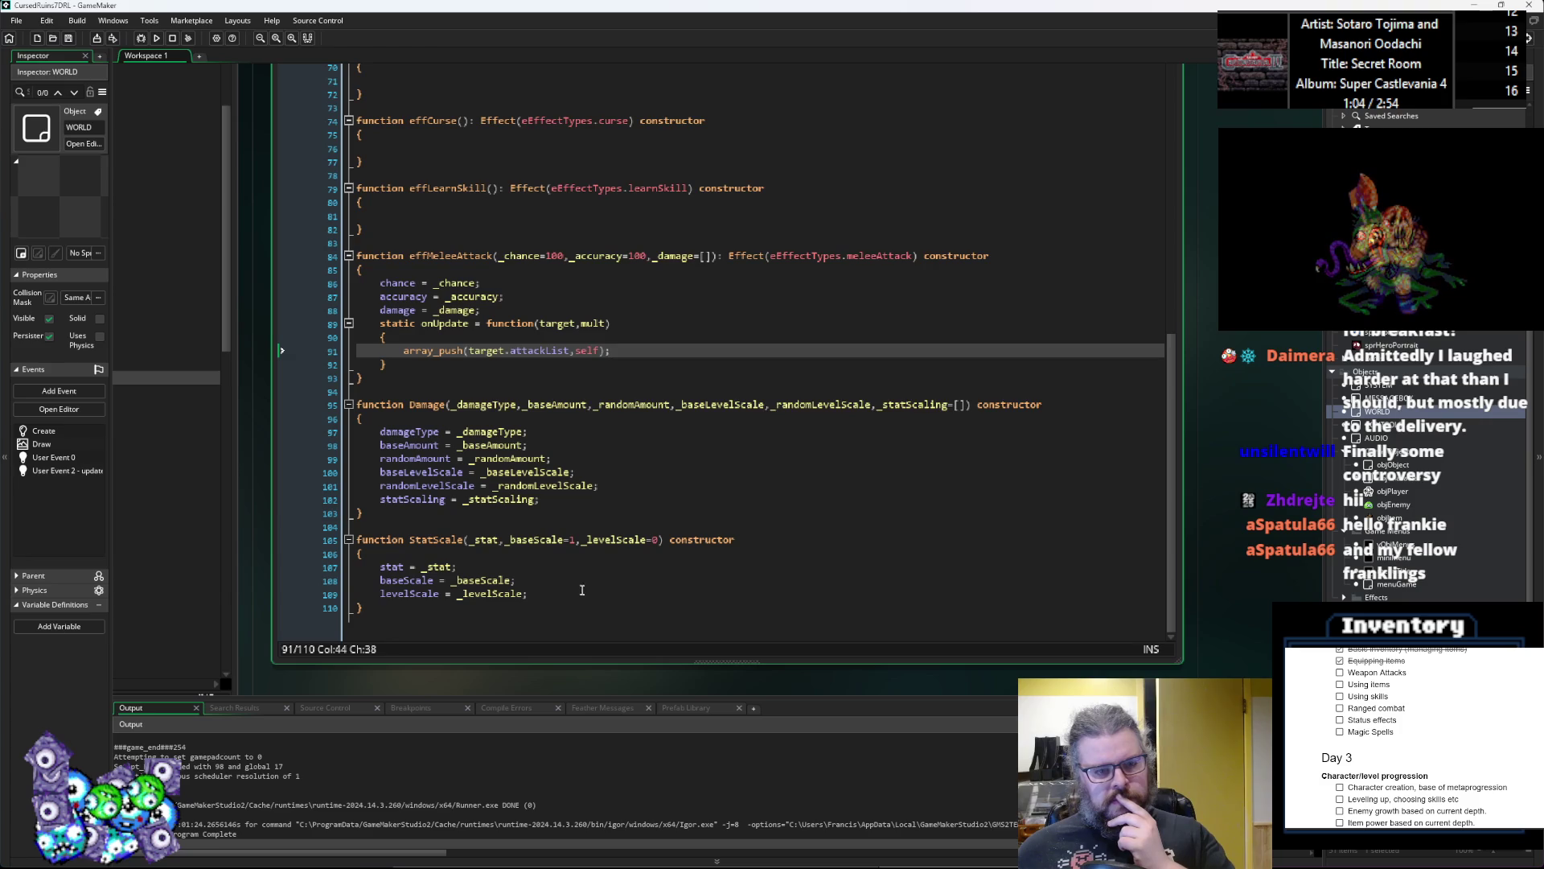
left_click(592, 621)
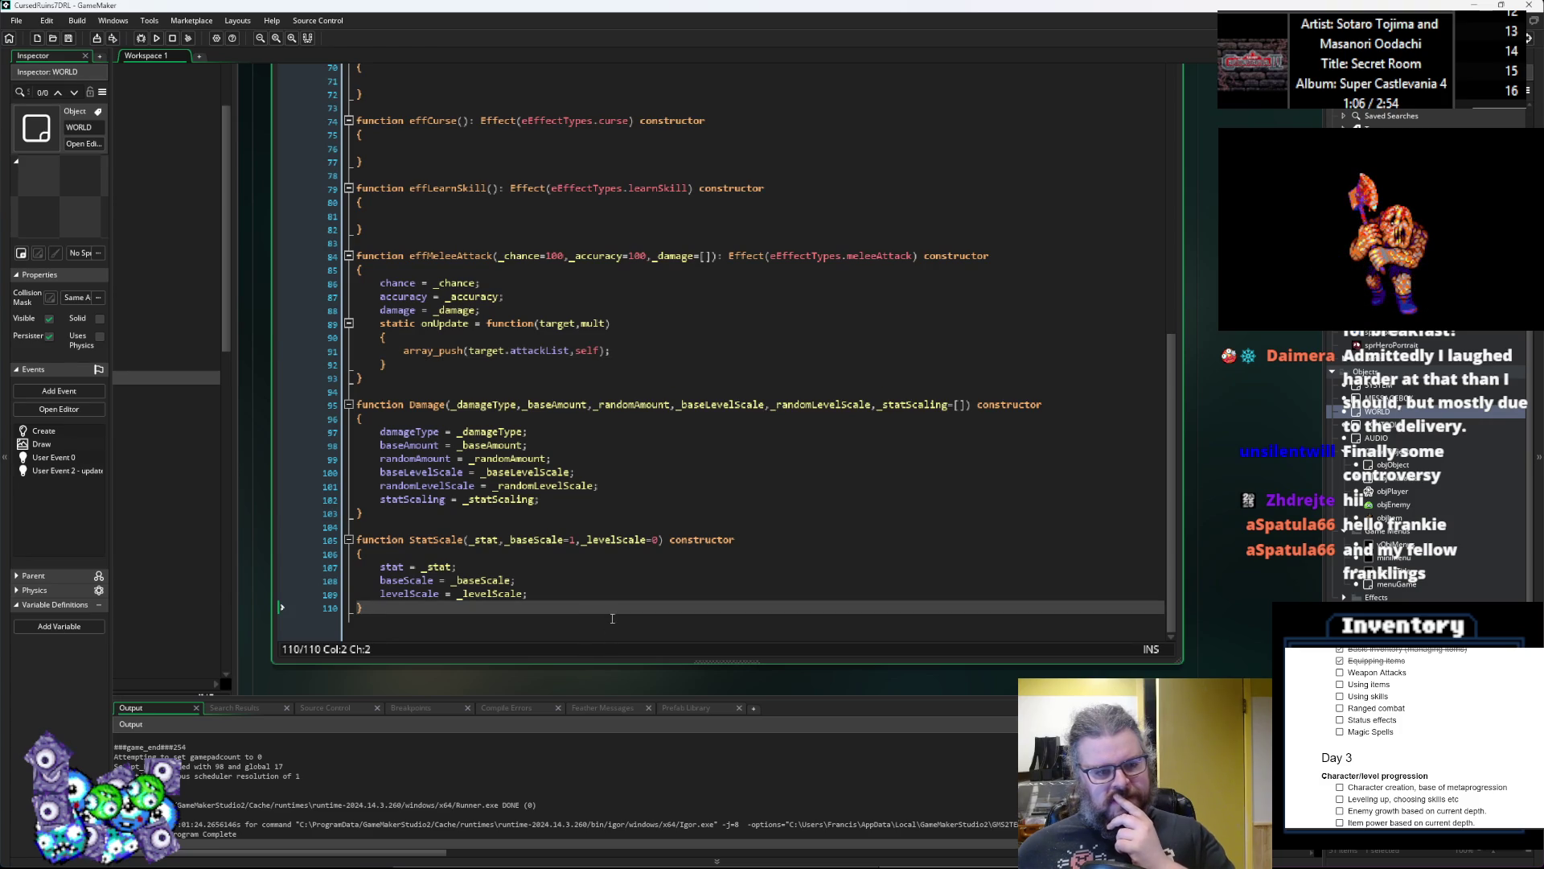
left_click(466, 387)
key("Return")
key("Return")
Step: Write the header 'function attackAction(_chance=100, _accuracy=100, _damage=[])' below effMeleeAttack
key("Up")
type("function ")
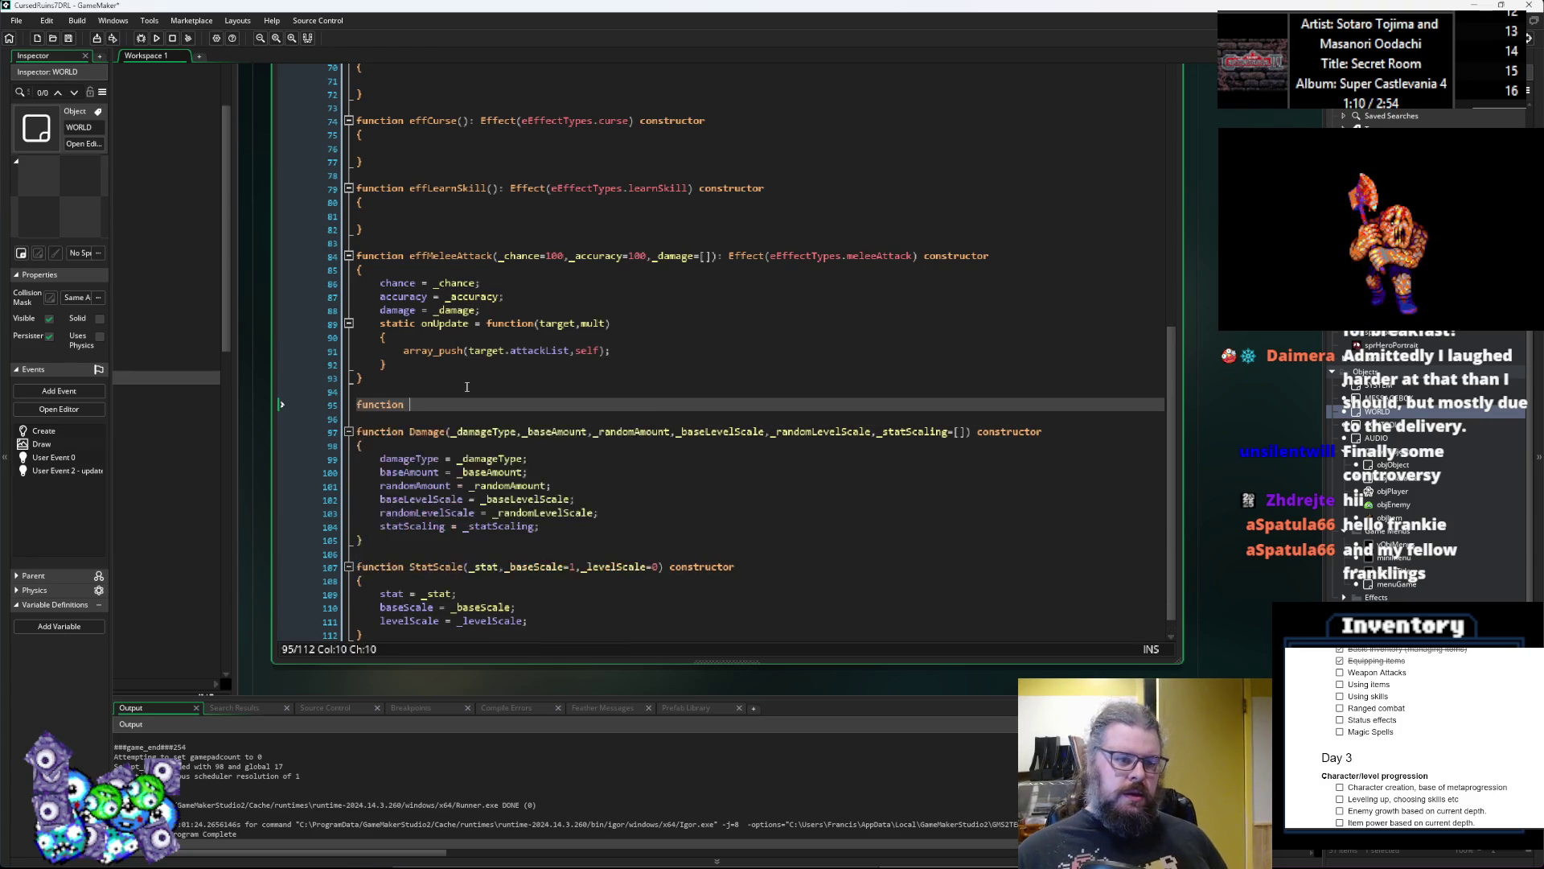
type("atta")
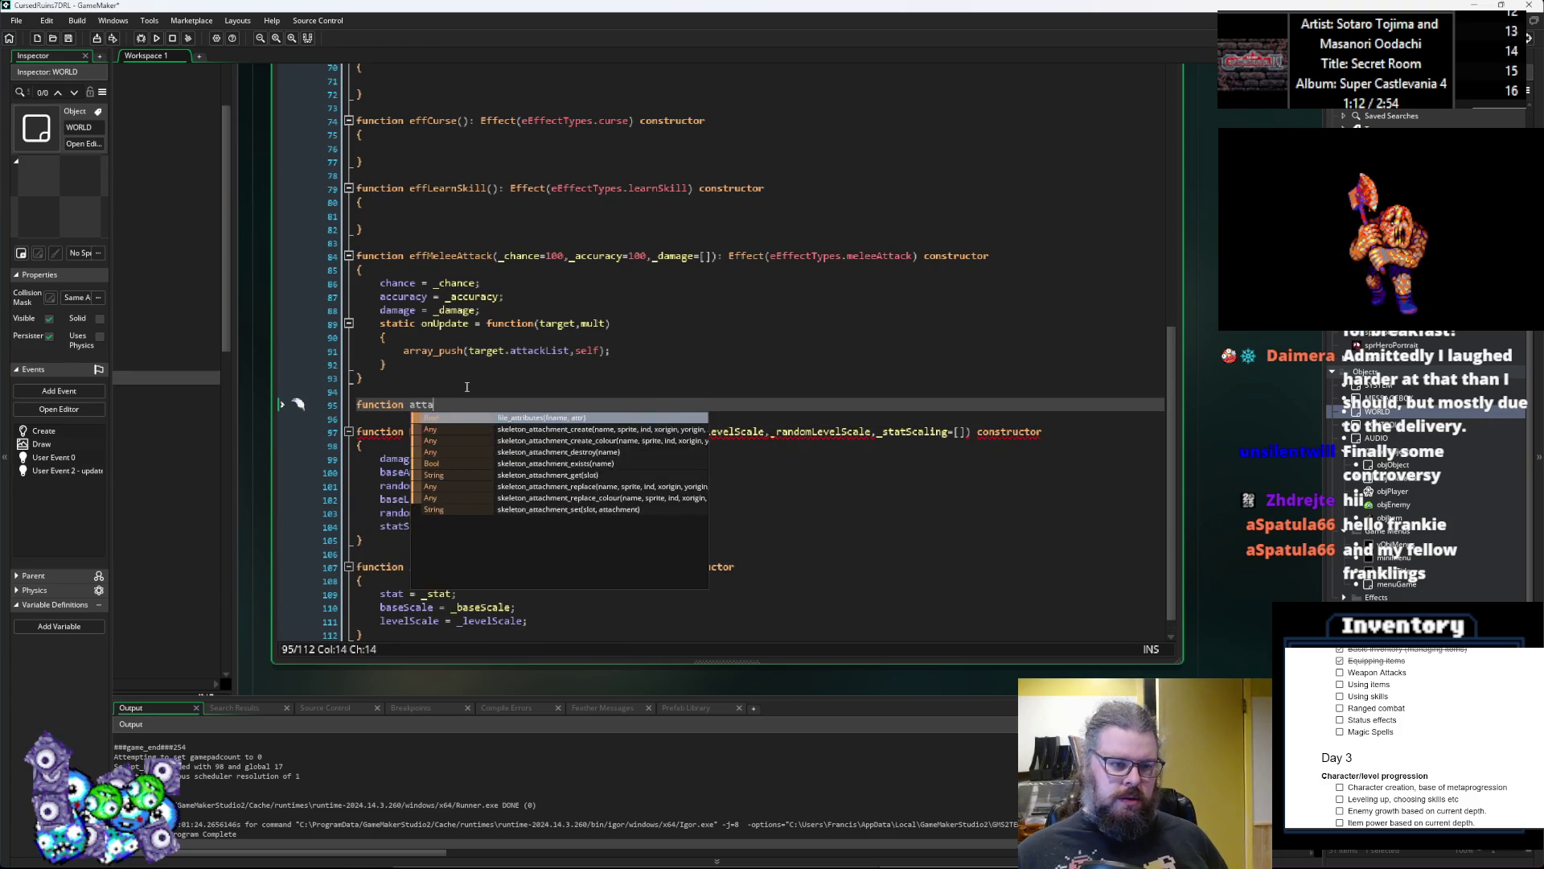
type("ckAction(")
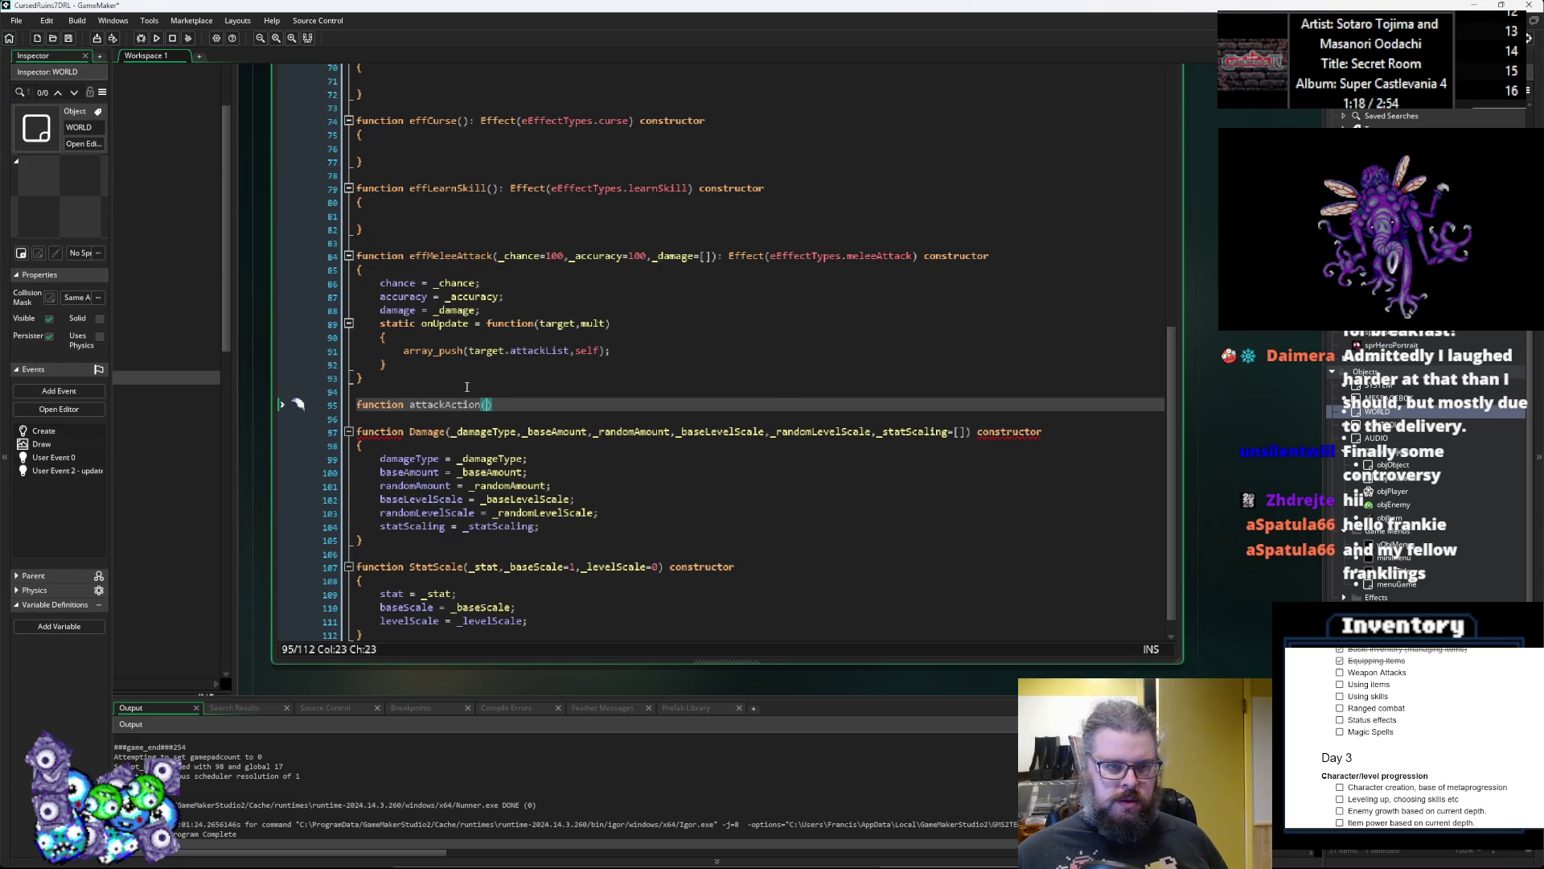
type("_chacn")
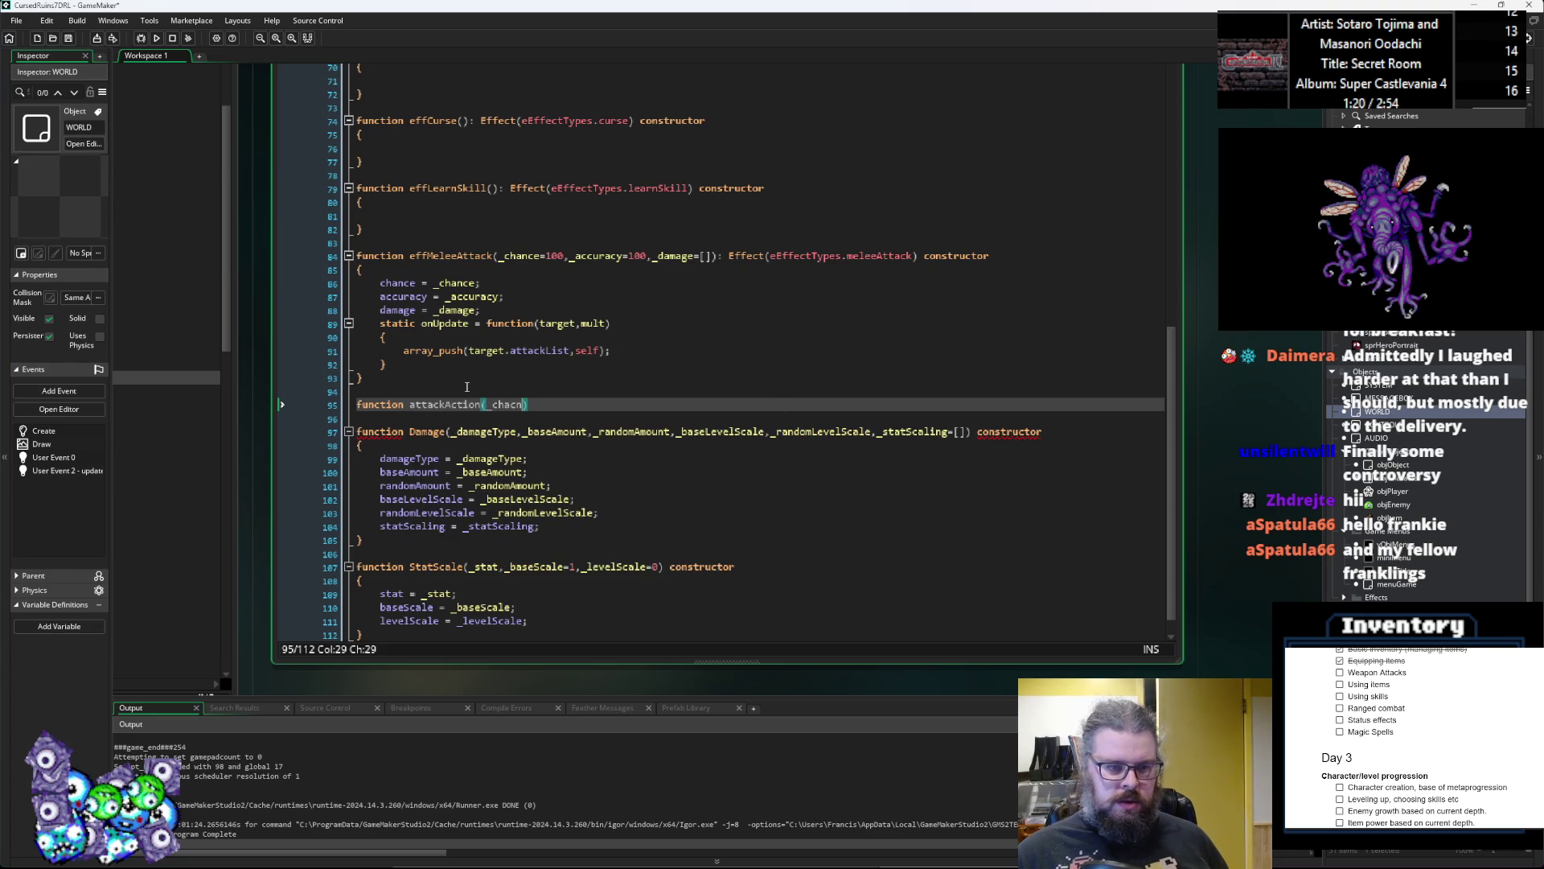
type("ce, ")
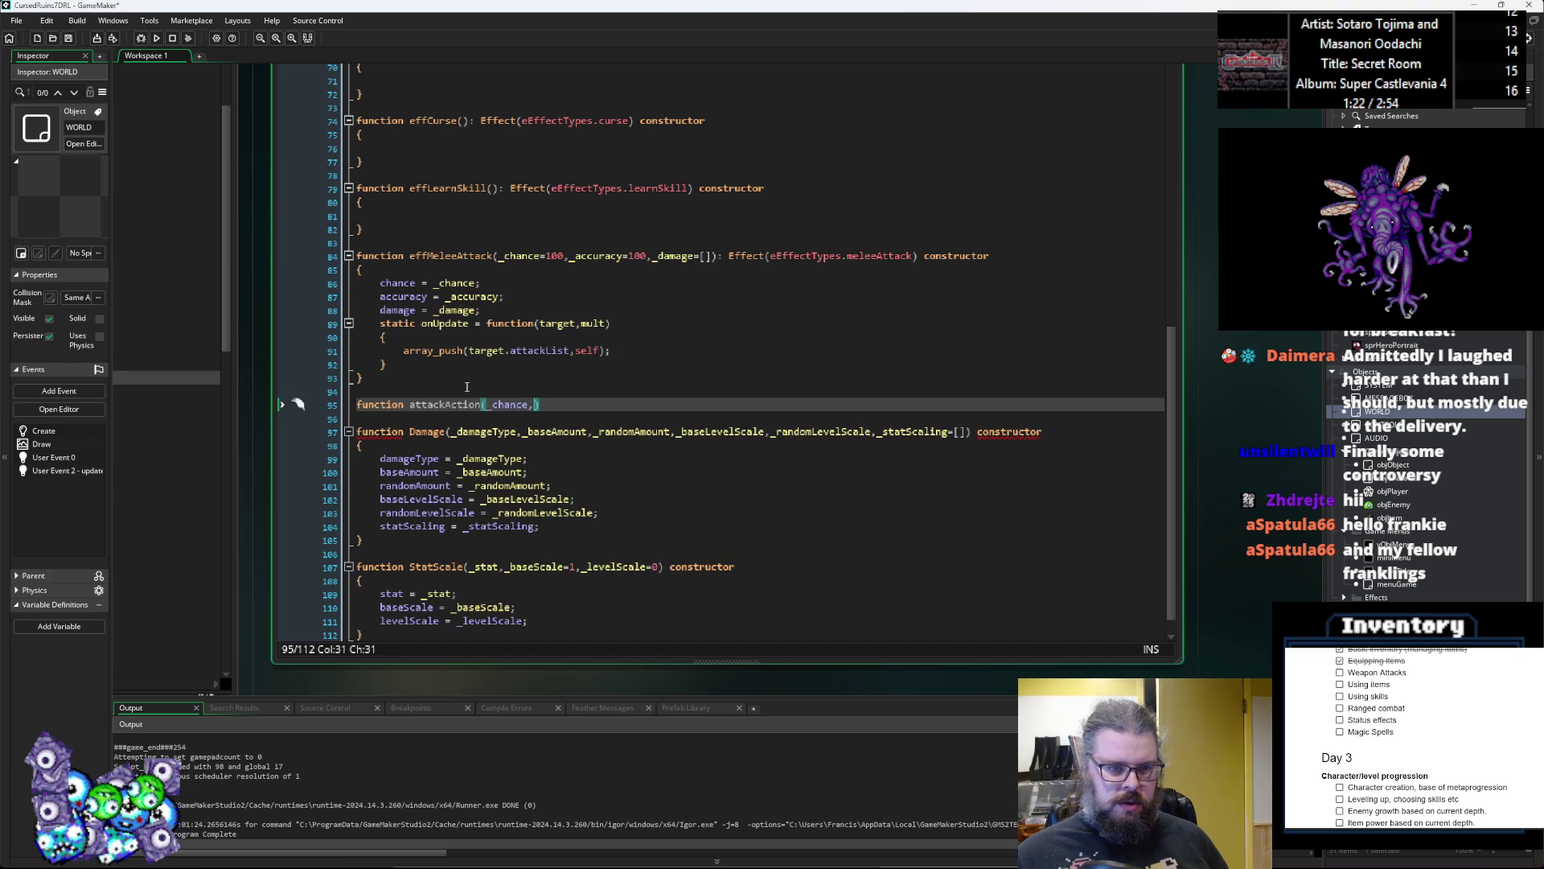
type("_accuracy")
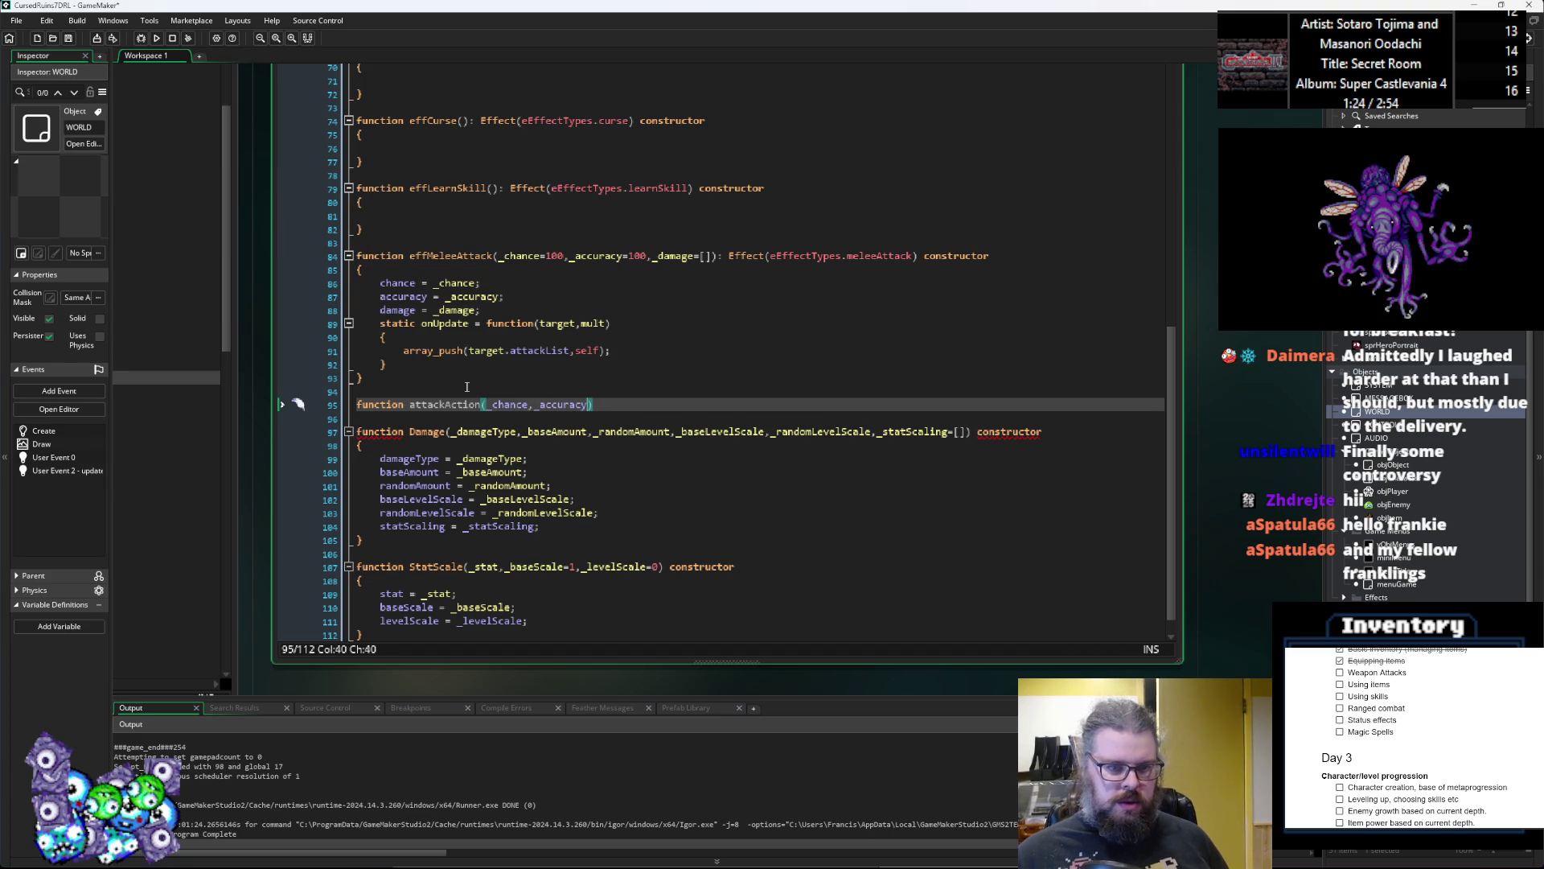
type(",")
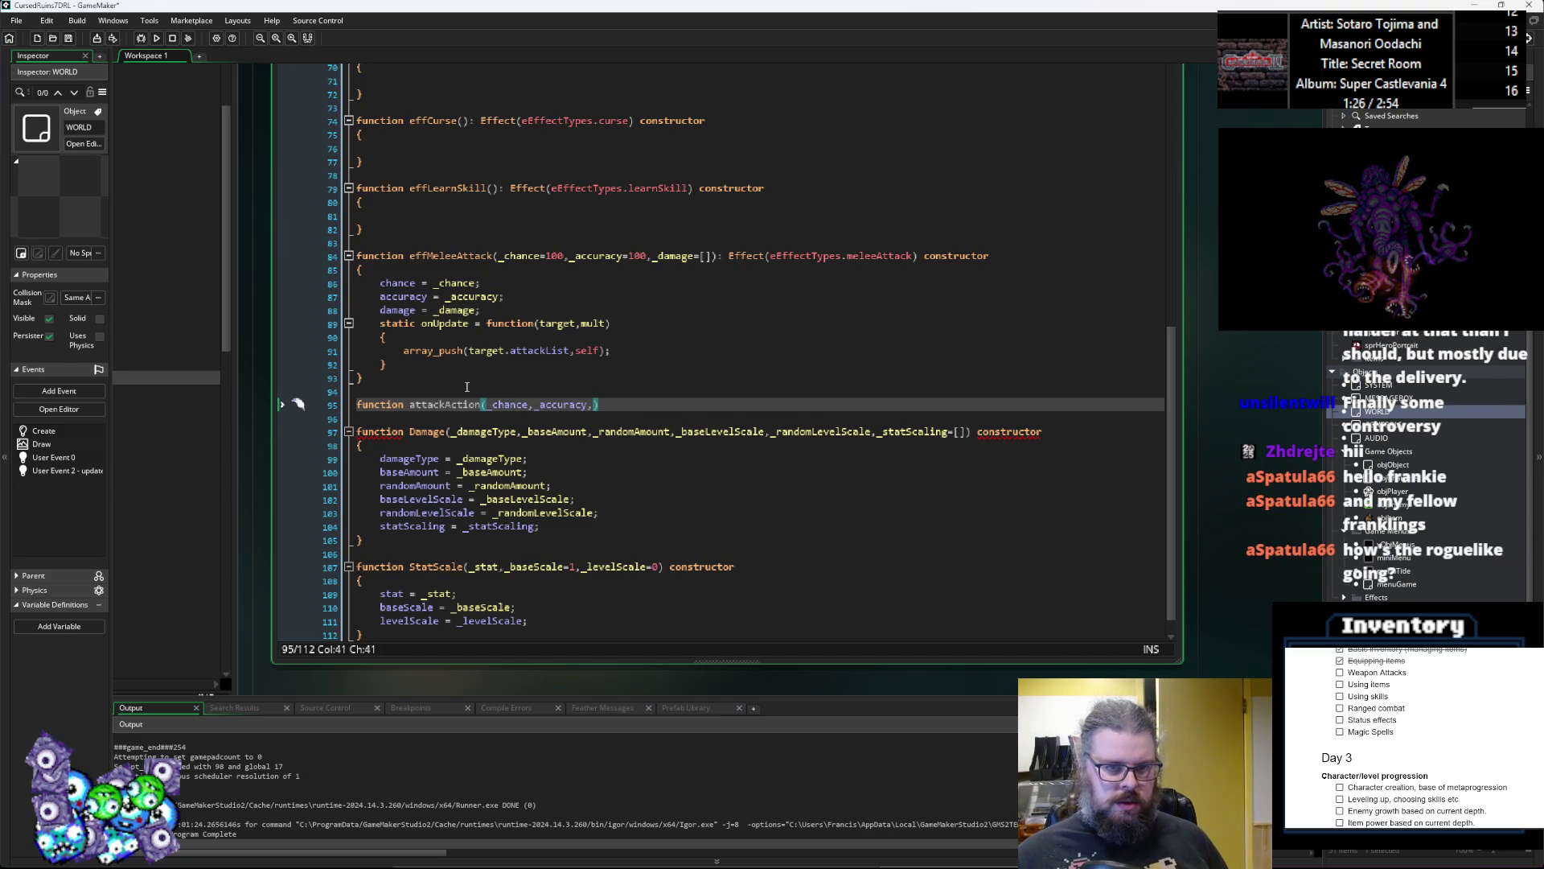
type("damage")
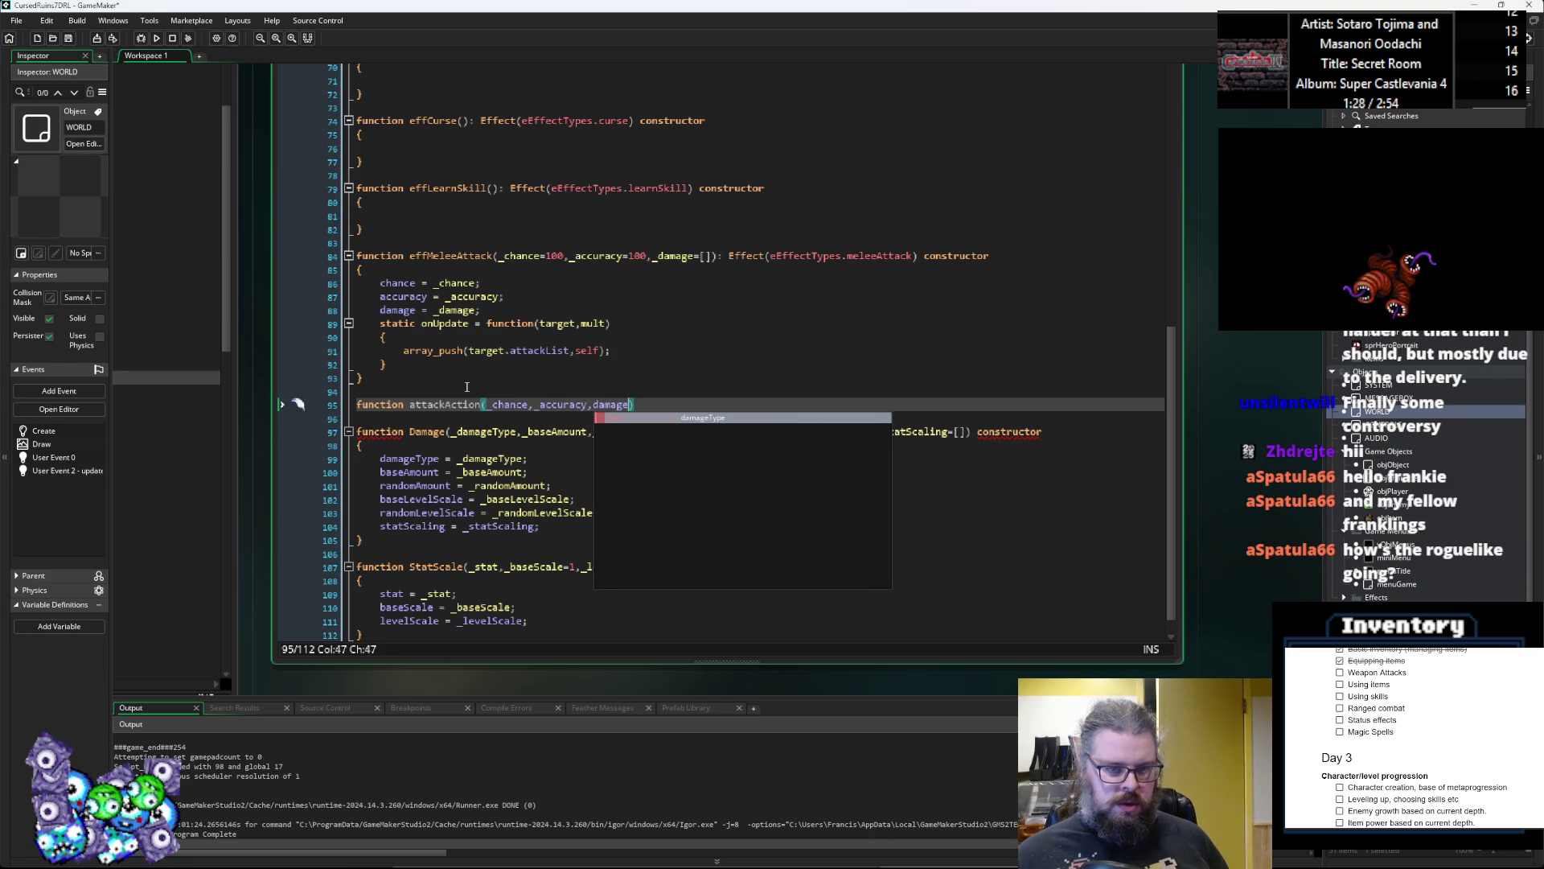
key("Left")
key("Left")
key("Left")
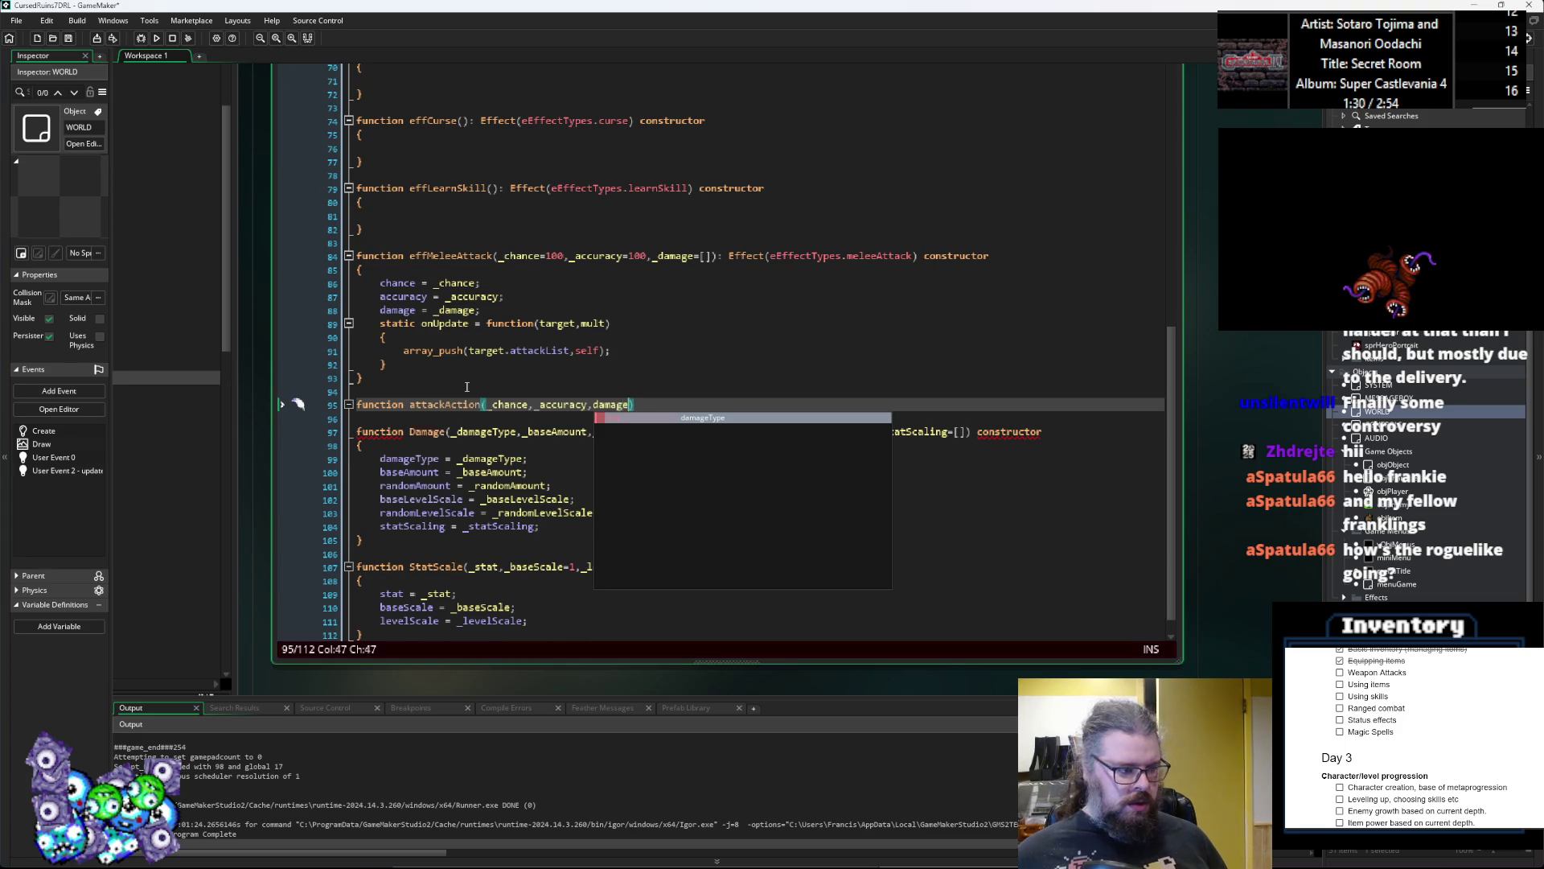
type("_")
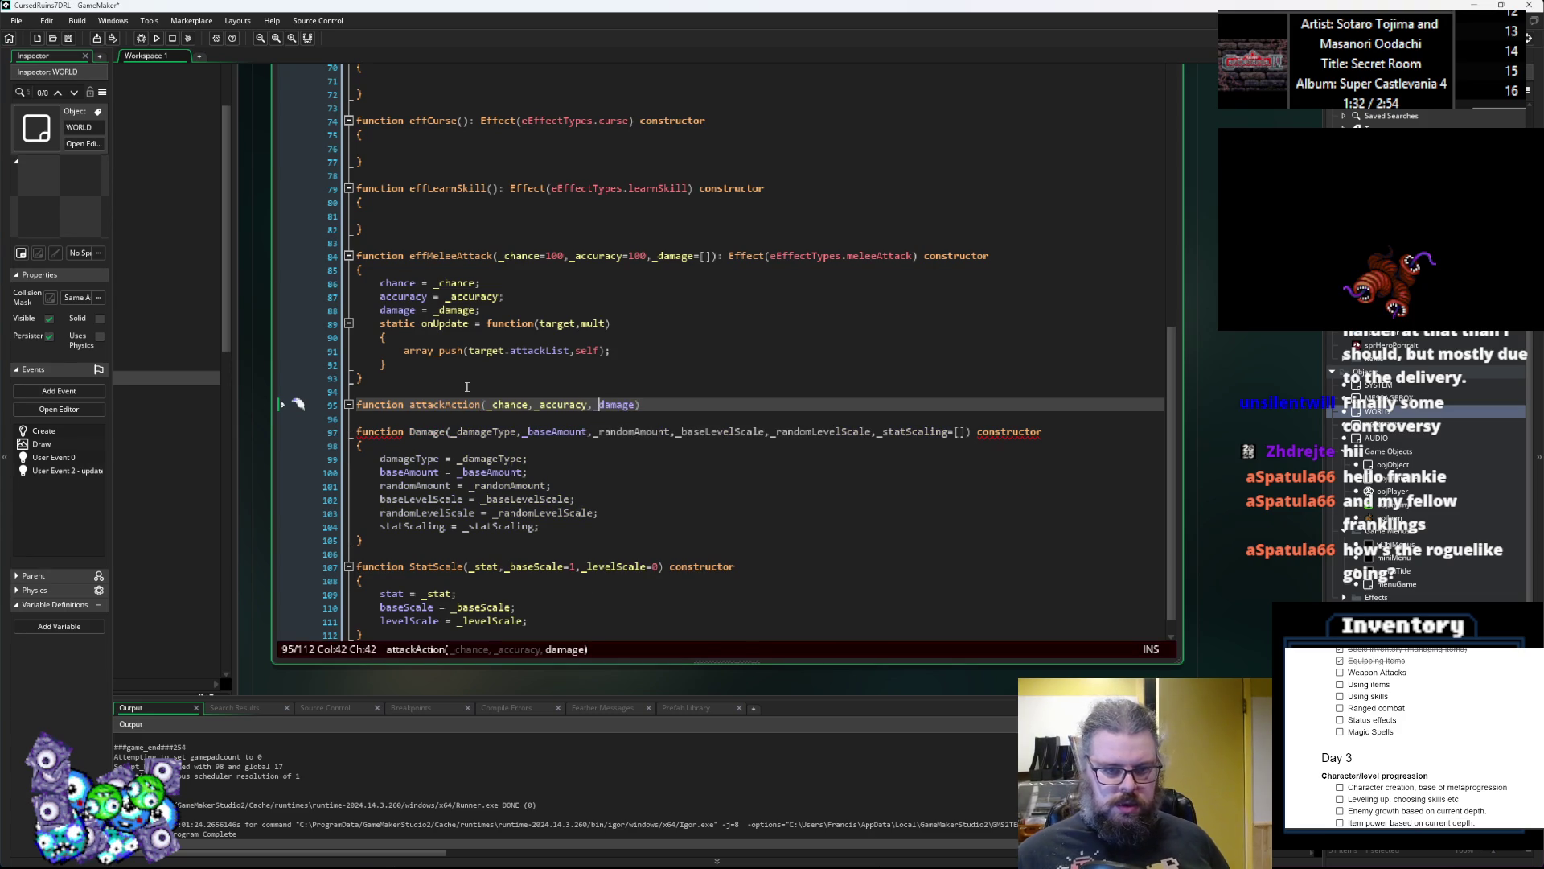
key("Left")
type("=100")
key("Left")
key("Left")
key("Left")
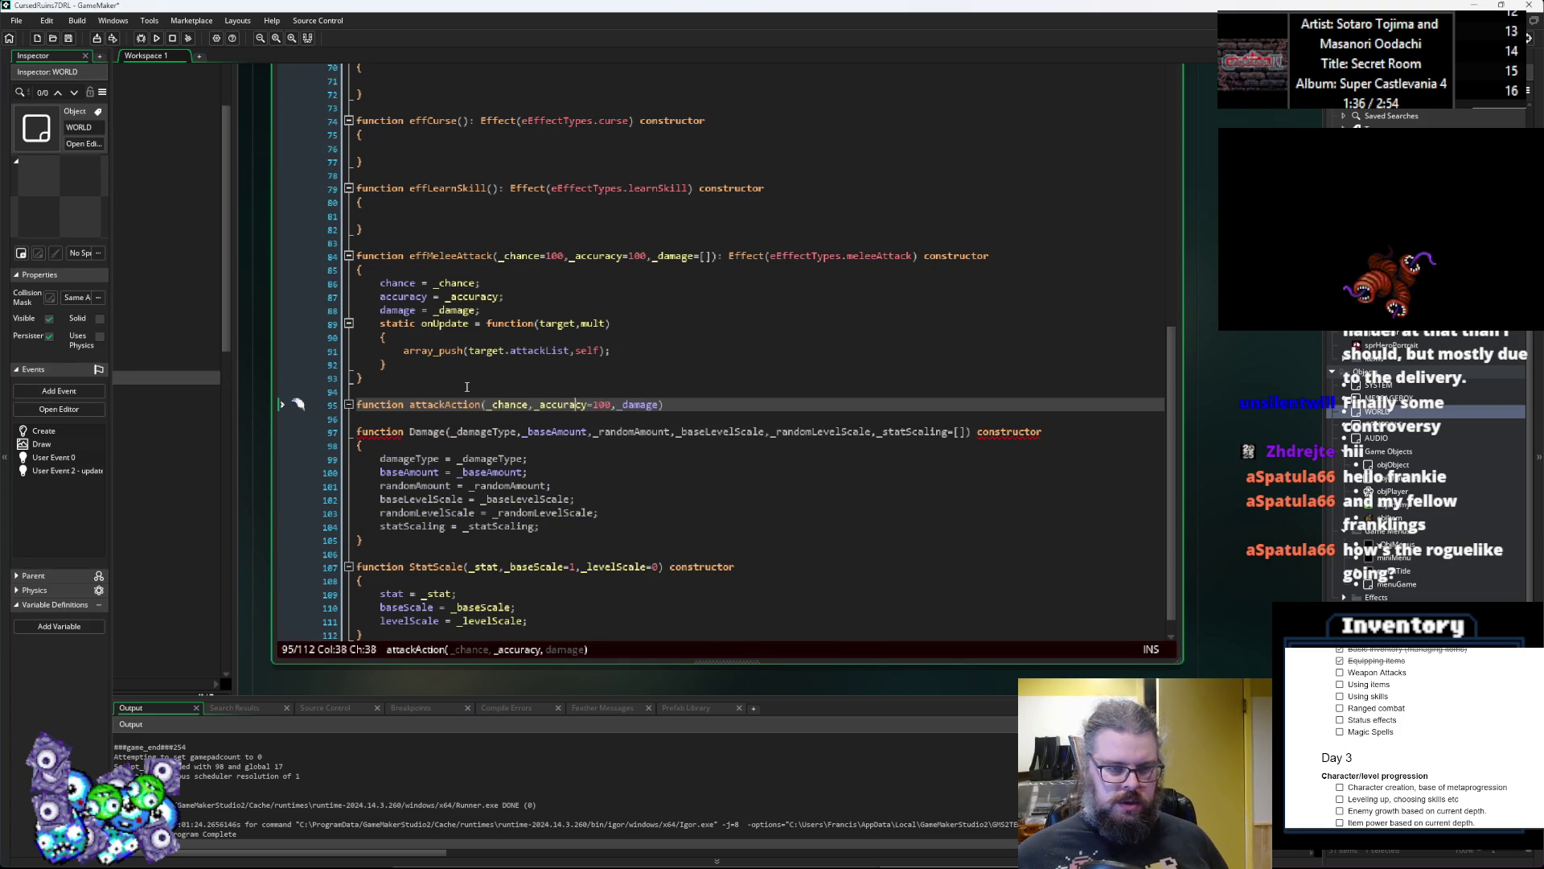
type("=100")
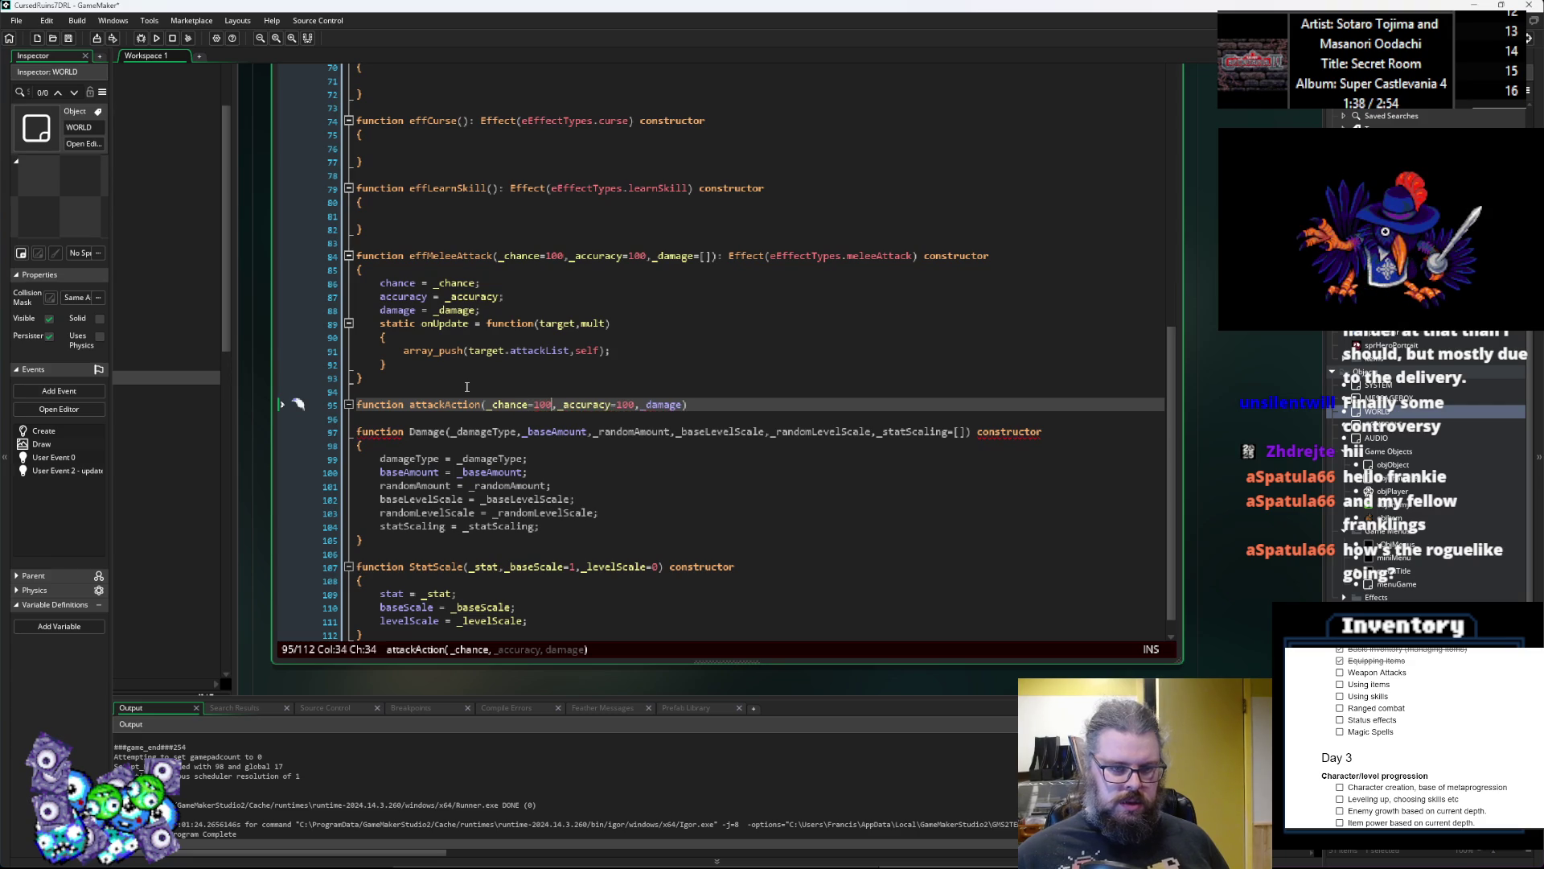
key("End")
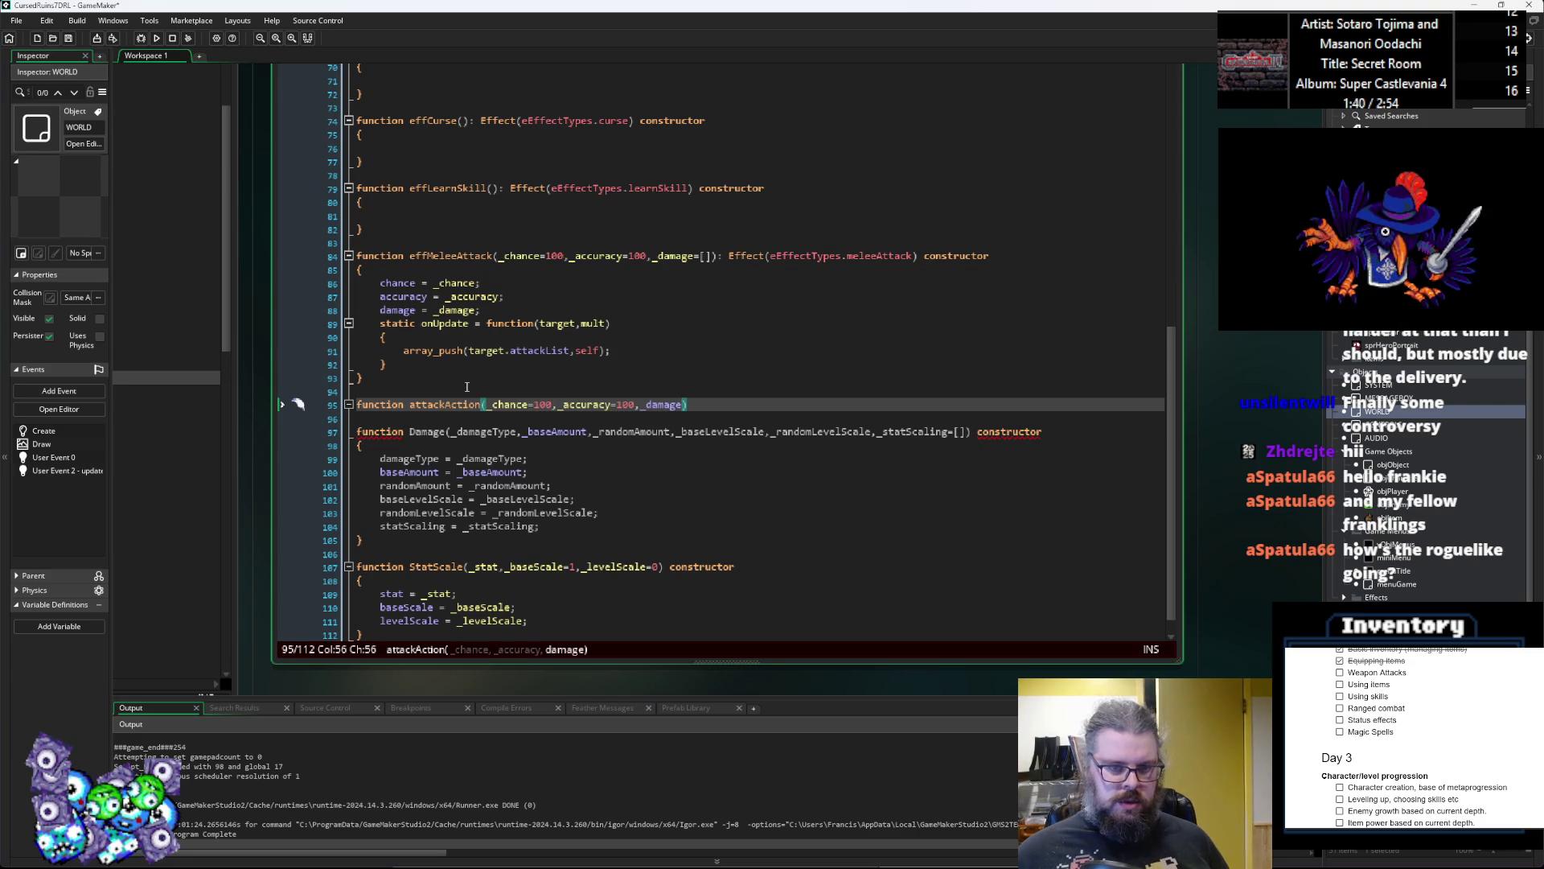
type("=[]")
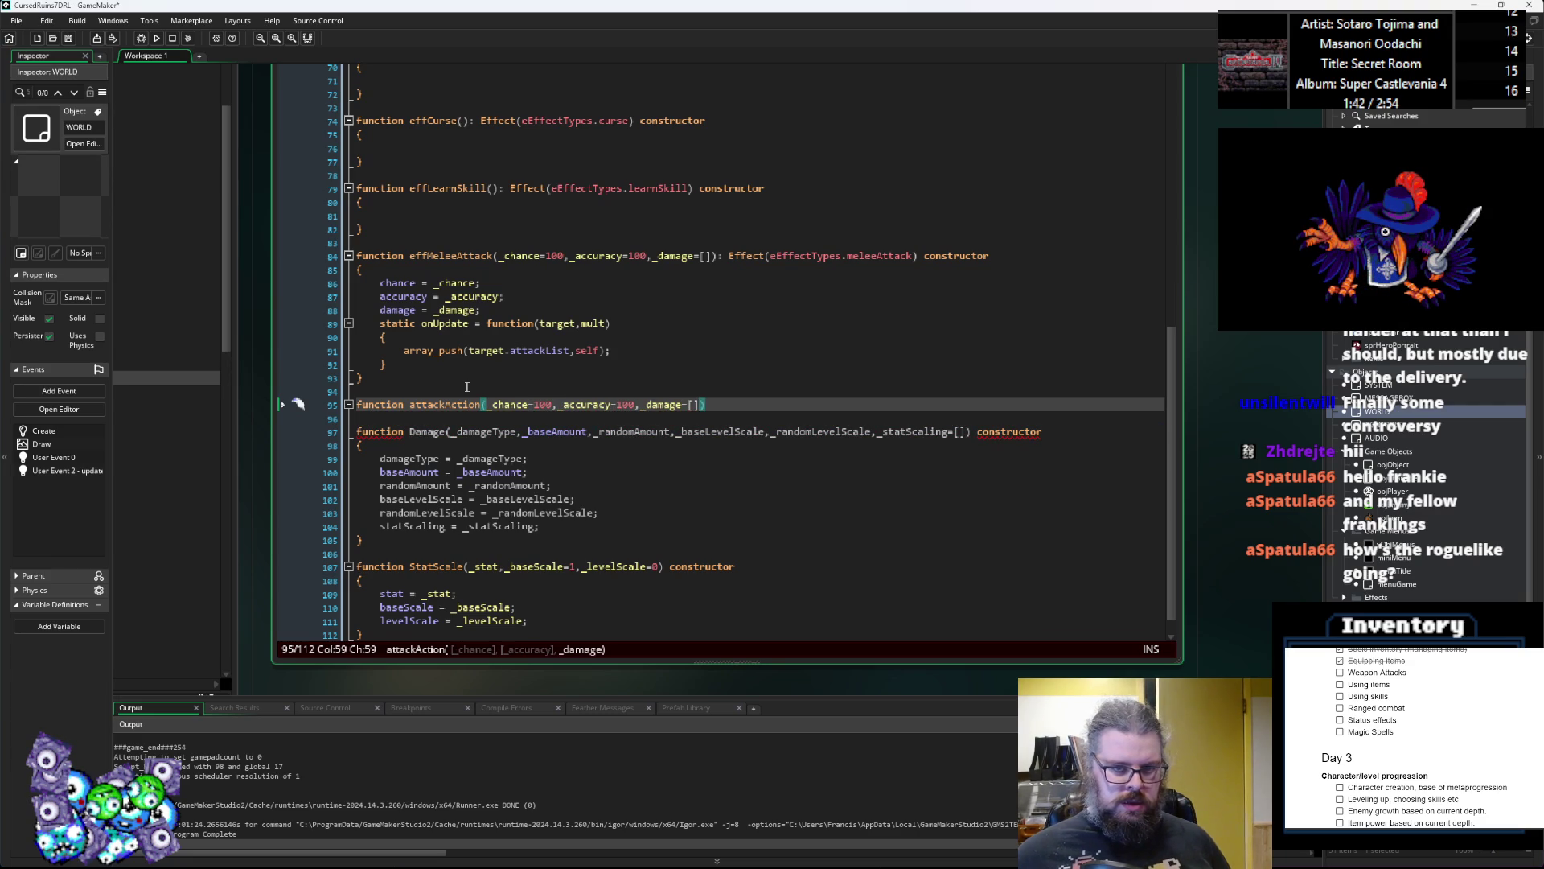
key("End")
type(":")
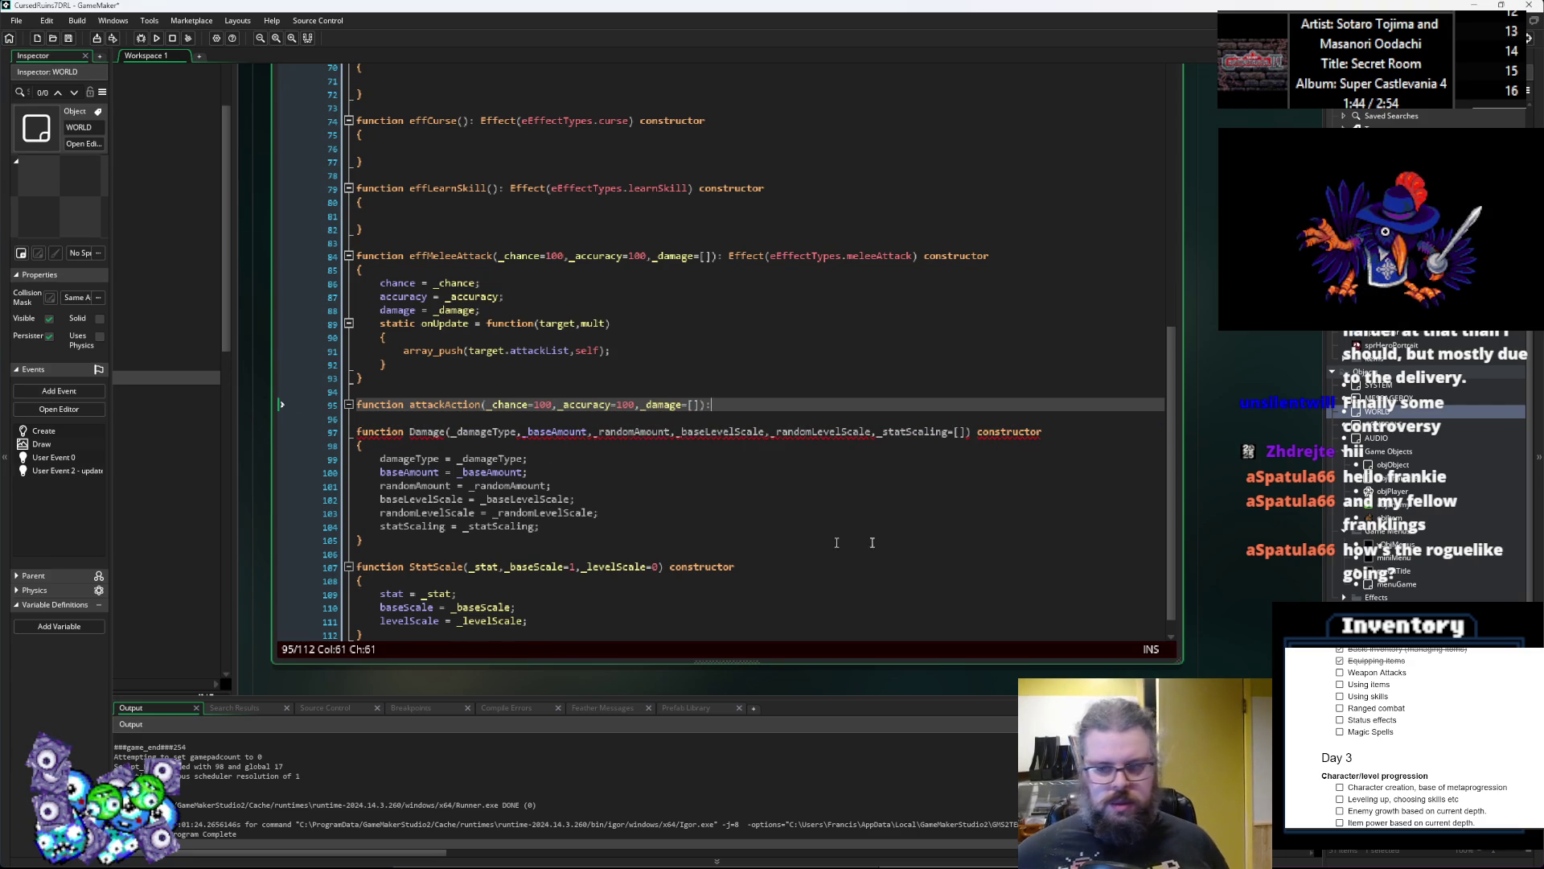
left_click(695, 512)
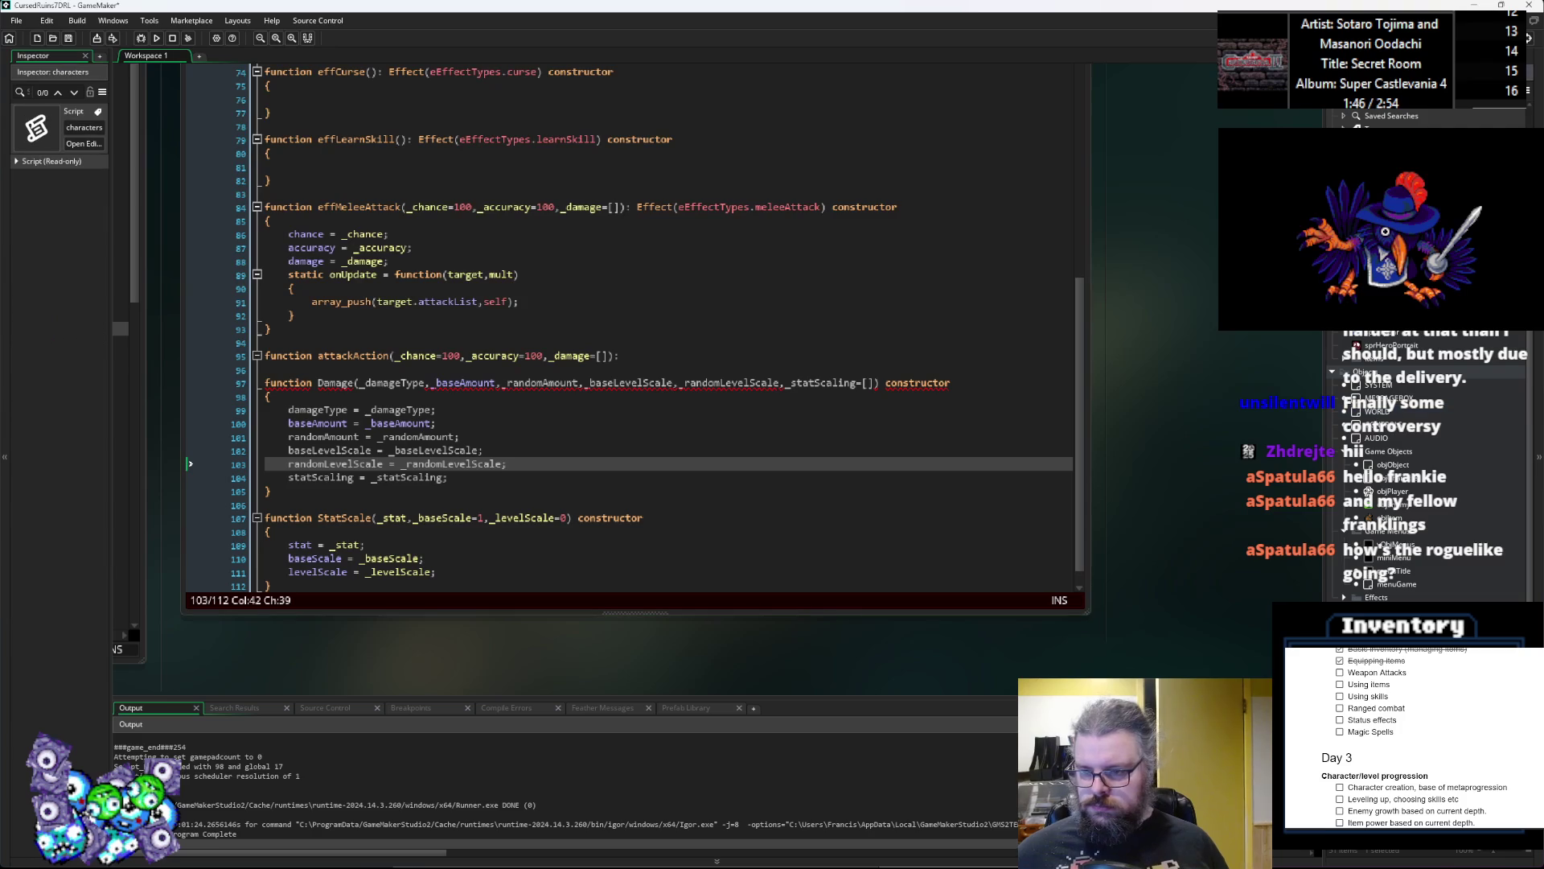
Step: Add an AttackActions script in the Effects group, its editor placed beside Effects.gml
left_click(1399, 584)
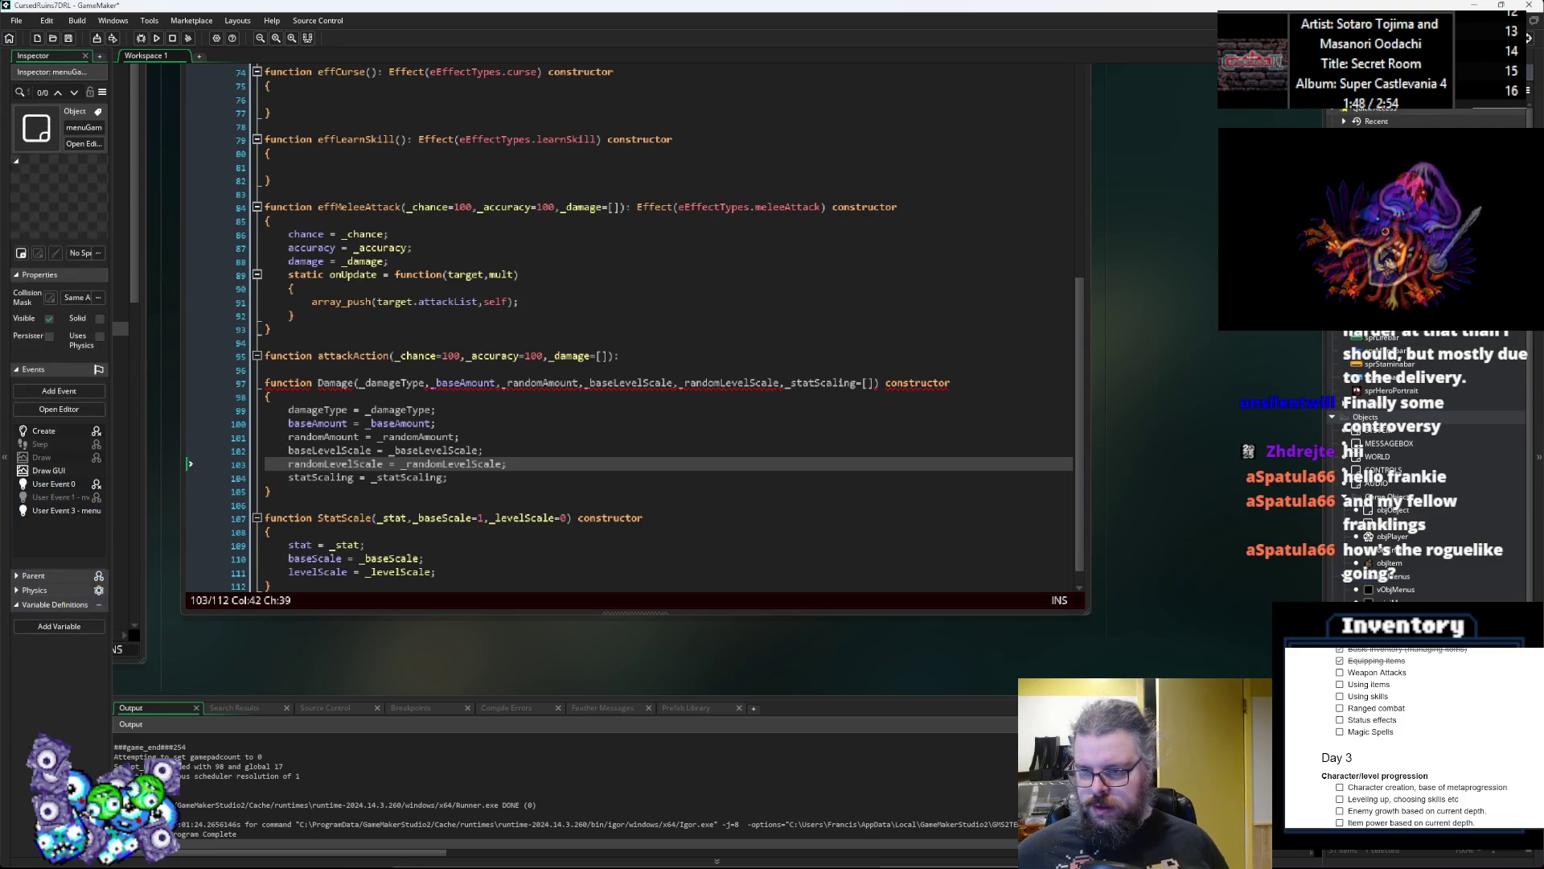
left_click(1376, 597)
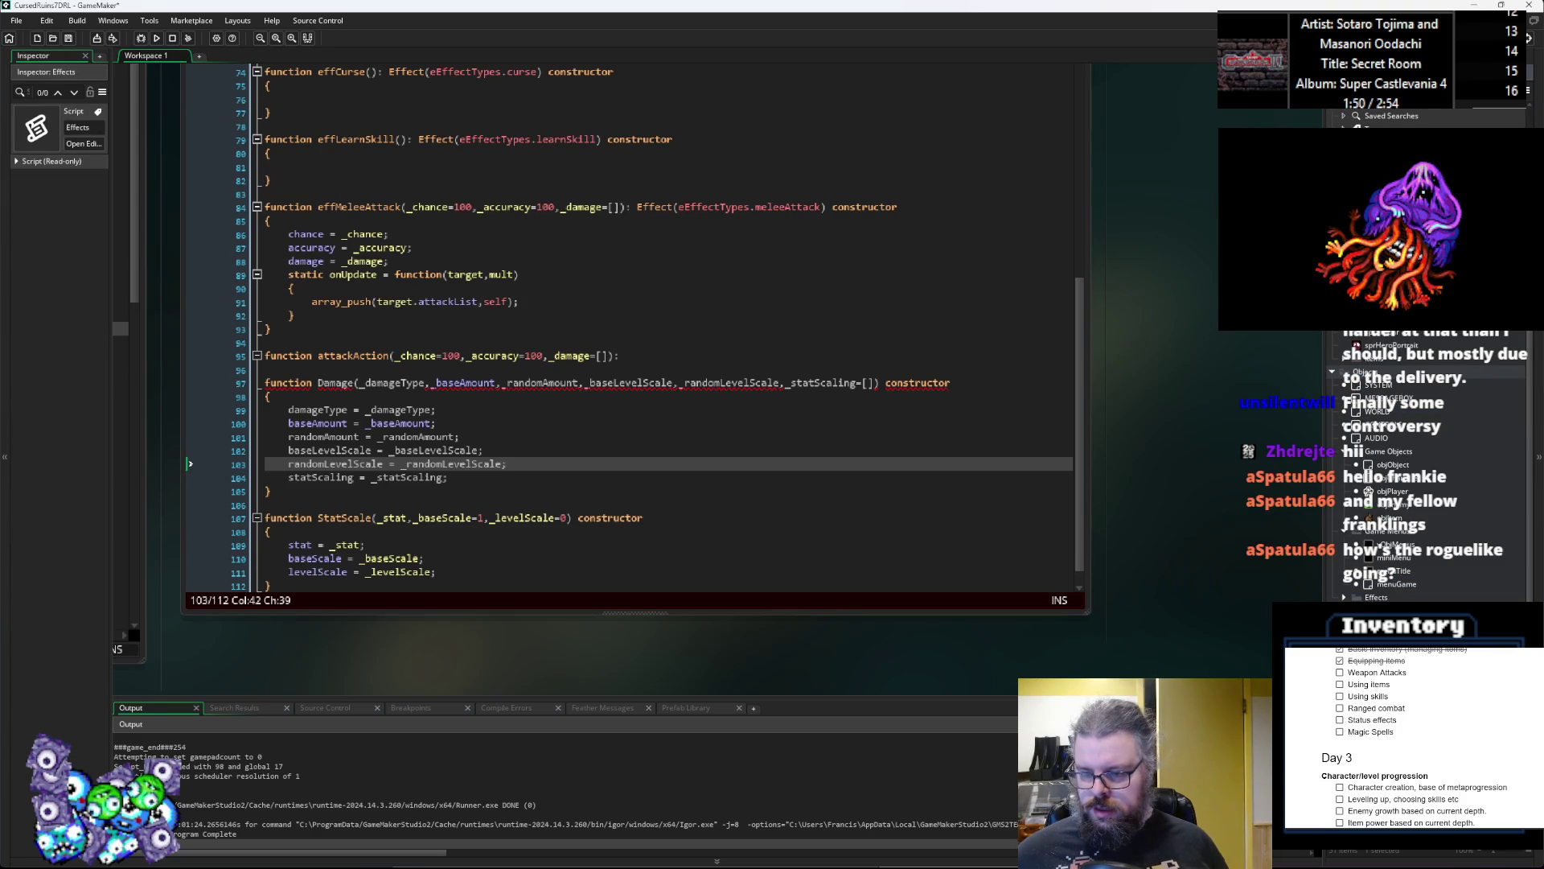
key("alt+c")
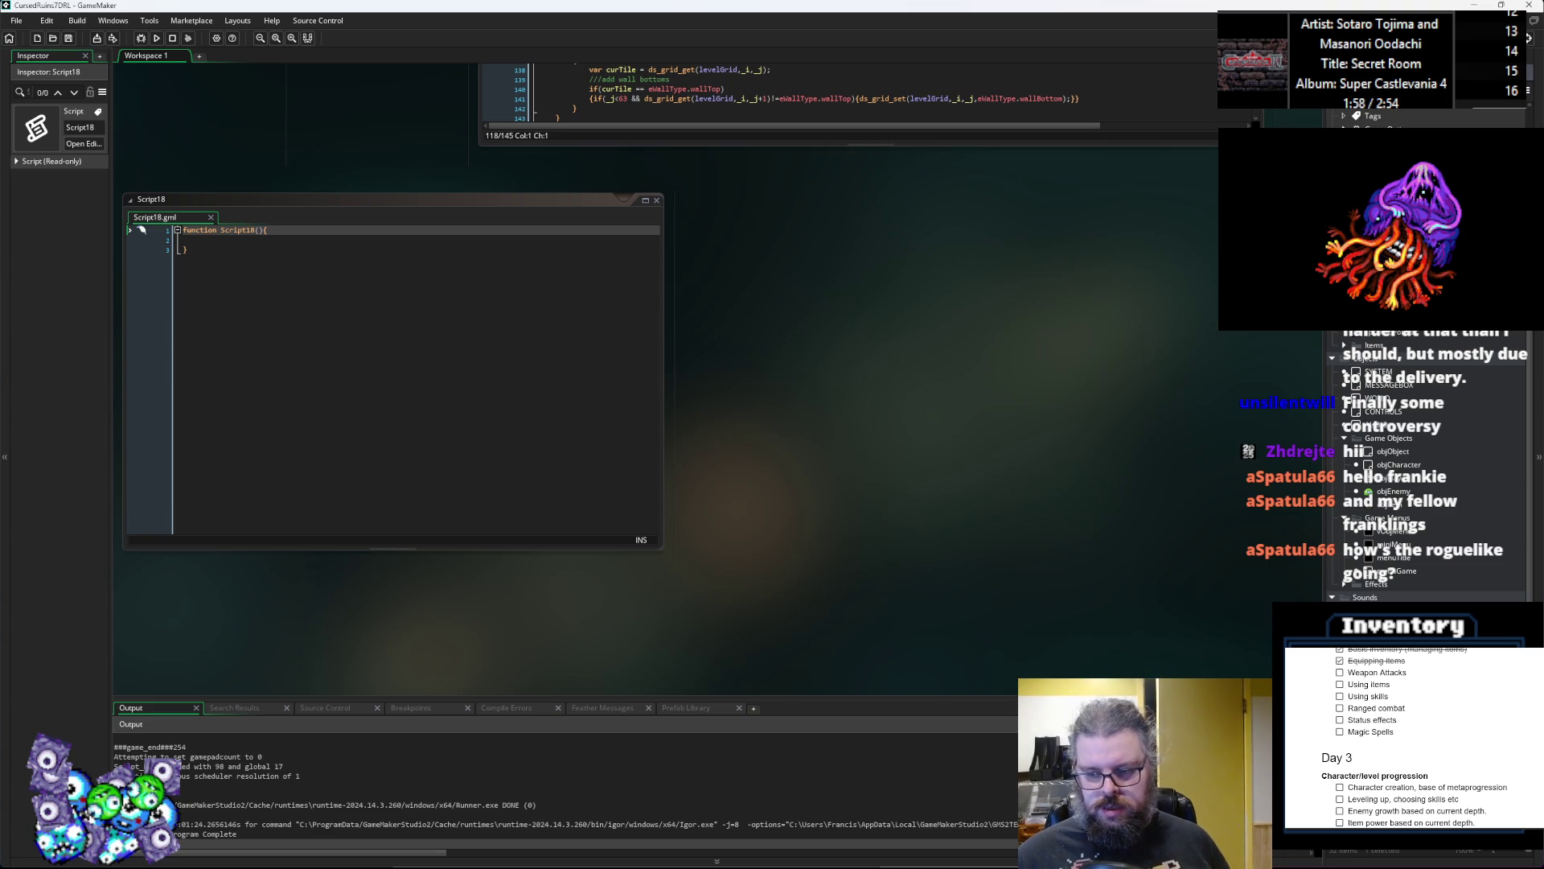
key("Return")
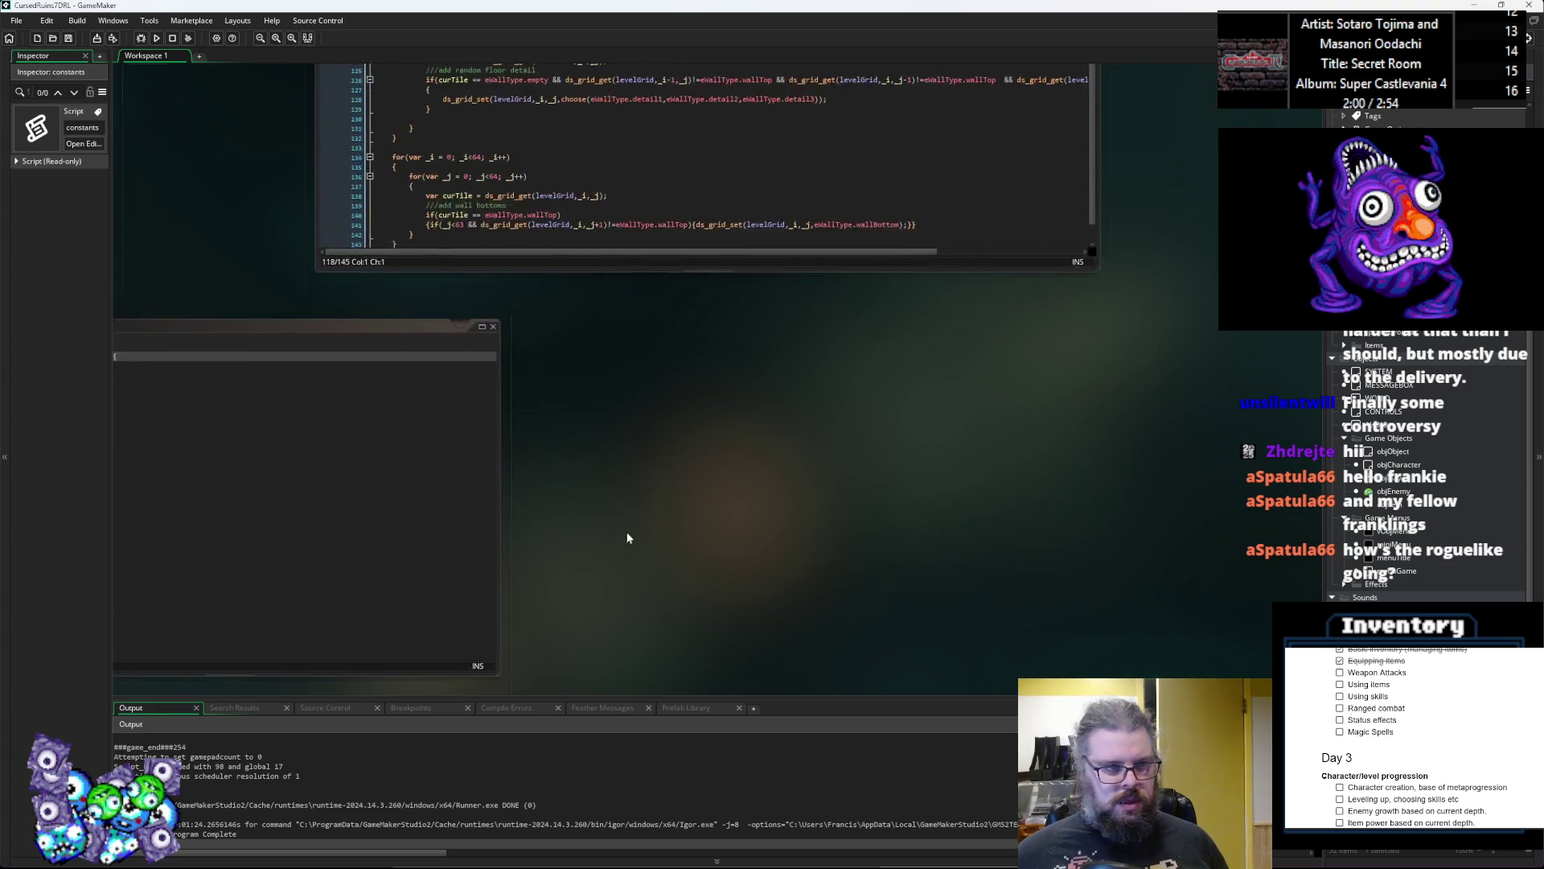
scroll(626, 534, "down", 3)
mouse_move(326, 510)
left_mouse_down()
mouse_move(810, 328)
mouse_move(908, 127)
mouse_move(746, 500)
mouse_move(835, 217)
left_mouse_up()
scroll(731, 541, "up", 5)
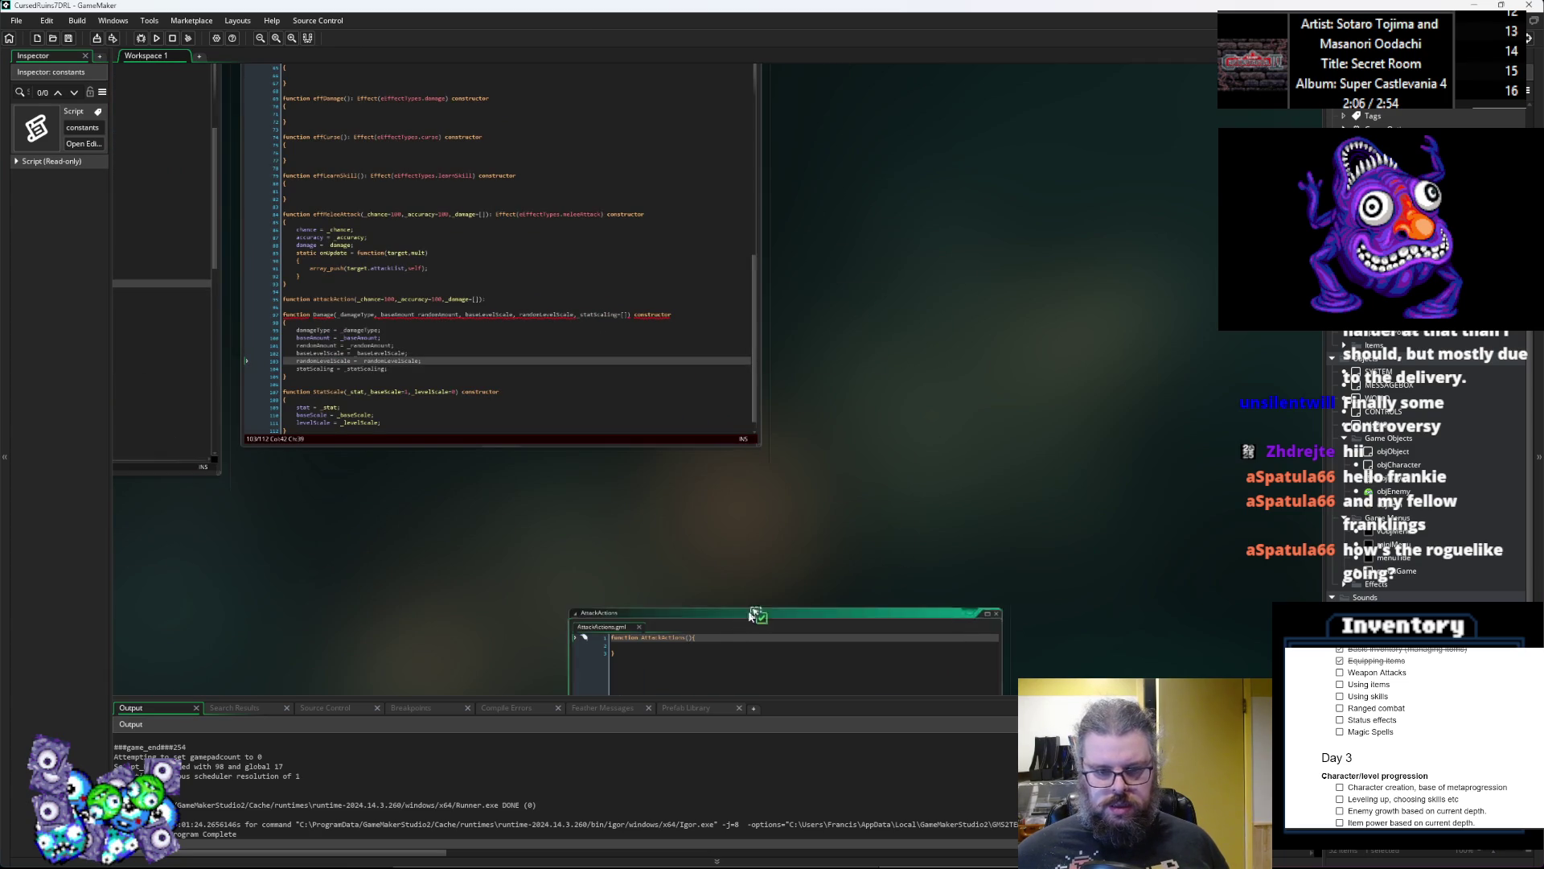
left_click_drag(742, 618, 965, 134)
scroll(944, 499, "up", 4)
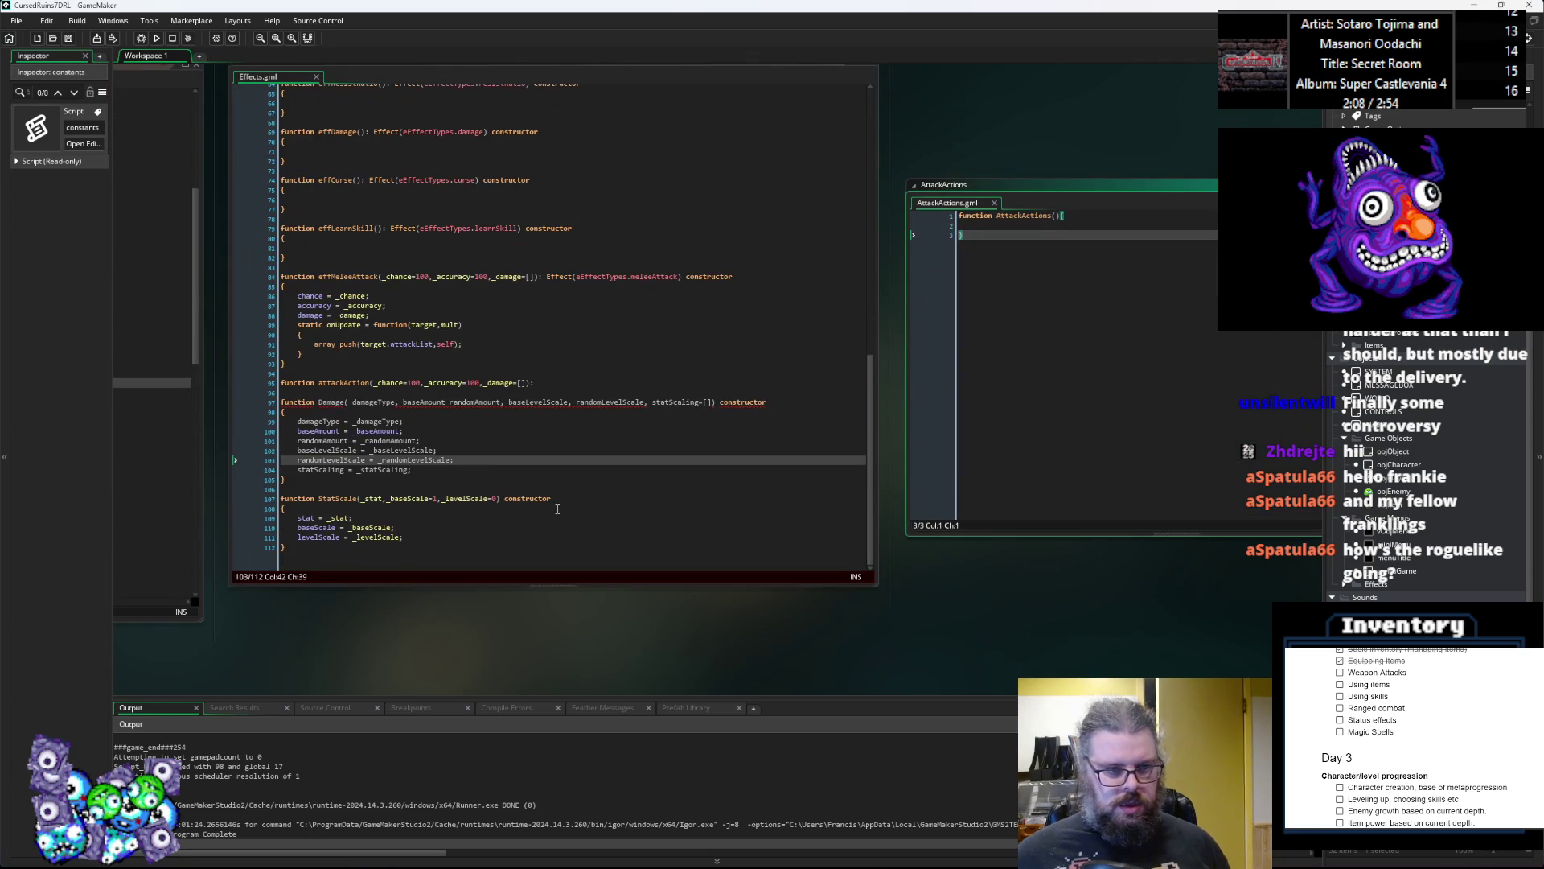
Step: Put the AttackActions opening brace on its own line and mark it as a constructor
left_click(611, 431)
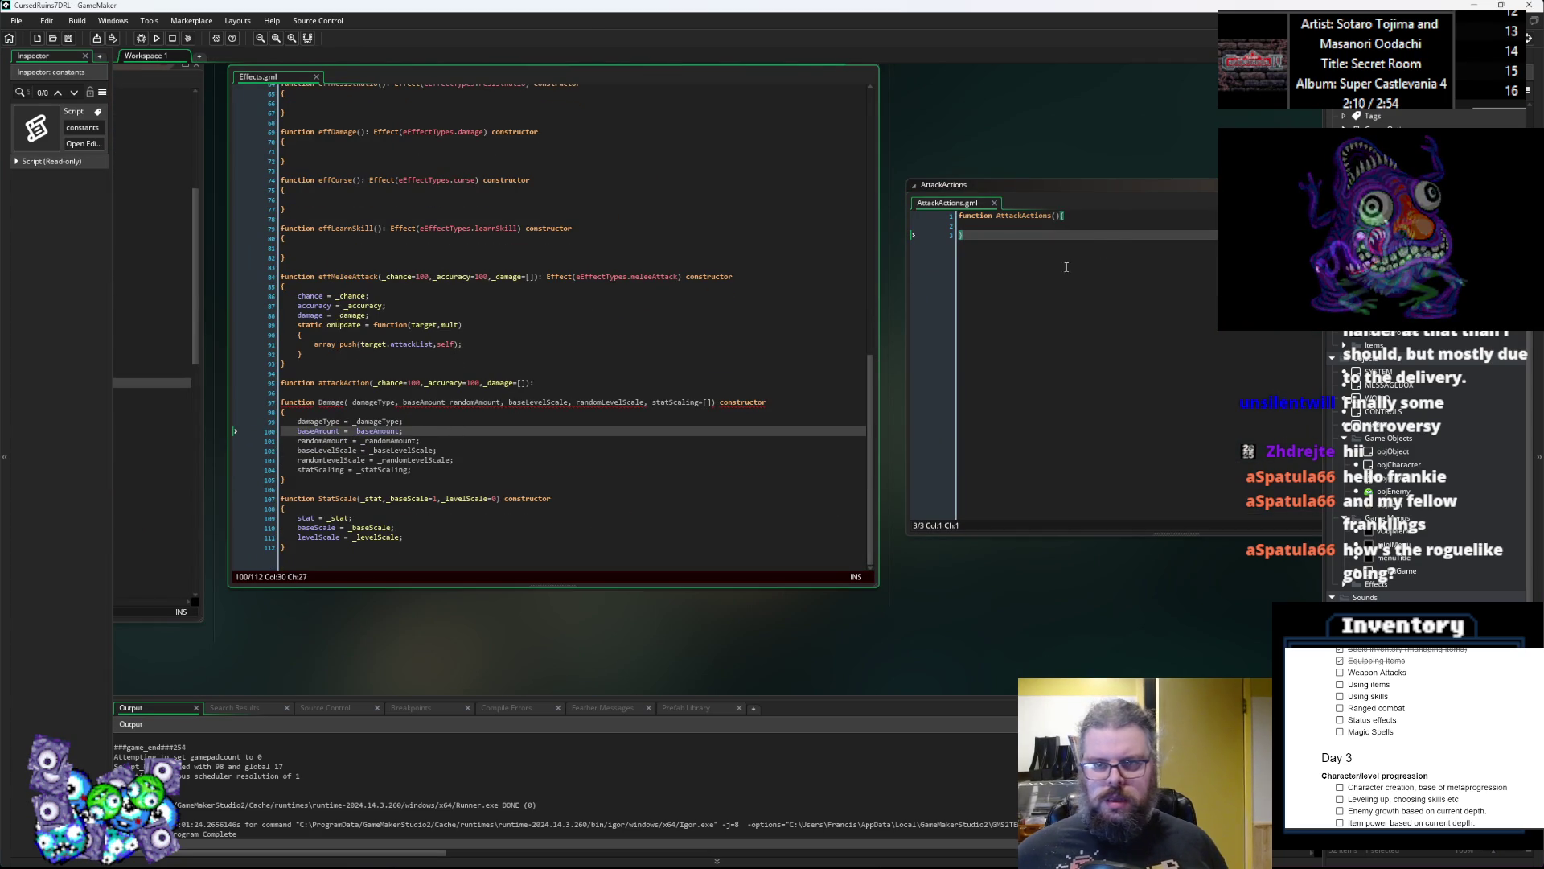
left_click(1118, 220)
key("Left")
key("Return")
left_click(1118, 221)
type("con")
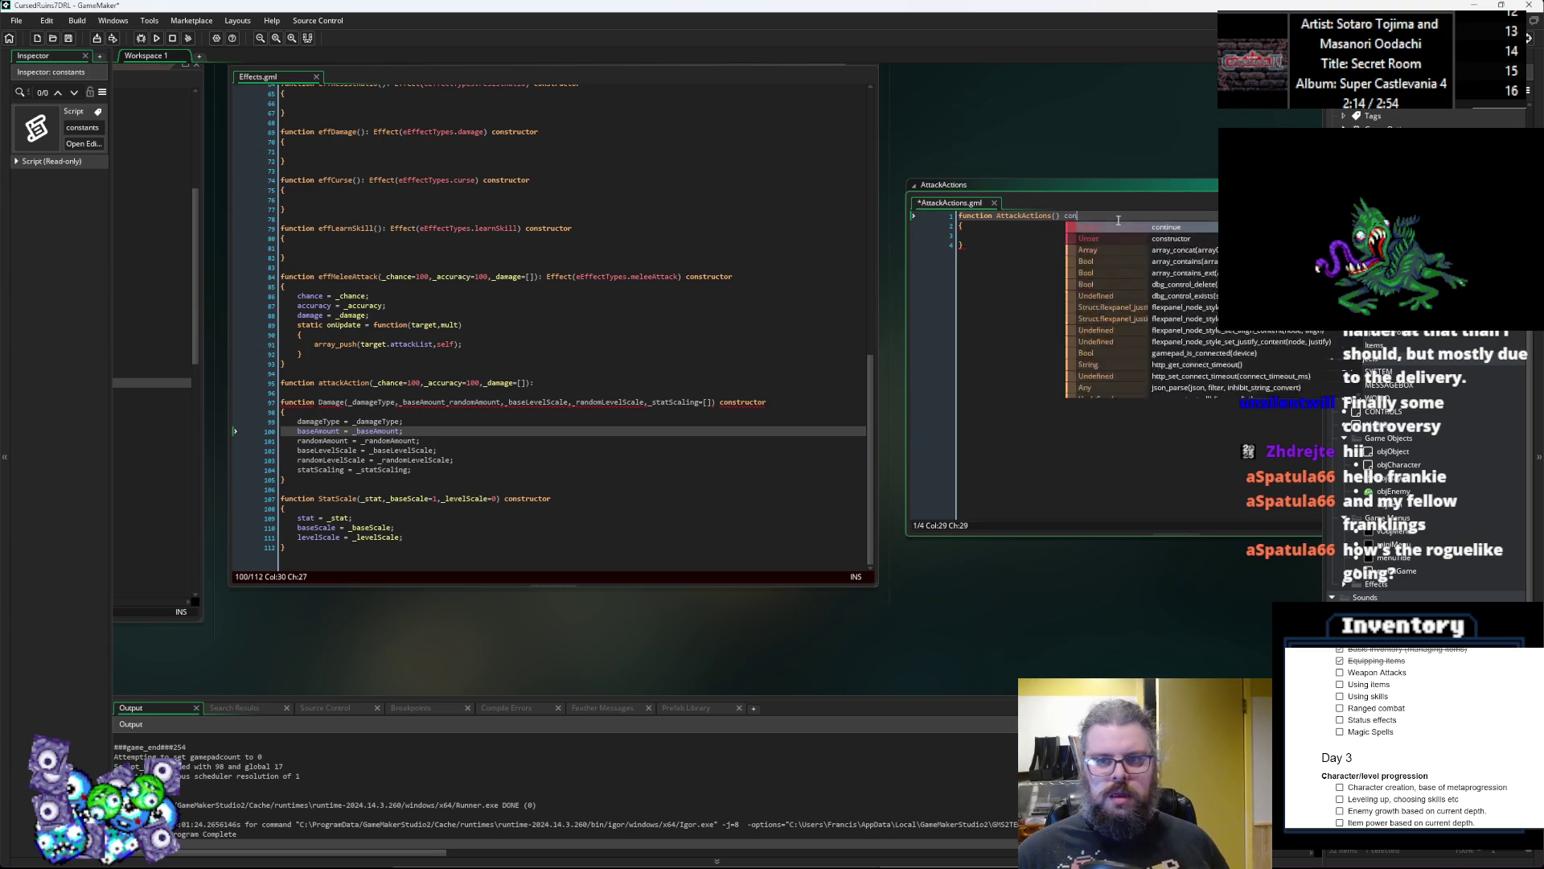
type("structor")
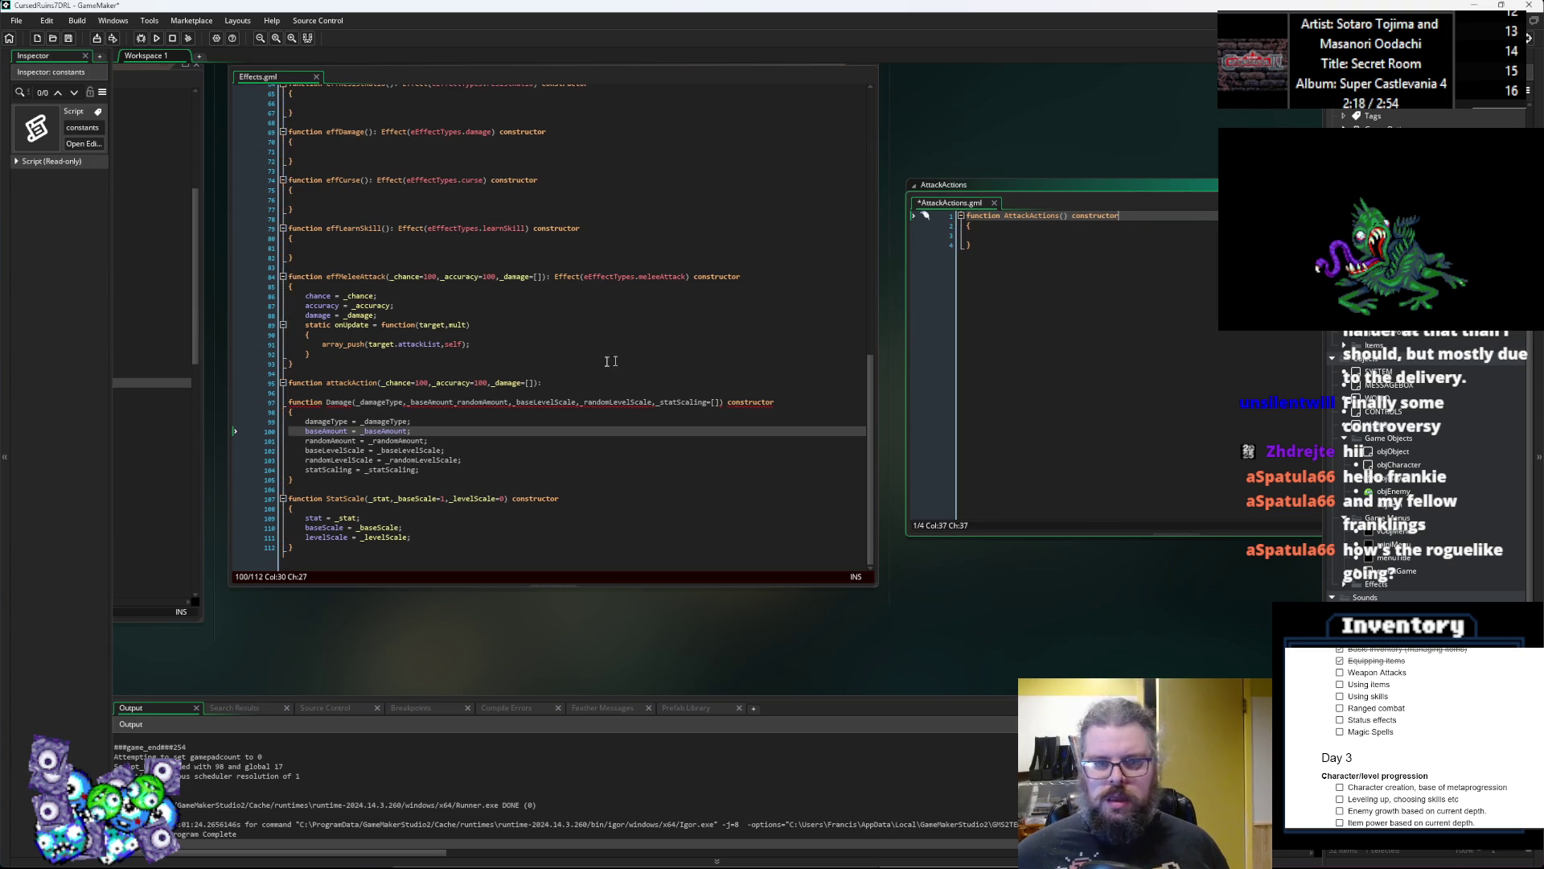
Step: Move the _chance=100, _accuracy=100, _damage=[] parameters into AttackActions() and delete the attackAction line
left_click(539, 382)
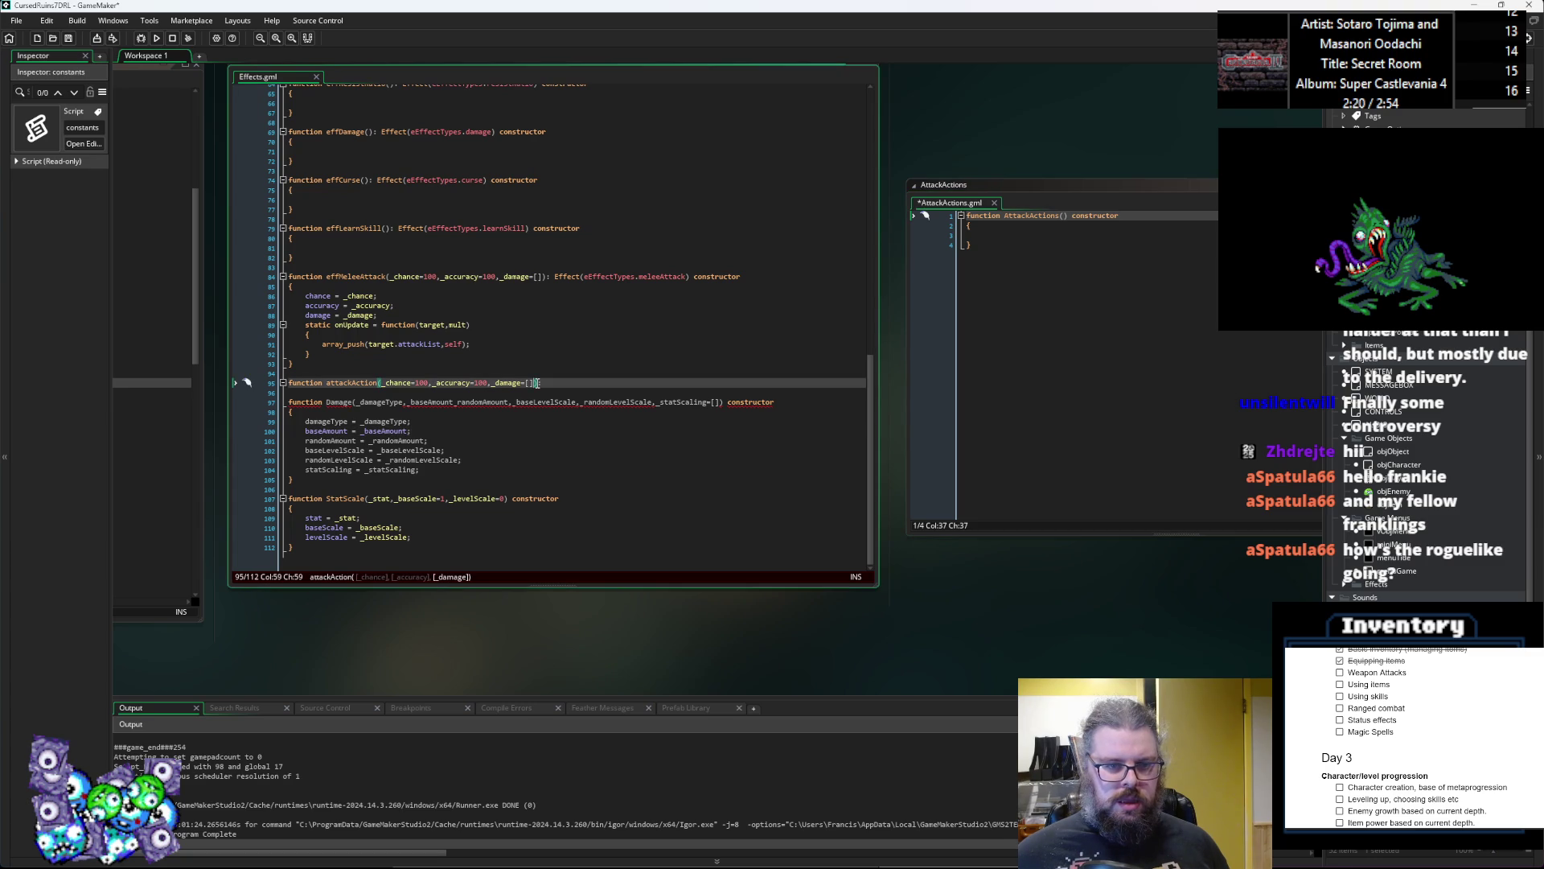
key("BackSpace")
key("BackSpace")
key("BackSpace")
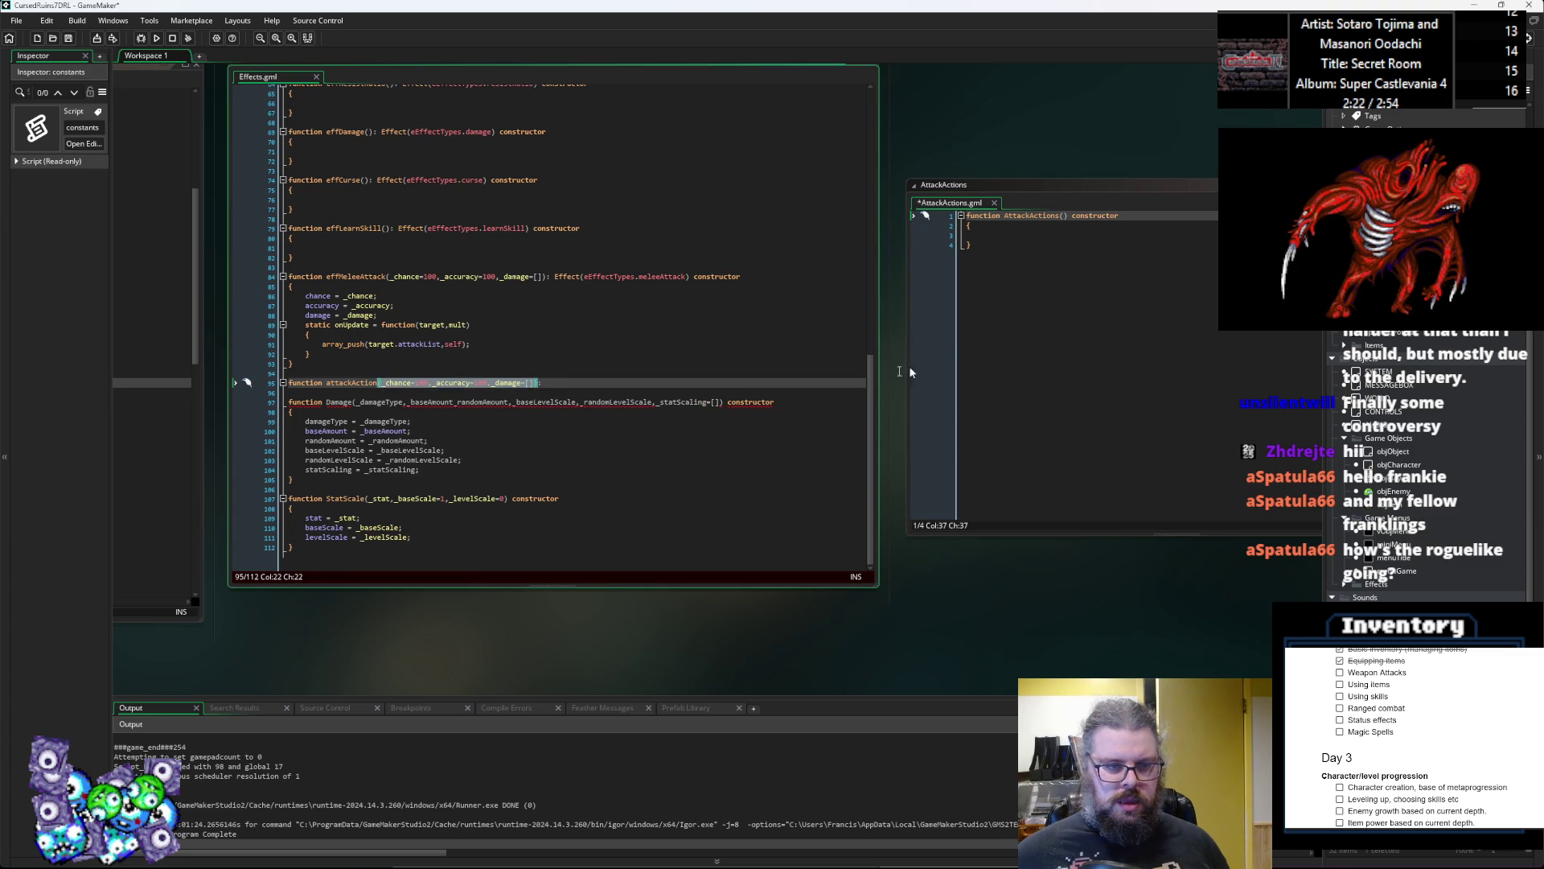
left_click(1071, 216)
type("(_chance=100,_accuracy=100,_damage=[])")
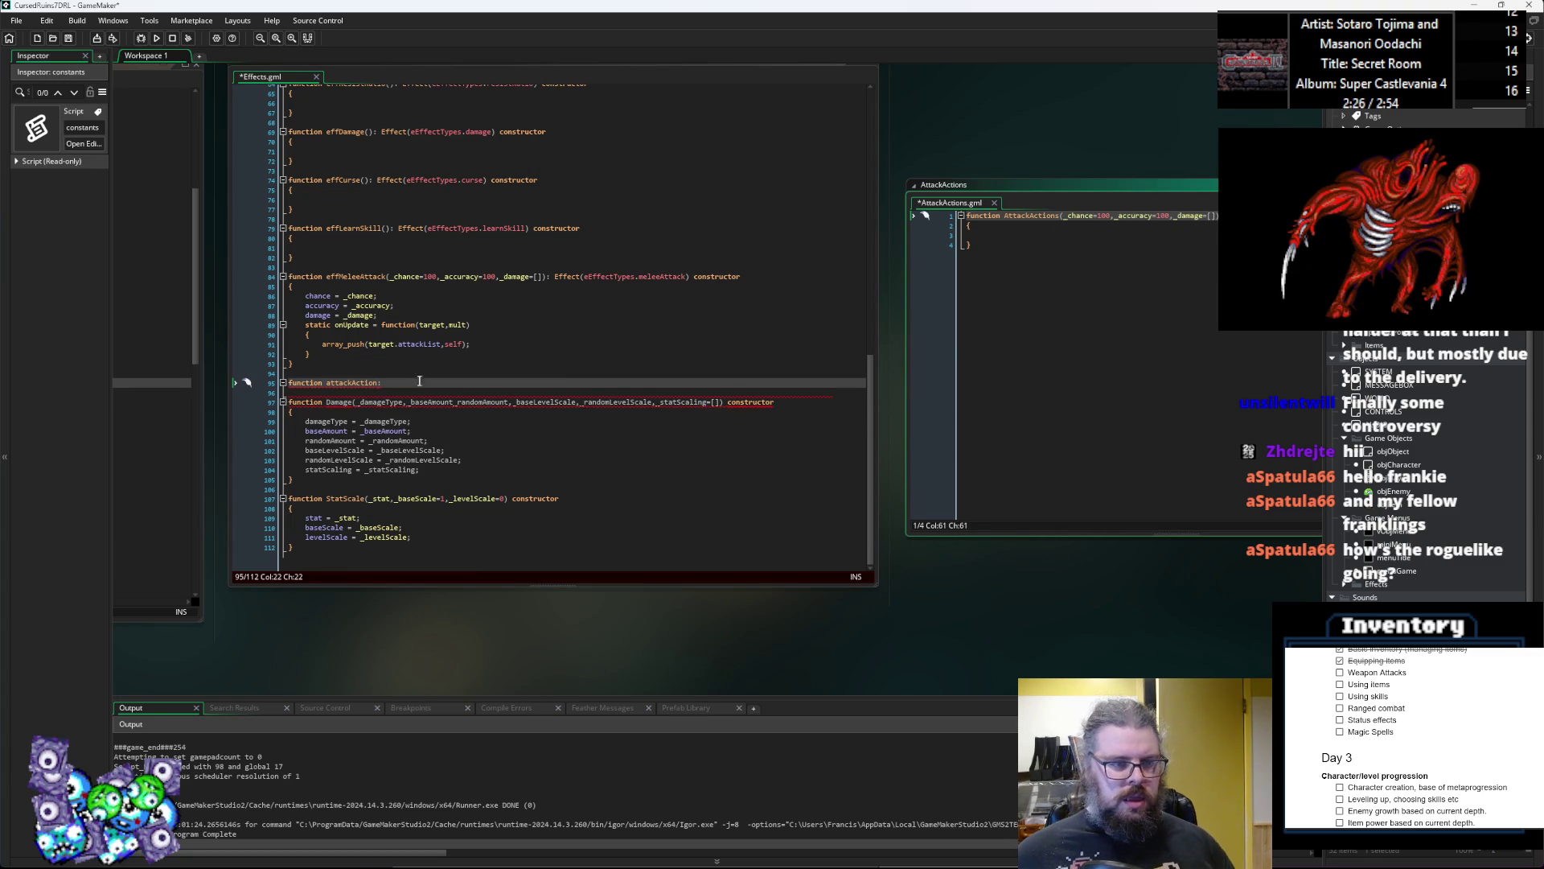
left_click(541, 383)
key("BackSpace")
key("BackSpace")
key("BackSpace")
key("BackSpace")
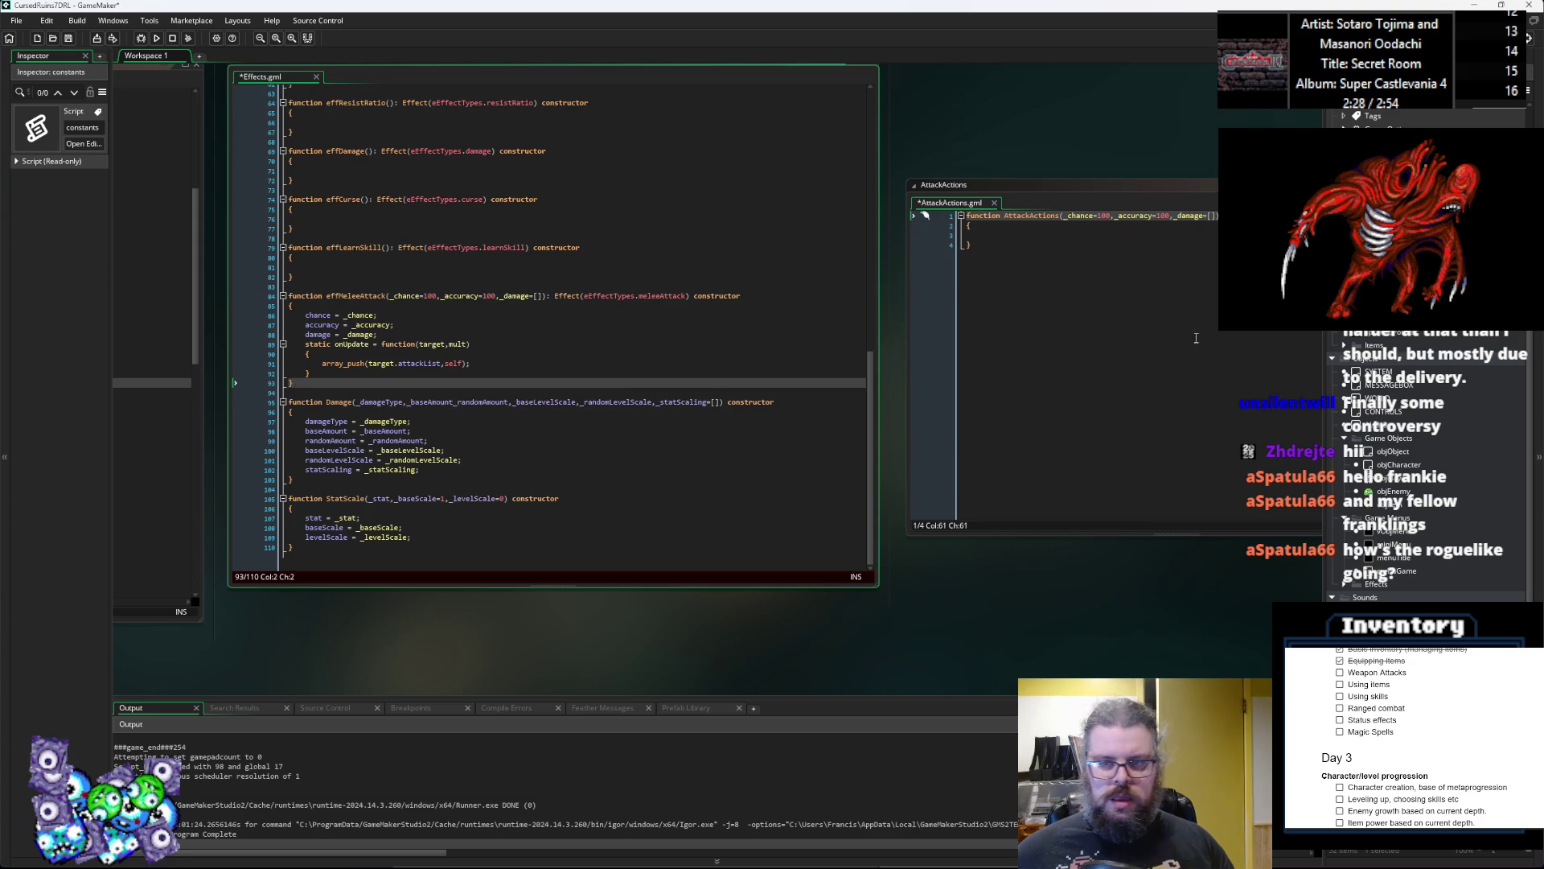
left_click(1190, 338)
mouse_move(1023, 201)
left_mouse_down()
mouse_move(894, 200)
mouse_move(917, 185)
left_mouse_up()
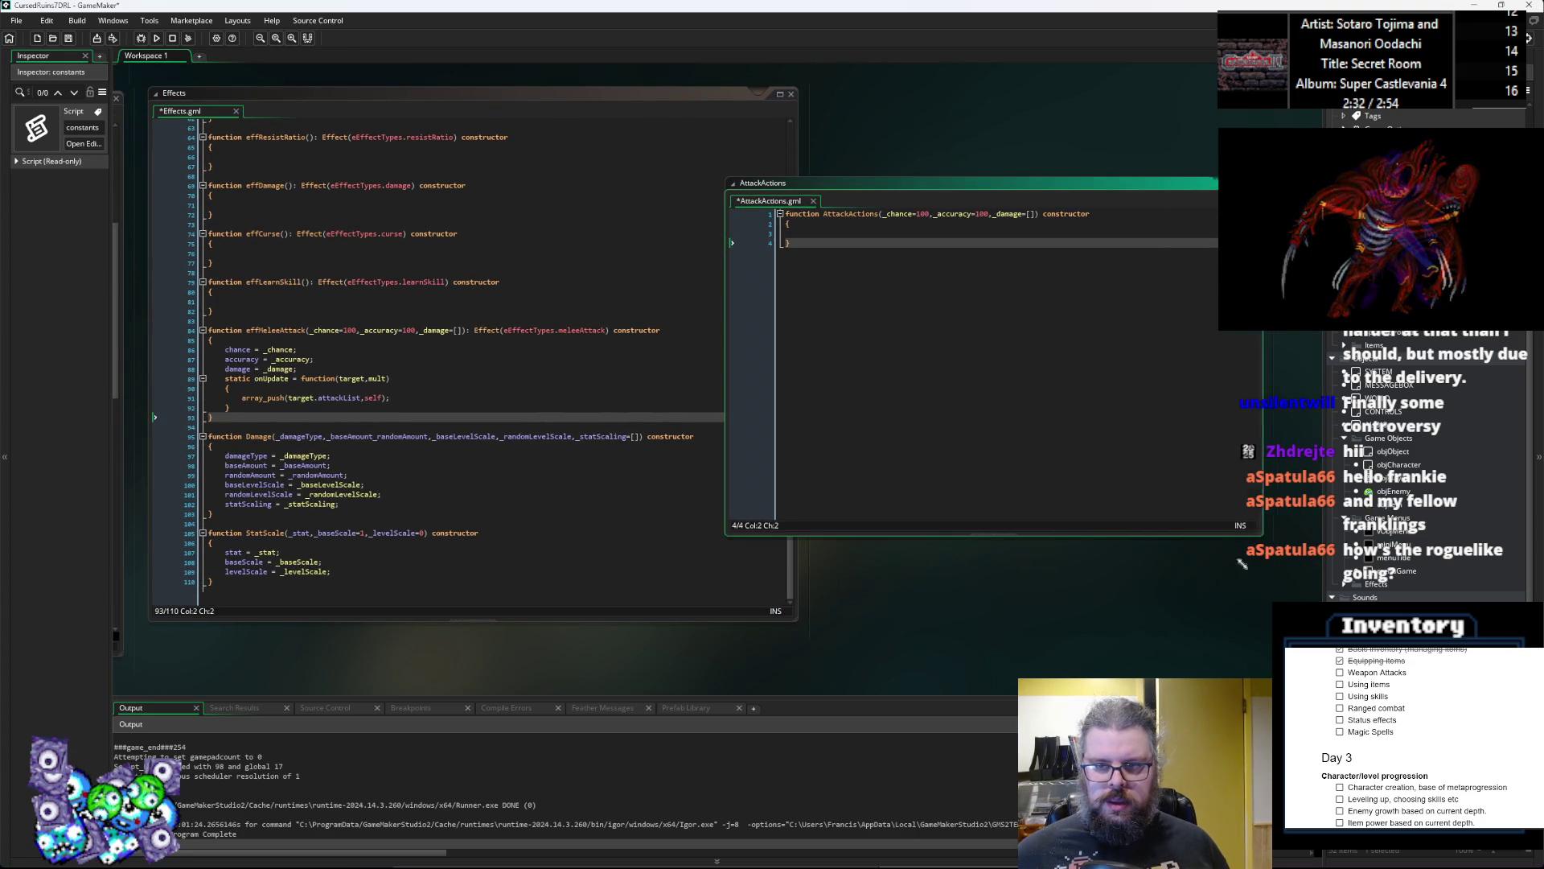
Step: Write the constructor body: chance = _chance;, accuracy = _accuracy;, damage = _damage;, user = _user
left_click_drag(1267, 534, 1170, 589)
scroll(691, 370, "up", 2)
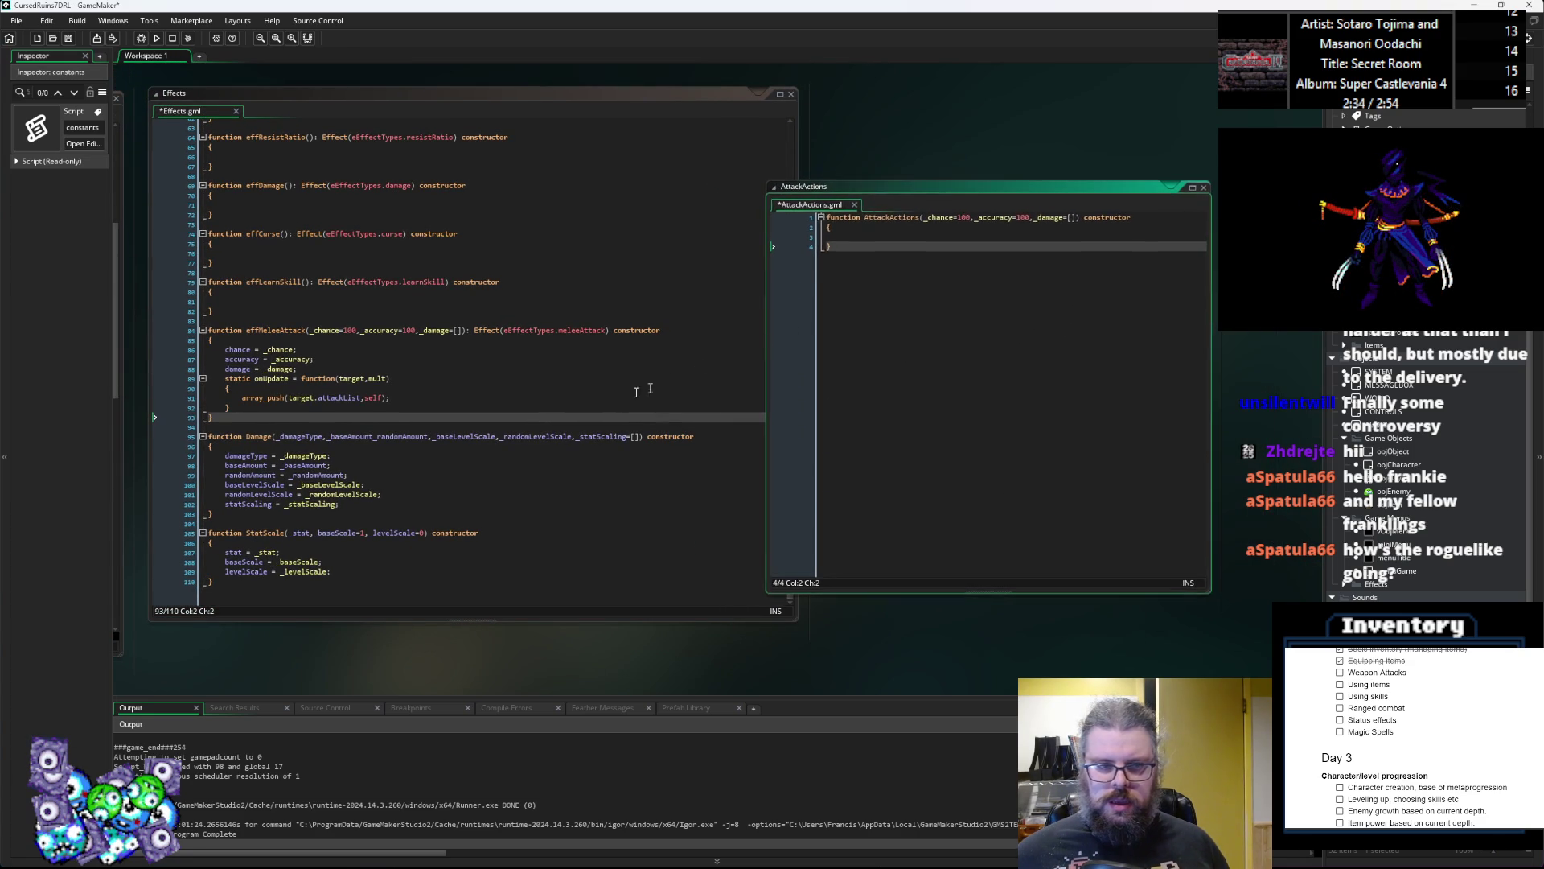
left_click(699, 414)
left_click(1038, 222)
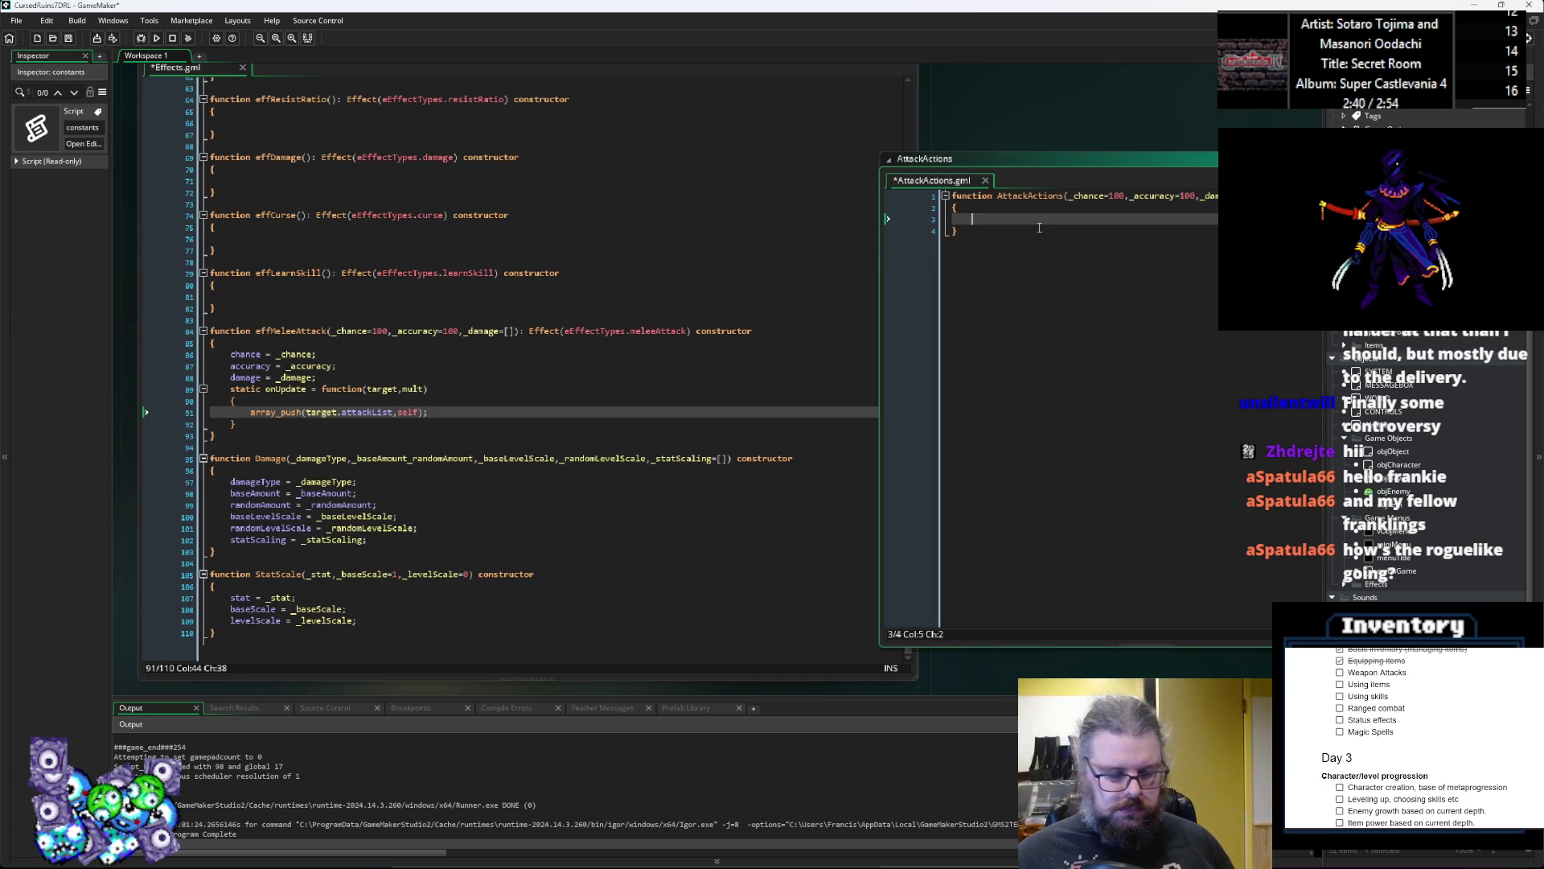
type("cha")
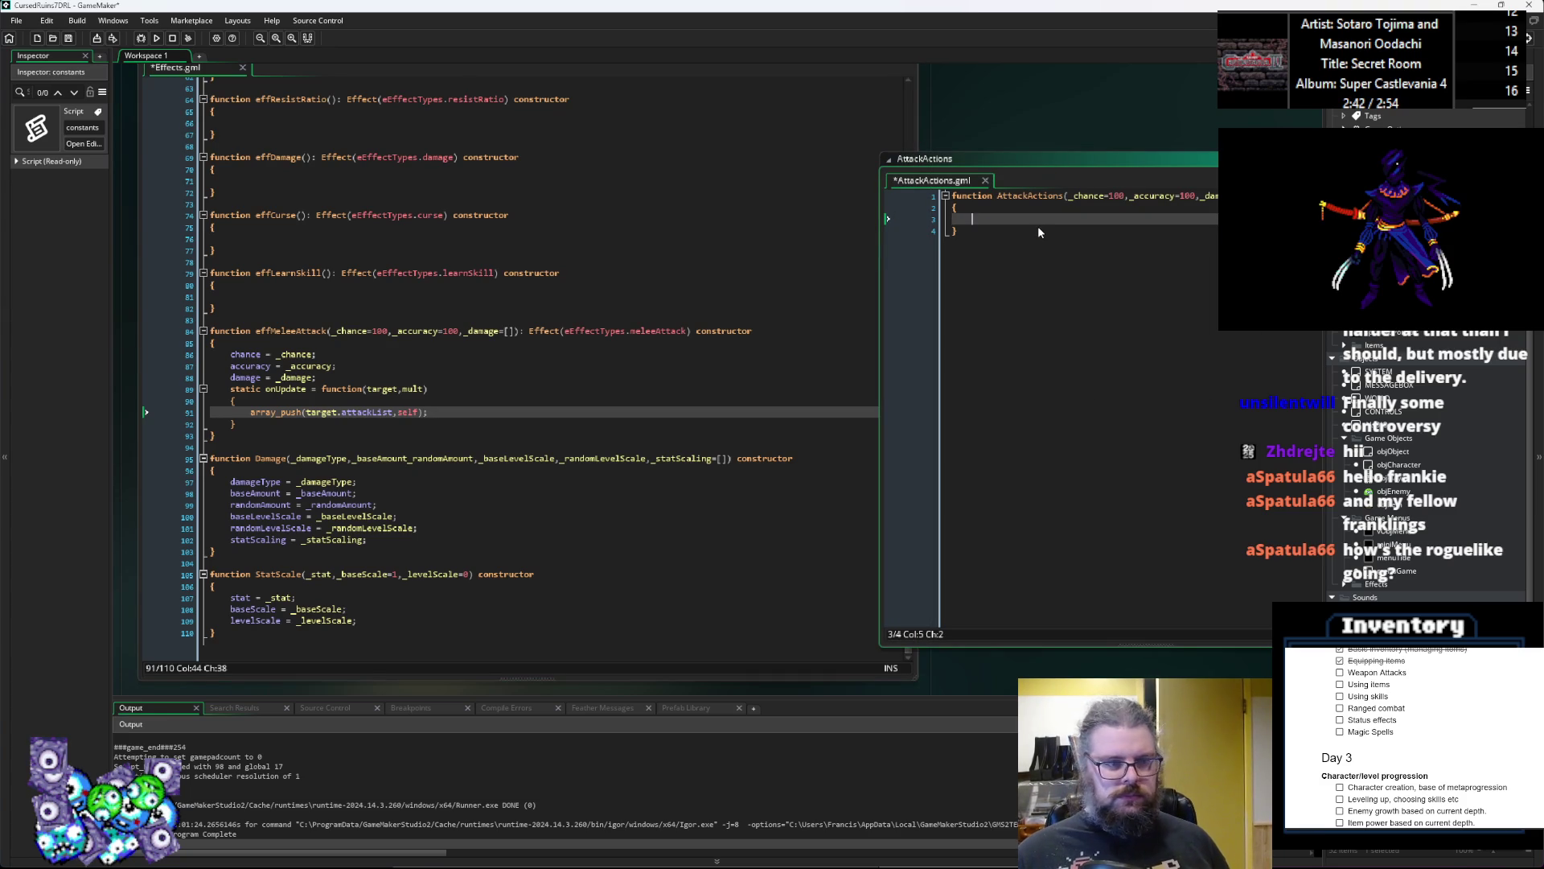
type("nce = ")
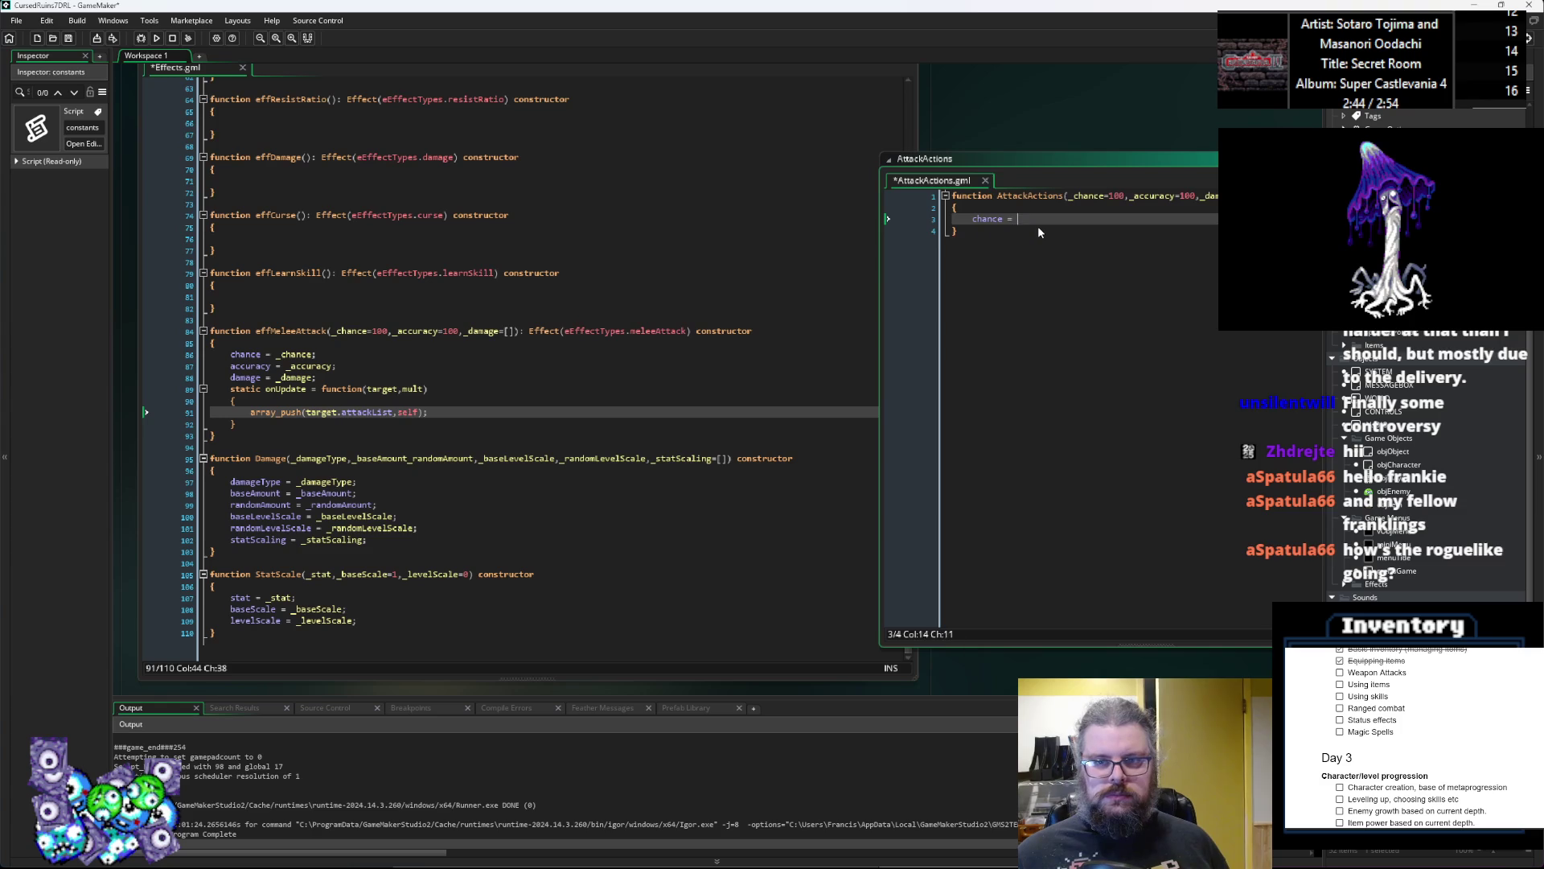
type("_chance;")
key("Return")
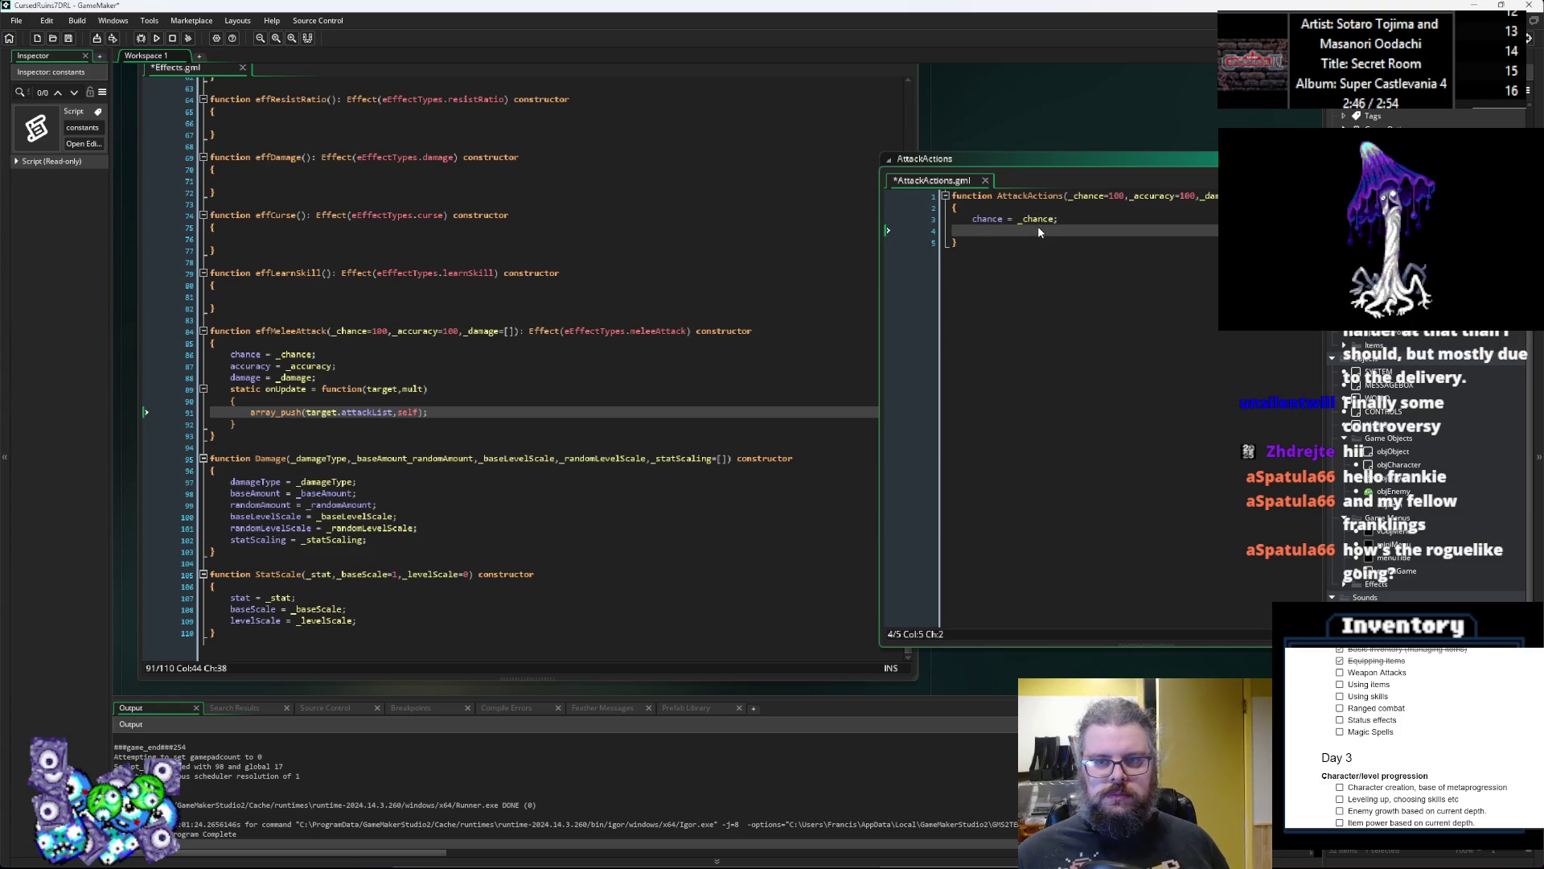
type("accura")
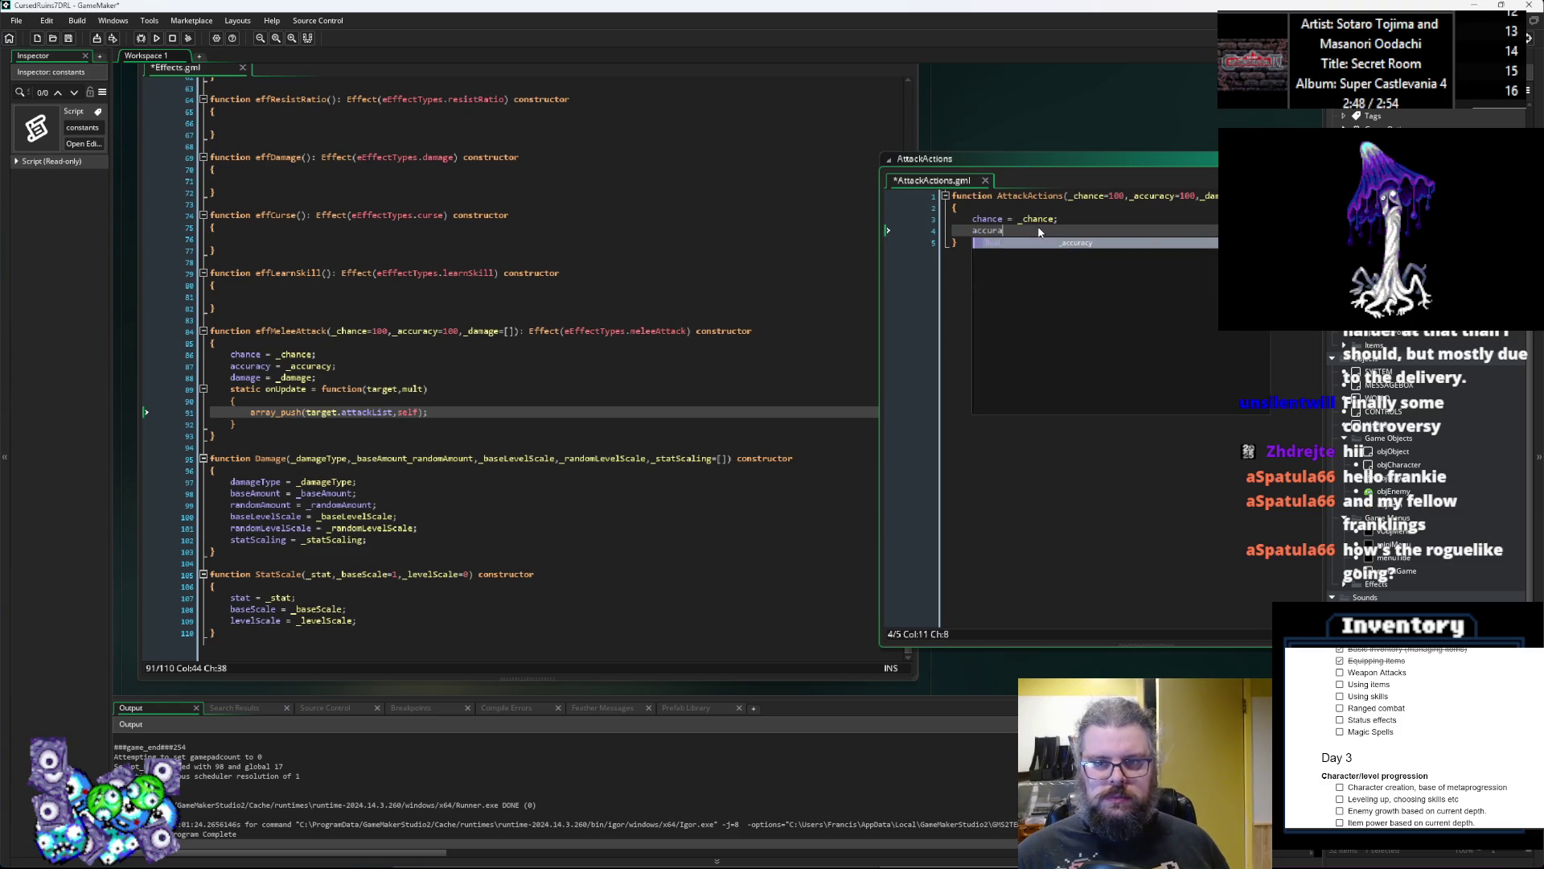
type("cy = _accuracy;")
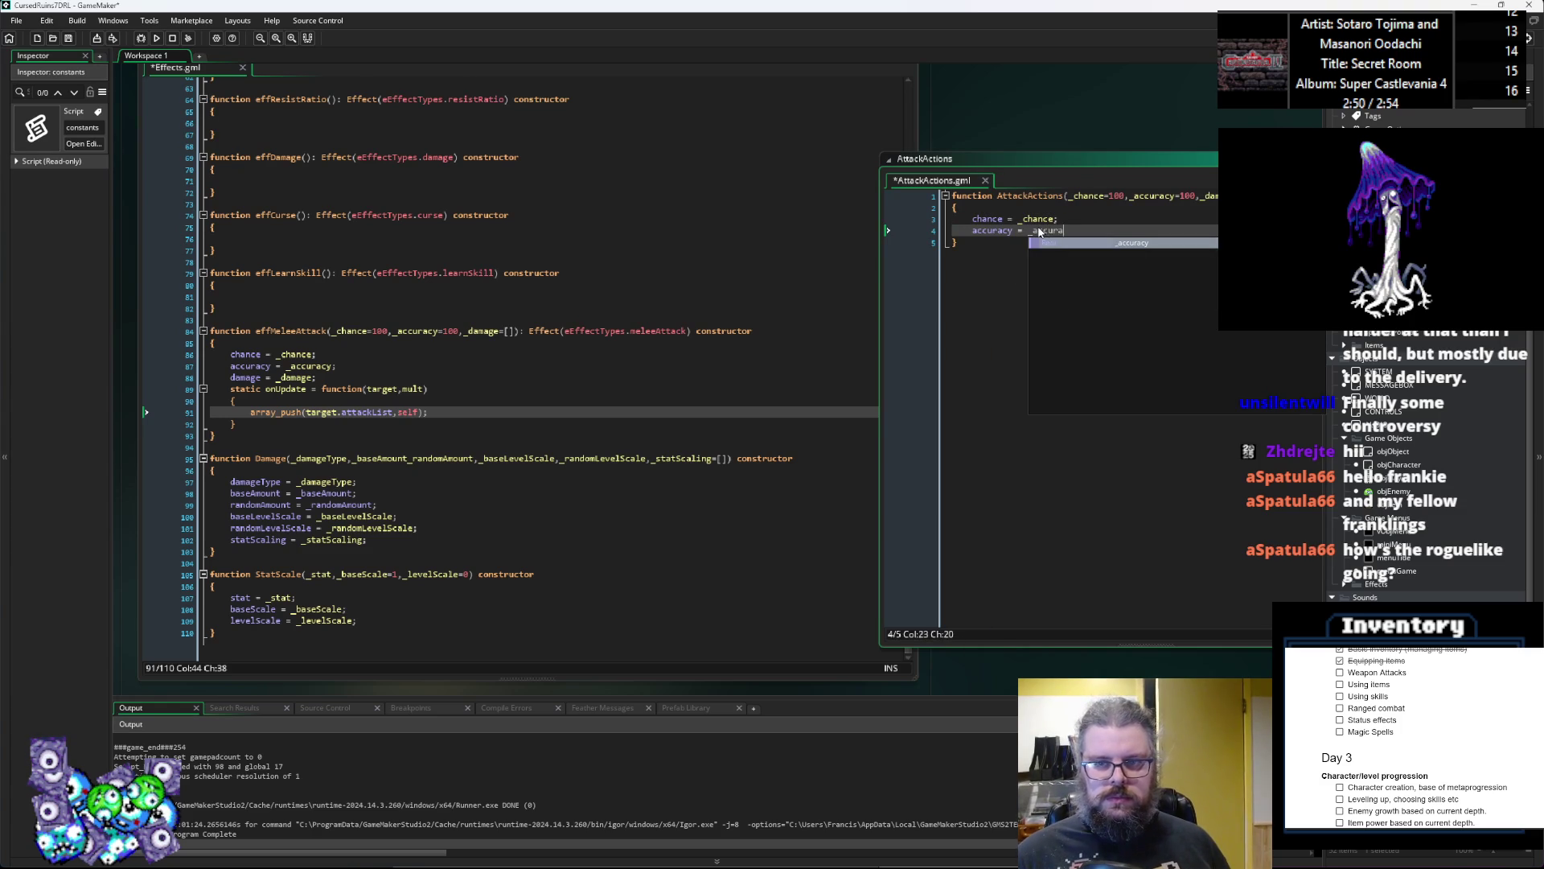
key("Return")
type("dam")
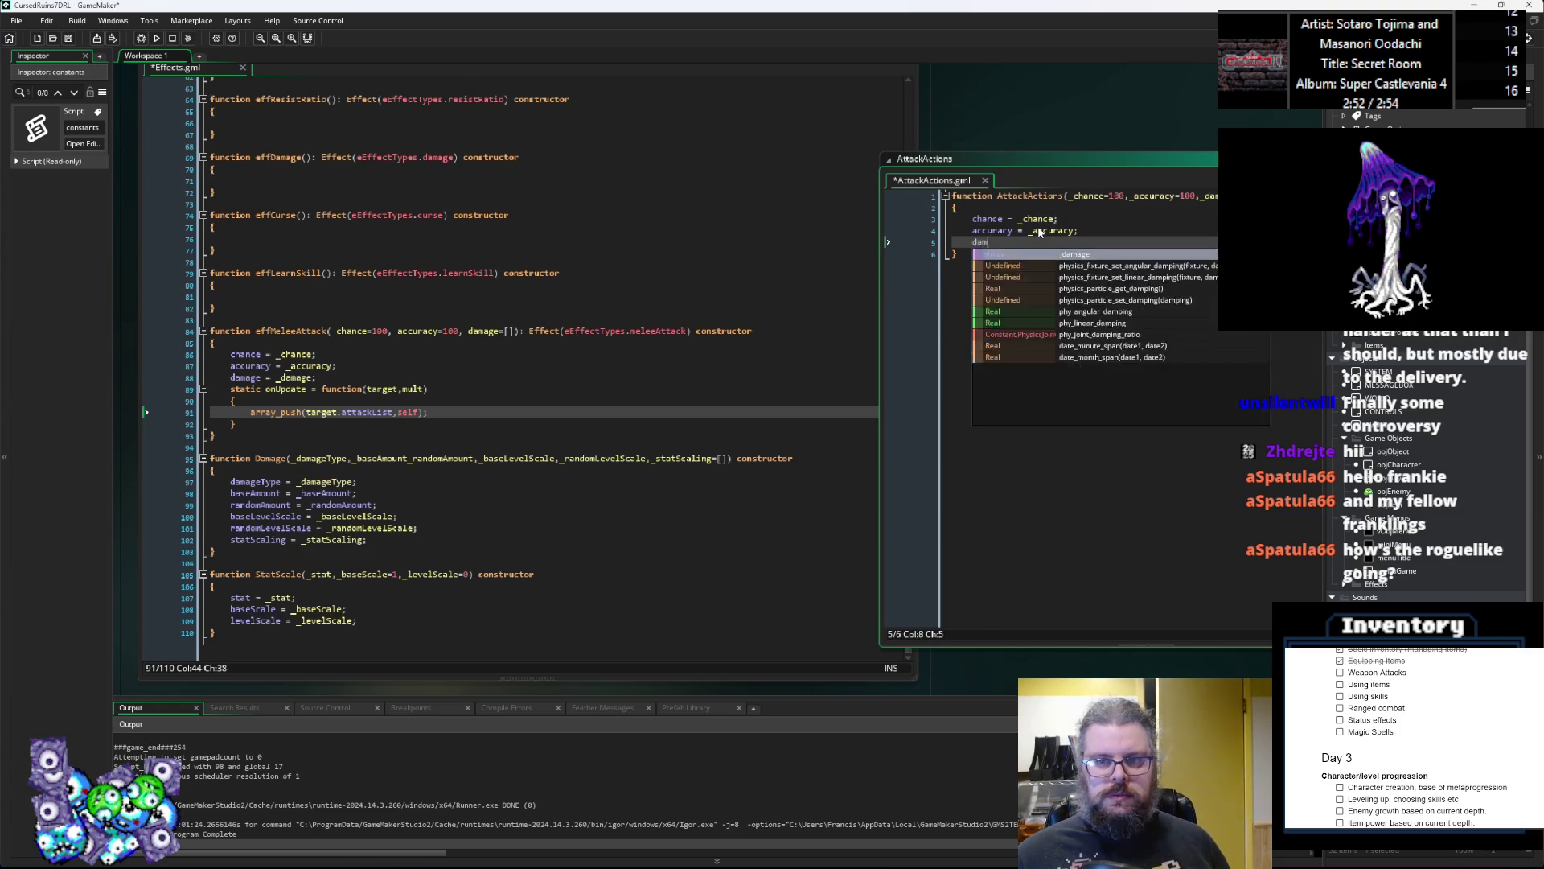
type("age = _damage;")
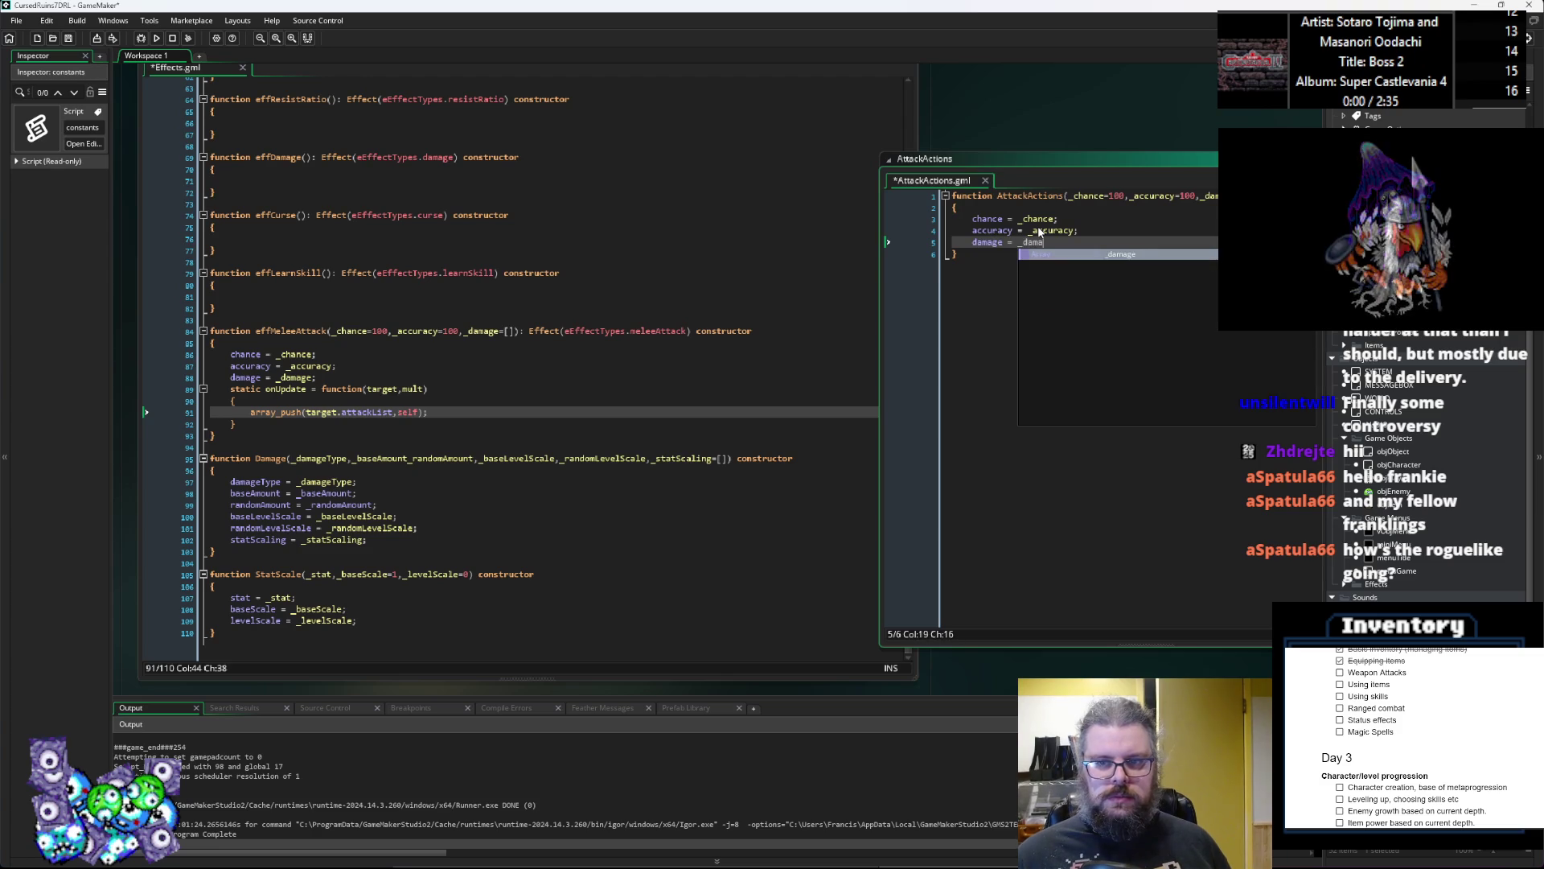
key("Return")
type("user")
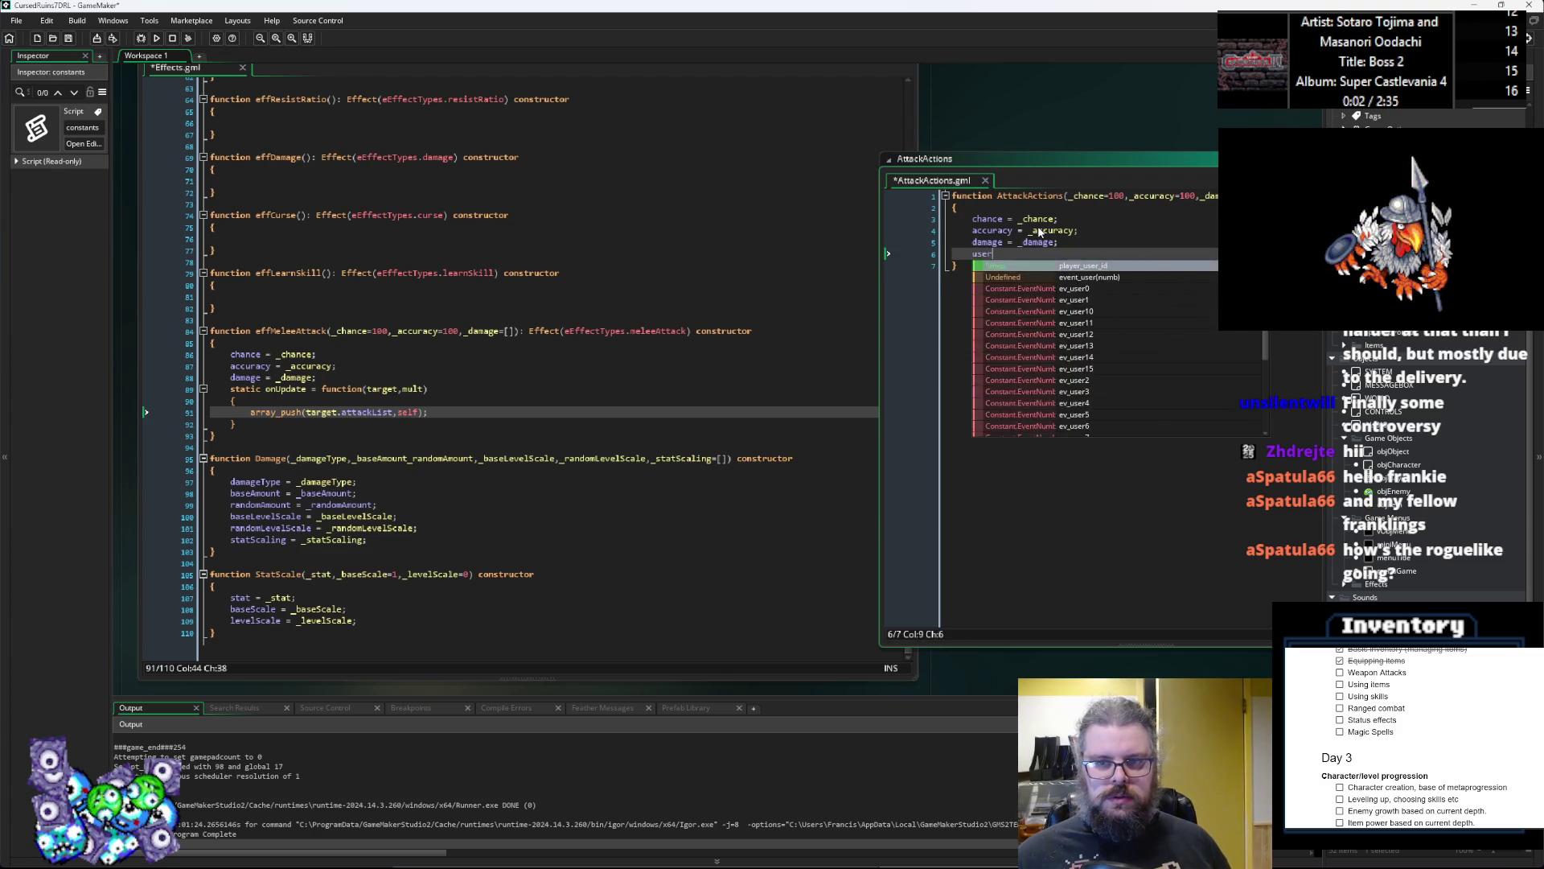
type(" = _user")
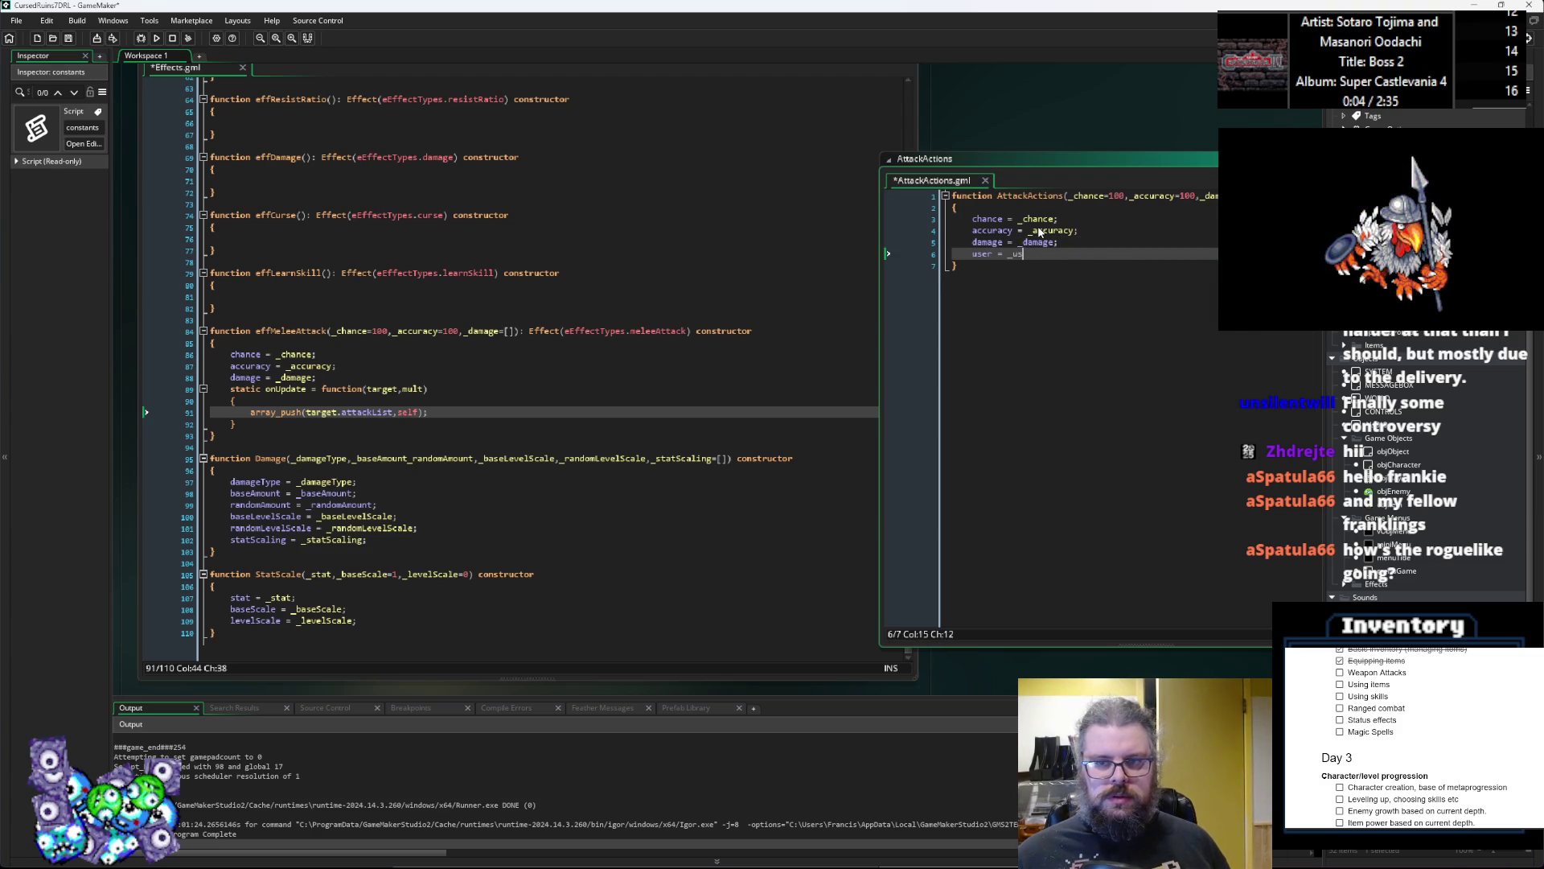
Step: Add _user and _mult as the first parameters of the AttackActions constructor
left_click(1070, 196)
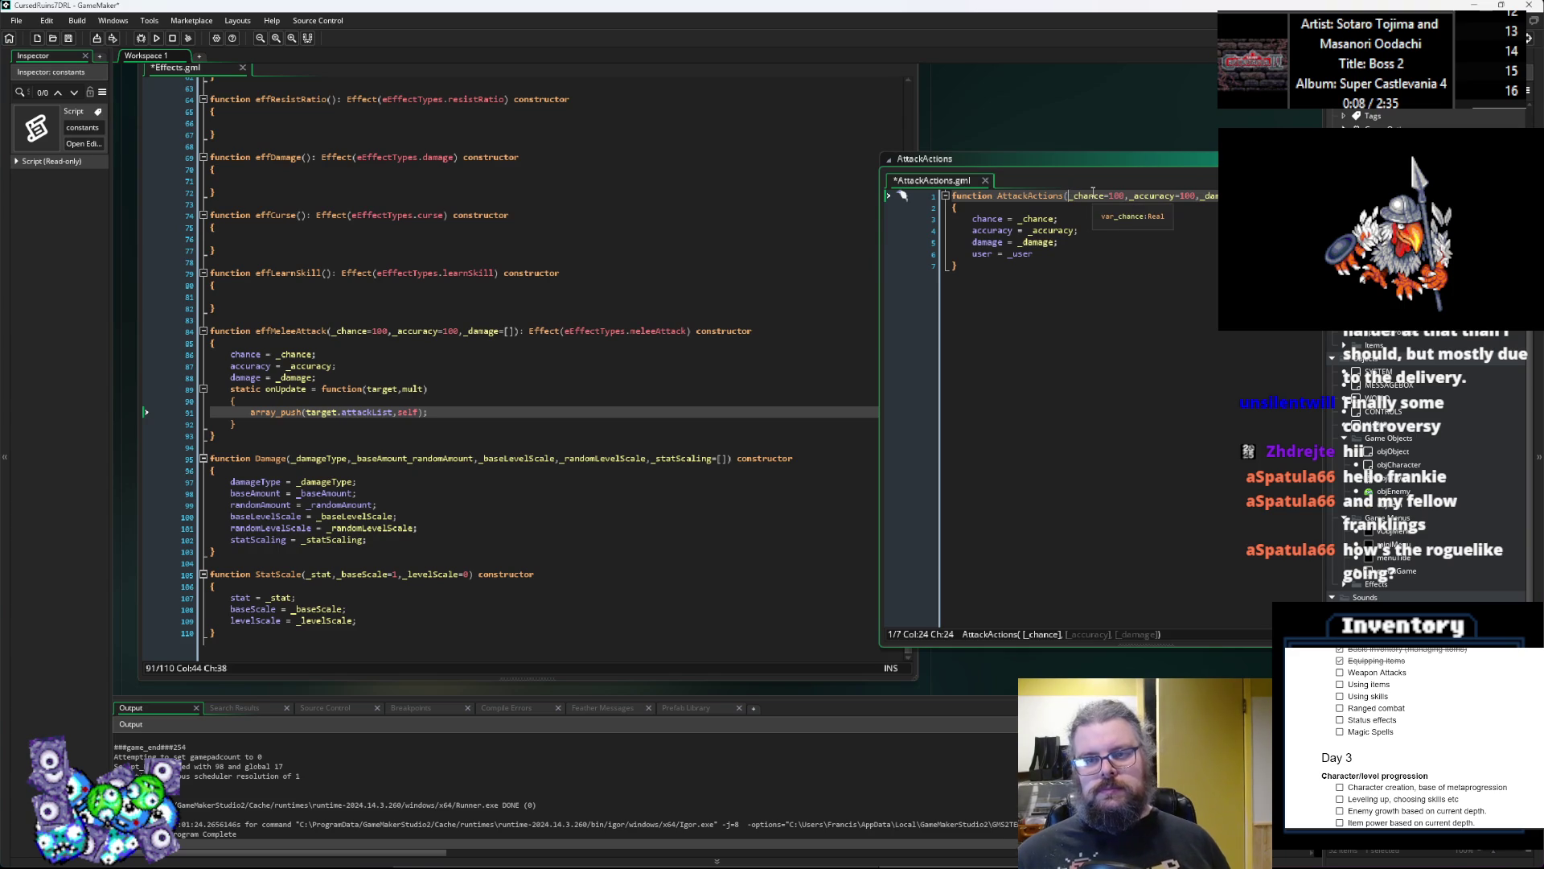
type("_user,_m")
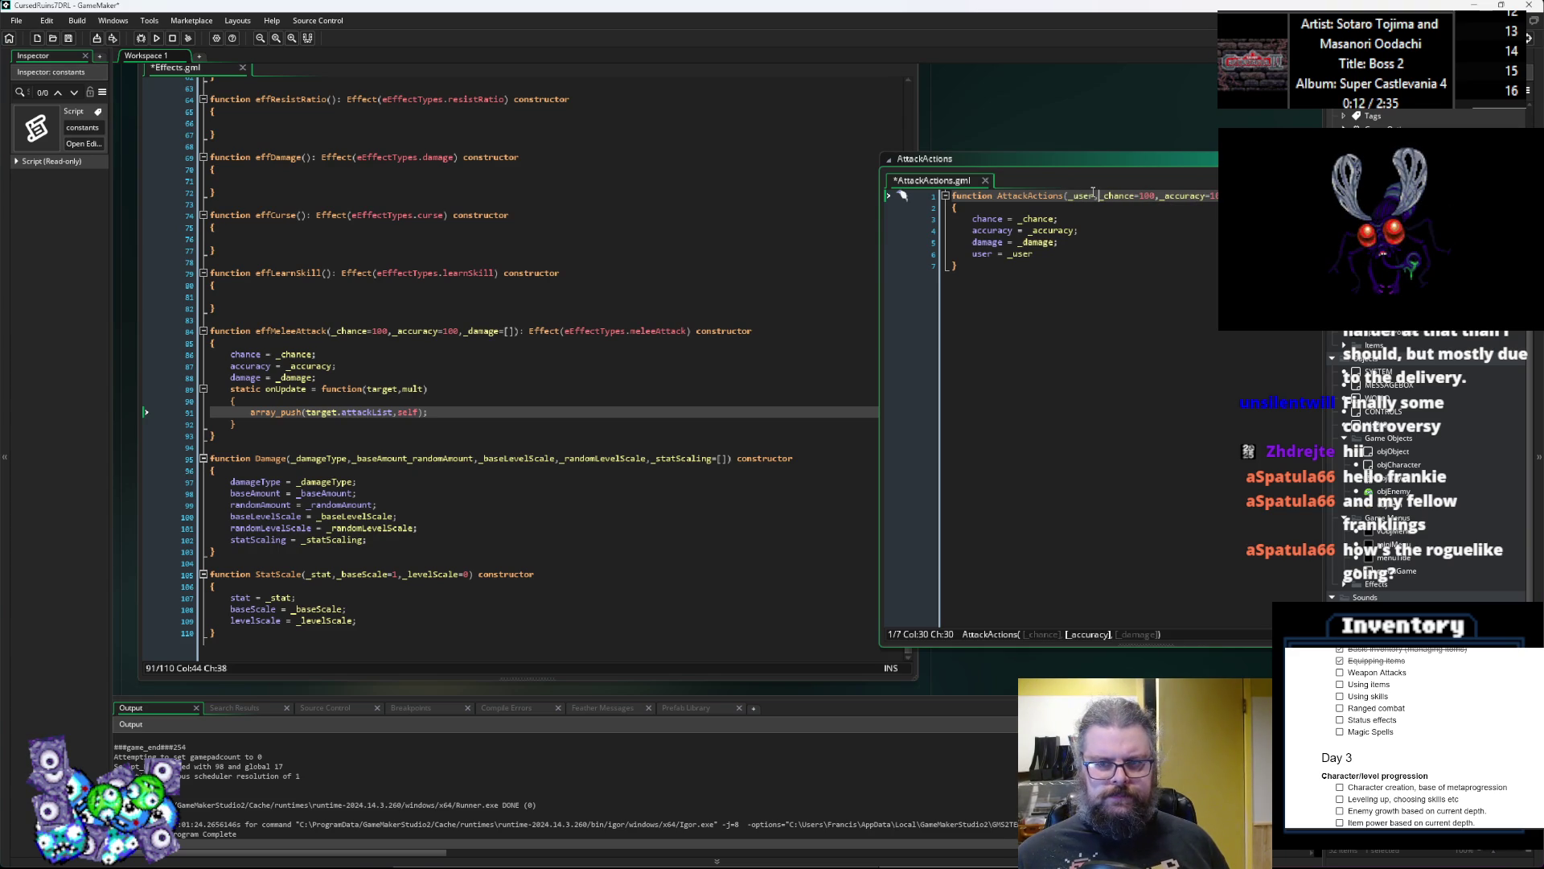
type(",")
key("Left")
type("_mult")
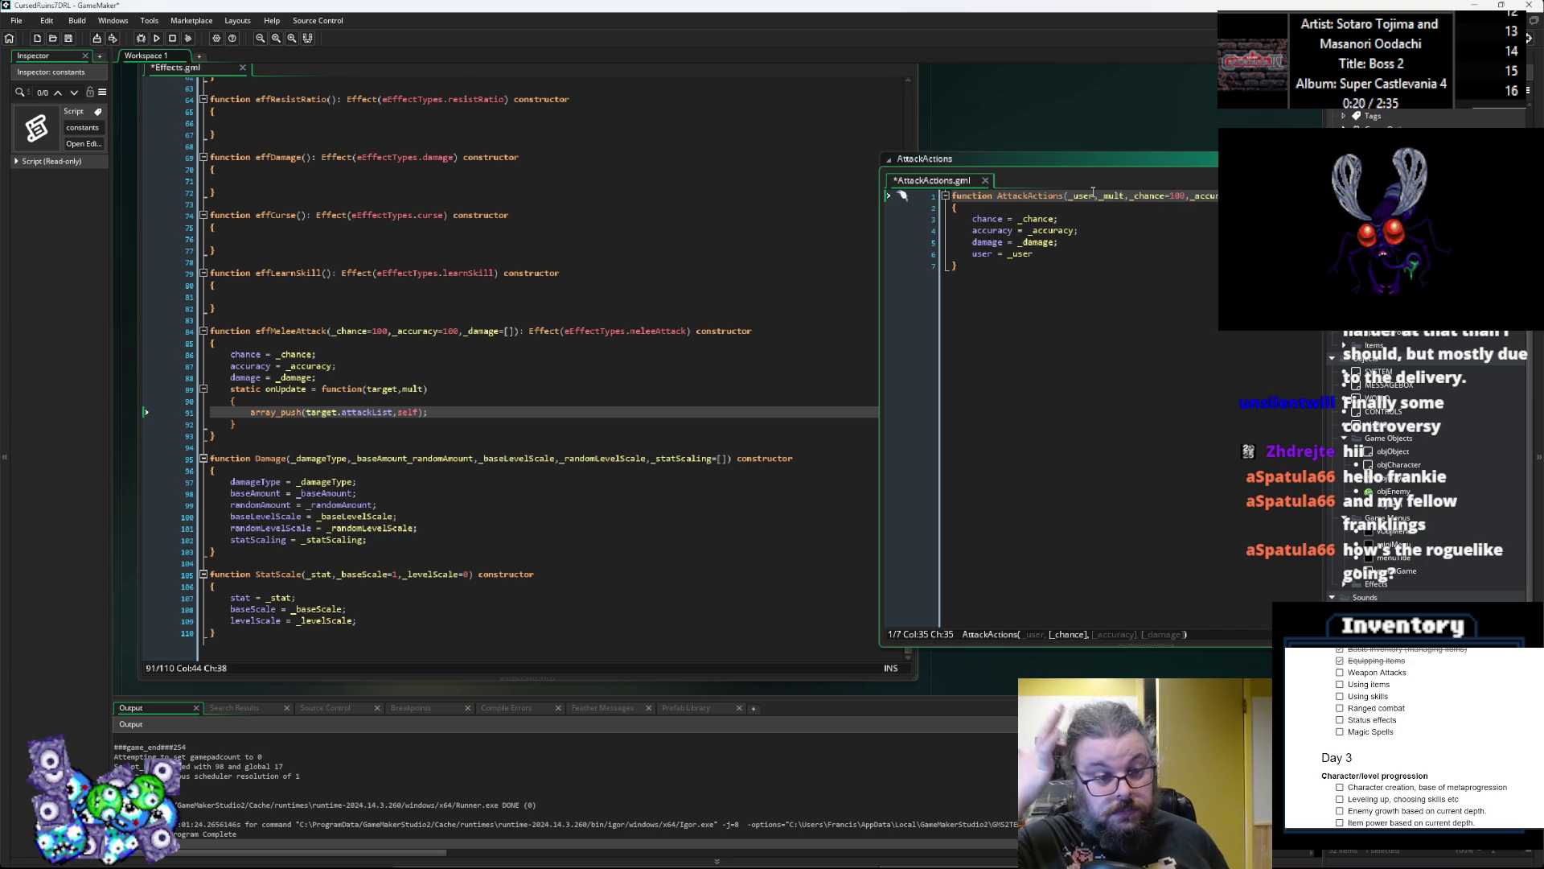
key("Down")
key("Down")
key("Down")
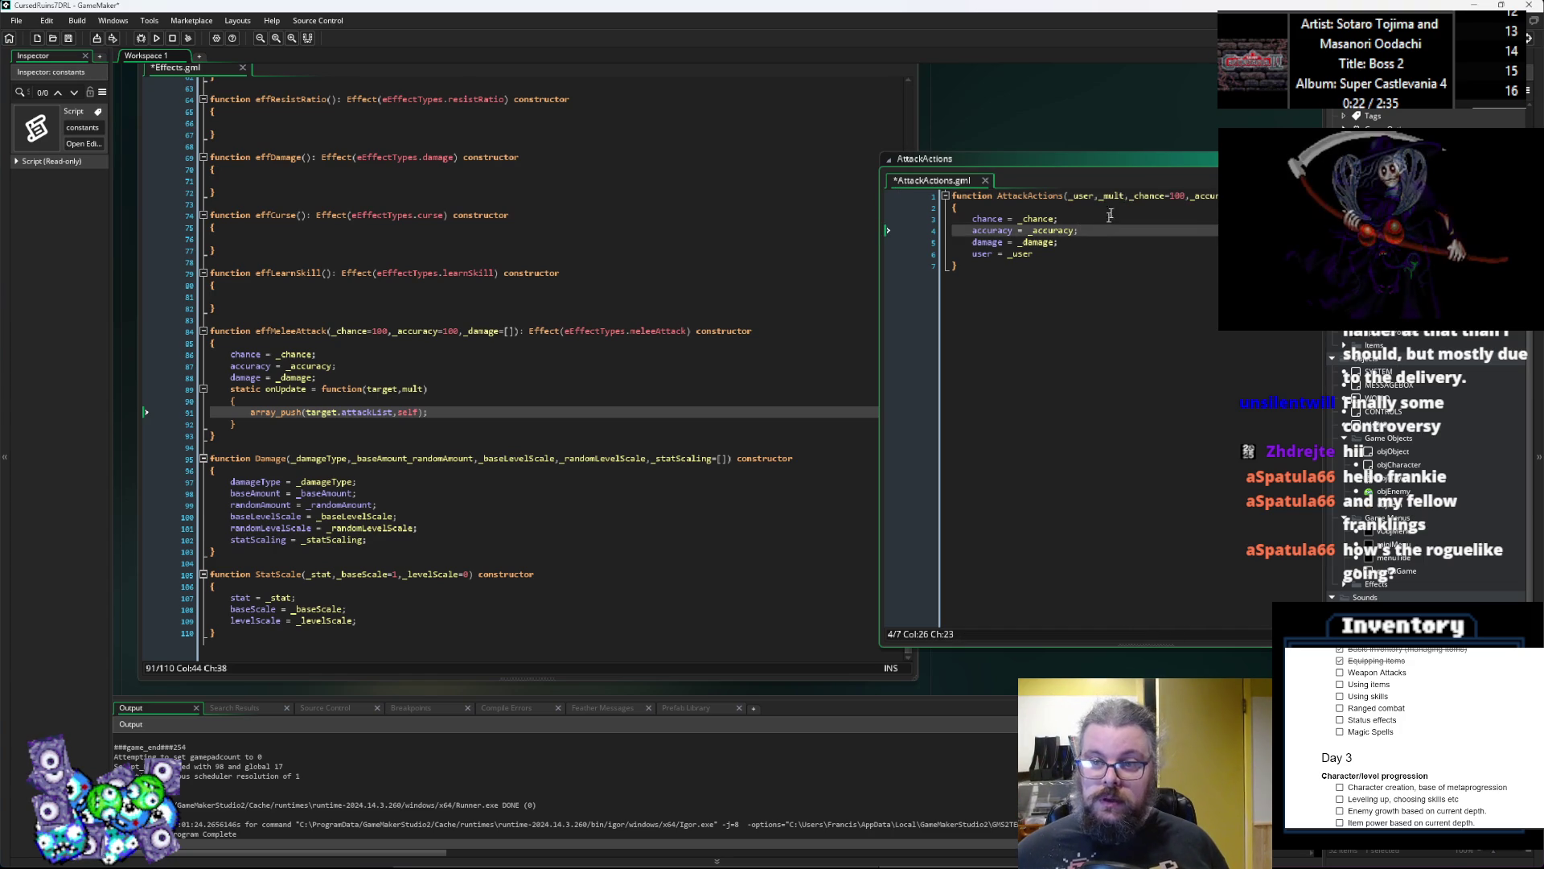
left_click(463, 411)
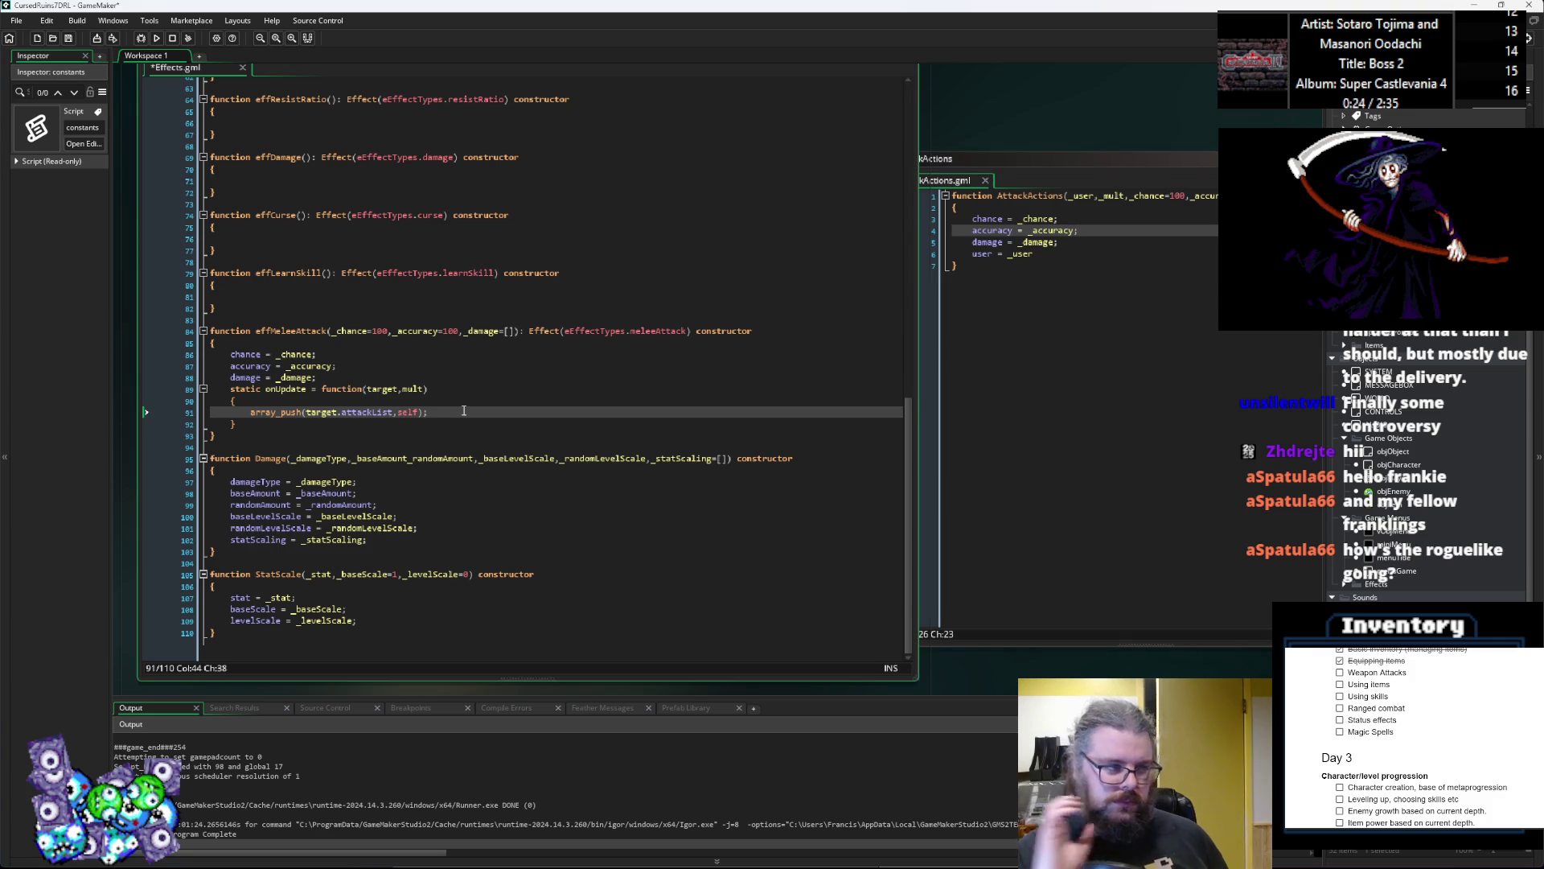
Step: Replace self in the attackList push with new AttackActions(target,mult,chance,accuracy,damage); and save Effects.gml
key("Left")
key("Left")
key("Left")
key("Right")
key("ctrl+Delete")
type("new At")
type("ckActions")
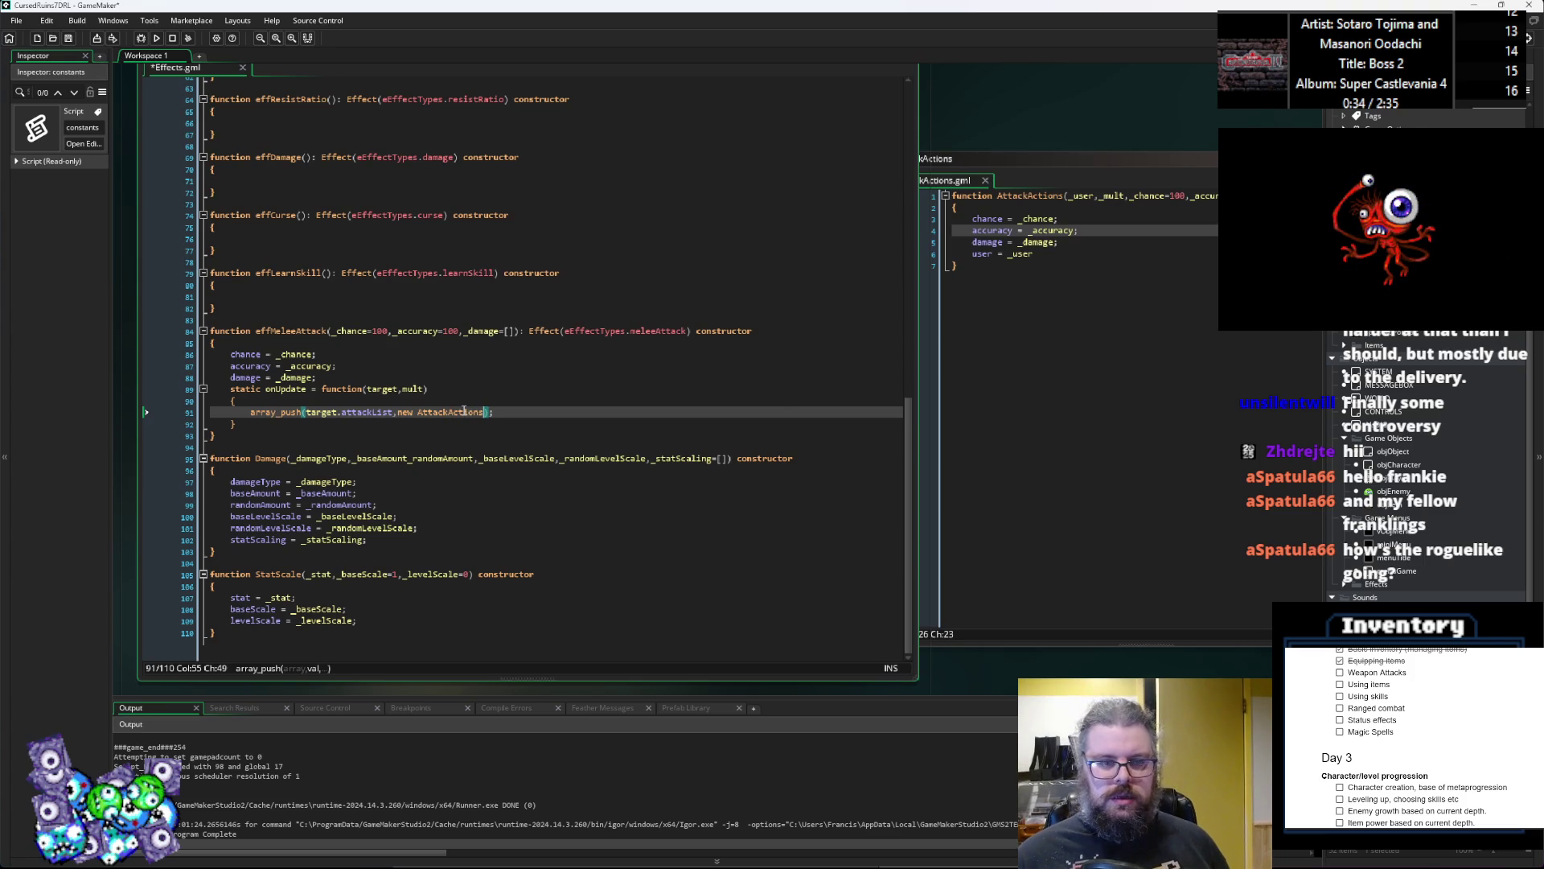
type("(")
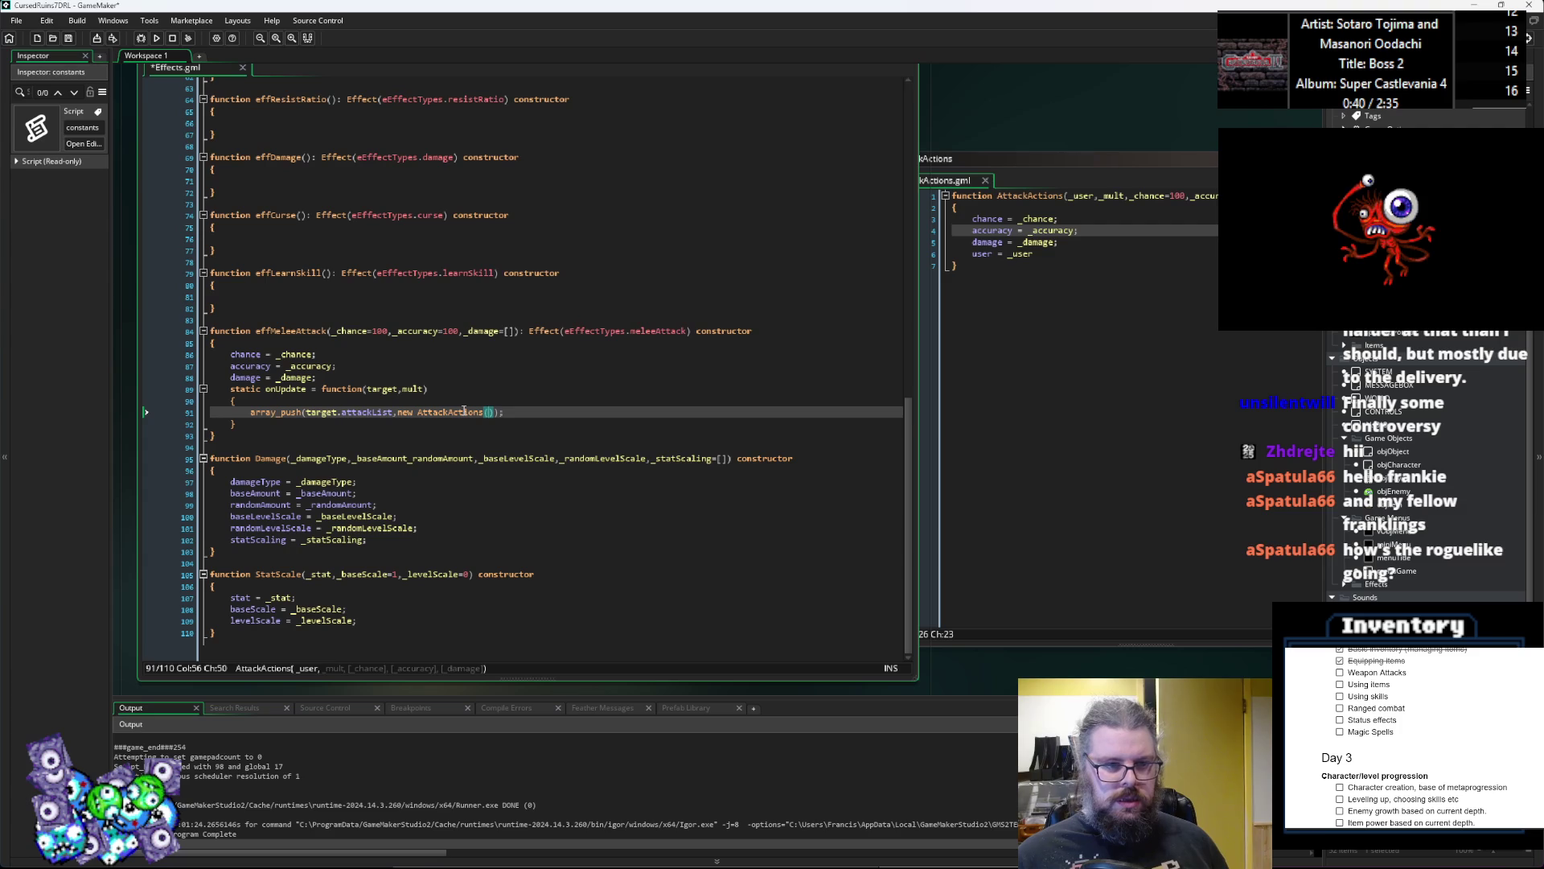
type("ta")
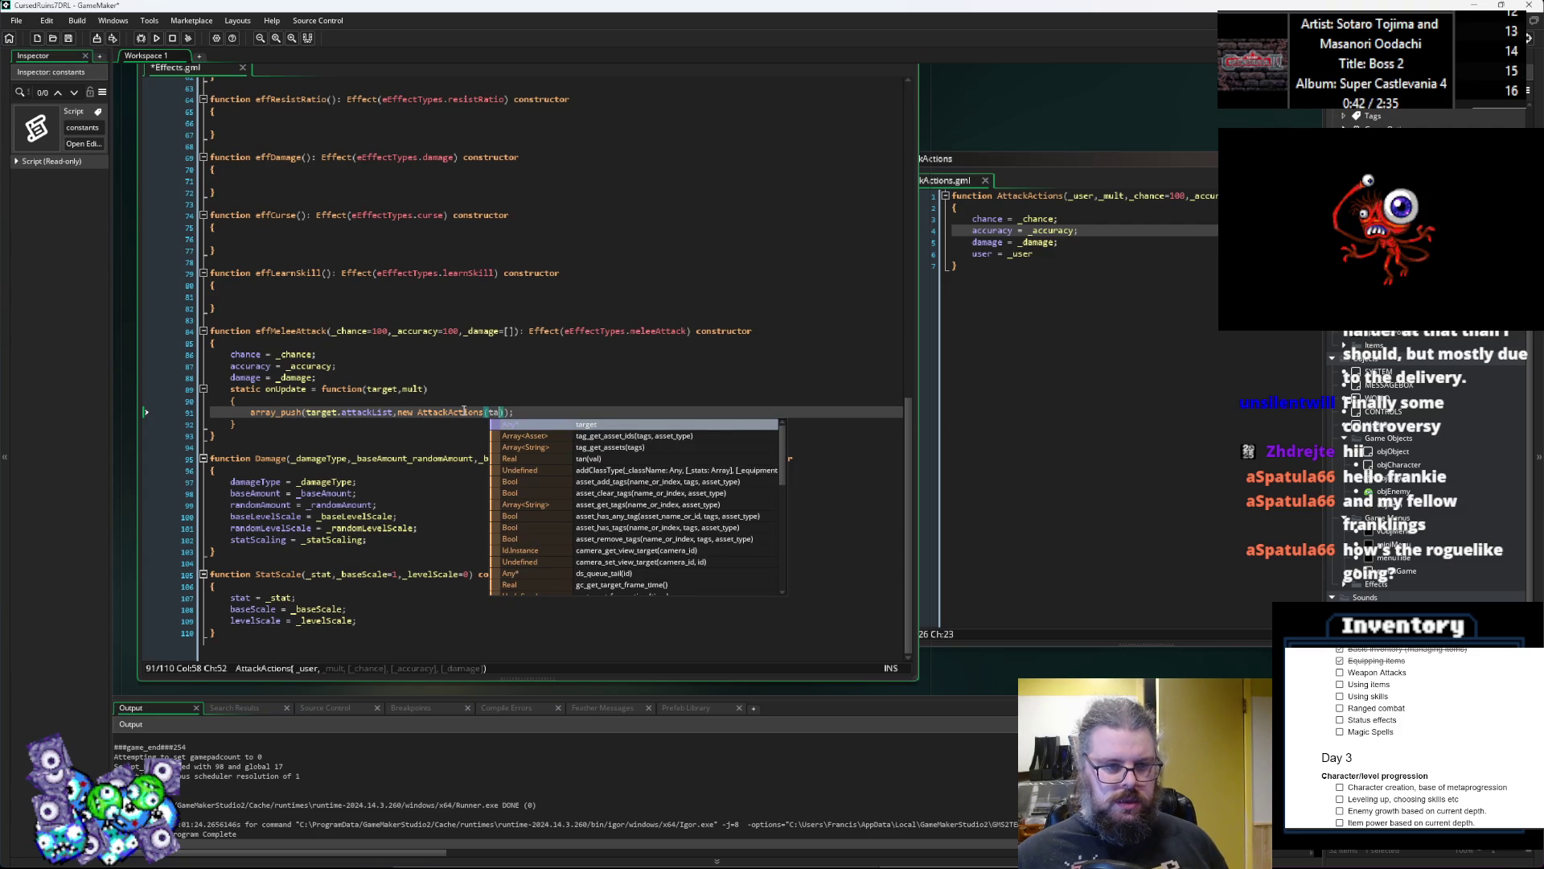
type("rget,")
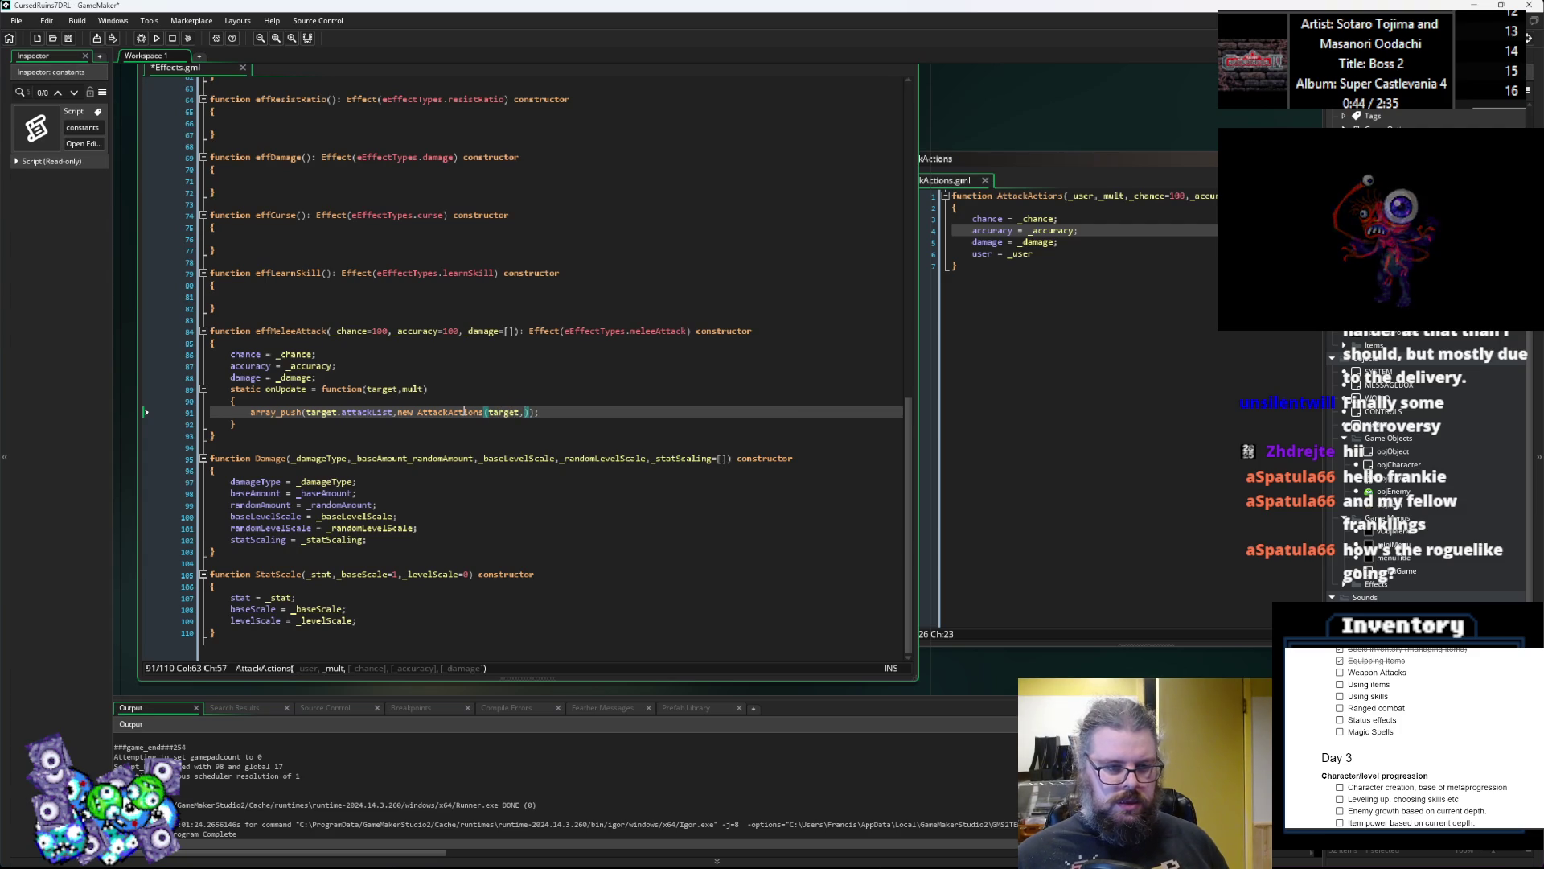
type("mult,")
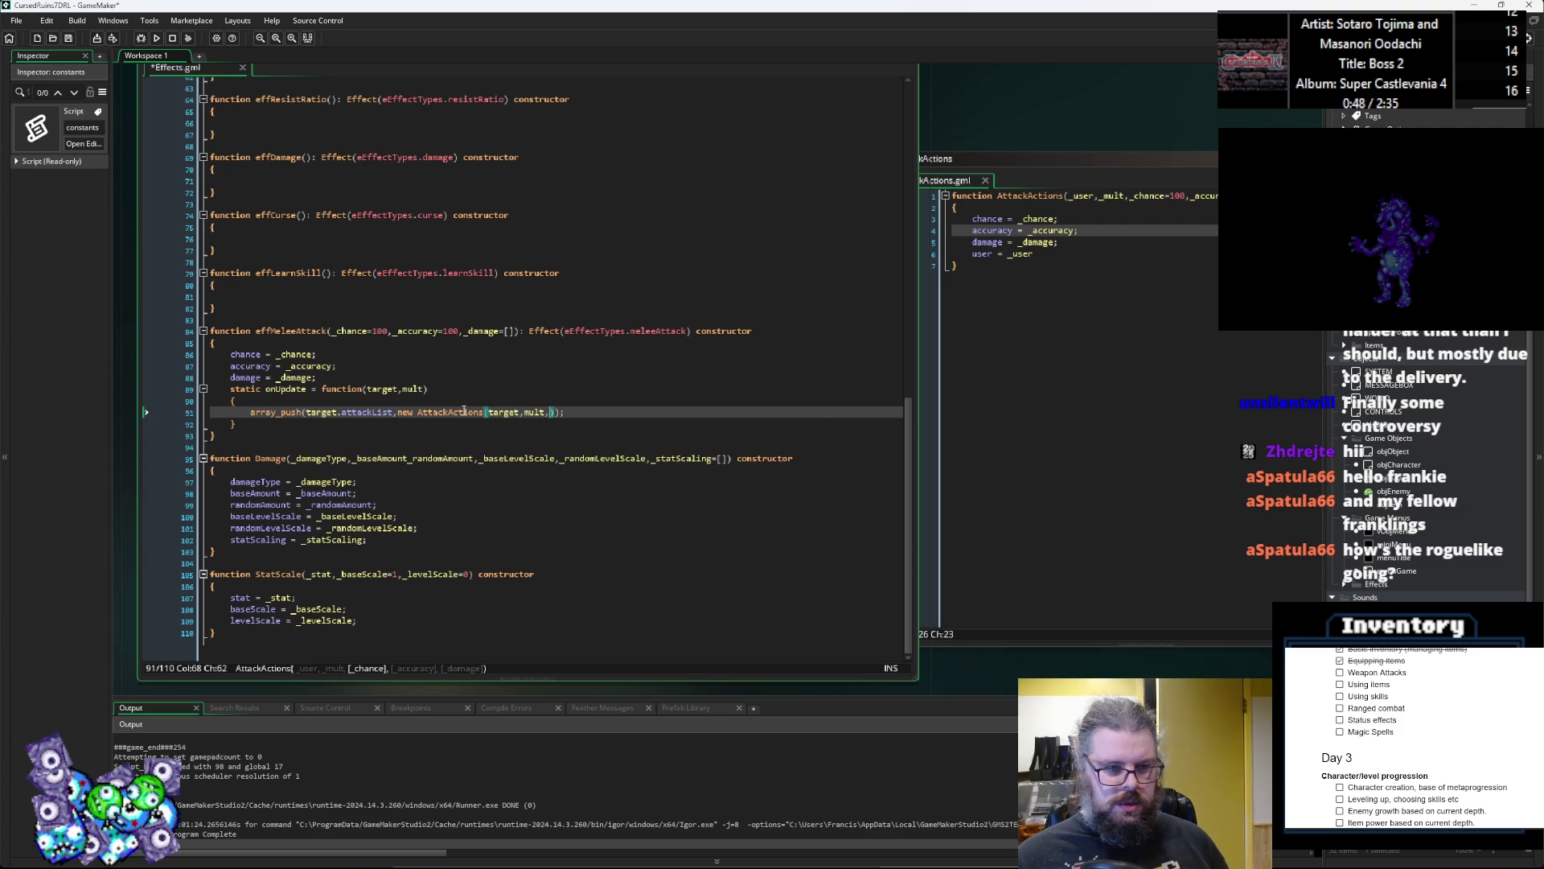
type("chance,accuracy,")
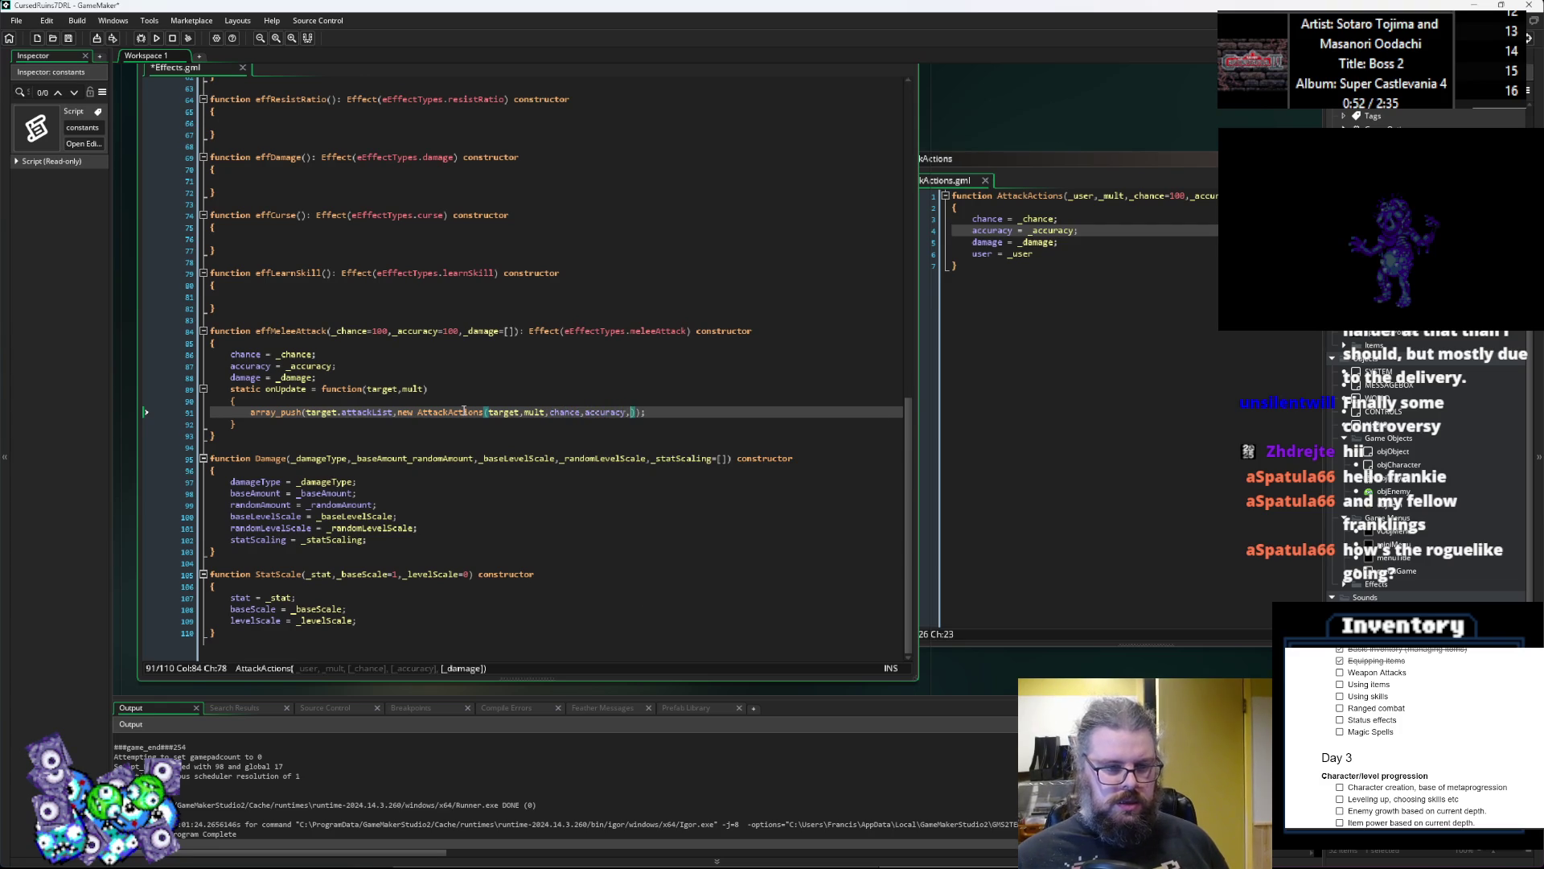
type("damage")
key("End")
type(";")
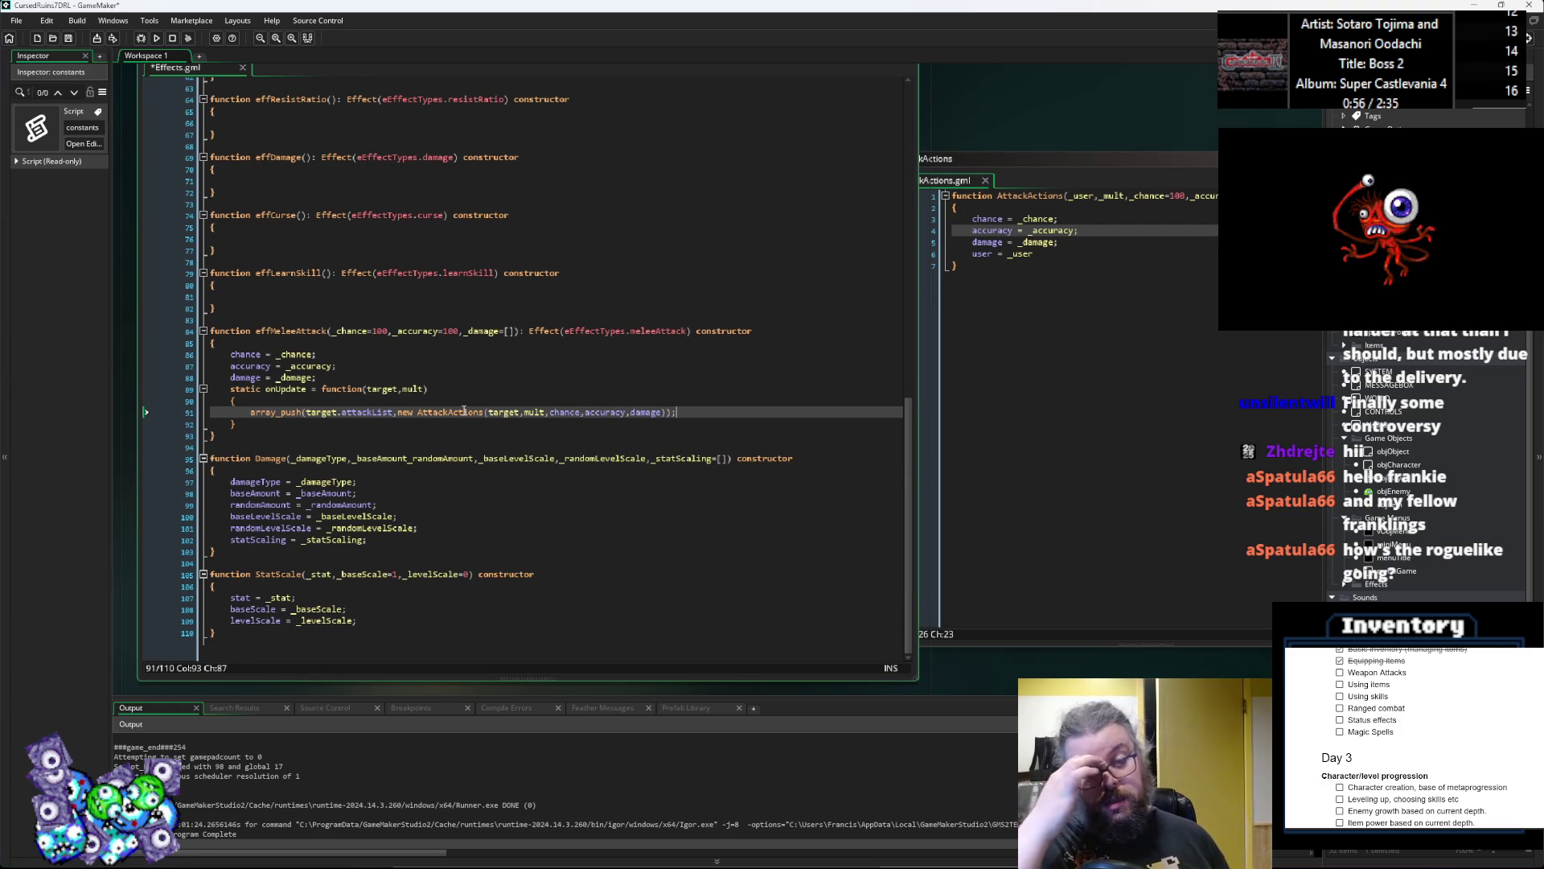
left_click(545, 402)
key("ctrl+s")
left_click(403, 459)
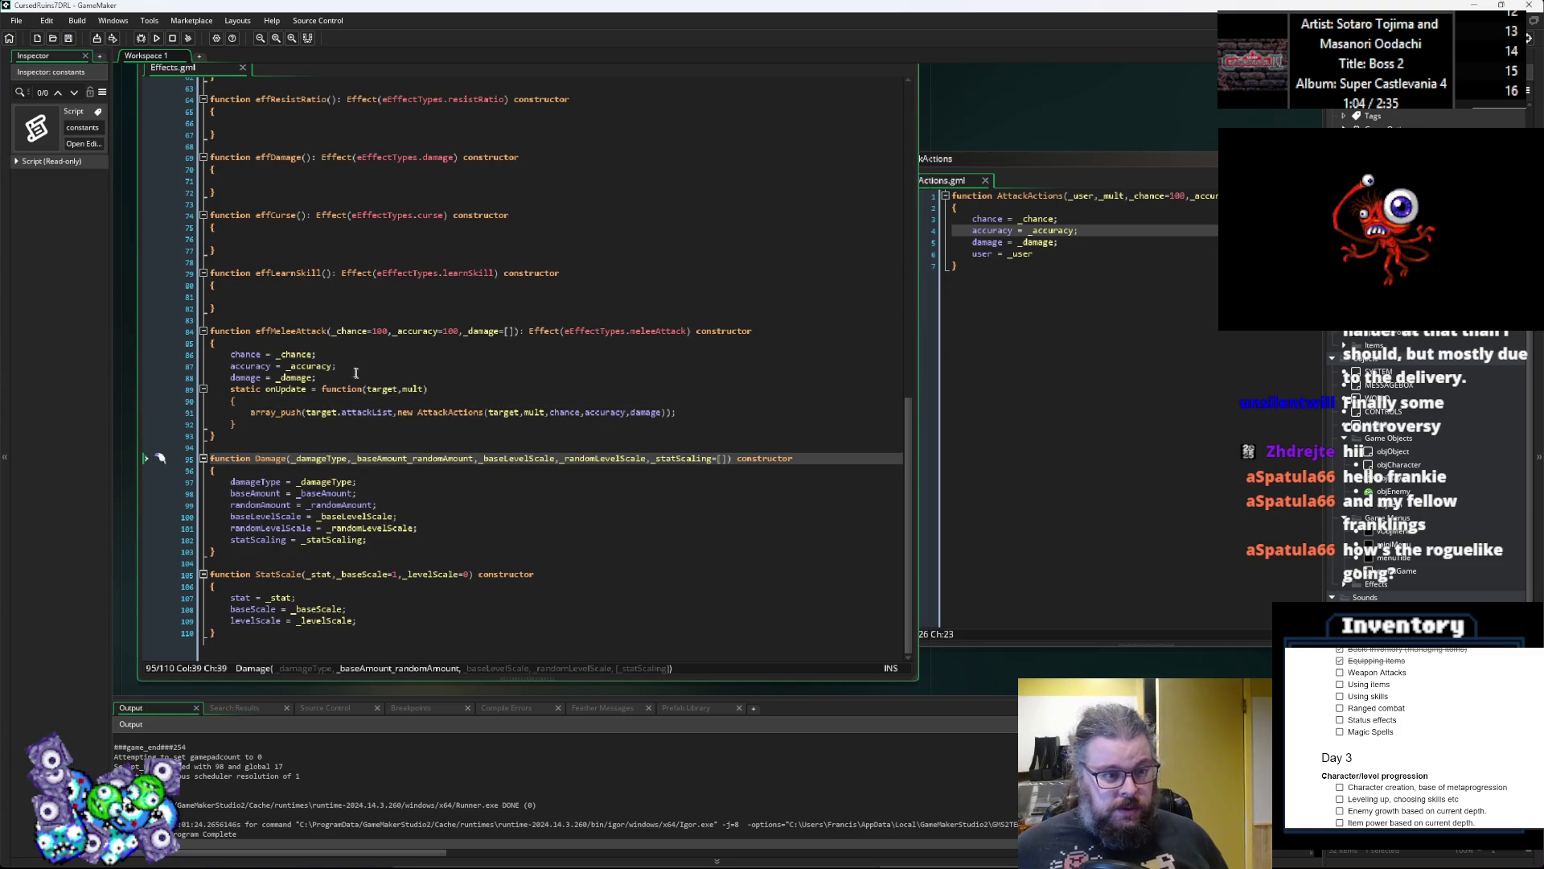
left_click_drag(212, 447, 211, 320)
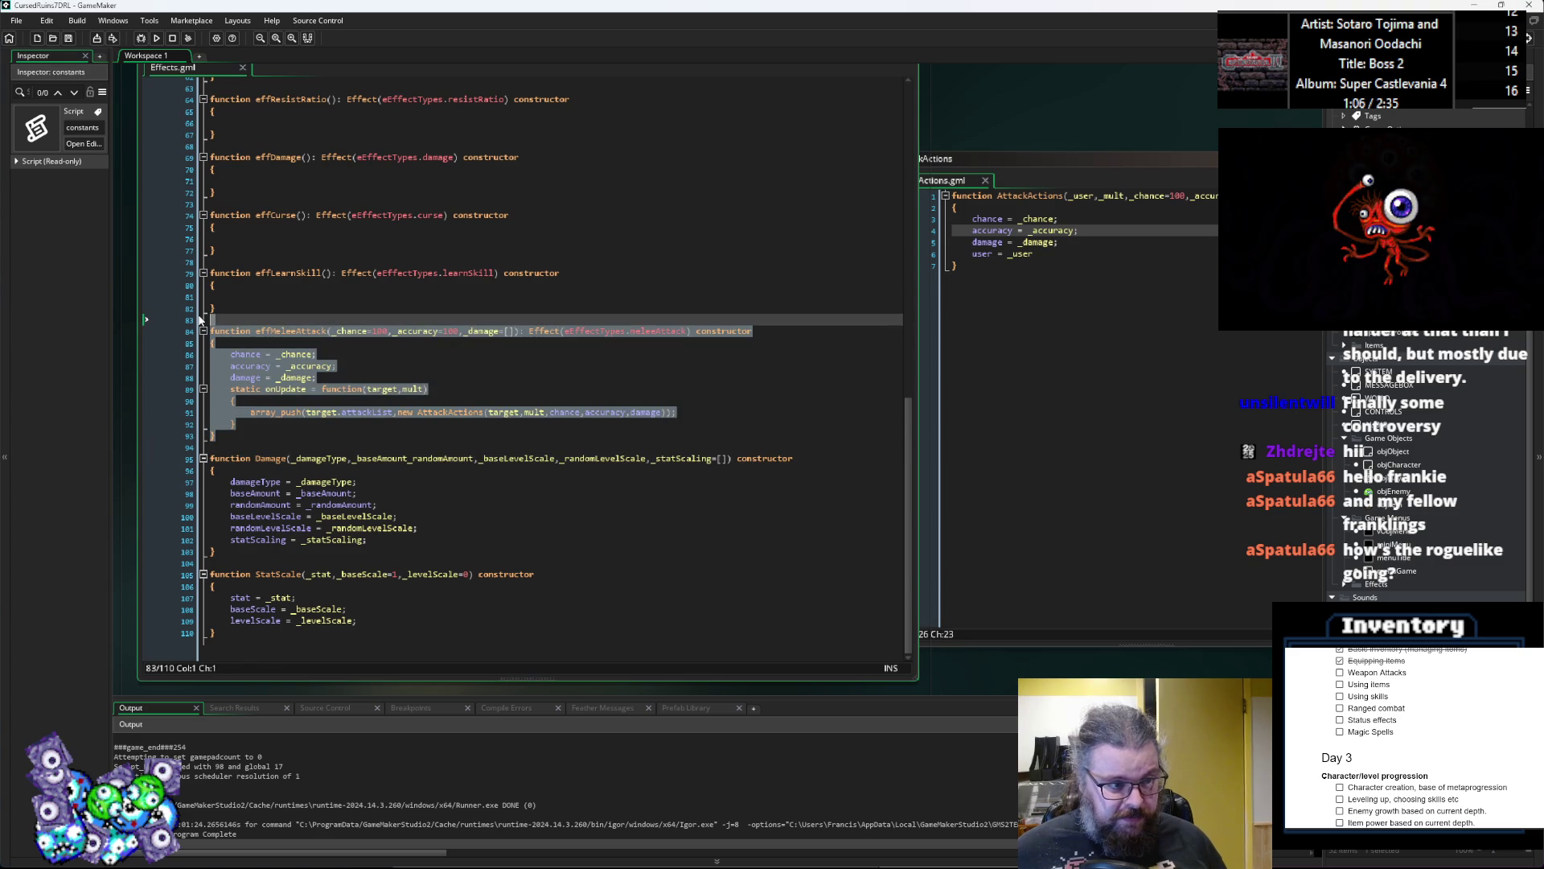
Step: Enlarge and reposition the AttackActions window, then open new lines below user = _user
left_click(355, 414)
left_click(1062, 336)
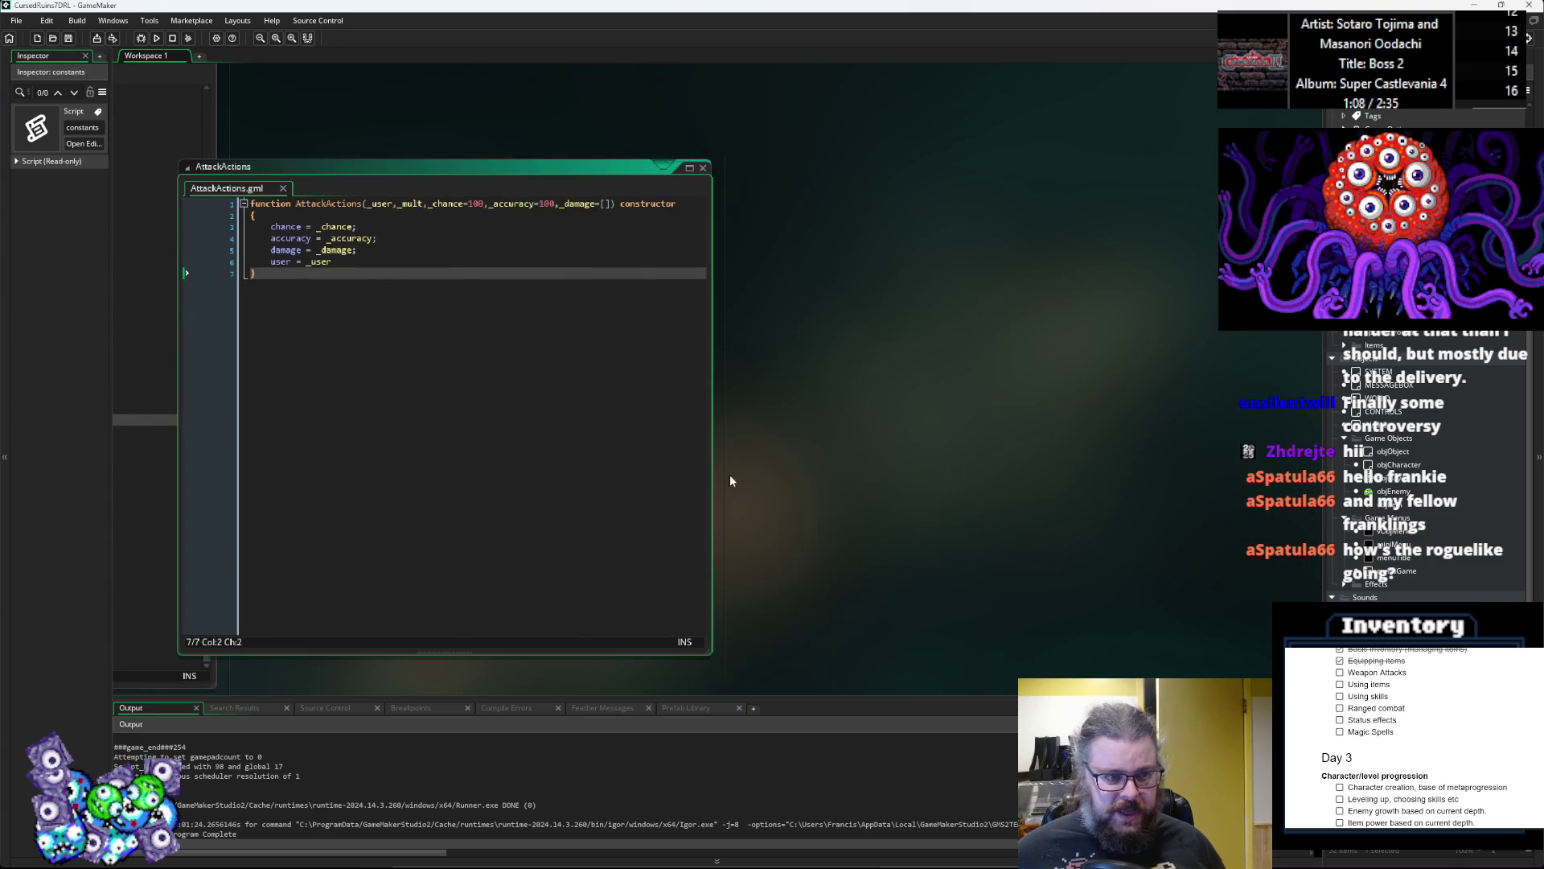
scroll(804, 482, "left", 3)
left_click(695, 193)
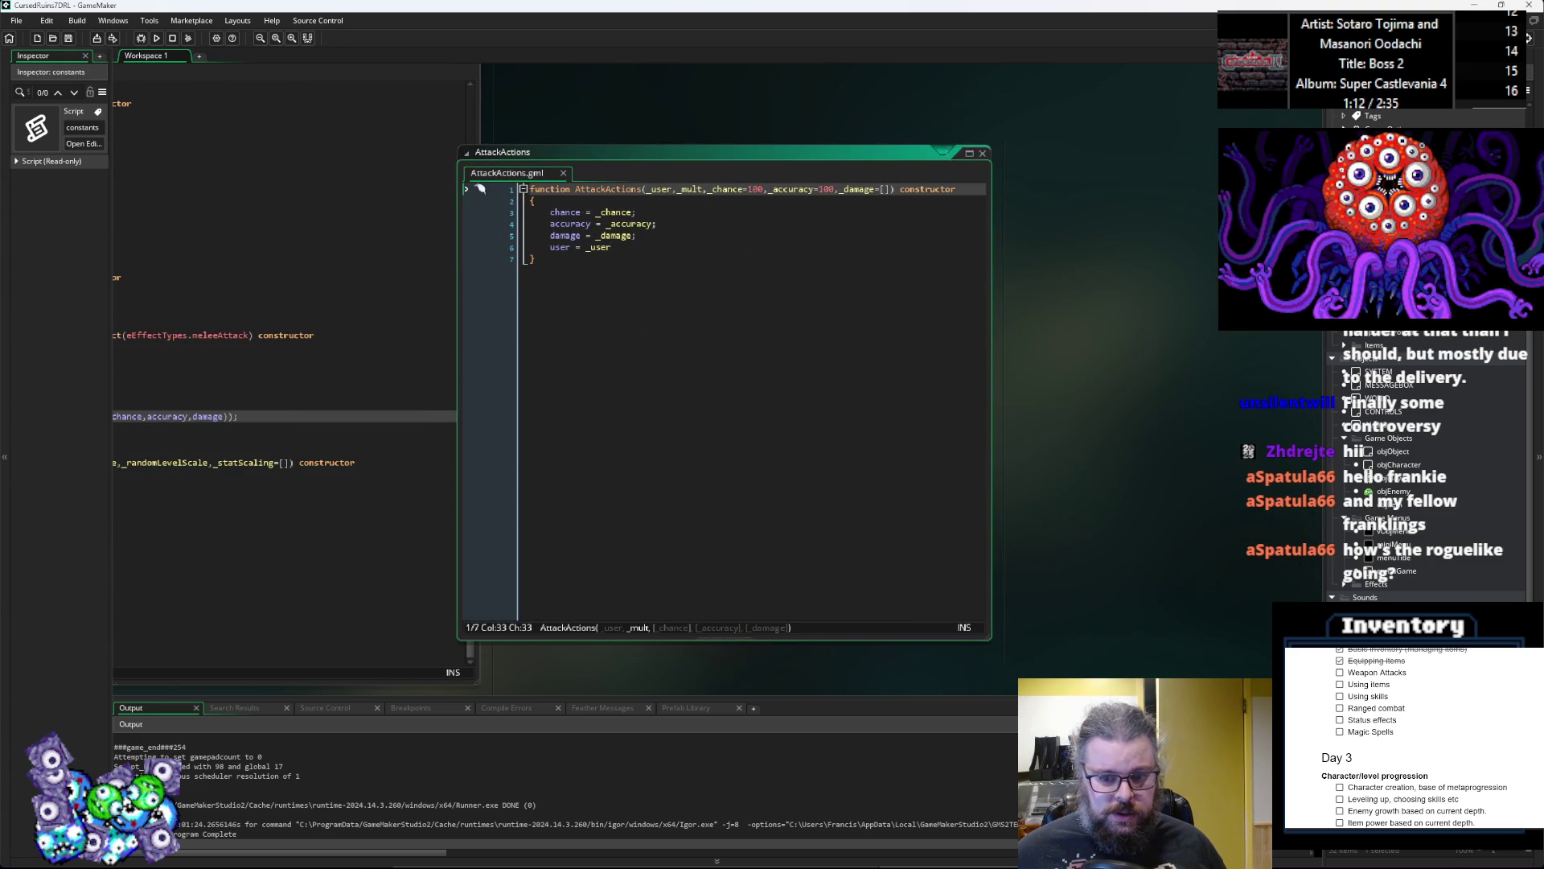
left_click_drag(988, 635, 1159, 658)
left_click_drag(713, 374, 1048, 370)
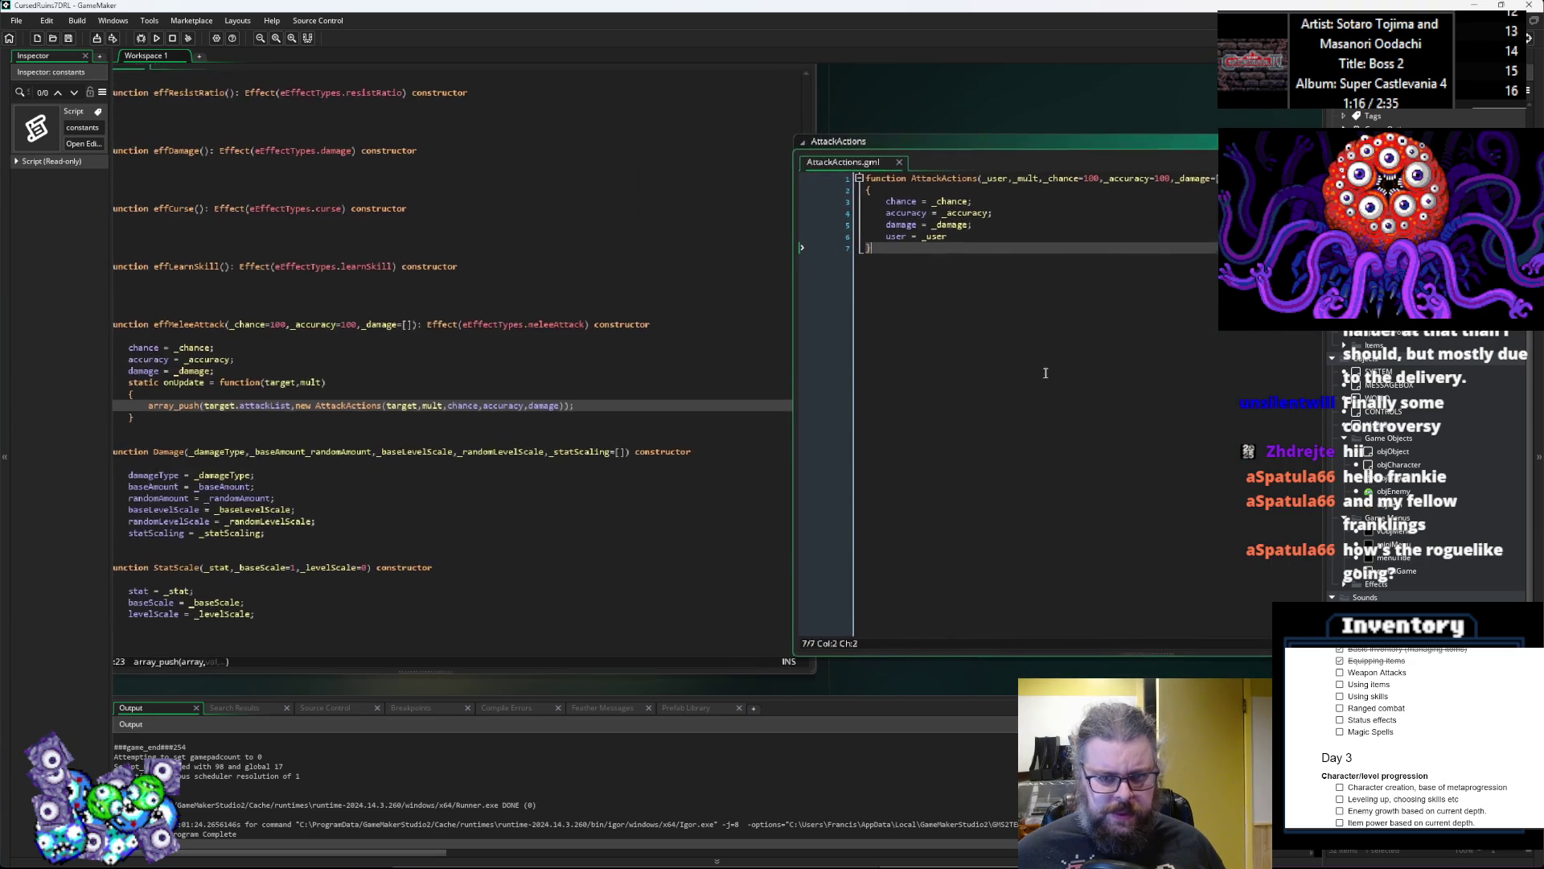
left_click(969, 243)
key("Return")
key("Return")
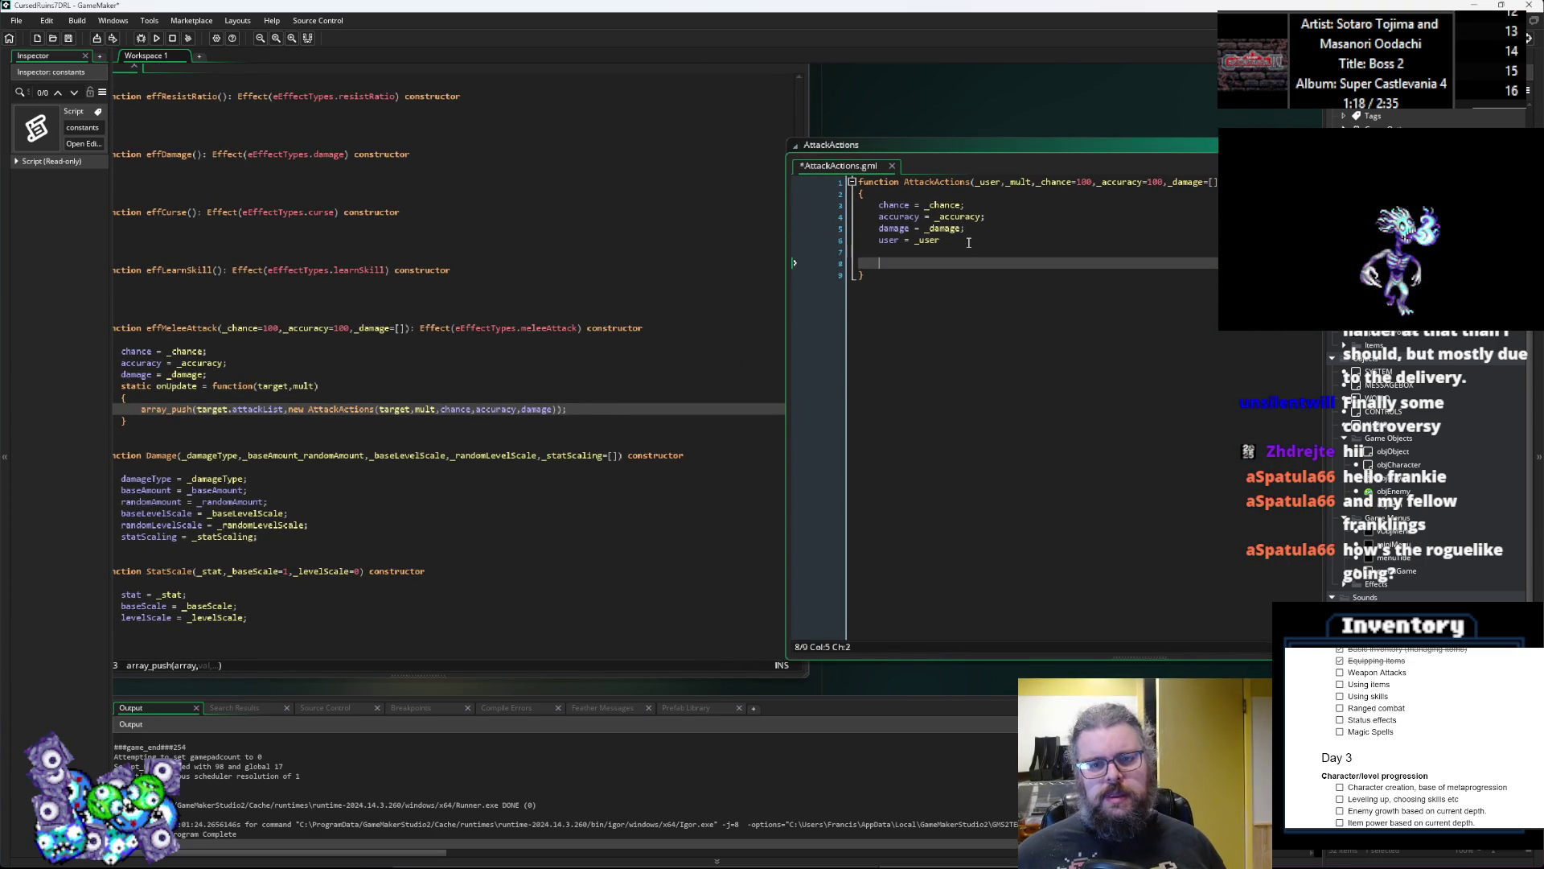
Step: Declare static performAttack = function() with body braces in AttackActions
type("static perform")
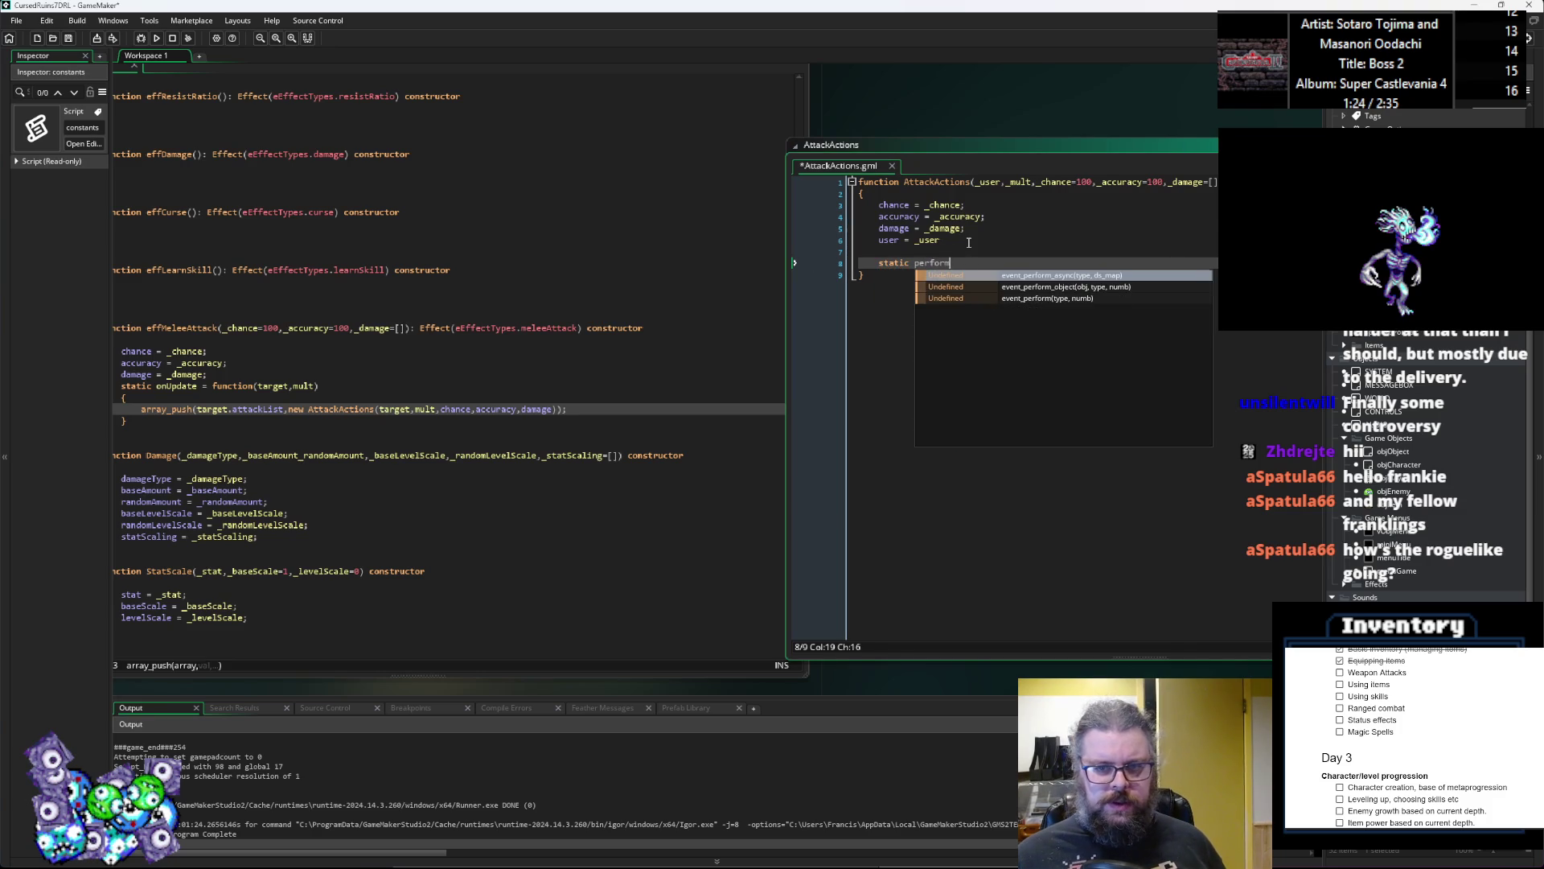
type("Attack")
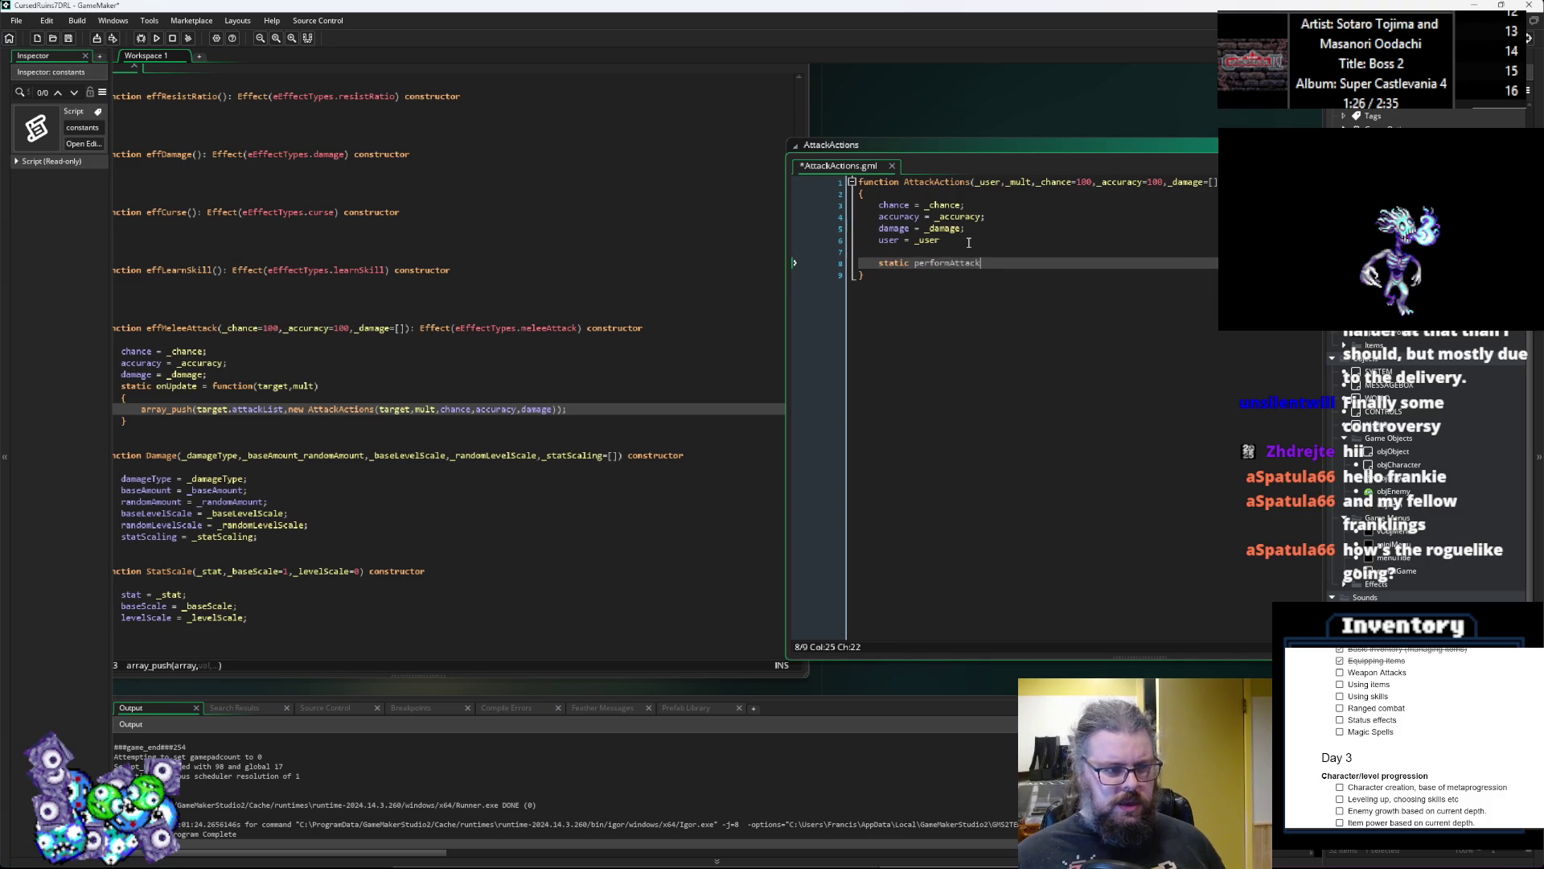
type(" =")
type("=")
type(" function()")
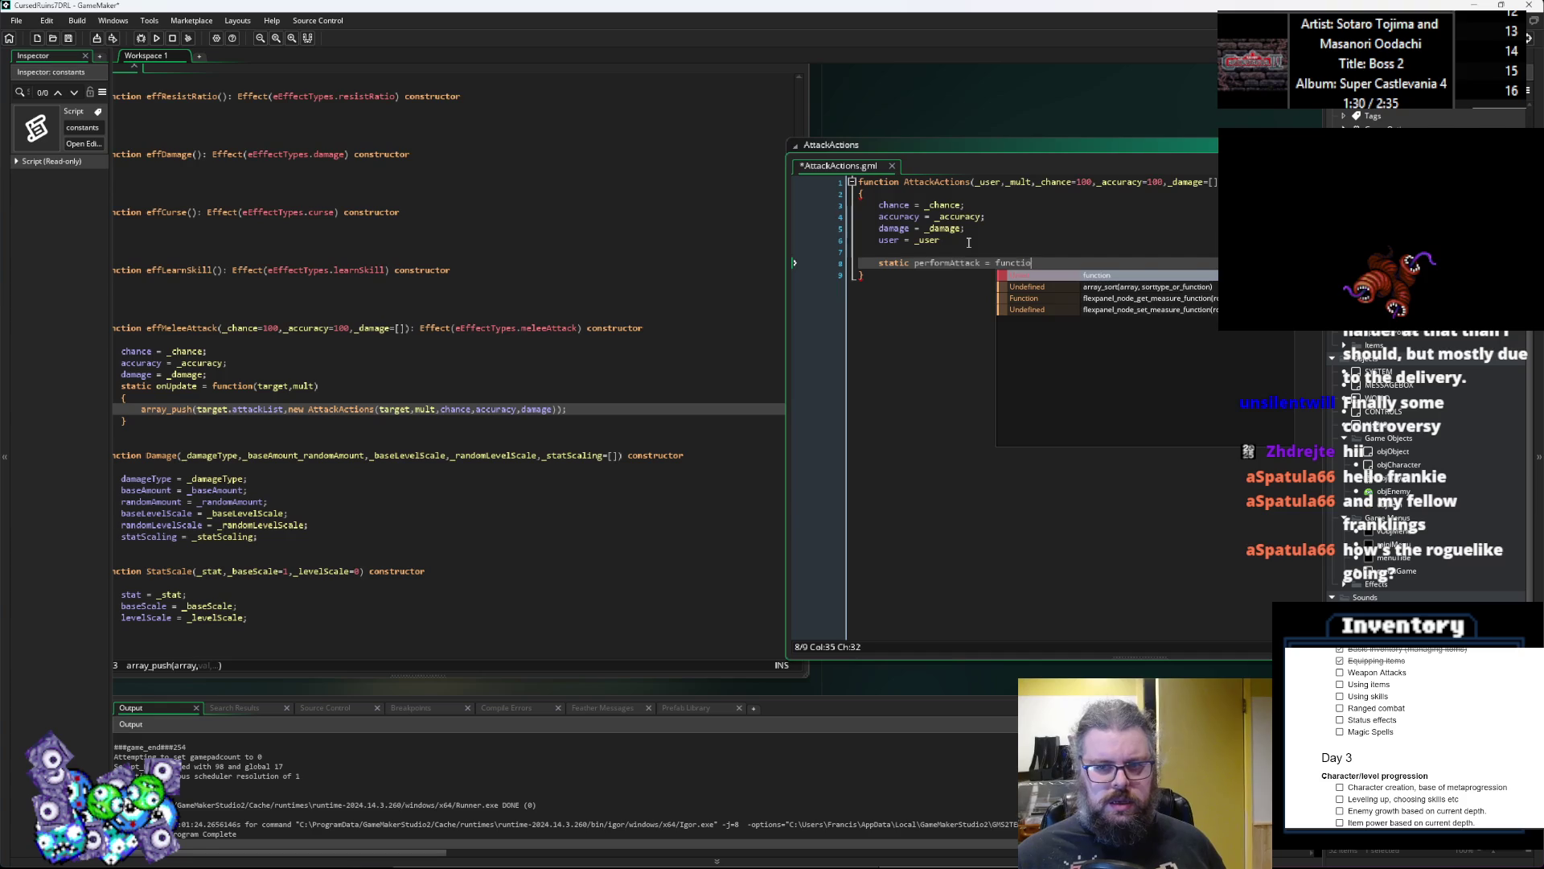
key("Return")
type("{")
key("Return")
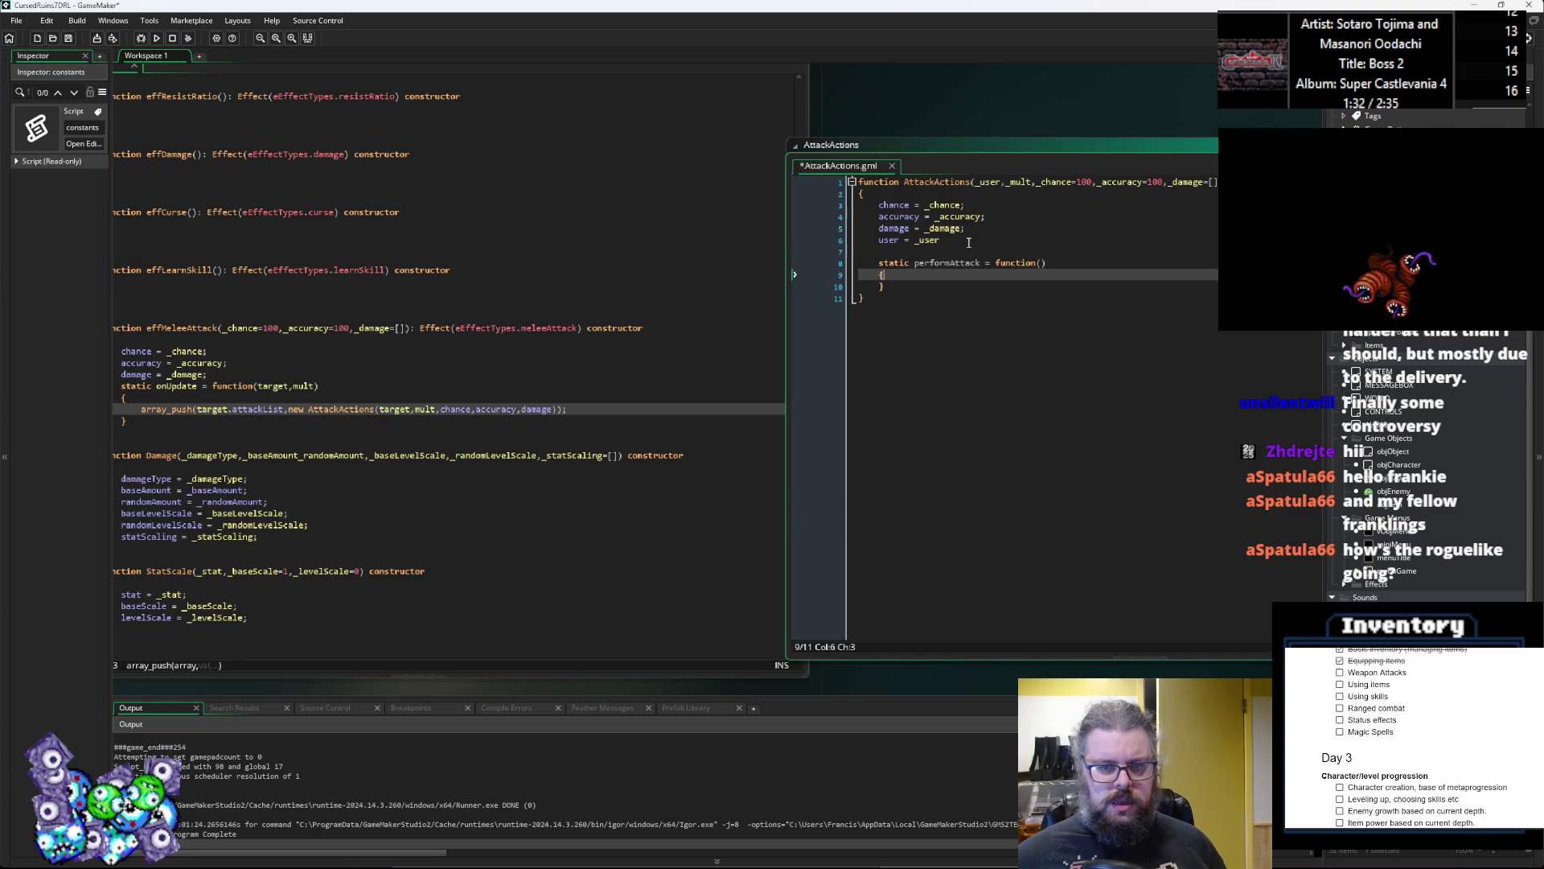
Step: Give performAttack the parameters user,target
key("Up")
key("End")
key("Left")
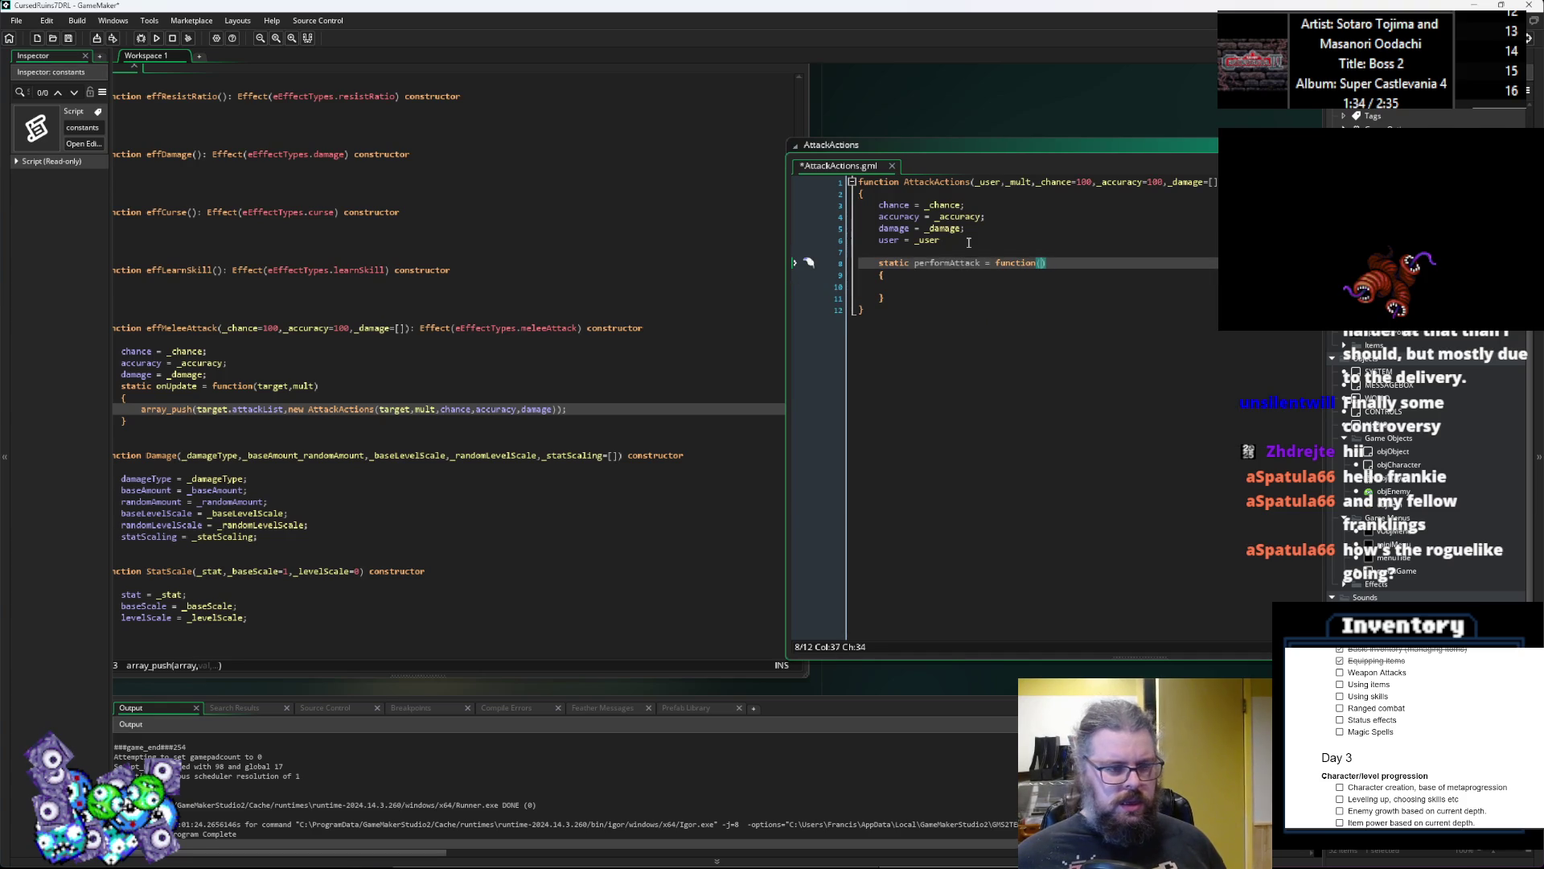
type("target,")
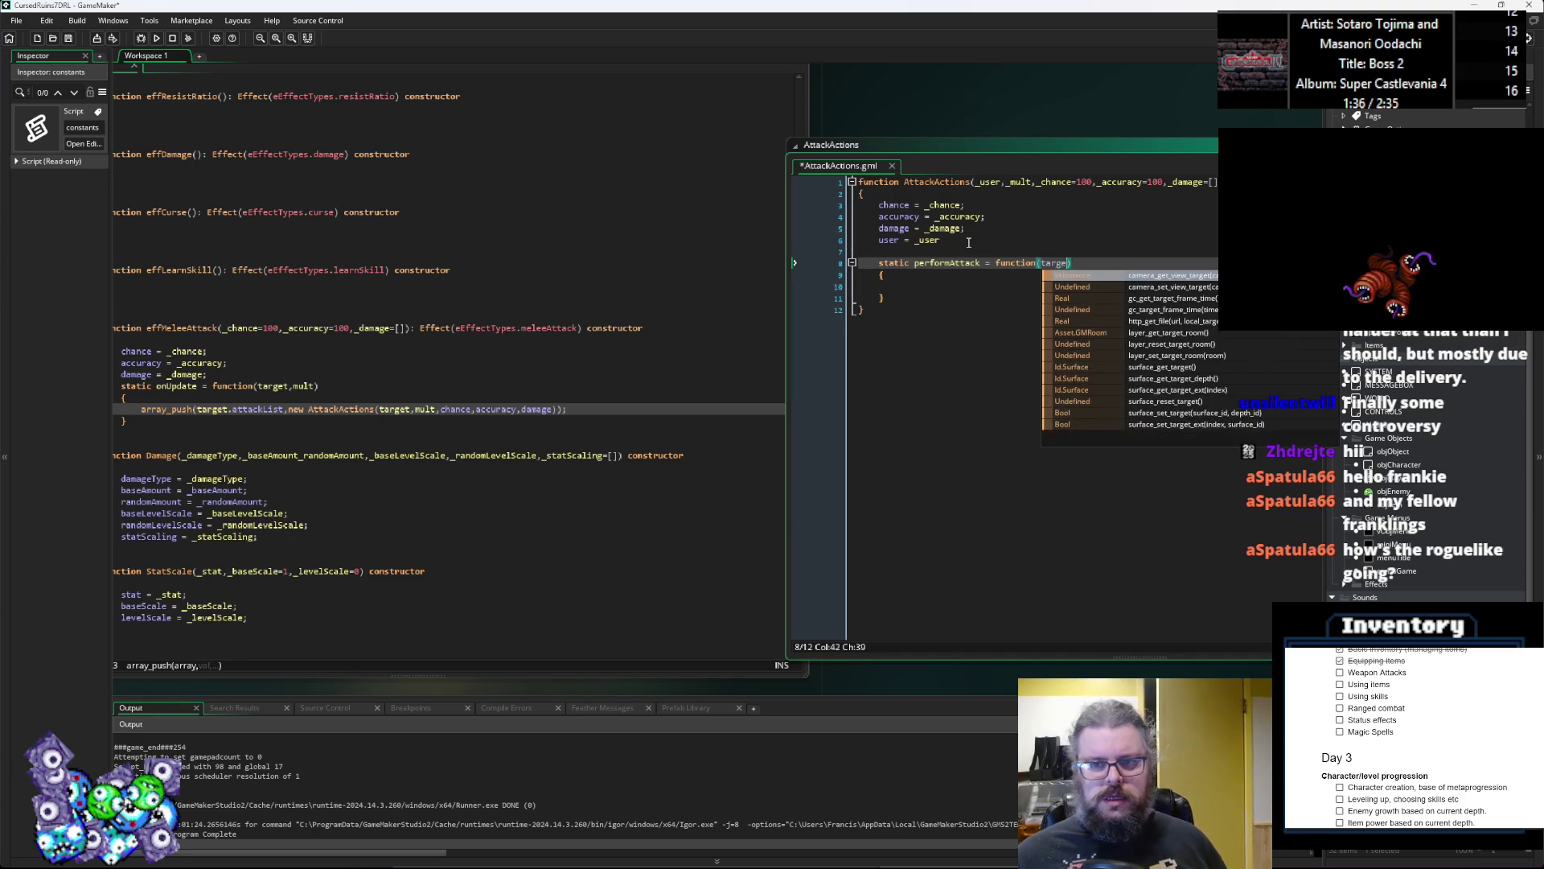
type("user")
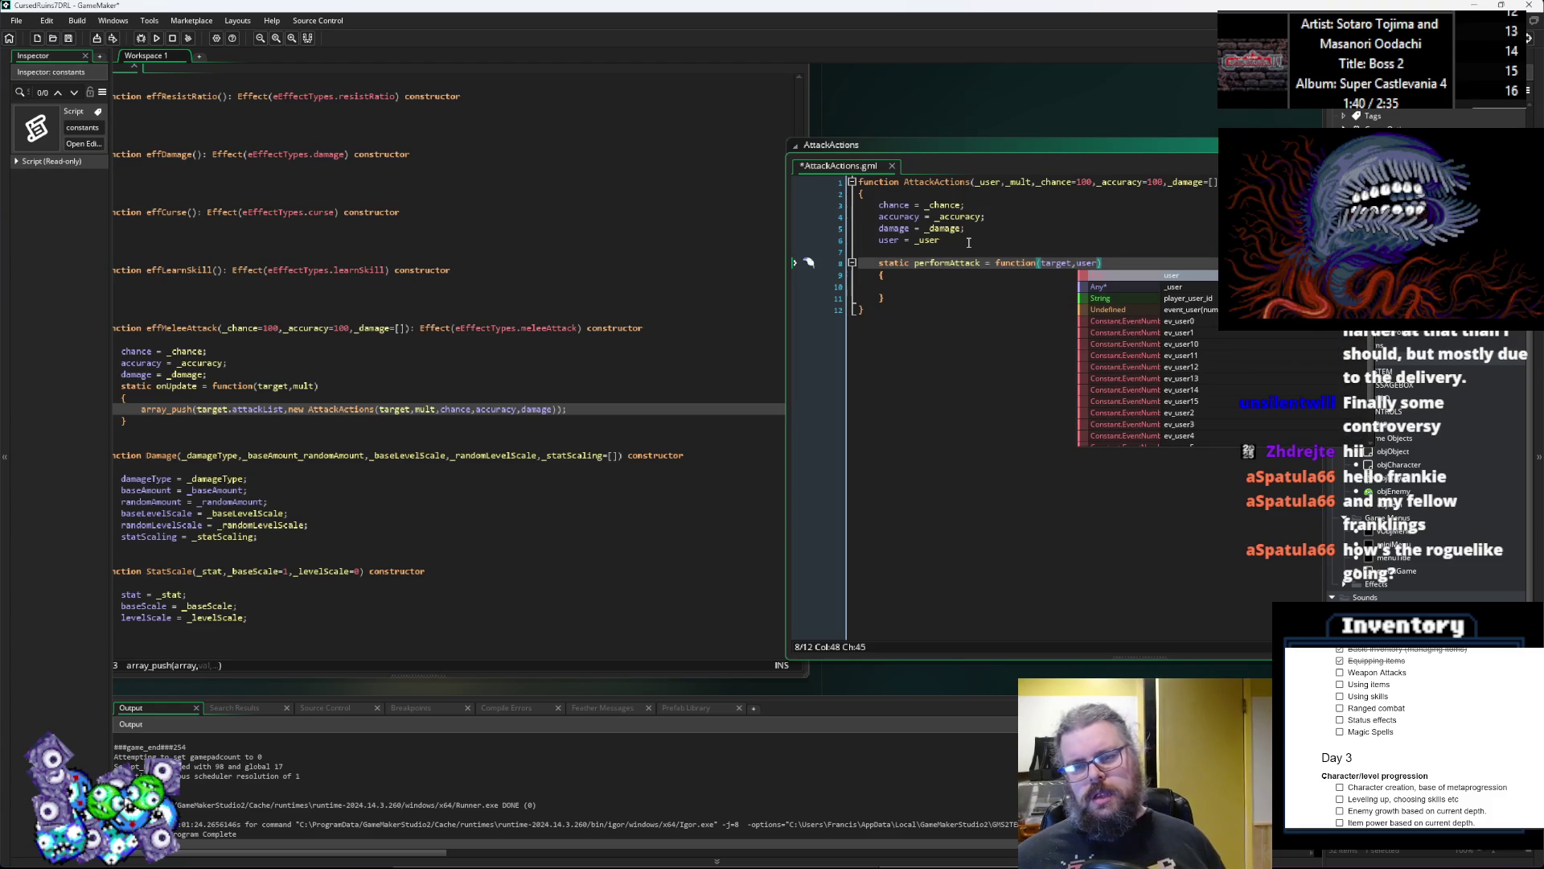
type(")")
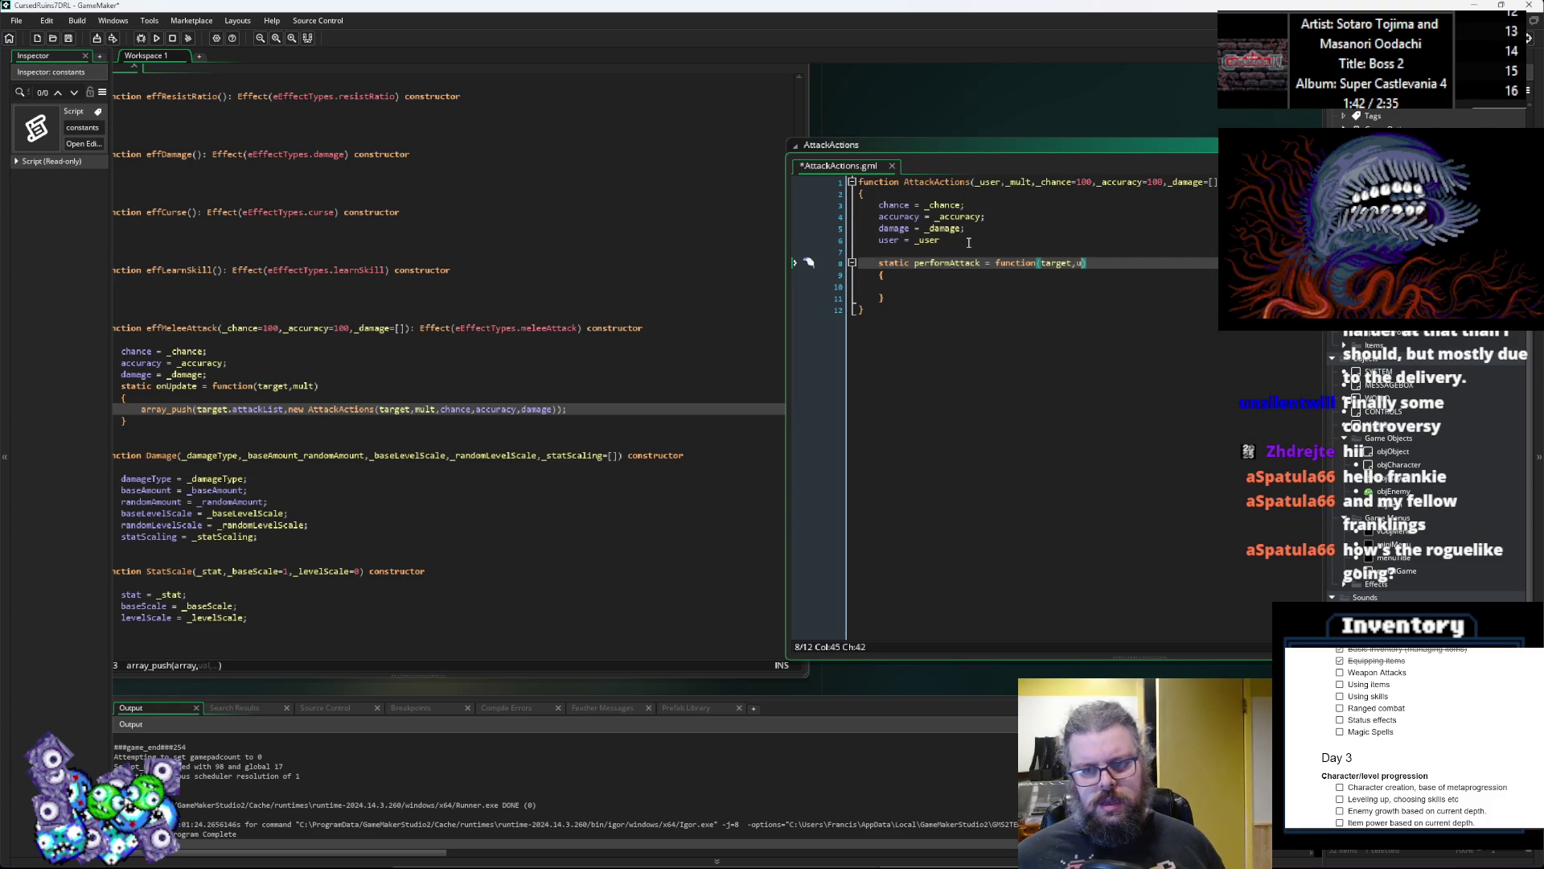
key("BackSpace")
key("BackSpace")
key("BackSpace")
type("user,")
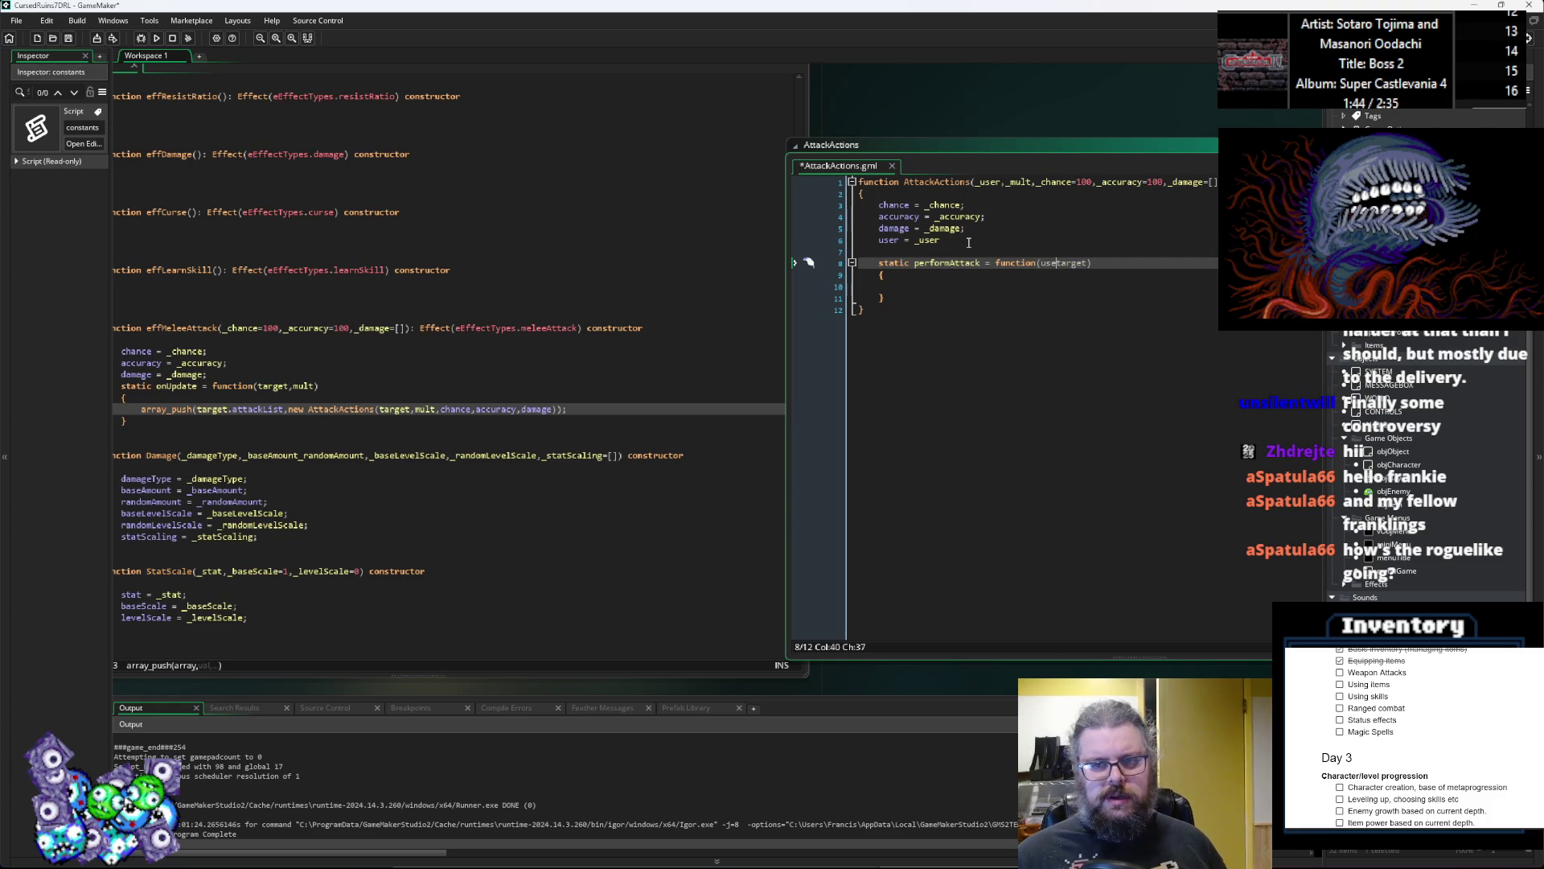
type("tar")
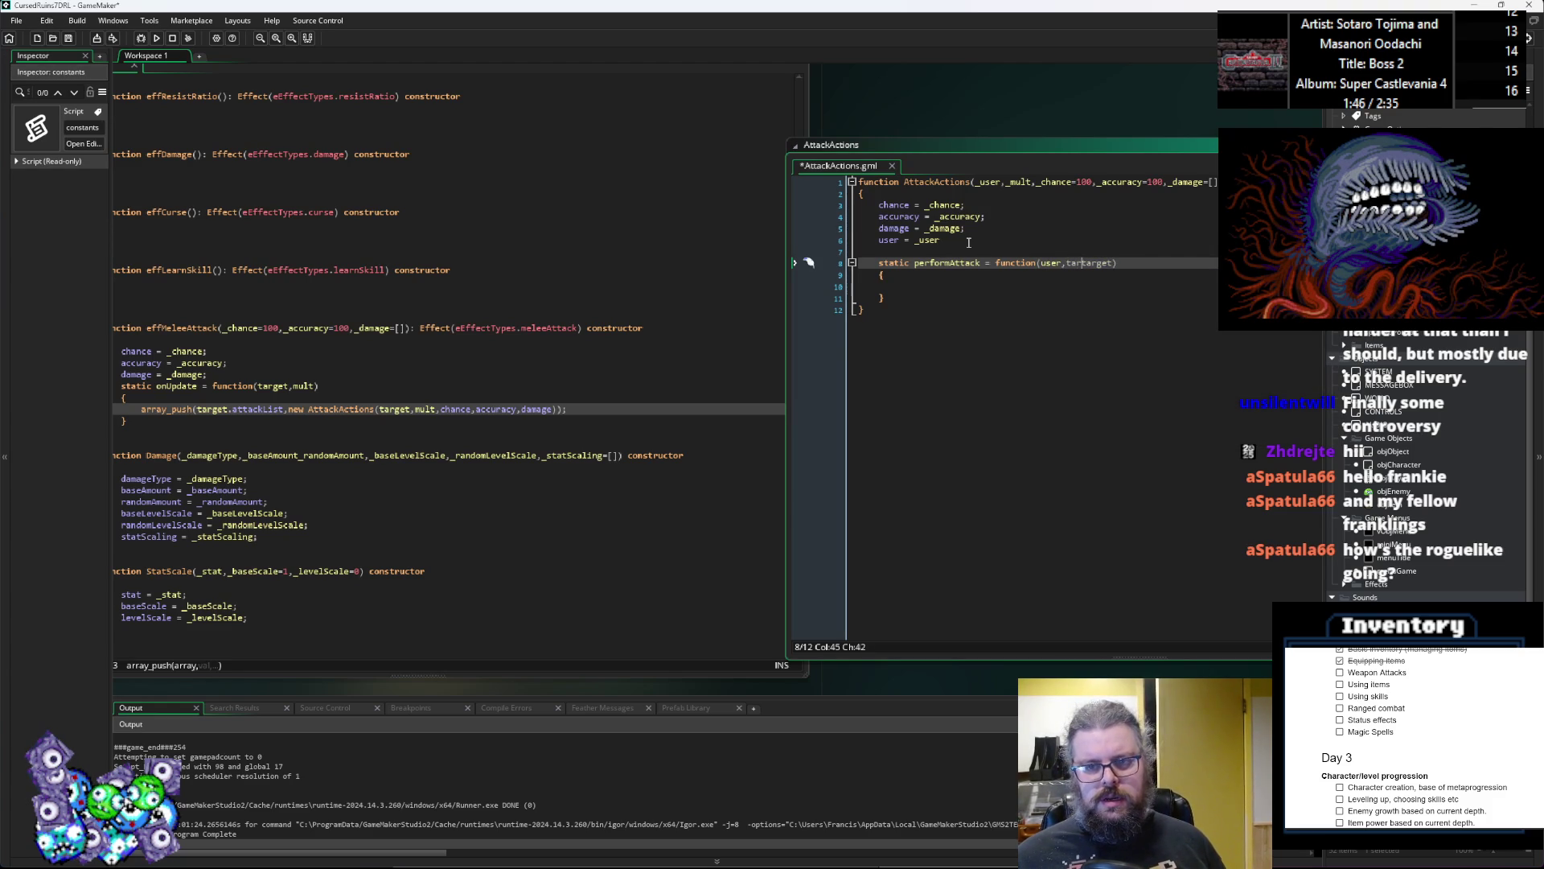
key("BackSpace")
key("BackSpace")
key("BackSpace")
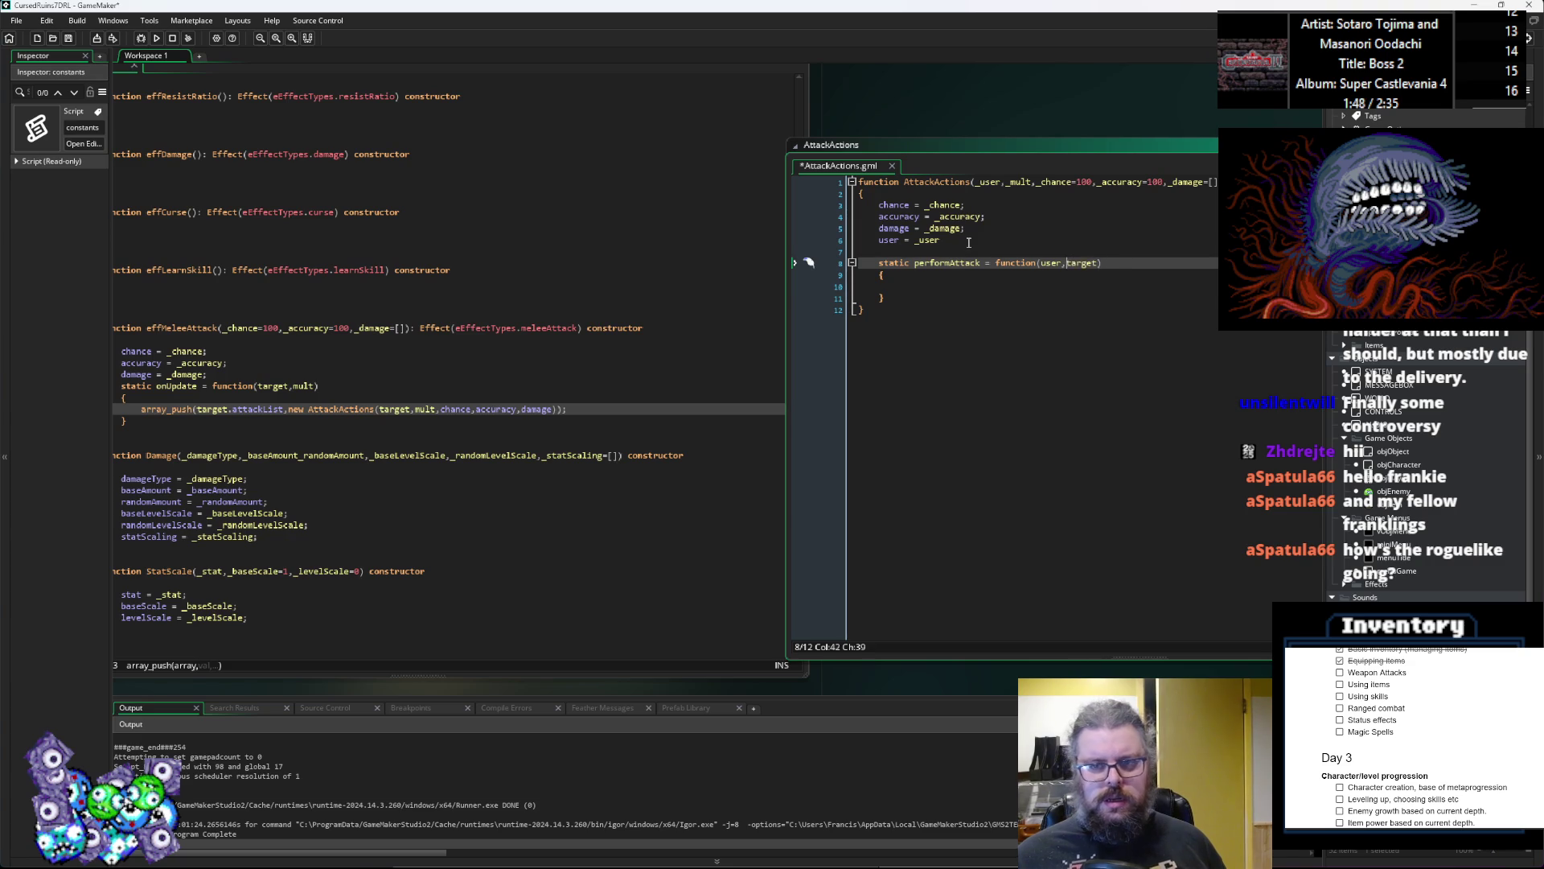
type(",")
key("Right")
key("Right")
Step: Begin a skill = assignment above performAttack and start another parameter after _mult
key("Up")
type("skill =")
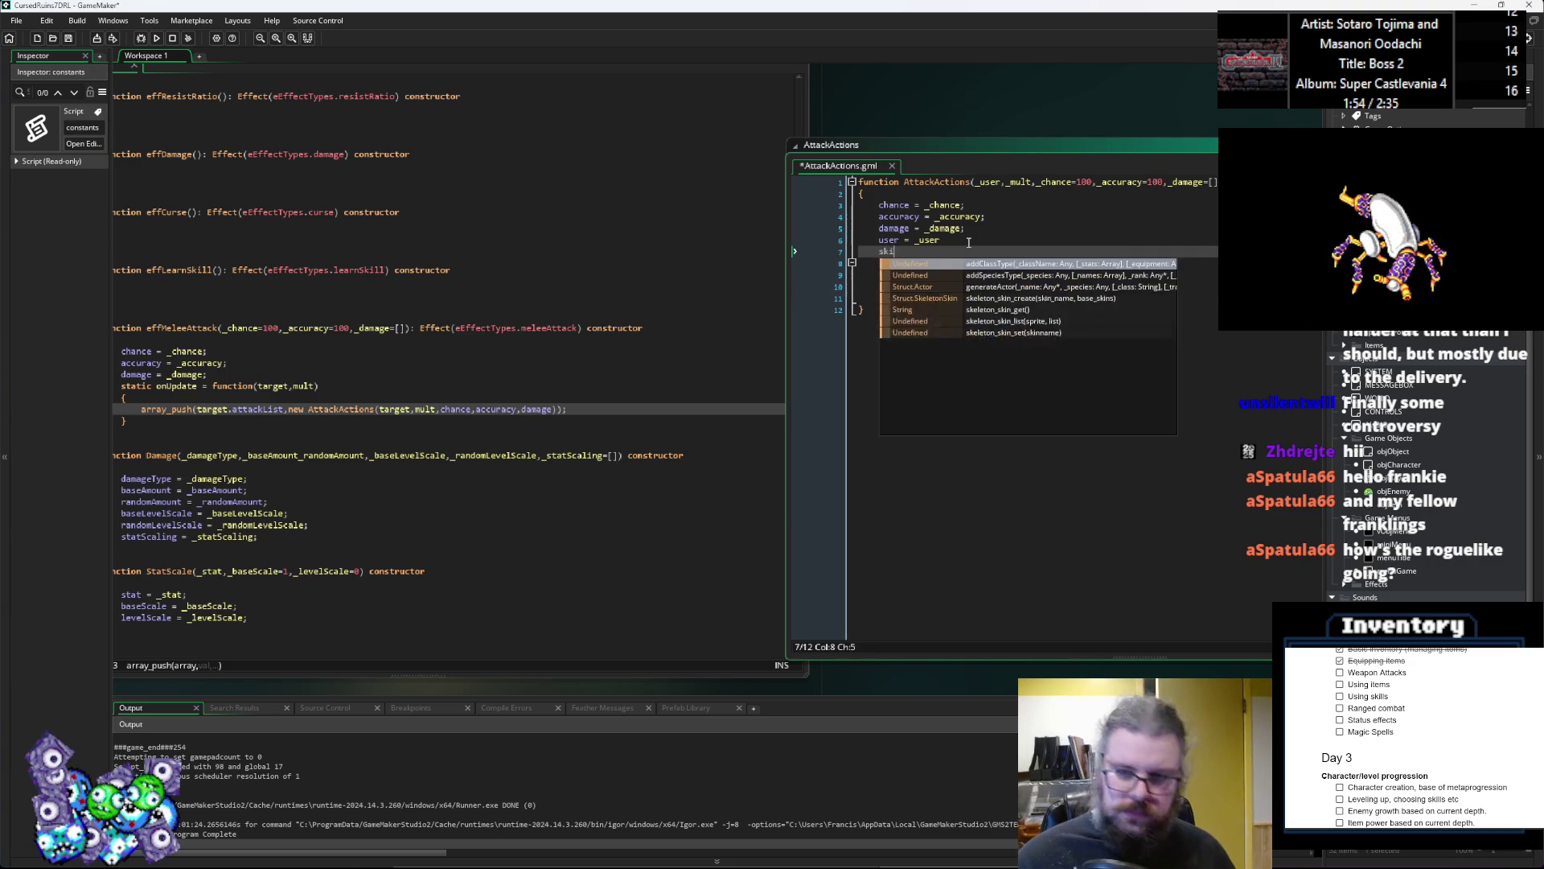
left_click(1036, 182)
type(",_")
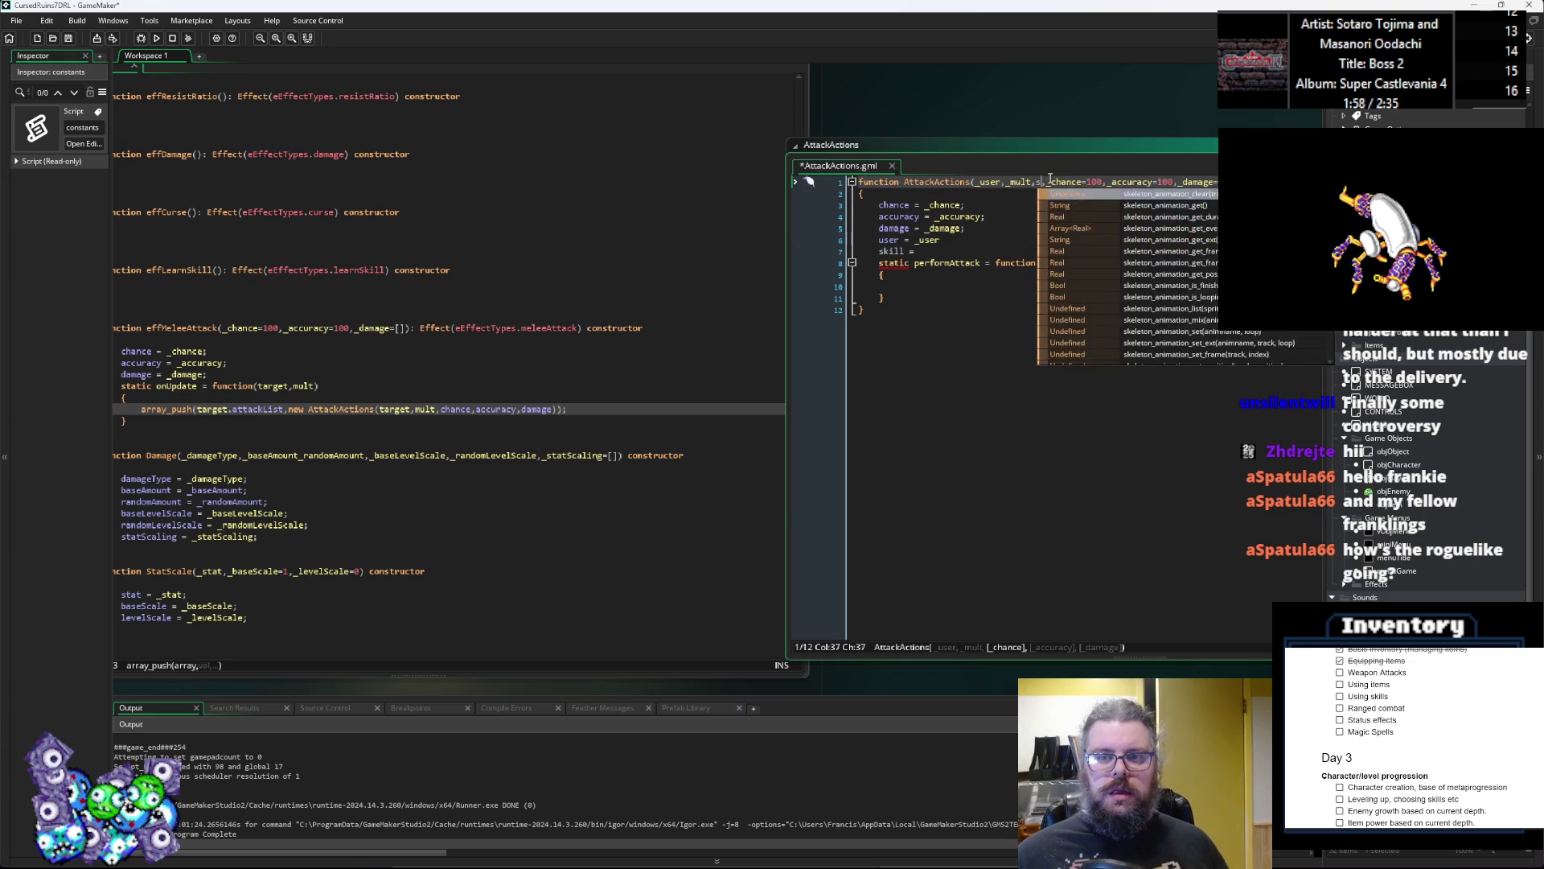
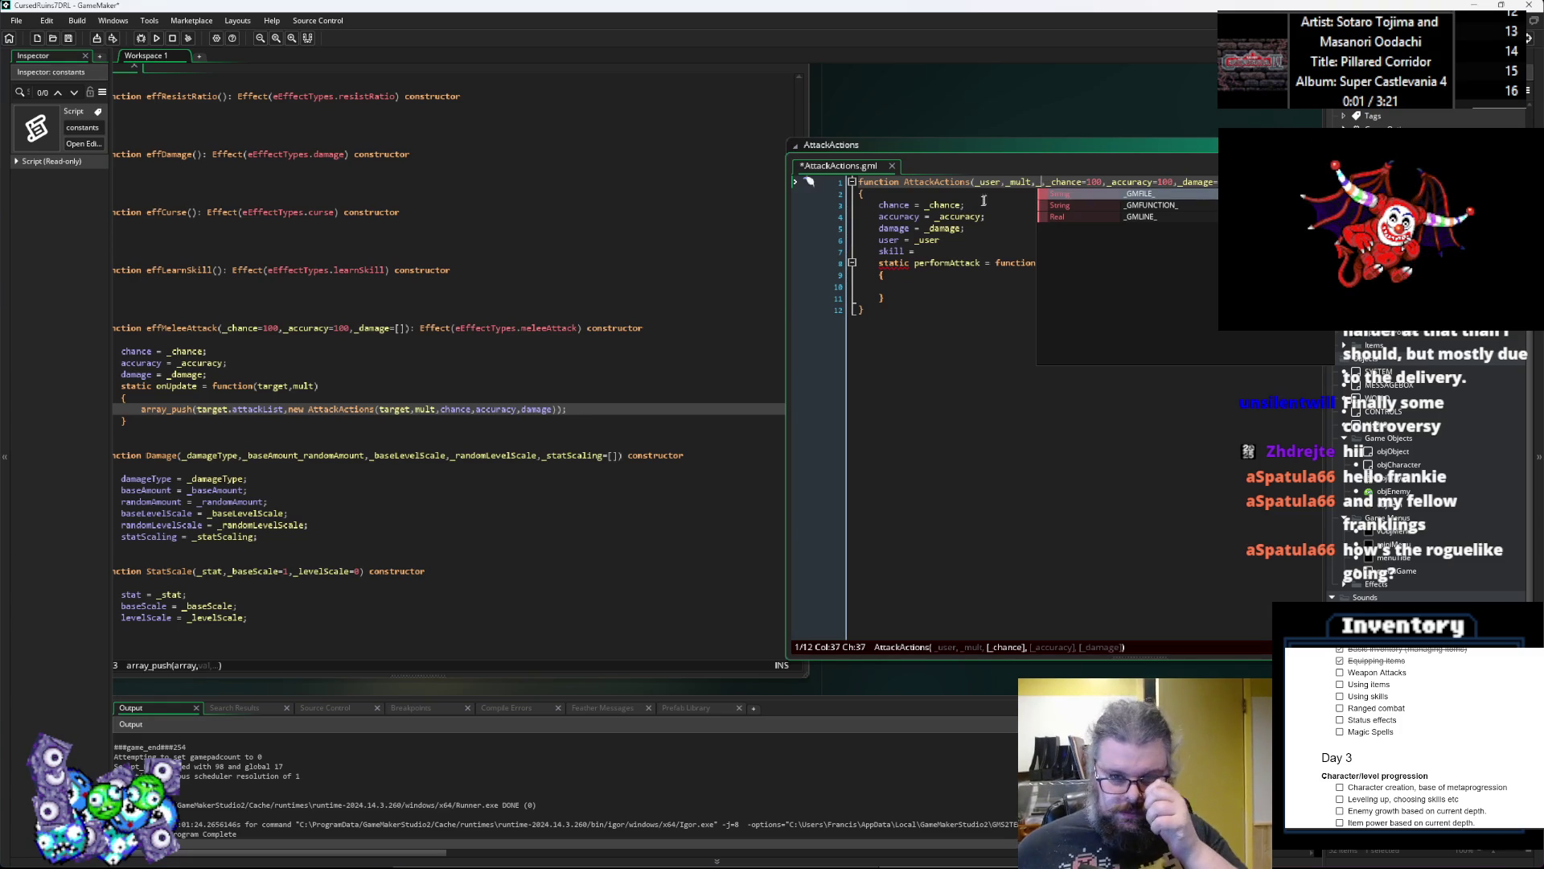
Step: Finish the line as skill = noone; and add the missing semicolon after user = _user
left_click(901, 311)
left_click(941, 251)
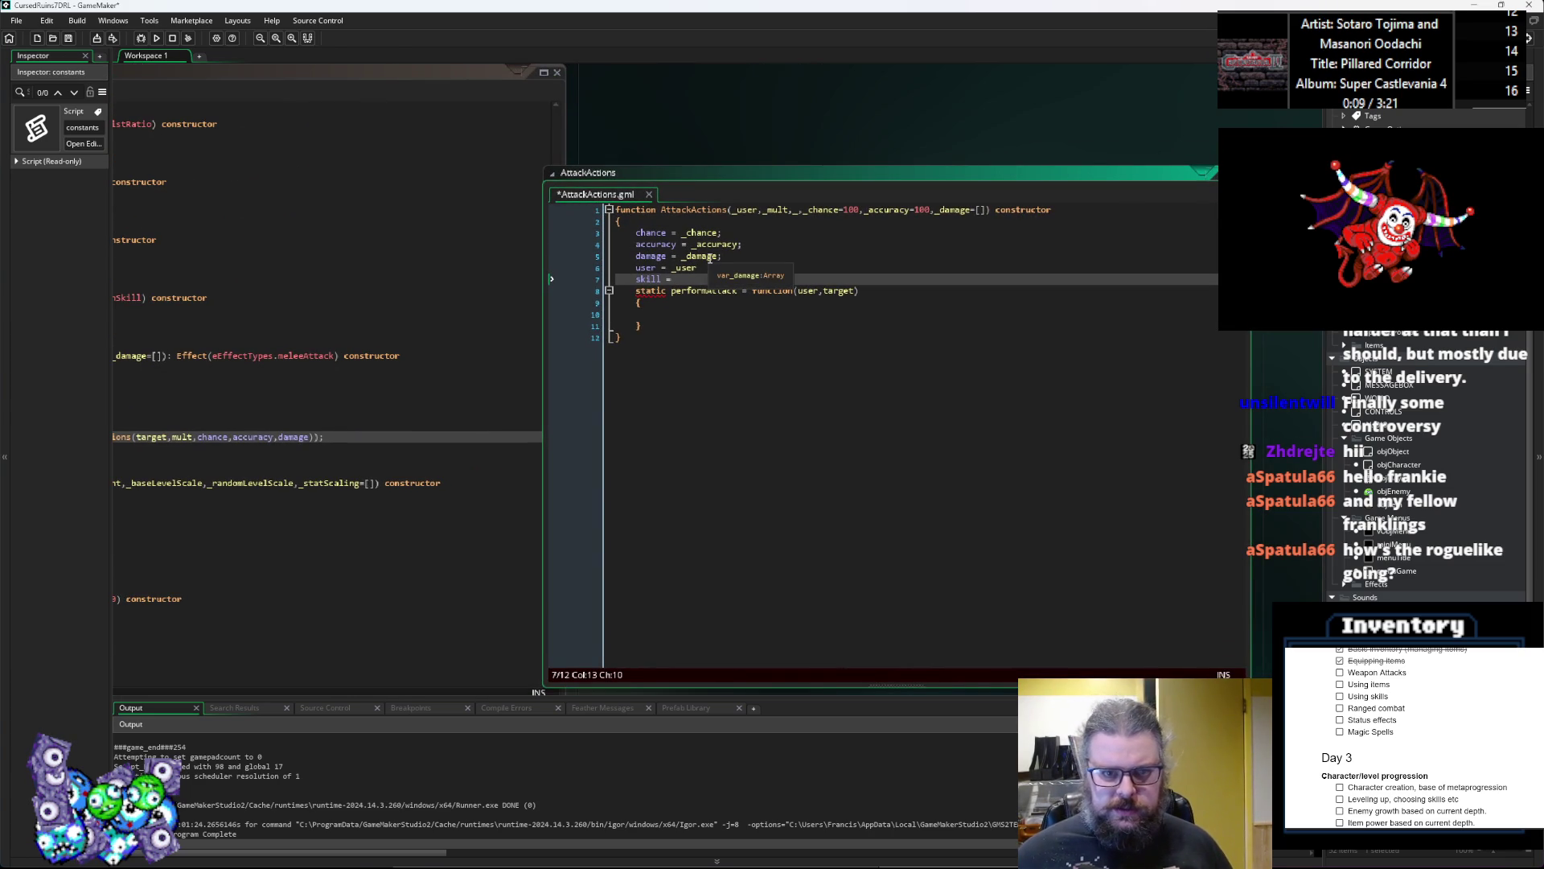
left_click(896, 459)
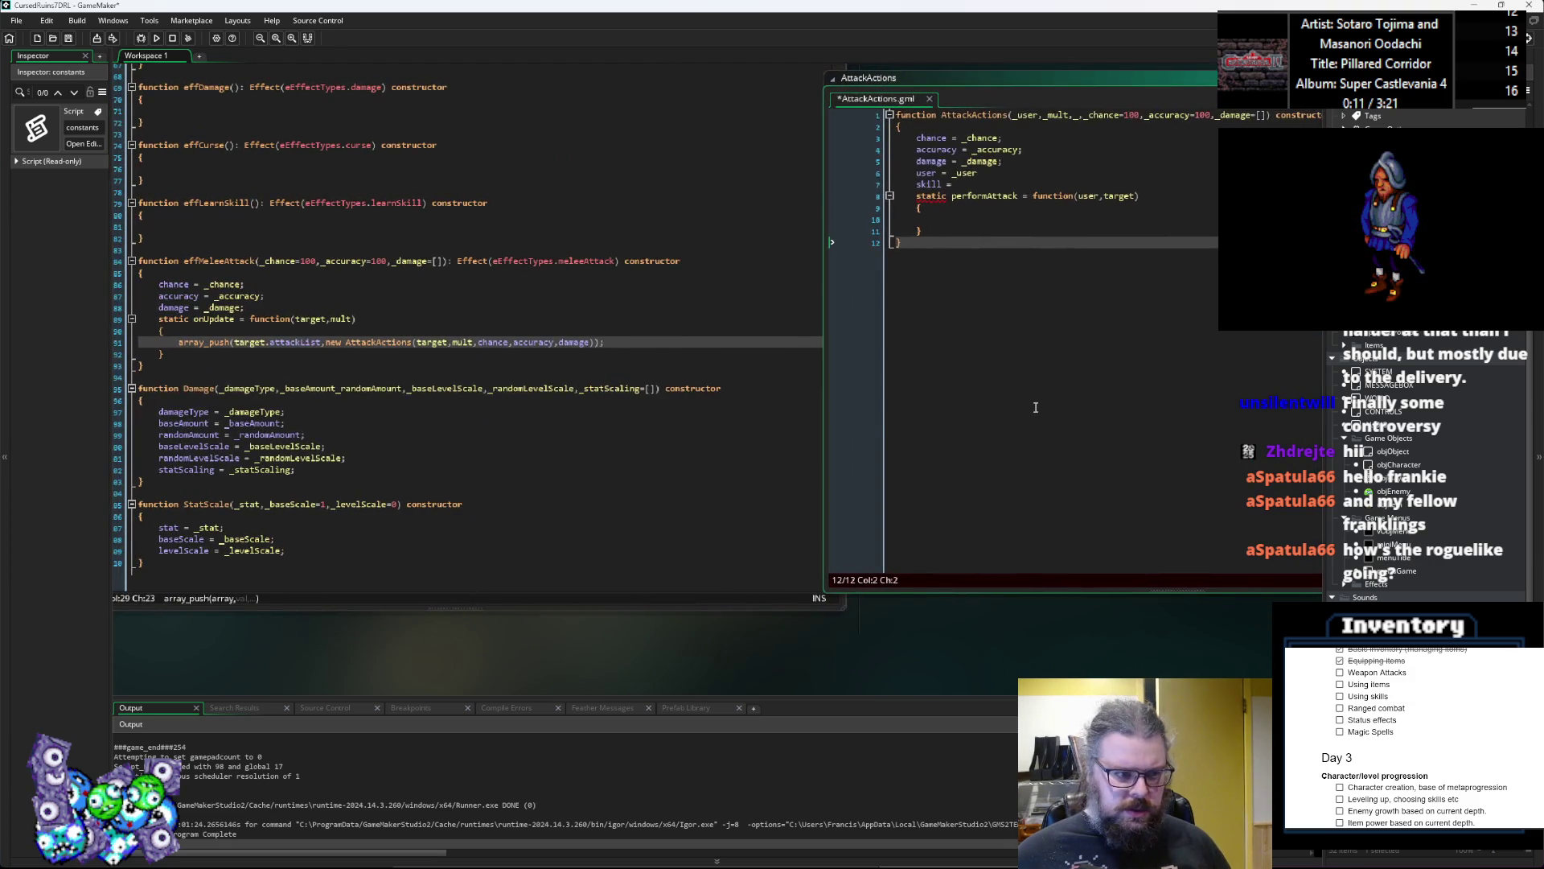
left_click(785, 226)
type("oone")
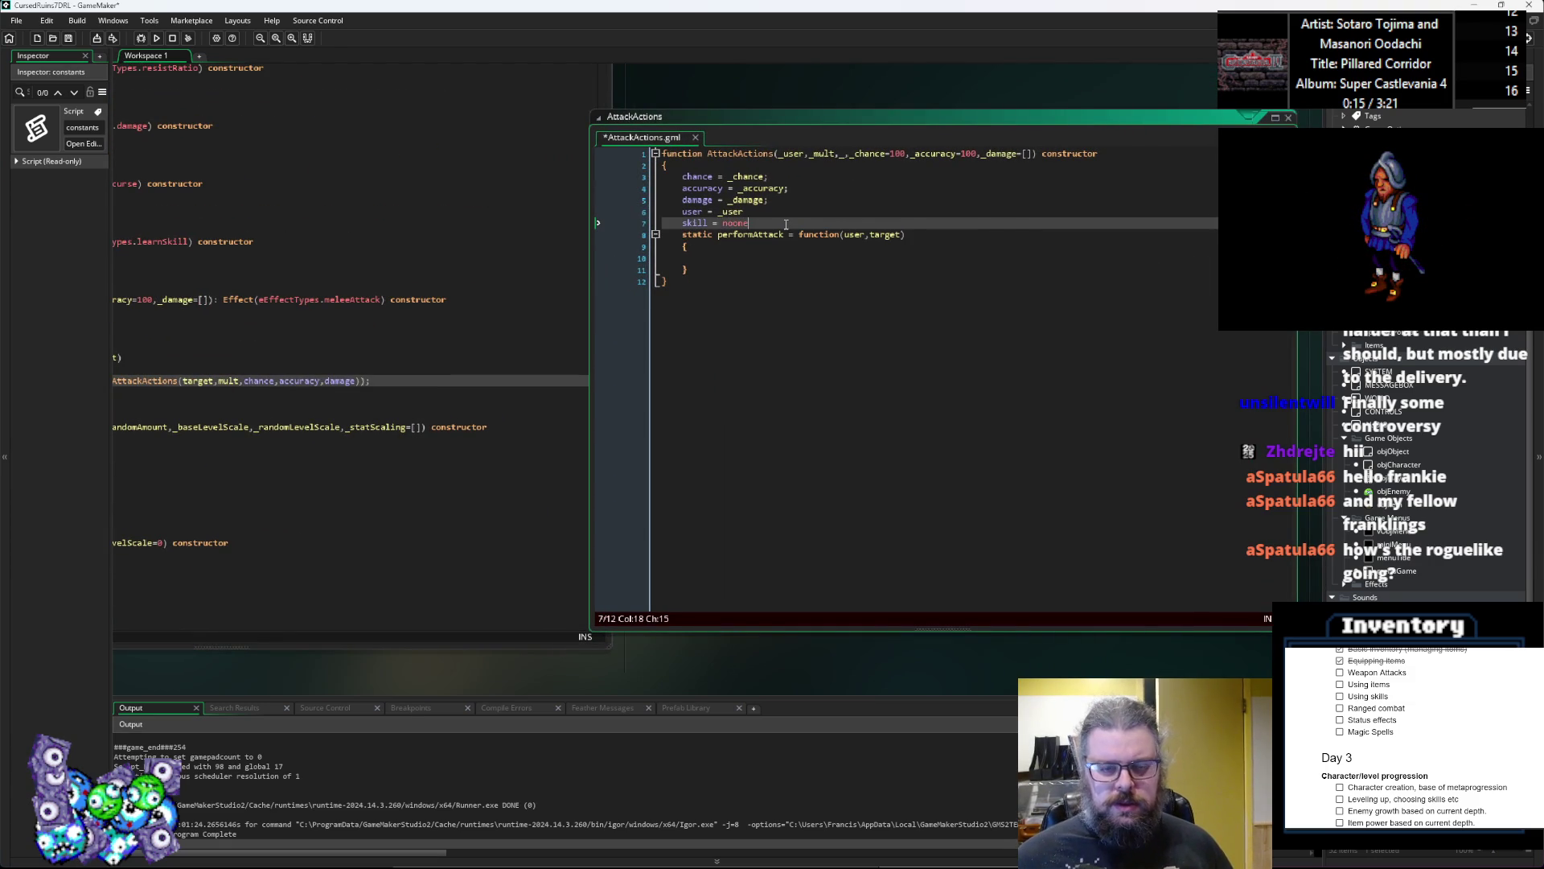
key("Return")
left_click(786, 225)
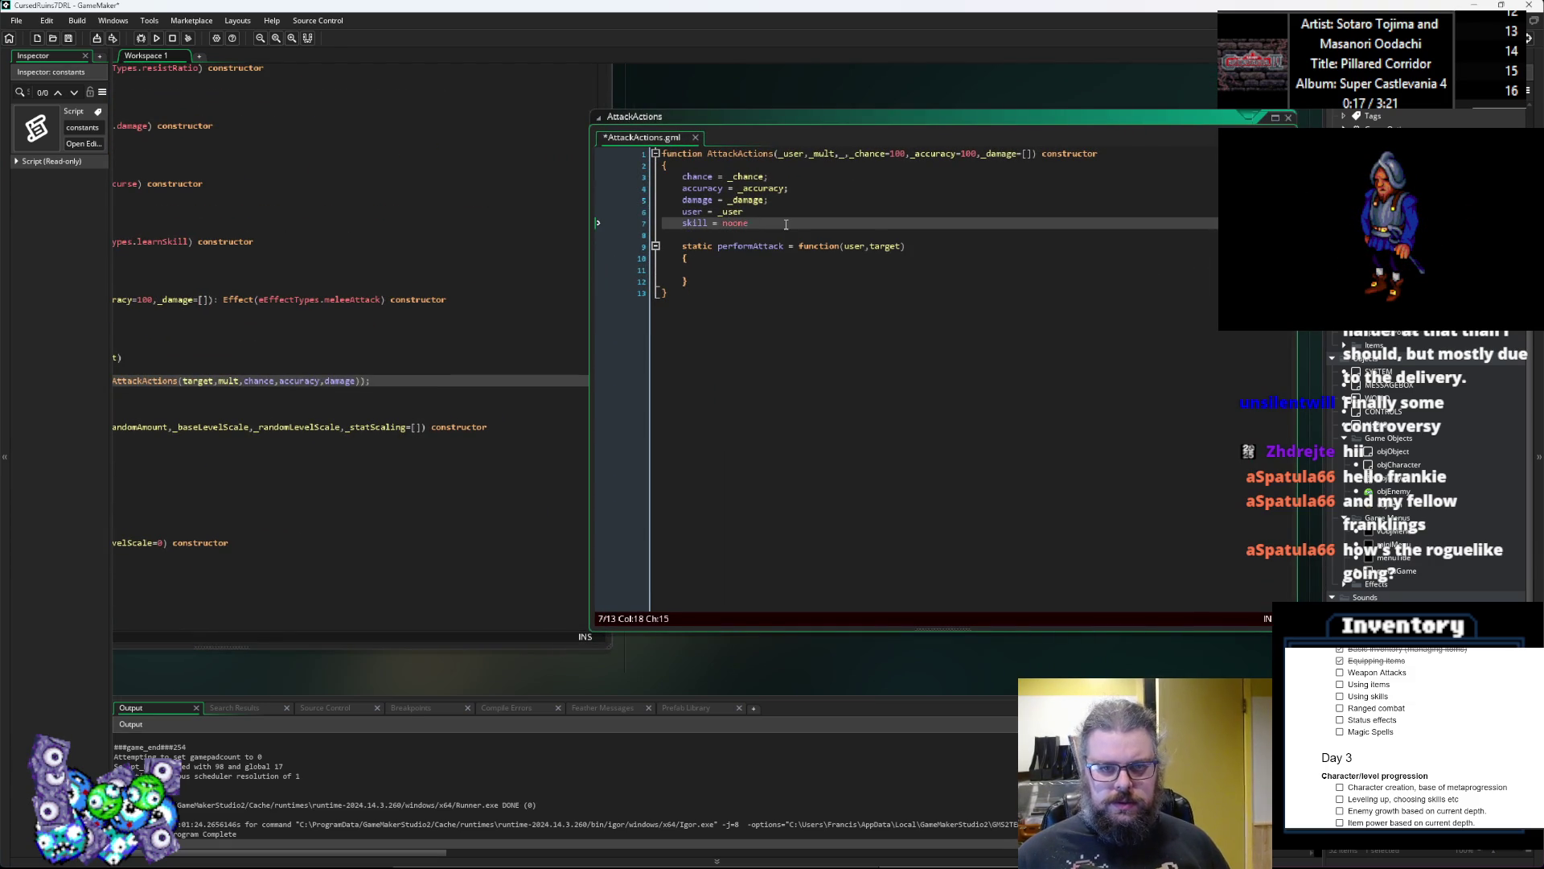
key("Up")
type(";")
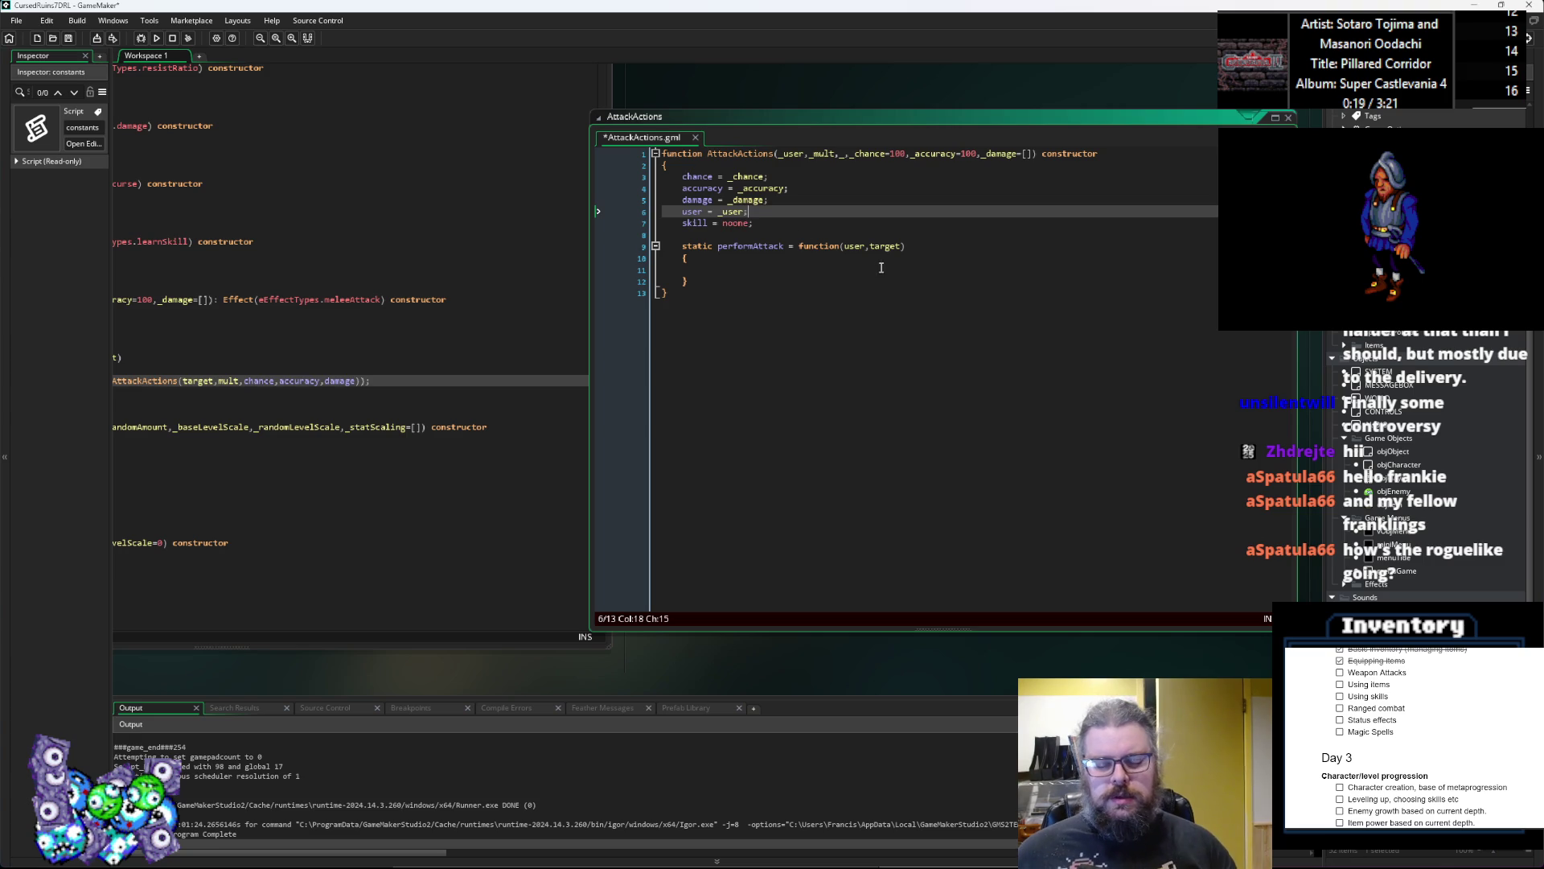
Step: Make performAttack take only target, and delete the stray ',_' parameter after _mult
left_click(868, 246)
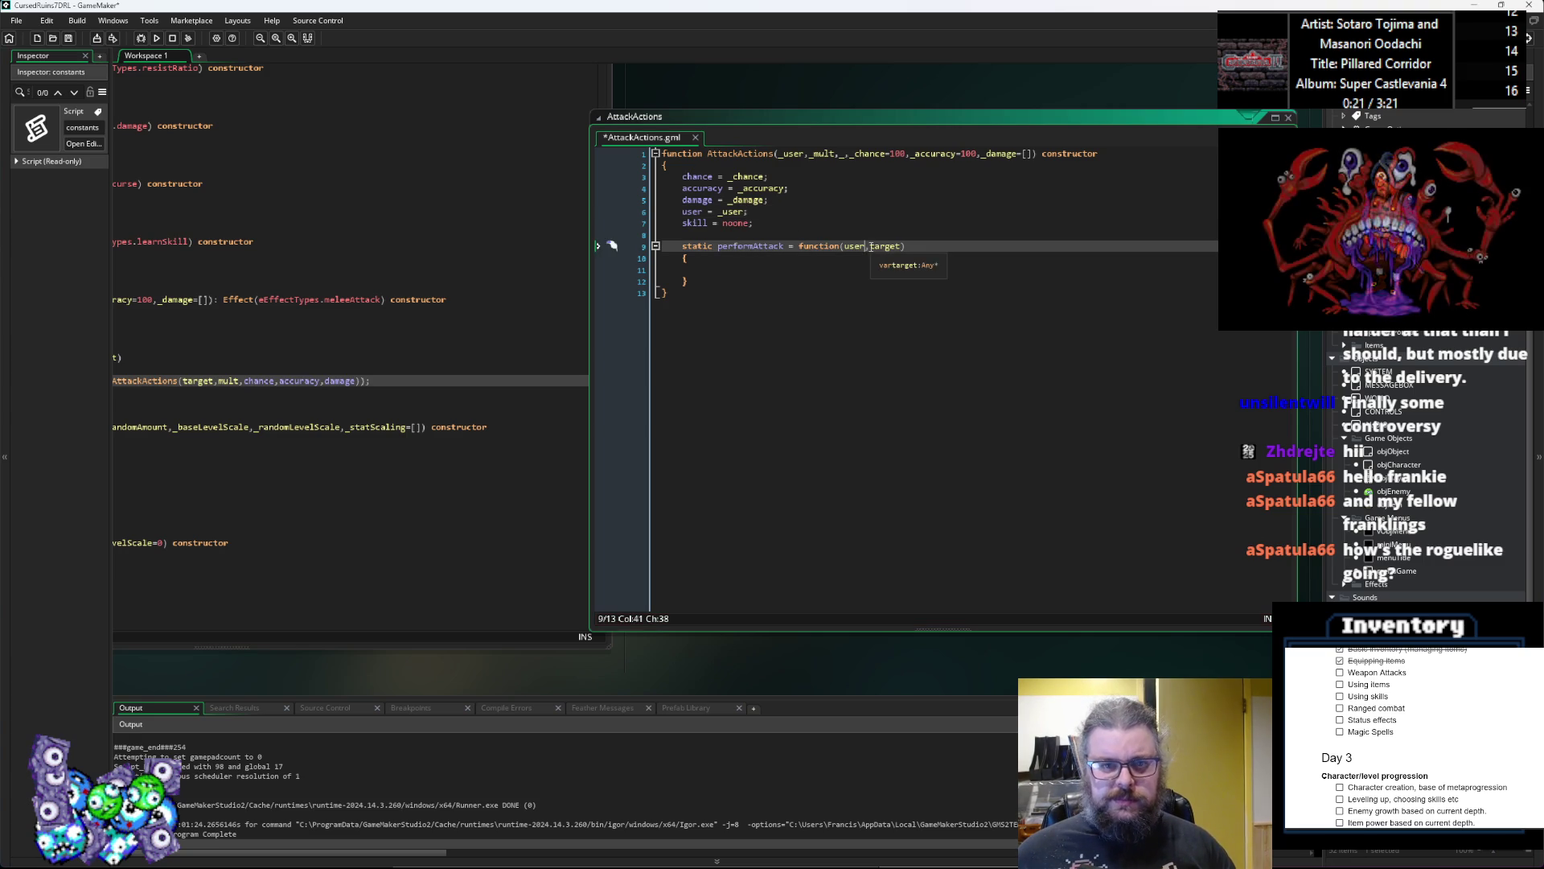
left_click(850, 247)
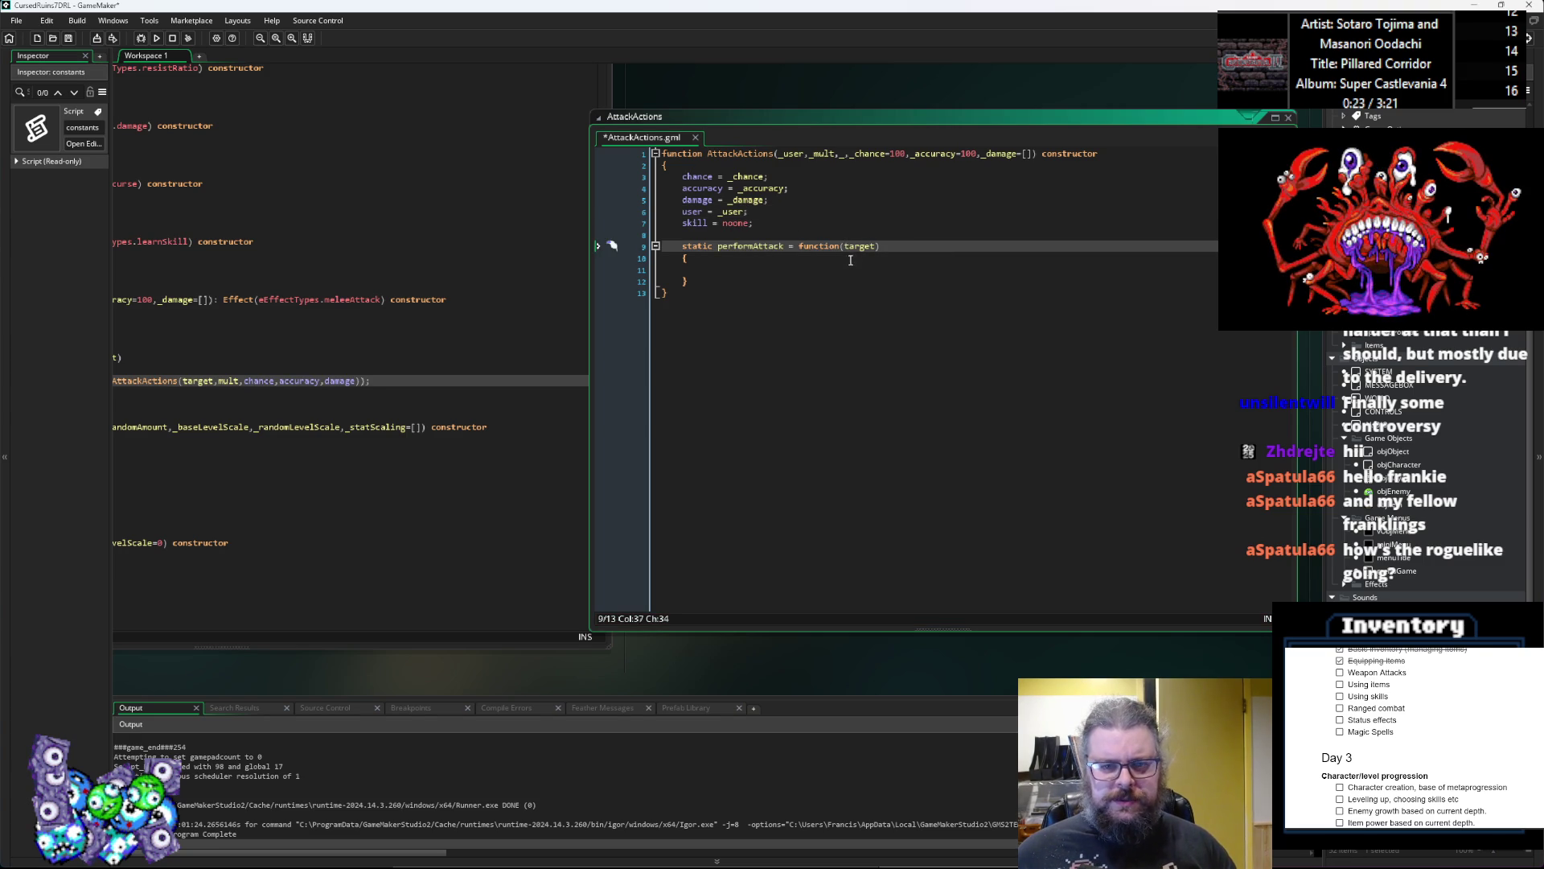
left_click(850, 267)
left_click_drag(540, 409, 907, 410)
left_click(707, 424)
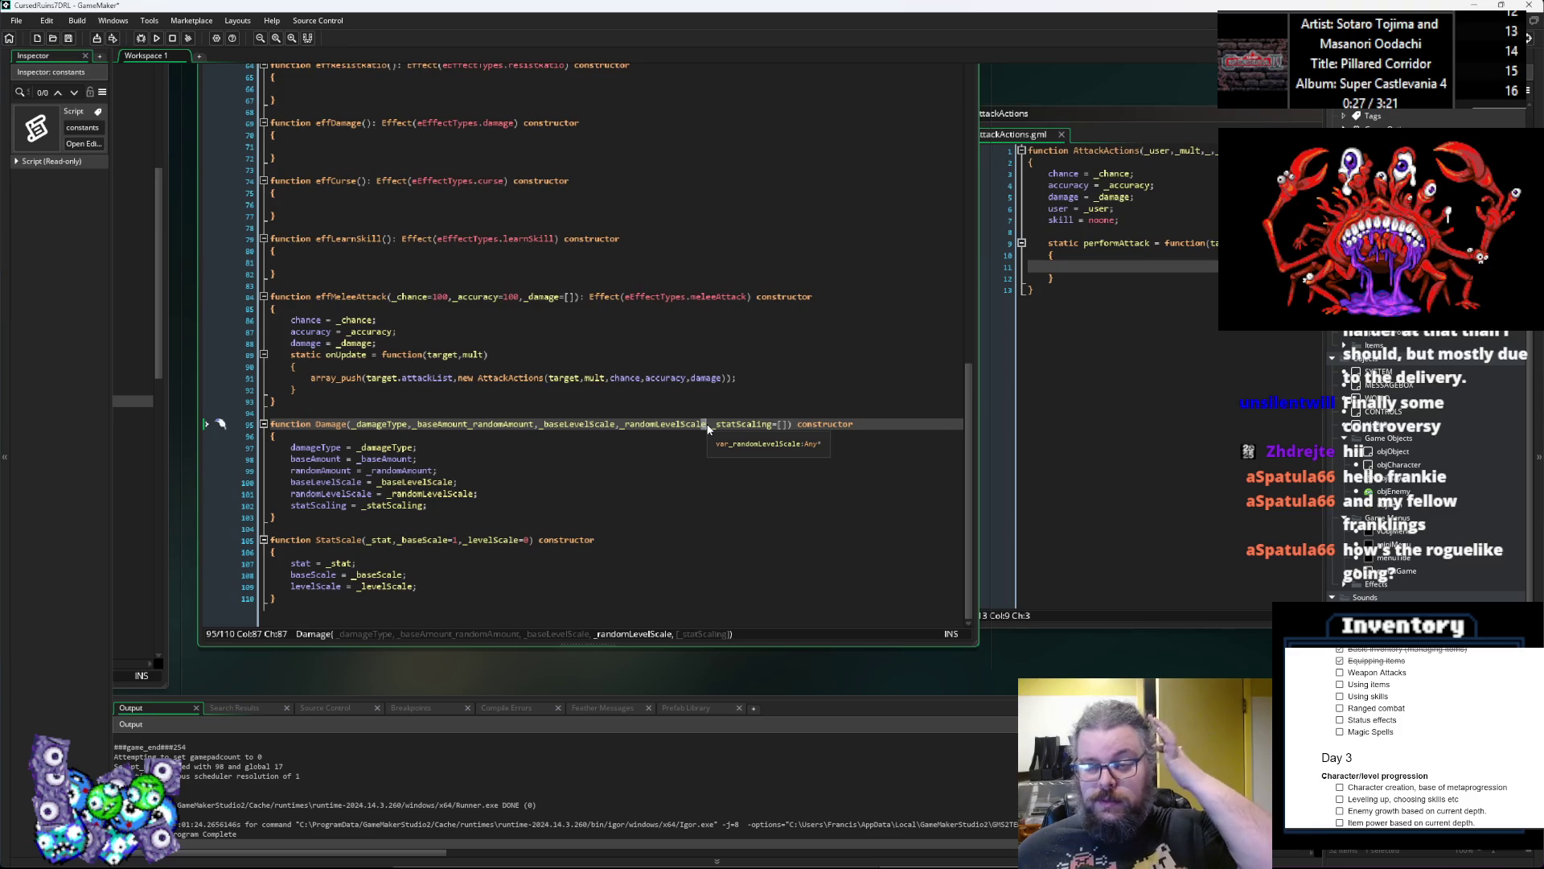
left_click(68, 39)
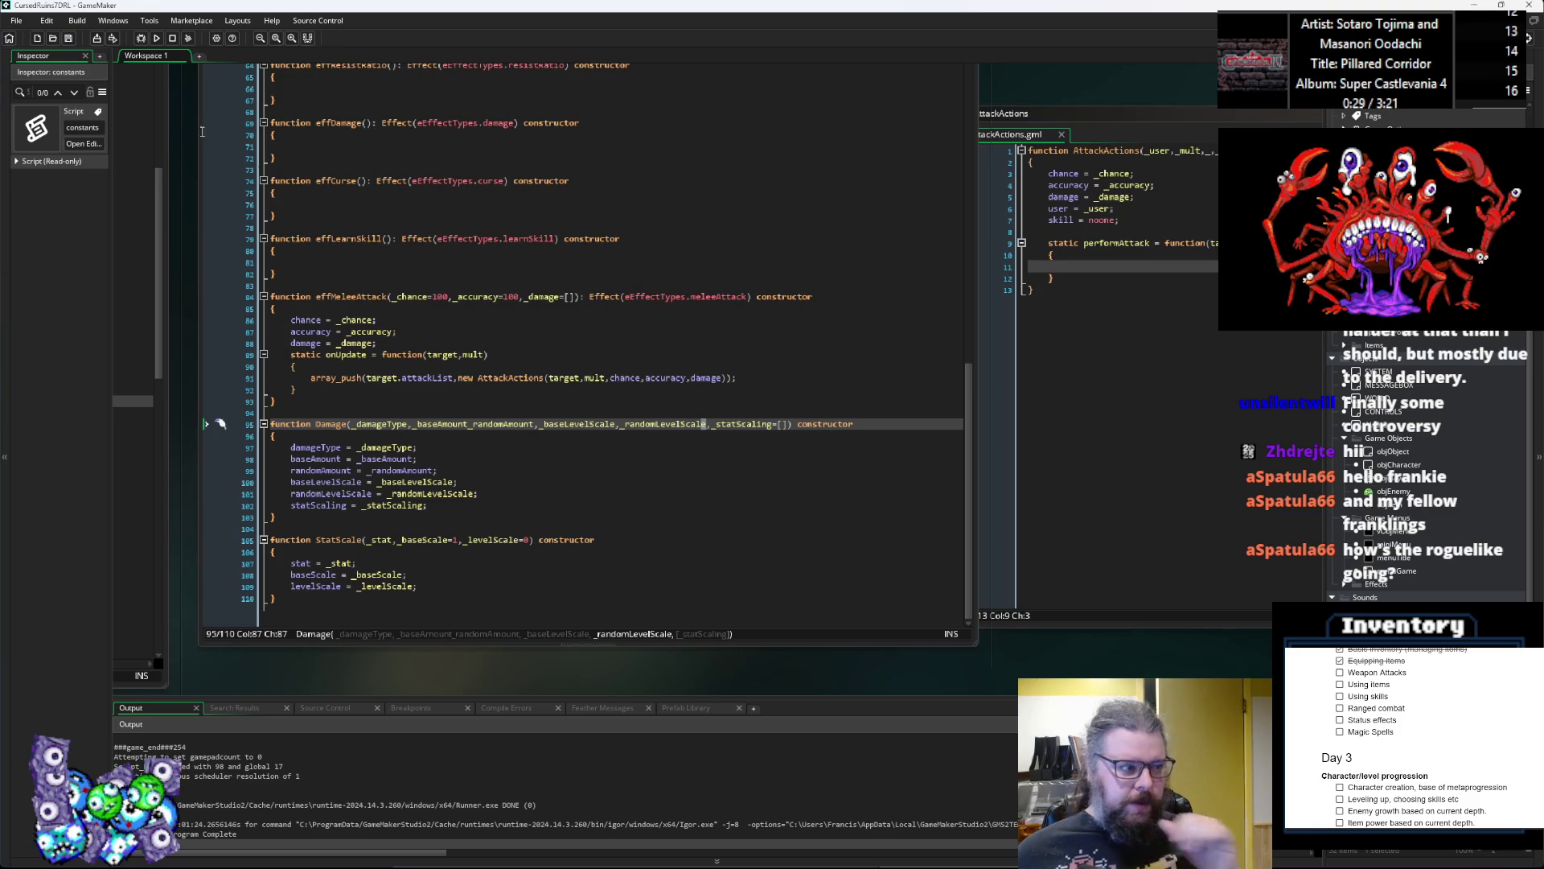
left_click(522, 424)
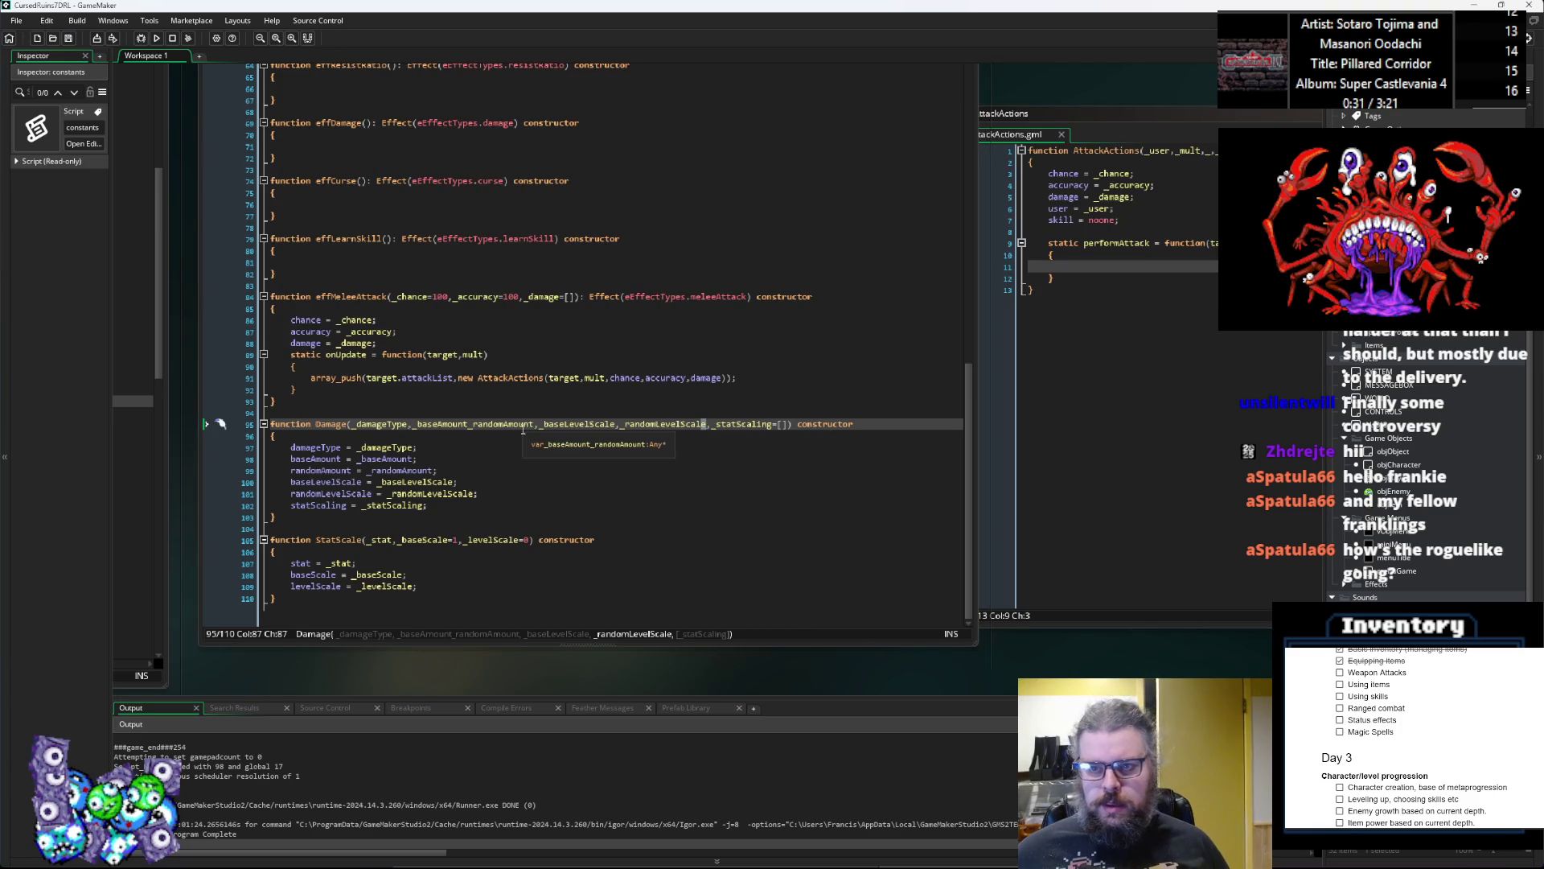
left_click_drag(522, 424, 222, 419)
left_click(910, 142)
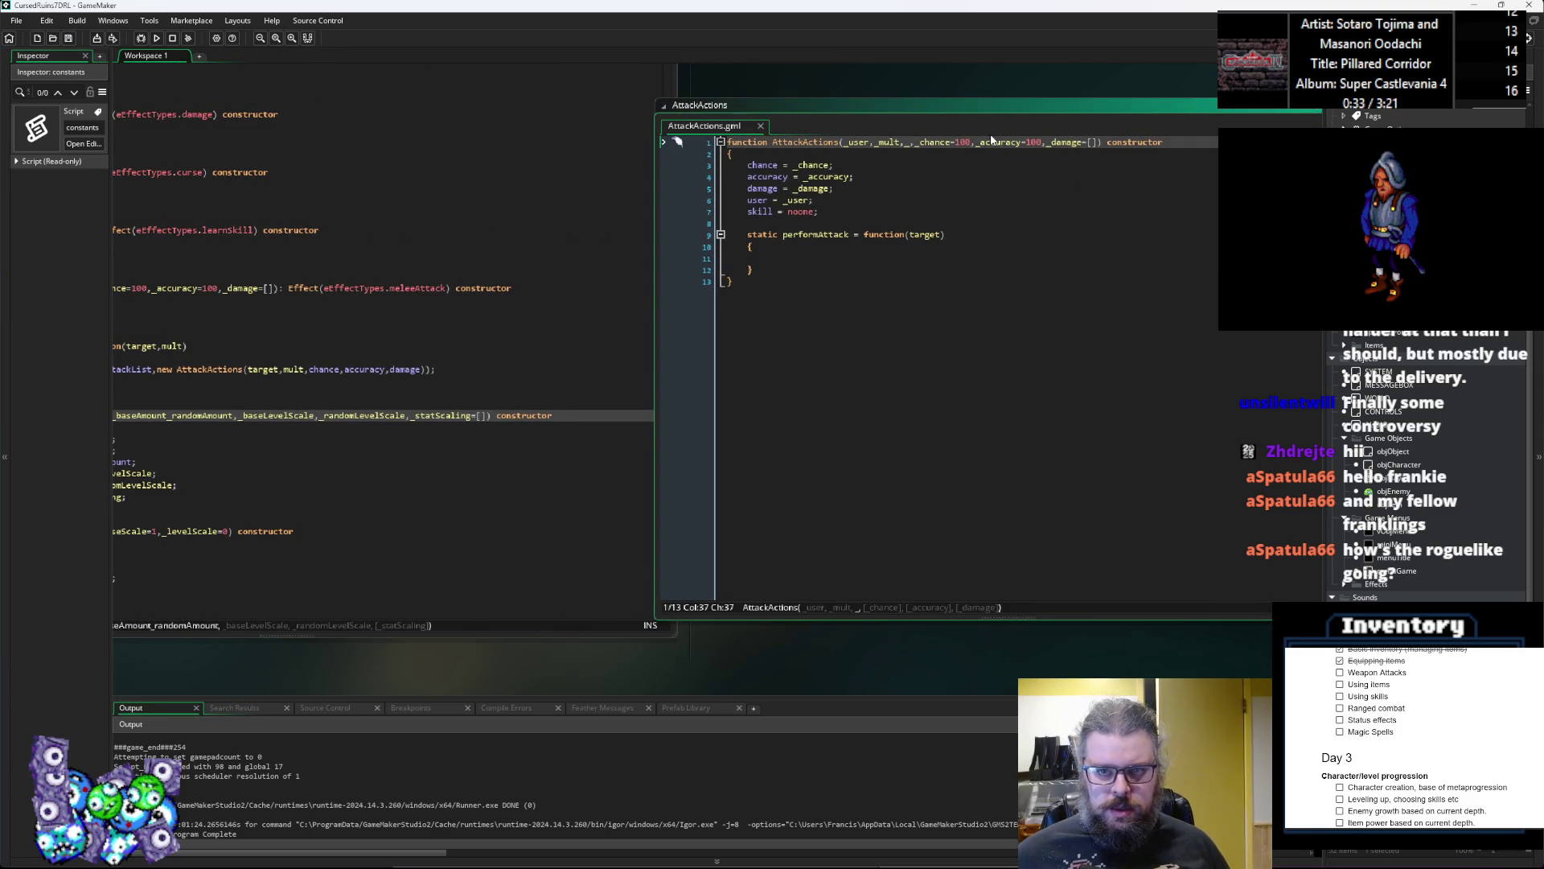
key("BackSpace")
key("BackSpace")
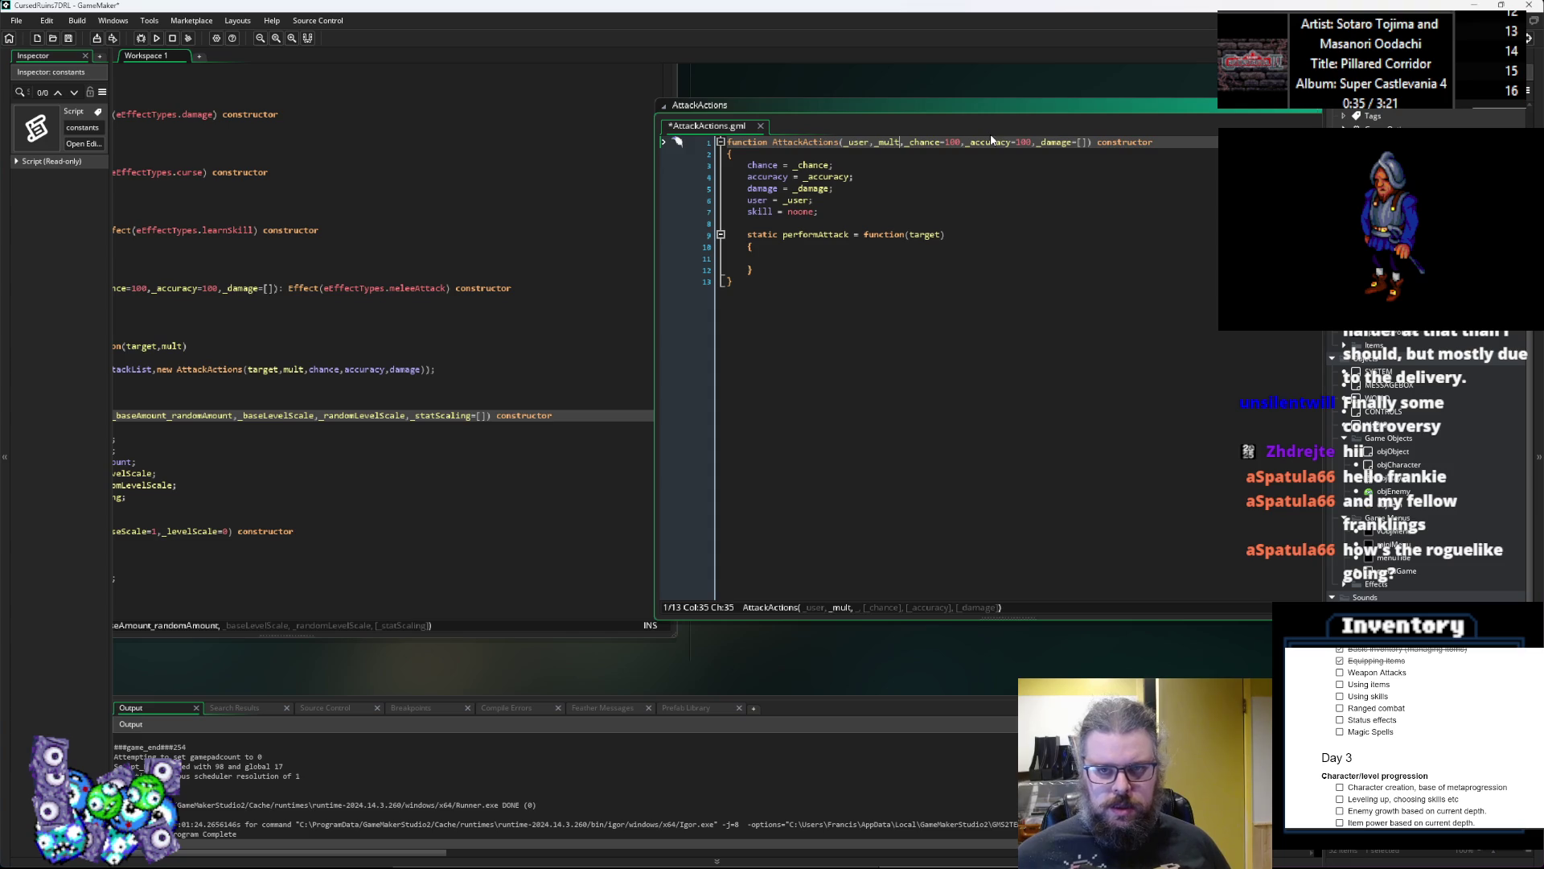
left_click(961, 226)
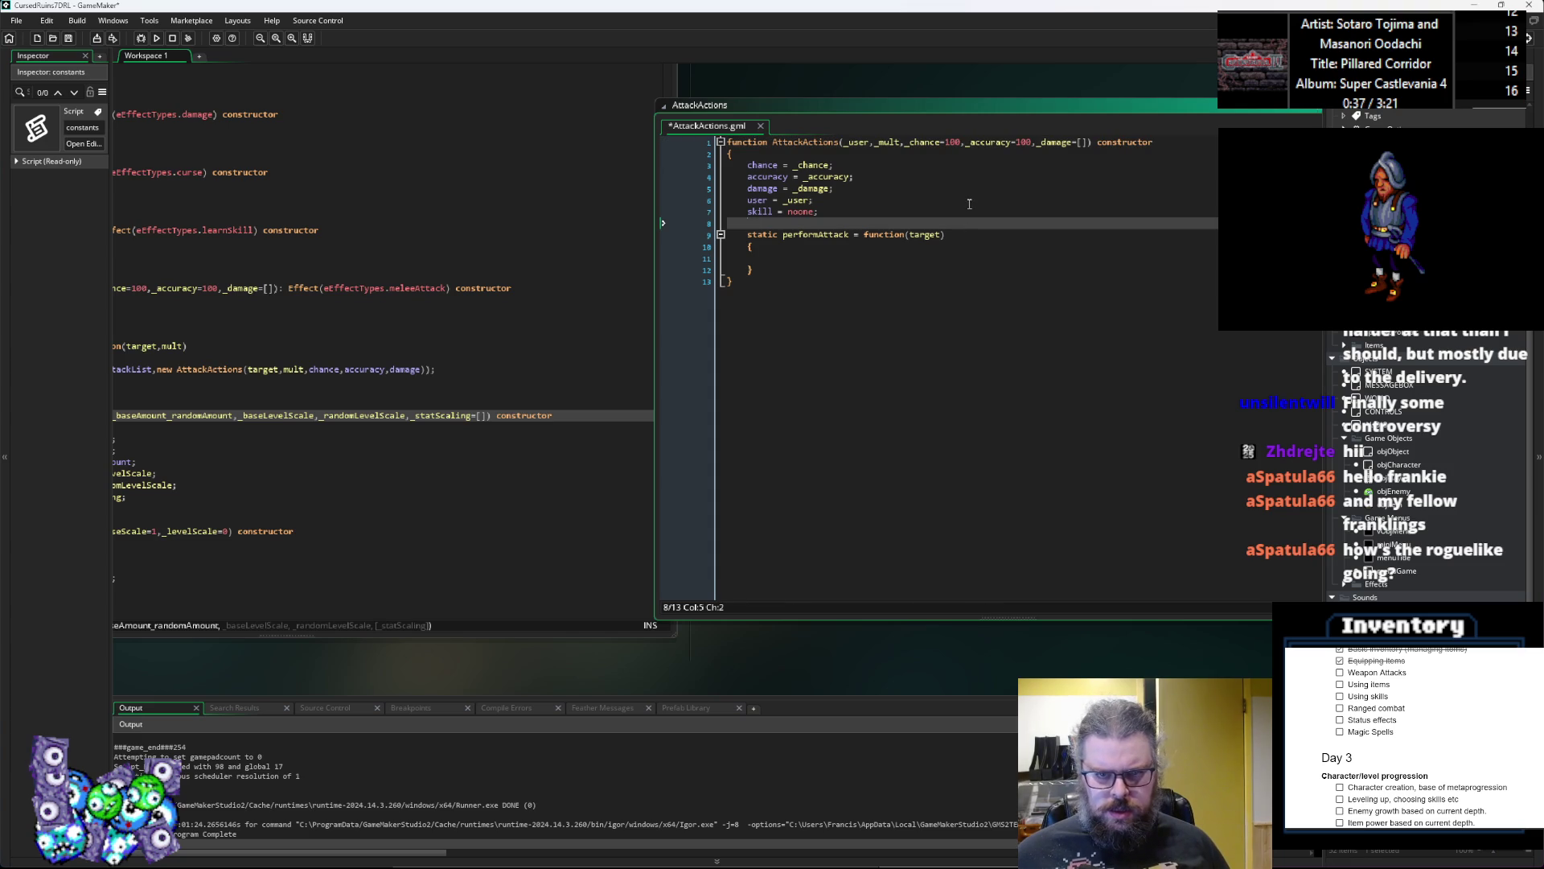
left_click(596, 565)
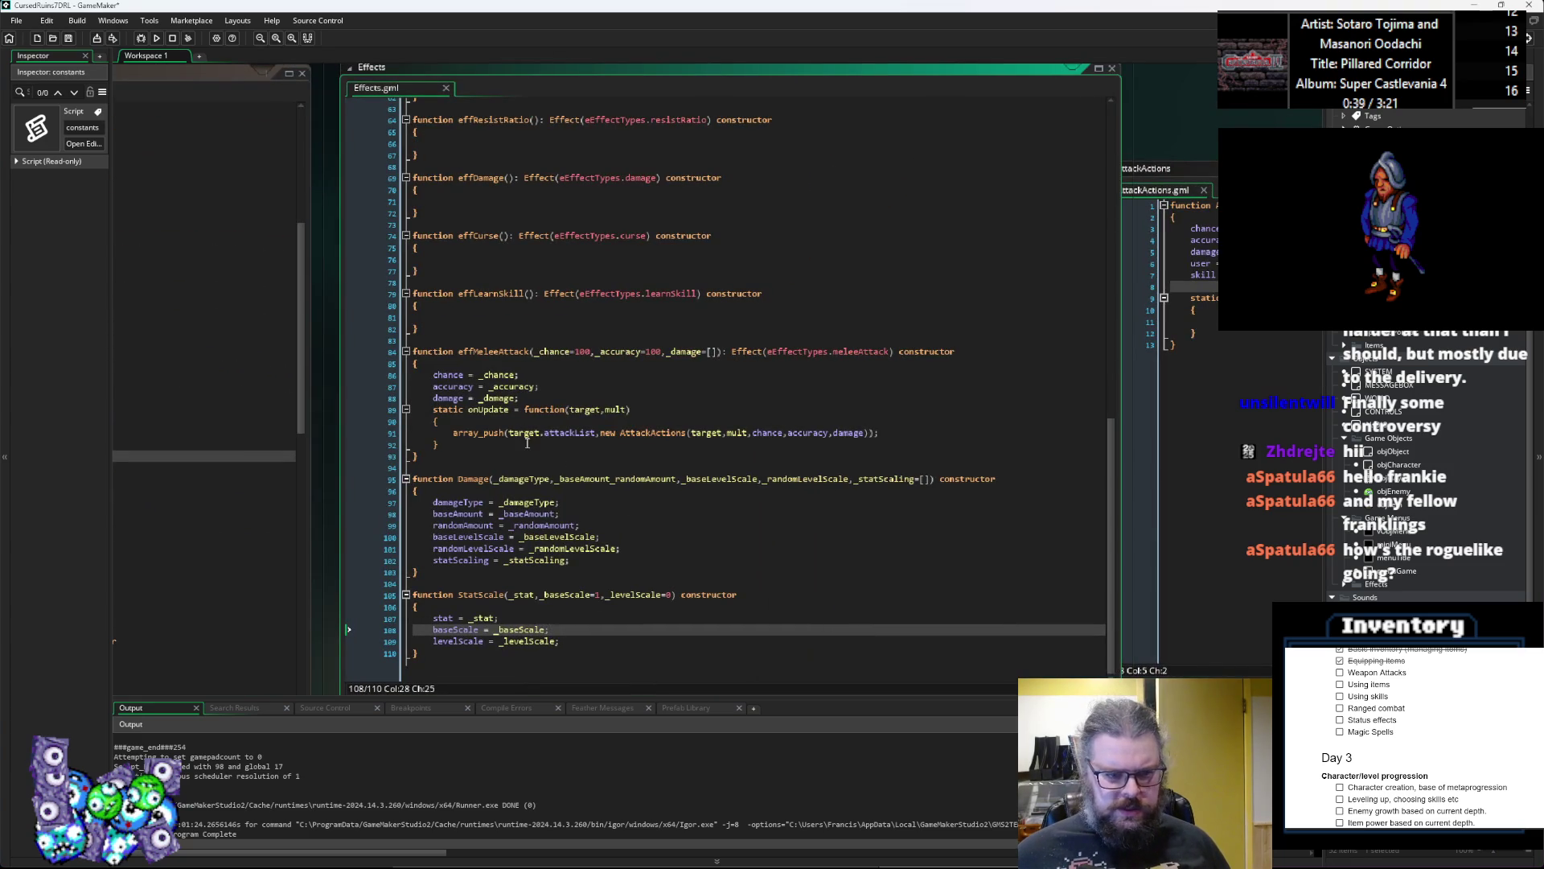
Step: Compare the Effects Damage constructor with the Item_Equipment definitions, leaving the code unchanged
key("ctrl+Tab")
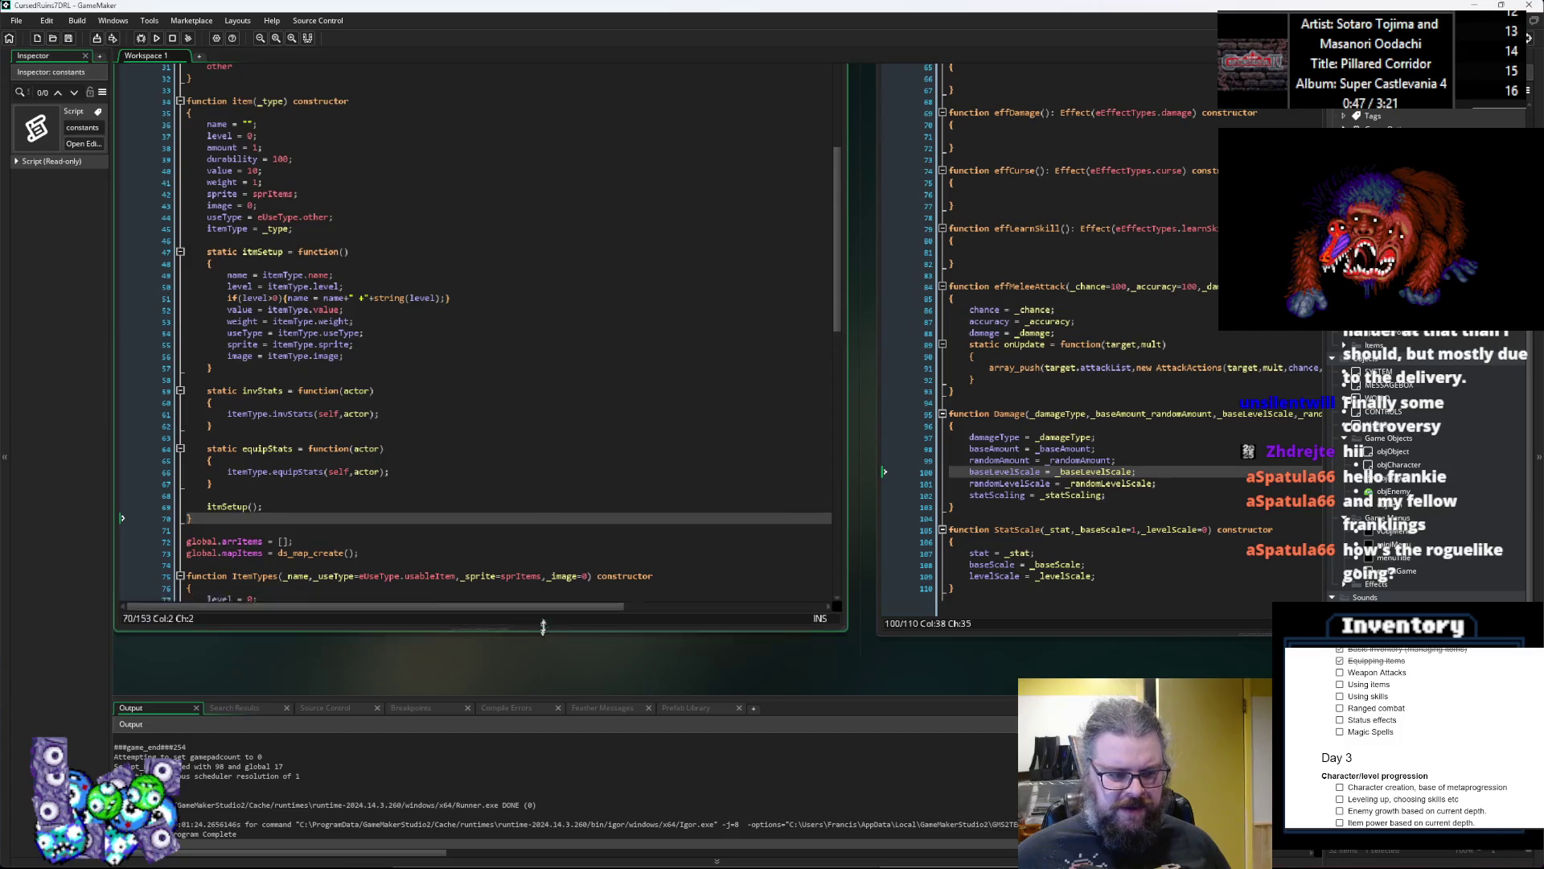
scroll(513, 527, "down", 15)
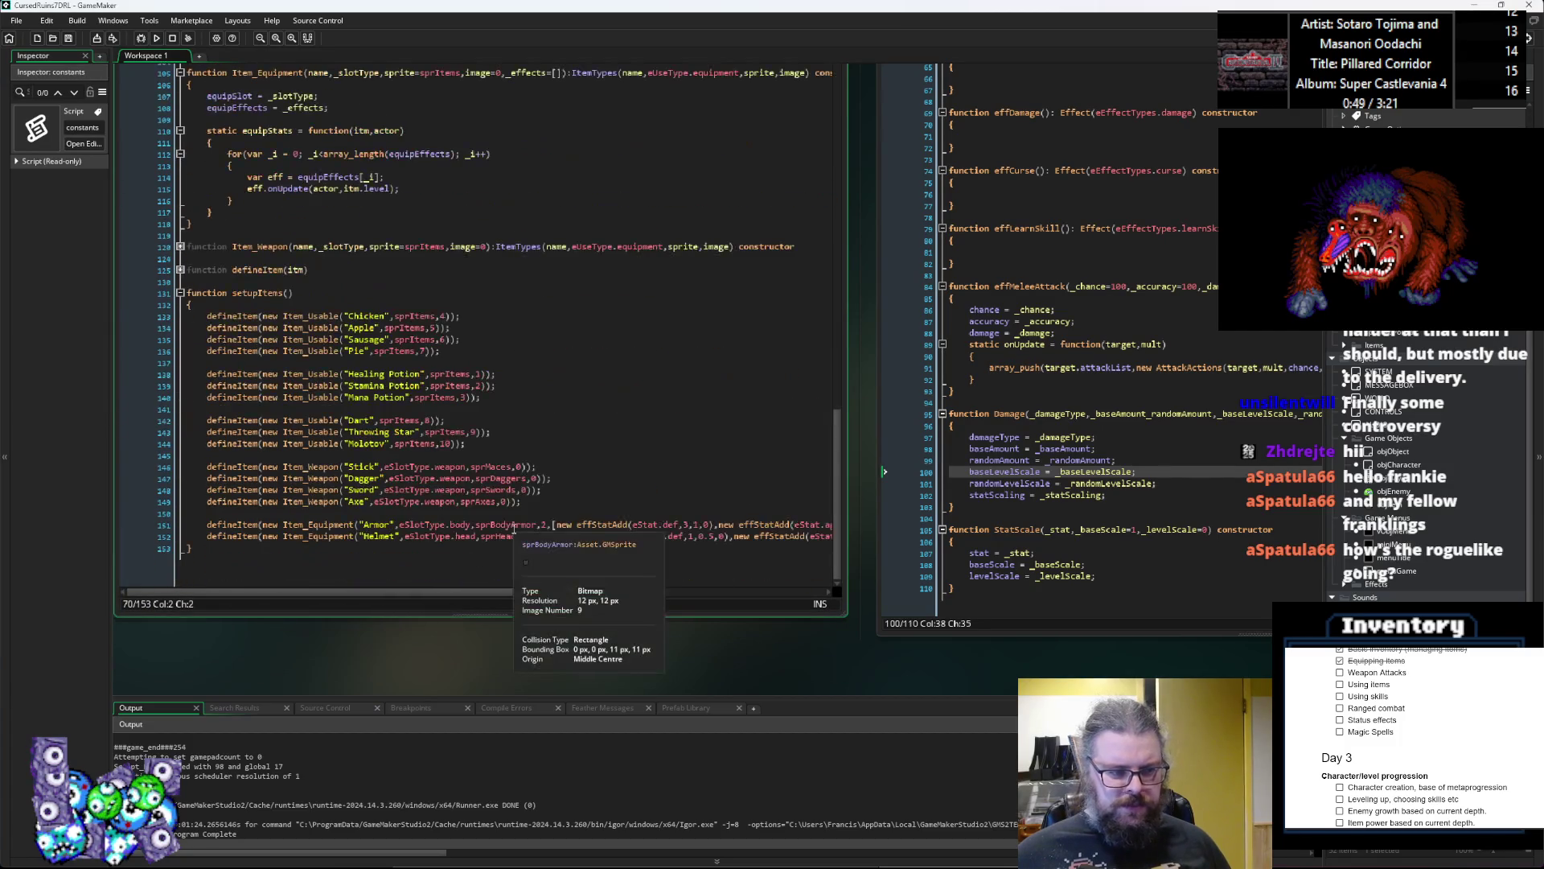
left_click(1168, 413)
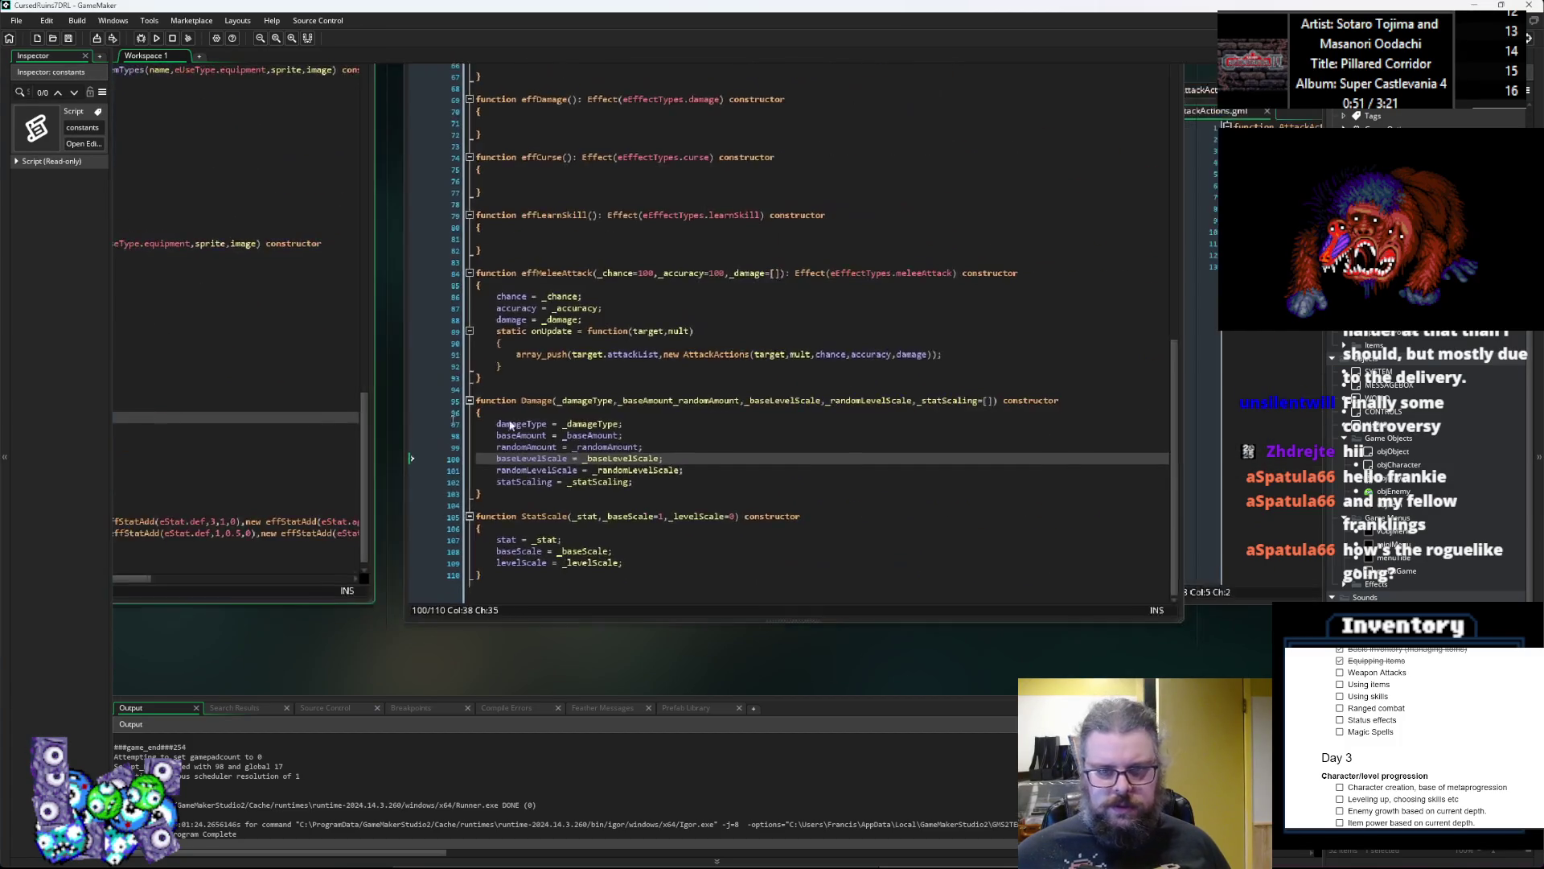
left_click(358, 479)
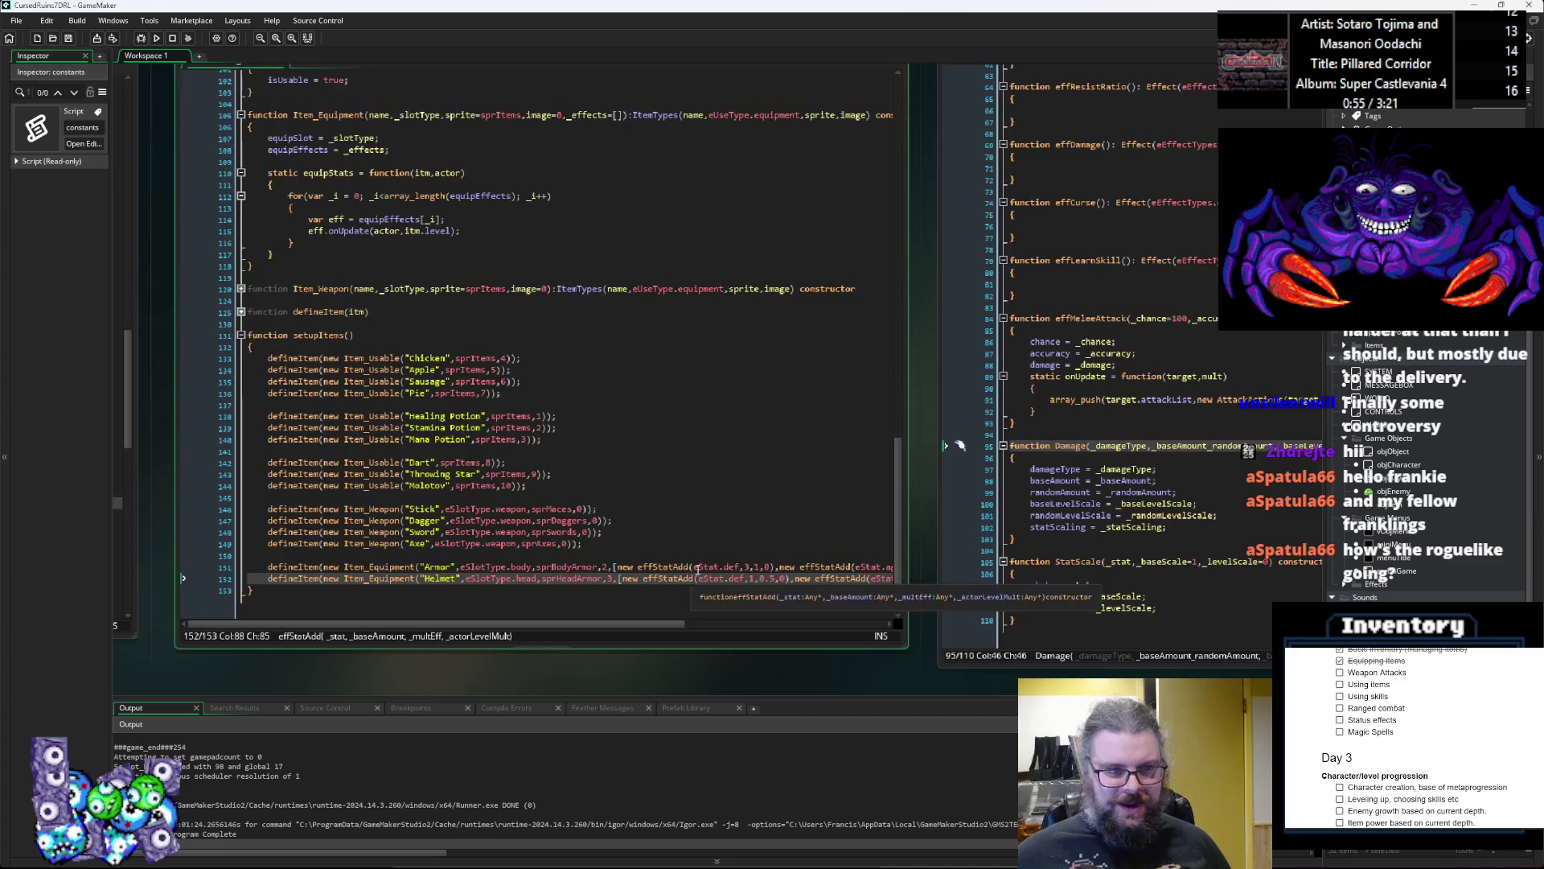
scroll(659, 515, "down", 1)
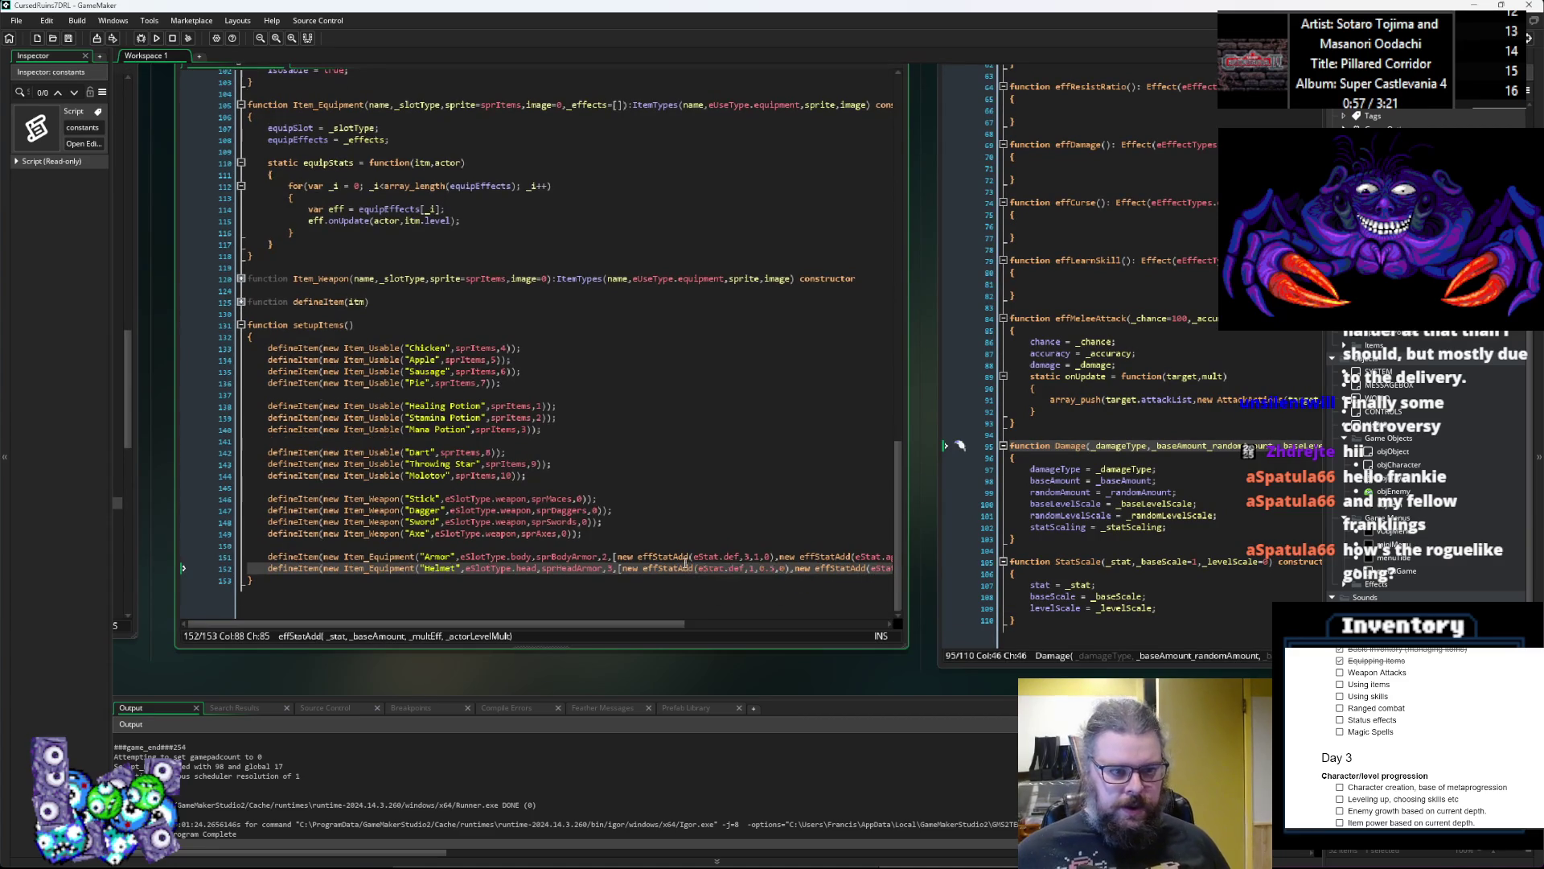
scroll(491, 323, "up", 1)
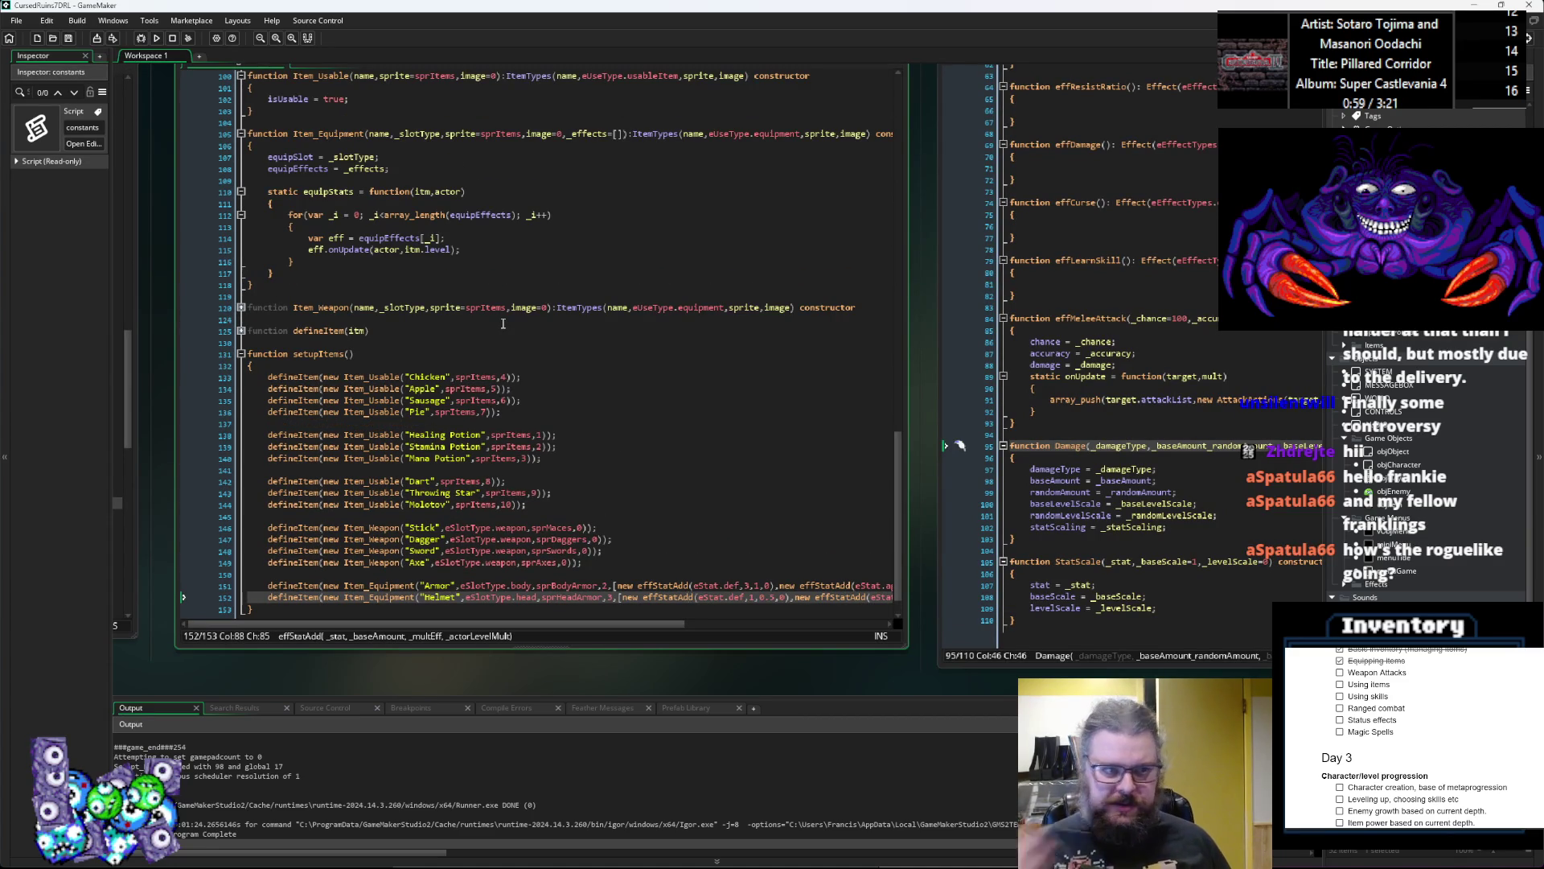
left_click(402, 280)
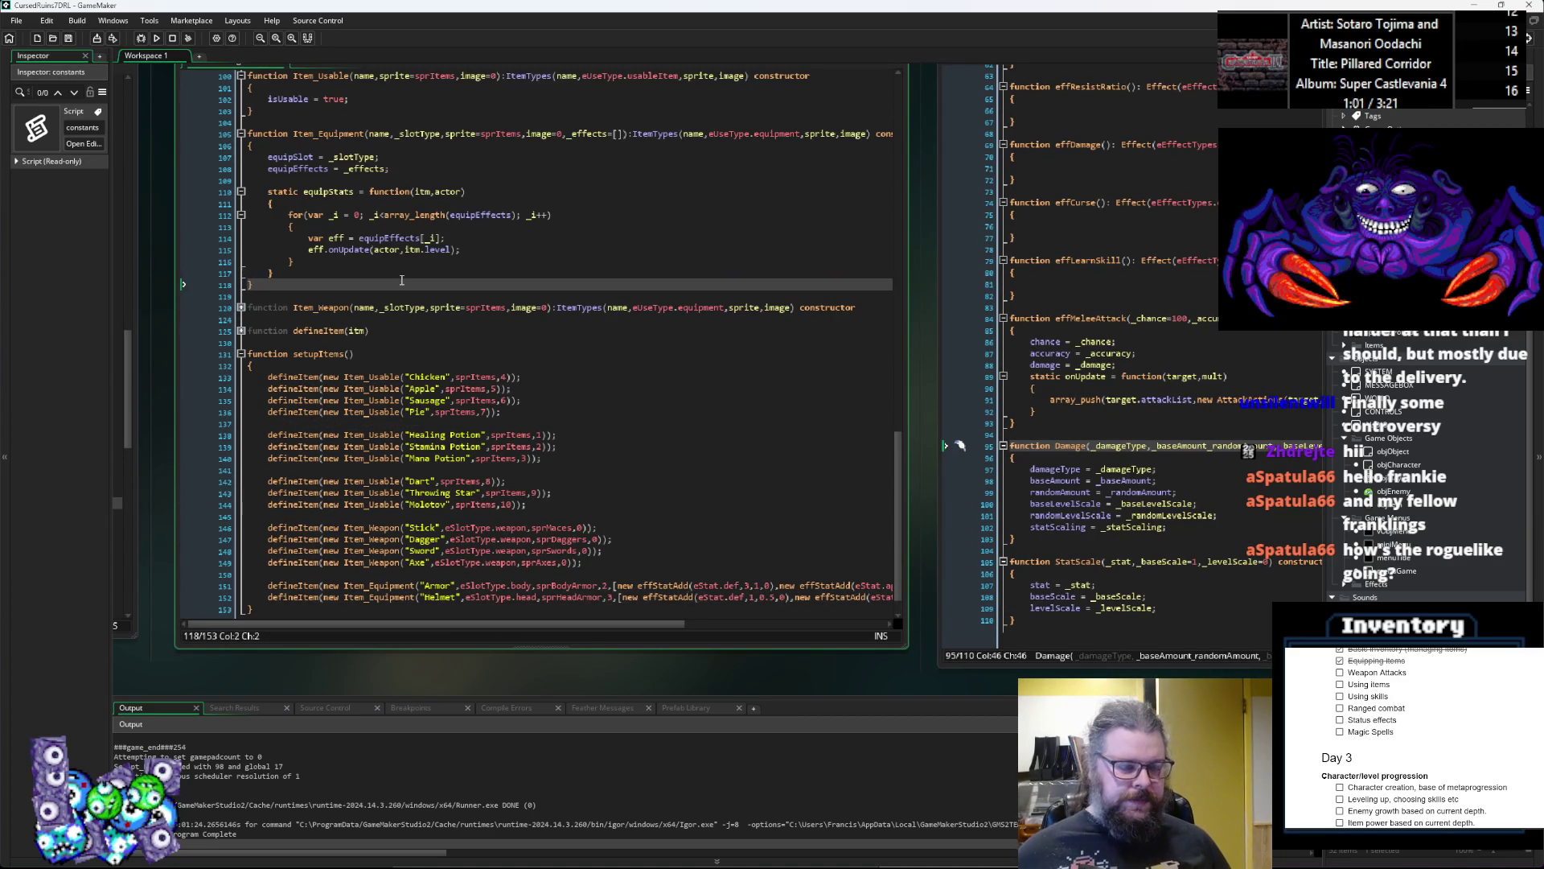
key("Return")
key("Return")
type("func")
key("BackSpace")
key("BackSpace")
key("BackSpace")
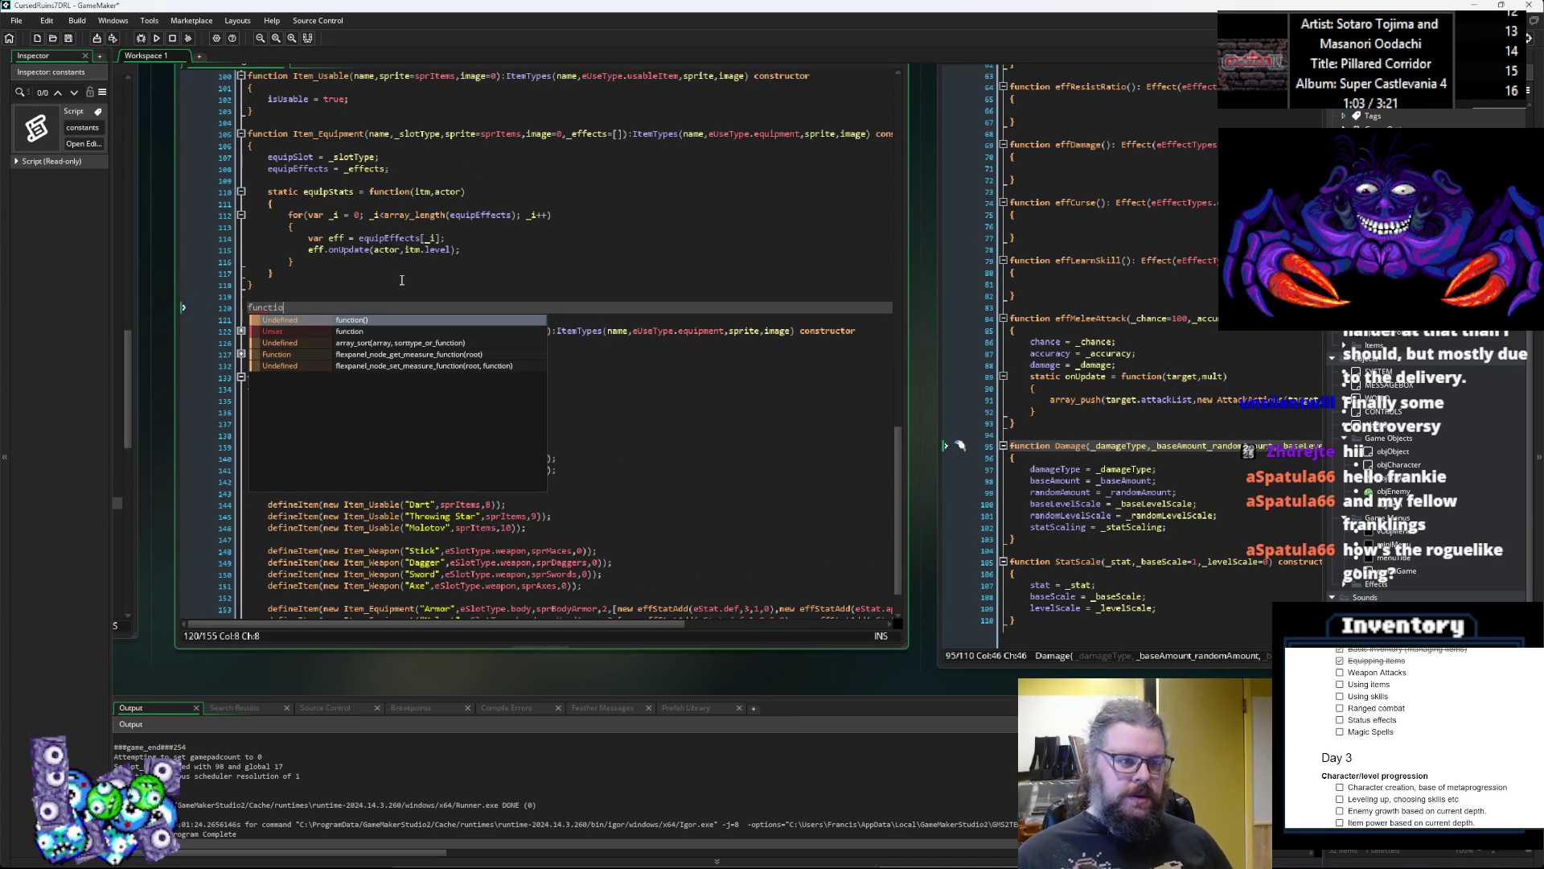
key("BackSpace")
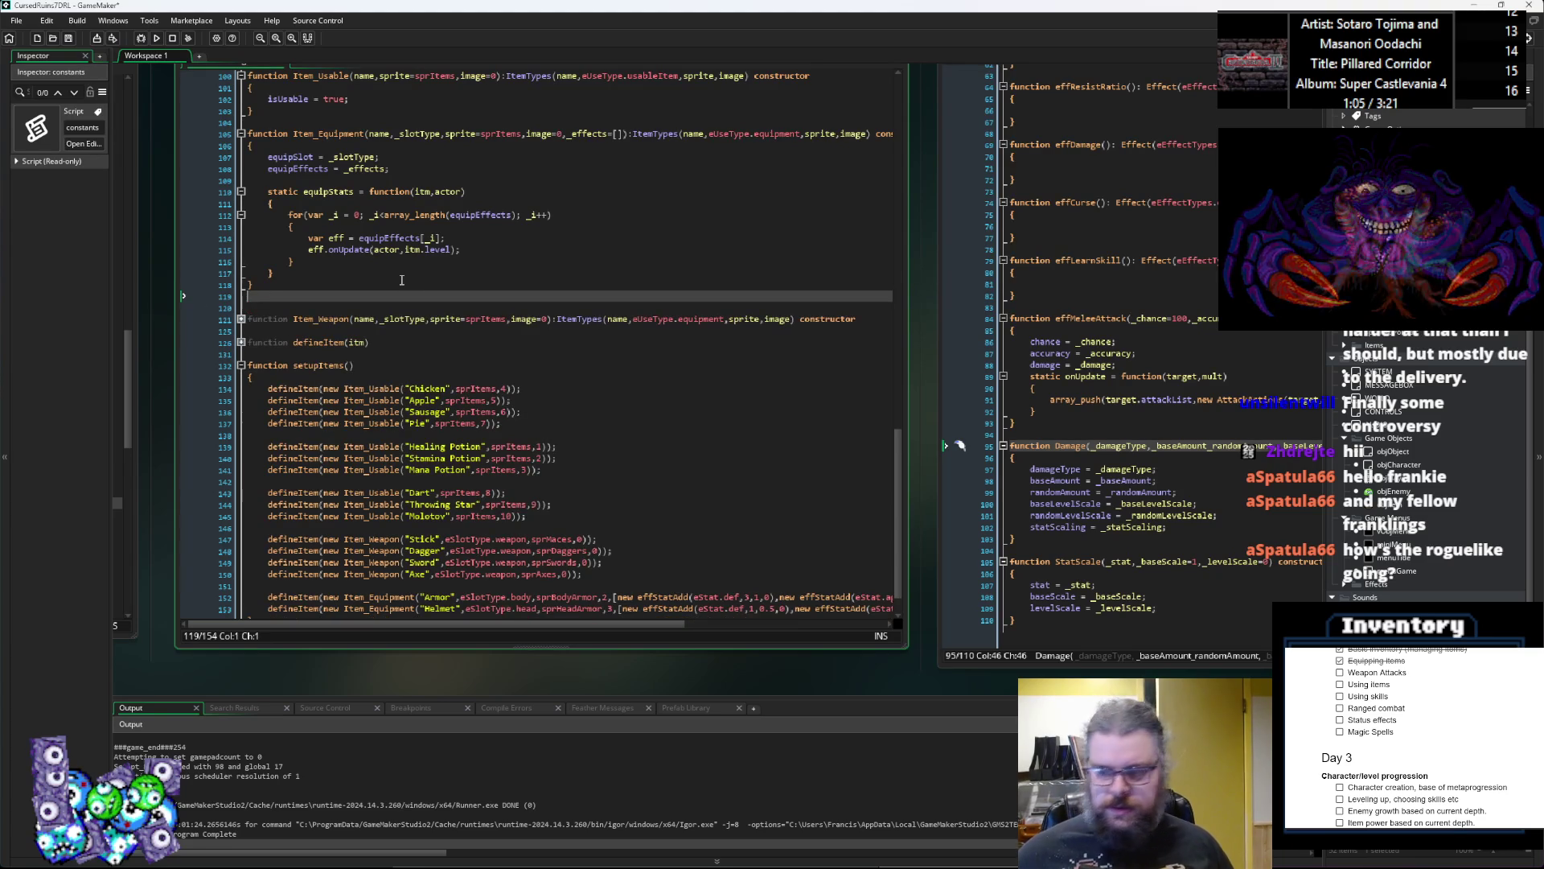
Step: Scroll to the Axe definition and create a new script from the Asset Browser
scroll(826, 538, "down", 1)
left_click(825, 538)
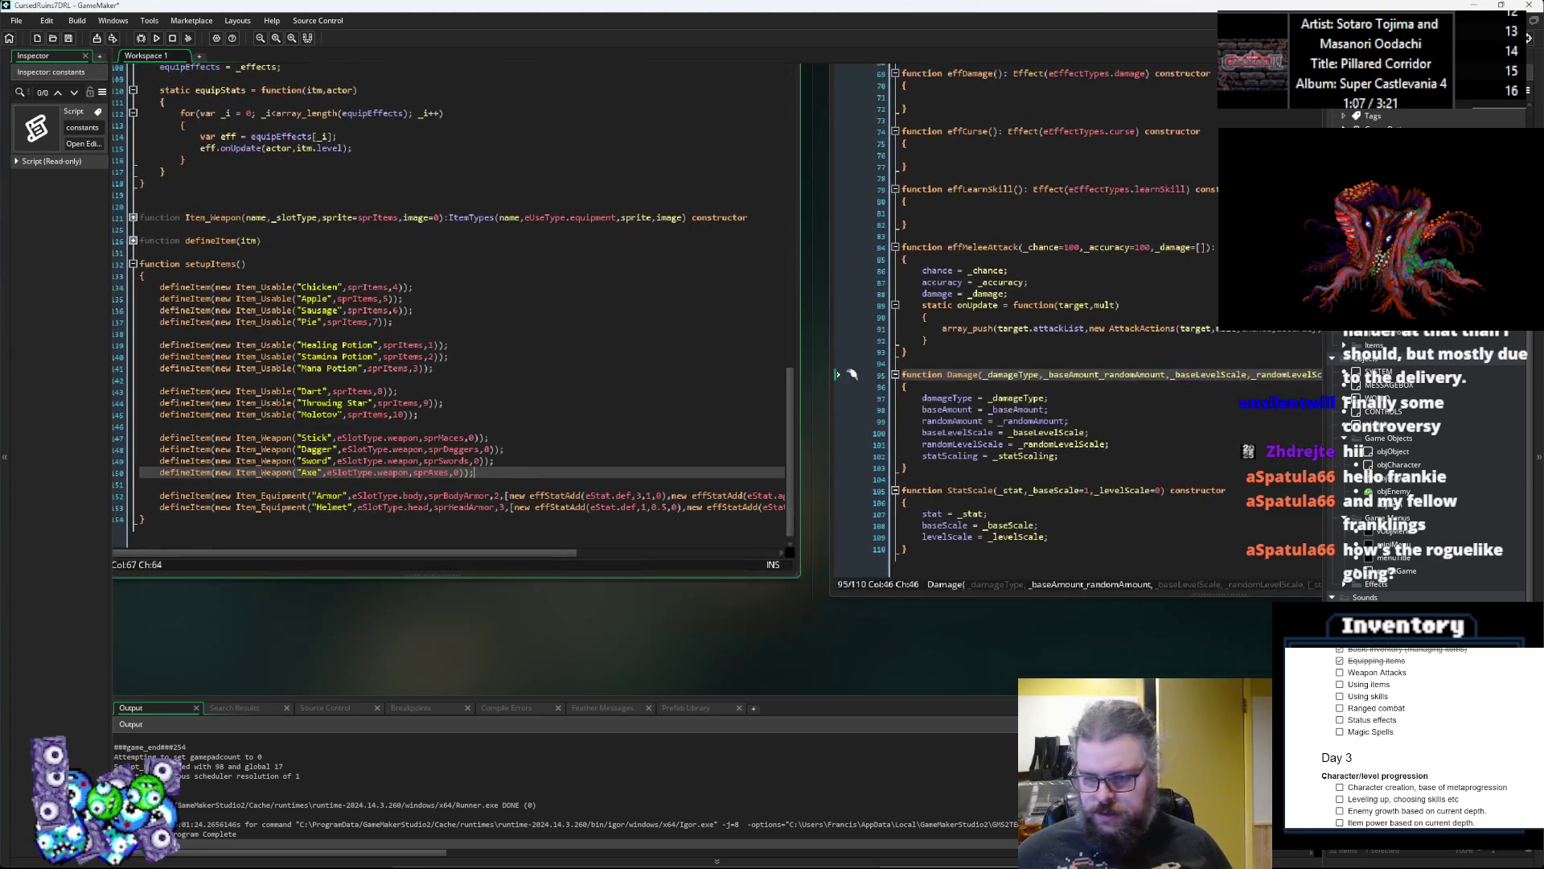
right_click(1400, 590)
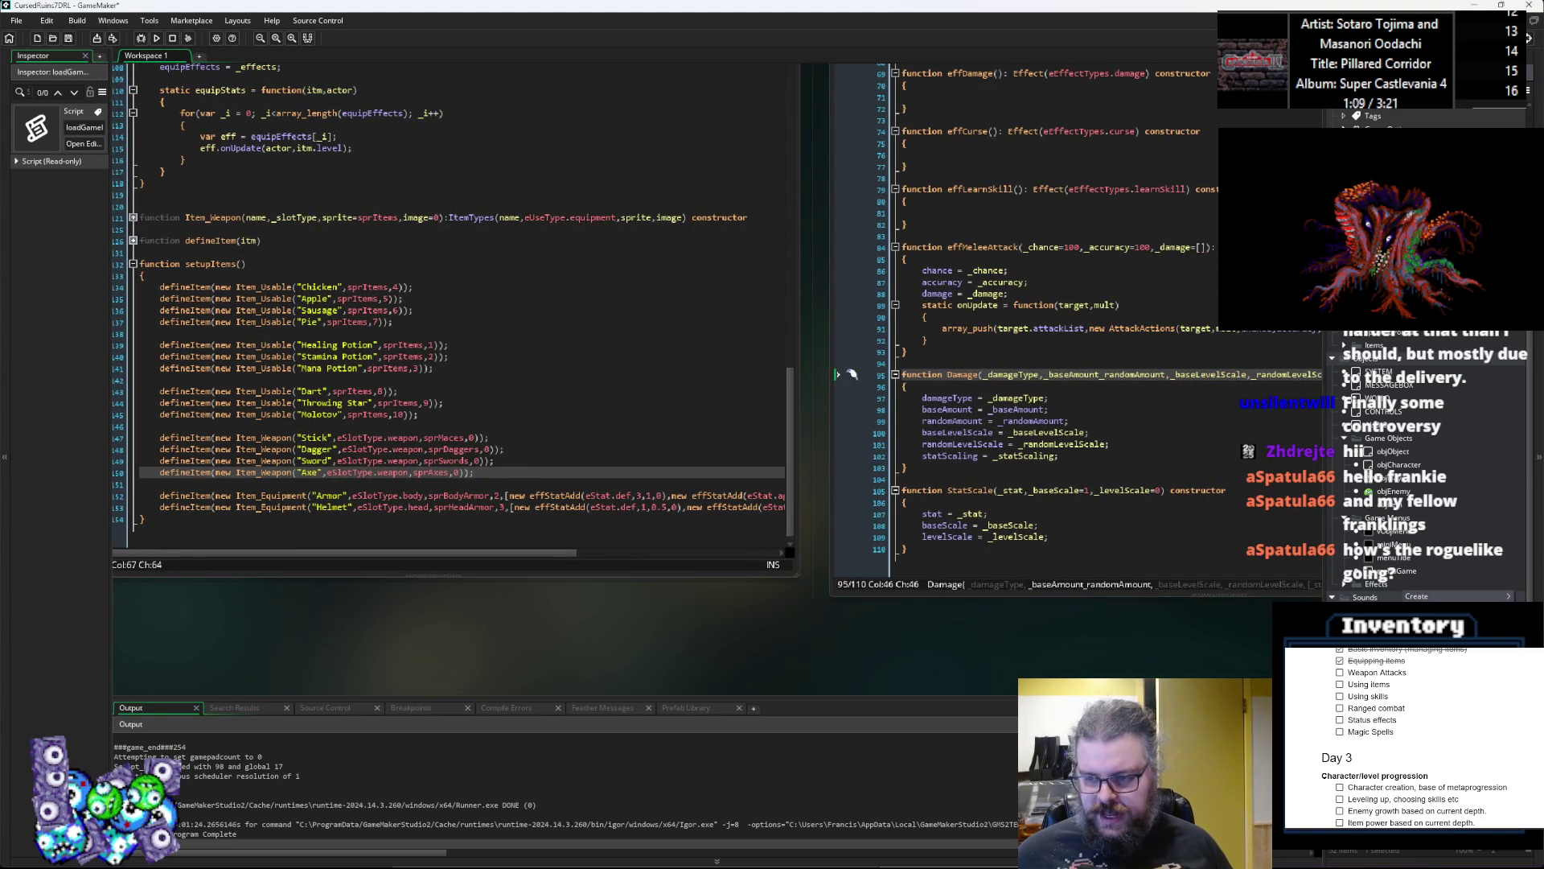
left_click(1327, 668)
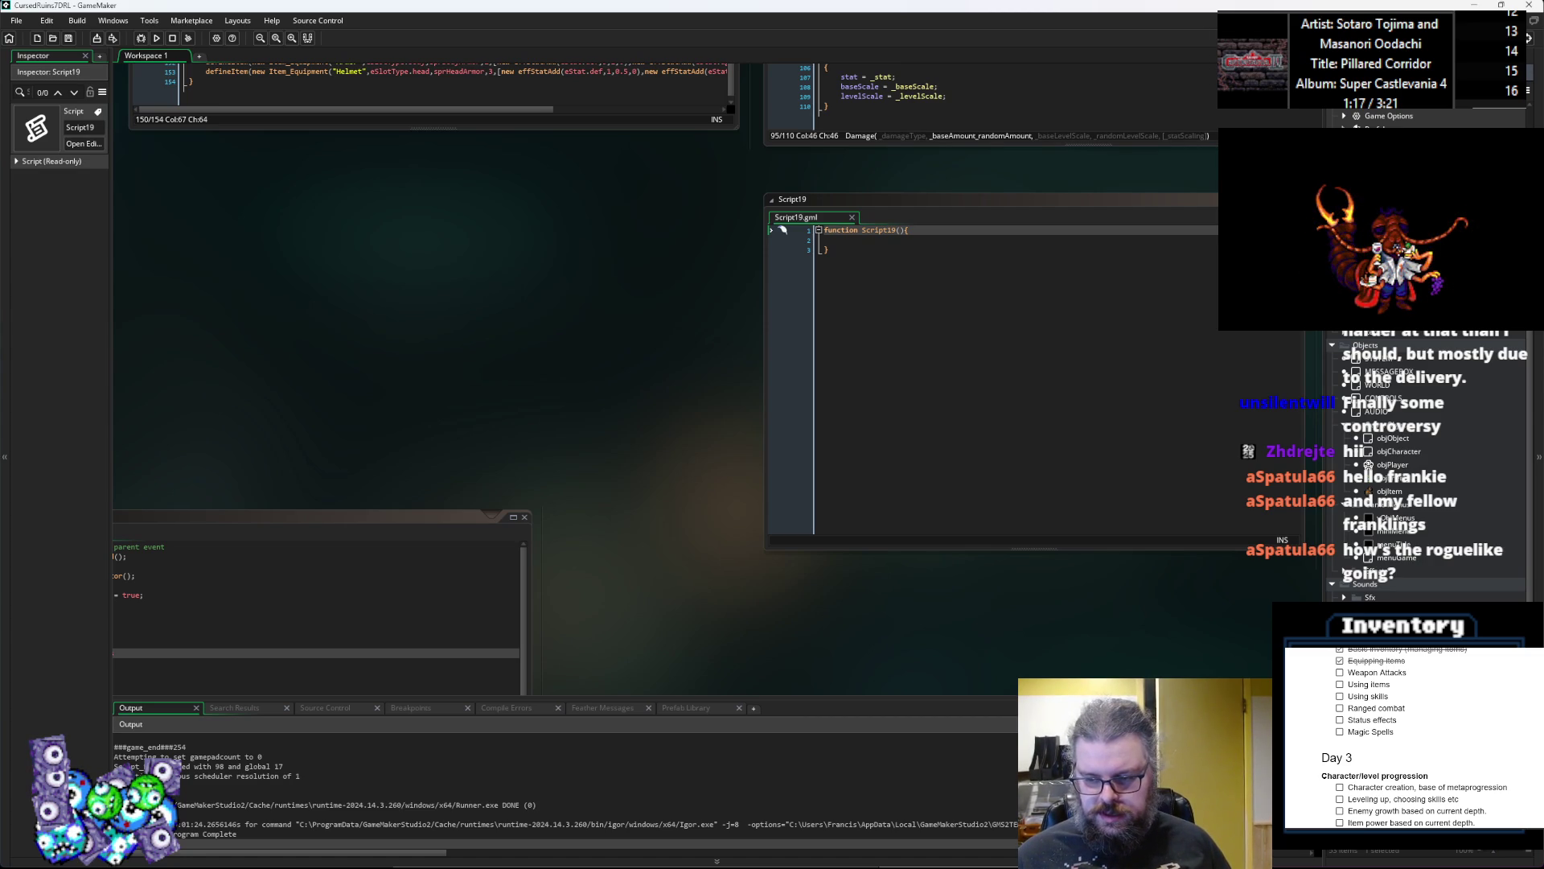
Step: Name the new script StatusEffects and add a blank line above its function
key("Return")
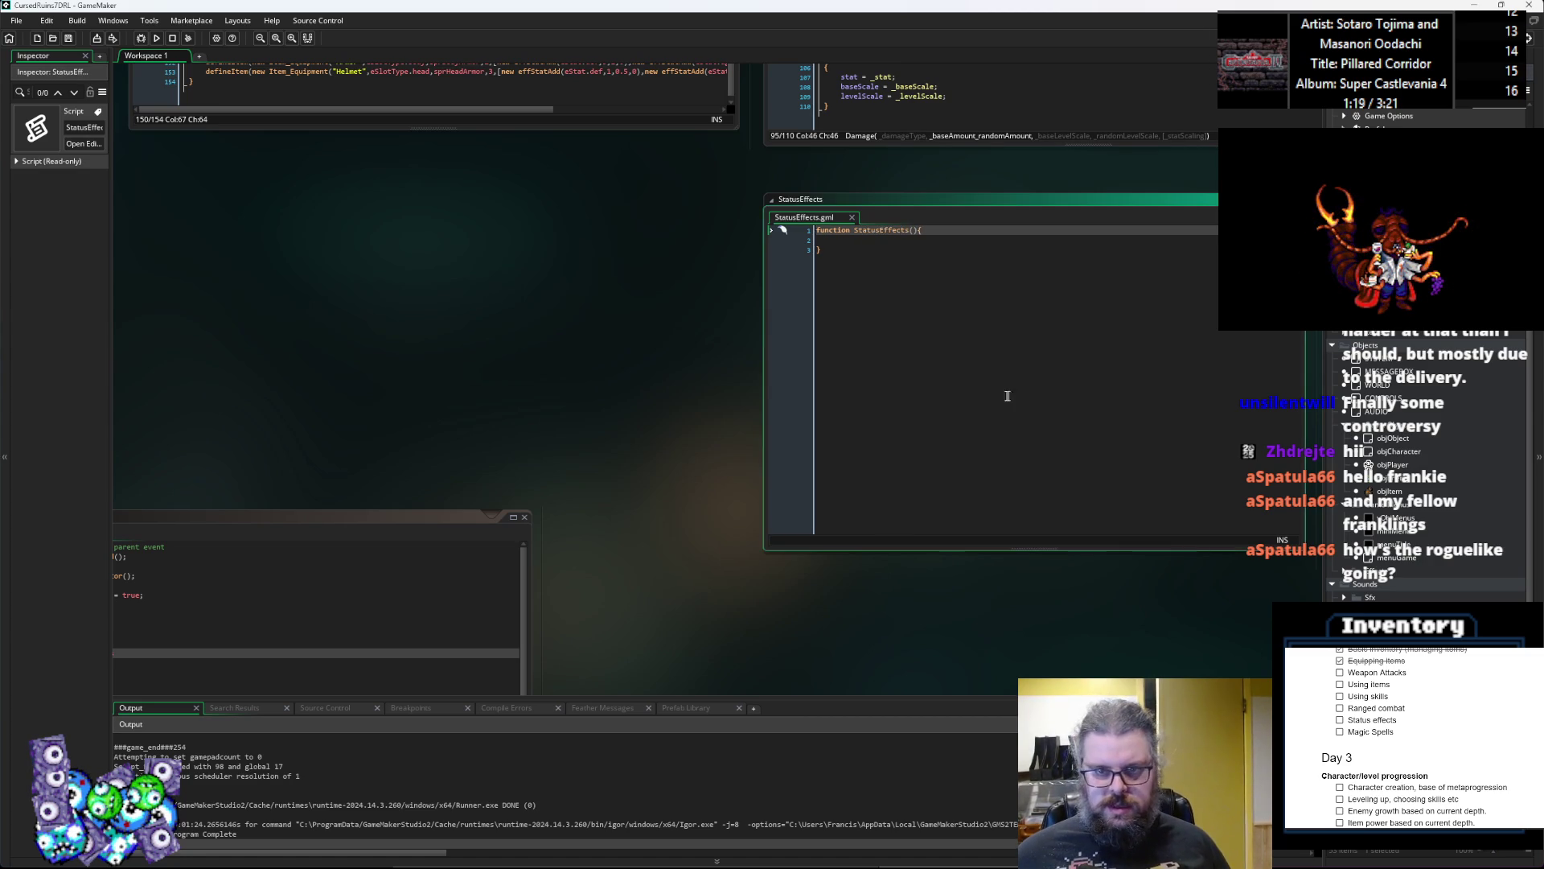
left_click(586, 258)
key("Home")
key("Return")
key("Return")
left_click(611, 256)
Step: Type the declaration enum eDmgType { on the top line
type("enum d")
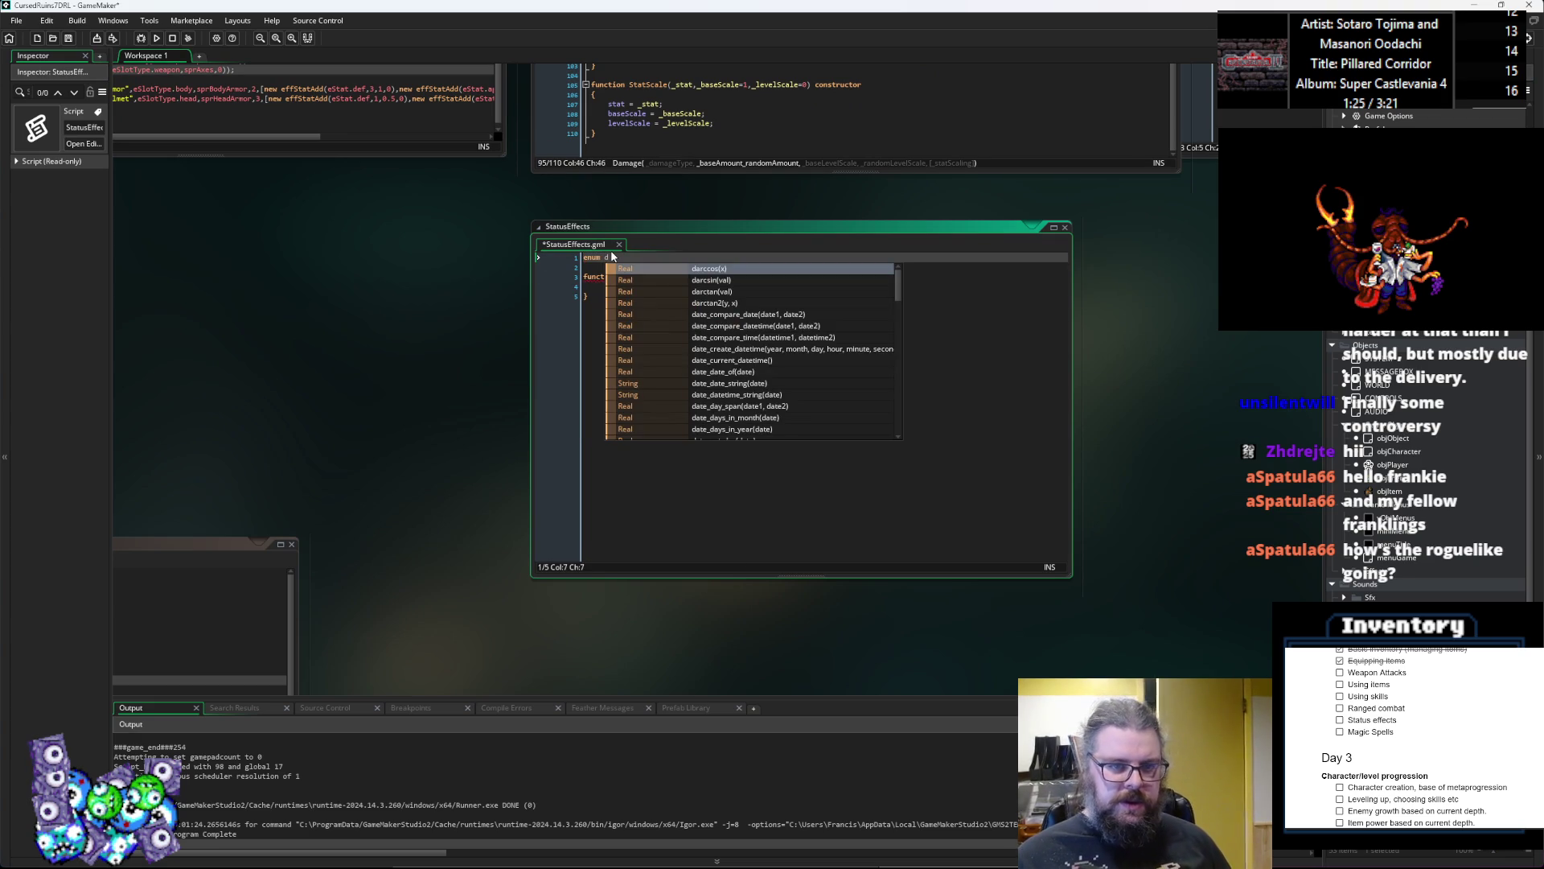
type("mgType")
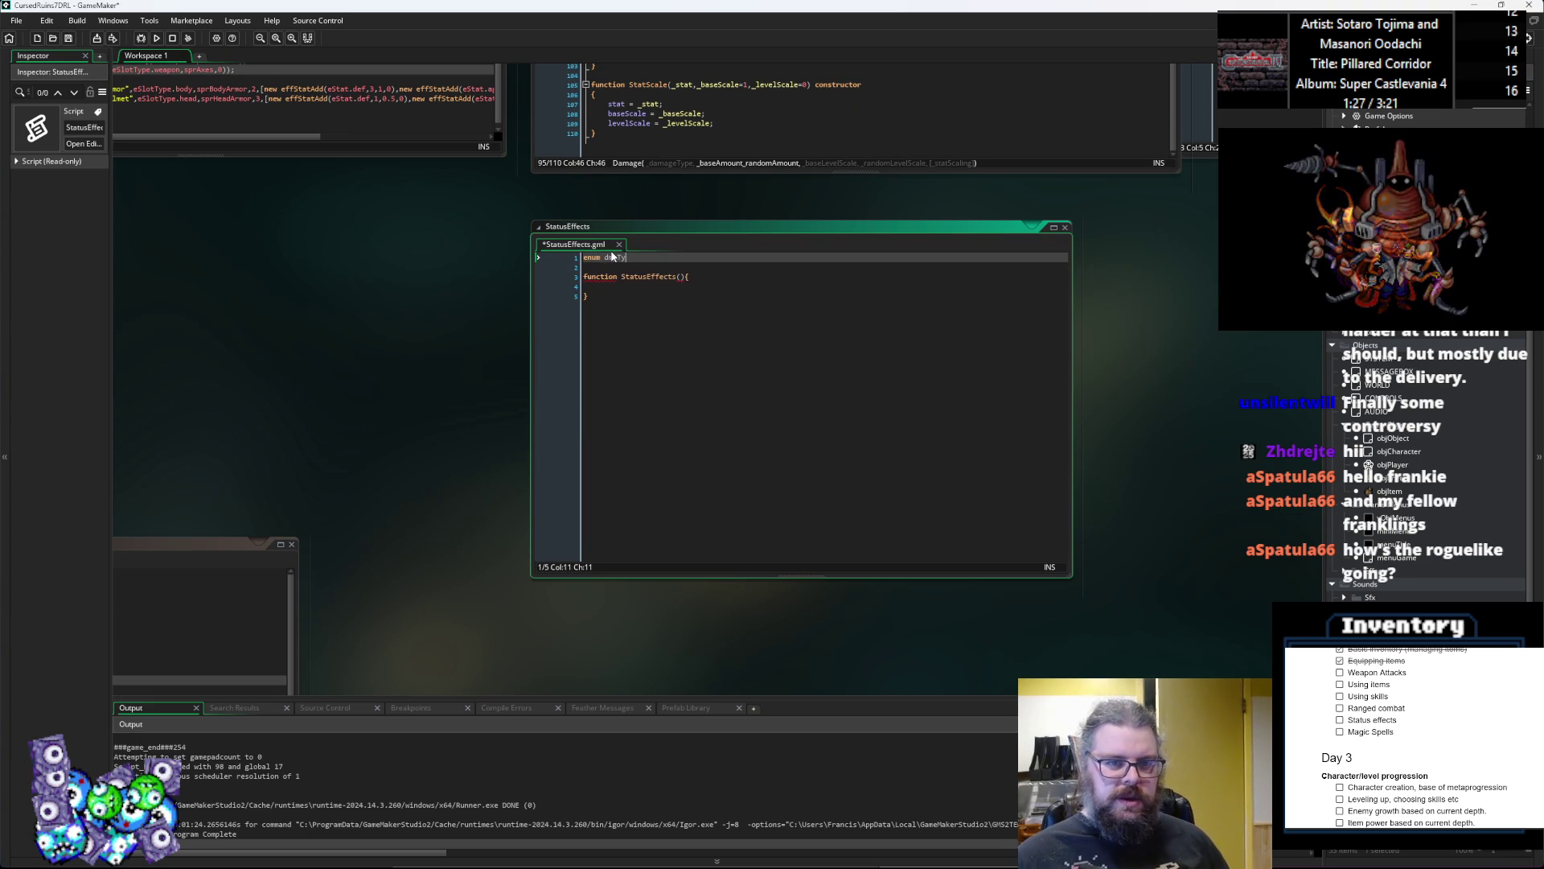
left_click(612, 257)
key("BackSpace")
type("eD")
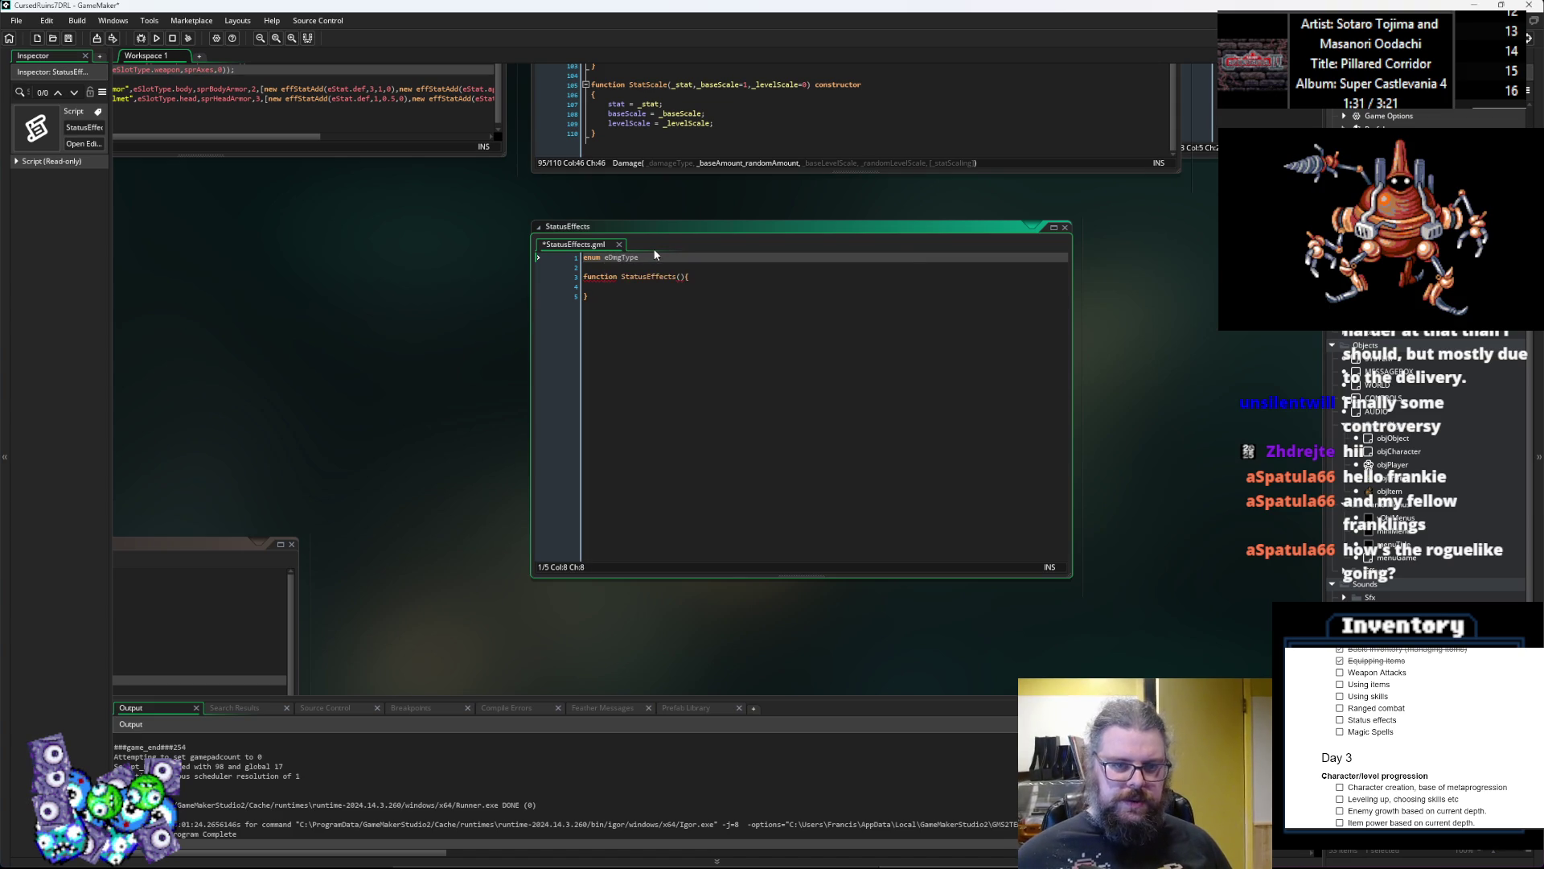
left_click(652, 256)
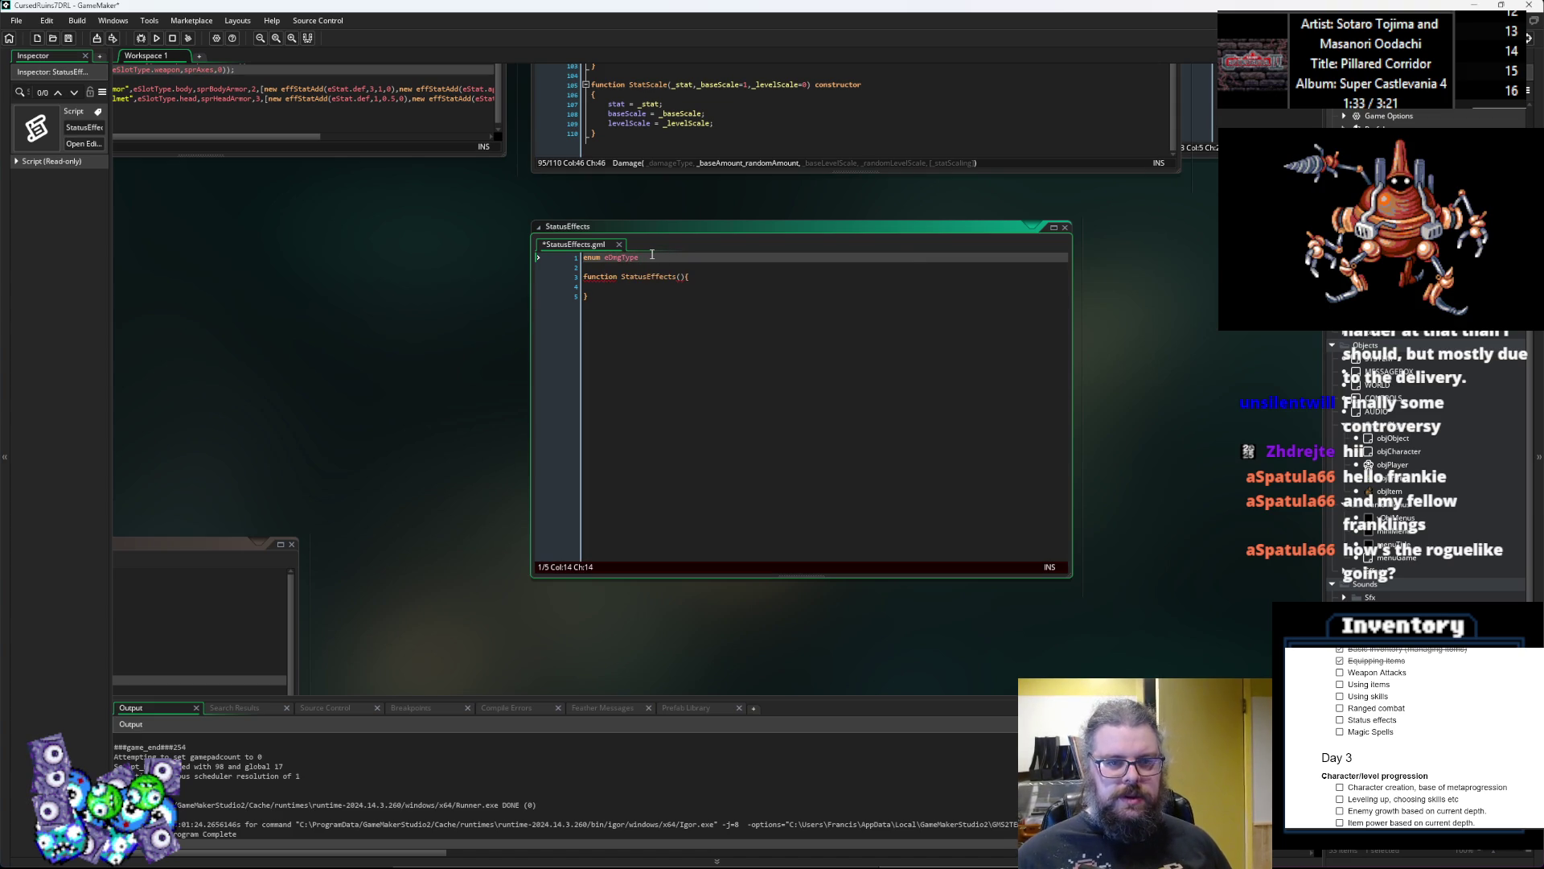
key("Return")
key("BackSpace")
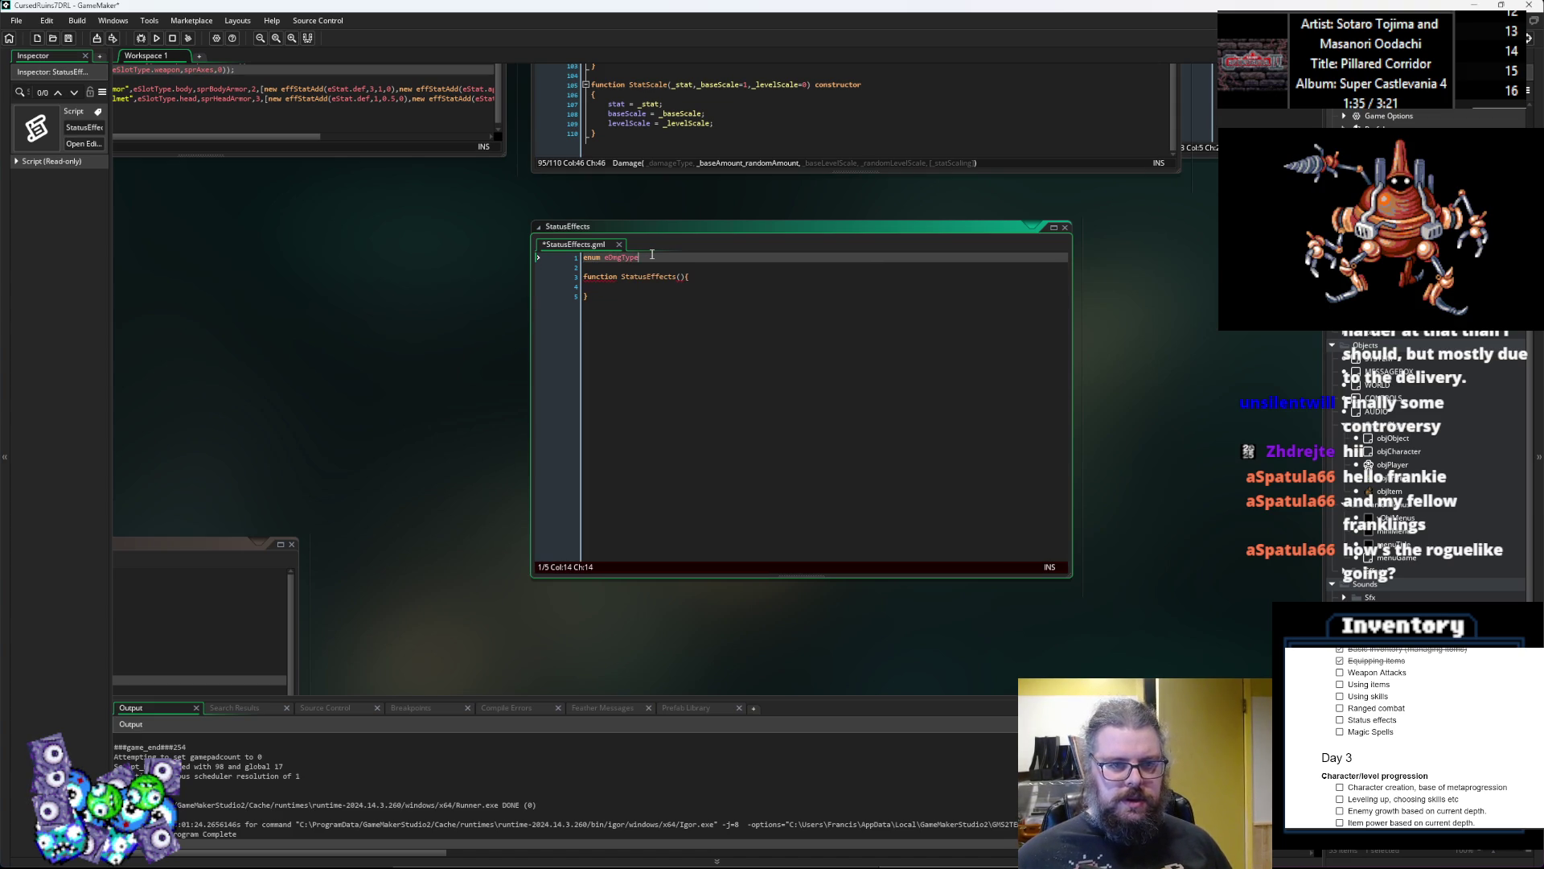
key("Return")
key("BackSpace")
type("{")
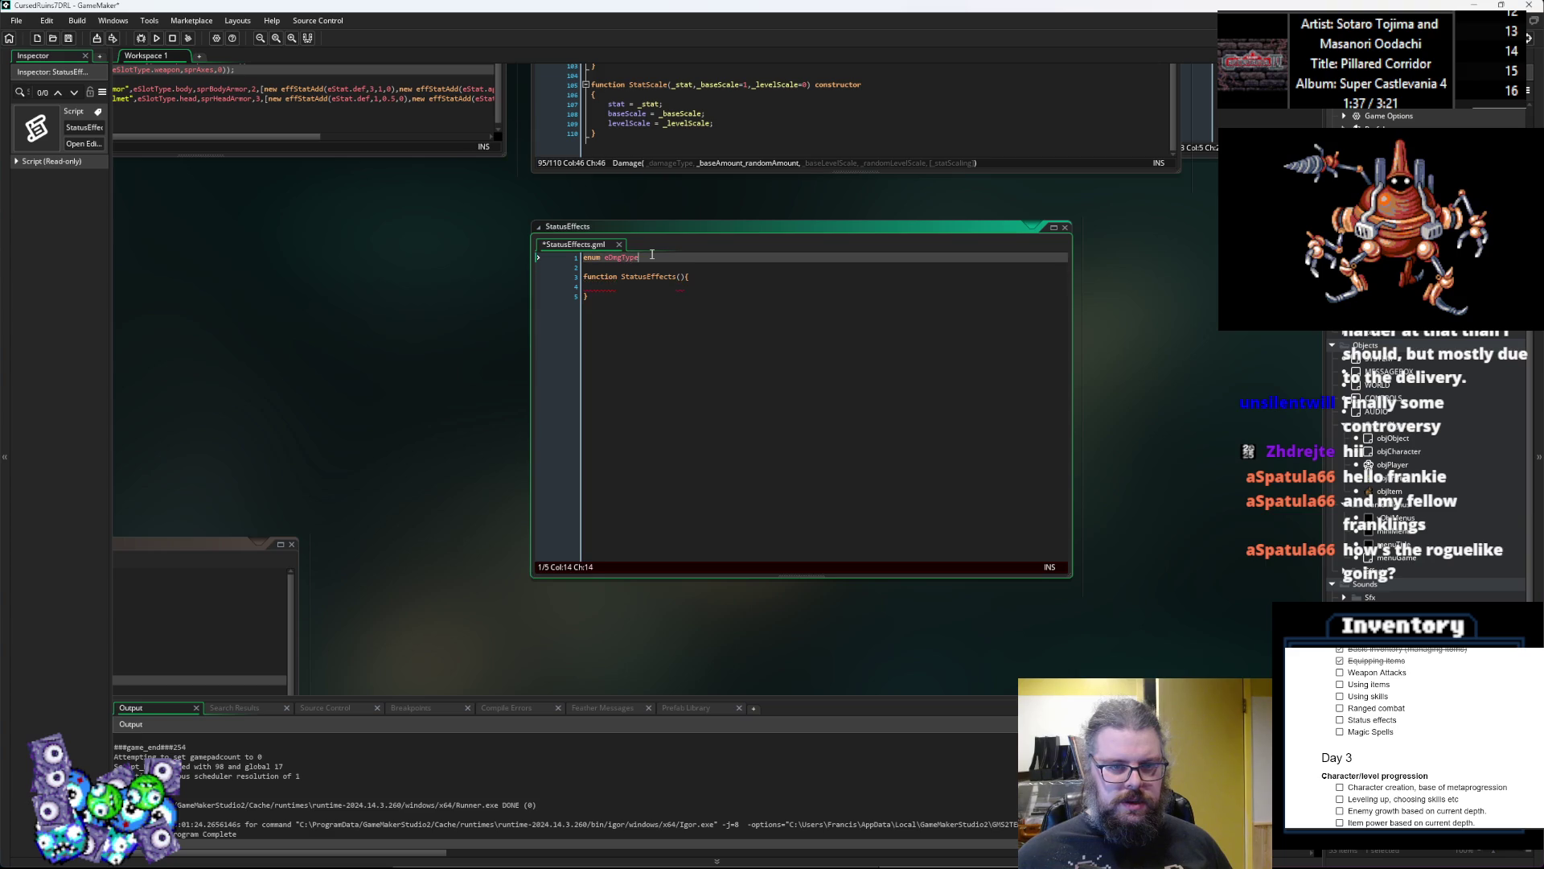
key("BackSpace")
key("BackSpace")
key("BackSpace")
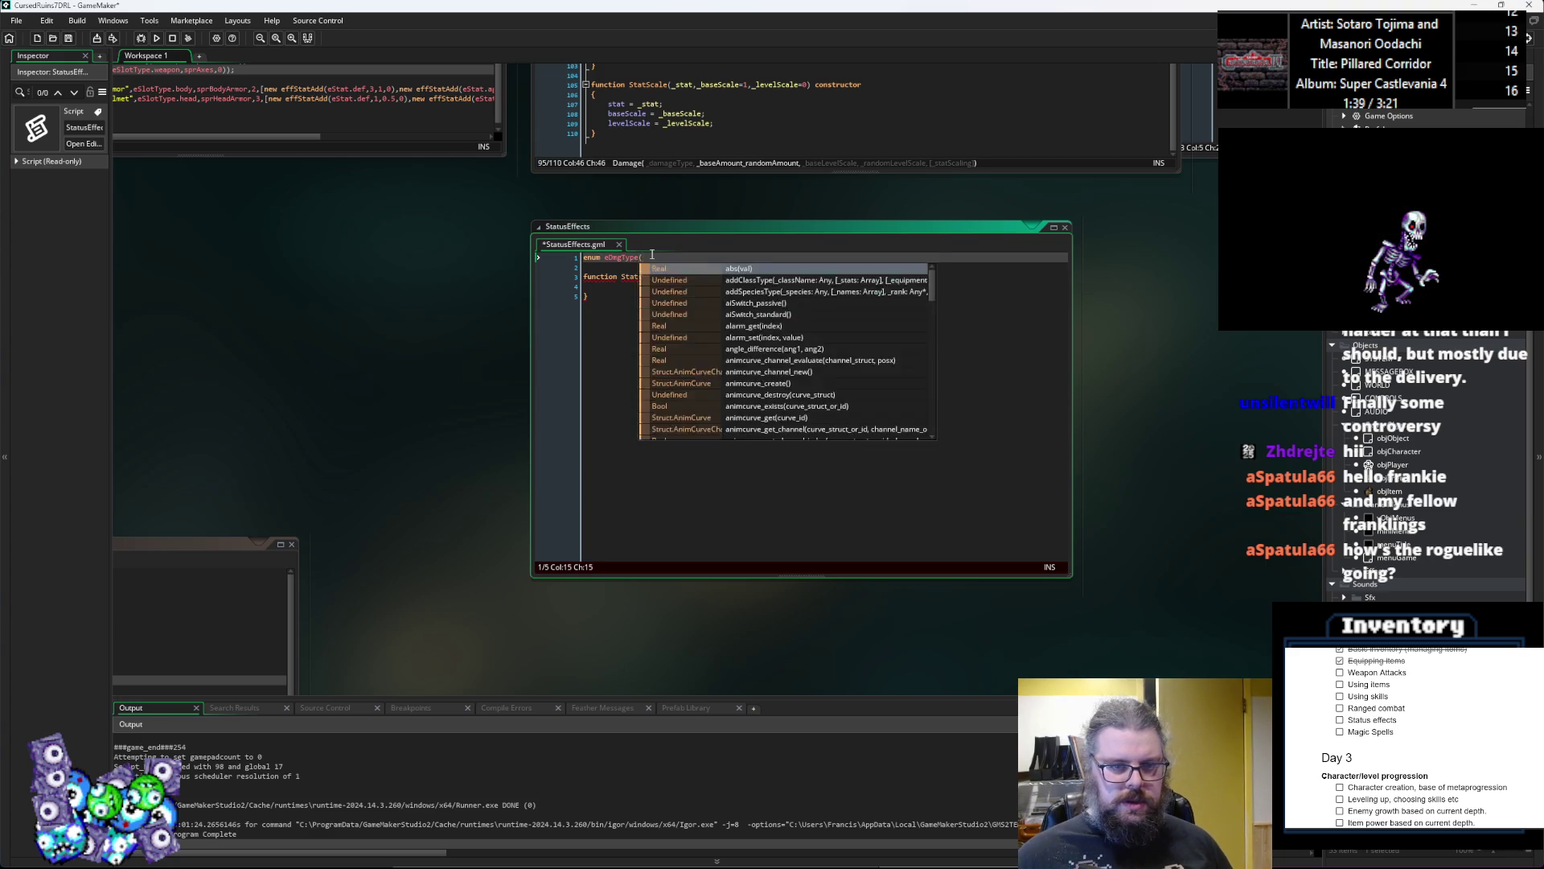
type("pe{")
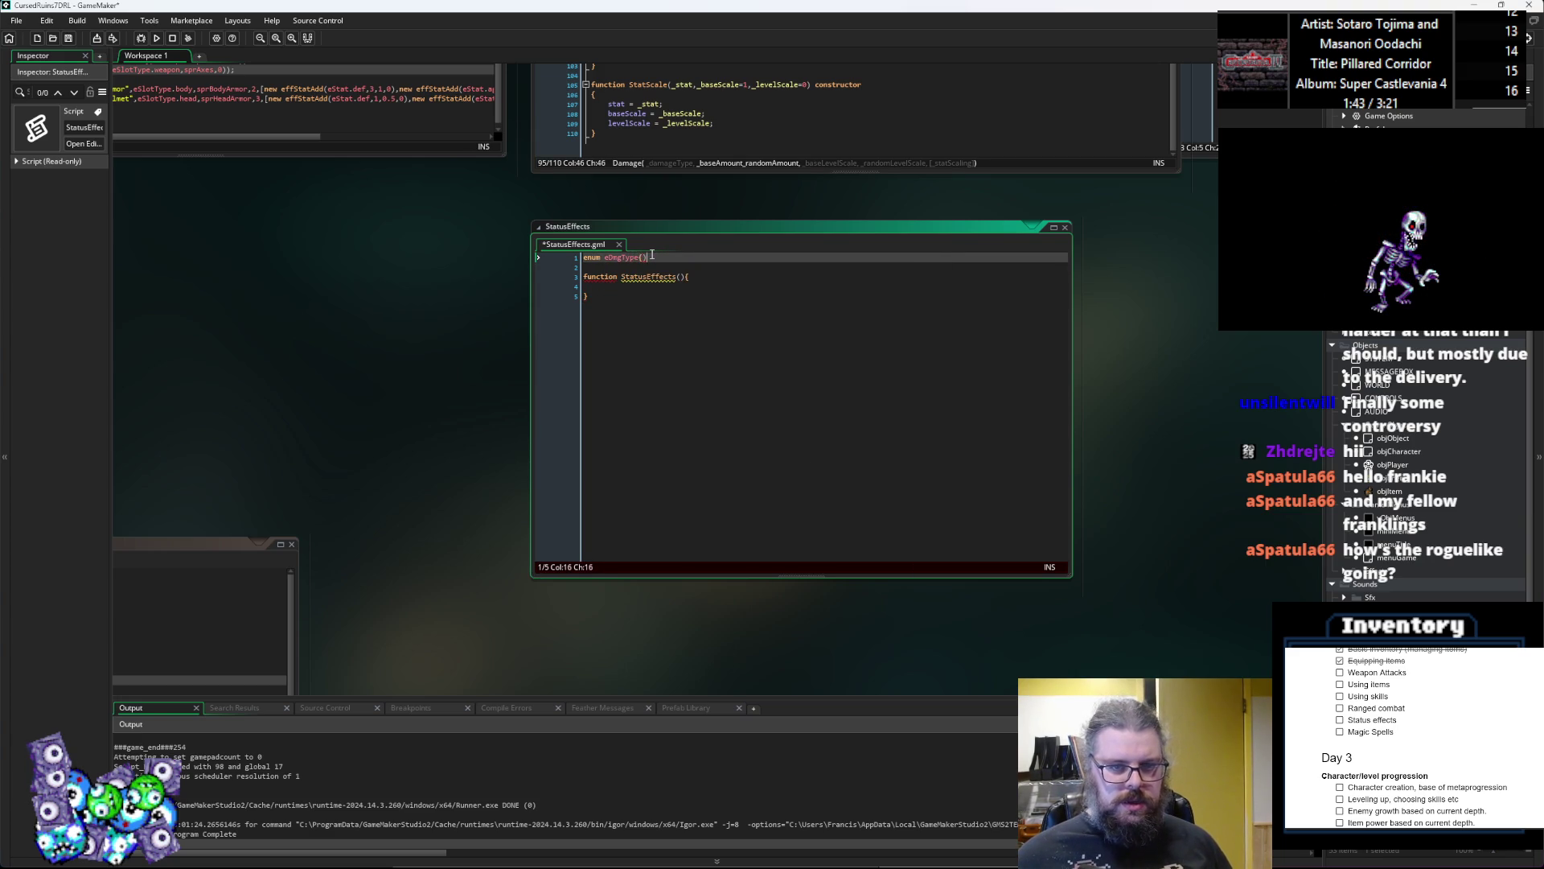
Step: Put the enum's { and } on separate lines with an empty line between
key("Left")
key("Return")
key("Up")
key("End")
key("Return")
key("Up")
key("End")
key("Left")
key("Return")
key("Down")
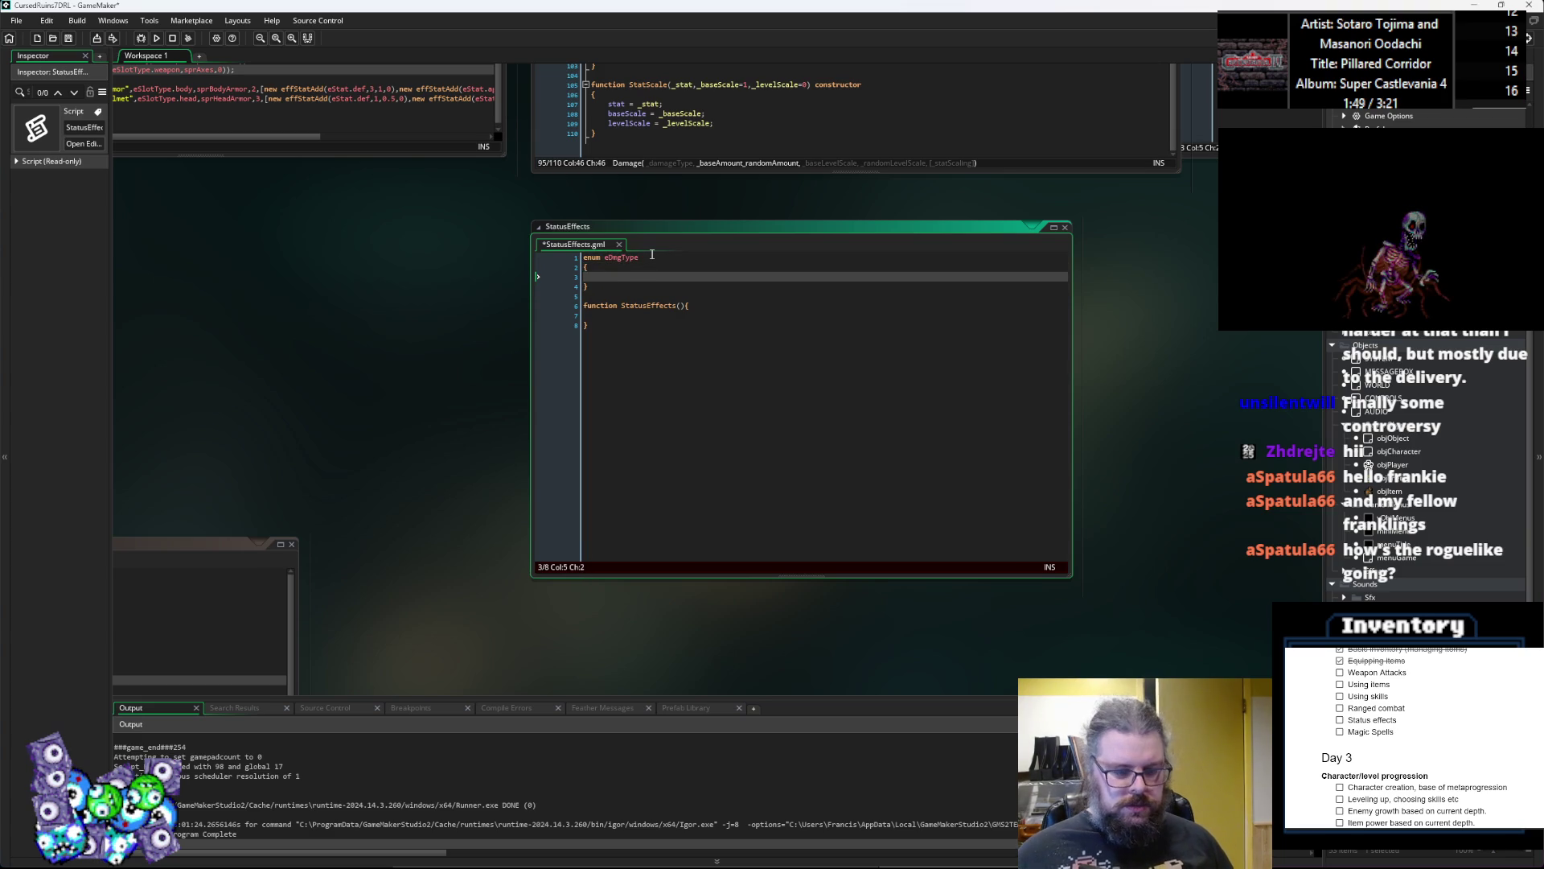
Step: Add physical, magical, slashing, piercing, crushing, fire and acid to the enum
key("BackSpace")
key("BackSpace")
type("physica")
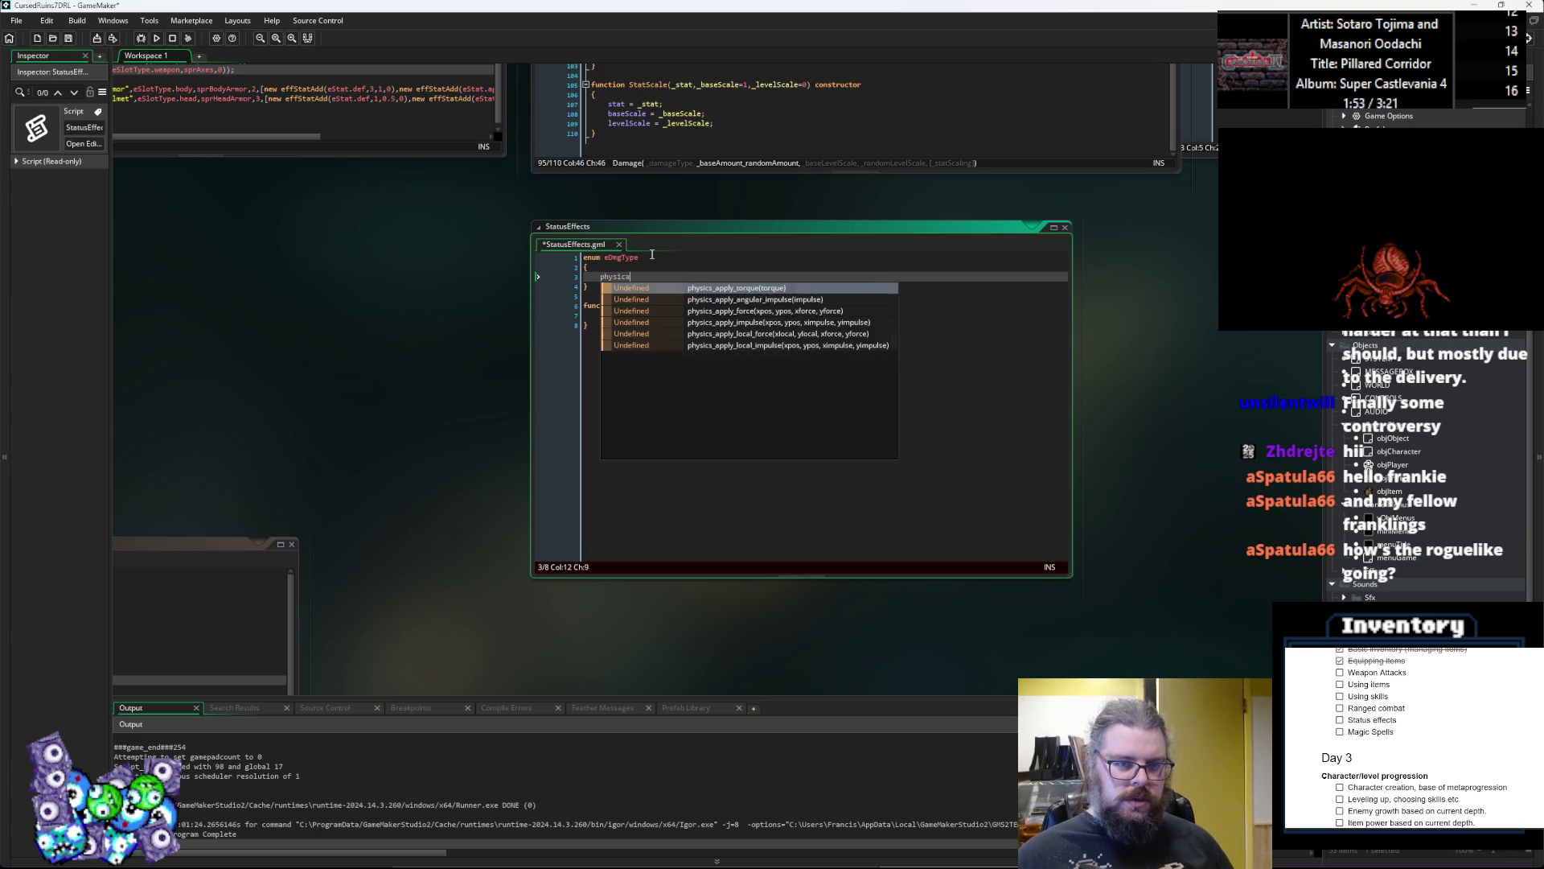
type("l,")
key("Return")
type("c")
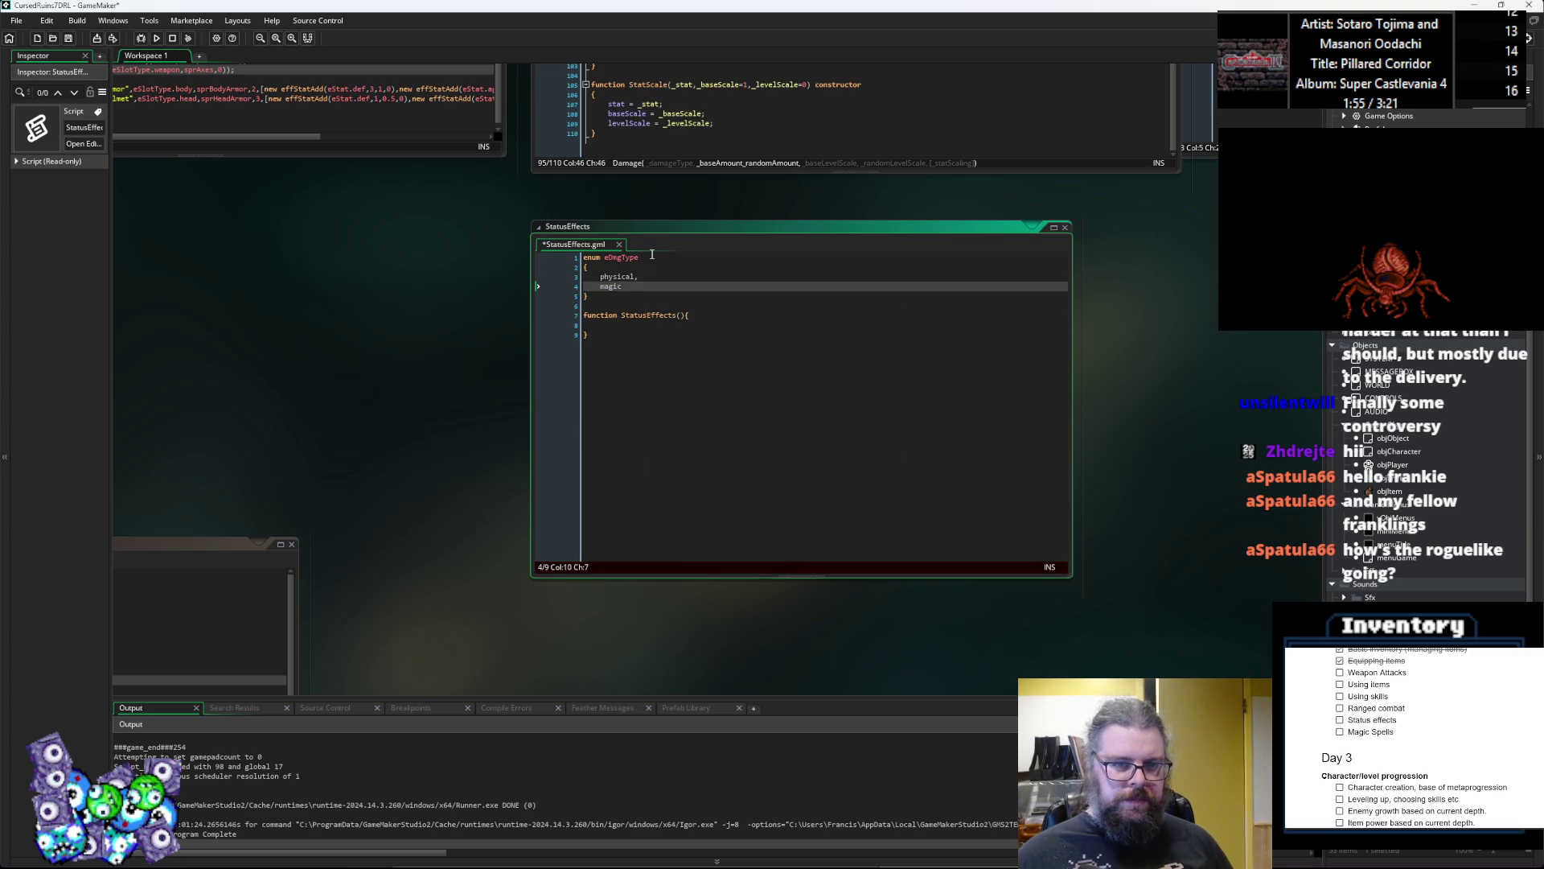
key("Return")
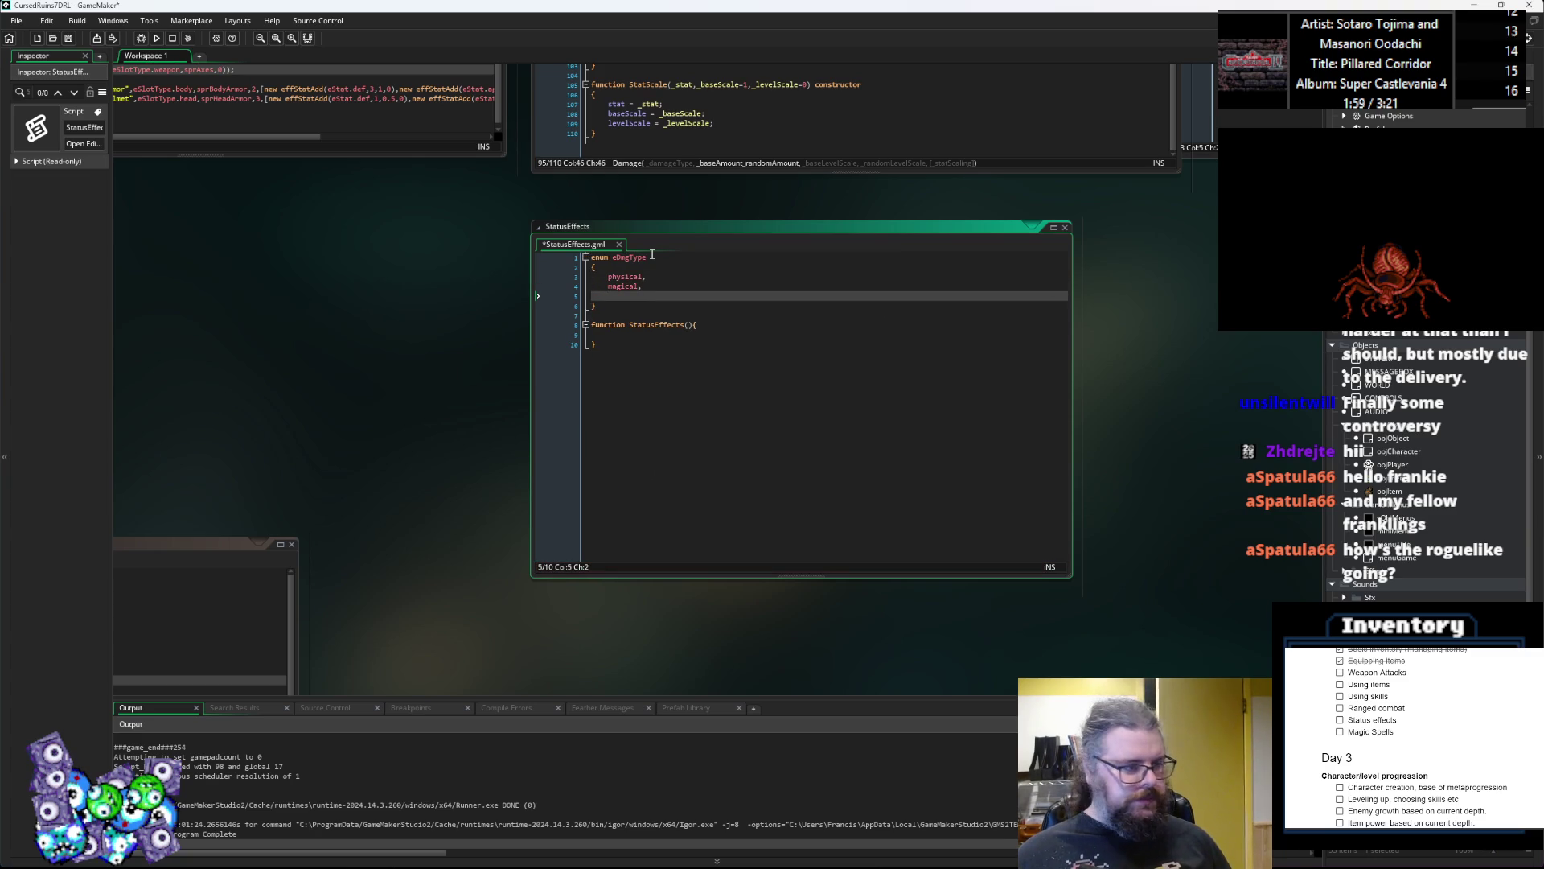
type("slashing,")
key("Return")
type("piercing,")
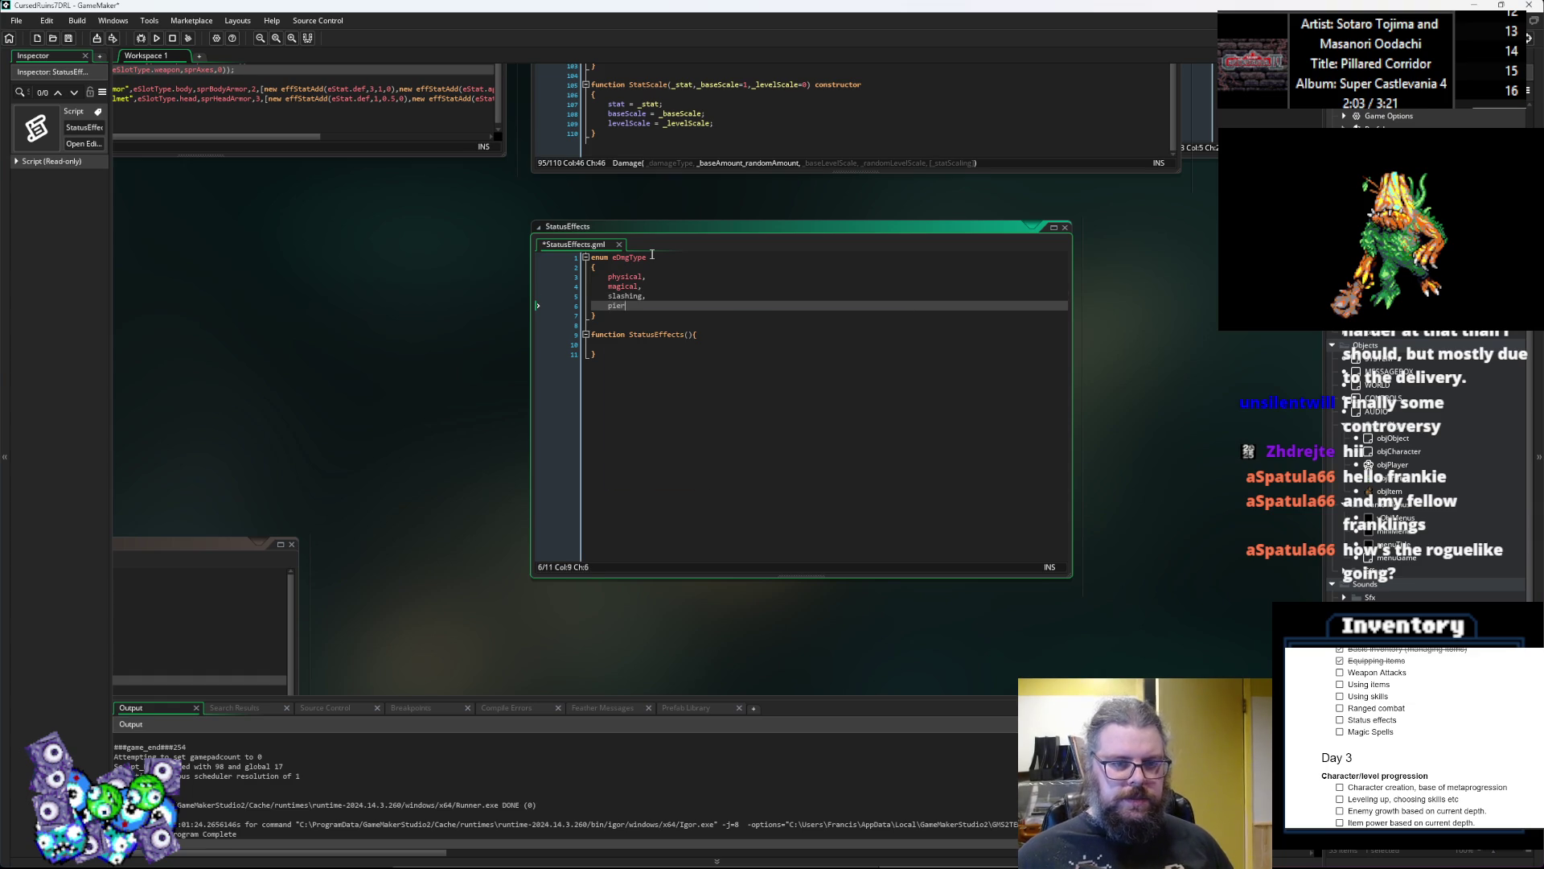
key("Return")
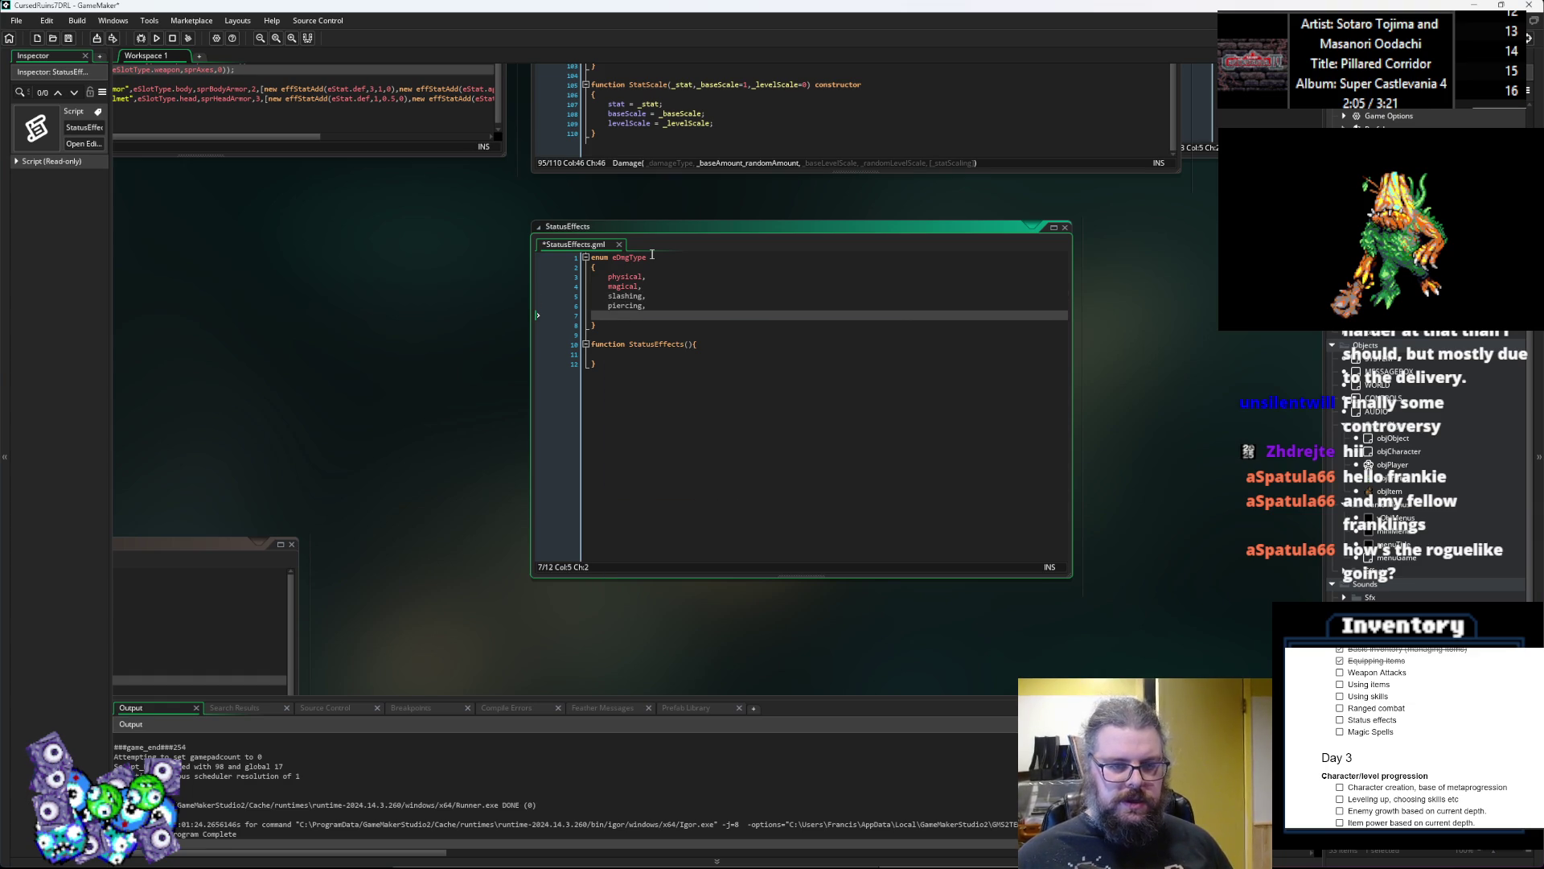
type("crushin")
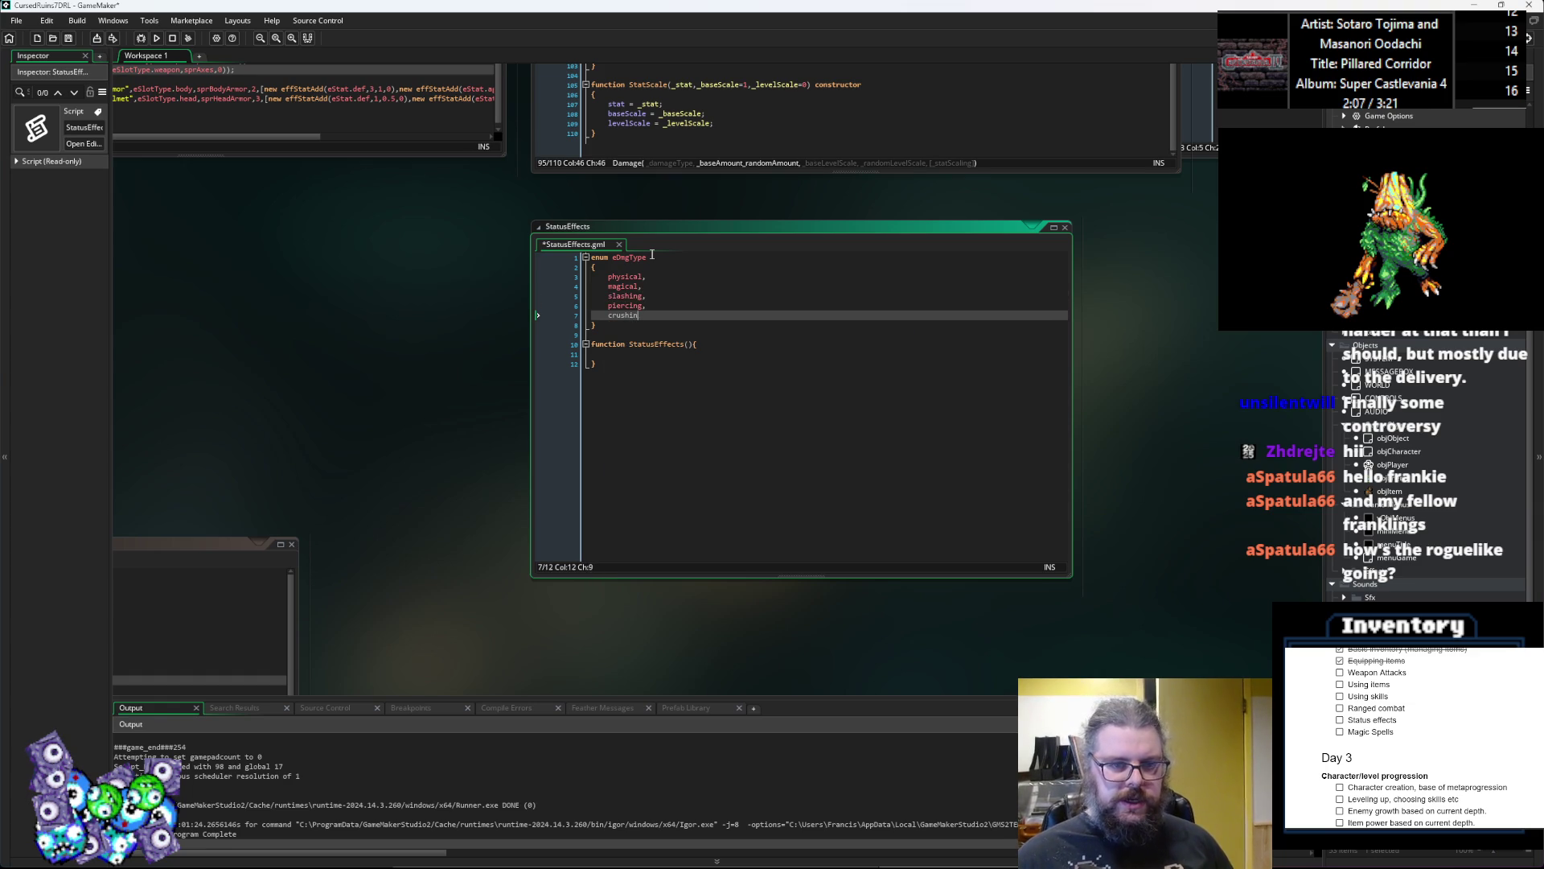
key("Return")
type("ffire,")
key("Return")
type("acid")
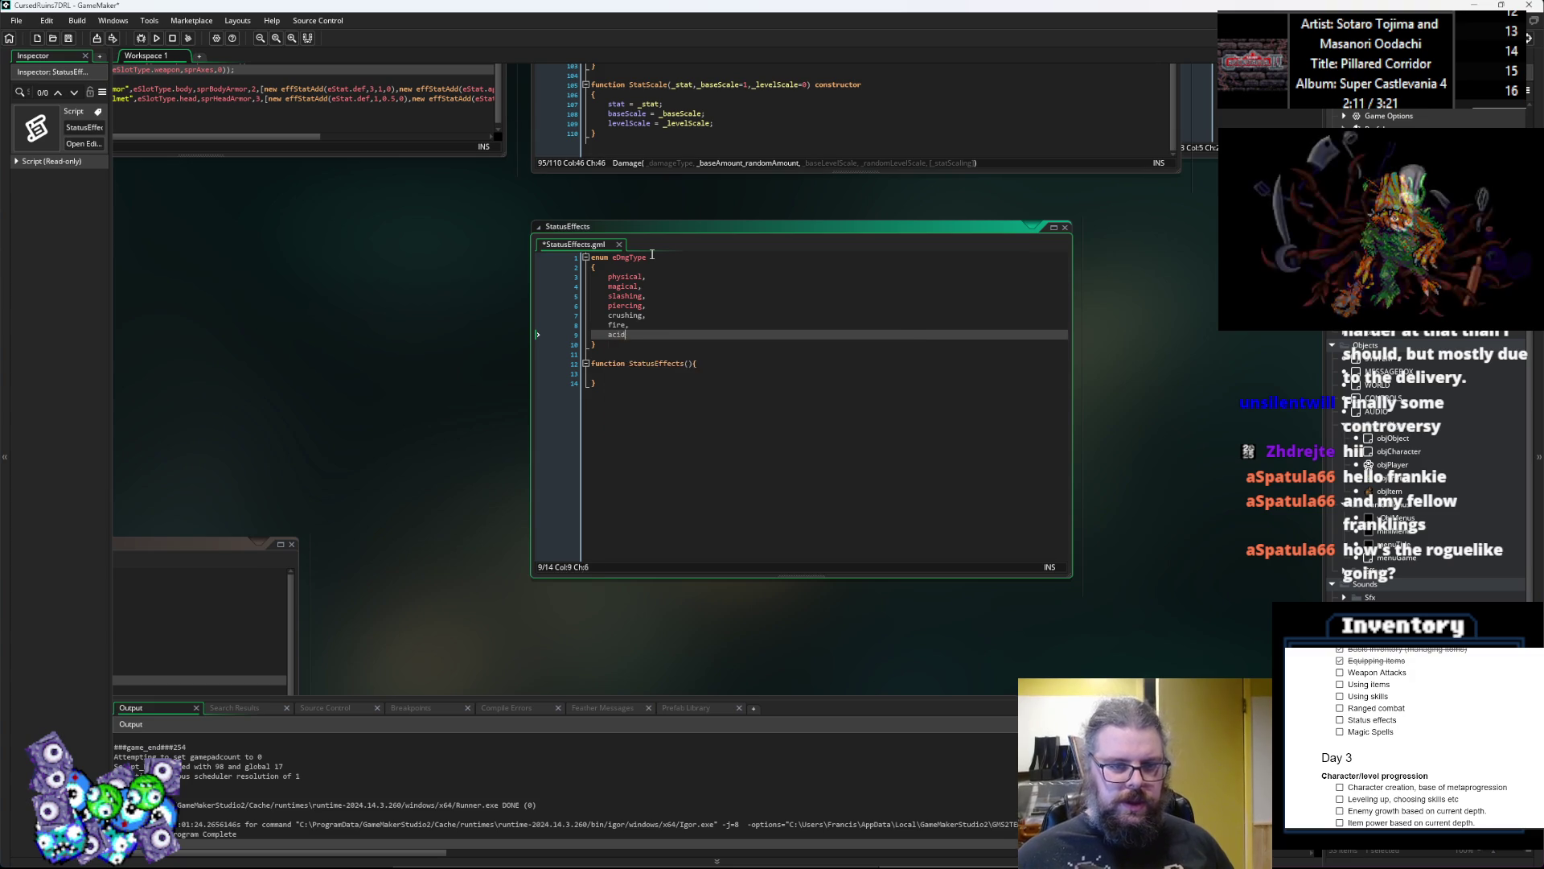
type(",")
key("Return")
type("ice,")
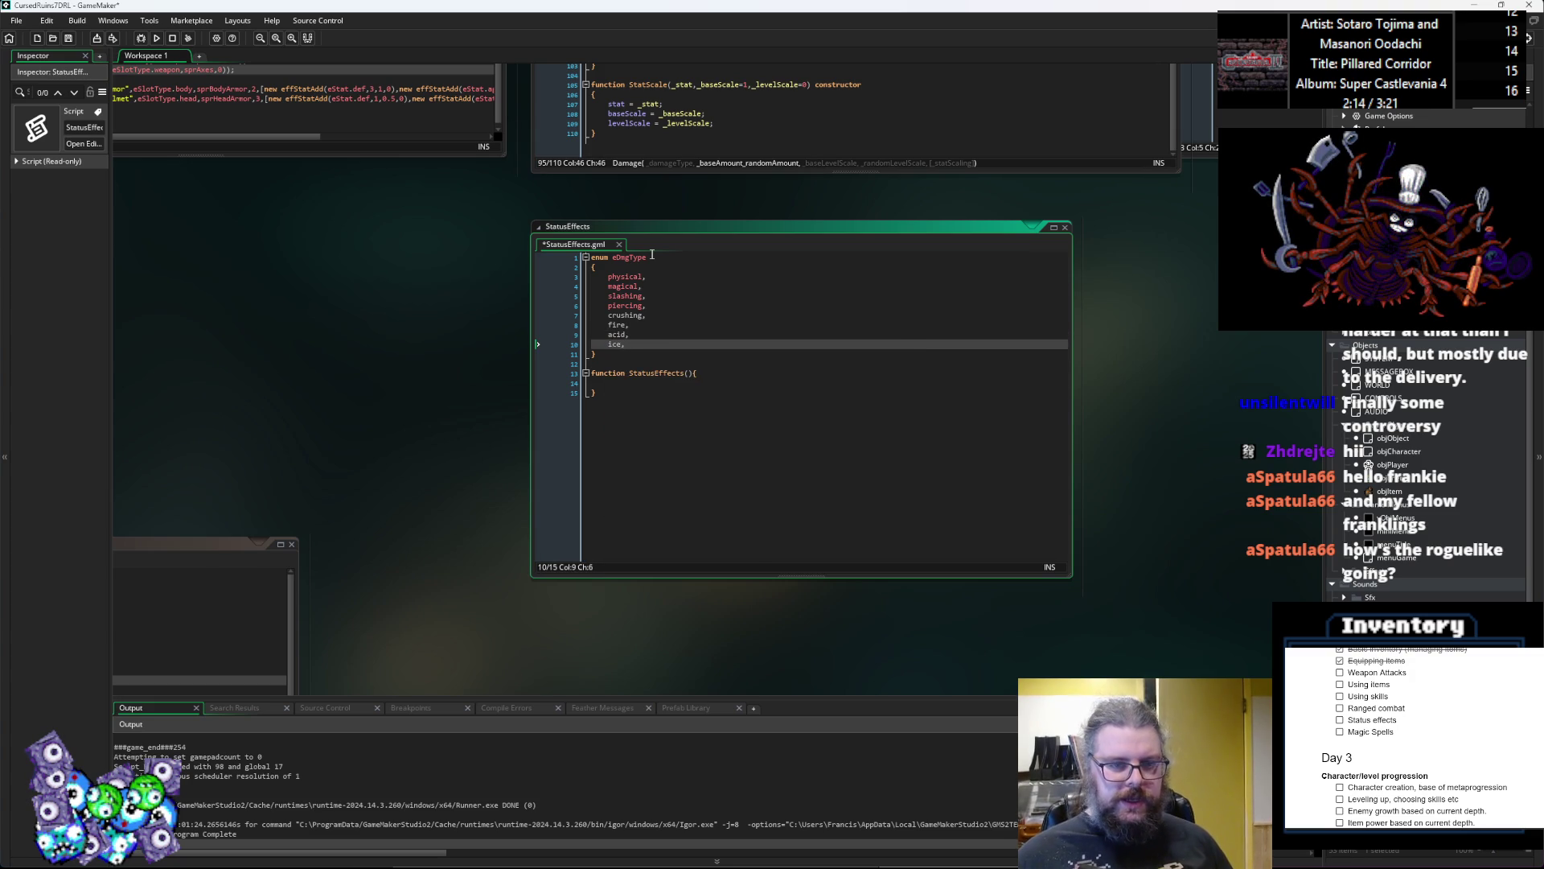
Step: Add cold, arcane, sacred, wicked and cursed, with a blank line separating the elemental types
key("Return")
key("BackSpace")
key("BackSpace")
key("BackSpace")
type("cold,.")
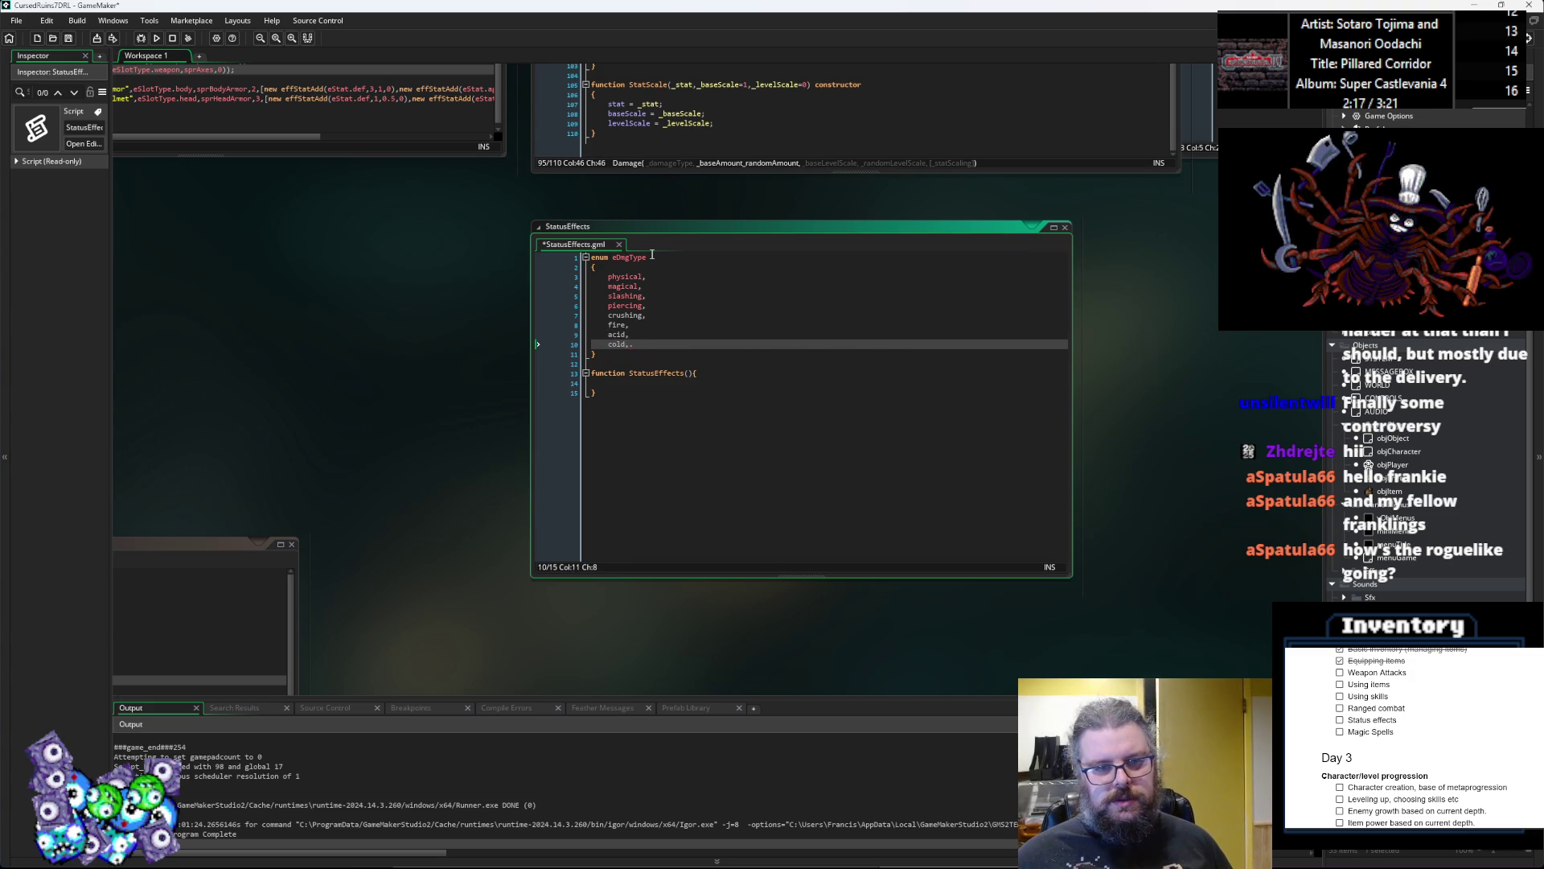
key("Return")
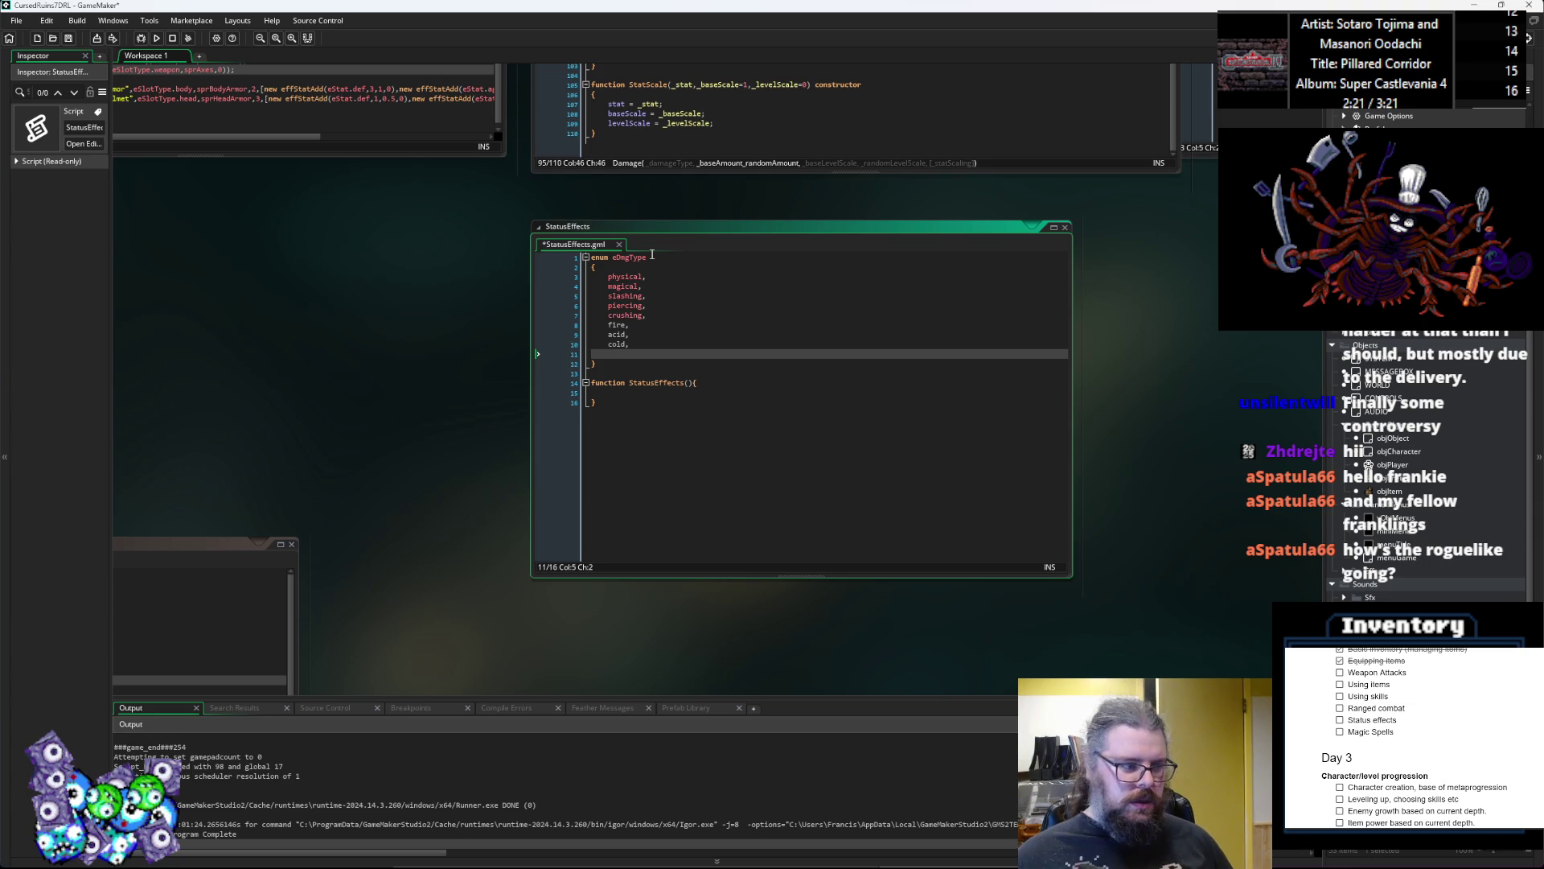
type("arcane,")
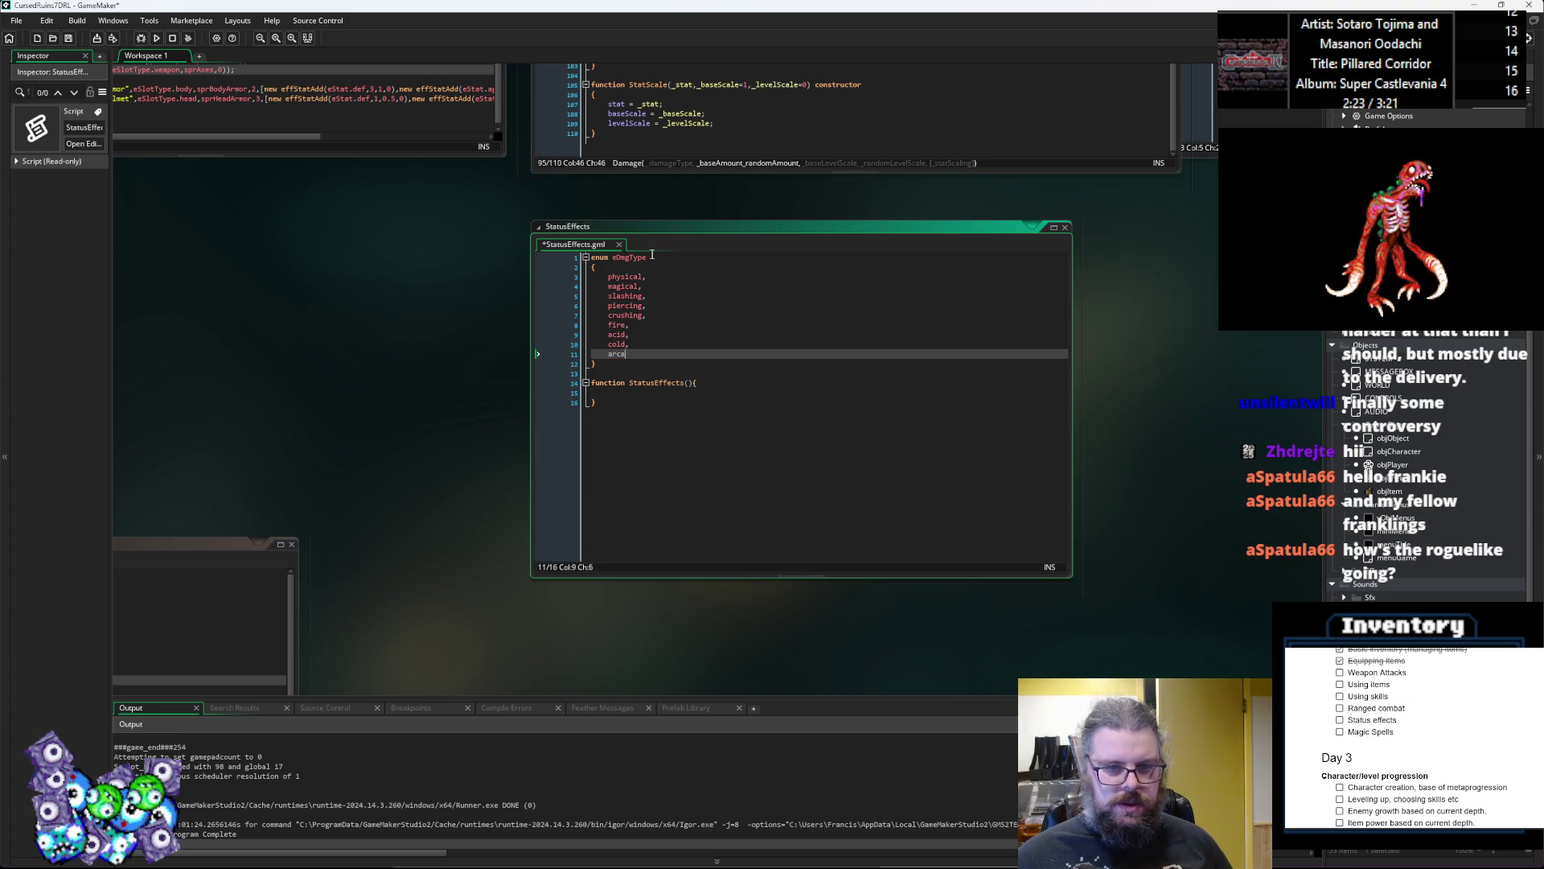
key("Return")
key("Up")
key("Up")
key("Up")
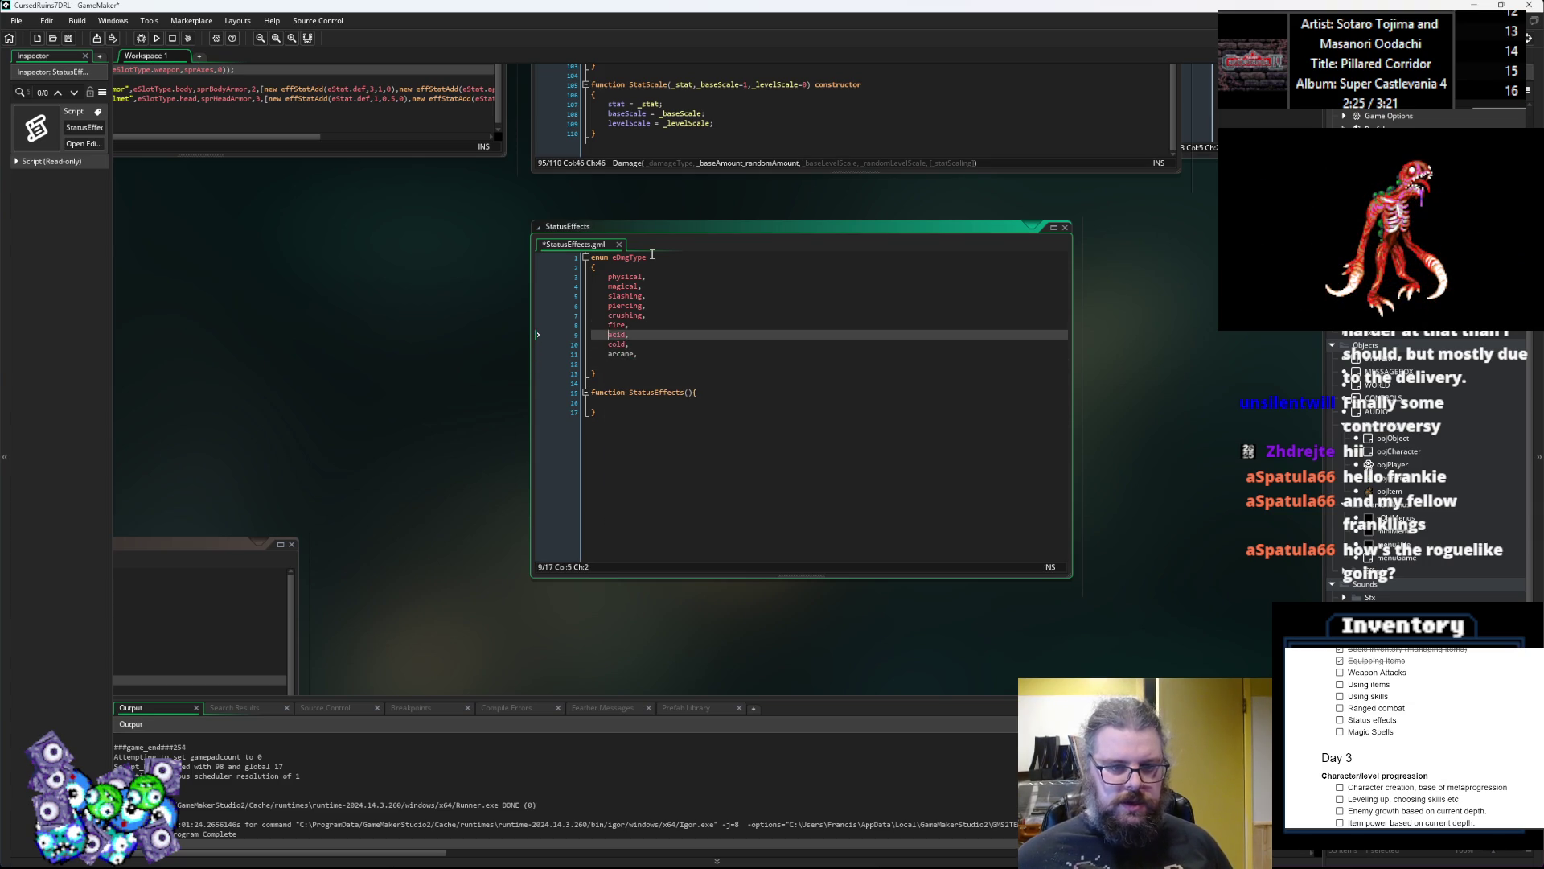
key("Return")
key("Down")
key("Down")
key("Down")
key("Down")
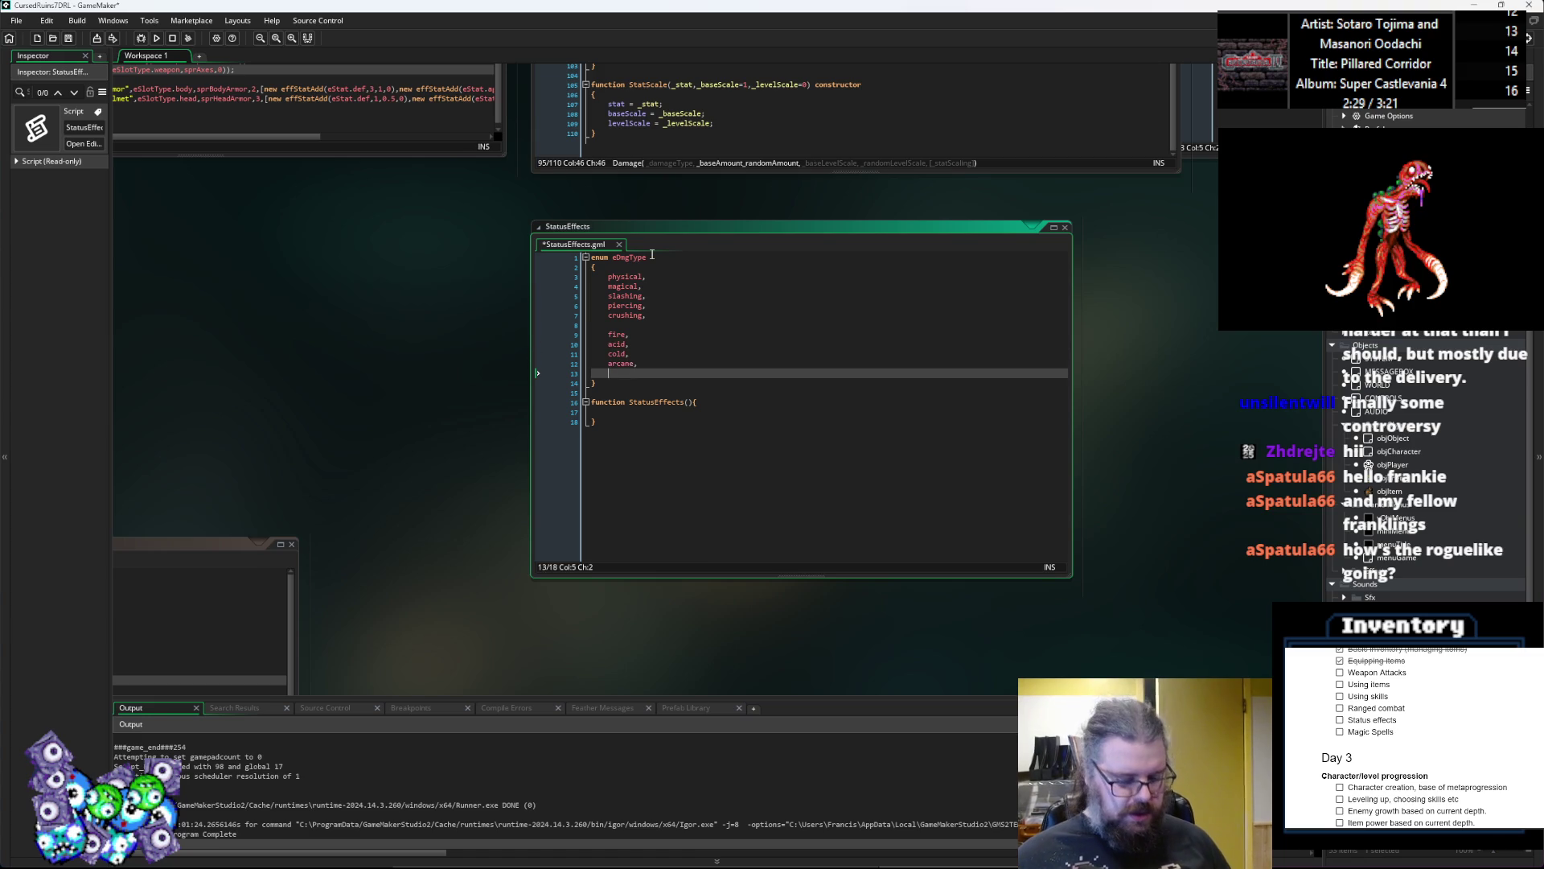
type("sacred,")
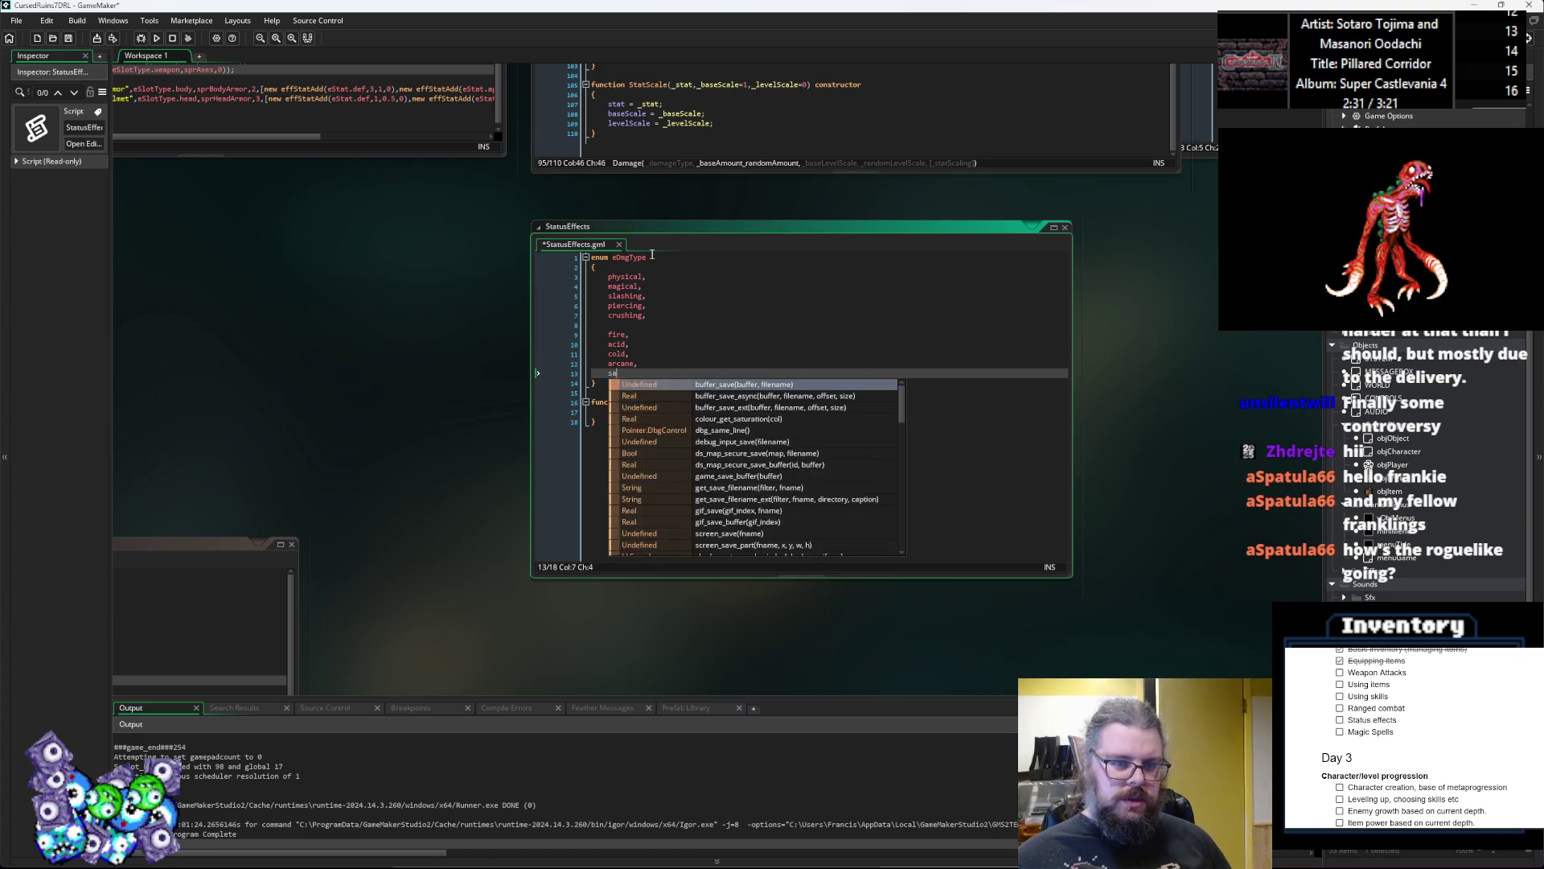
key("Return")
type("wicked,")
key("Return")
type("cursed")
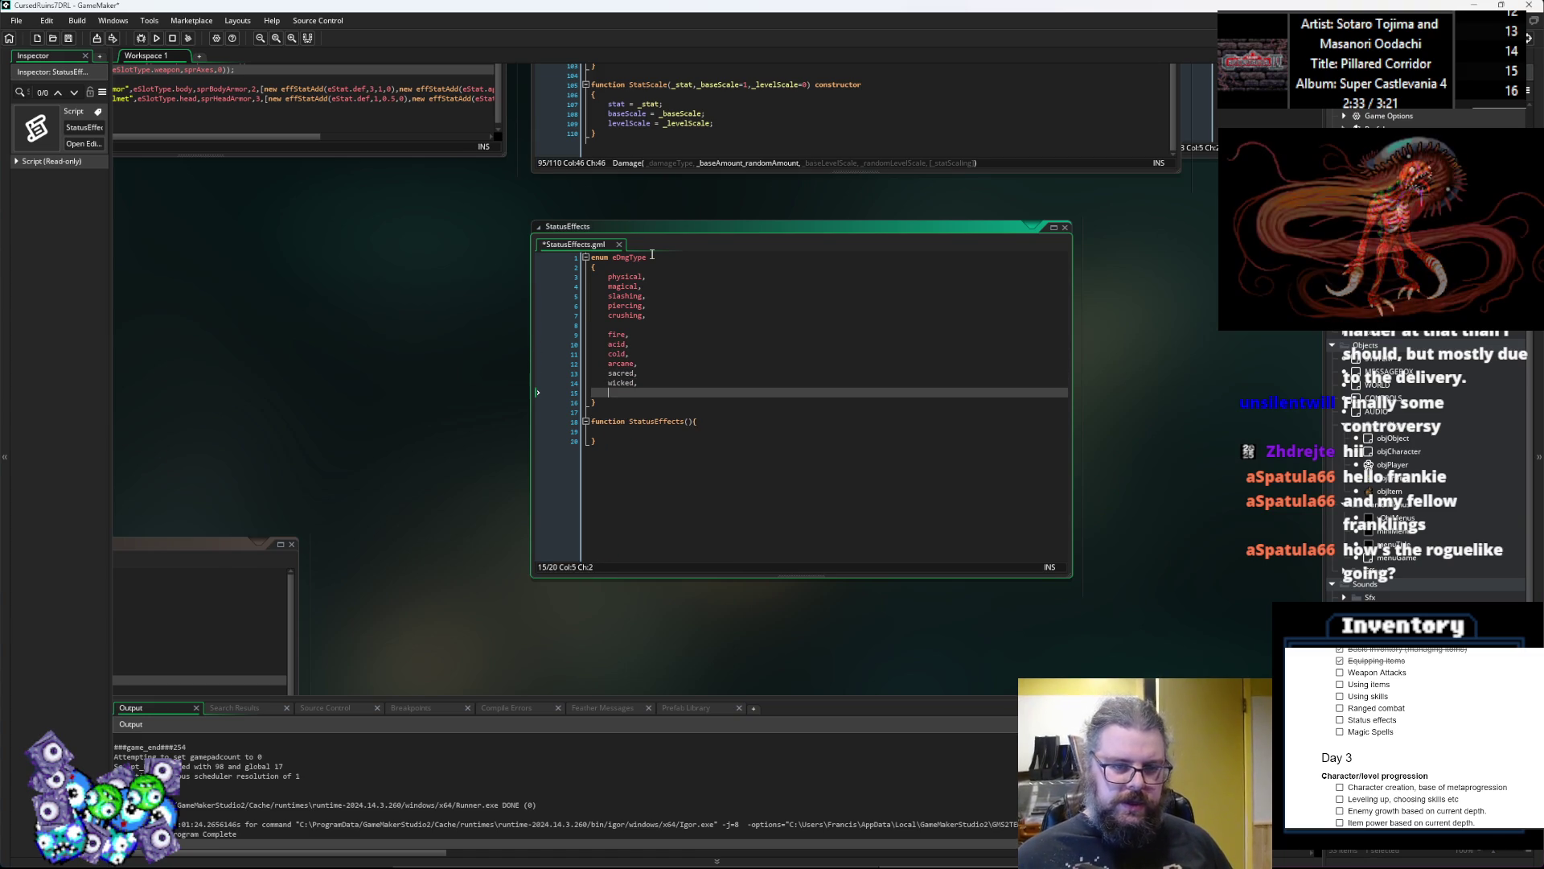
Step: Insert a blank line after magical to group the physical and weapon types
key("Up")
key("Up")
key("Up")
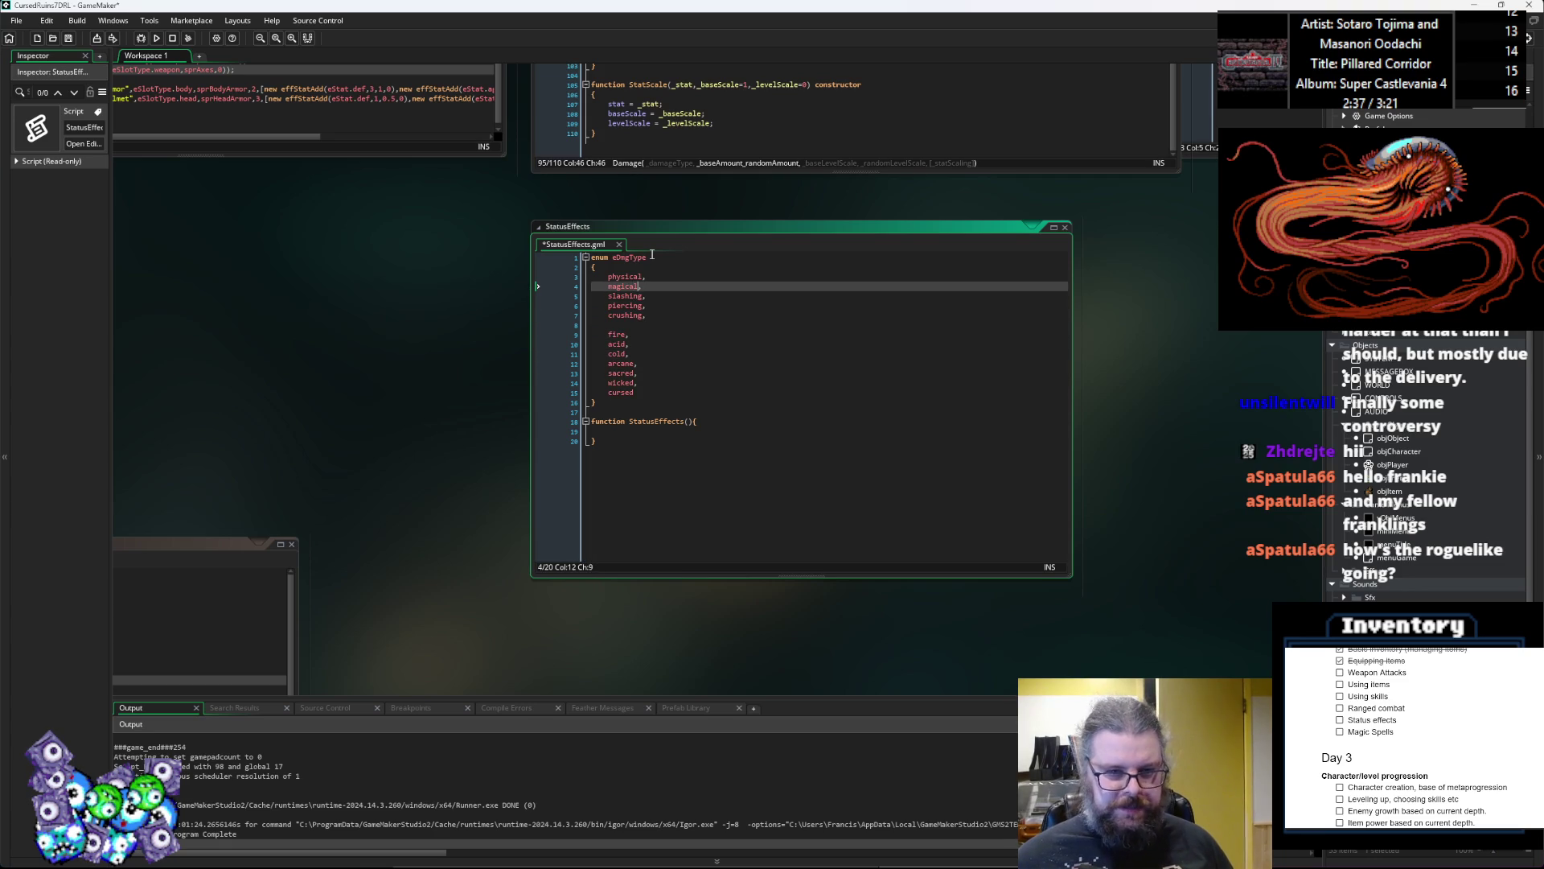
key("Return")
key("Down")
key("Down")
key("Down")
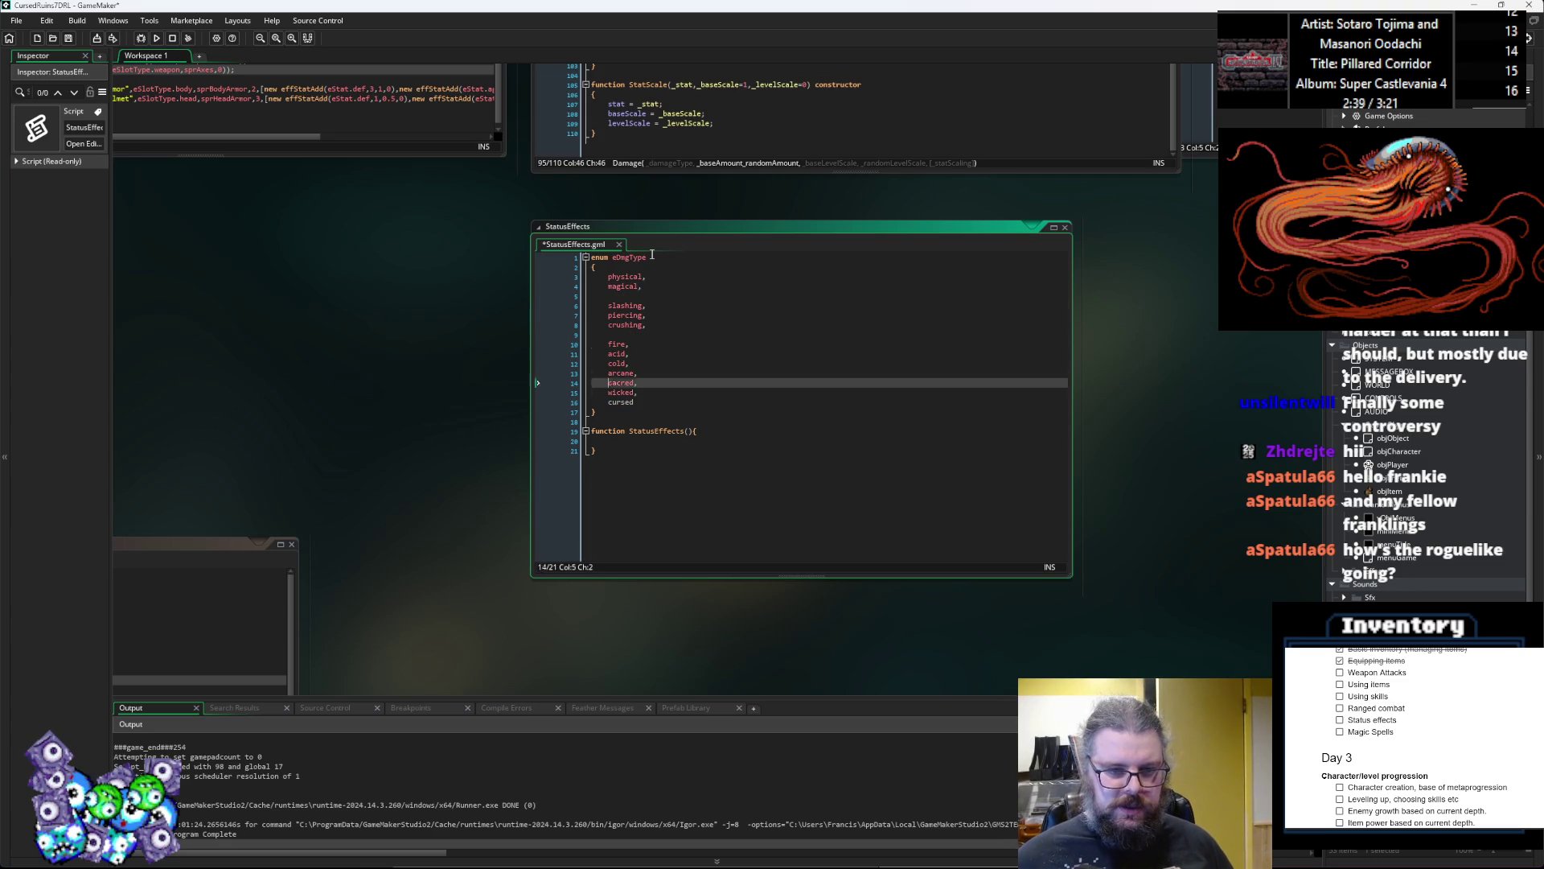
key("Down")
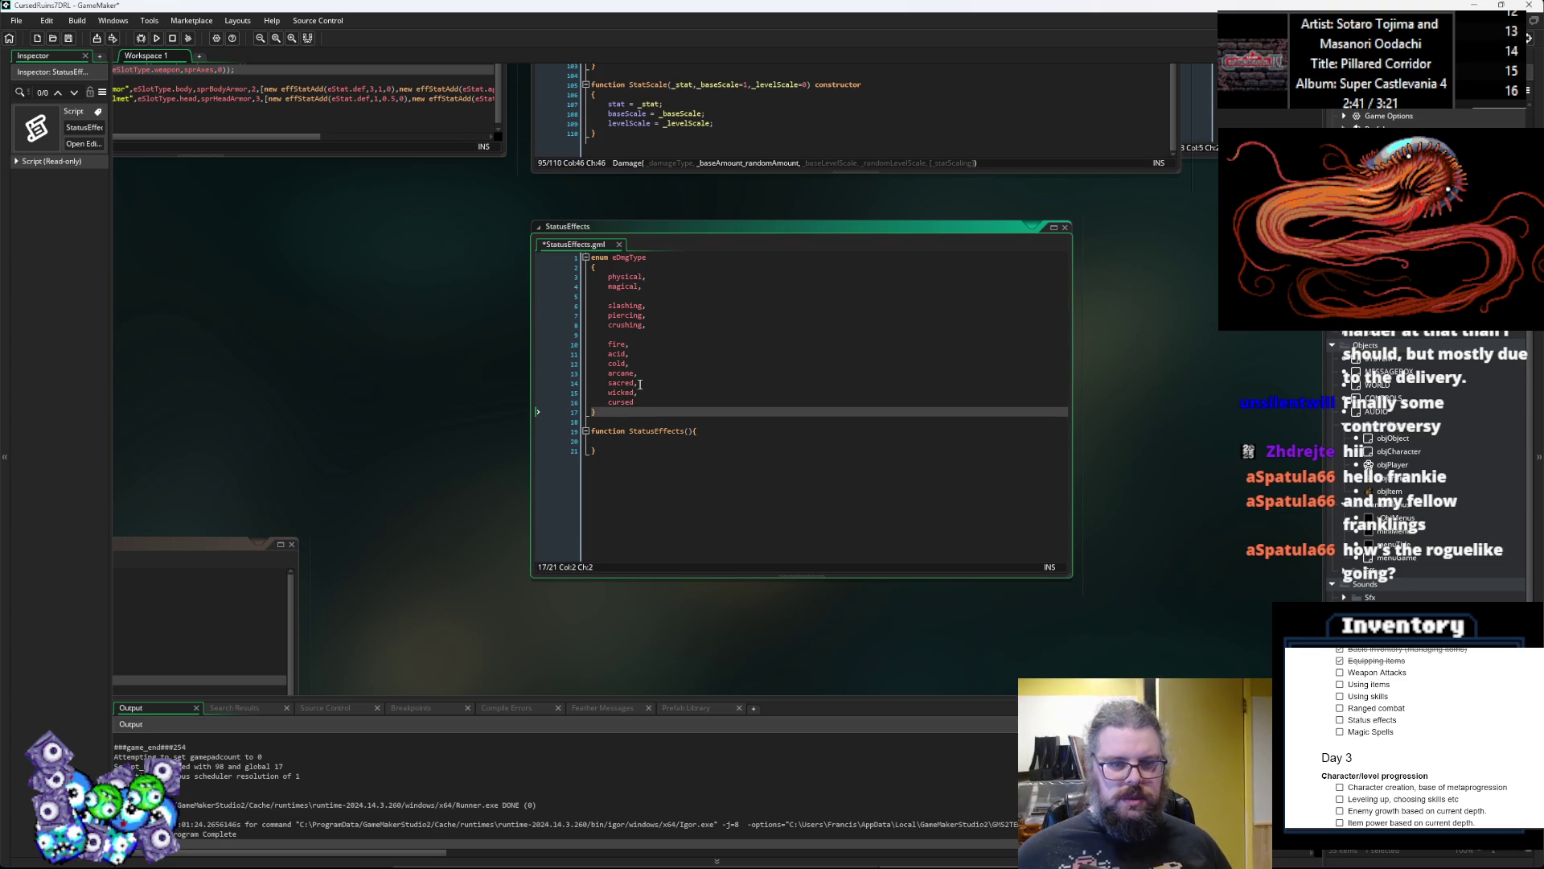
left_click(664, 403)
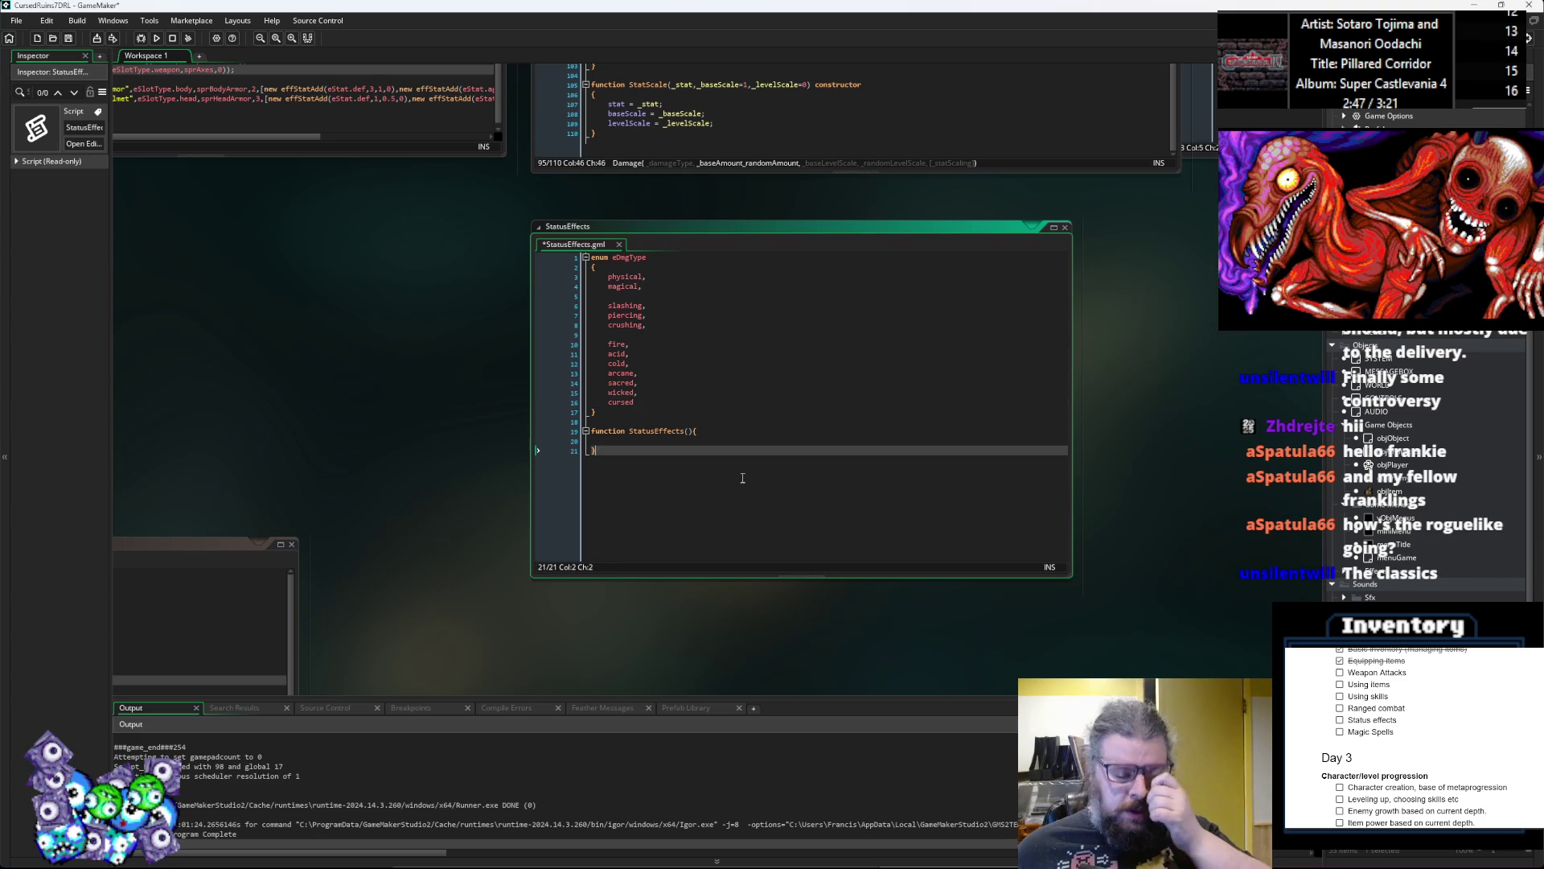
left_click(726, 453)
key("Left")
Step: Turn StatusEffects() into a constructor with its { on its own line, and save
key("Return")
key("Left")
type("constructor")
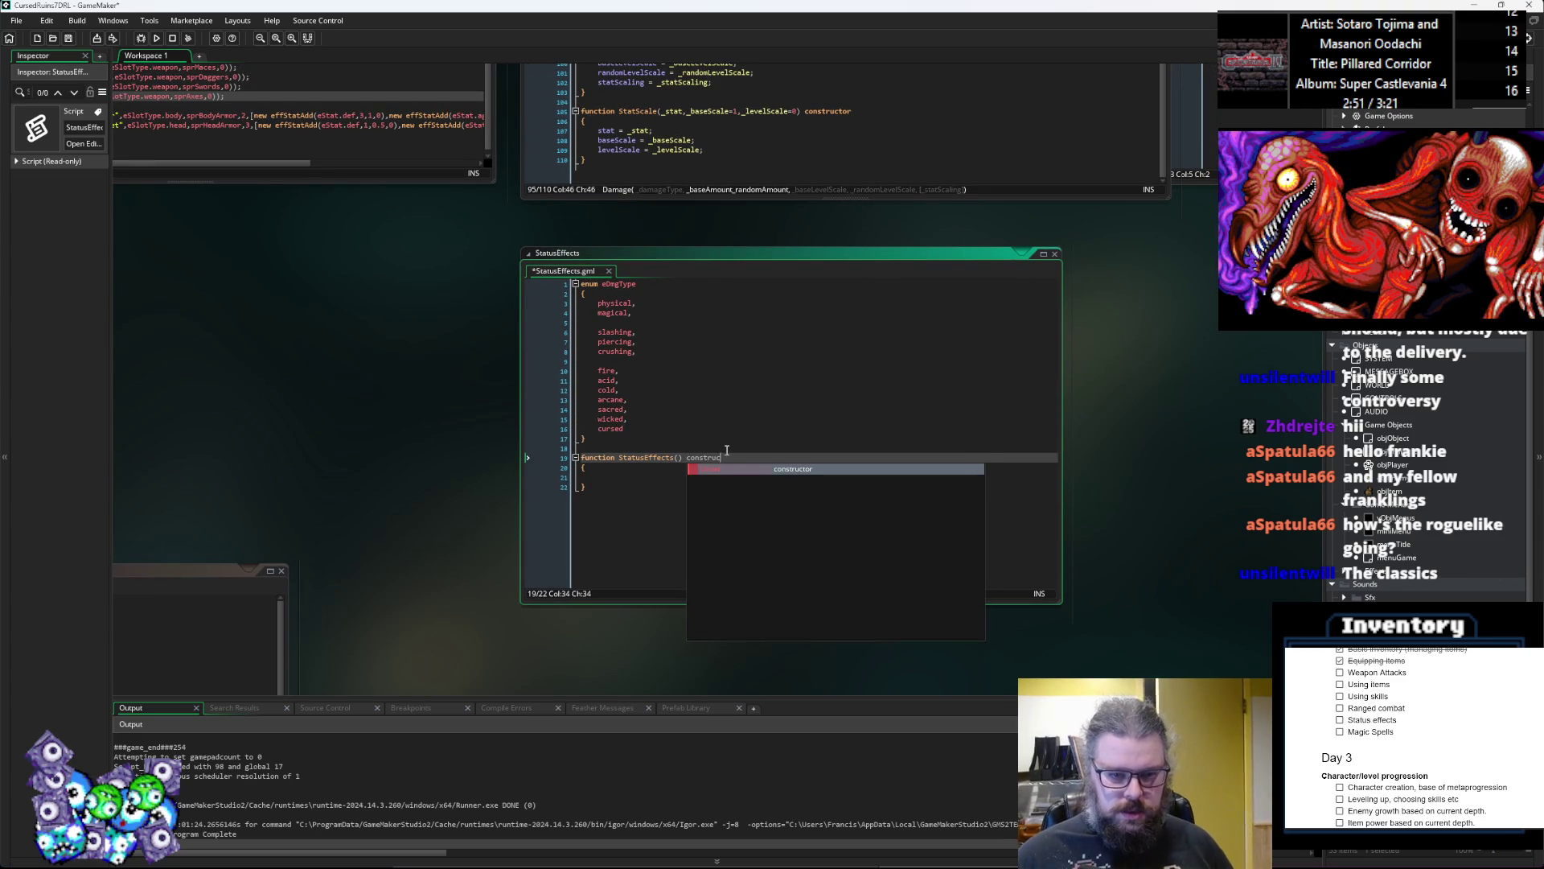
left_click(724, 380)
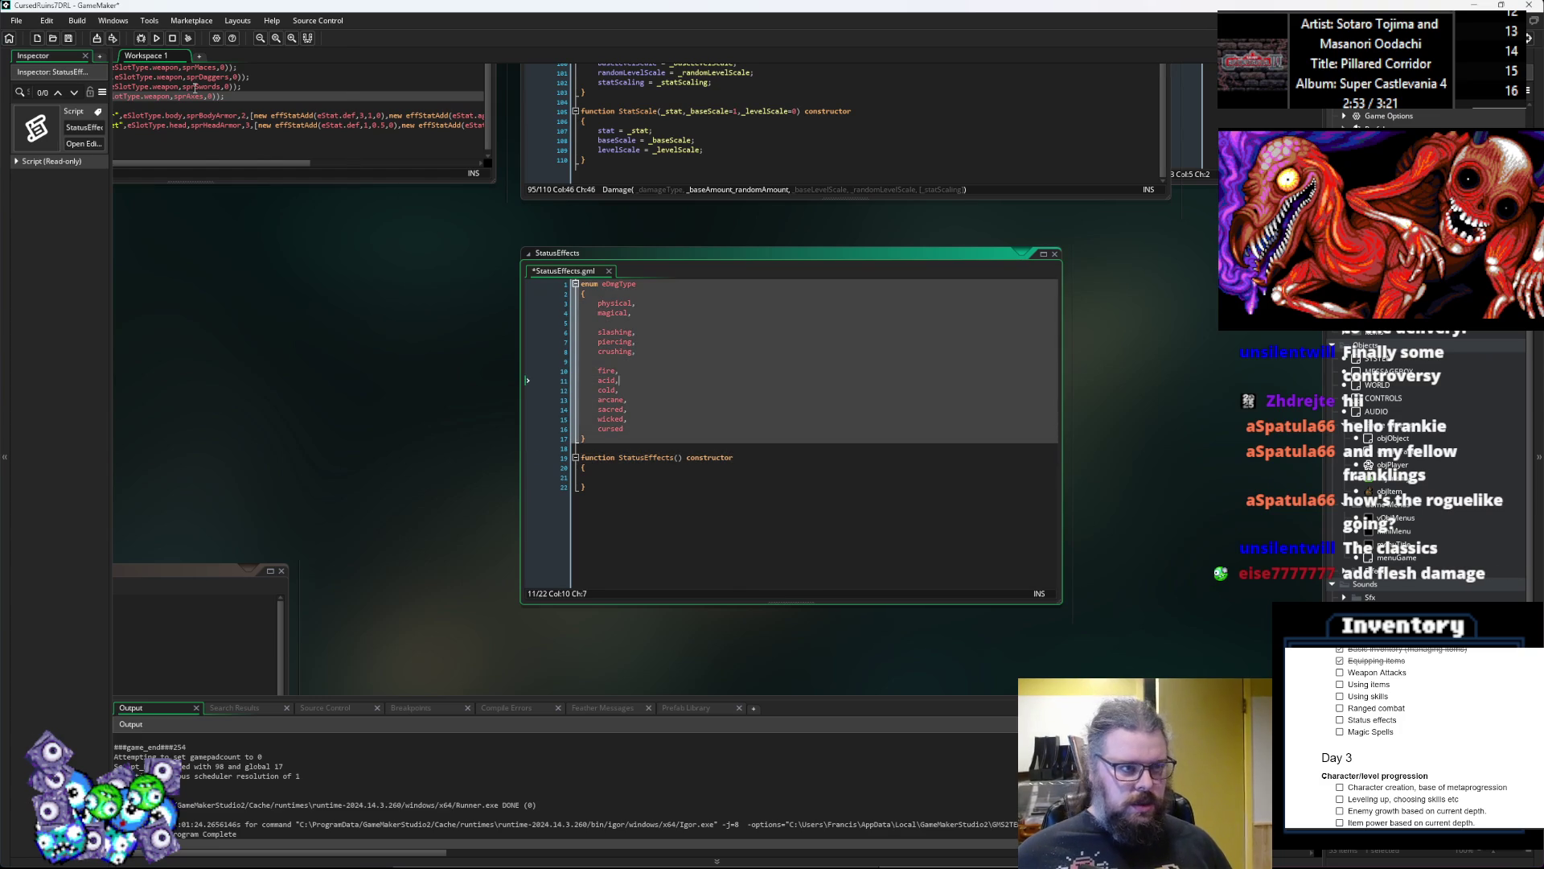
left_click(73, 41)
left_click(711, 390)
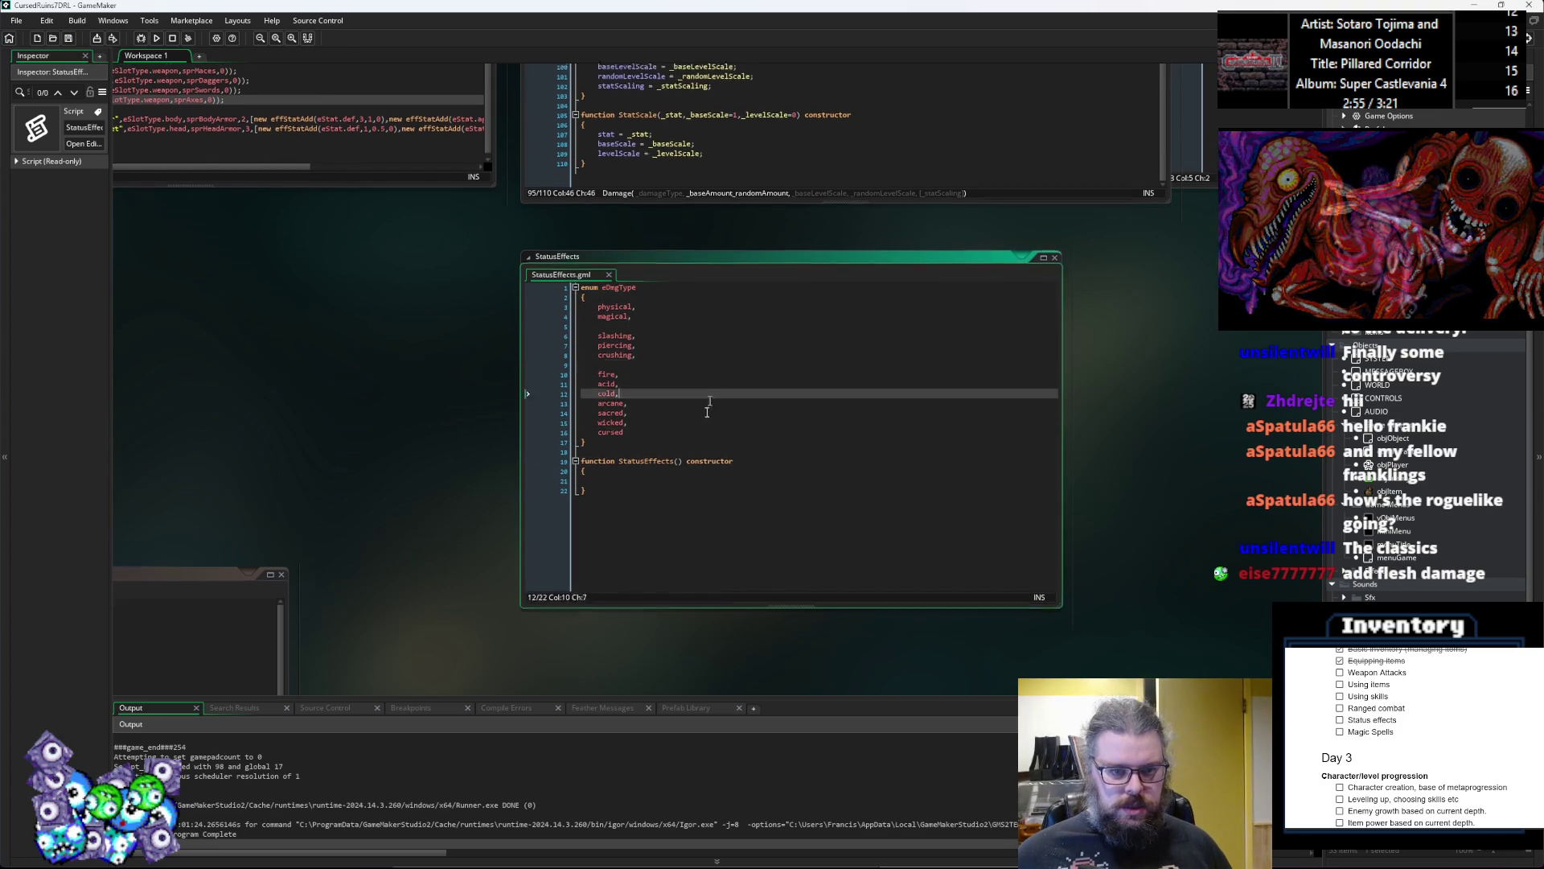
Step: Add flesh after cursed in the eDmgType enum and save the script
scroll(710, 390, "up", 2)
left_click(602, 596)
type(",")
key("Return")
type("flesh")
left_click(641, 579)
left_click(68, 38)
left_click(607, 607)
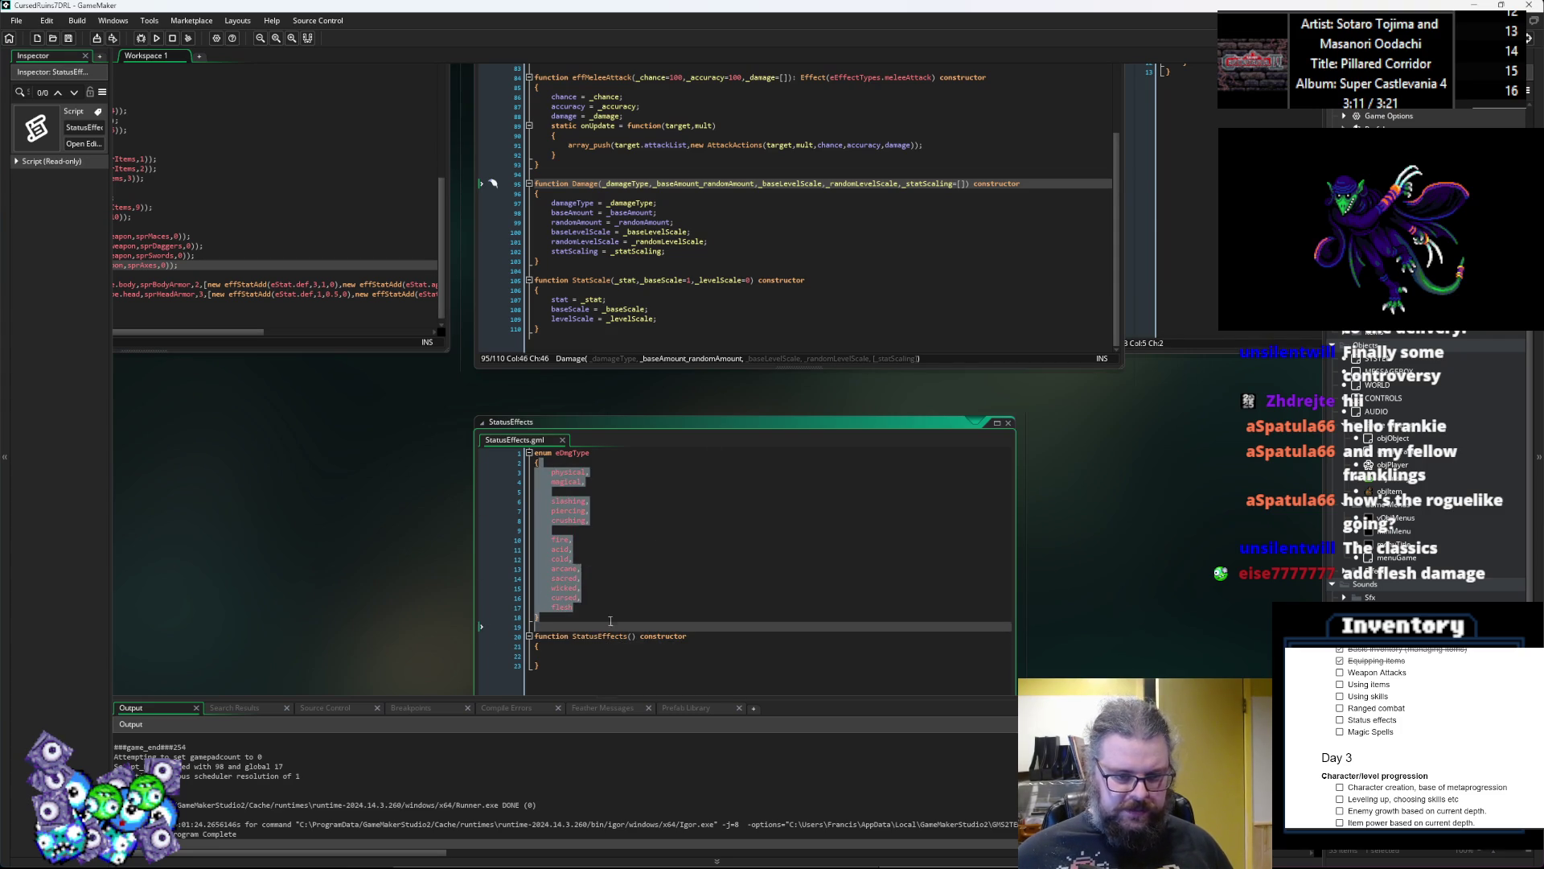
Step: Add a _damage parameter to Item_Weapon and store it with damage = _damage;
left_click(727, 280)
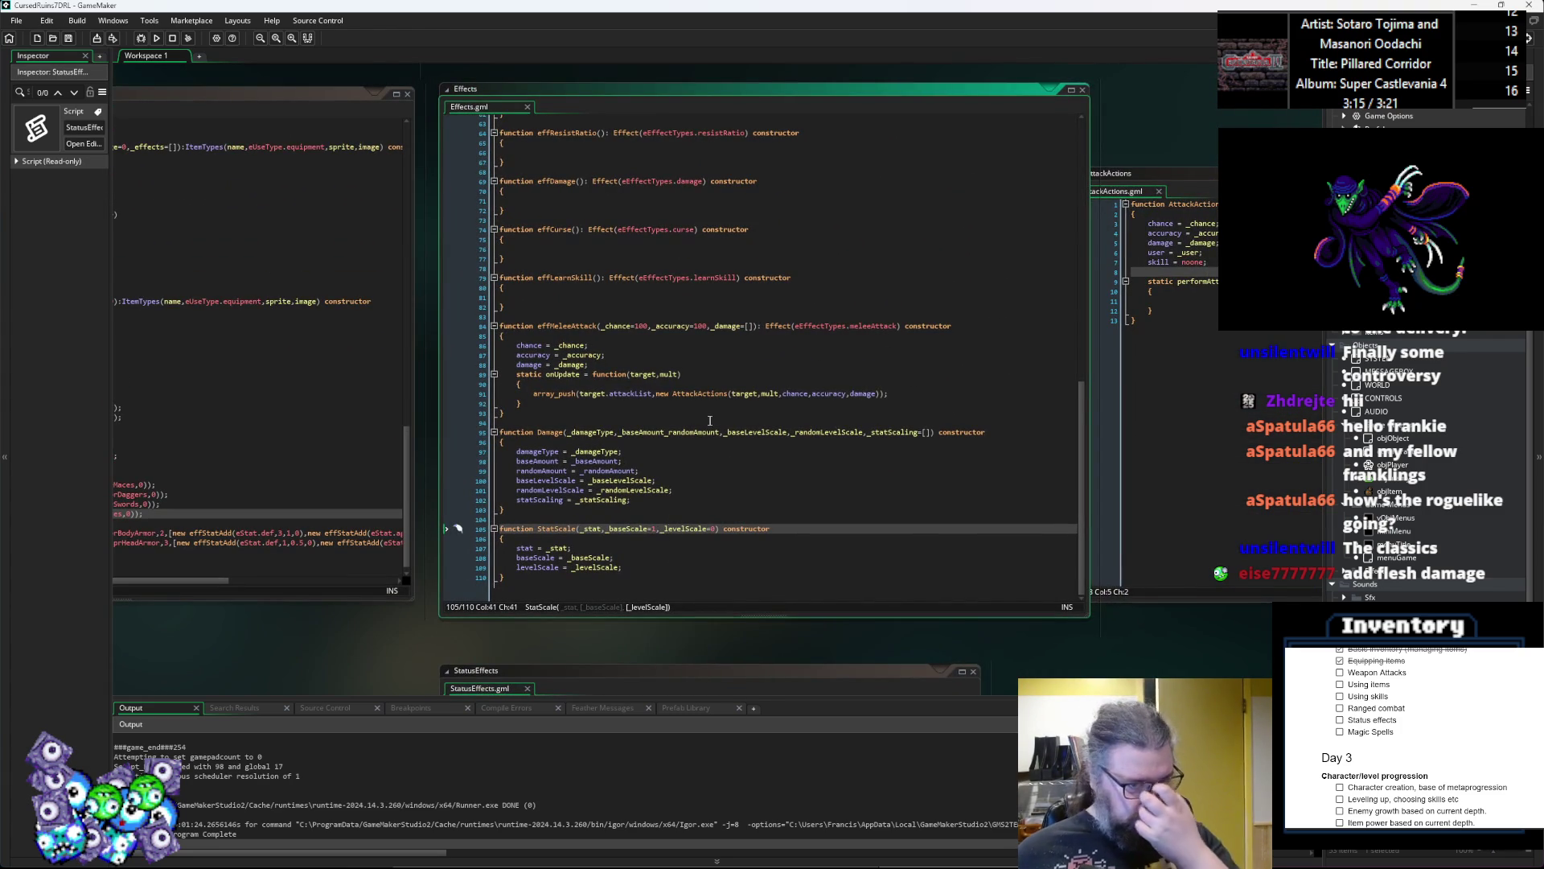
key("ctrl+Tab")
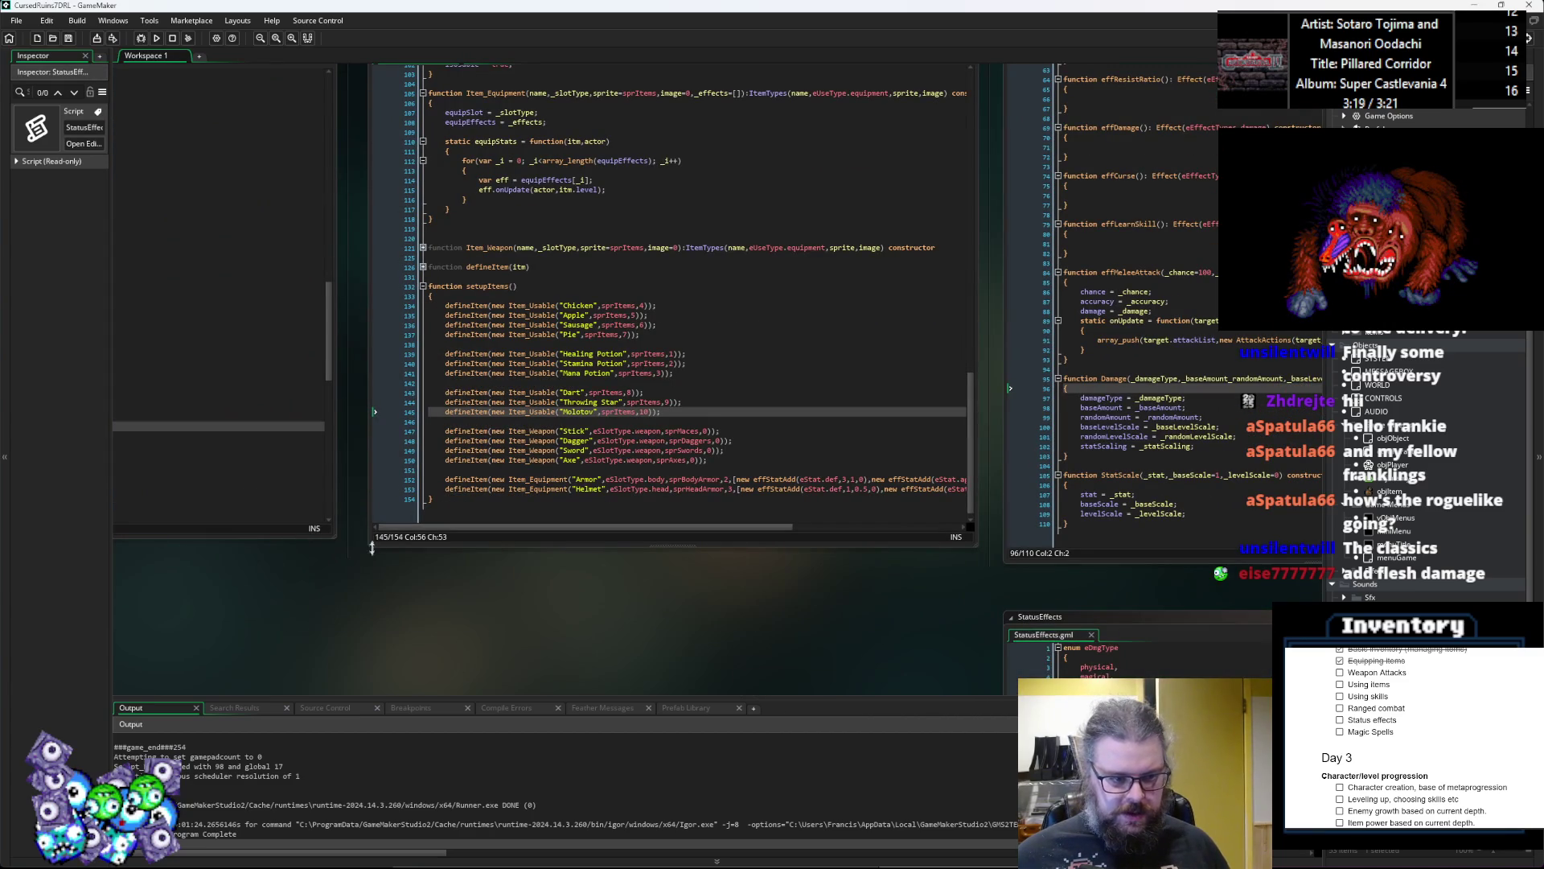
left_click(499, 517)
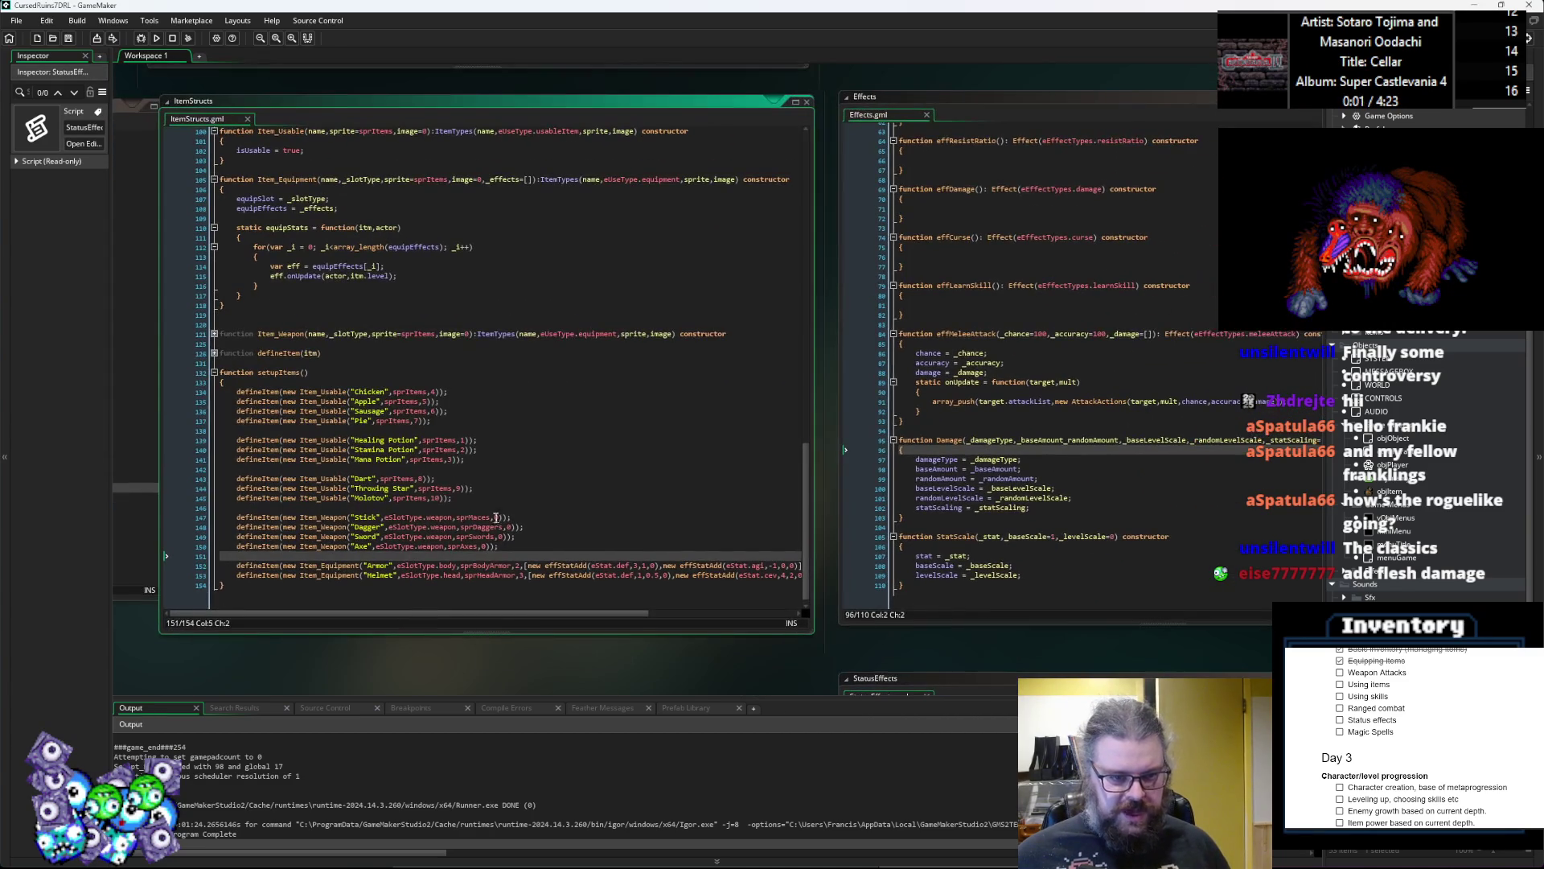
left_click(318, 518)
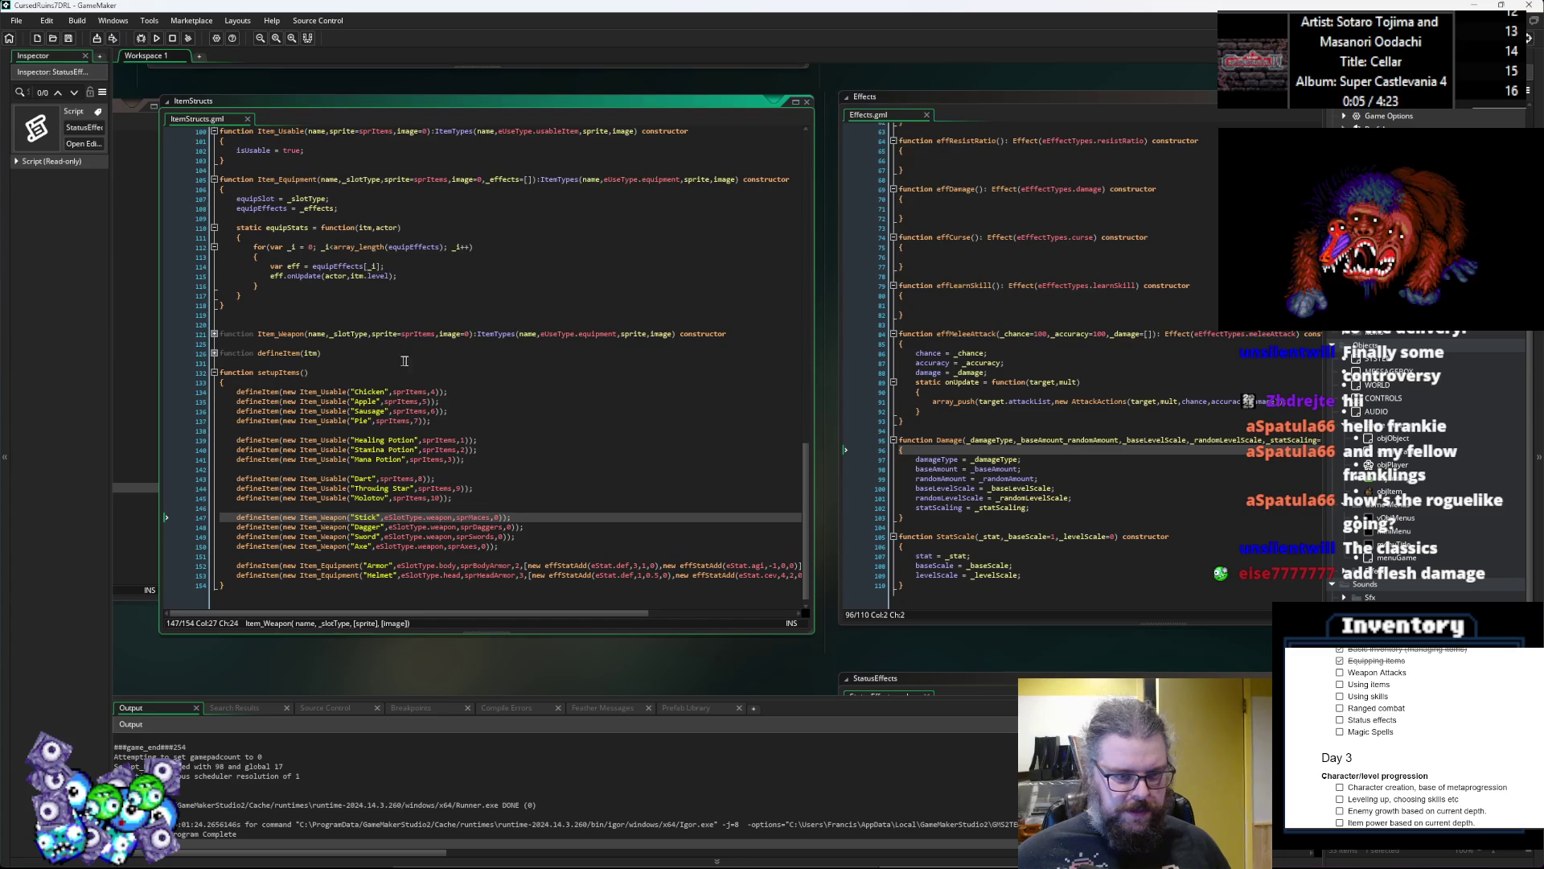
left_click(470, 333)
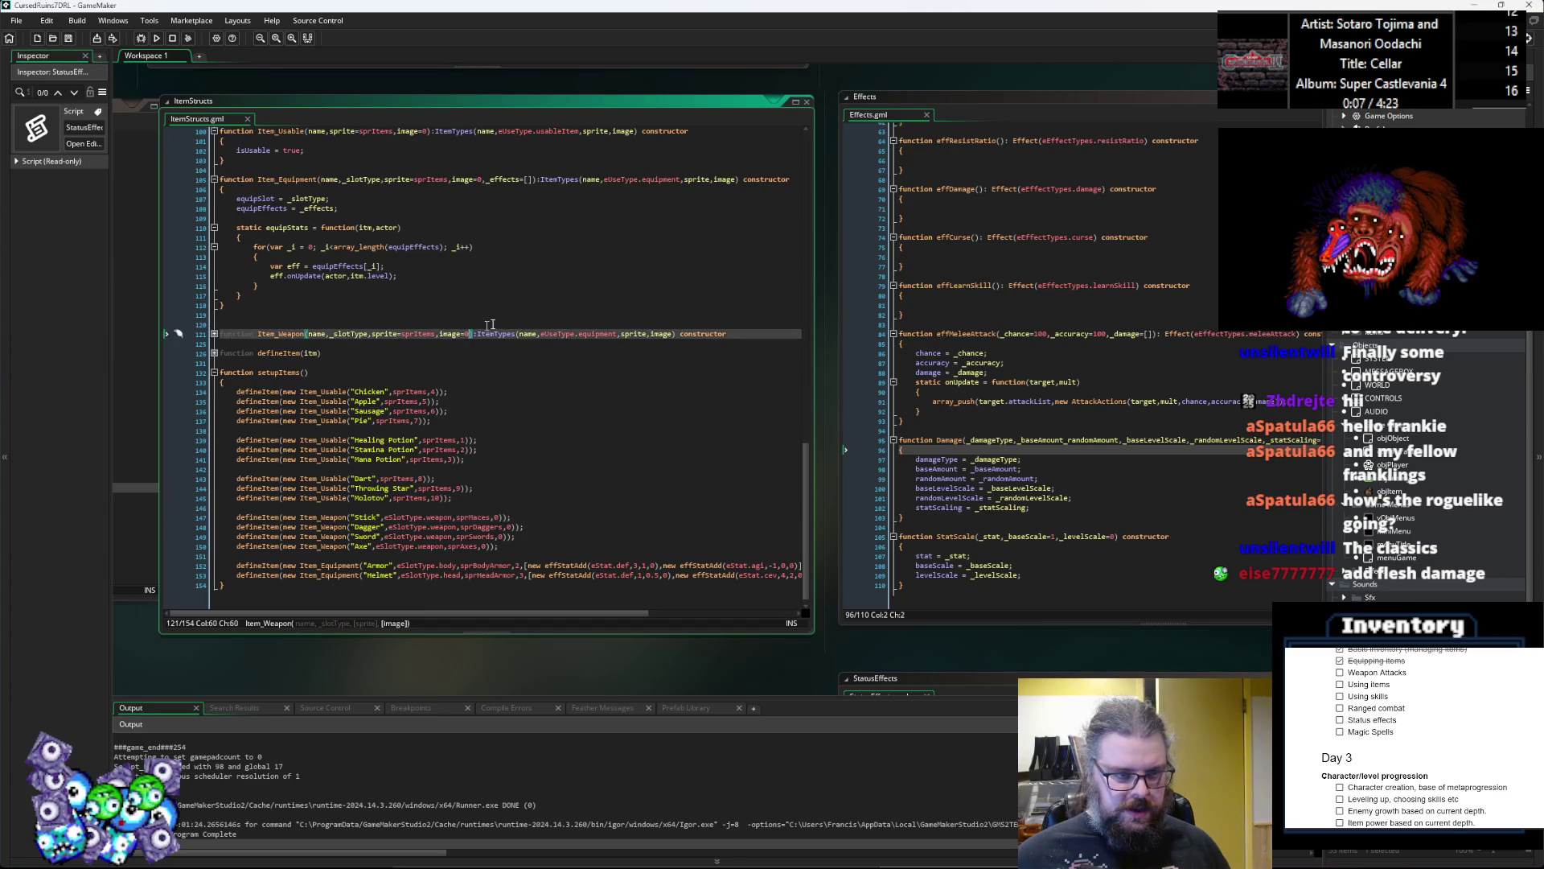
left_click(389, 333)
left_click(456, 335)
left_click(473, 334)
type(",")
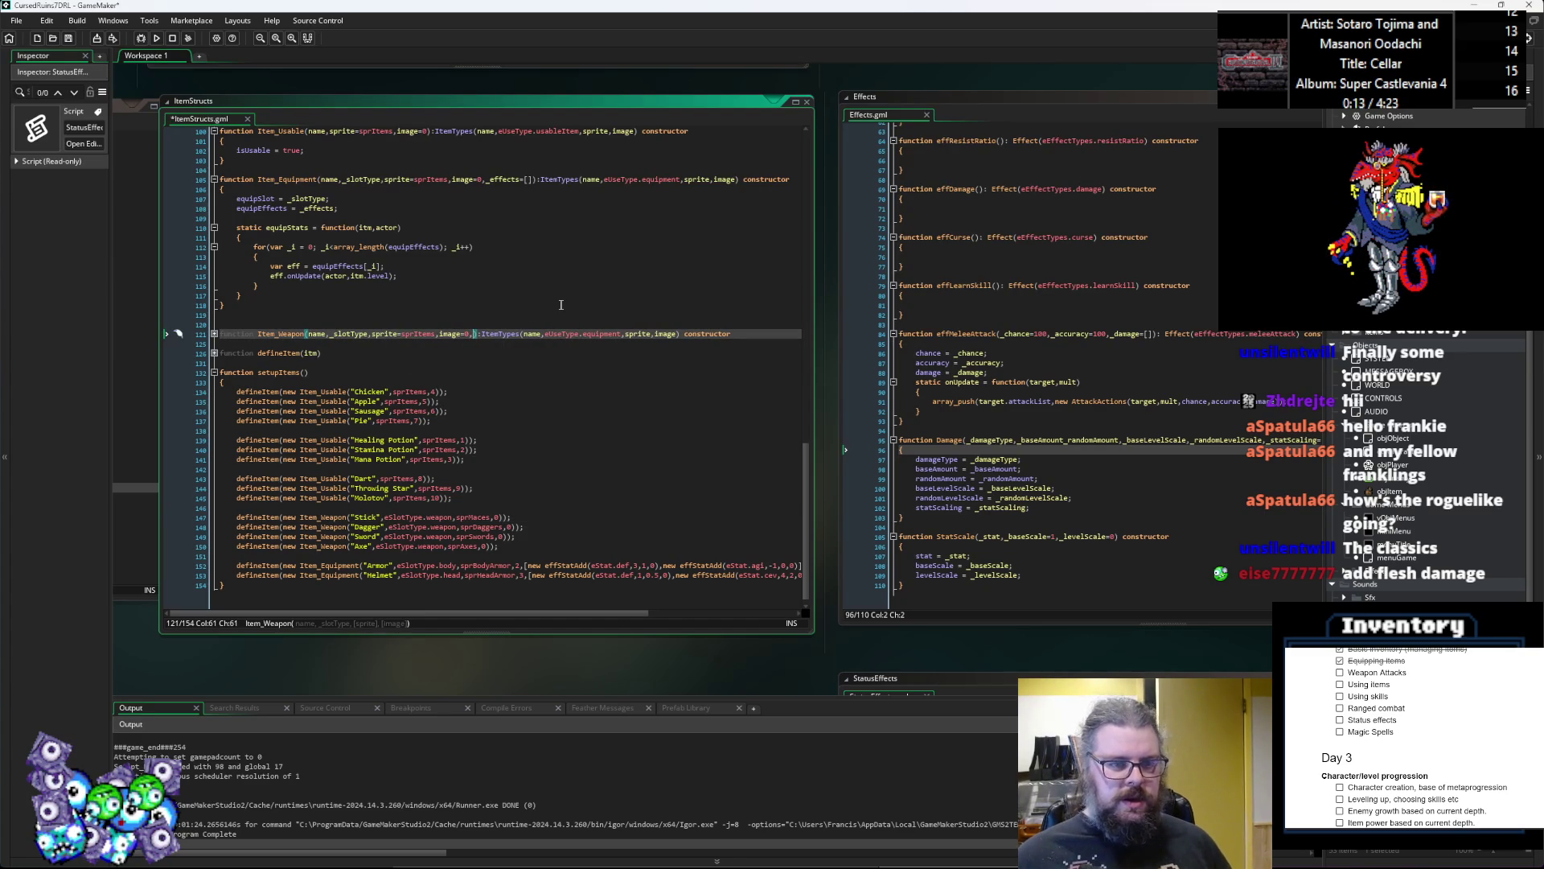
type("d")
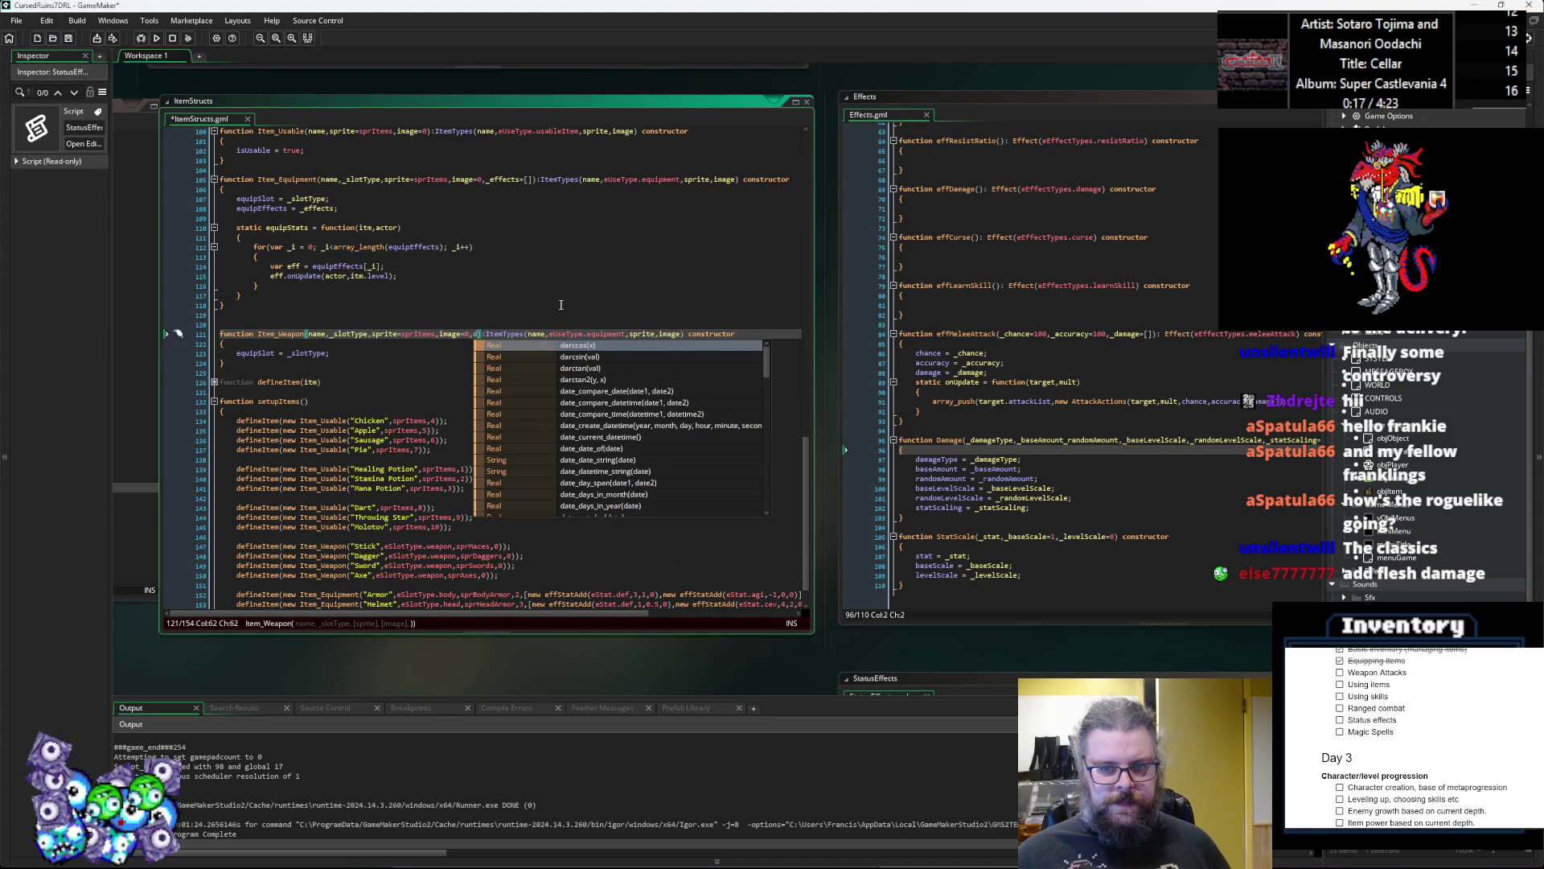
key("BackSpace")
type("damag")
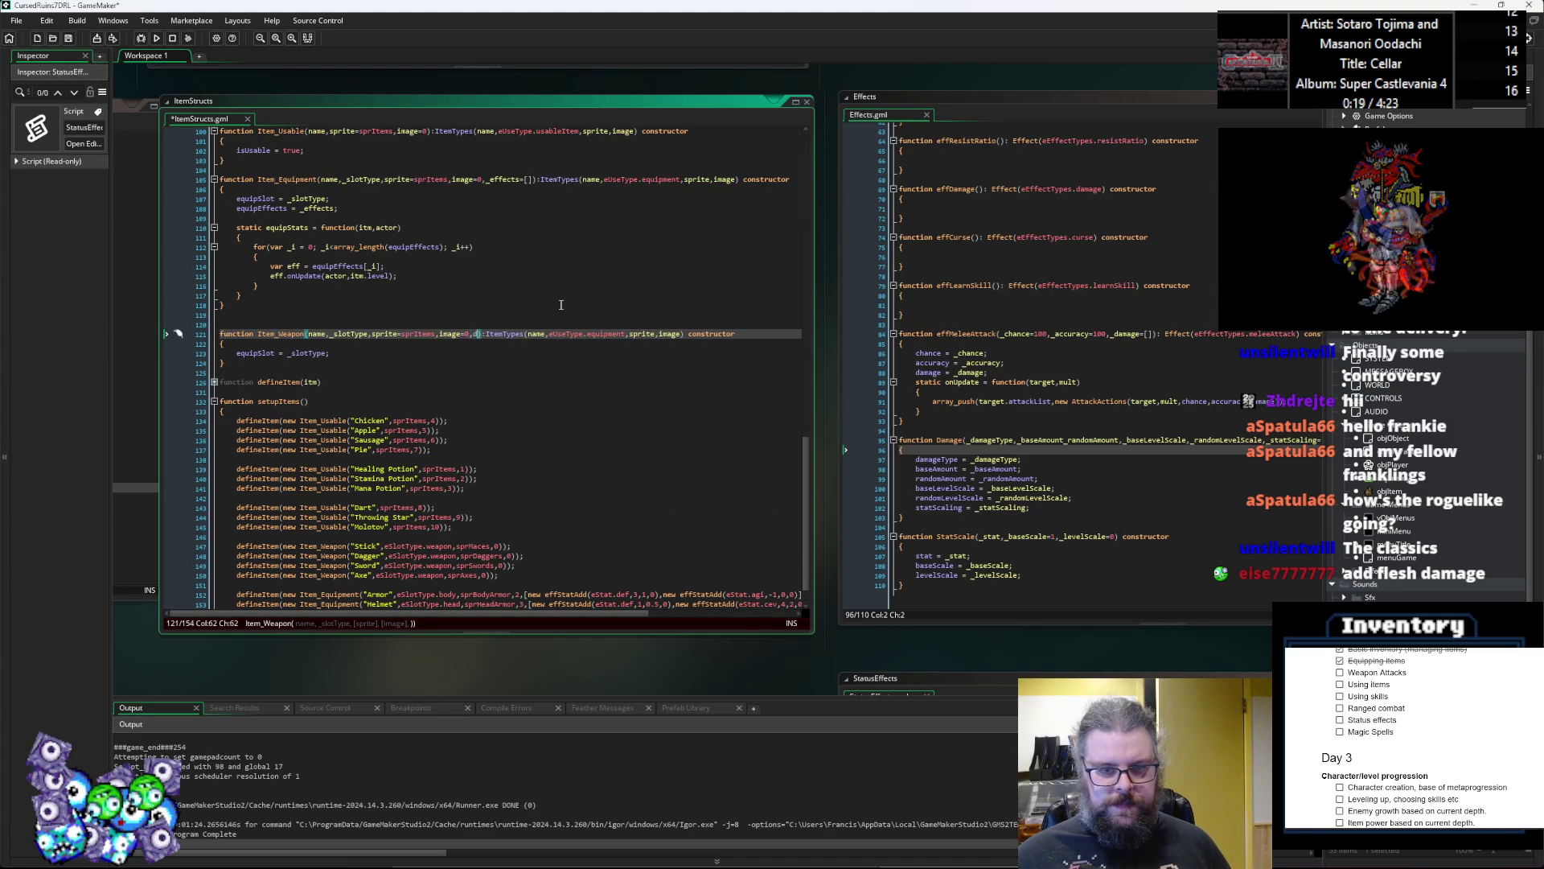
type("e")
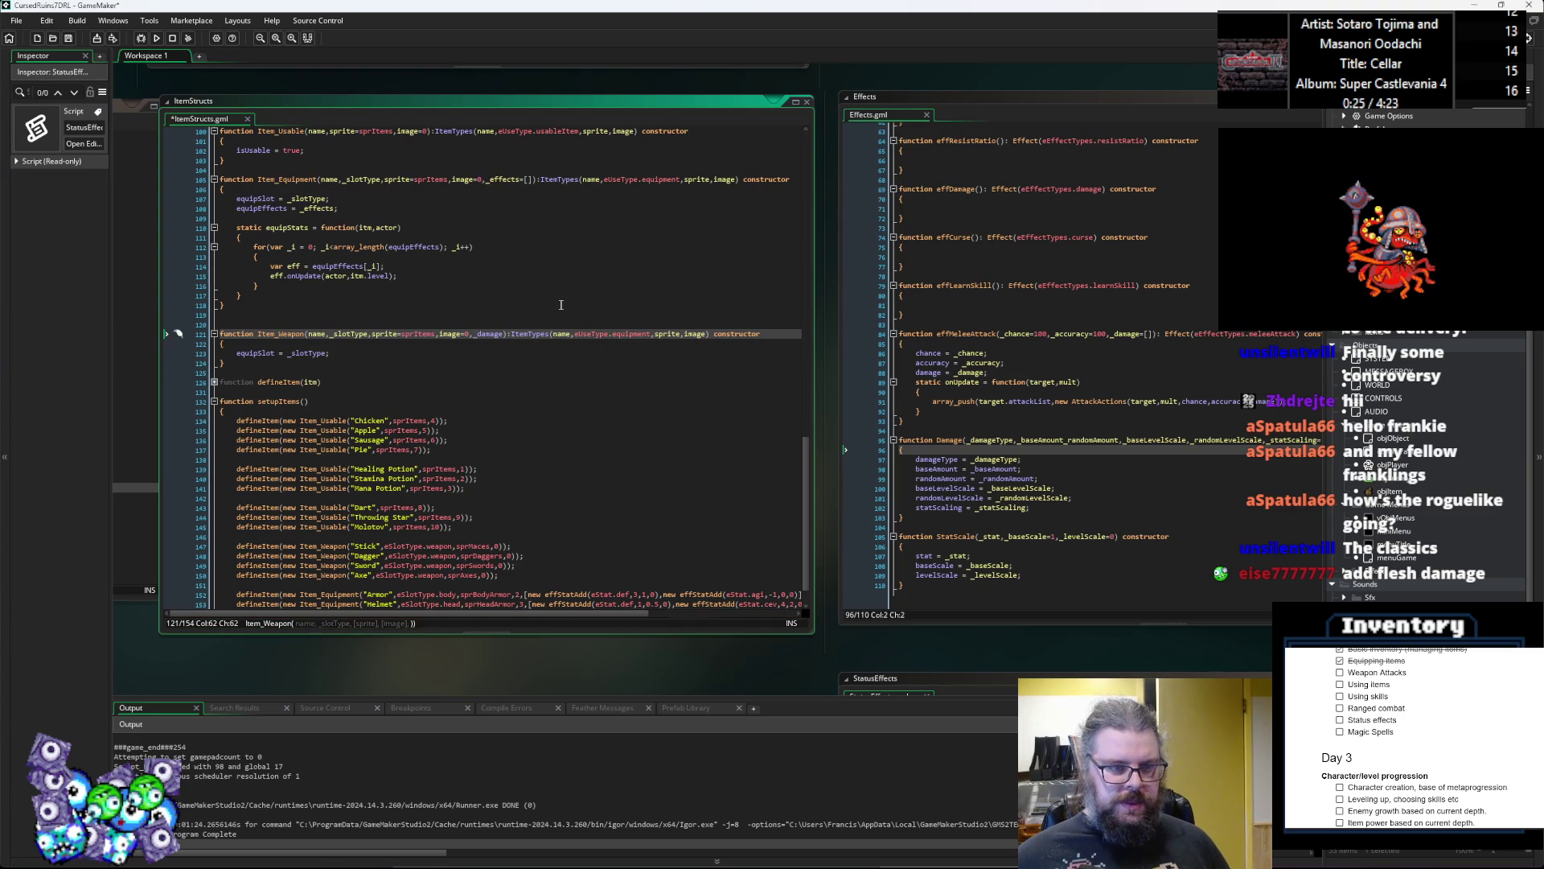
key("Down")
key("Down")
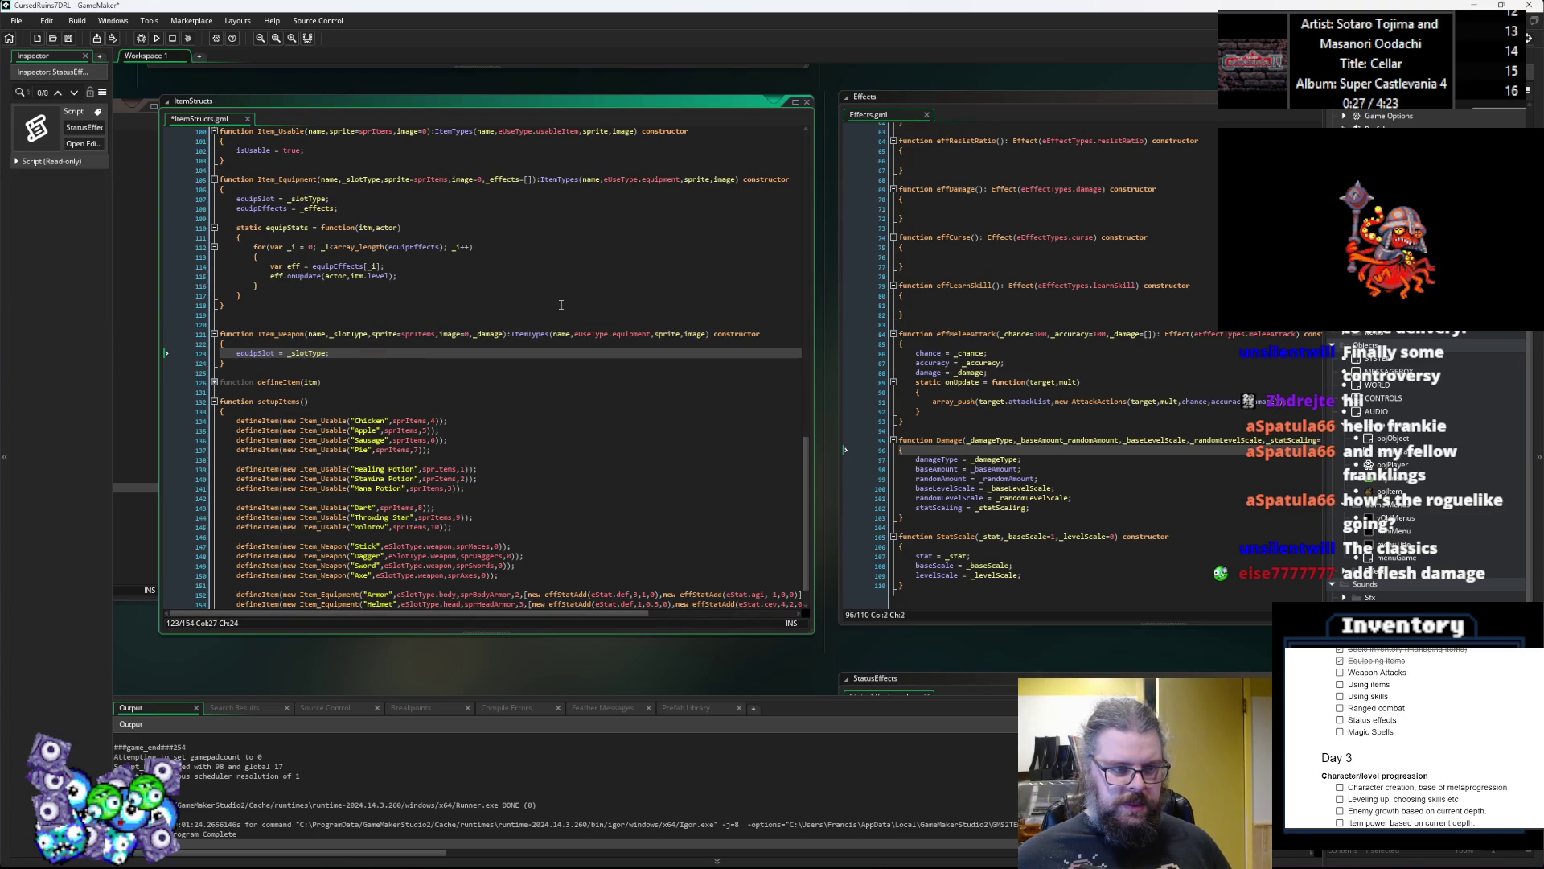
key("Return")
type("damag")
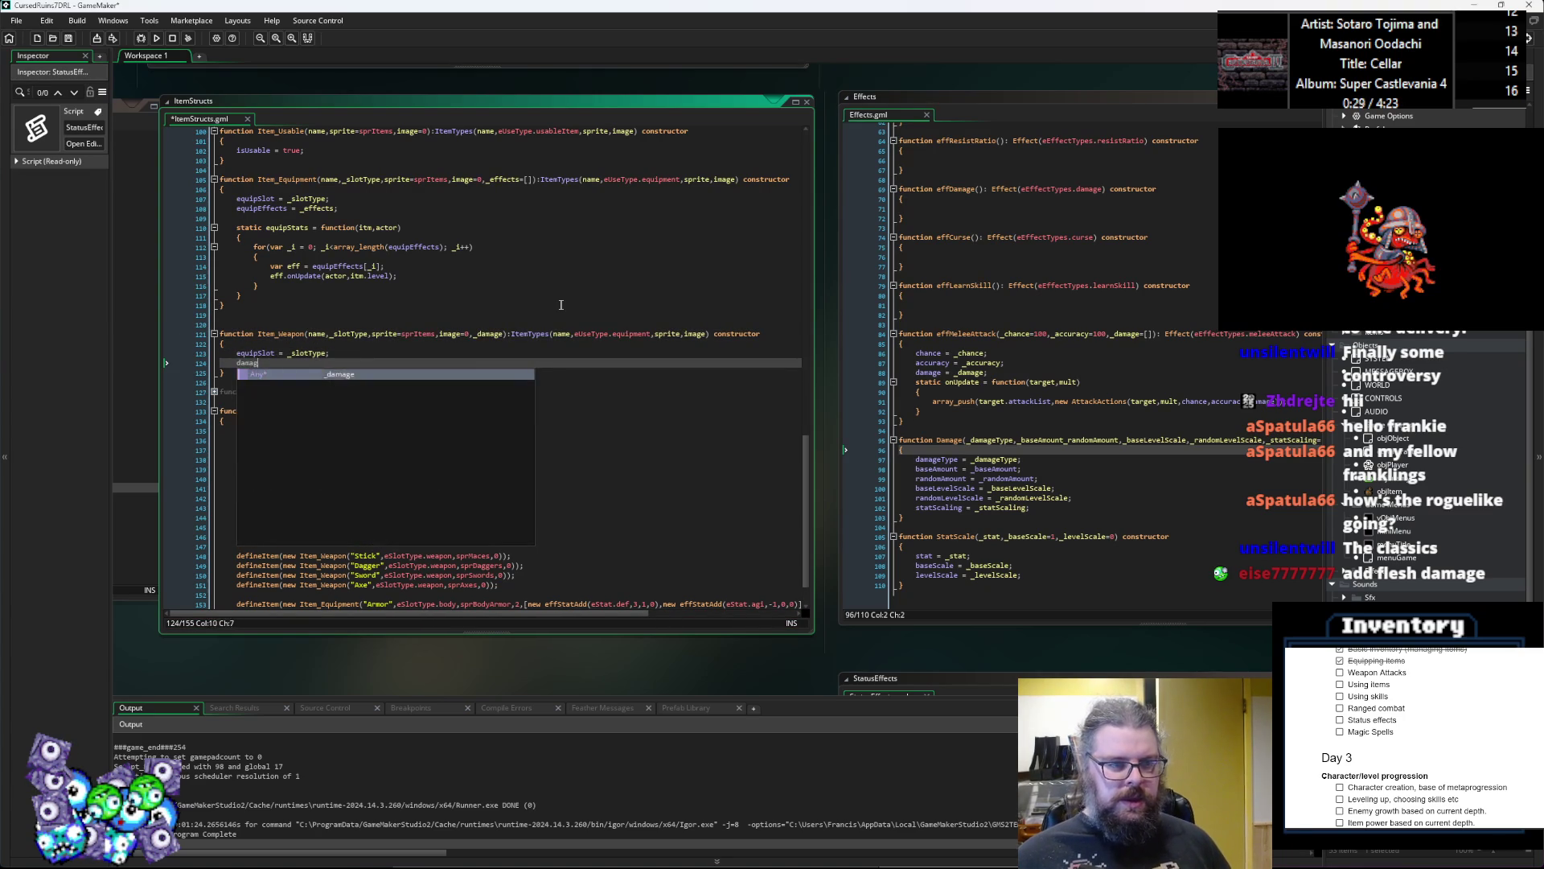
type("e = _damage;")
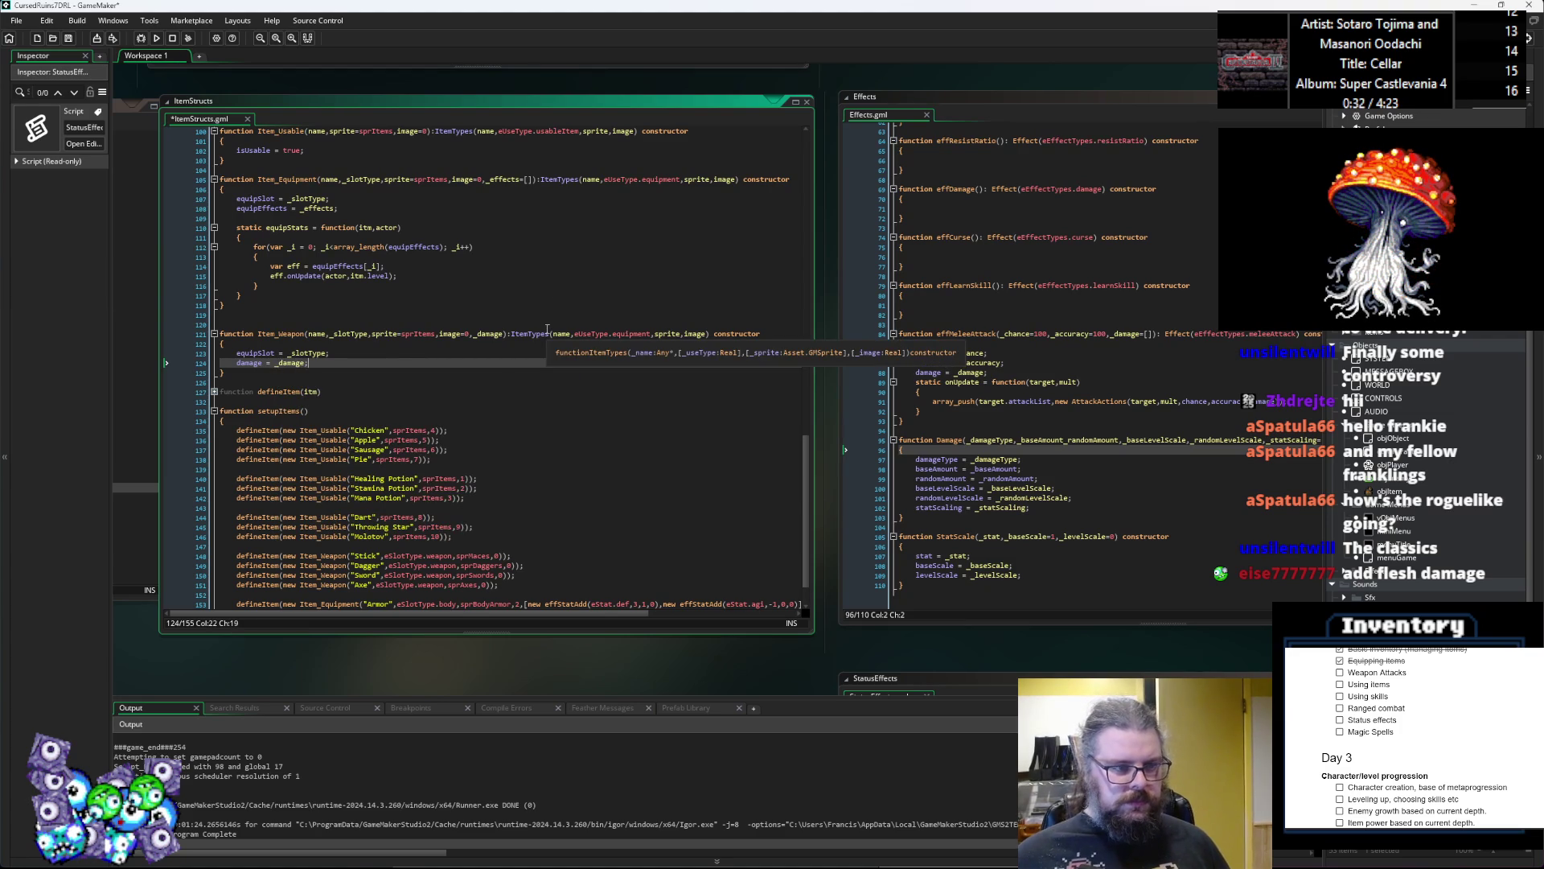
Step: Copy Item_Equipment's static equipStats block and paste it below Item_Weapon's damage assignment
scroll(274, 297, "up", 1)
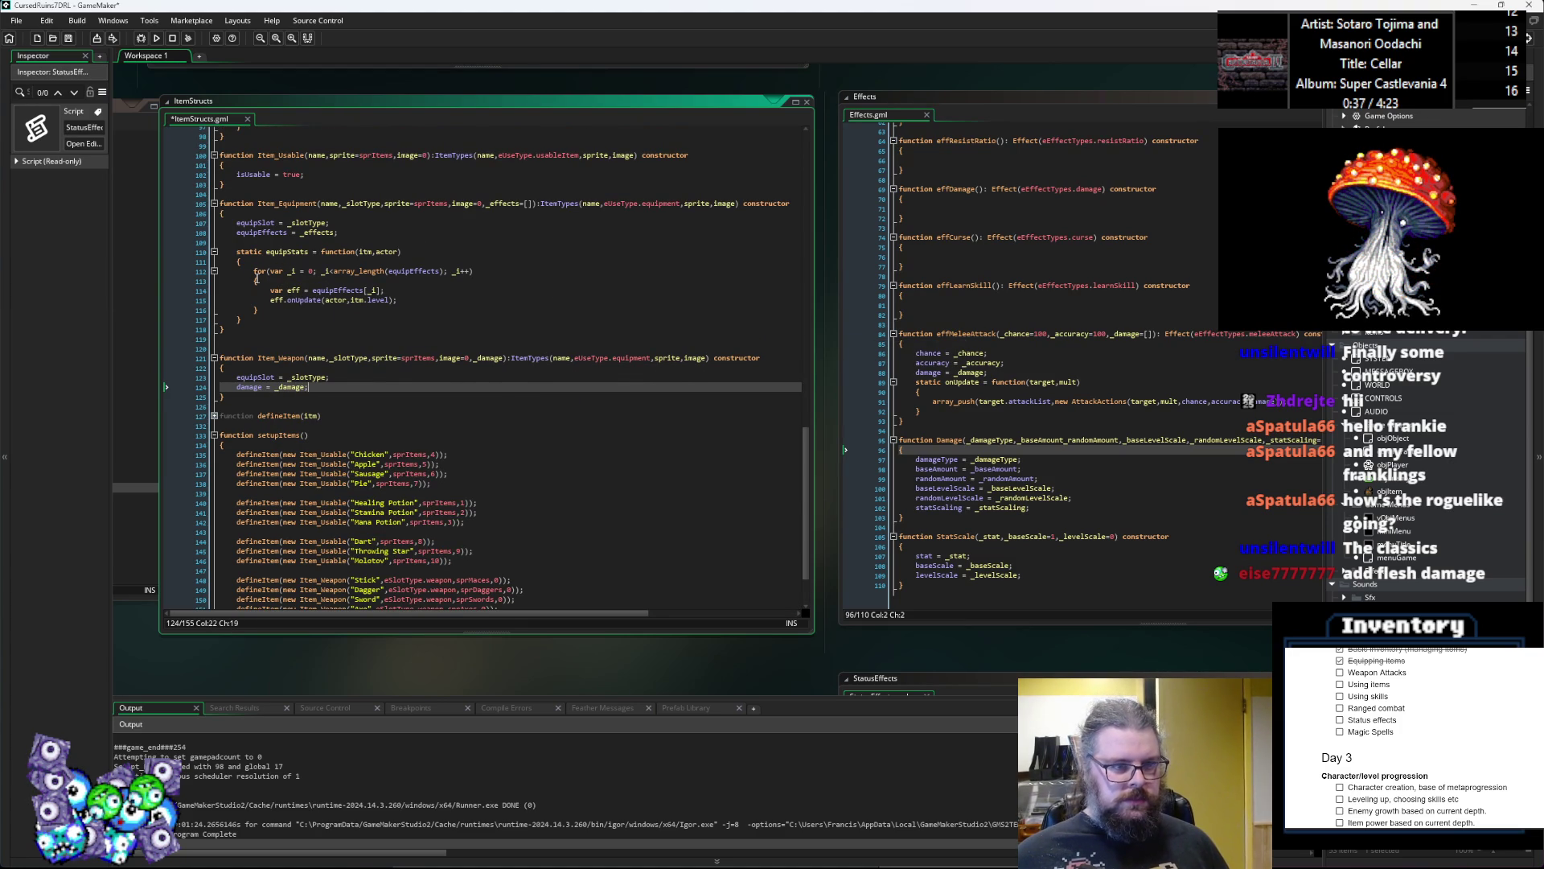
scroll(249, 318, "up", 2)
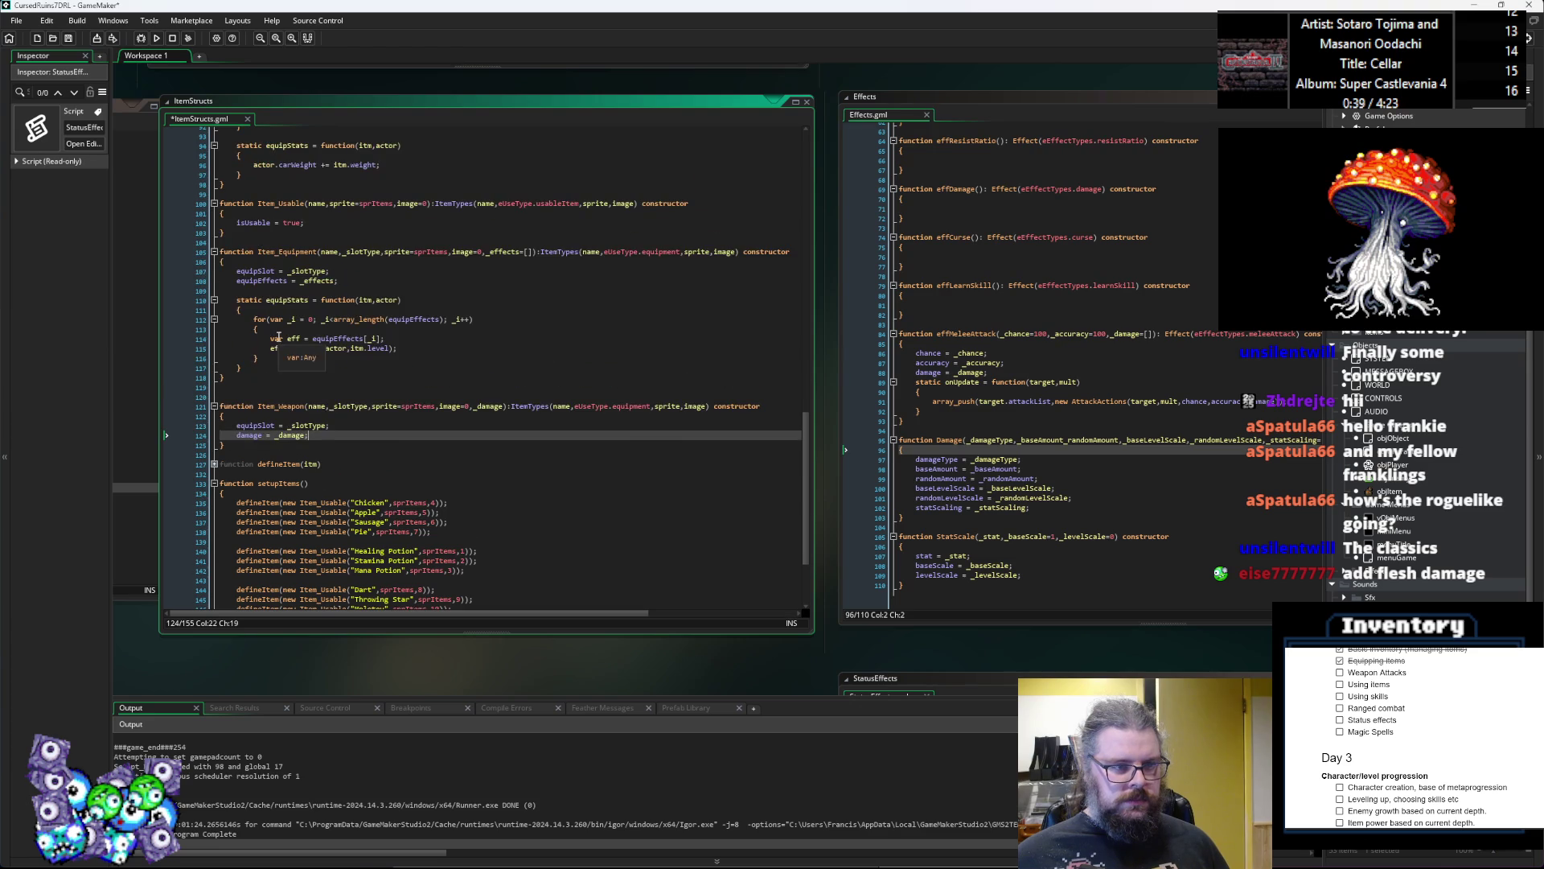
left_click(420, 340)
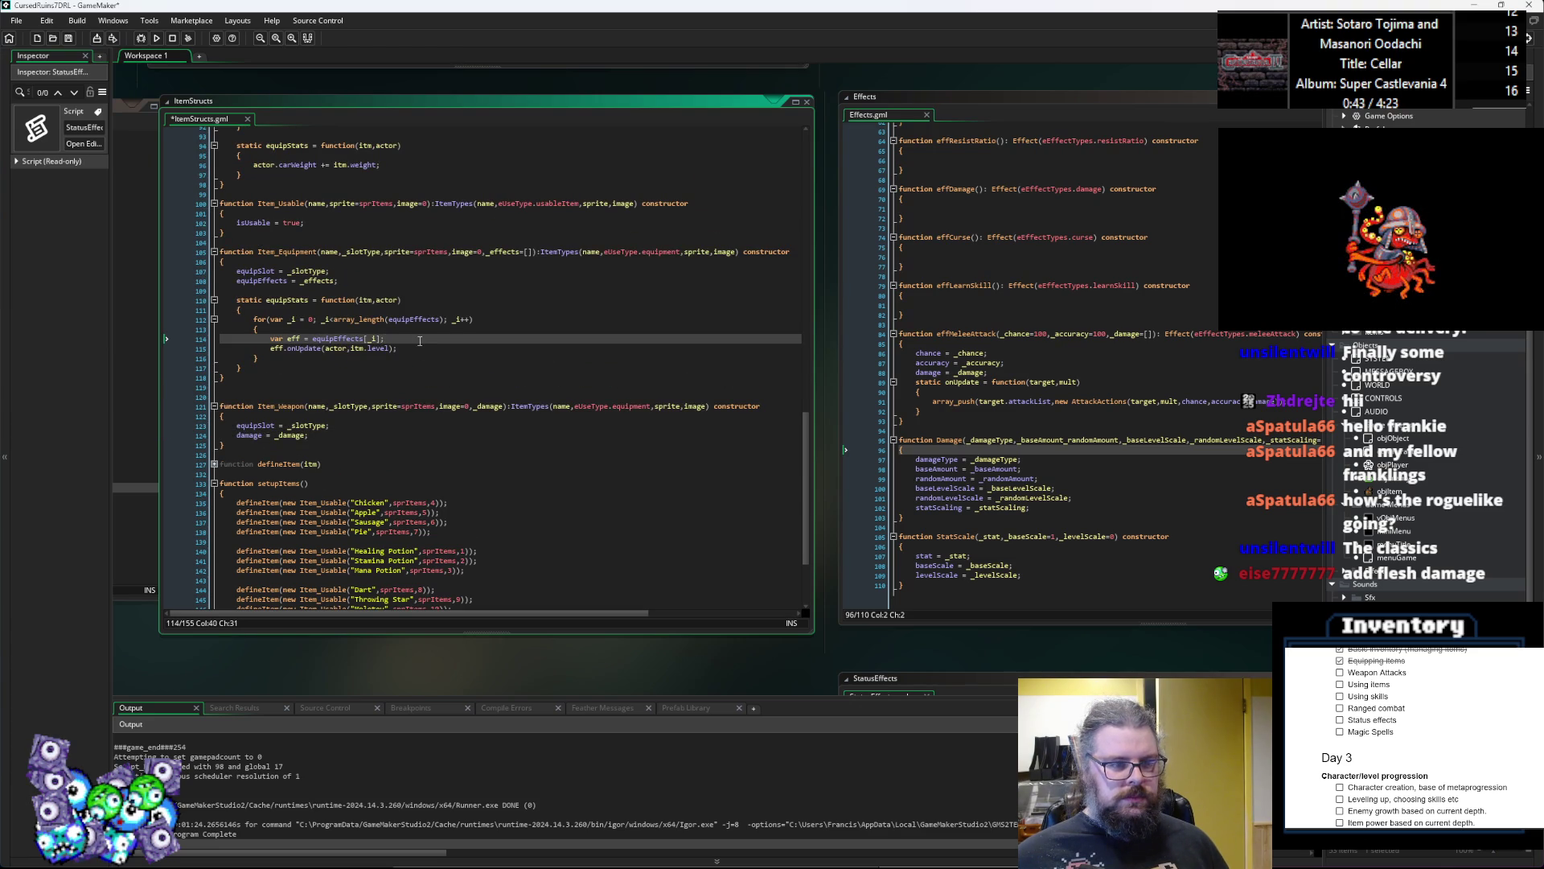
scroll(359, 401, "up", 1)
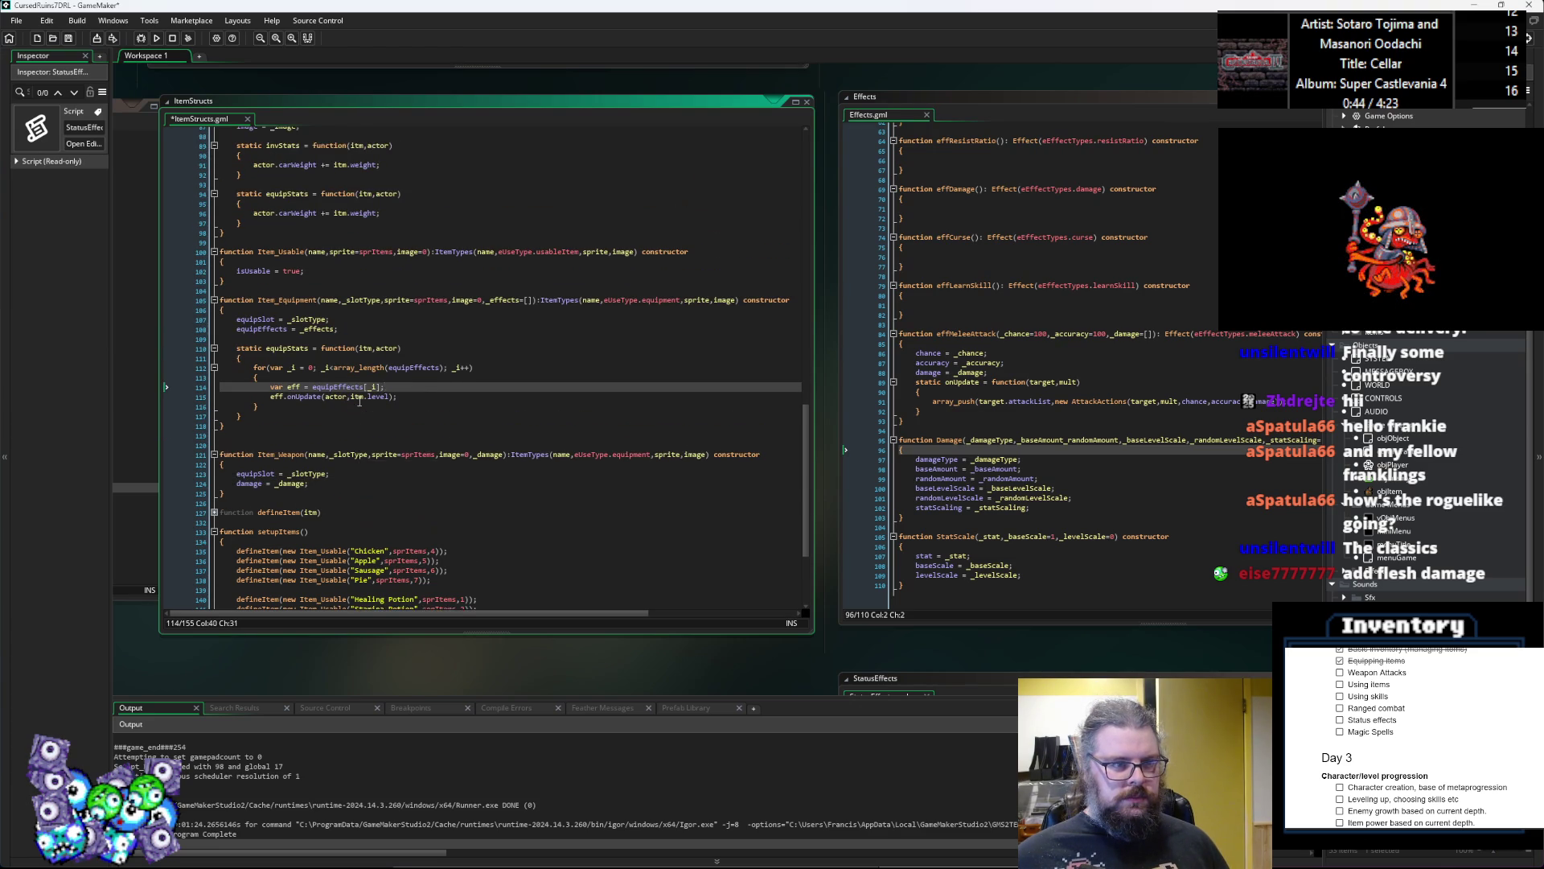
left_click_drag(239, 335, 242, 392)
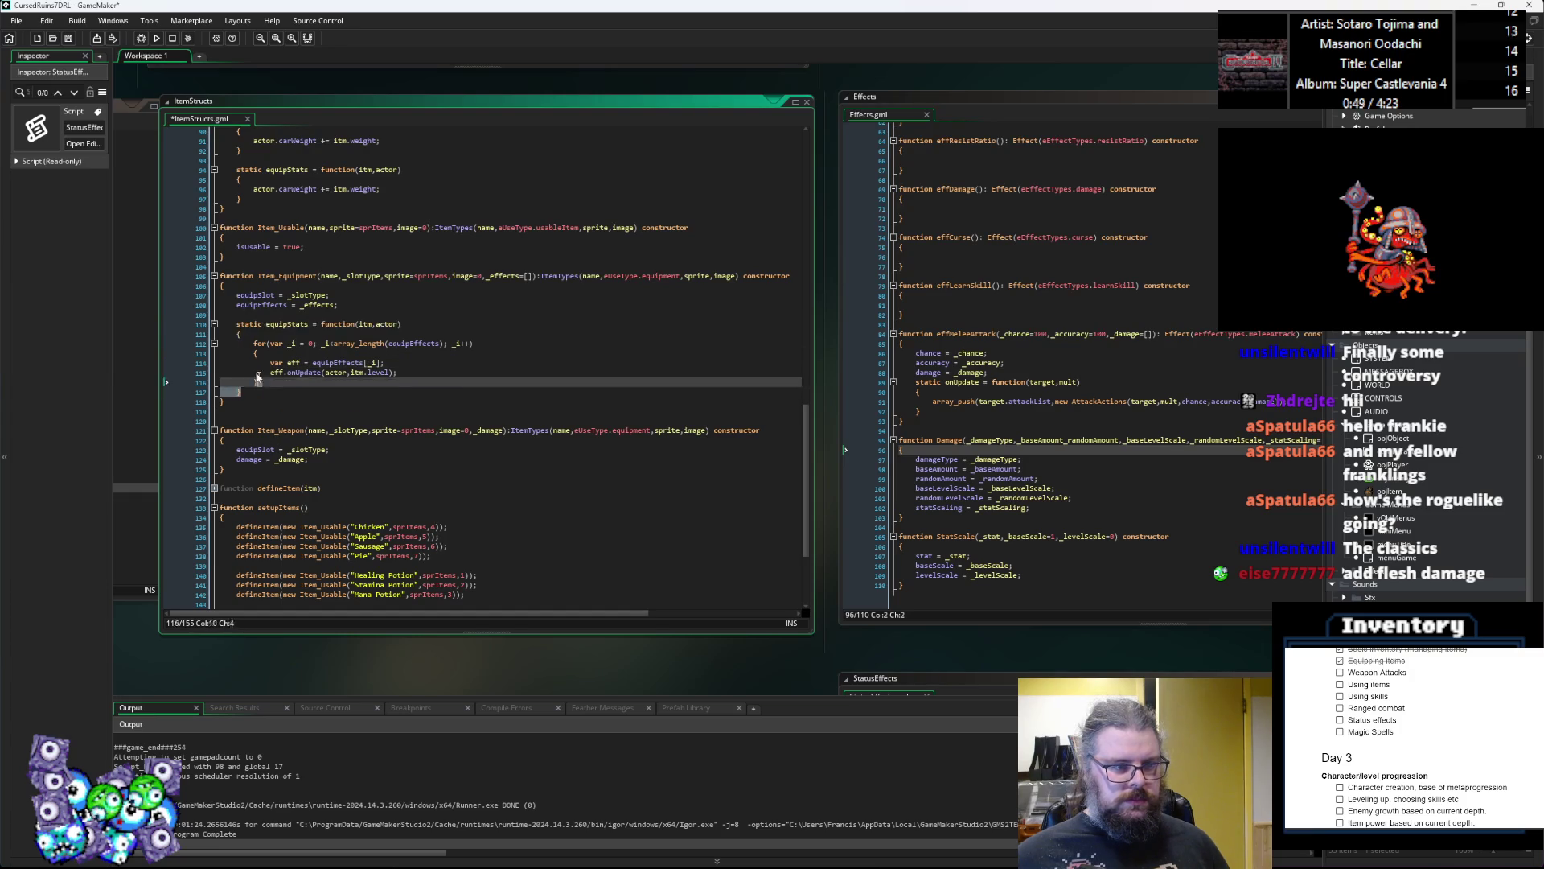
left_click(313, 459)
key("Return")
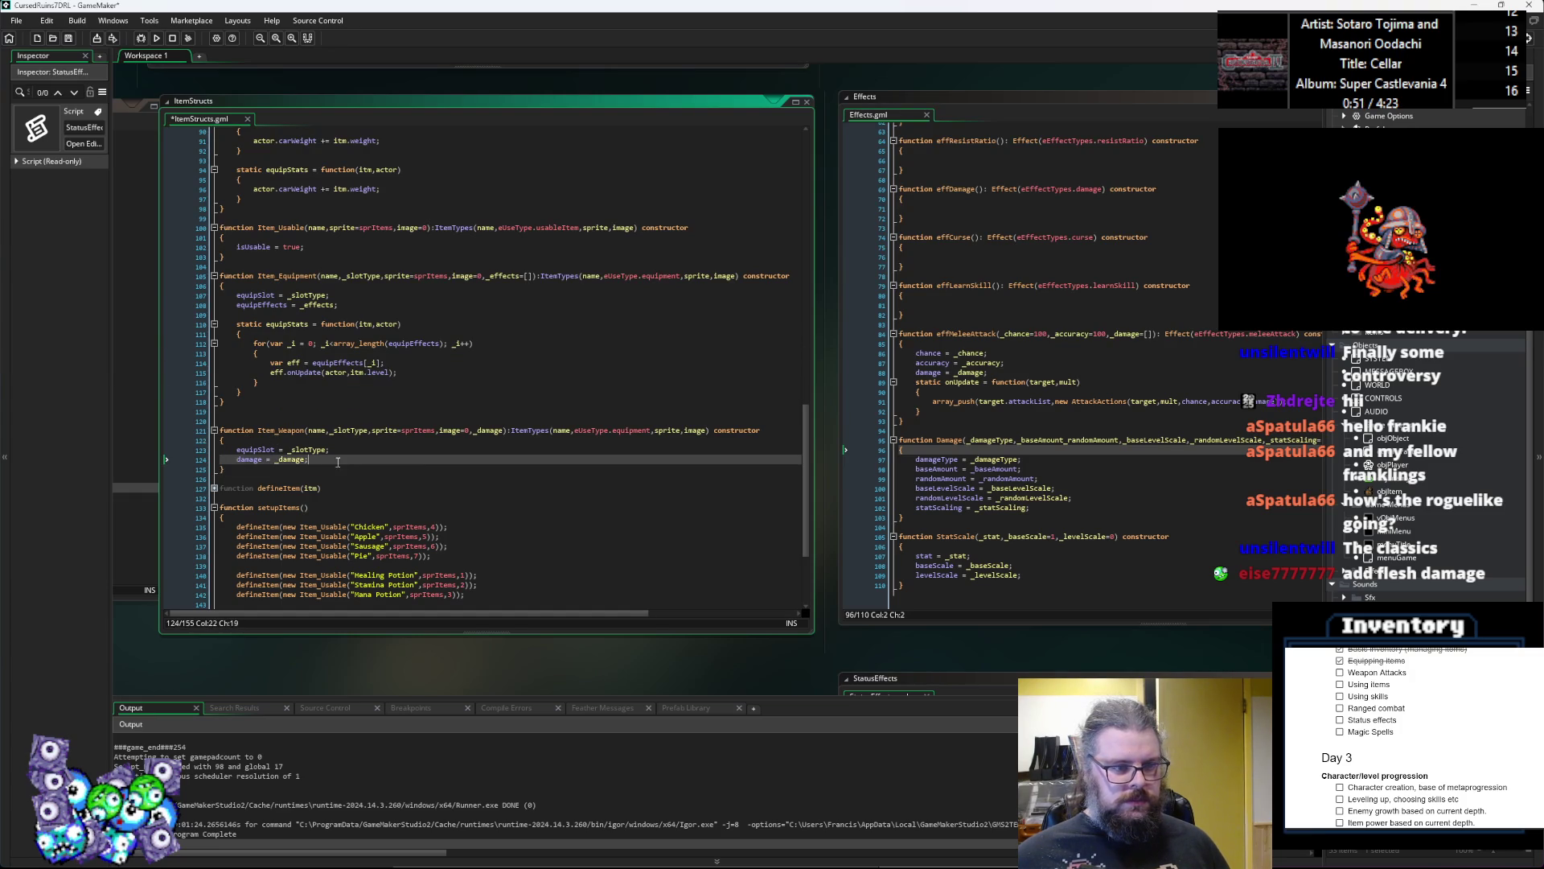
type("static equipStats = function(itm,actor) \t{ \t\tfor(var _i = 0; _i<array_length(equipEffects); _i++) \t\t{ \t\t\tvar eff = equipEffects[_i]; \t\t\teff.onUpdate(actor,itm.level); \t\t} \t}")
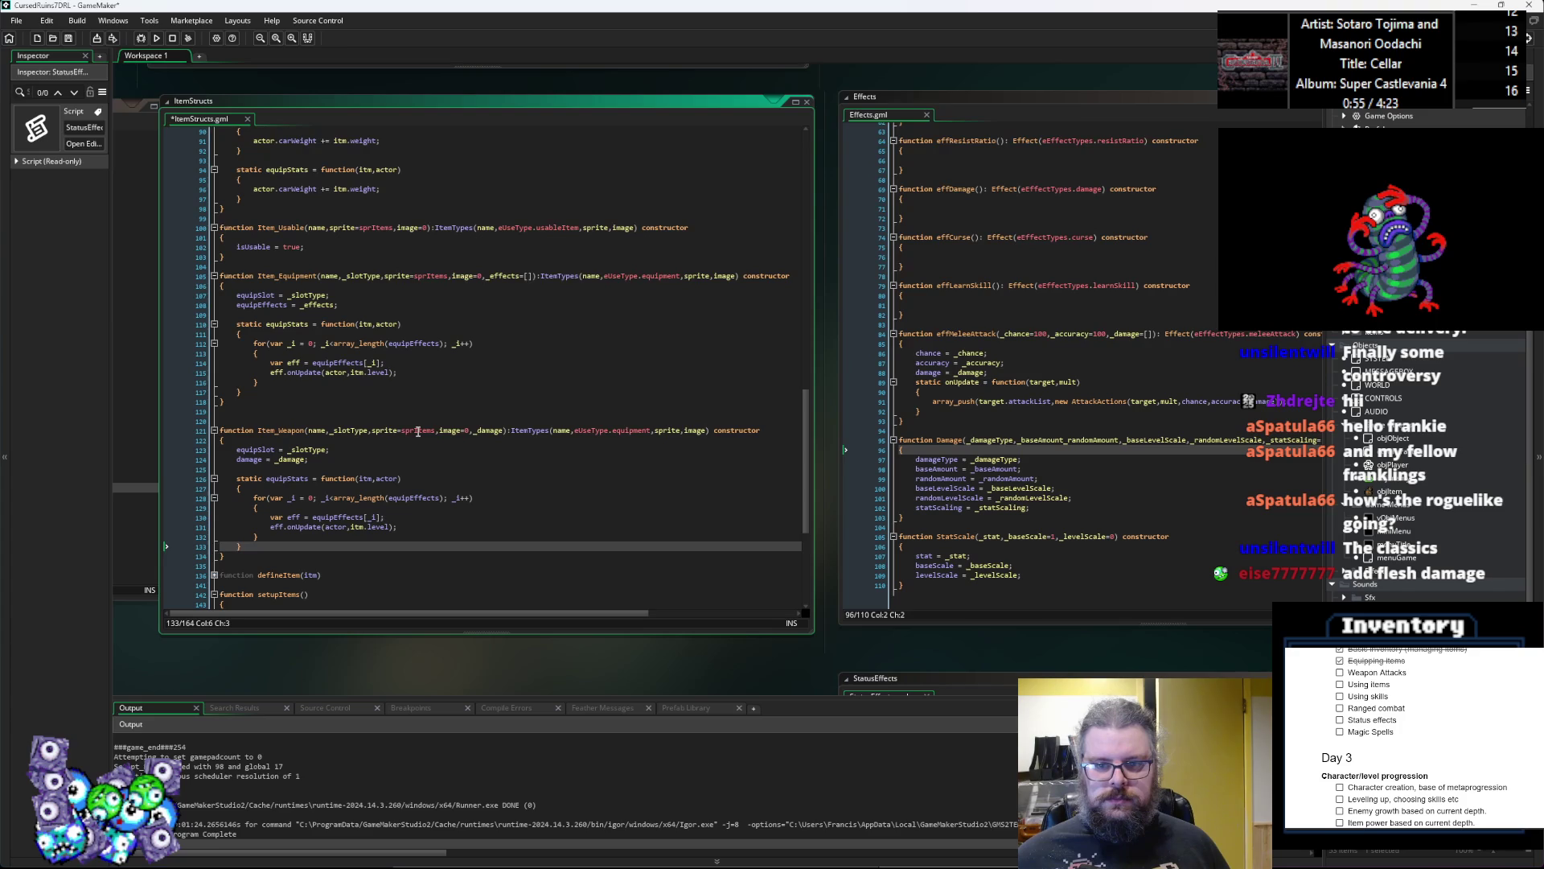
left_click(951, 413)
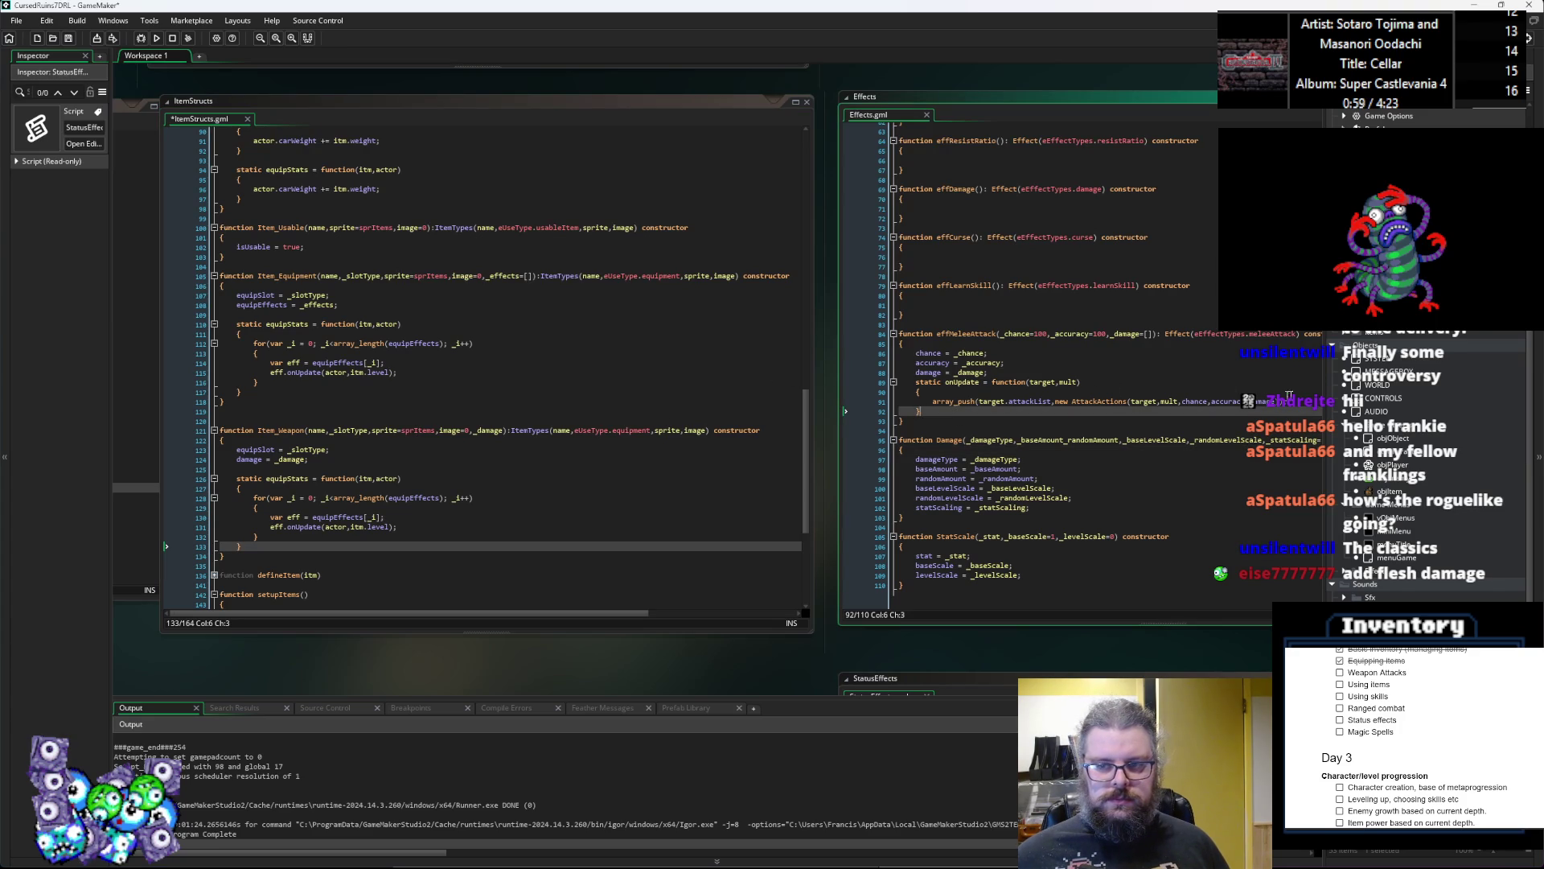
left_click_drag(1300, 402, 932, 405)
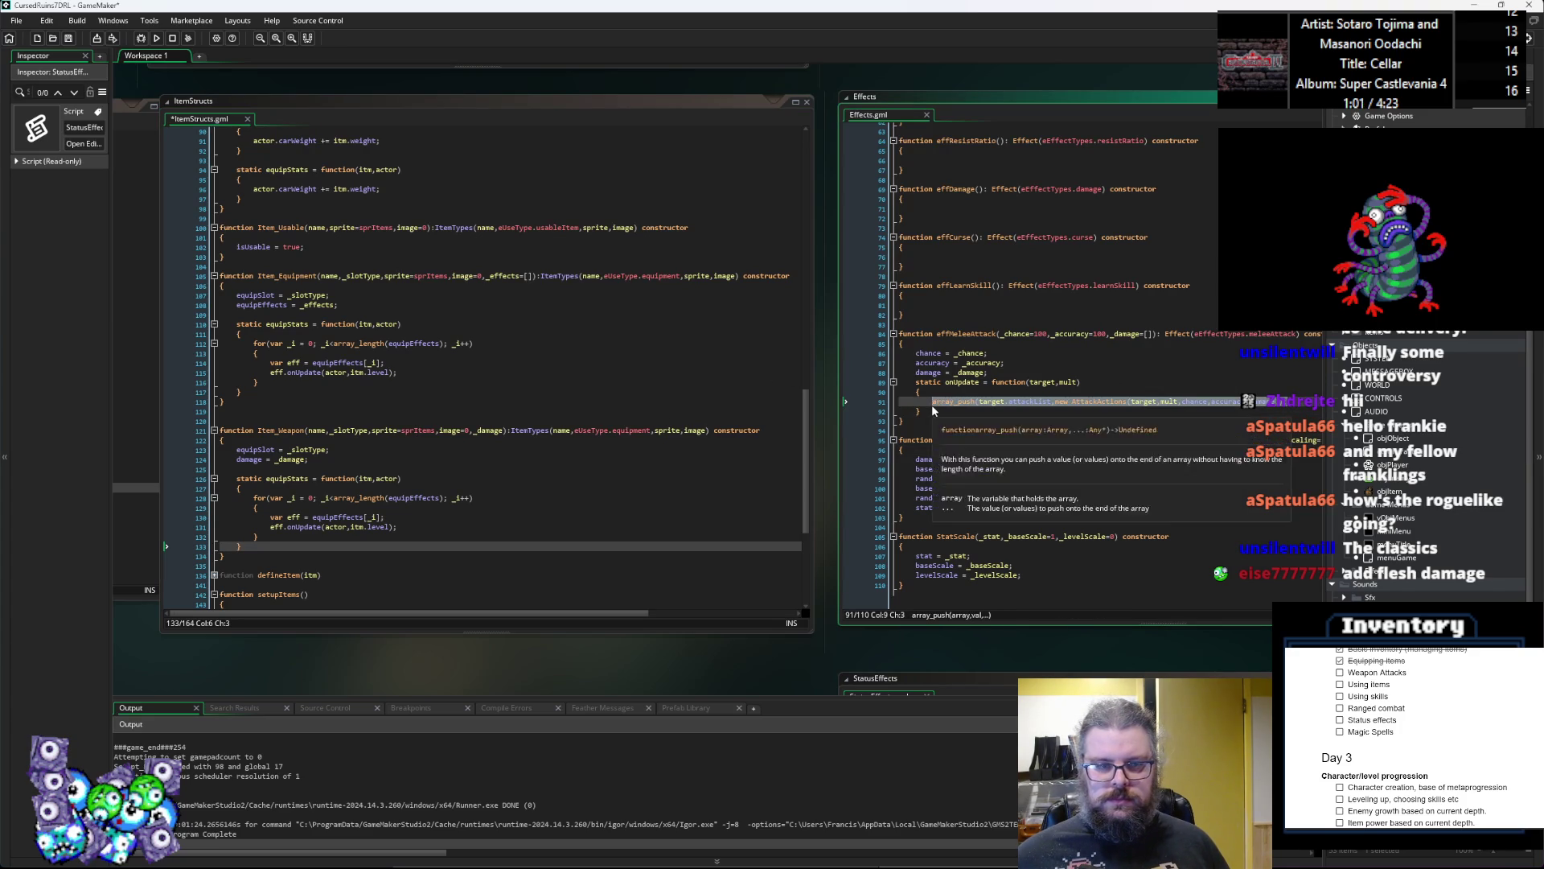
left_click(268, 498)
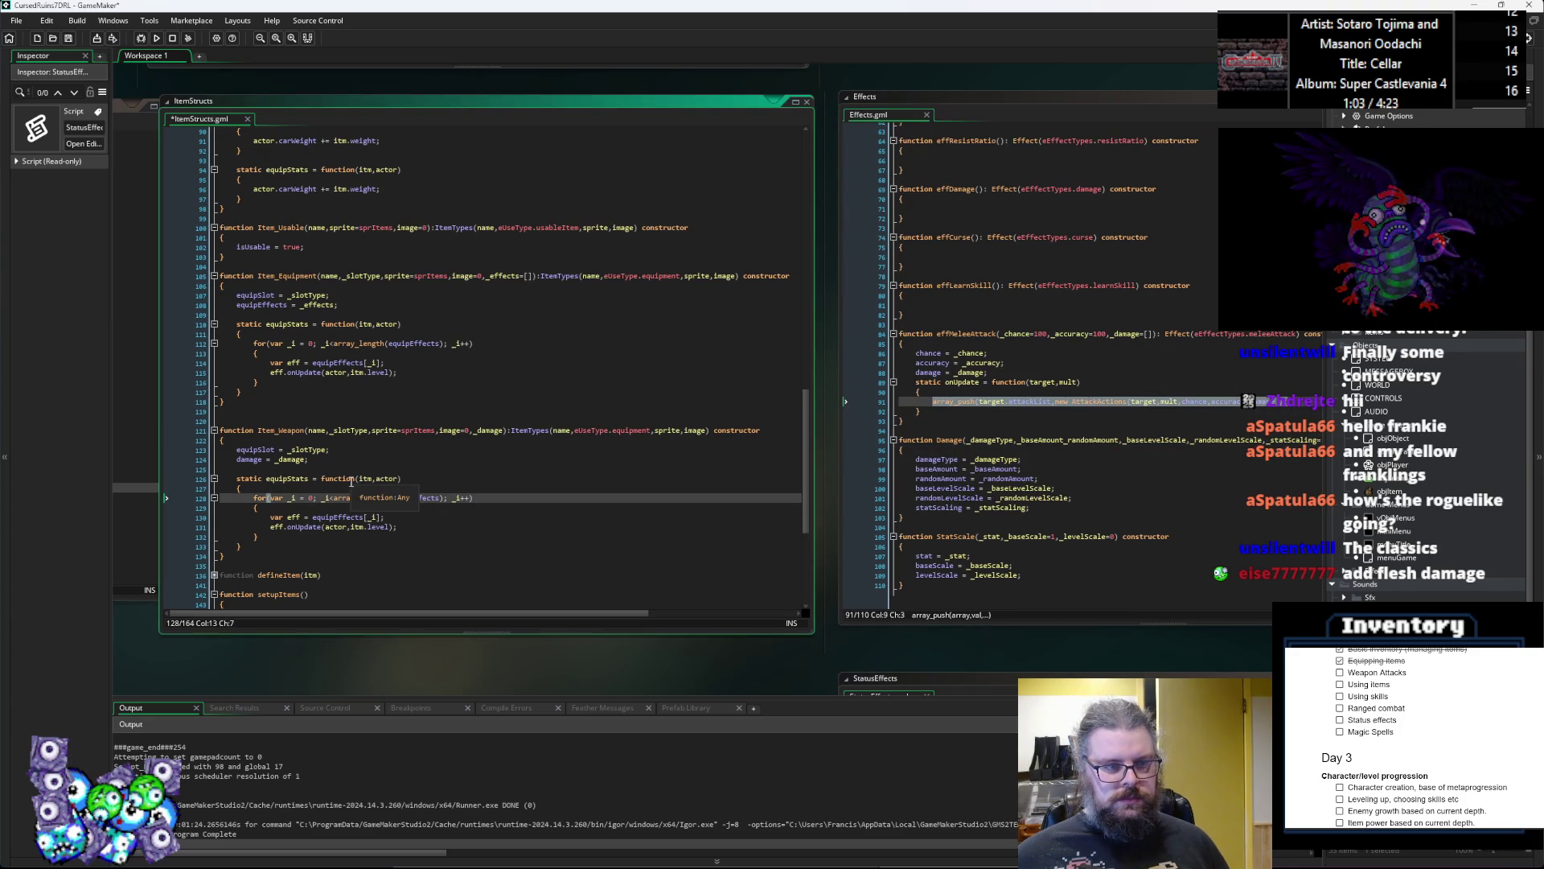
left_click(373, 385)
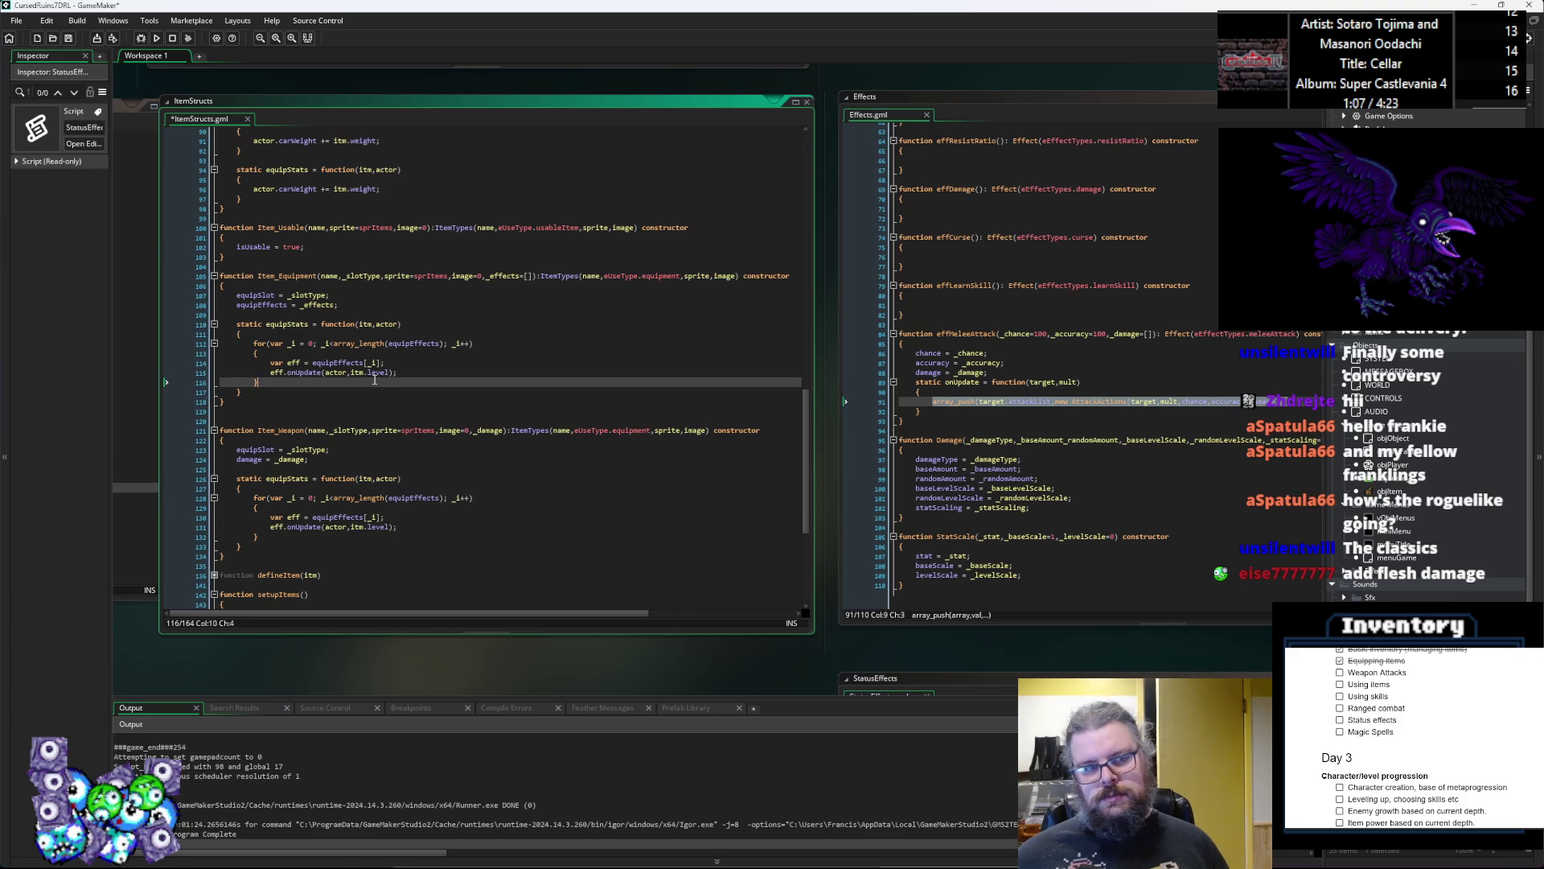
key("Return")
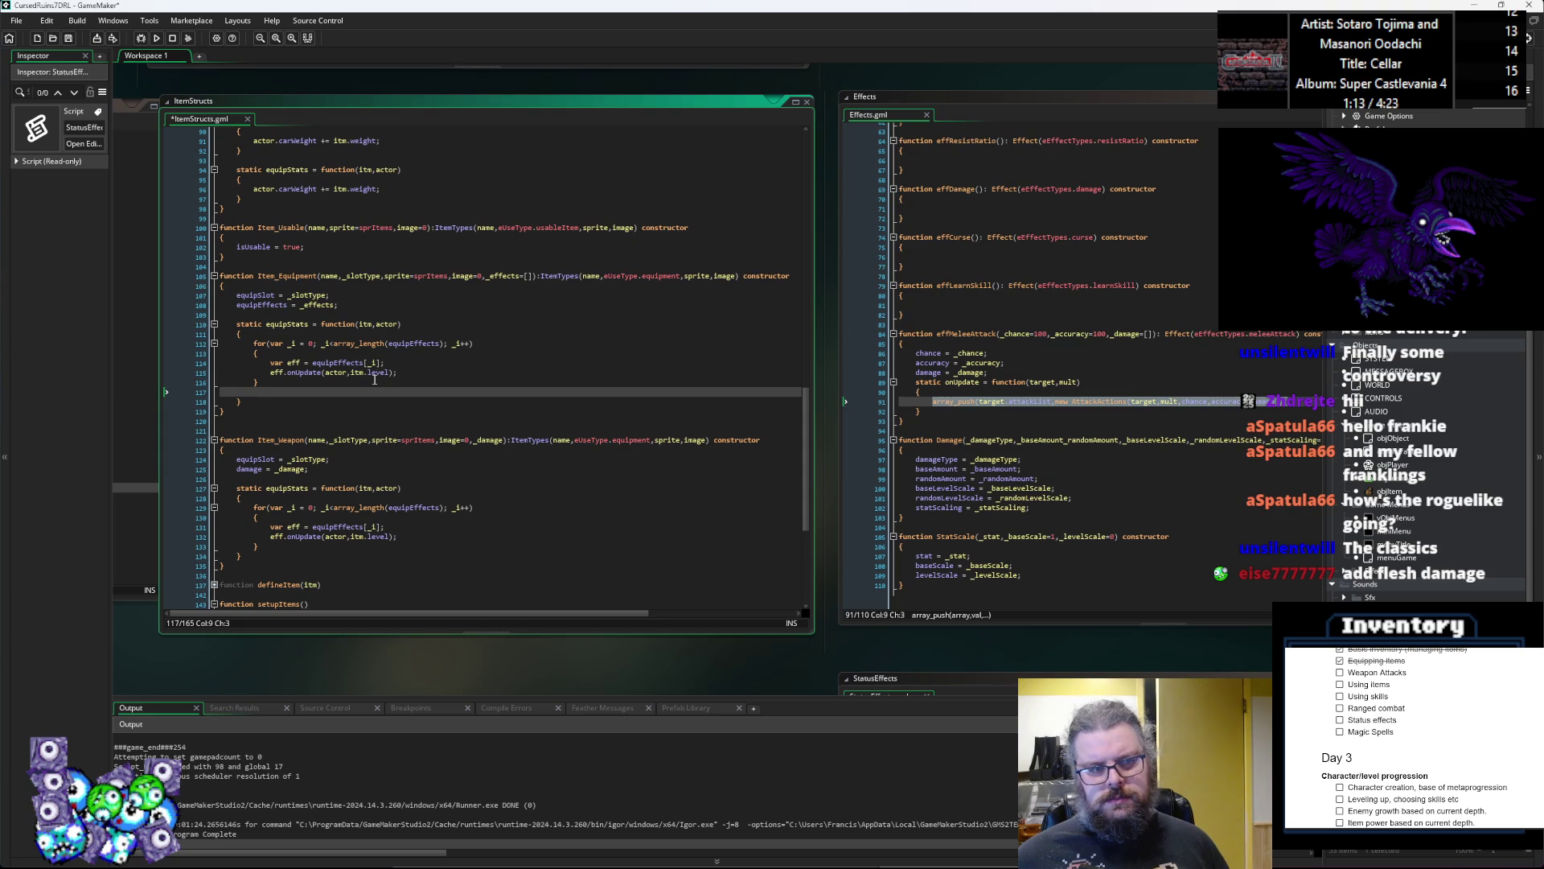
key("ctrl+z")
left_click(356, 540)
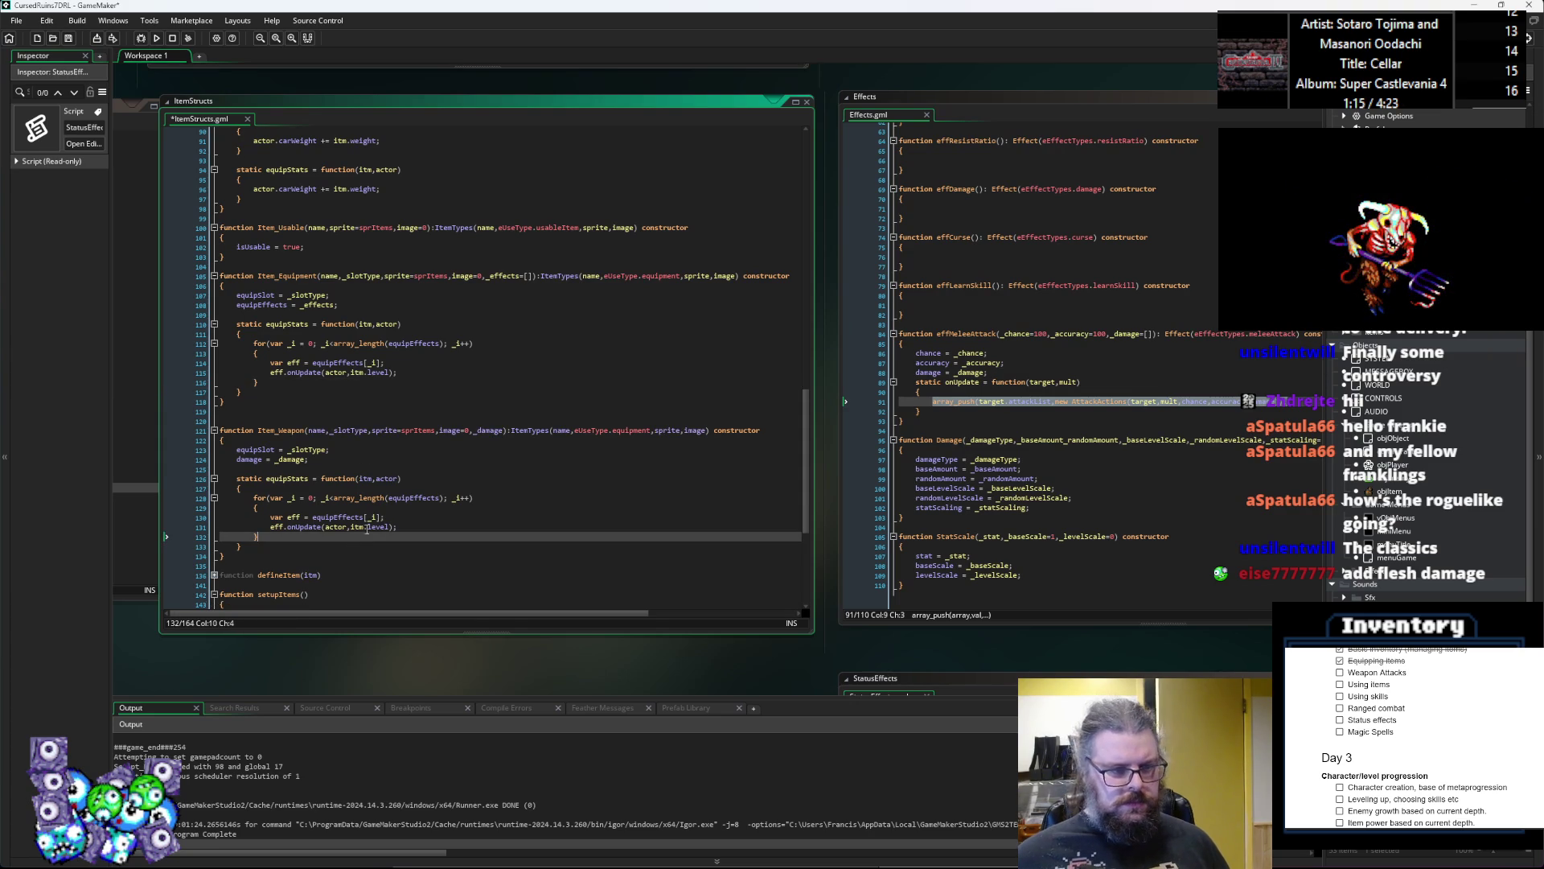
left_click(1153, 318)
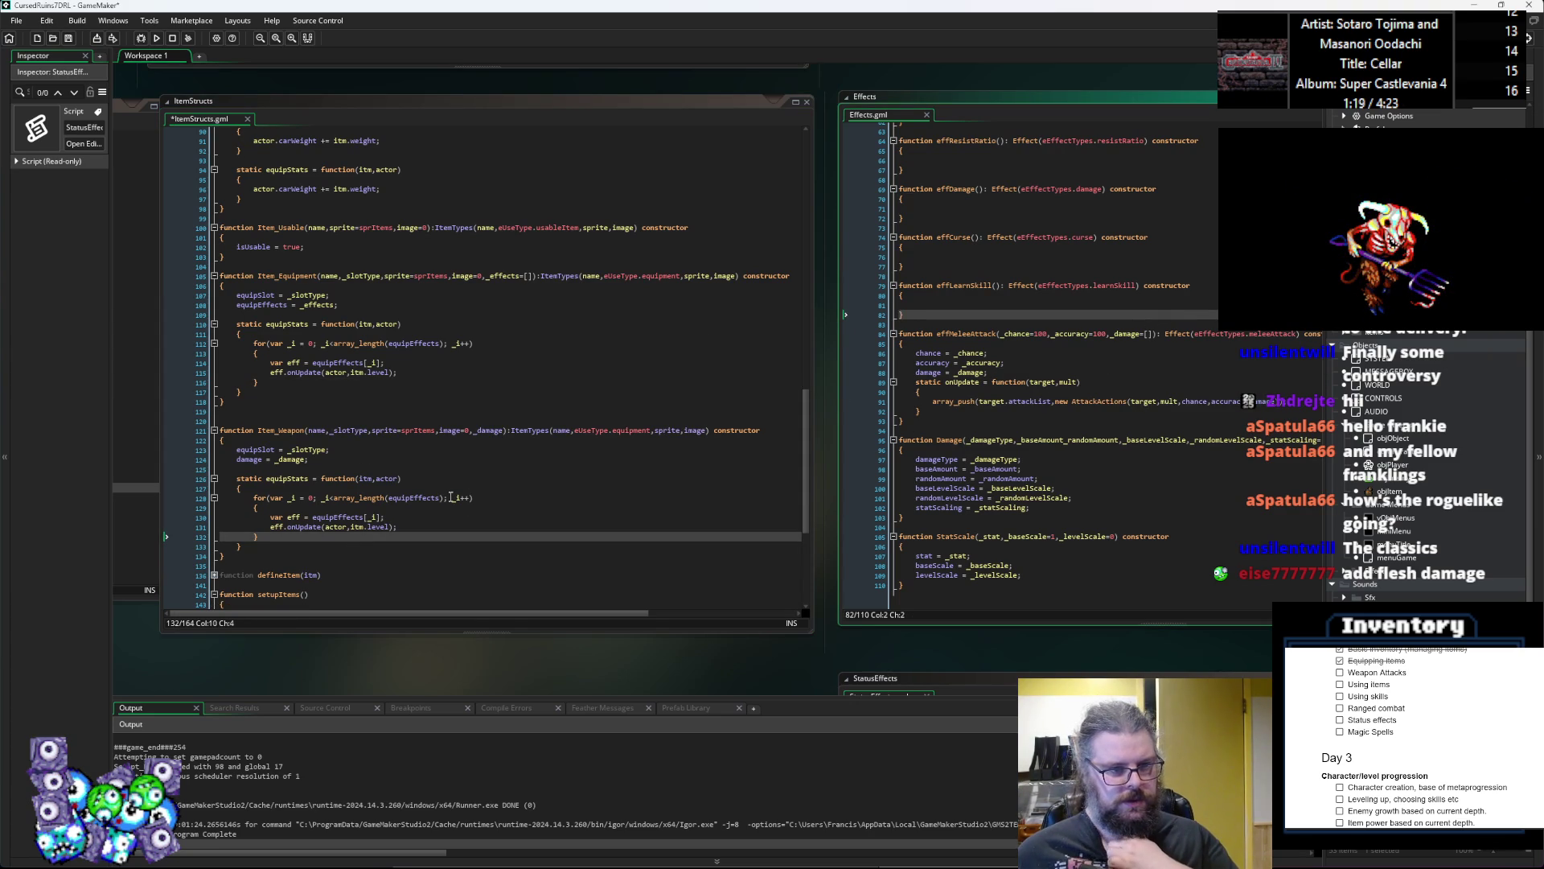
double_click(299, 432)
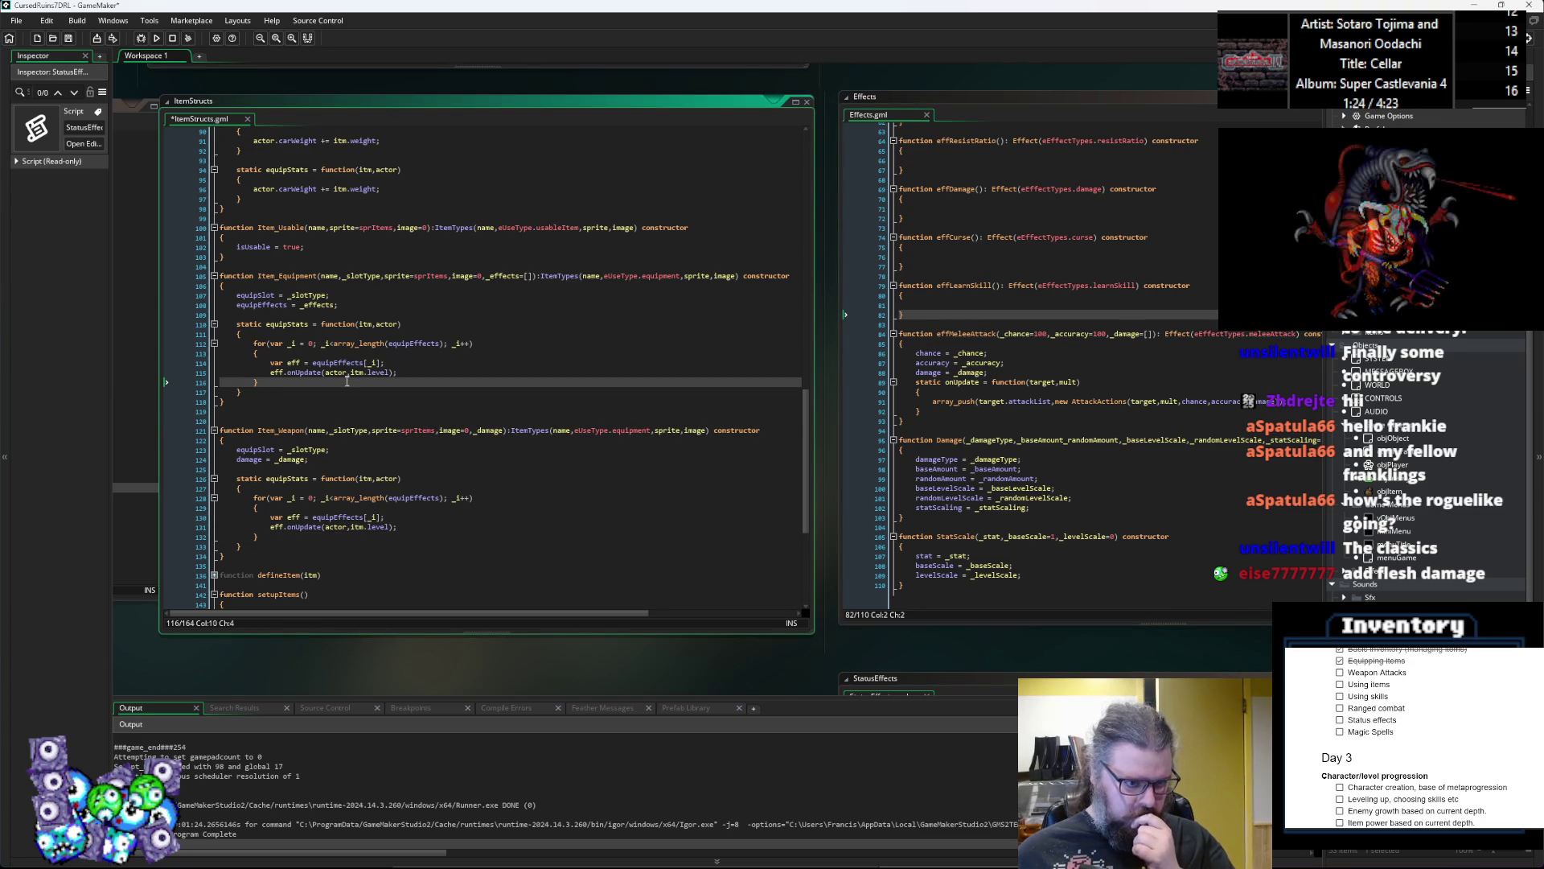
Step: Change the Stick, Dagger, Sword and Axe definitions from Item_Weapon to Item_Equipment
left_click(297, 276)
double_click(297, 276)
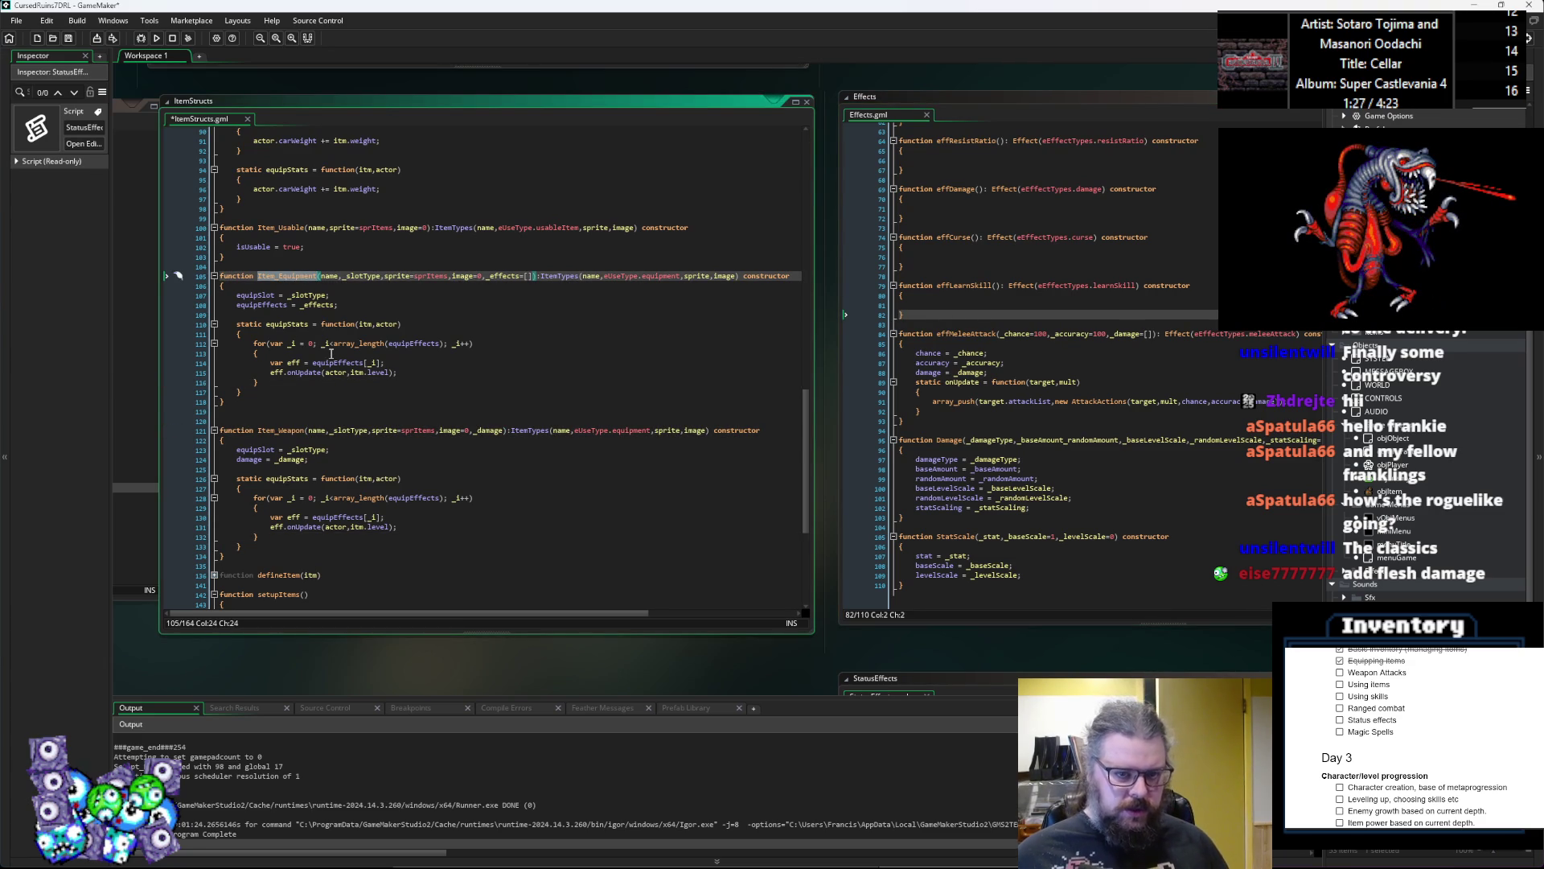
scroll(333, 357, "down", 5)
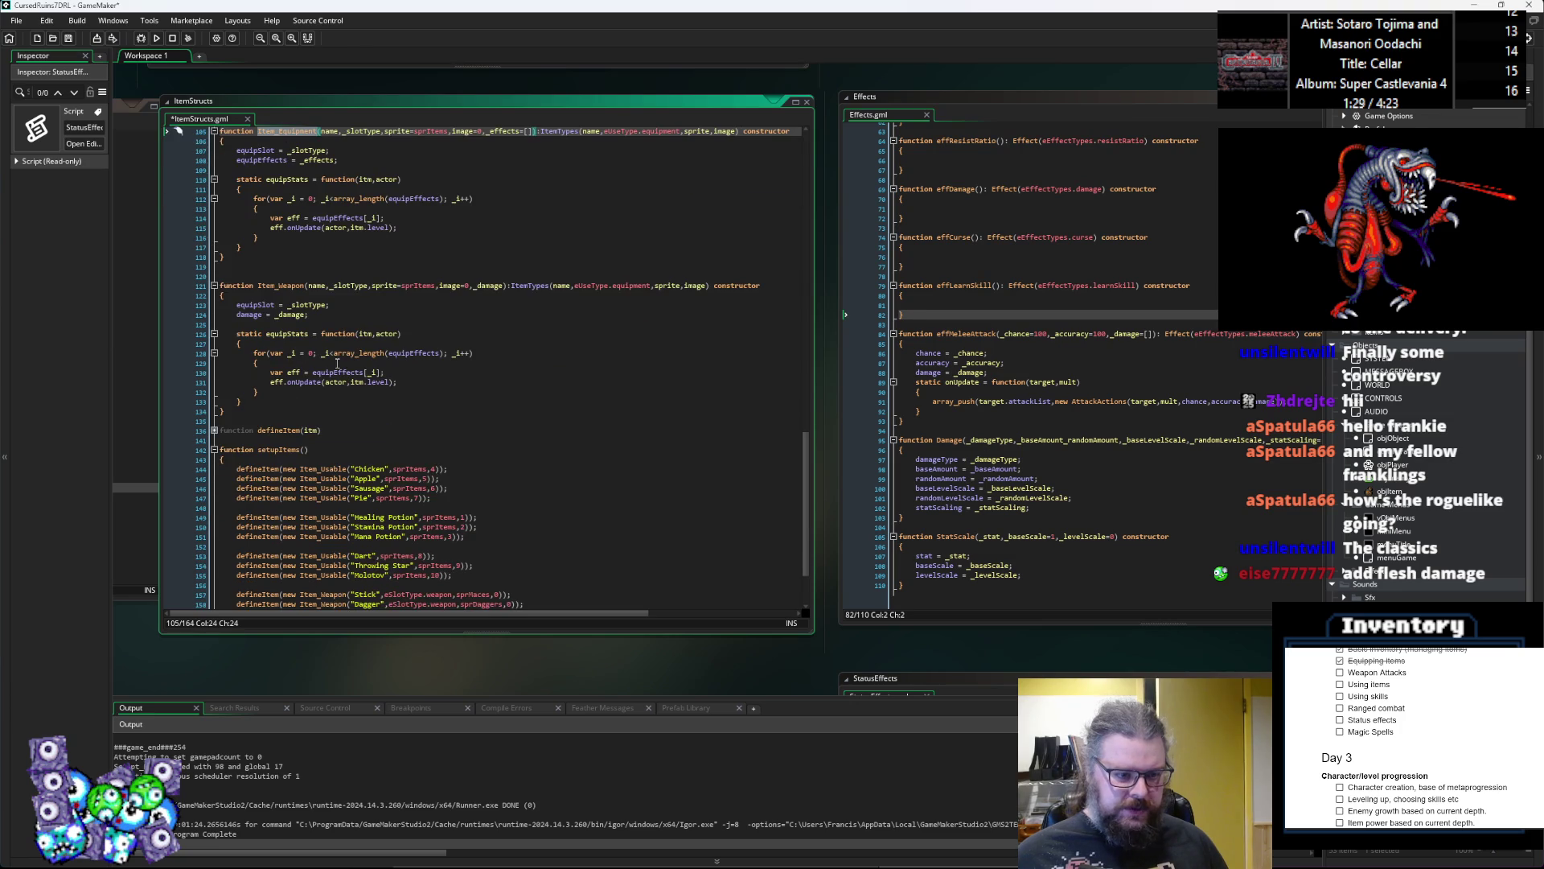
scroll(341, 363, "down", 3)
left_click(350, 563)
double_click(350, 570)
key("ctrl+c")
double_click(330, 551)
key("ctrl+v")
double_click(328, 533)
key("ctrl+v")
double_click(330, 541)
key("ctrl+v")
double_click(330, 522)
key("ctrl+v")
left_click(569, 514)
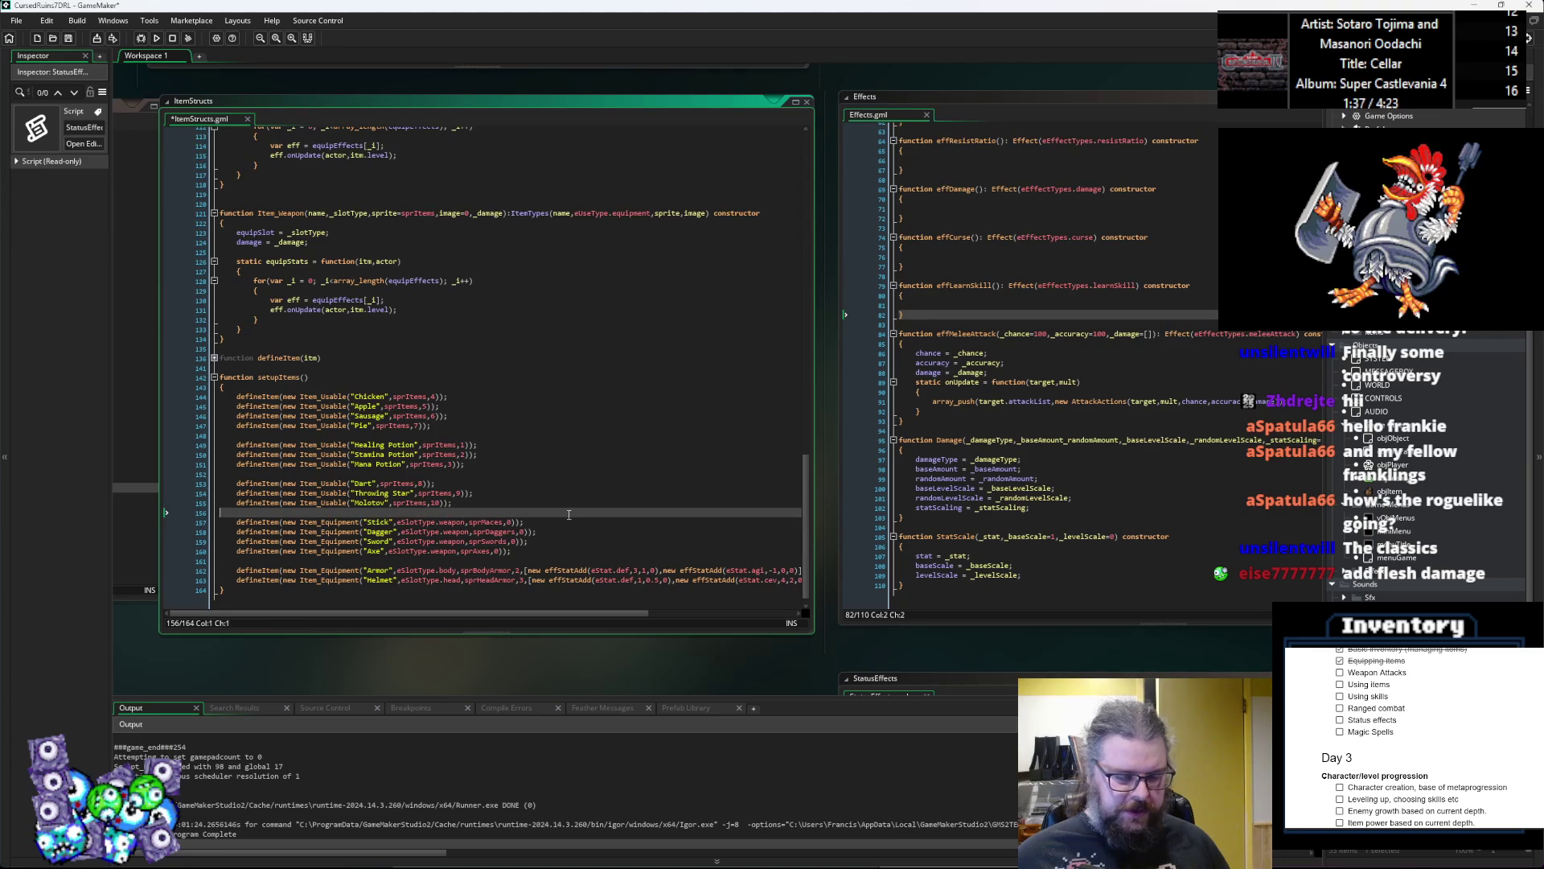
Step: Delete the whole Item_Weapon constructor from the ItemStructs script
scroll(488, 413, "up", 6)
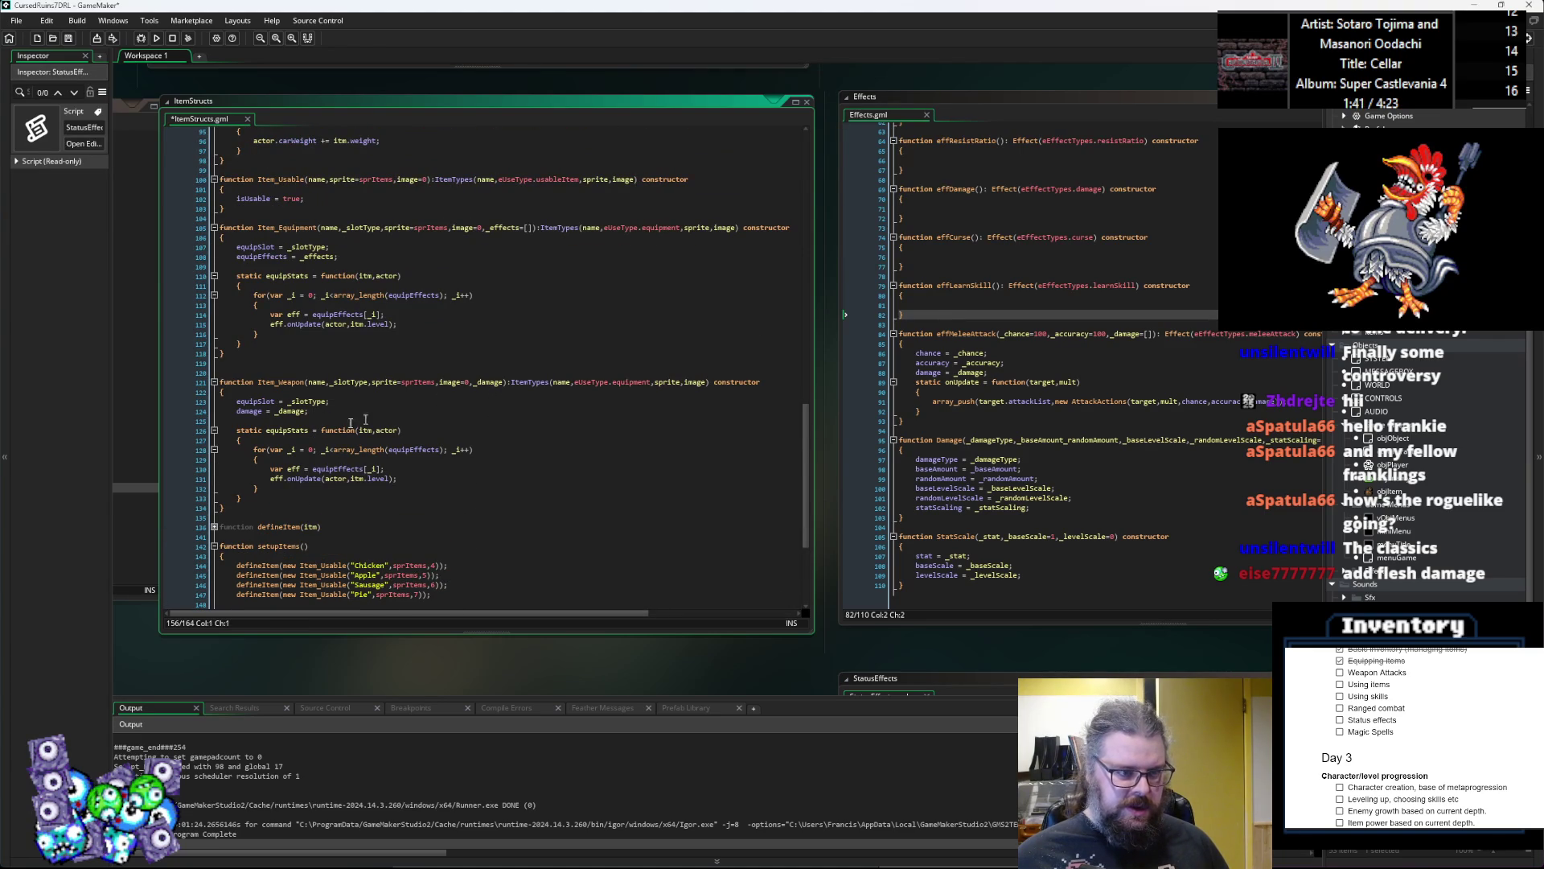
double_click(280, 382)
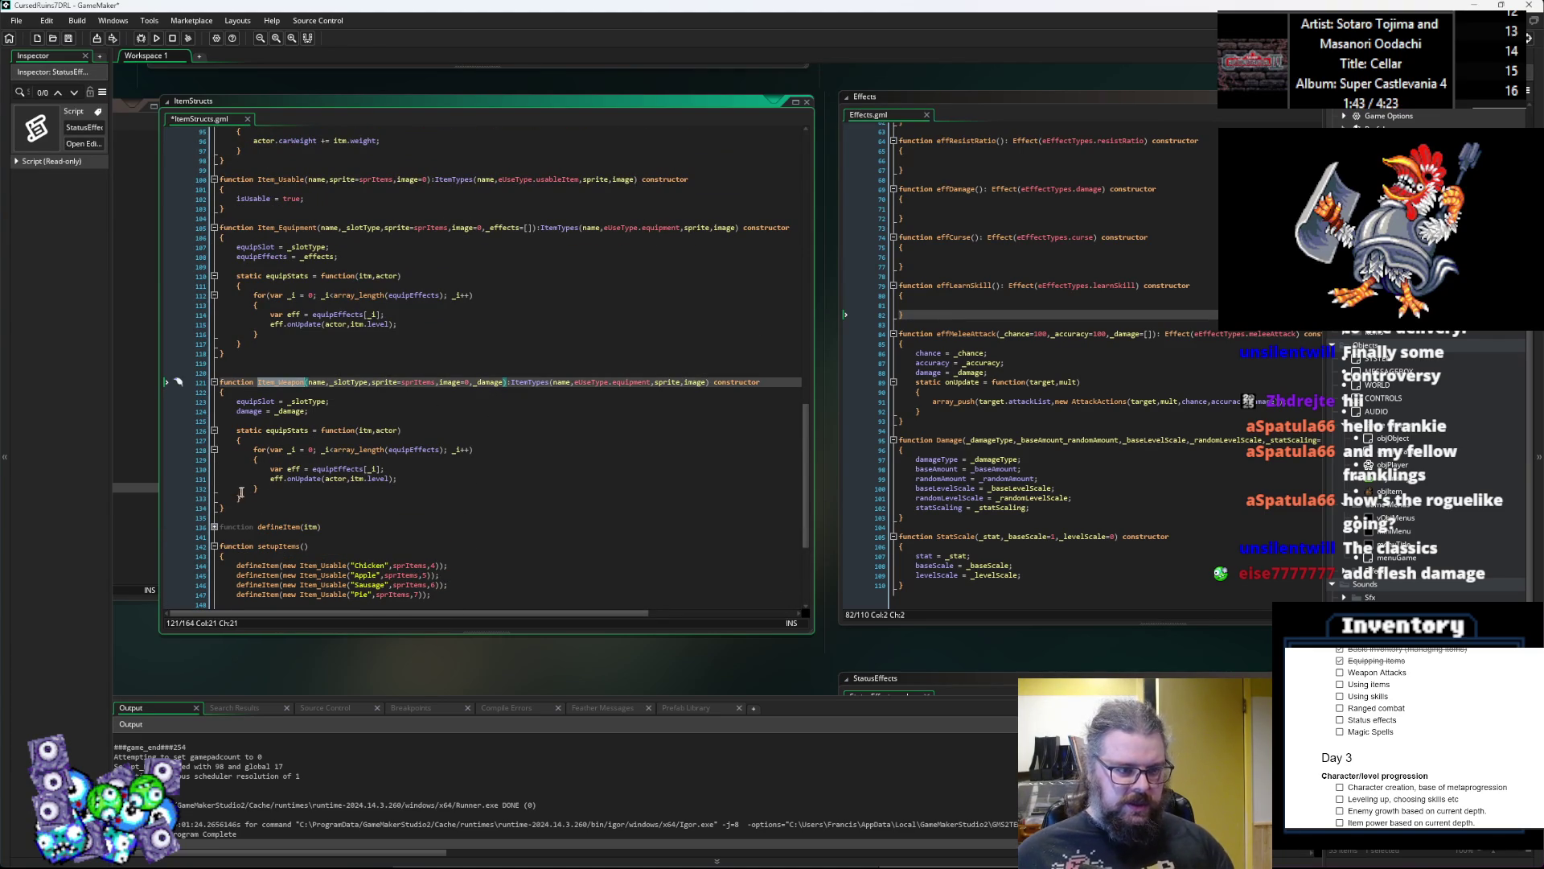
left_click_drag(240, 508, 209, 374)
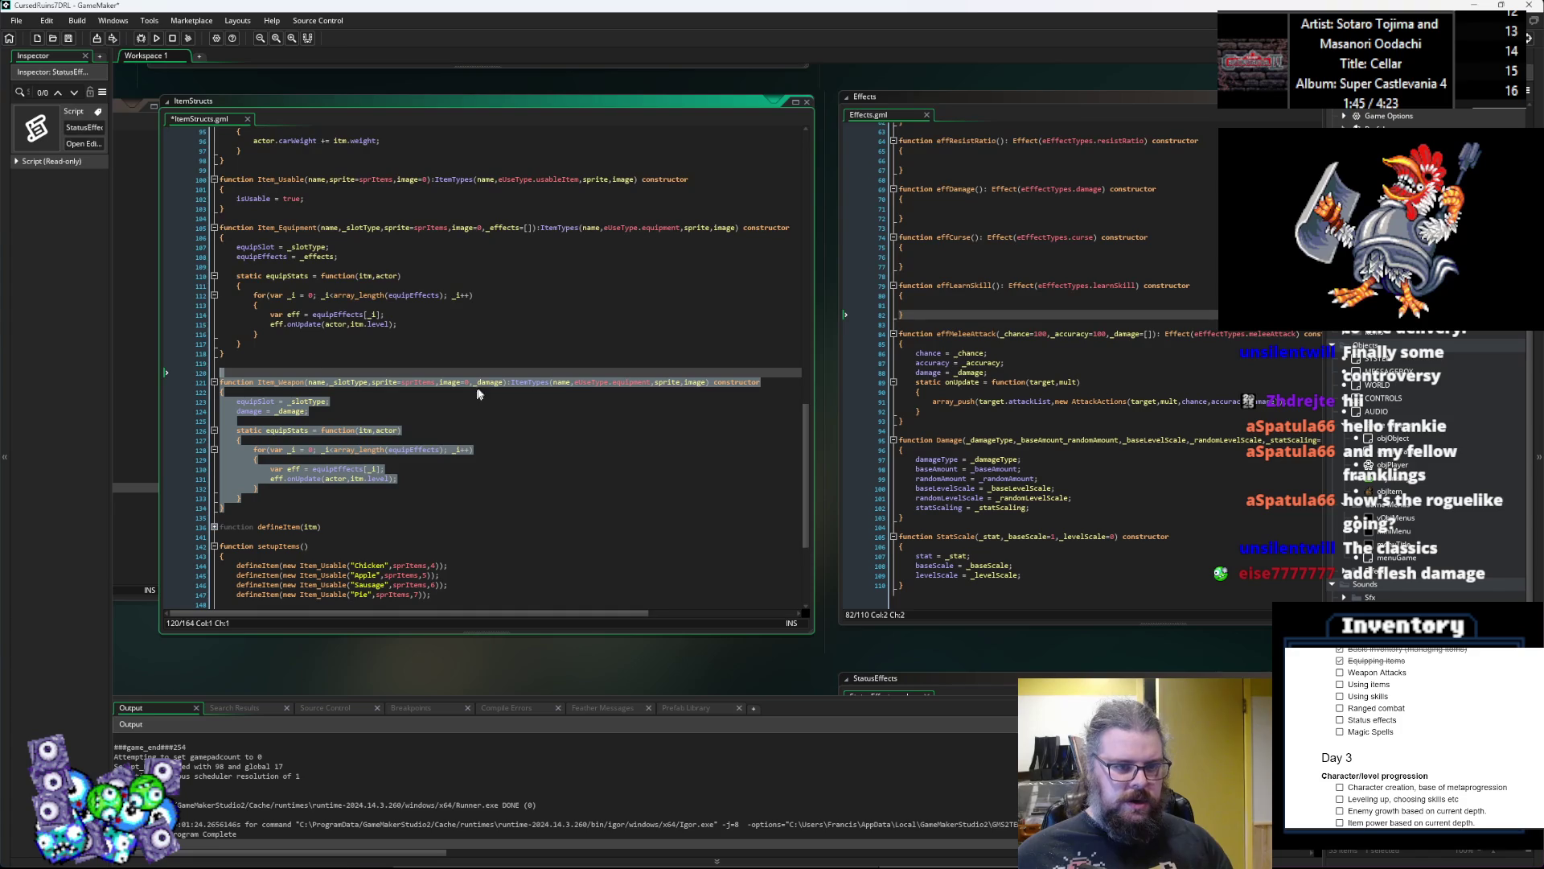
key("BackSpace")
key("BackSpace")
left_click(432, 325)
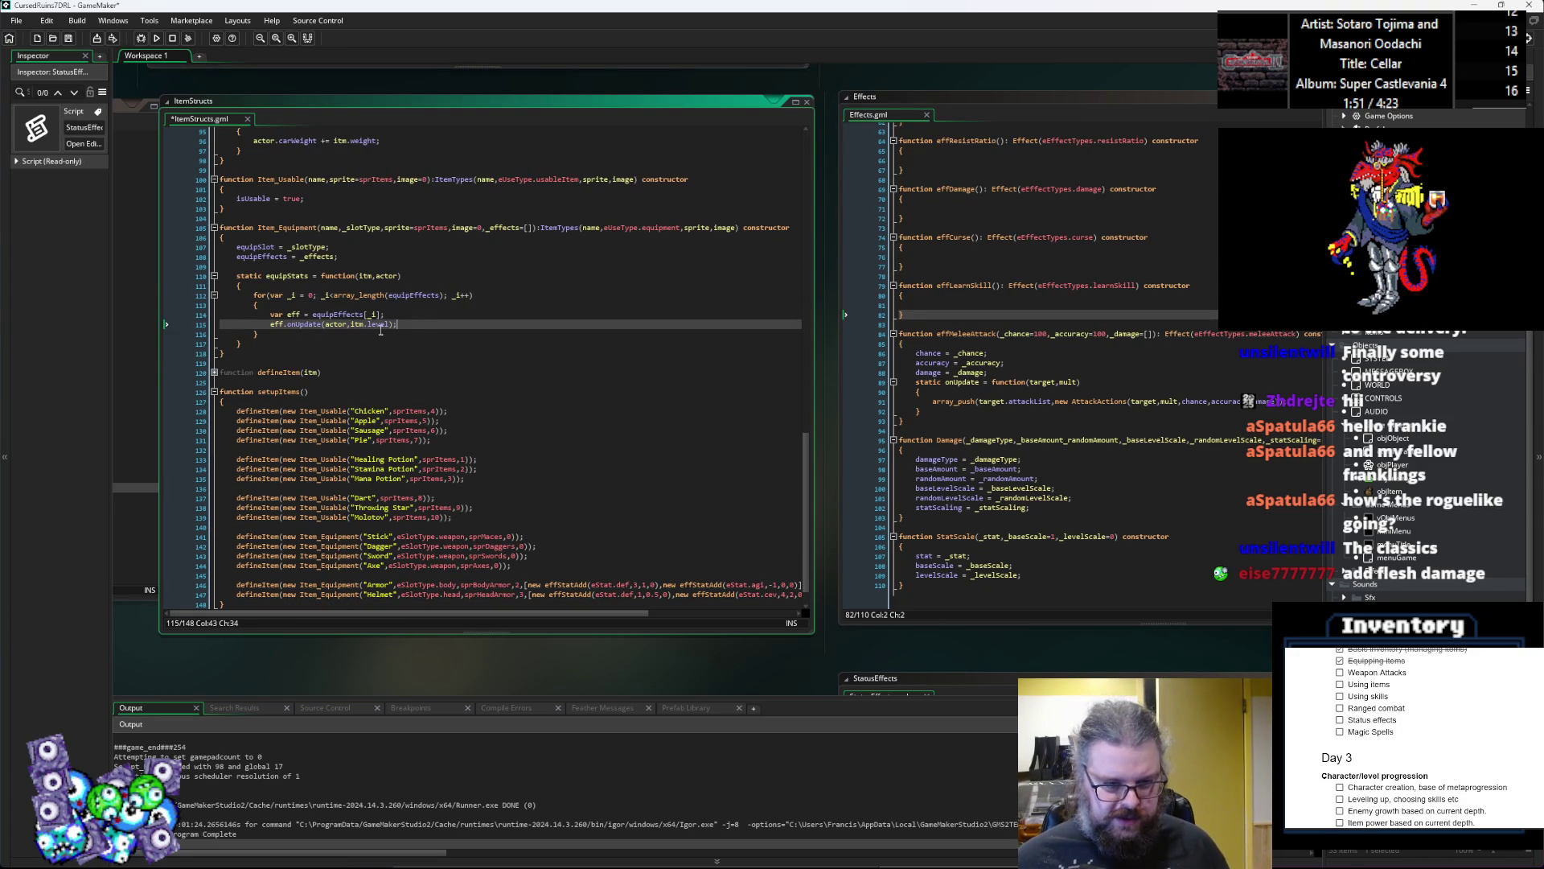
scroll(381, 330, "down", 1)
Step: Save the ItemStructs script and enlarge its editor window
key("ctrl+s")
left_click(693, 400)
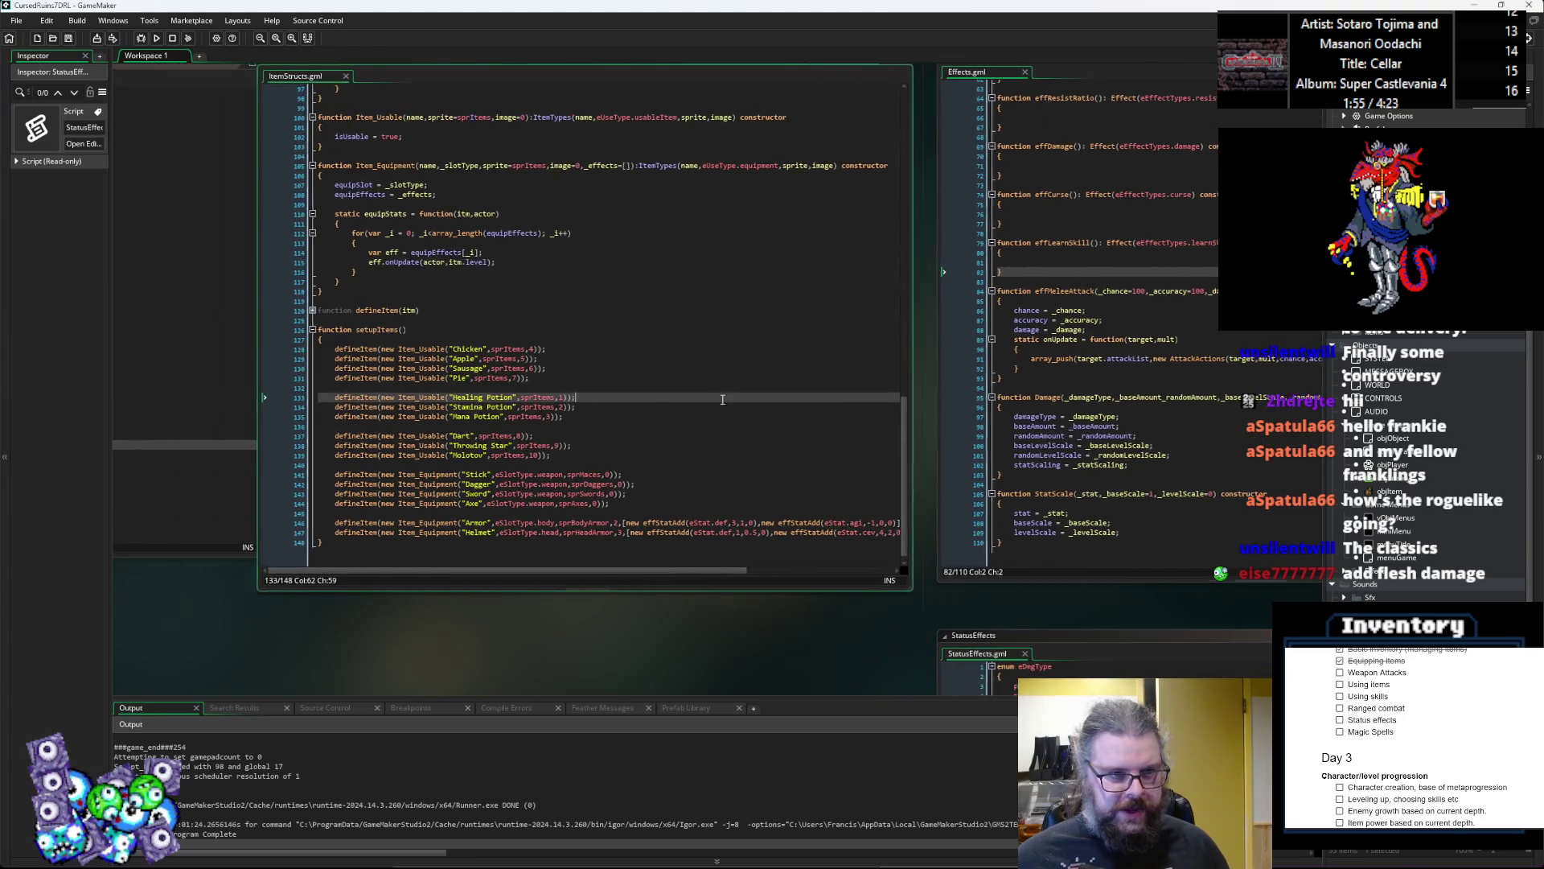
left_click_drag(312, 585, 256, 605)
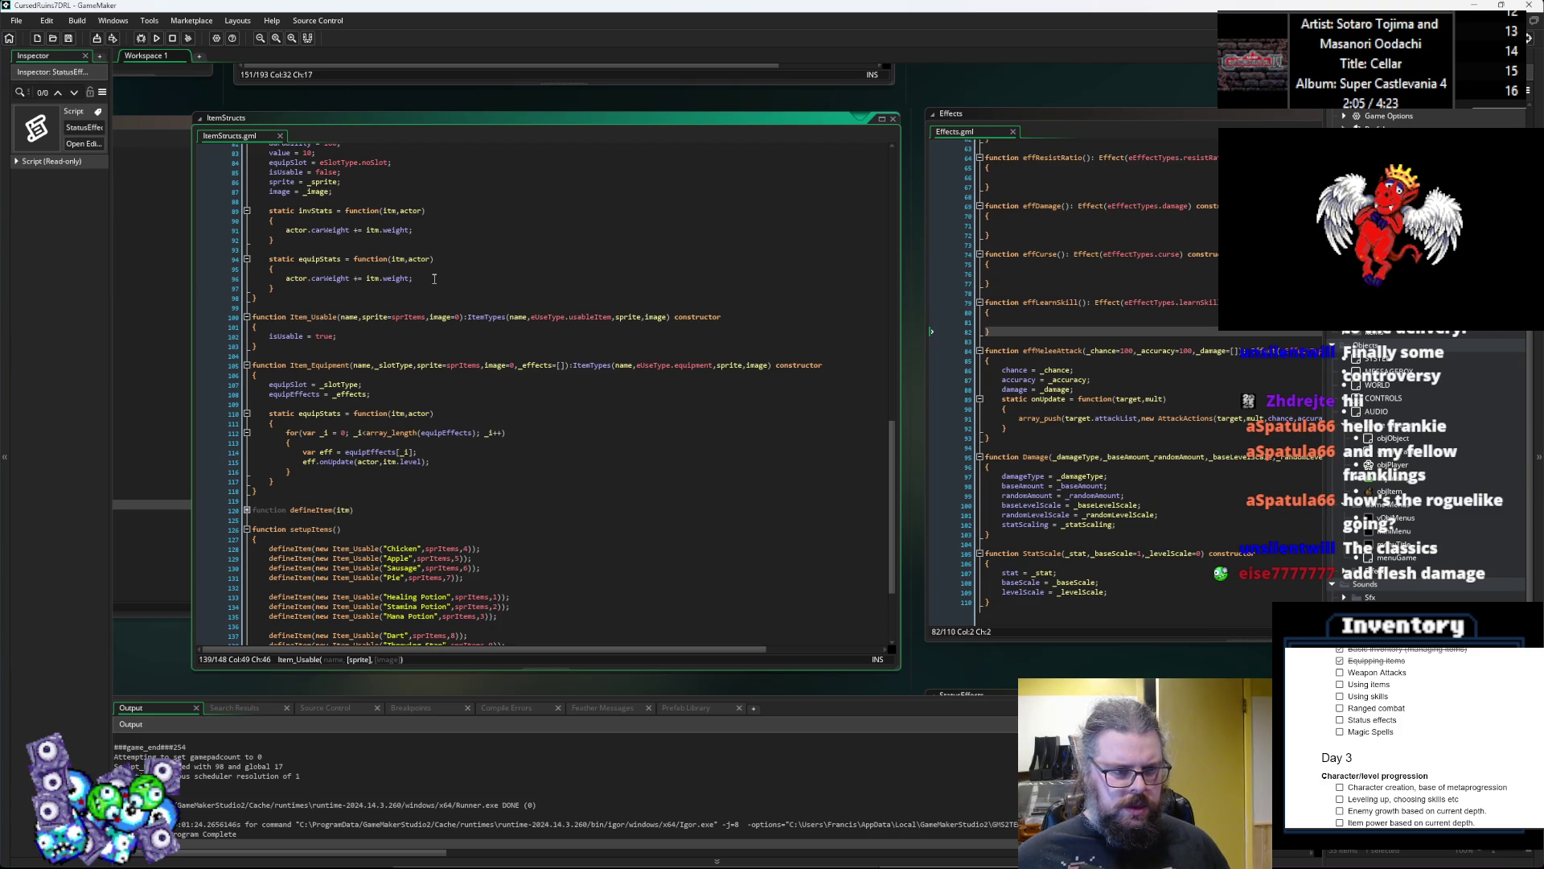
Step: Insert 'actor.carWeight += itm.weight;' at the top of equipStats and save
left_click_drag(434, 278, 285, 279)
key("ctrl+c")
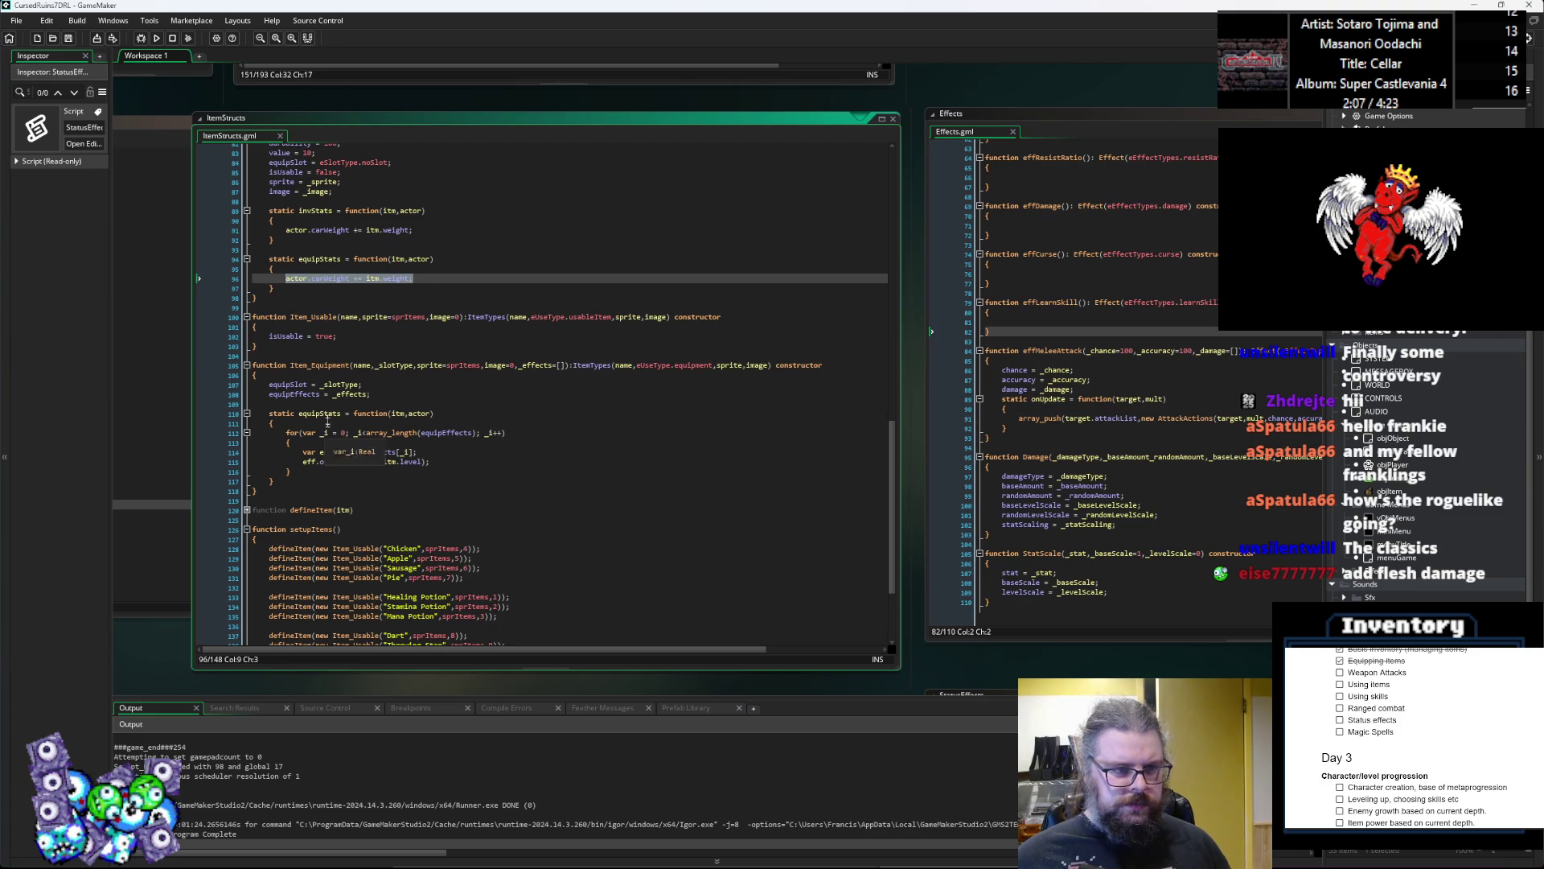
left_click(329, 420)
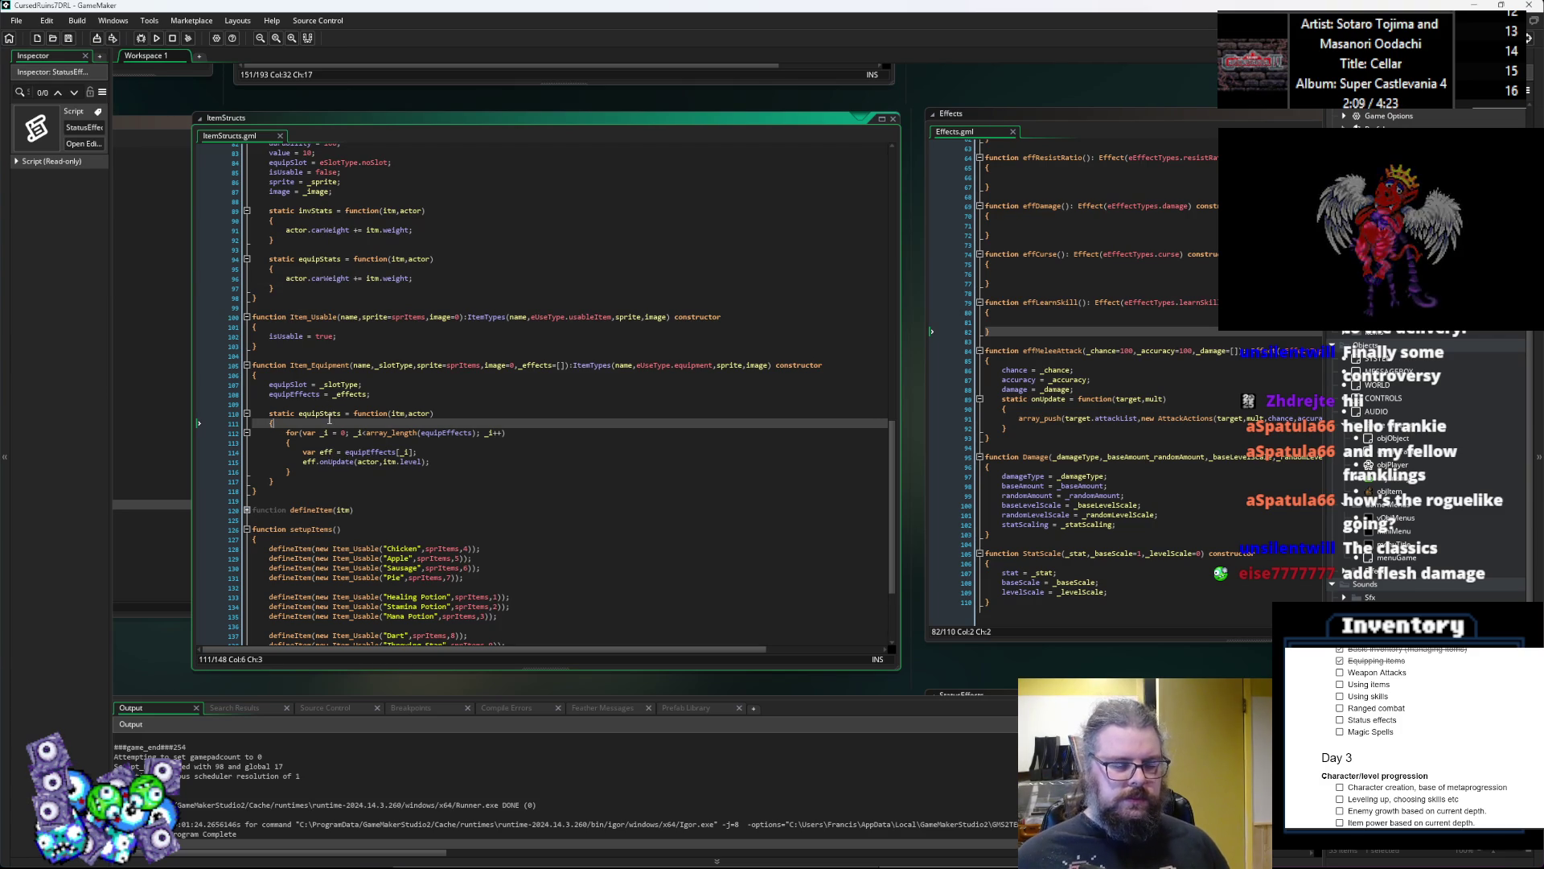
key("Return")
key("ctrl+v")
key("Return")
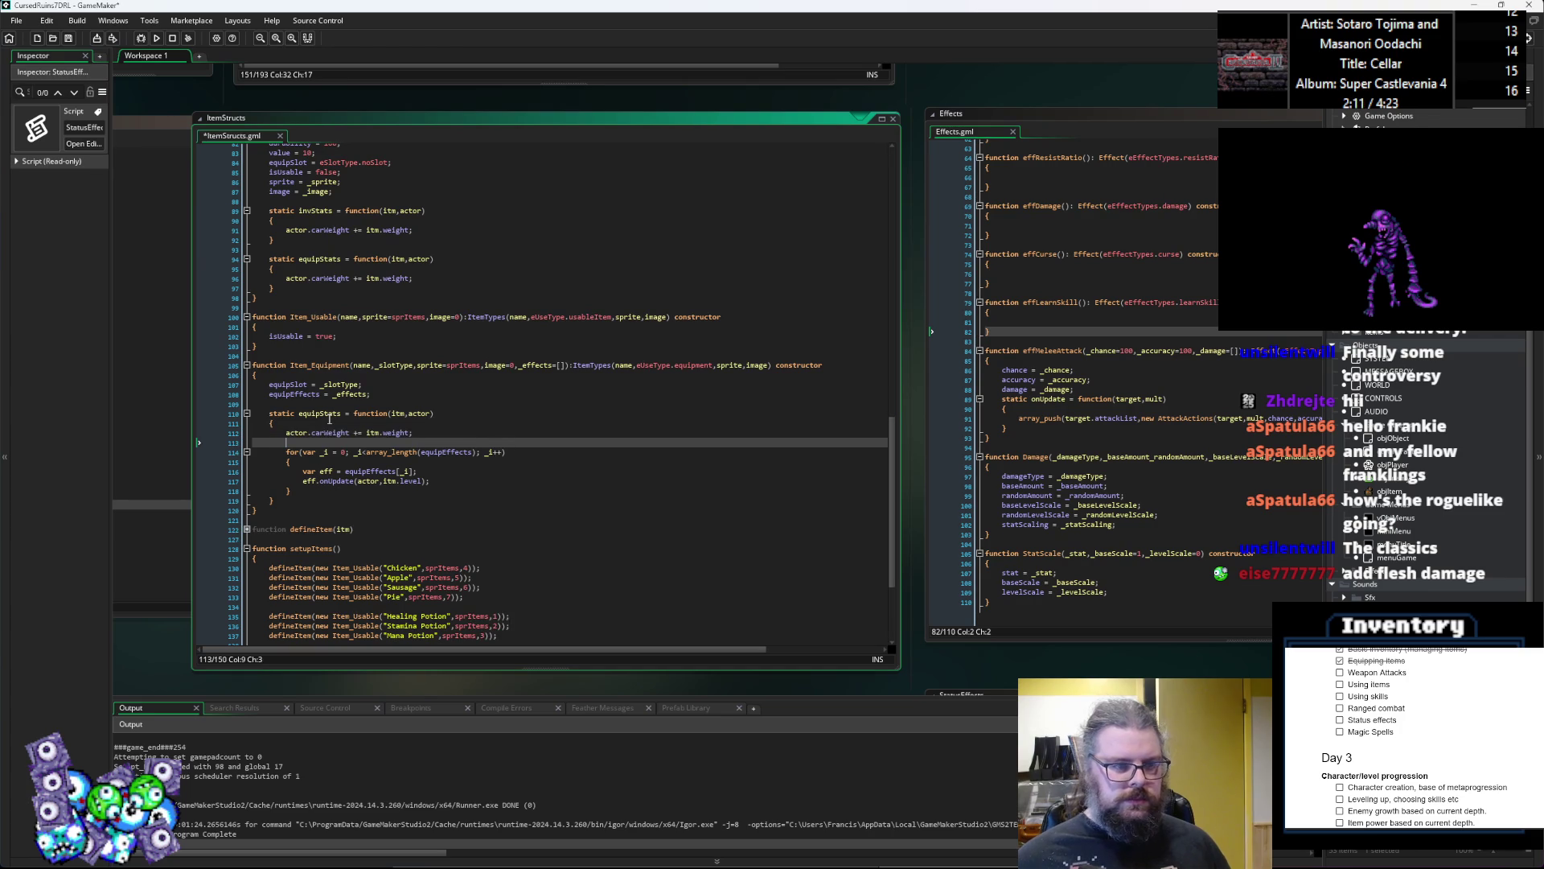
key("ctrl+s")
scroll(578, 488, "down", 5)
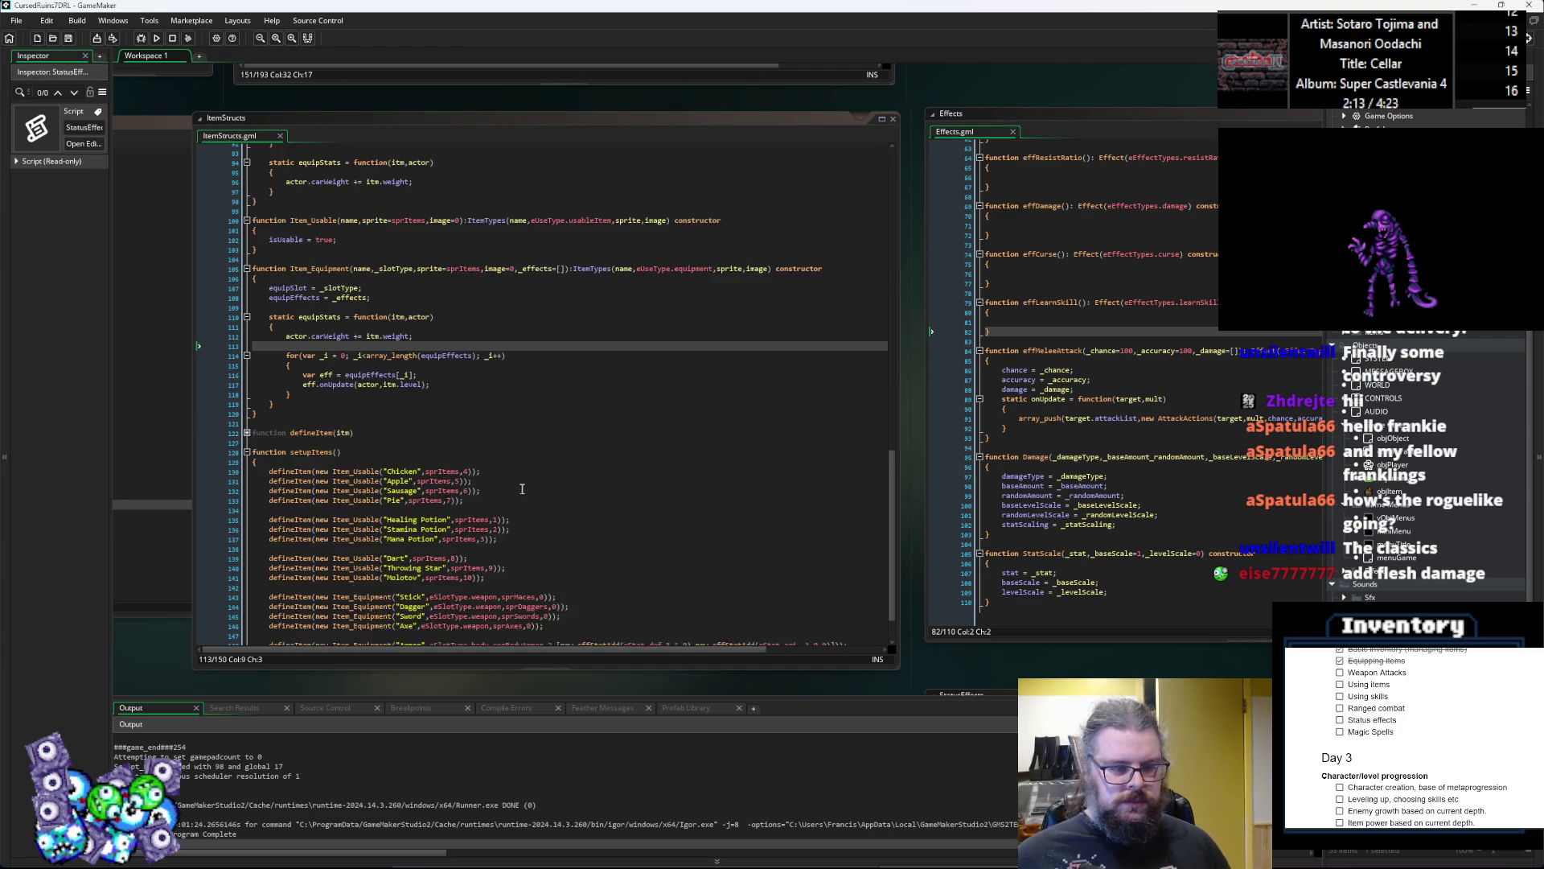
scroll(578, 489, "up", 4, "ctrl")
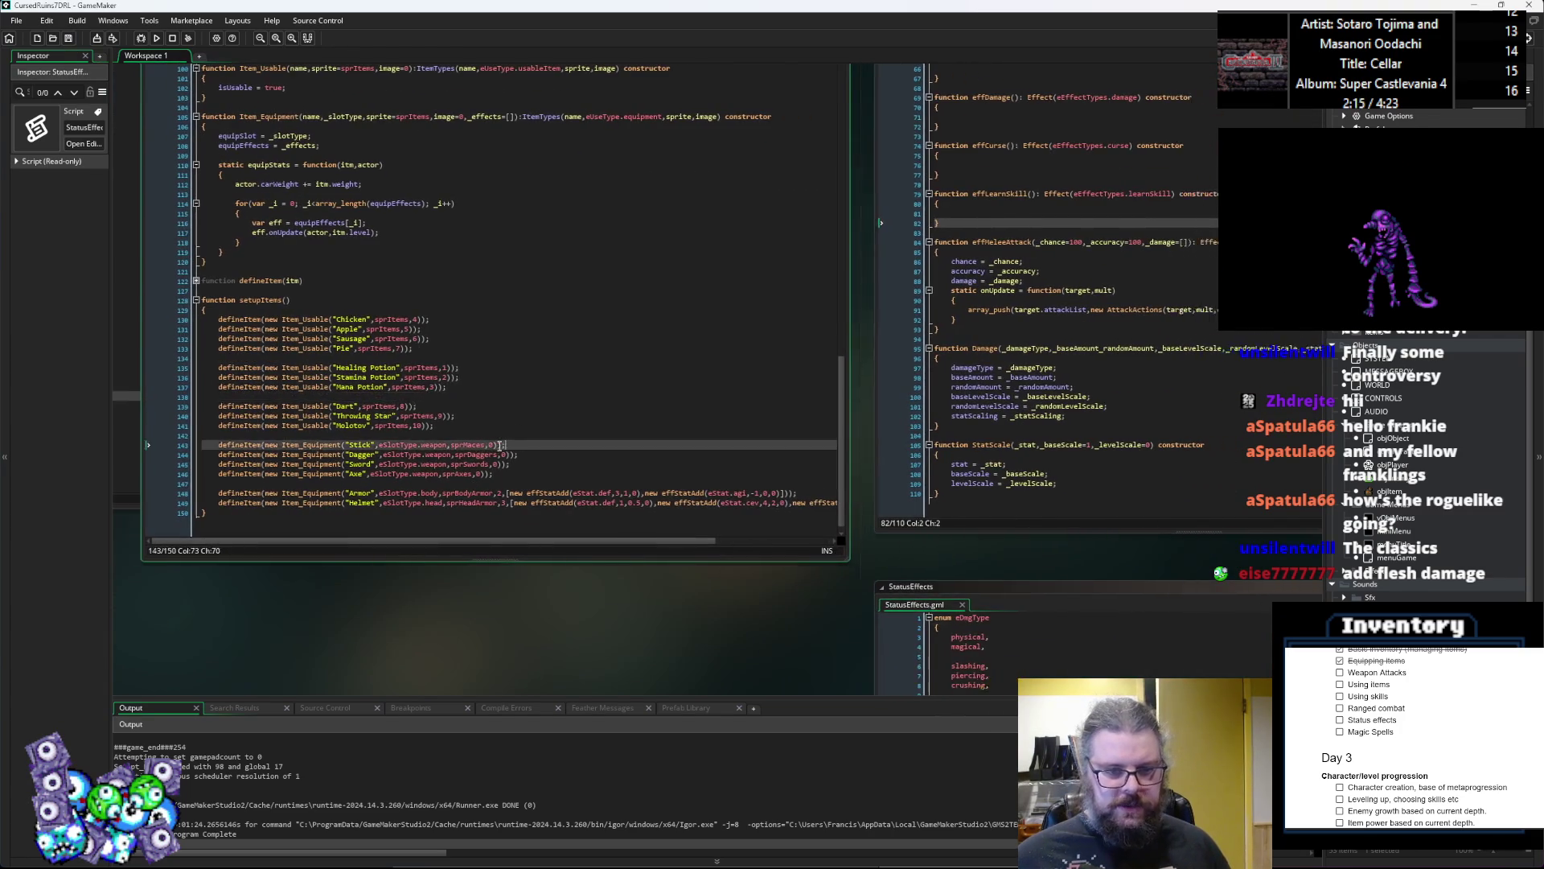
Step: Append ',[new effAttack' after sprMaces,0 as the Stick's effects list argument
left_click(497, 444)
type("[")
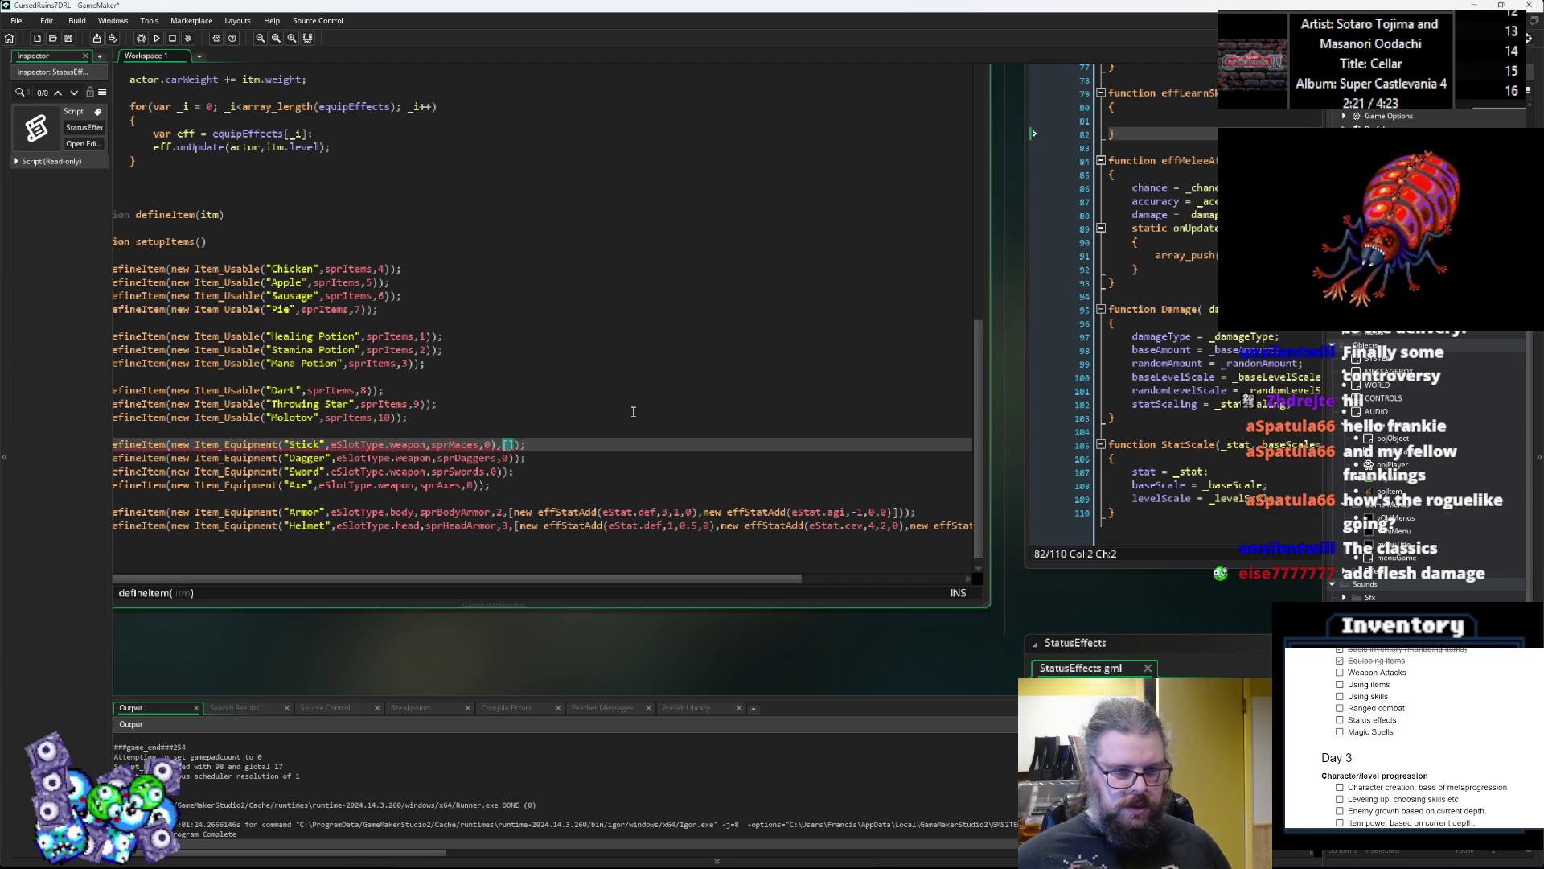
type(",")
left_click(639, 398)
left_click(678, 447)
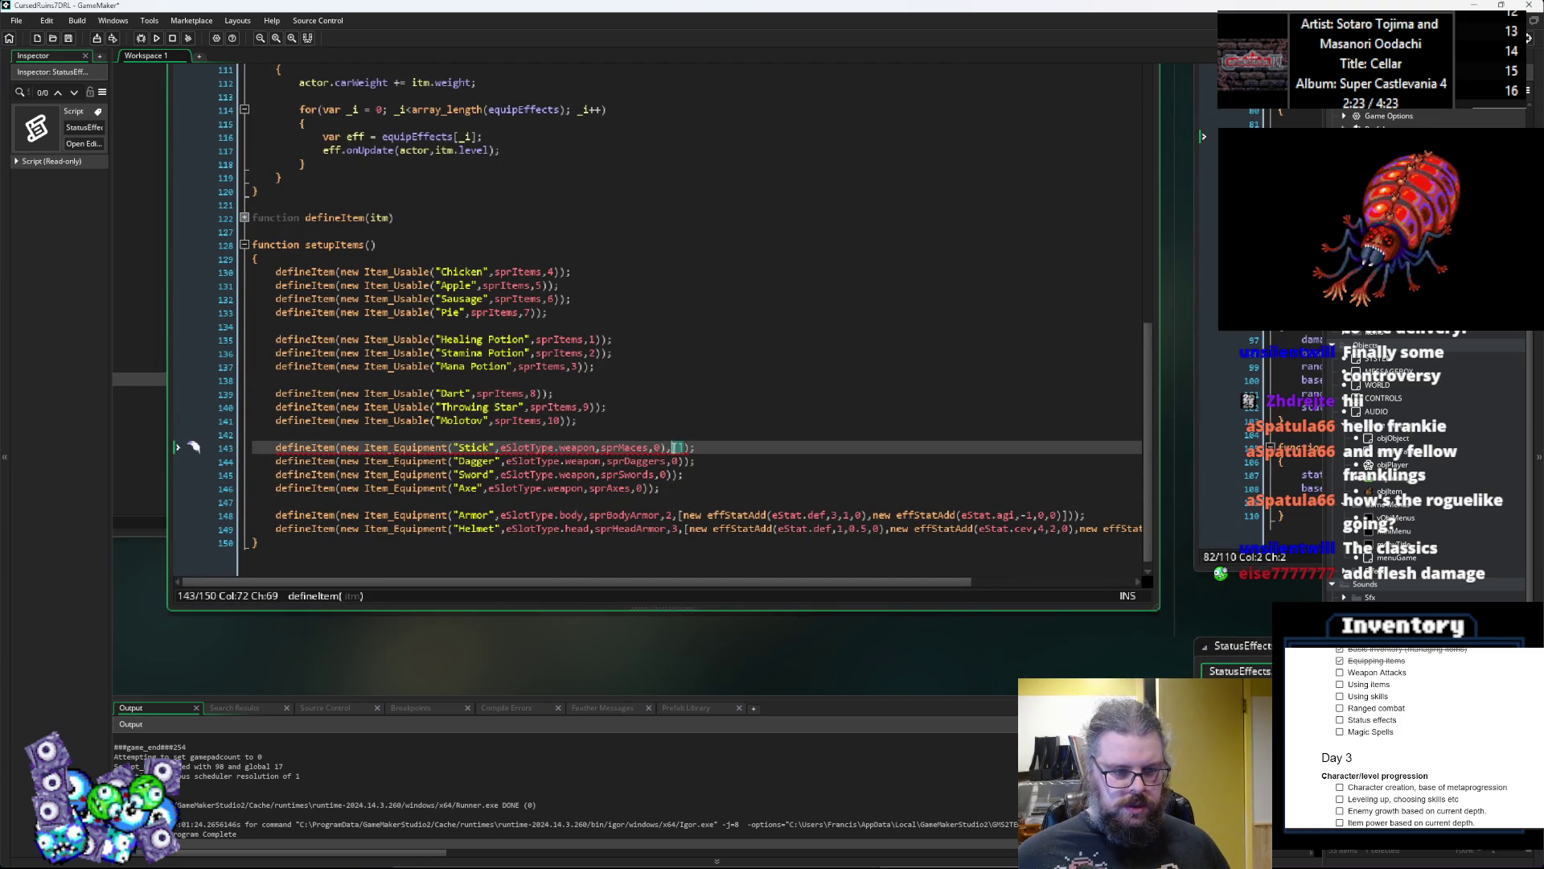
left_click(438, 447)
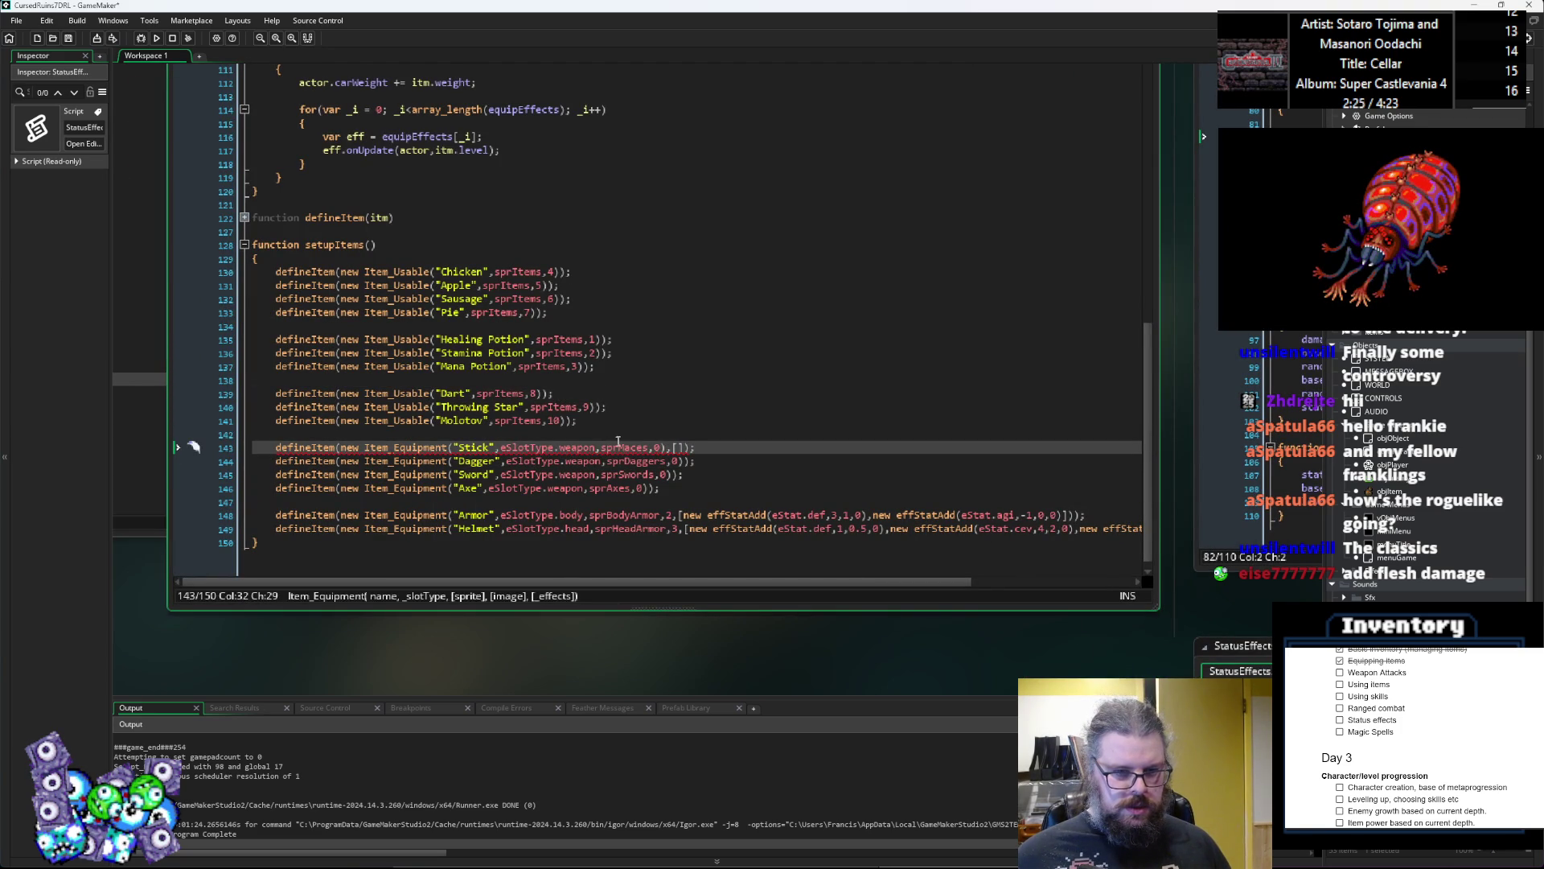
left_click(677, 447)
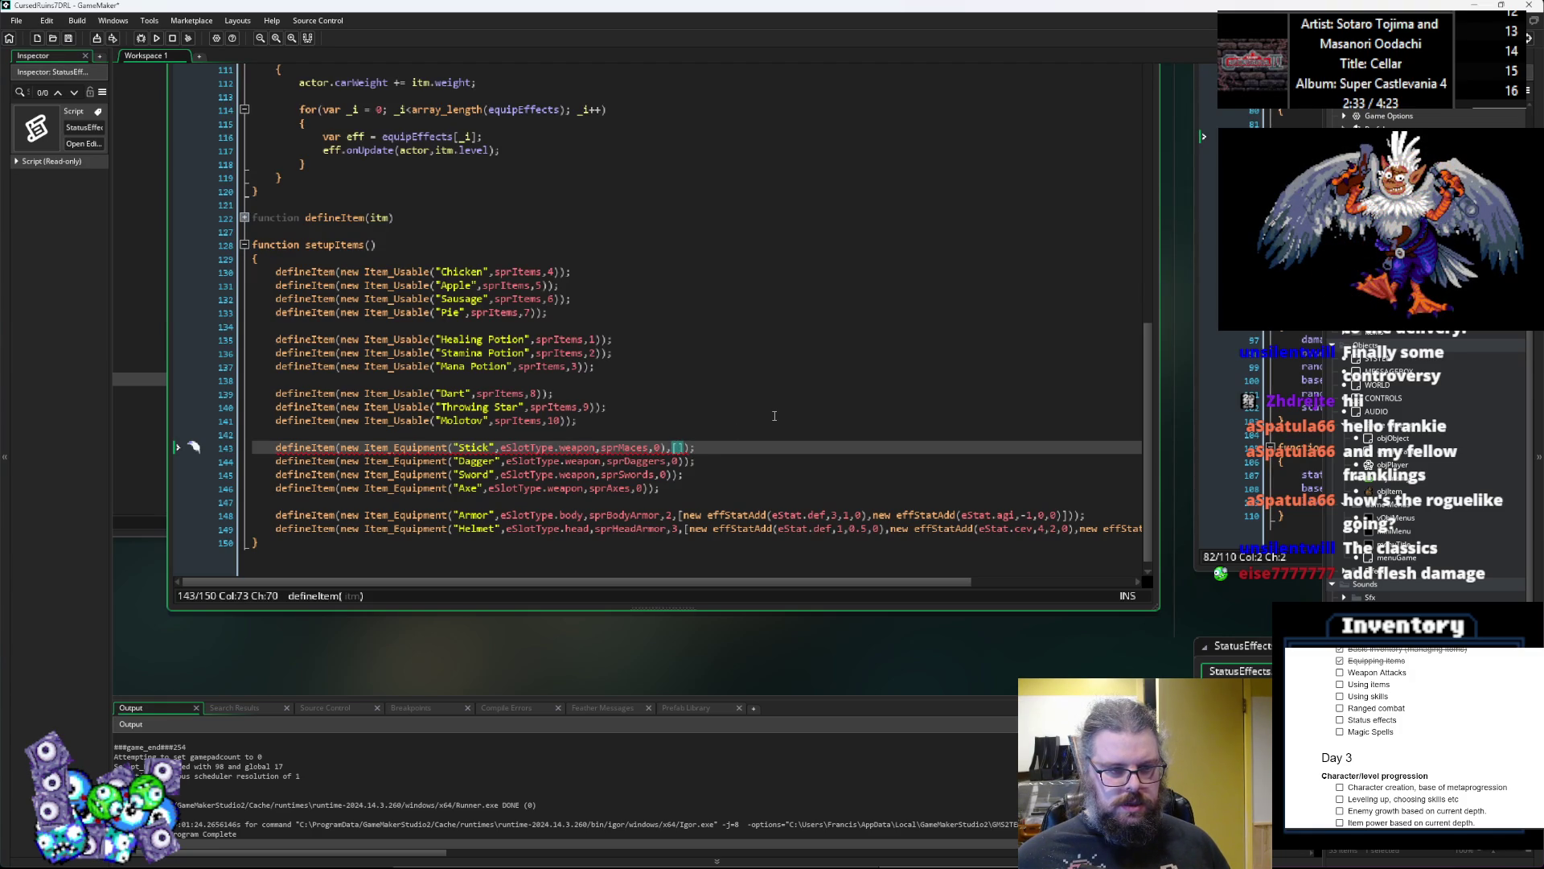
key("BackSpace")
key("BackSpace")
type(",")
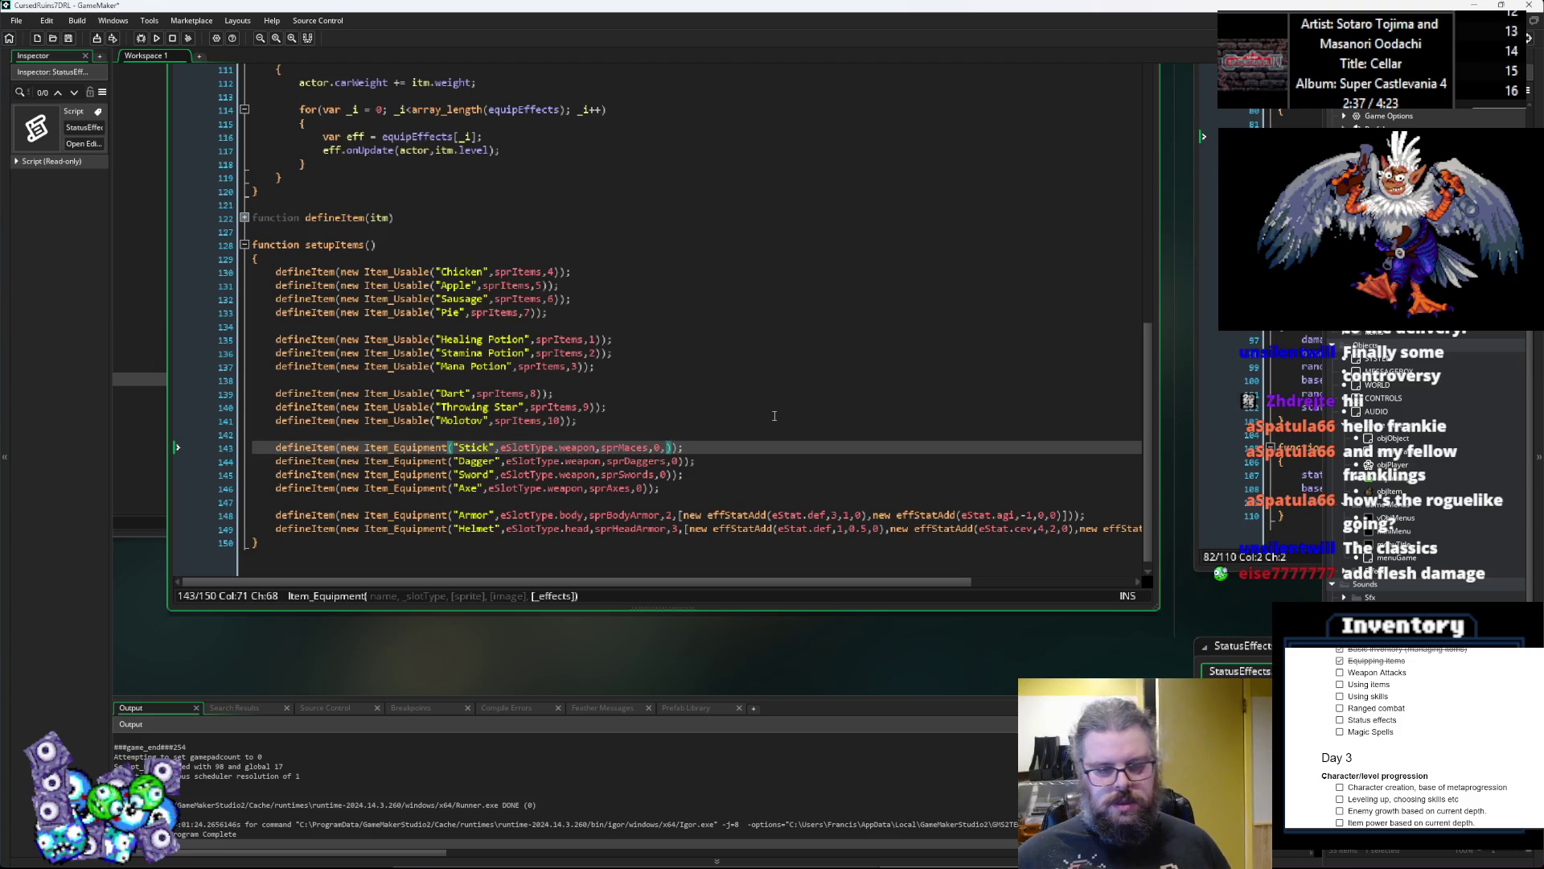
type("[new")
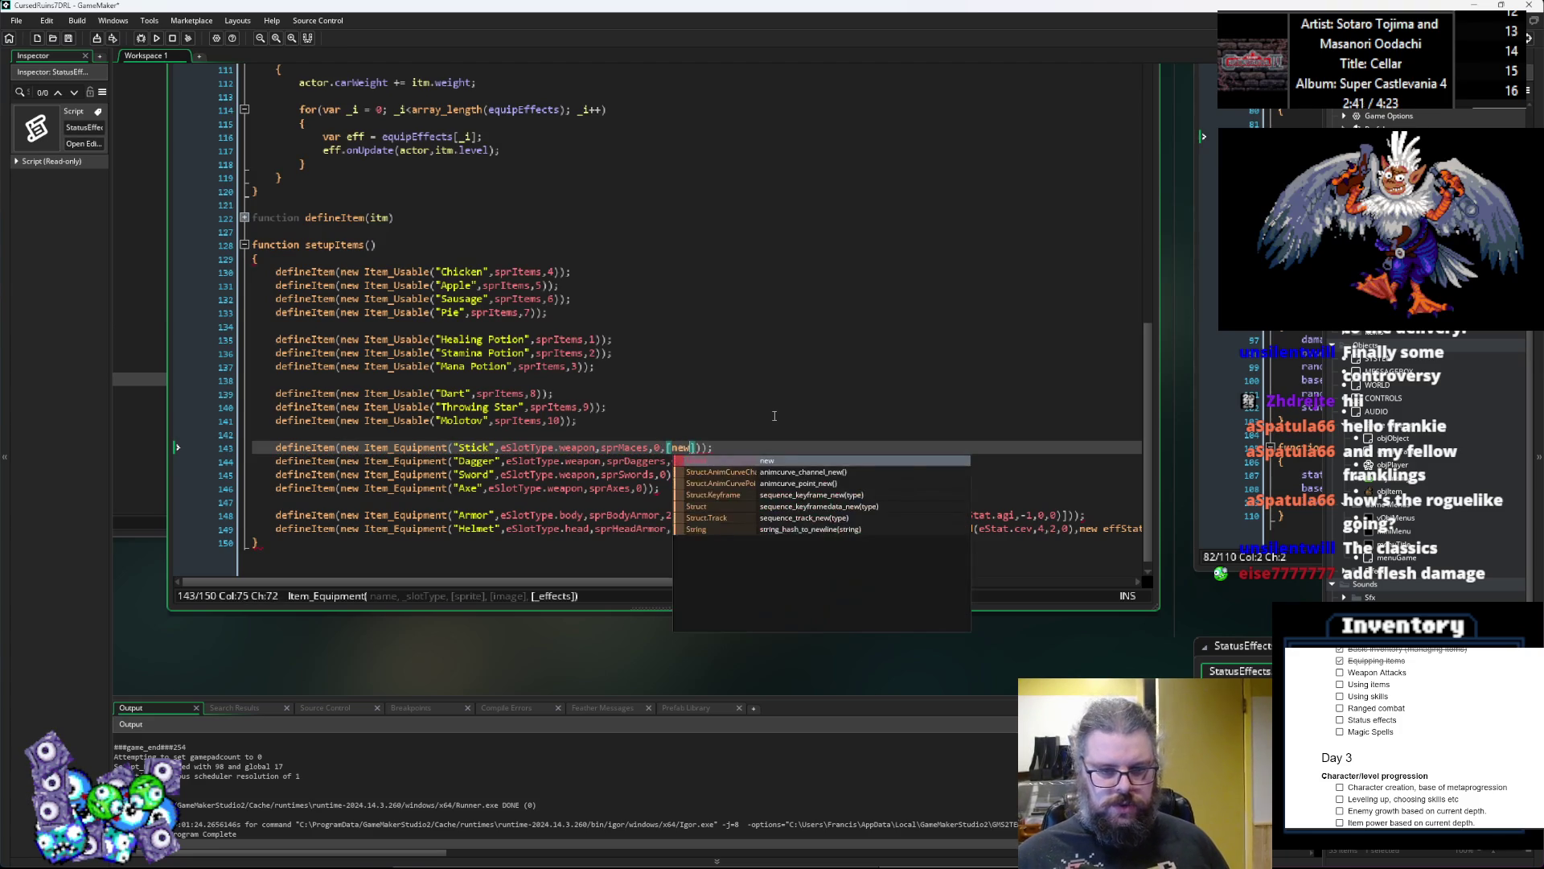
type(" eff")
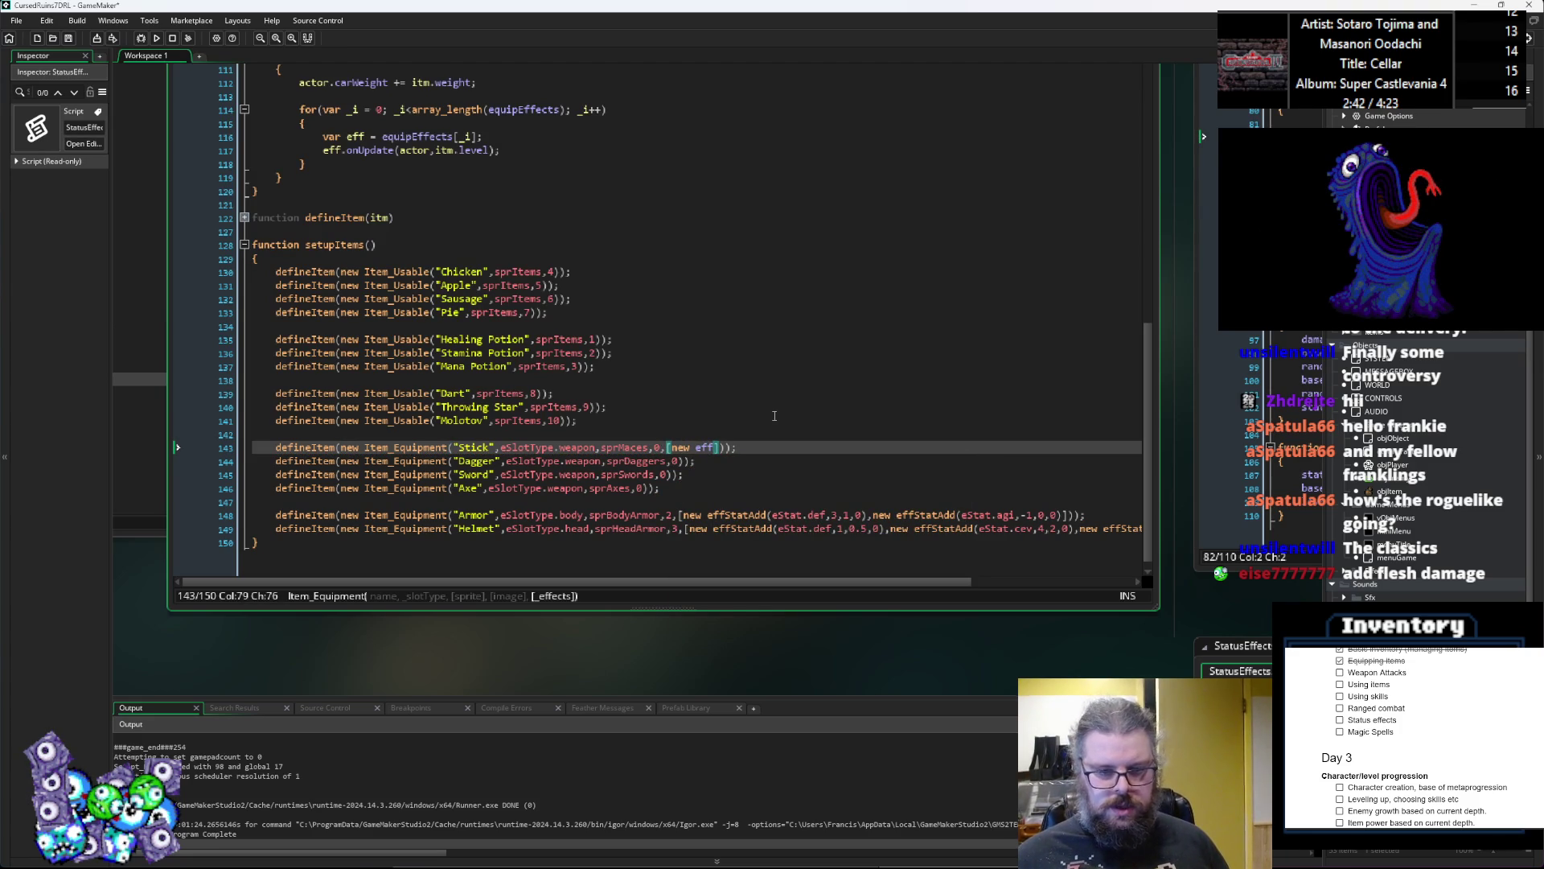
type("Attack")
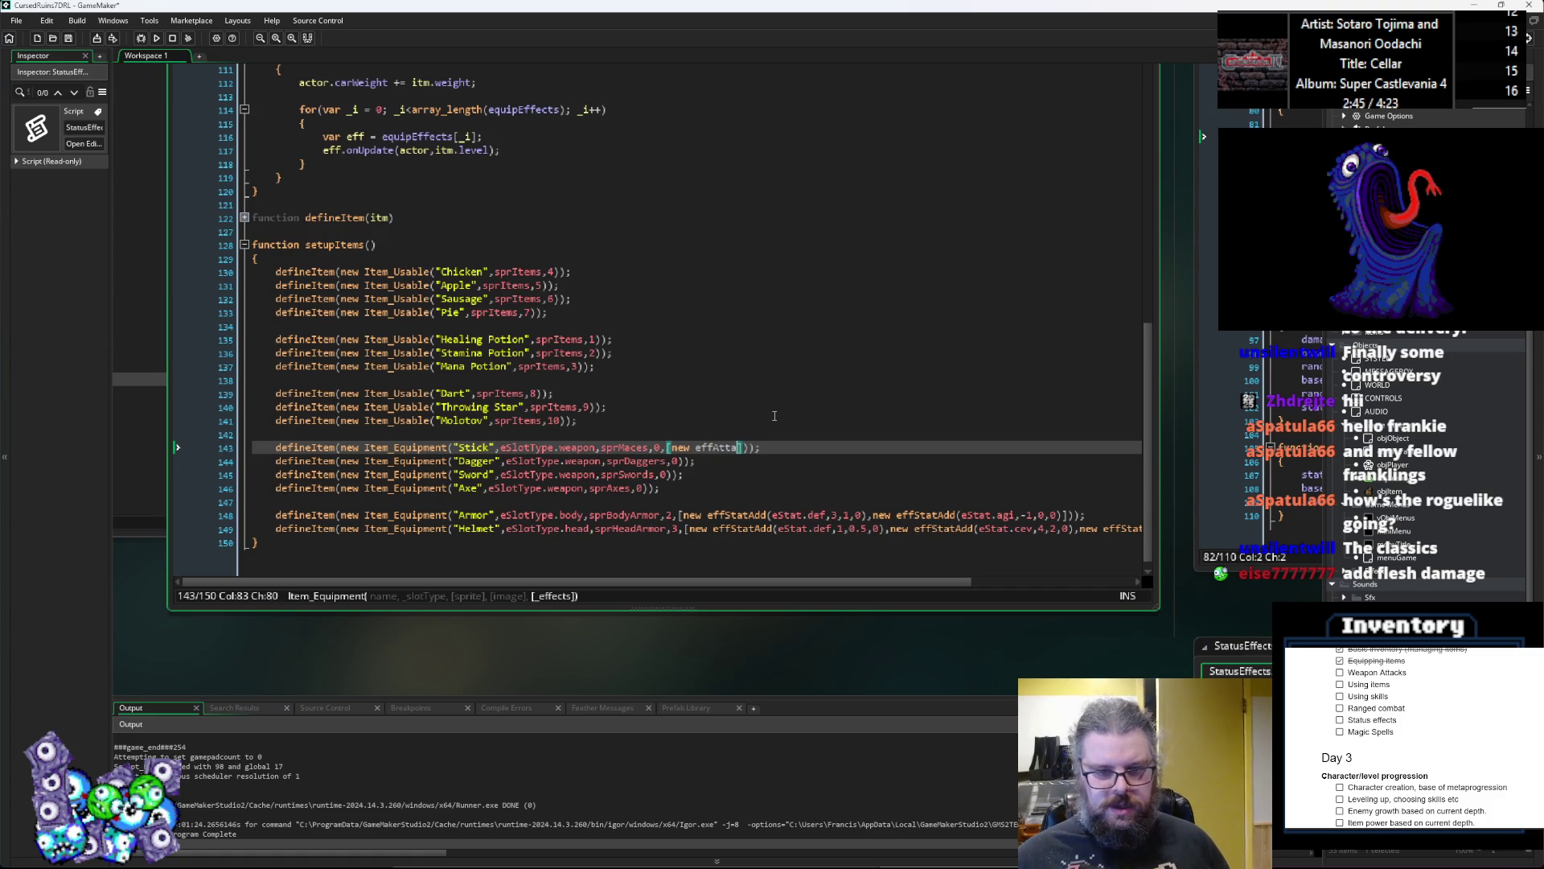
left_click_drag(774, 416, 506, 430)
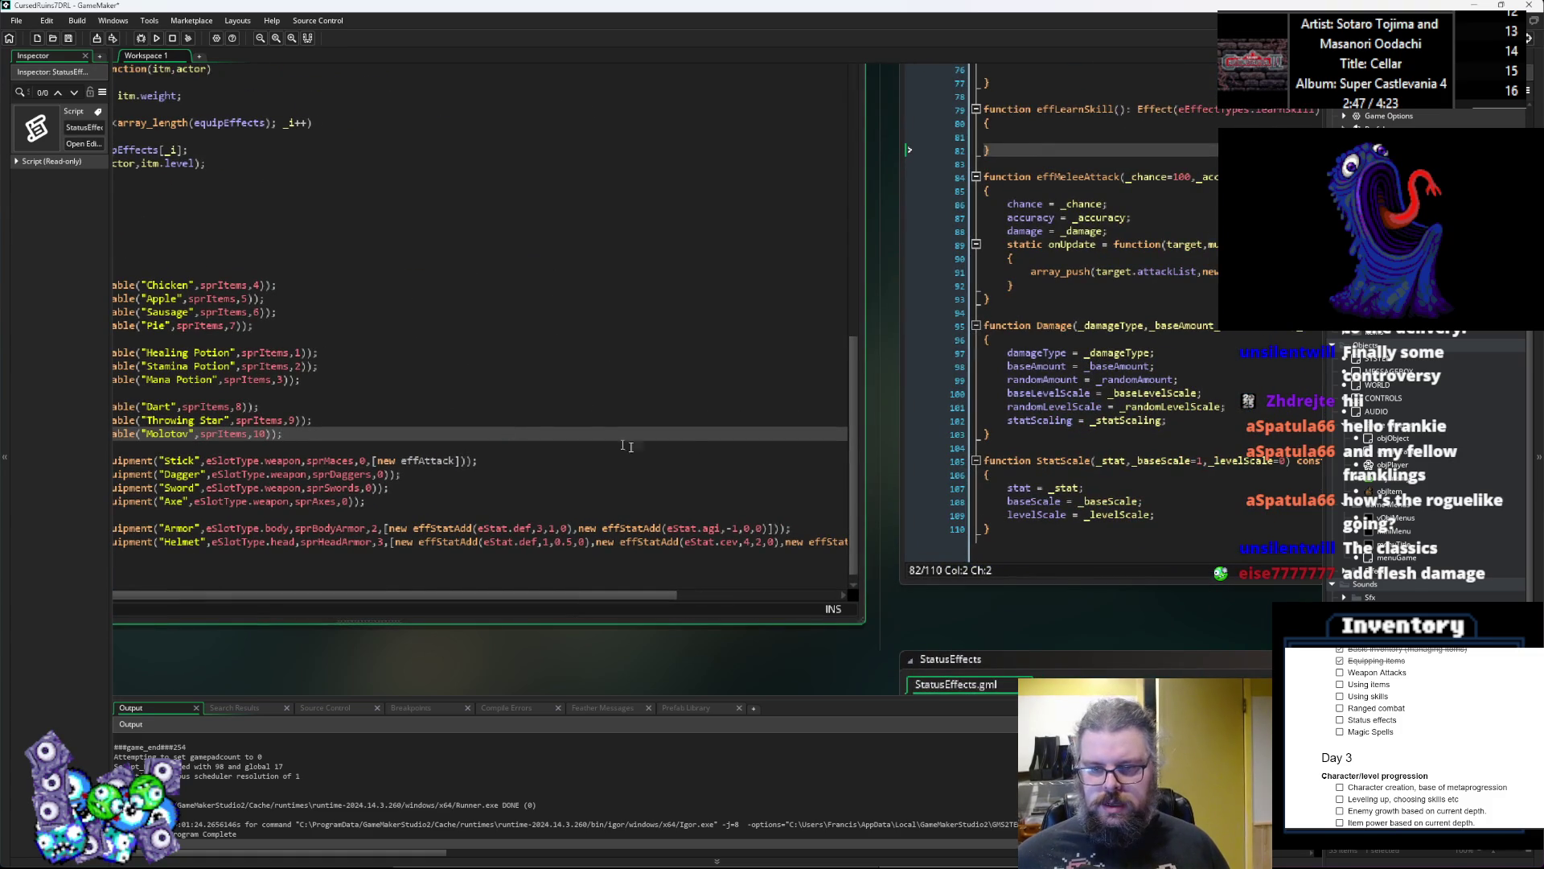
Step: Replace the Stick's effAttack with effMeleeAttack(100,95,[new Damage(
double_click(1062, 177)
key("ctrl+c")
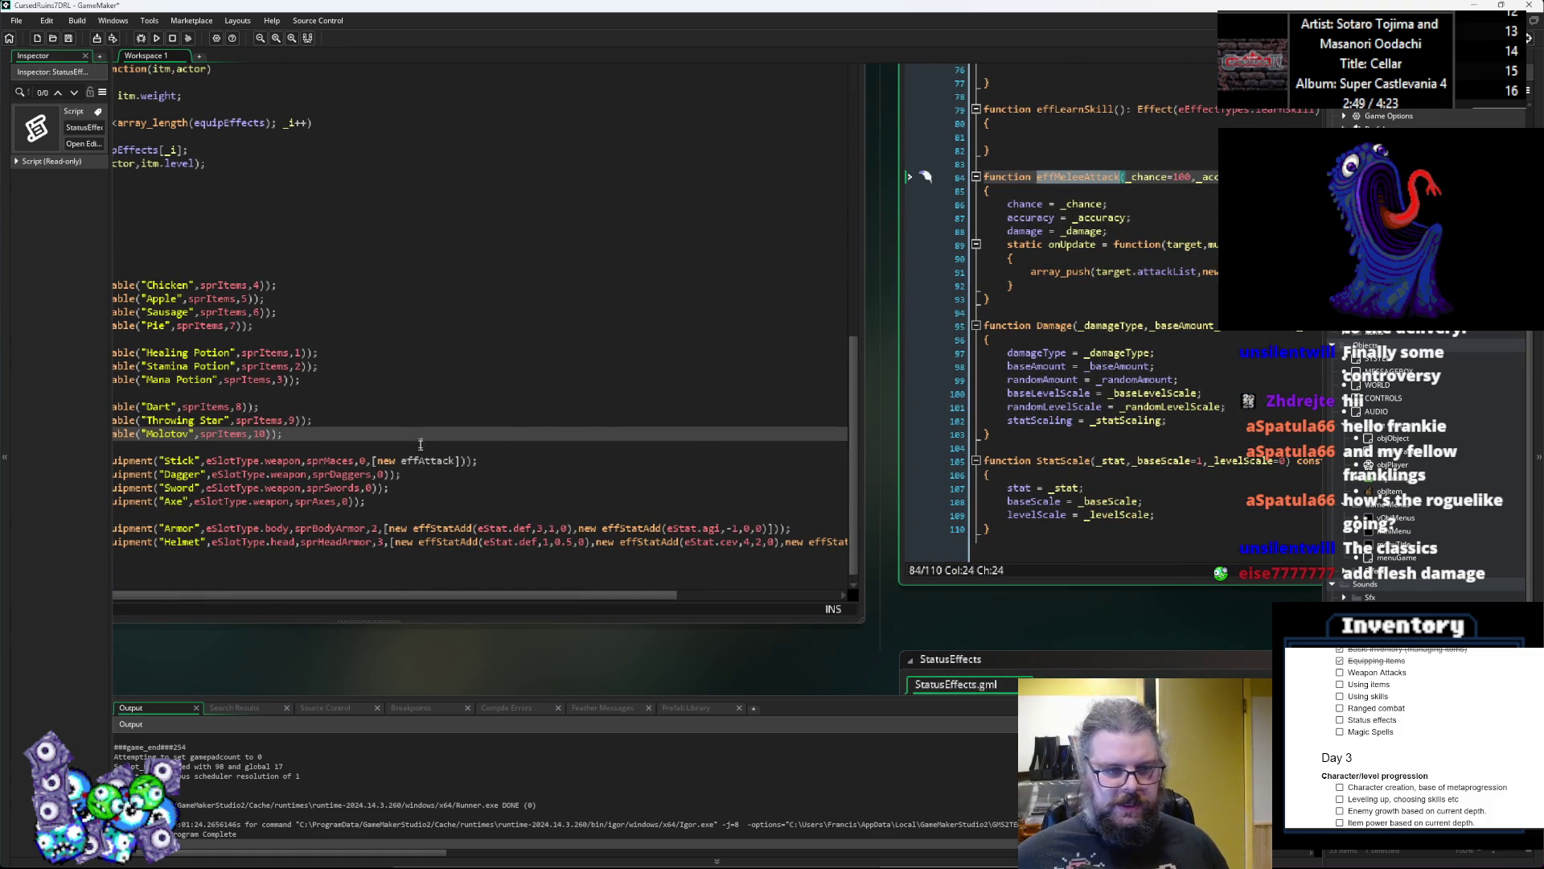
double_click(430, 461)
key("ctrl+v")
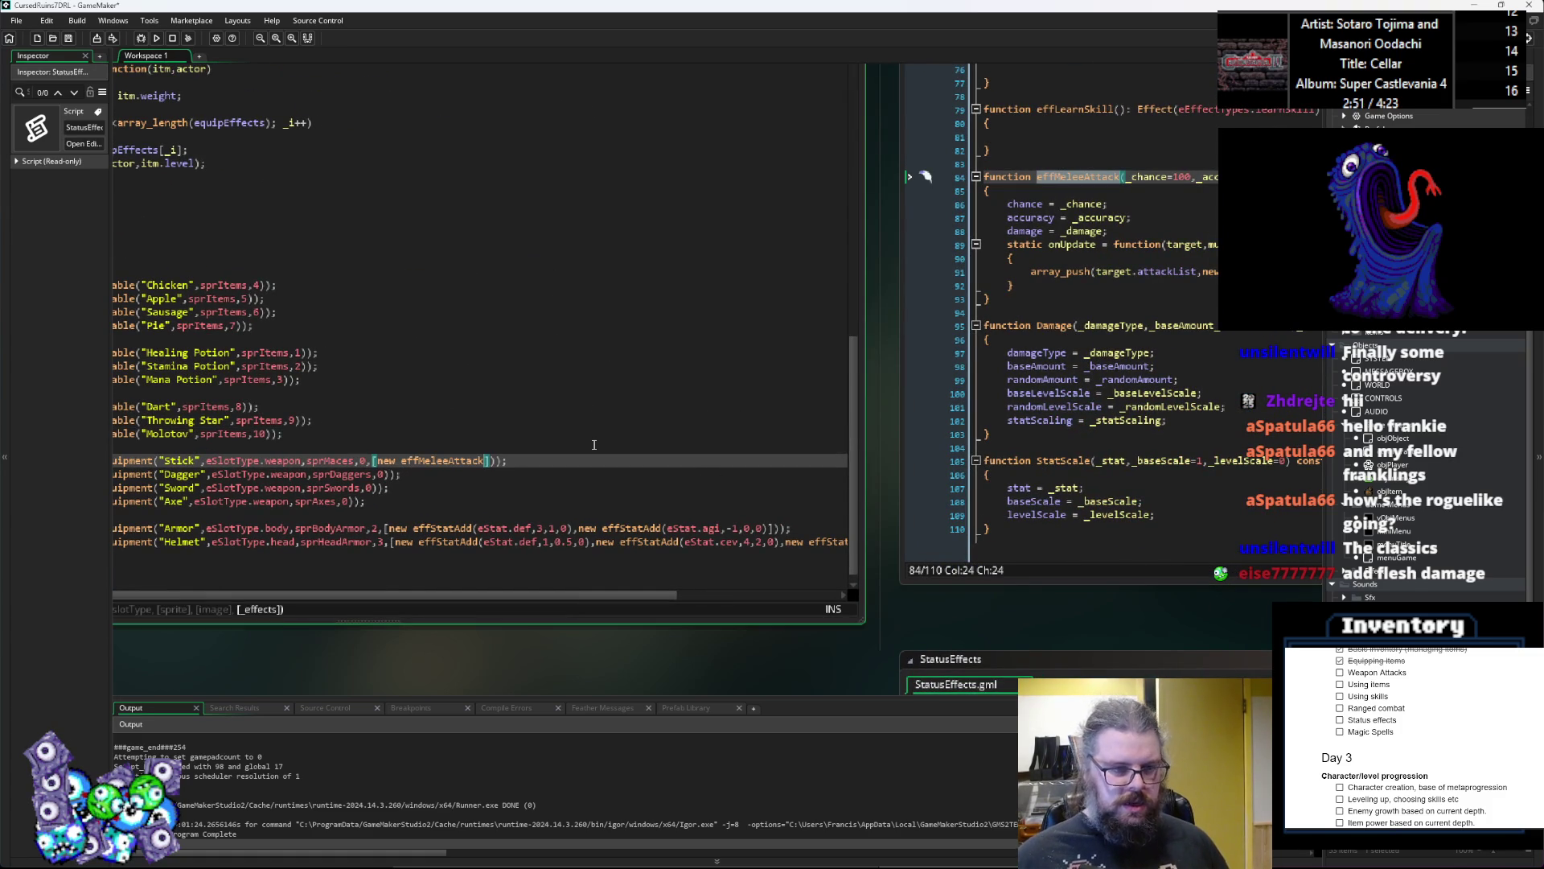
type("(")
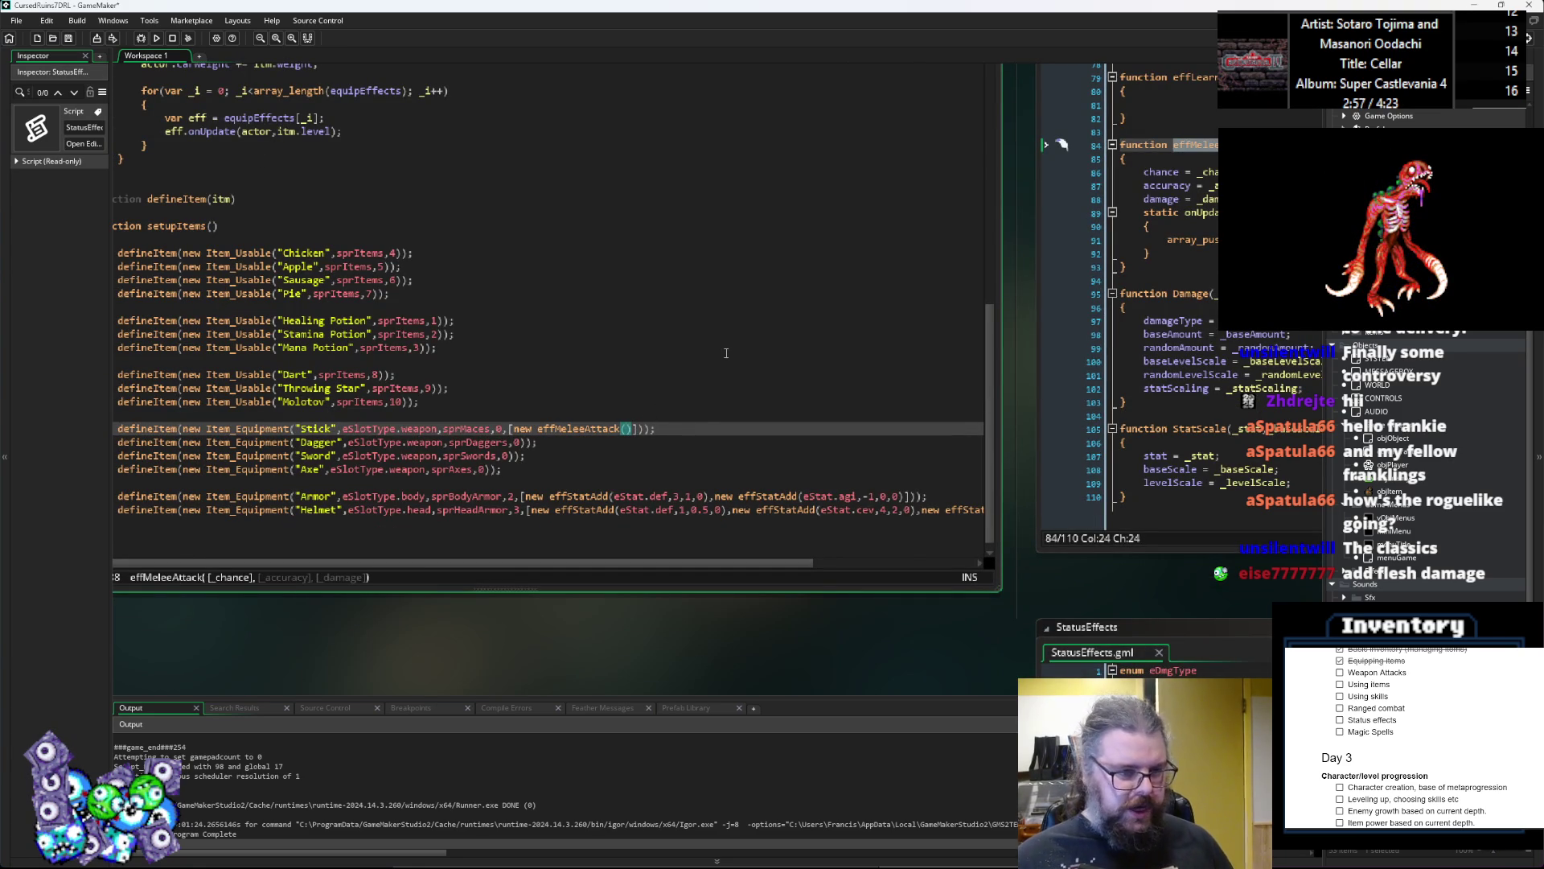
type("100,")
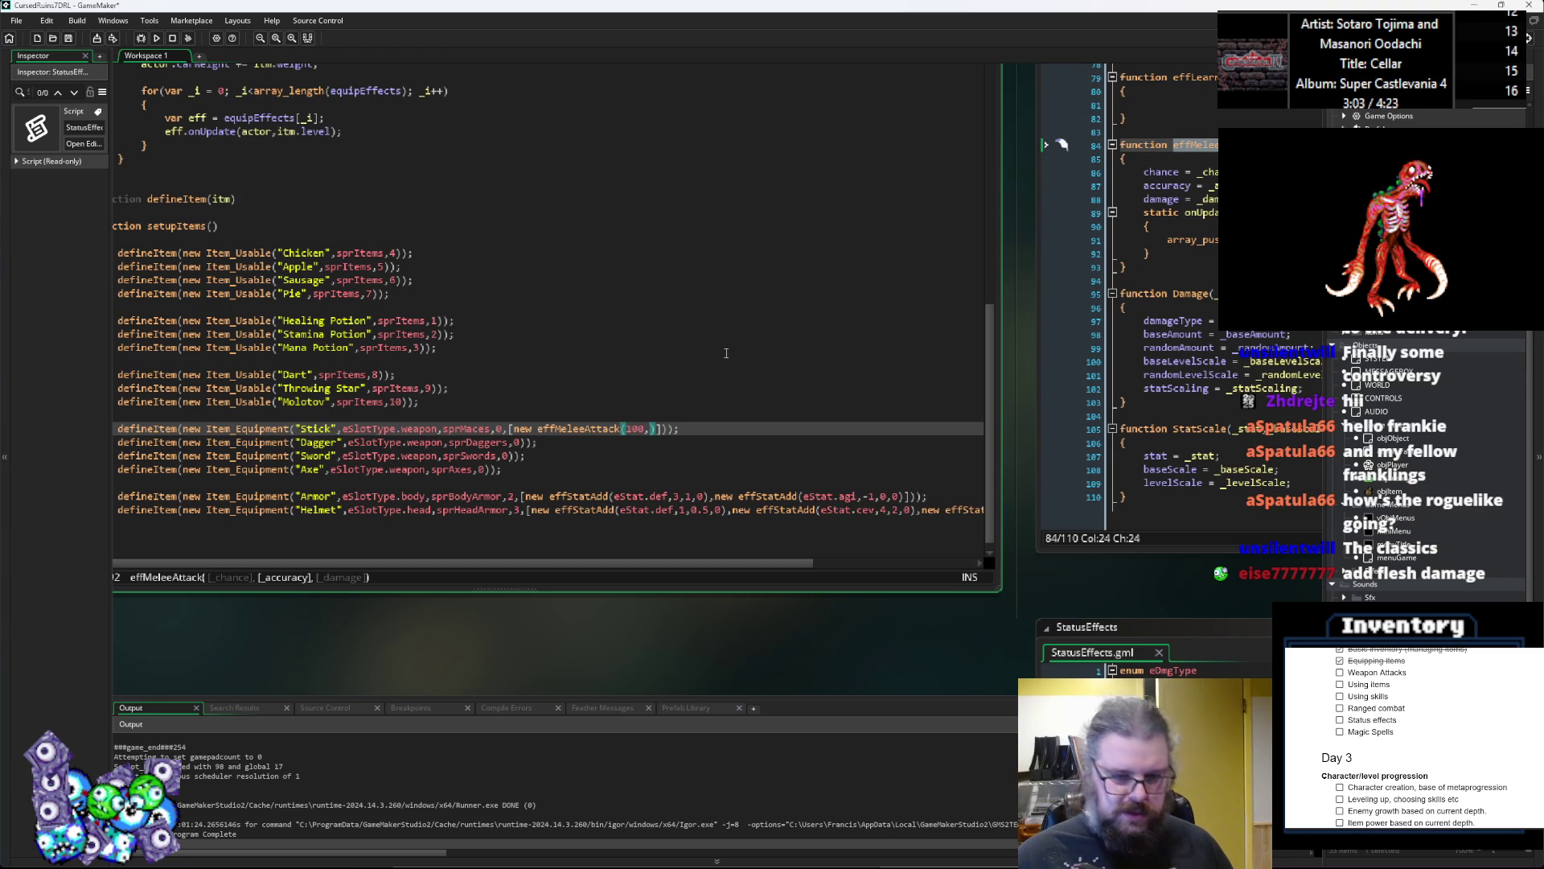
type("95,")
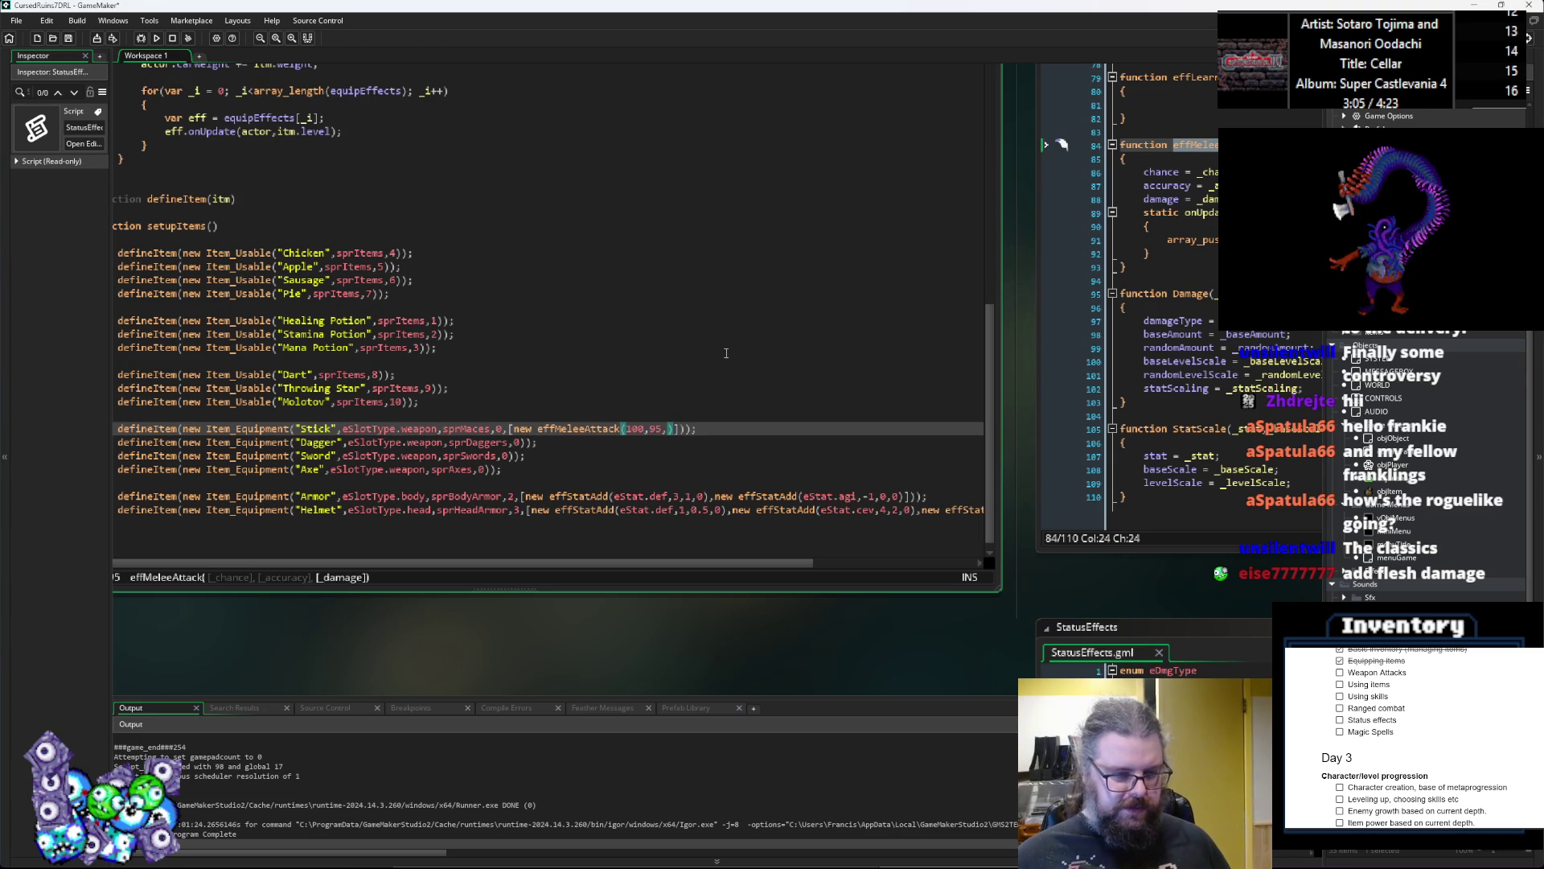
type("[")
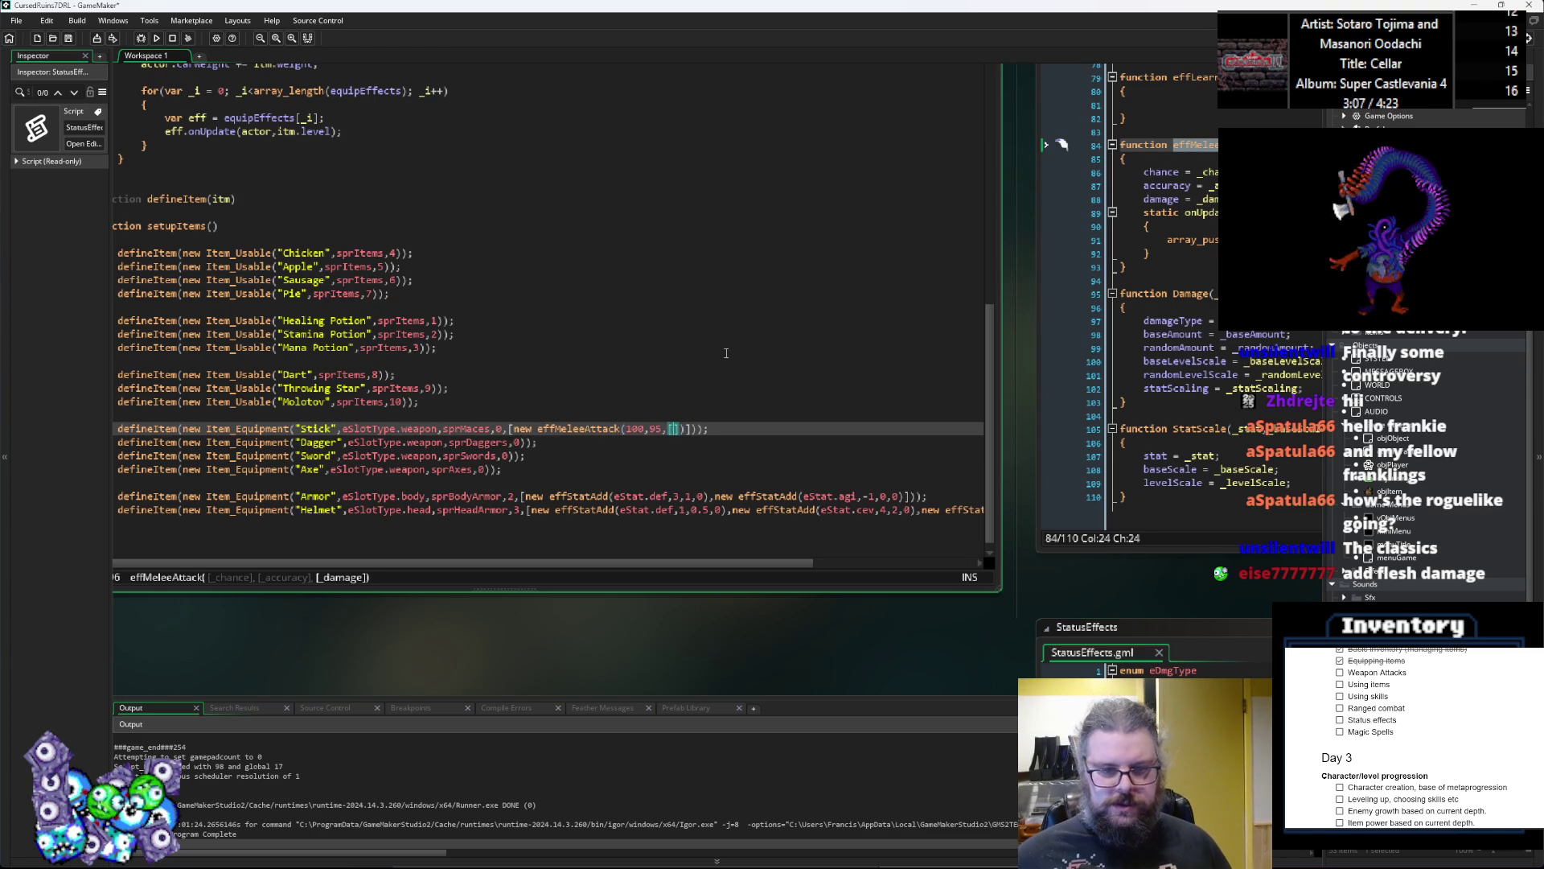
type("new D")
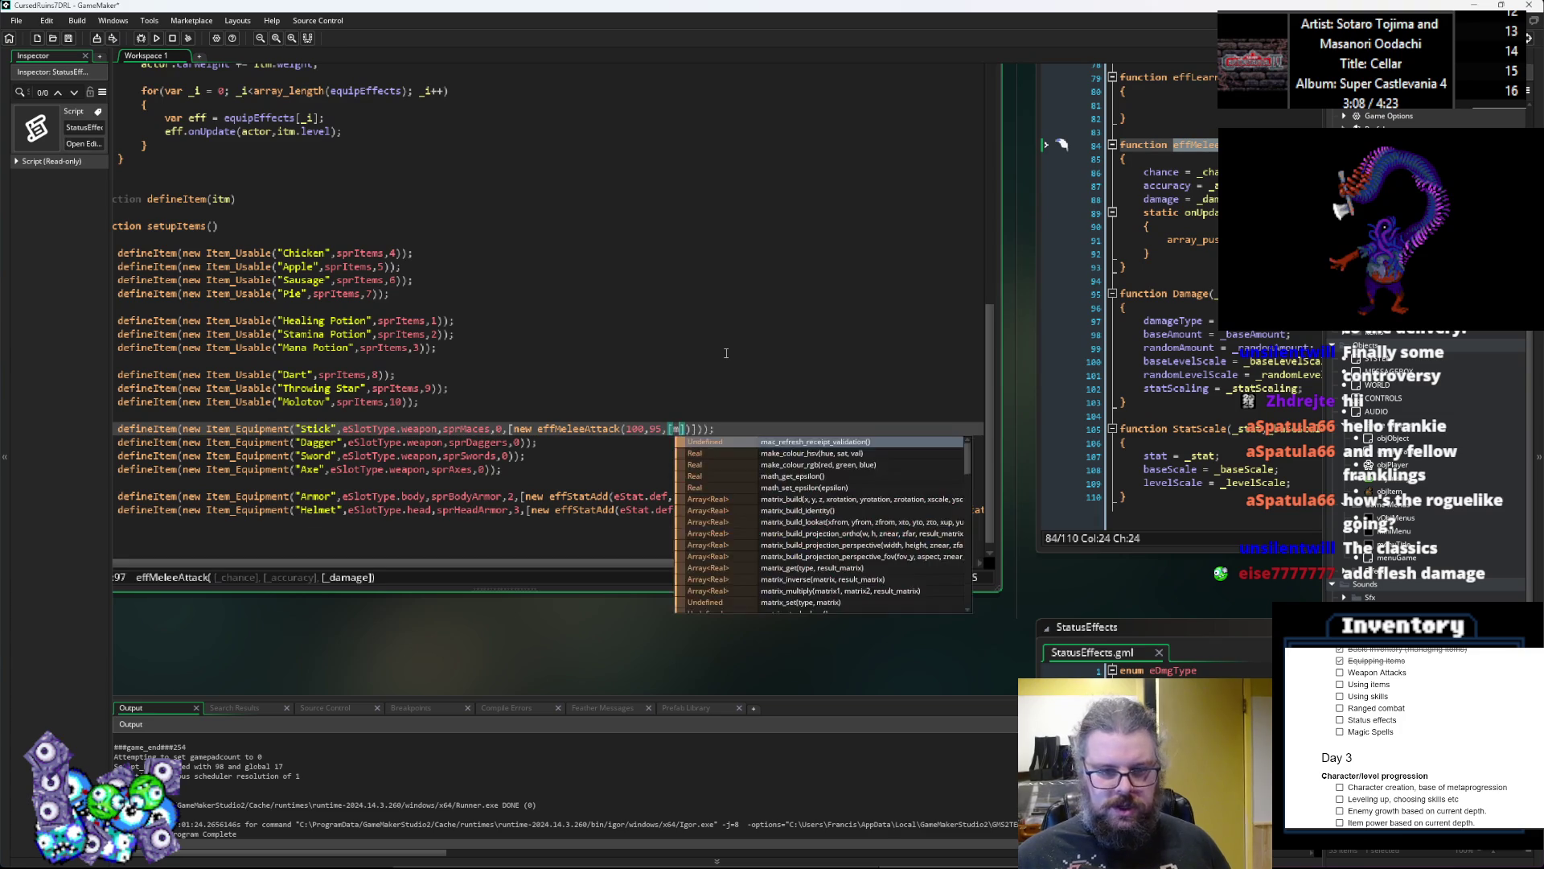
type("amage(")
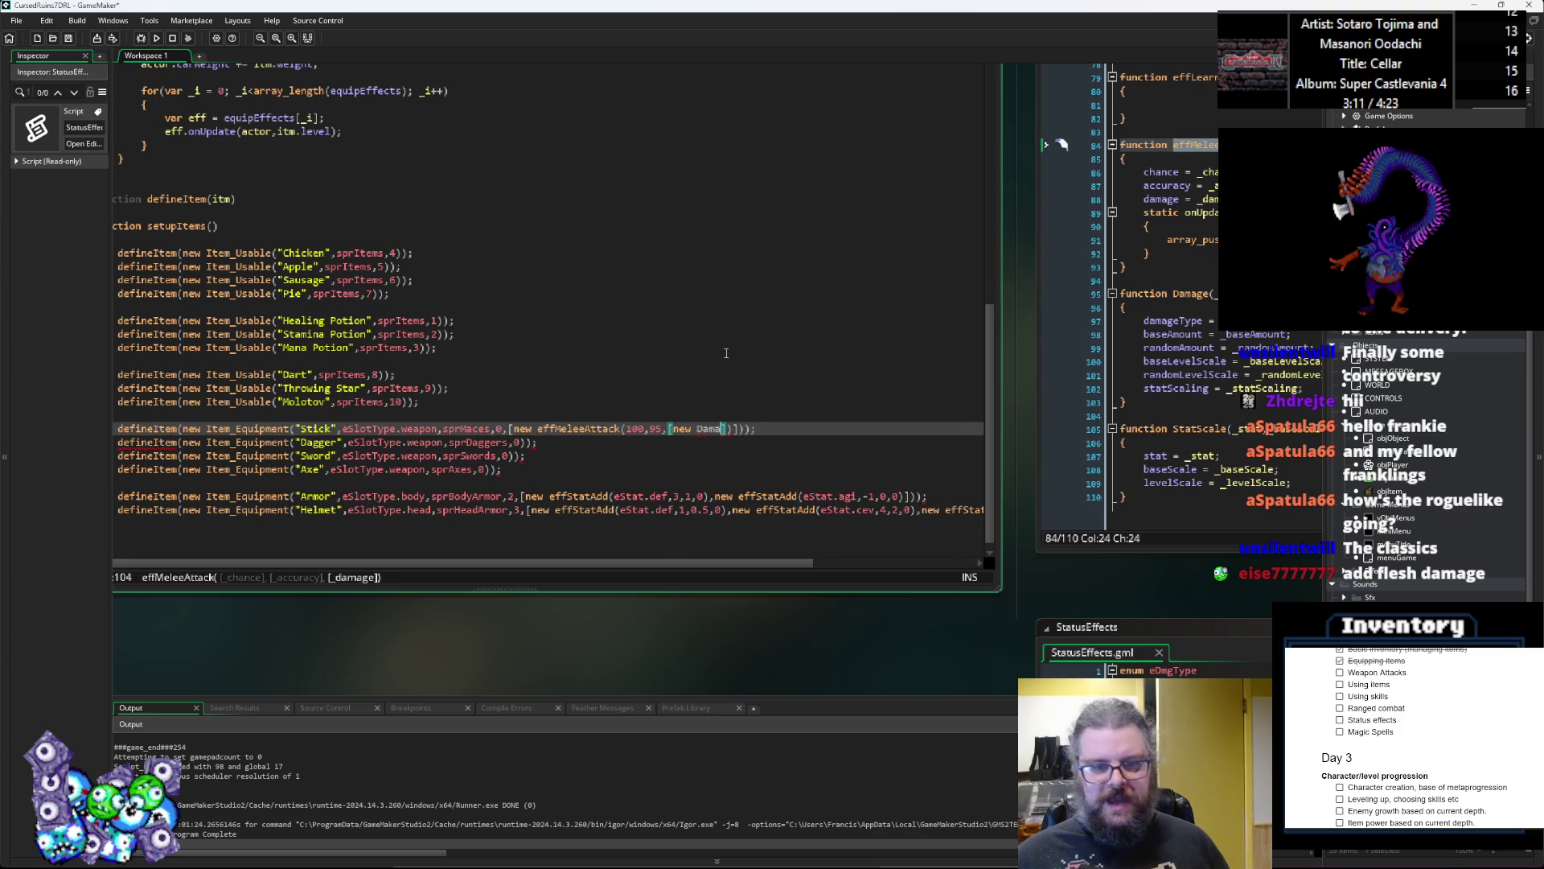
Step: Pass eDmgType.crushing as the Stick's Damage type via autocomplete
key("Escape")
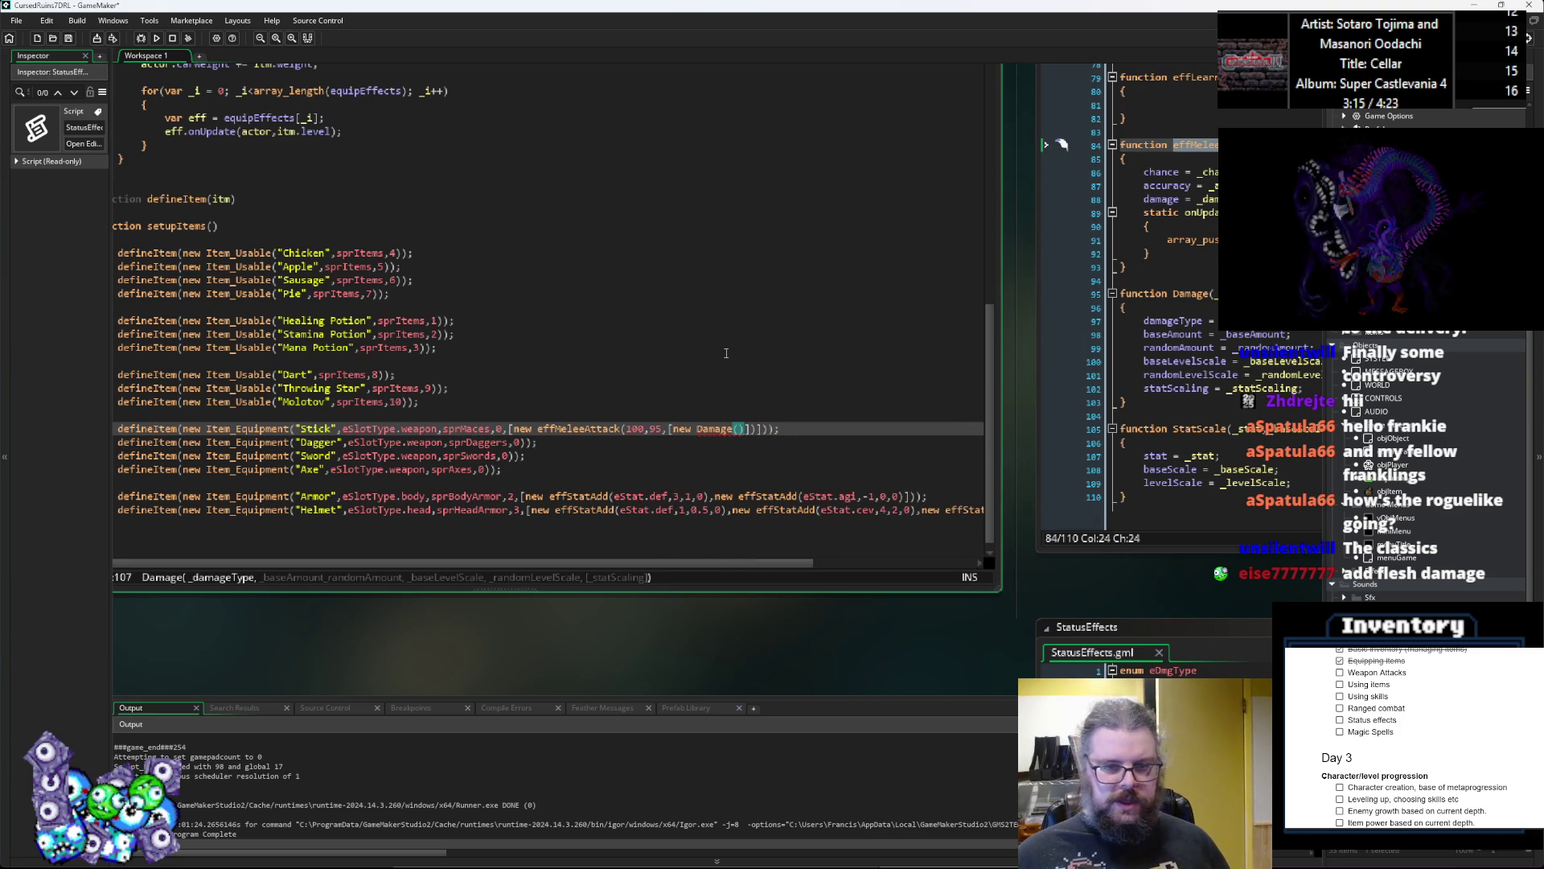
type("eDm")
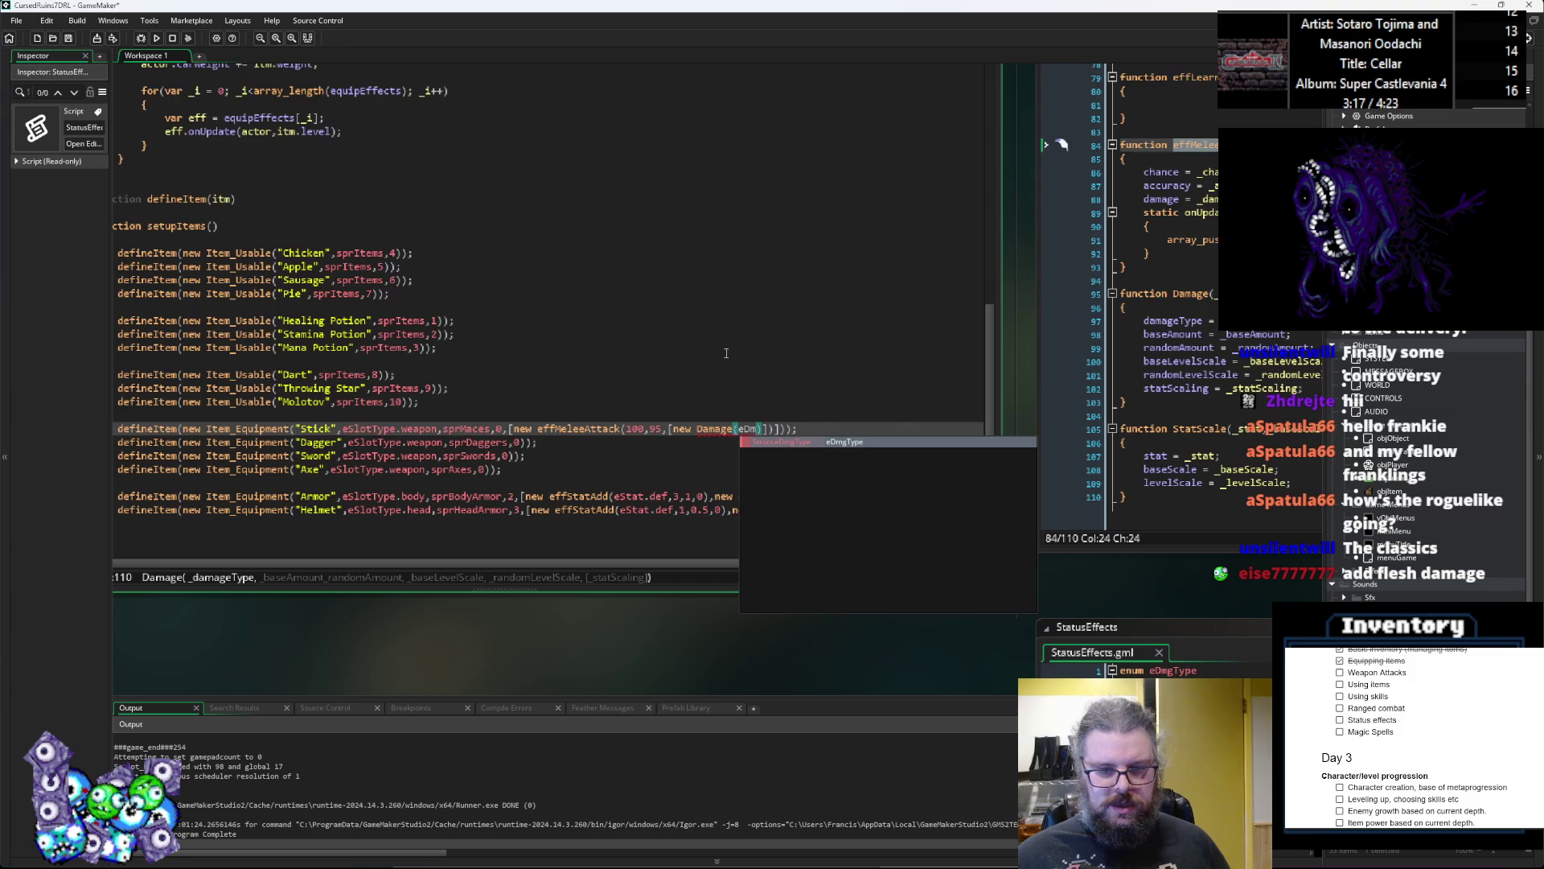
key("Return")
type(".")
key("Escape")
key("Down")
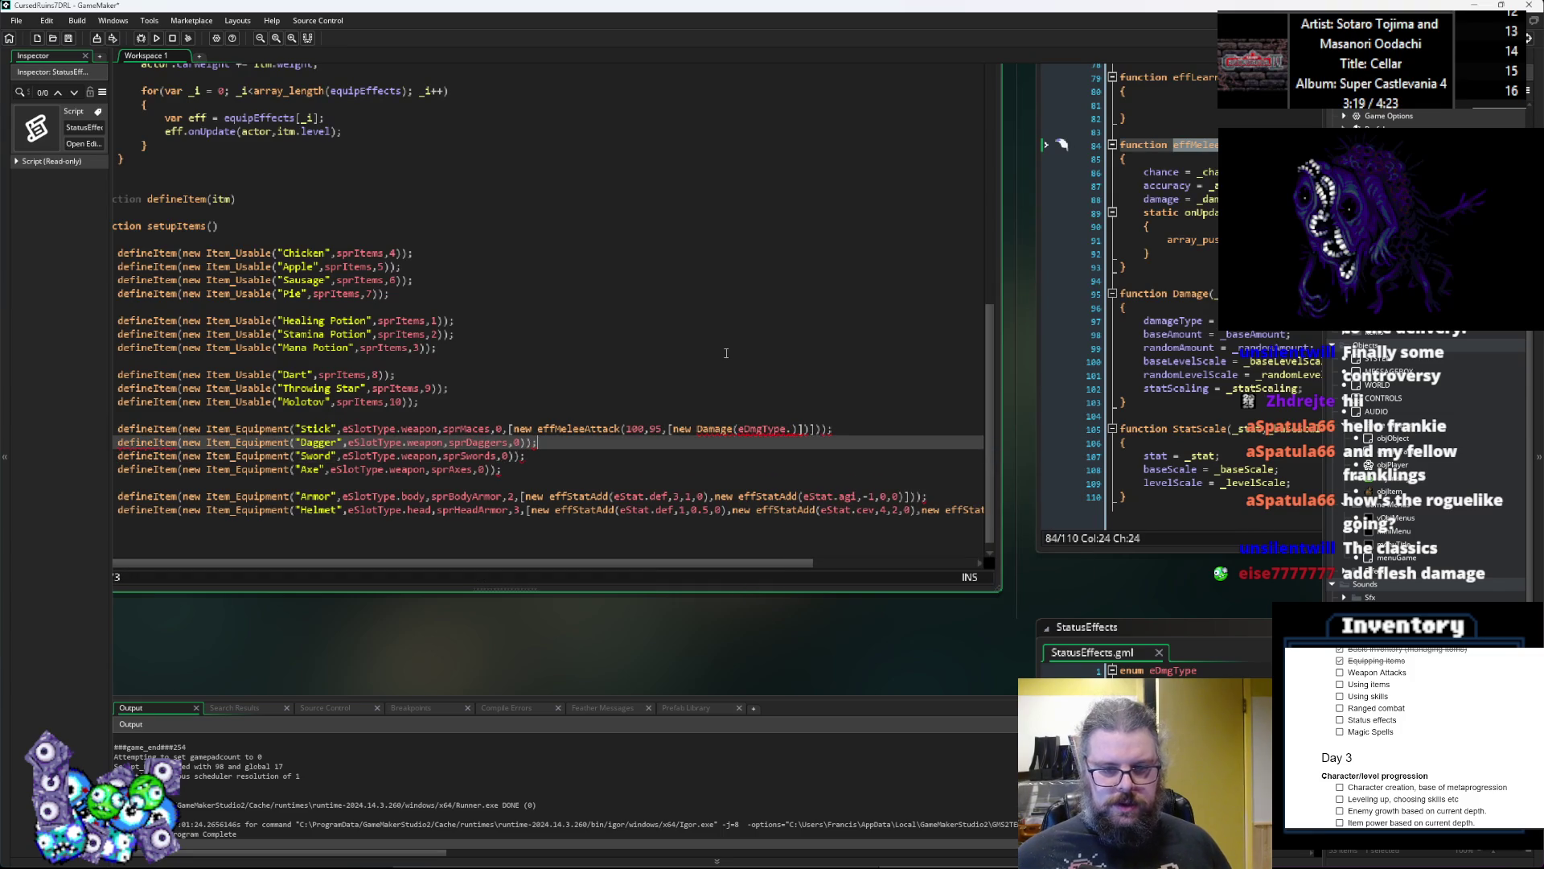
left_click(792, 428)
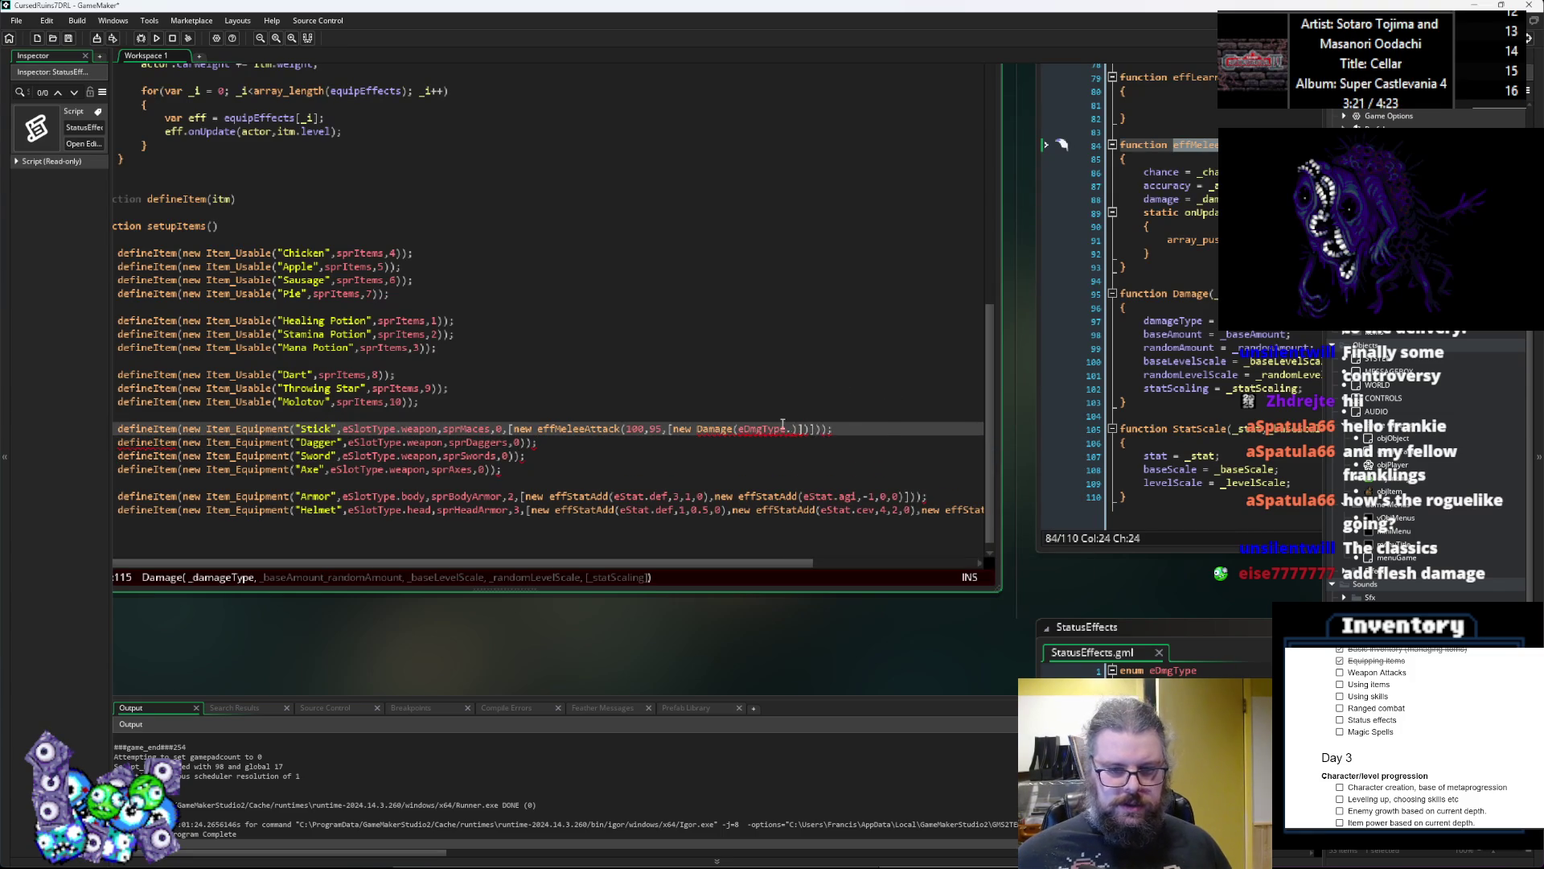
key("Right")
type("crushing")
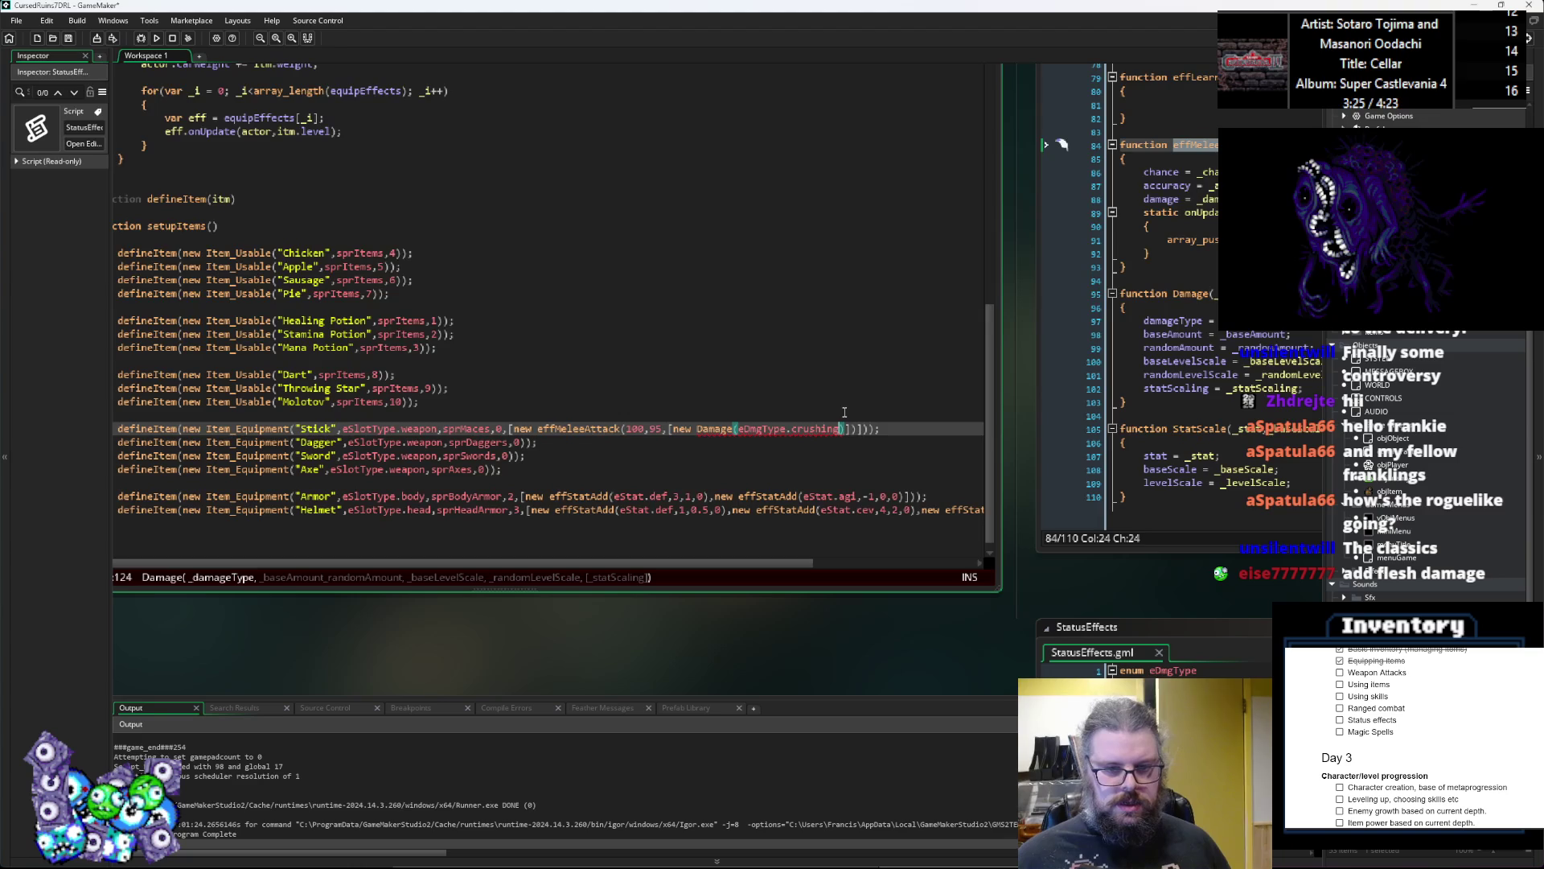
type(",")
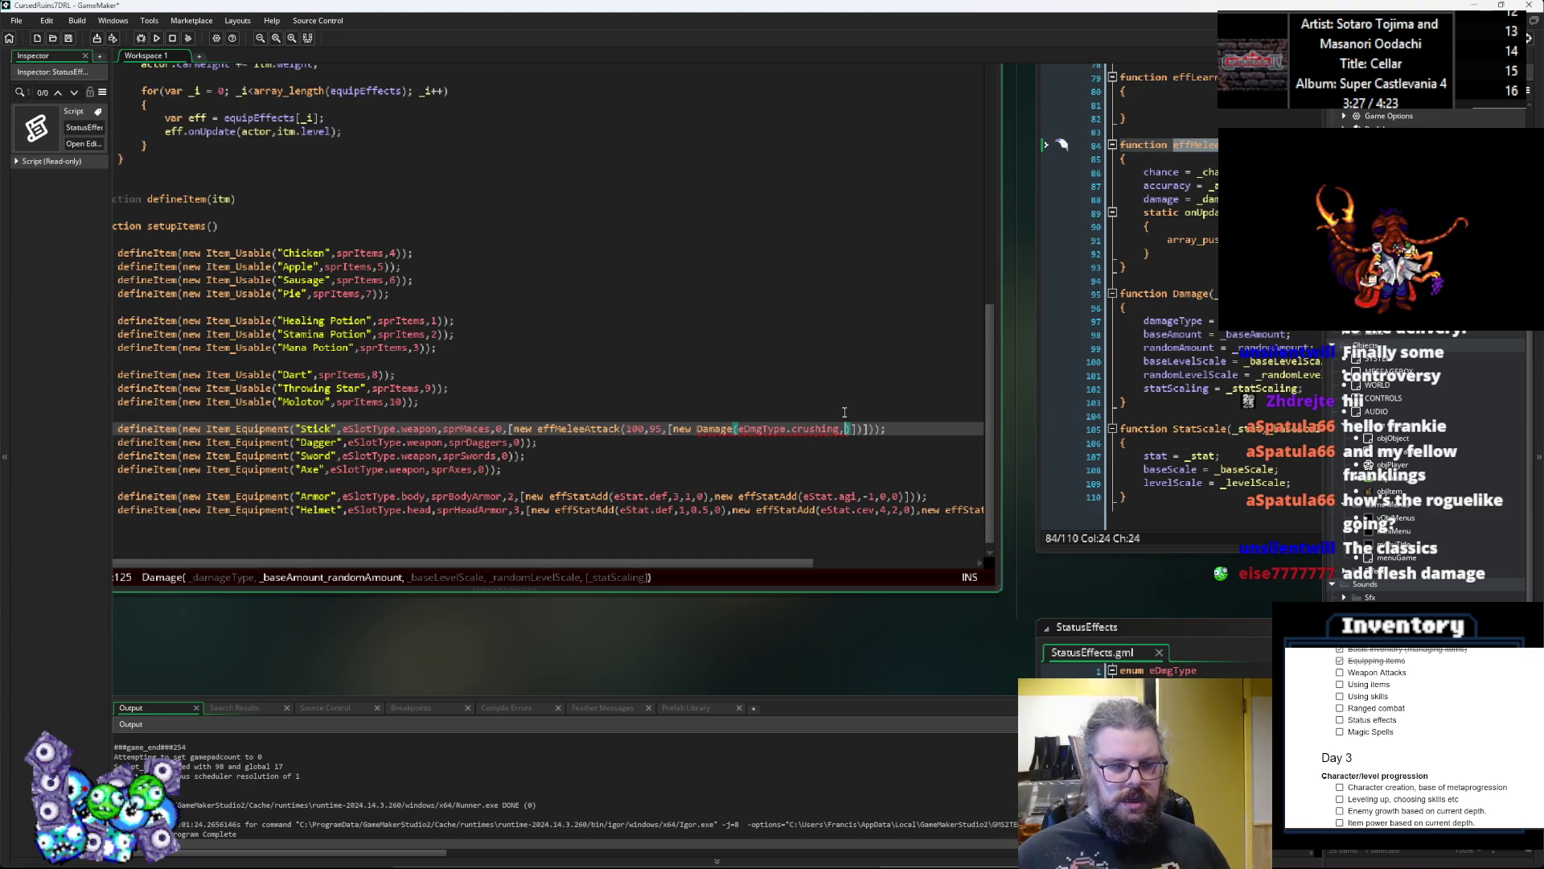
key("BackSpace")
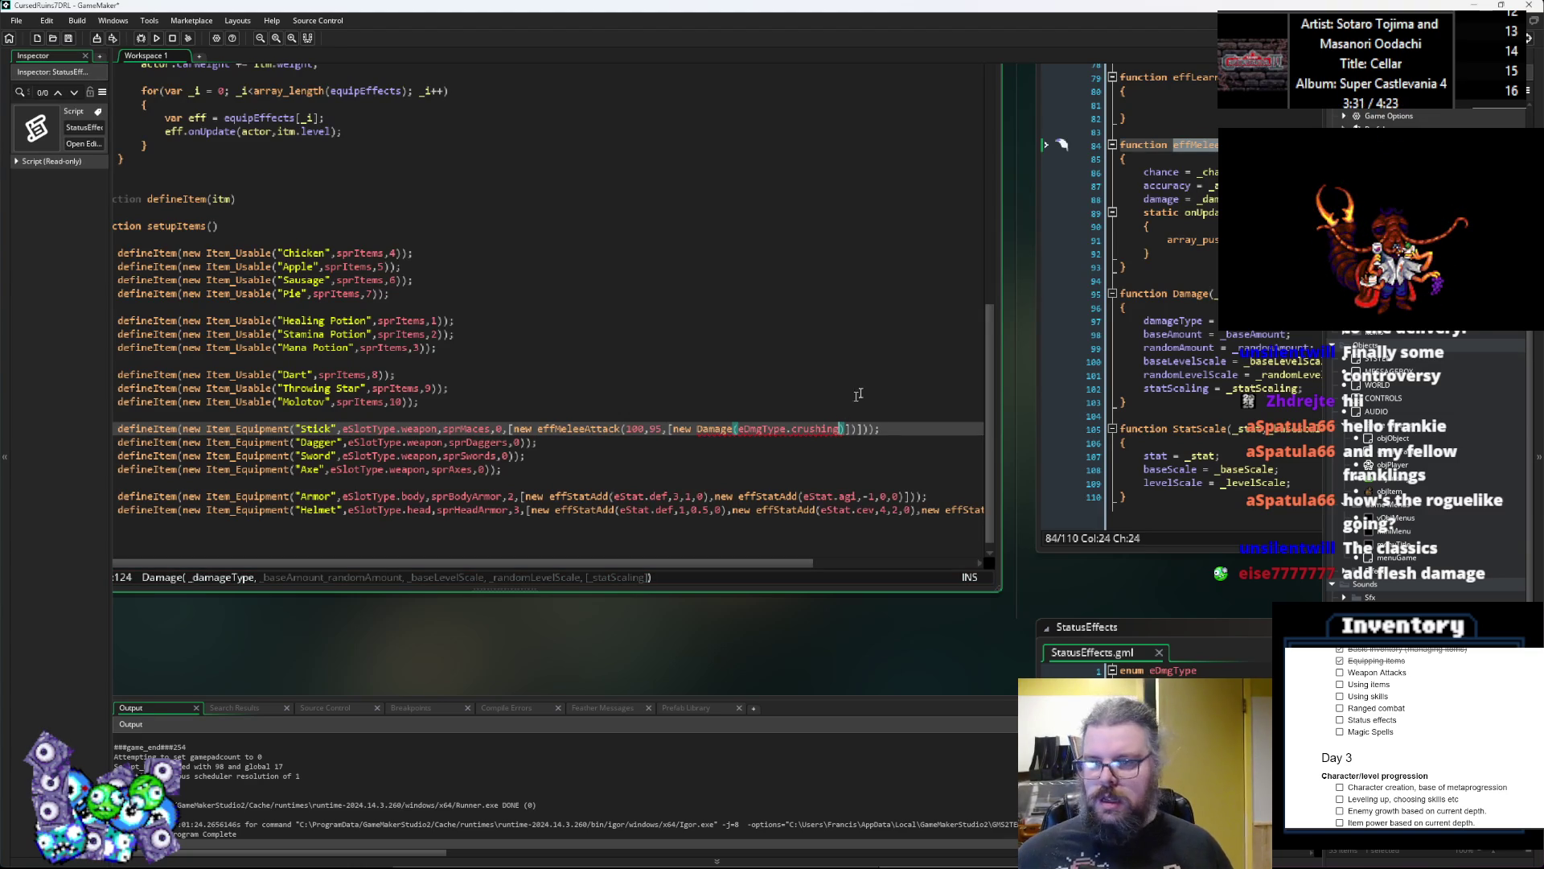
left_click(1231, 348)
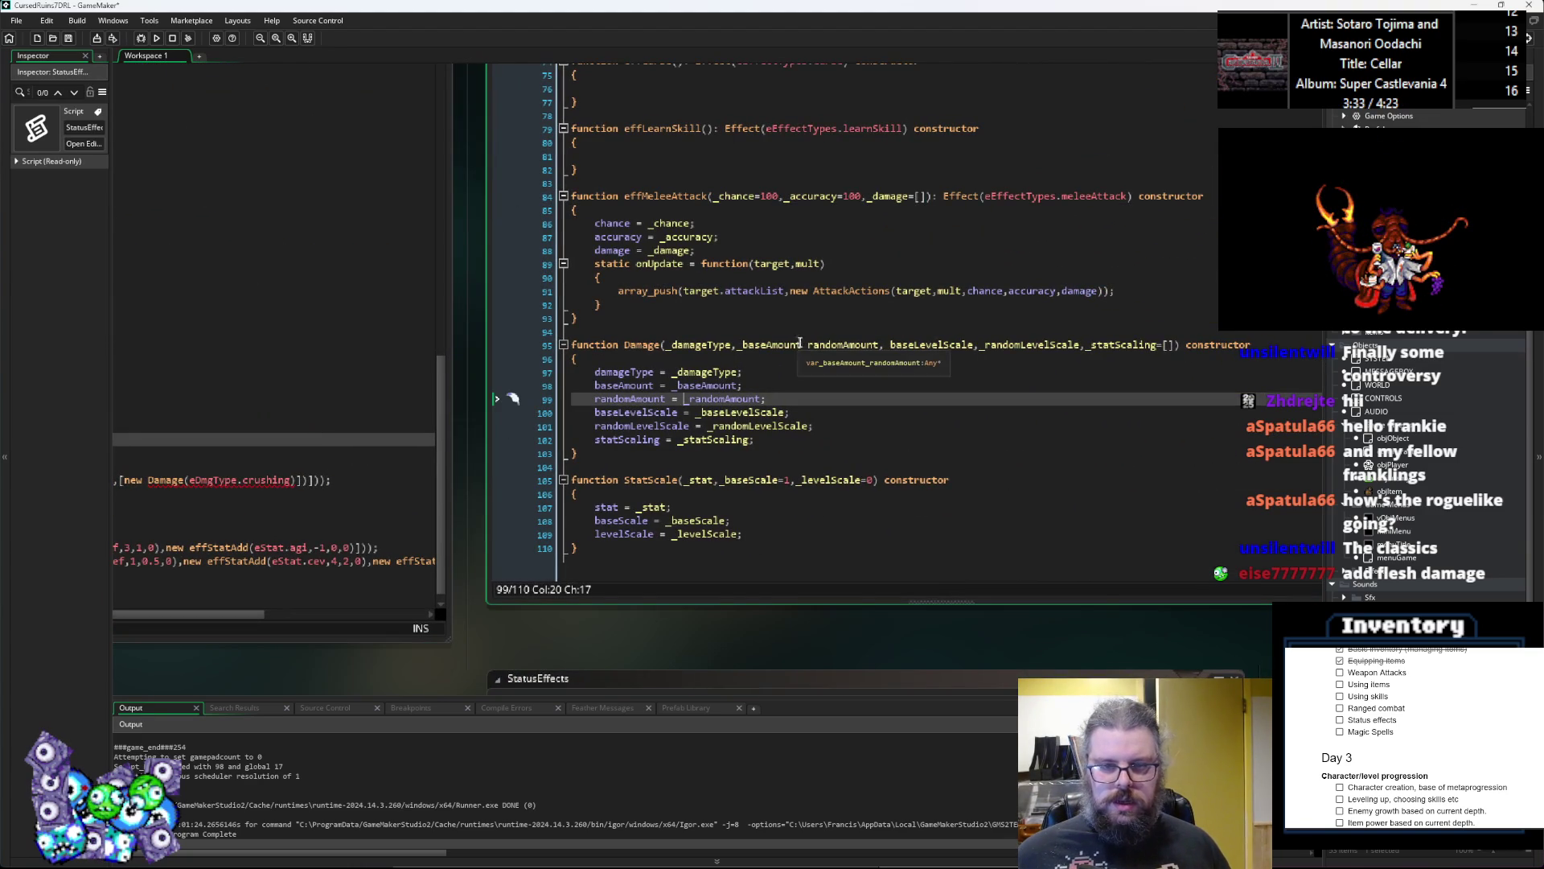
Step: Review the Damage constructor's amount and level-scale parameters
left_click(807, 345)
type(",")
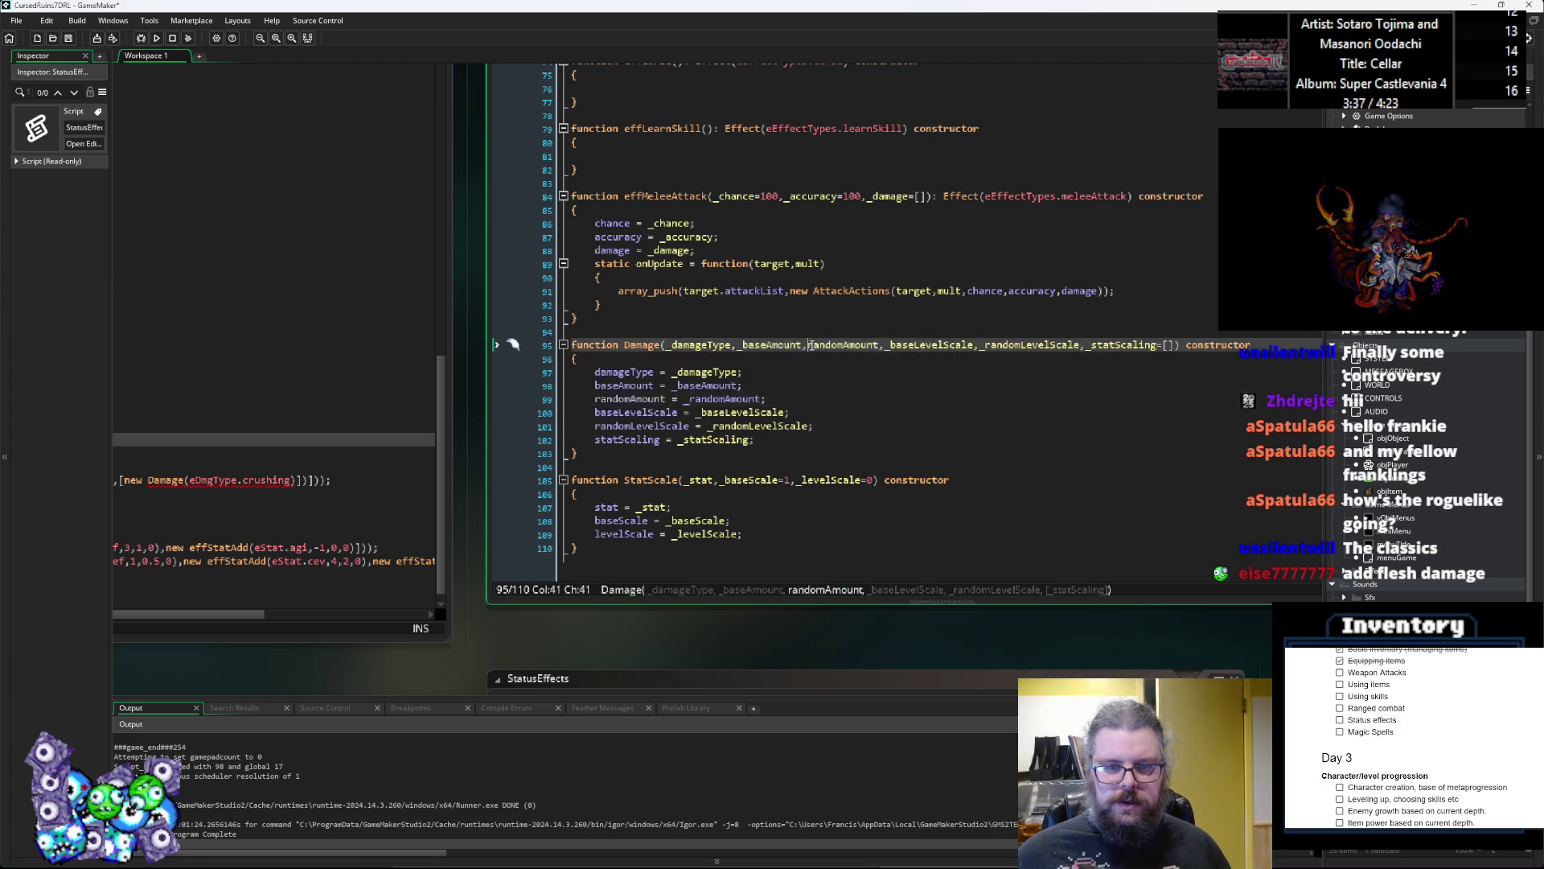
key("Down")
key("Down")
key("Down")
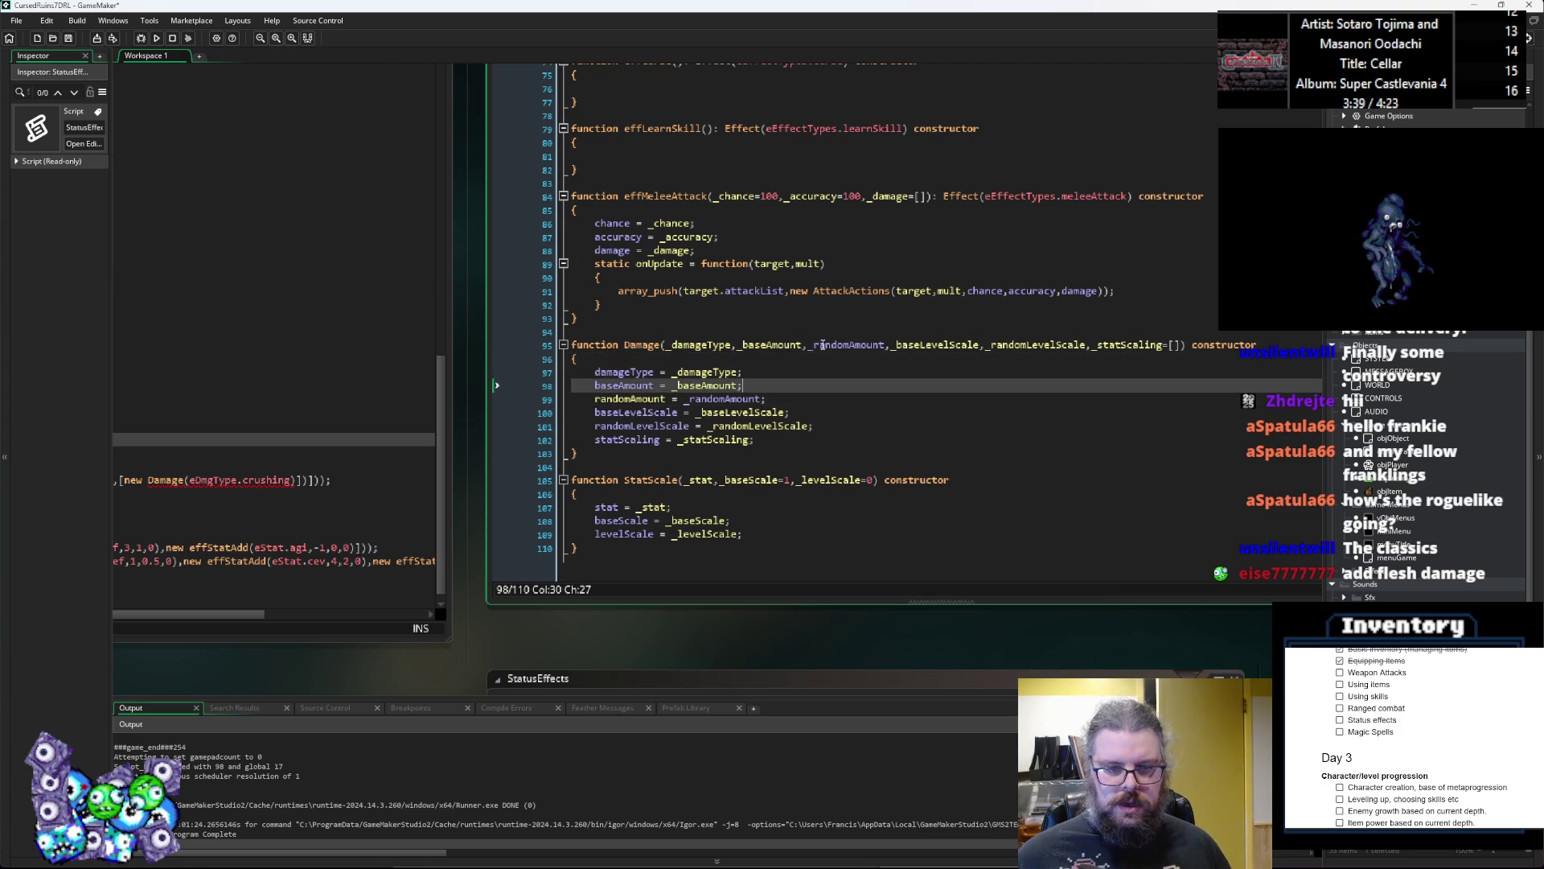
key("Up")
key("Up")
key("Up")
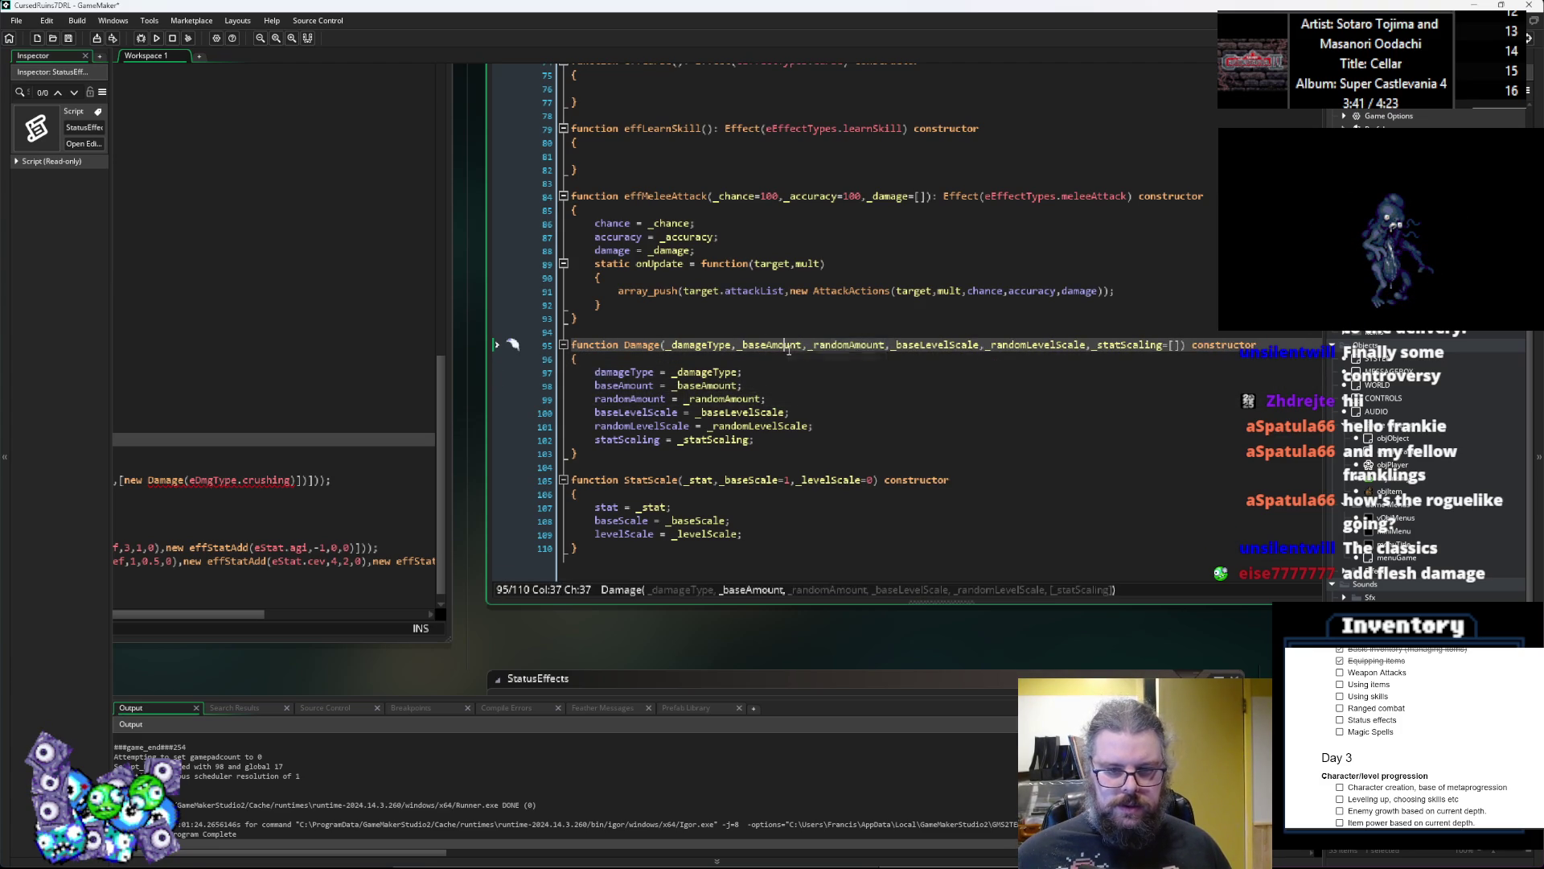
key("Down")
key("Down")
key("Down")
key("ctrl+Tab")
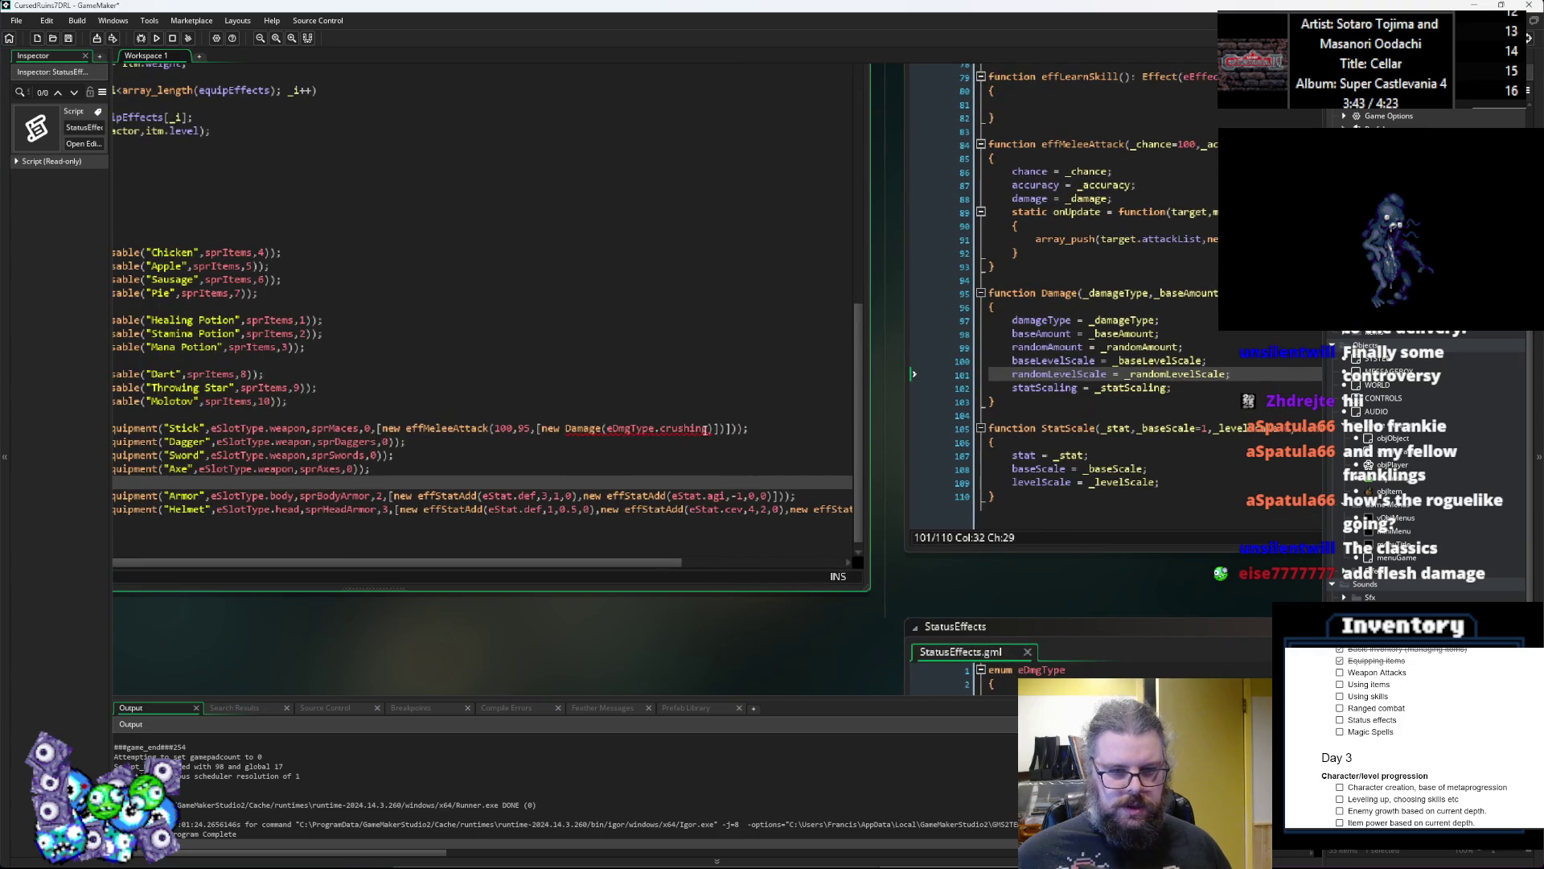
key("Right")
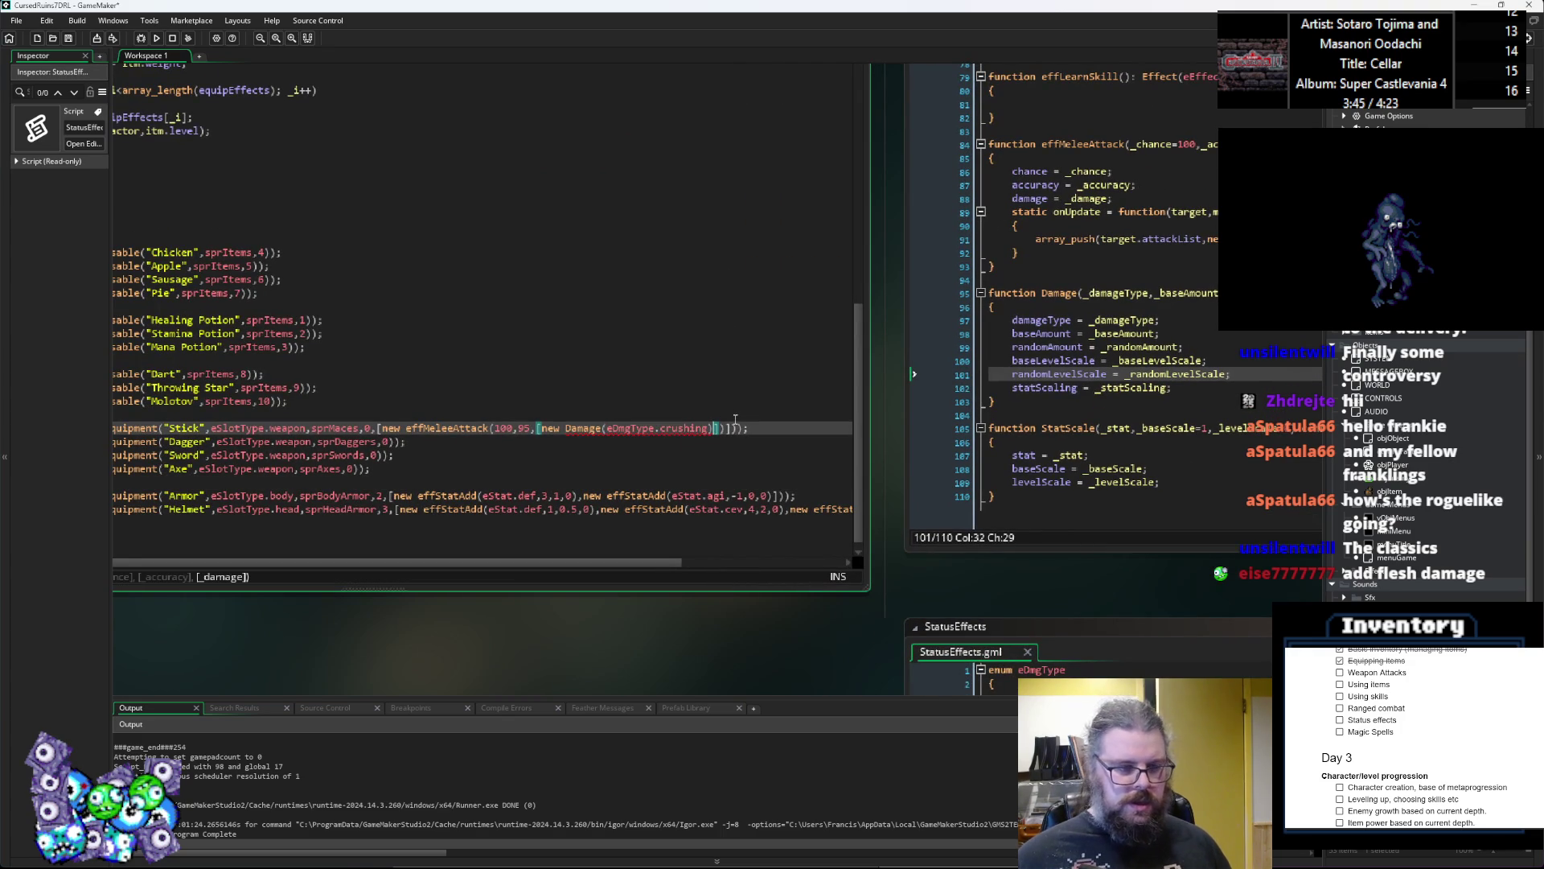
key("Down")
key("Down")
key("Down")
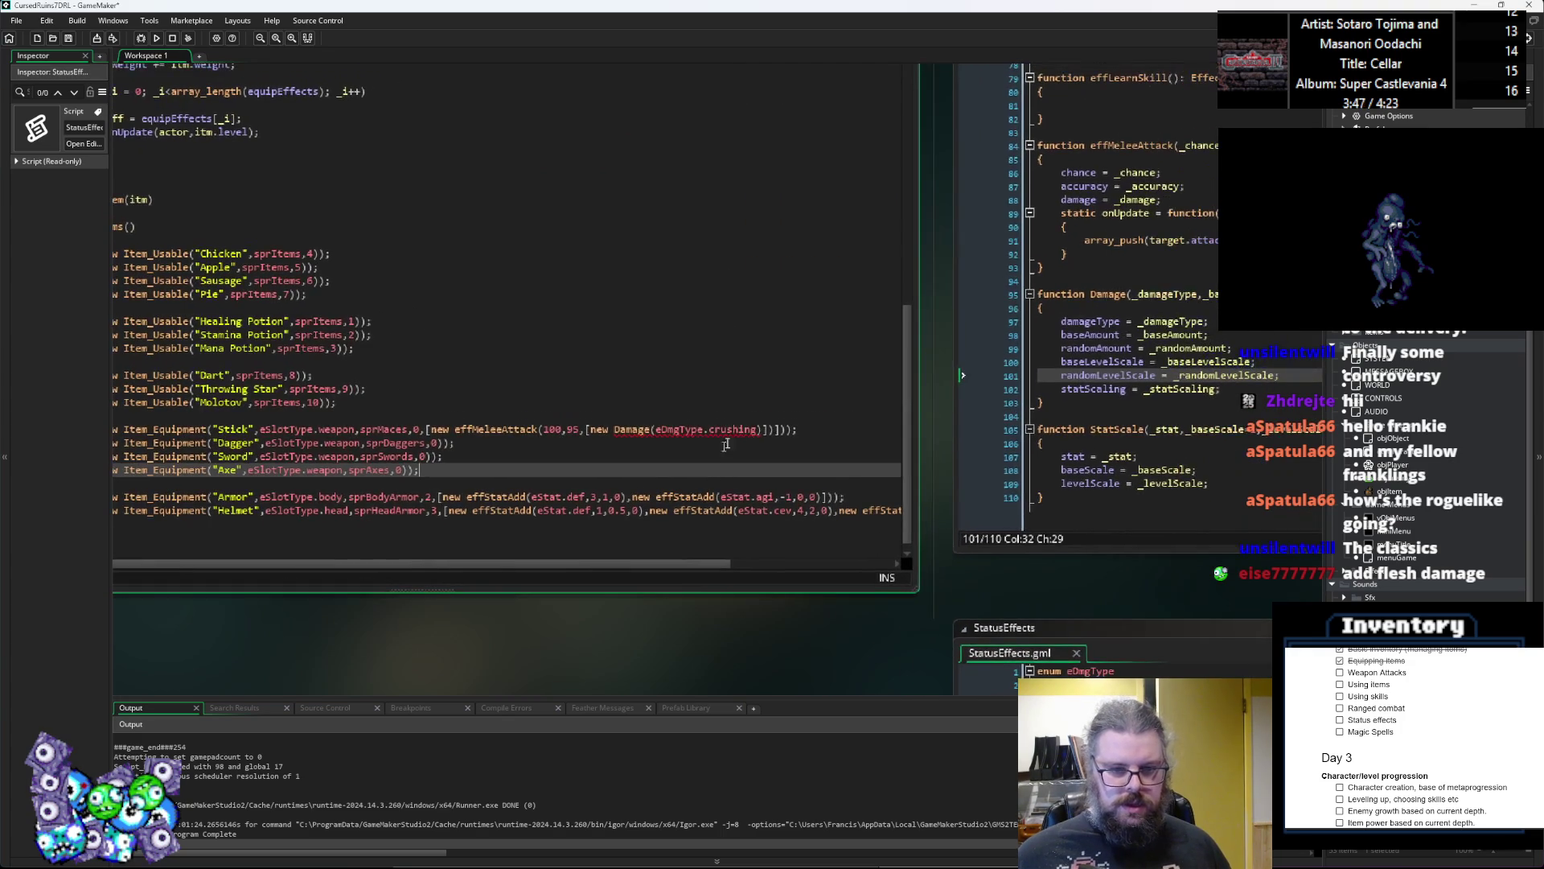
left_click(757, 428)
Step: Give the Stick's crushing Damage arguments 2, 2, 0, 0 and start a StatScale list
type(",")
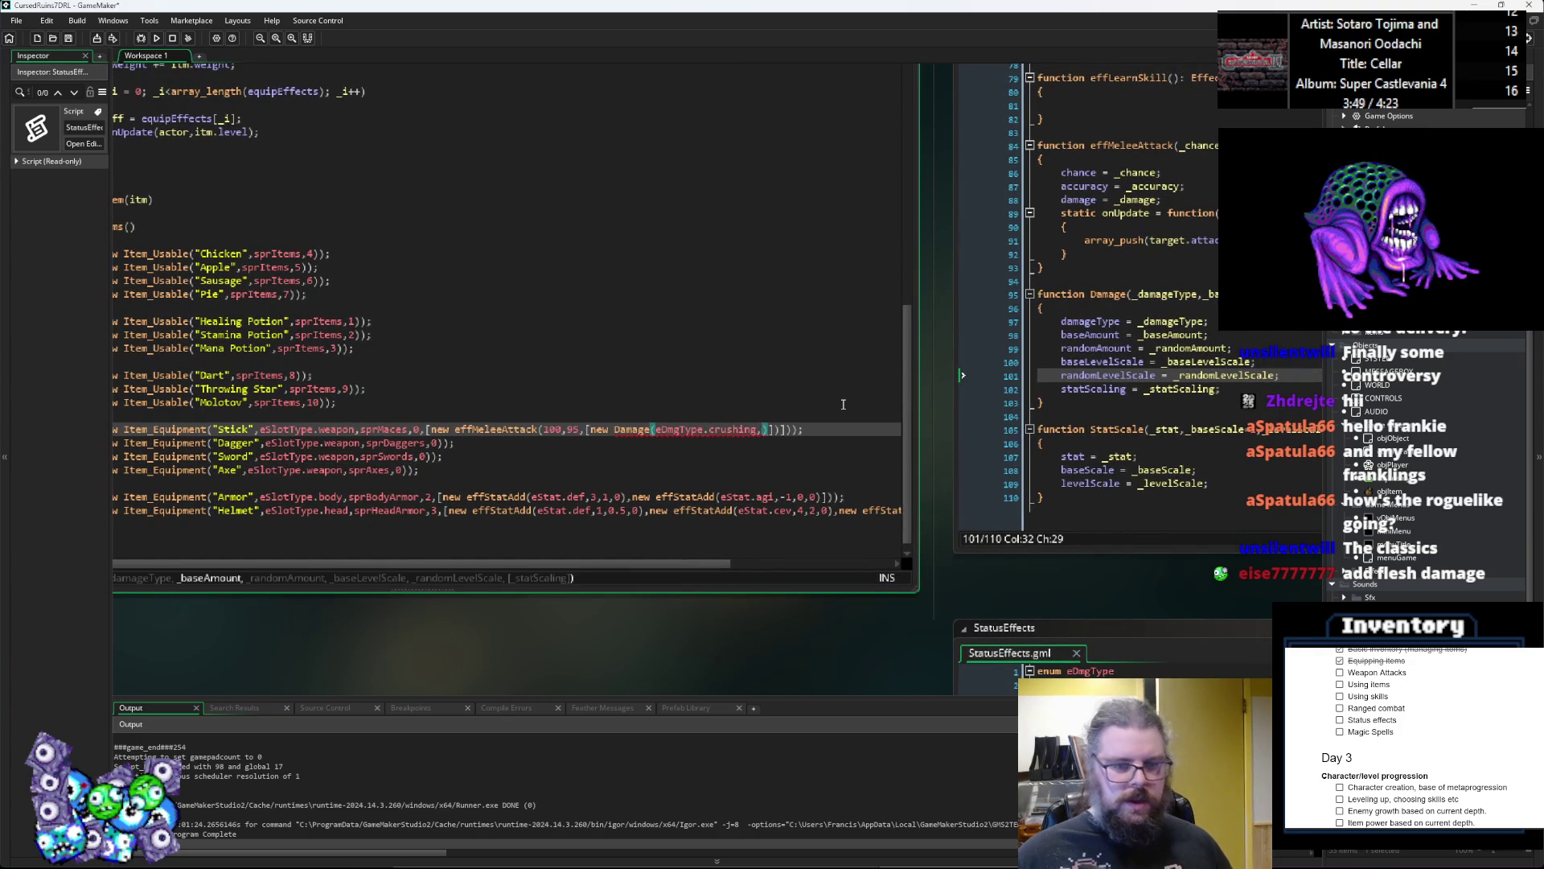
type("2")
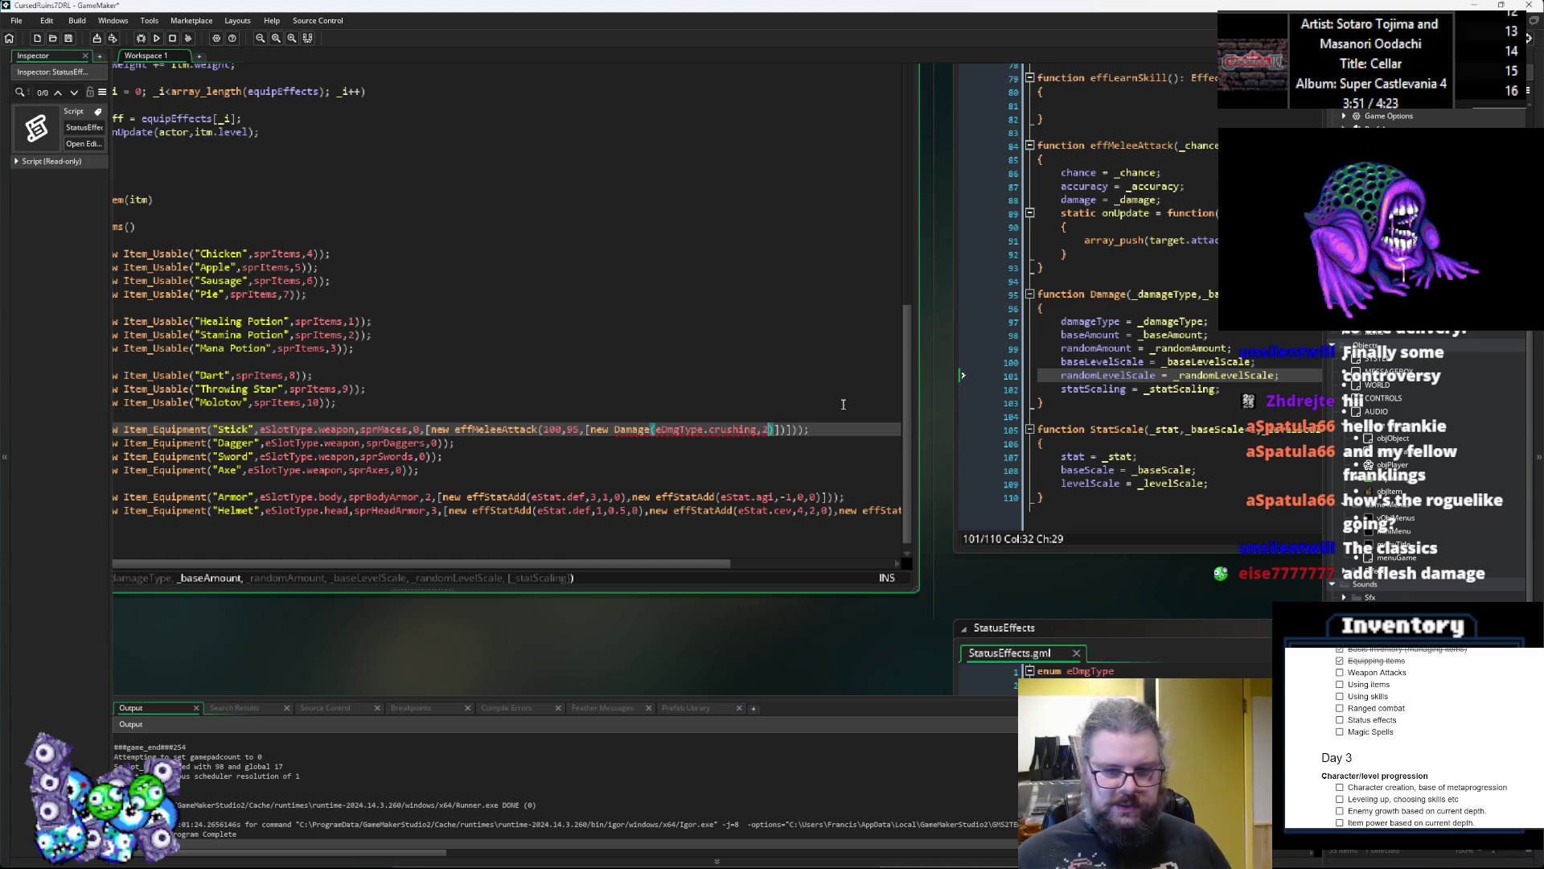
type(",2,")
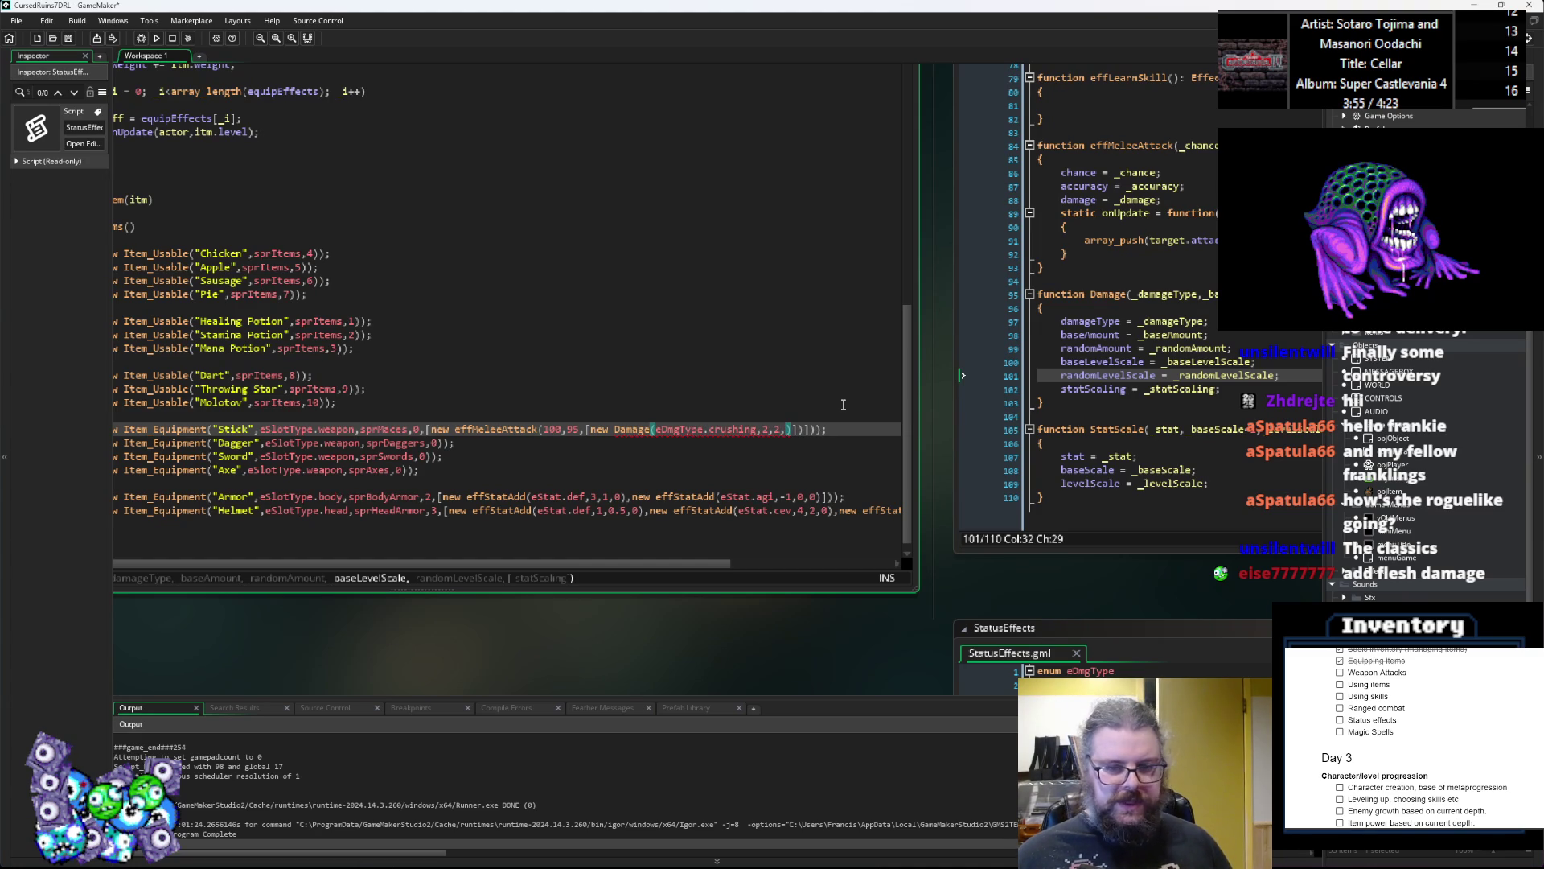
type("0.5,")
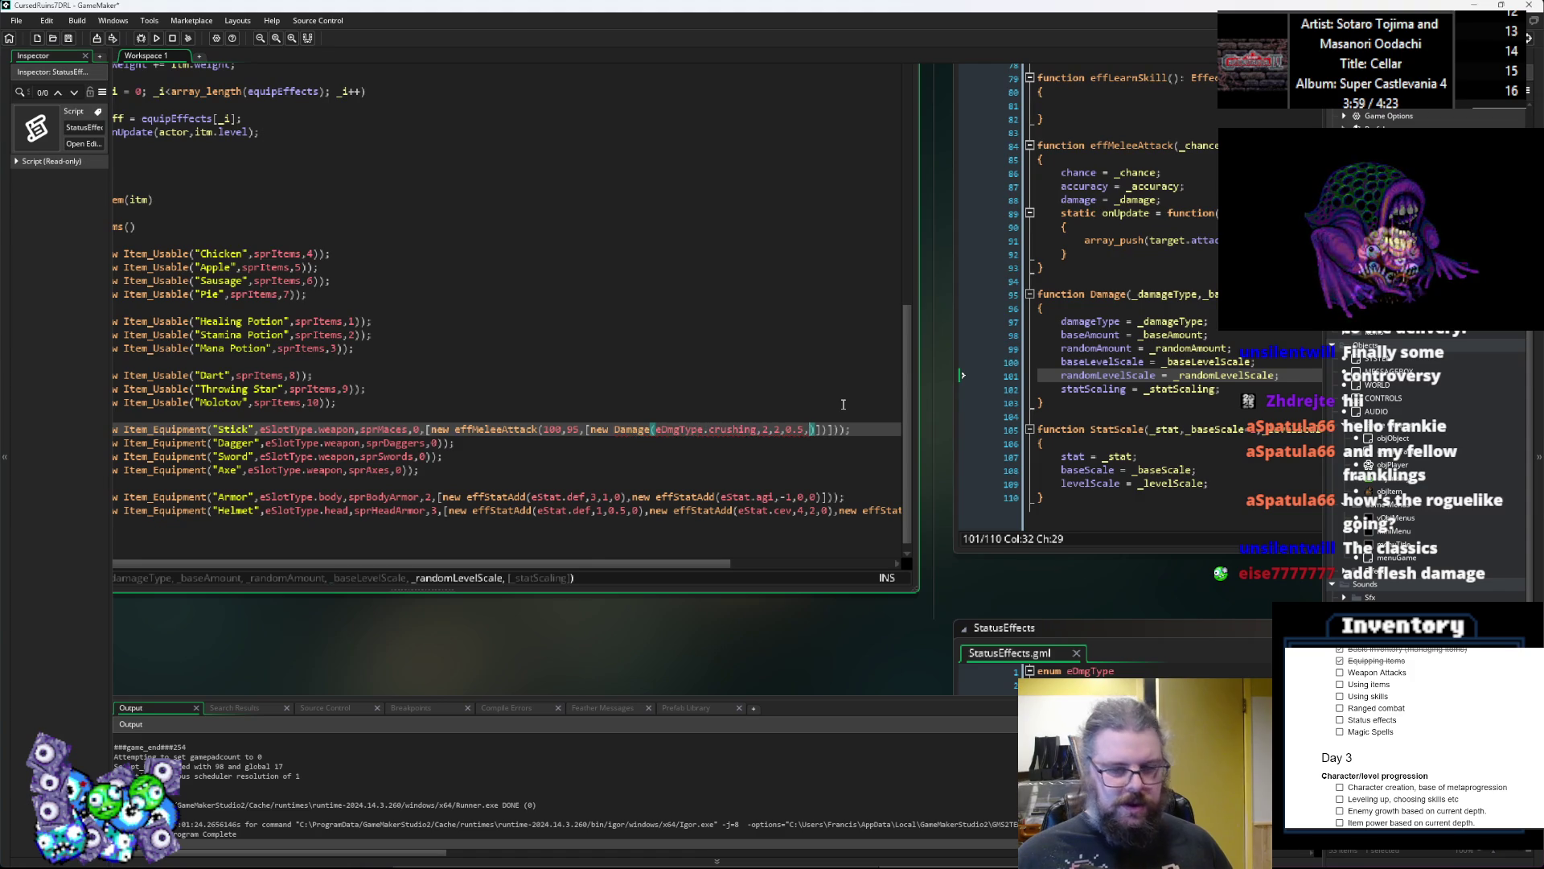
type("0.5,")
key("BackSpace")
type(")")
key("Left")
key("Left")
key("Left")
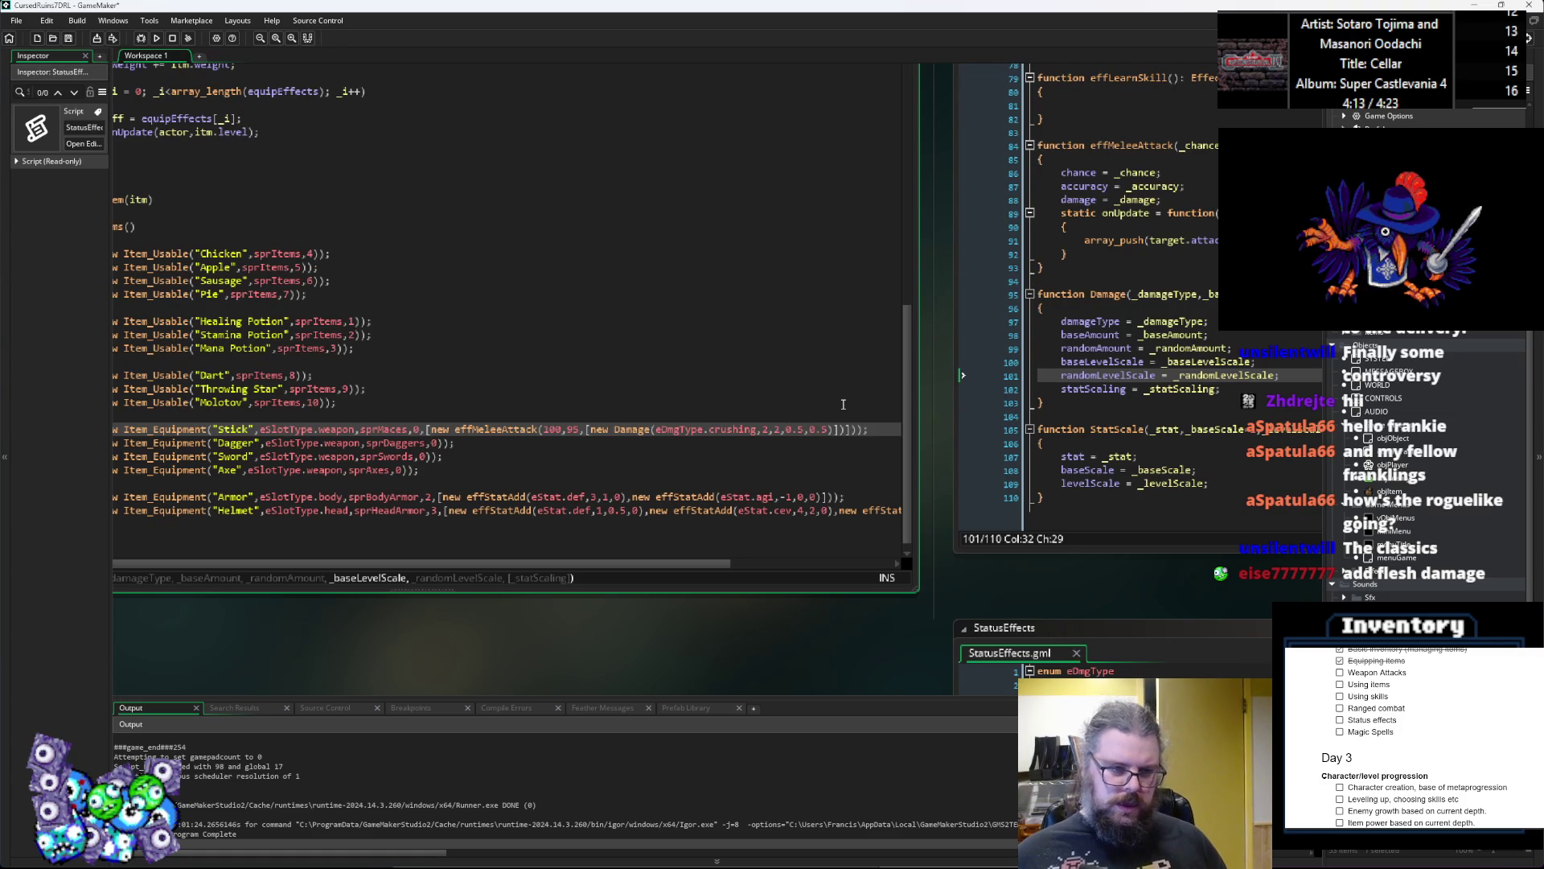
key("Right")
key("Right")
key("Right")
key("Left")
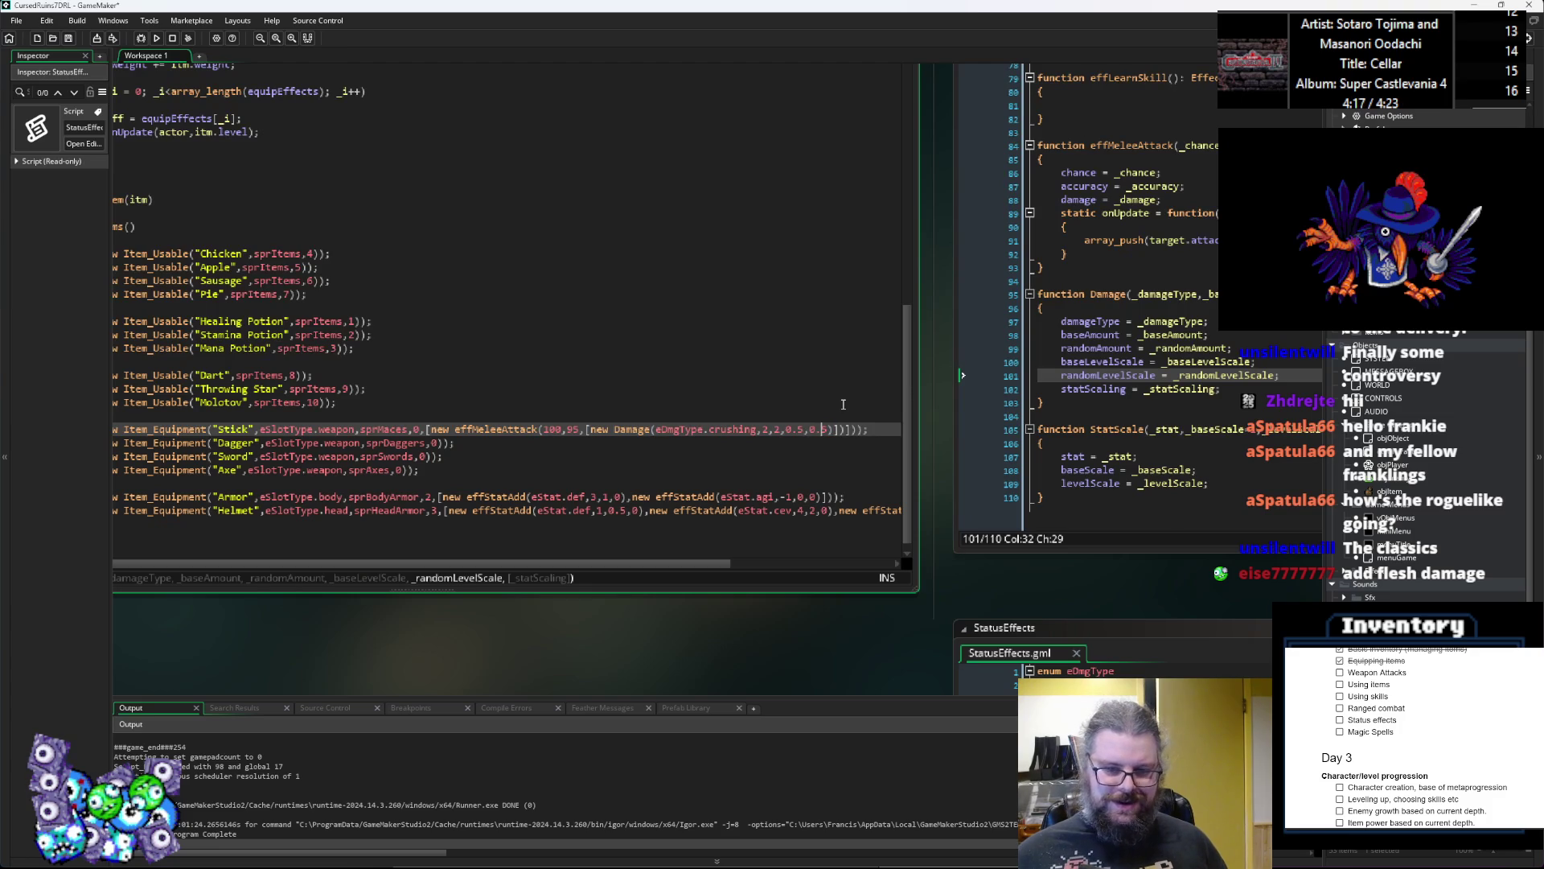
key("Right")
key("Right")
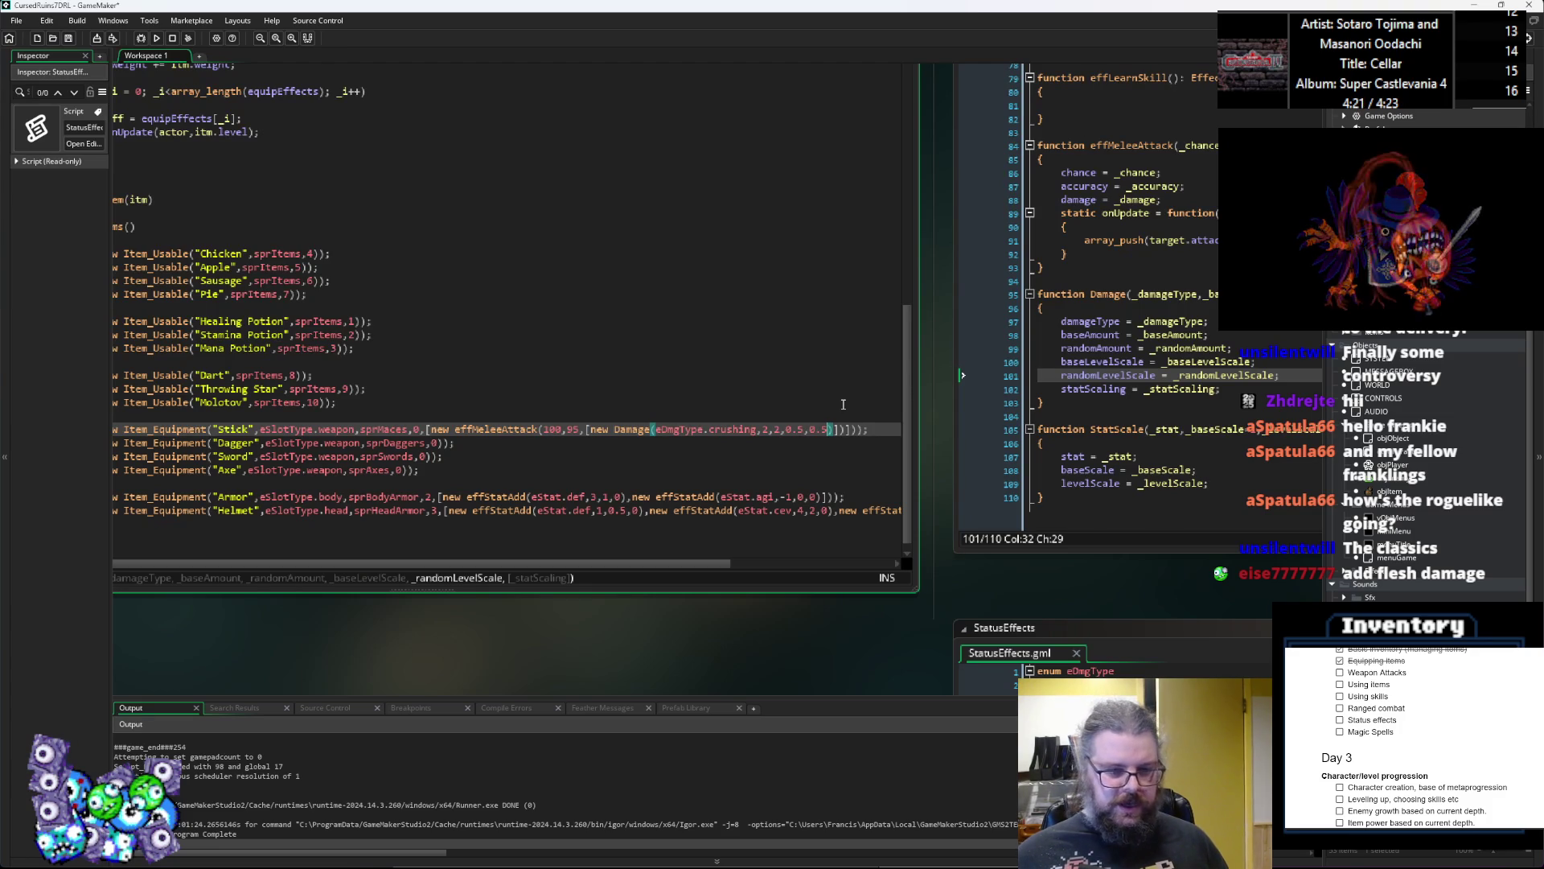
key("BackSpace")
key("BackSpace")
key("Left")
key("Left")
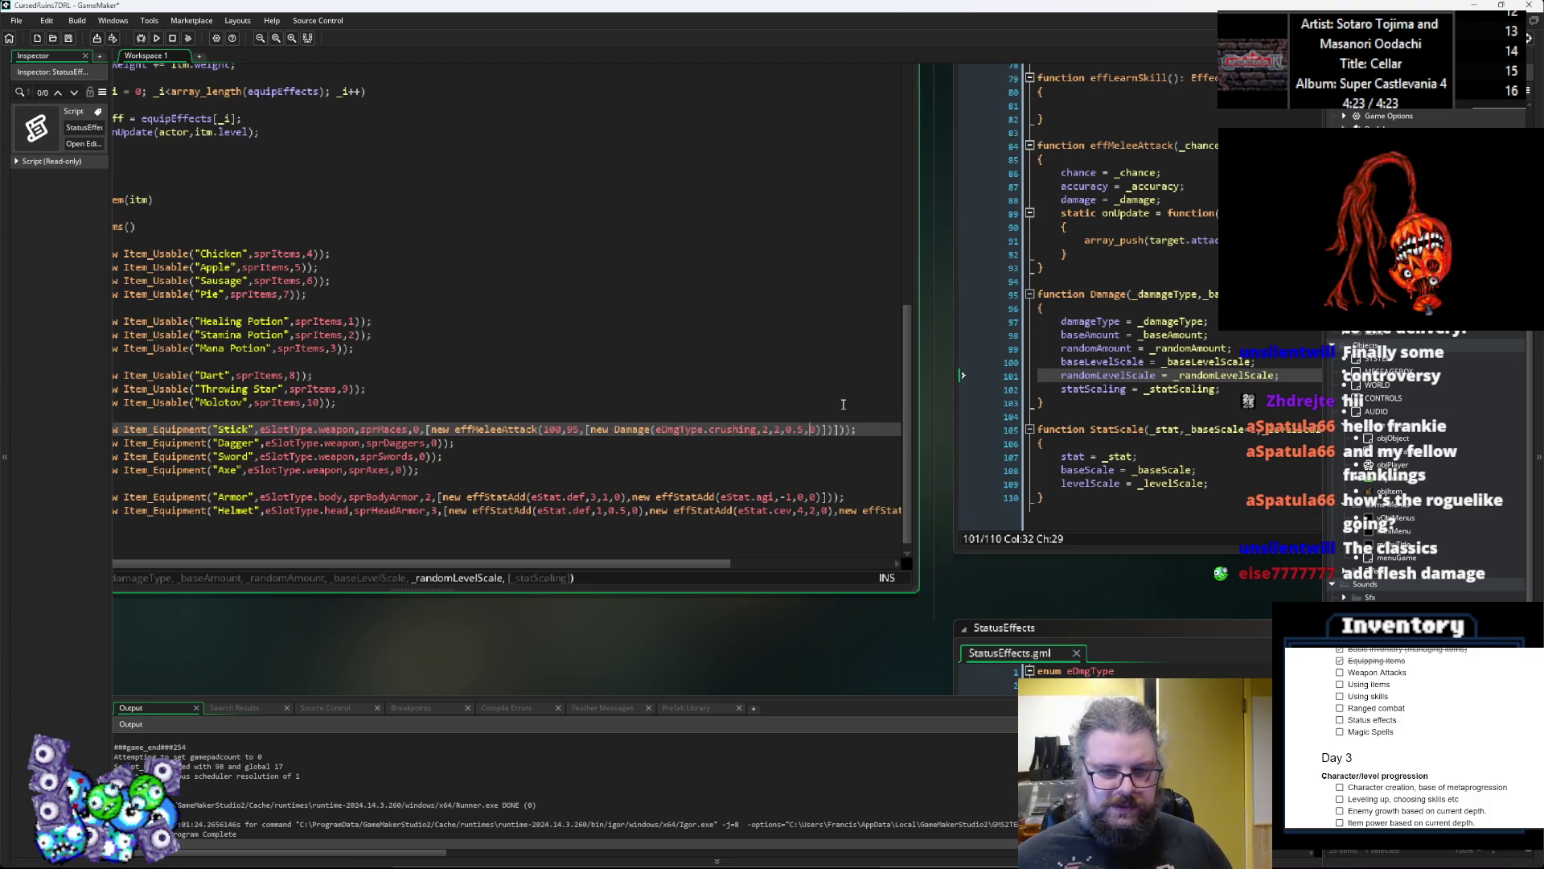
key("BackSpace")
key("BackSpace")
key("Right")
key("Right")
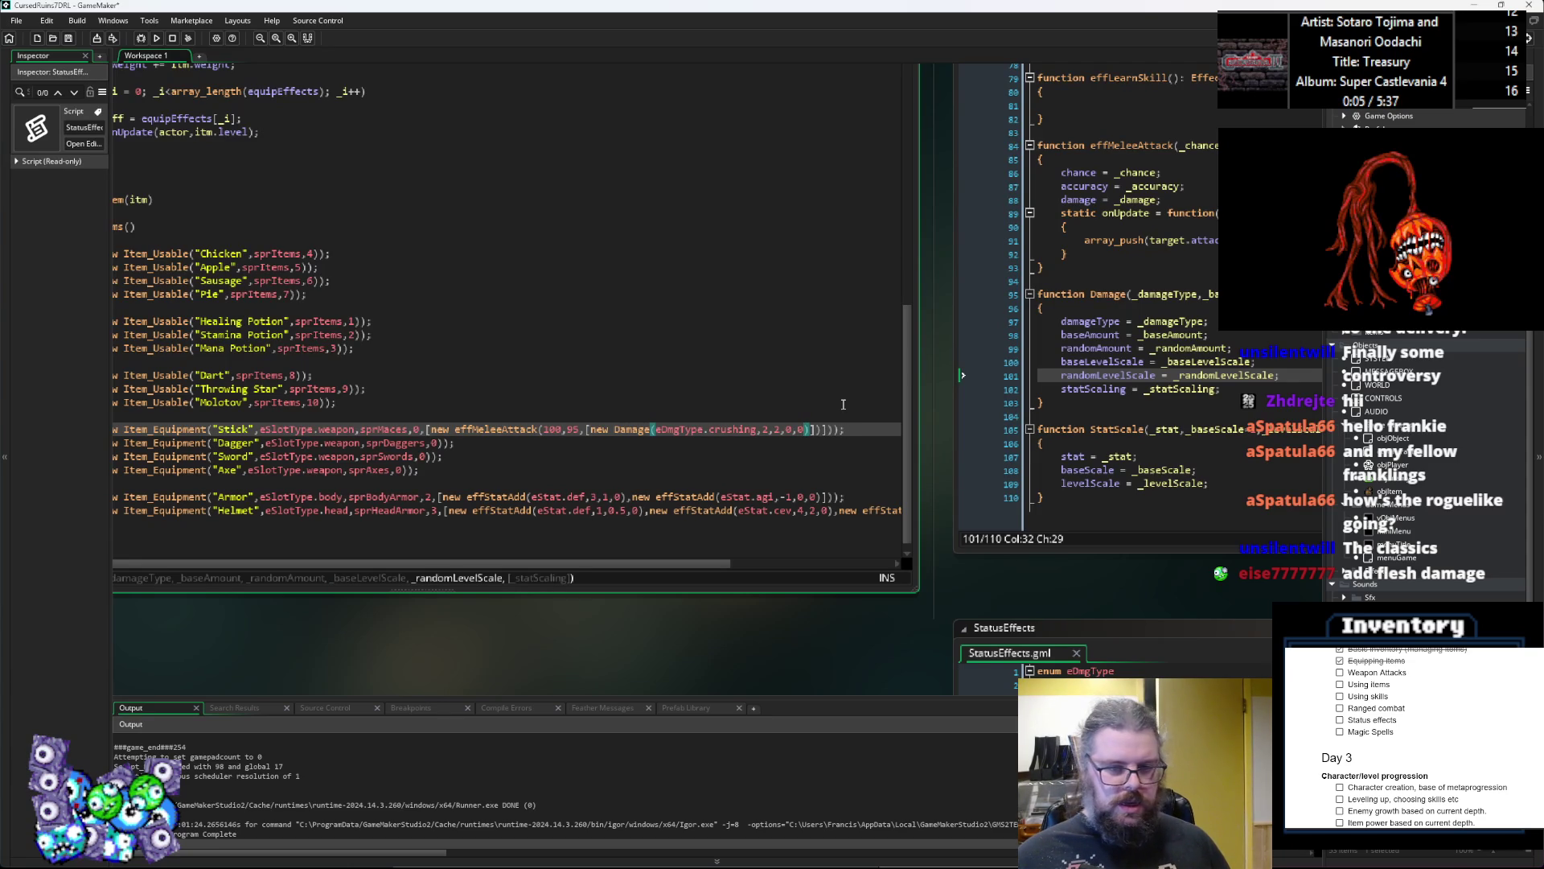
type(",")
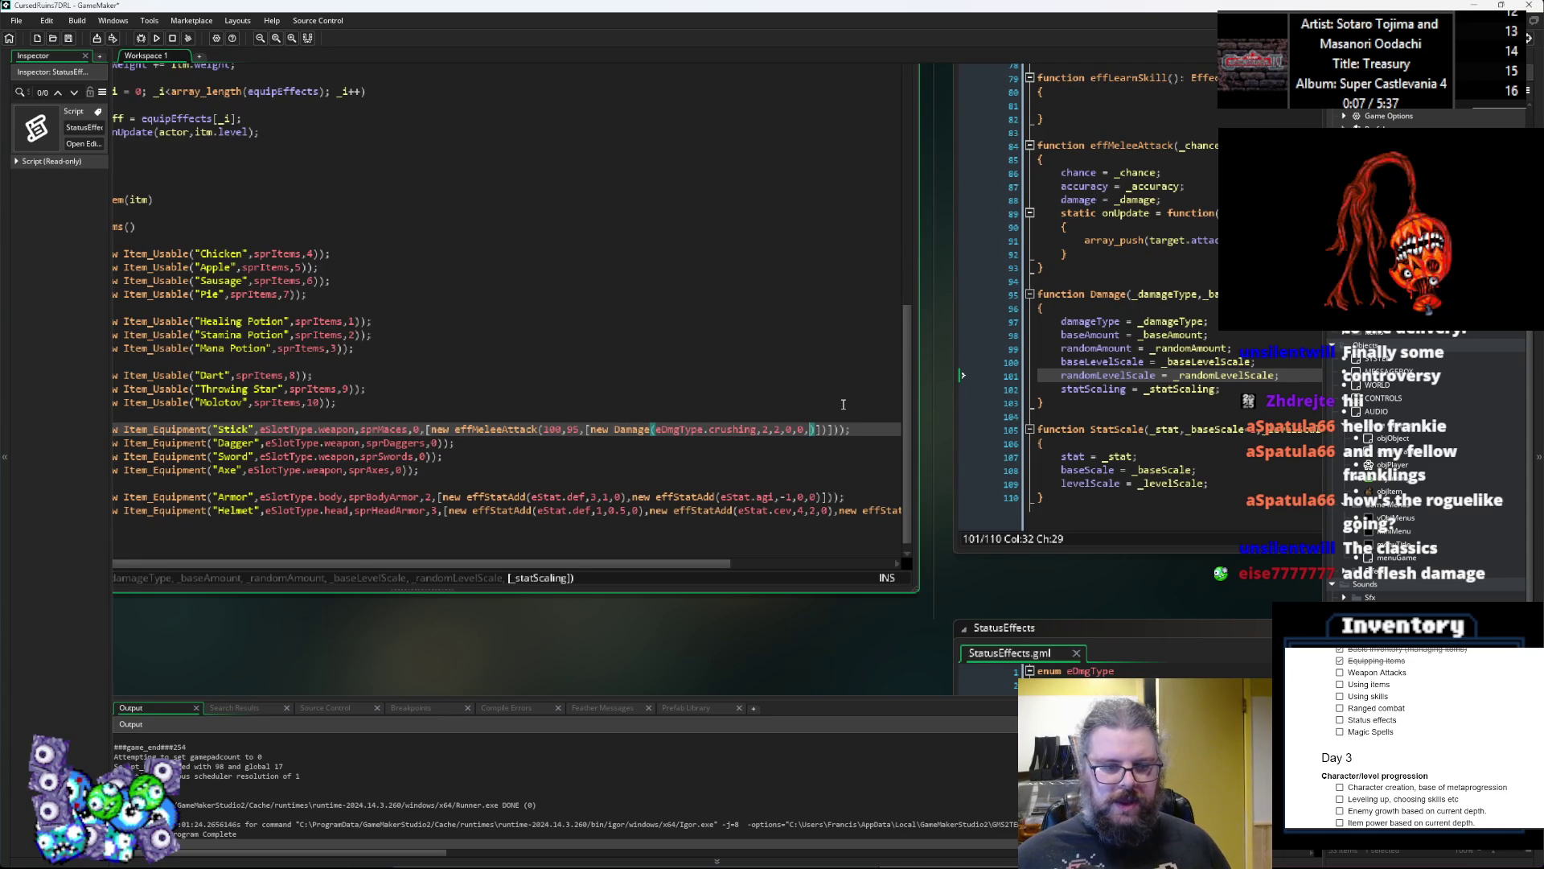
type("[n")
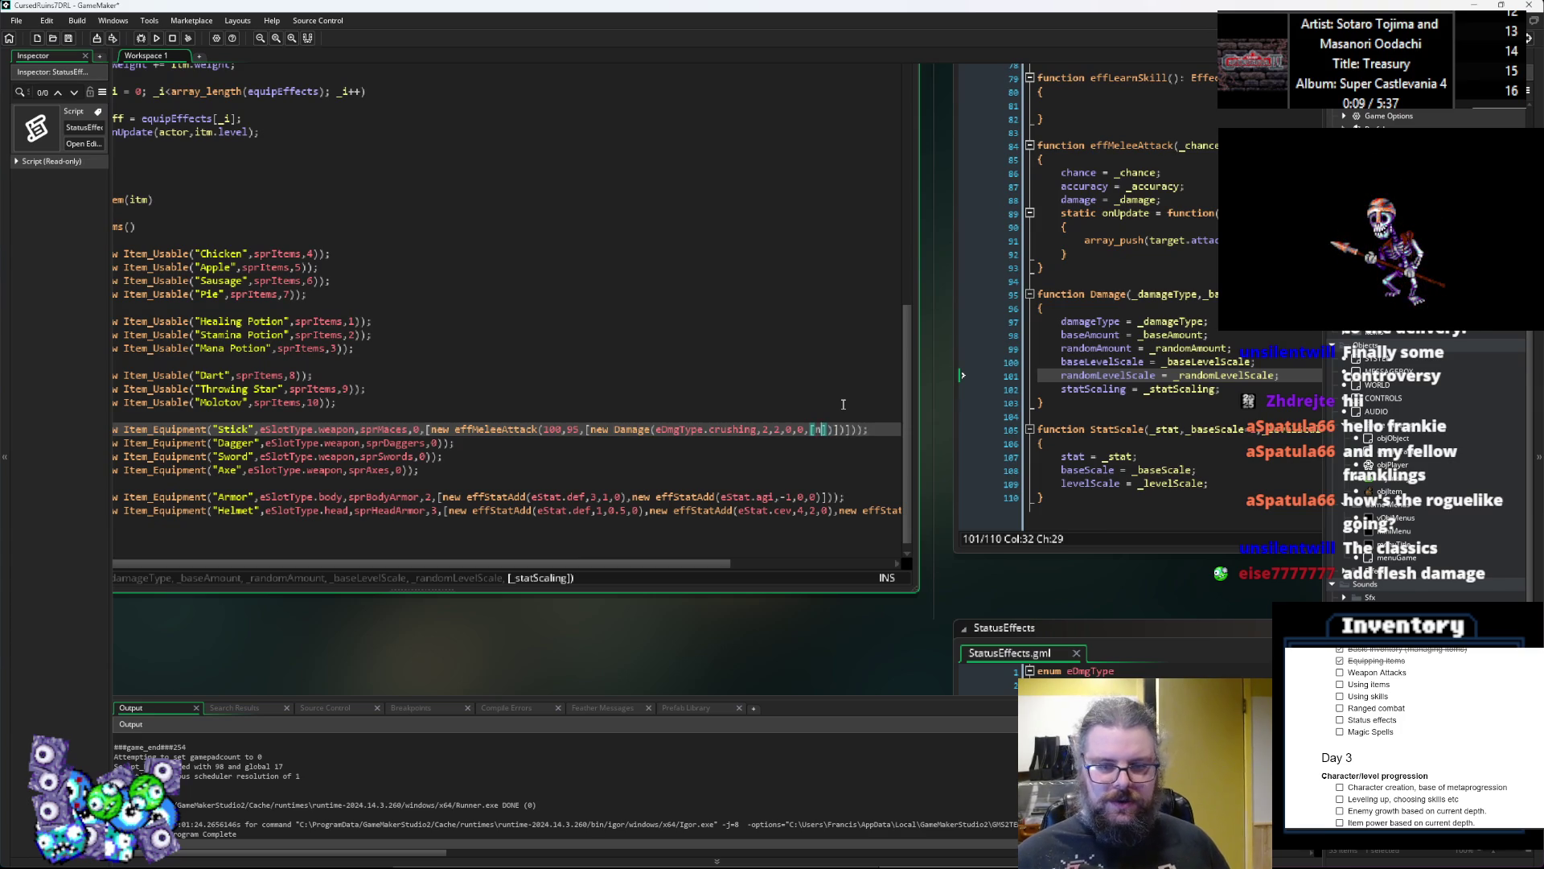
type("ew StatScale(")
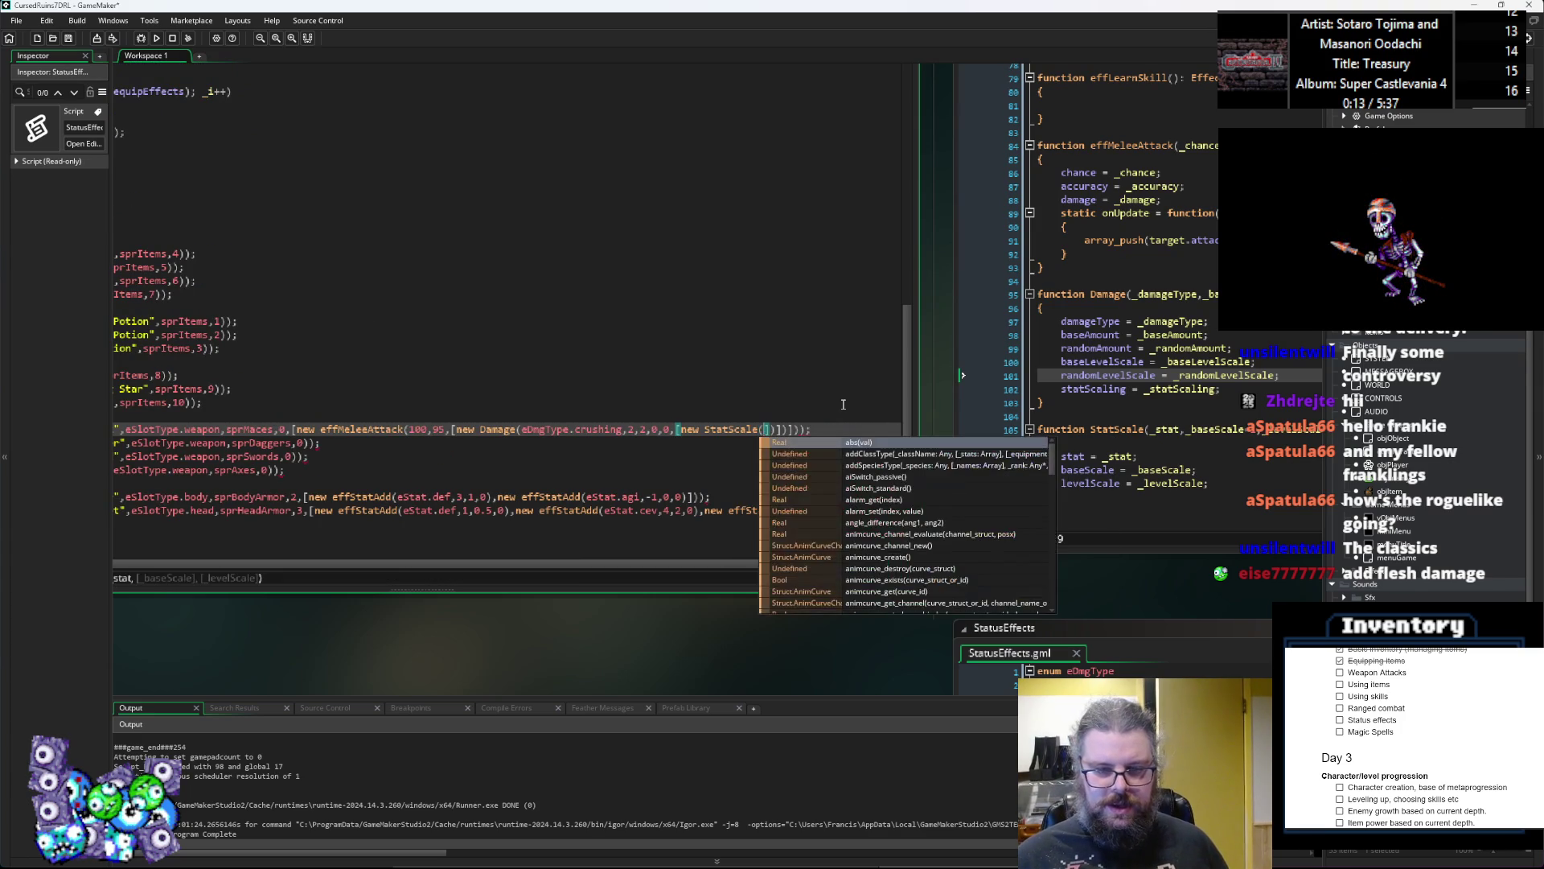
Step: Fill in StatScale(eStat.str,0.5,0) as the Stick damage's strength scaling
key("BackSpace")
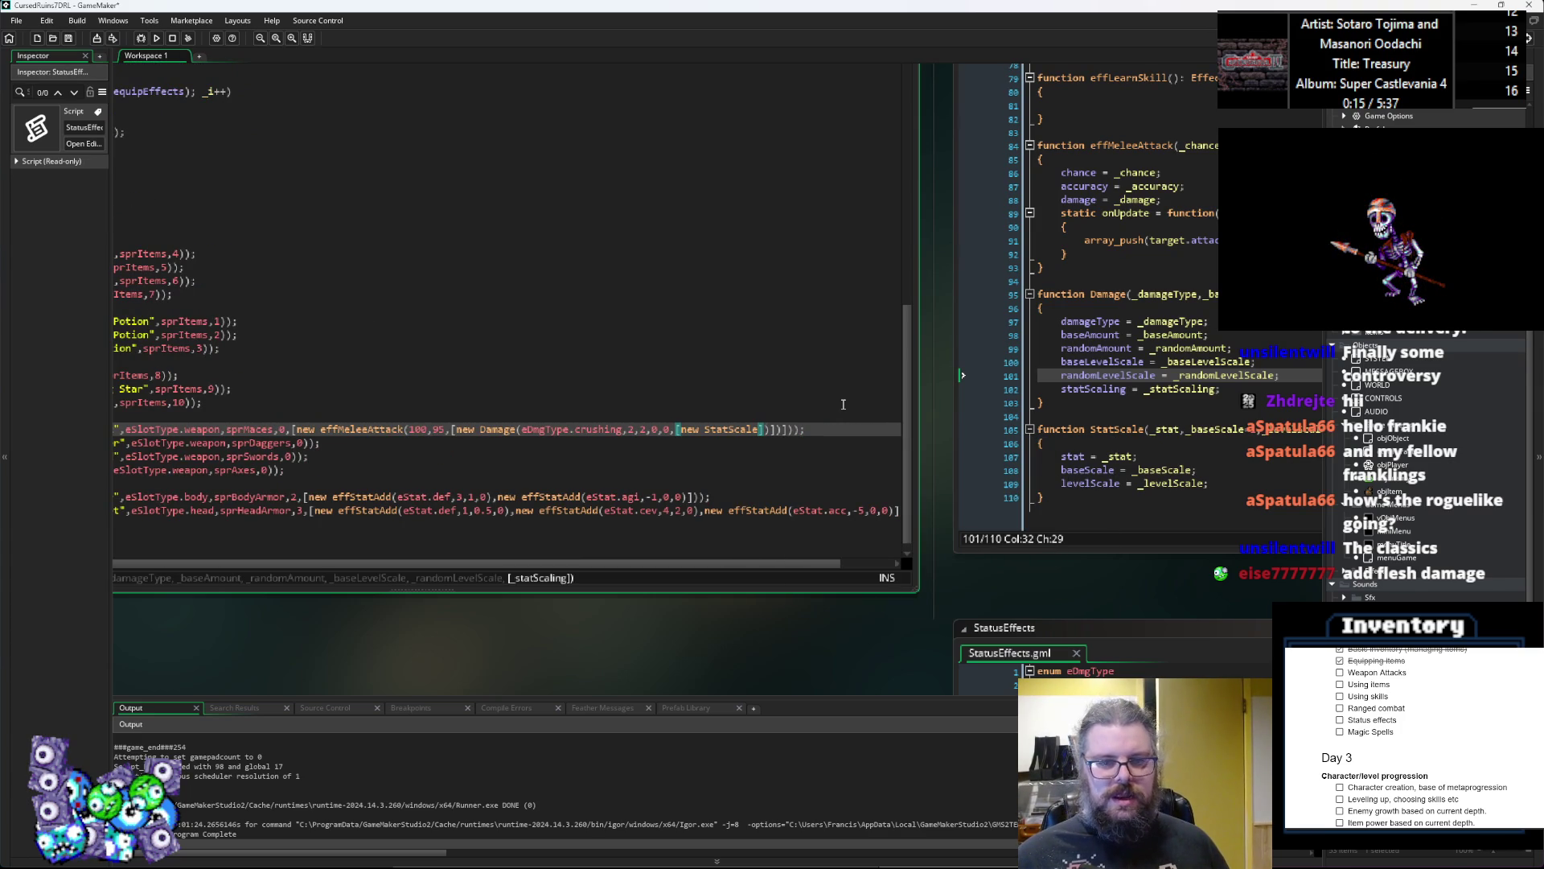
type("(")
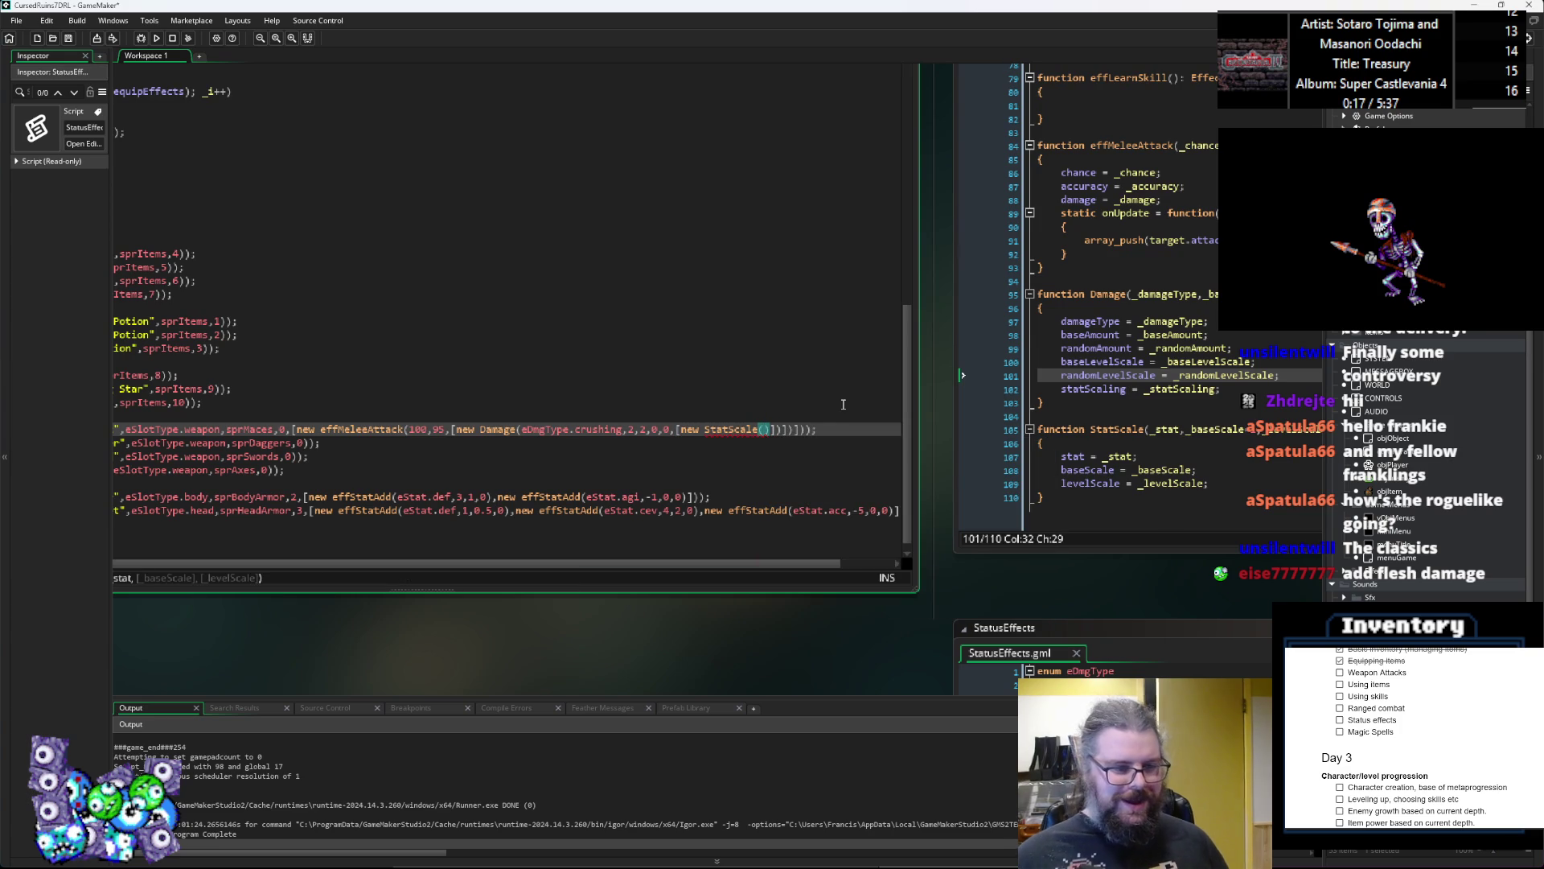
scroll(508, 624, "left", 3)
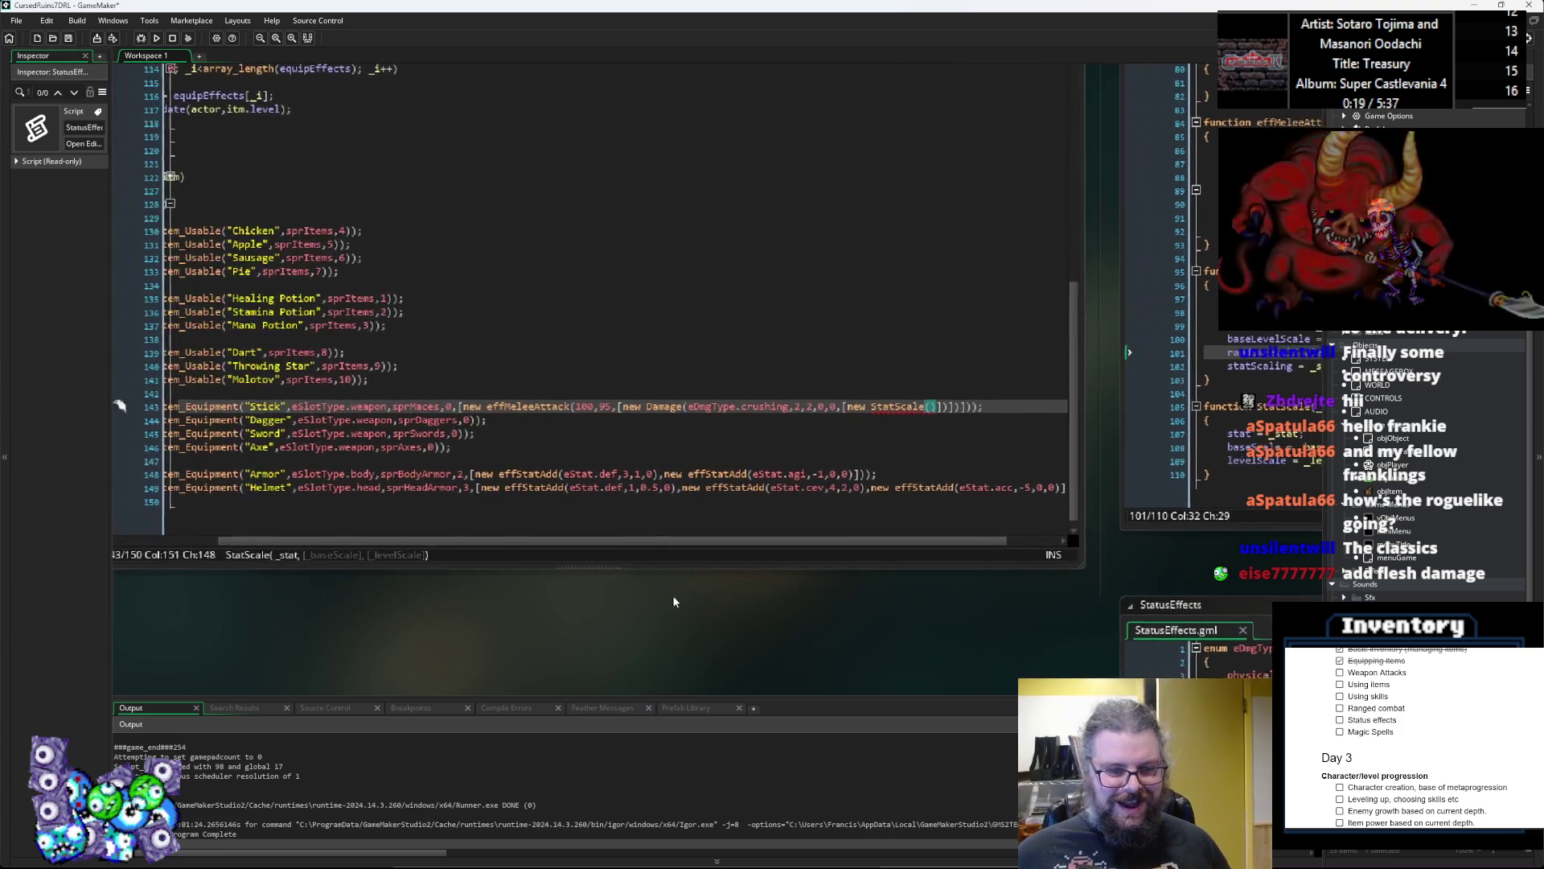
left_click(963, 418)
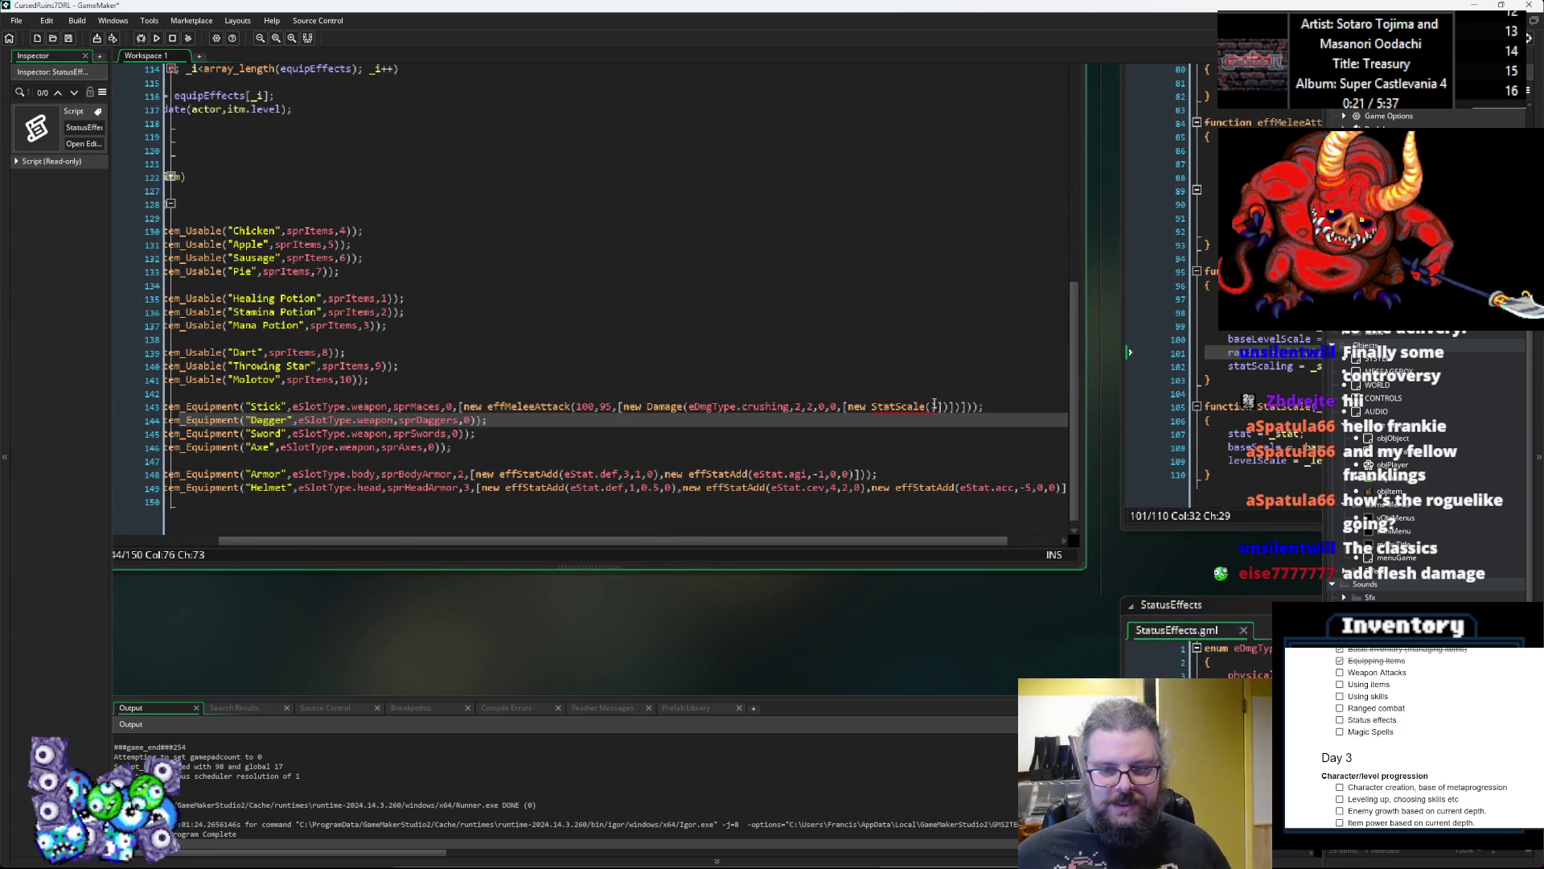
left_click(933, 406)
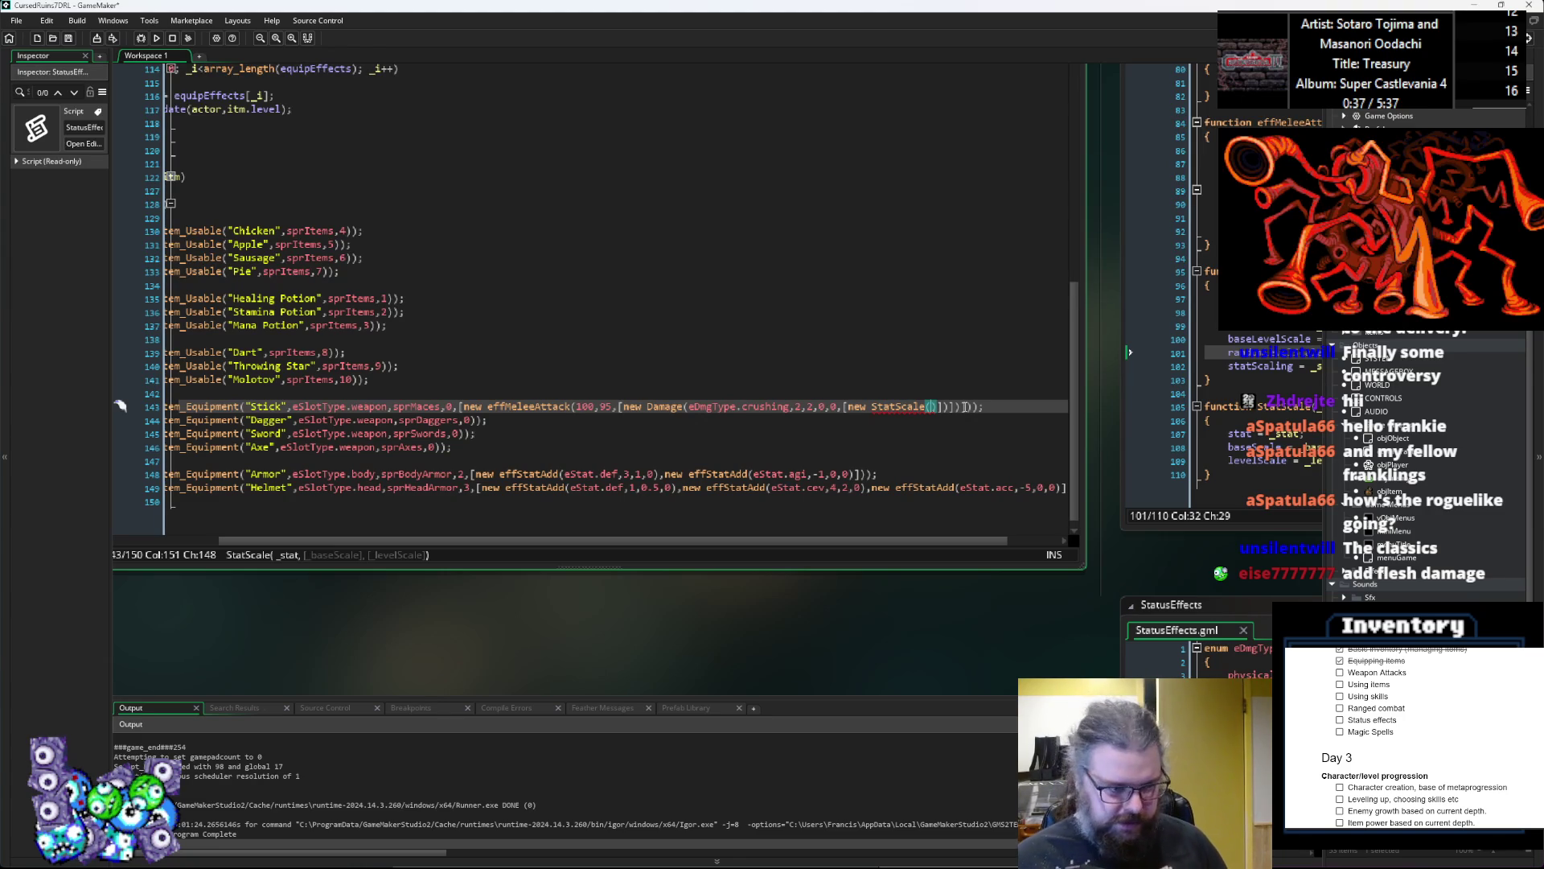
type("eSta")
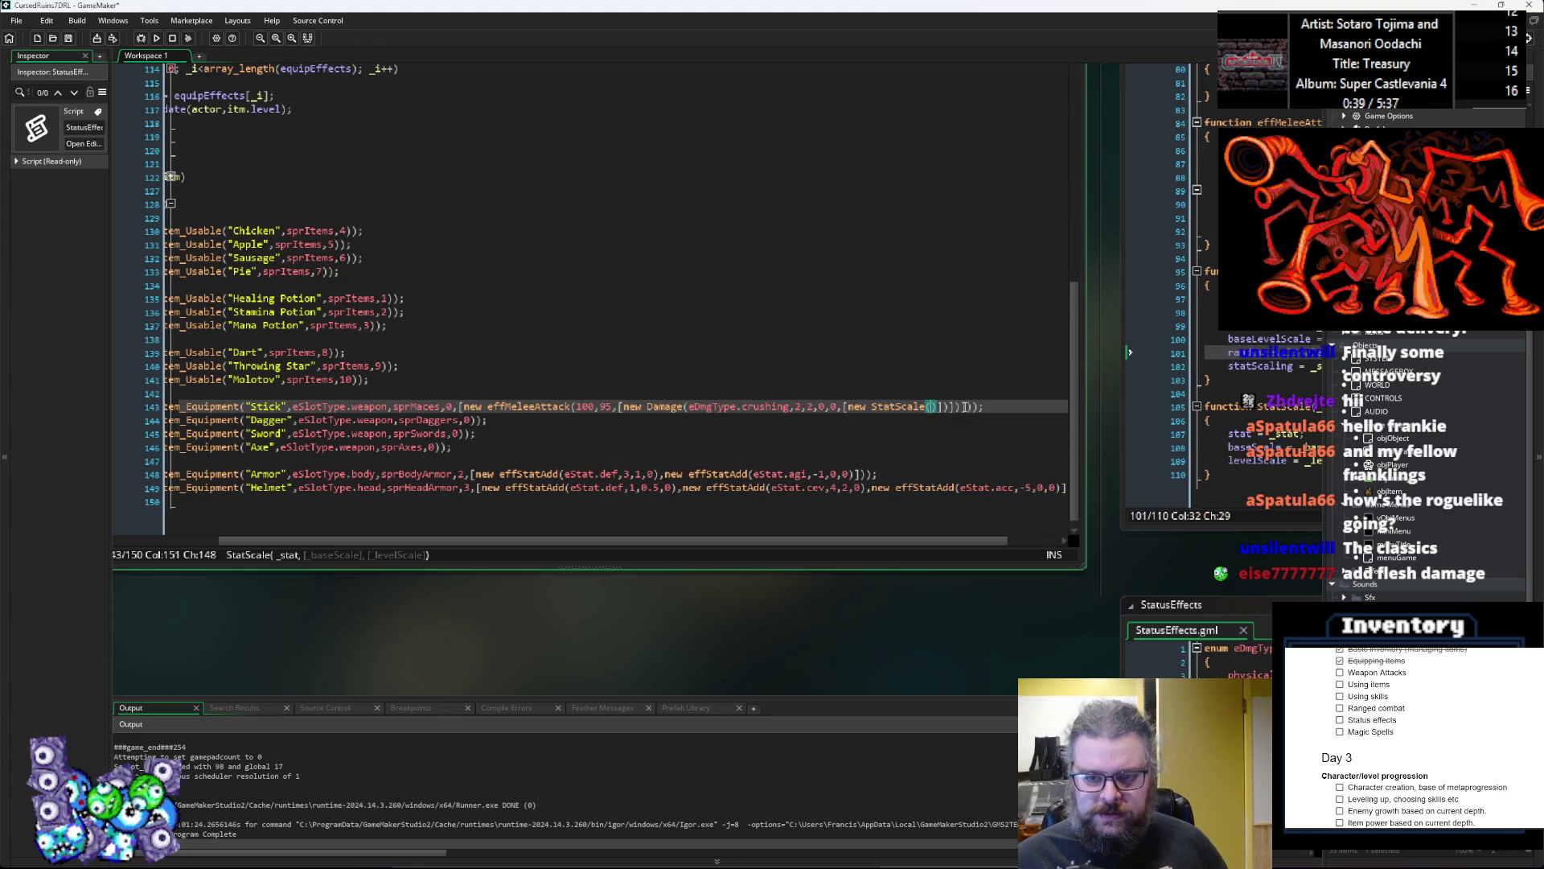
type("t.")
key("Down")
key("Down")
key("Down")
key("Down")
key("Down")
key("Down")
key("Up")
key("Up")
key("Up")
type("str")
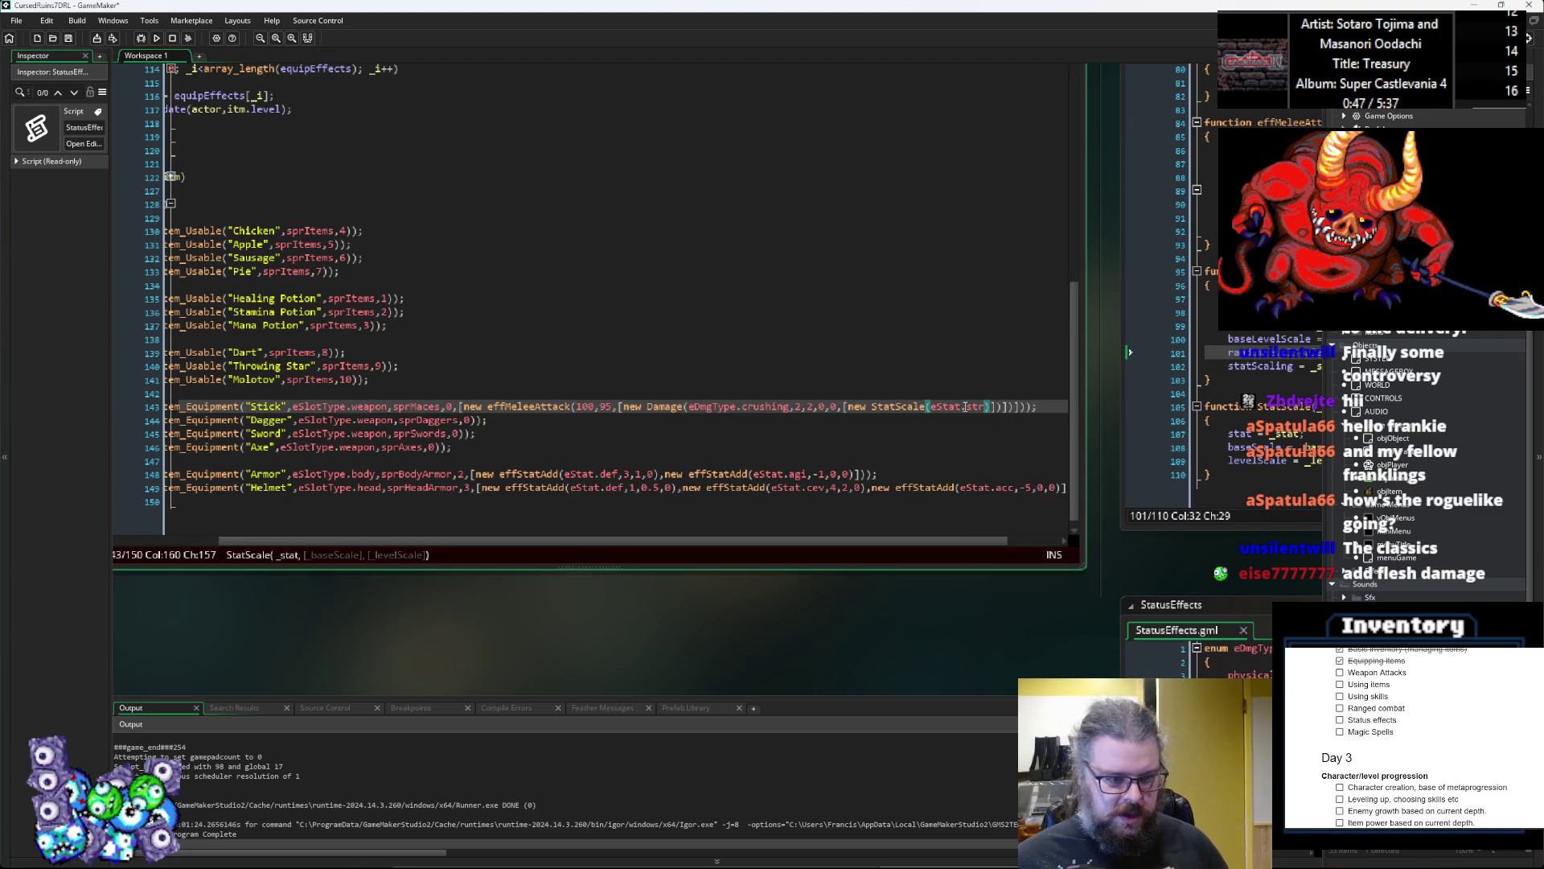
type(",")
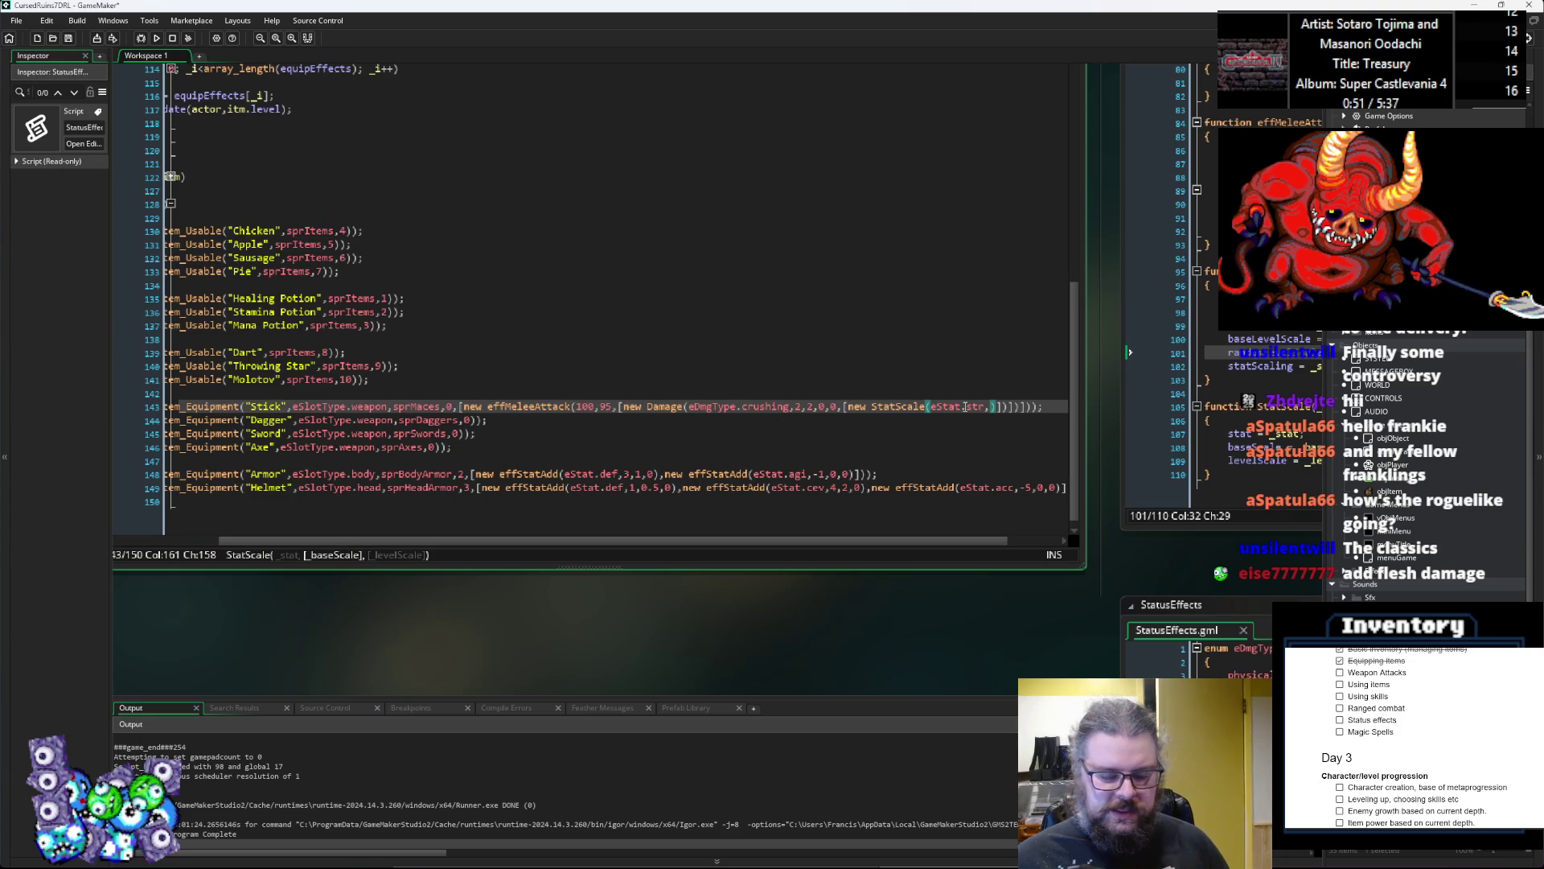
type("0.5")
type(",")
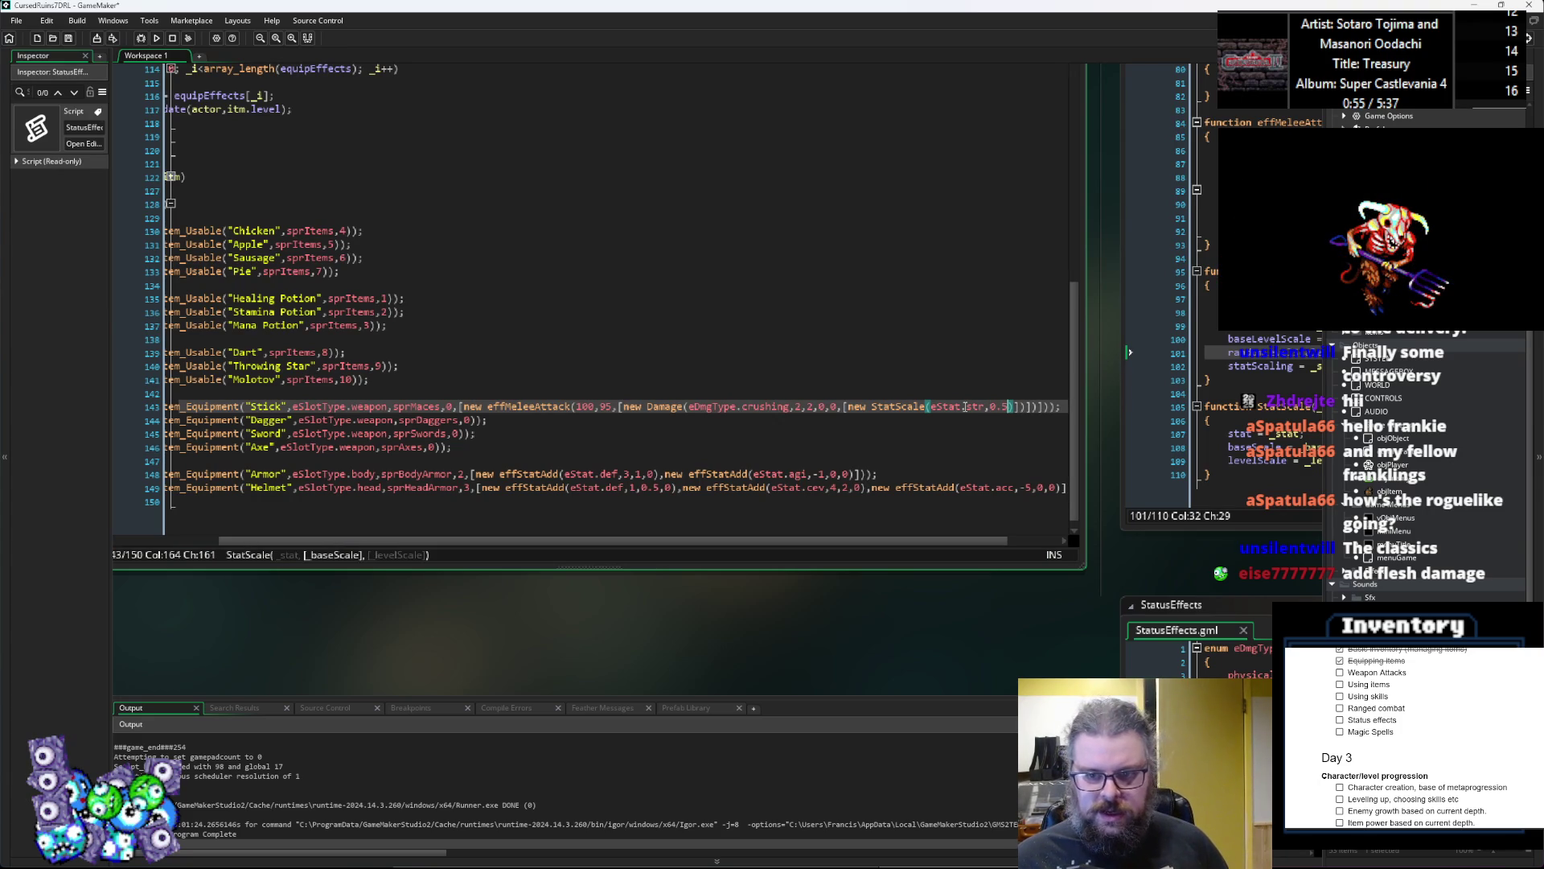
type("0")
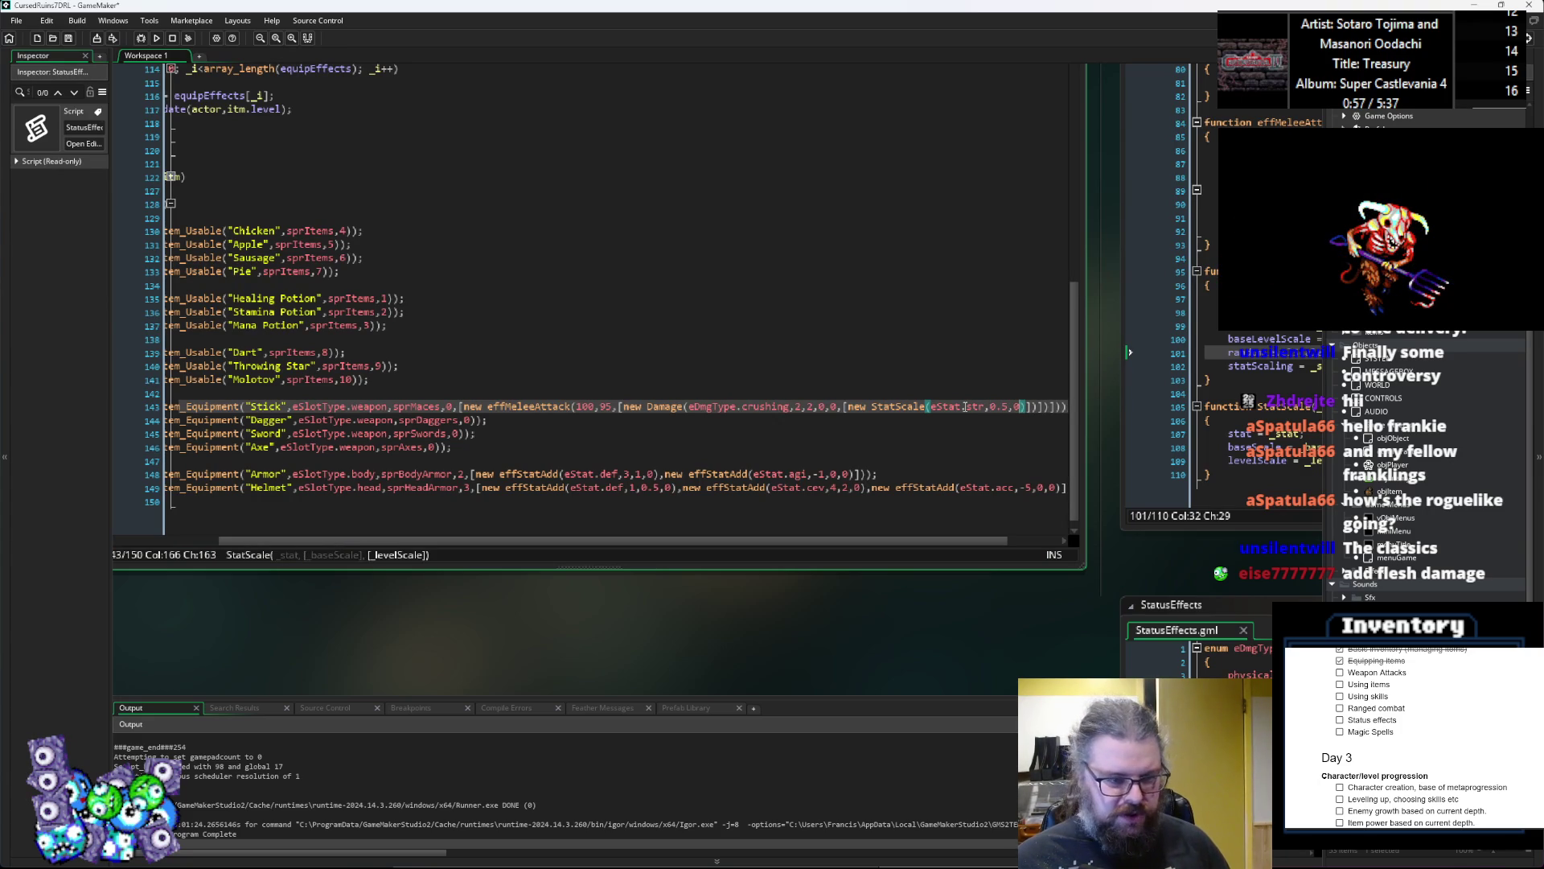
type(")")
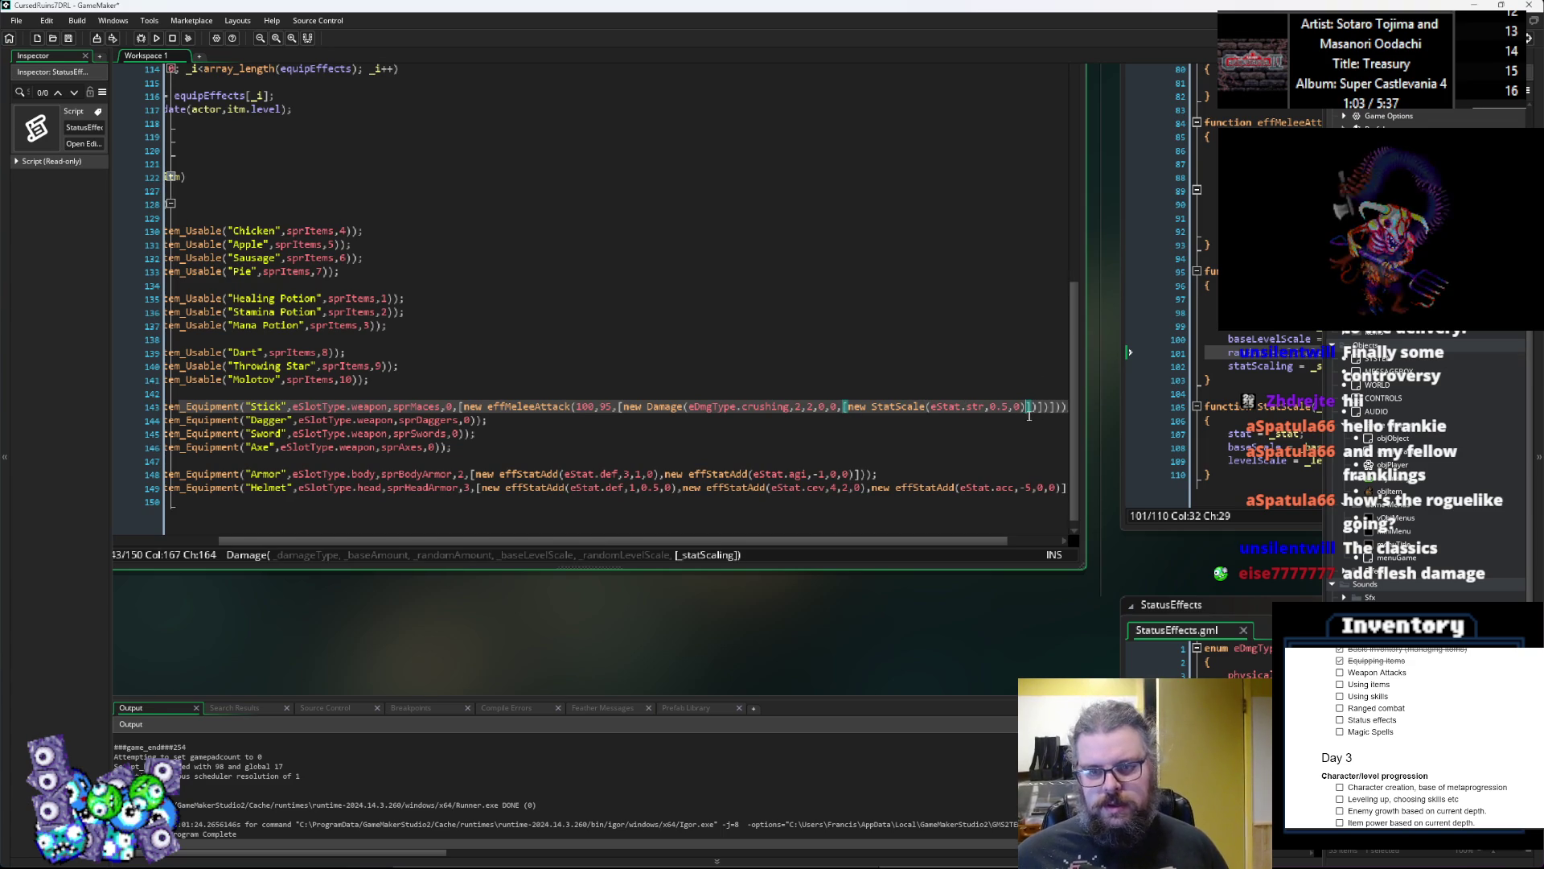
left_click(929, 408, "shift")
Step: Duplicate the strength StatScale after a comma and change its stat to eStat.agi
left_click_drag(929, 415, 849, 411)
left_click(1027, 408)
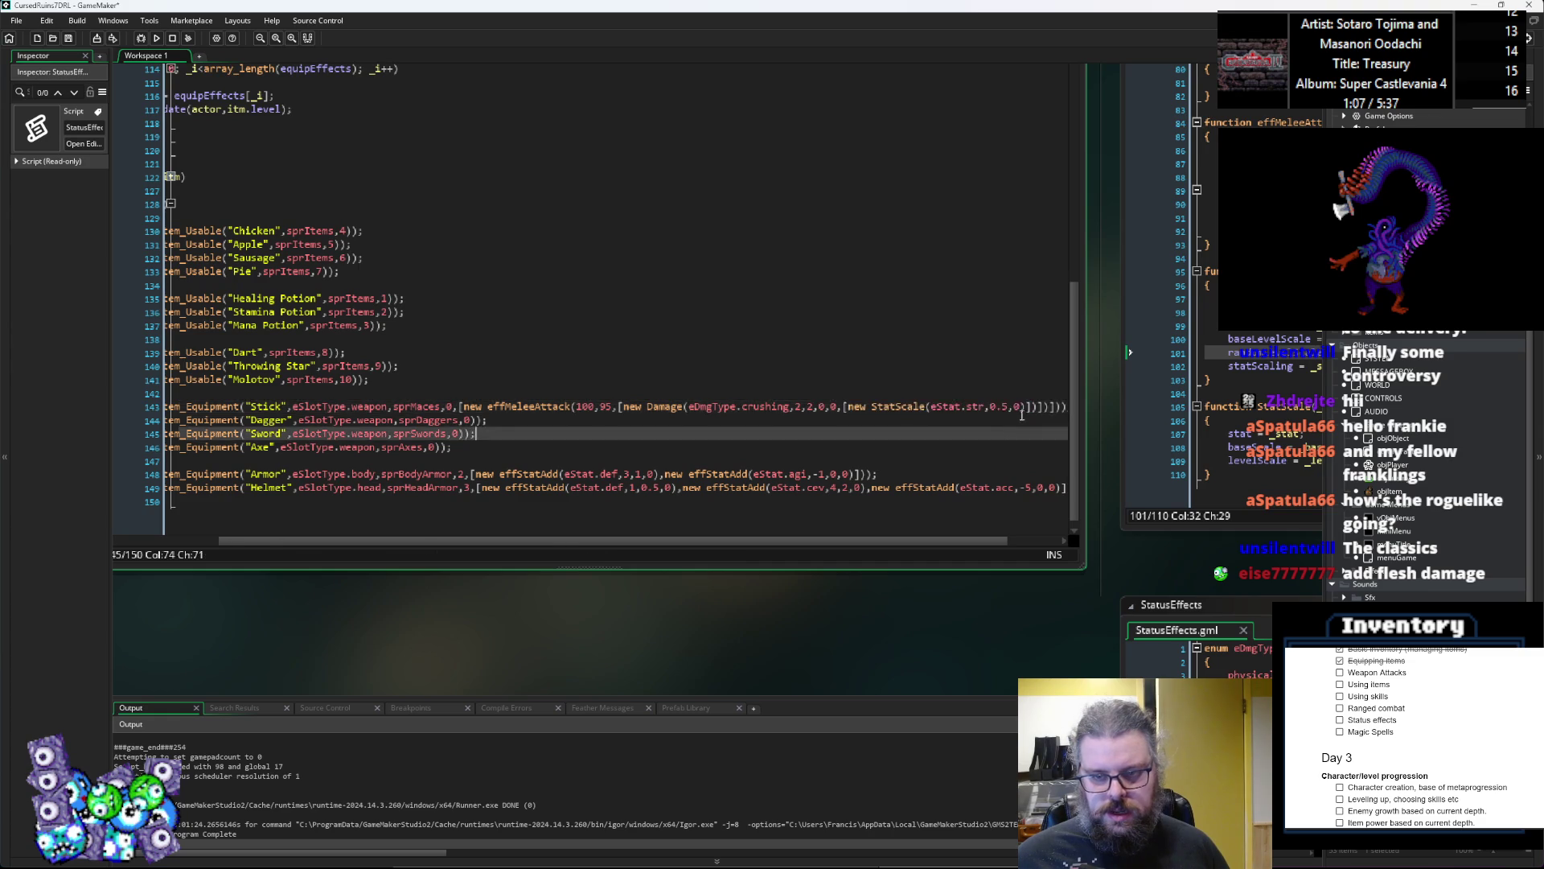
type(",")
key("ctrl+v")
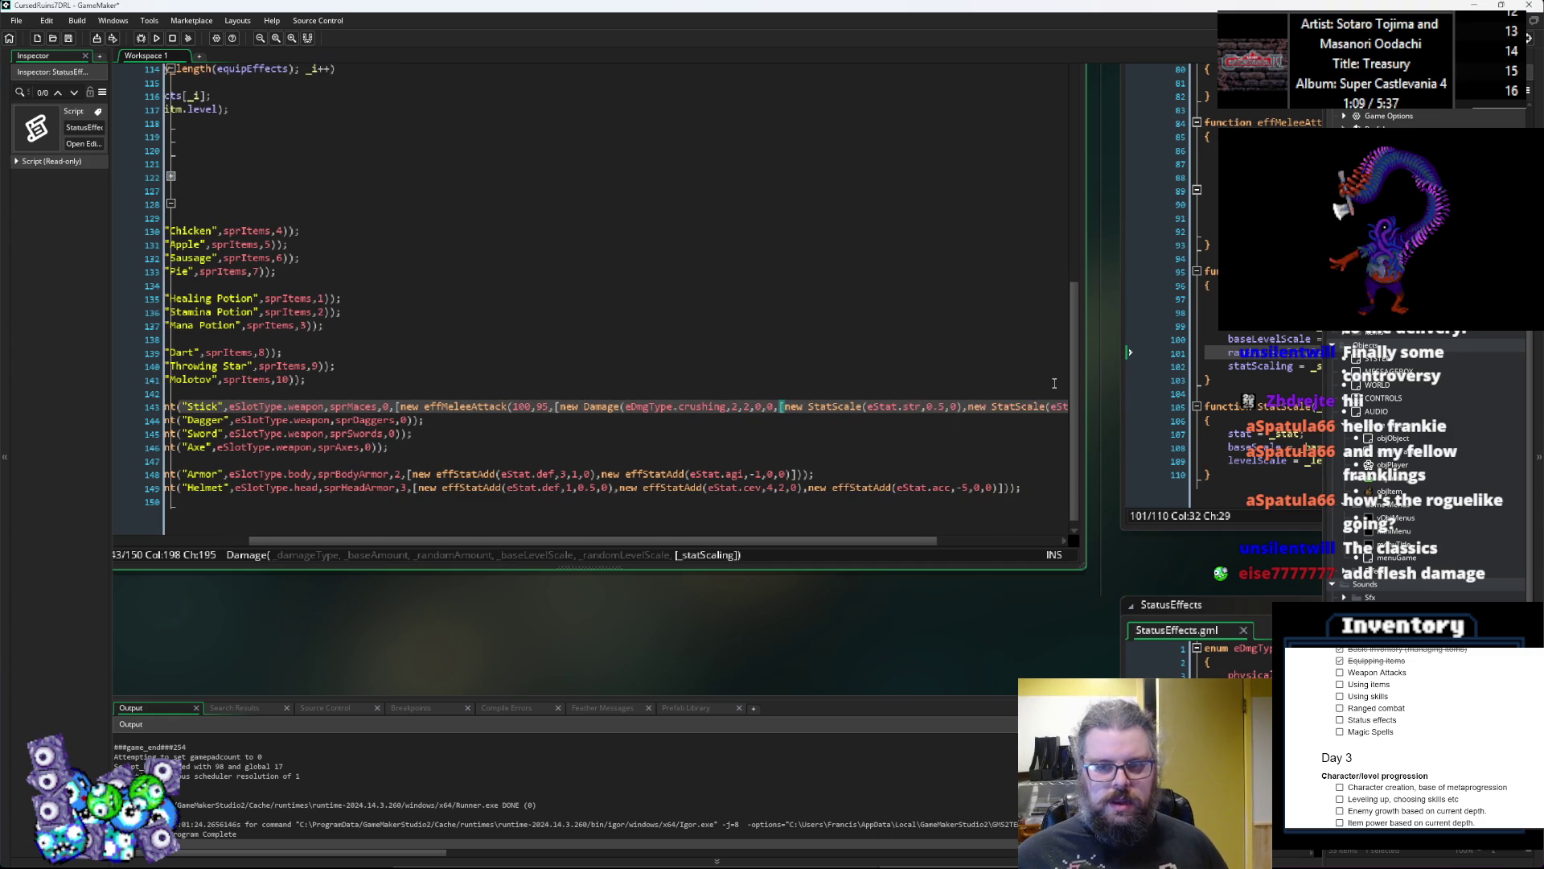
key("Left")
key("Left")
key("Left")
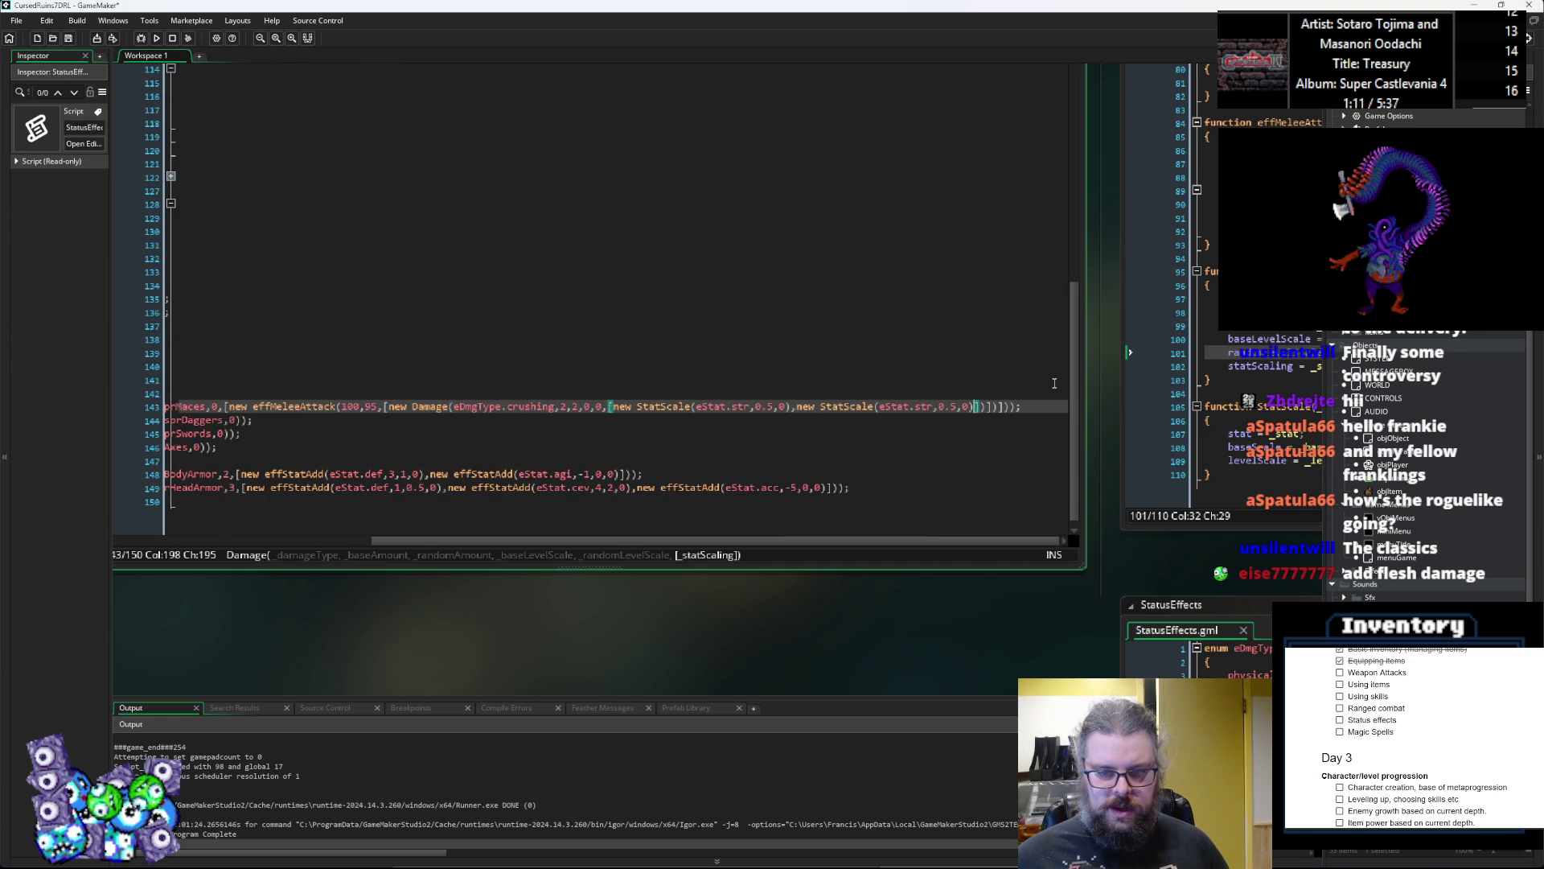
key("BackSpace")
key("BackSpace")
key("BackSpace")
type("agi")
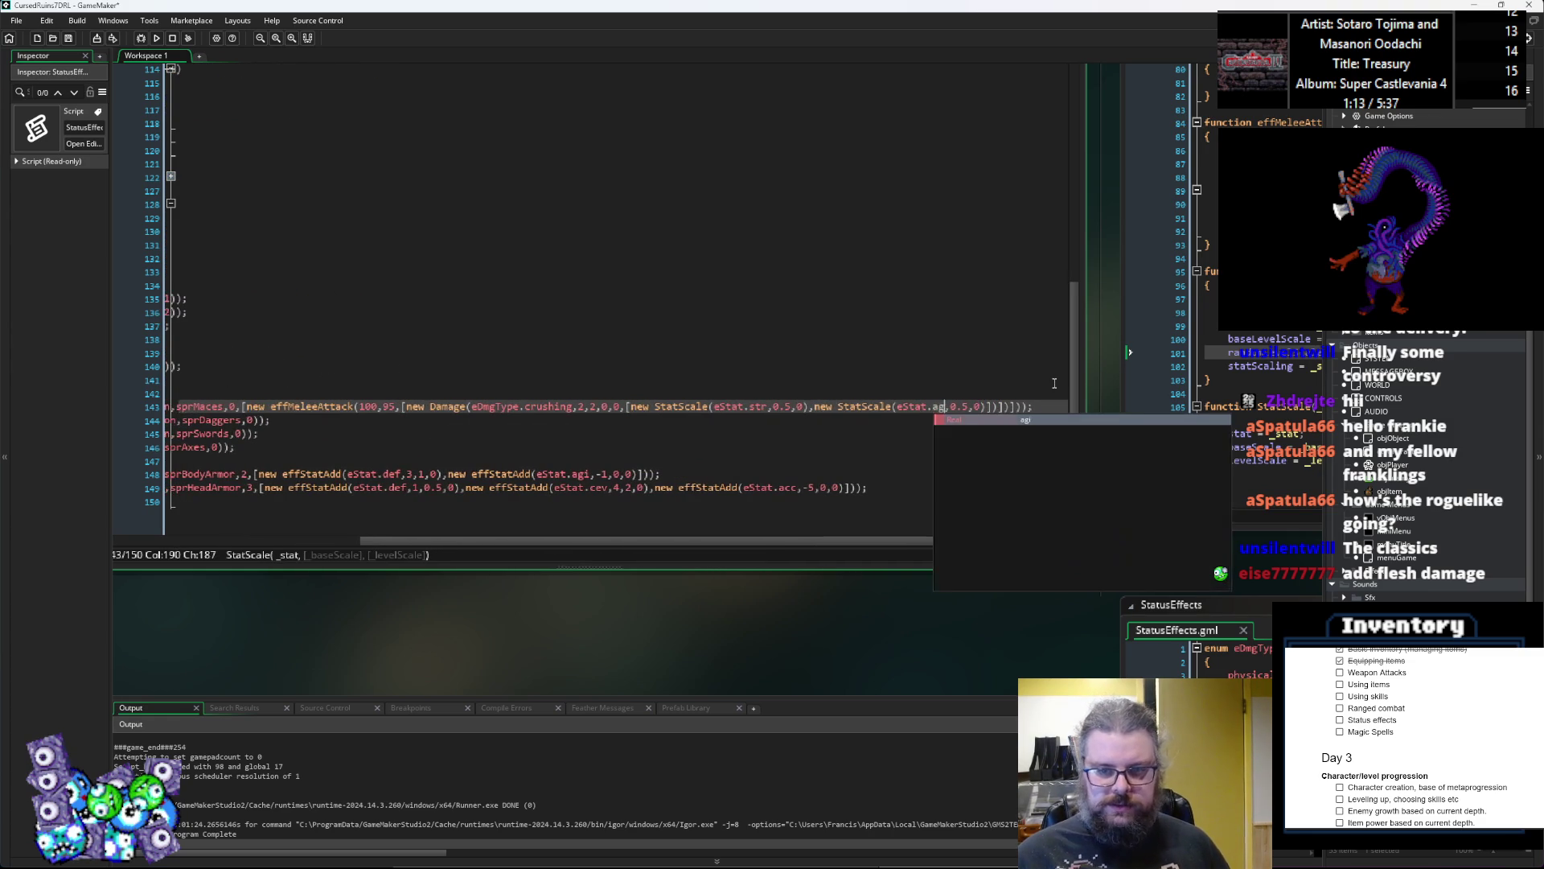
key("Right")
key("Right")
key("Right")
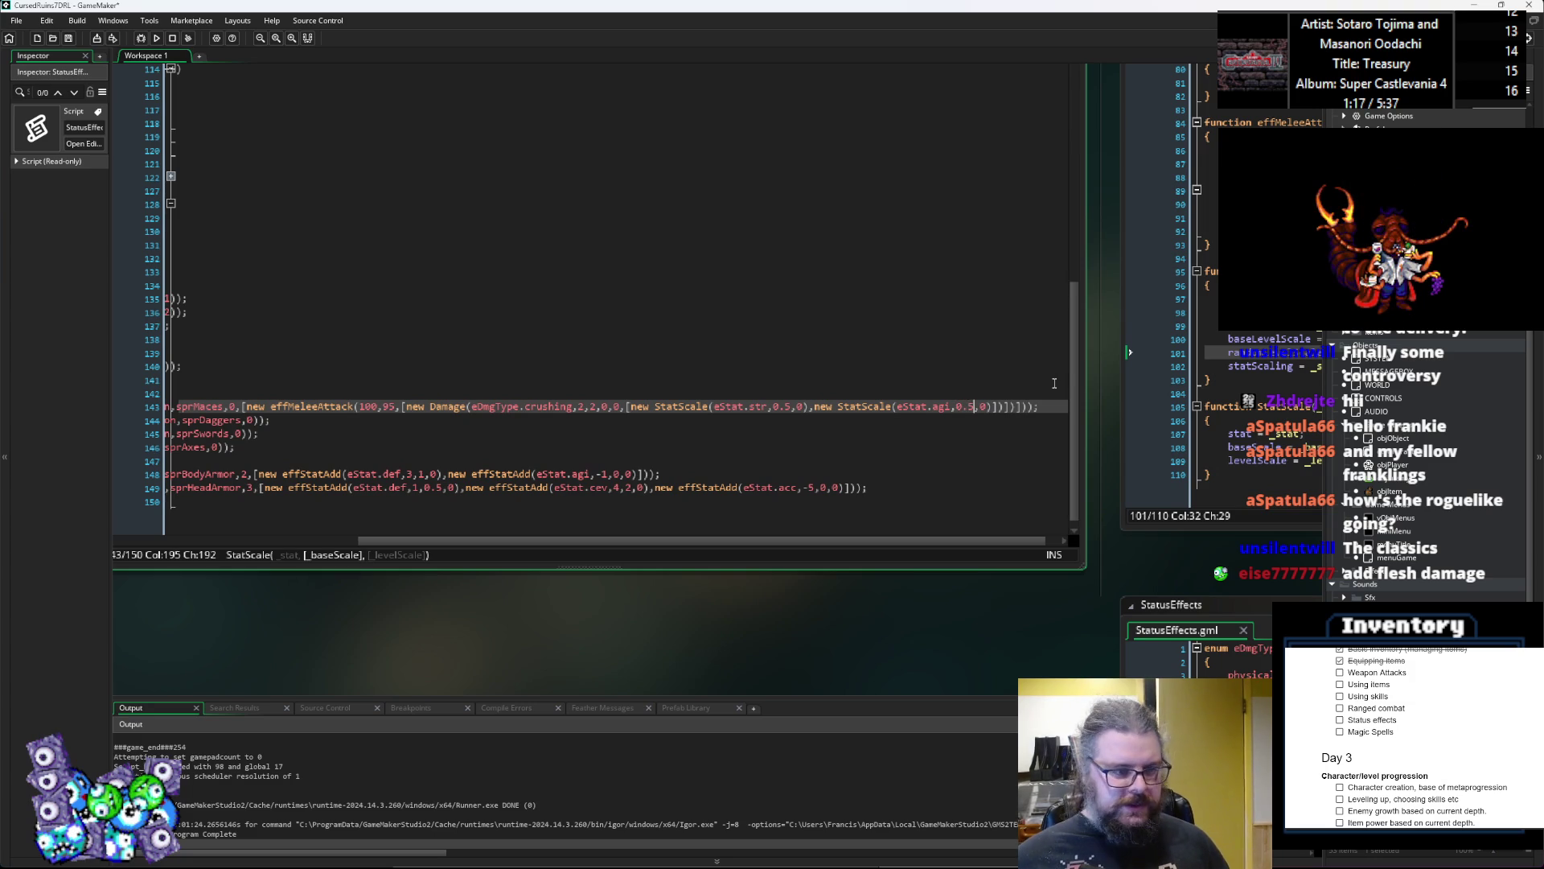
mouse_move(740, 541)
left_mouse_down()
mouse_move(537, 547)
mouse_move(724, 545)
mouse_move(673, 552)
mouse_move(711, 556)
left_mouse_up()
Step: Set the Stick's crushing Damage random amount to 2
left_click_drag(303, 519, 137, 599)
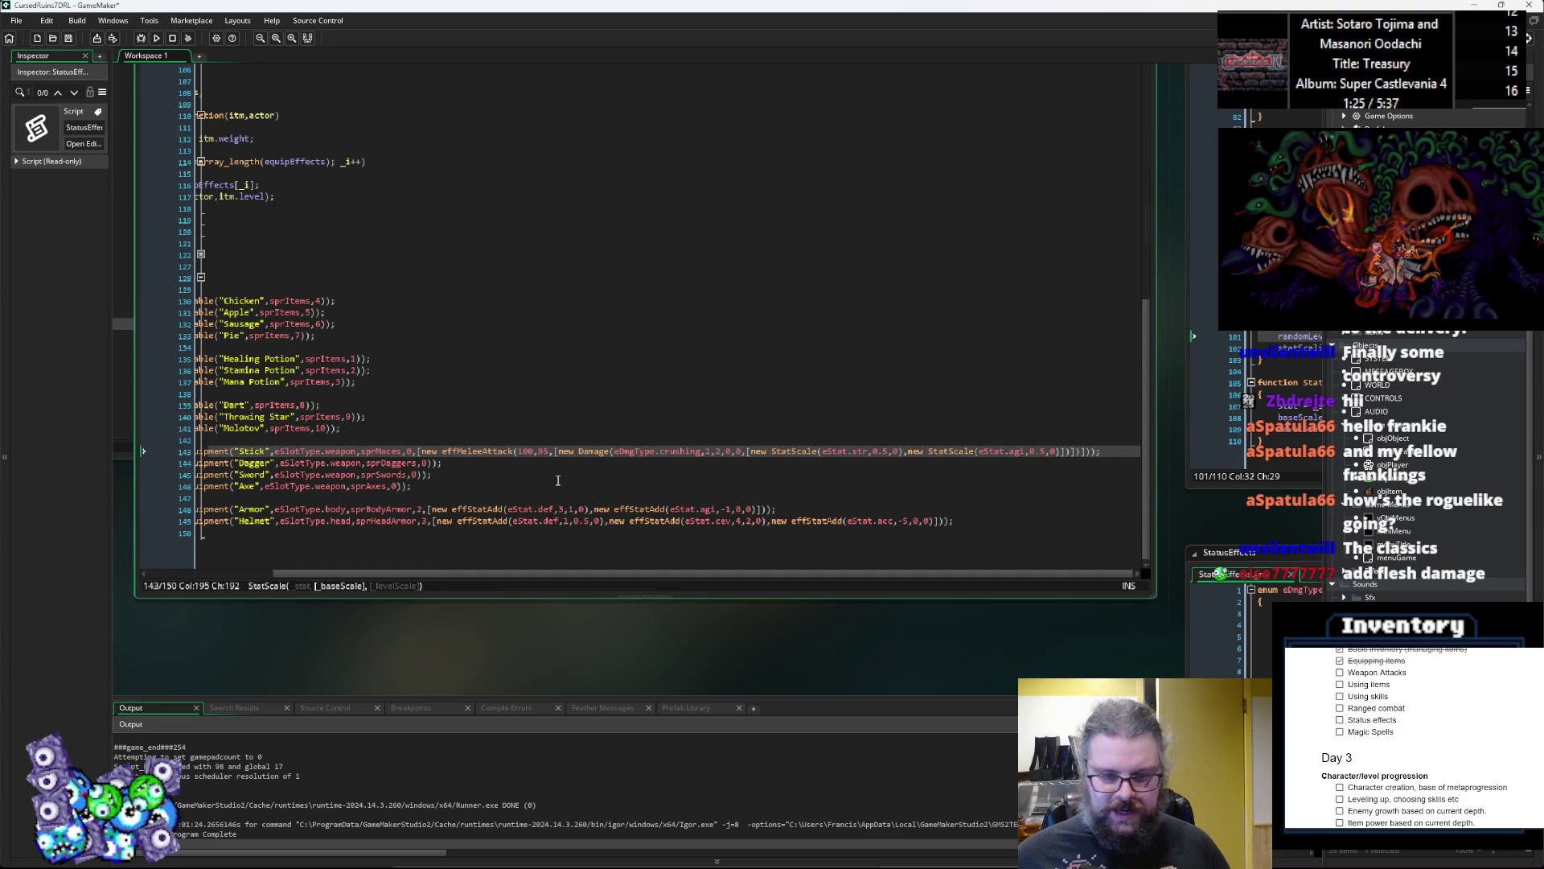
left_click(494, 509)
scroll(494, 509, "up", 1)
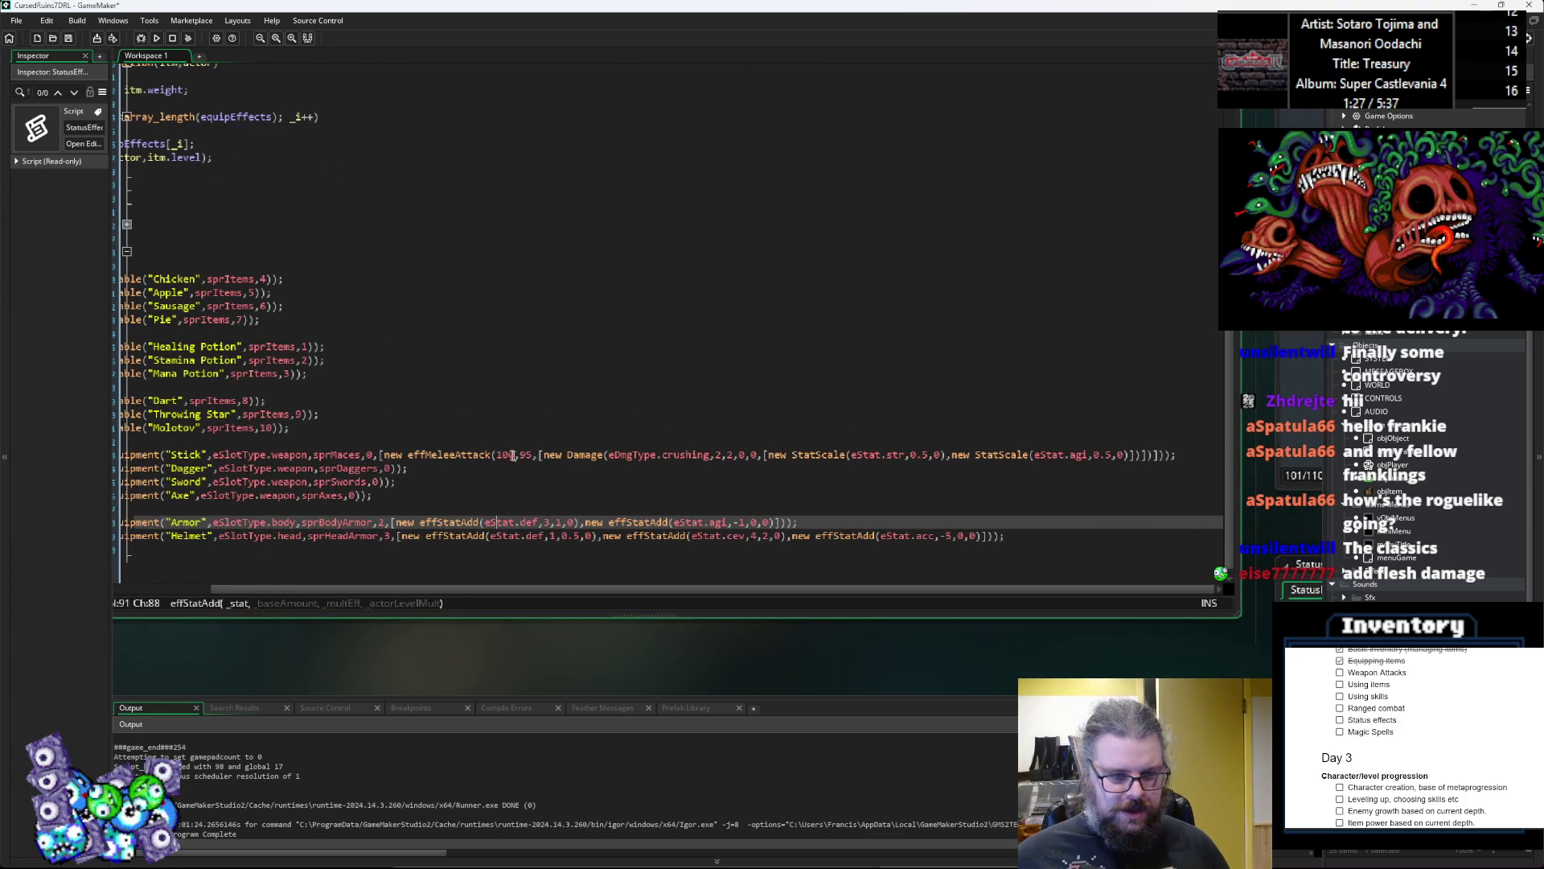
left_click(497, 455)
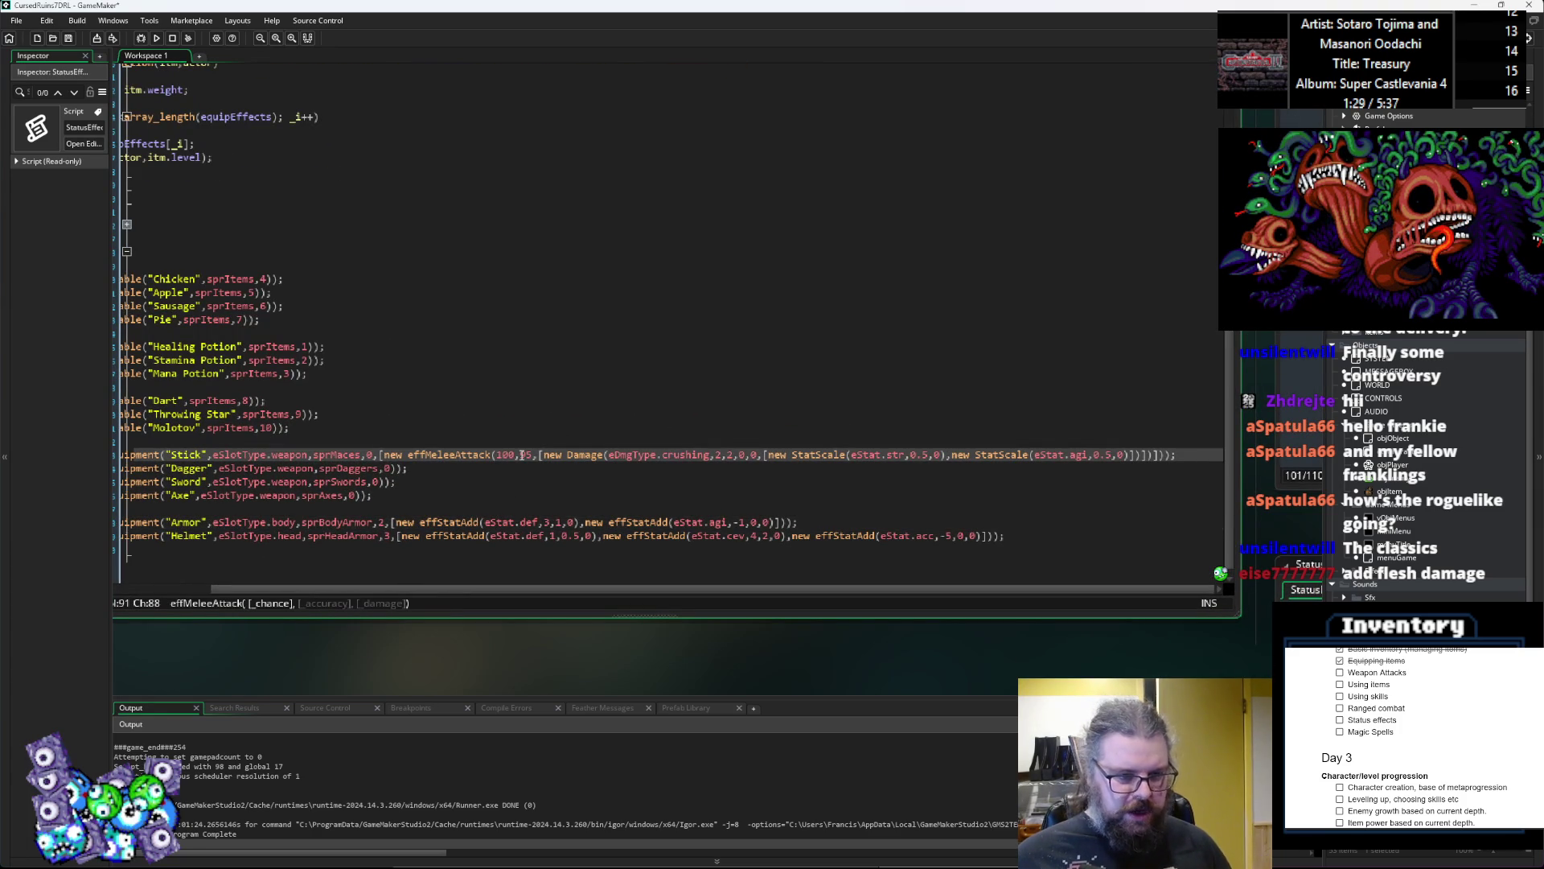
left_click(521, 455)
type("9")
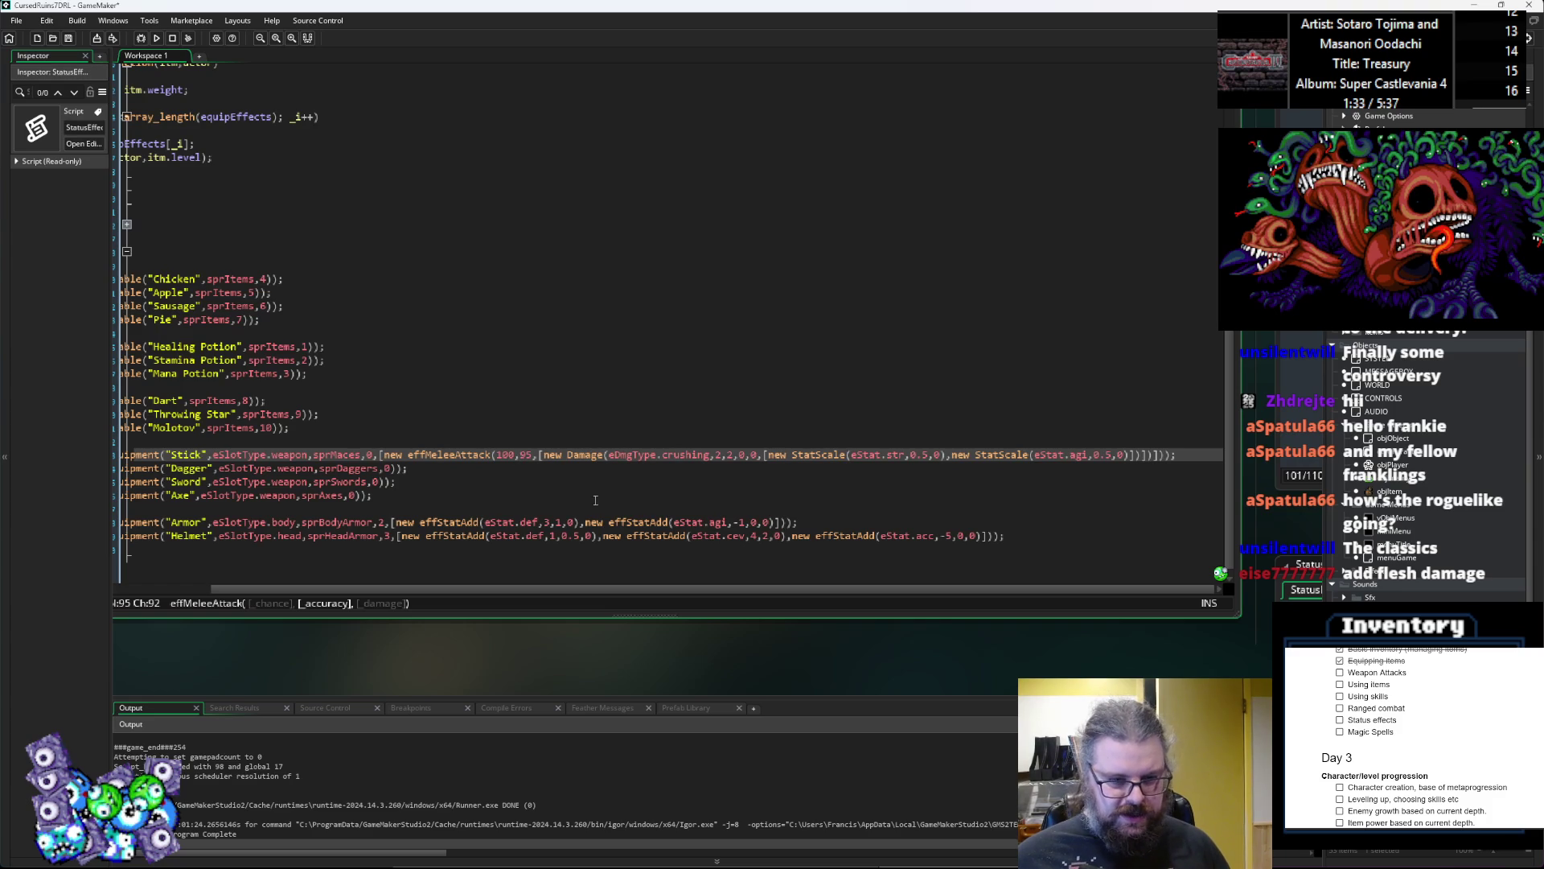
left_click(683, 455)
left_click(695, 454)
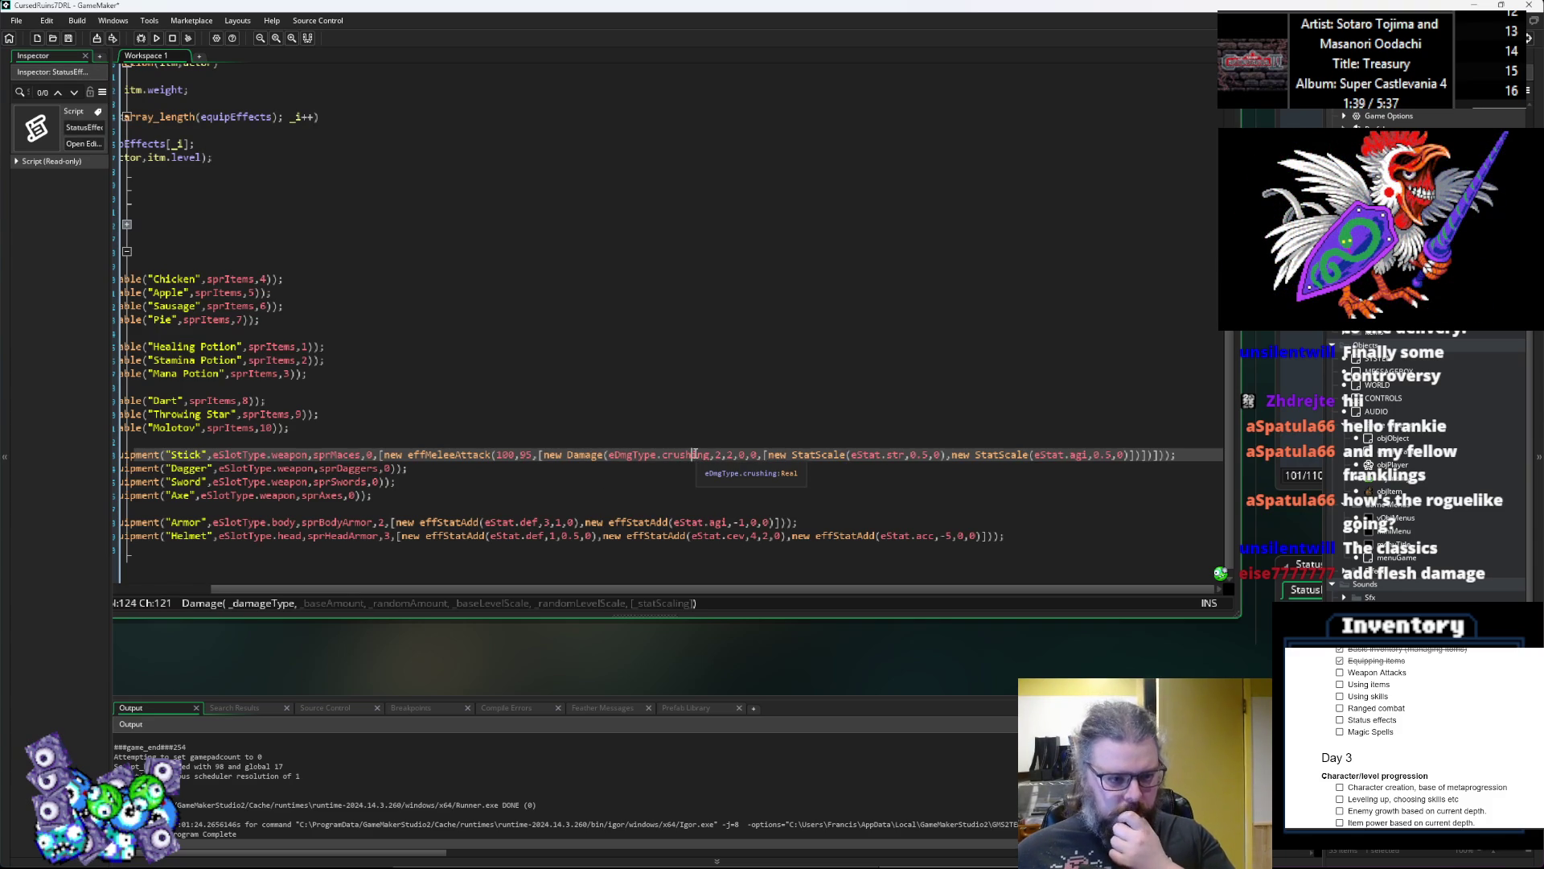
left_click(691, 464)
left_click(689, 457)
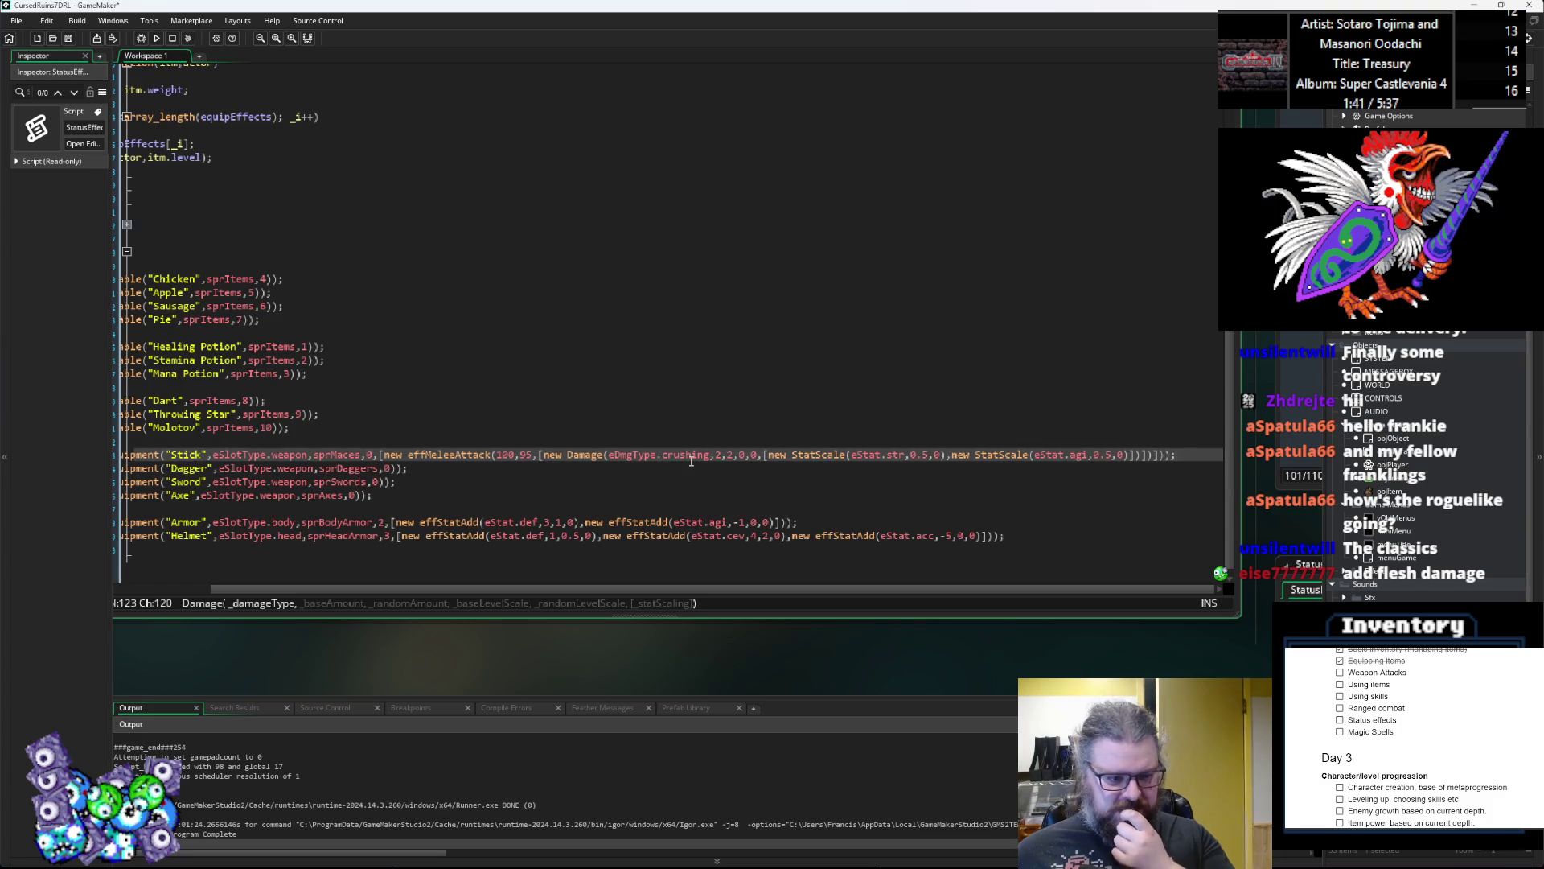
left_click(722, 454)
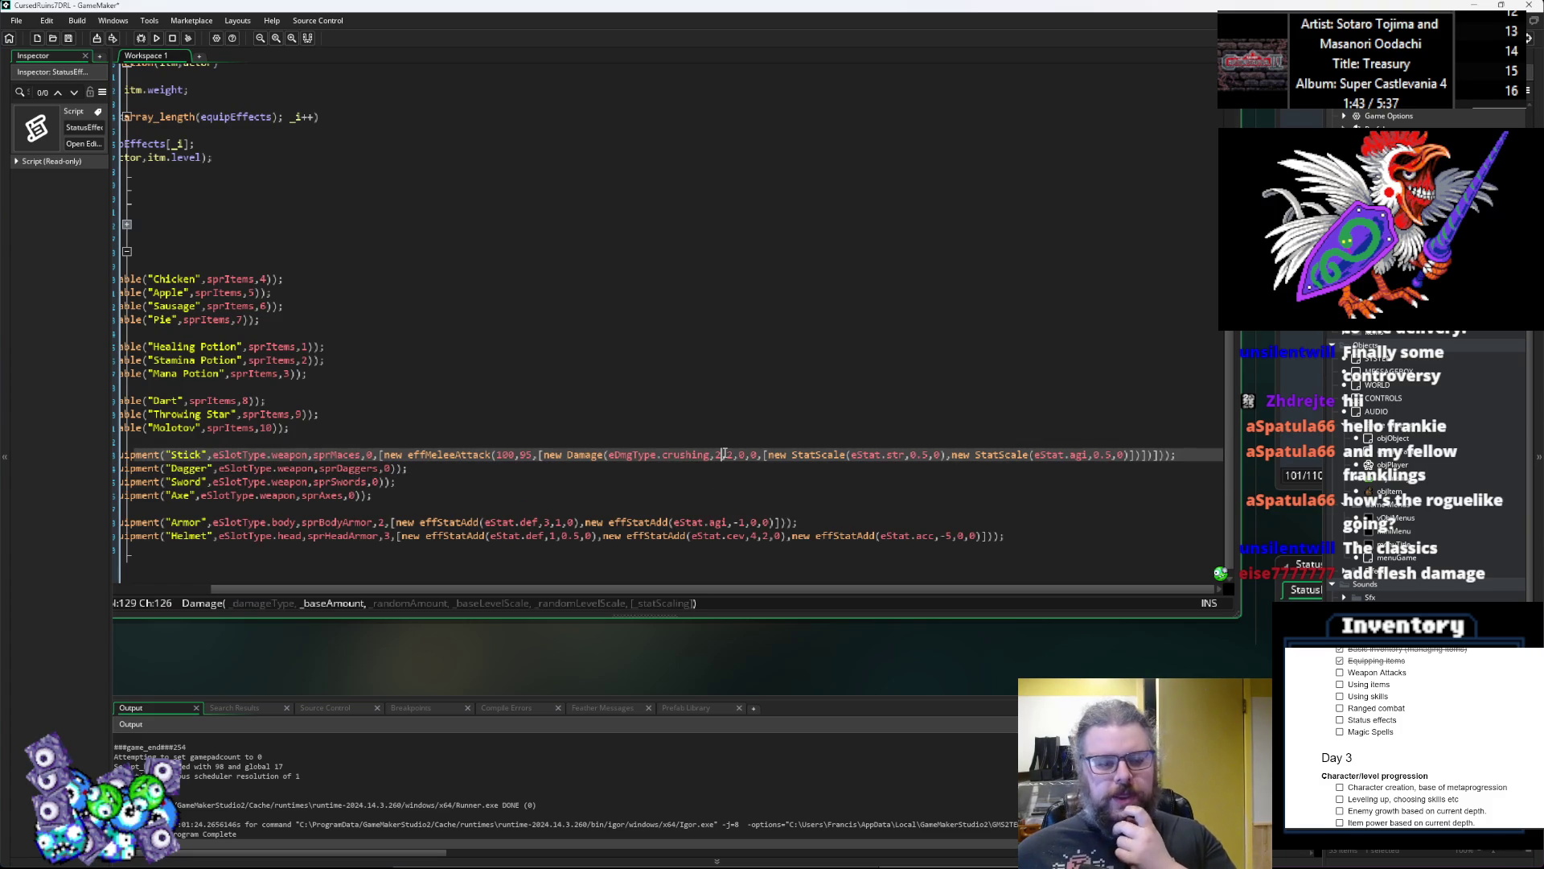
left_click(729, 456)
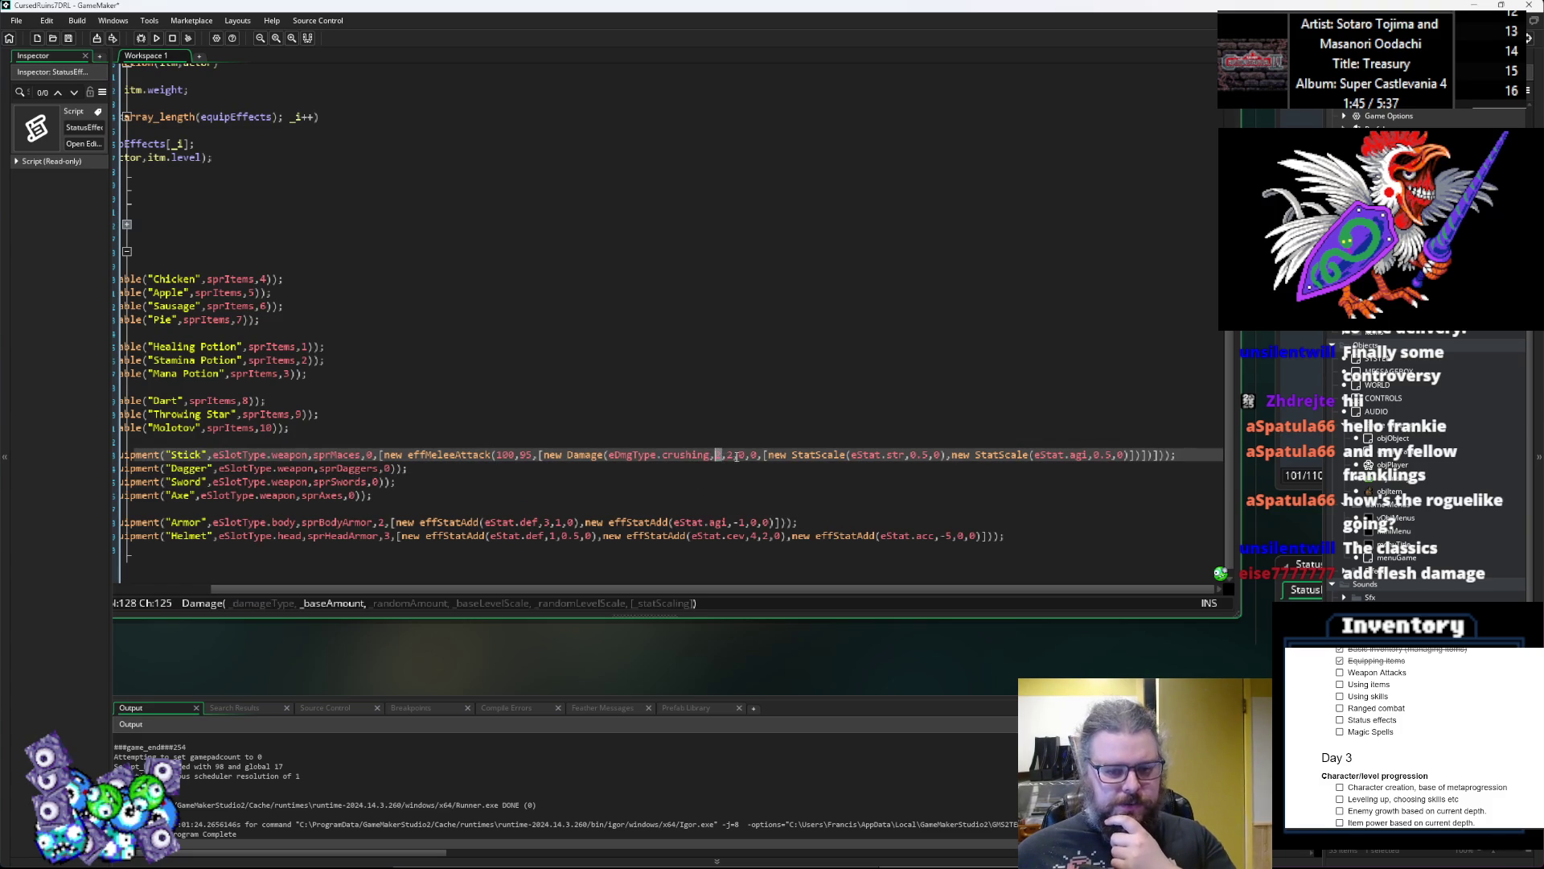
type("2")
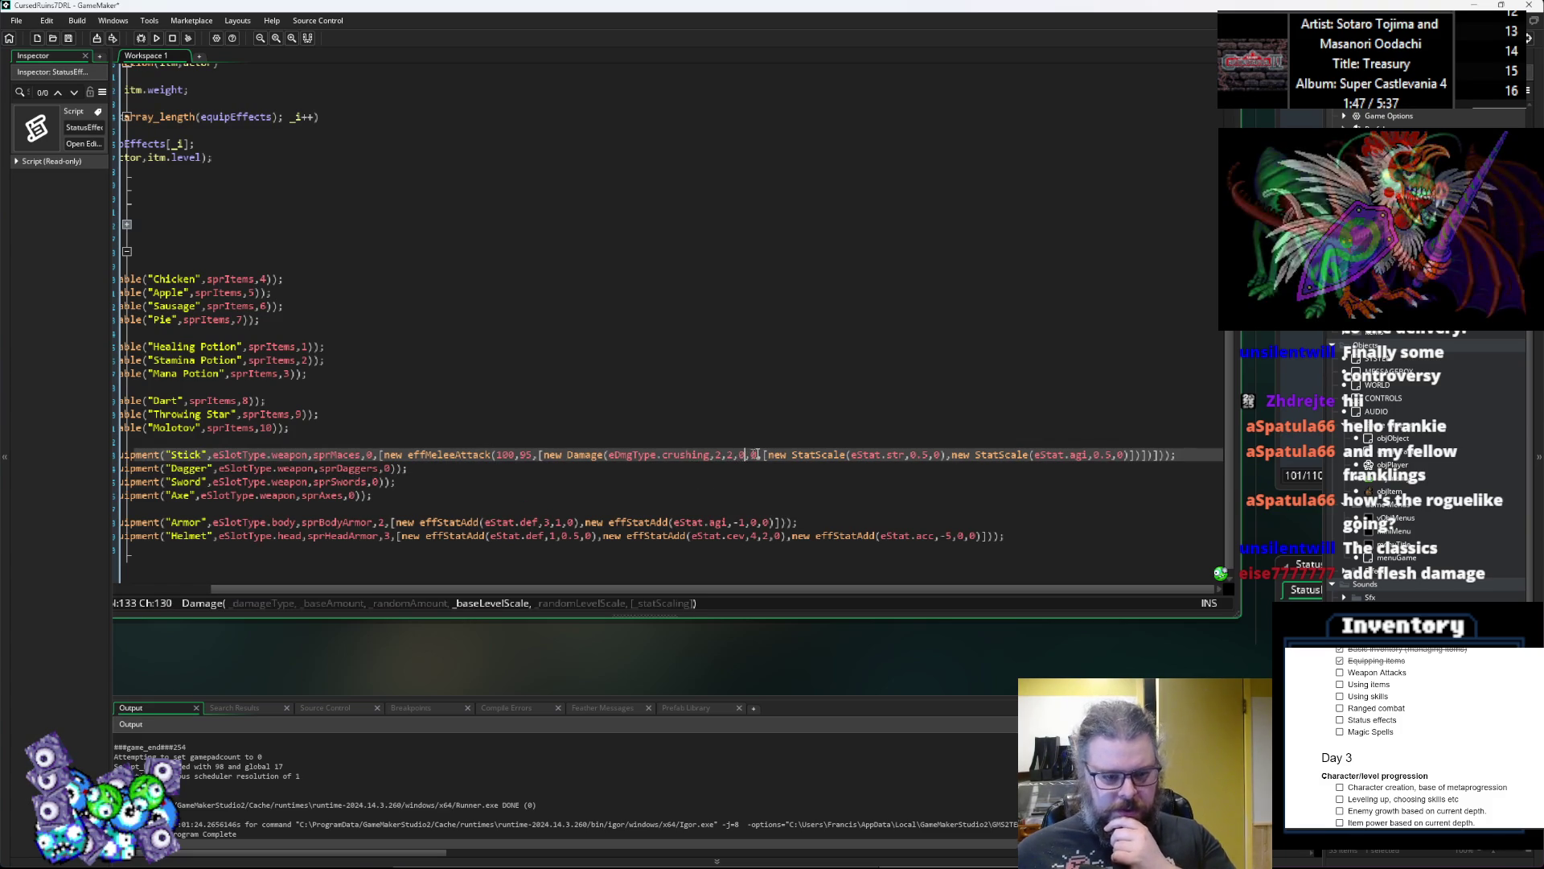
Step: Lower the strength and agility StatScale base values from 0.5 to 0.25
left_click(754, 455)
key("Left")
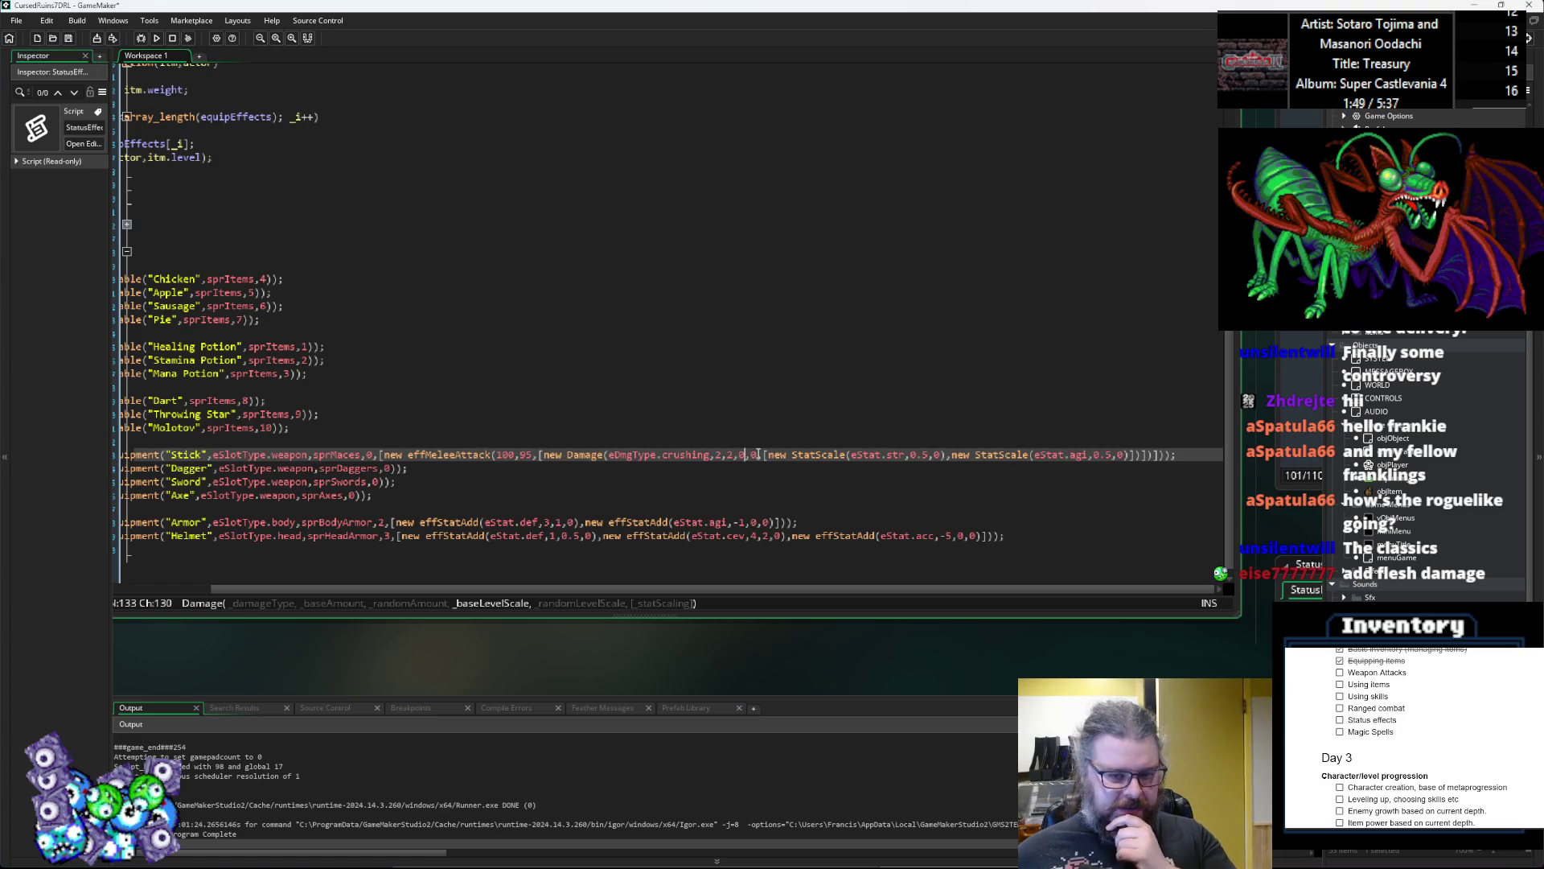
left_click(757, 454)
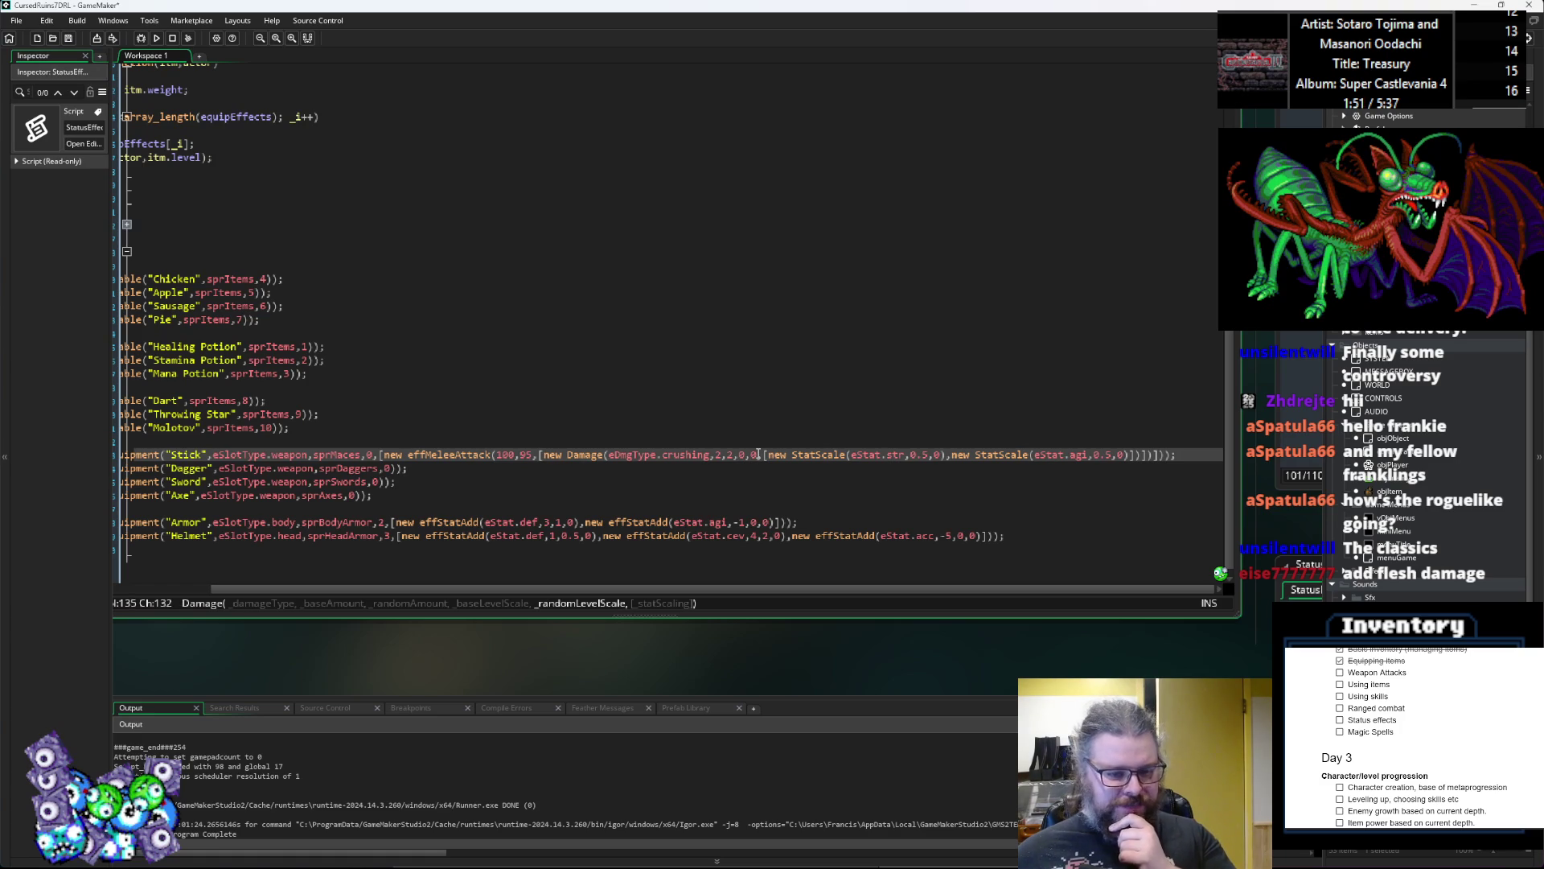
key("Right")
key("Right")
key("Right")
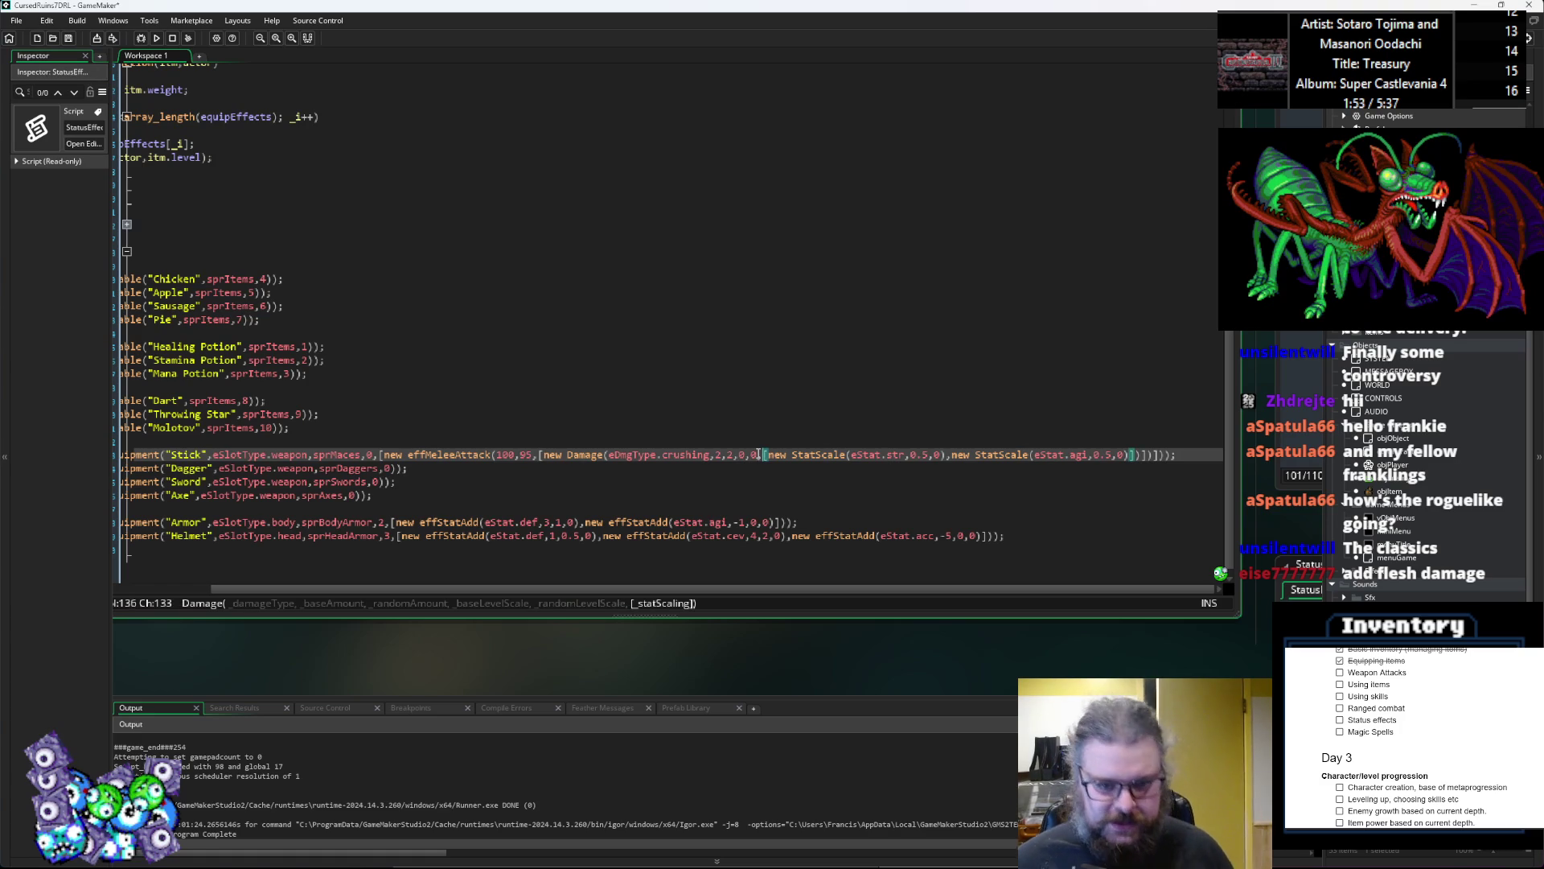
key("Right")
key("Right")
key("Right")
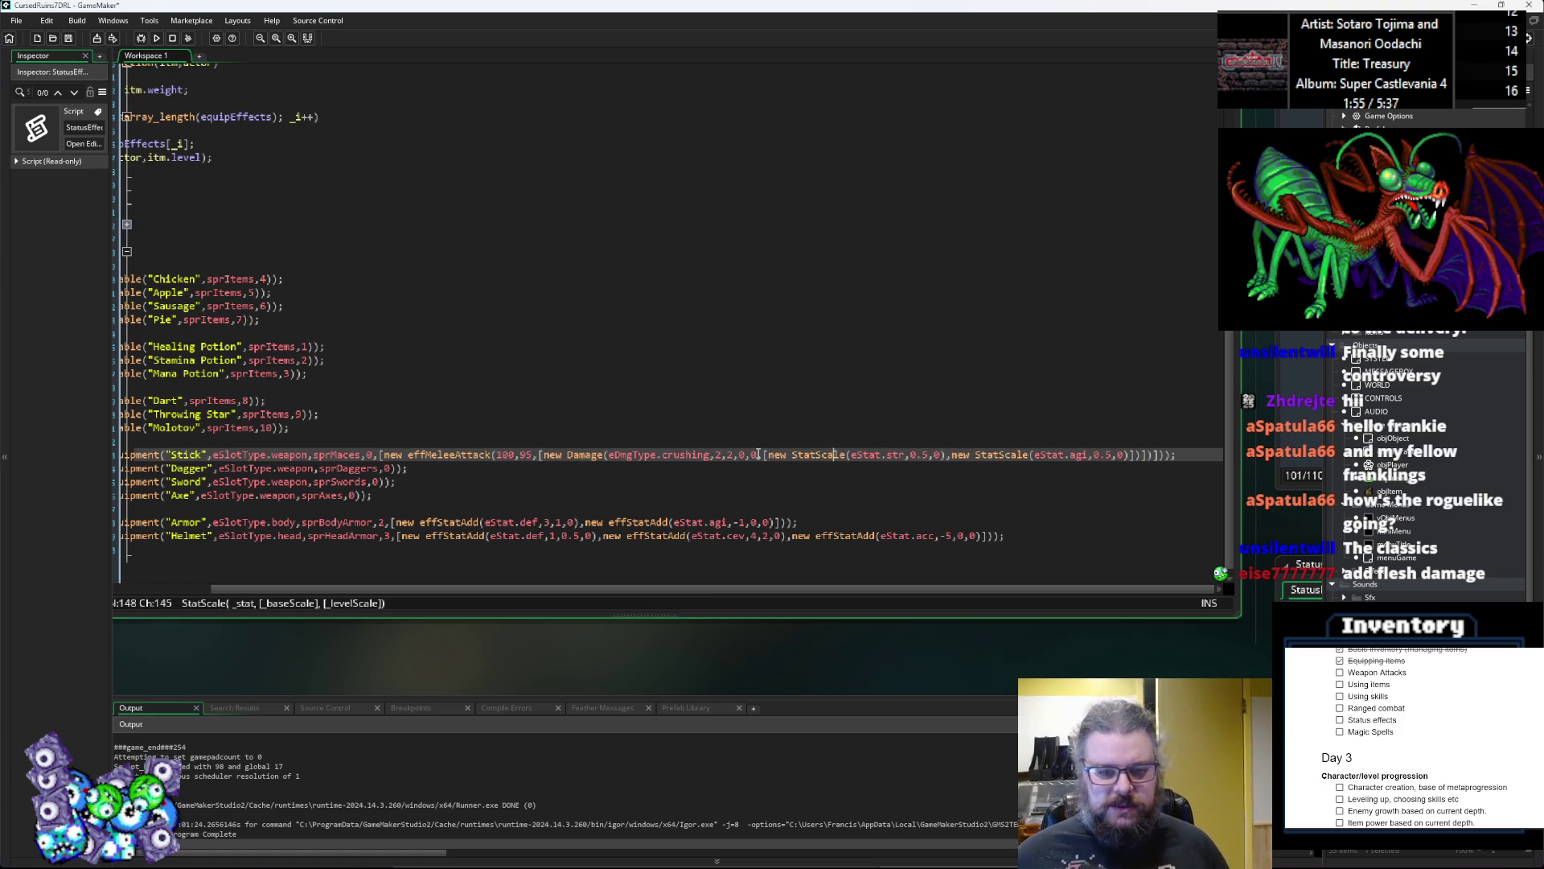
key("Right")
key("Right")
key("Right")
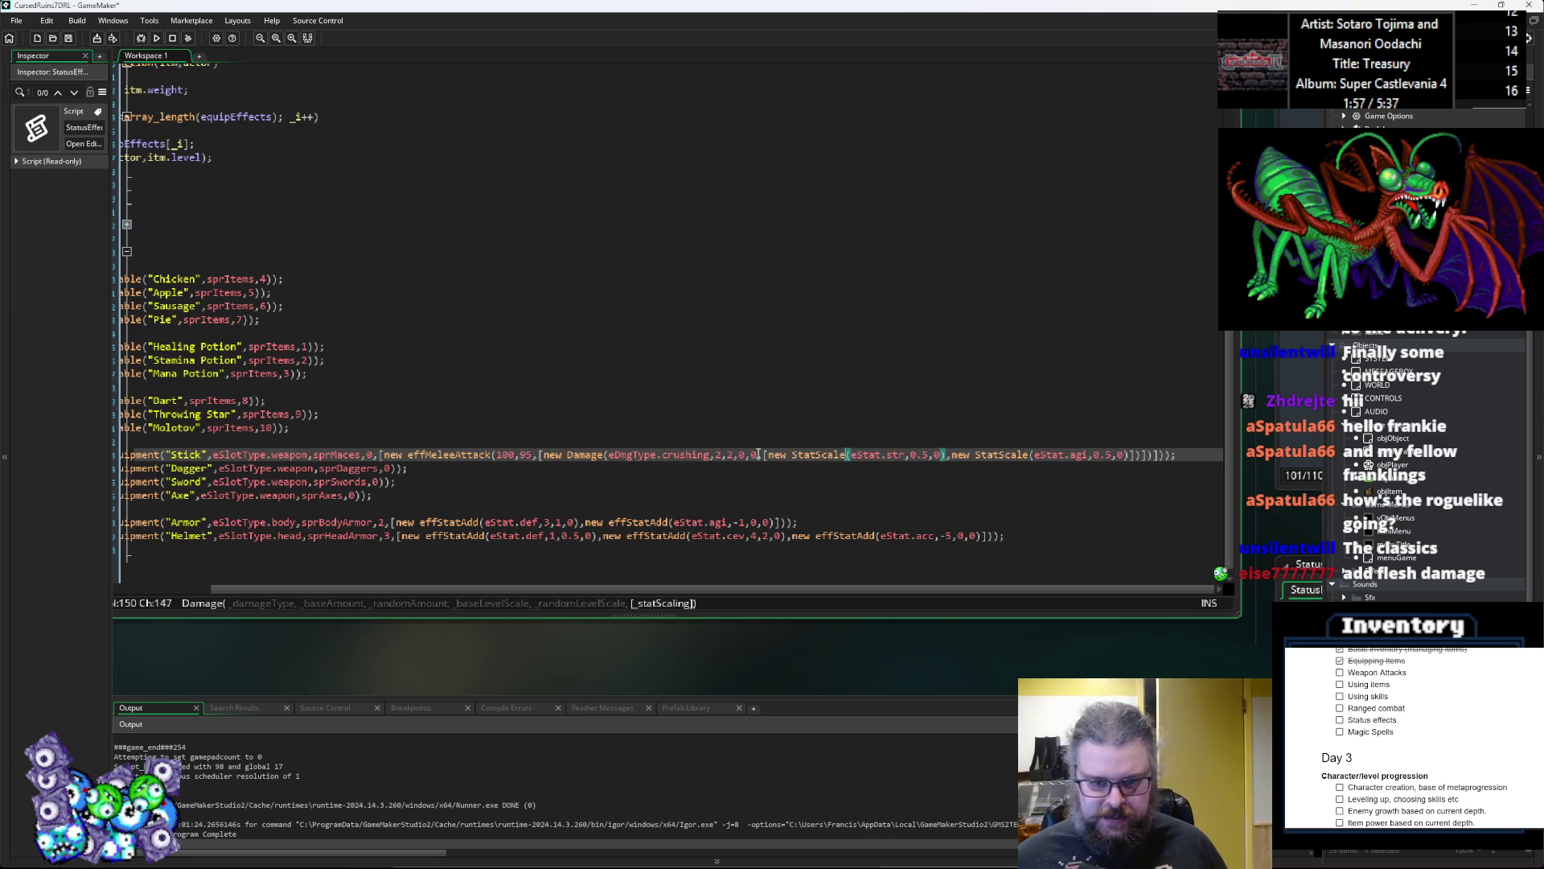
key("Right")
key("Right")
key("Left")
key("Left")
key("Left")
key("Right")
key("Right")
key("Right")
key("Right")
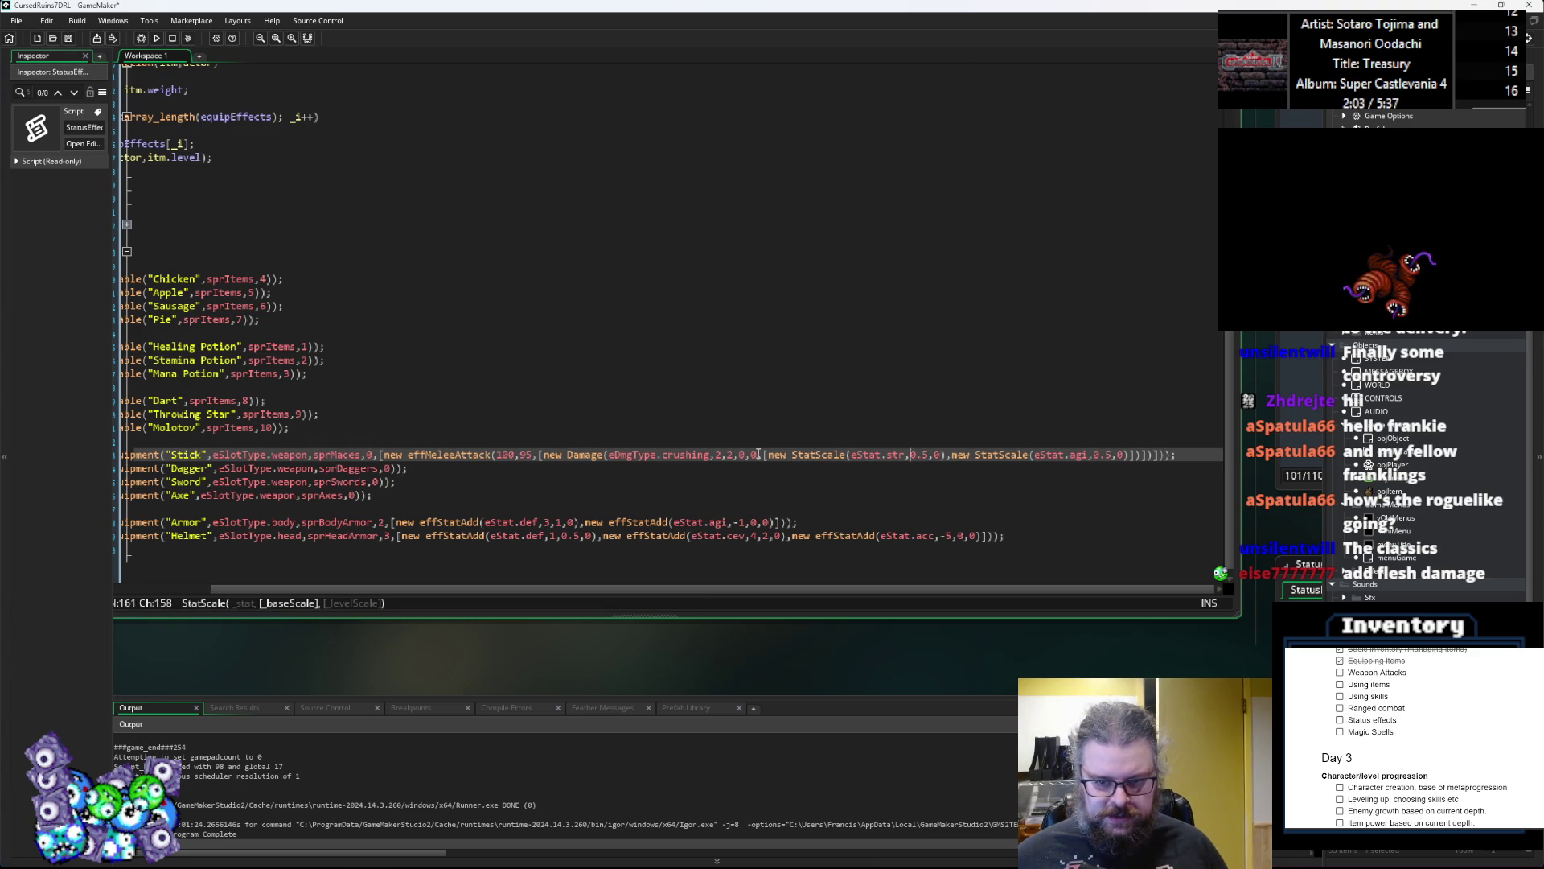
key("Right")
key("Right")
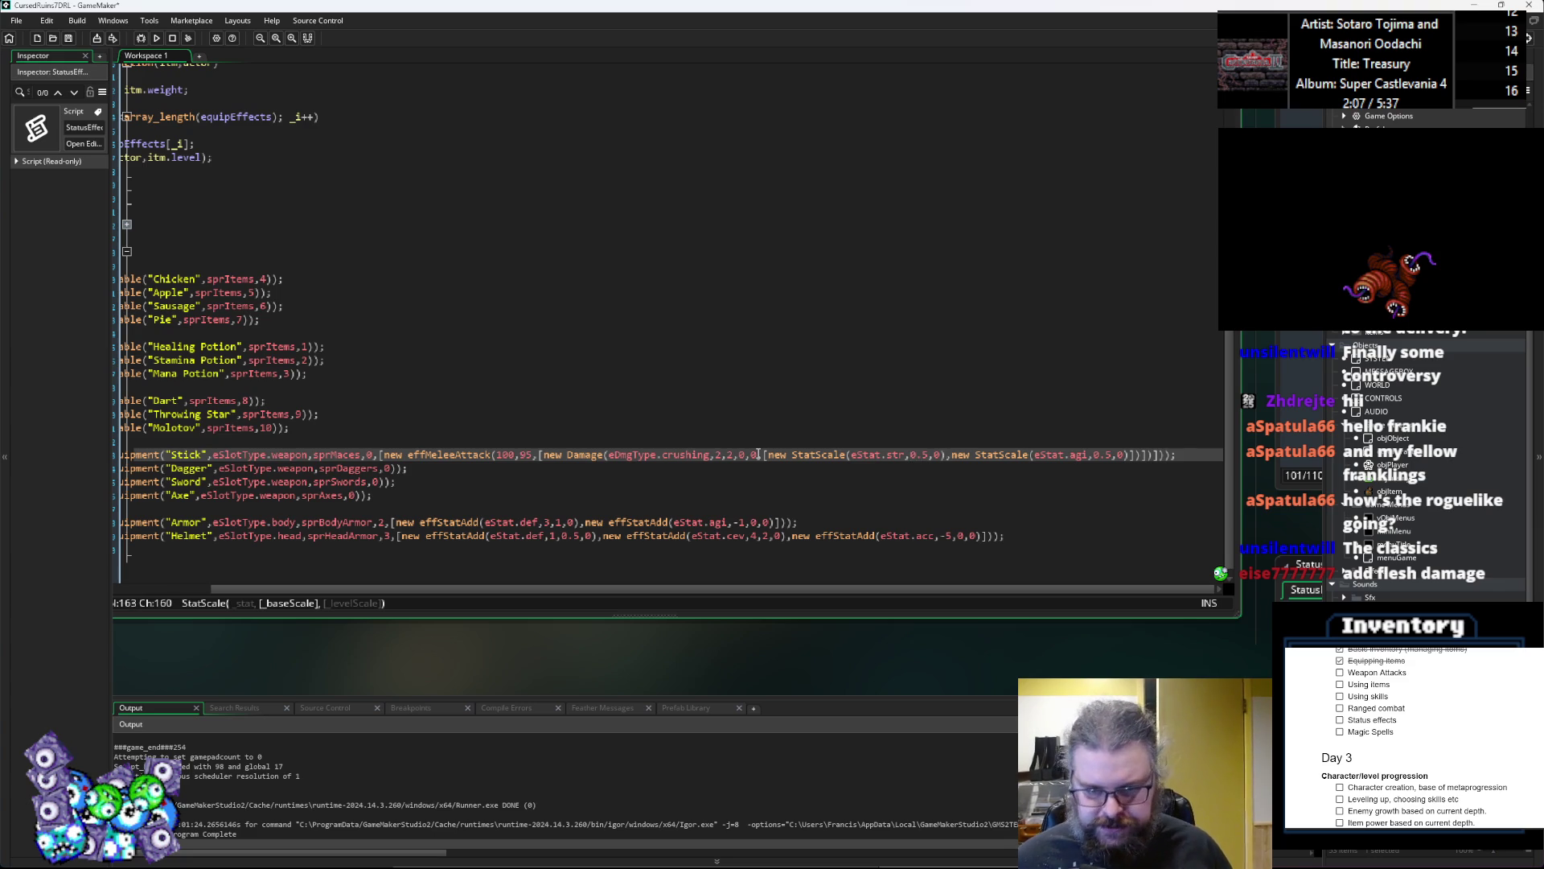
type("2")
key("ctrl+Right")
key("ctrl+Right")
key("ctrl+Right")
key("ctrl+Right")
key("ctrl+Right")
key("ctrl+Right")
type("2")
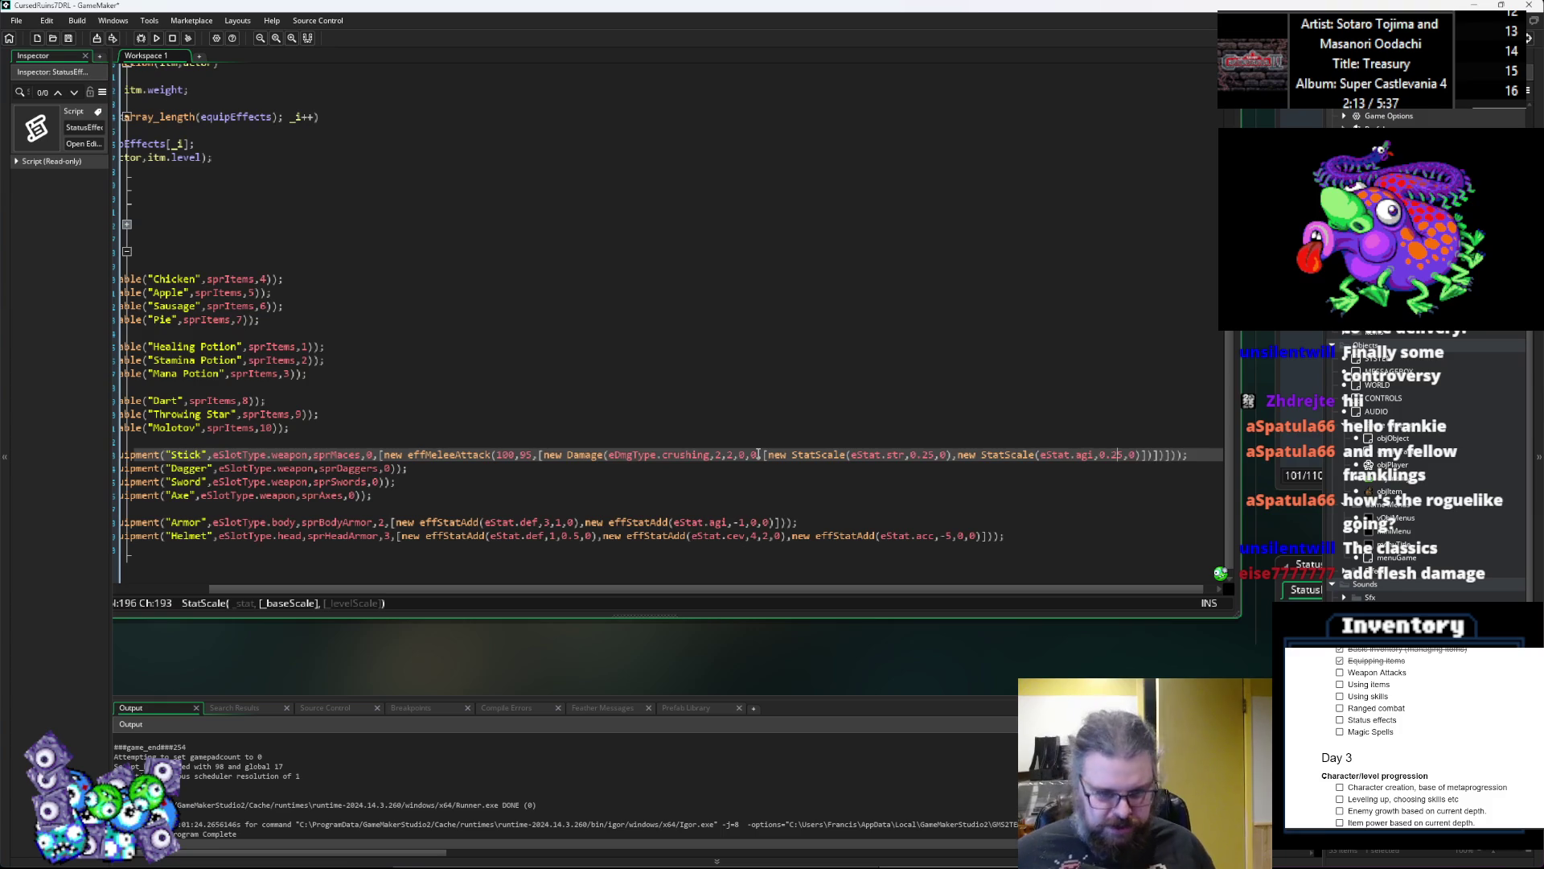
key("ctrl+Left")
key("ctrl+Left")
key("ctrl+Left")
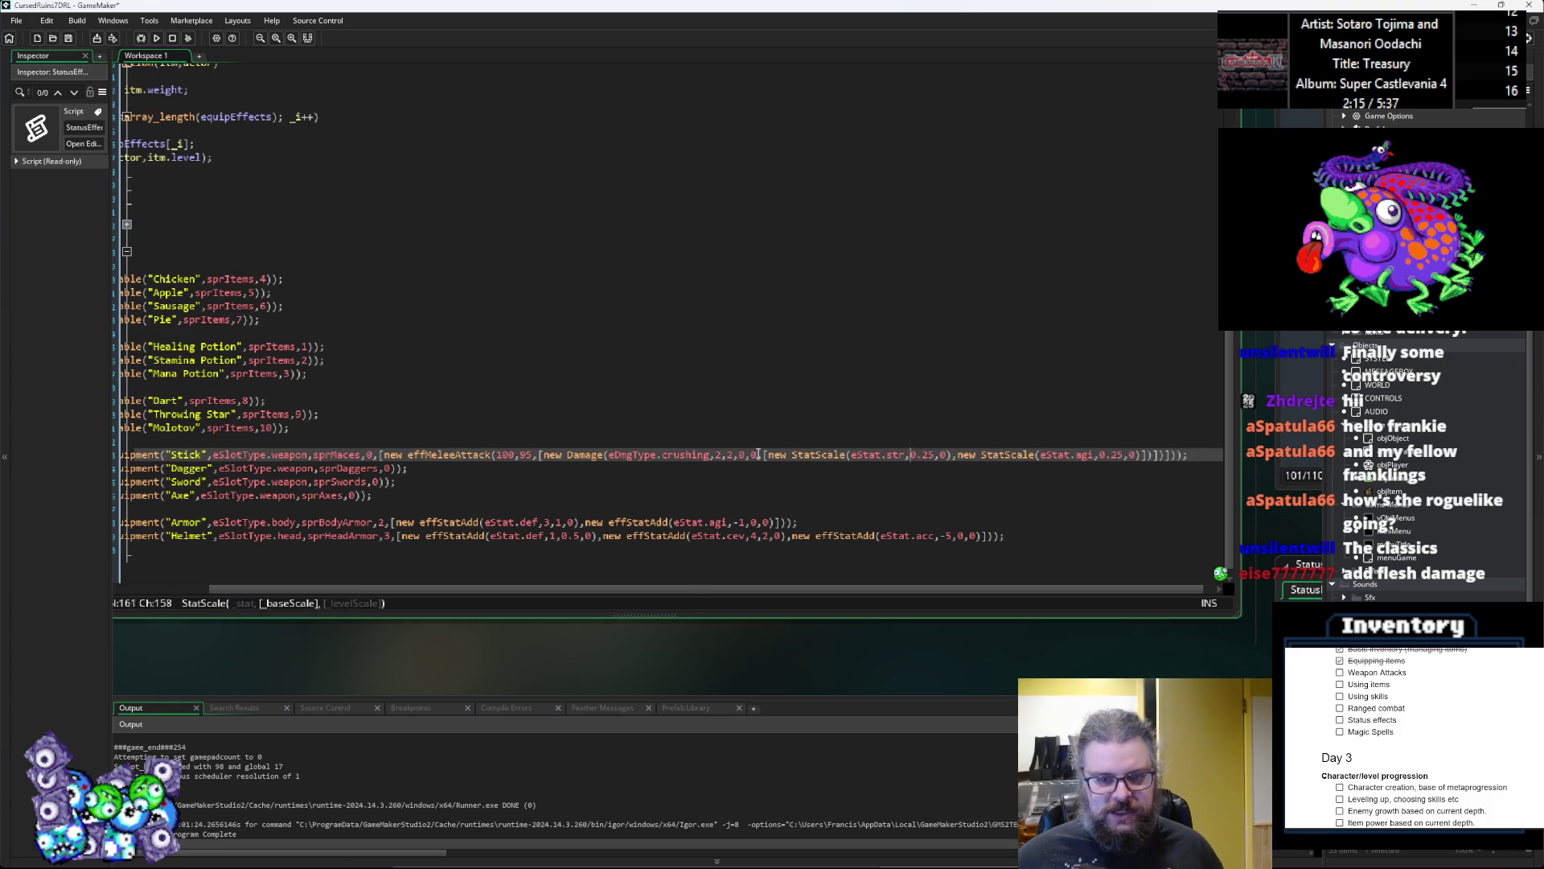
key("Left")
key("Left")
key("Left")
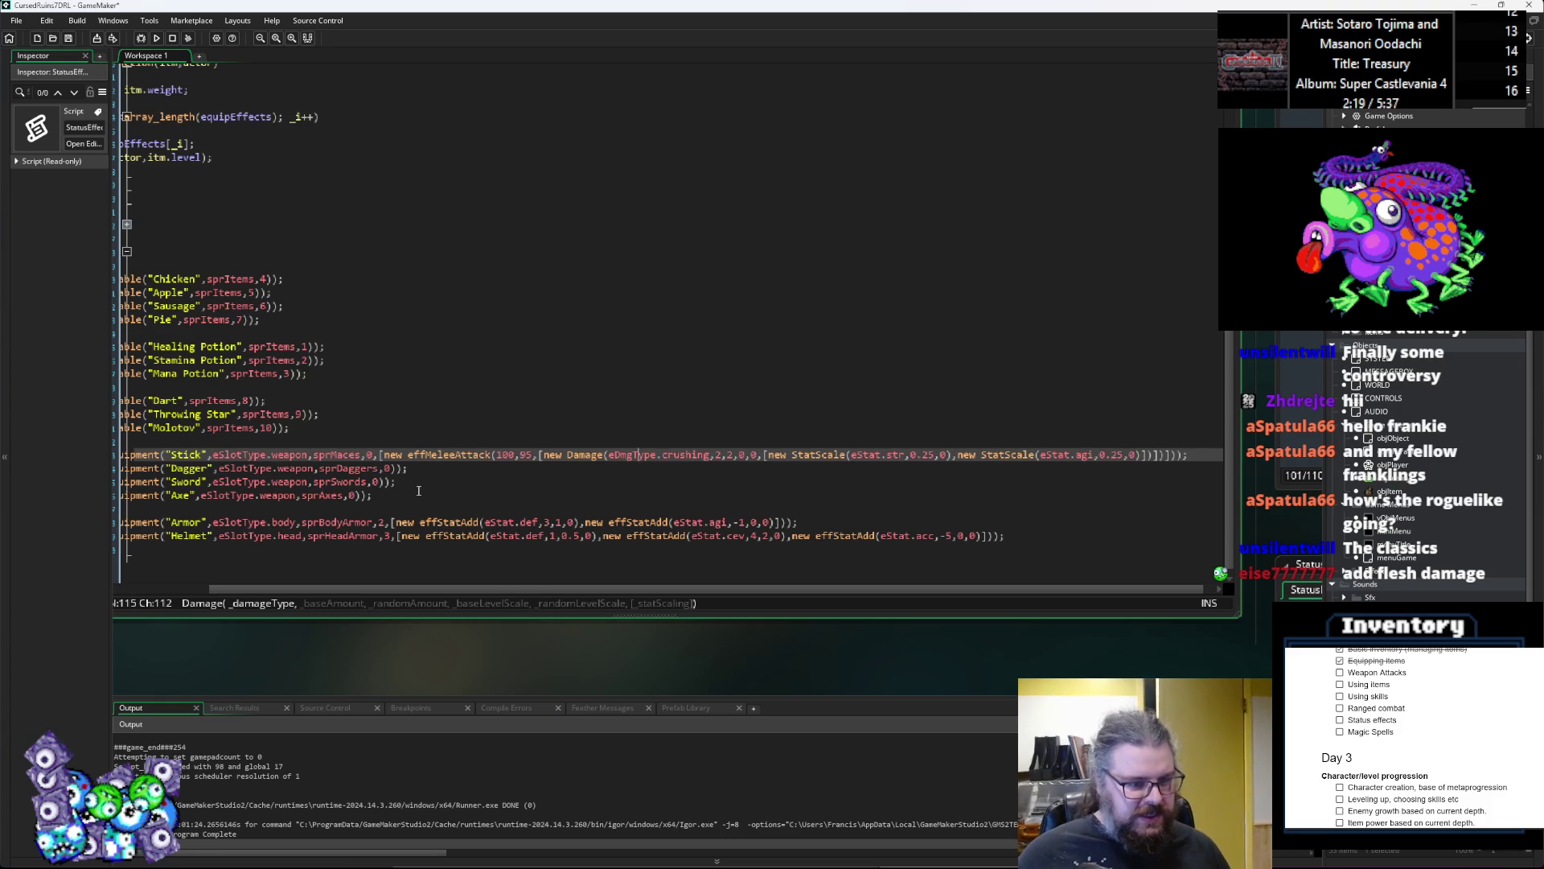
left_click(1175, 455)
Step: Paste the Stick's effMeleeAttack effect onto the Dagger line after its sprite argument
type(")")
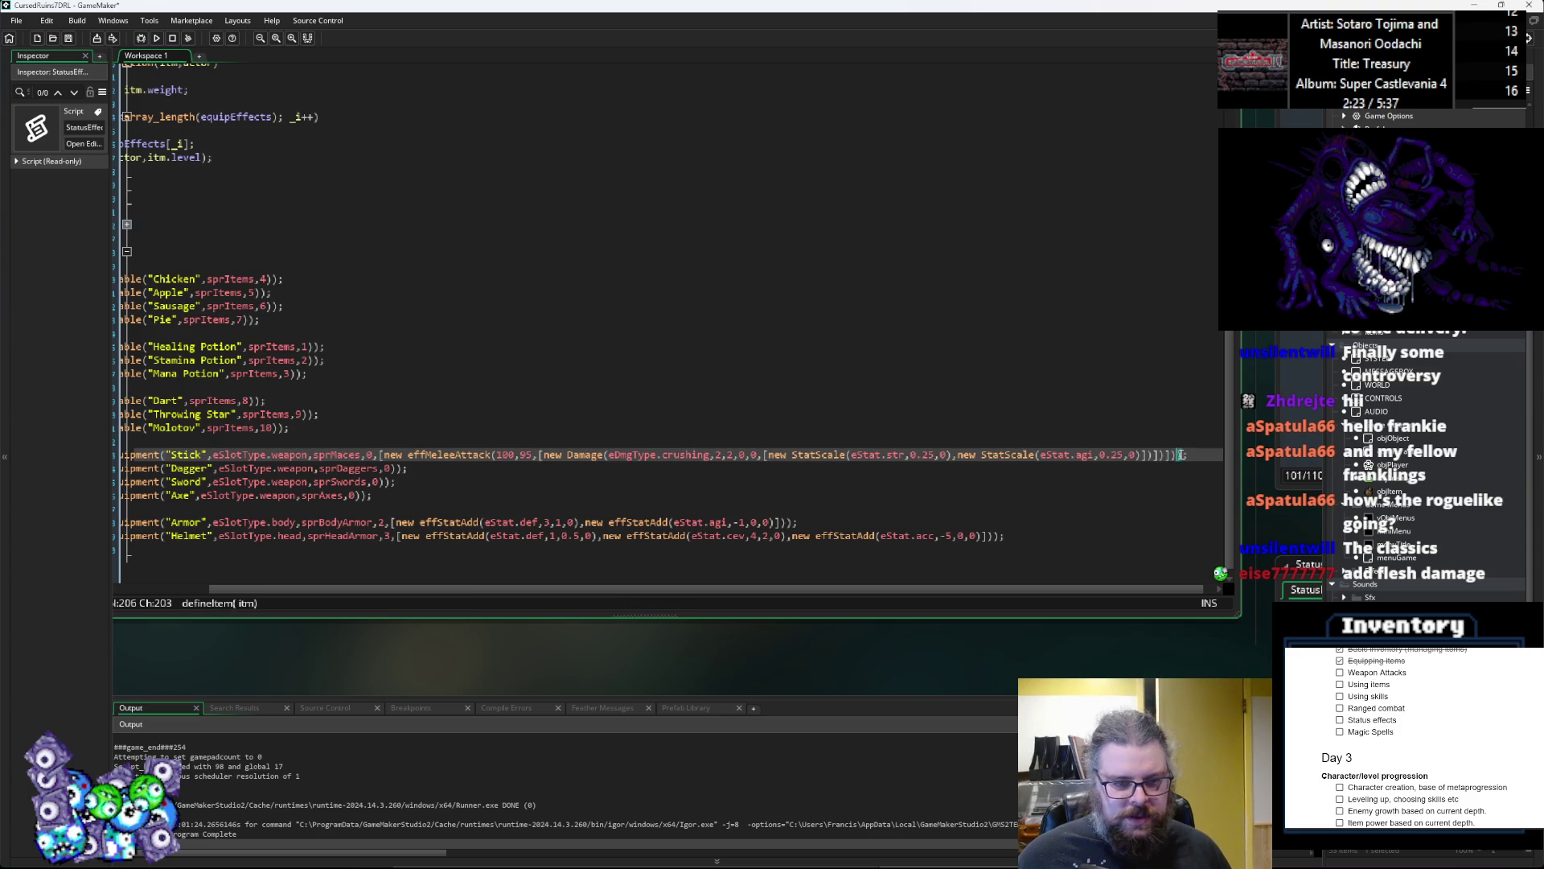
left_click(473, 455)
left_click_drag(383, 456, 1181, 458)
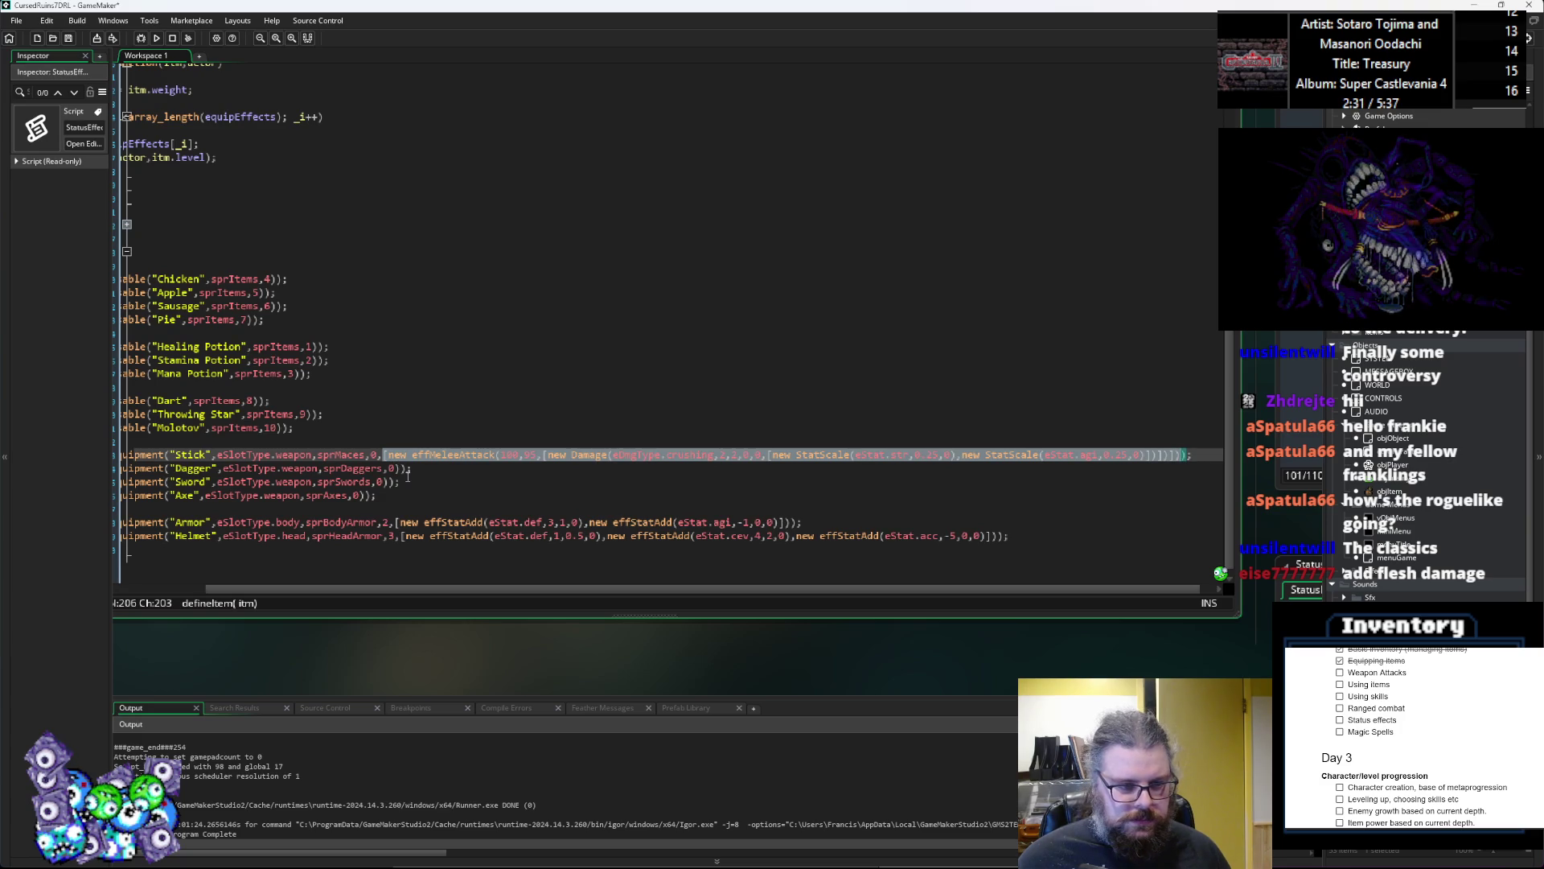
left_click_drag(1176, 456, 409, 466)
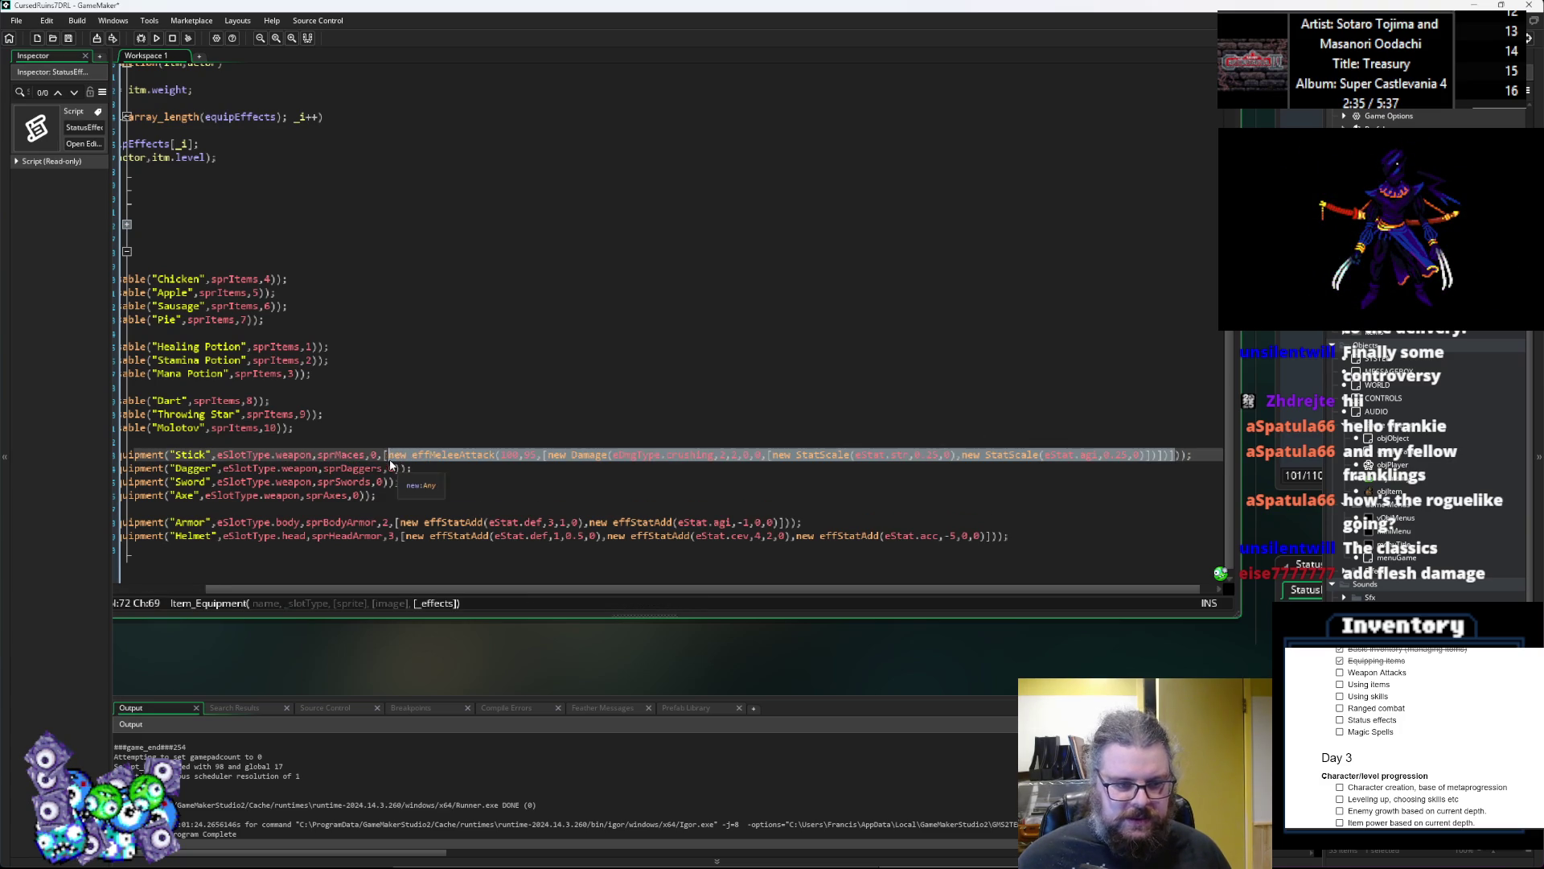
left_click(395, 469)
type(",[new effMeleeAttack(100,95,[new Damage(eDmgType.crushing,2,2,0,0,[new StatScale(eStat.str,0.25,0),new StatScale(eStat.agi,0.25,0)])])]")
Step: Set the Dagger's attack chance to 90, also adjusting the Stick's attack chance digits
key("ctrl+Left")
key("ctrl+Left")
key("ctrl+Left")
key("ctrl+Left")
key("ctrl+Left")
key("ctrl+Left")
key("ctrl+Left")
key("ctrl+Left")
key("ctrl+Left")
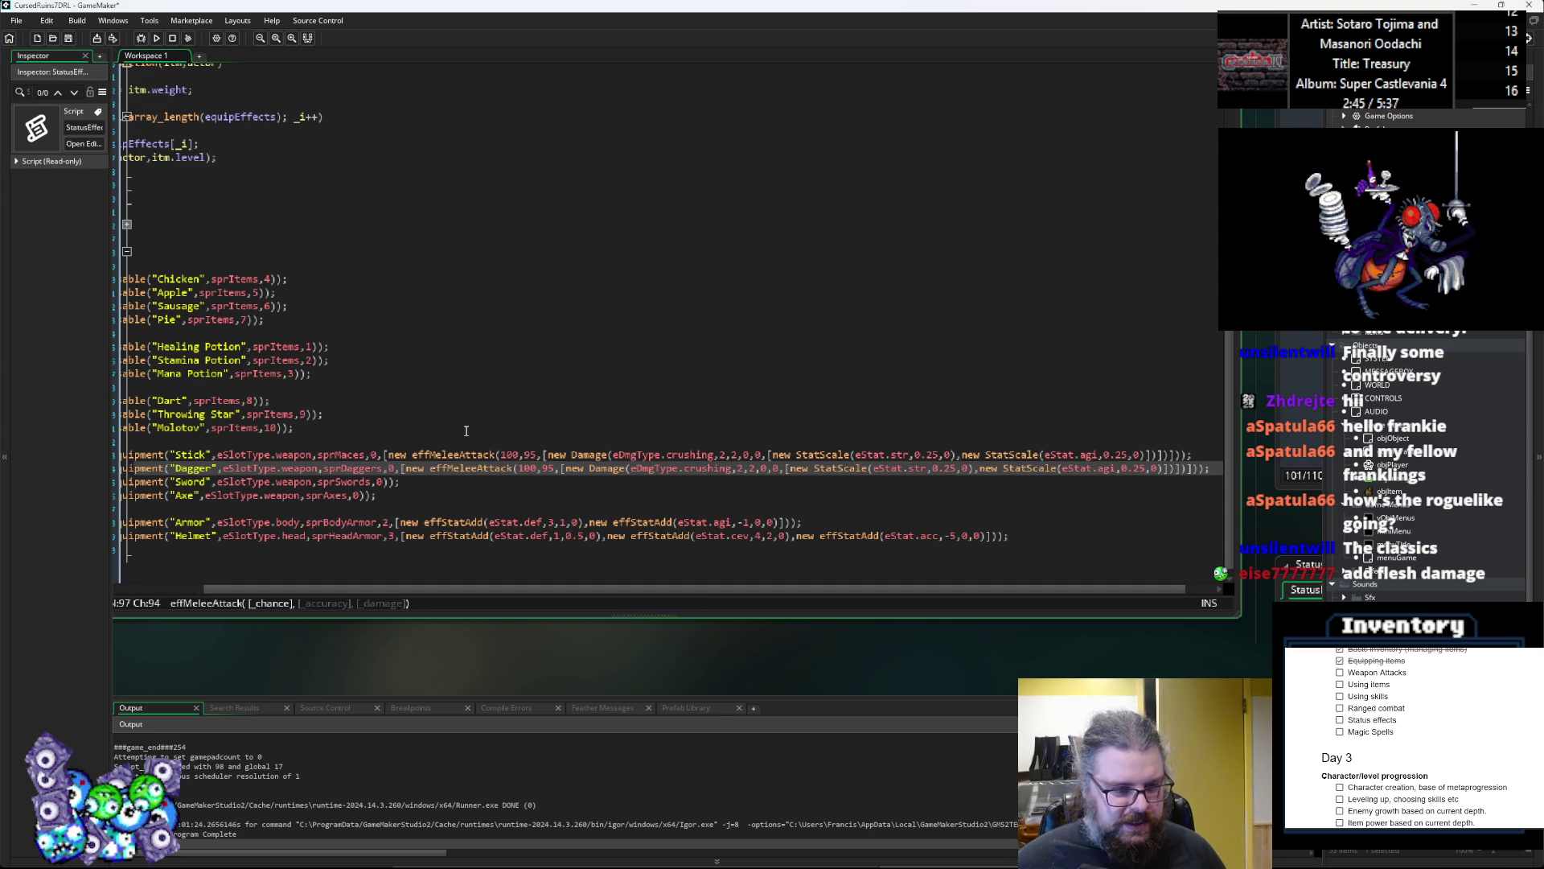
key("Up")
key("ctrl+Left")
key("ctrl+Left")
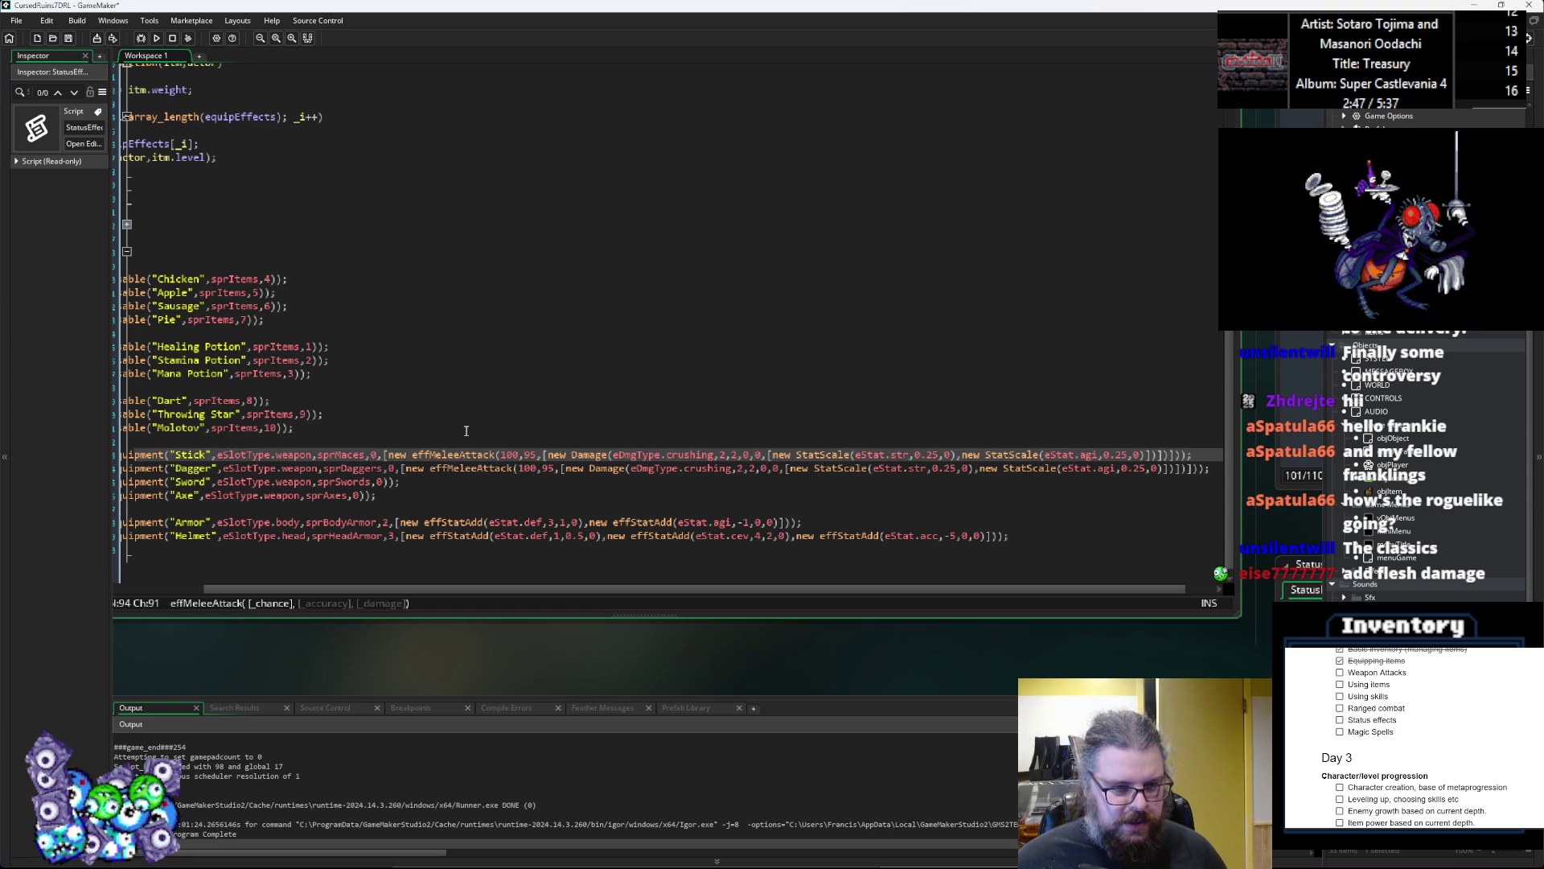
key("Left")
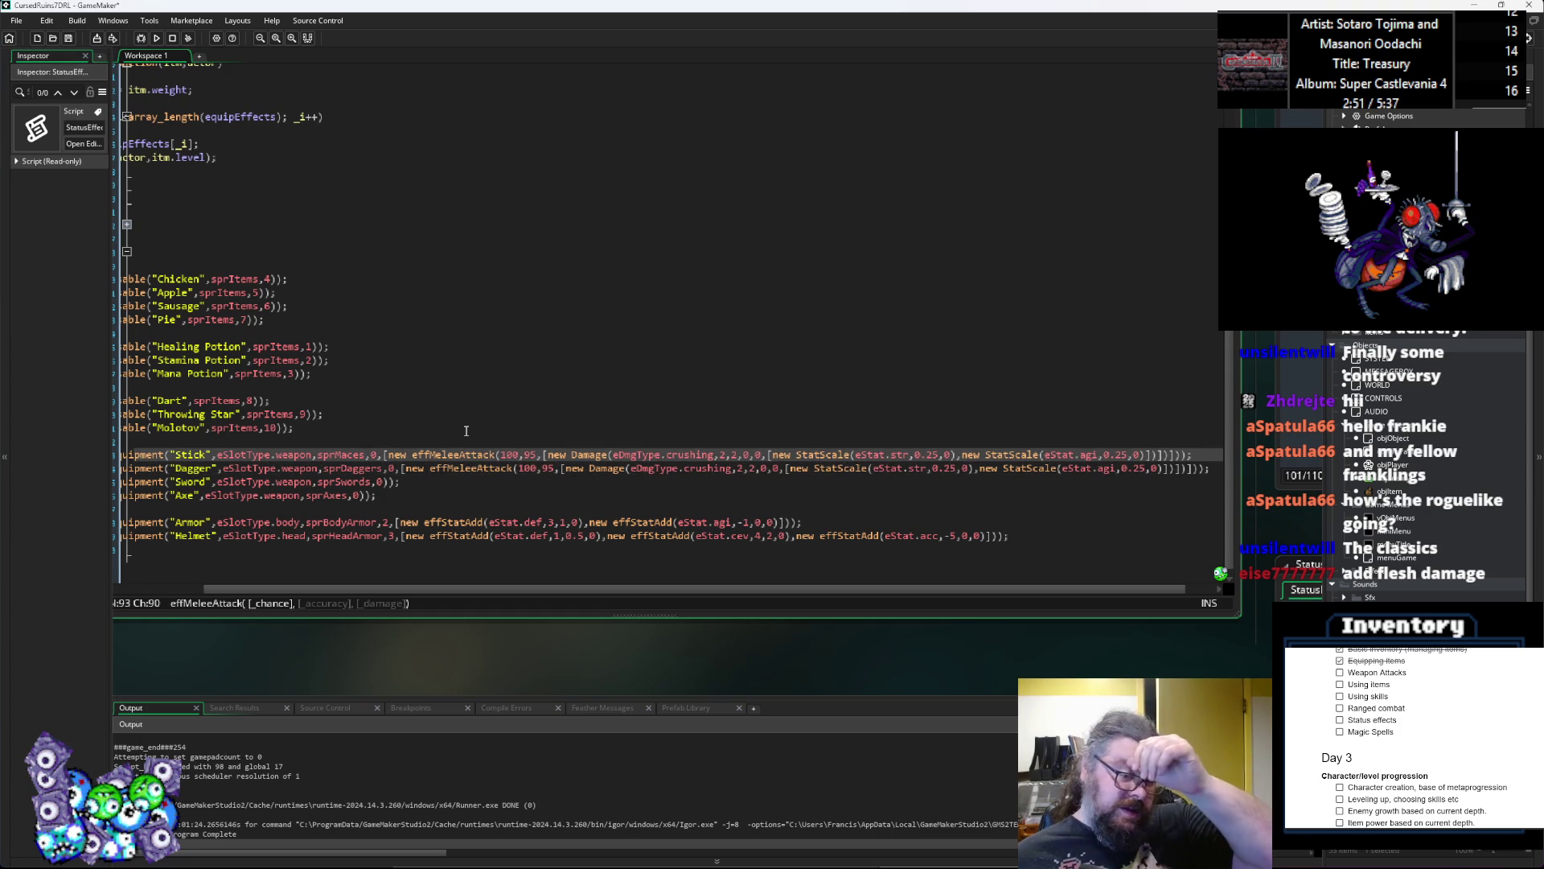
key("Down")
key("Up")
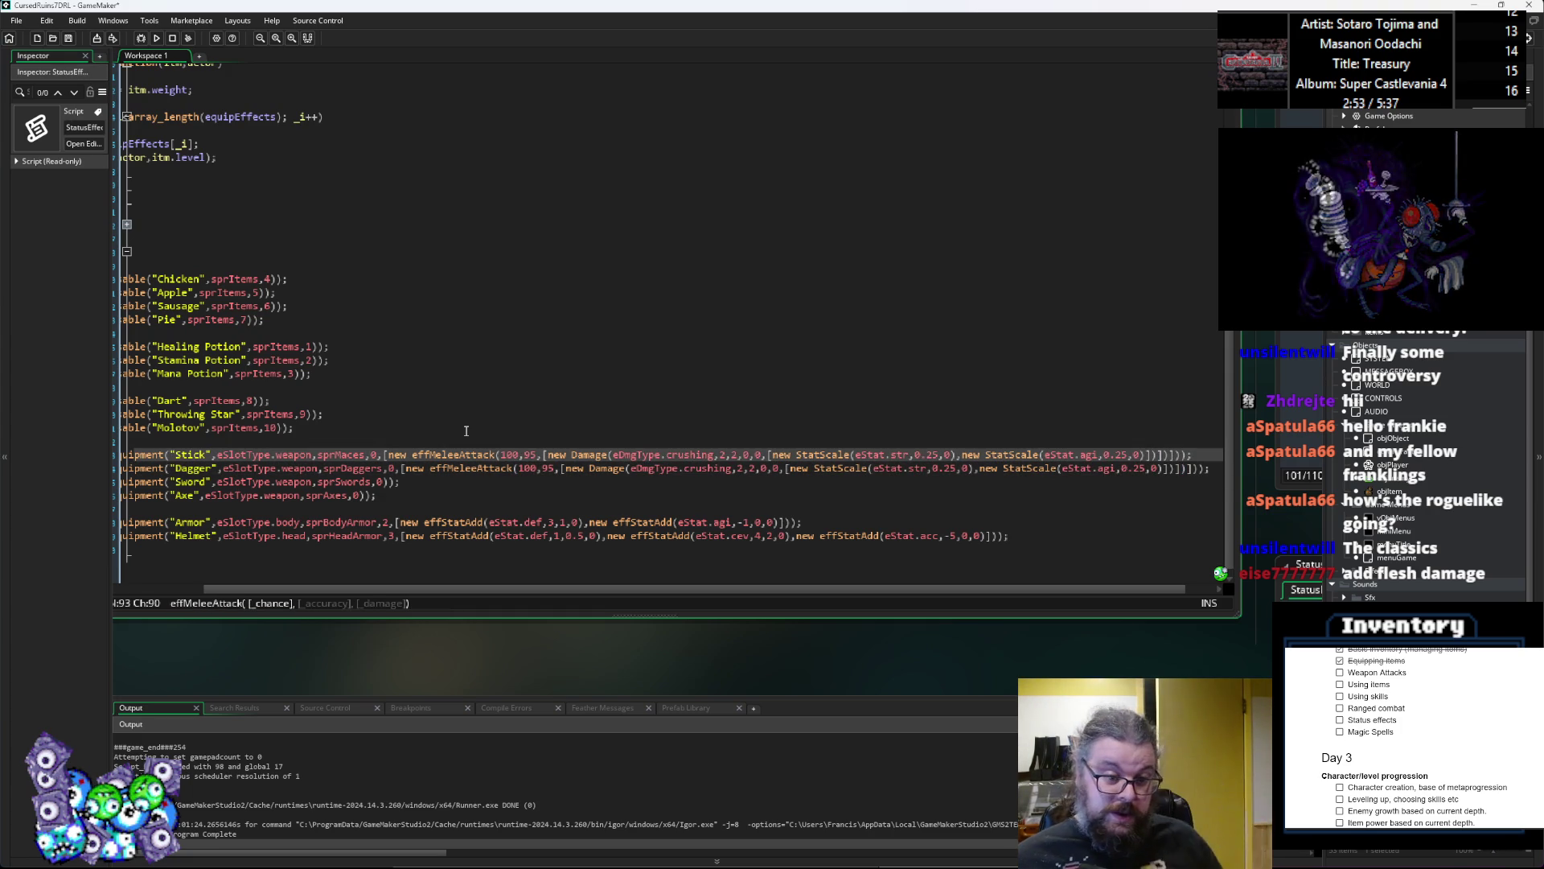
key("BackSpace")
key("BackSpace")
type("9")
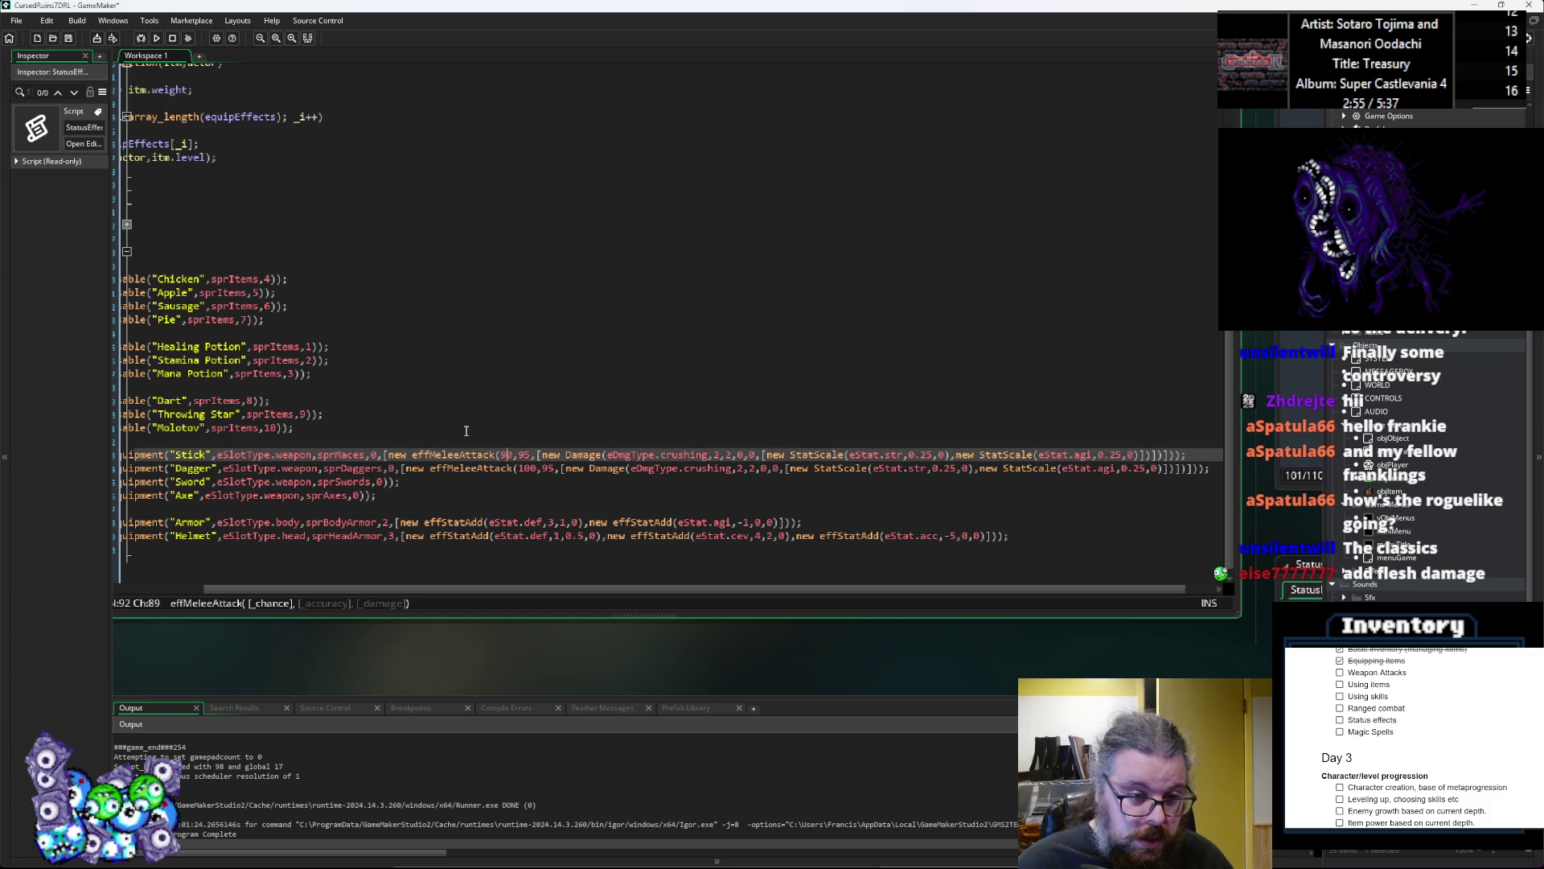
key("Down")
key("Right")
key("Right")
key("Right")
key("BackSpace")
key("BackSpace")
type("9")
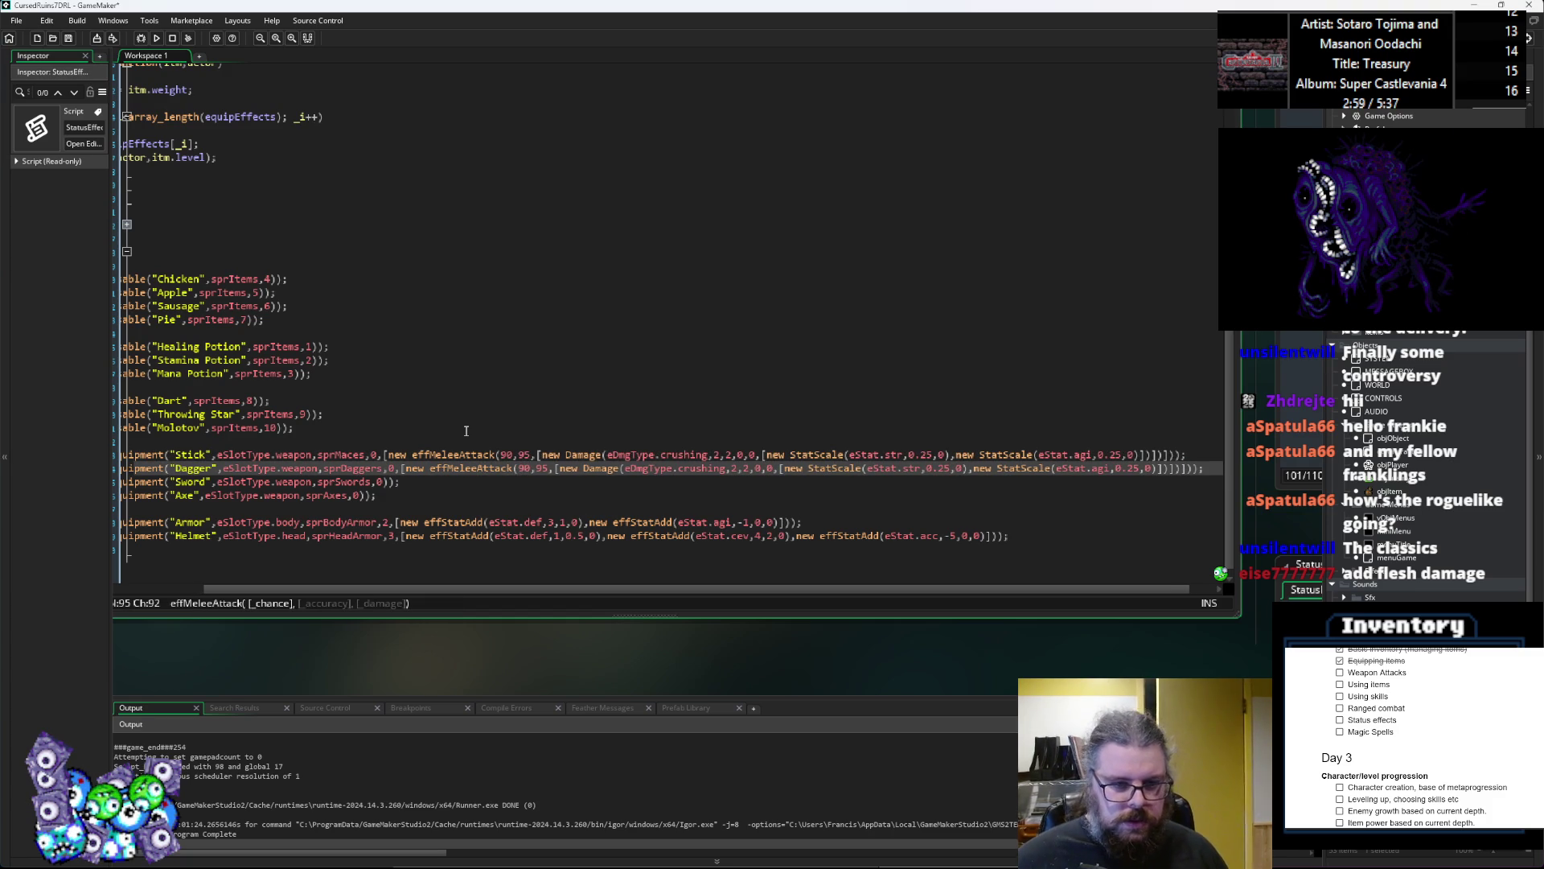
key("Left")
key("Left")
key("Up")
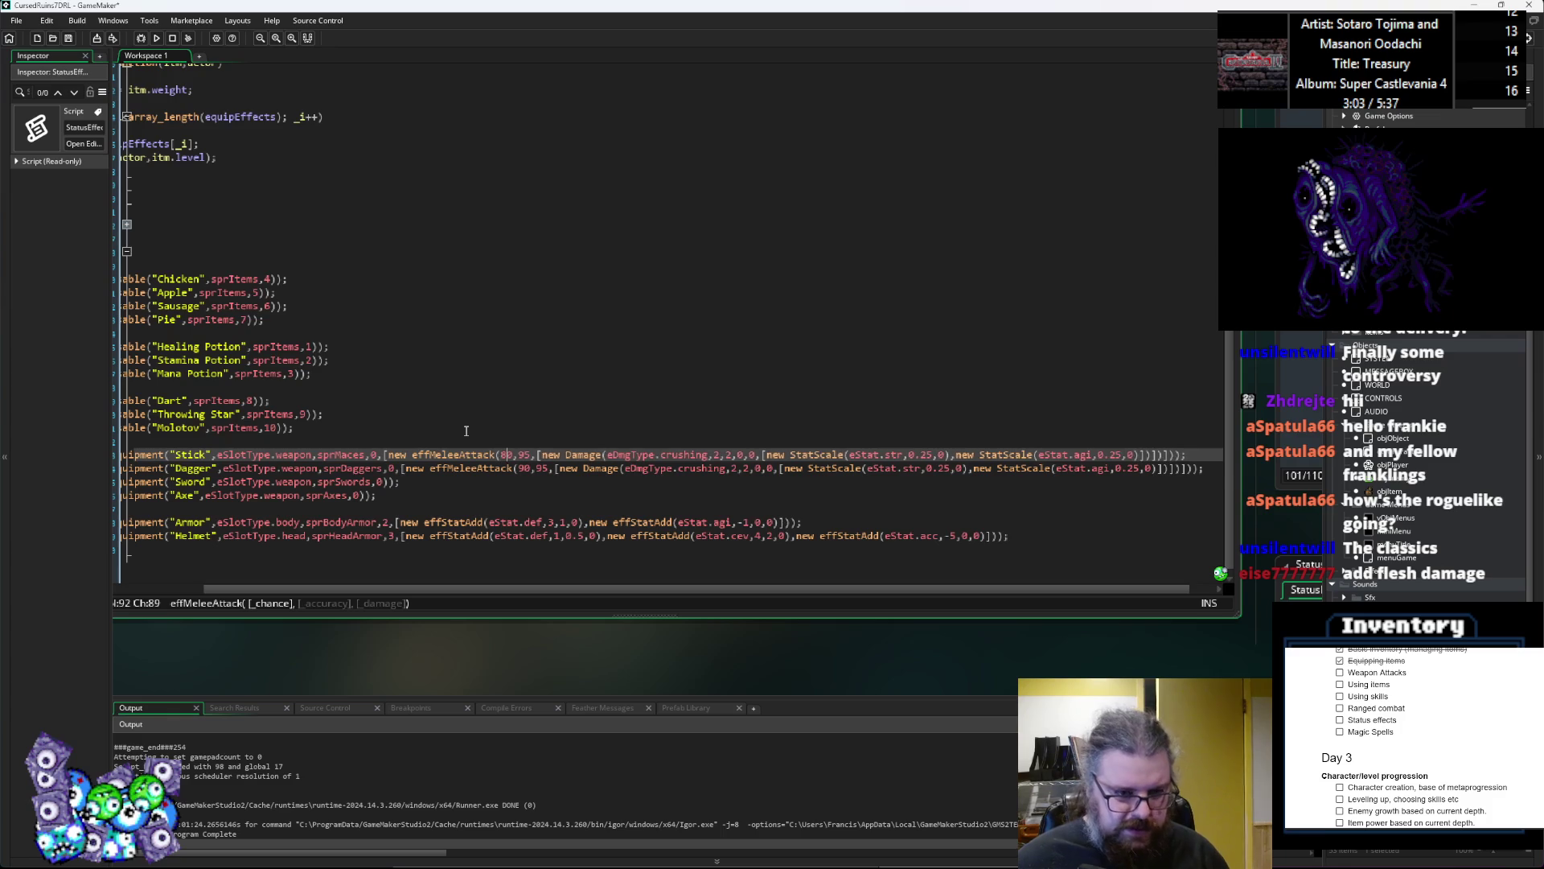
key("Left")
key("BackSpace")
type("8")
key("Down")
key("Right")
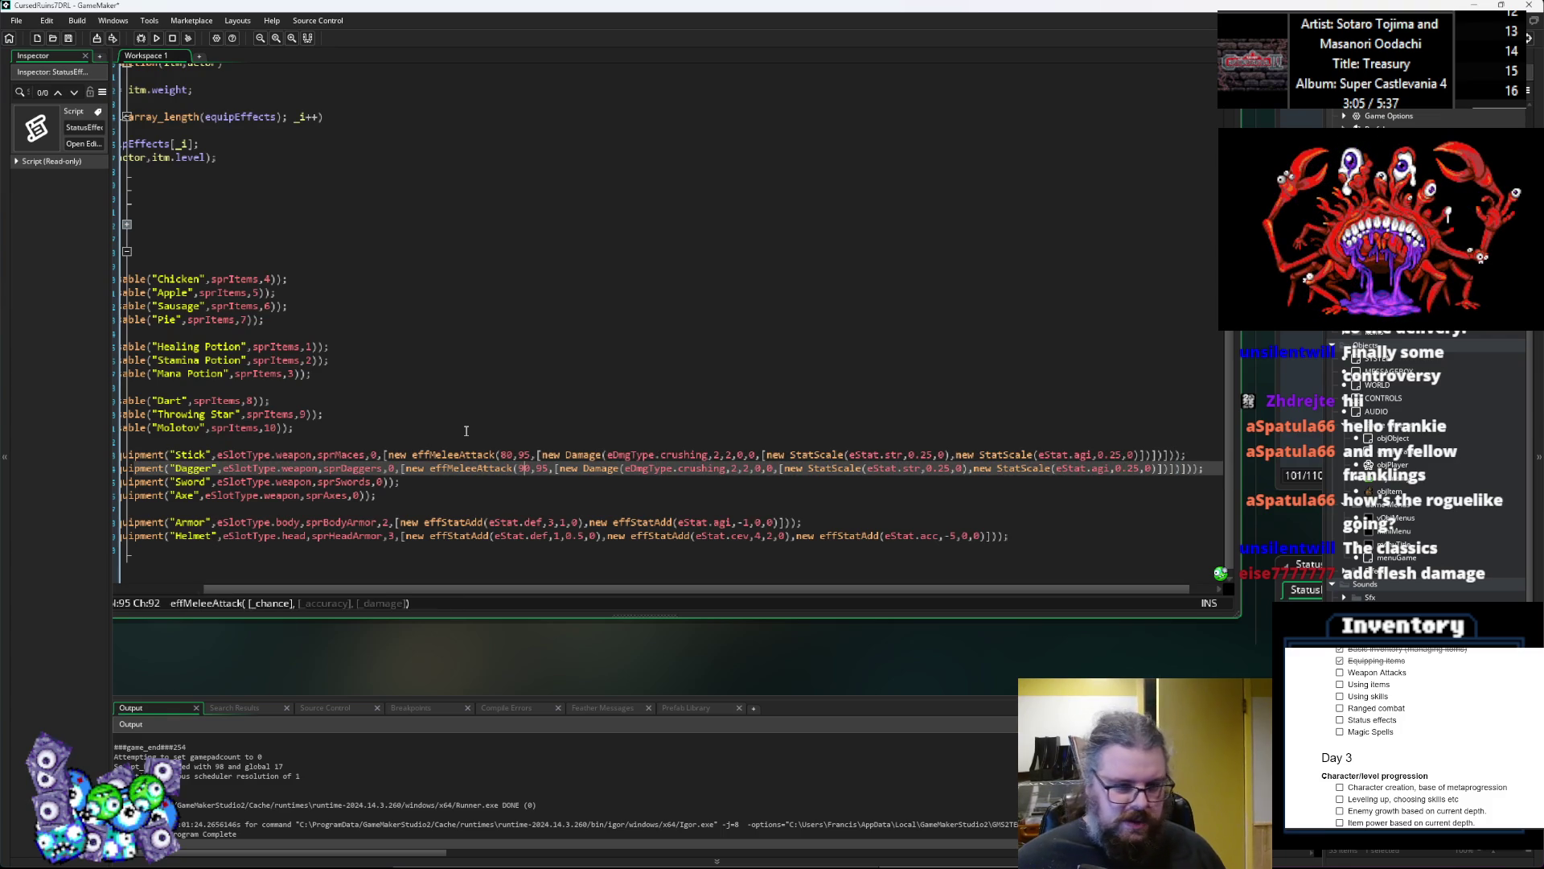
key("Right")
key("Right")
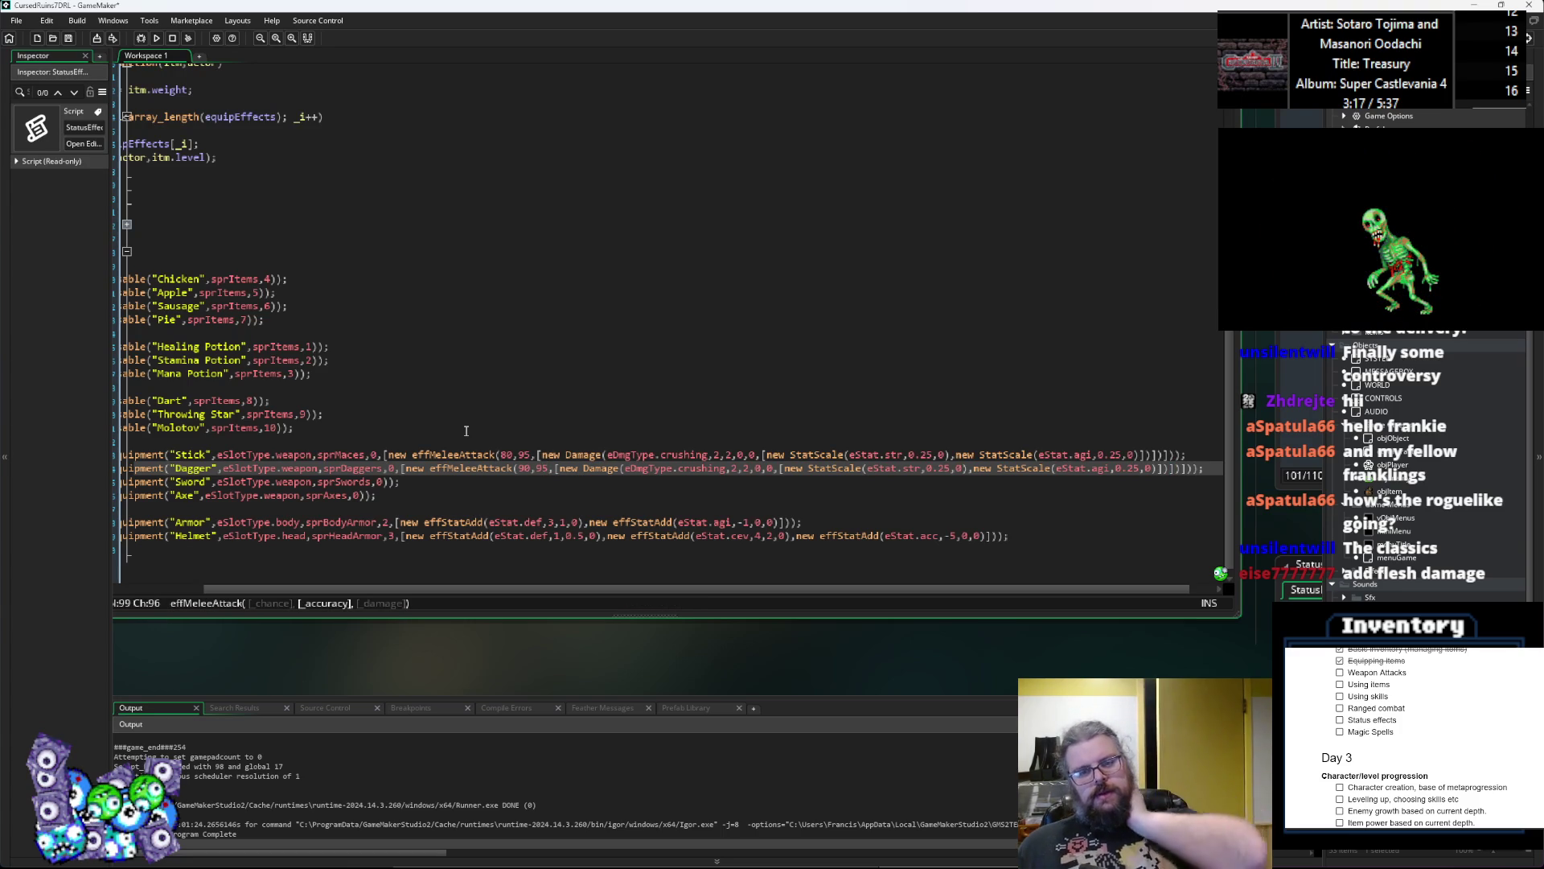
Step: Change the Dagger's damage type from crushing to piercing with amounts 1 and 1
key("Right")
key("Right")
key("Right")
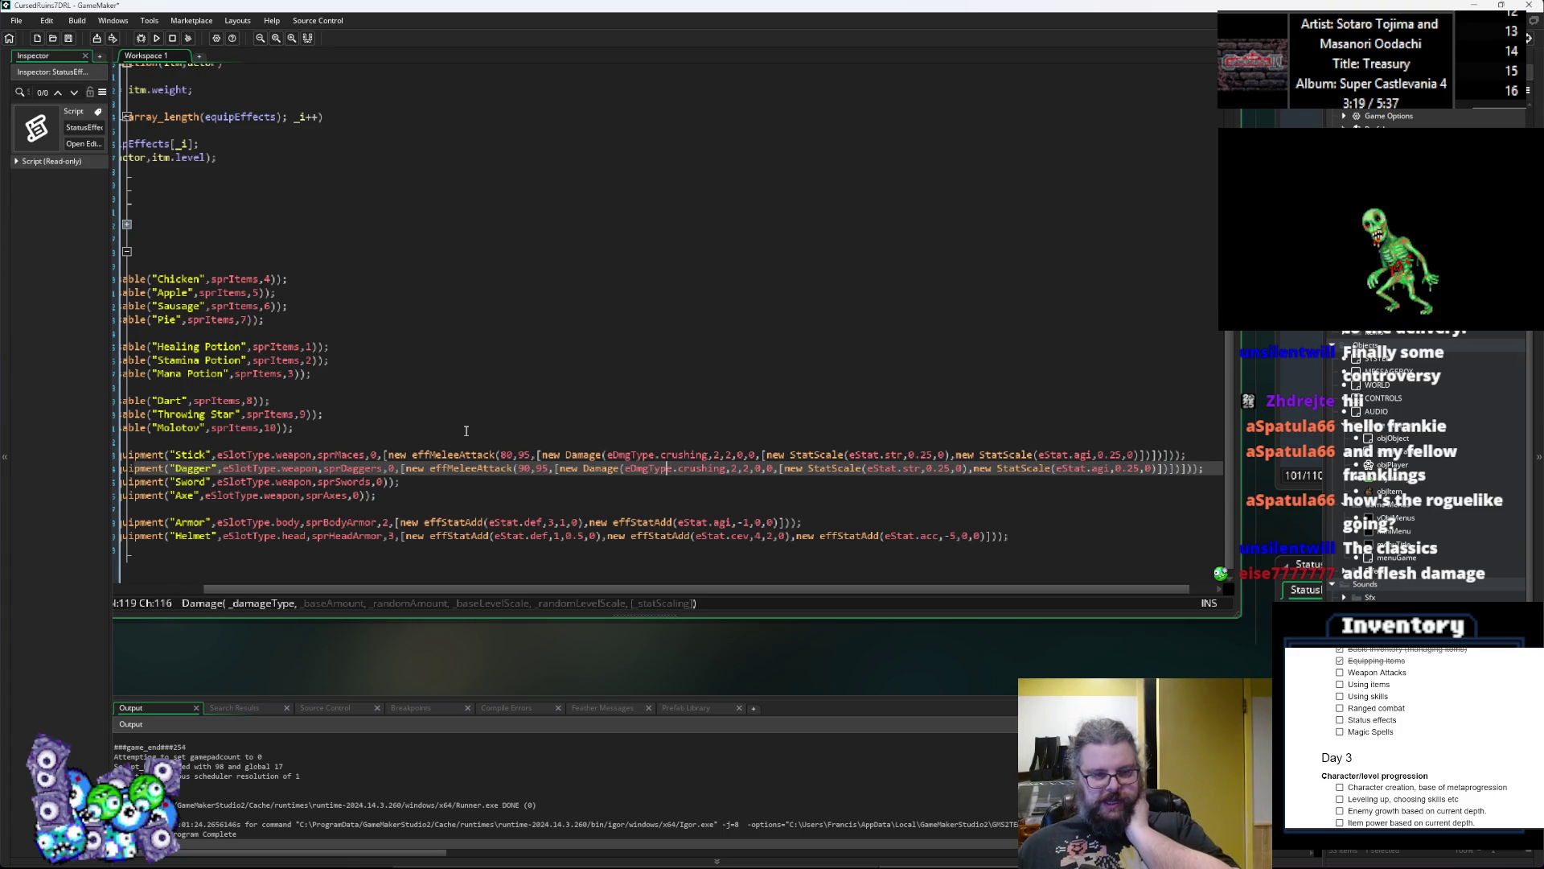
key("Right")
key("Right")
key("Right")
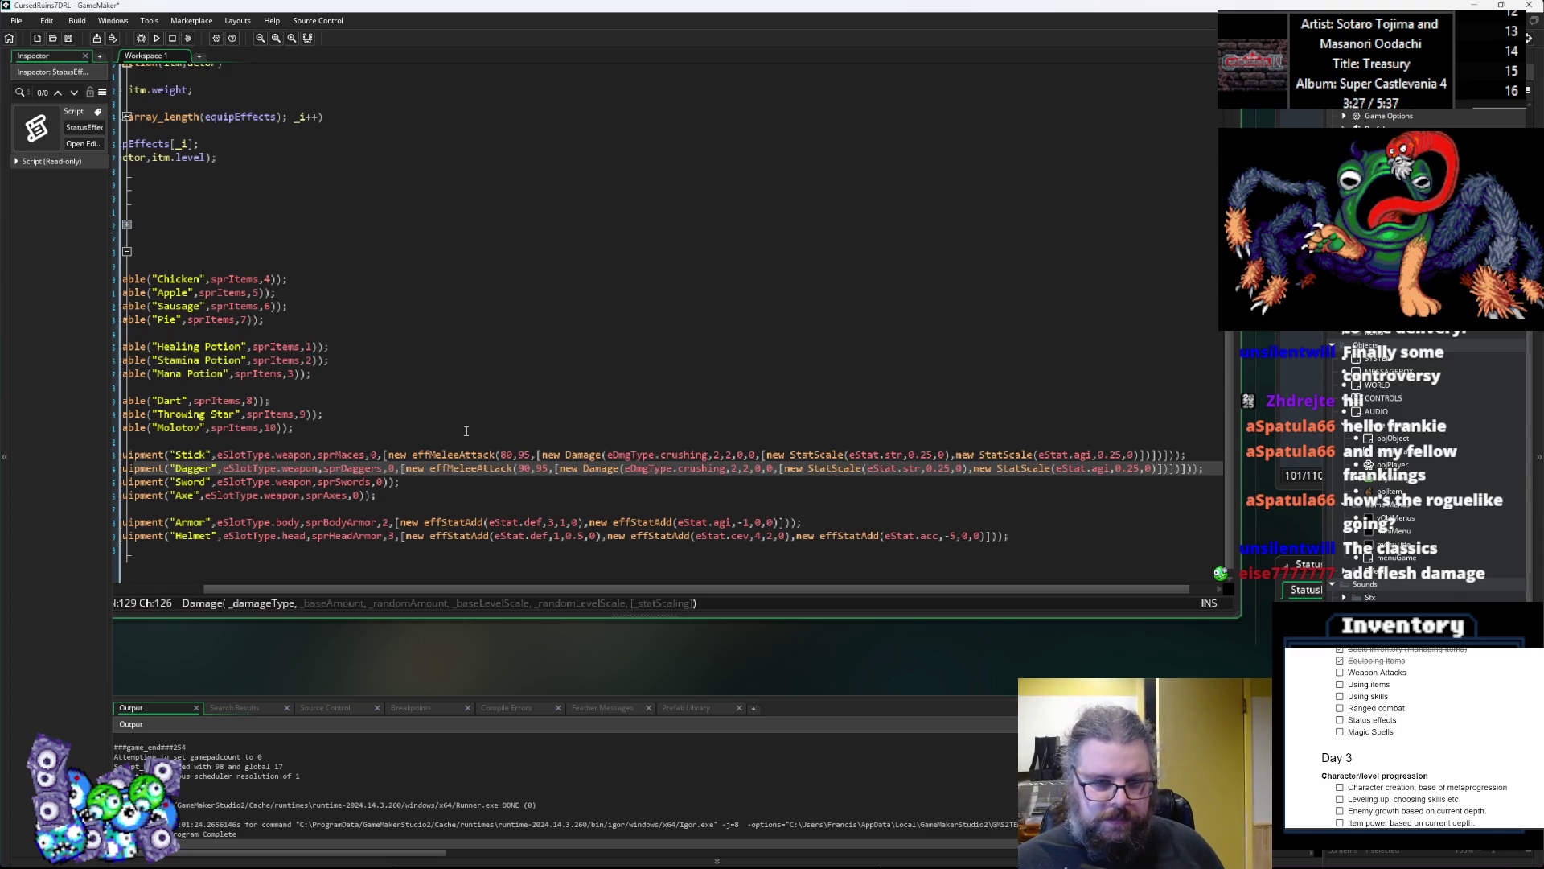
key("BackSpace")
key("BackSpace")
key("BackSpace")
type("pierc")
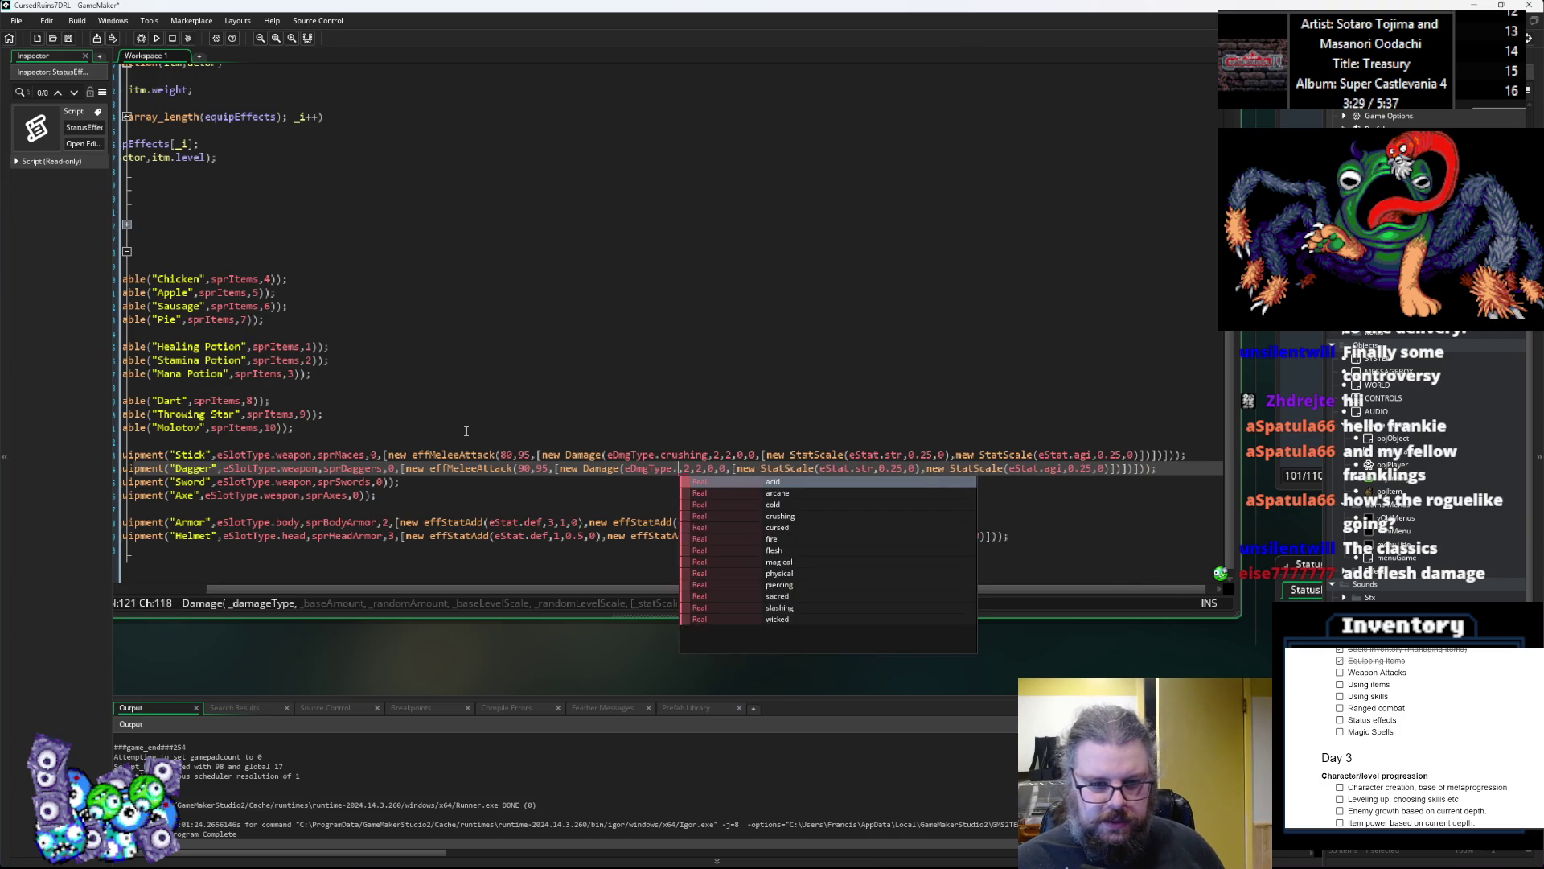
type("e")
key("BackSpace")
type("ing")
key("Right")
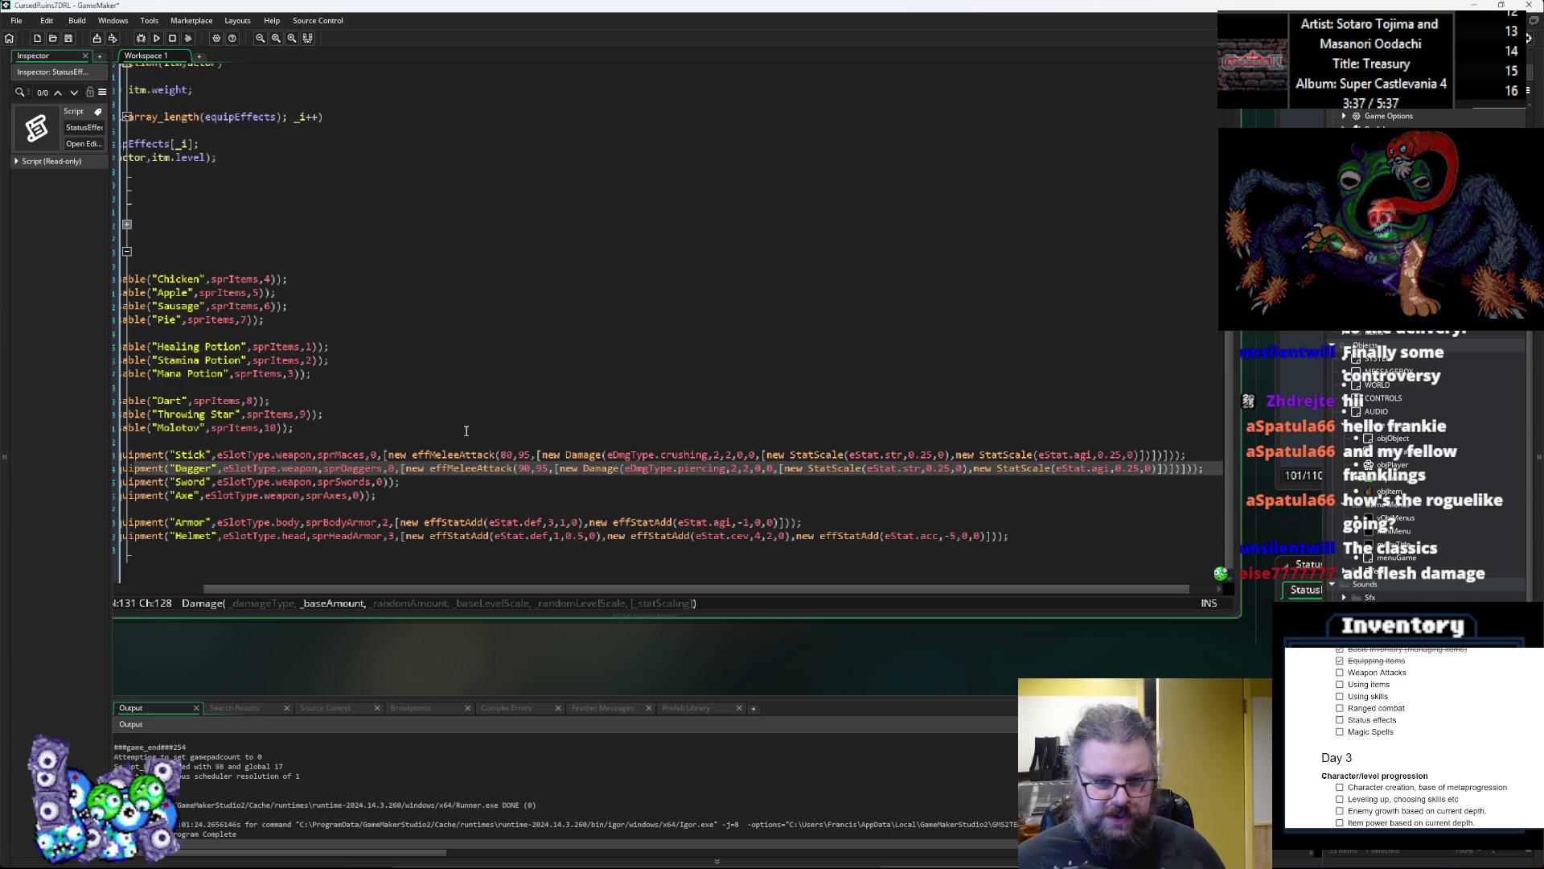
key("BackSpace")
type("1")
key("Right")
key("Left")
key("Right")
key("Right")
key("Right")
key("Right")
key("Left")
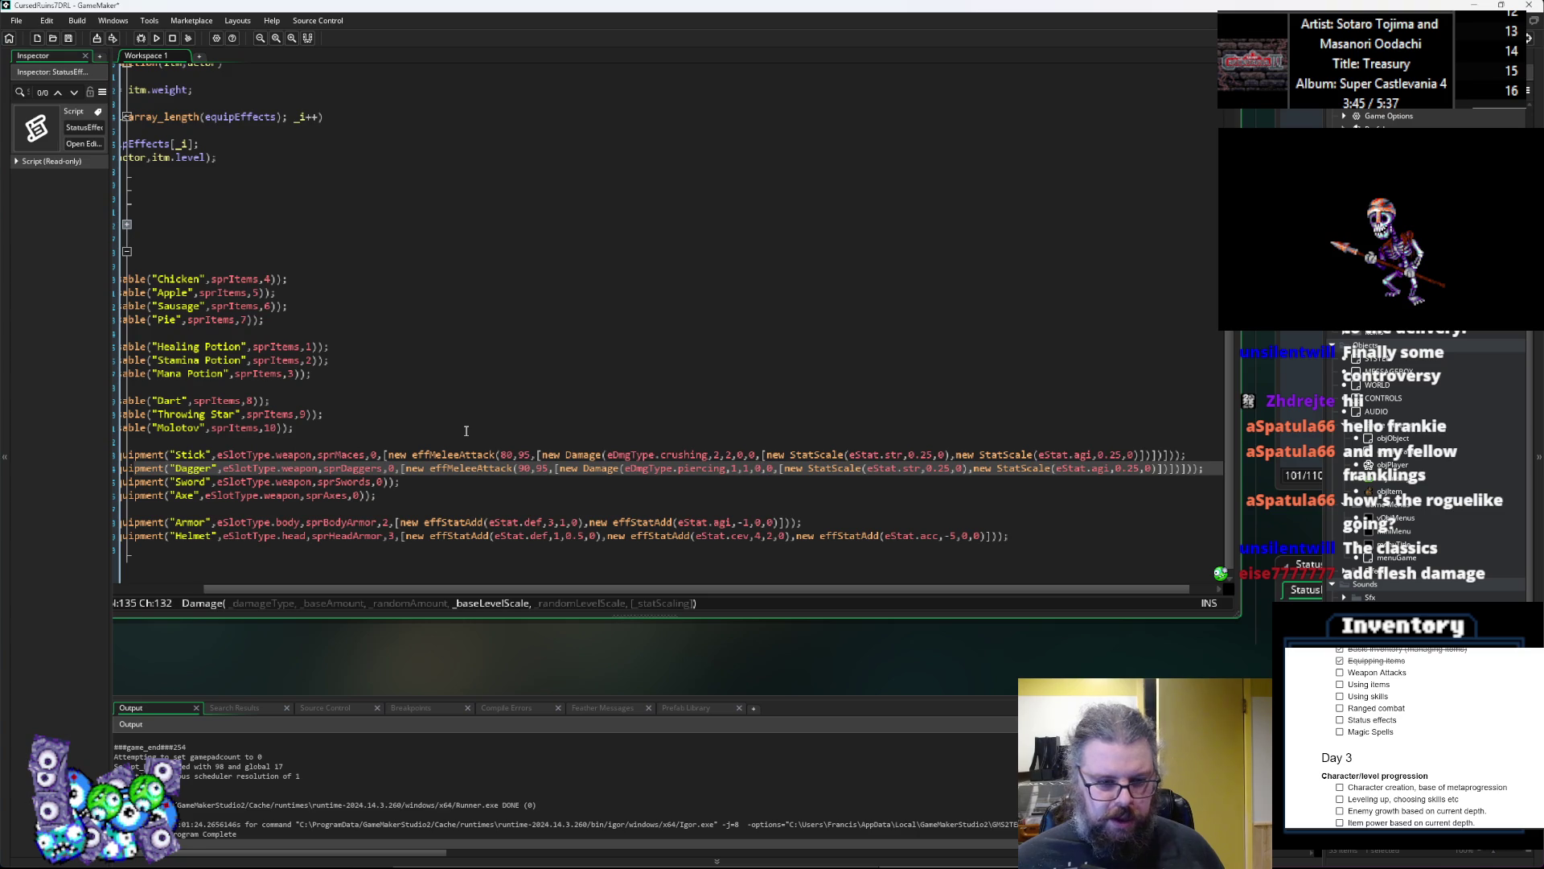
Step: Delete the Dagger's strength StatScale and change its agility scale from 0.25 to 0.5
key("Right")
key("Right")
key("Right")
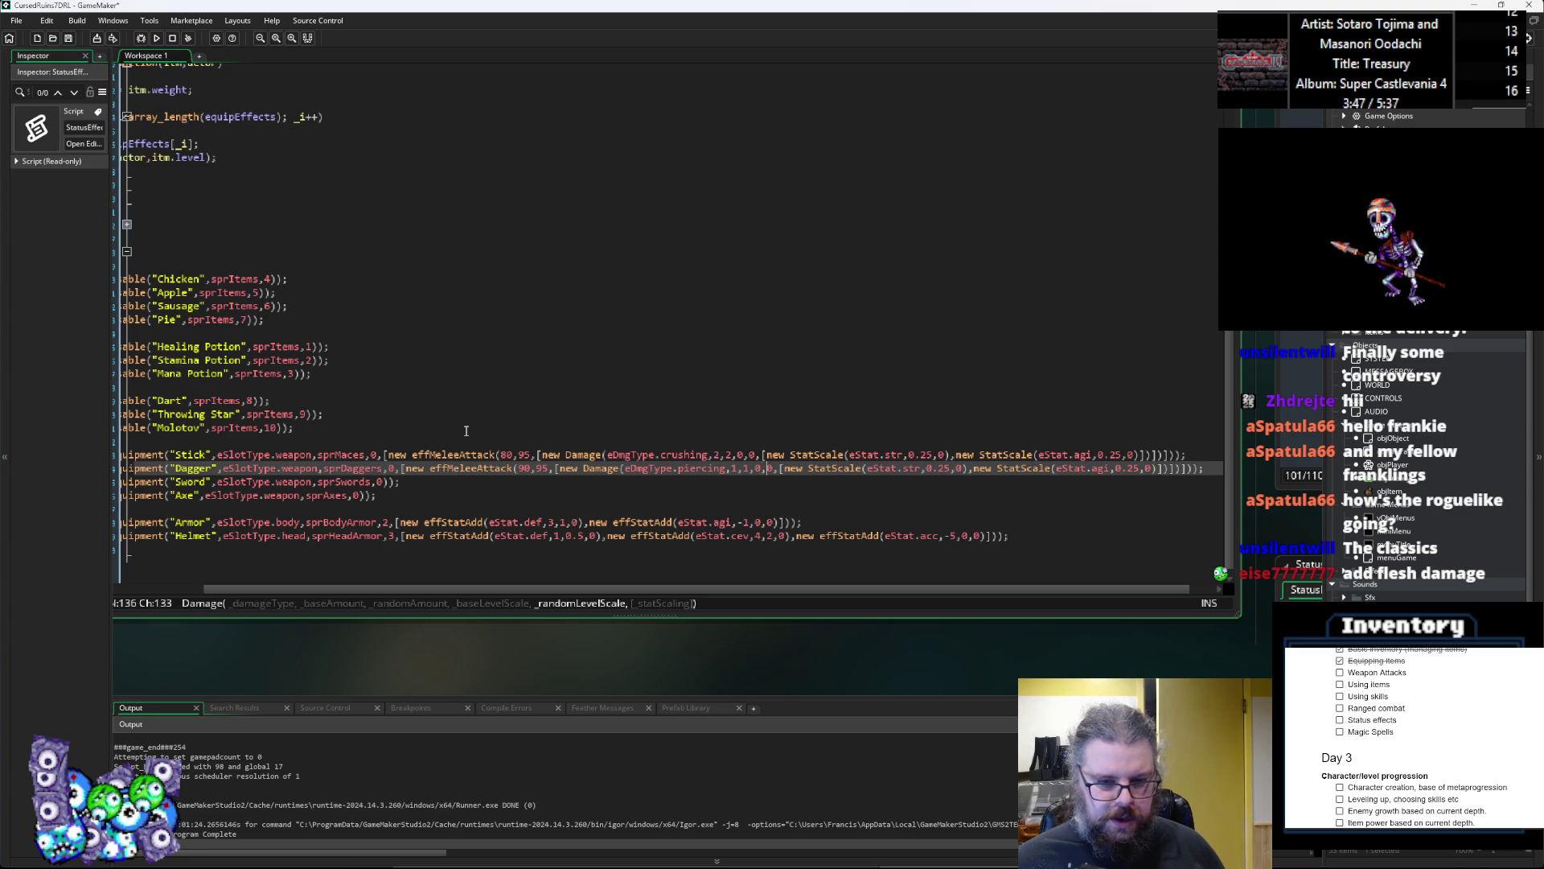
key("Right")
key("Right")
key("Right")
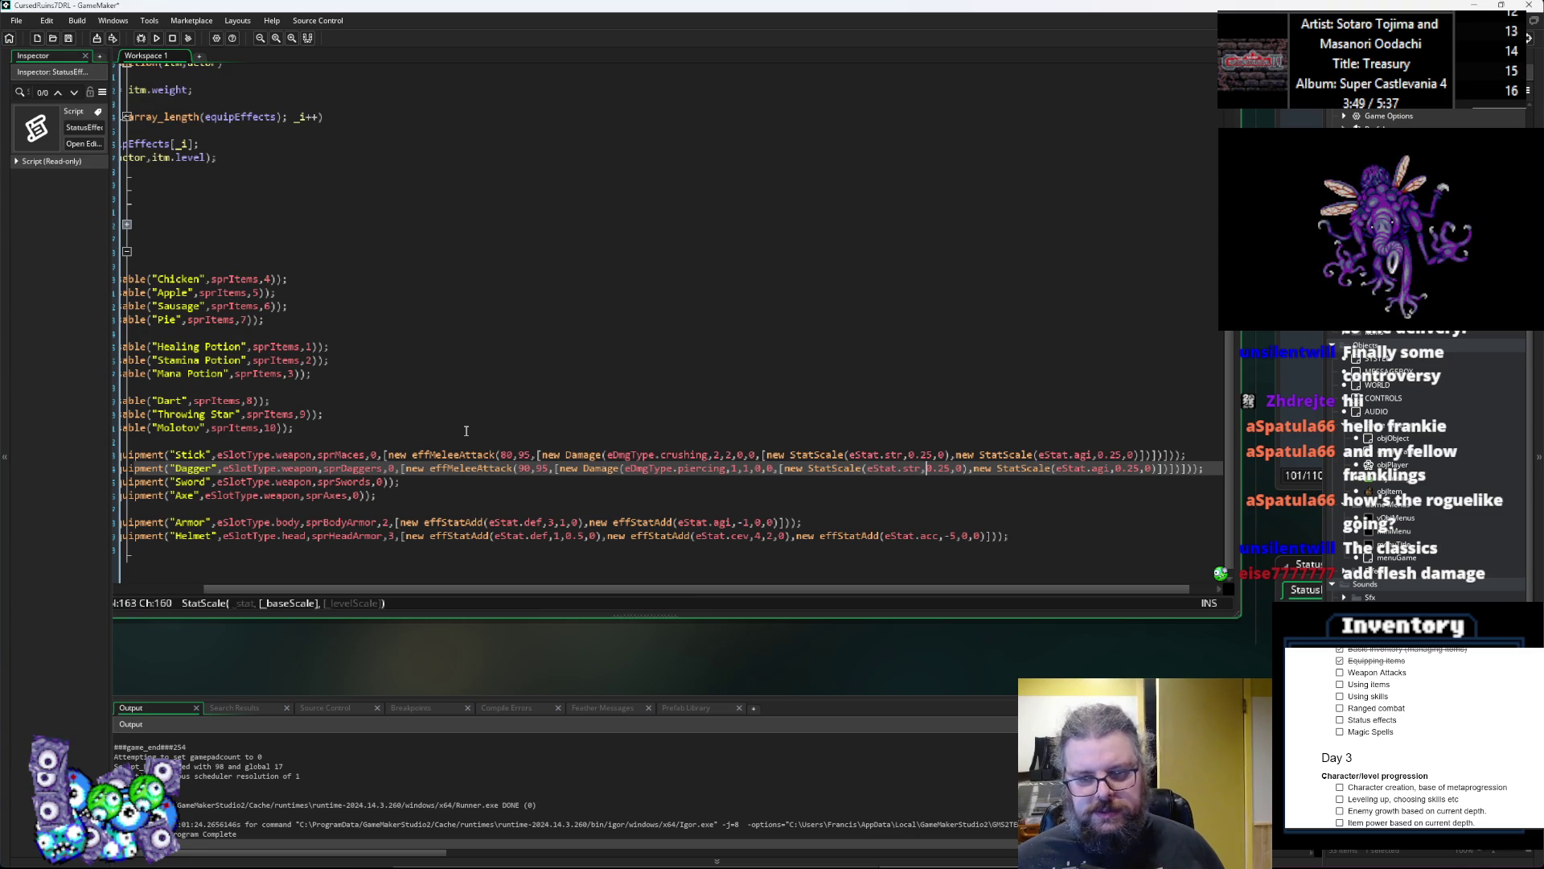
key("Right")
key("Right")
key("Right")
key("BackSpace")
key("BackSpace")
key("BackSpace")
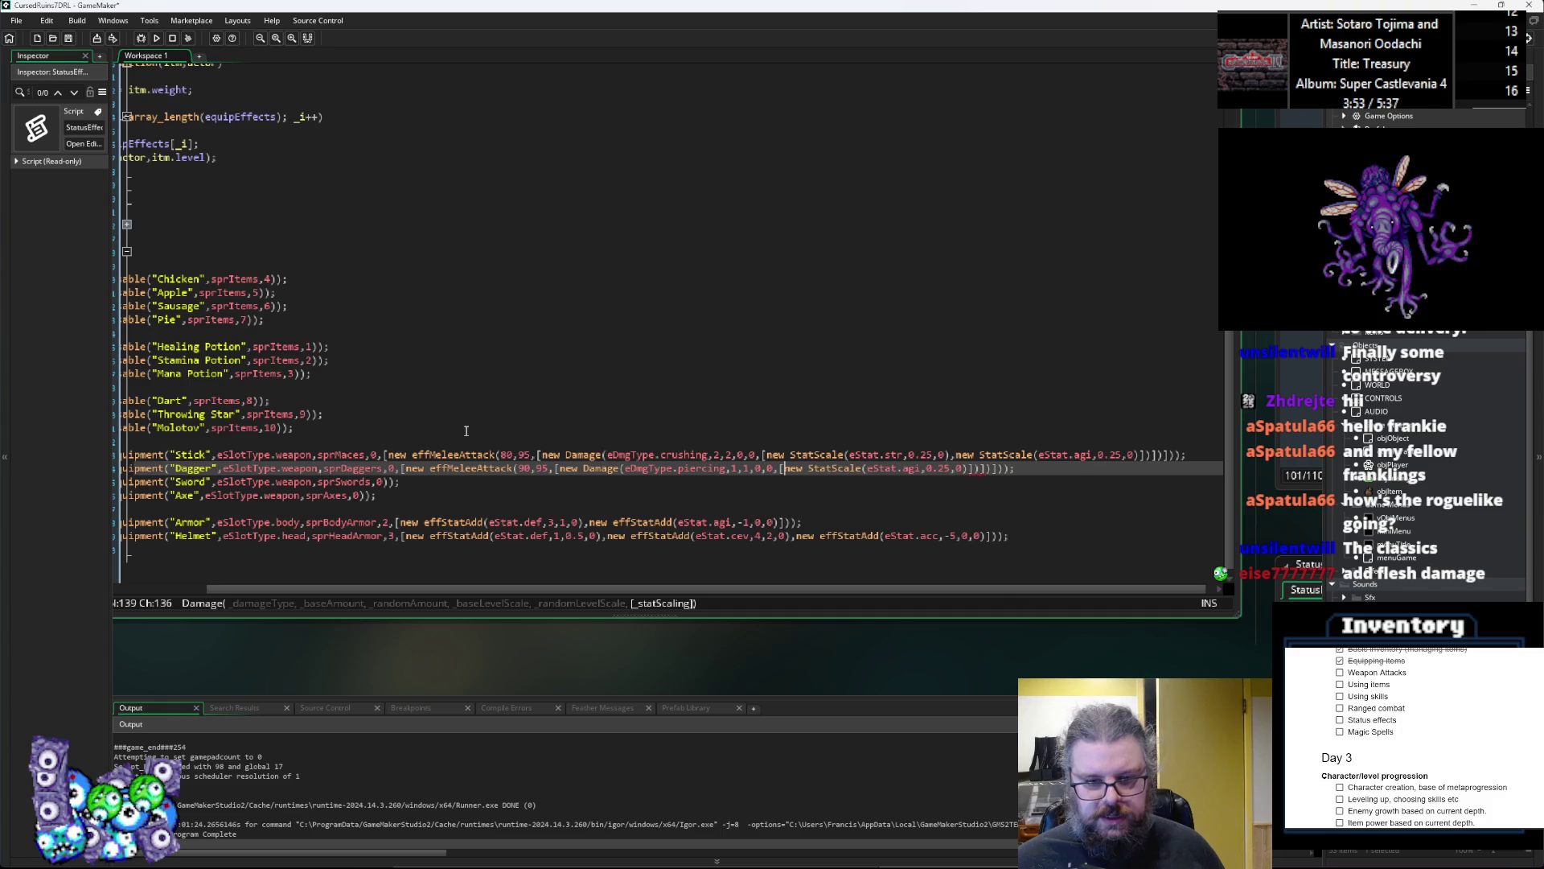
key("Right")
key("Right")
key("Right")
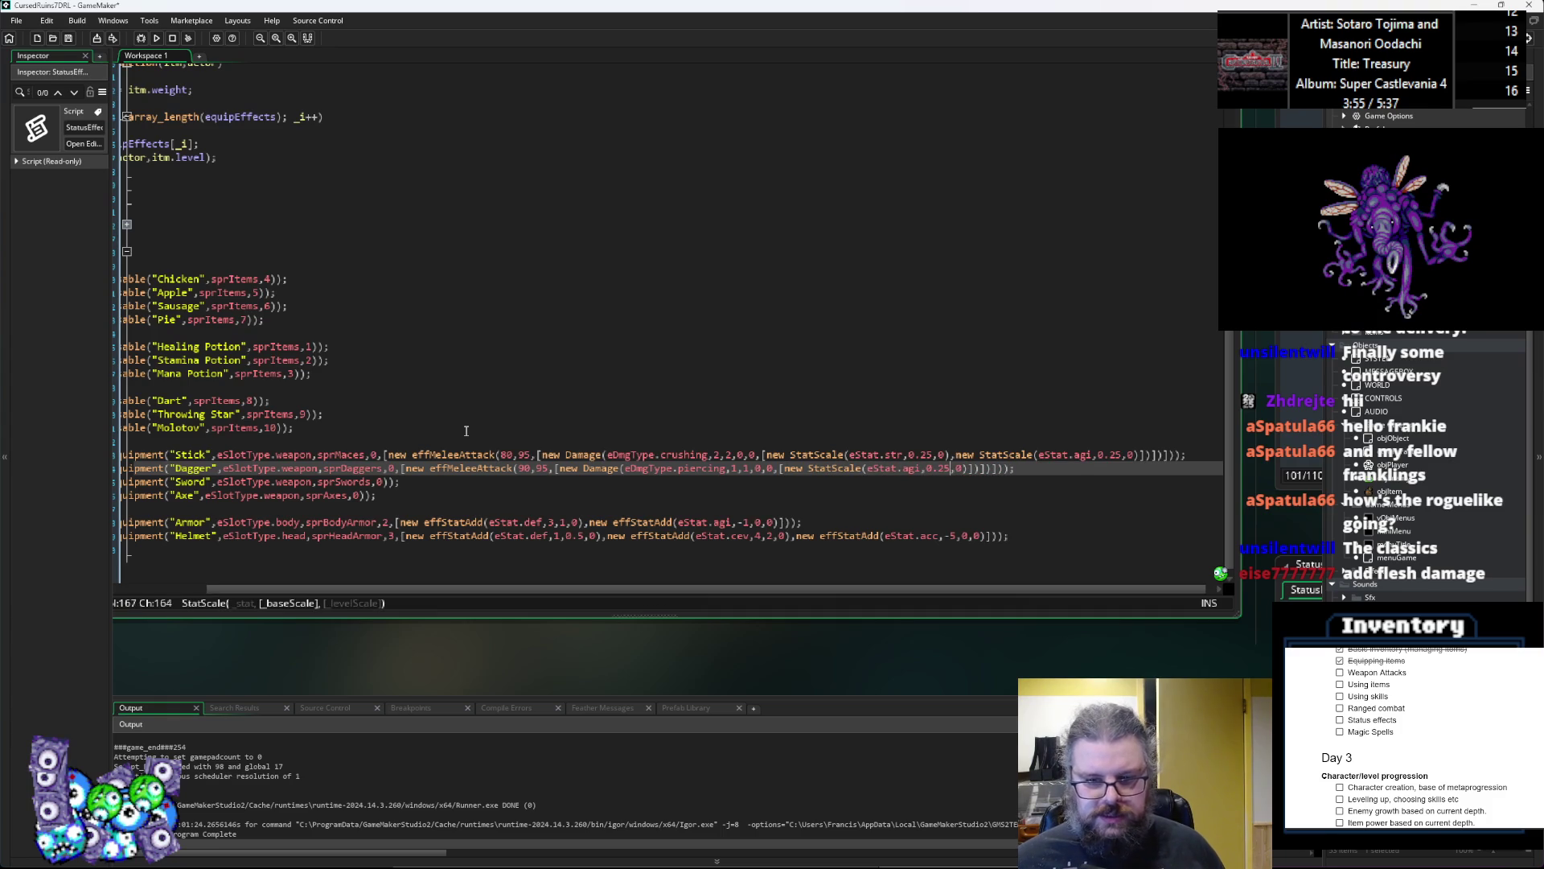
key("BackSpace")
key("BackSpace")
type("5")
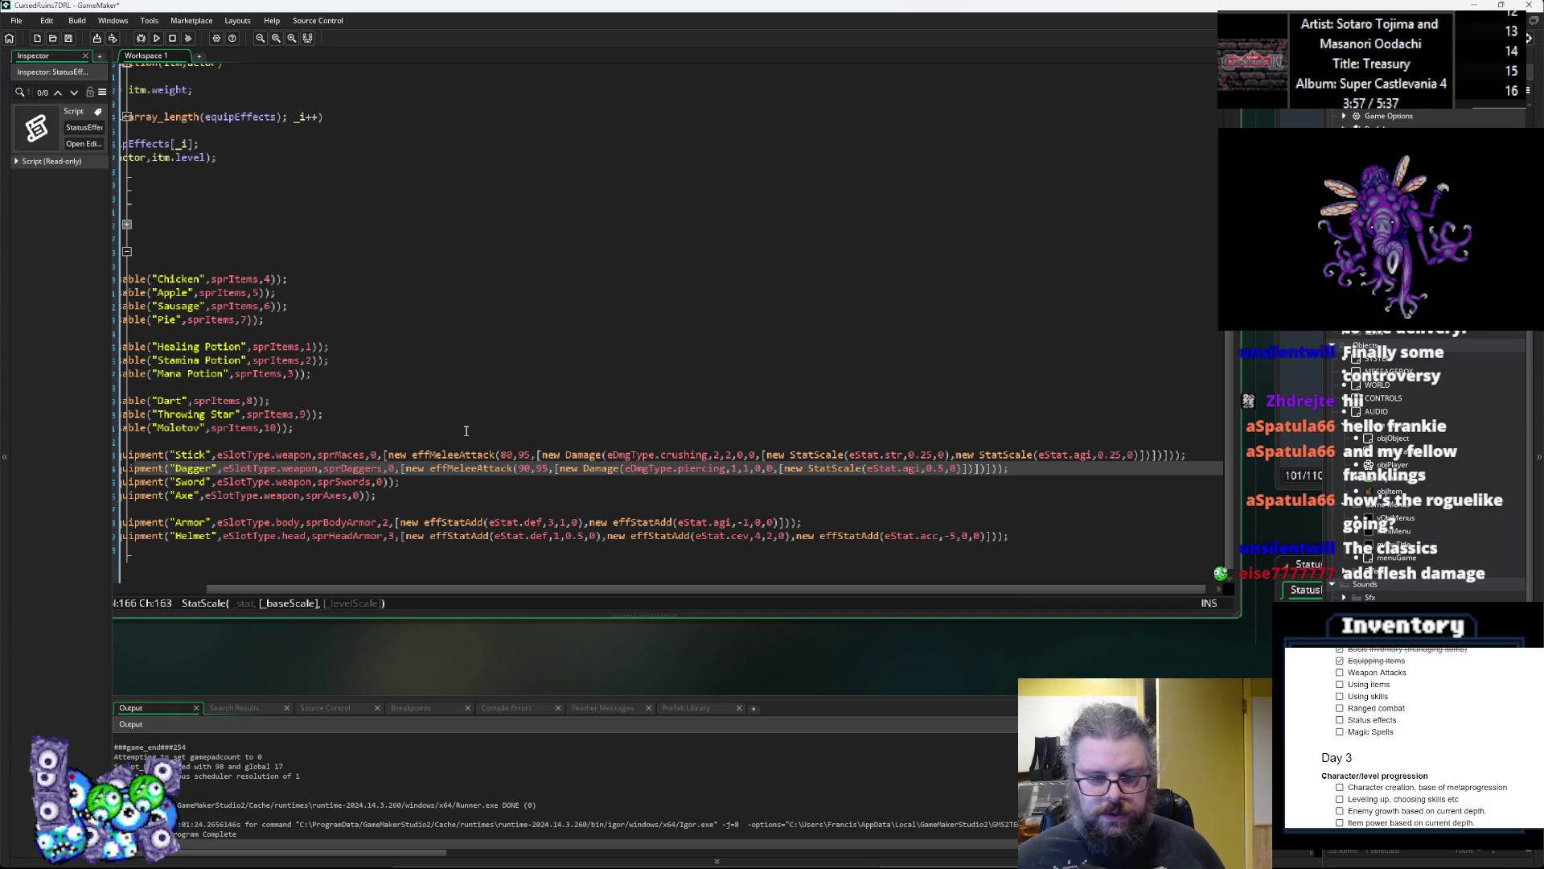
key("Left")
key("Left")
key("Left")
key("Left")
key("Left")
key("Left")
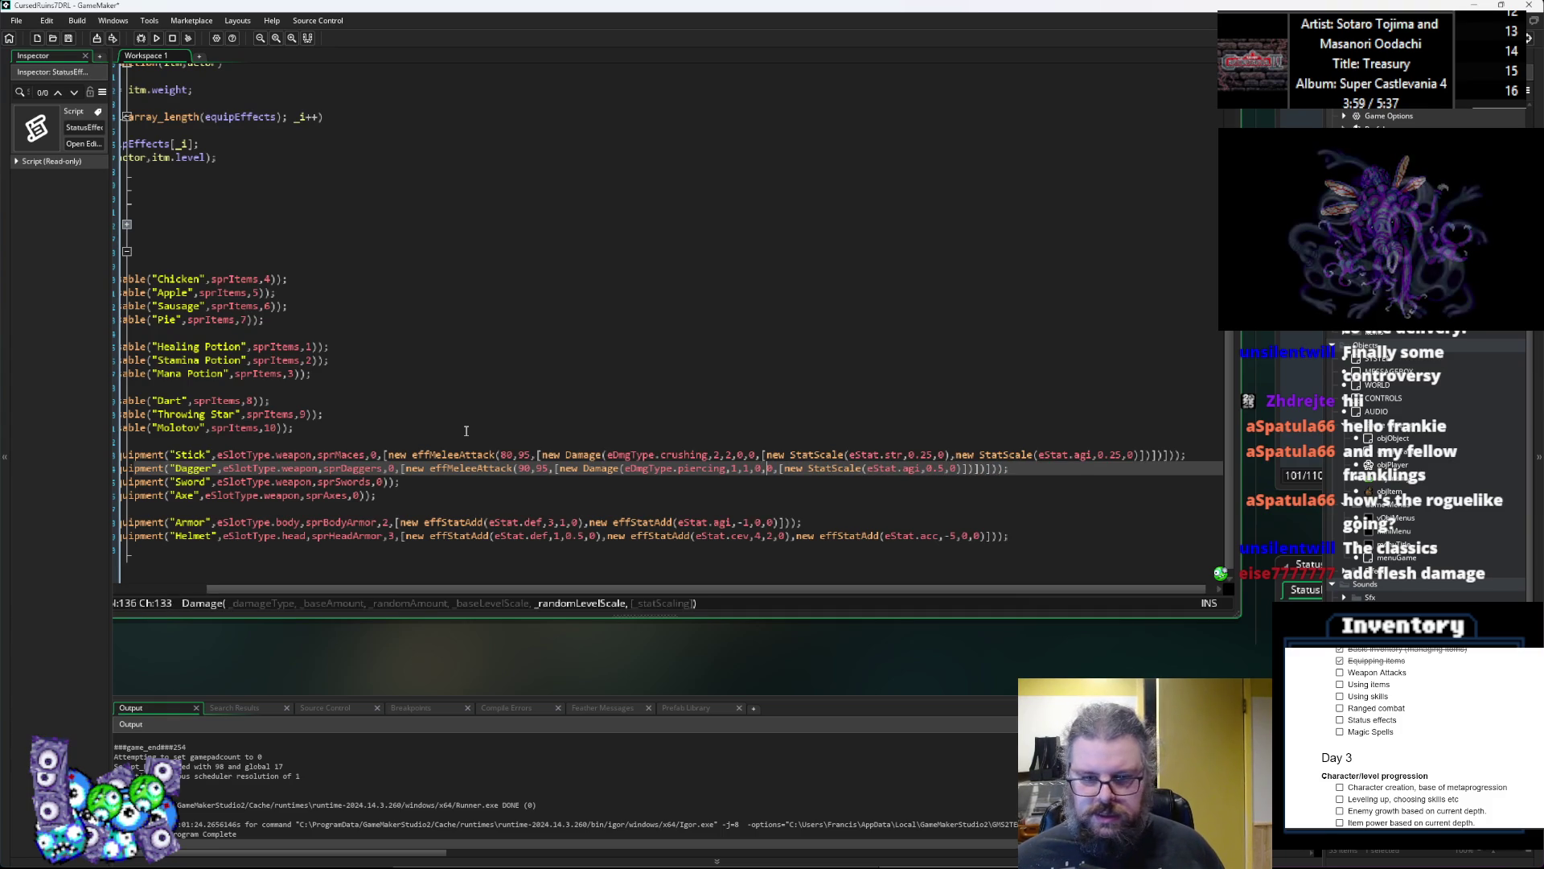
key("Right")
key("Right")
key("Right")
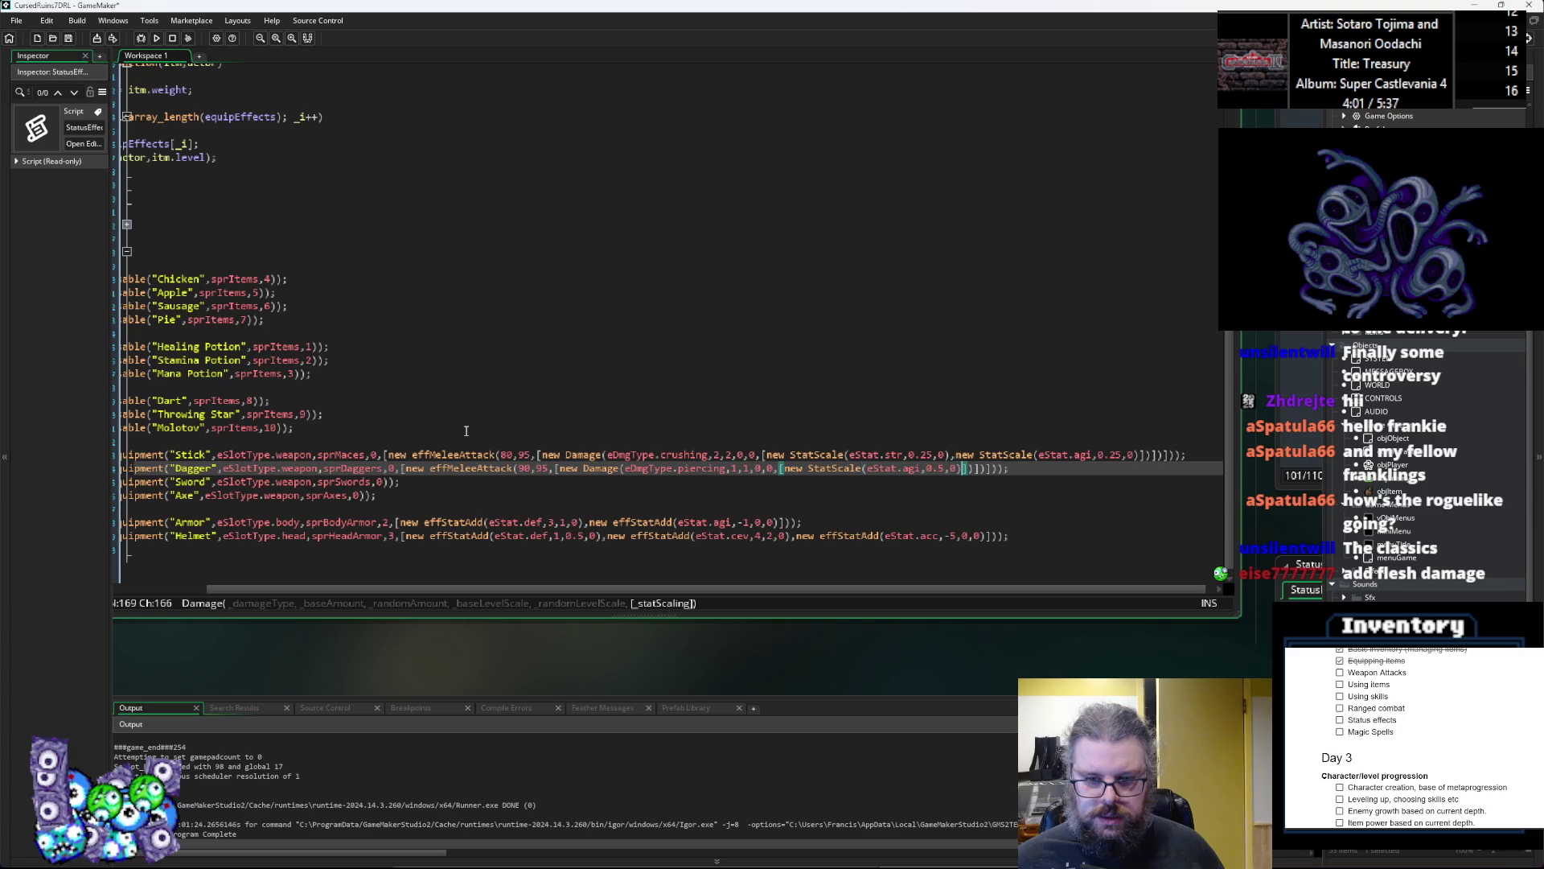
key("Right")
key("Right")
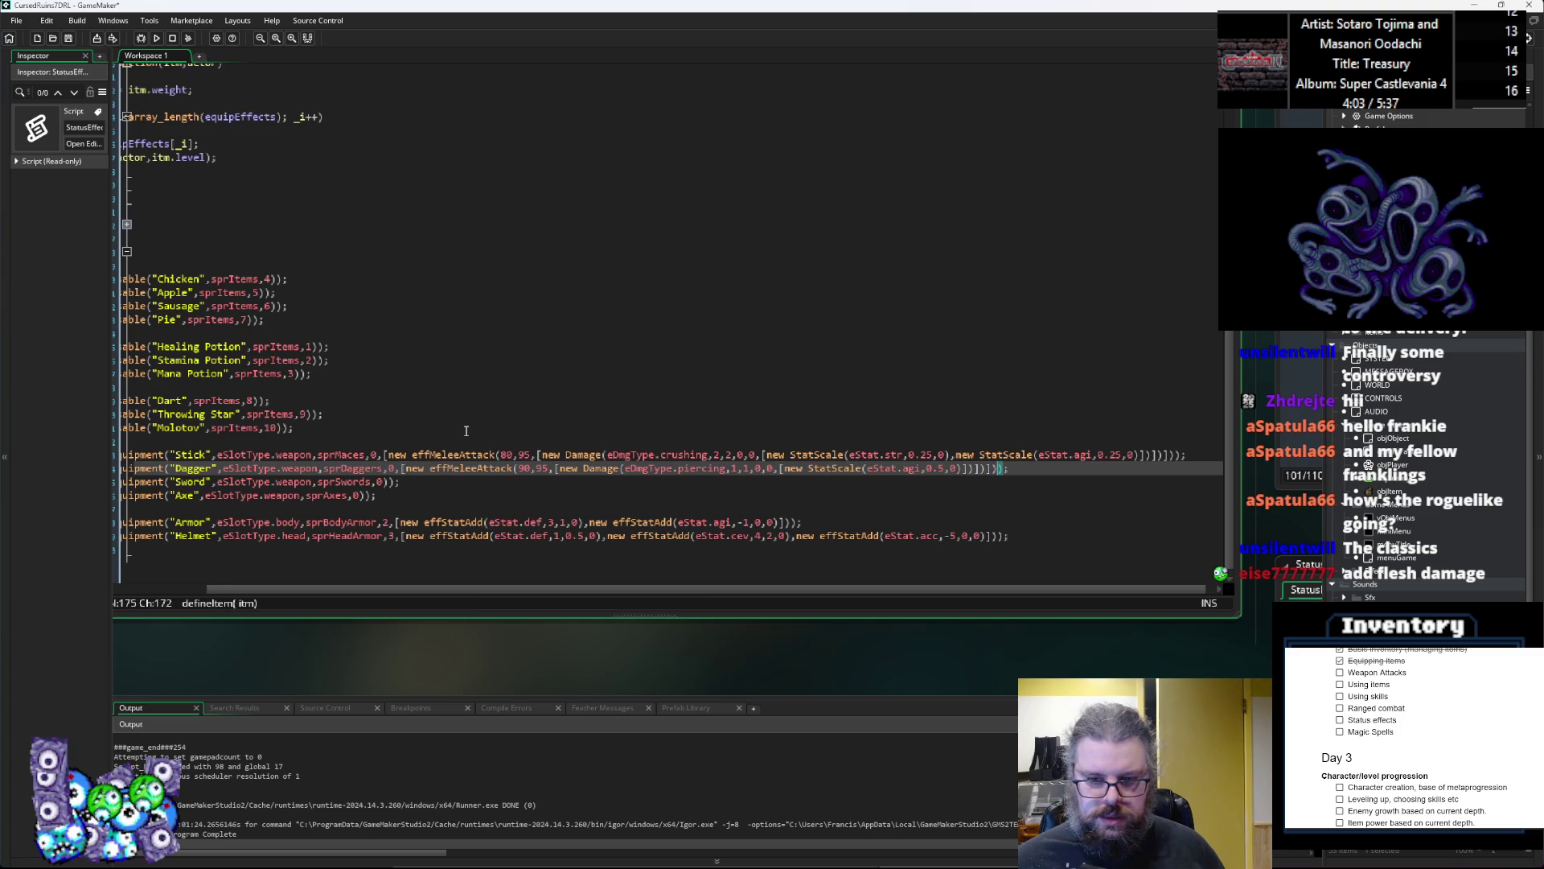
key("Down")
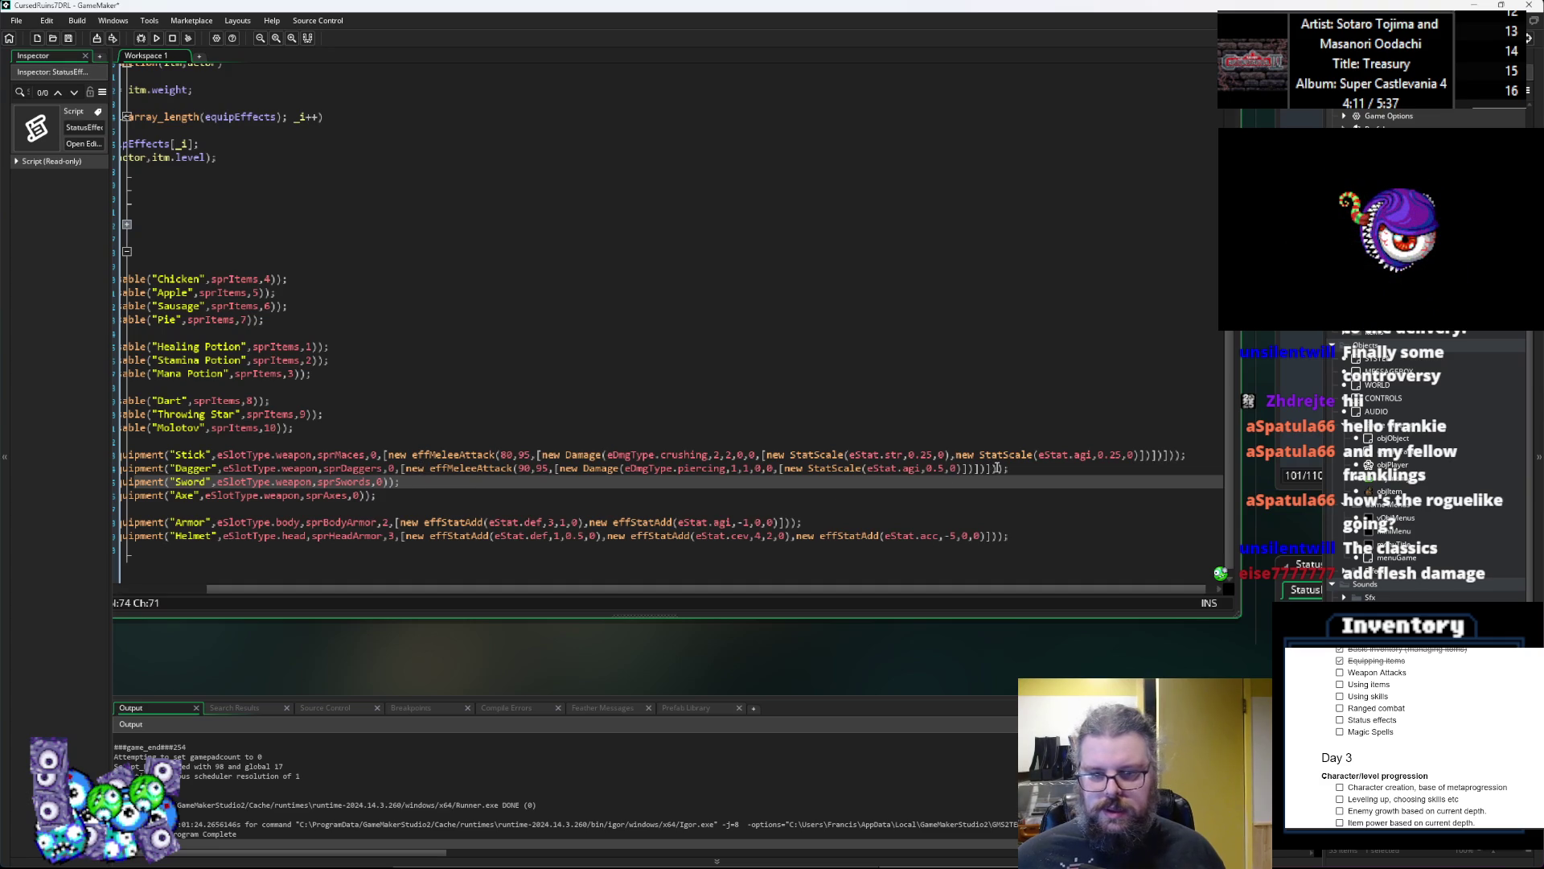
mouse_move(996, 467)
left_mouse_down()
mouse_move(482, 493)
mouse_move(445, 466)
mouse_move(400, 467)
mouse_move(996, 467)
left_mouse_up()
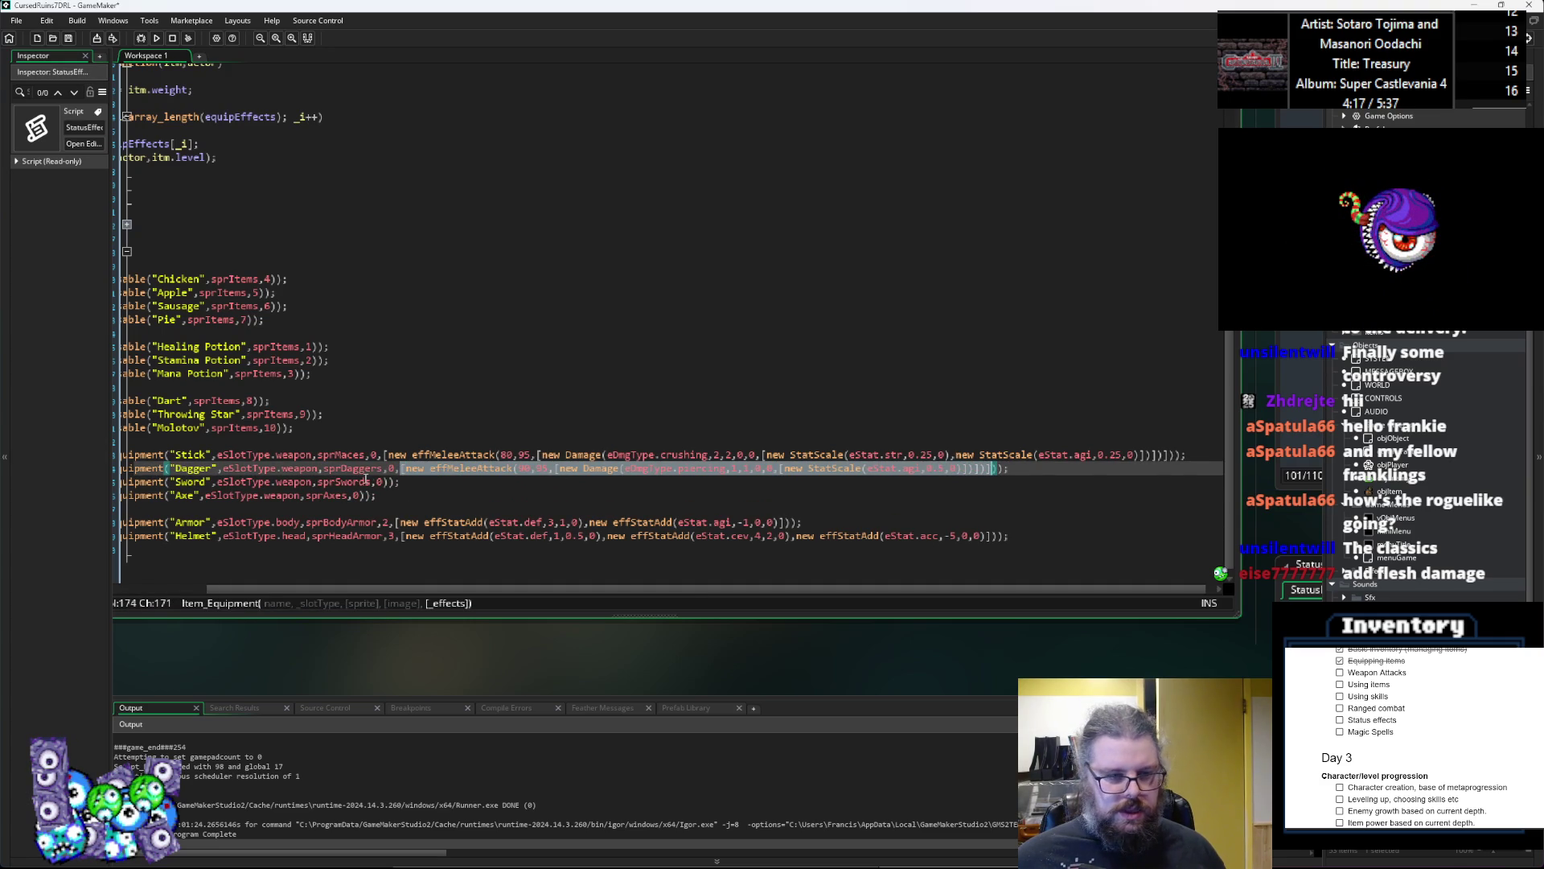
Step: Paste the Dagger's melee attack after sprSwords,0 and set its hit chance to 80
left_click(378, 481)
key("Right")
type(",")
key("ctrl+v")
left_click(519, 481)
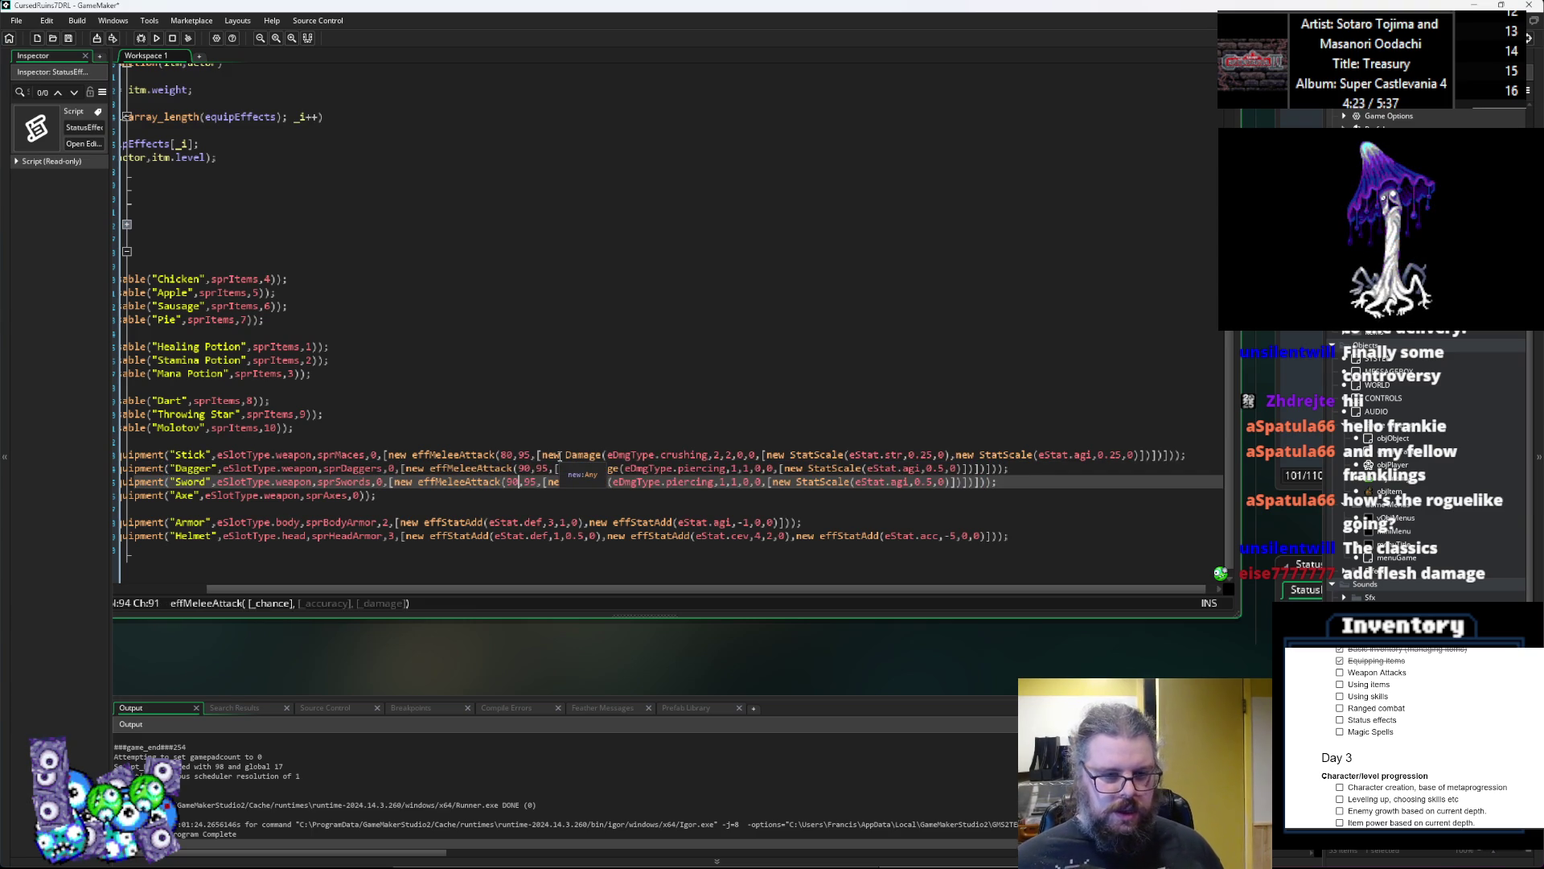
key("BackSpace")
key("BackSpace")
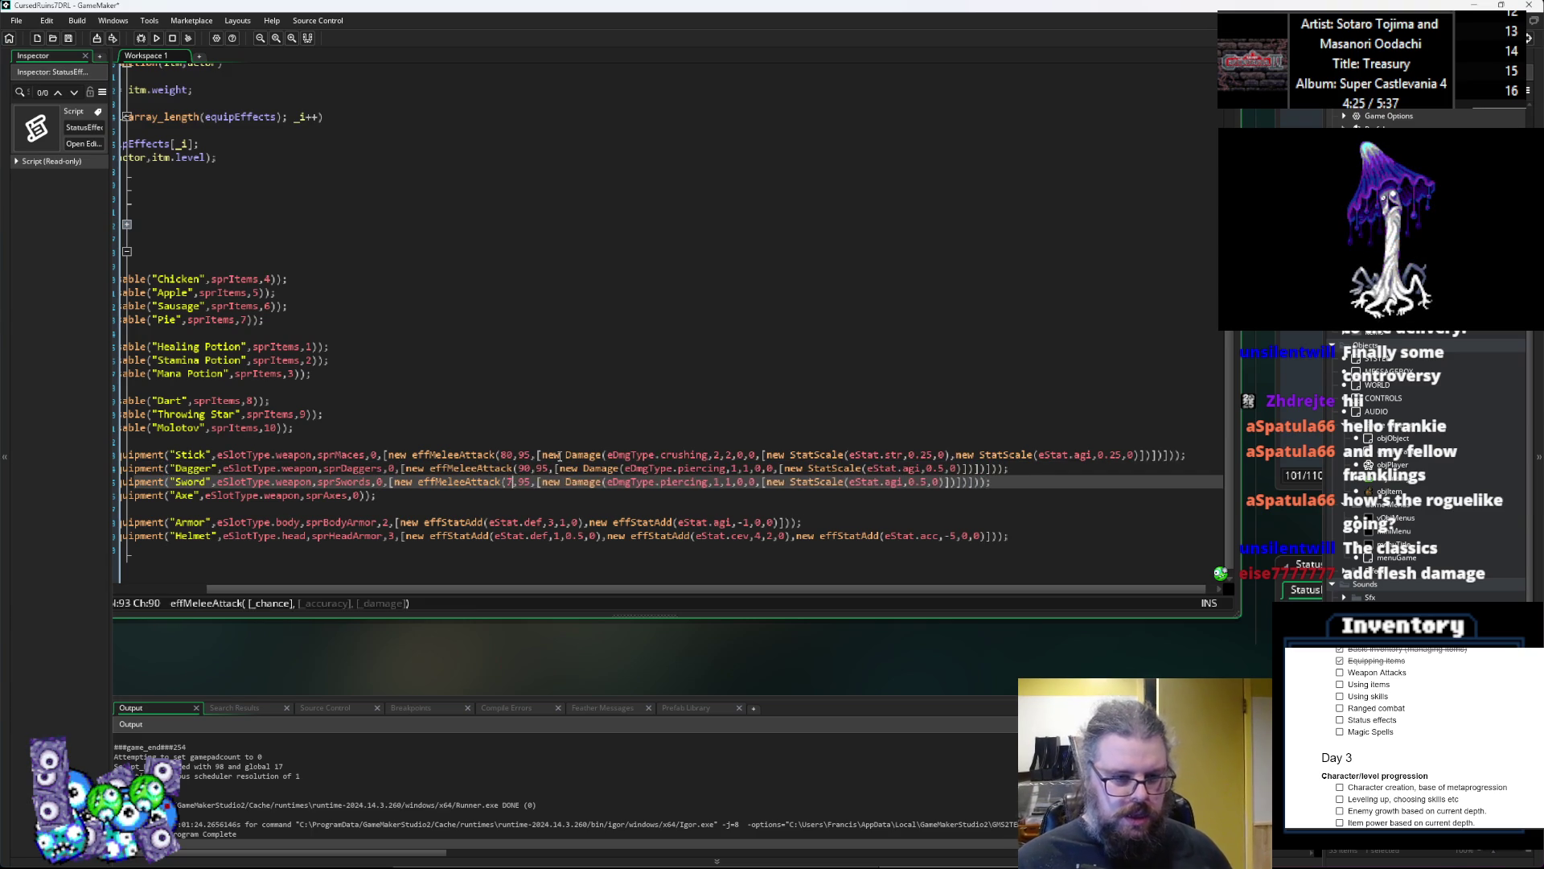
type("80")
key("Right")
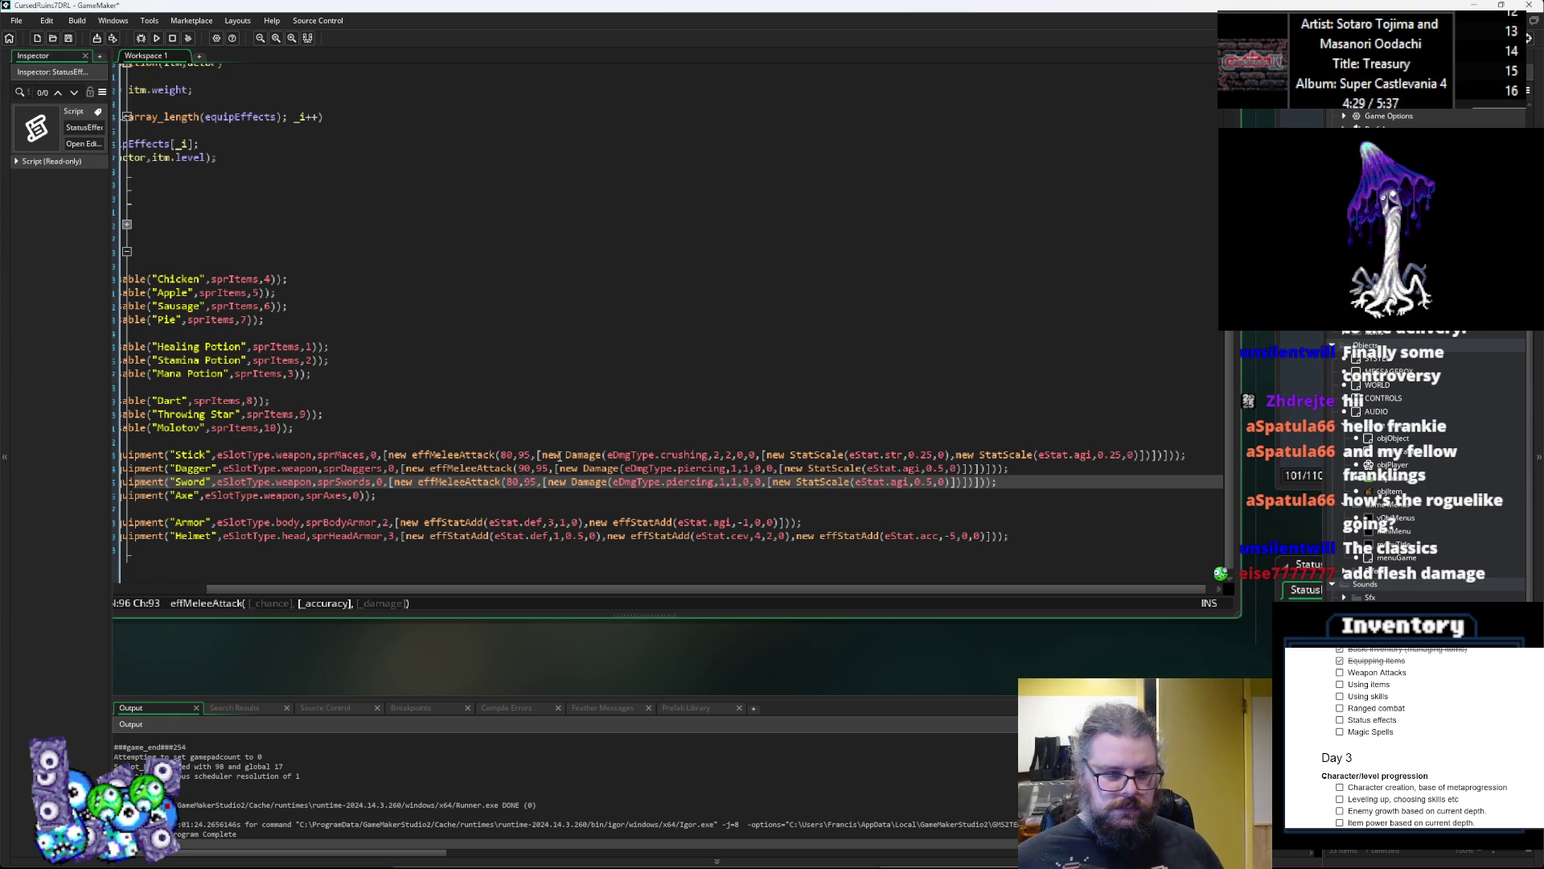
key("Up")
key("Down")
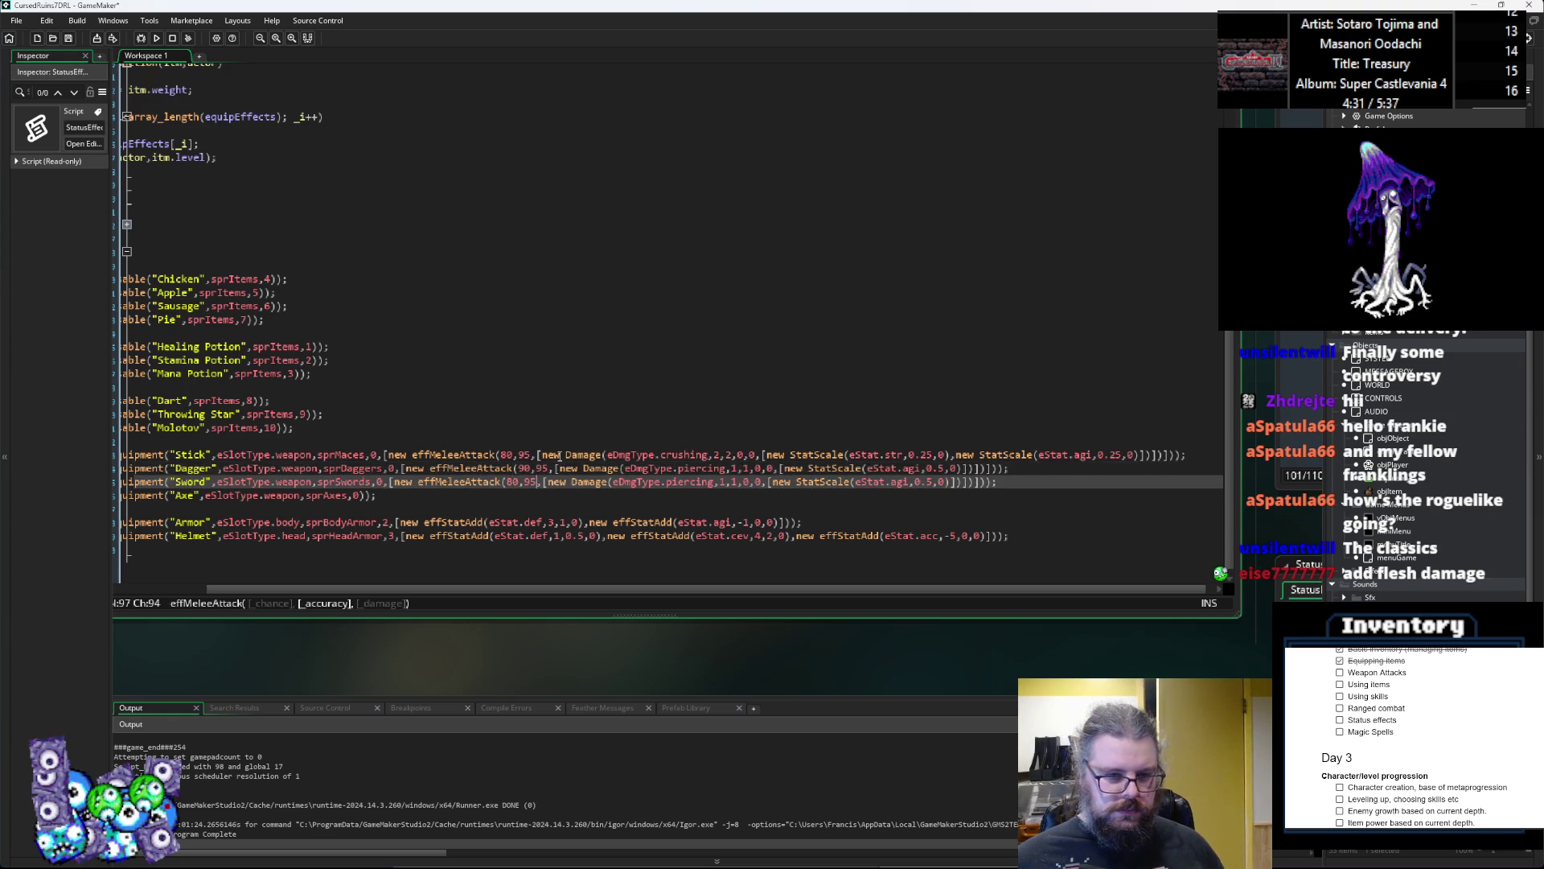
key("Right")
key("Right")
key("Right")
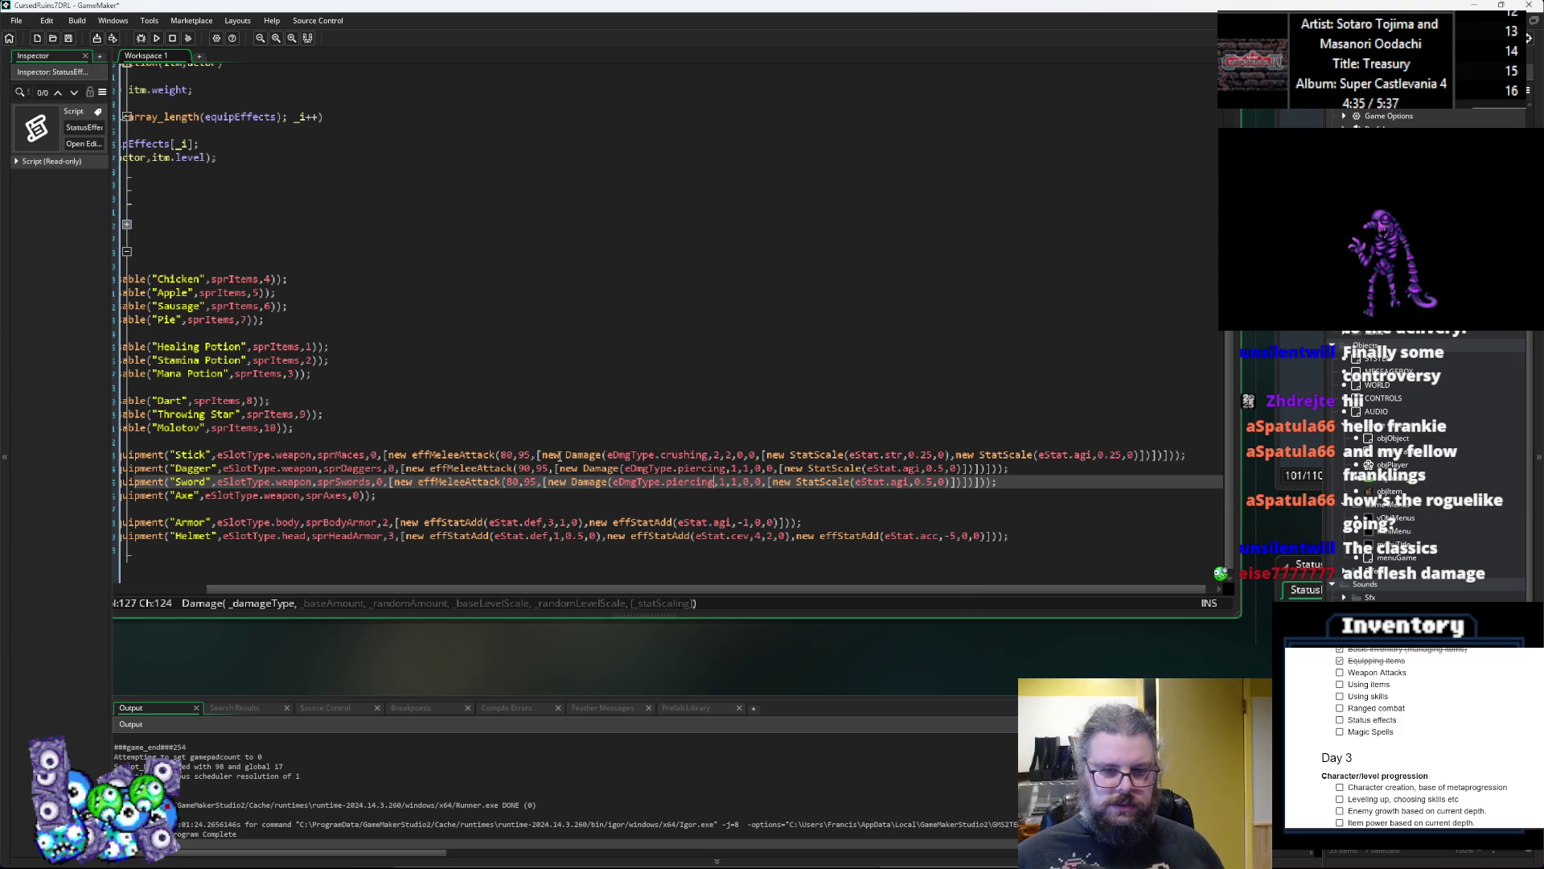
Step: Change the Sword's damage to eDmgType.slashing with amounts 3 and 2
key("ctrl+BackSpace")
type("slash")
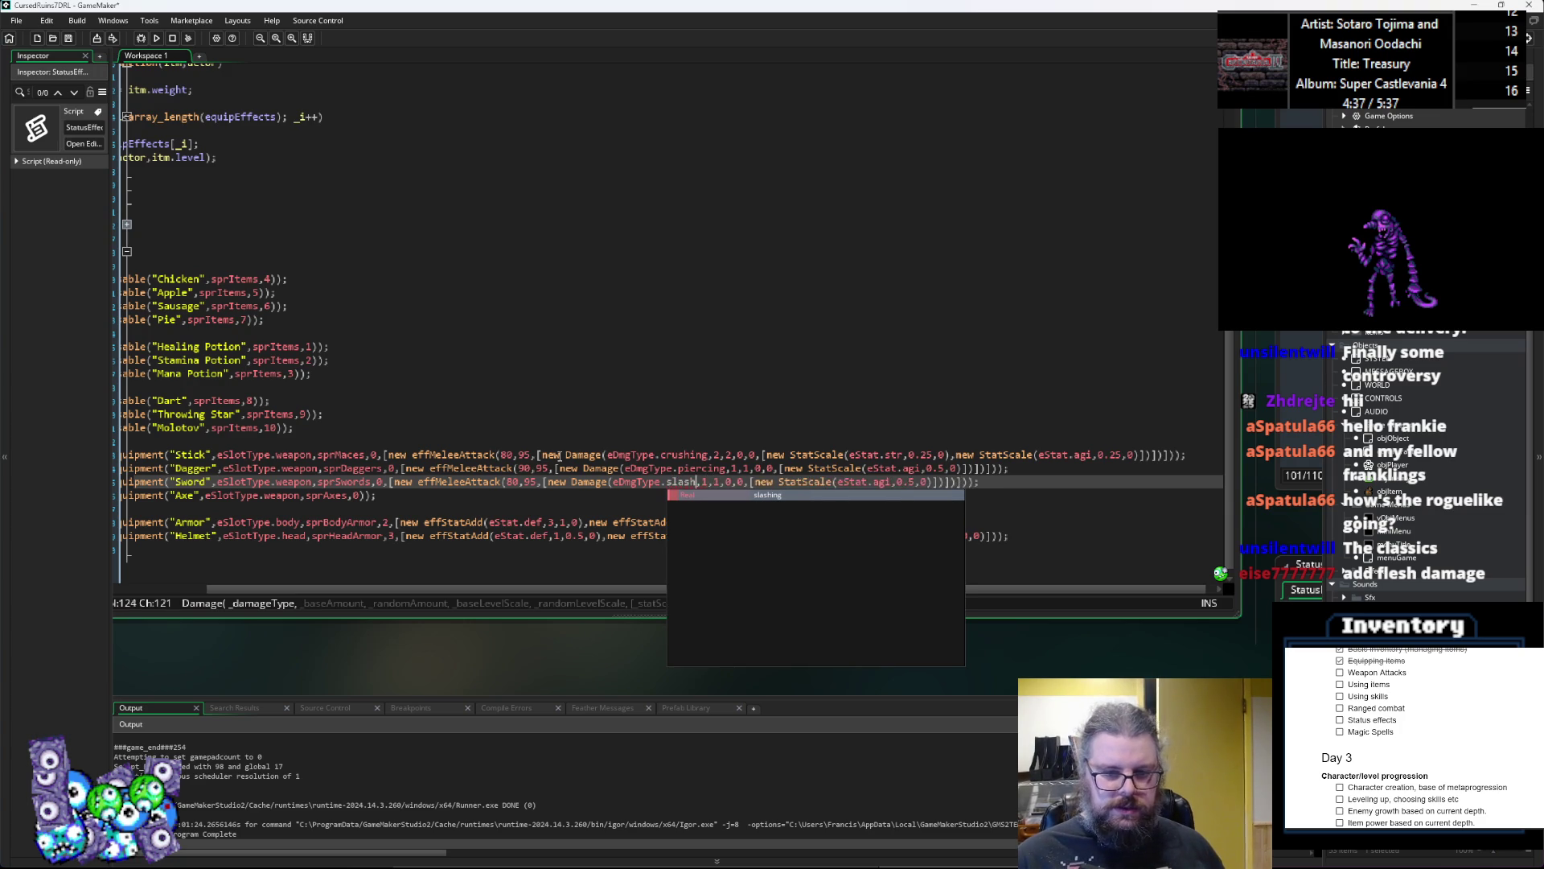
key("Return")
key("Right")
key("Delete")
type("2")
key("Right")
key("Right")
key("Left")
key("Left")
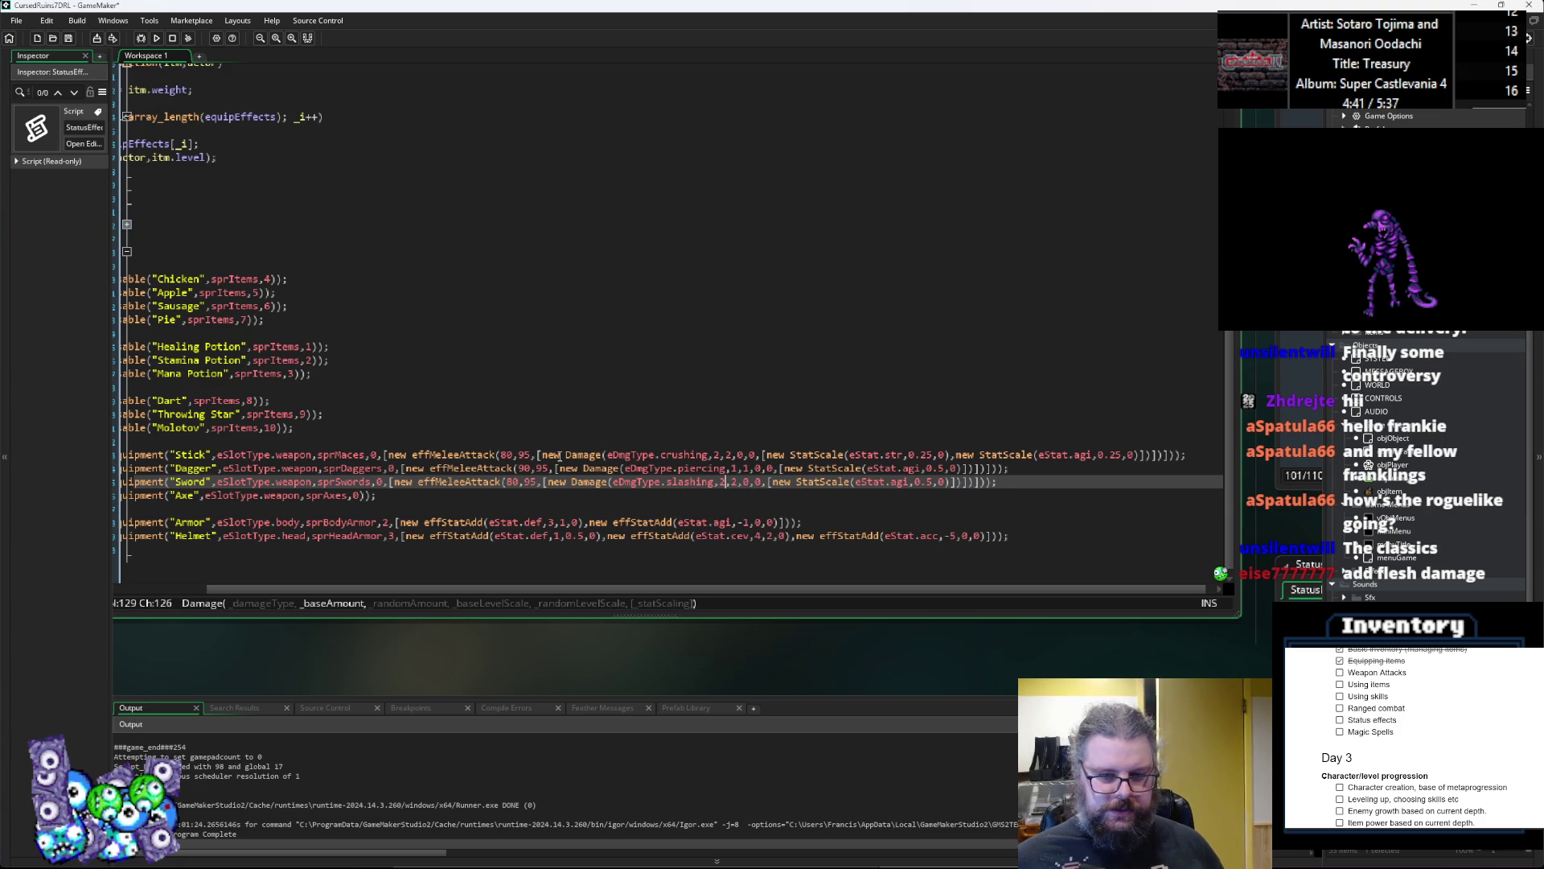
key("Right")
key("Right")
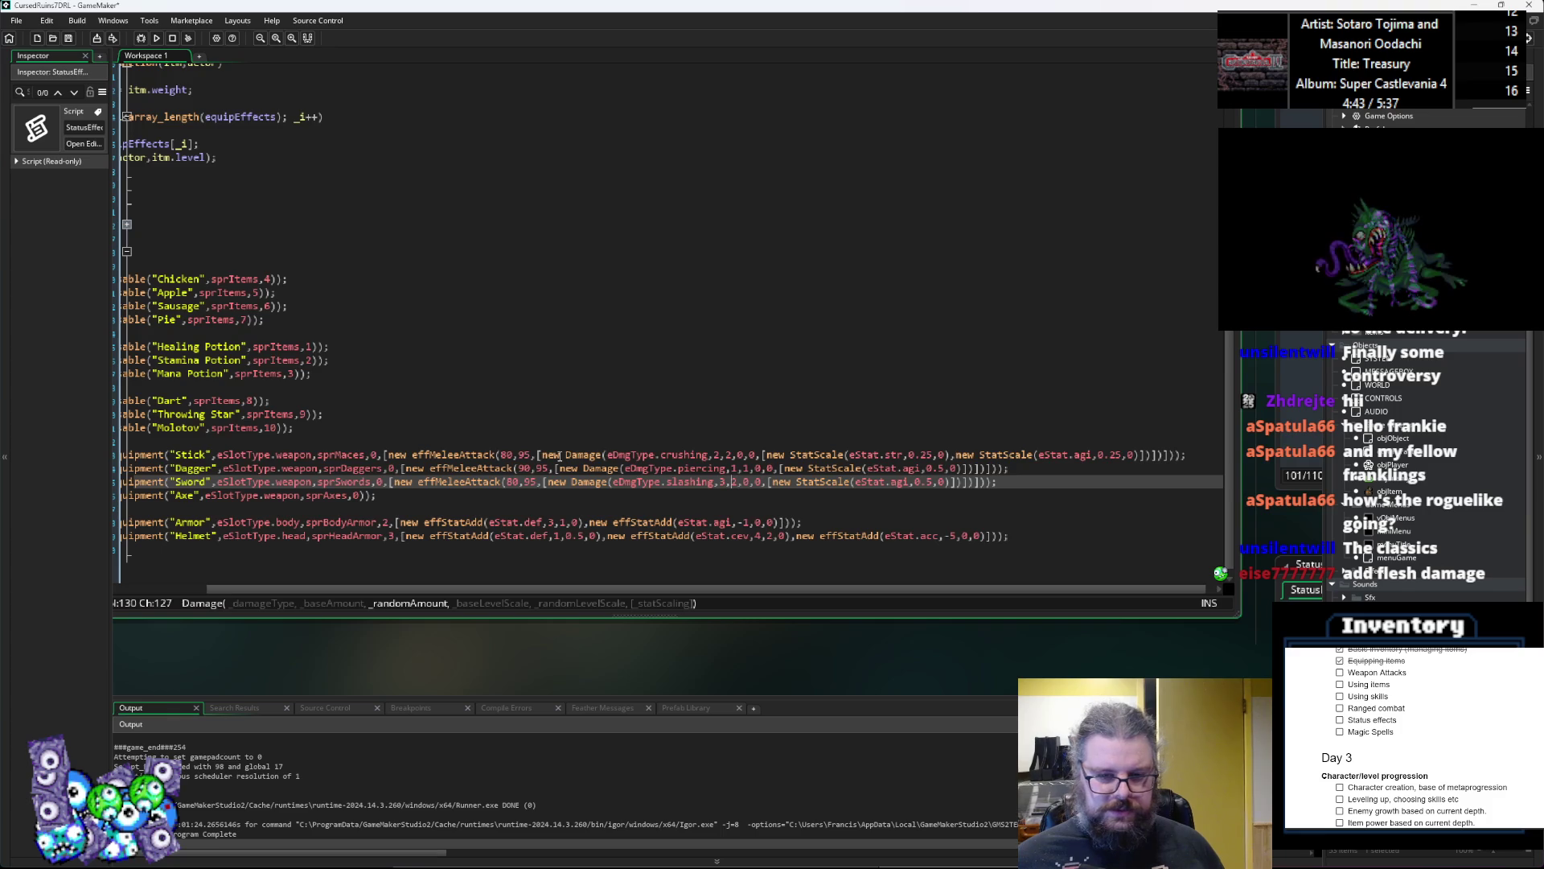
key("Right")
key("Right")
key("Right")
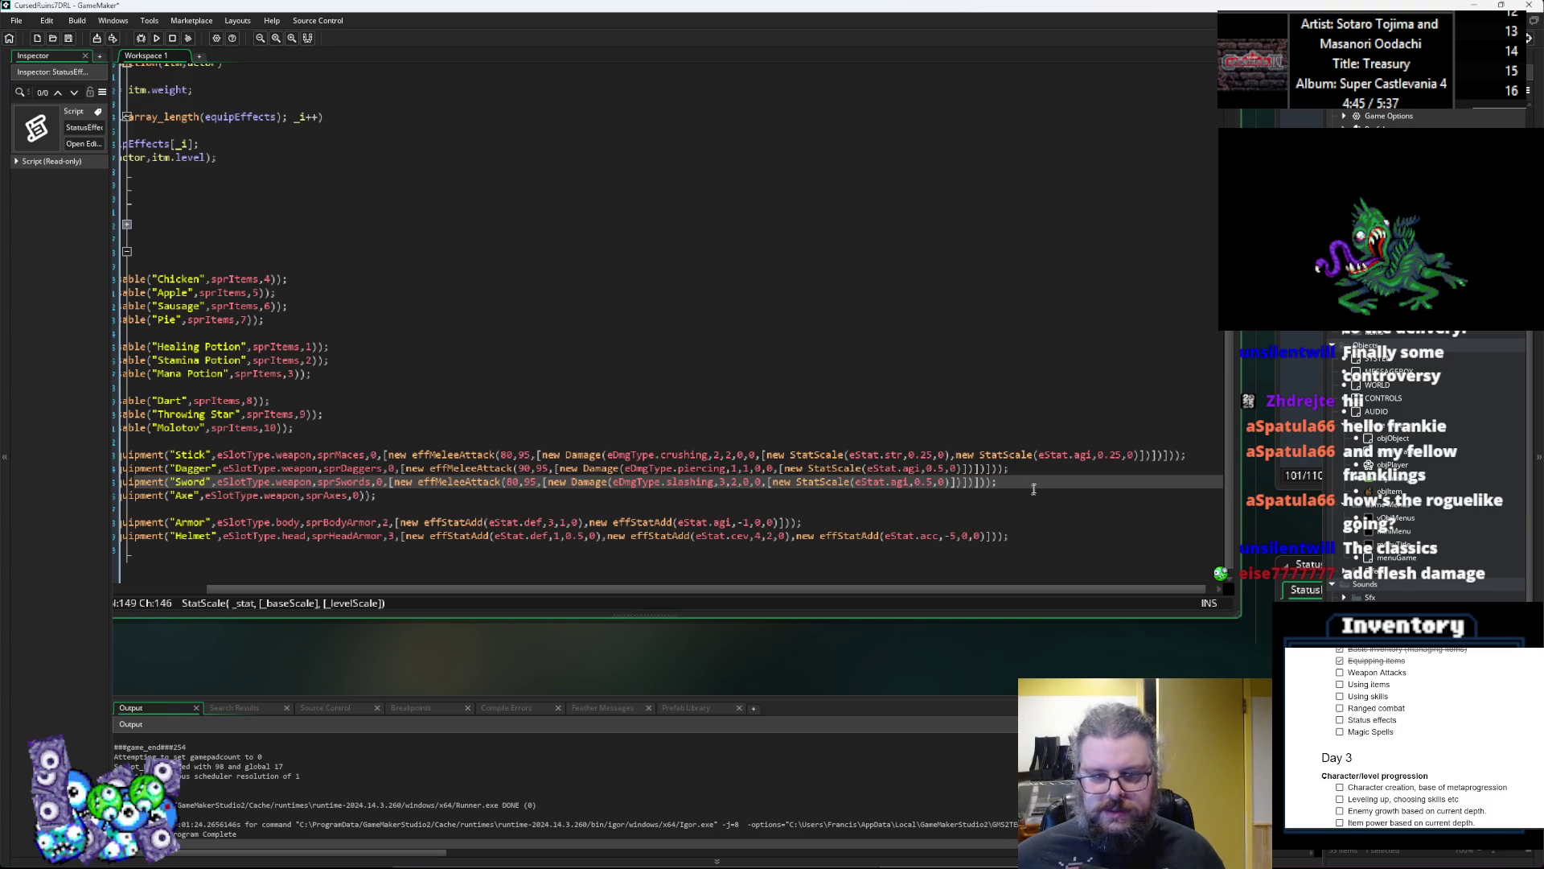
left_click_drag(1142, 456, 766, 456)
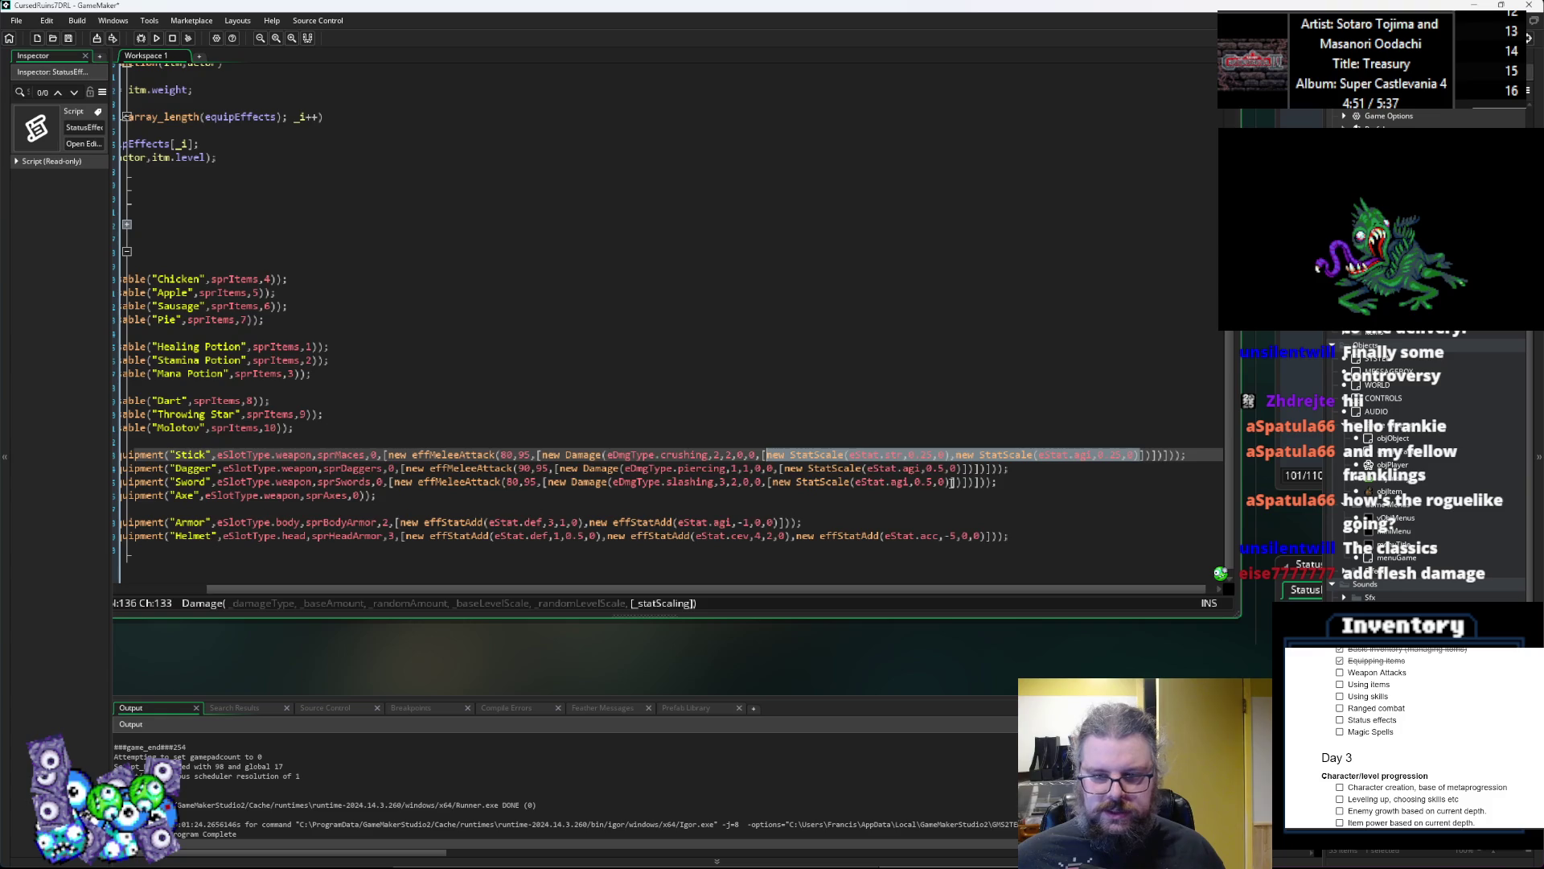
Step: Replace the Sword's agility scaling with the Stick's str/agi StatScale pair, strength set to 0.5
key("ctrl+c")
left_click_drag(952, 482, 768, 483)
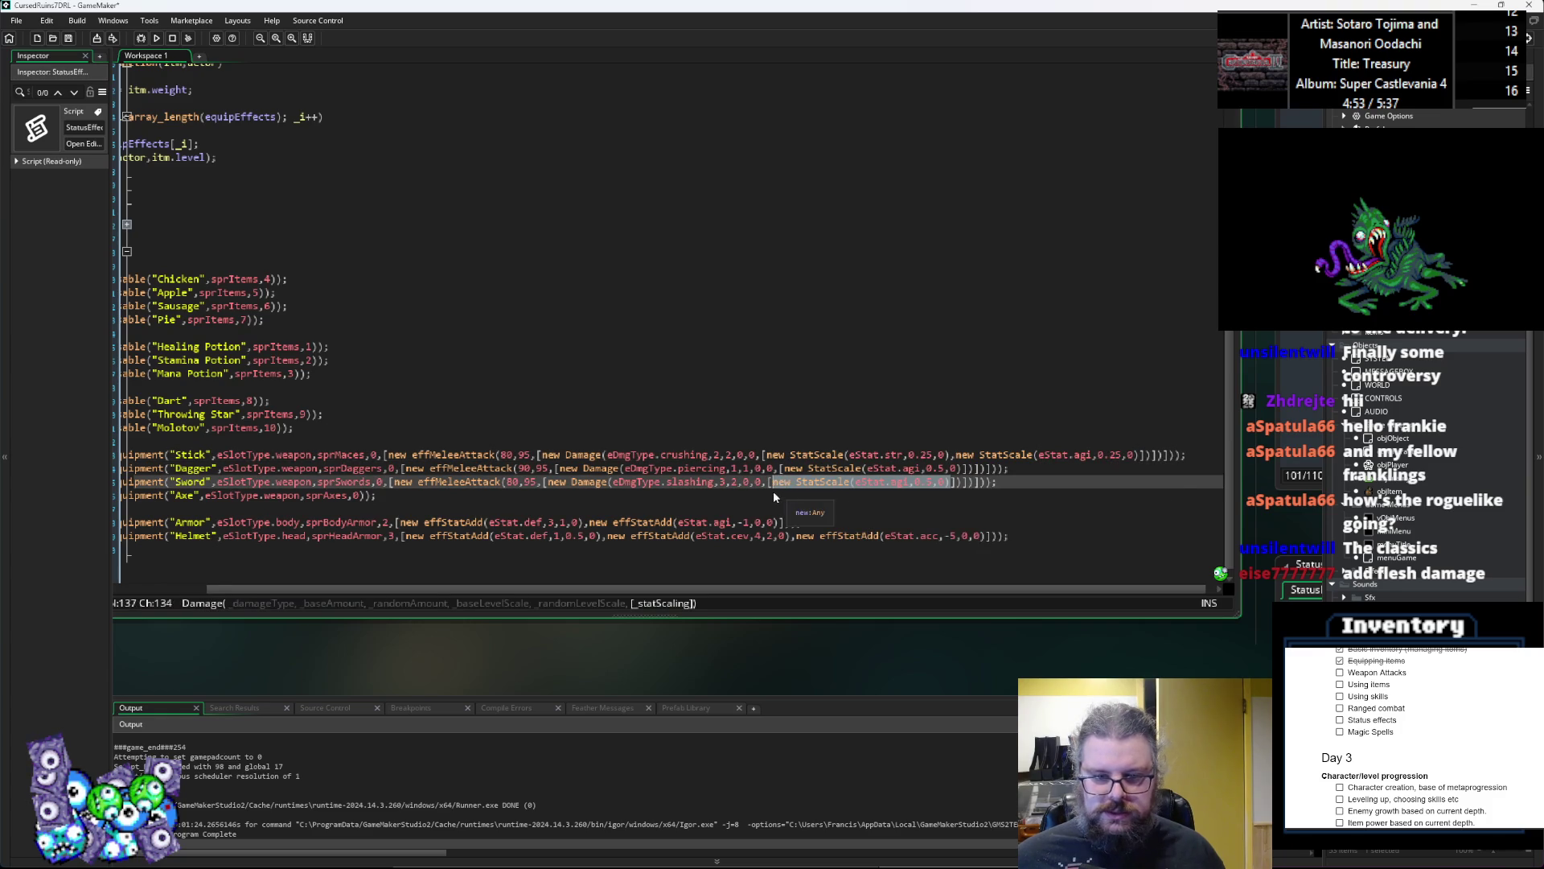
key("ctrl+v")
left_click(933, 482)
key("BackSpace")
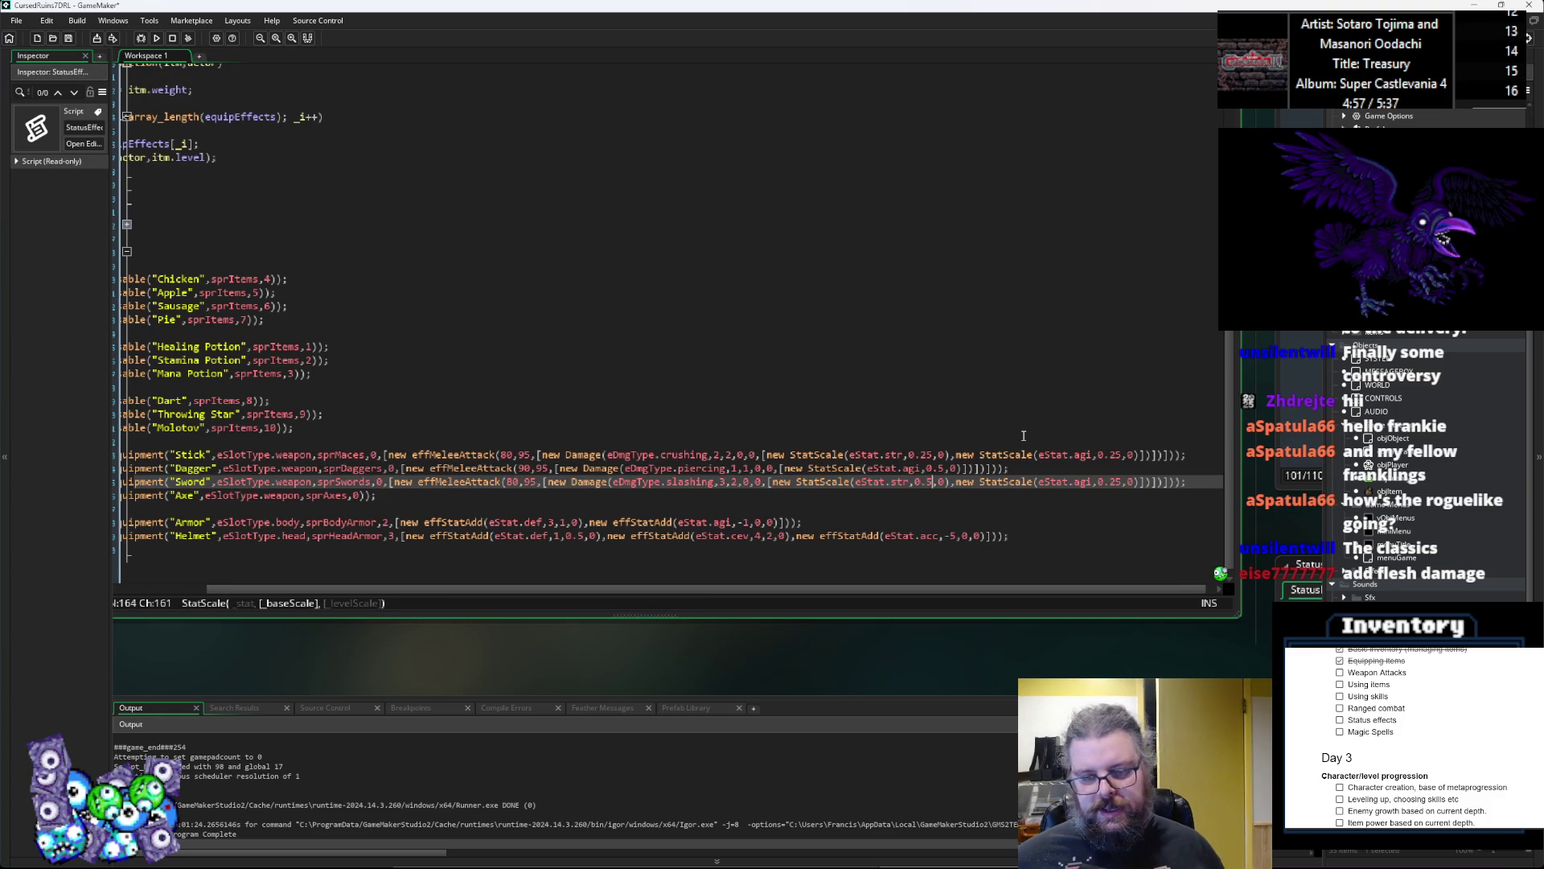
key("Left")
key("Right")
key("Right")
key("Right")
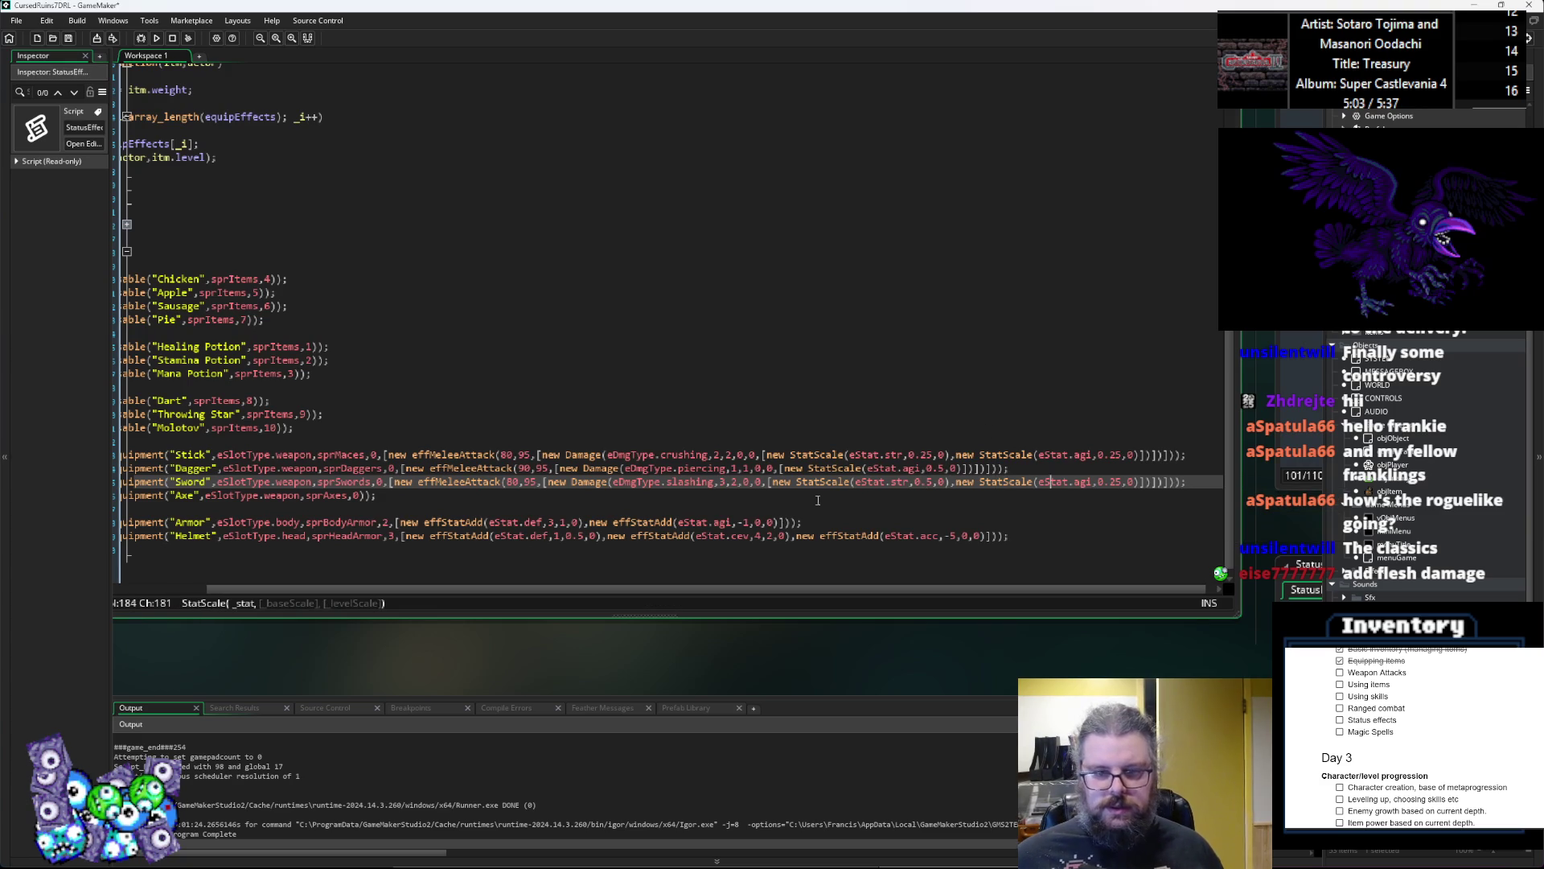
left_click(760, 469)
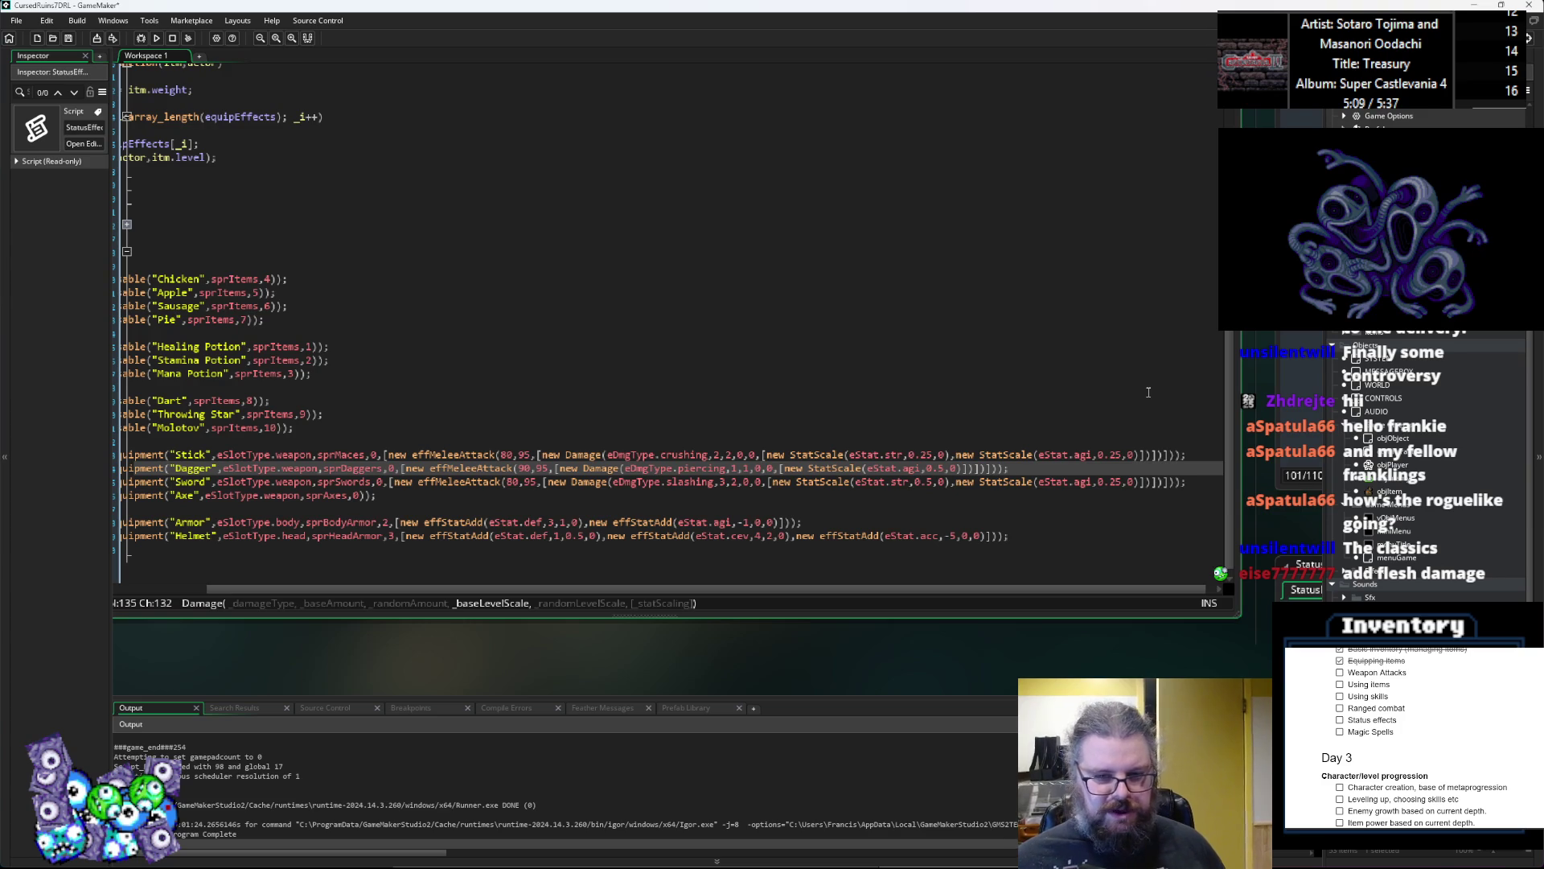
Step: Set the Dagger's damage level scale to 1 and the Sword's to 1.5
key("BackSpace")
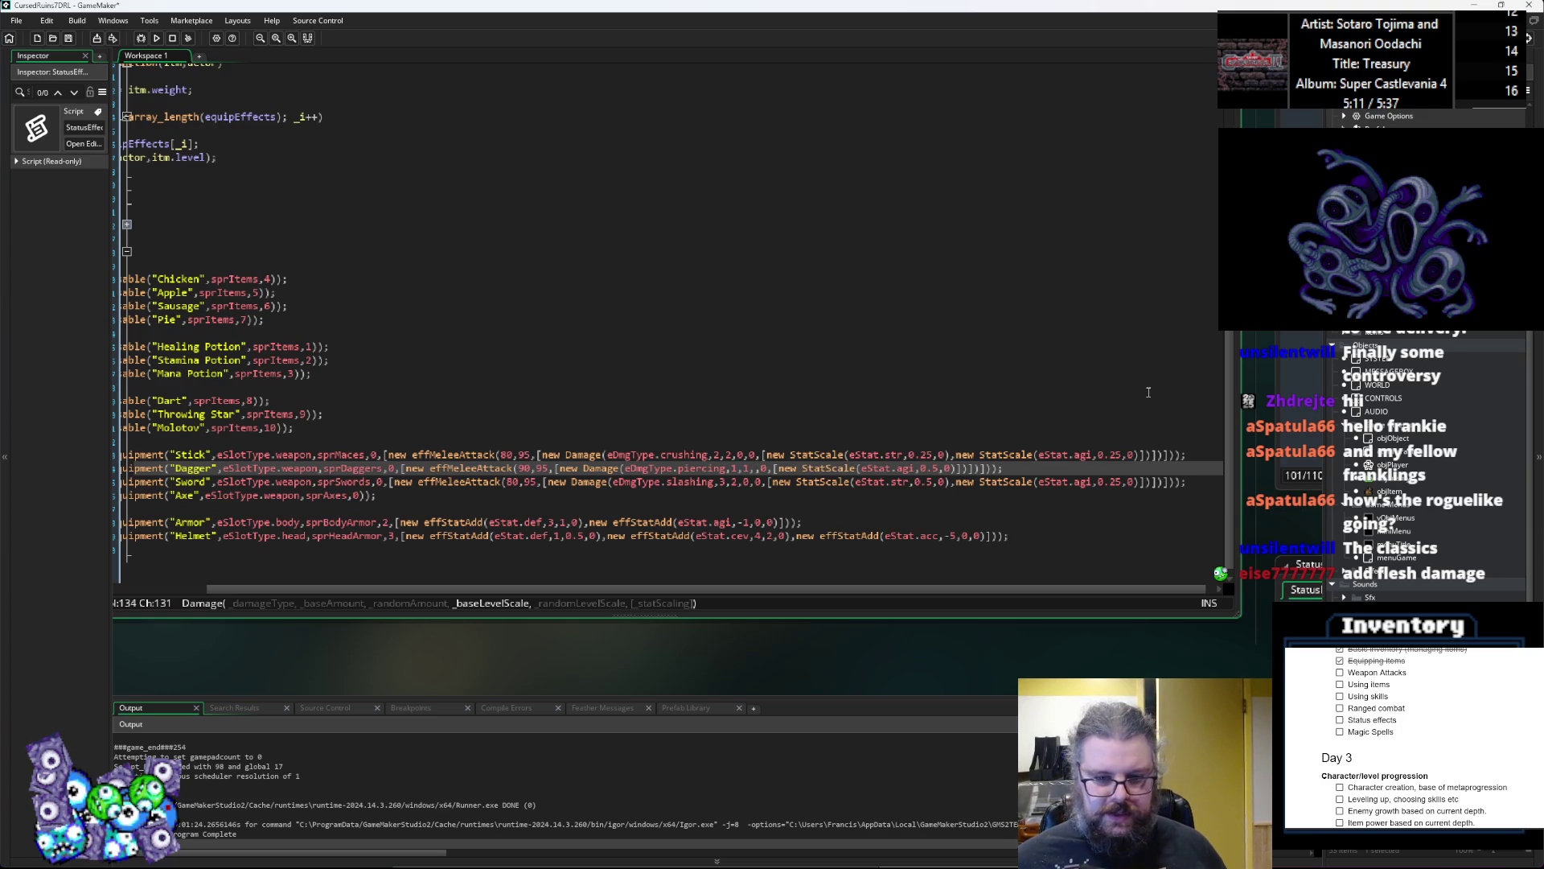
type("1")
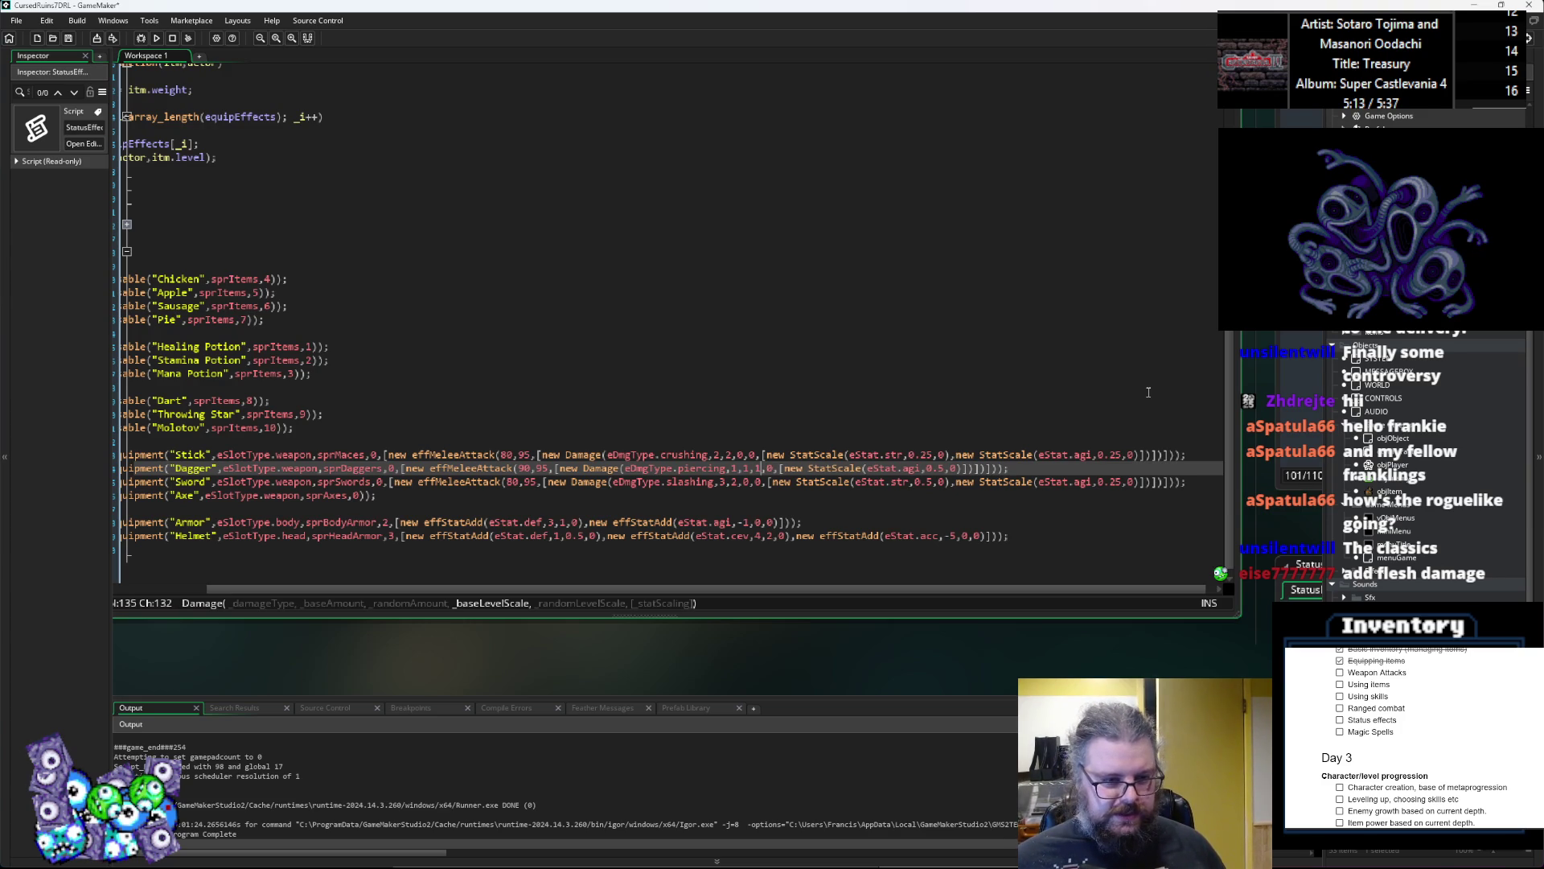
key("Down")
key("Left")
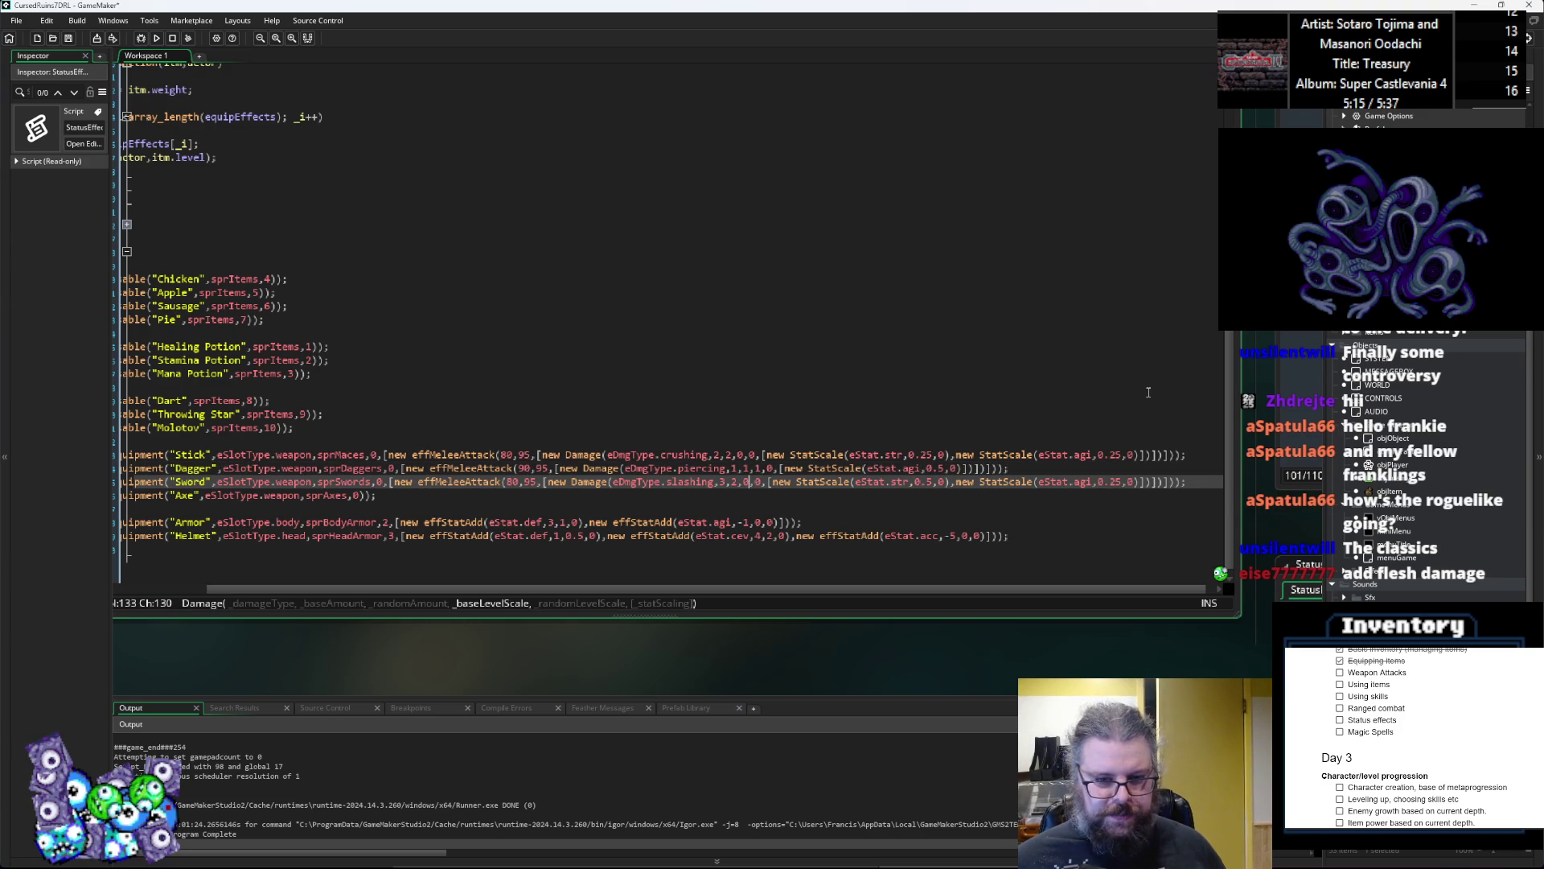
key("BackSpace")
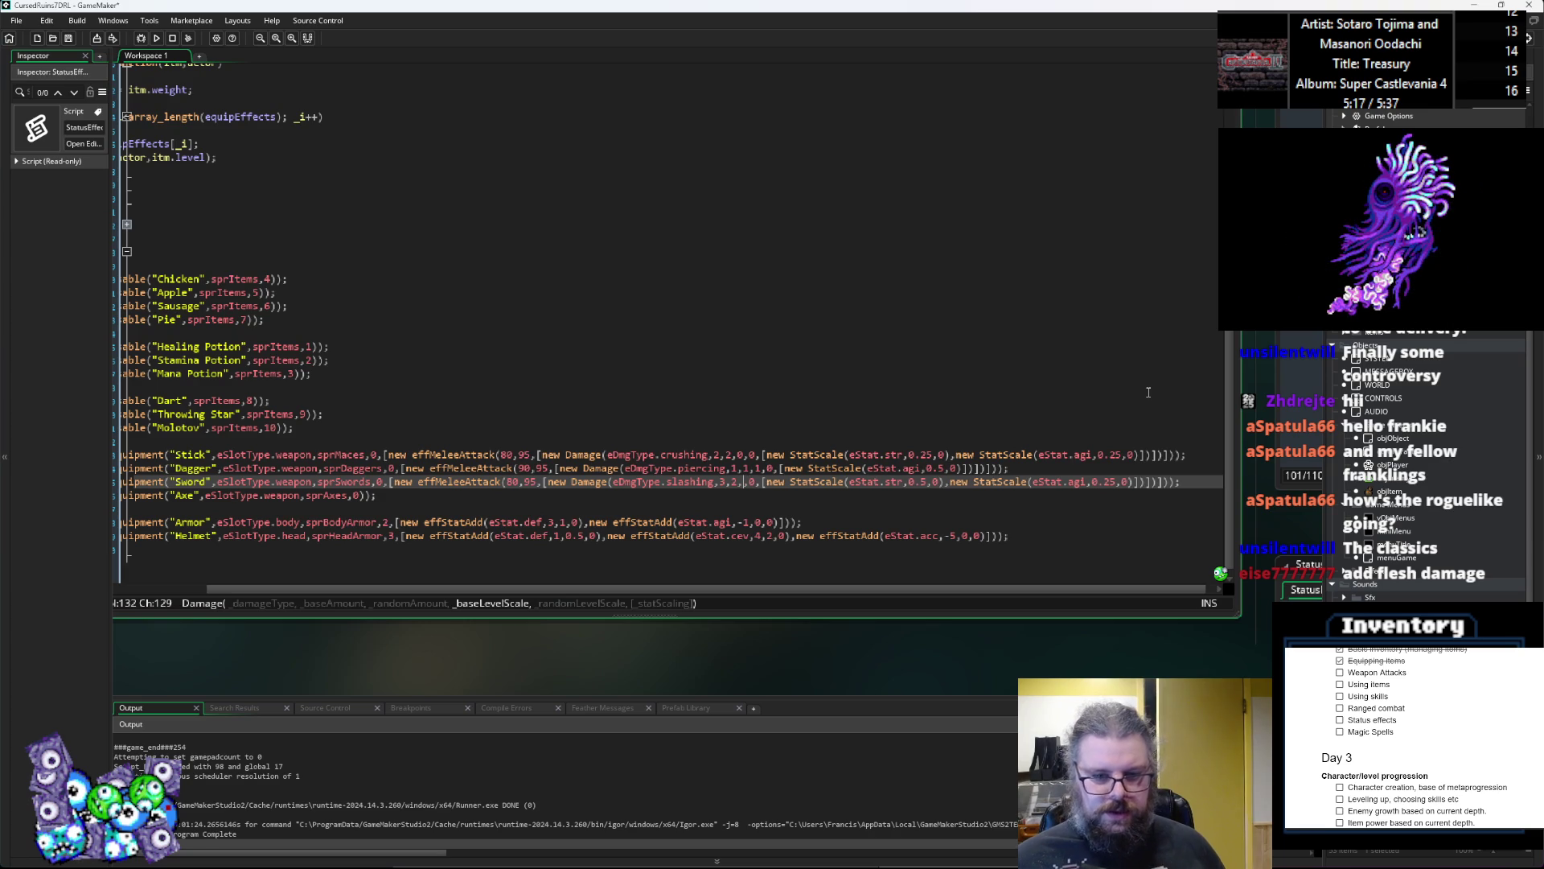
type("1.5")
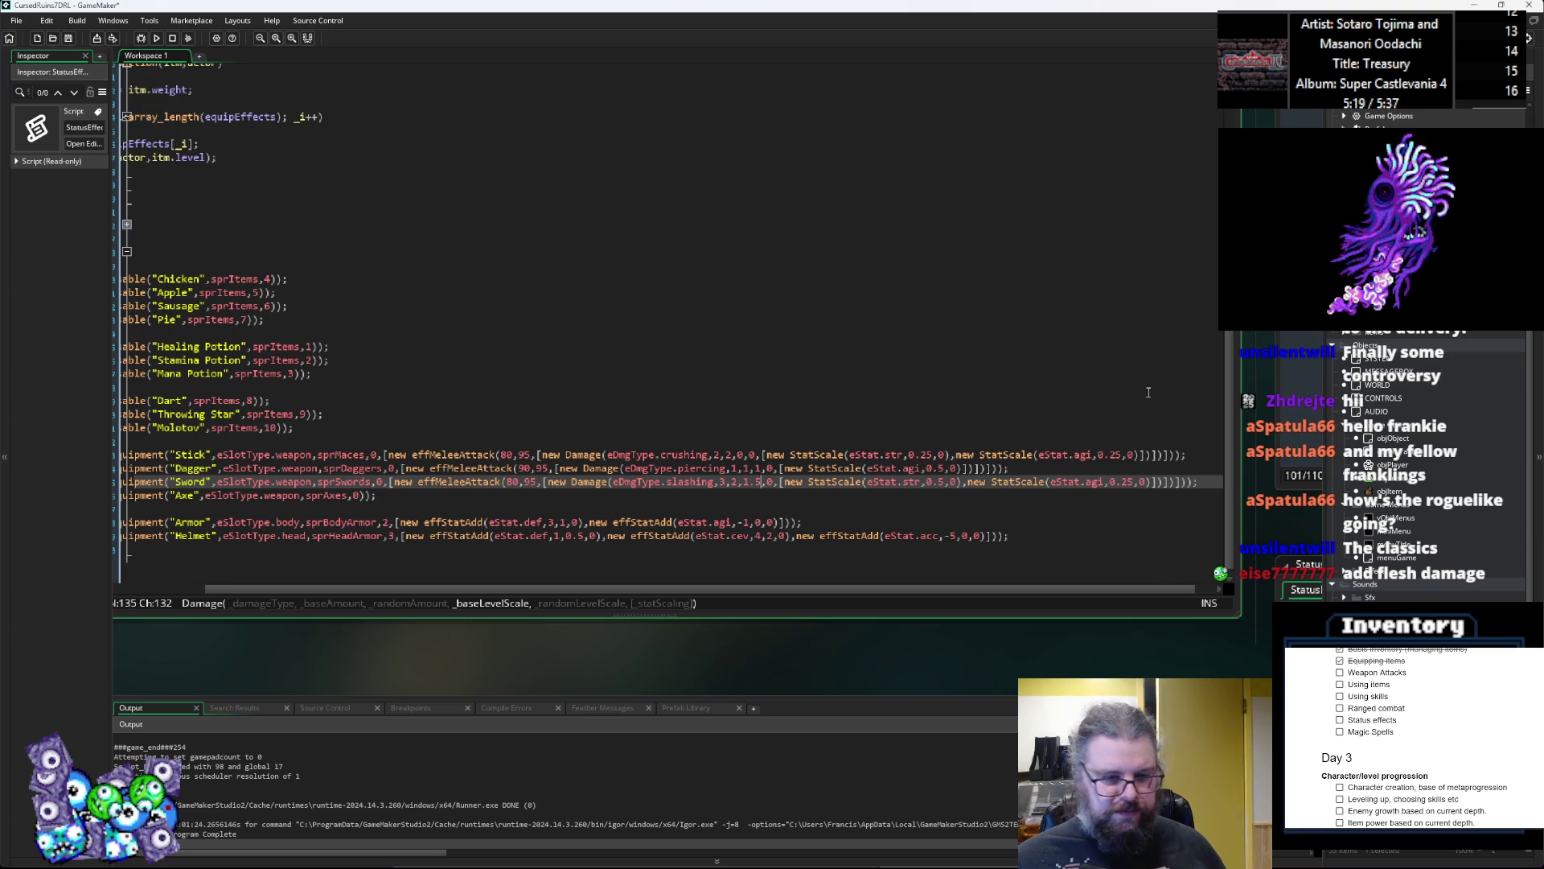
key("Right")
key("Right")
key("Right")
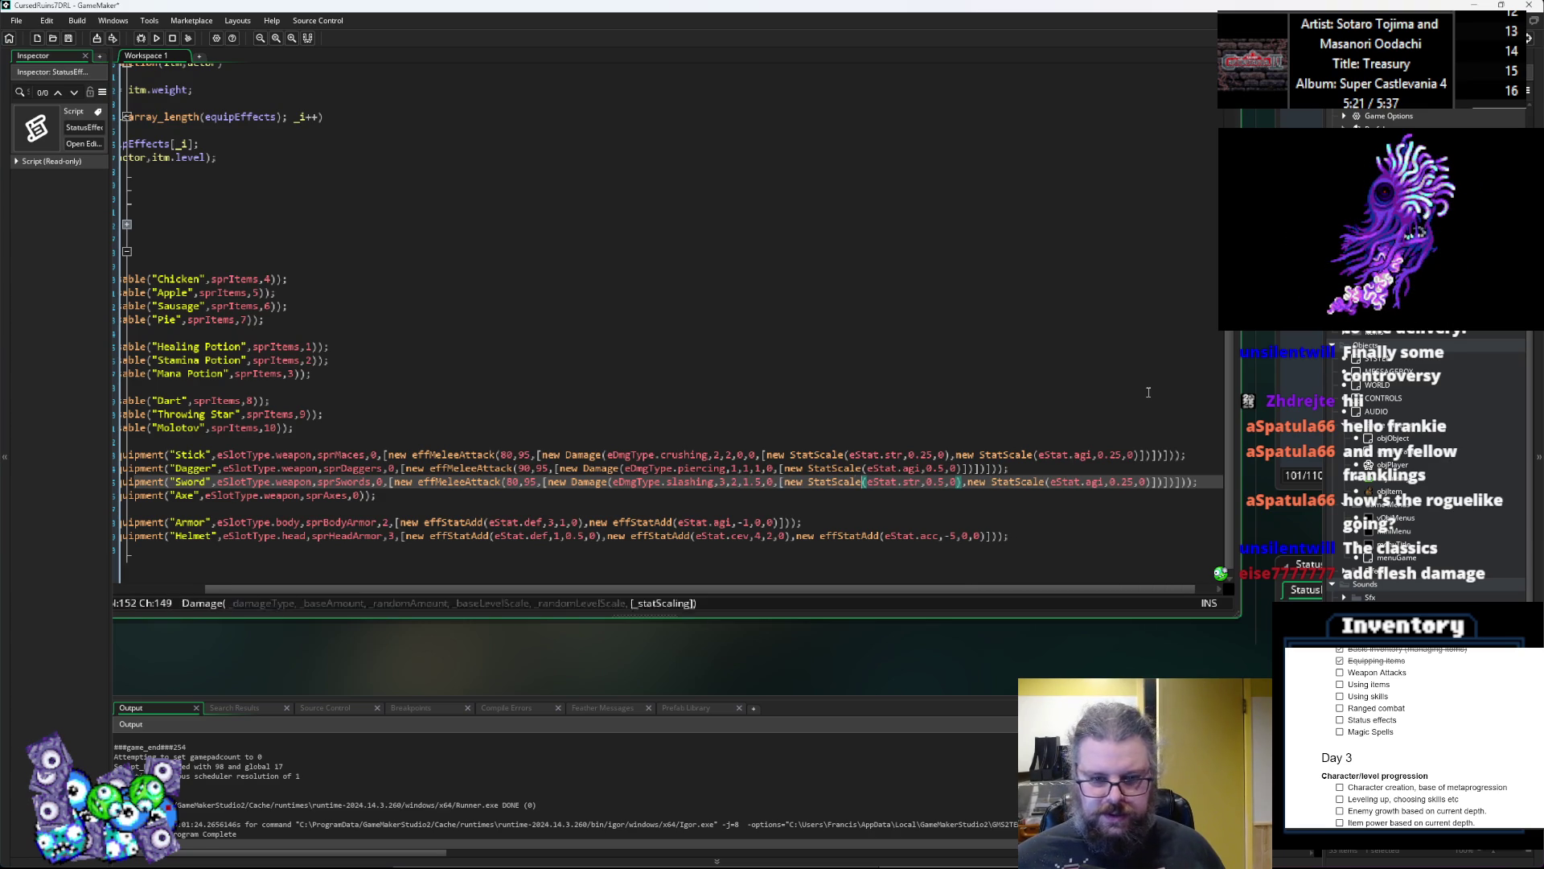
key("Left")
key("Left")
key("Left")
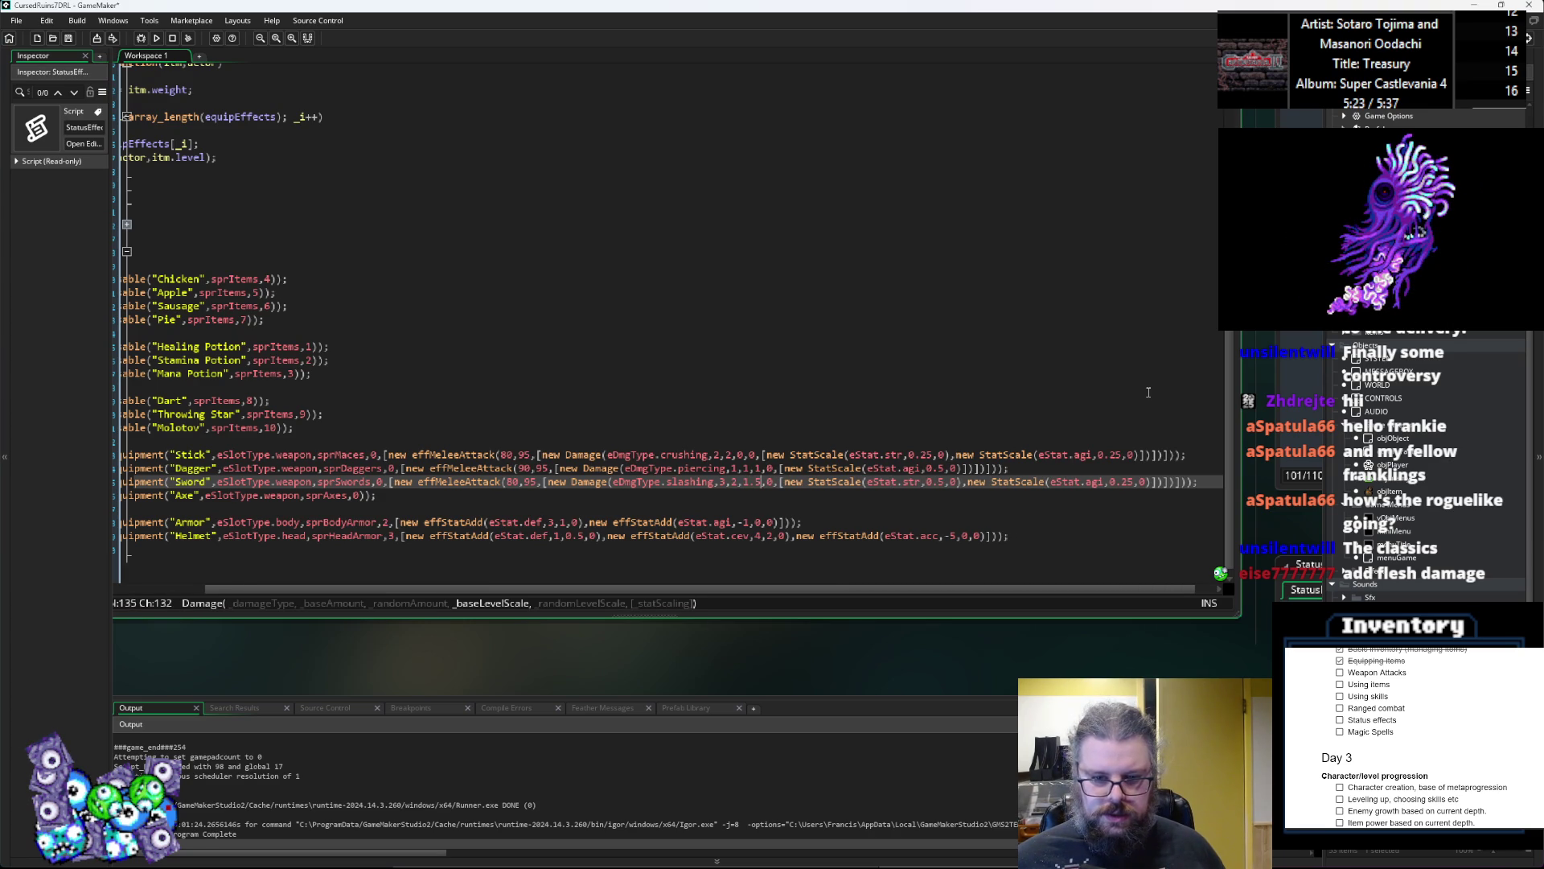
key("Right")
key("Right")
key("Right")
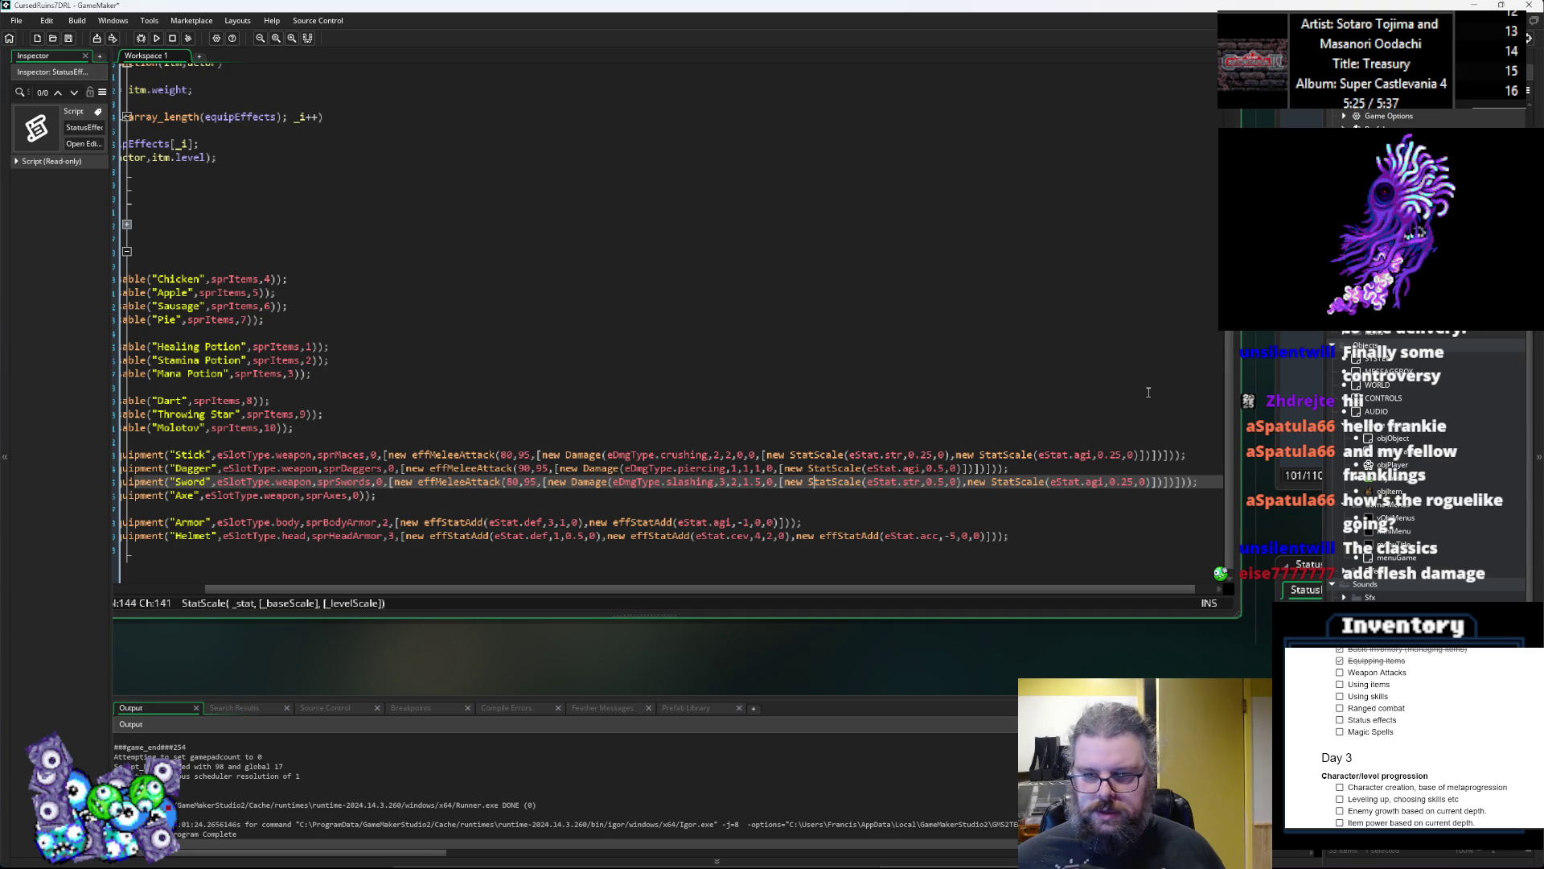
Step: Give Dagger agility and Sword strength scaling 0.1 level scale, Sword agility 0.05
key("Up")
key("Up")
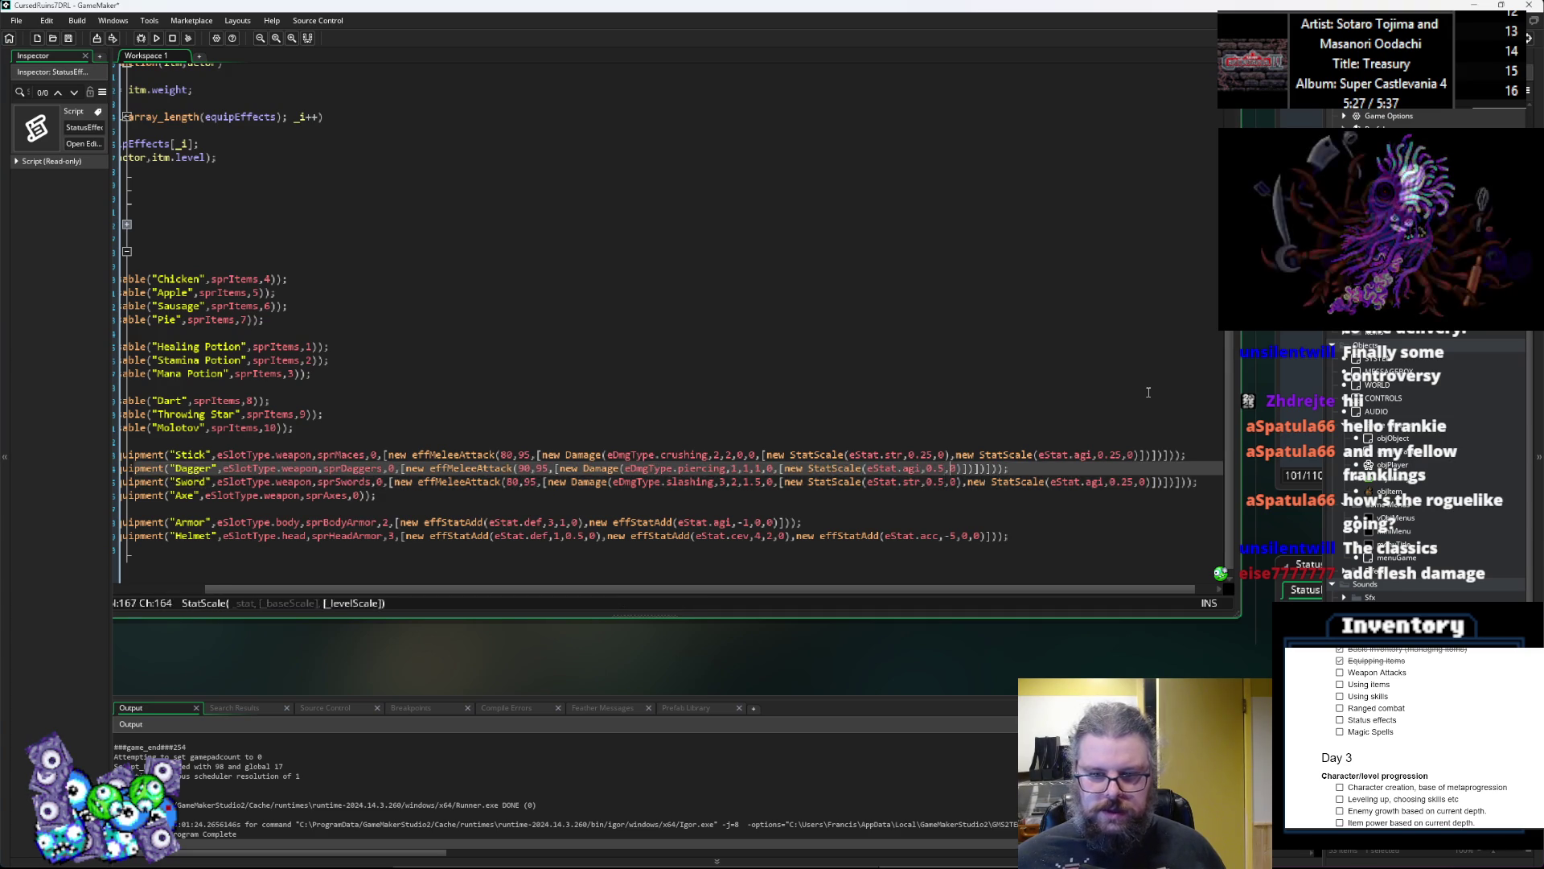
key("Left")
key("BackSpace")
type("0.")
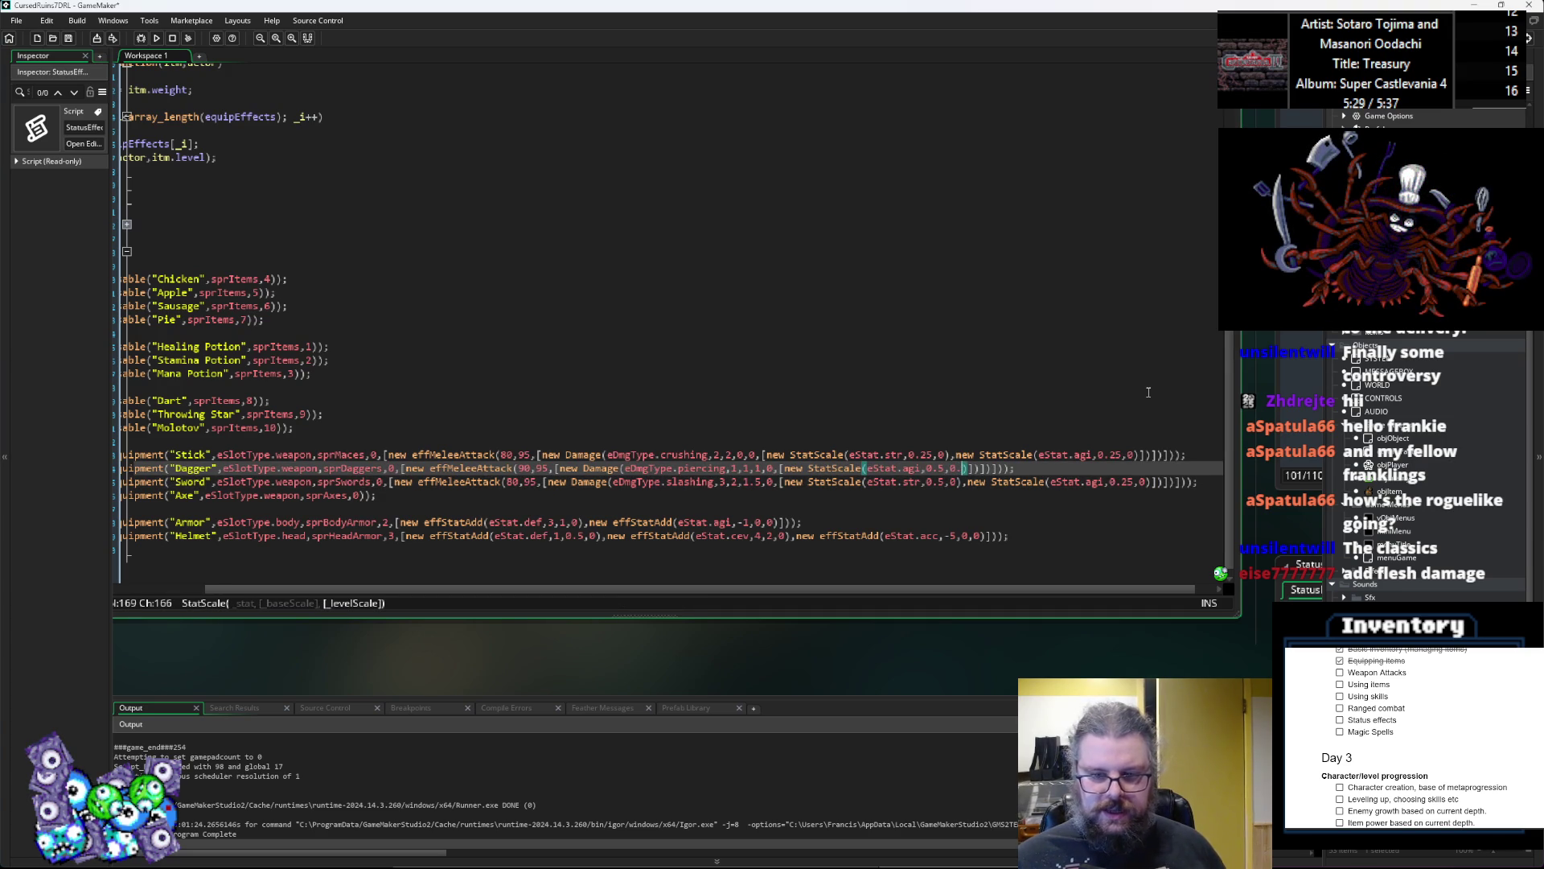
type("1")
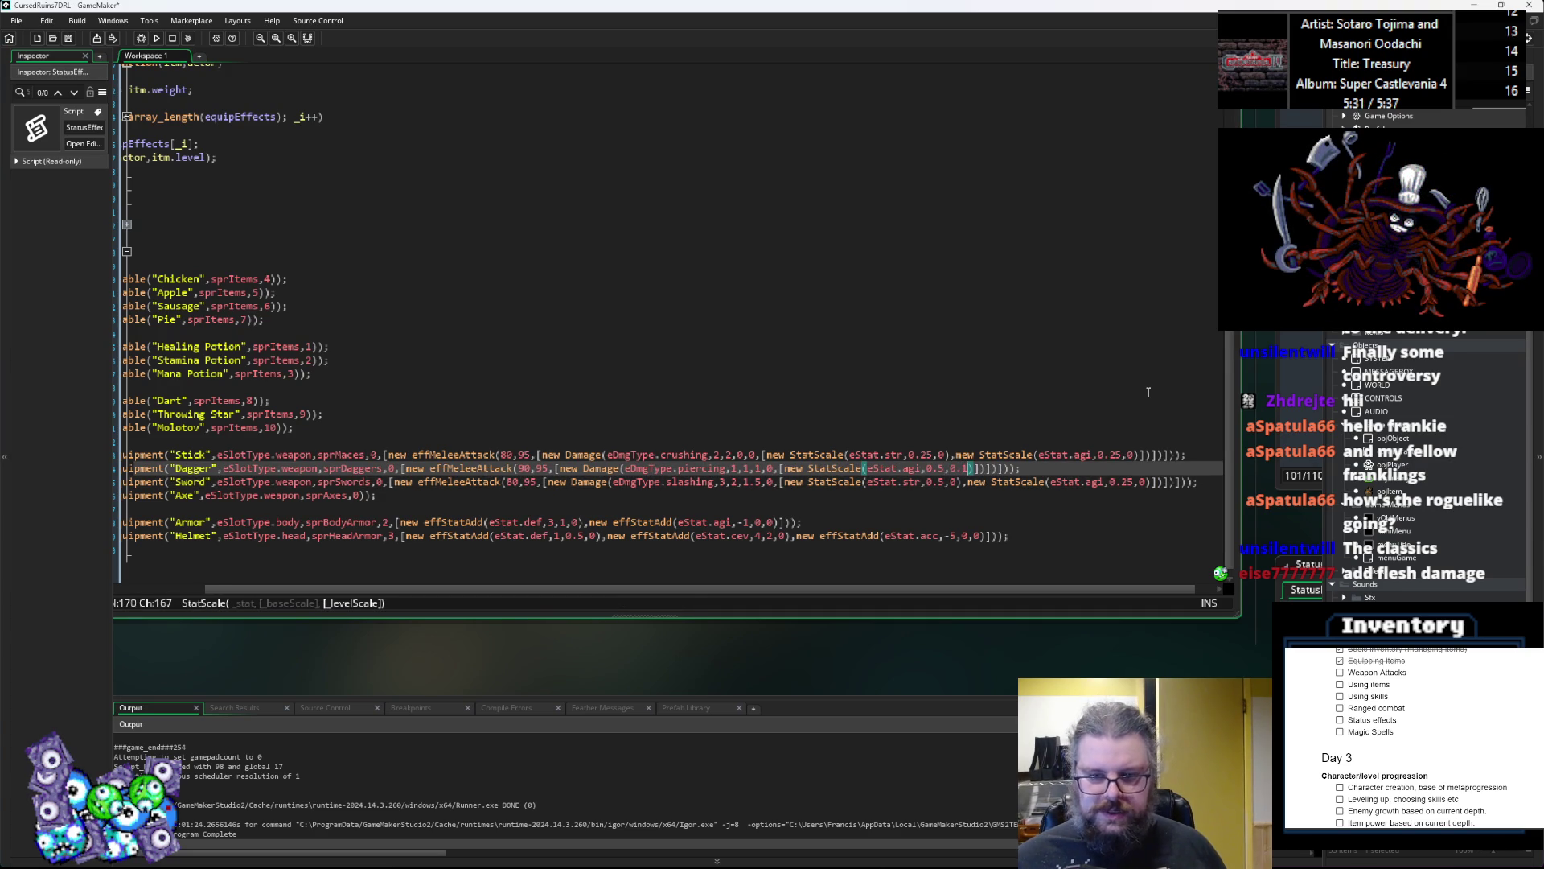
key("Down")
type(".")
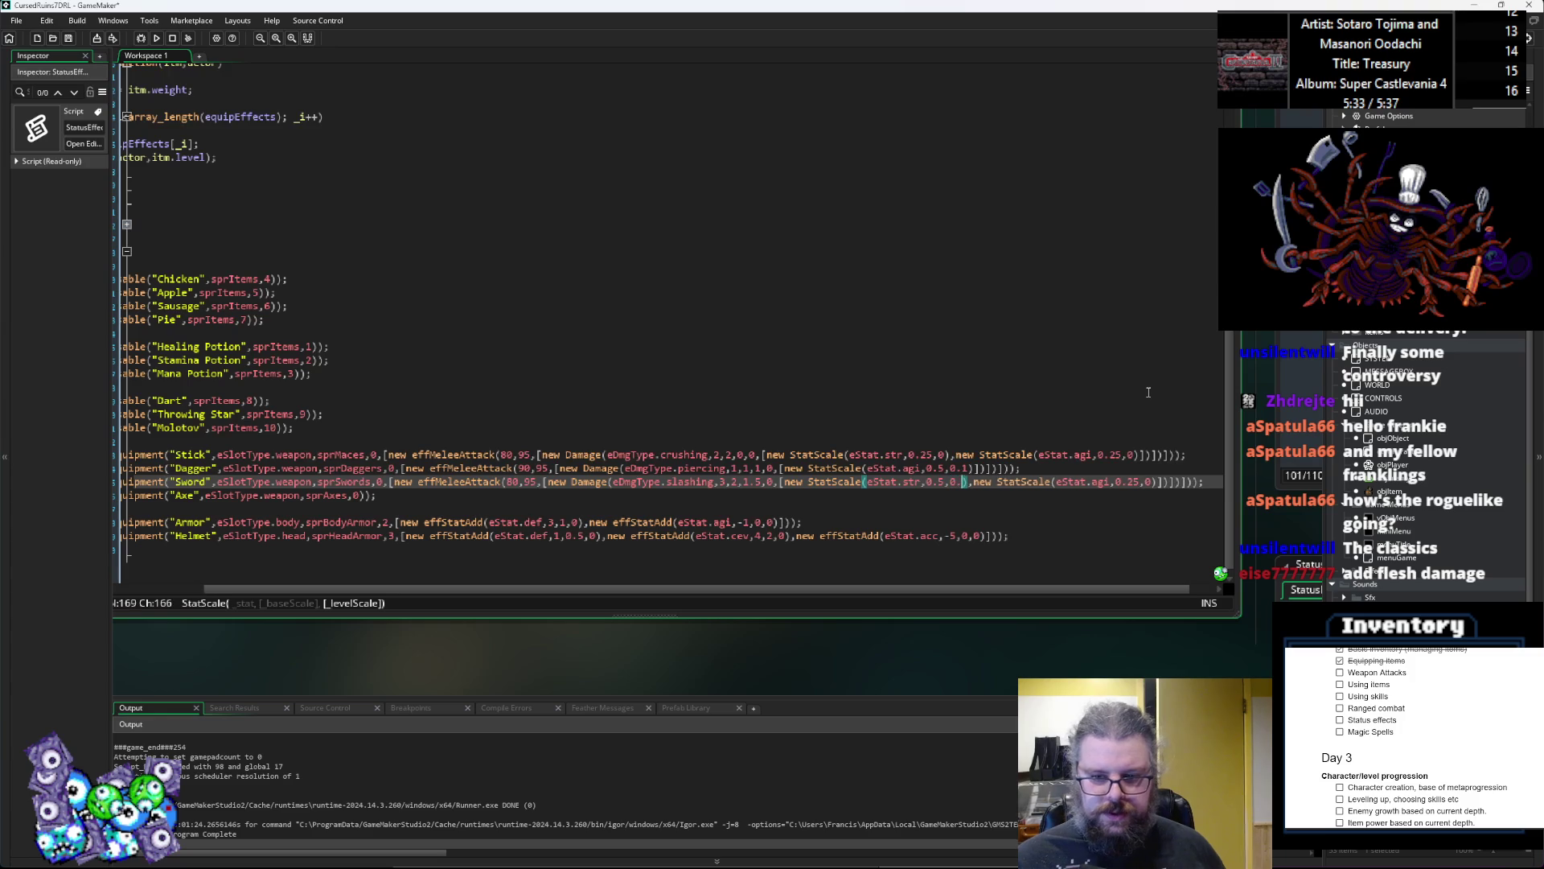
type("1")
key("Right")
key("Right")
key("Right")
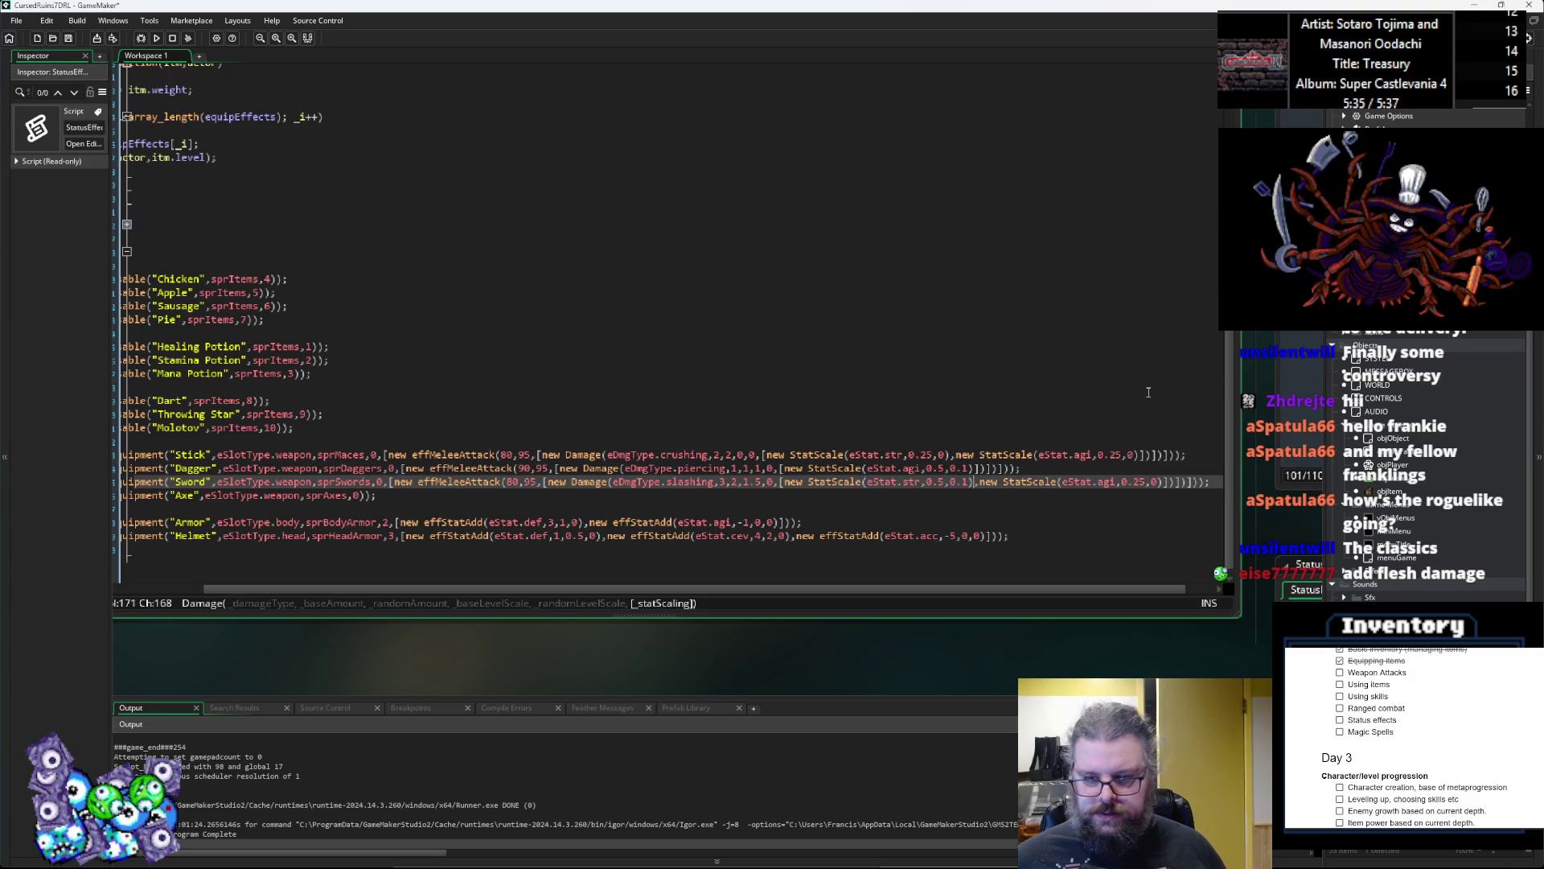
type(".05")
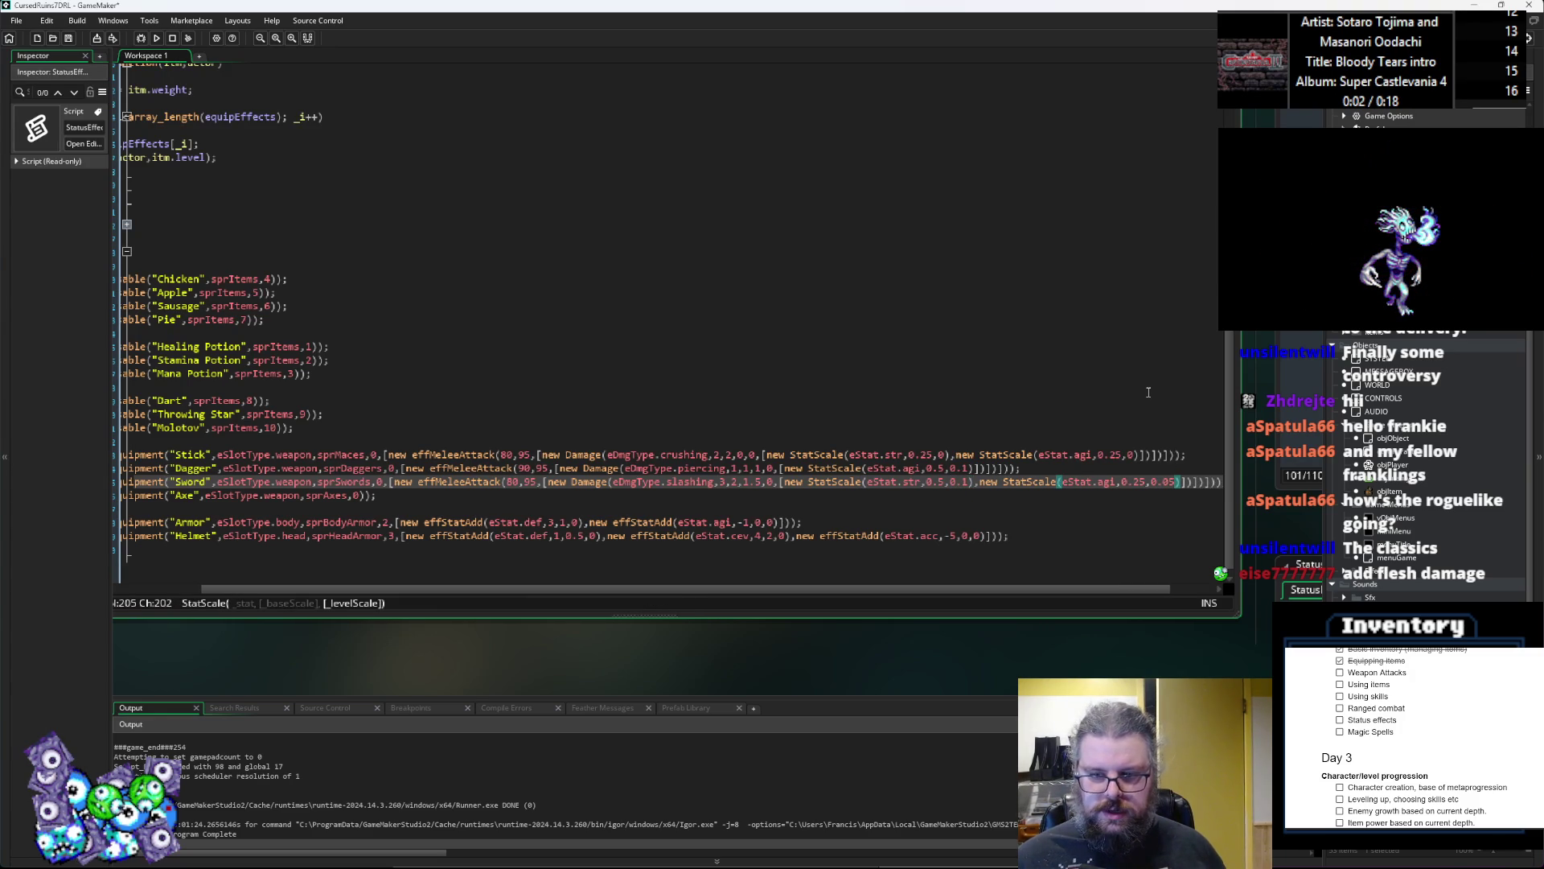
key("Left")
key("Left")
key("Left")
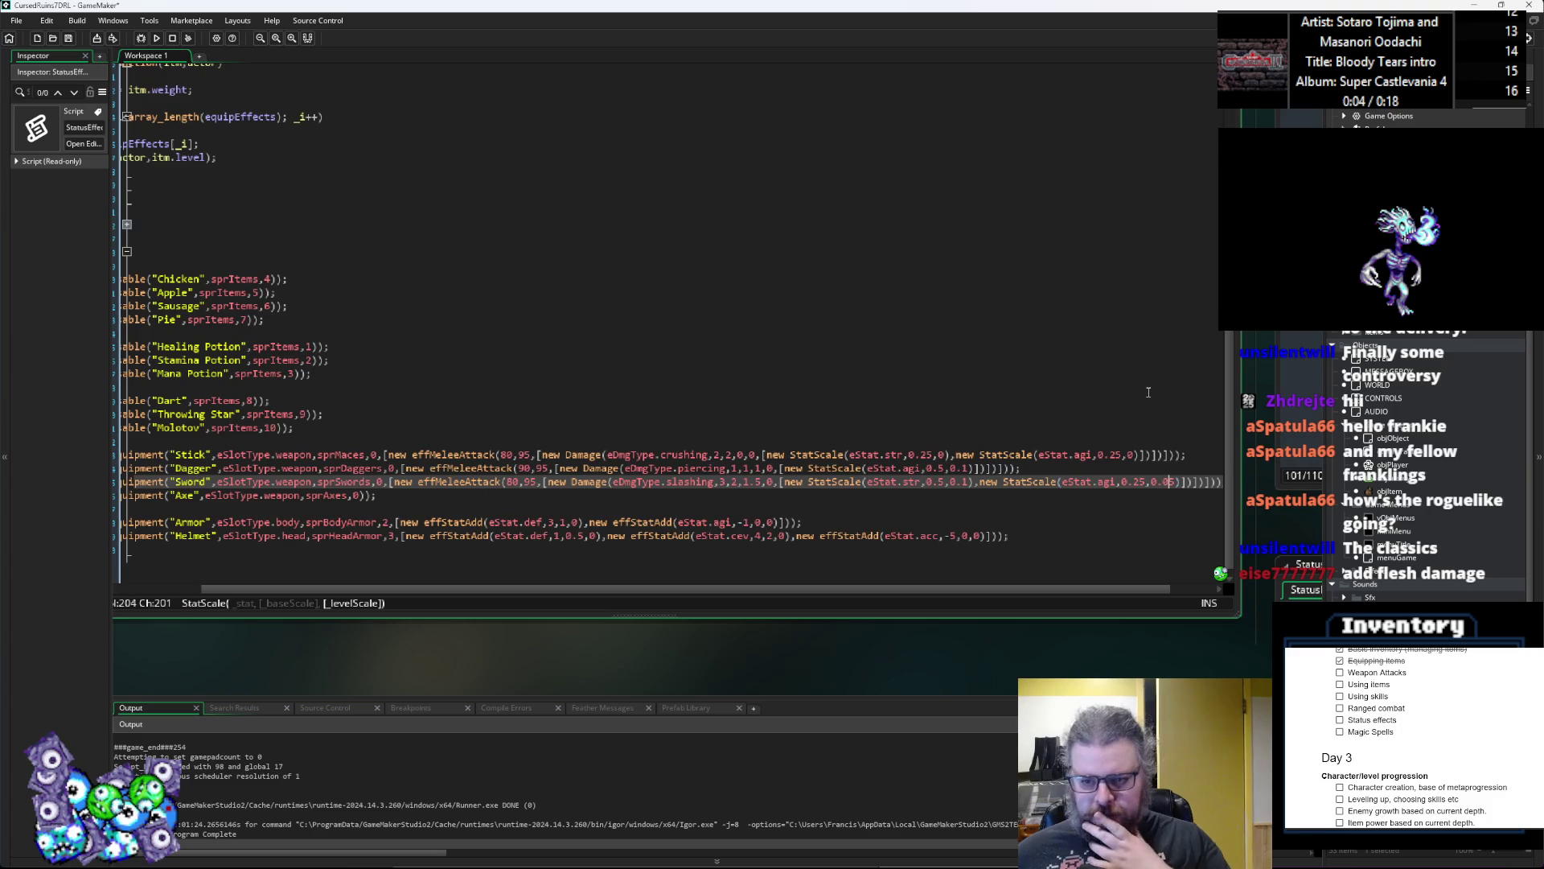
key("Left")
key("Left")
key("Left")
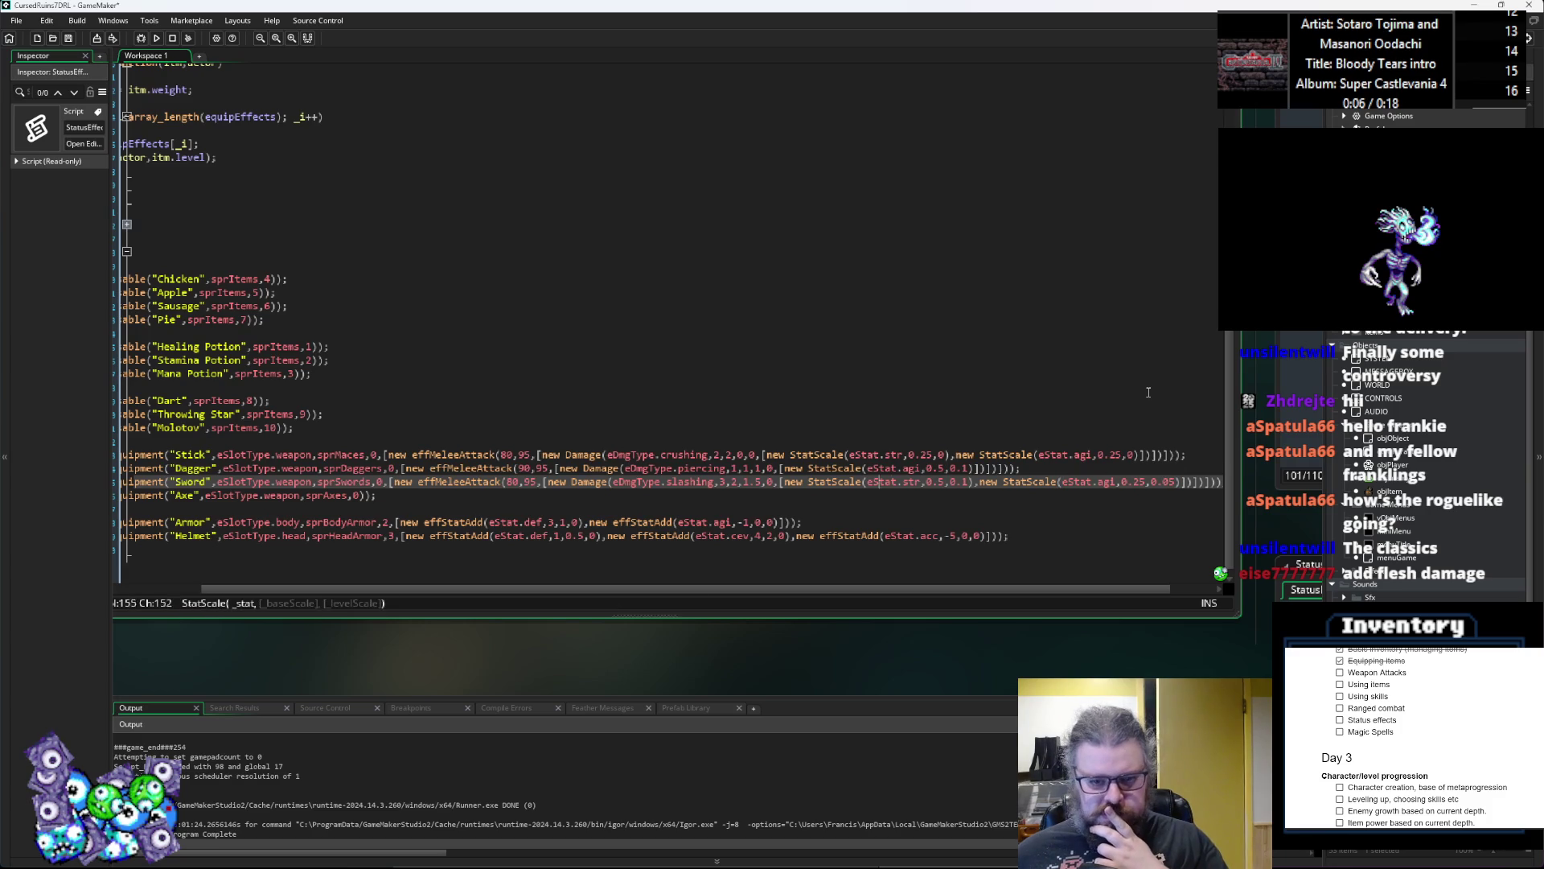
Step: Select the Sword's whole effMeleeAttack block, closing brackets included, for reuse on the Axe
key("Left")
key("Left")
key("Left")
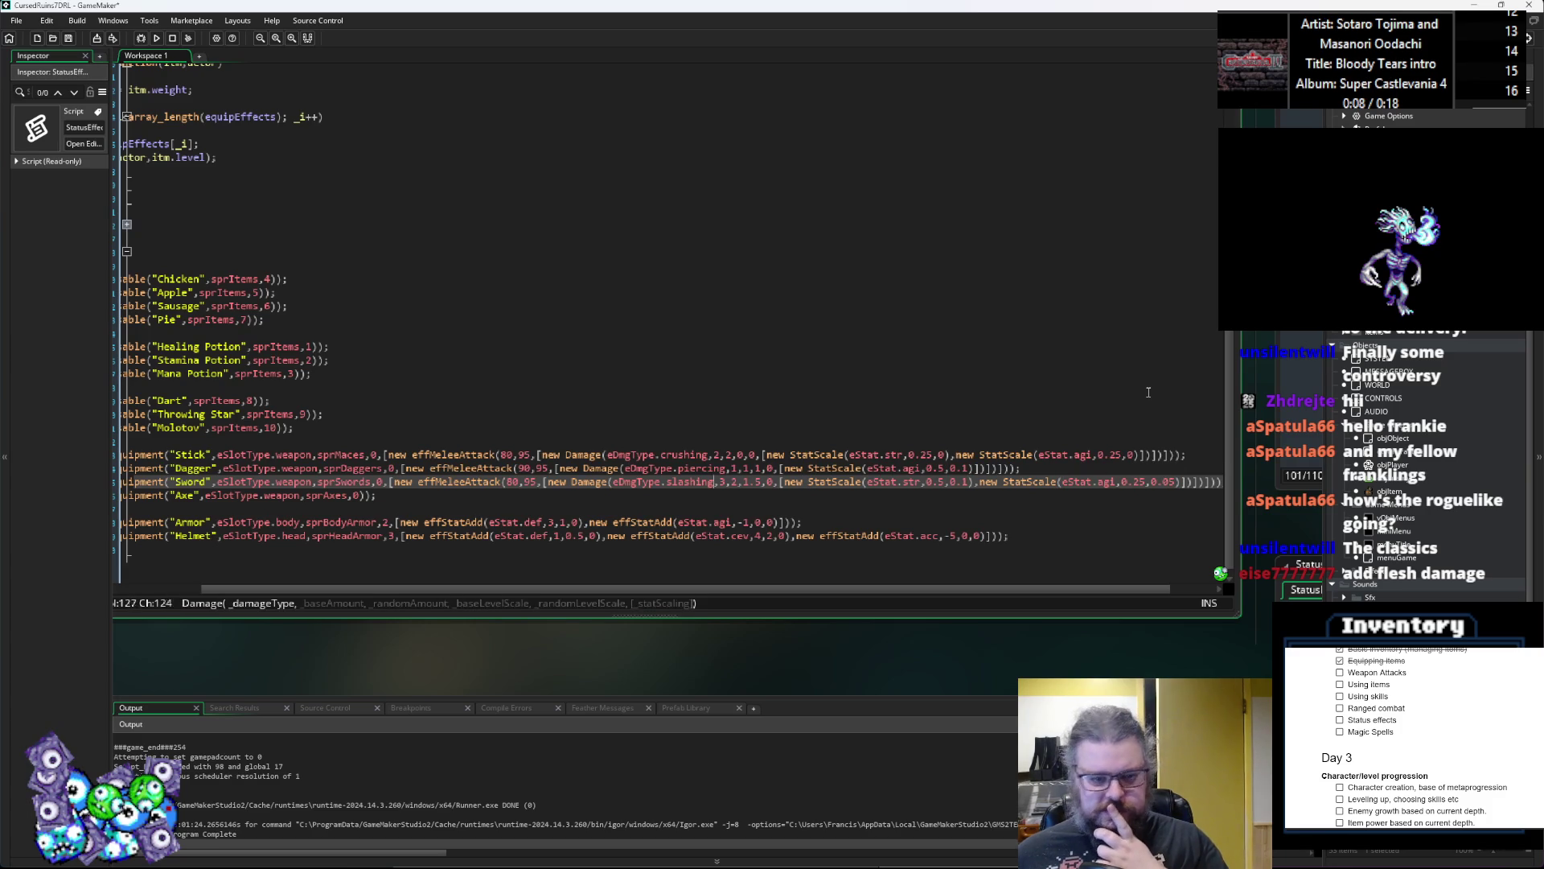
key("Down")
key("Left")
key("Left")
key("Left")
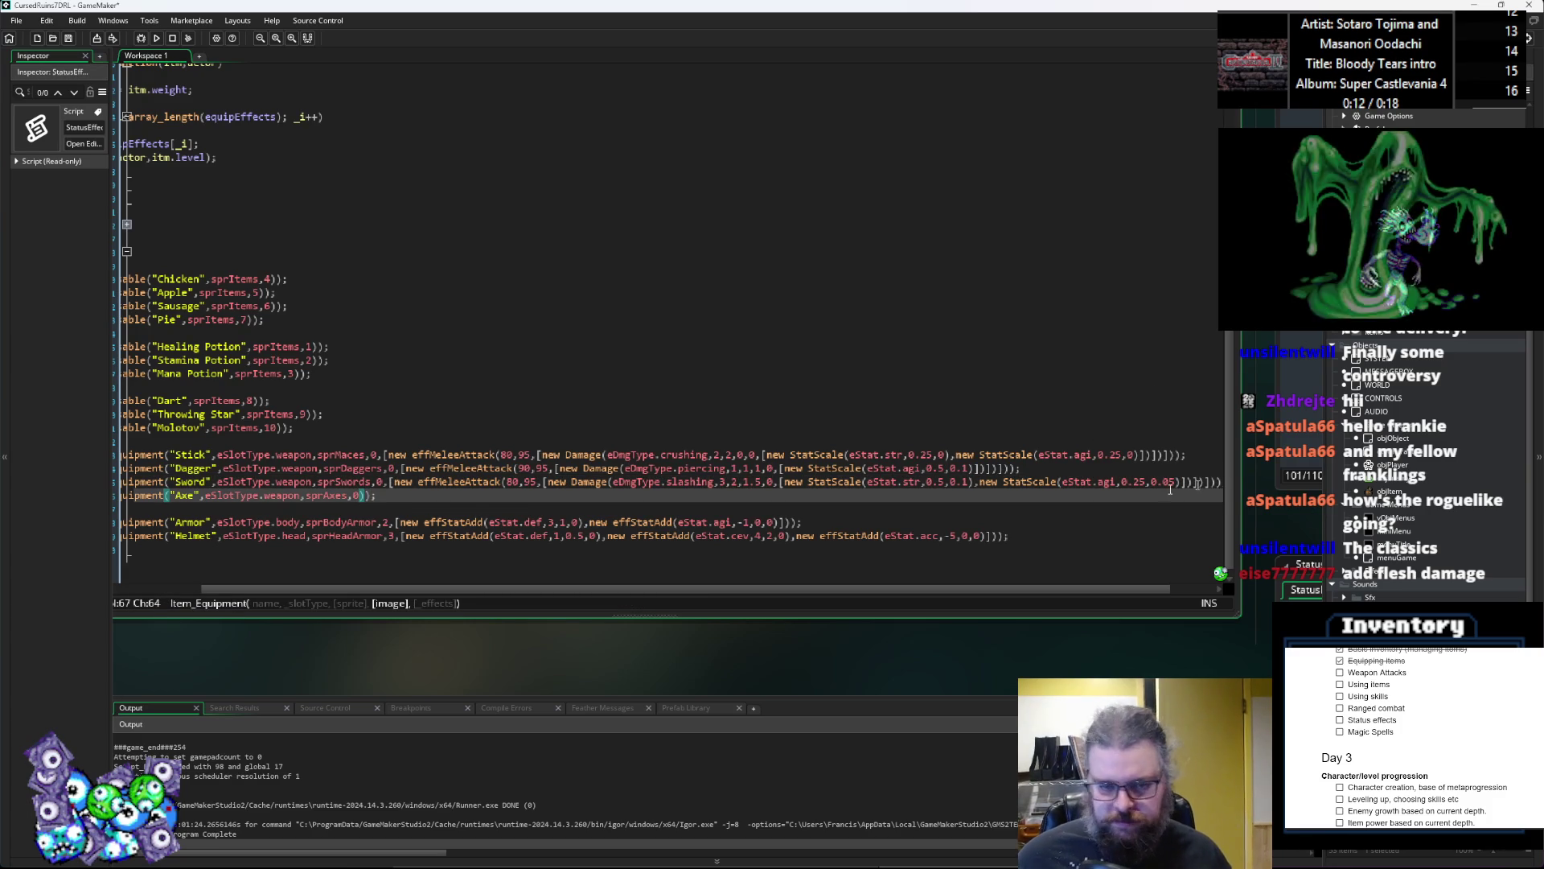
double_click(407, 483)
mouse_move(406, 483)
left_mouse_down()
mouse_move(1206, 482)
mouse_move(1131, 485)
left_mouse_up()
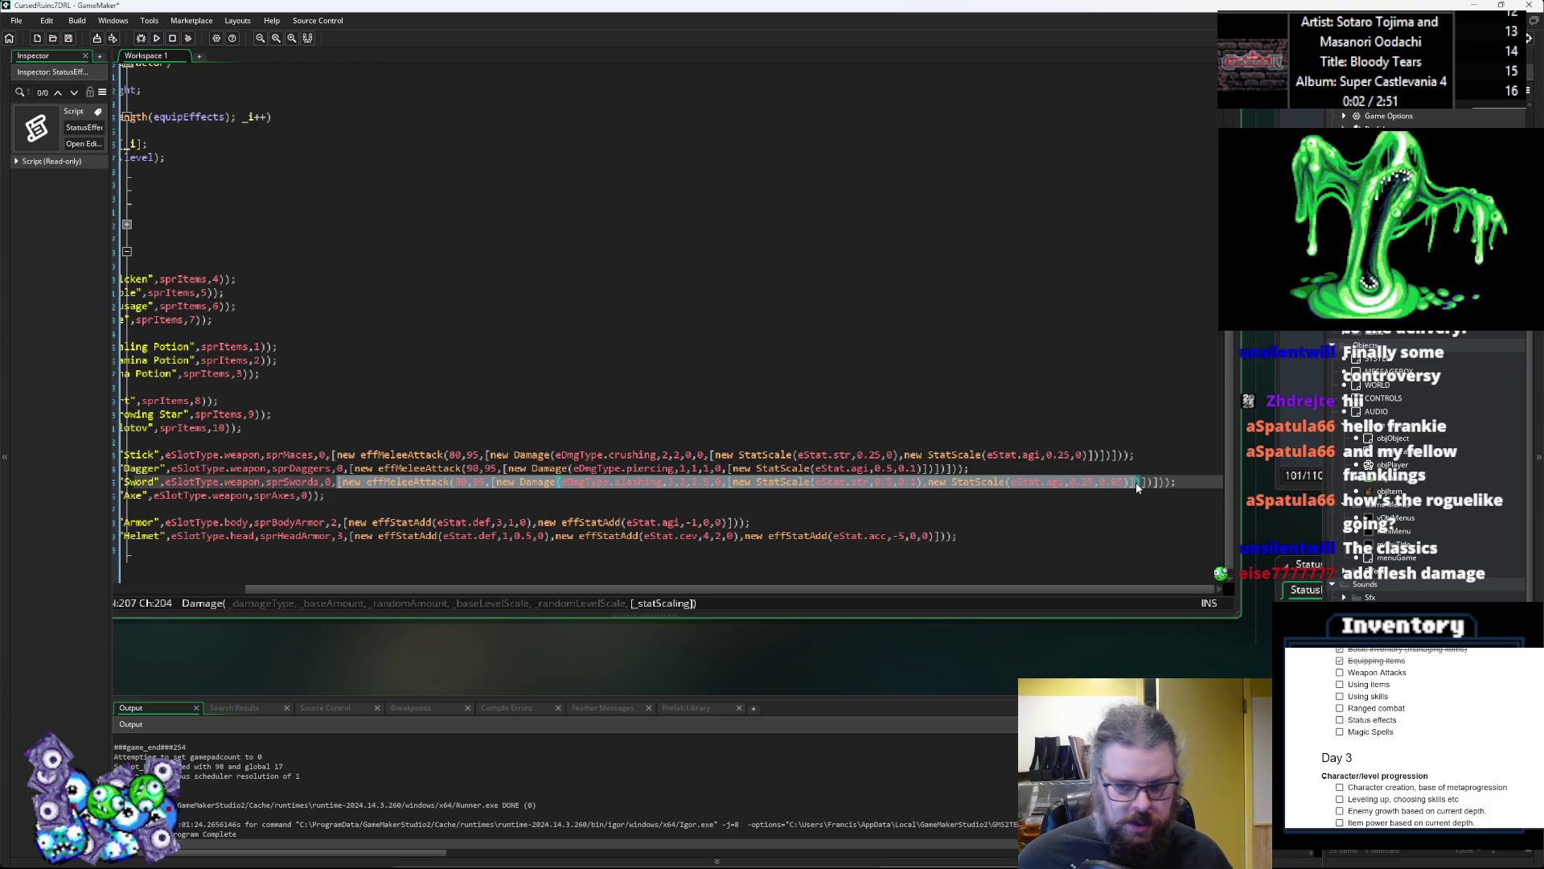
key("shift+Right")
key("shift+Right")
key("shift+Right")
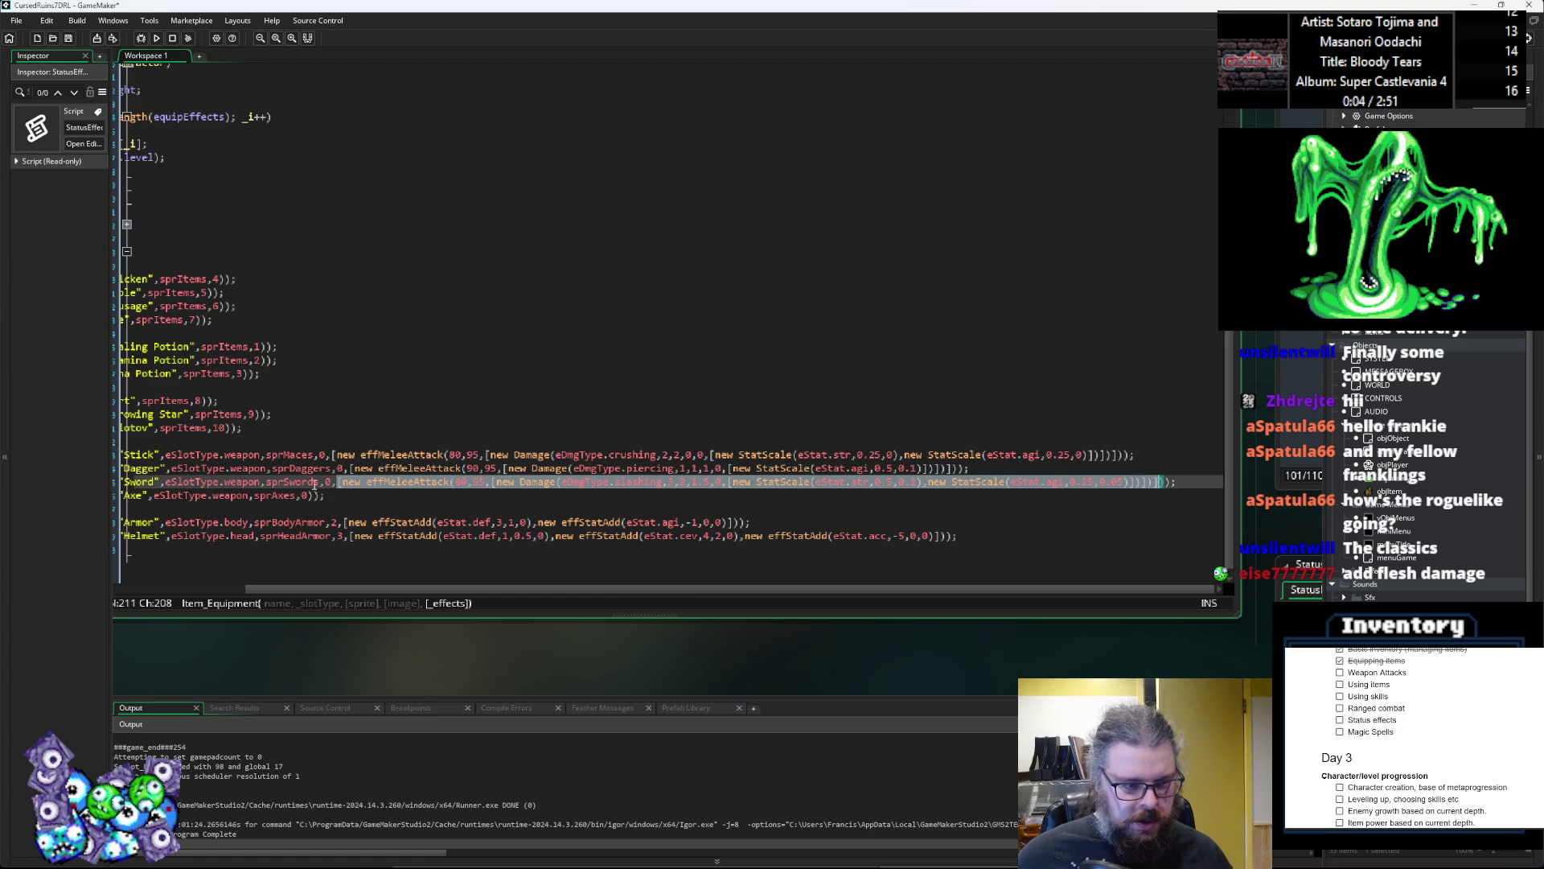
left_click(360, 485)
Step: Paste the Sword's melee attack onto the Axe line and change its values to 70, 90
key("Down")
type("[new effMeleeAttack(80,95,[new Damage(eDmgType.slashing,3,2,1.5,0,[new StatScale(eStat.str,0.5,0.1),new StatScale(eStat.agi,0.25,0.05)])])]")
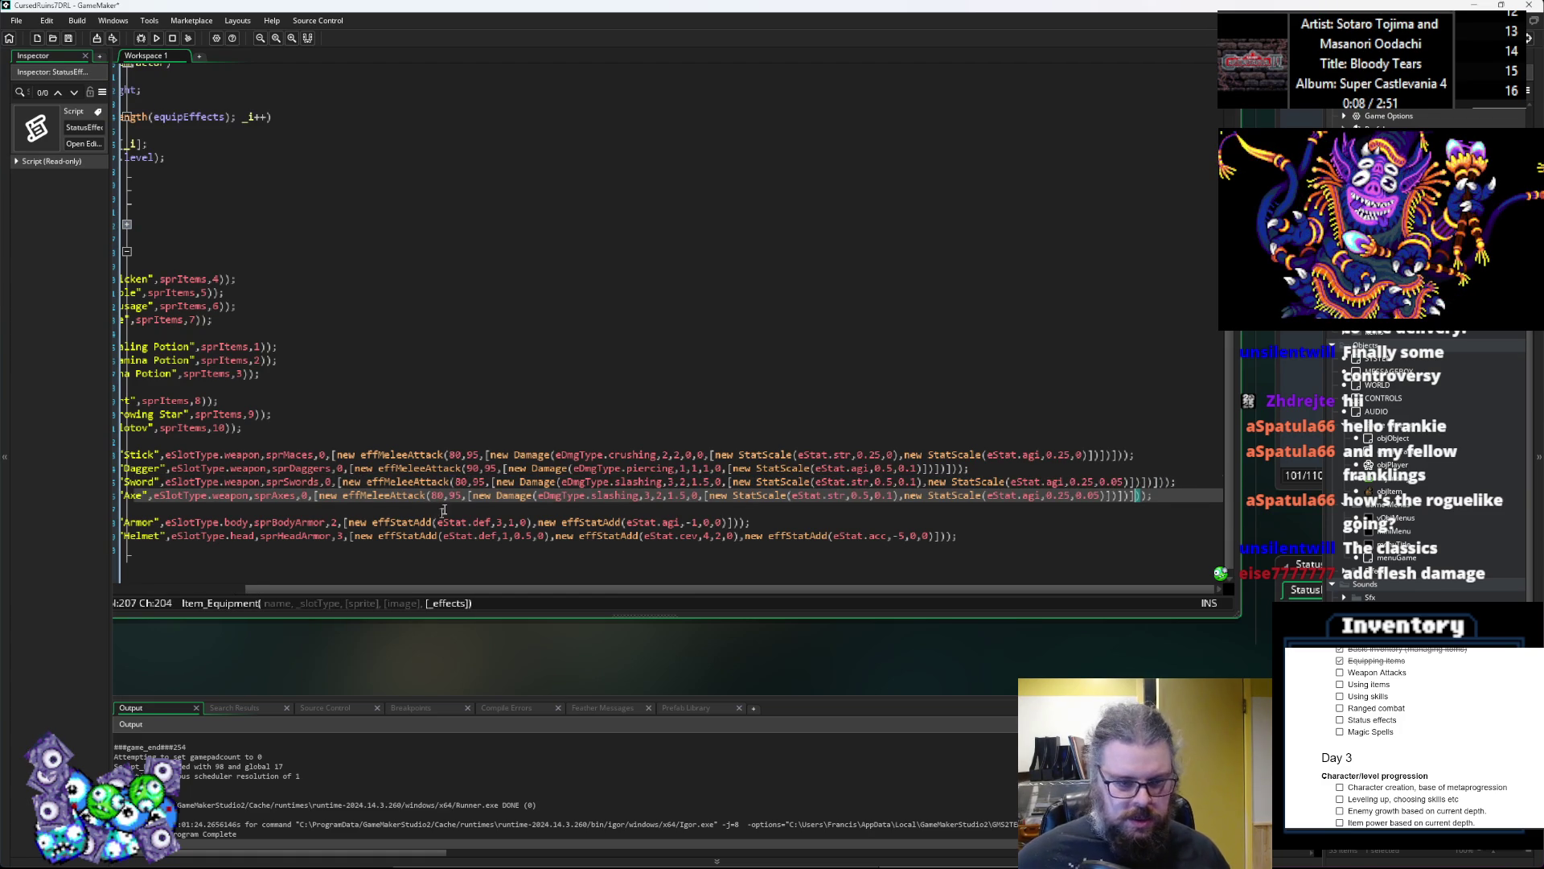
left_click(475, 467)
key("BackSpace")
type("7")
key("Right")
key("Right")
key("Delete")
type("0")
key("Right")
key("Right")
key("Right")
Step: Set the Axe's slashing damage to 4 base, 4 random, level scales 2 and 0.5
key("ctrl+Right")
key("ctrl+Right")
key("ctrl+Right")
key("Delete")
type("4")
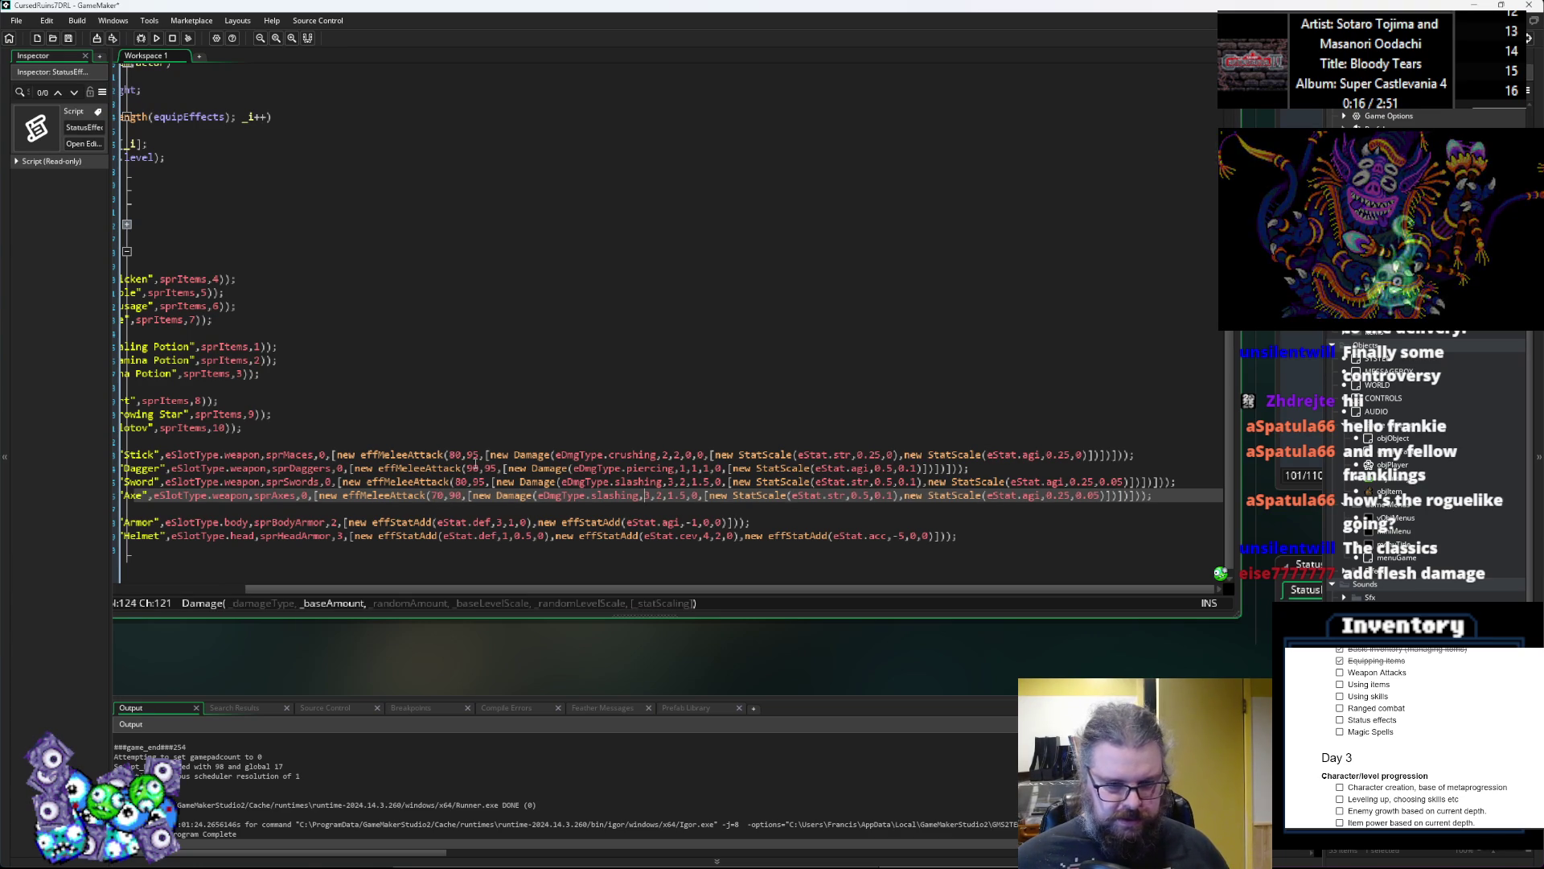
key("Right")
key("Delete")
type("4")
key("Right")
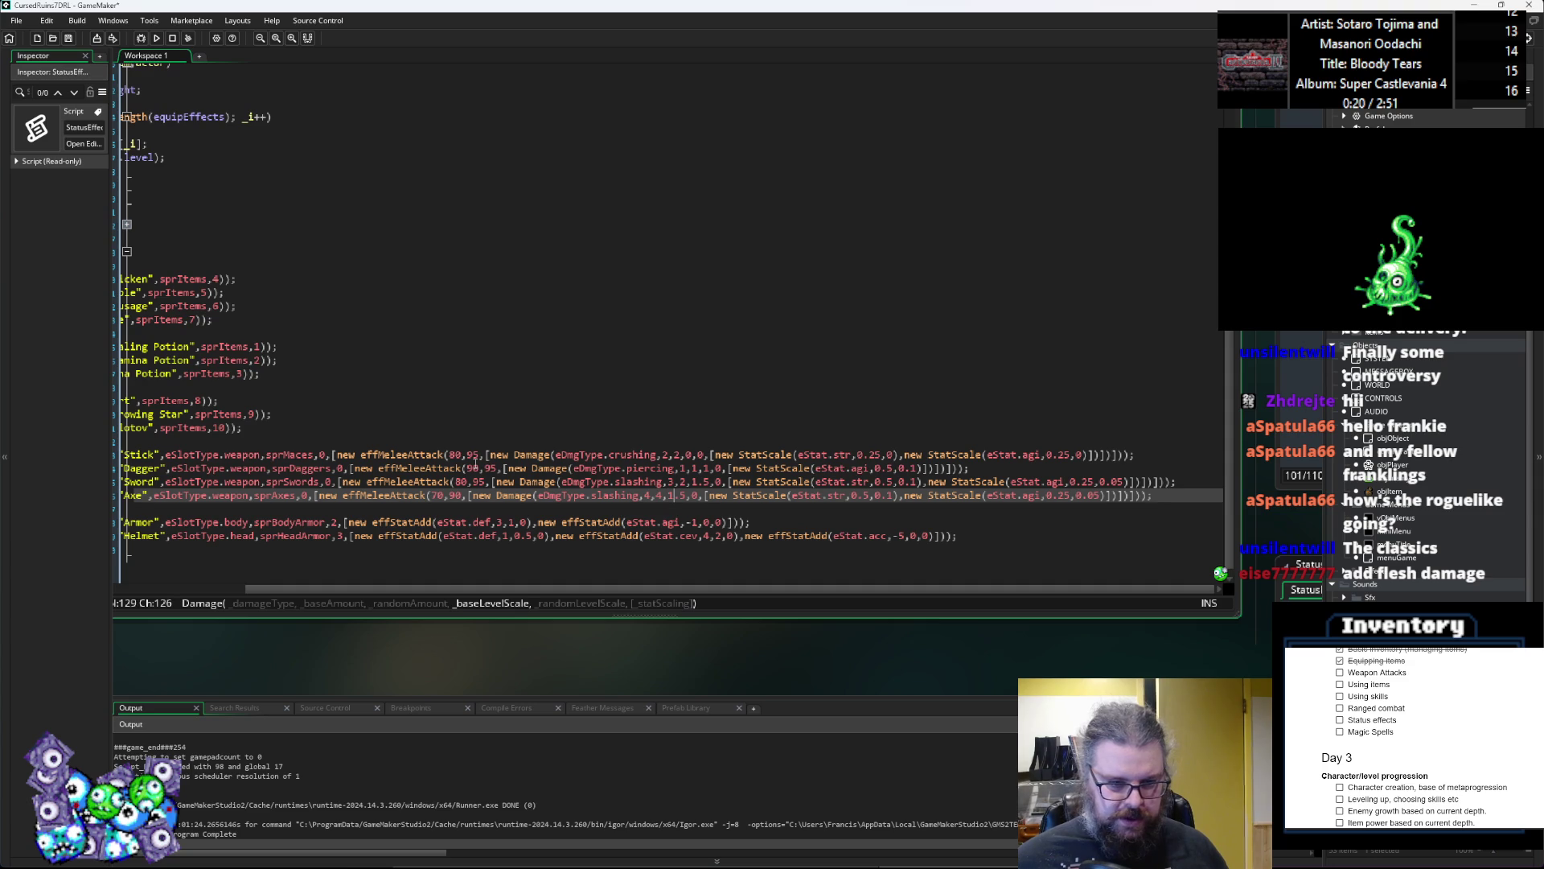
key("BackSpace")
key("BackSpace")
key("BackSpace")
type("2")
key("Right")
key("Right")
type(".5")
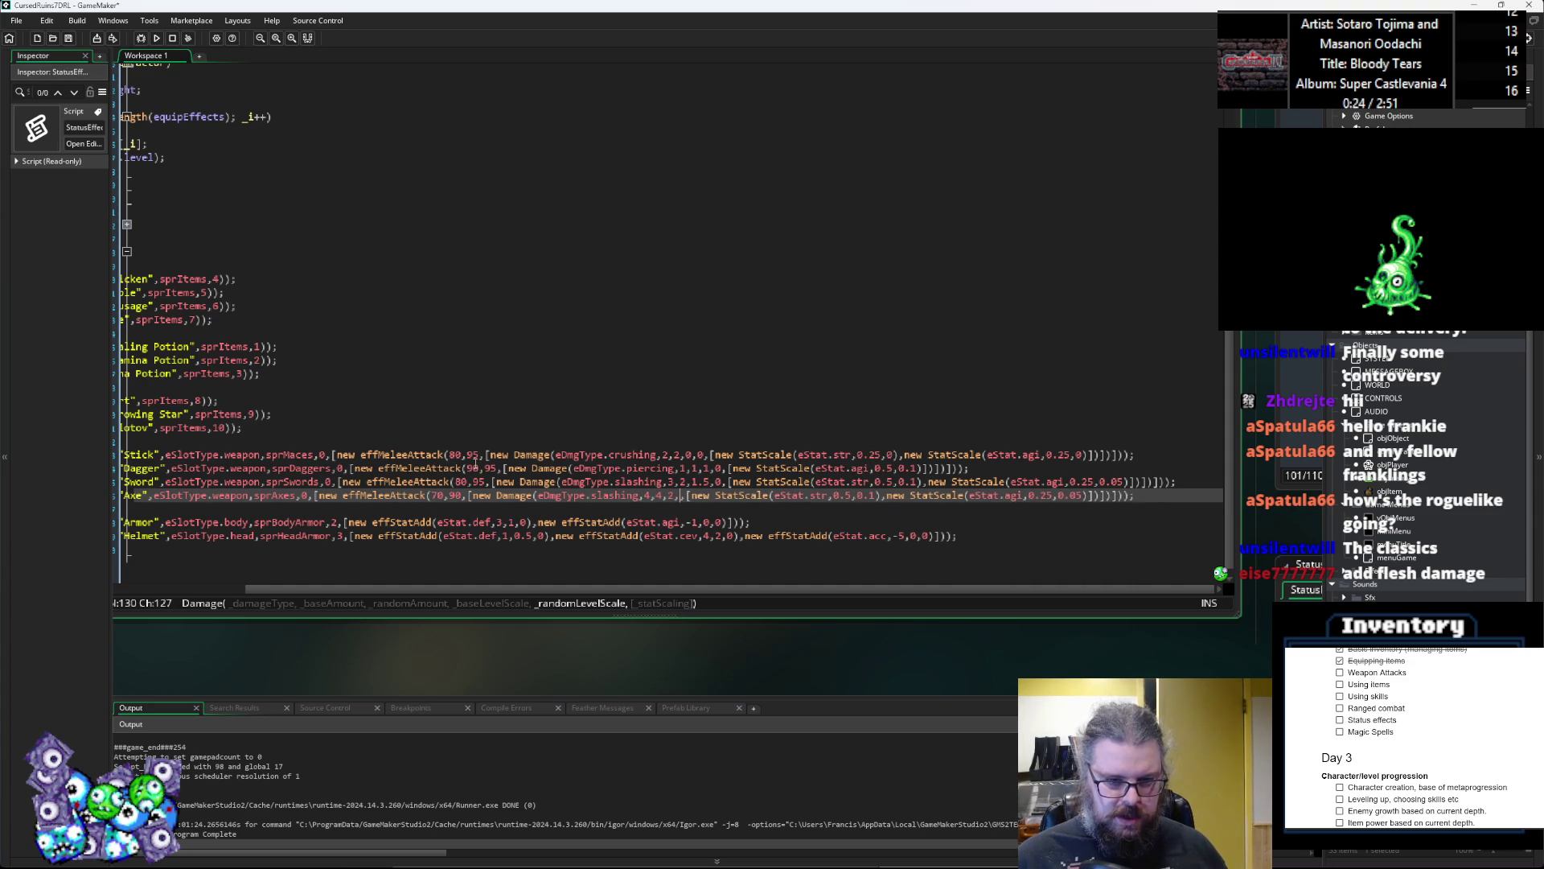
Step: Set the Axe's strength scaling to 0.75/0.15 and agility scaling to 0.2/0.025
key("Right")
key("Right")
key("Right")
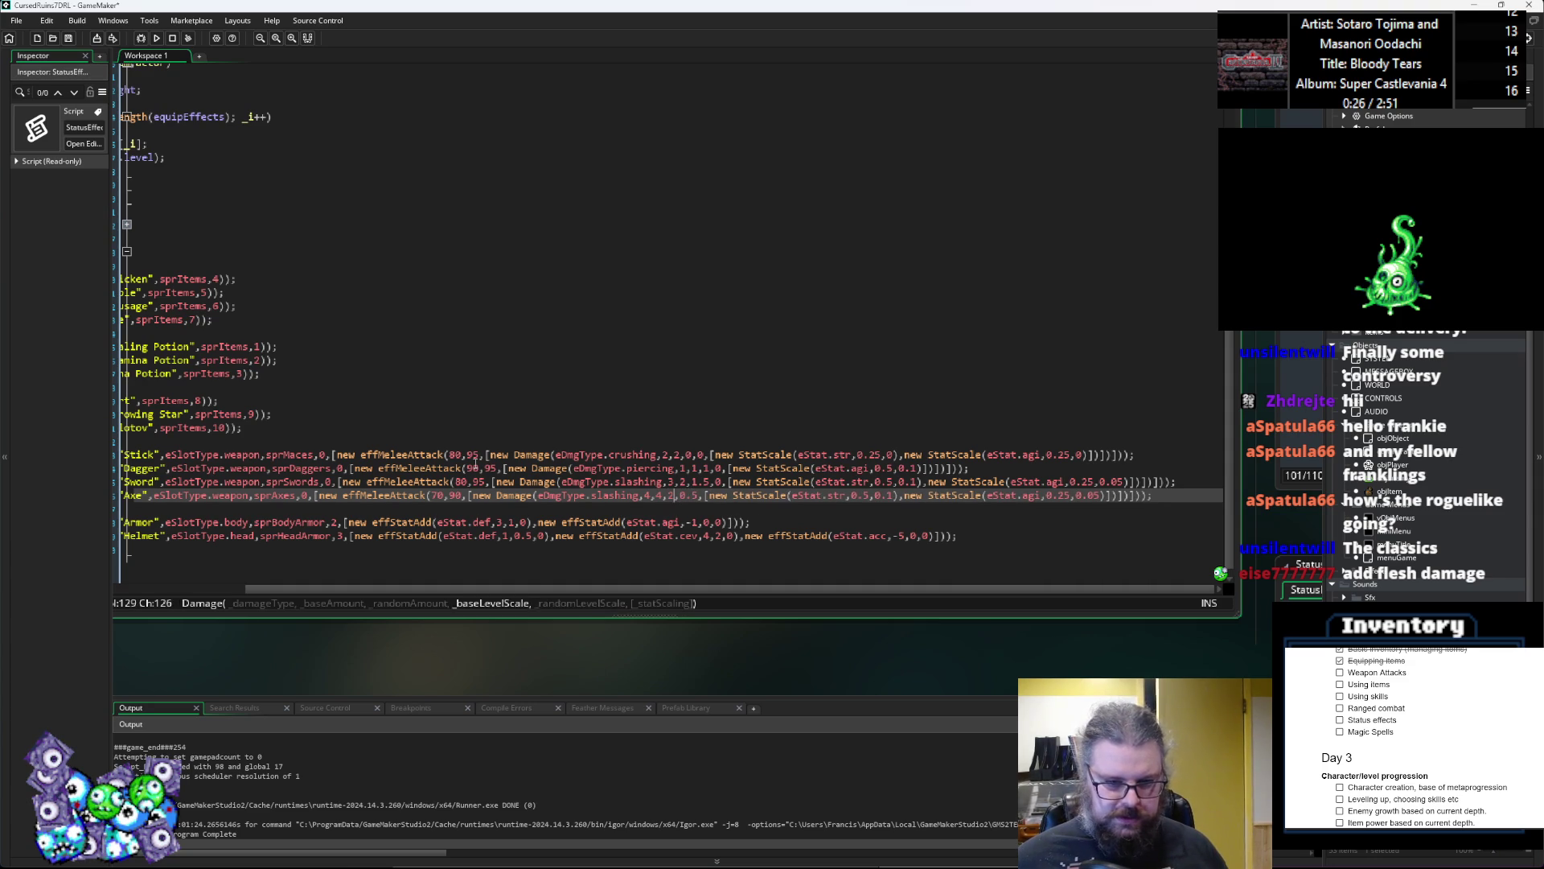
key("Left")
key("Left")
key("Left")
key("Right")
key("Right")
key("Right")
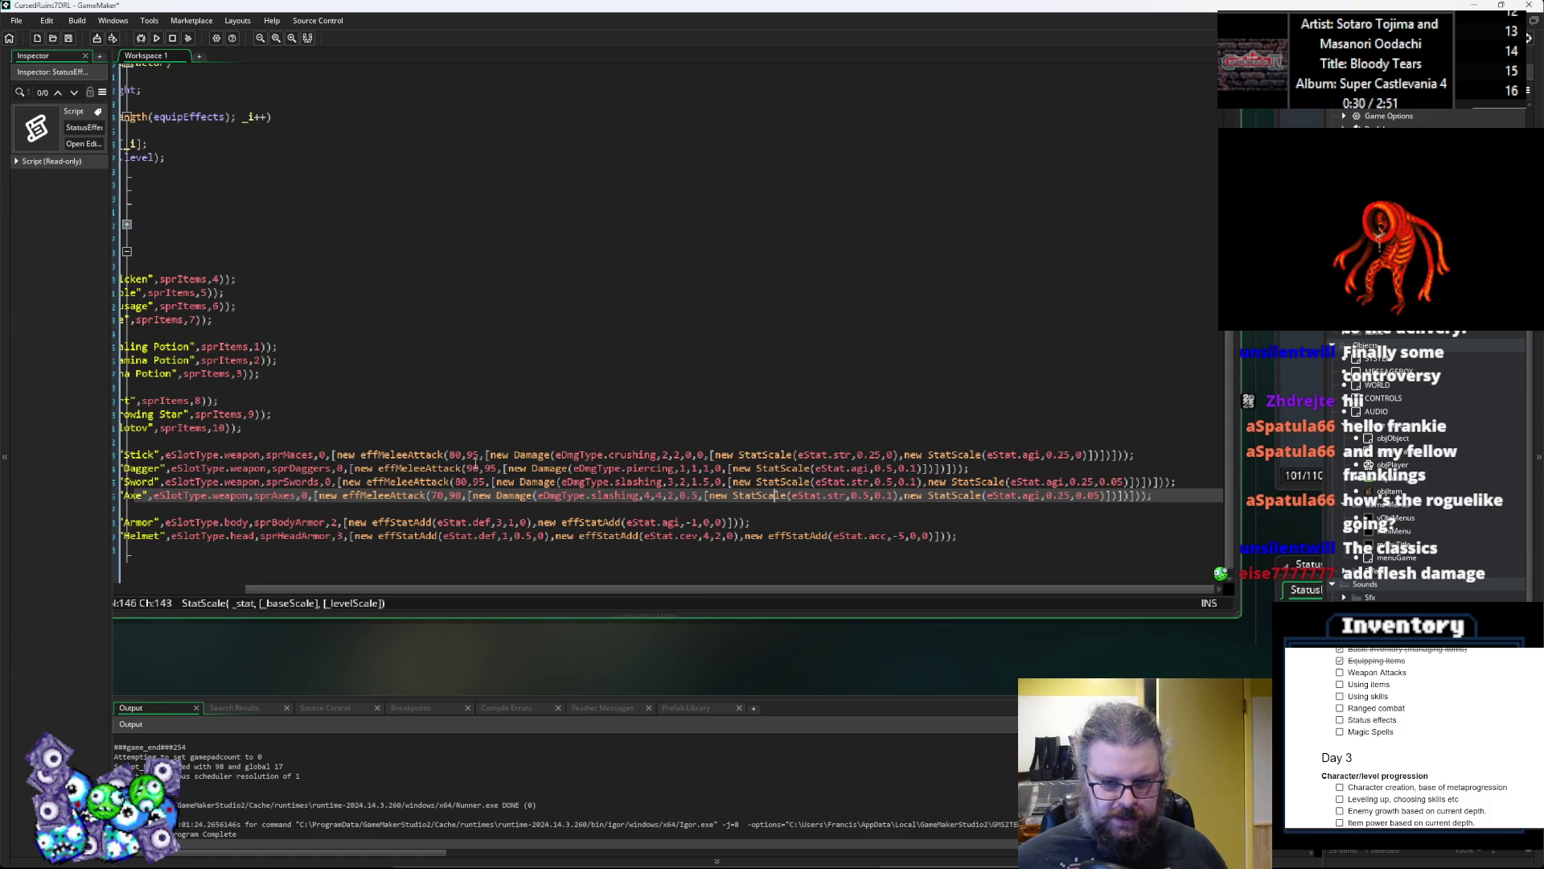
key("Right")
key("Right")
key("Right")
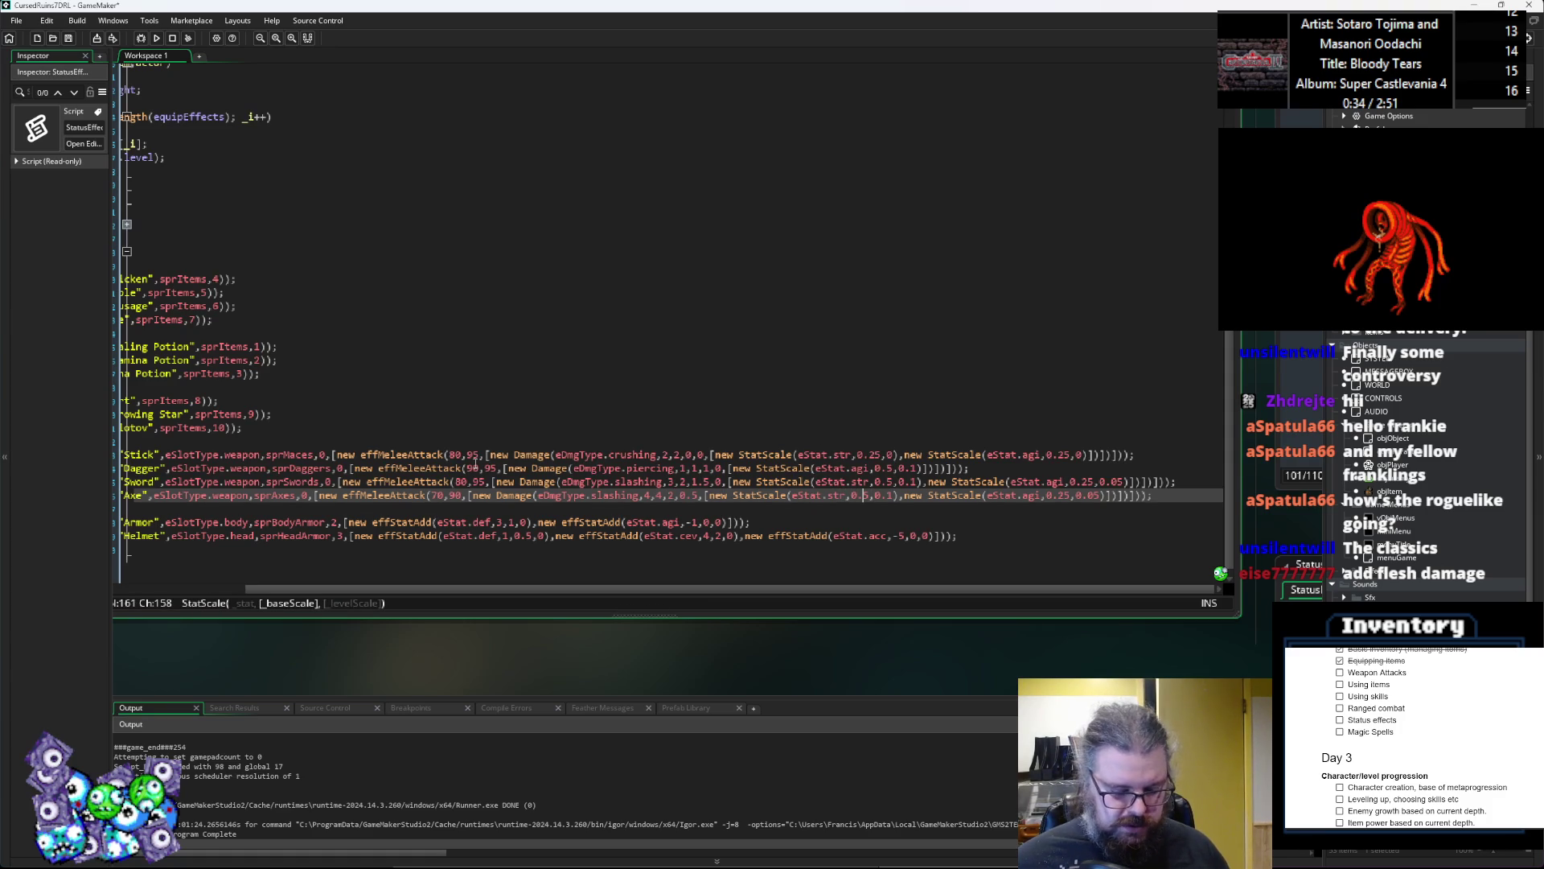
type("7")
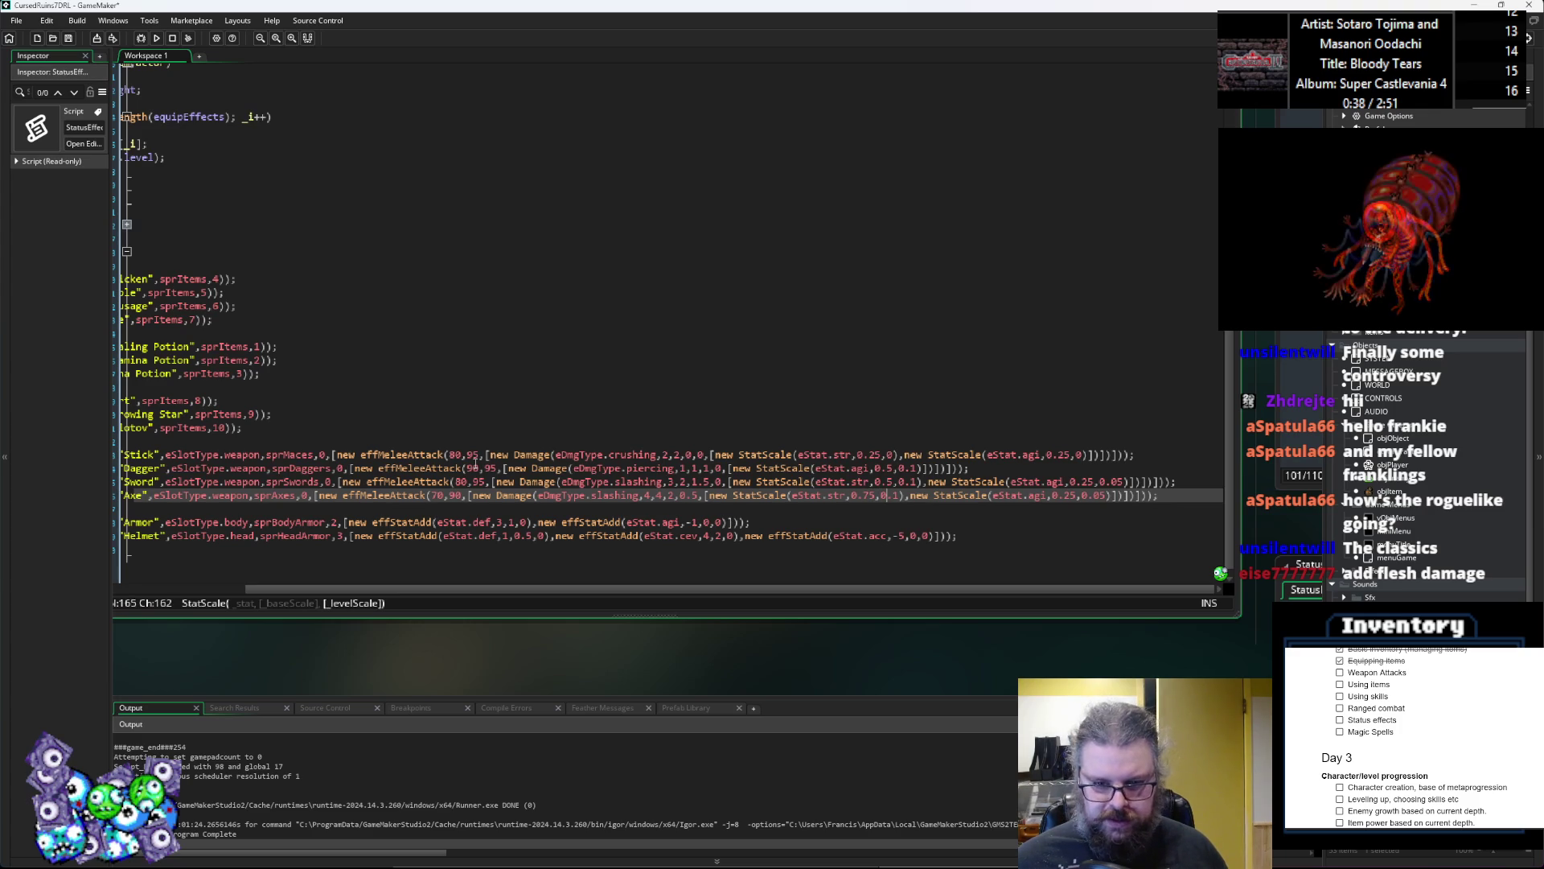
key("Right")
key("Right")
key("Right")
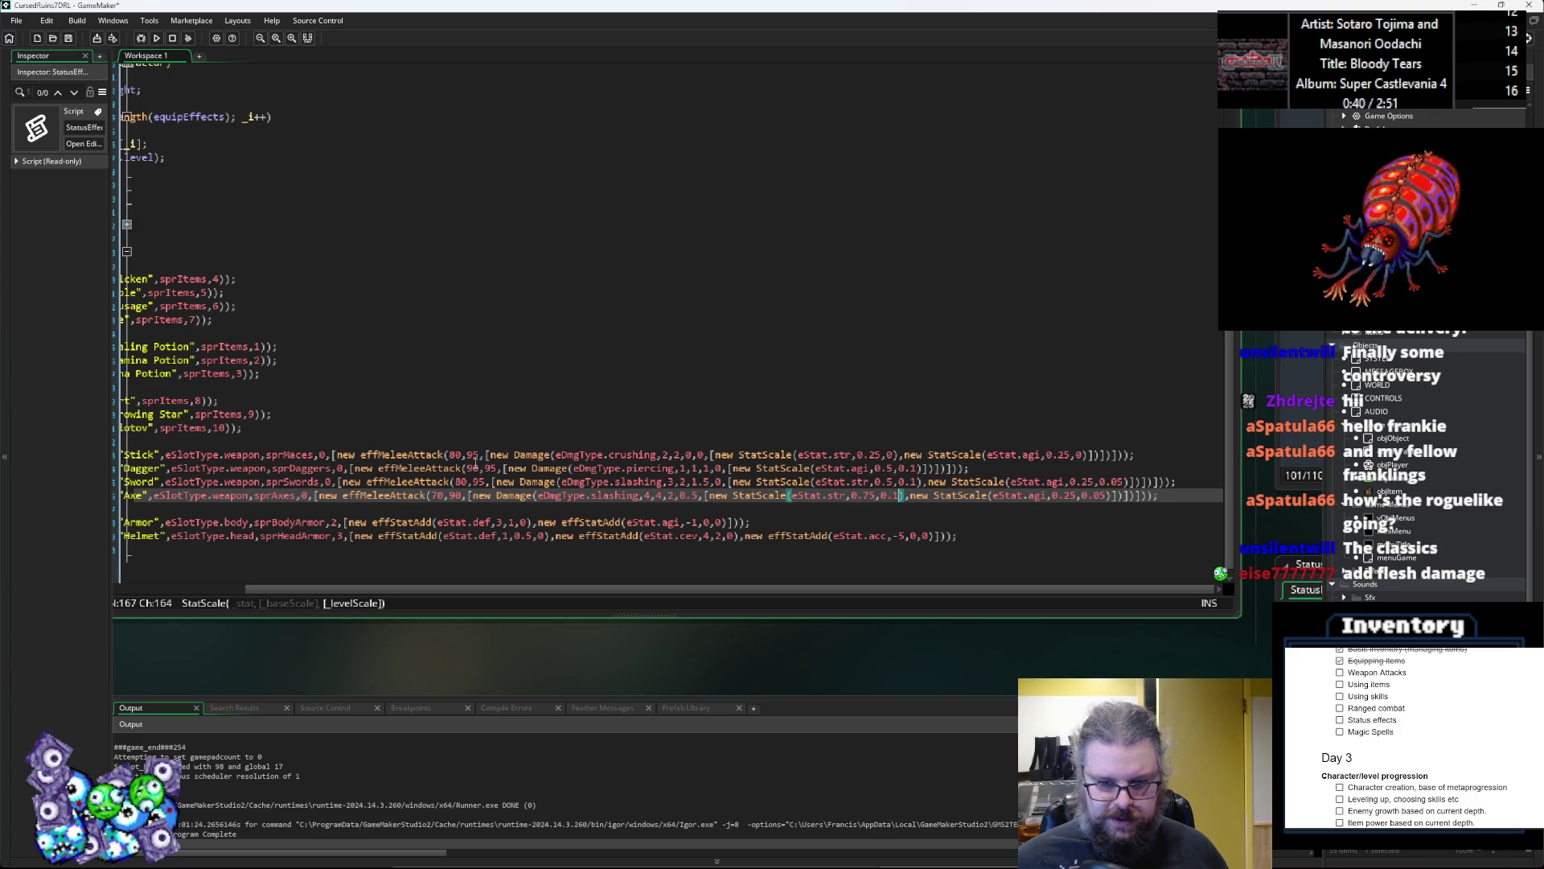
type("5")
key("Right")
key("Right")
key("Right")
key("Right")
key("Right")
key("Right")
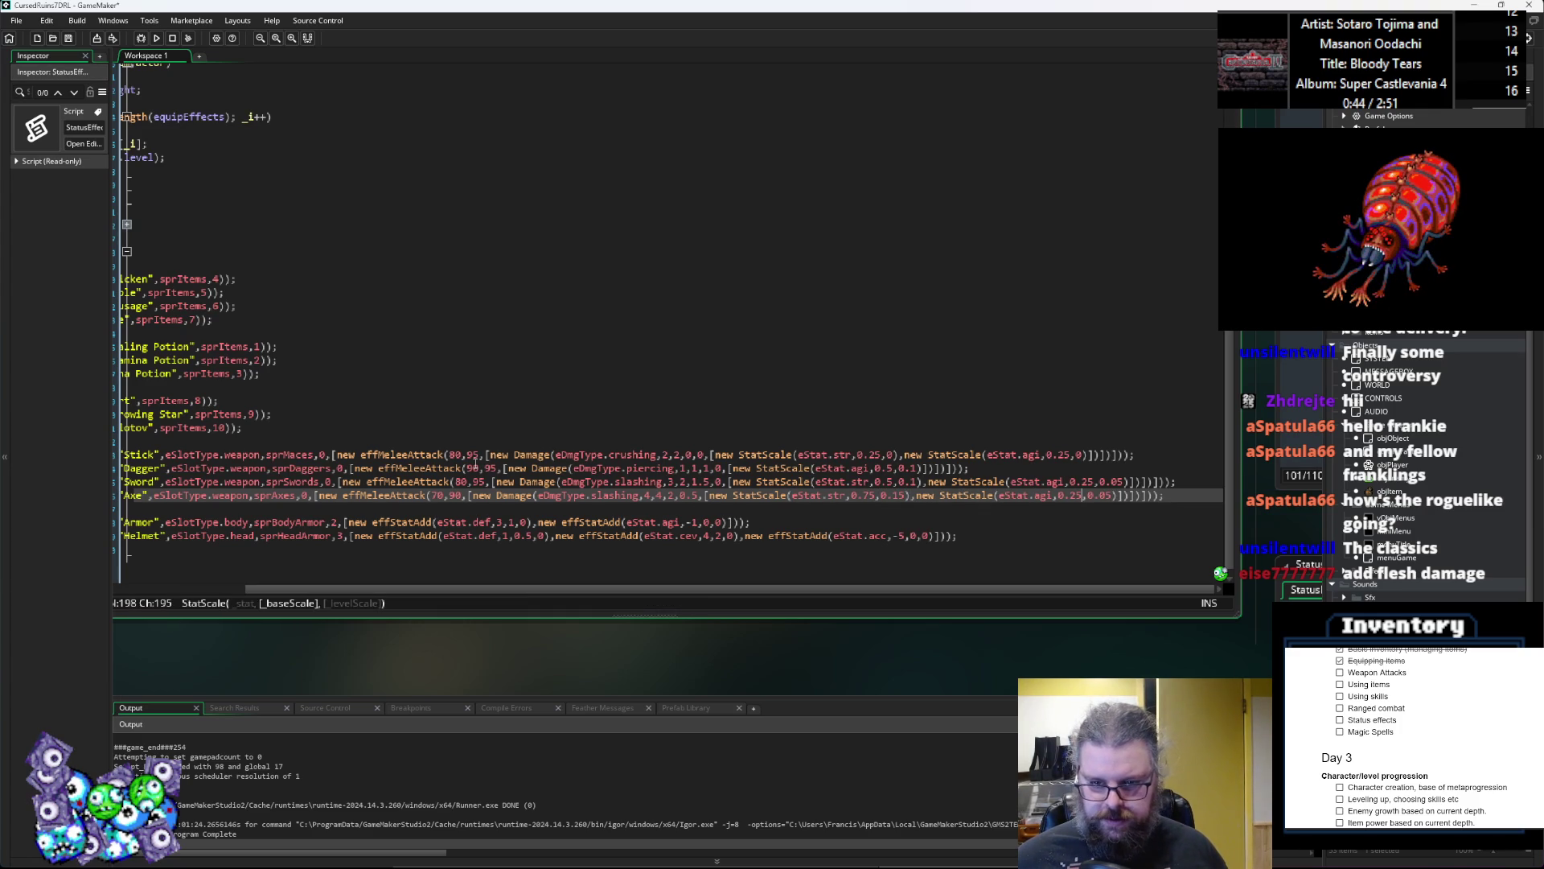
key("Left")
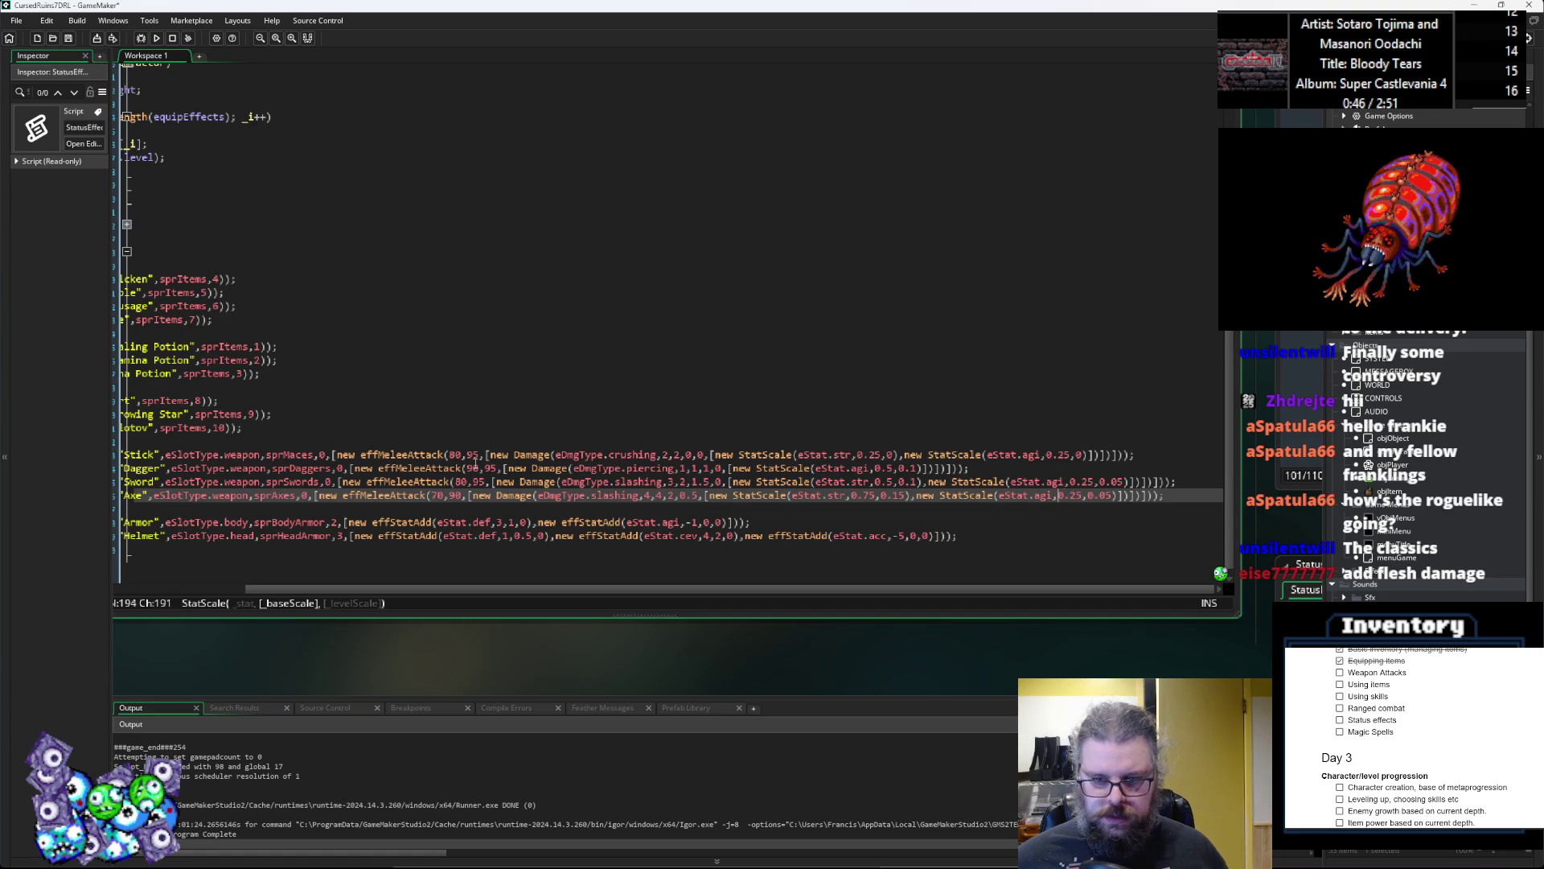
key("BackSpace")
key("Right")
key("Right")
key("Right")
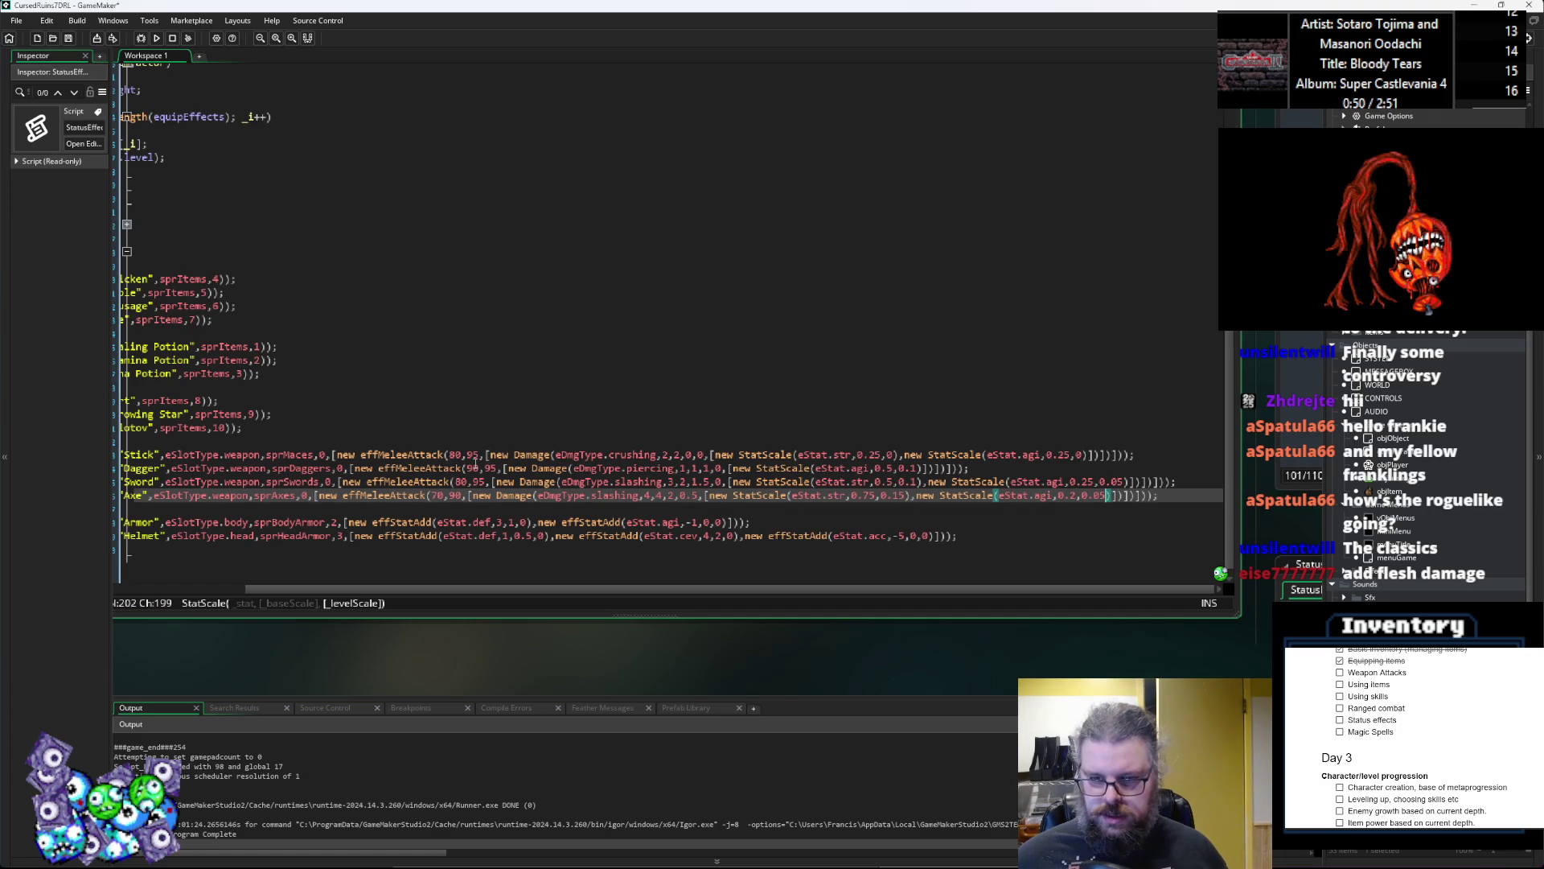
key("BackSpace")
type("25")
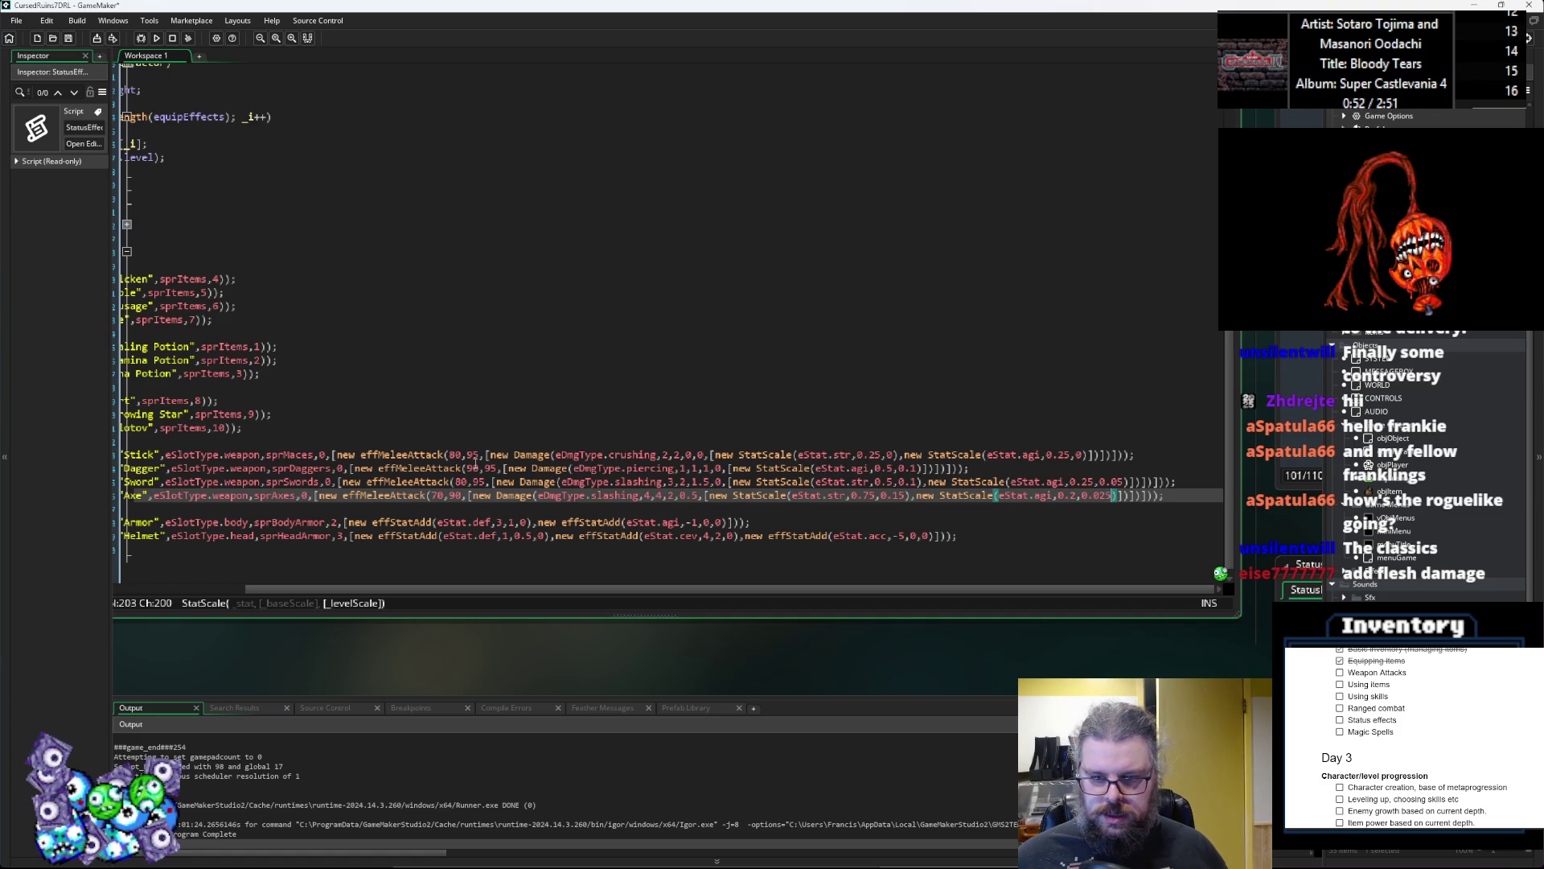
Step: Review the finished Axe line's attack, damage and scaling arguments
key("ctrl+Left")
key("ctrl+Left")
key("ctrl+Left")
key("Right")
key("Right")
key("Right")
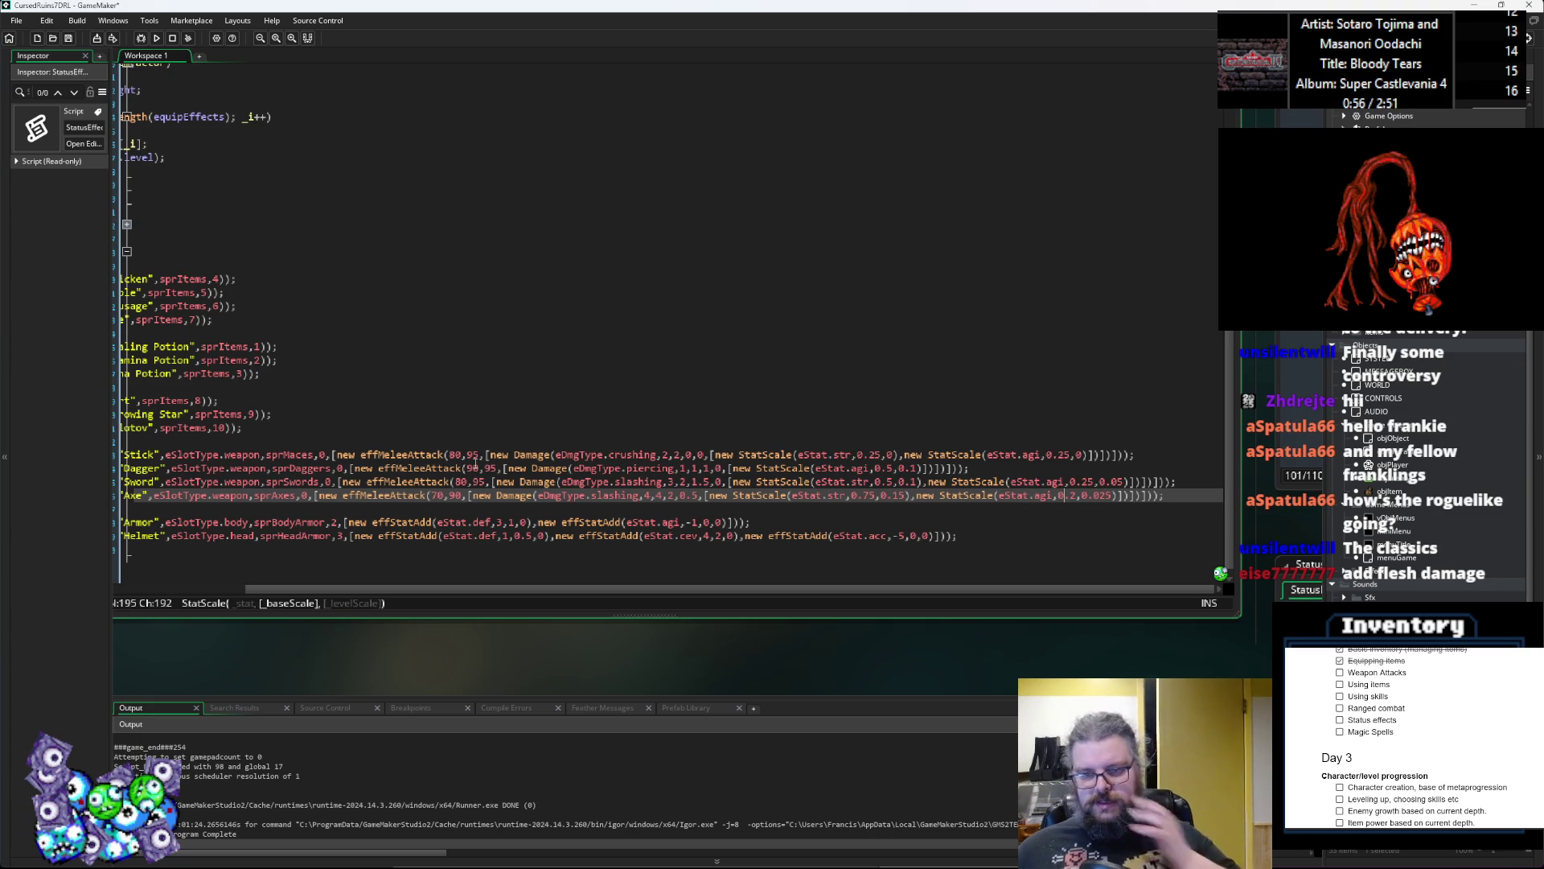
key("Left")
key("Left")
key("Left")
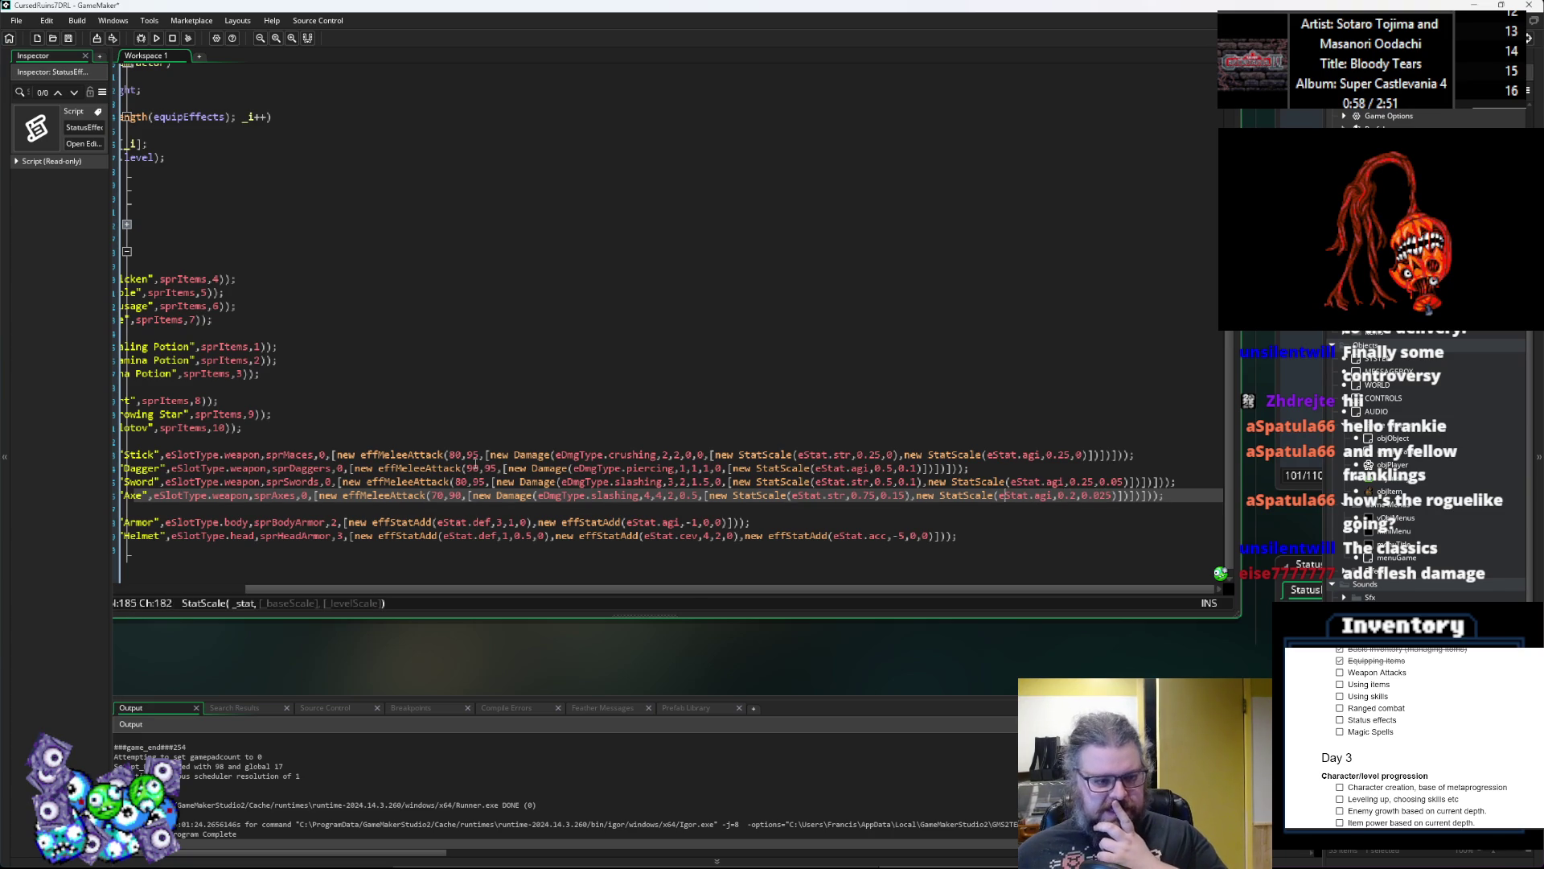
key("Left")
key("Left")
key("Left")
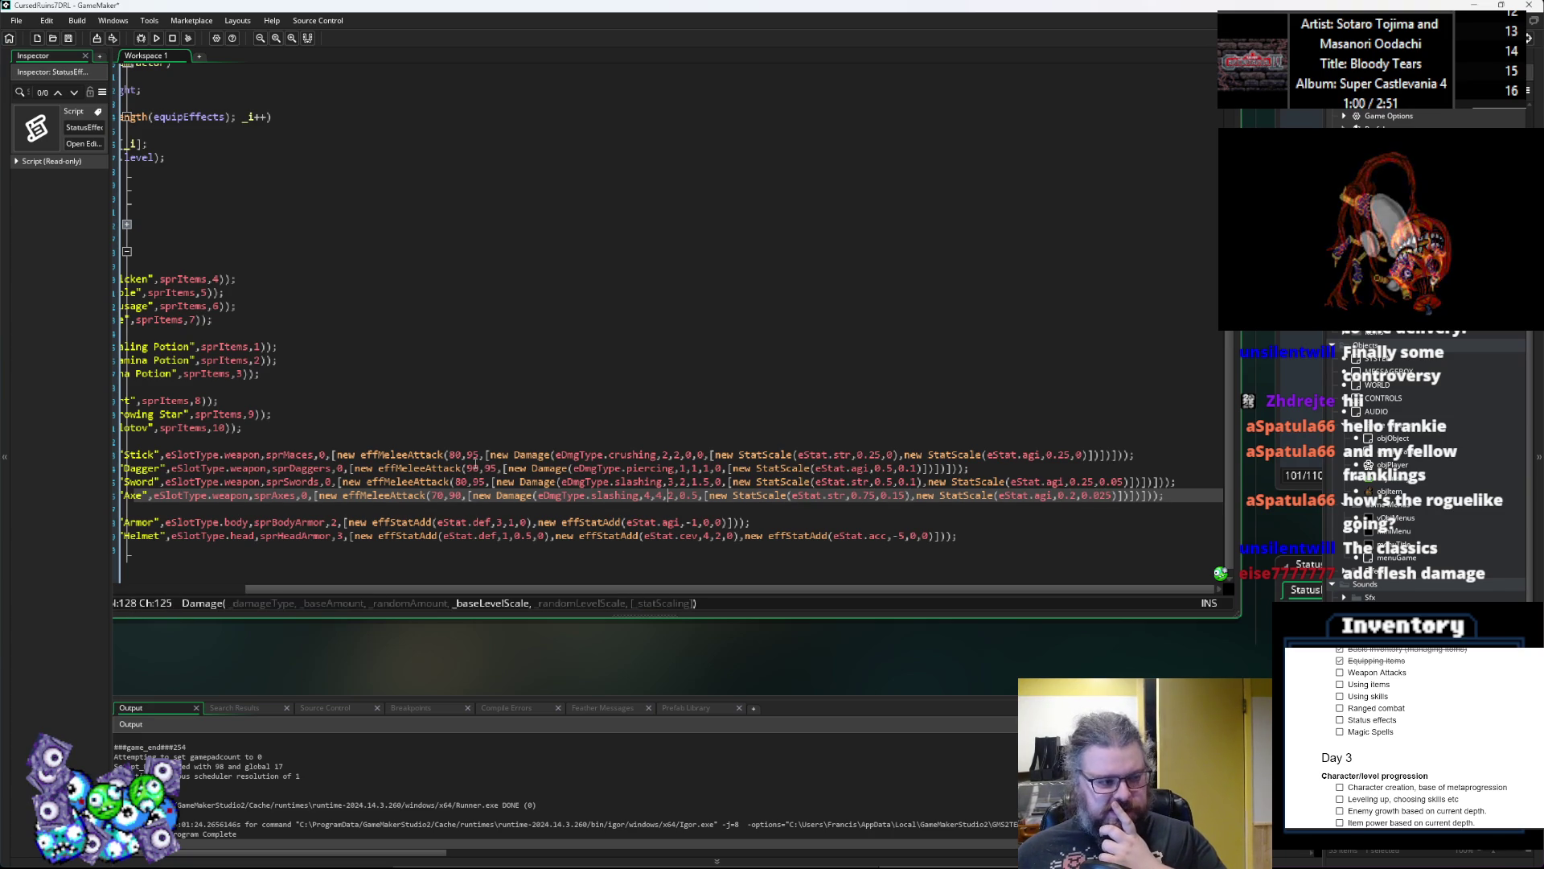
key("Left")
key("Left")
key("Left")
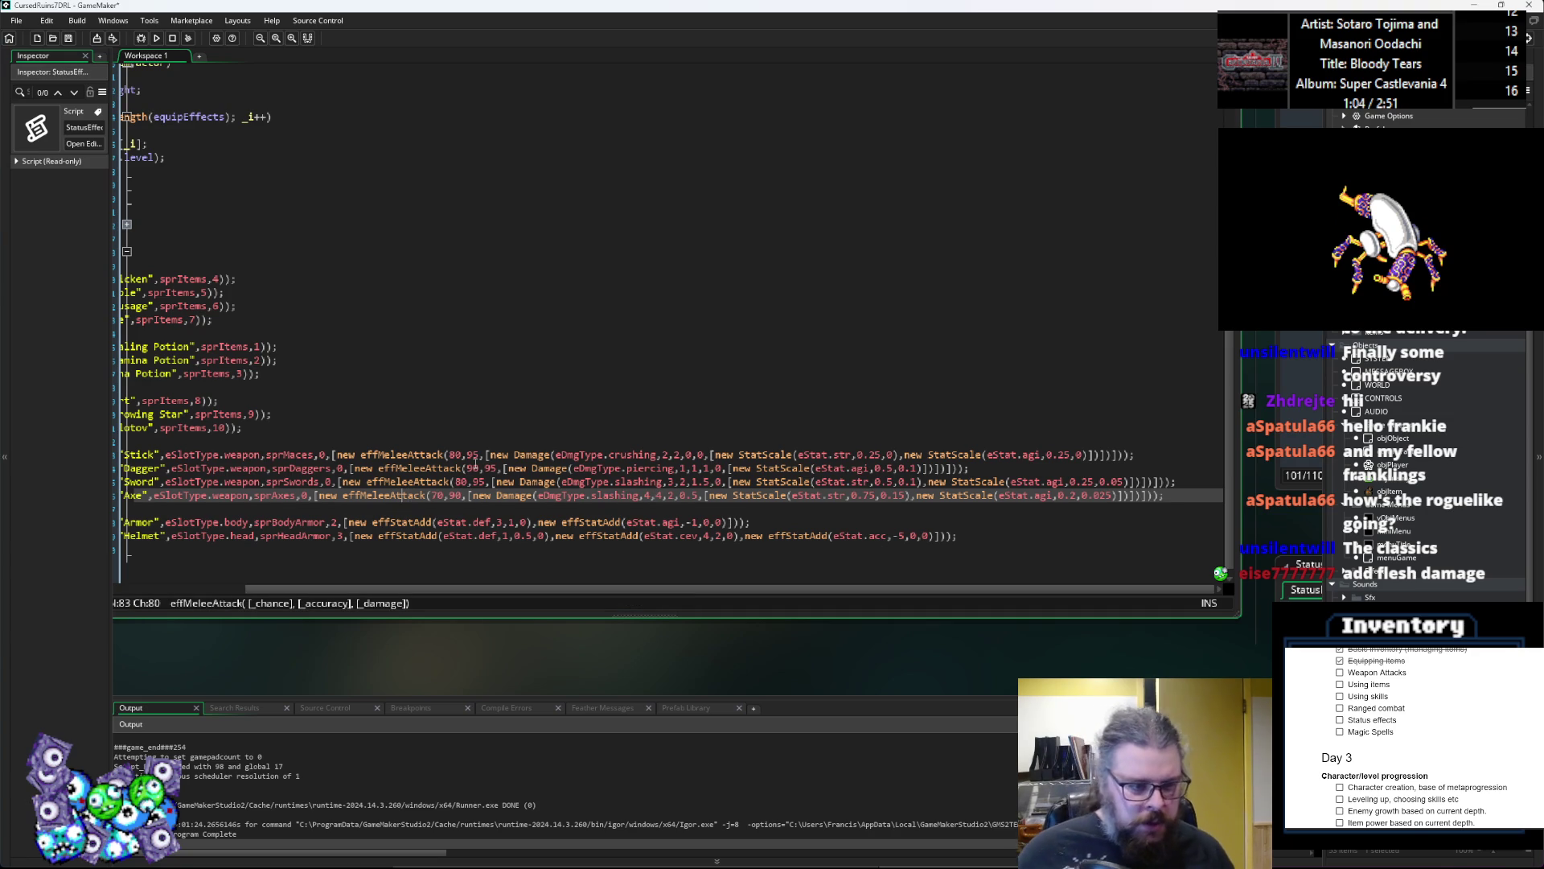
key("Left")
key("Left")
key("Left")
key("Left")
key("Left")
key("Left")
key("Down")
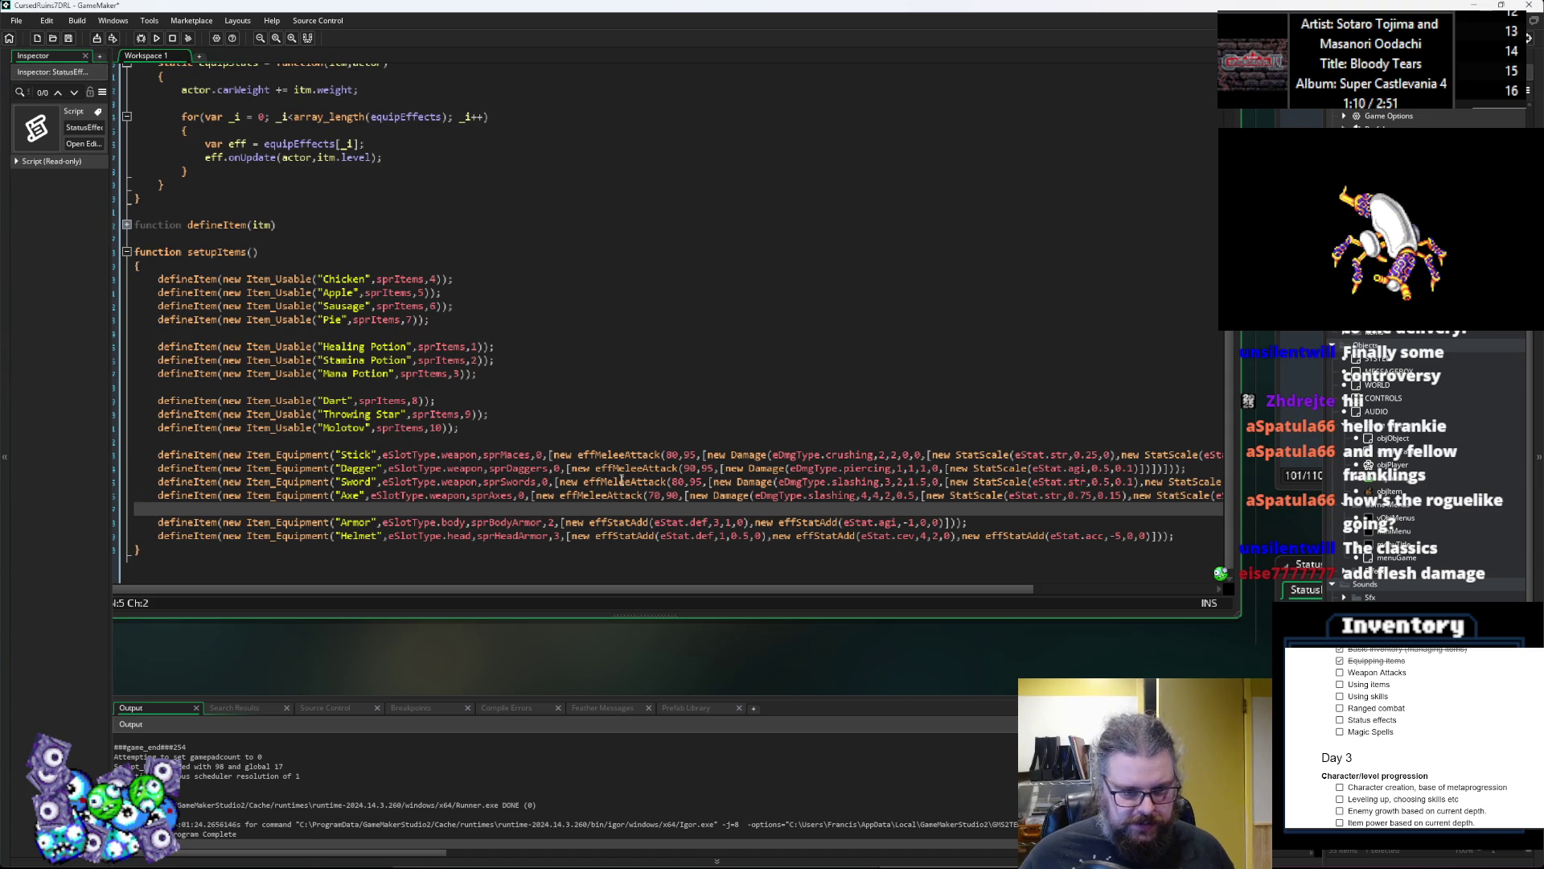
Step: Inspect the Stick and Dagger attack arguments and open the Damage definition
mouse_move(622, 450)
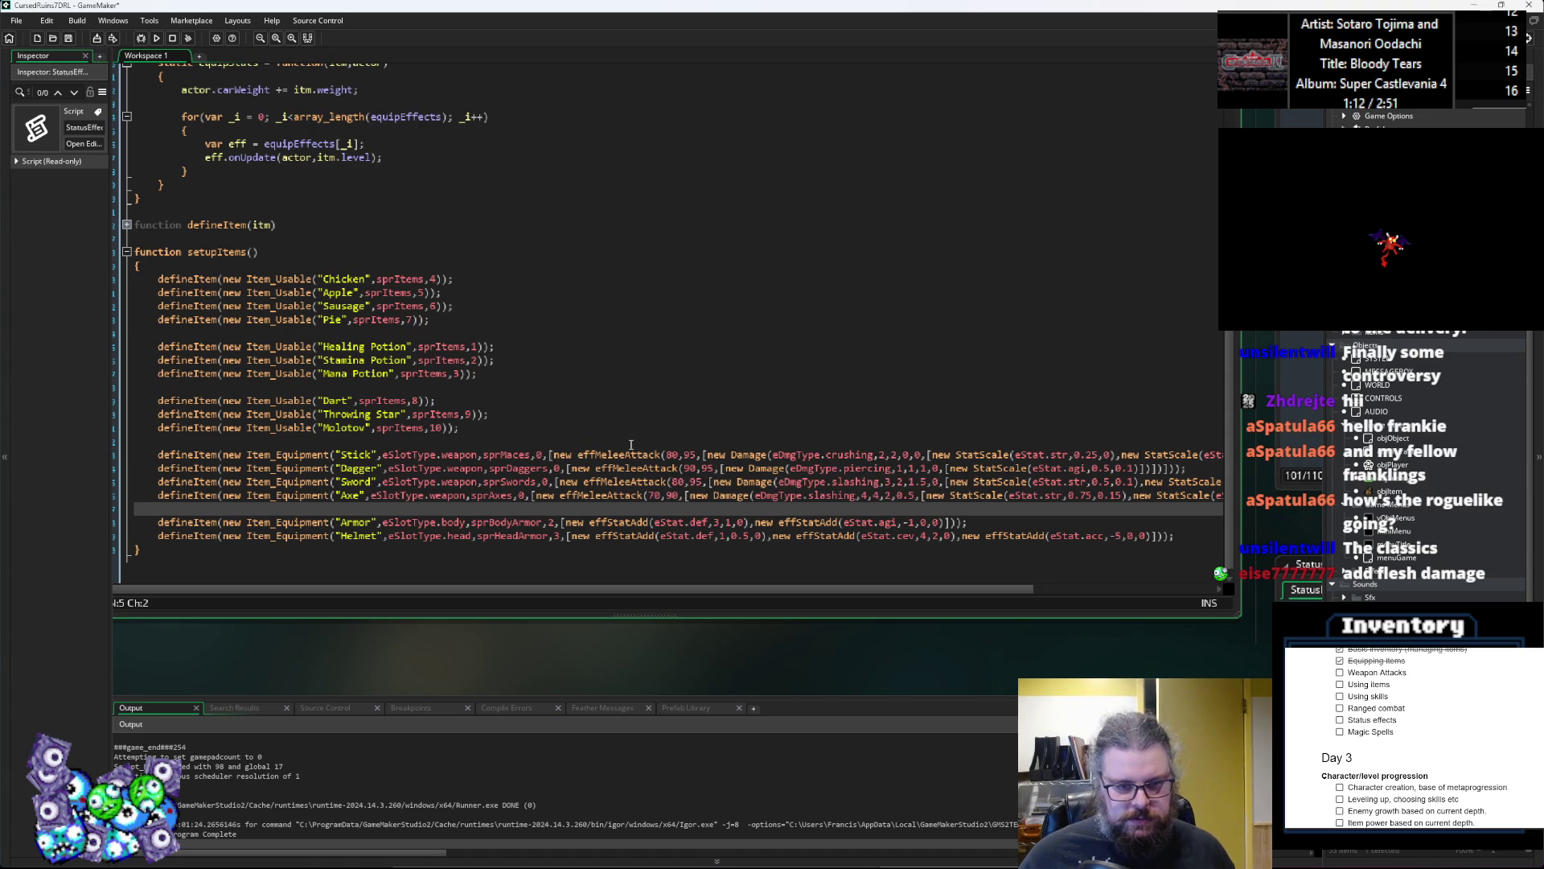
left_click(627, 454)
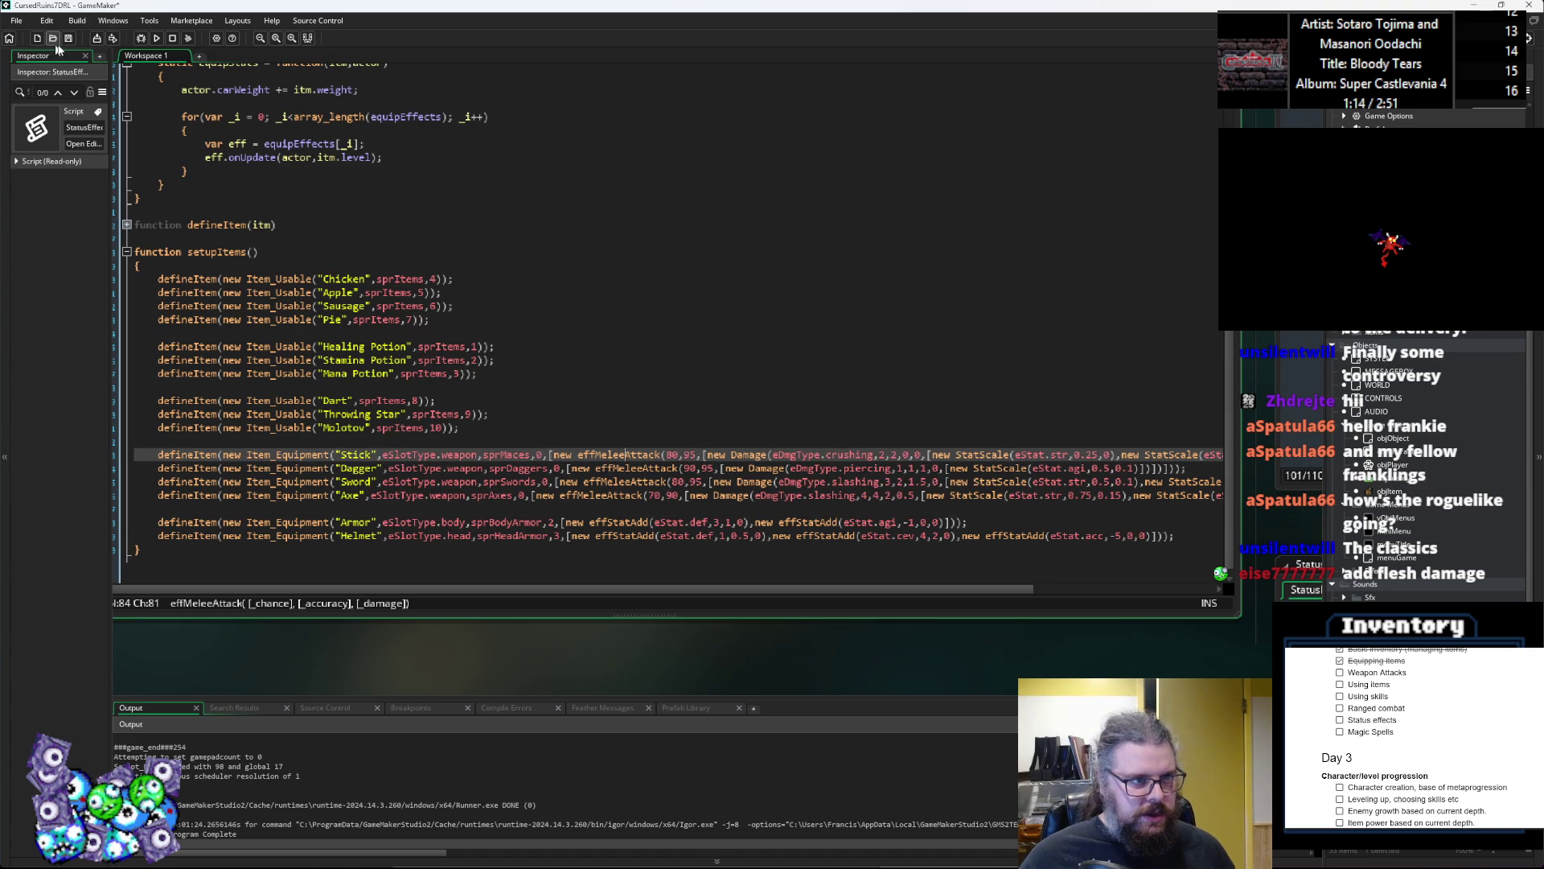
left_click(822, 470)
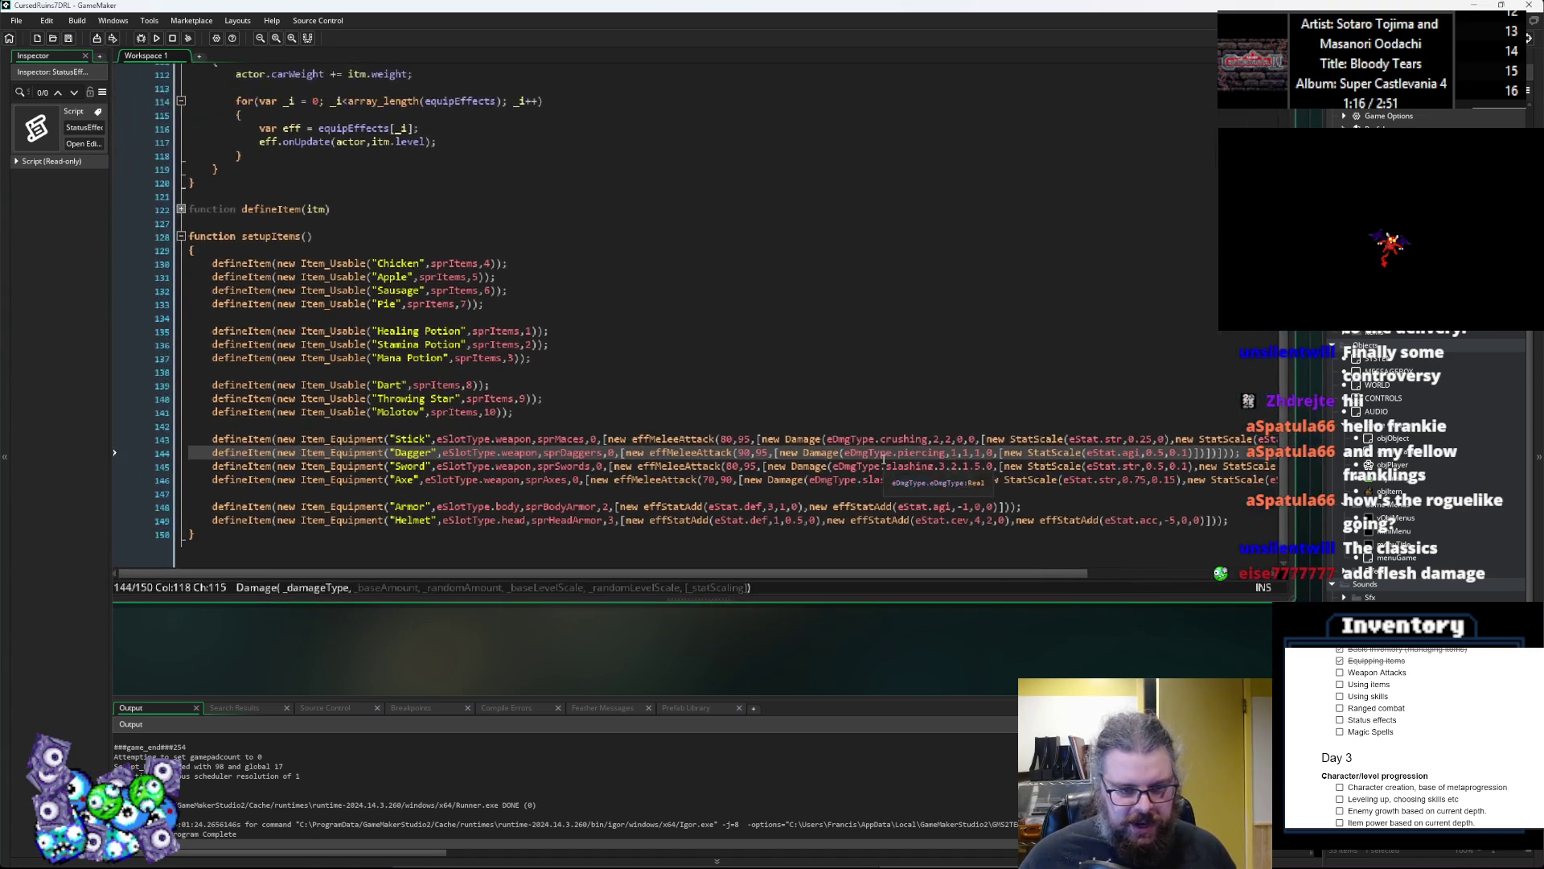
left_click(666, 465)
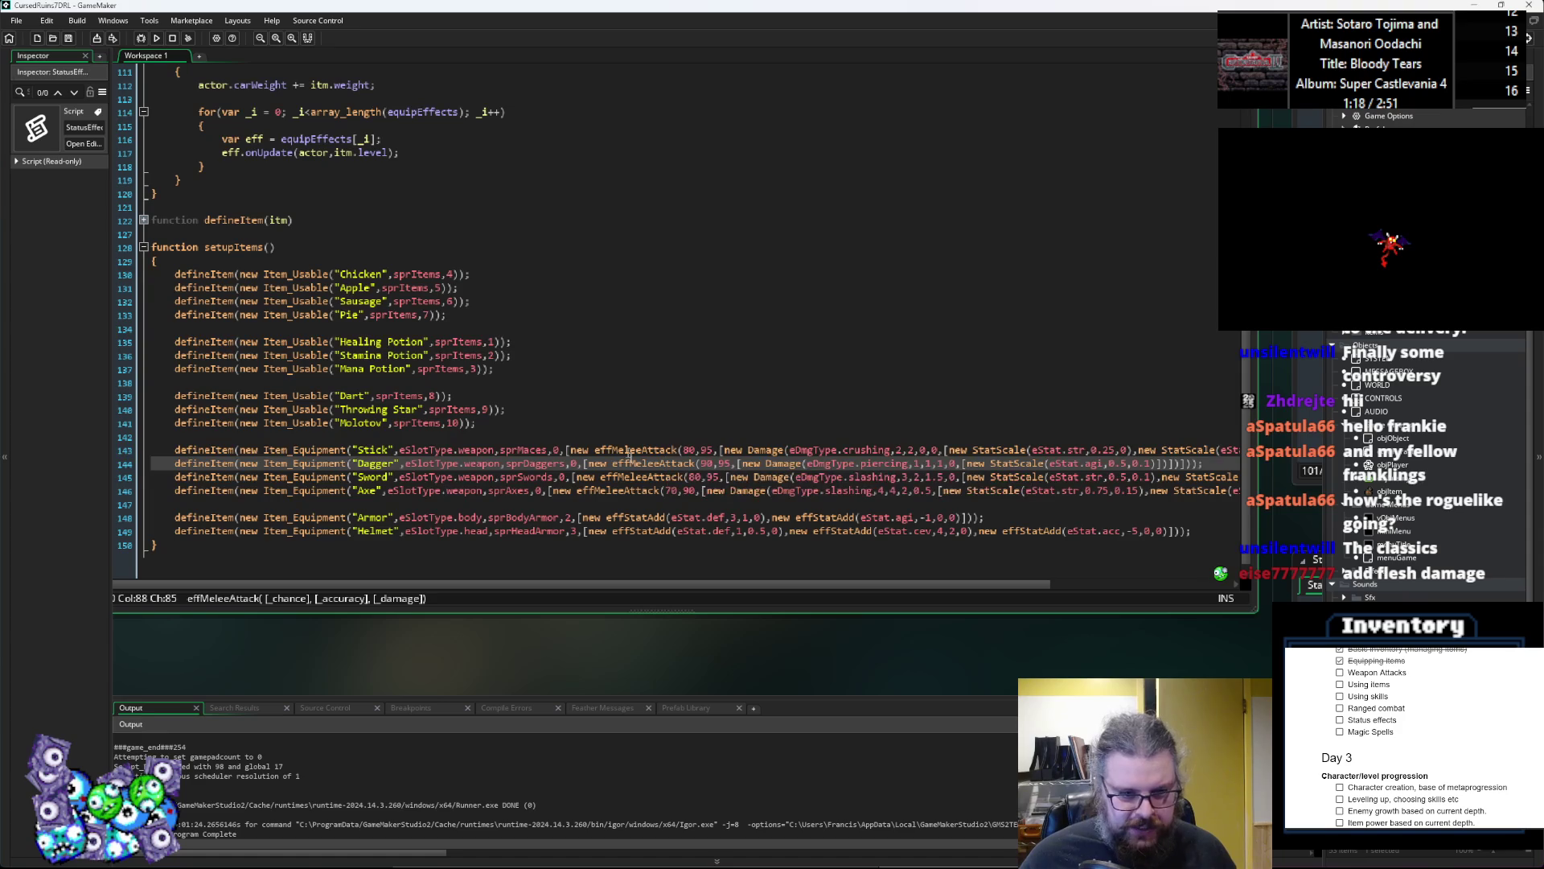
middle_click(764, 490)
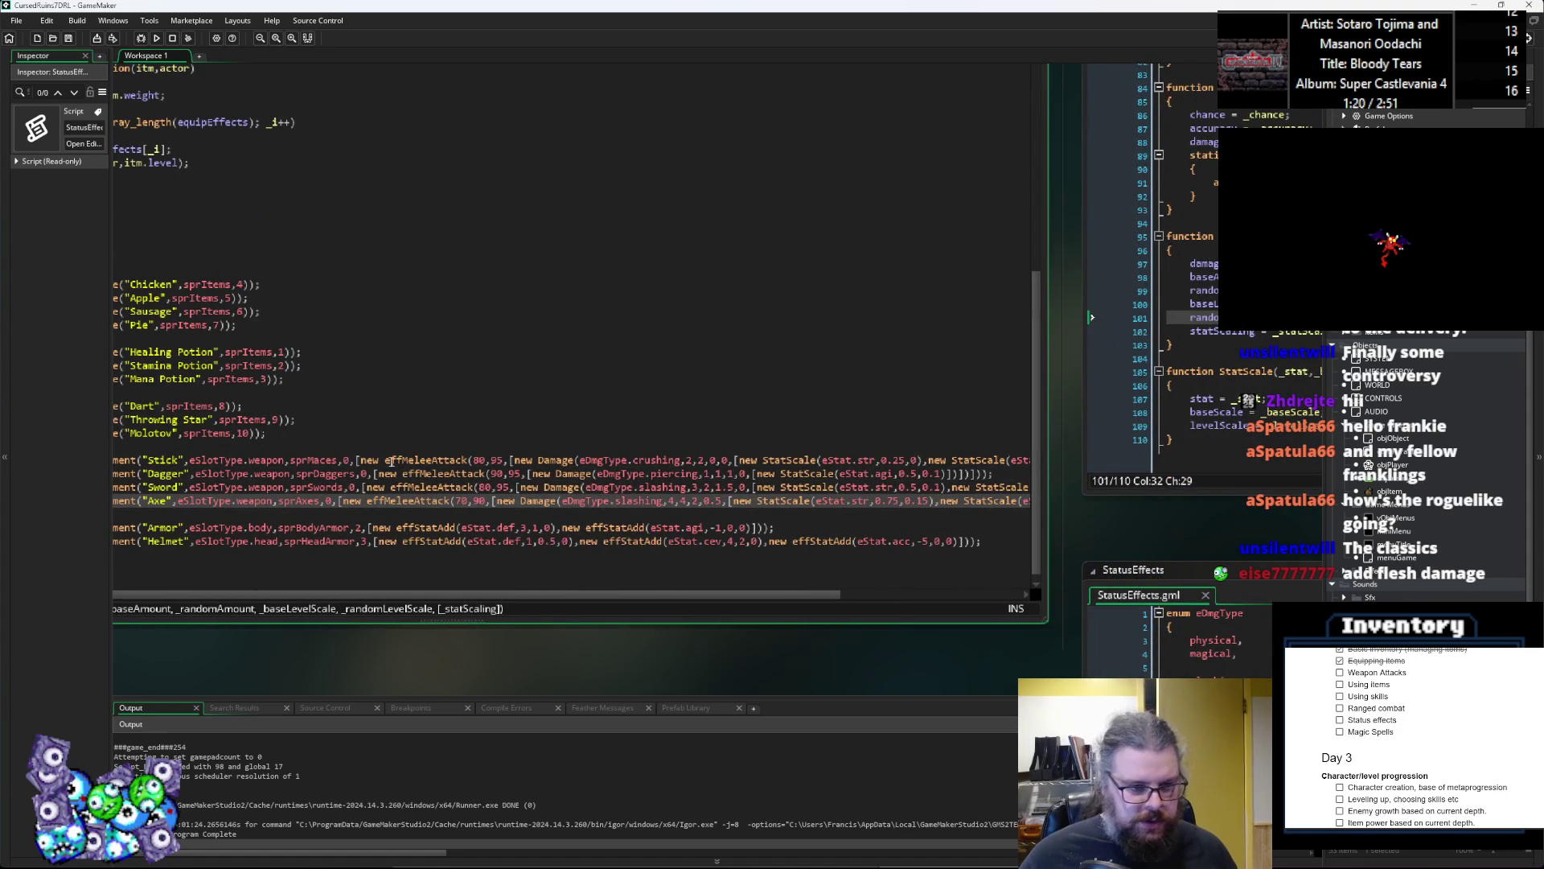
left_click(388, 464)
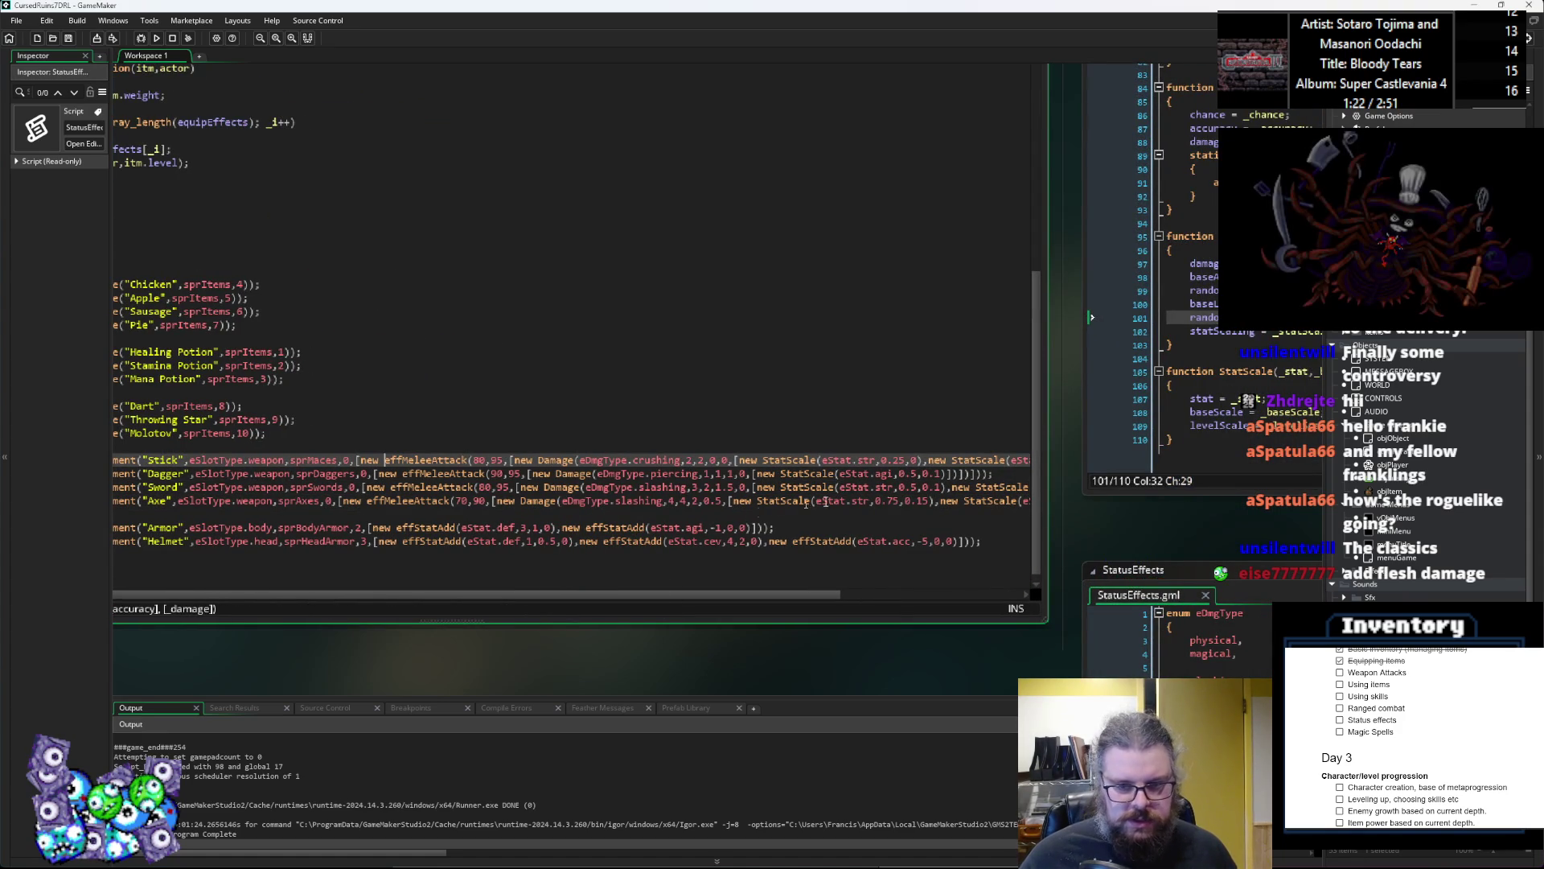
Step: Widen the item script editor to show full lines and check the Sword's Damage arguments
left_click_drag(1051, 502, 1204, 499)
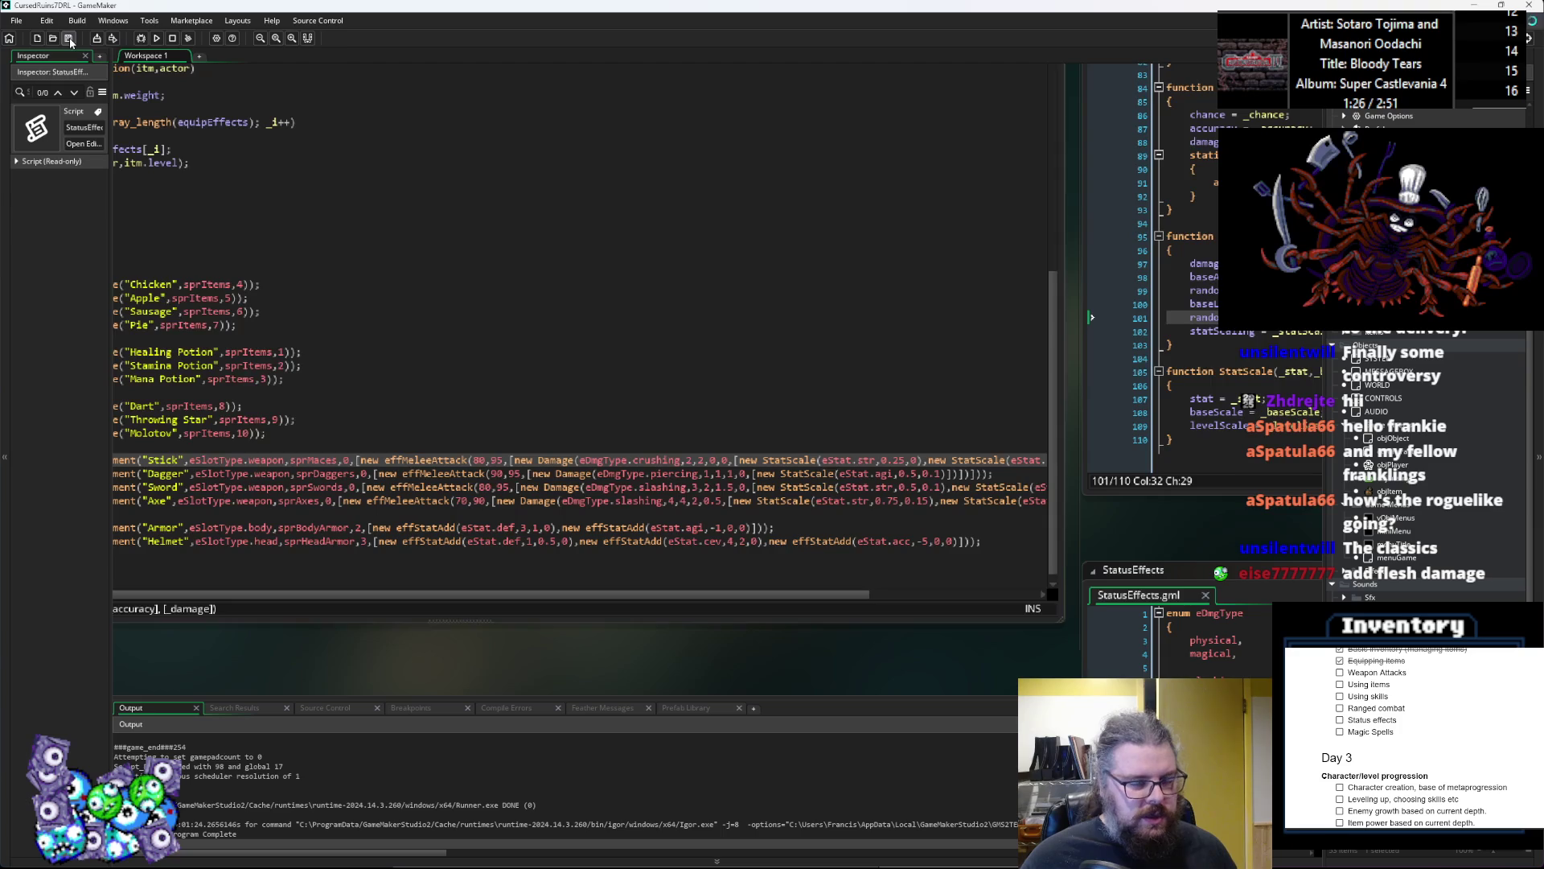
left_click(564, 444)
scroll(564, 445, "down", 3)
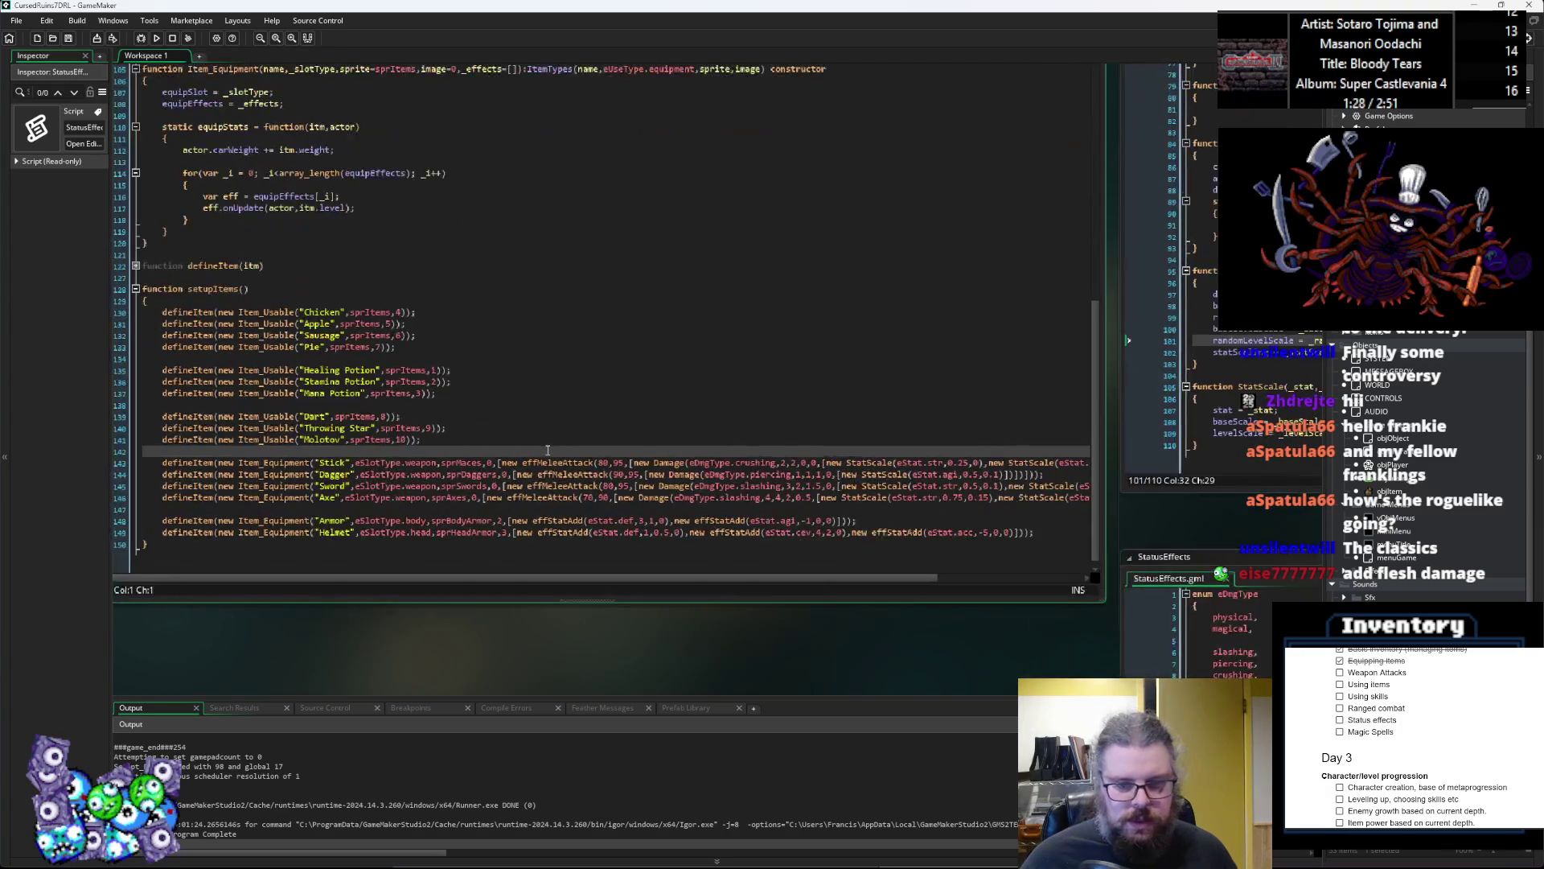
left_click(665, 479)
scroll(643, 481, "down", 1)
scroll(667, 476, "up", 1)
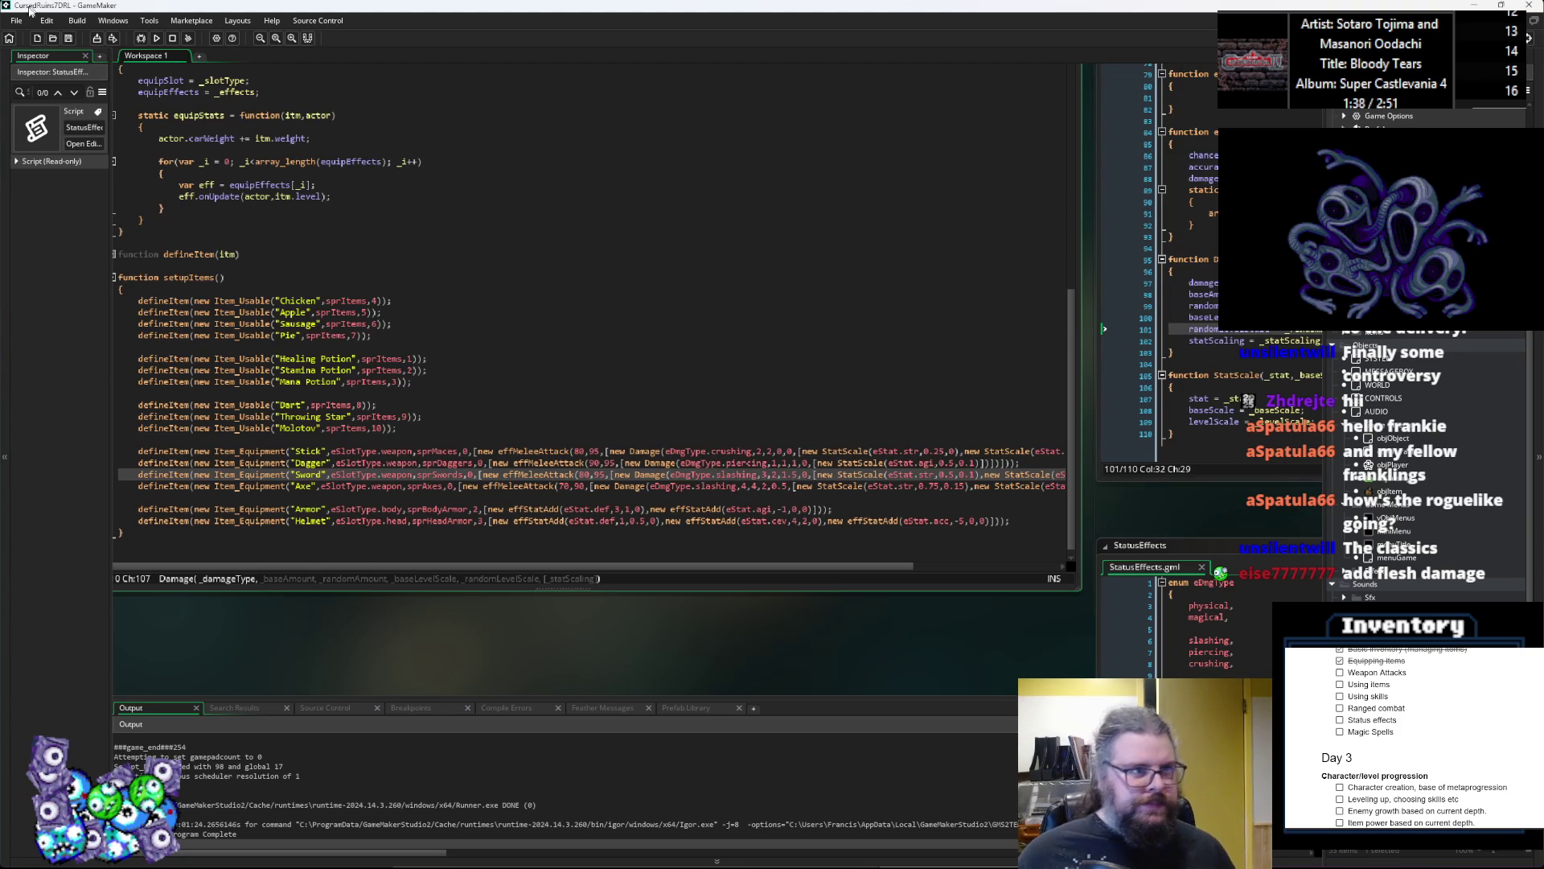
Step: Look over the Damage, StatScale and melee attack constructors, reaching characters.gml's updateStats
left_click(736, 406)
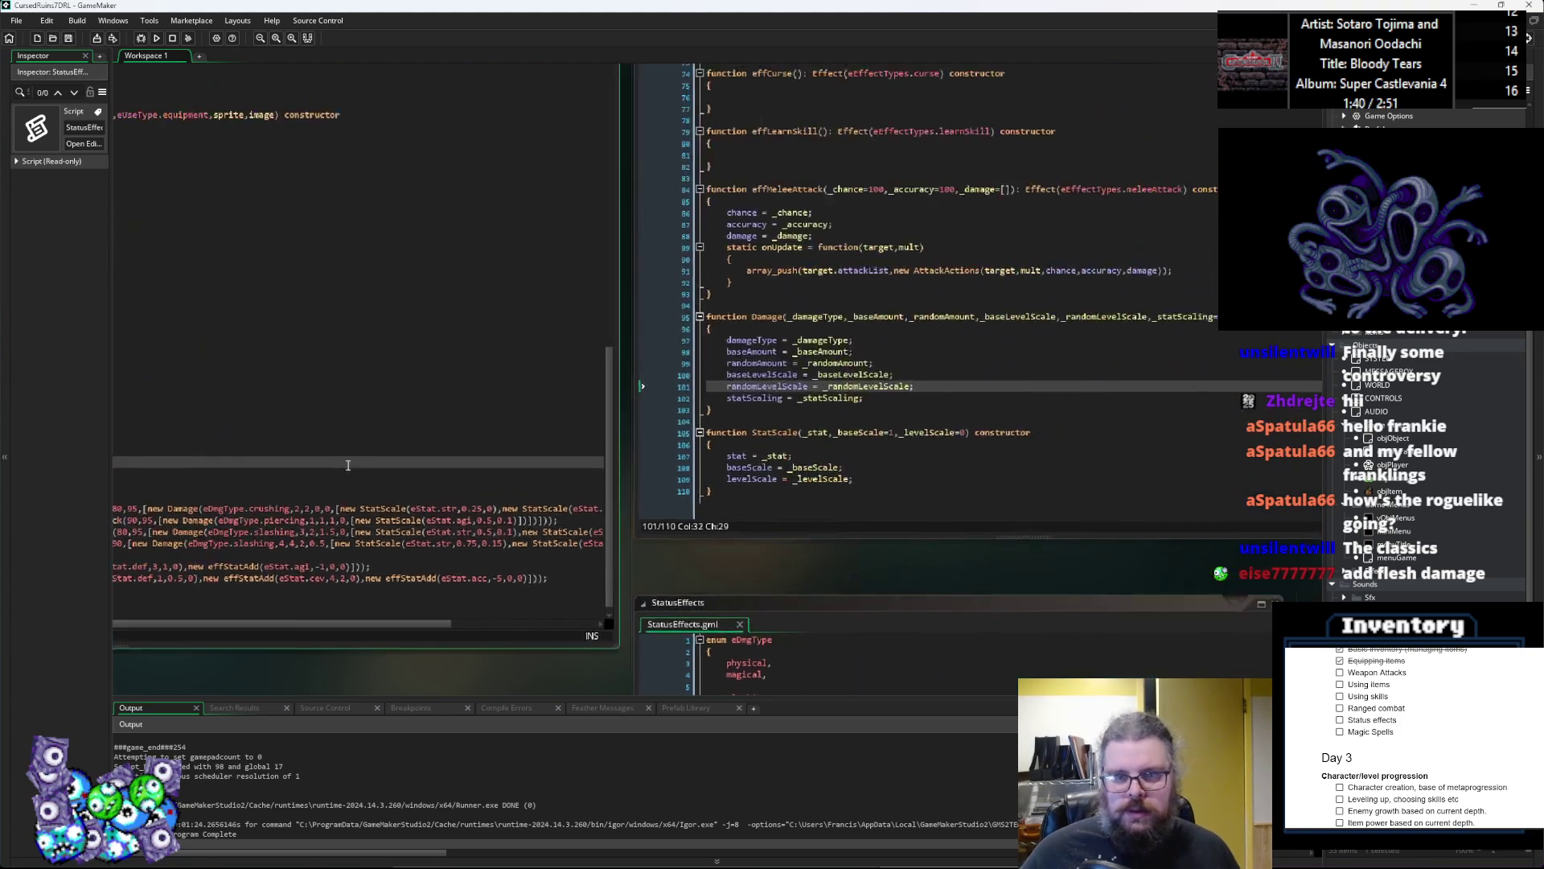
left_click(1254, 336)
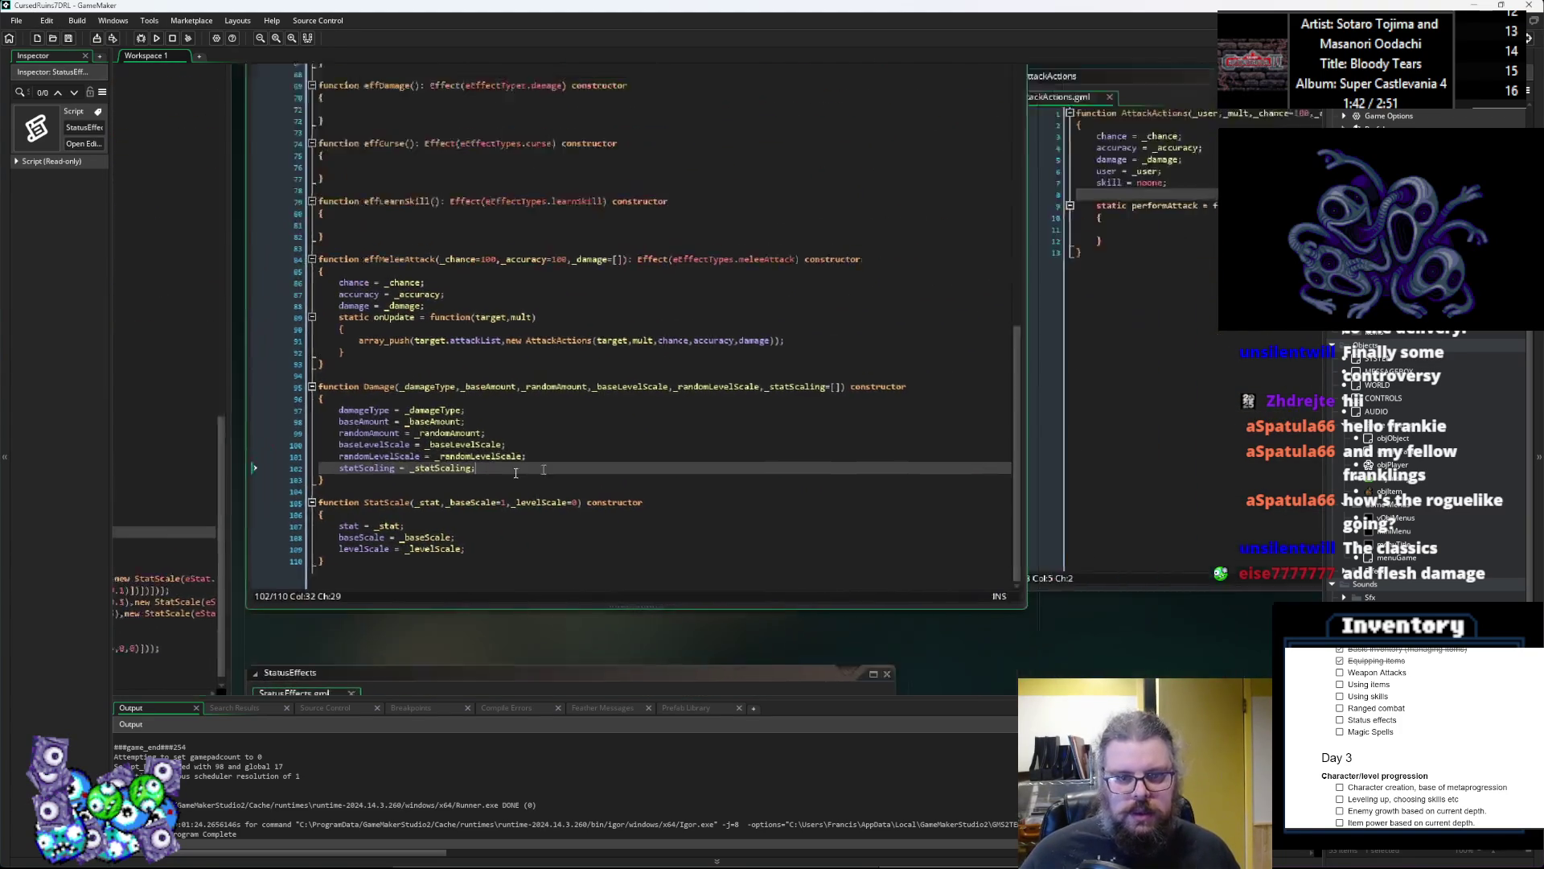
left_click(910, 431)
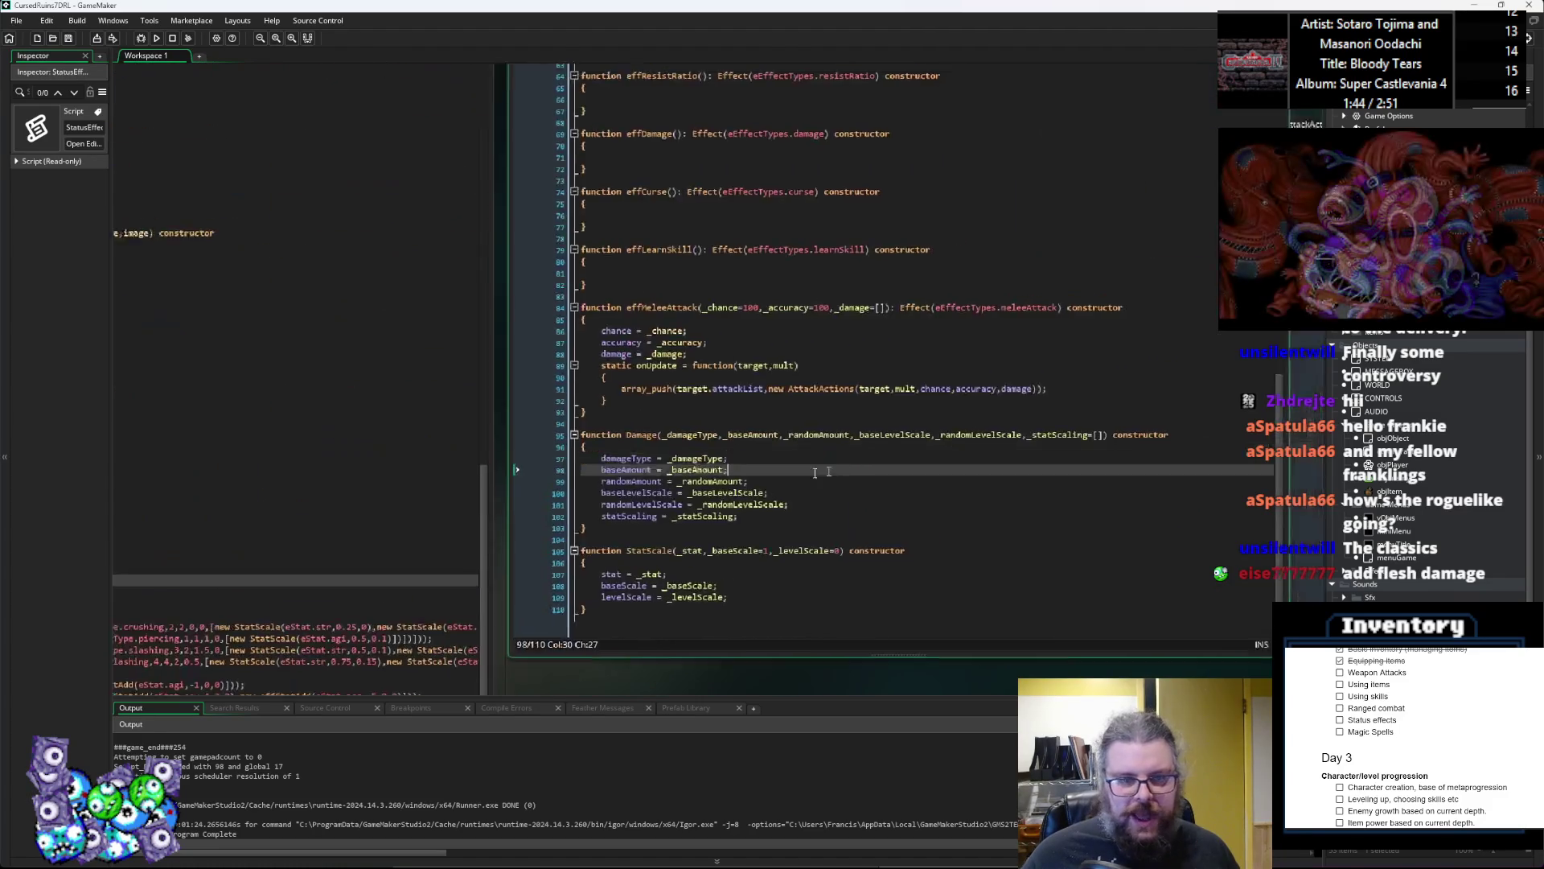
scroll(484, 483, "down", 3, "ctrl")
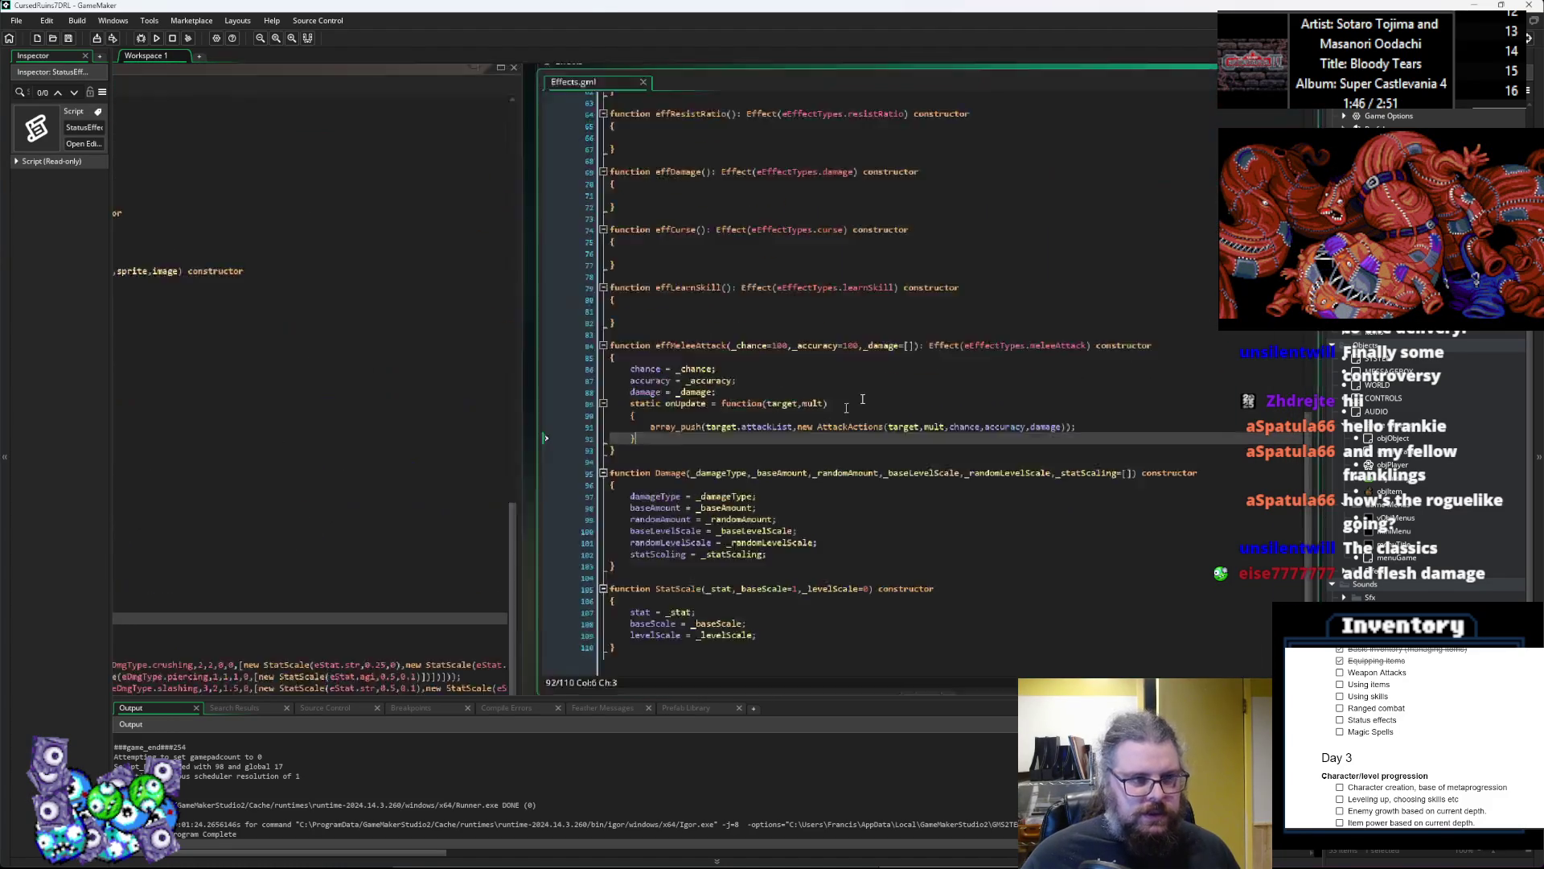
scroll(483, 484, "up", 5, "ctrl")
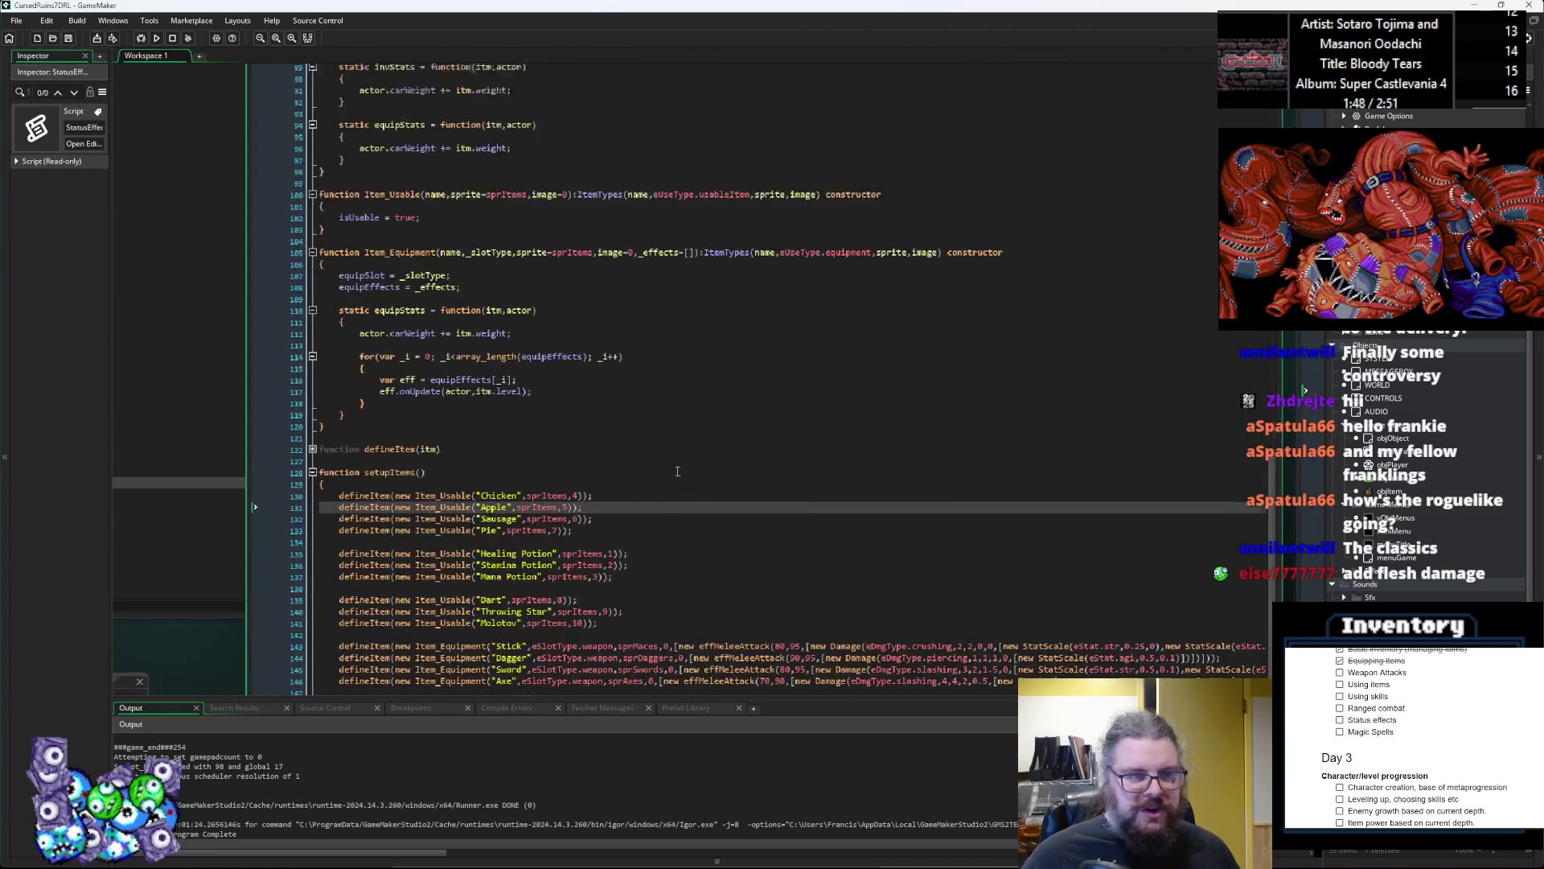
scroll(674, 472, "down", 3, "ctrl")
scroll(508, 113, "up", 3, "ctrl")
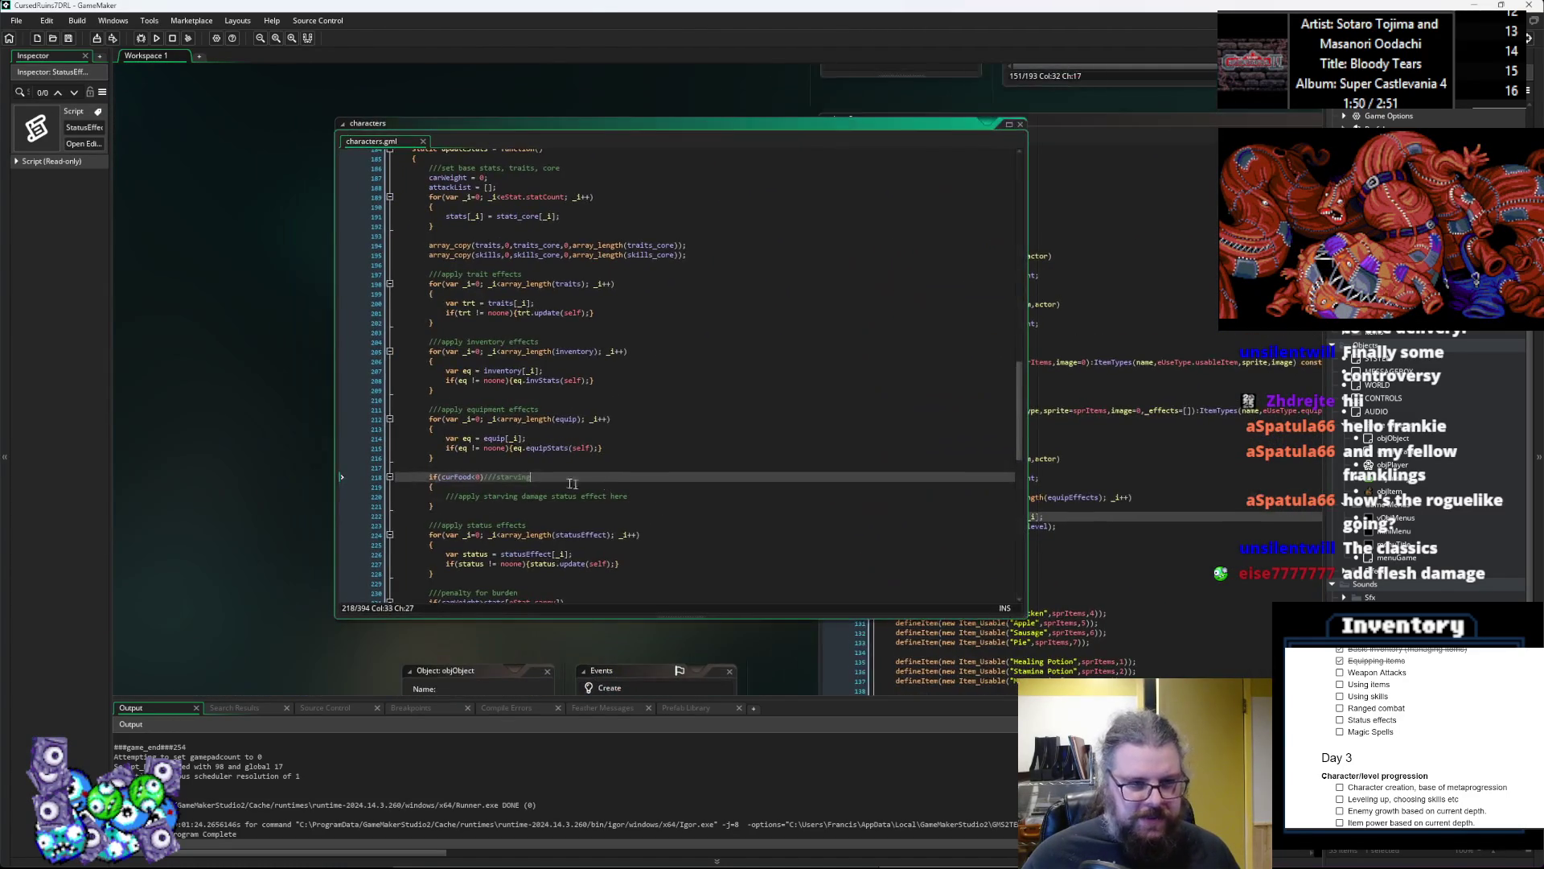
Step: Go to the end of the if(eq != noone) block in the equipment-effects loop
scroll(497, 416, "up", 2, "ctrl")
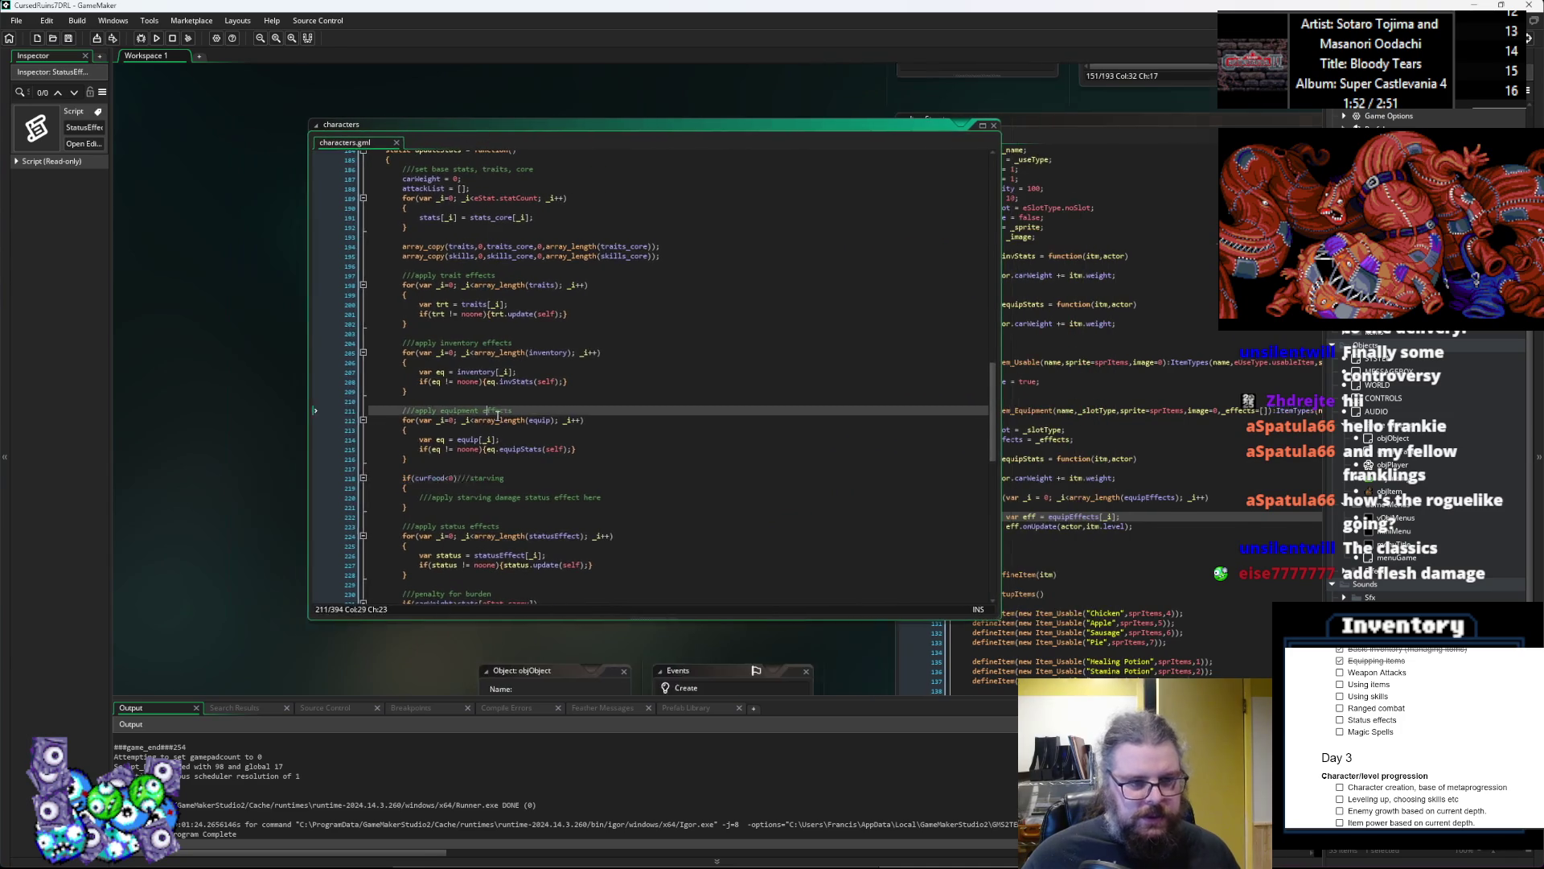
left_click(497, 412)
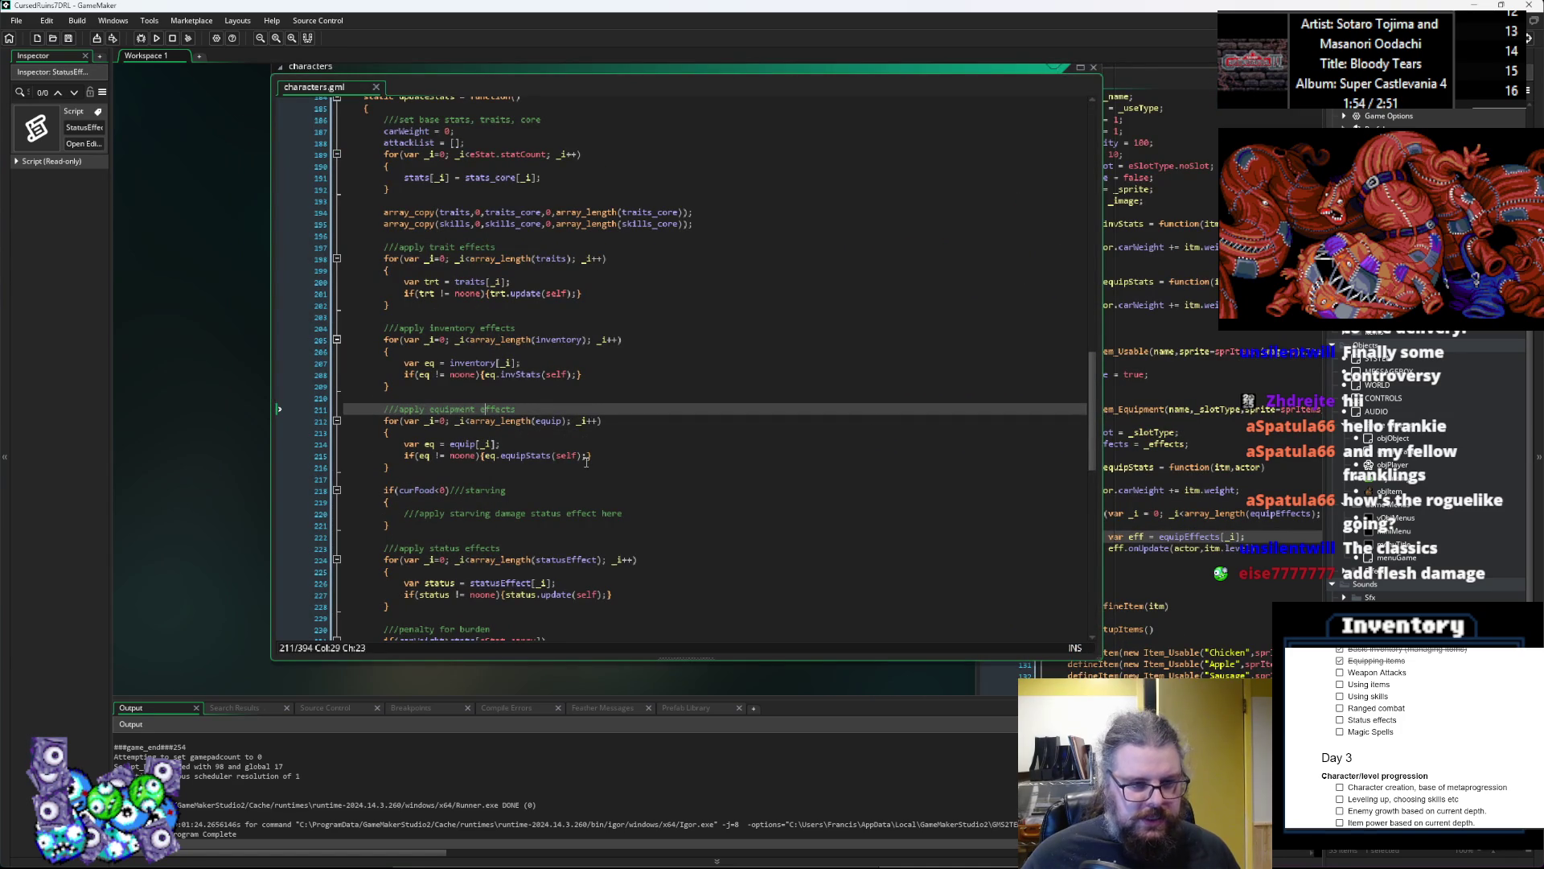
scroll(515, 475, "up", 1)
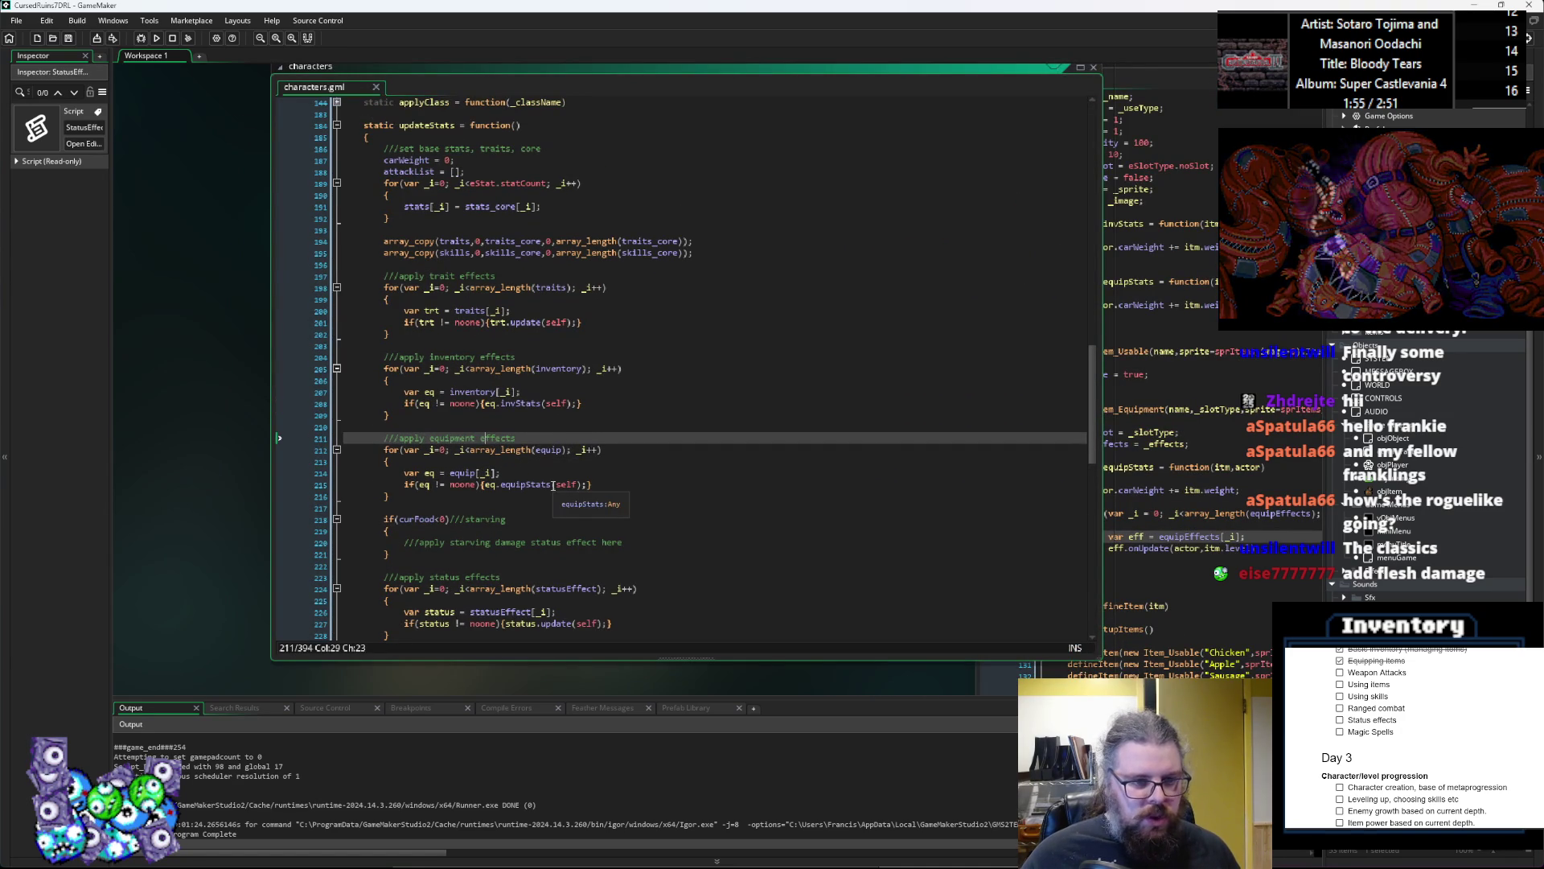
left_click(483, 485)
key("Right")
key("End")
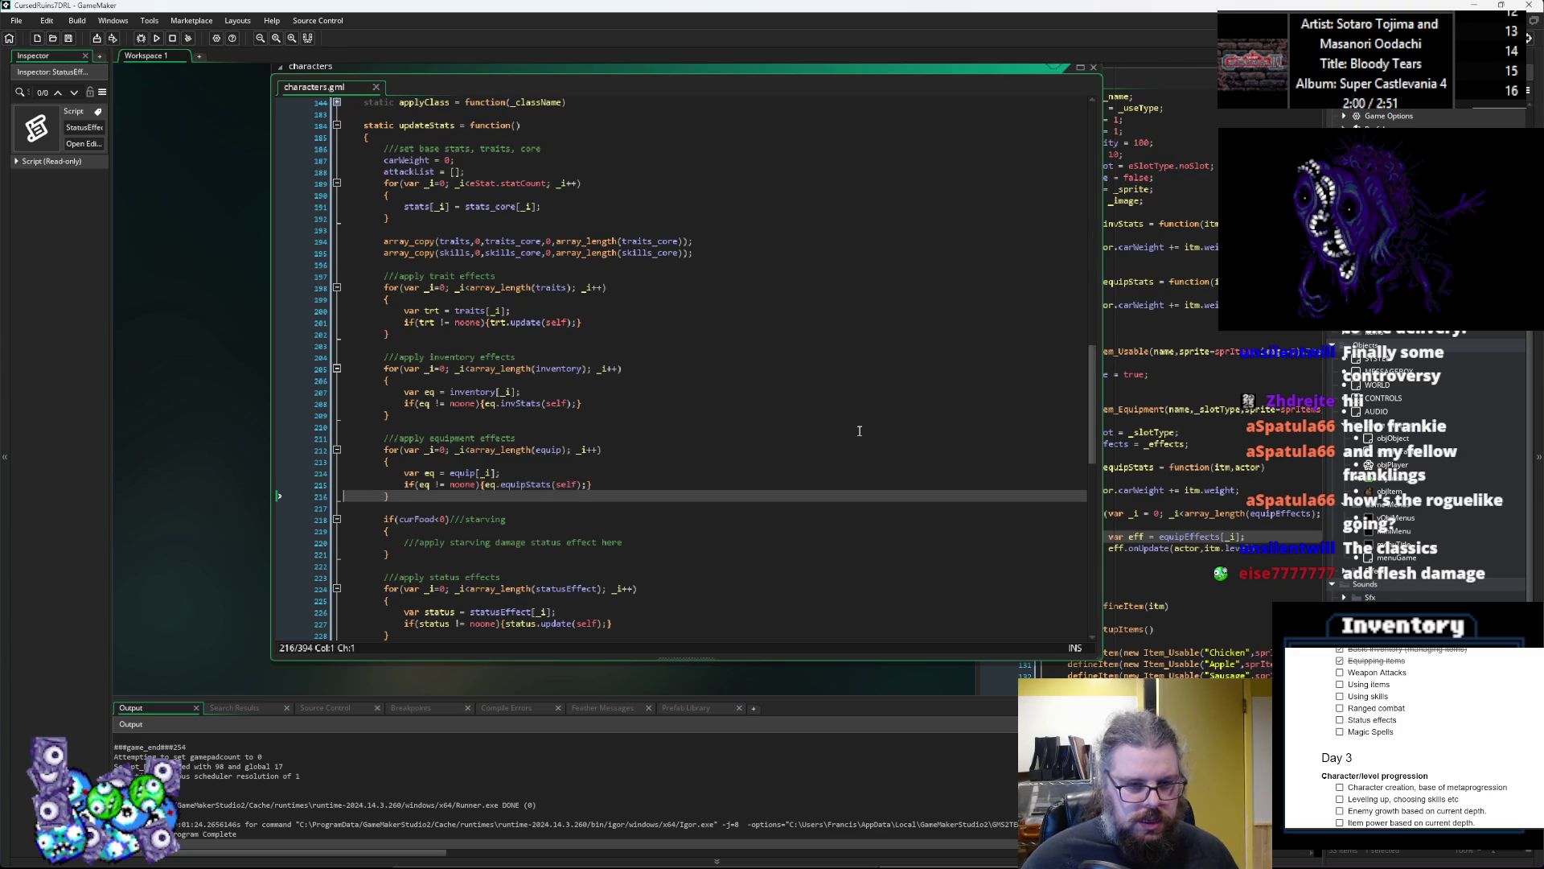
Step: Add an else branch with braces and an empty line inside
key("Return")
type("else")
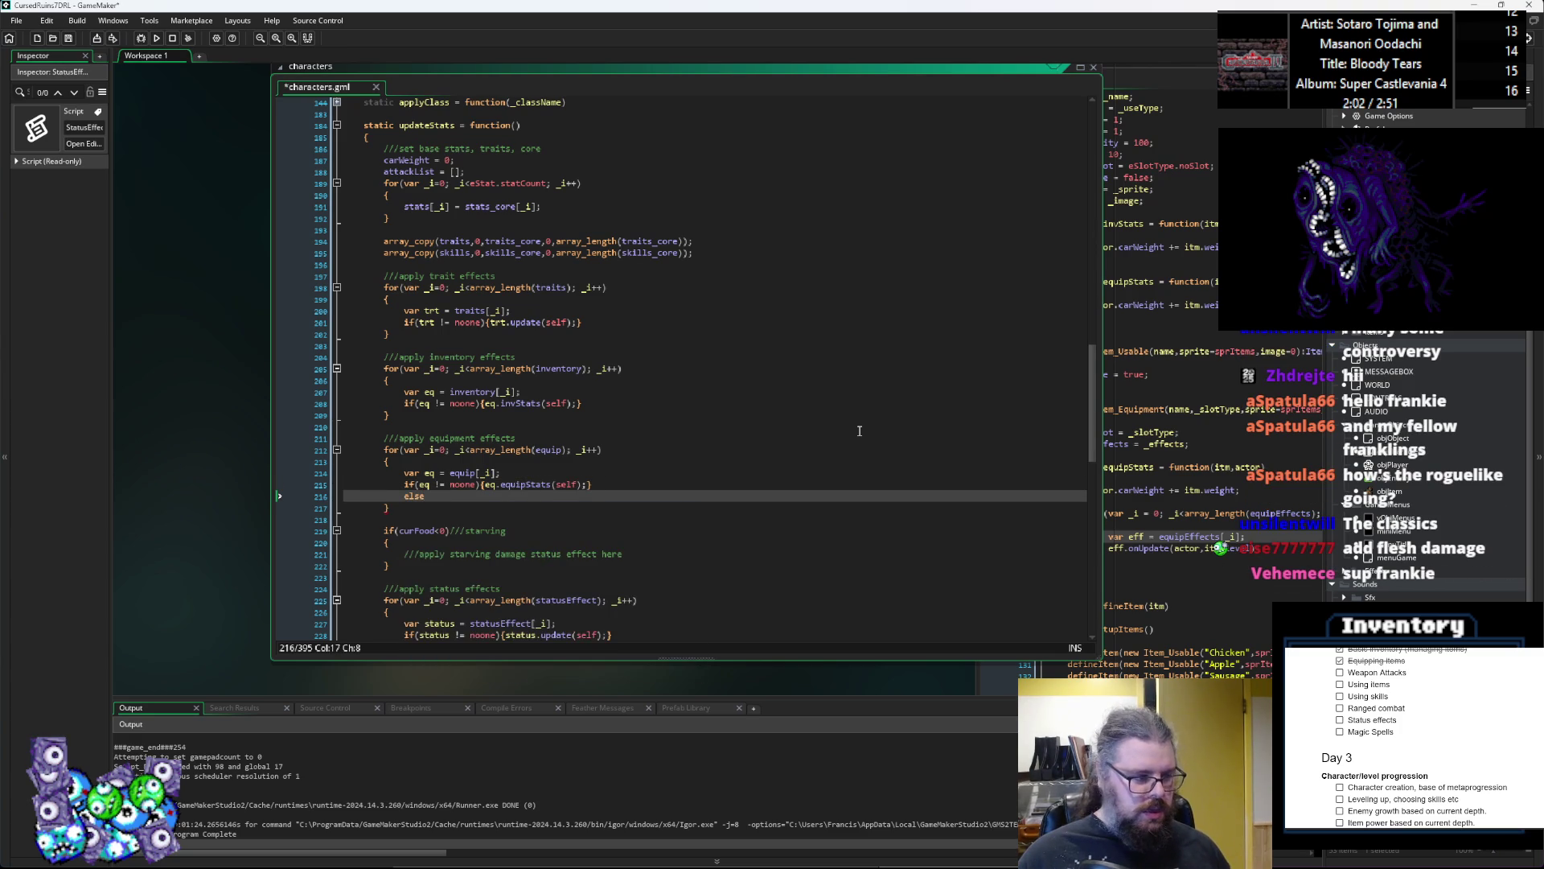
key("Return")
type("{")
key("Return")
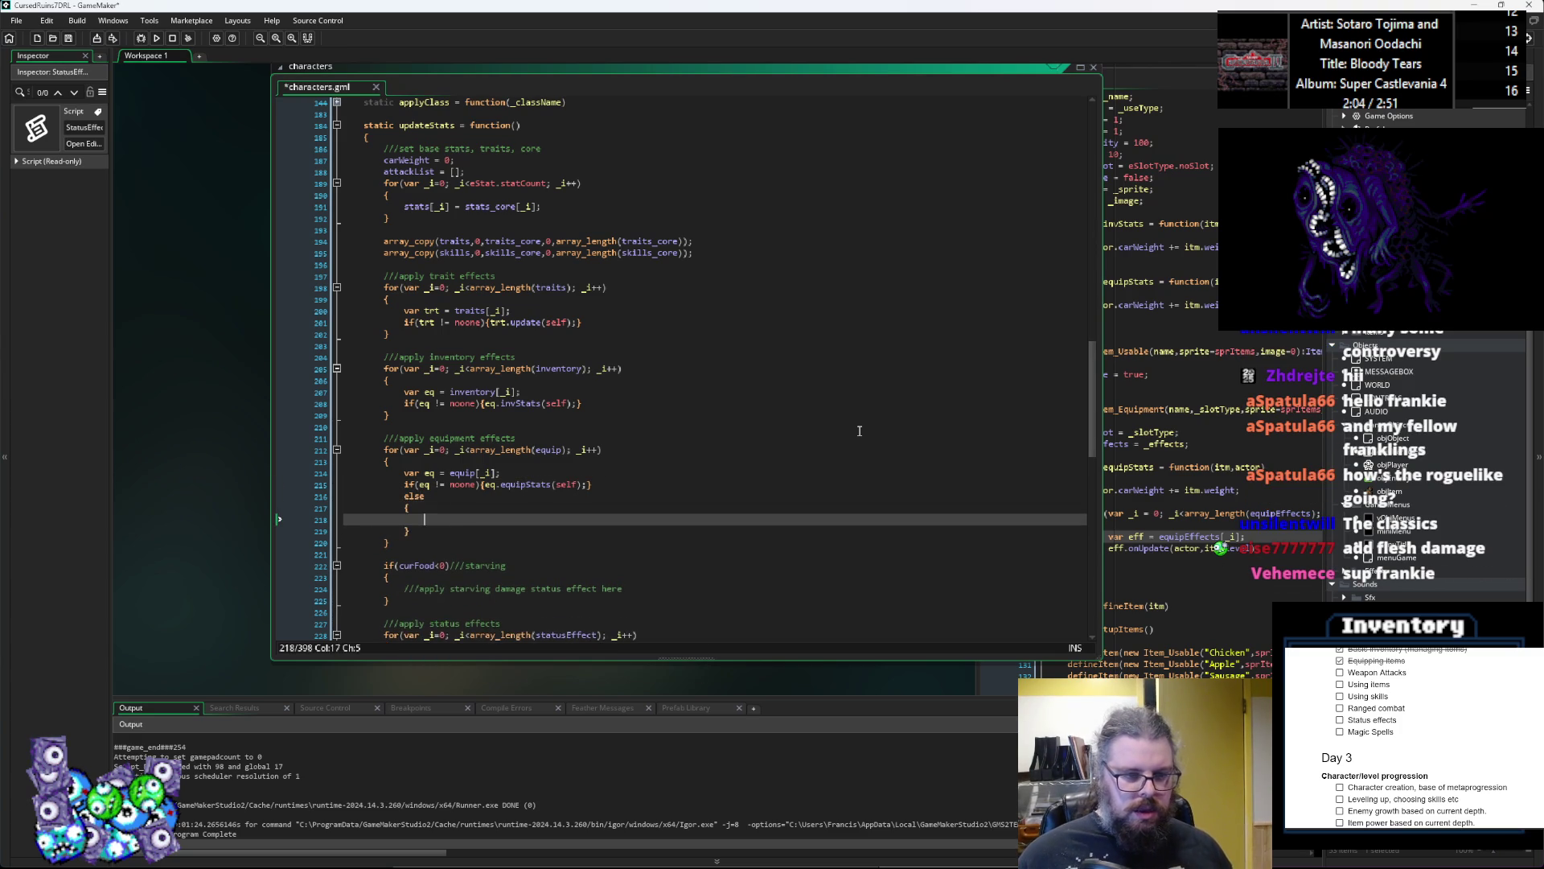
scroll(459, 432, "up", 2)
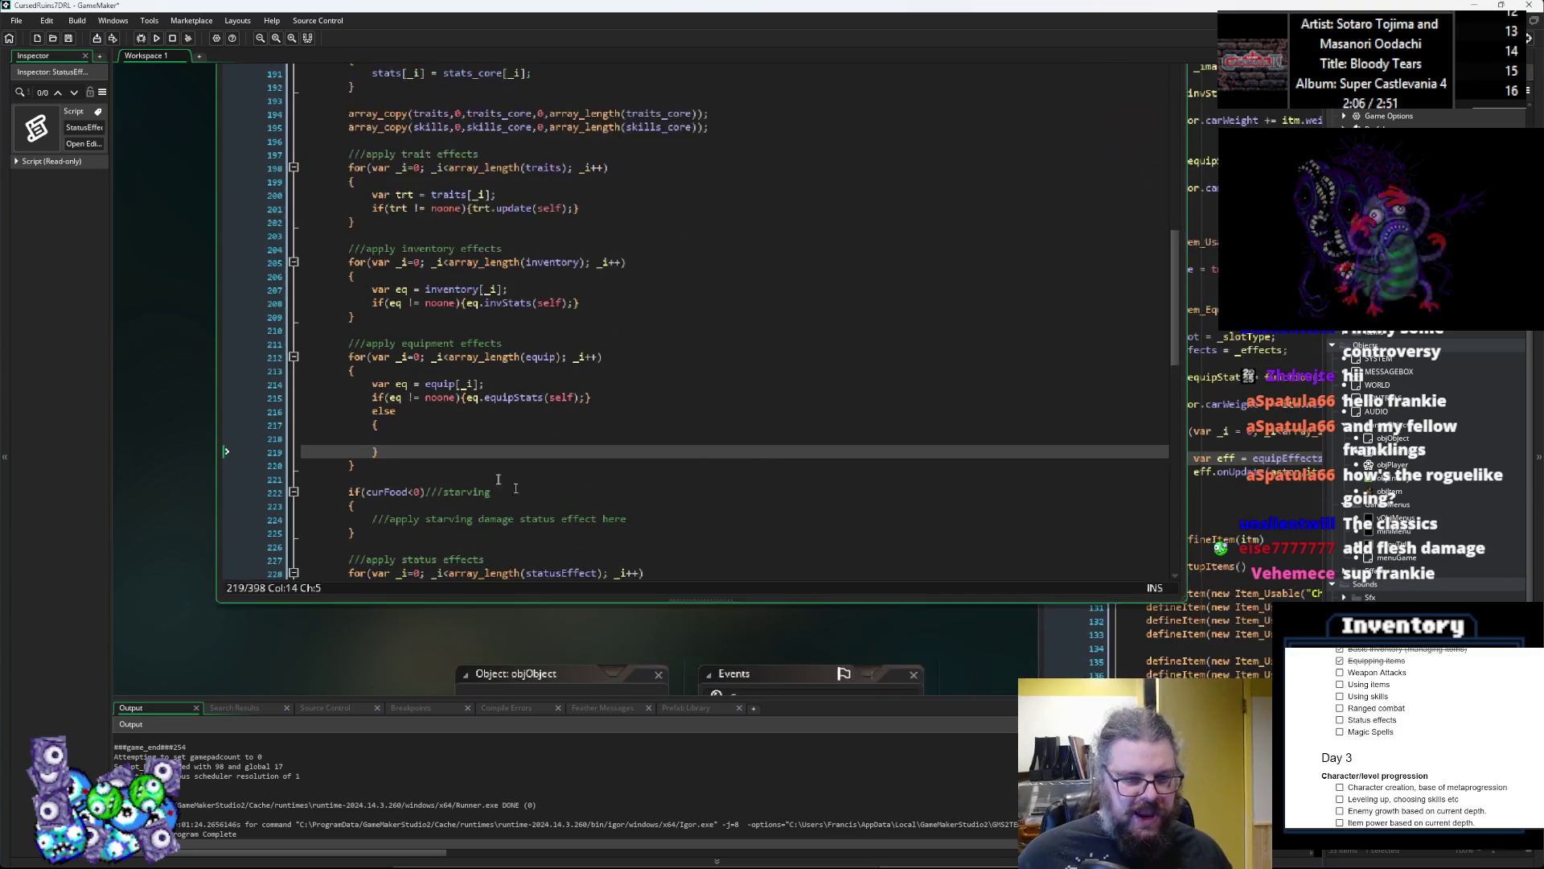
left_click(460, 432)
left_click(457, 440)
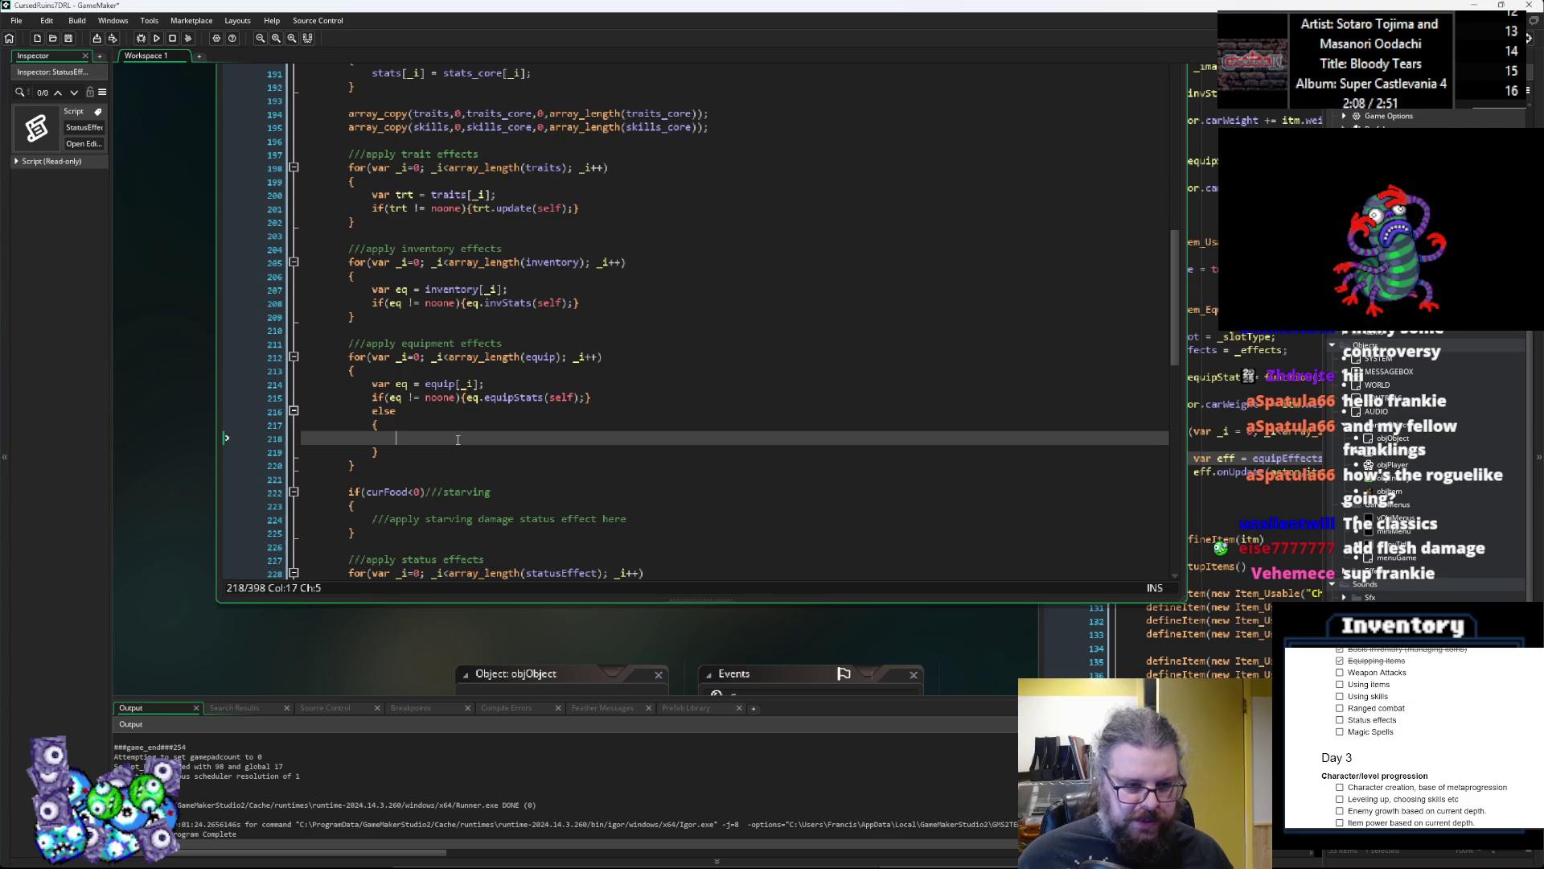
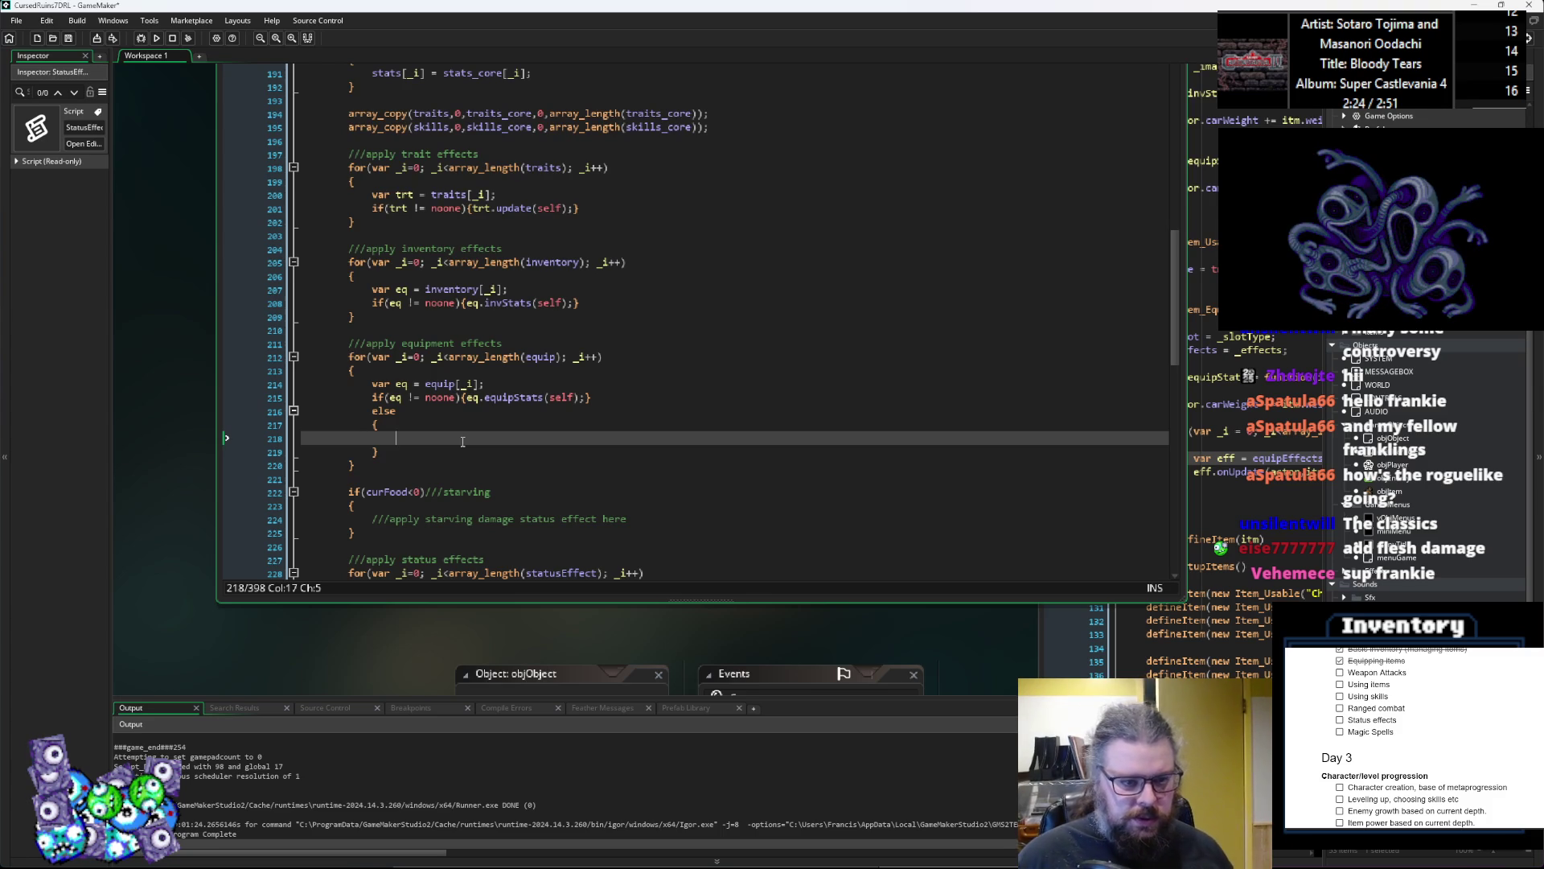
Step: In the else branch, add the check if(equipSlots[_i] == eSlotType.weapon){}
type("if(")
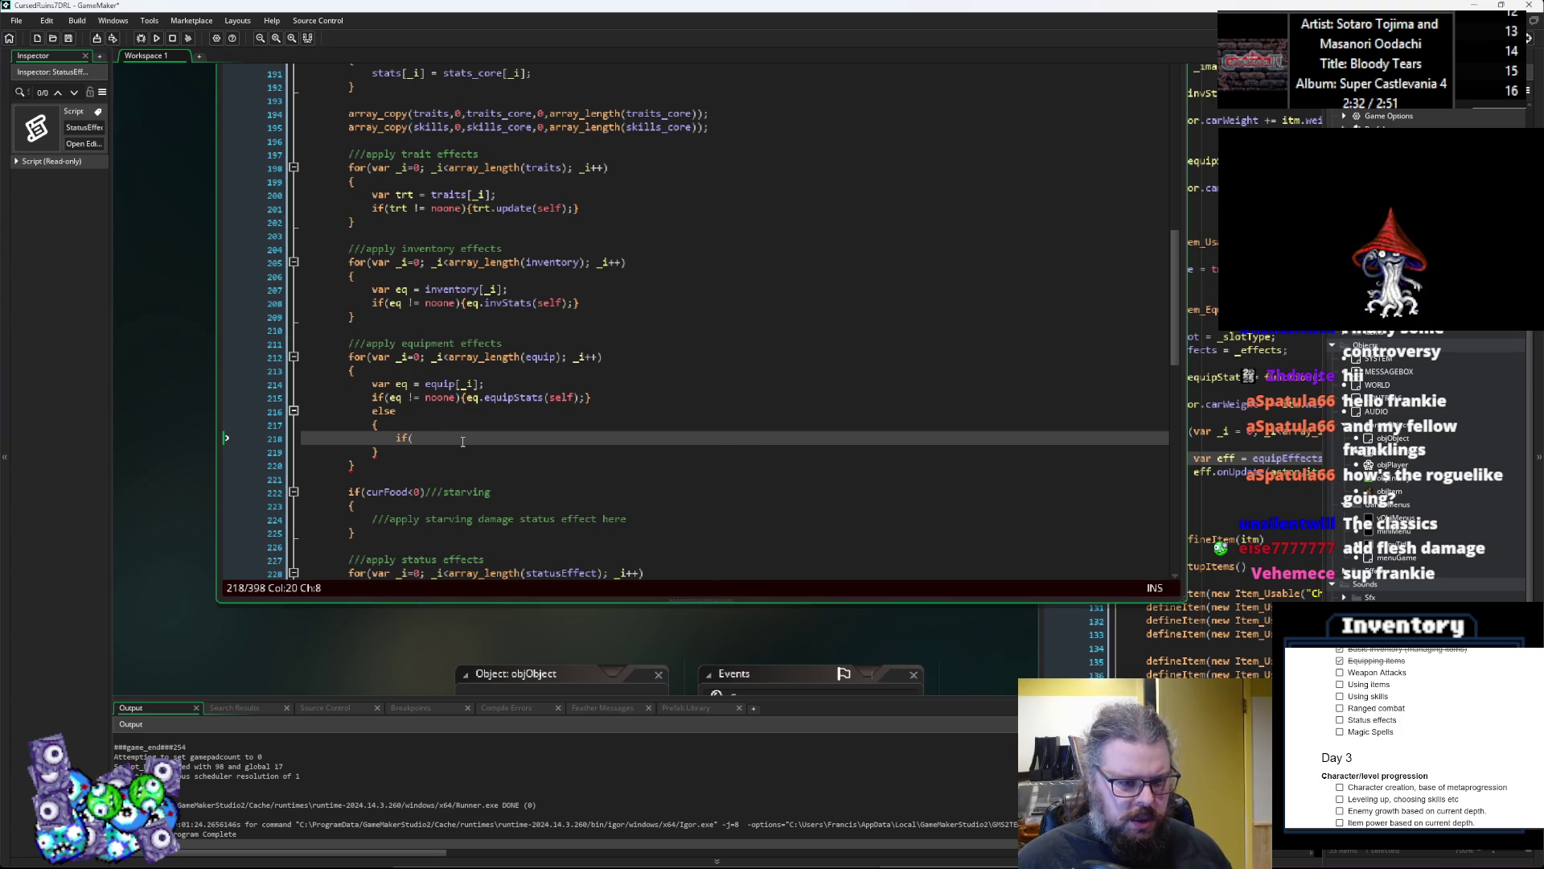
type("equipS")
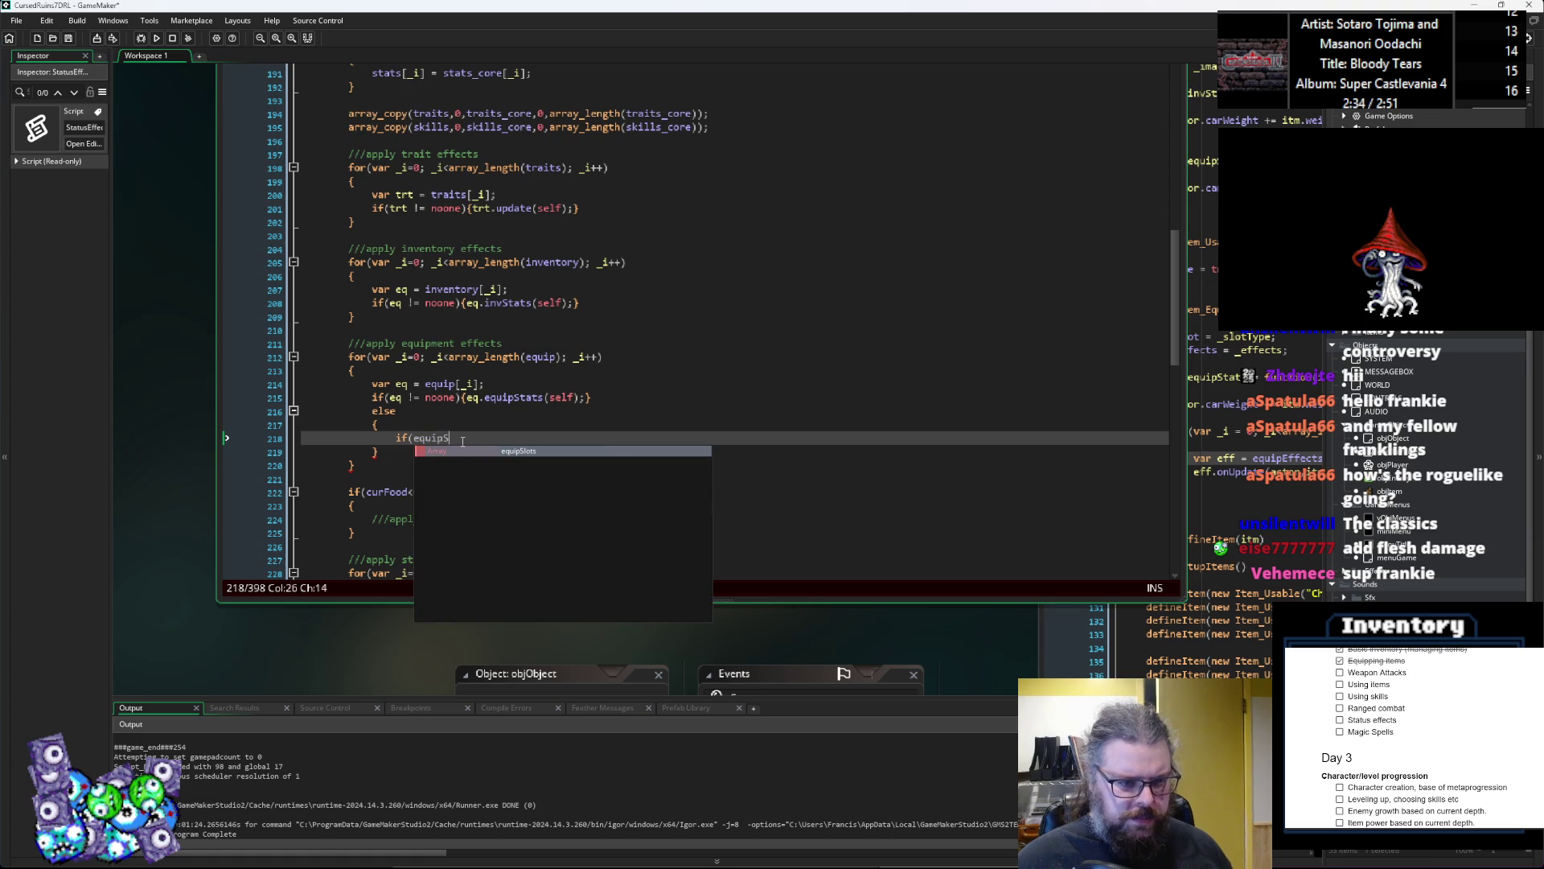
type("lots[_i] == ")
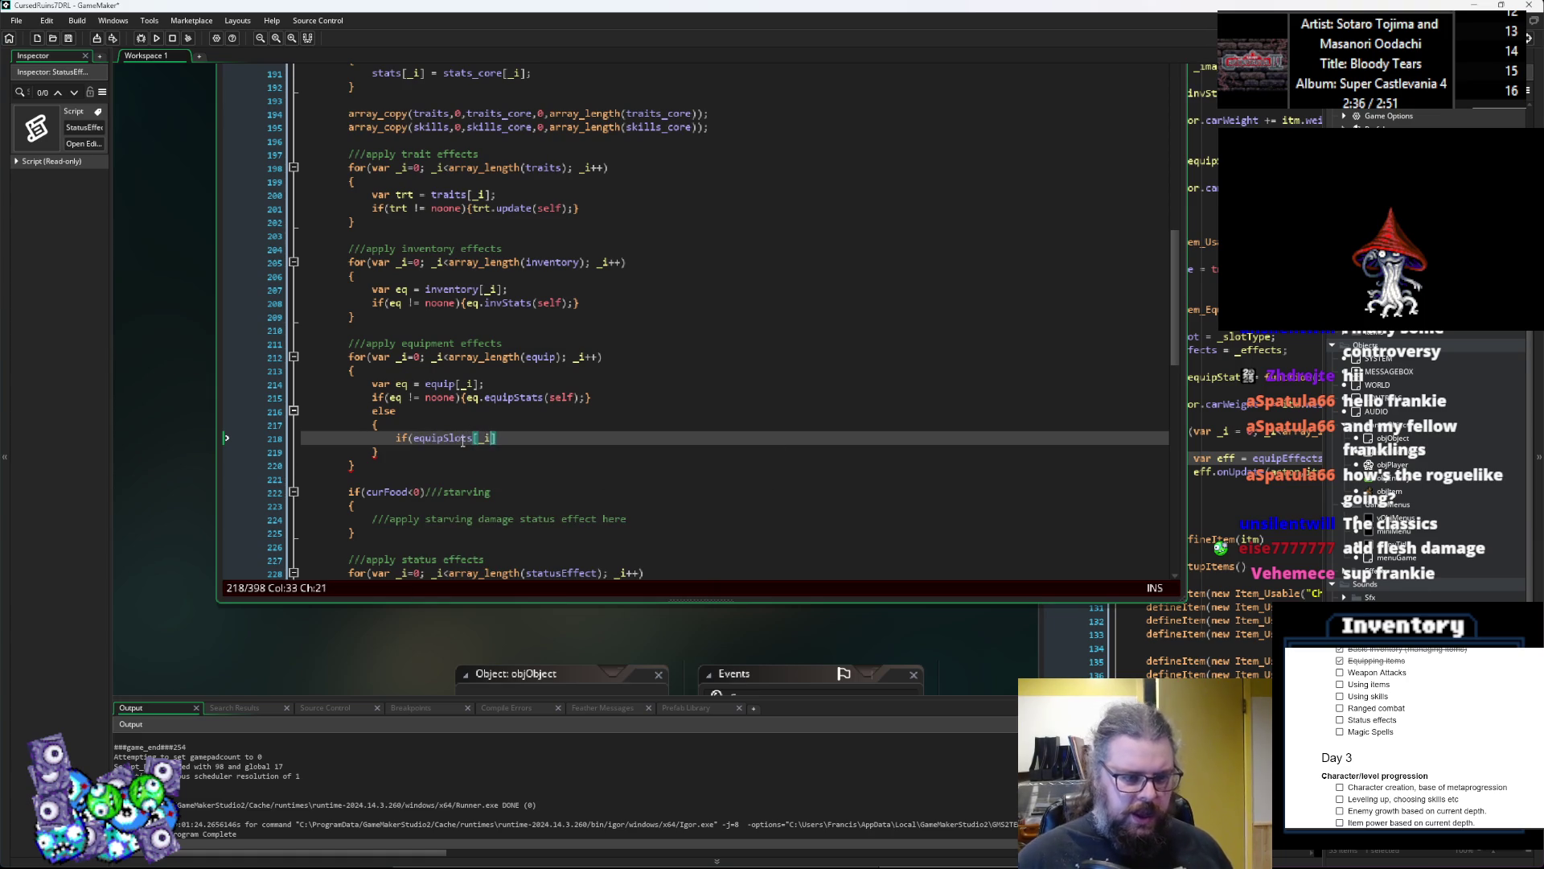
type("e")
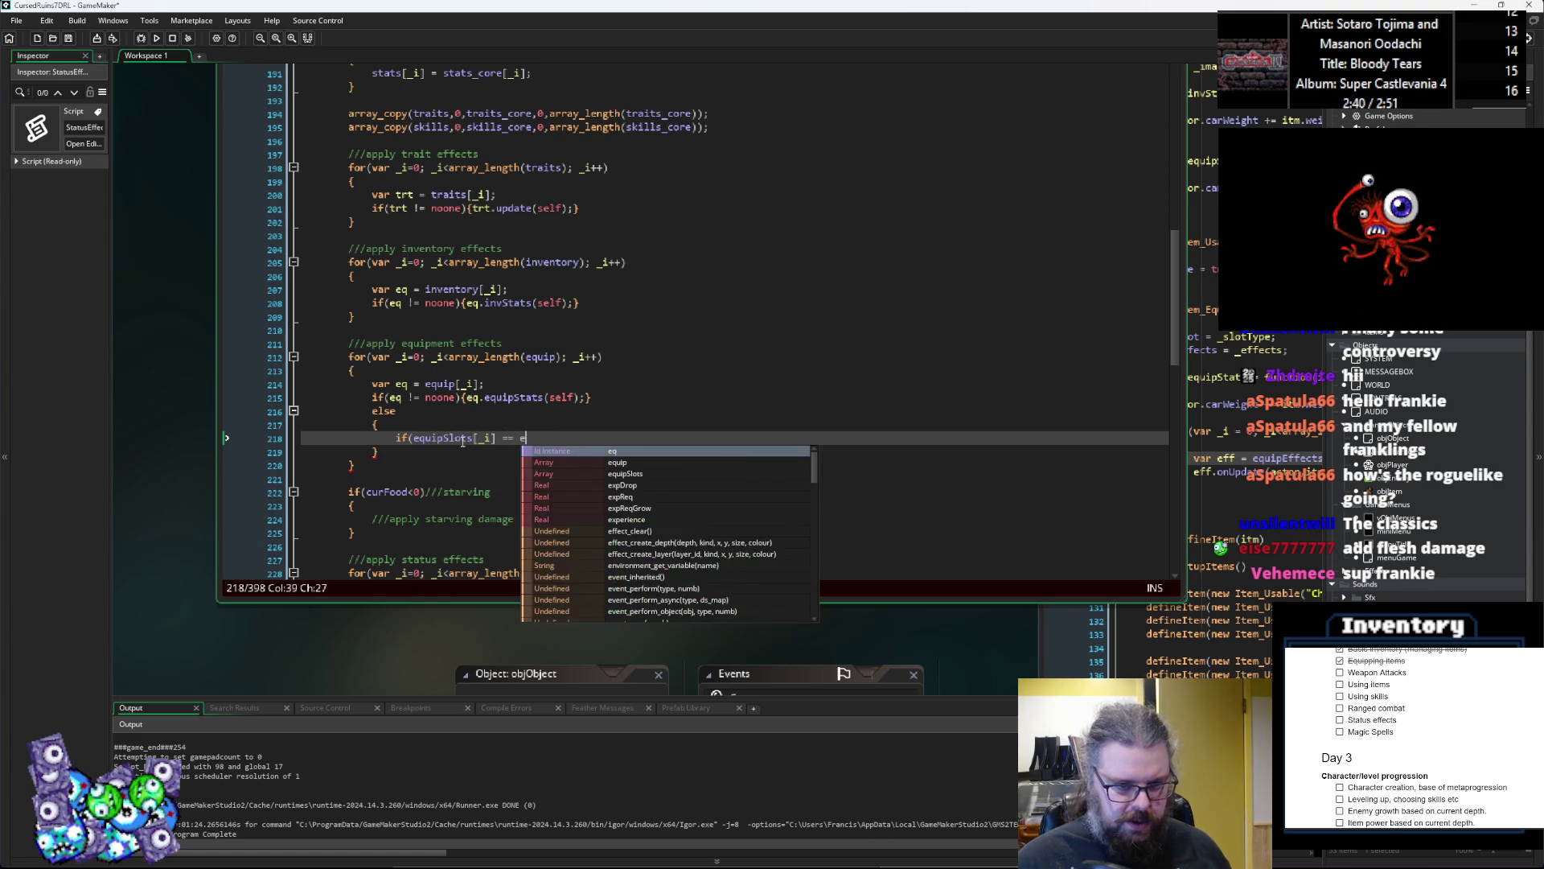
type("SlotType.")
key("Down")
key("Down")
key("Down")
key("Down")
key("Down")
key("Down")
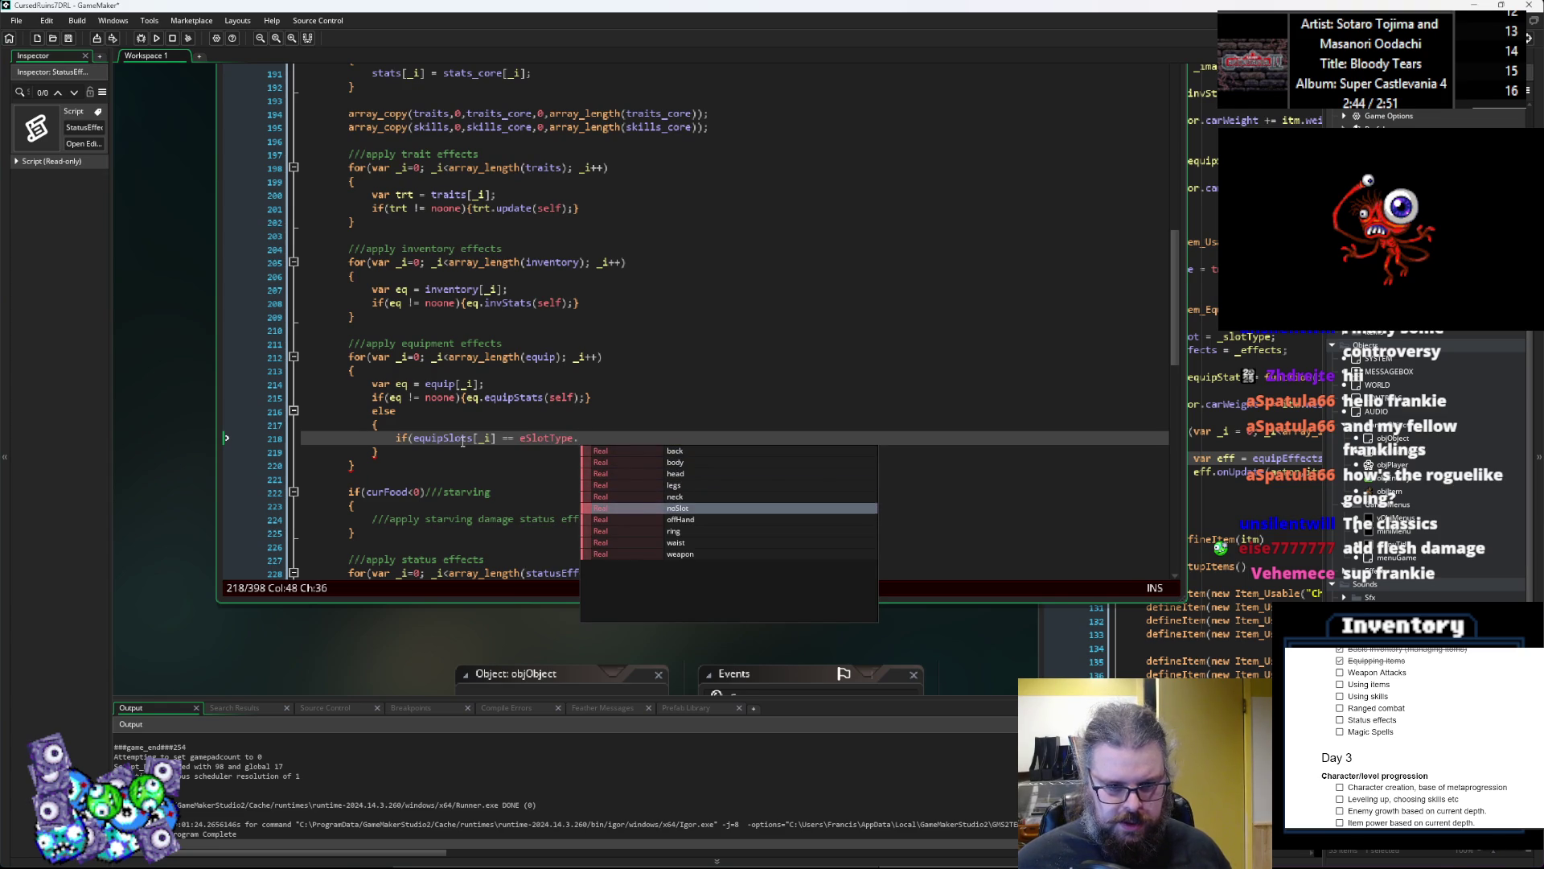
key("Down")
key("Down")
key("Return")
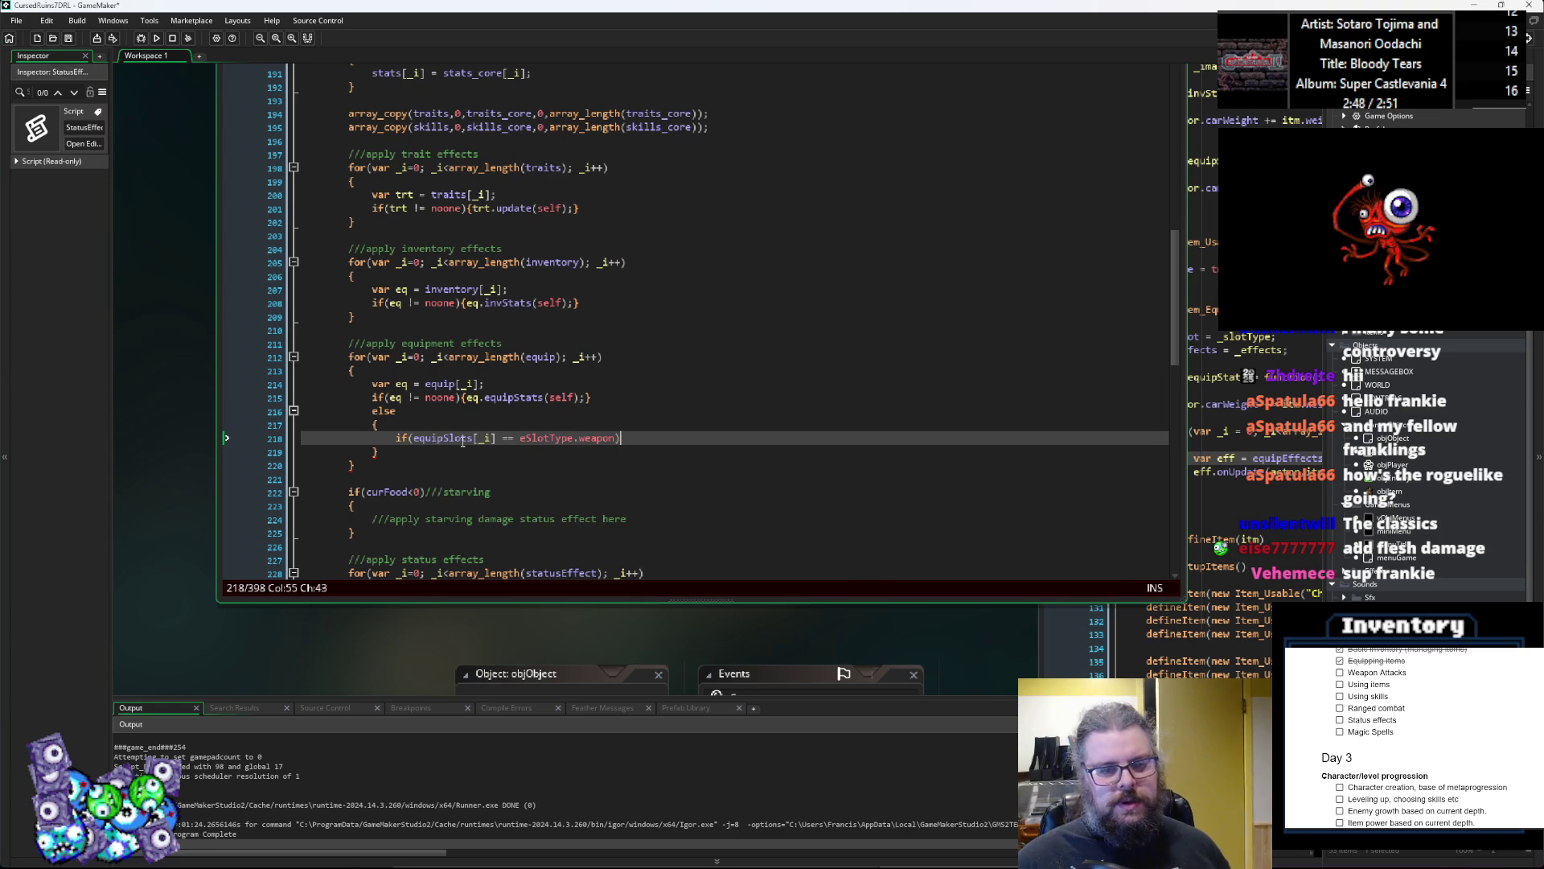
type("}")
Step: On the next line, begin the check if(equipSlots[_i] == eSlotType.offHand)
key("Return")
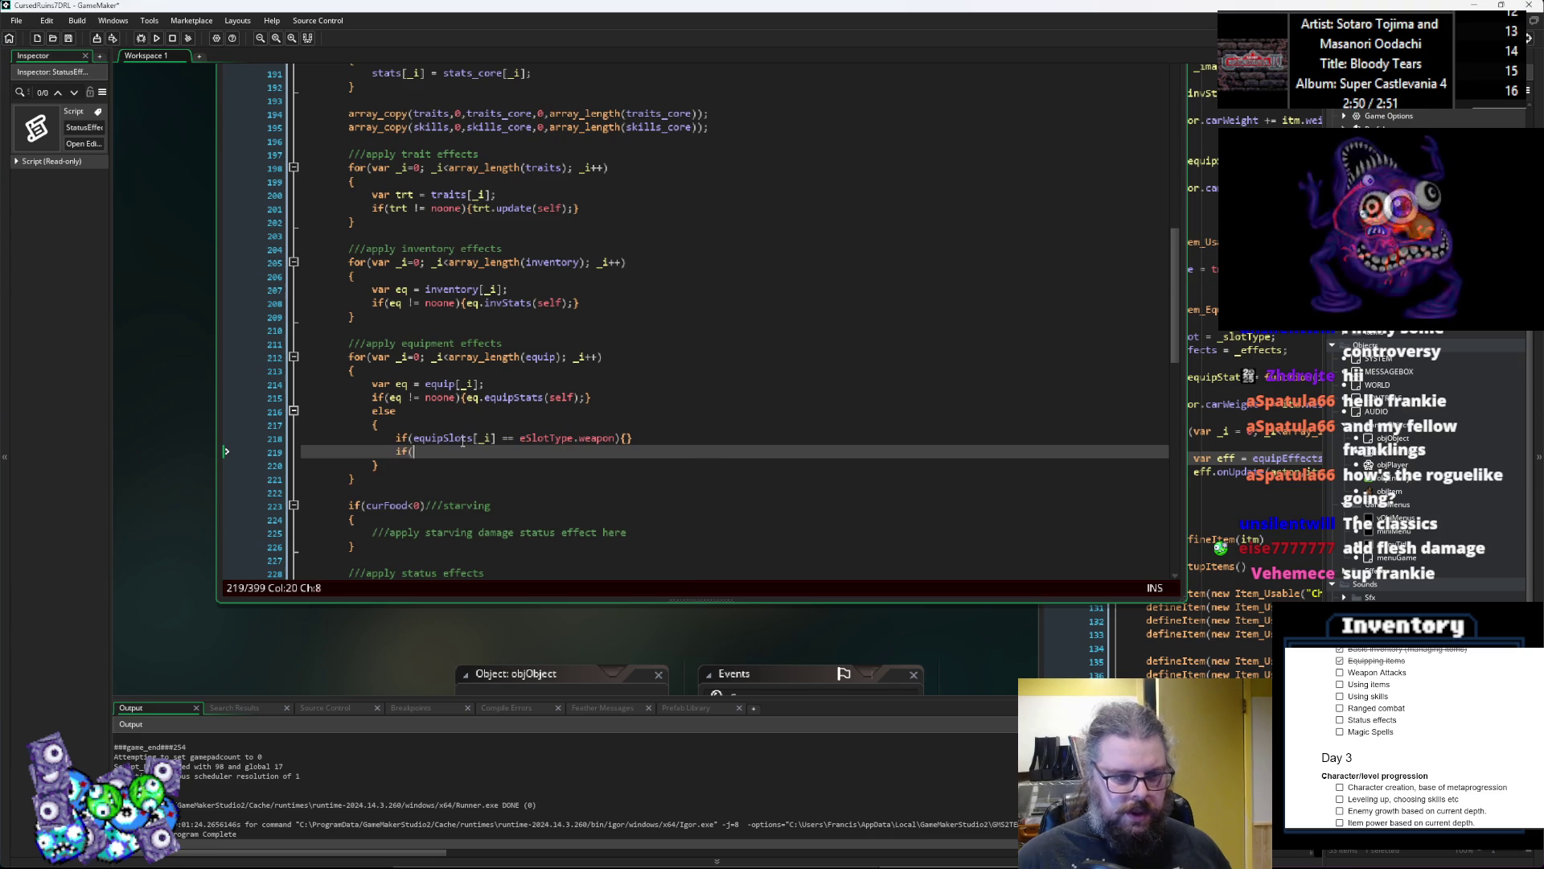
type("if(equipS")
key("Return")
type("_i] == eSlotTyp")
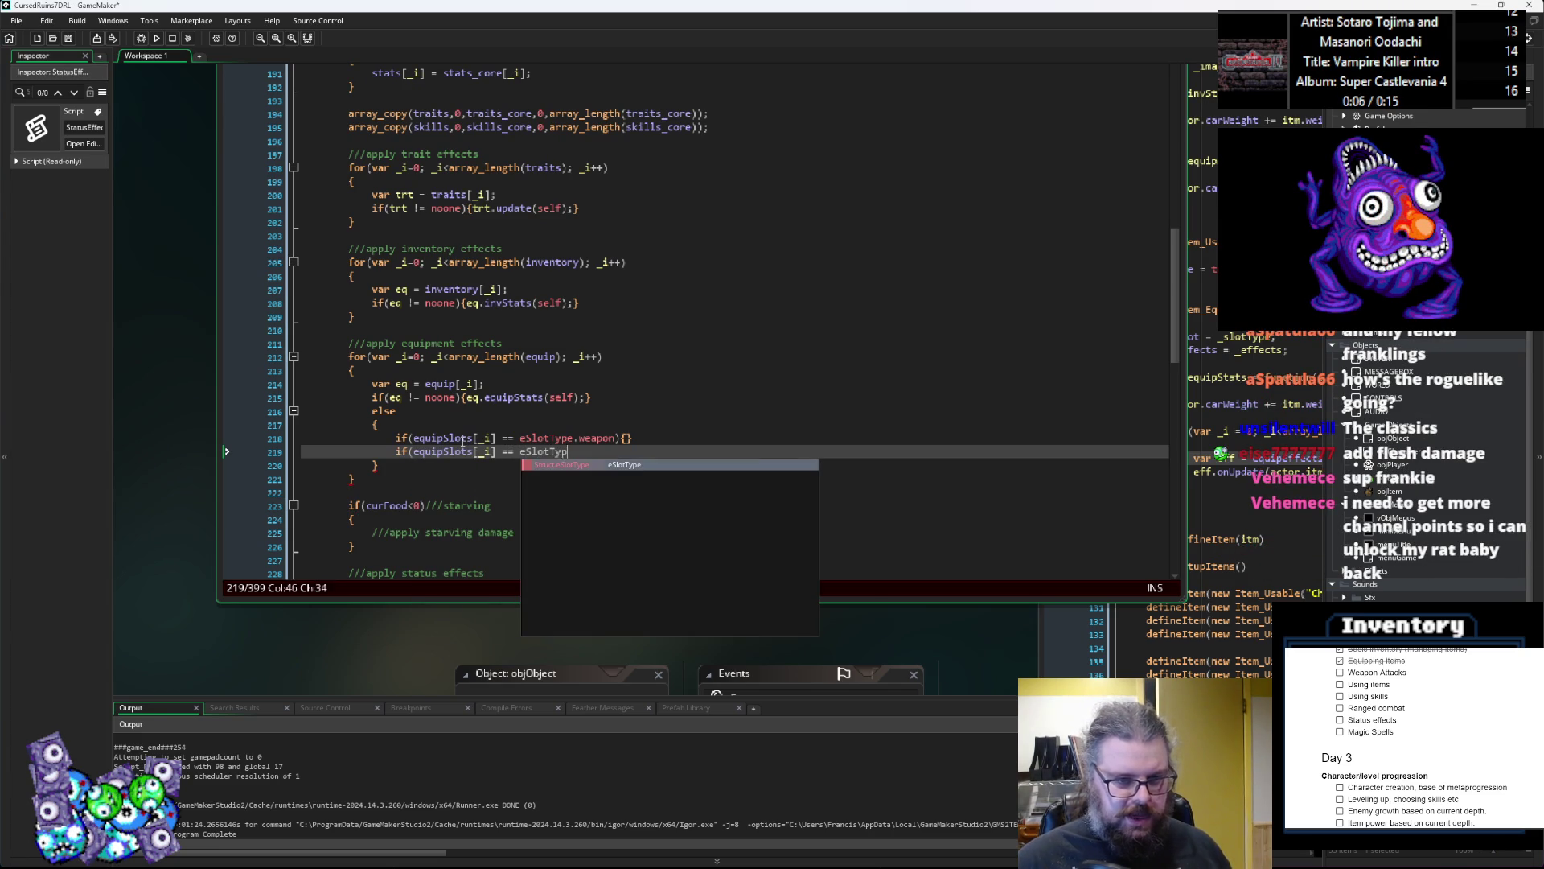
type("e.")
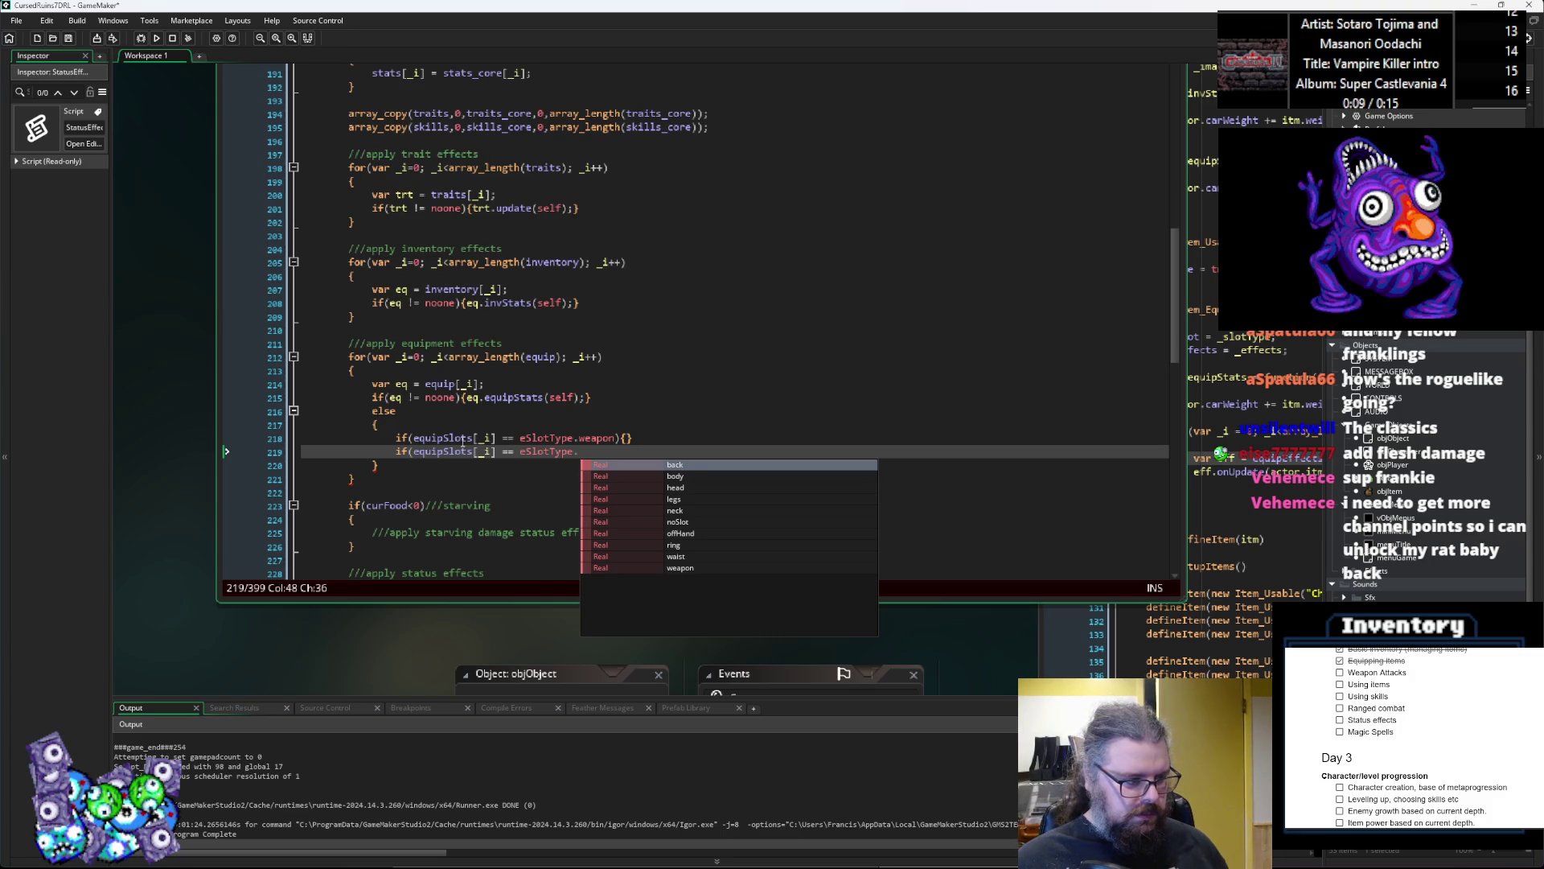
type("offHand){")
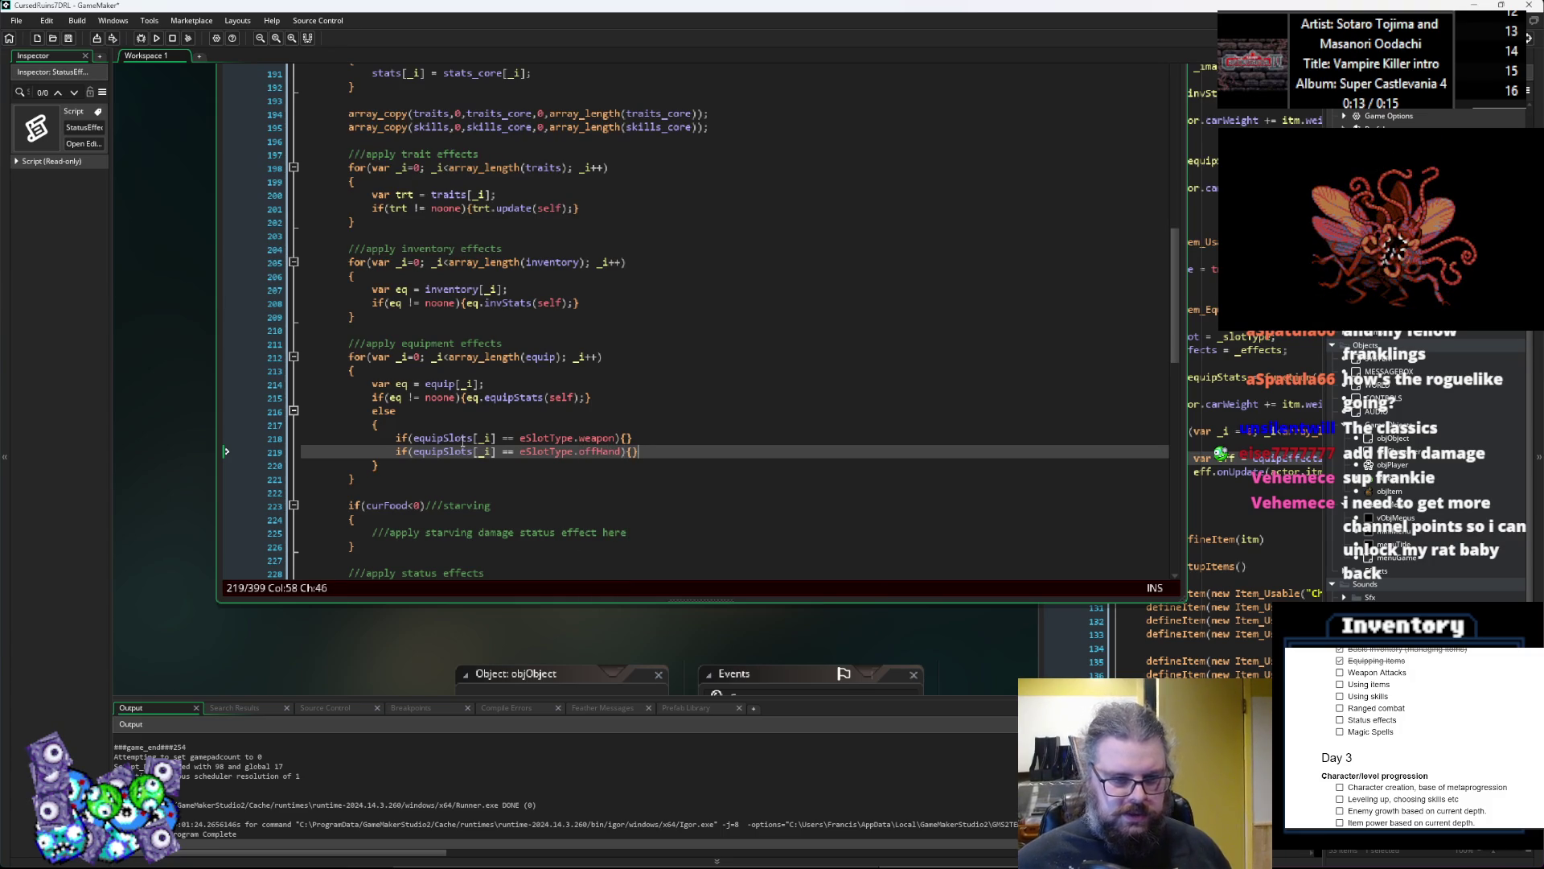
left_click_drag(1043, 626, 565, 508)
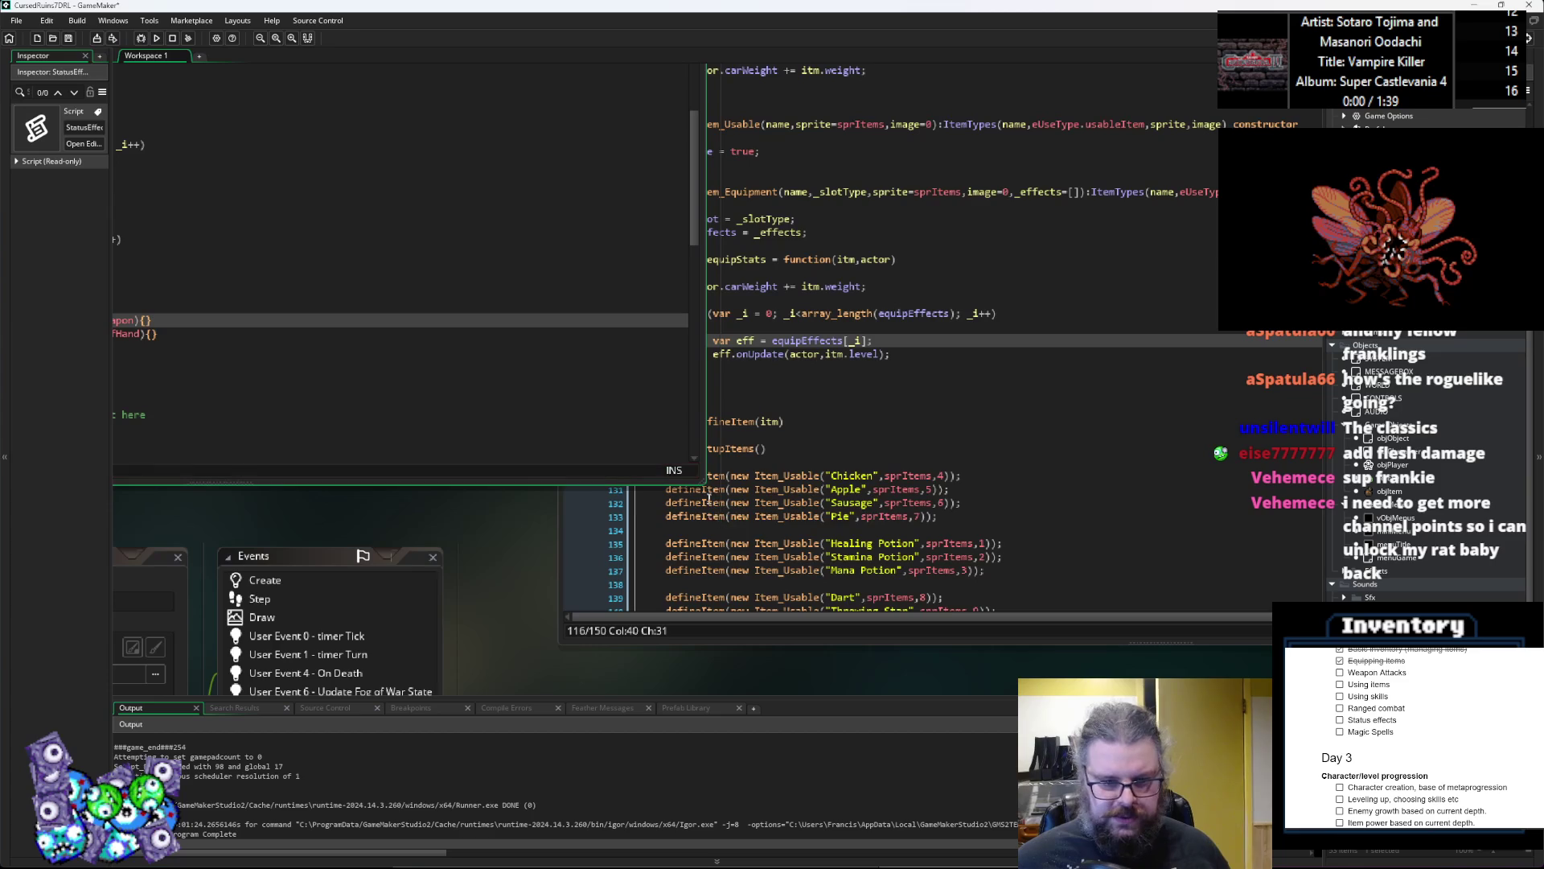
scroll(374, 529, "down", 4)
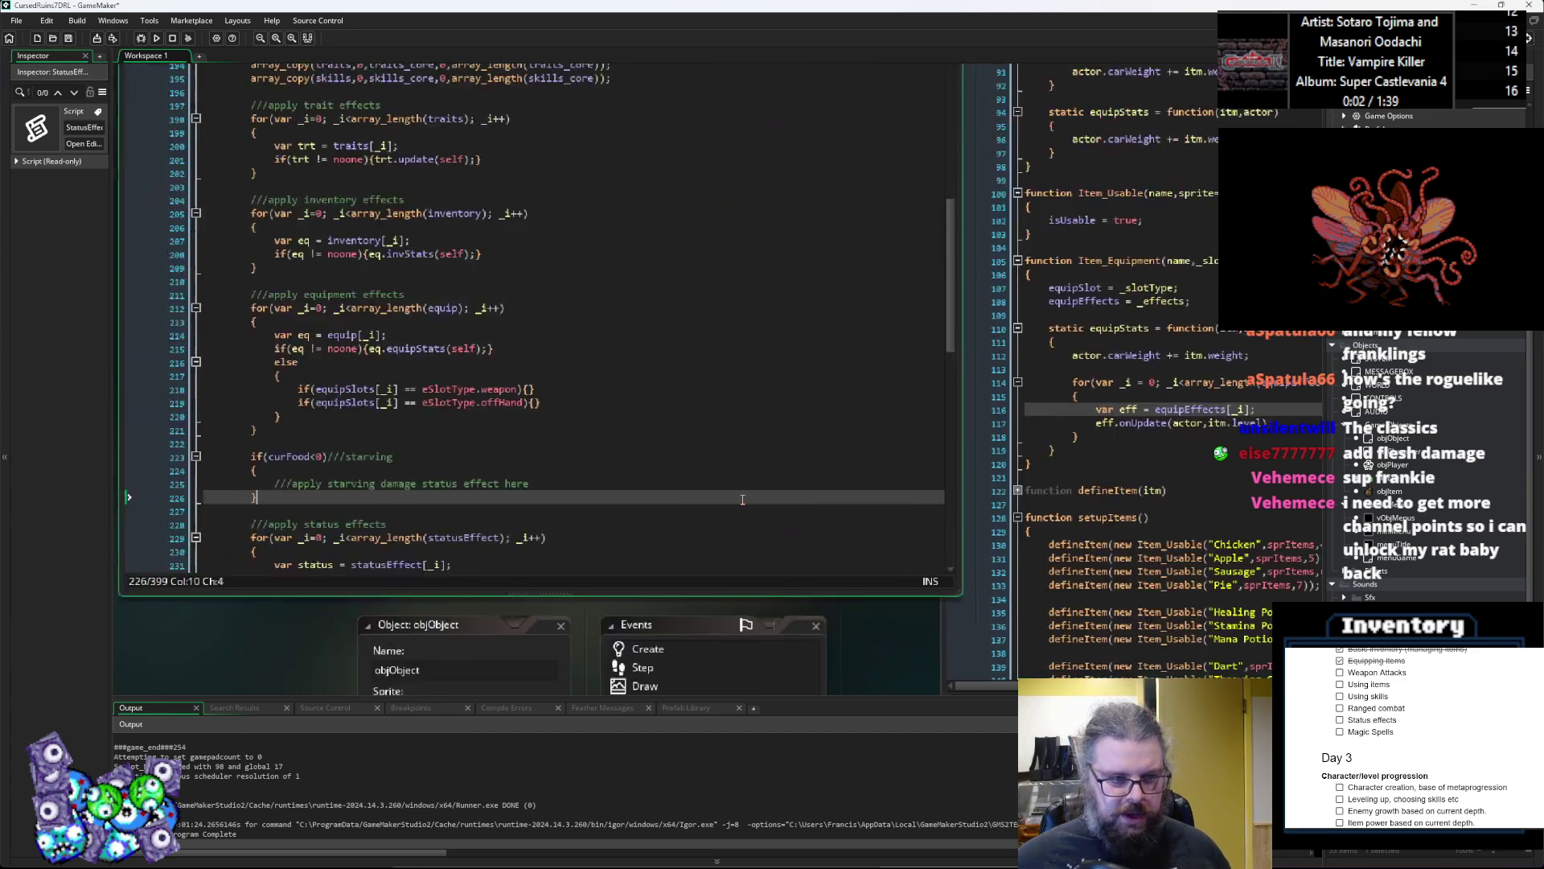
scroll(374, 530, "right", 10)
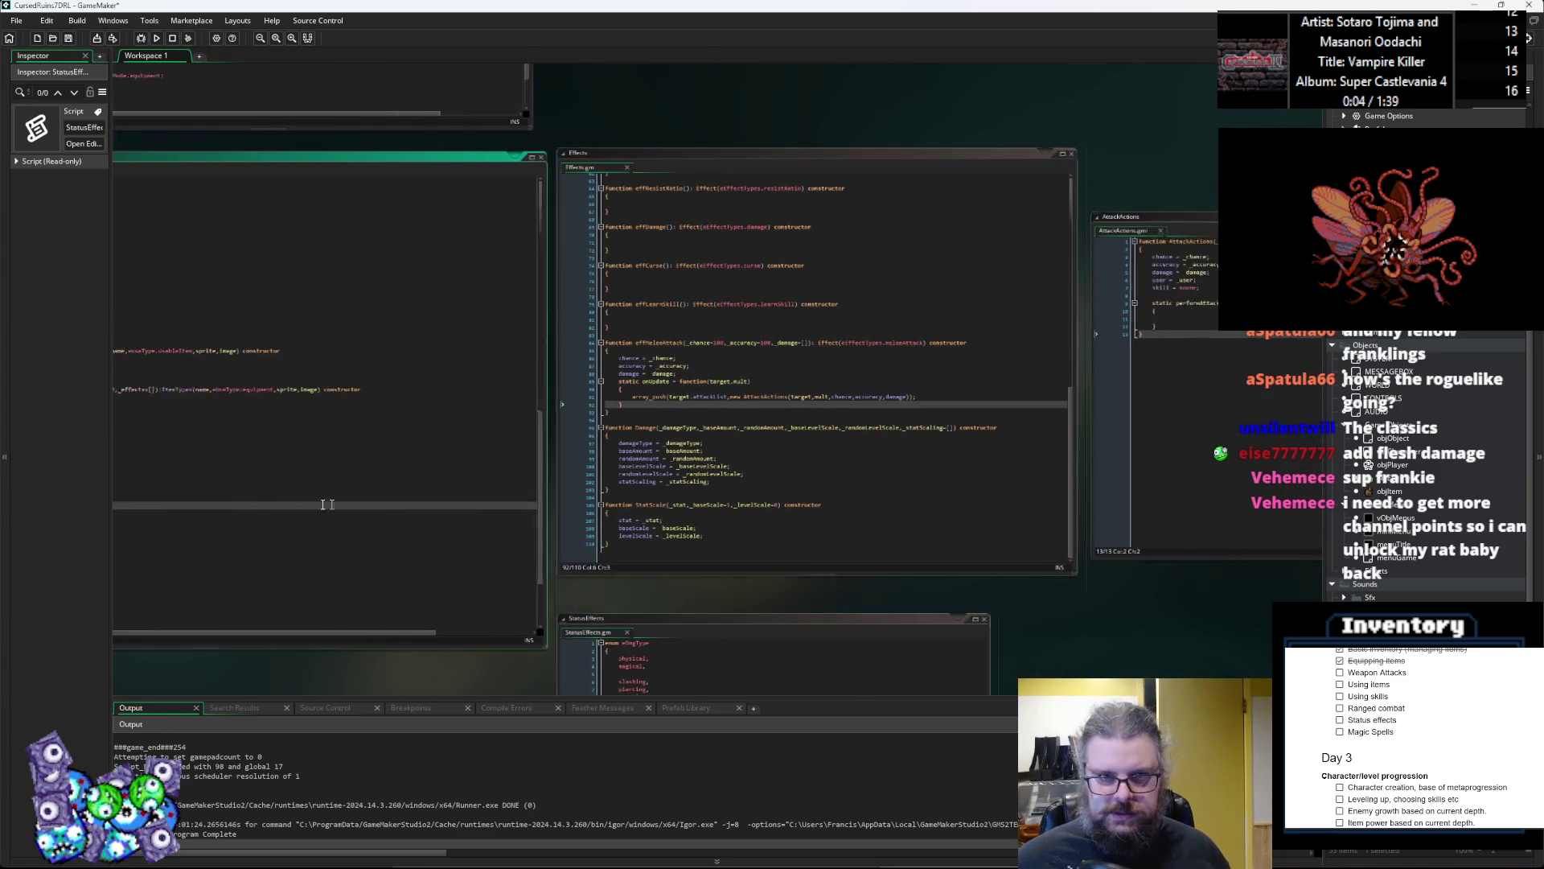
scroll(885, 435, "left", 1)
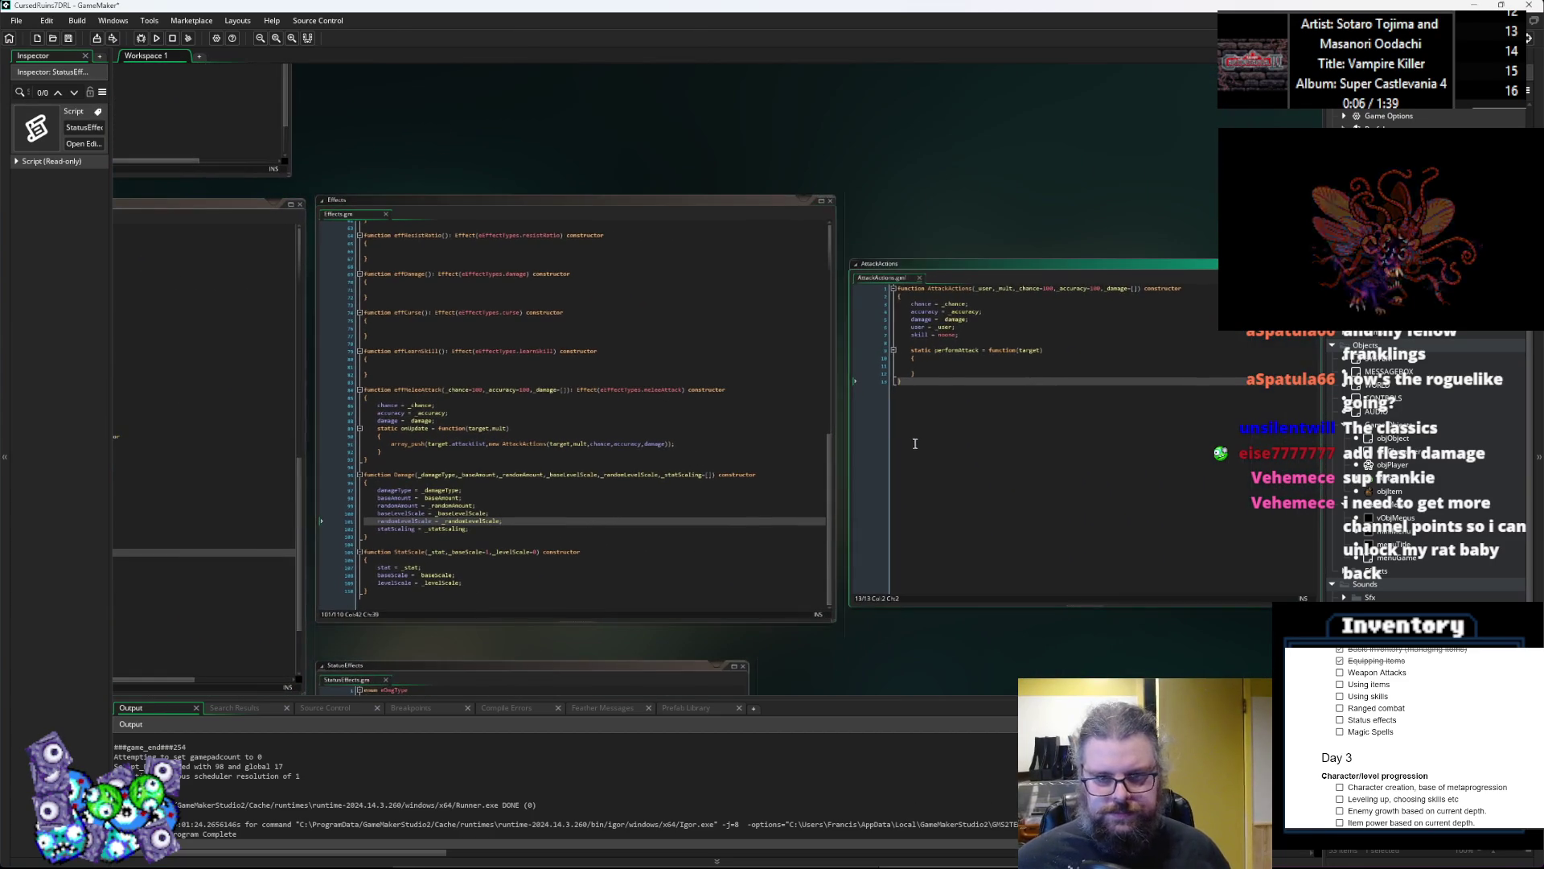
left_click(954, 289)
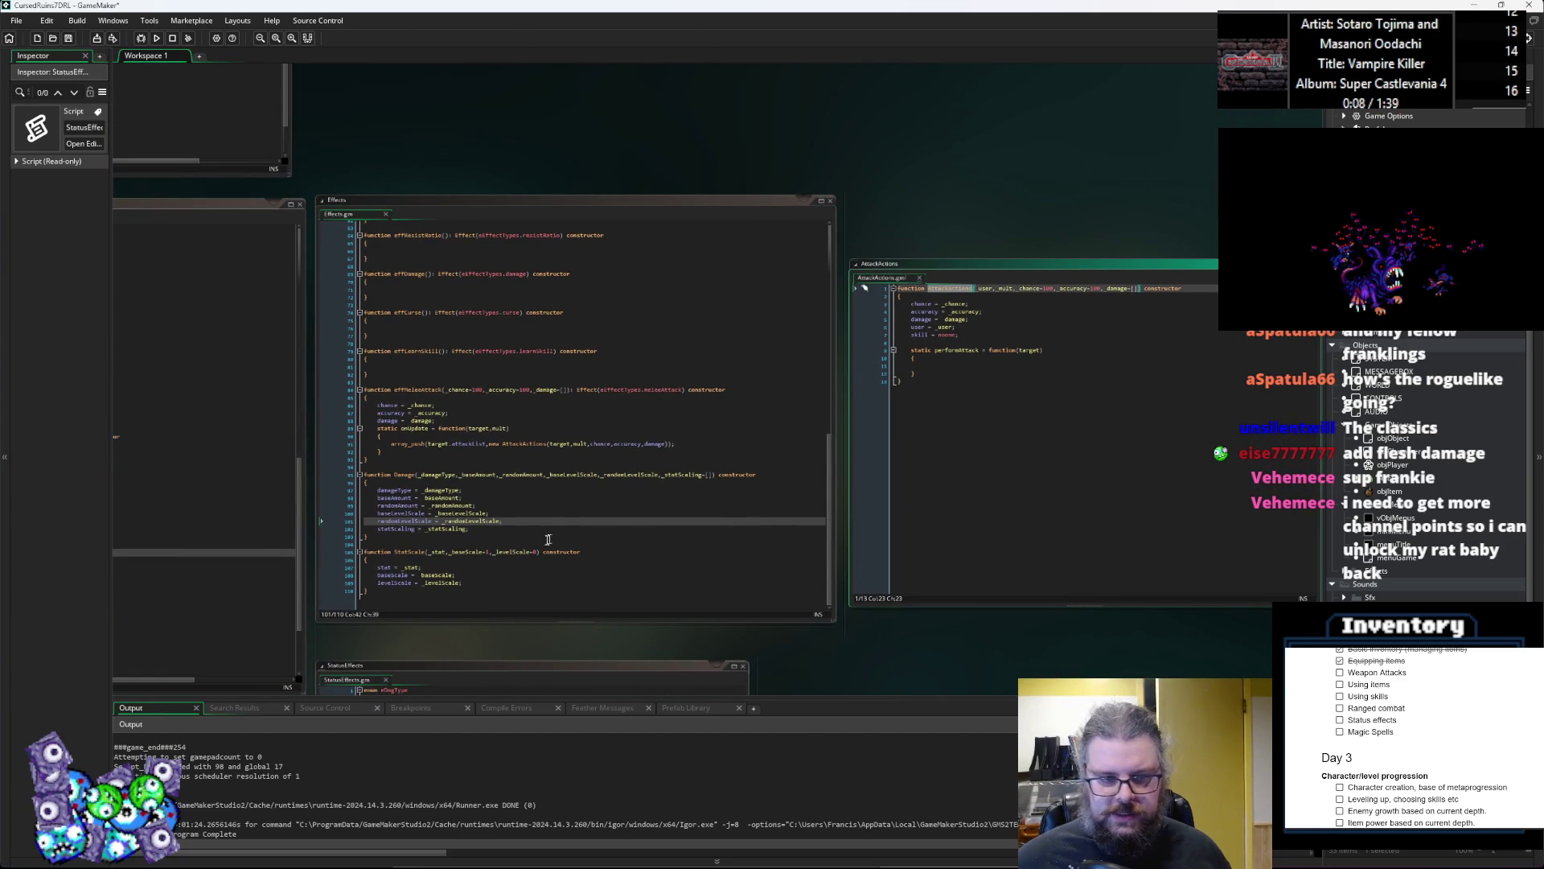
scroll(678, 521, "left", 7)
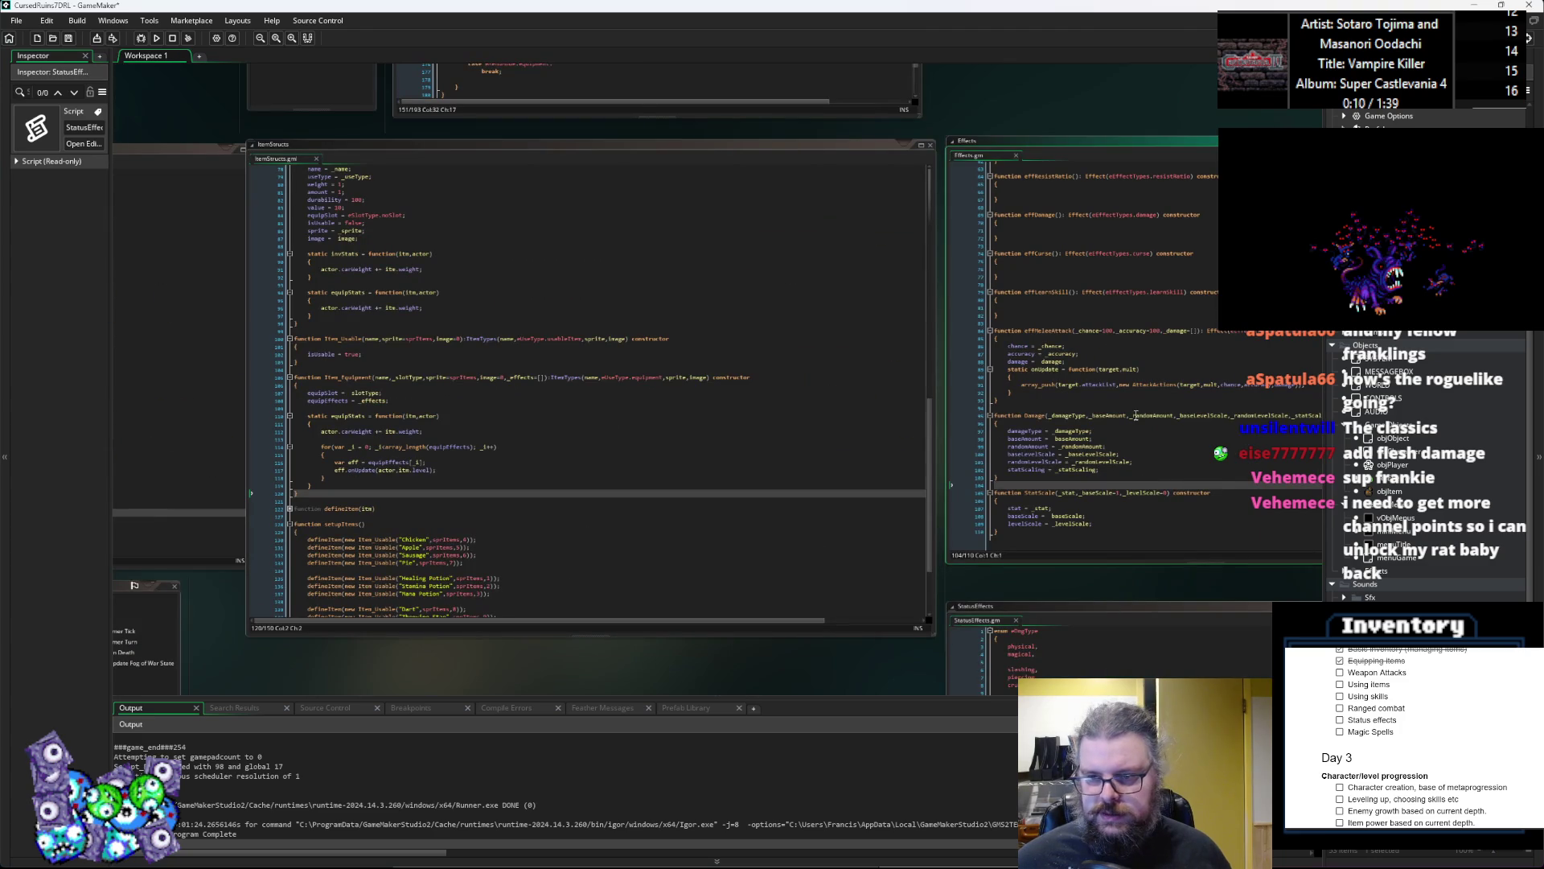
scroll(1135, 417, "right", 3)
left_click_drag(998, 419, 769, 422)
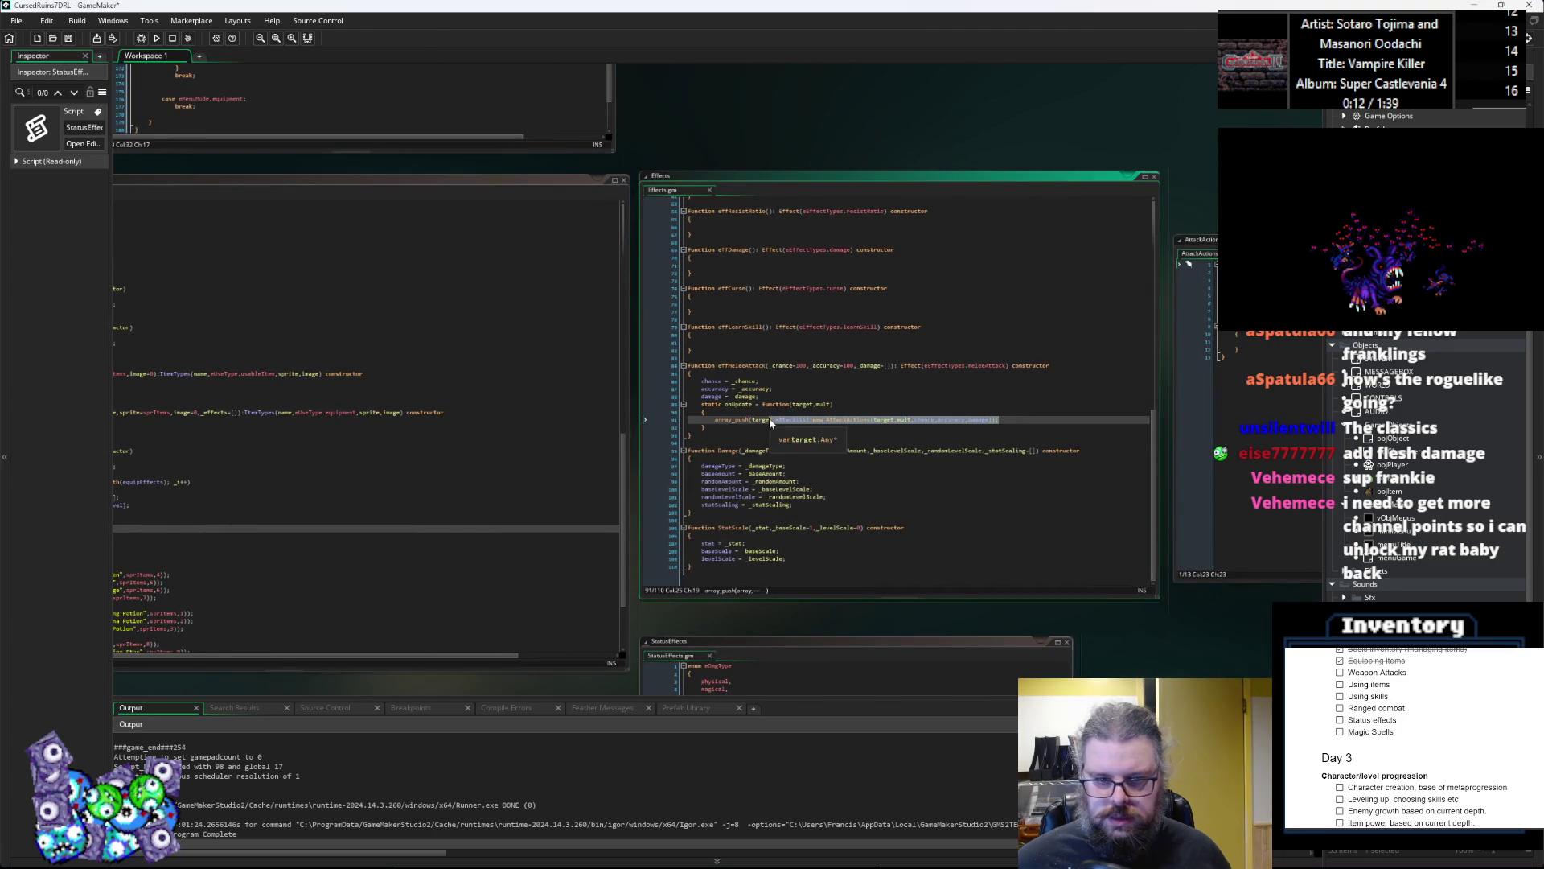
scroll(1028, 489, "left", 6)
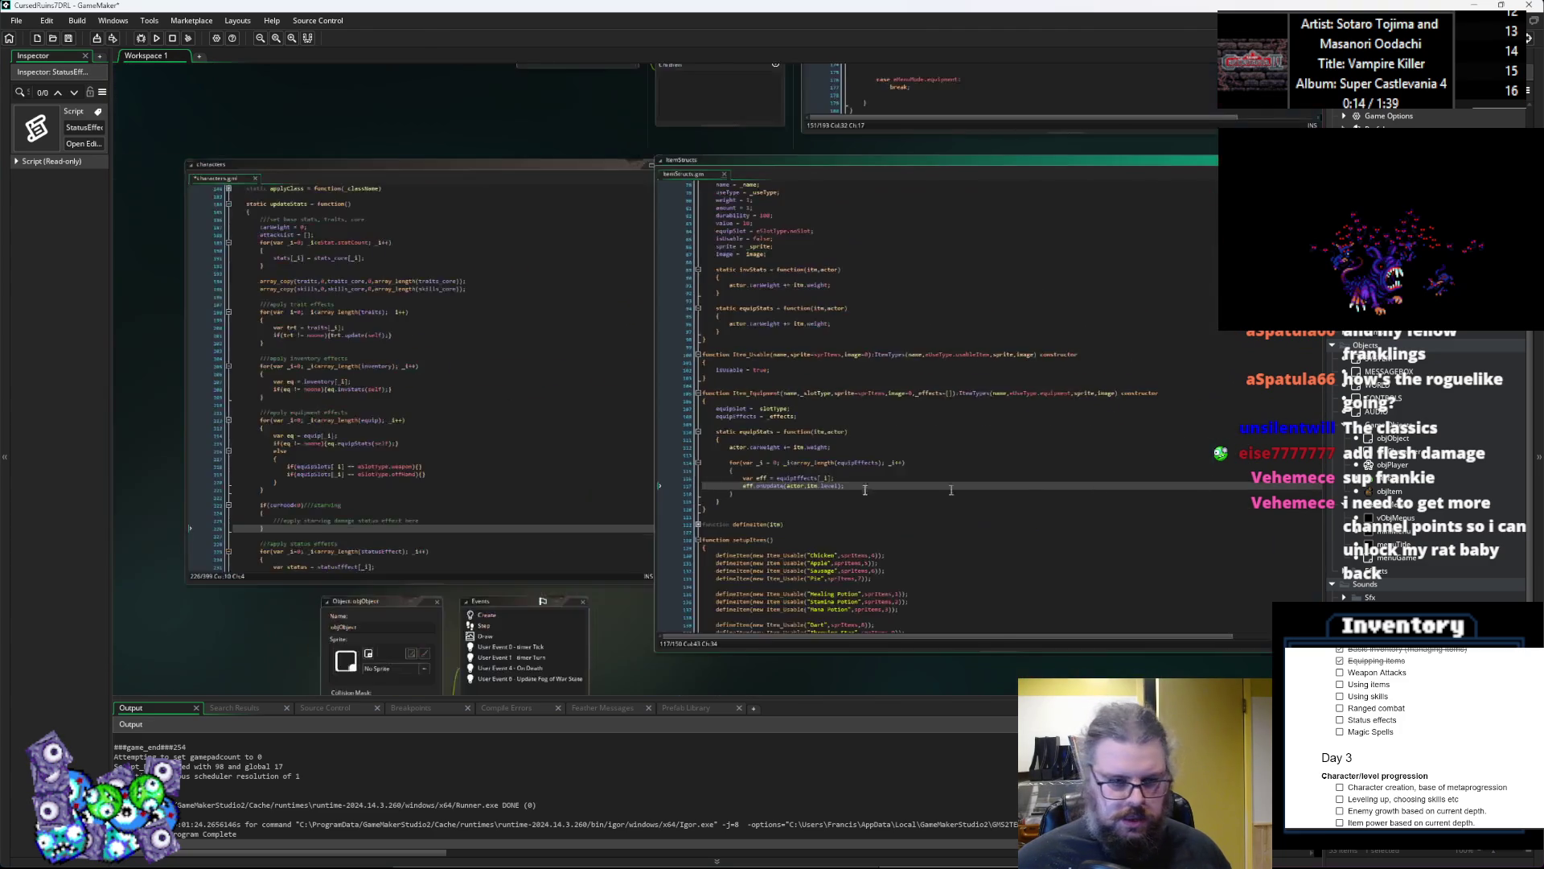
scroll(708, 591, "up", 3)
left_click(648, 559)
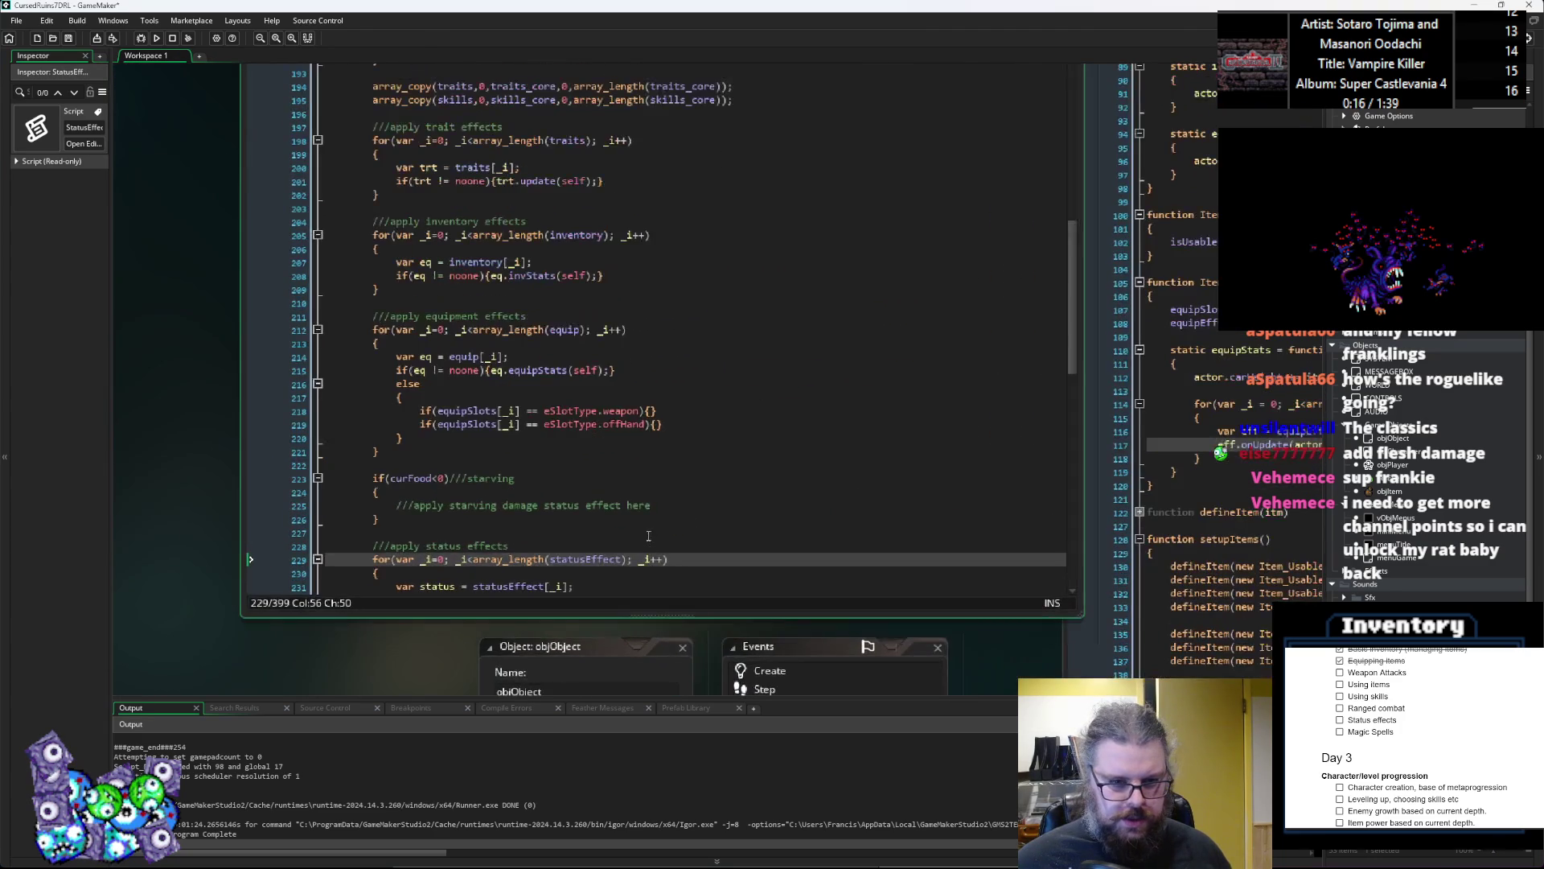
left_click(651, 410)
Step: Paste the attack-adding code into the weapon check so it pushes onto attackList, not target.attackList
type("array_push(target.attackList,new AttackActions(target,mult,chance,accuracy,damage));")
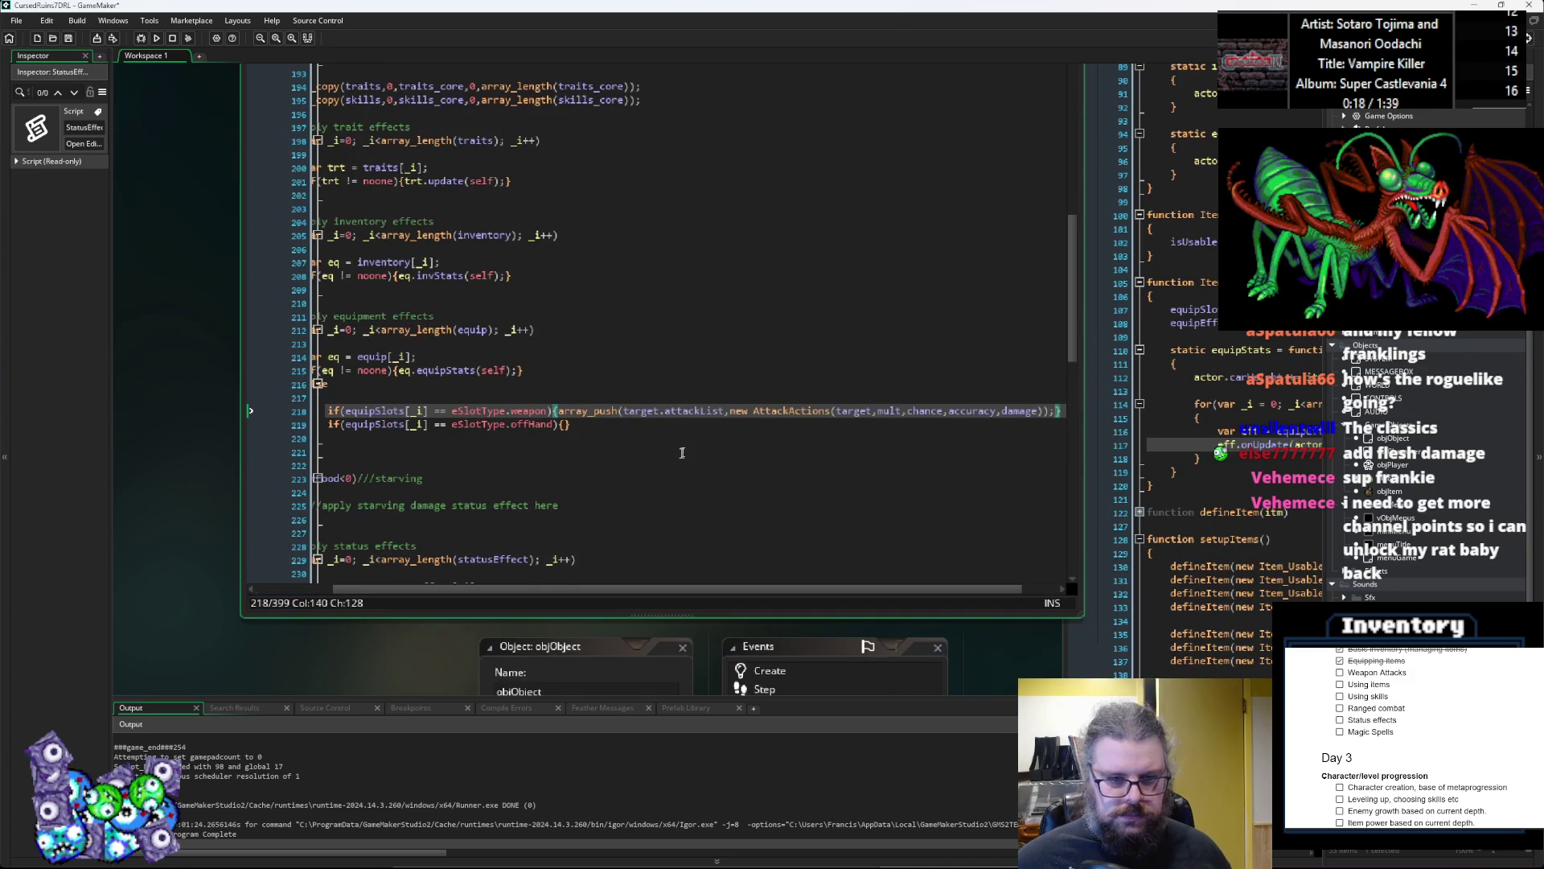
double_click(711, 415)
key("BackSpace")
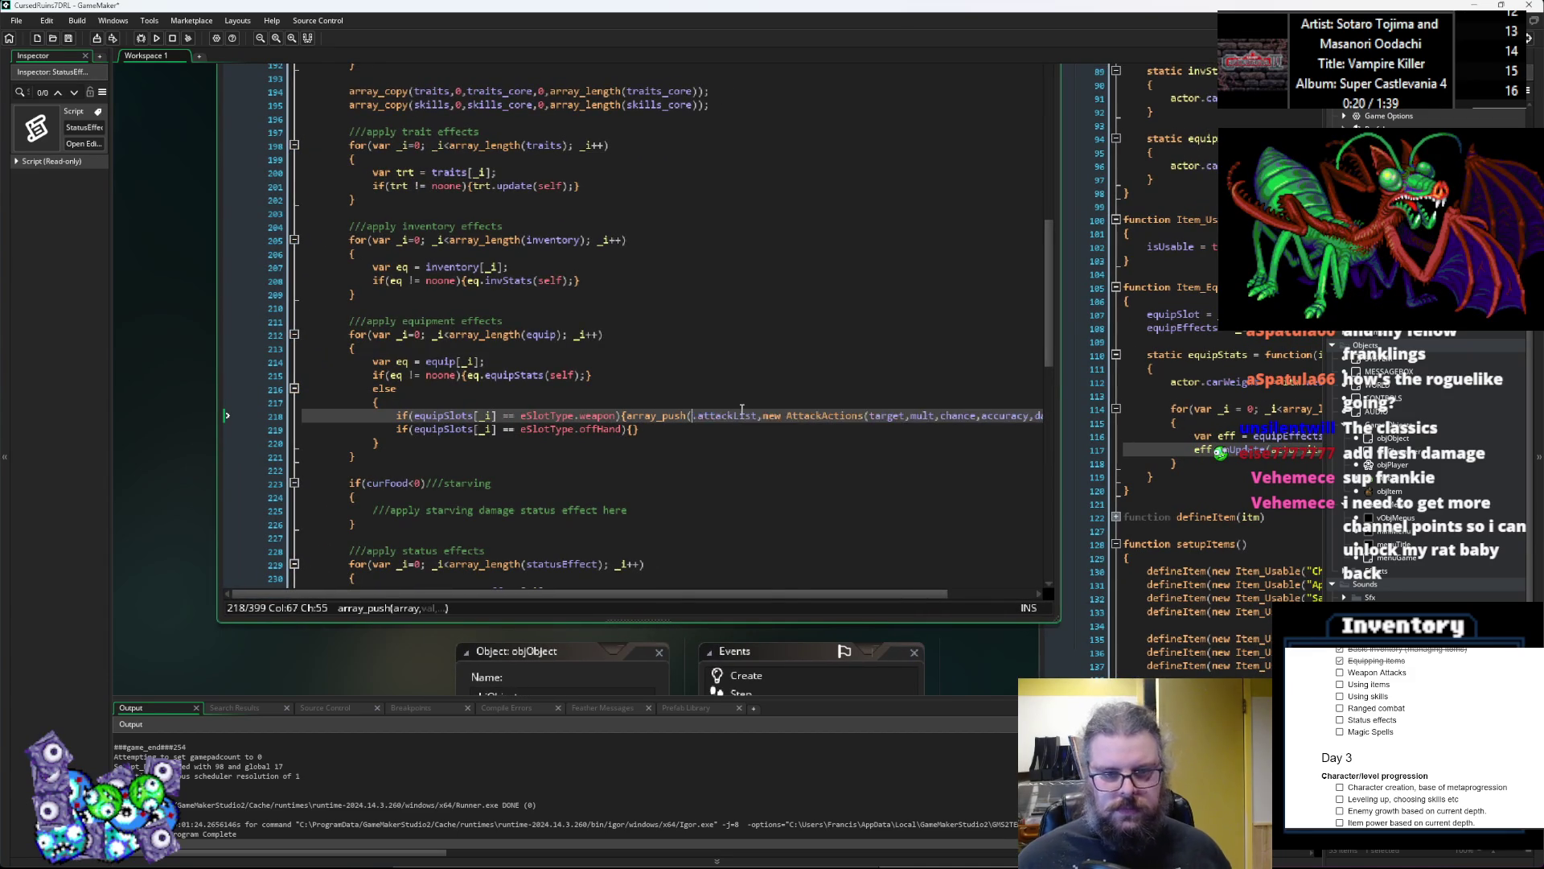
key("Delete")
scroll(743, 411, "down", 1)
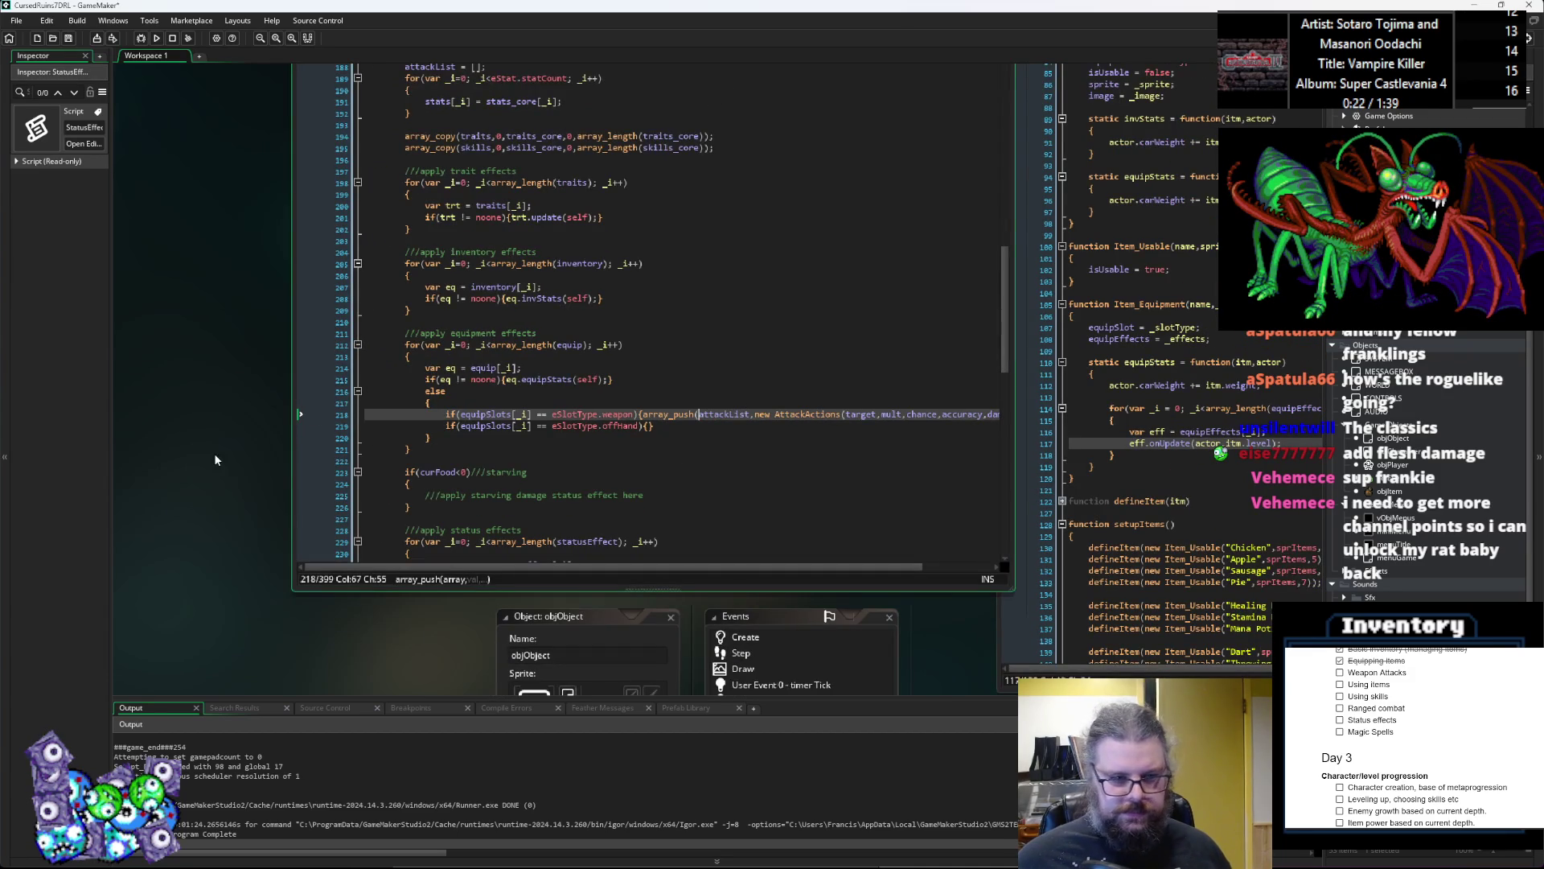
left_click(695, 465)
left_click_drag(695, 466, 555, 480)
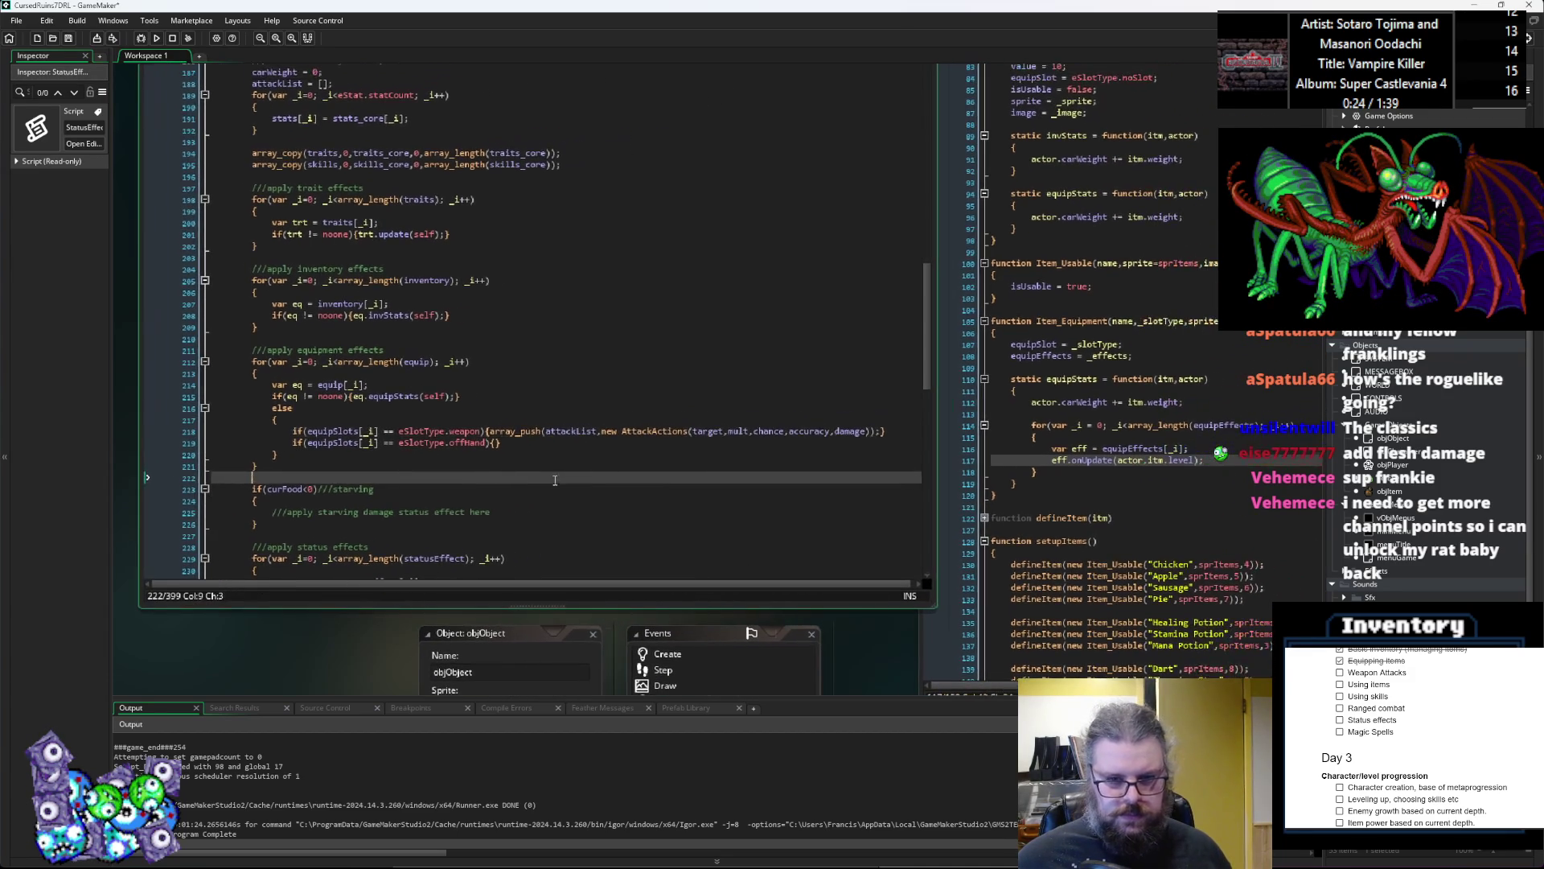
Step: Change the AttackActions arguments to self, 0, 100, 100
double_click(708, 432)
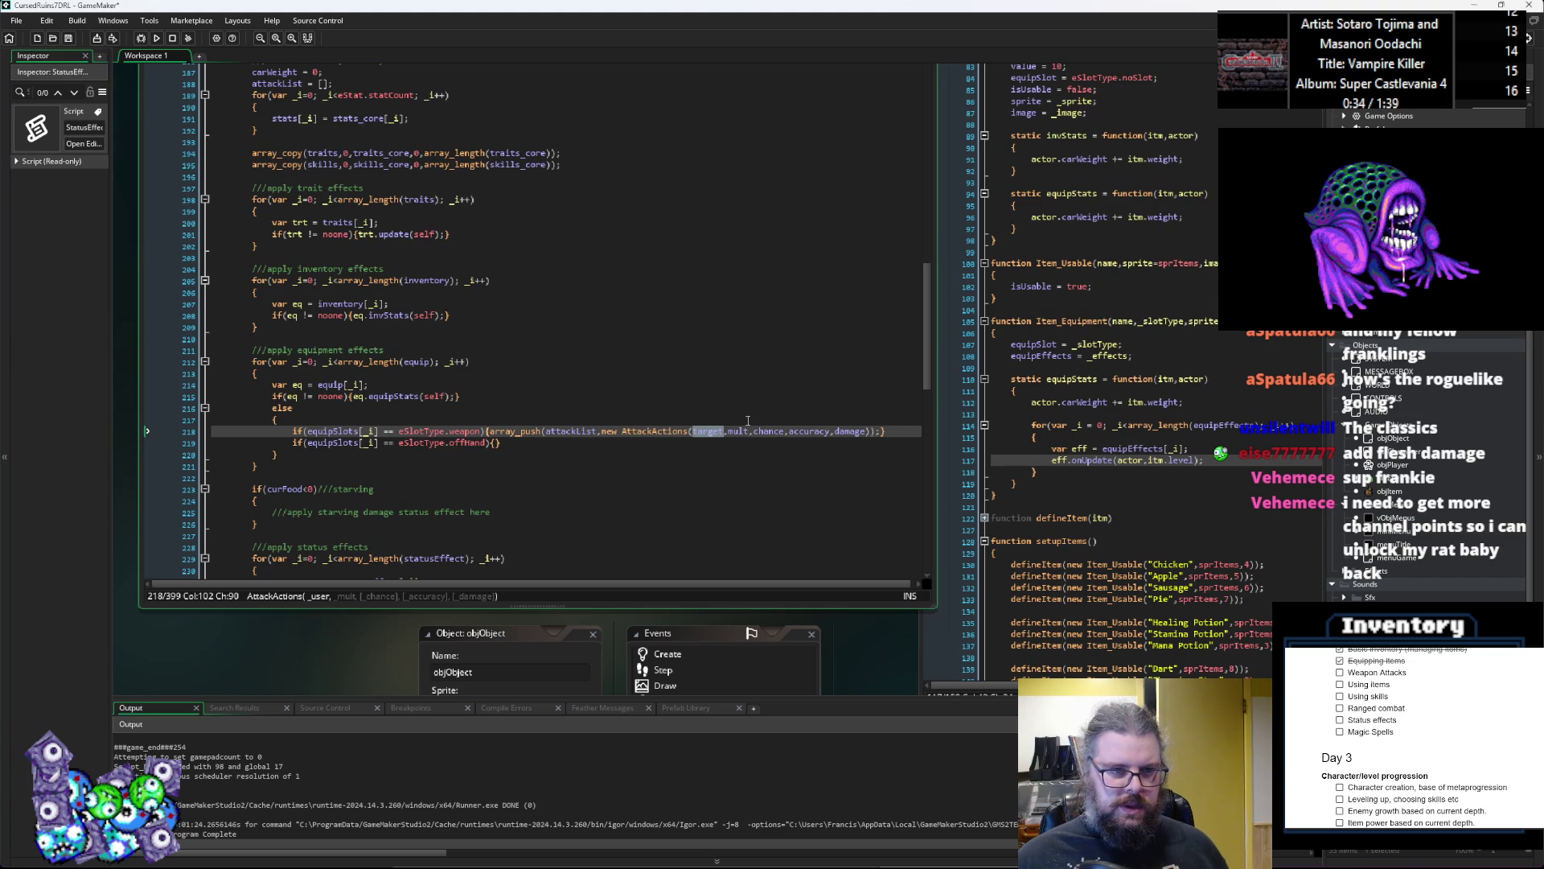
type("self")
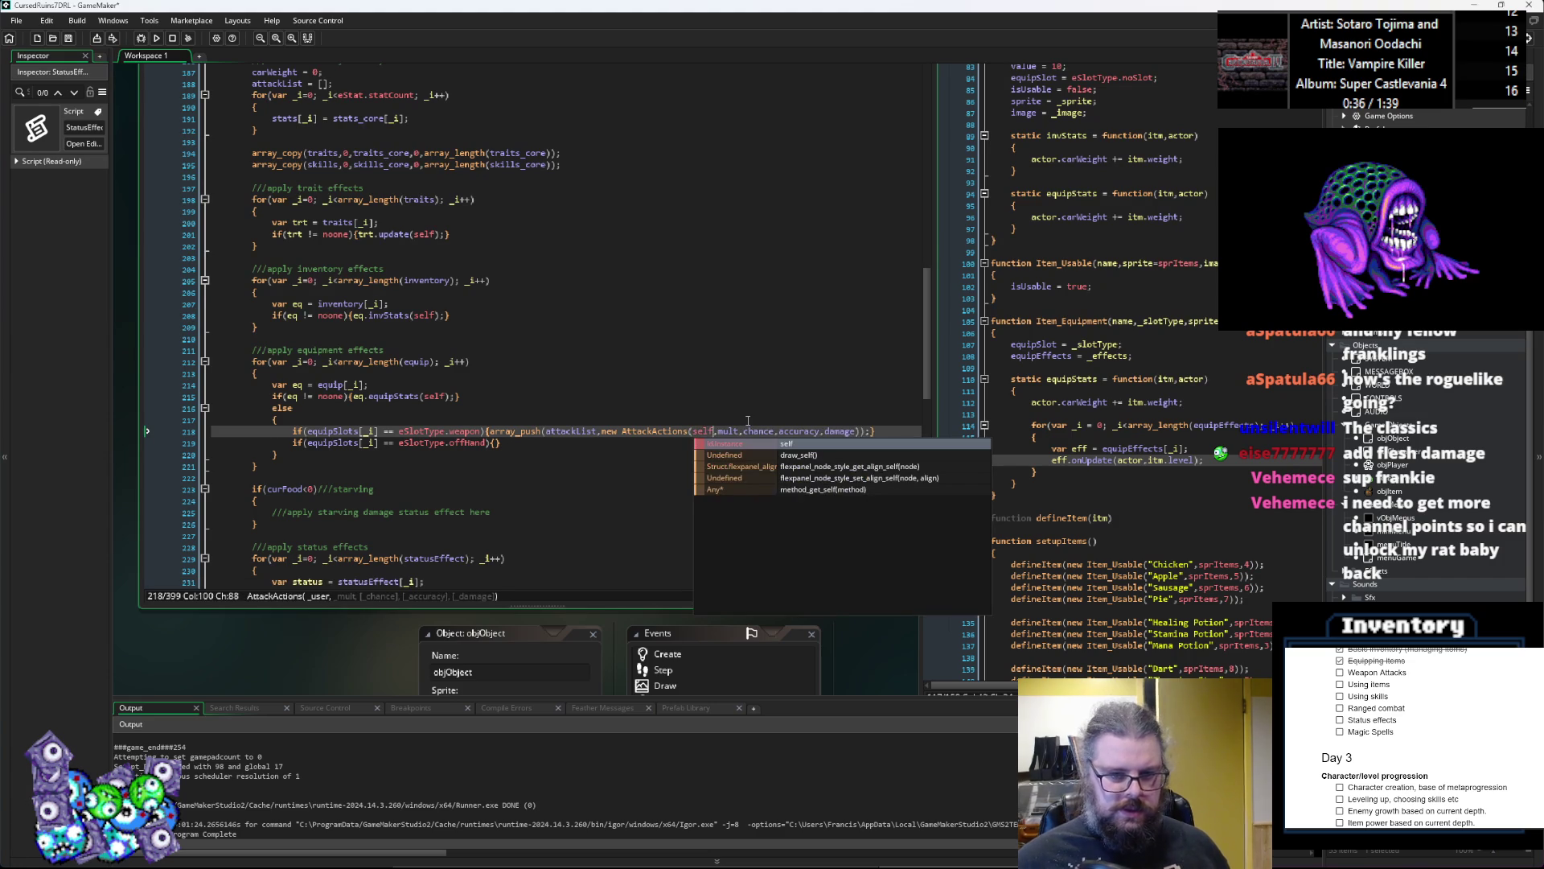
key("Right")
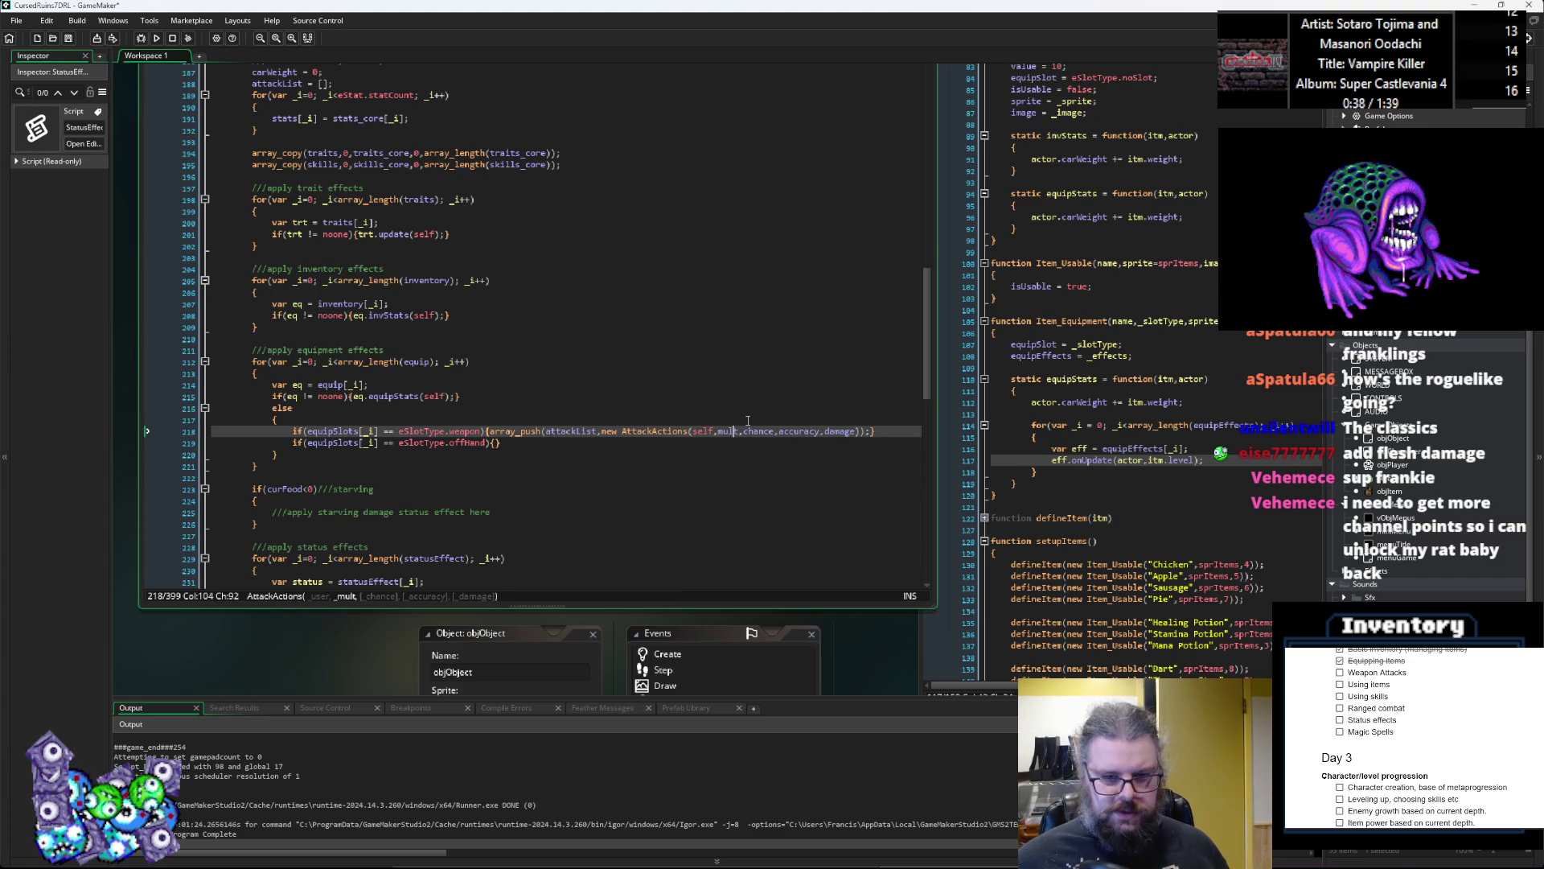
key("Right")
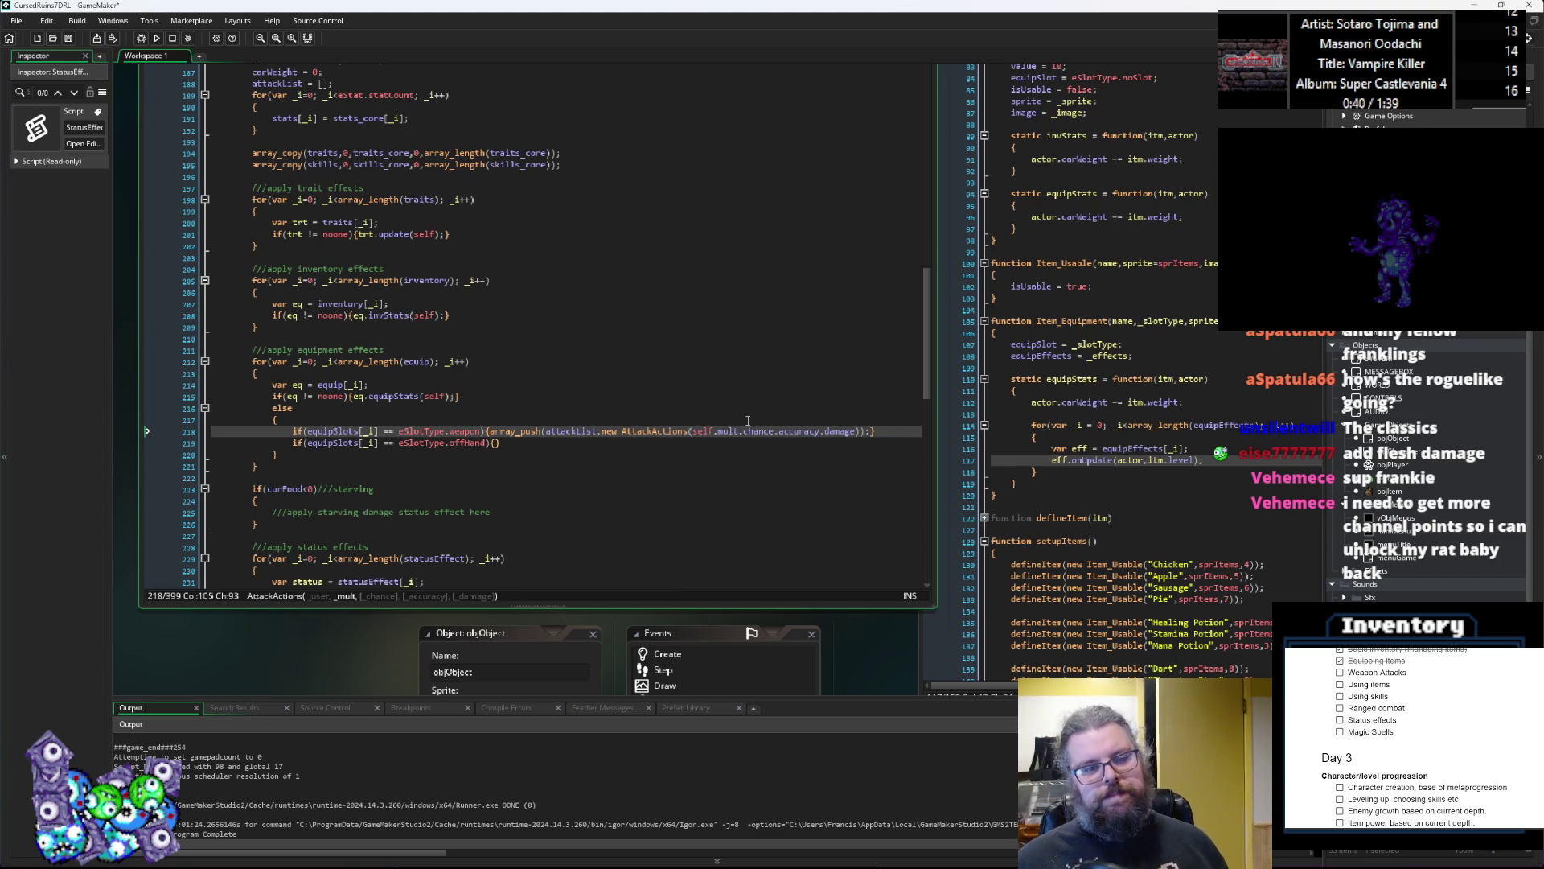
key("BackSpace")
key("BackSpace")
key("BackSpace")
type("-")
key("BackSpace")
type("0")
key("Right")
key("Right")
key("Right")
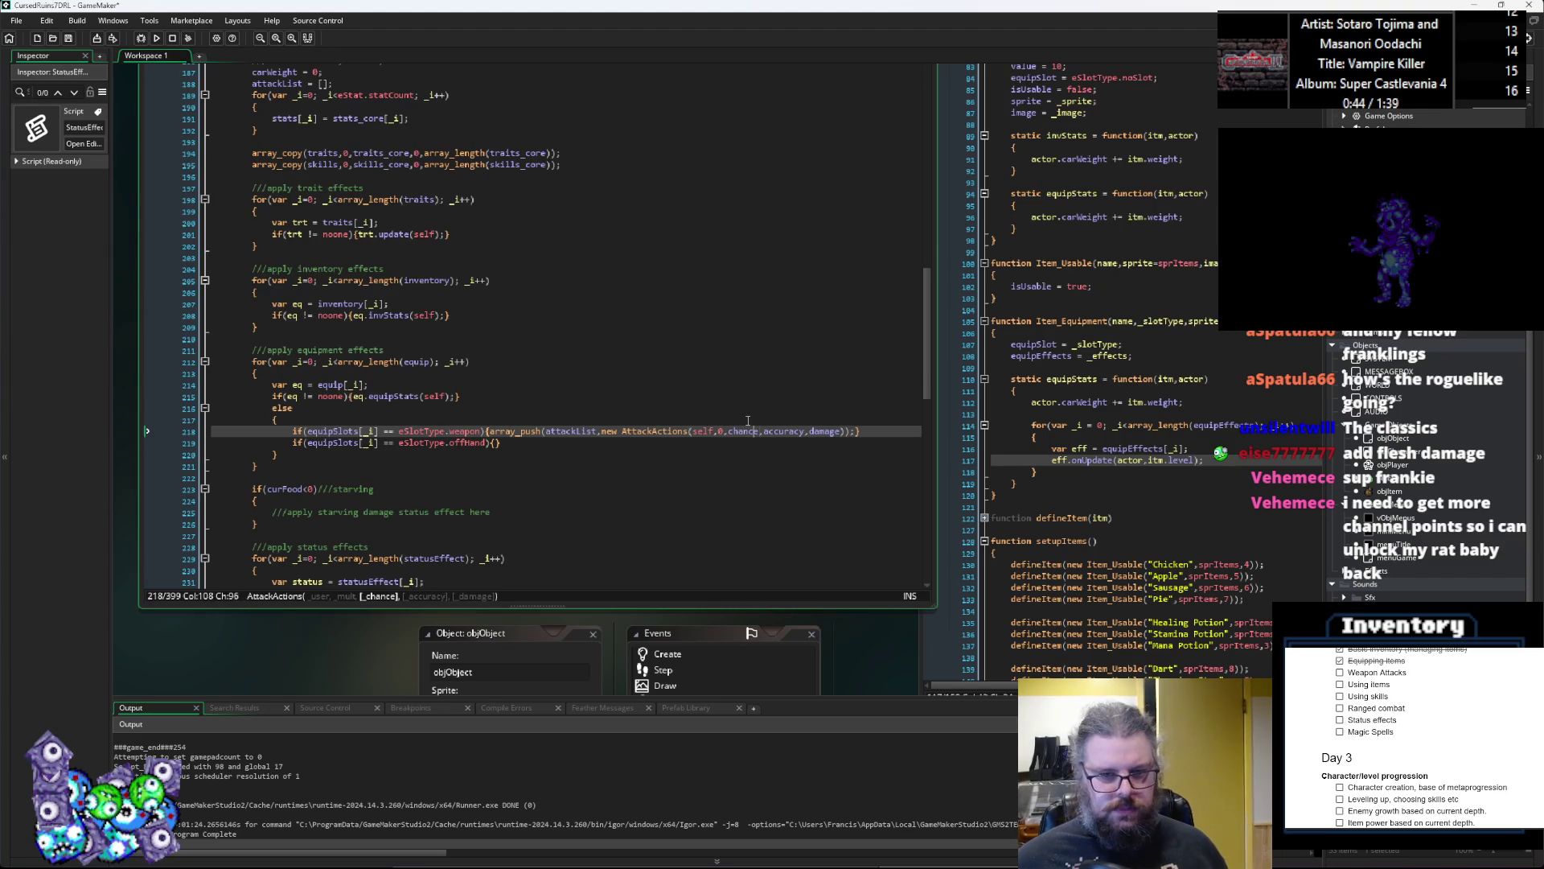
key("BackSpace")
key("BackSpace")
key("BackSpace")
type("100")
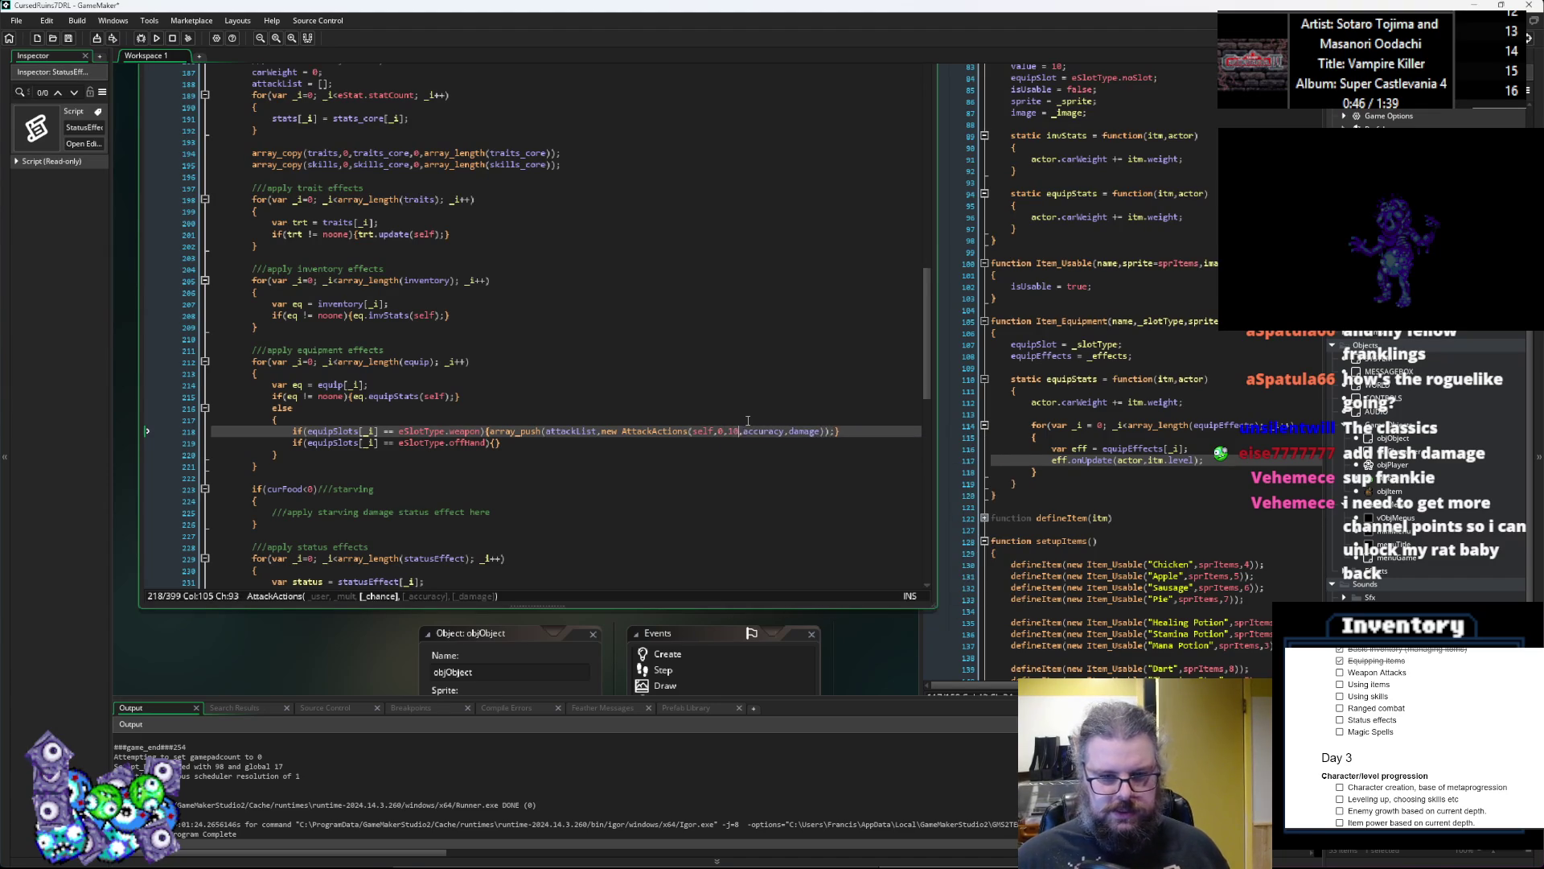
key("Right")
key("Right")
key("Right")
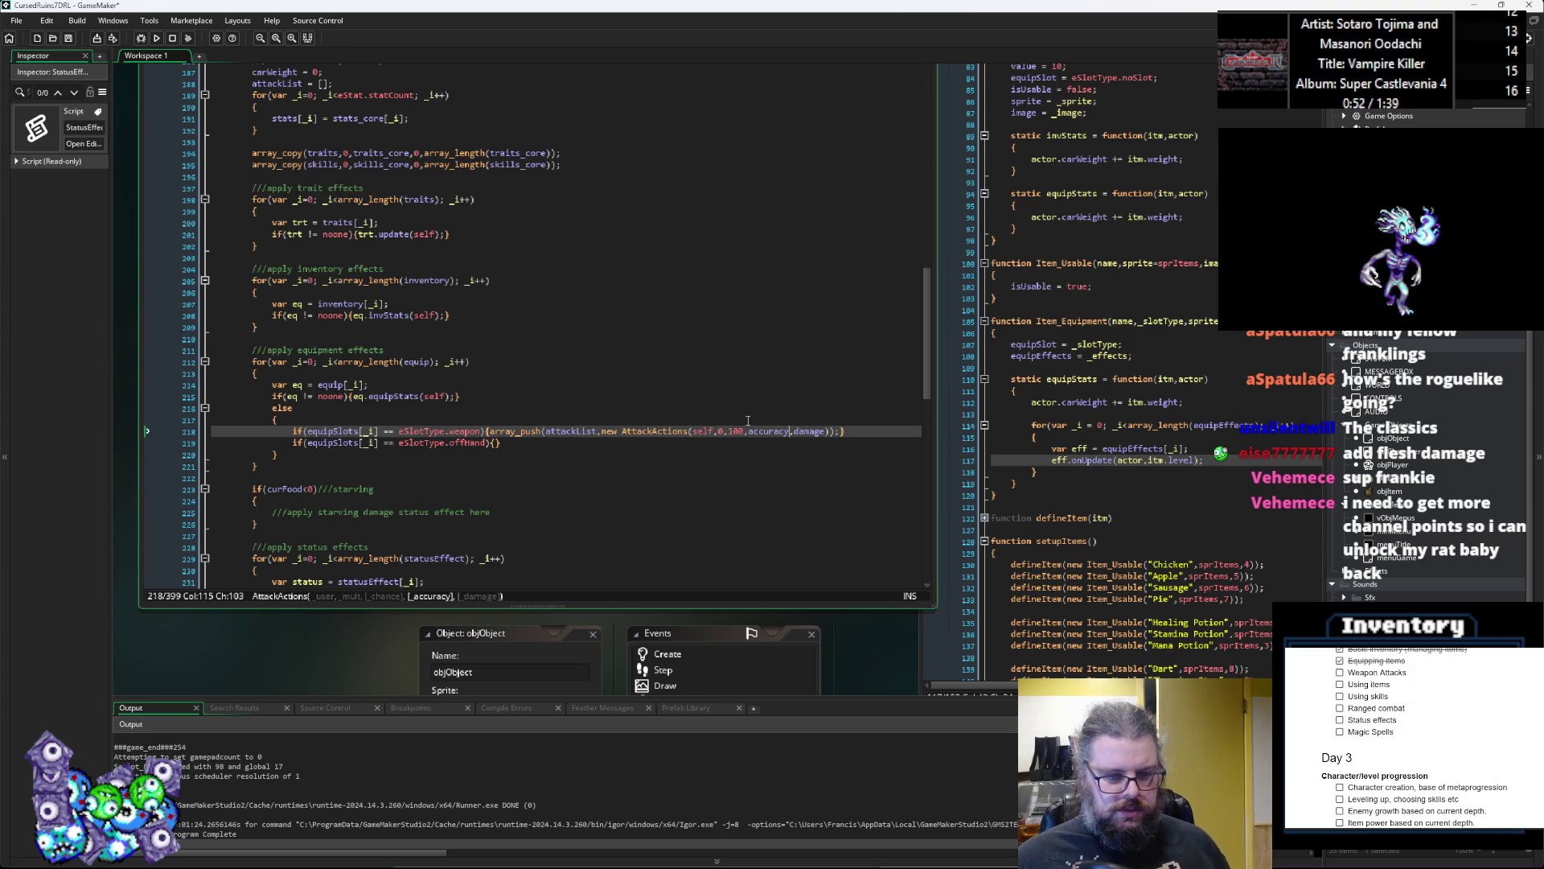
key("BackSpace")
key("BackSpace")
key("BackSpace")
key("BackSpace")
key("BackSpace")
key("BackSpace")
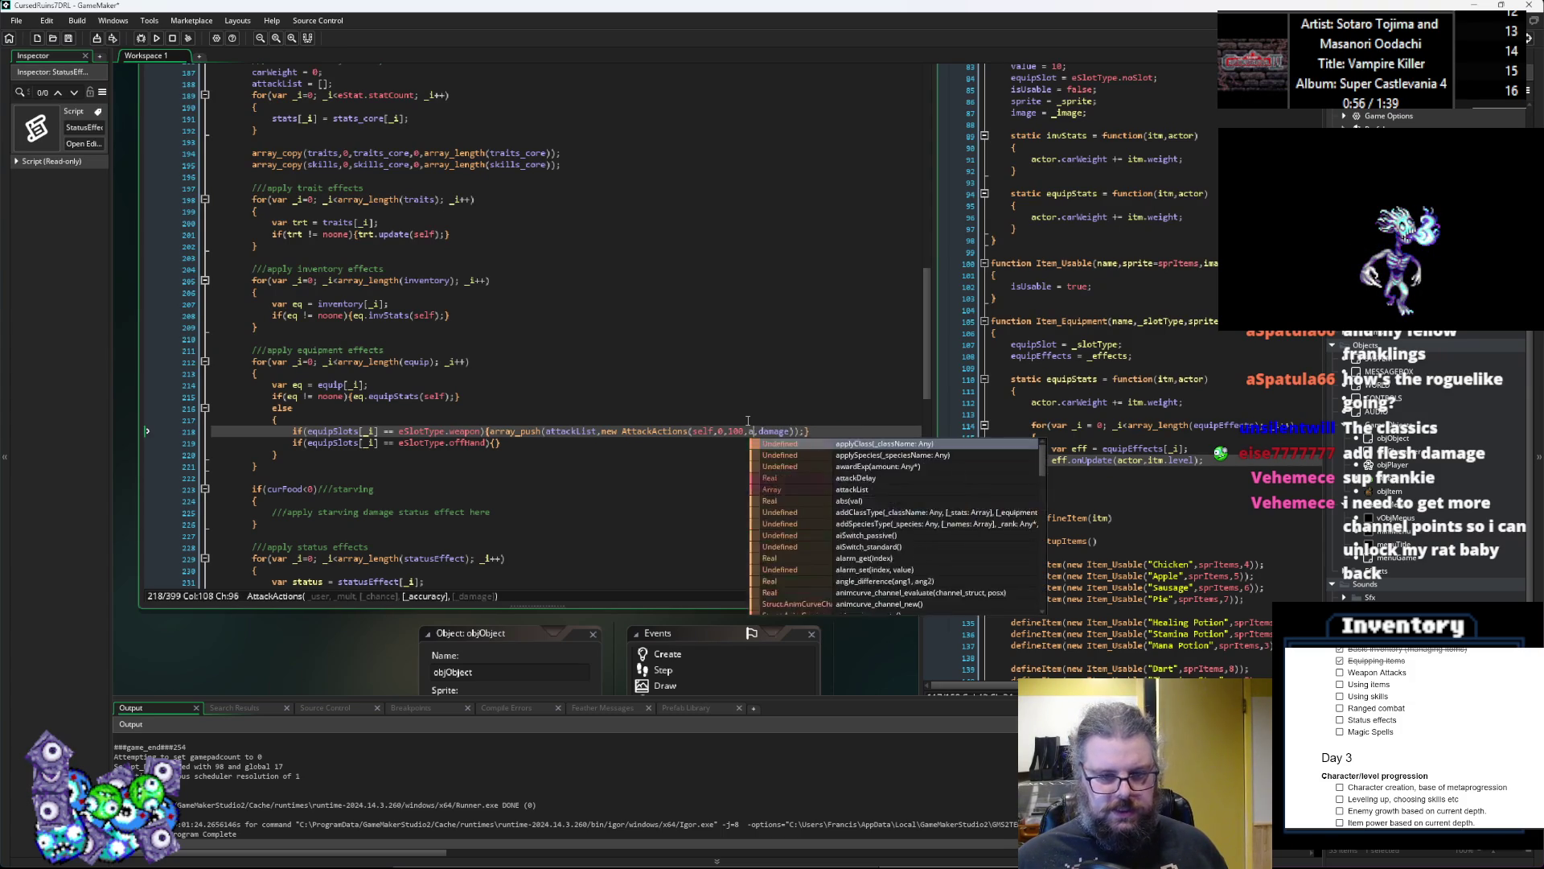
type("100")
key("Right")
key("Right")
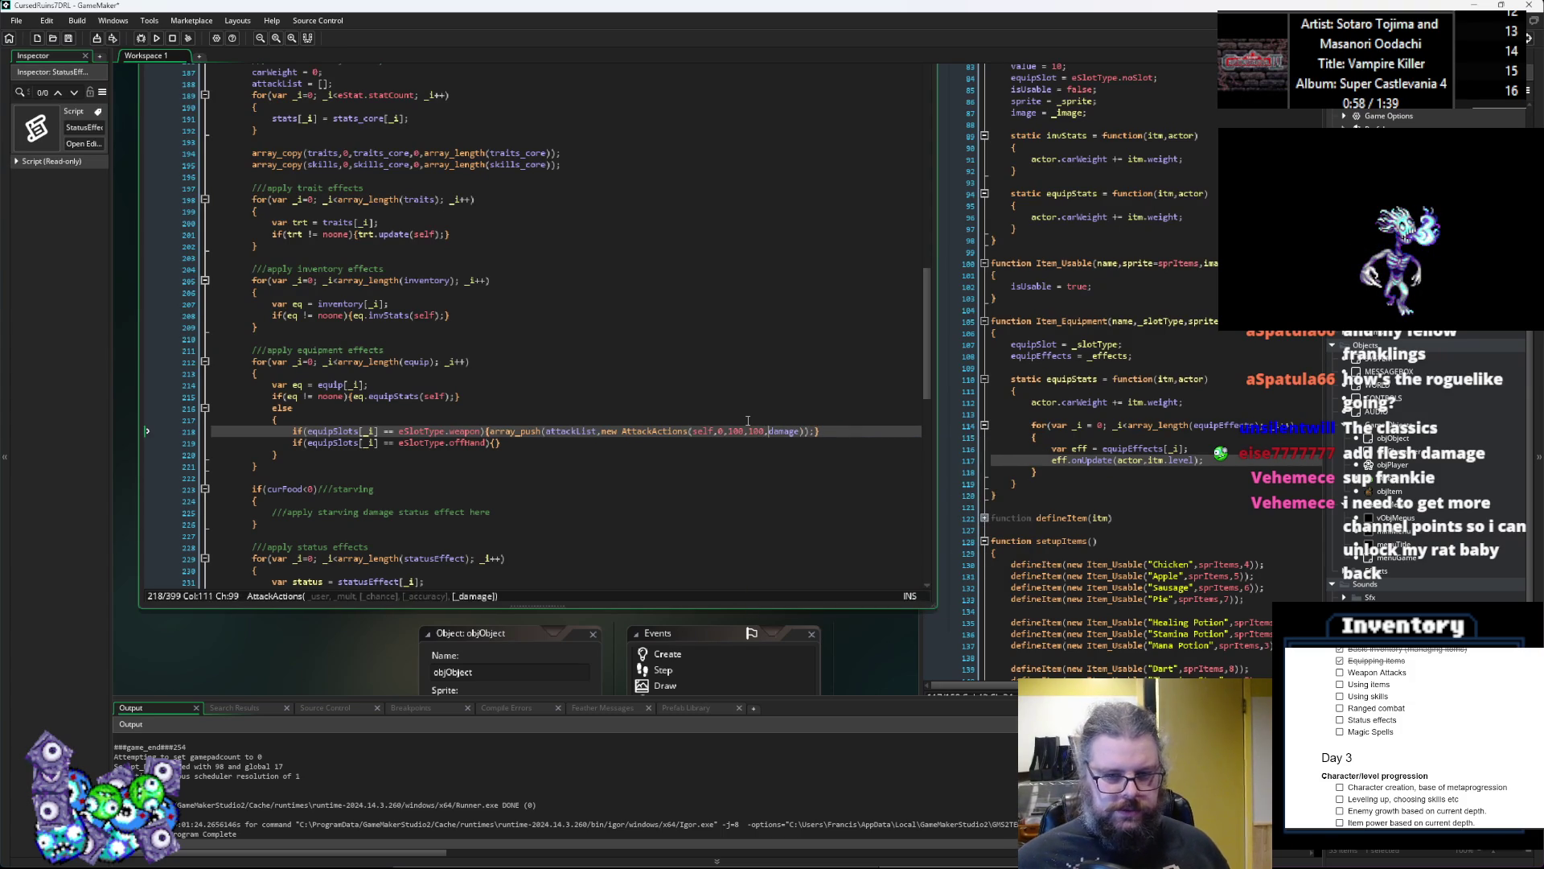
Step: Replace the damage argument with [new Damage(eDmgType.crushing,)]
key("BackSpace")
key("BackSpace")
key("BackSpace")
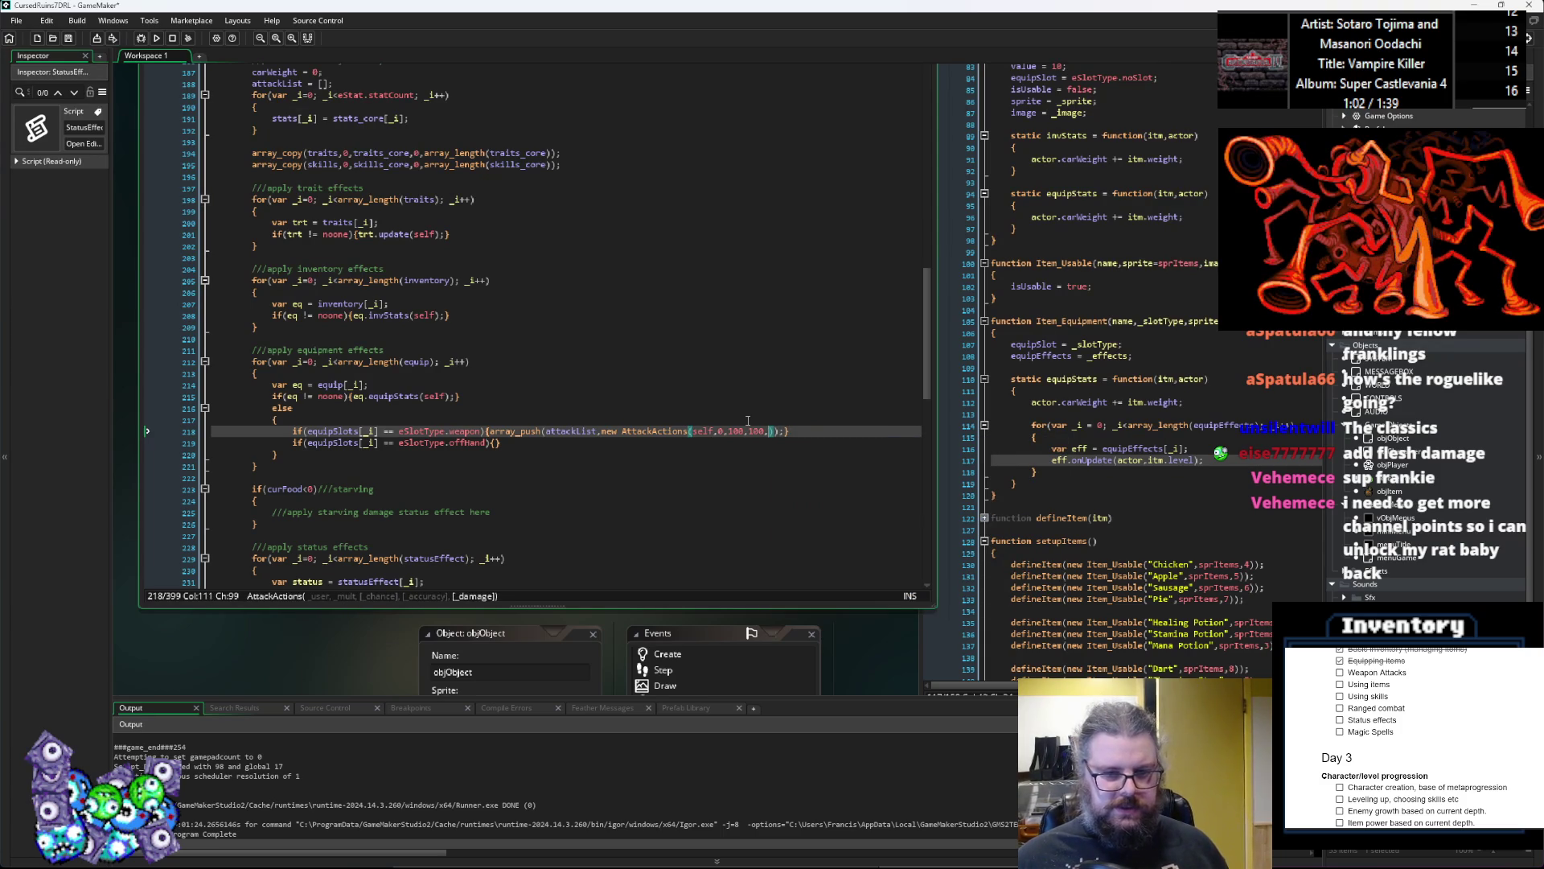
type("[e")
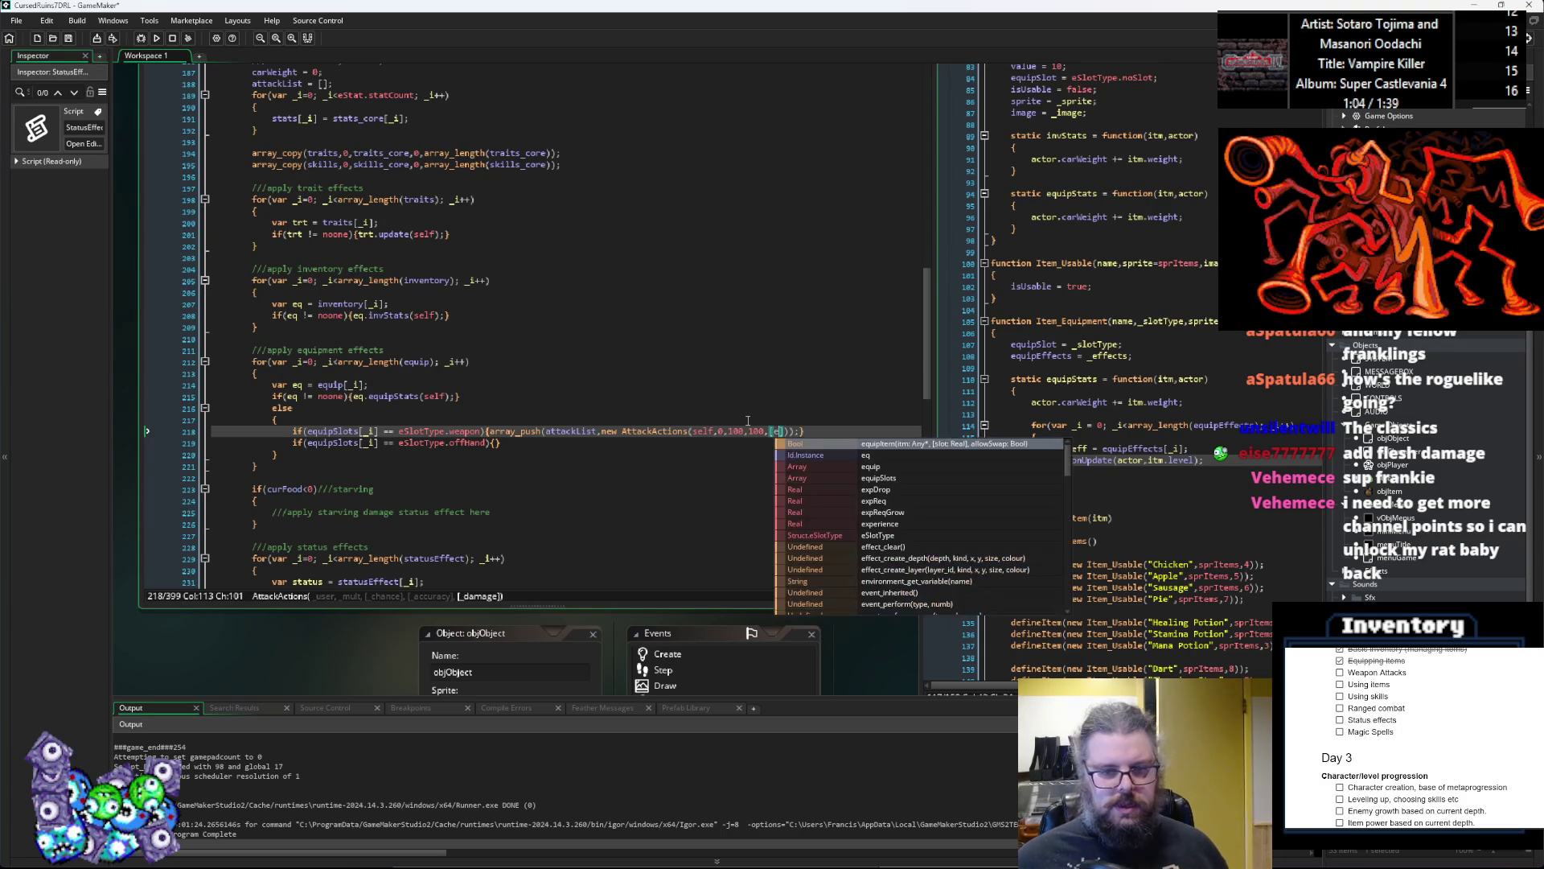
key("BackSpace")
type("new ")
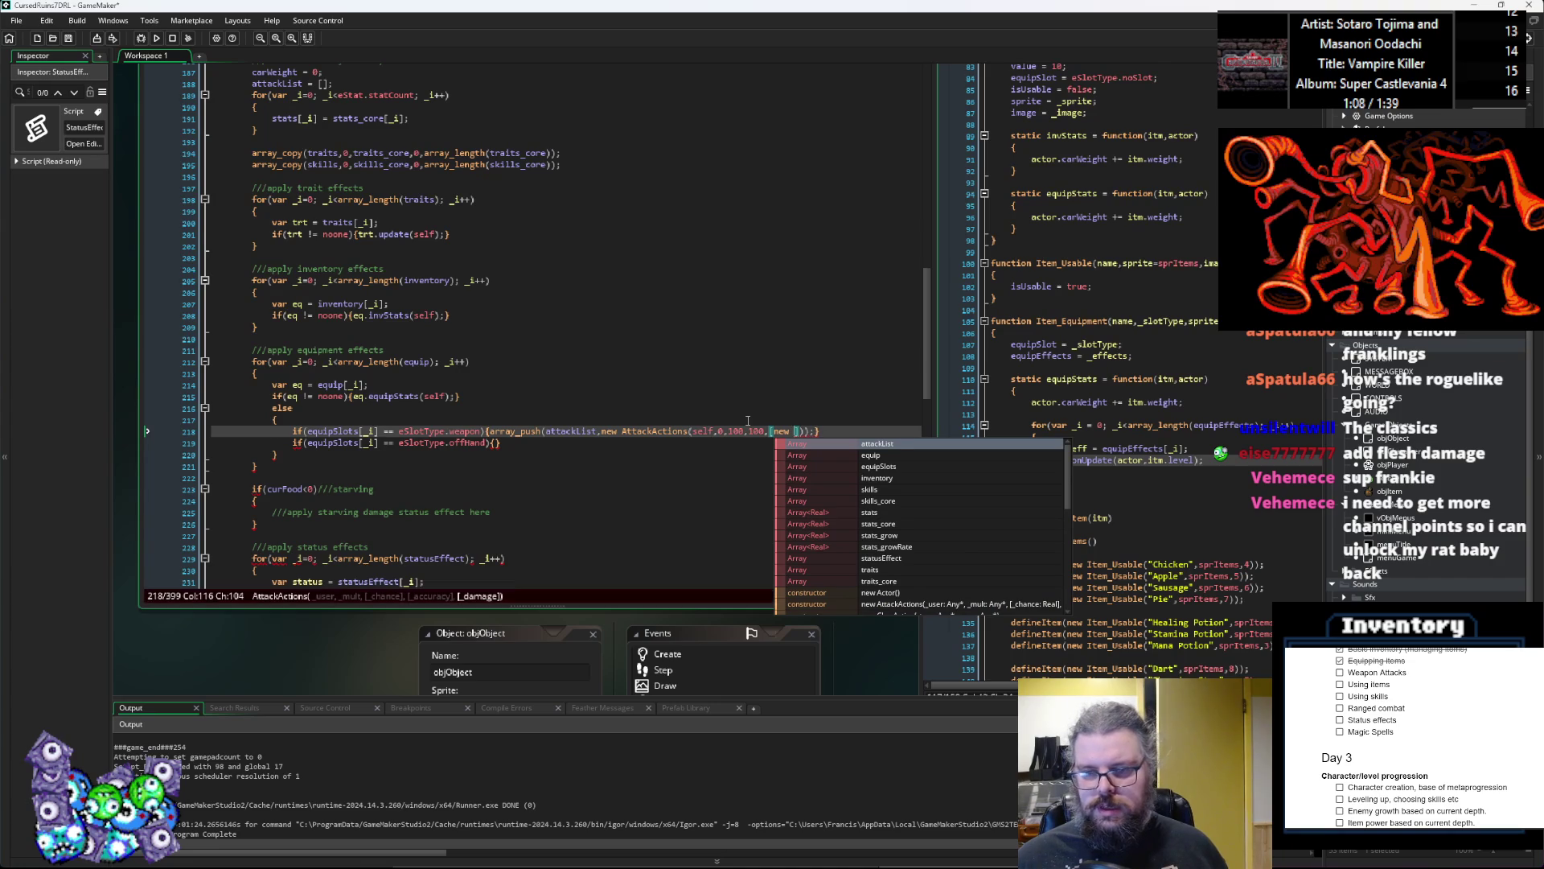
type("Damage")
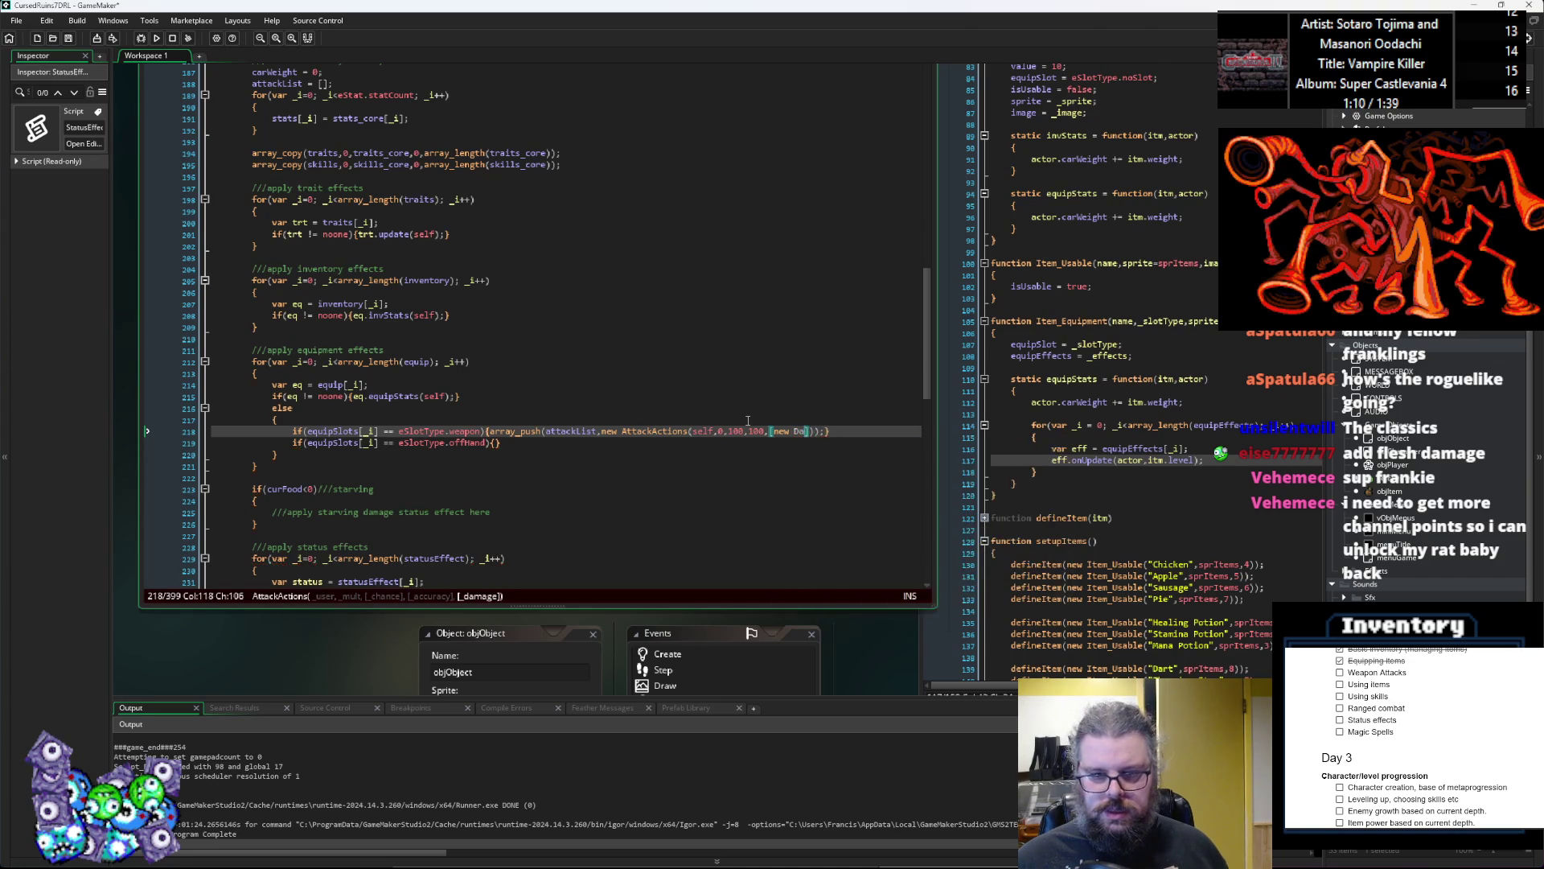
type("(")
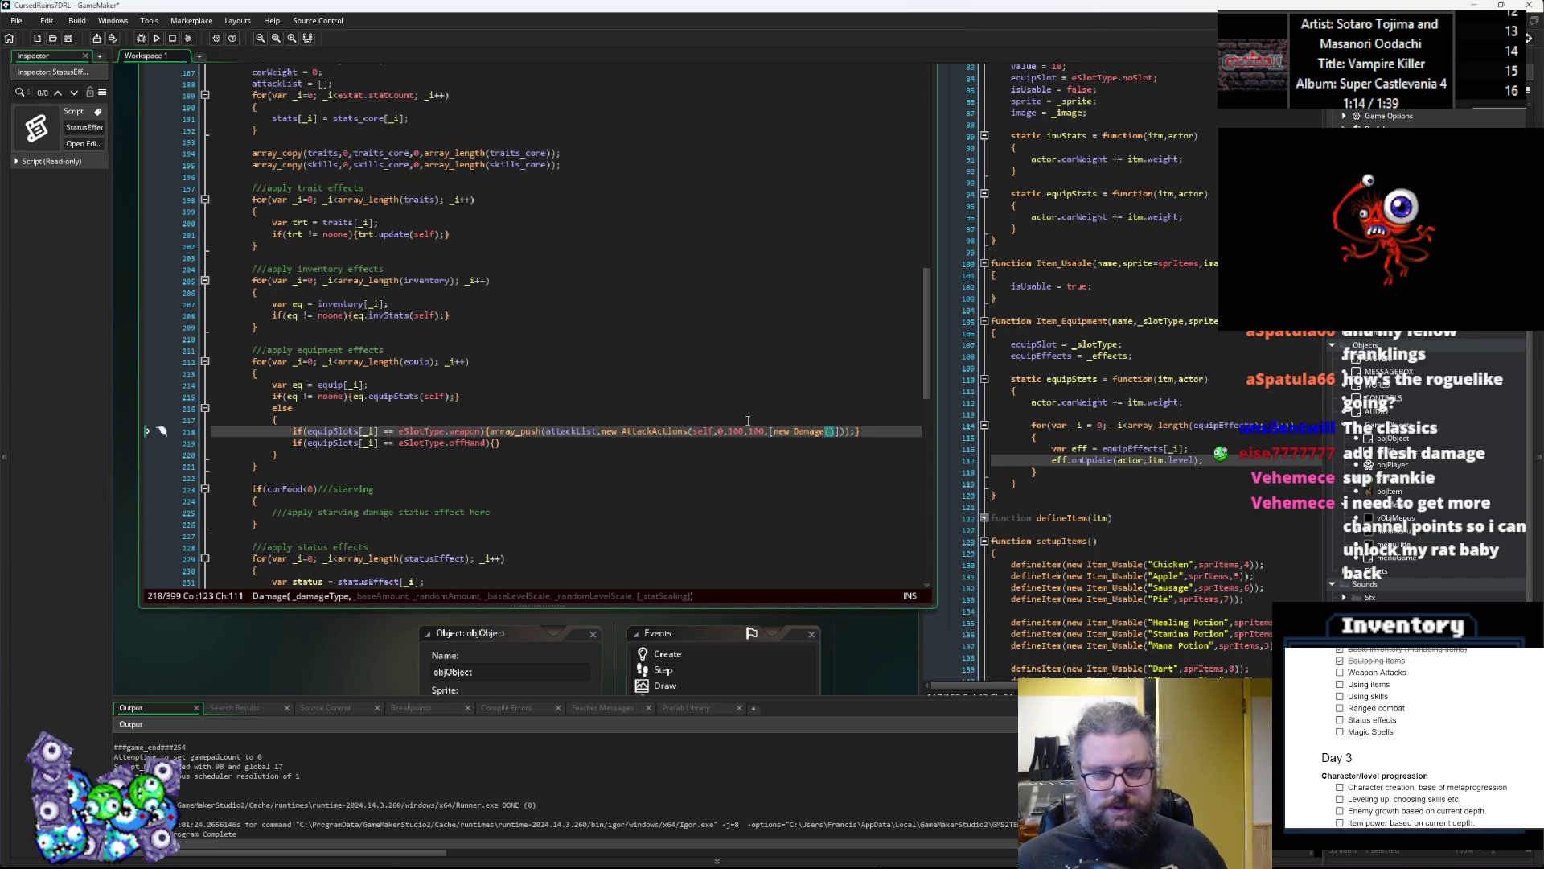
type("eDmgType")
key("Down")
key("Down")
key("Down")
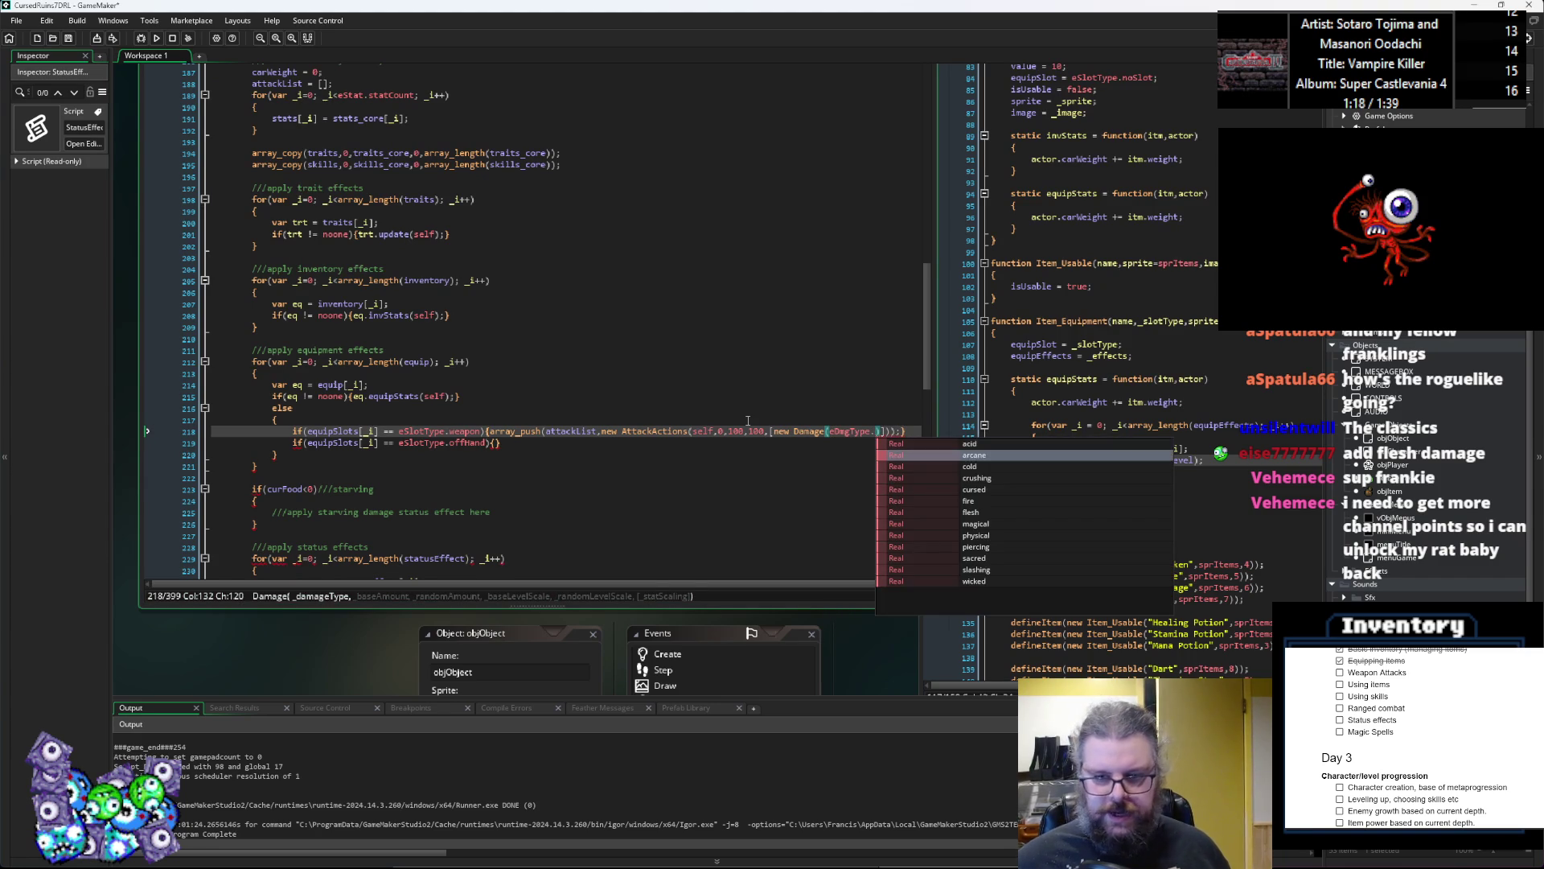
key("Return")
type(",")
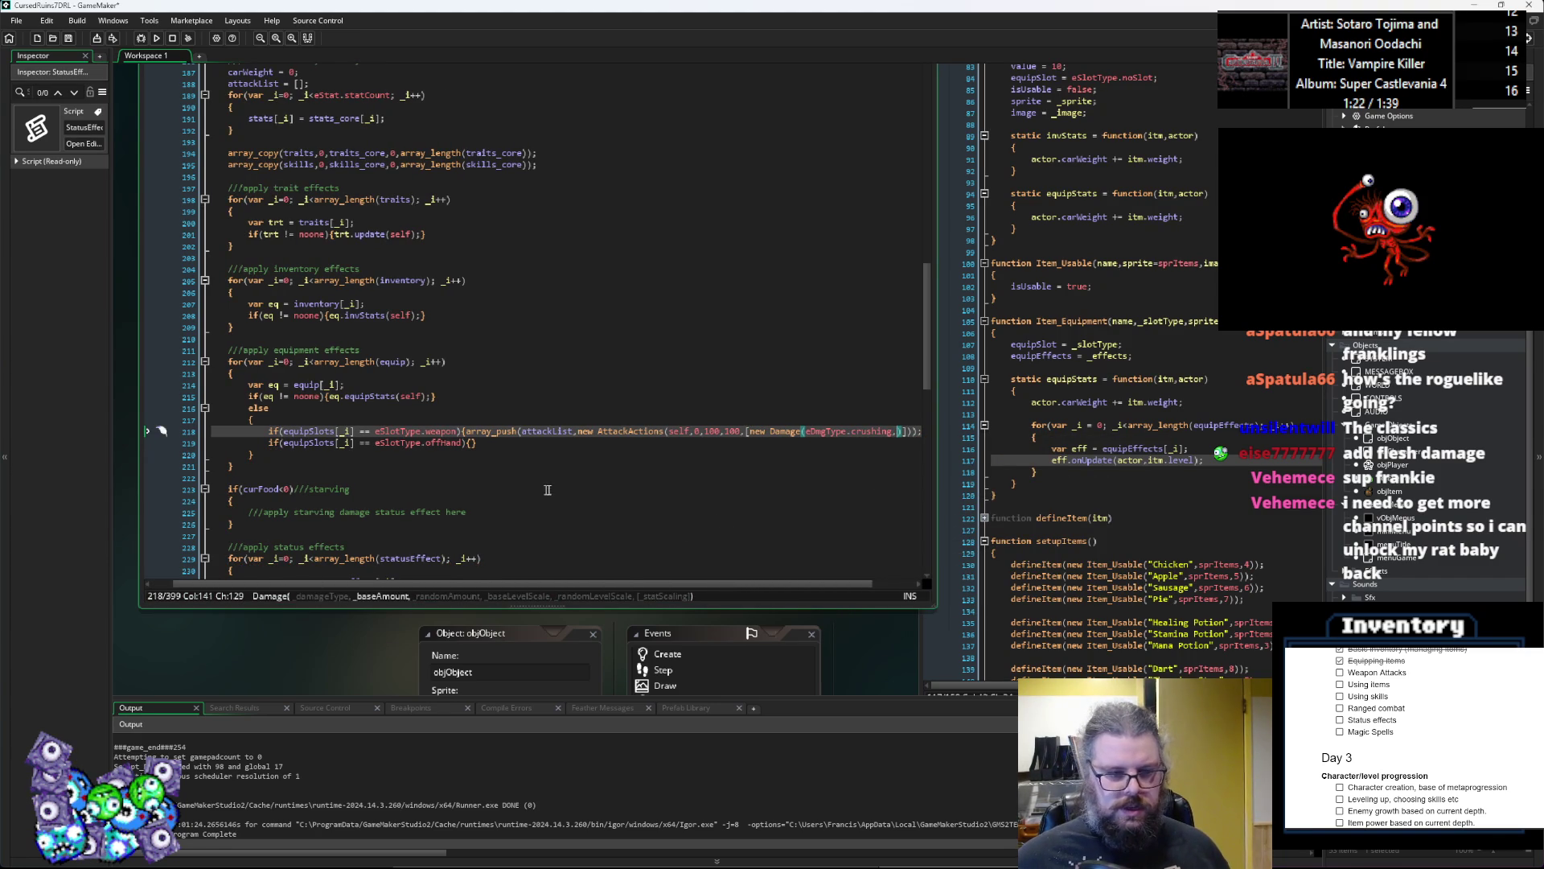
left_click(529, 576)
Step: Add an unarmedAttack assignment line below image = 0 in characters.gml
left_click(611, 518)
scroll(563, 402, "up", 16)
left_click(391, 501)
key("Return")
key("Return")
type("unarme")
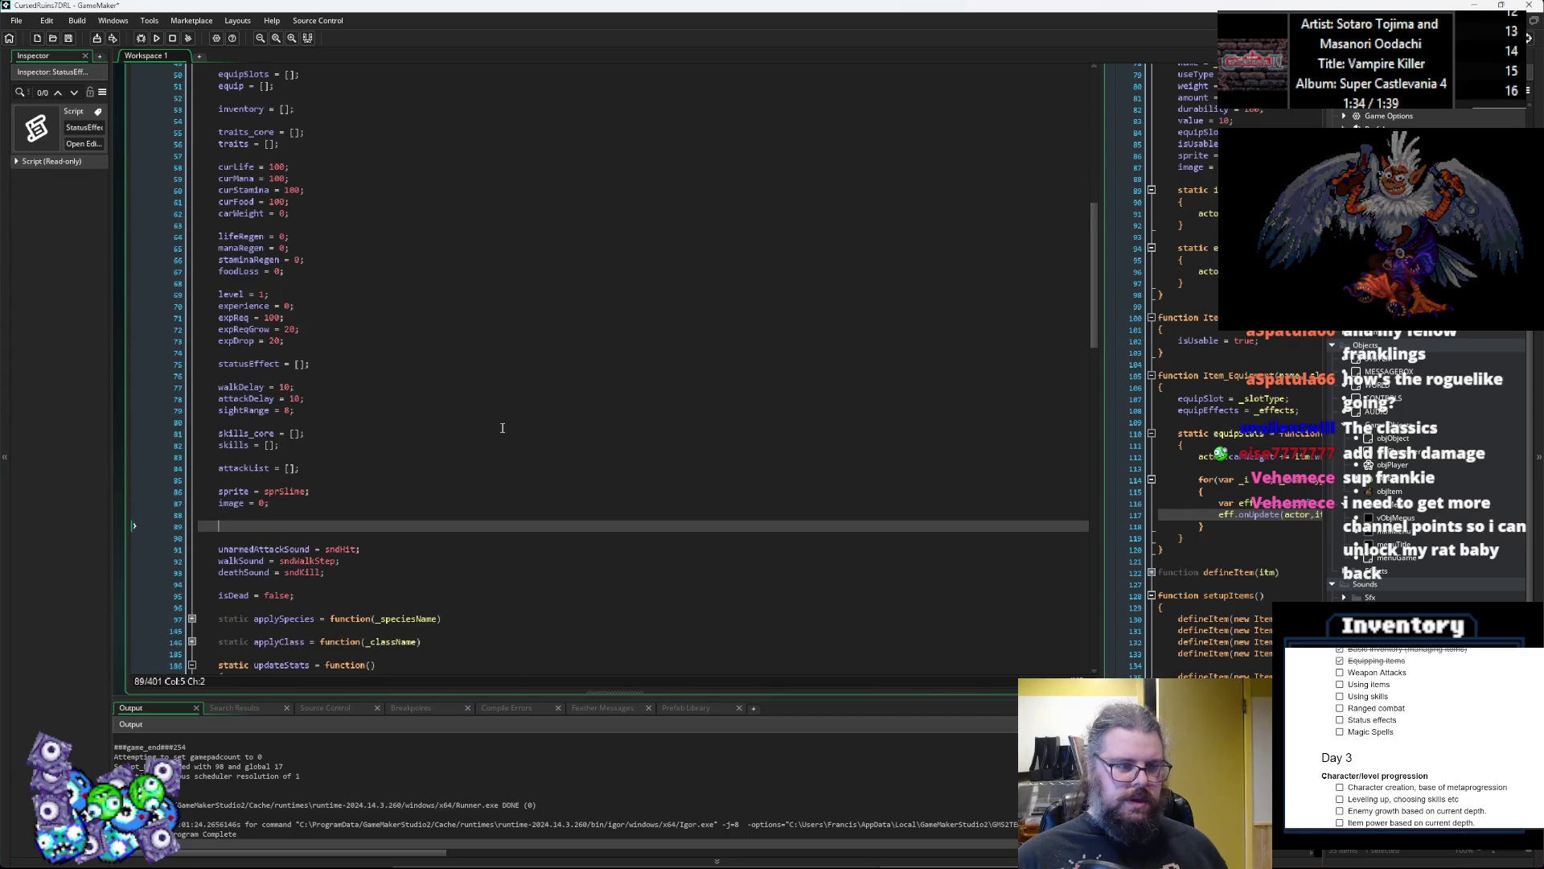
type("dAtk")
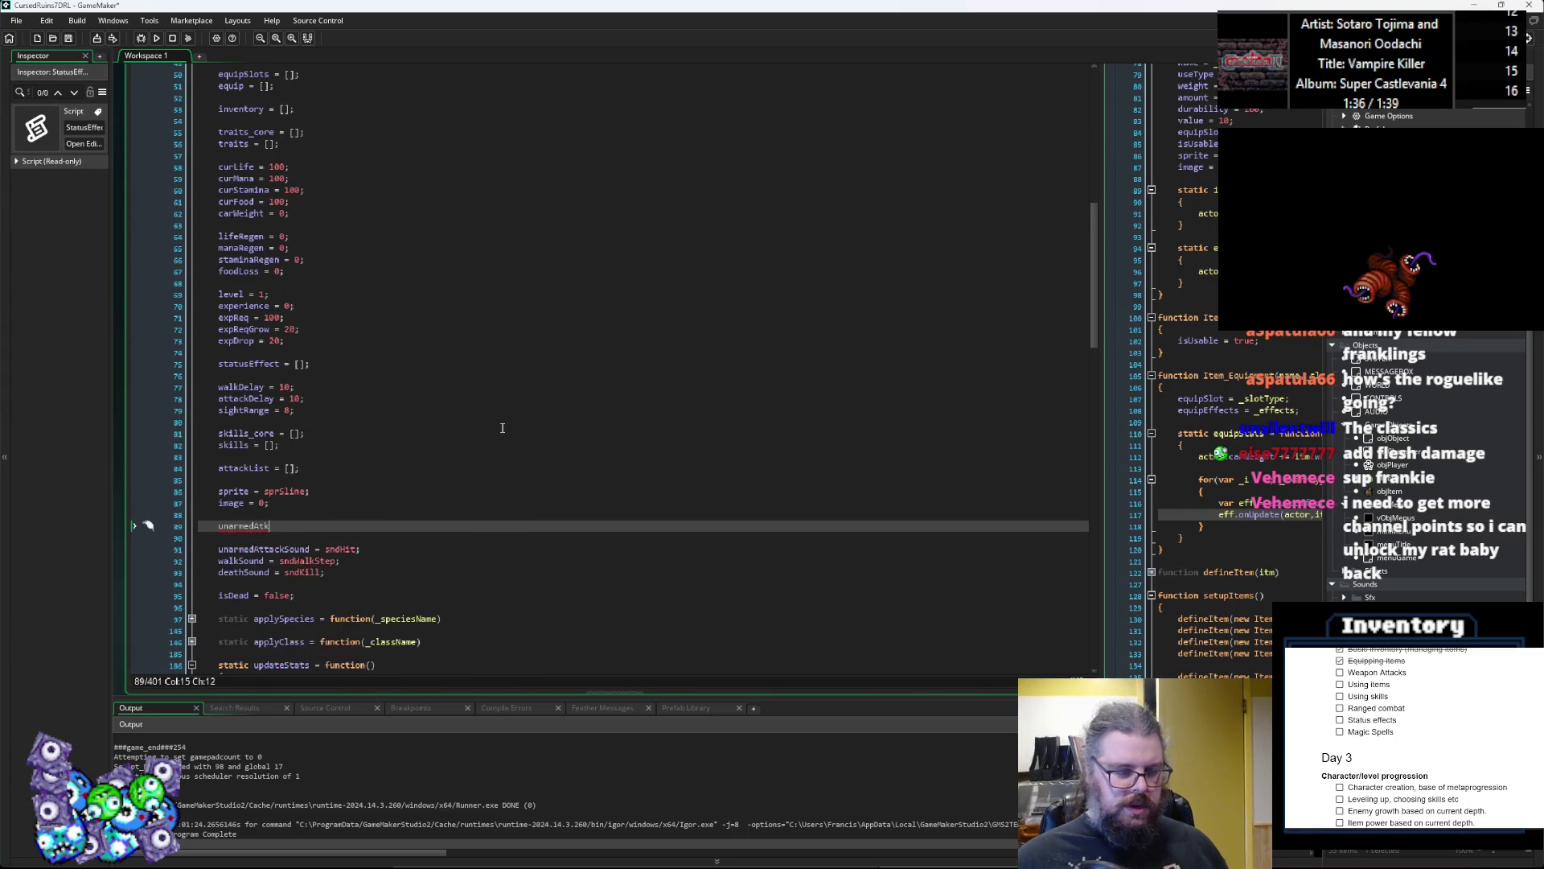
type("tack = ")
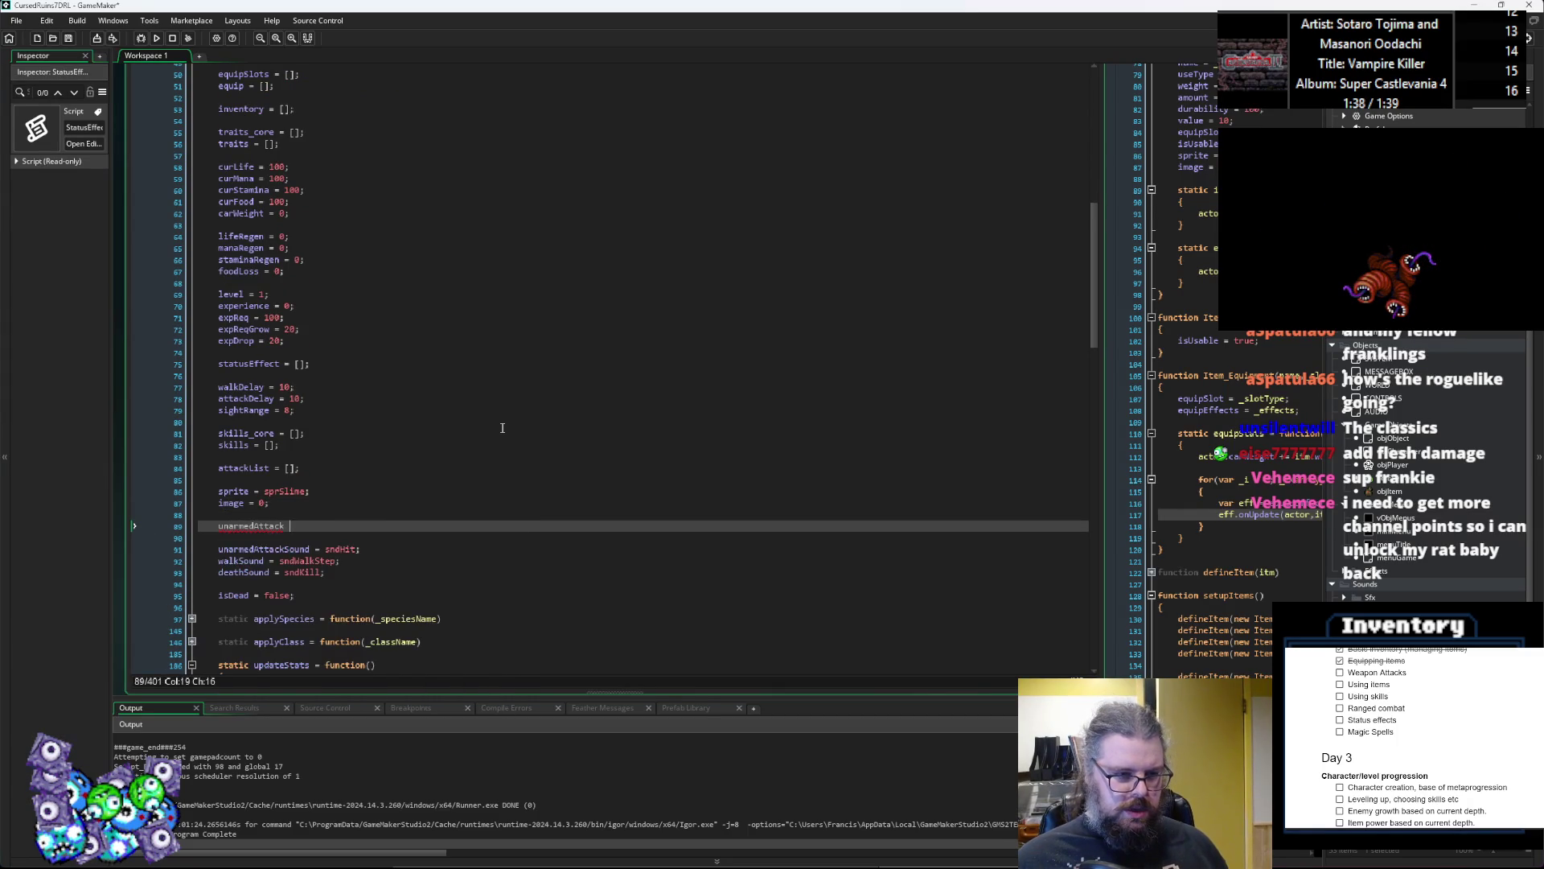
type("};")
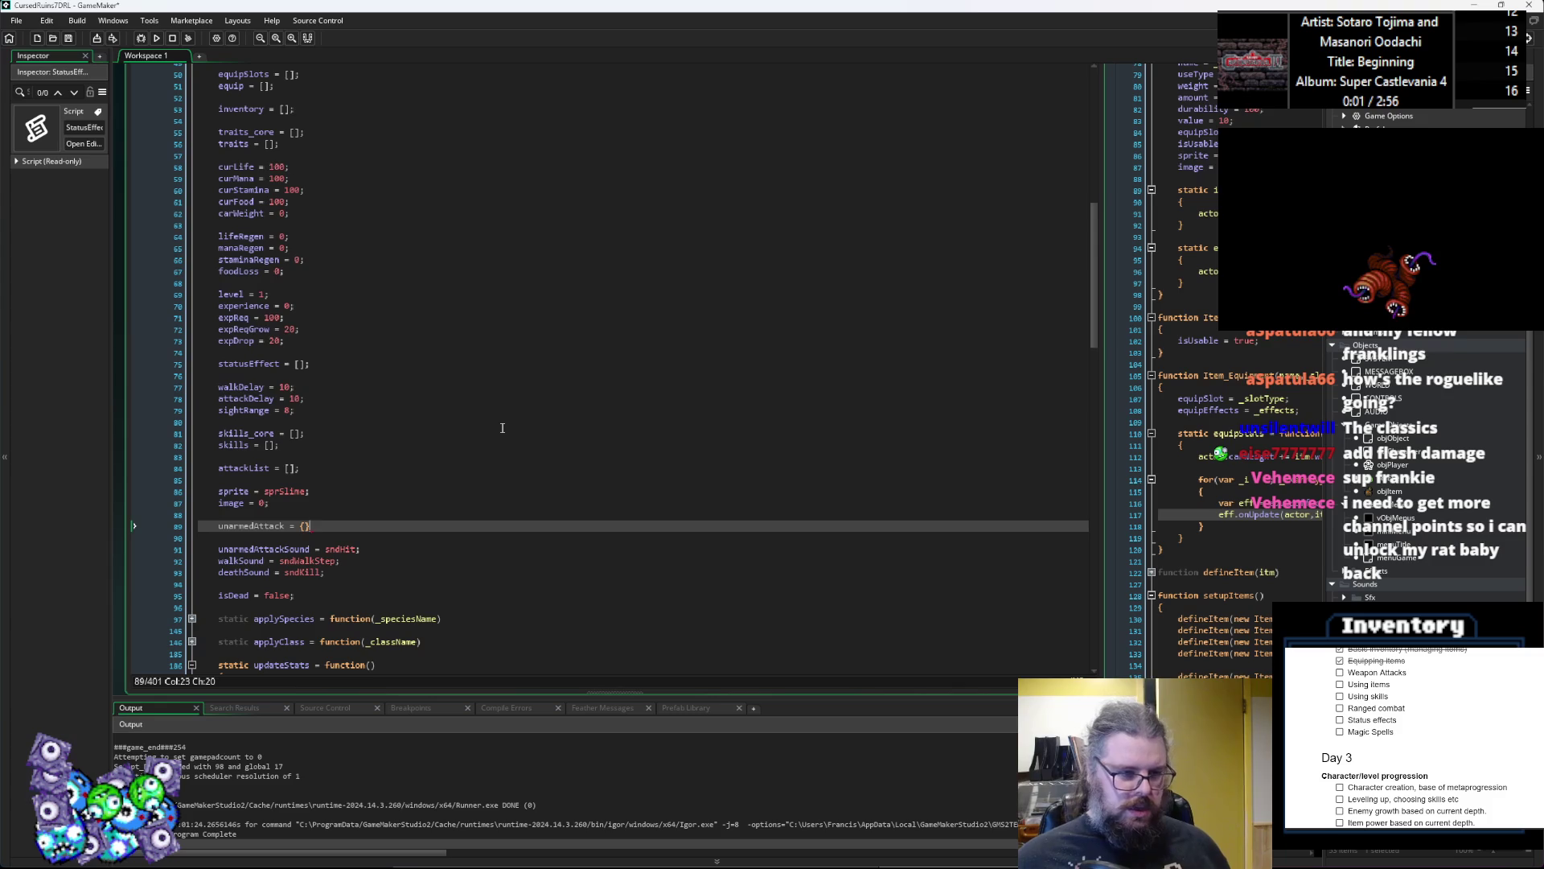
Step: Start assigning unarmedAttack a new Att... constructor from the autocomplete list
double_click(256, 527)
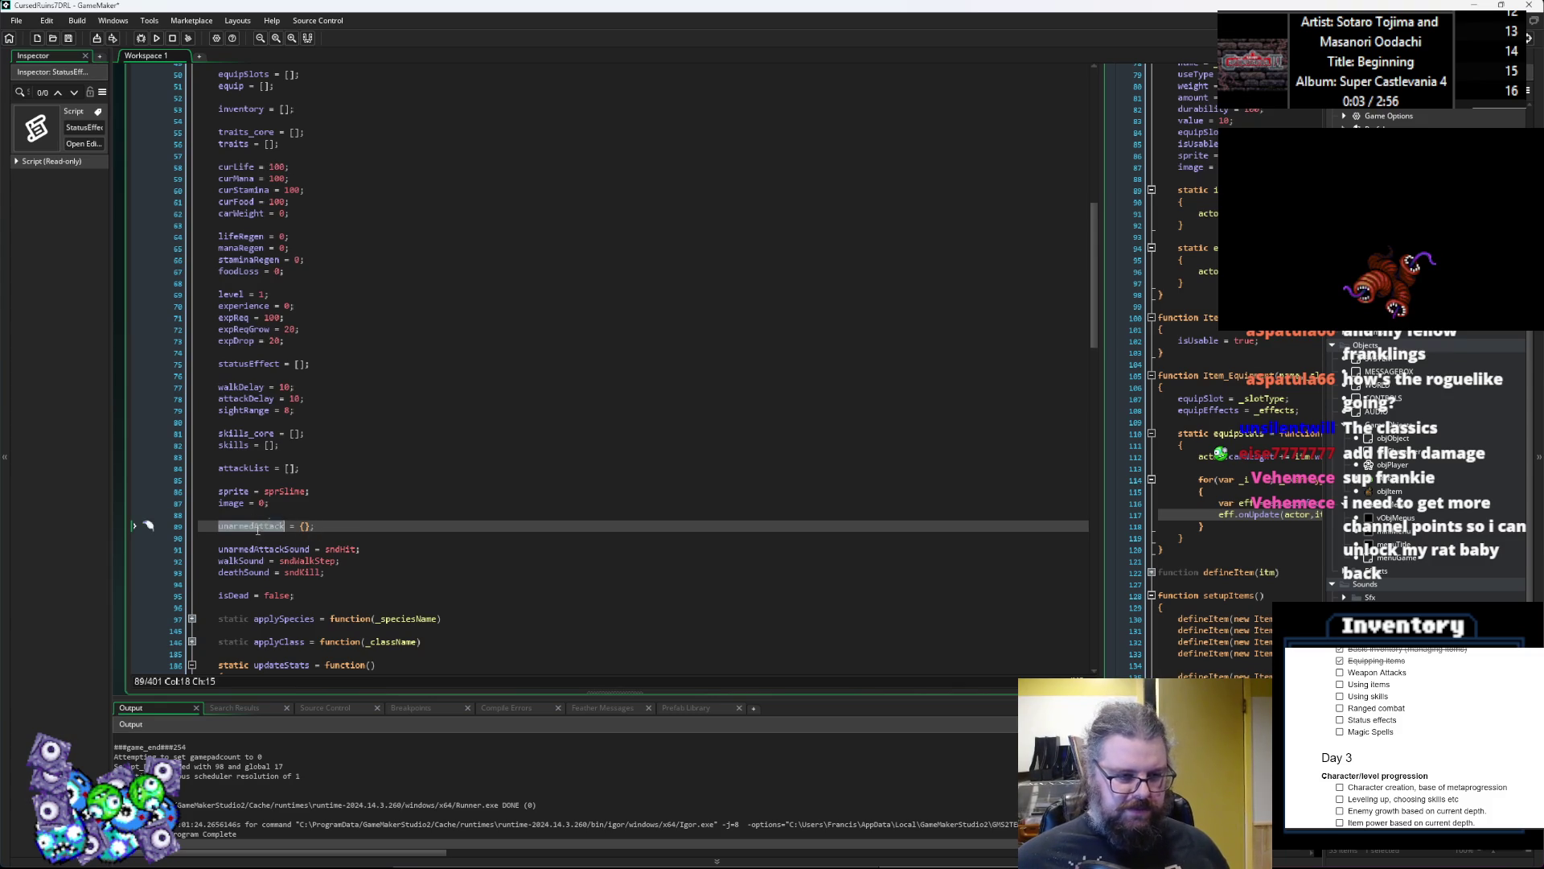
scroll(447, 478, "down", 5)
scroll(434, 471, "up", 4)
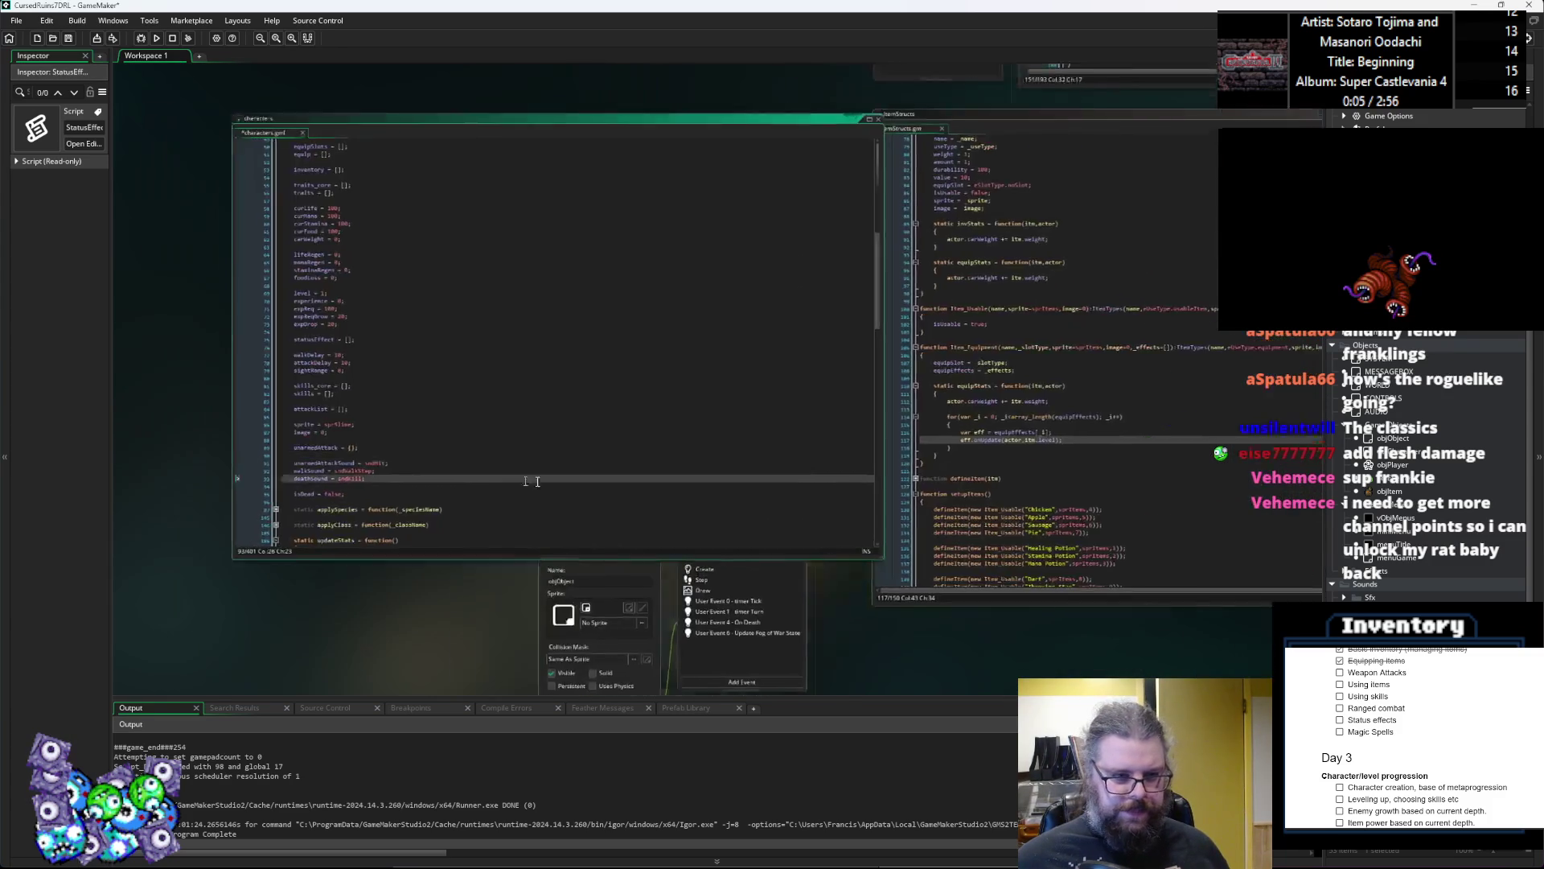
key("Up")
key("Up")
key("Up")
key("Left")
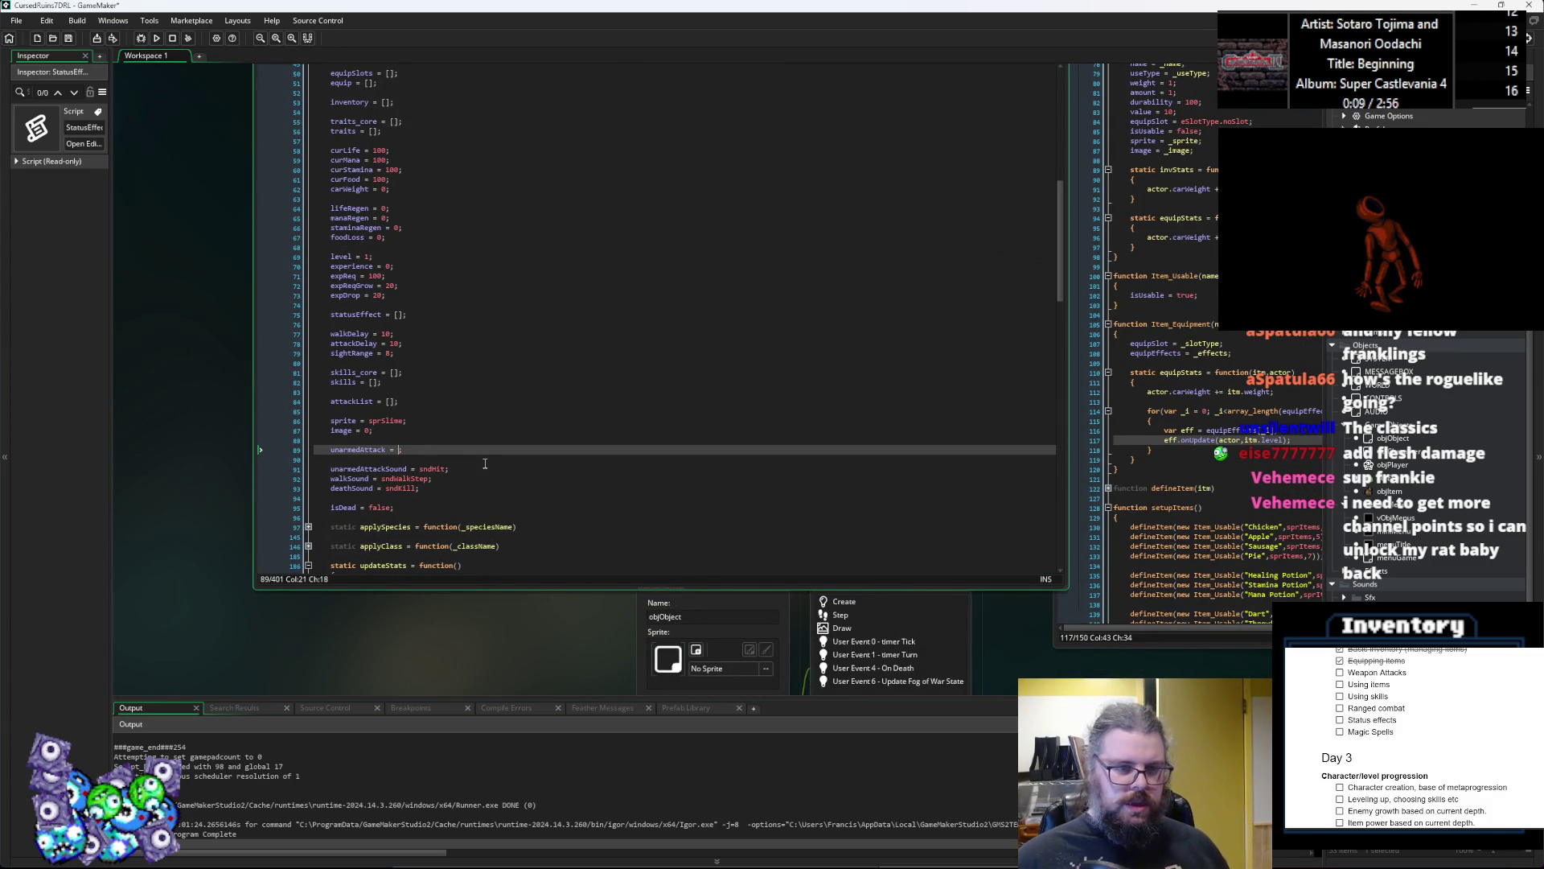
type("new A")
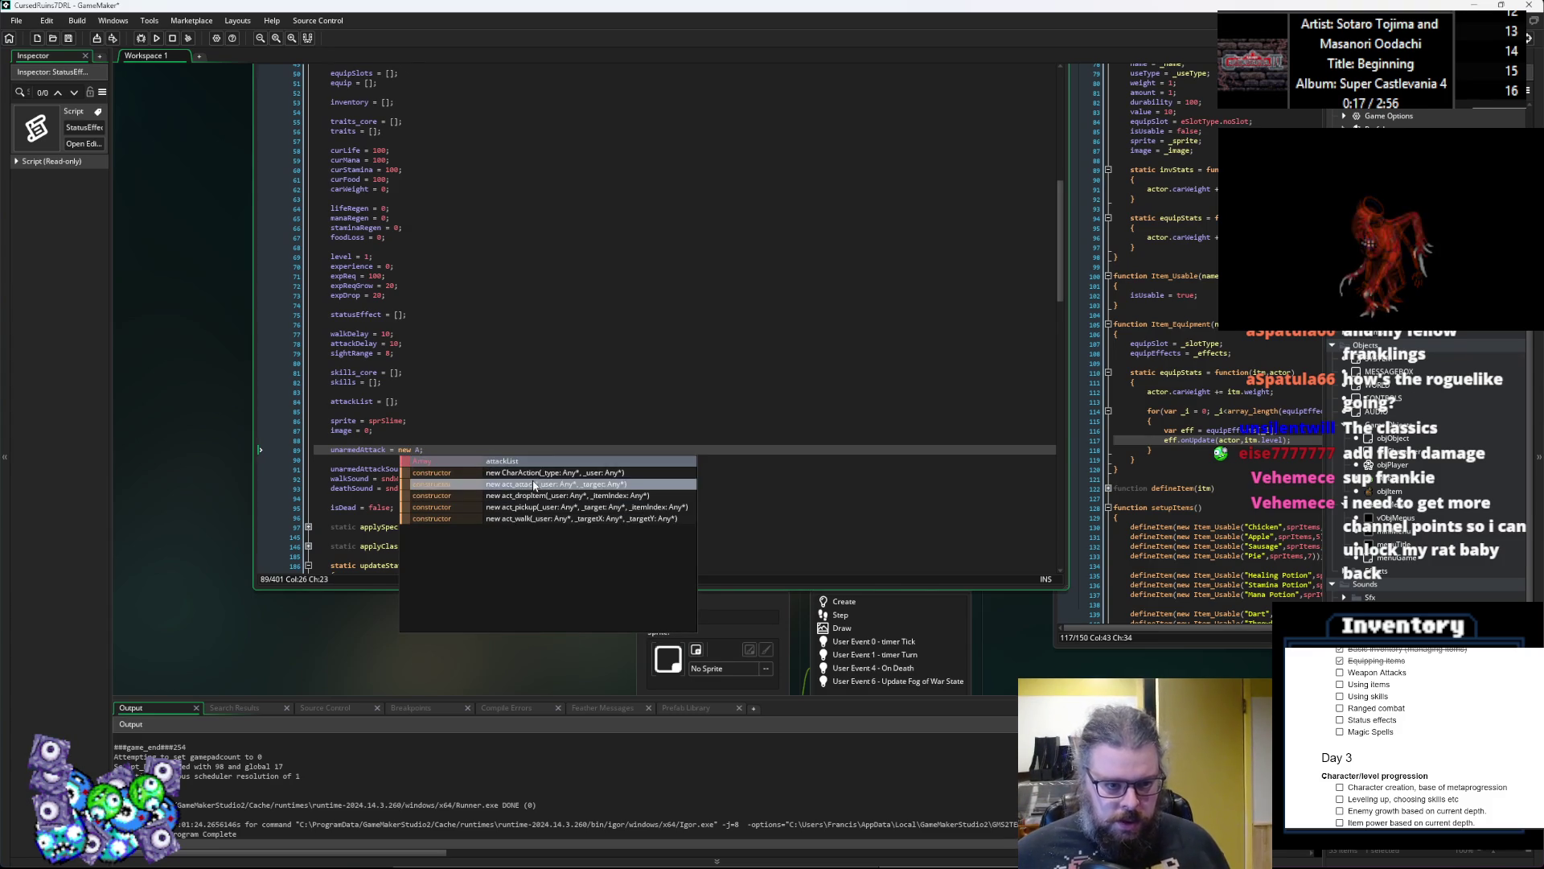
key("BackSpace")
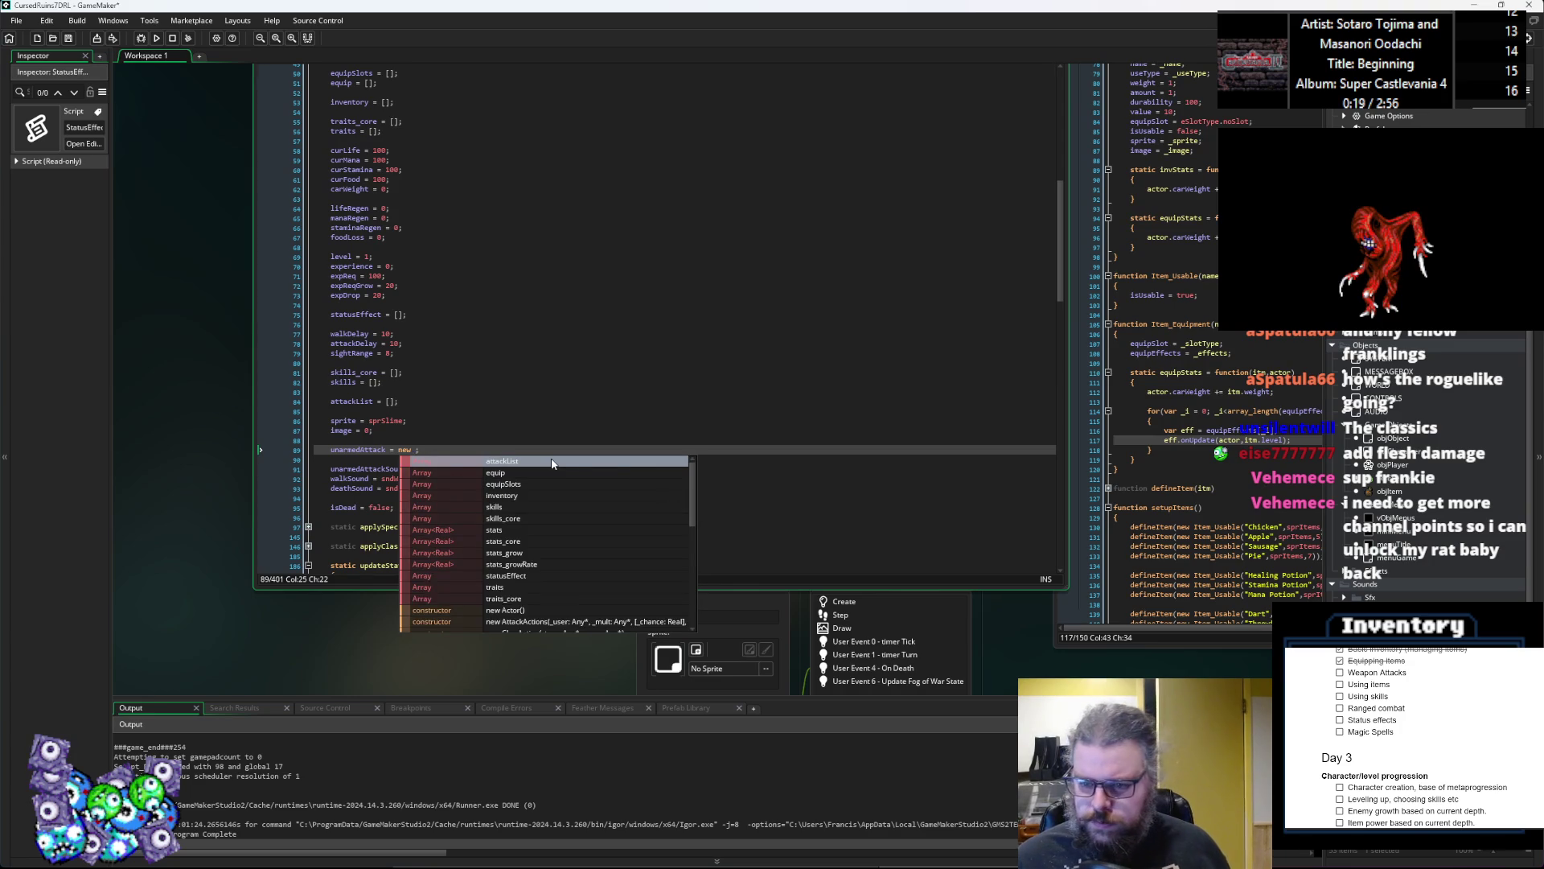
type("Att")
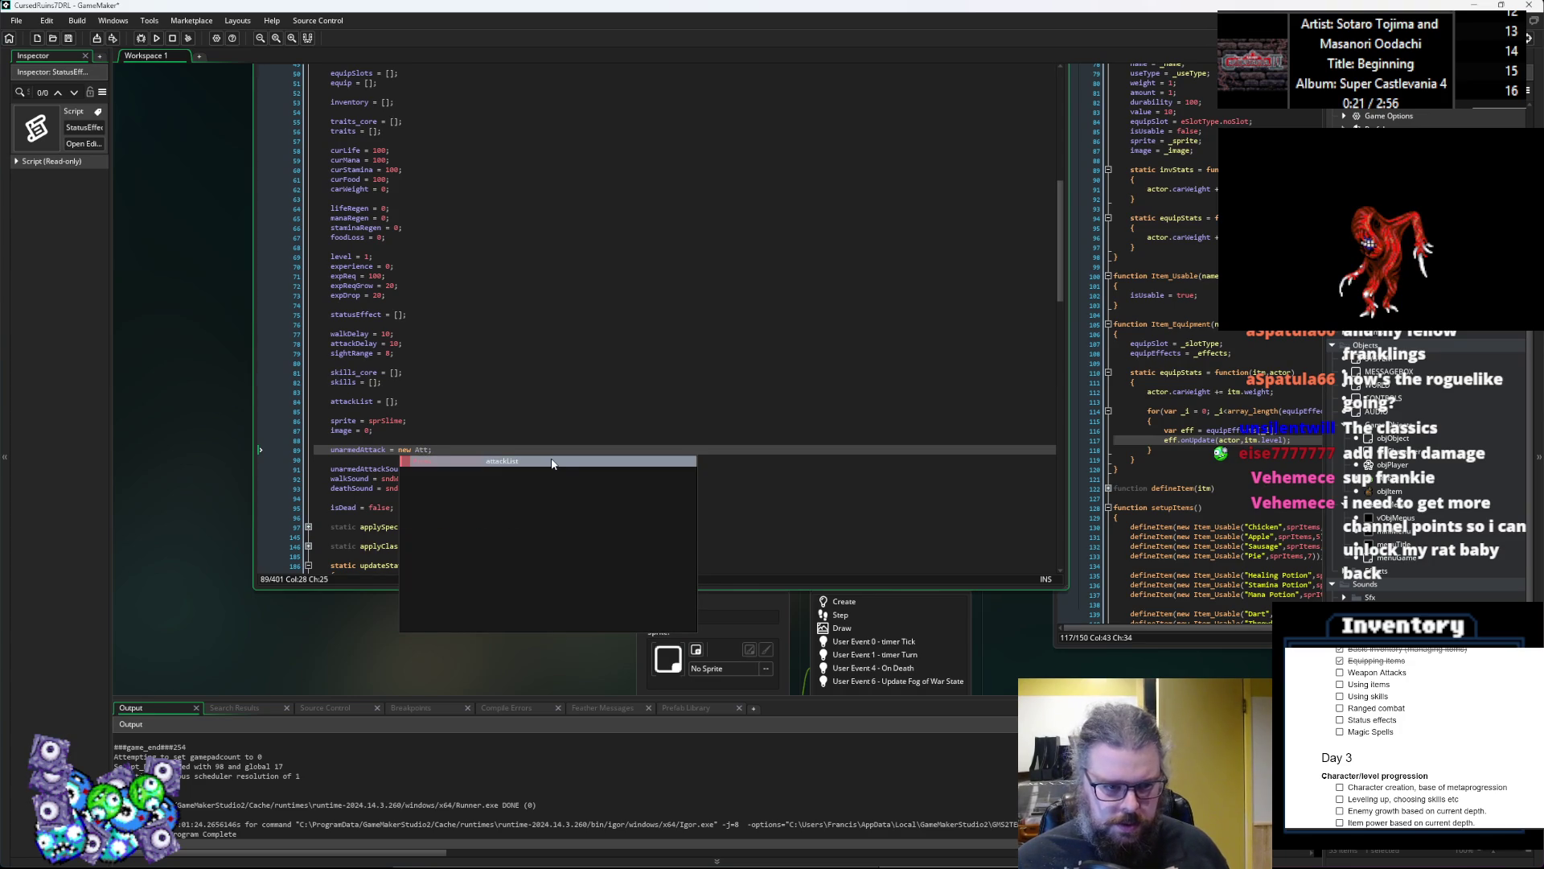
scroll(707, 278, "down", 10)
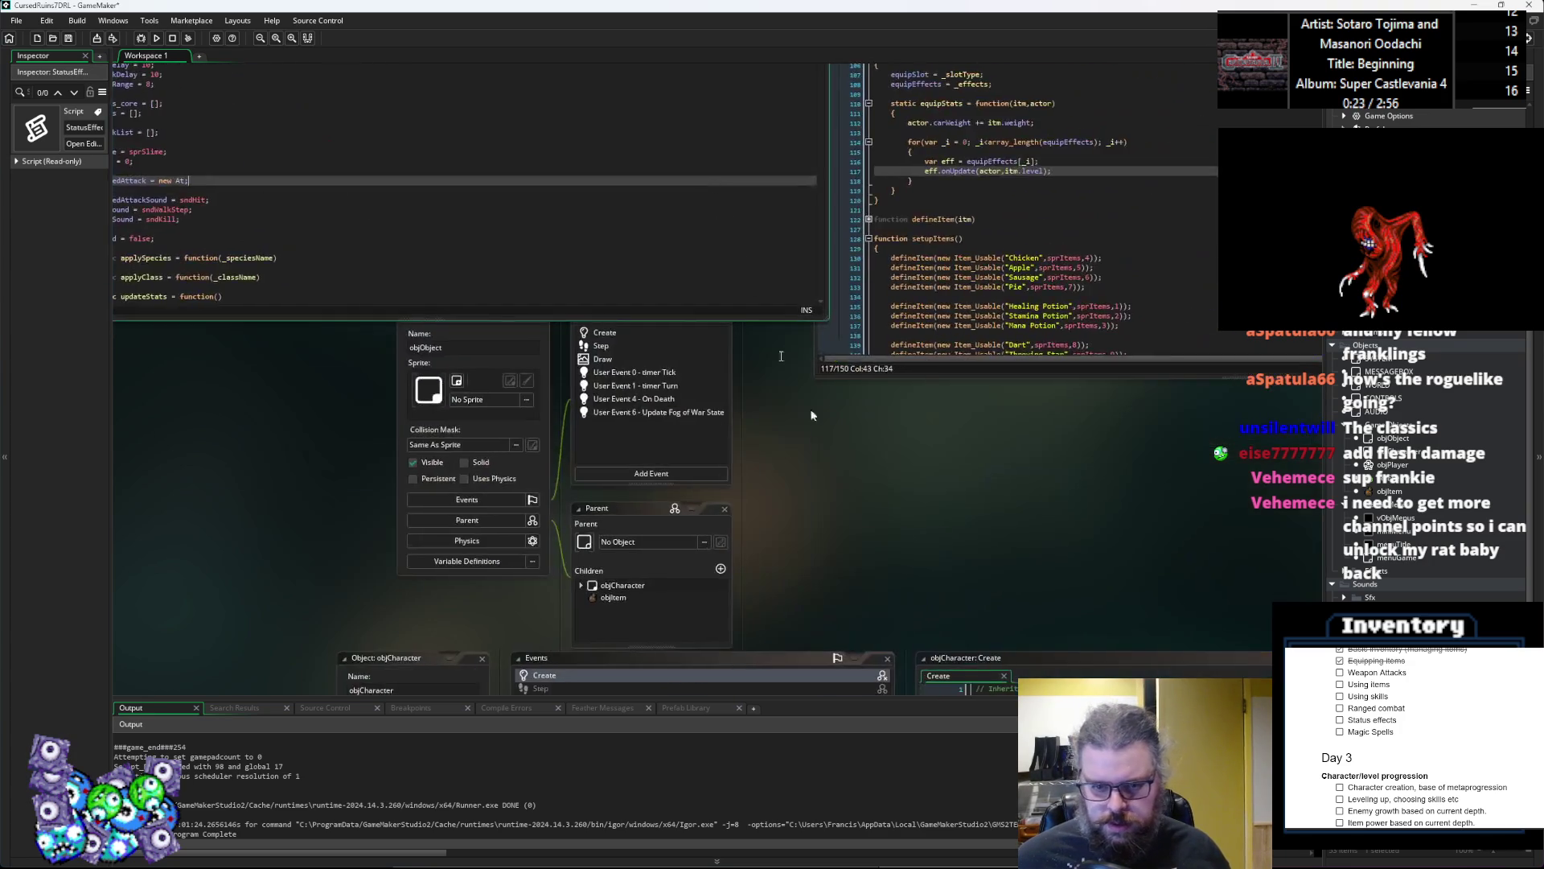
Step: Check the Damage and AttackActions definitions, then go back to the unarmedAttack line 89
scroll(708, 284, "down", 4)
scroll(708, 283, "down", 7)
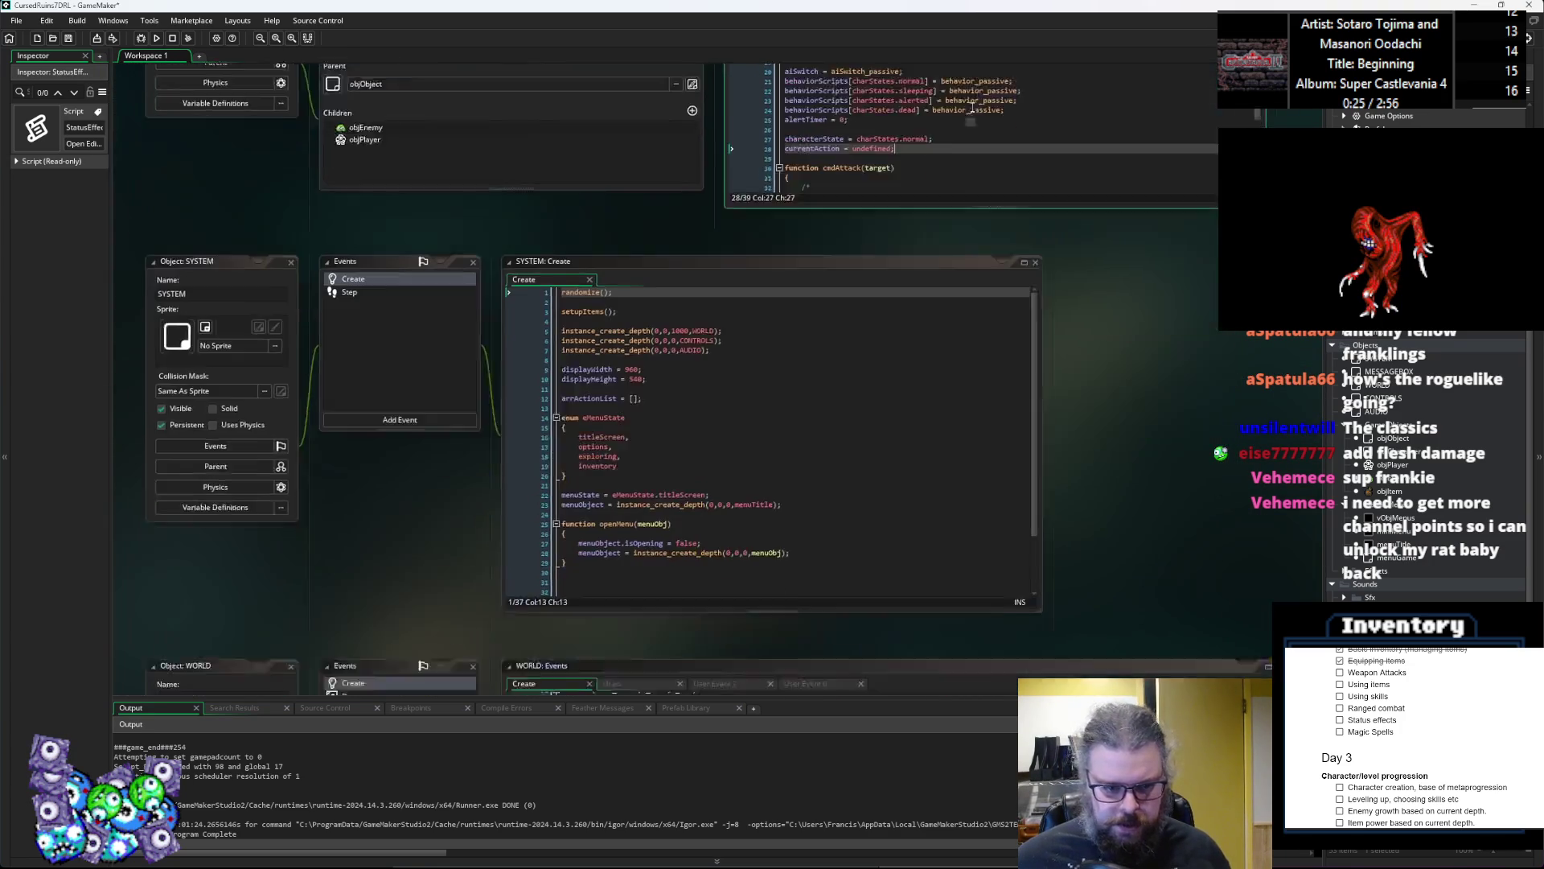
scroll(973, 107, "down", 6)
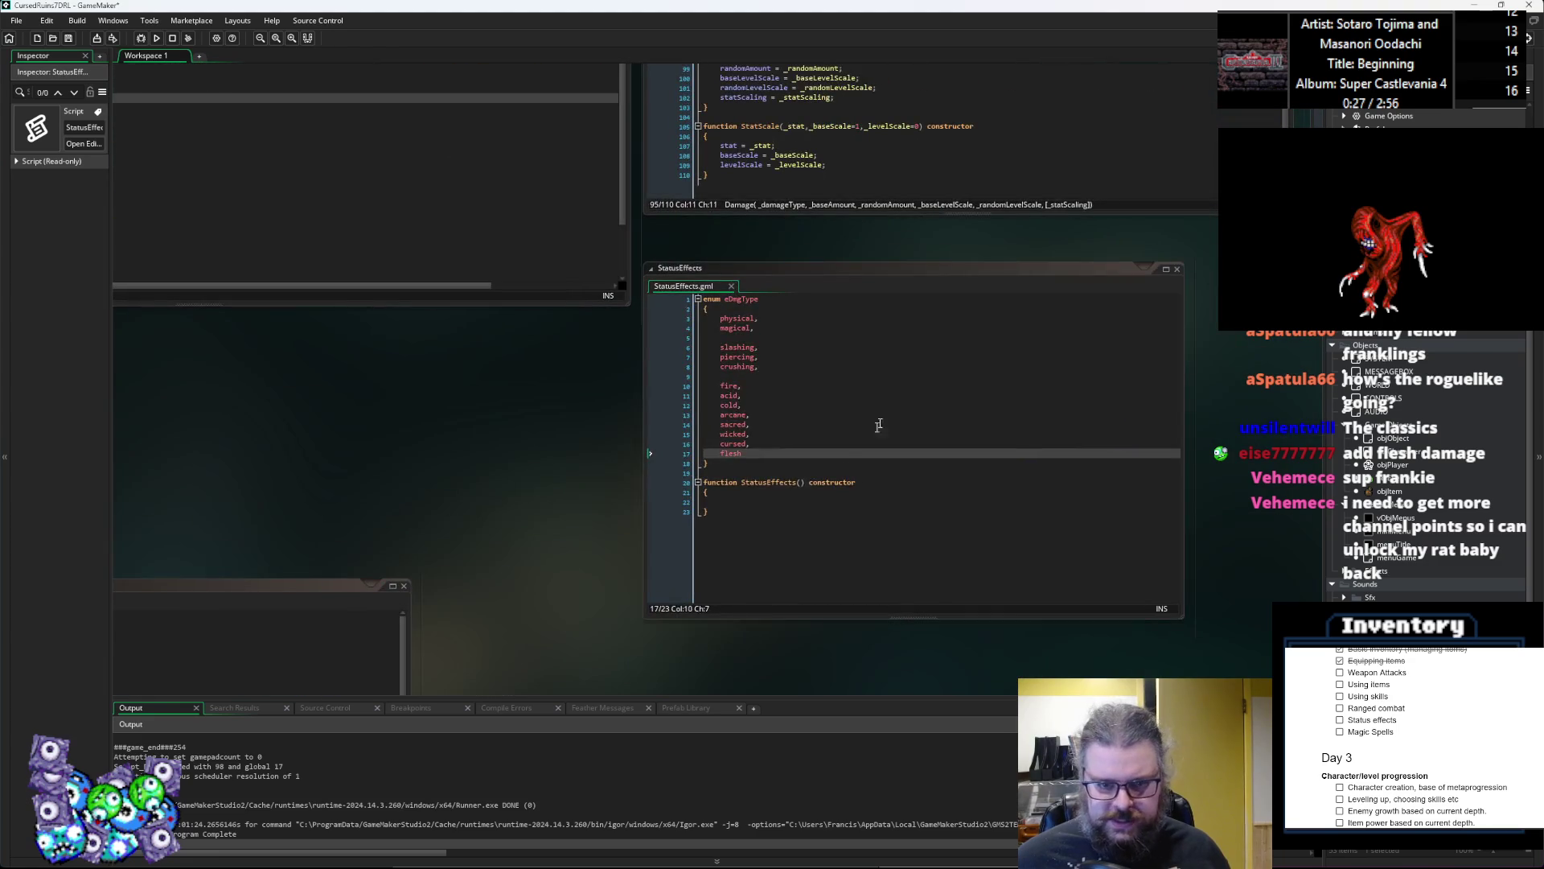
scroll(863, 451, "up", 4)
left_click(764, 370)
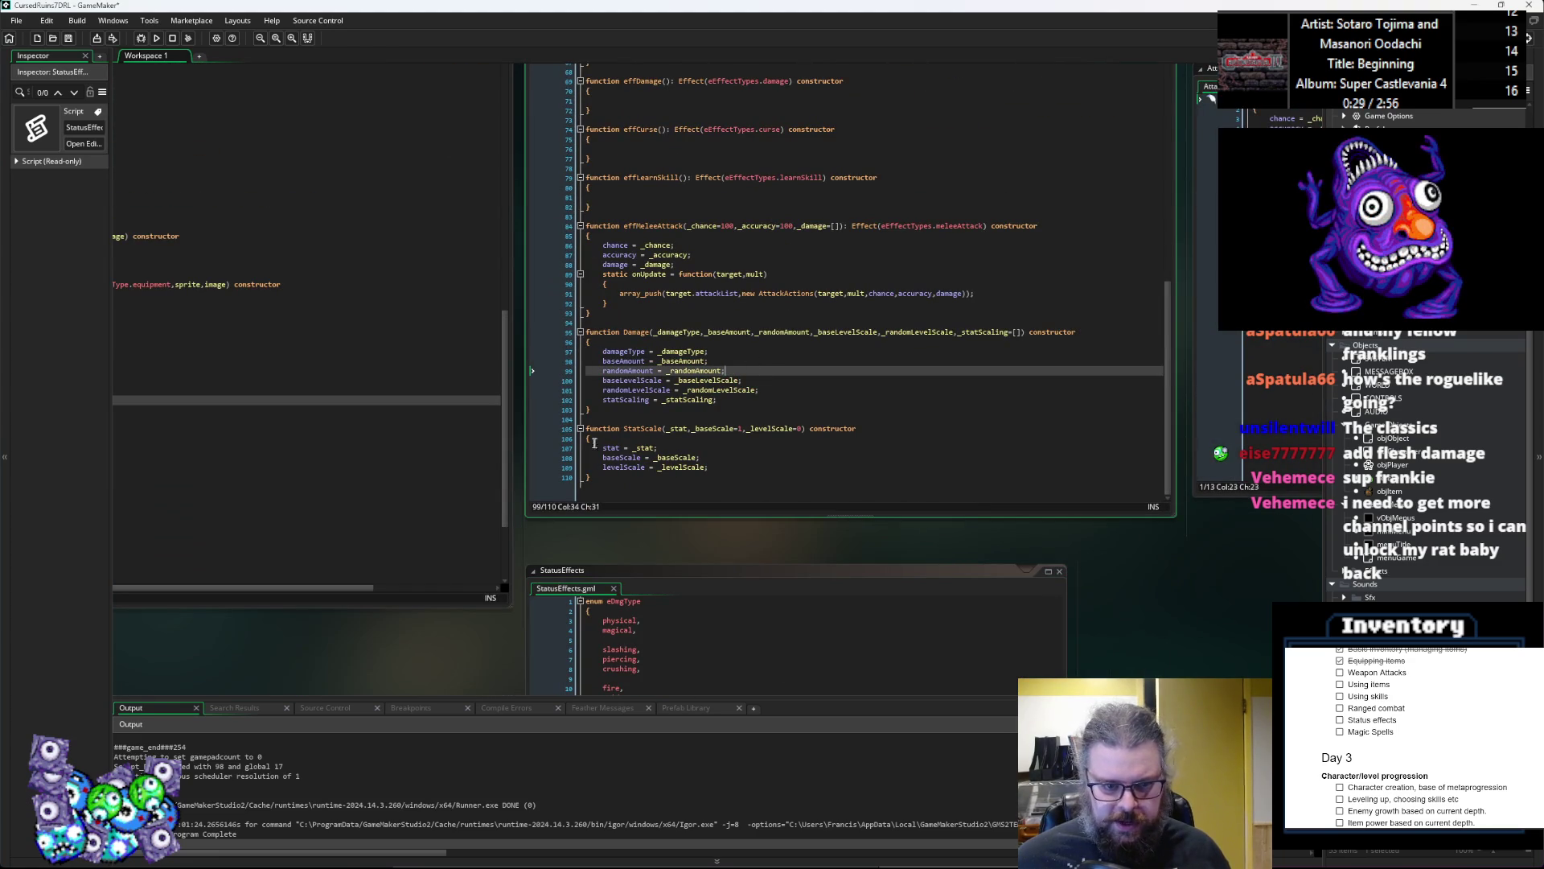
left_click(640, 228)
middle_click(784, 293)
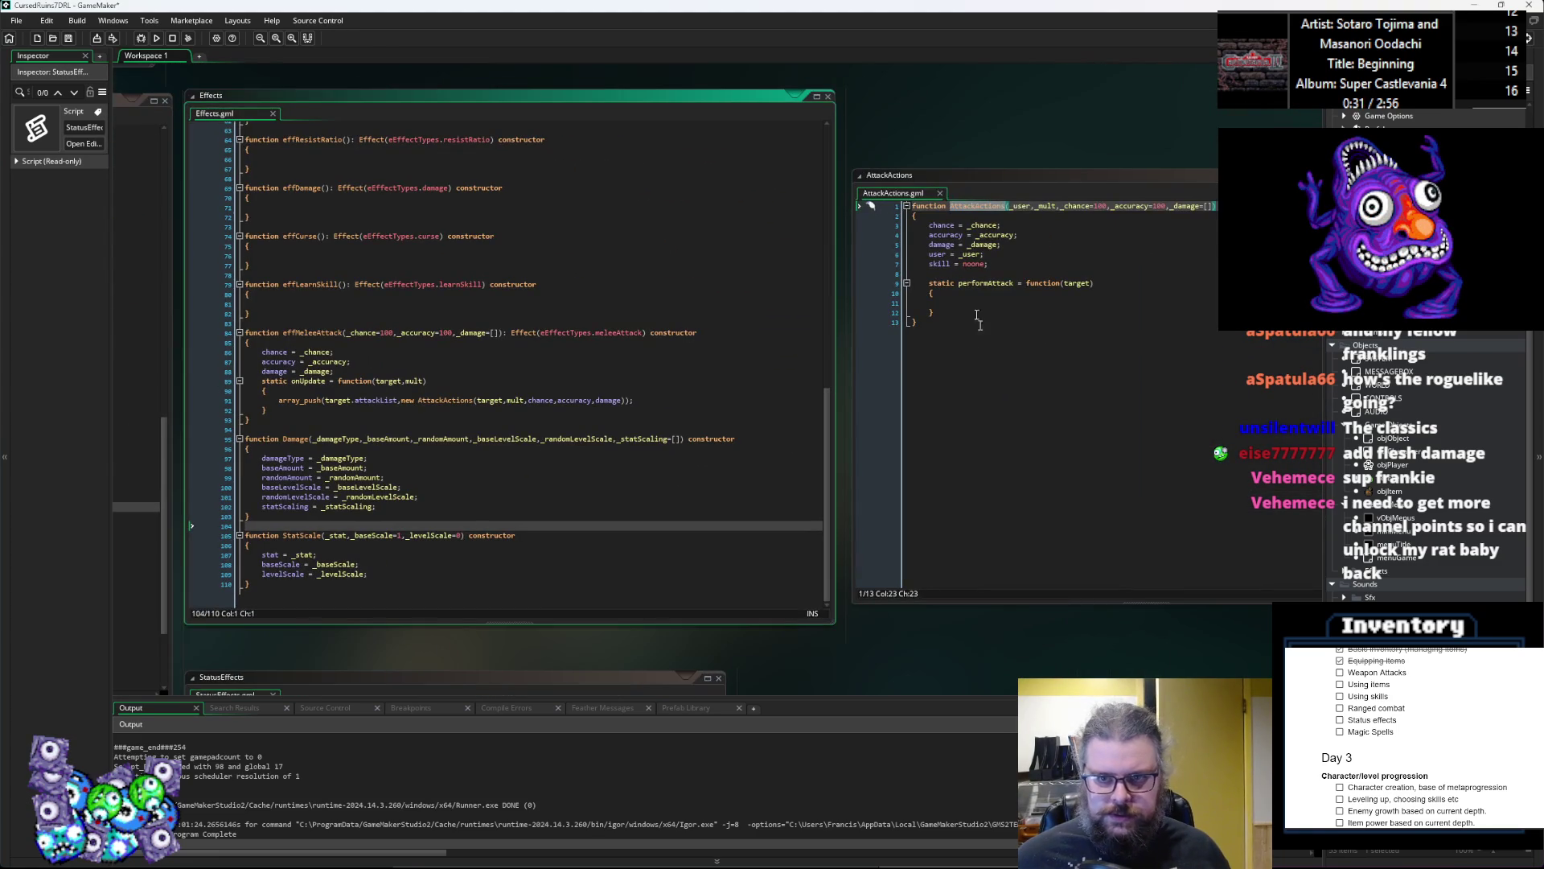
key("alt+Left")
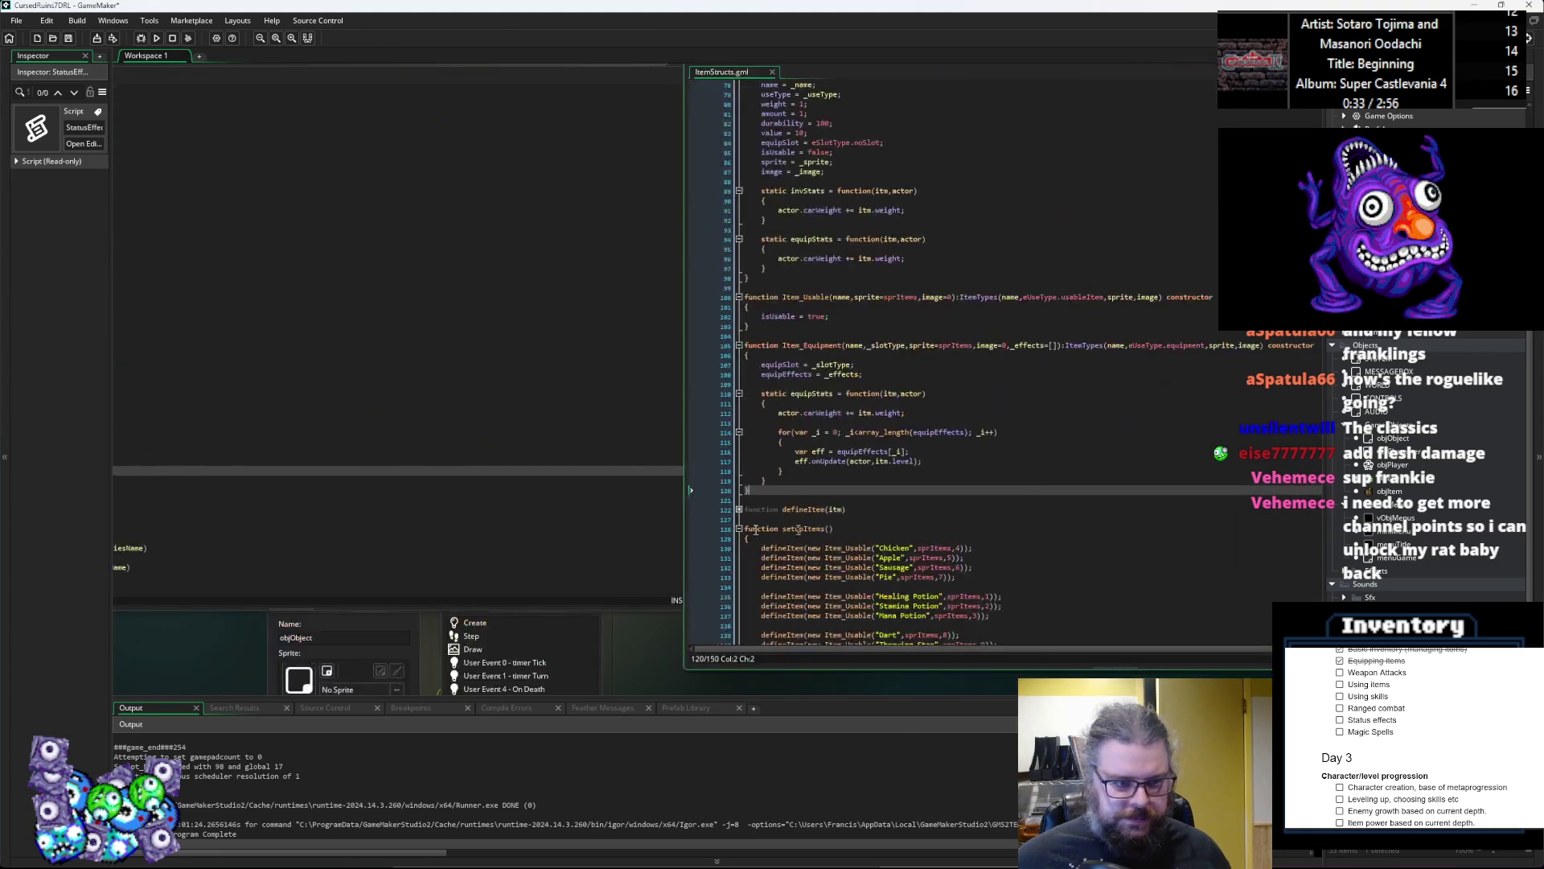
key("alt+Left")
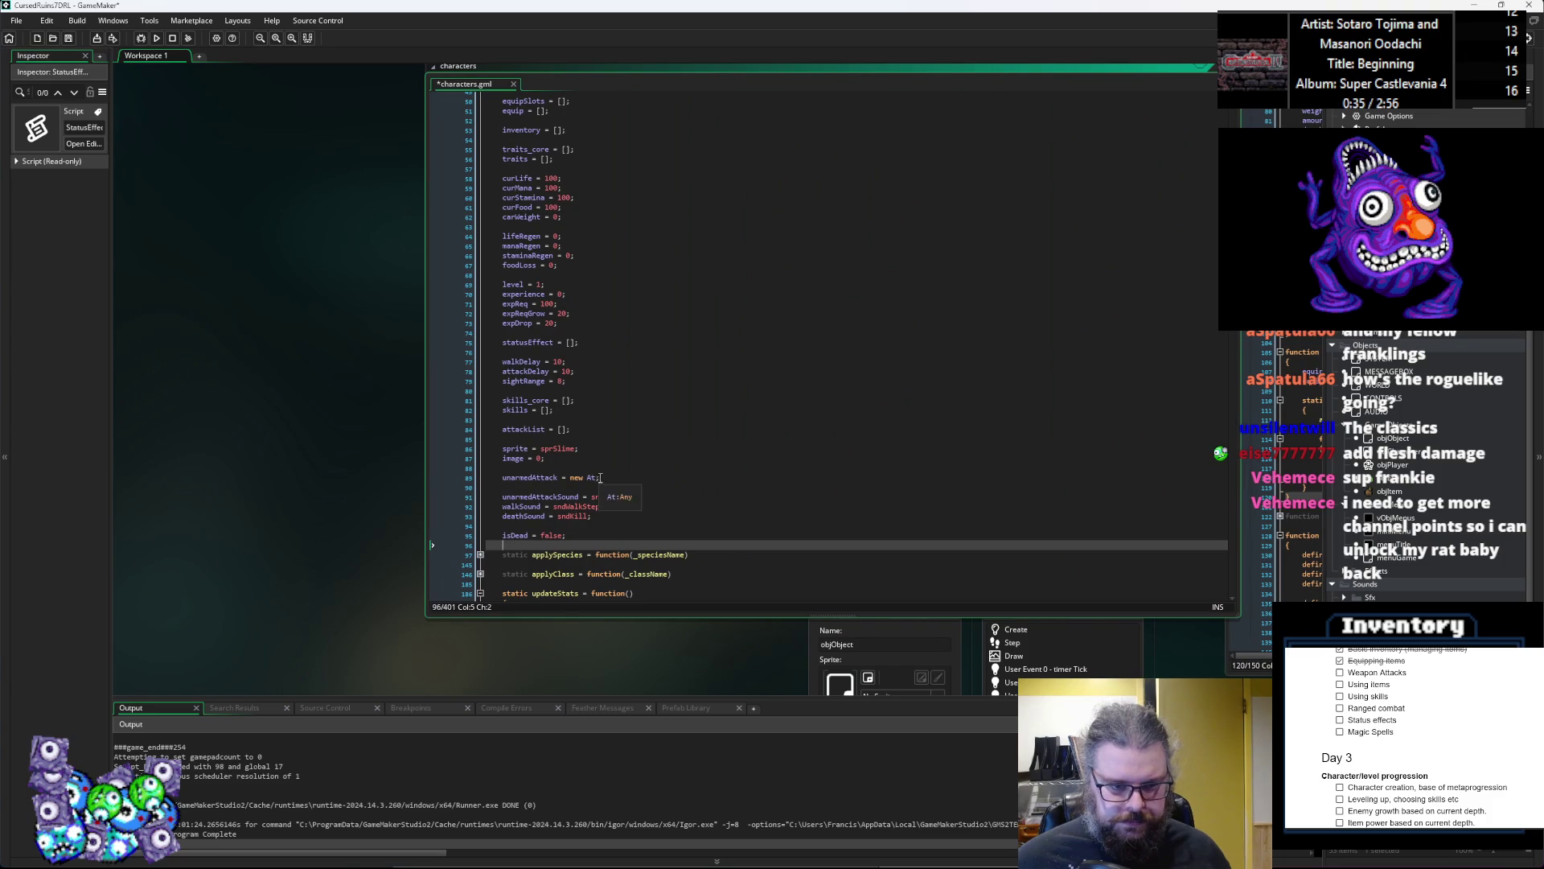
Step: Write AttackActions(self,,100,100,[new Damage(eDmgType.crushing,1,1,0,0,[new Sta for unarmedAttack
type("AttackActions(")
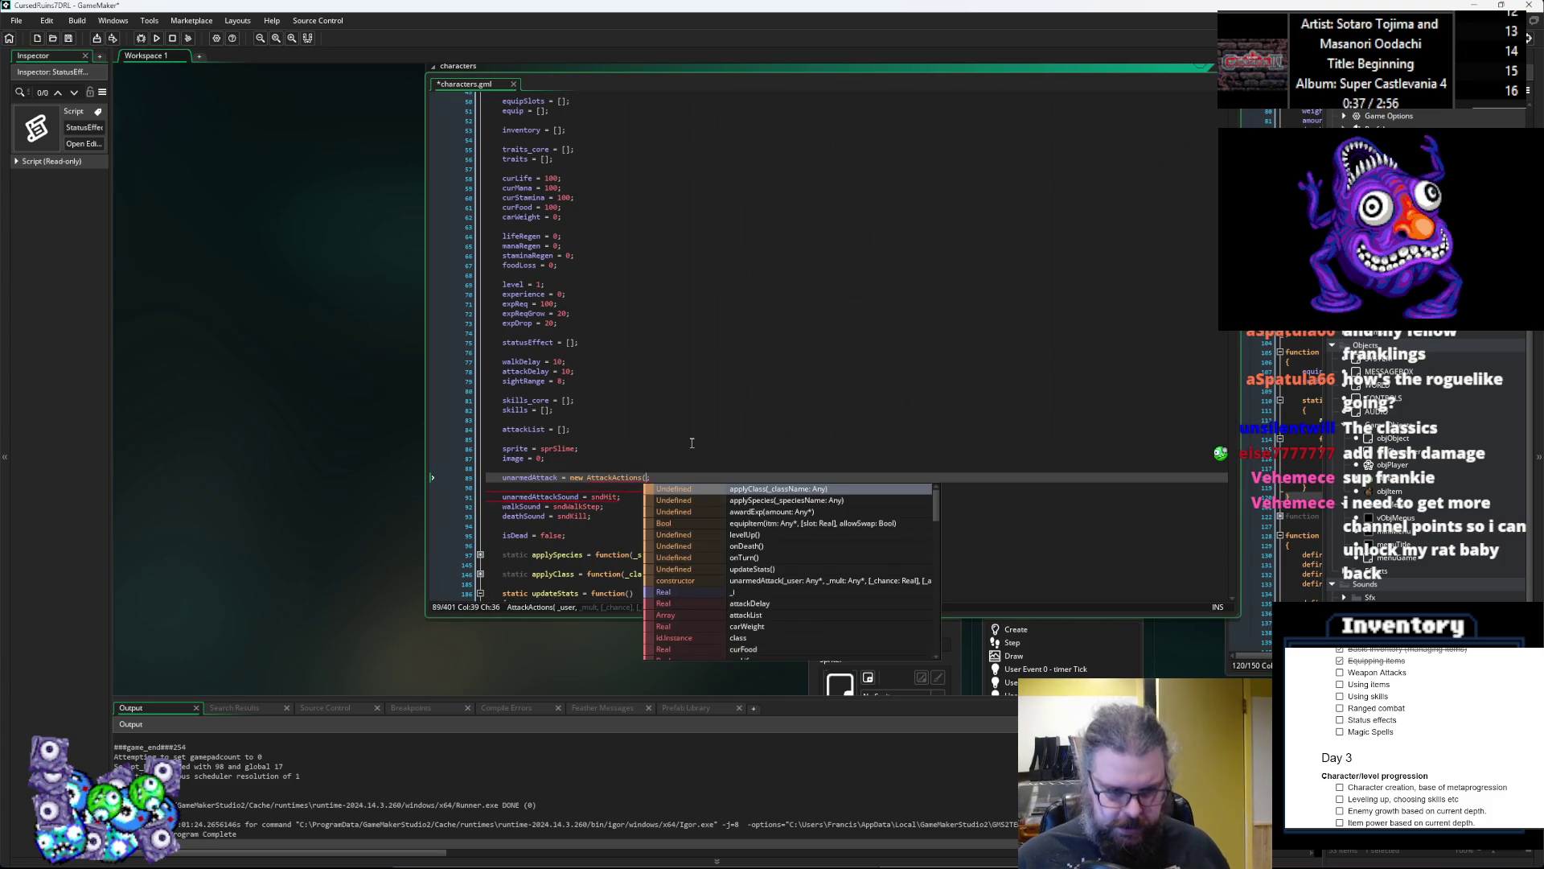
type("self,")
type(",100,")
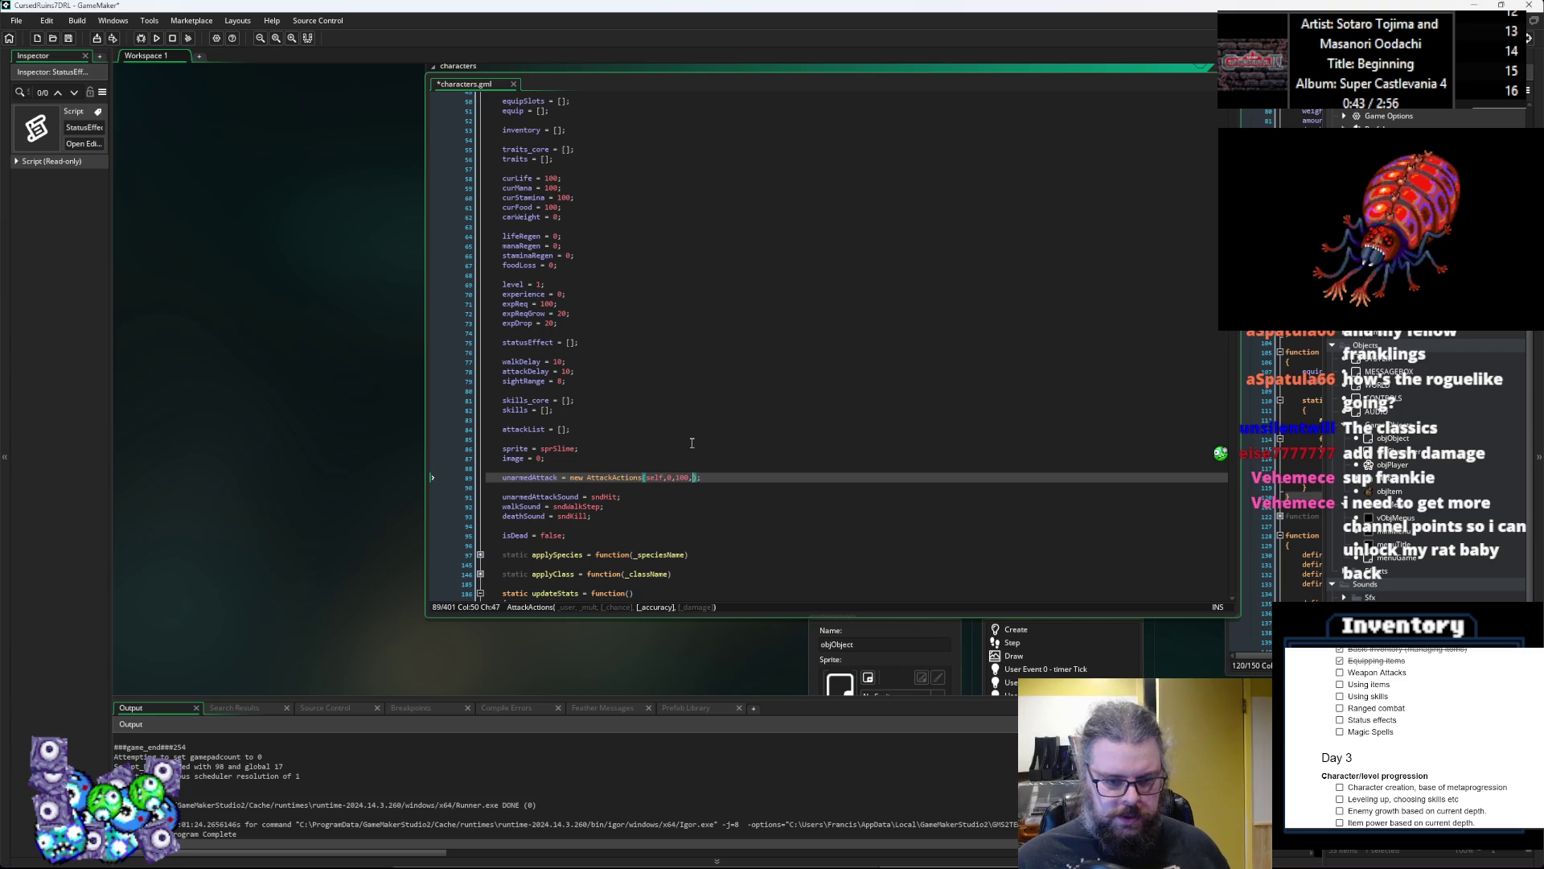
type("100,")
type("[]")
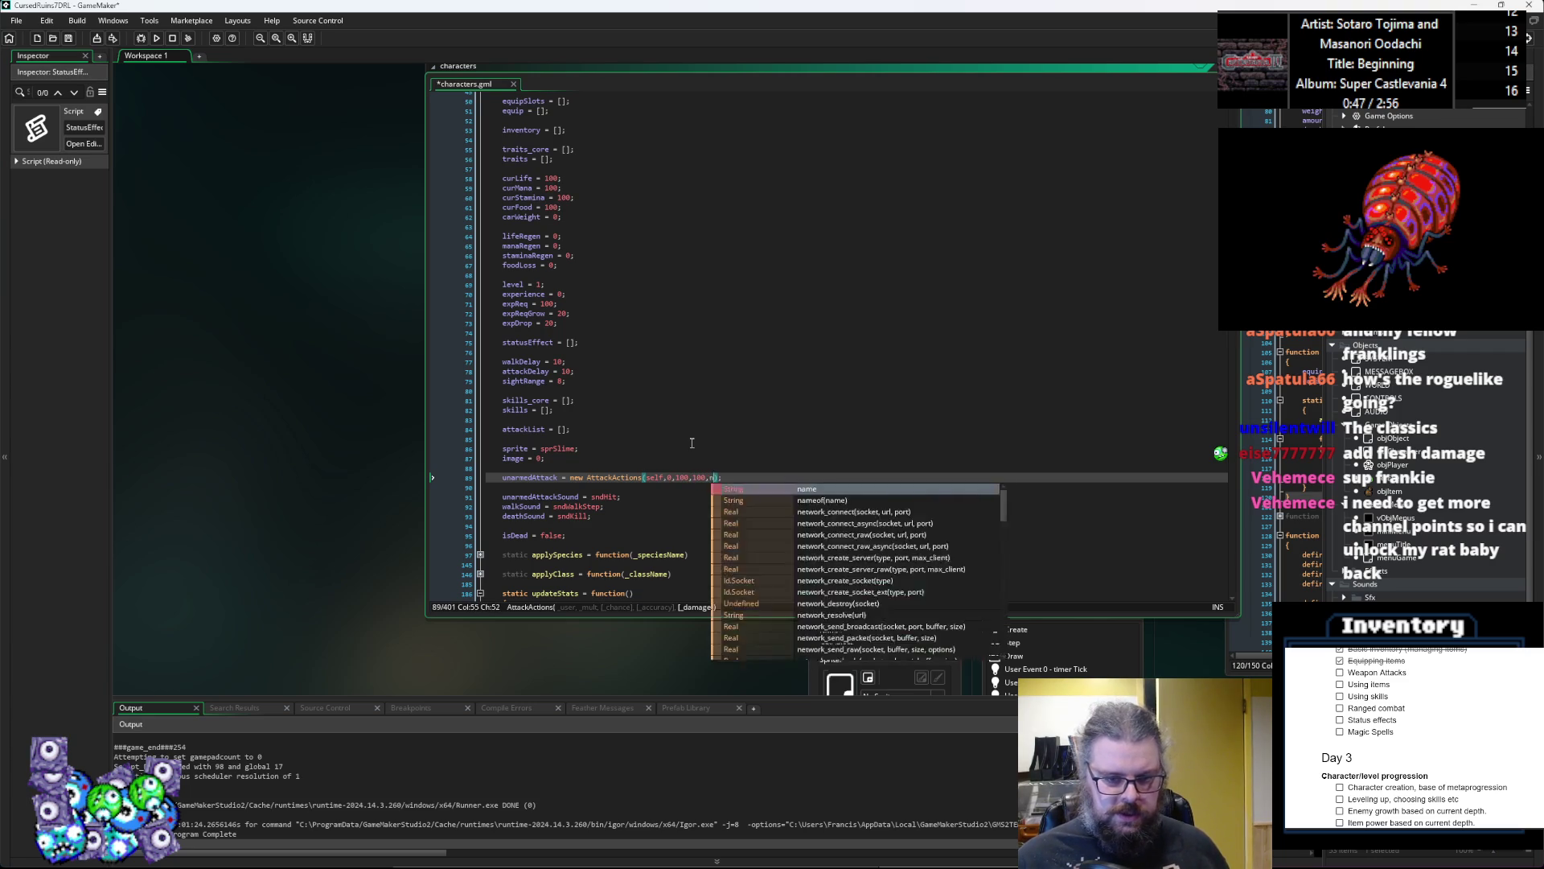
type("new Dam")
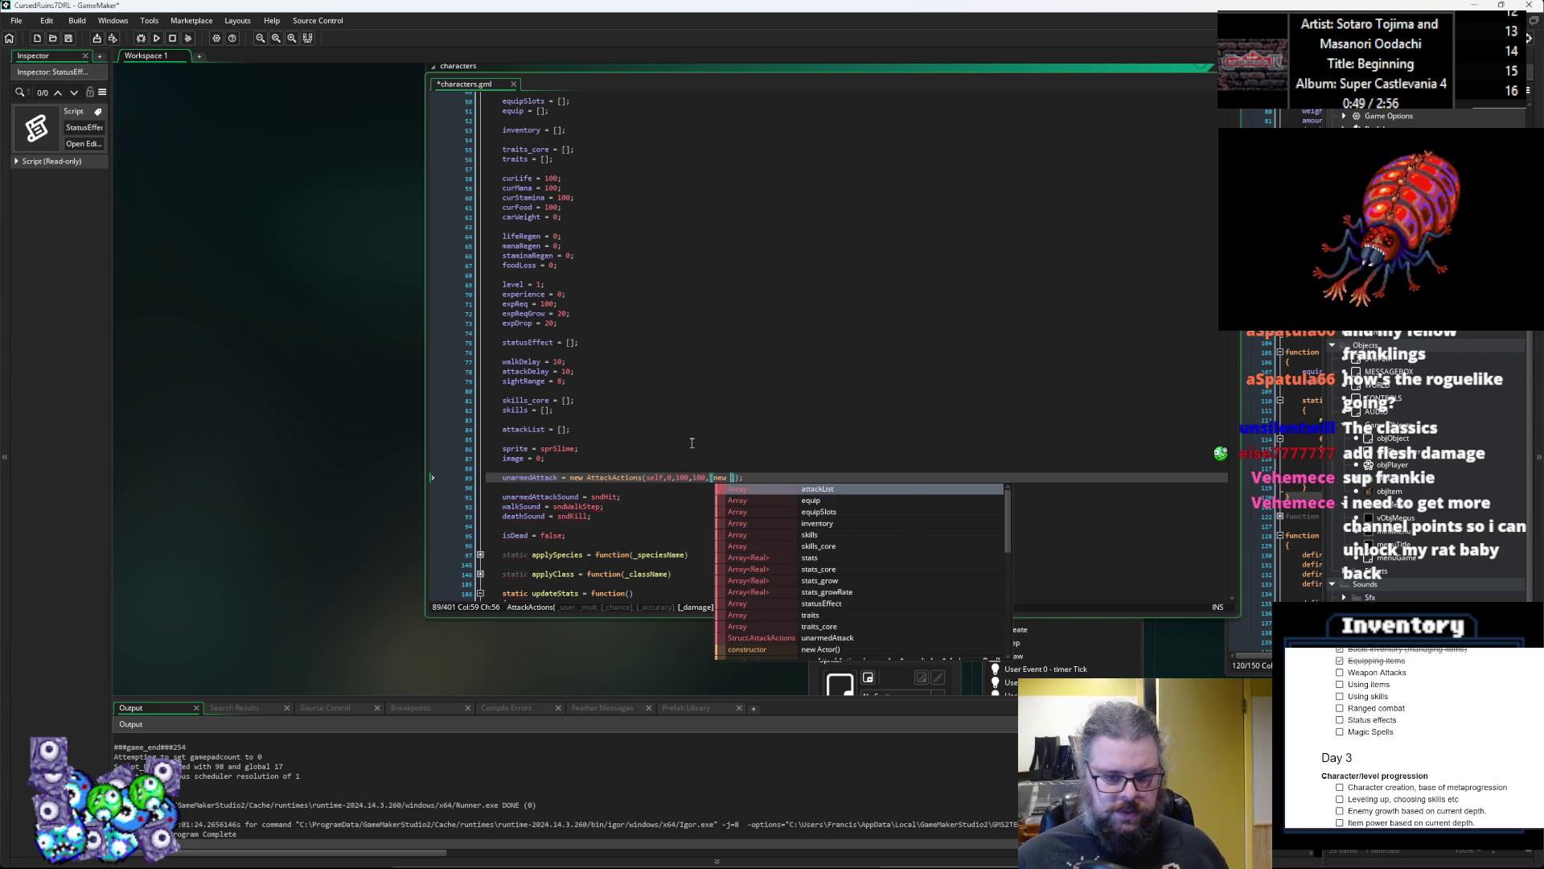
key("BackSpace")
key("BackSpace")
key("BackSpace")
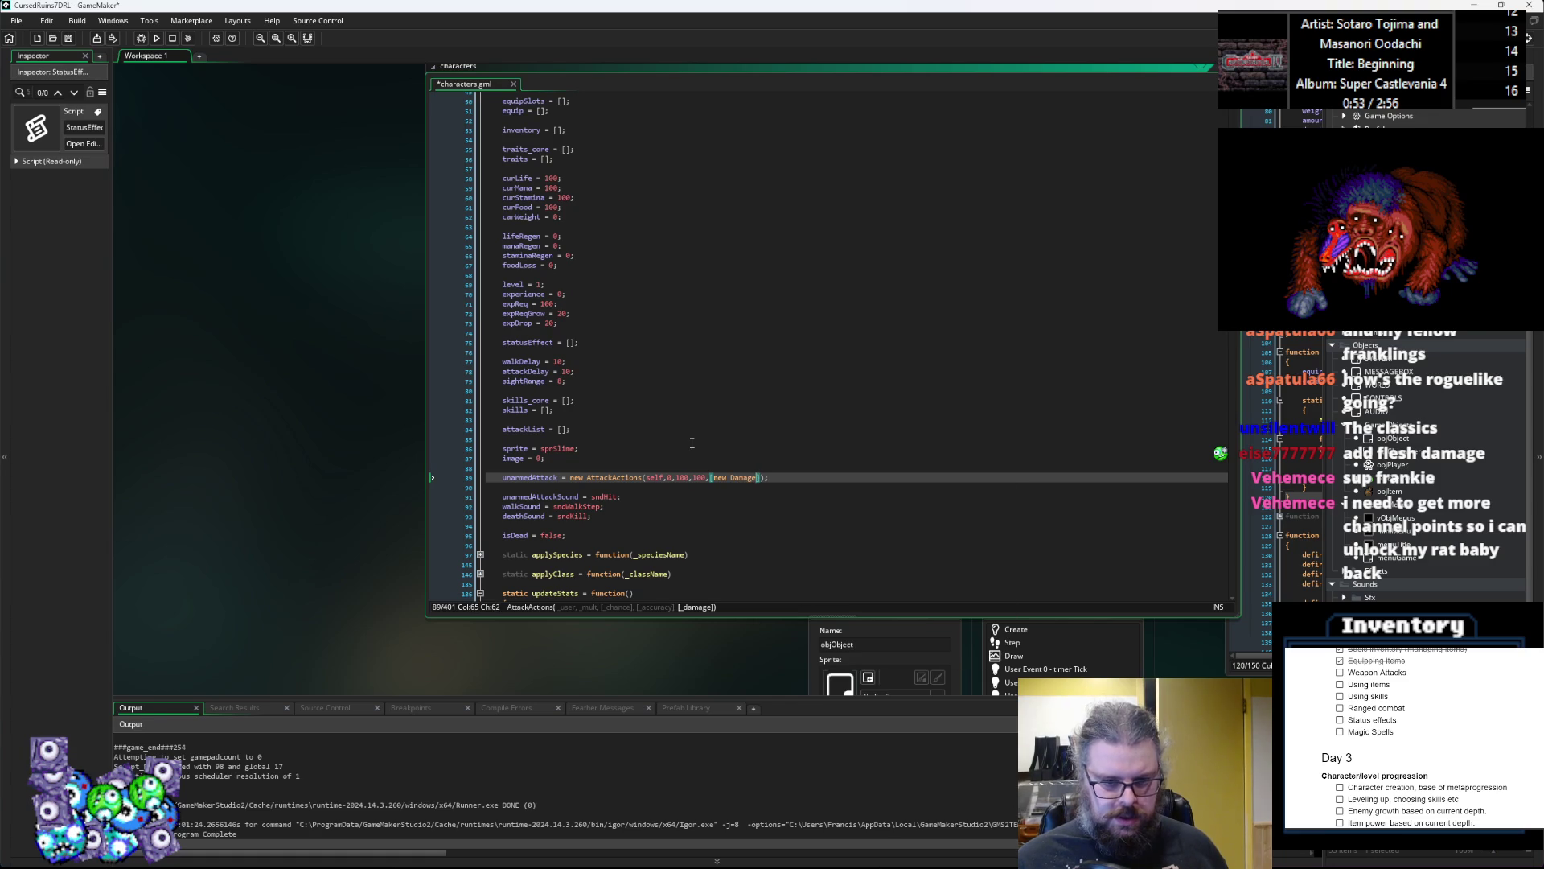
type("(")
type("eDmgType.")
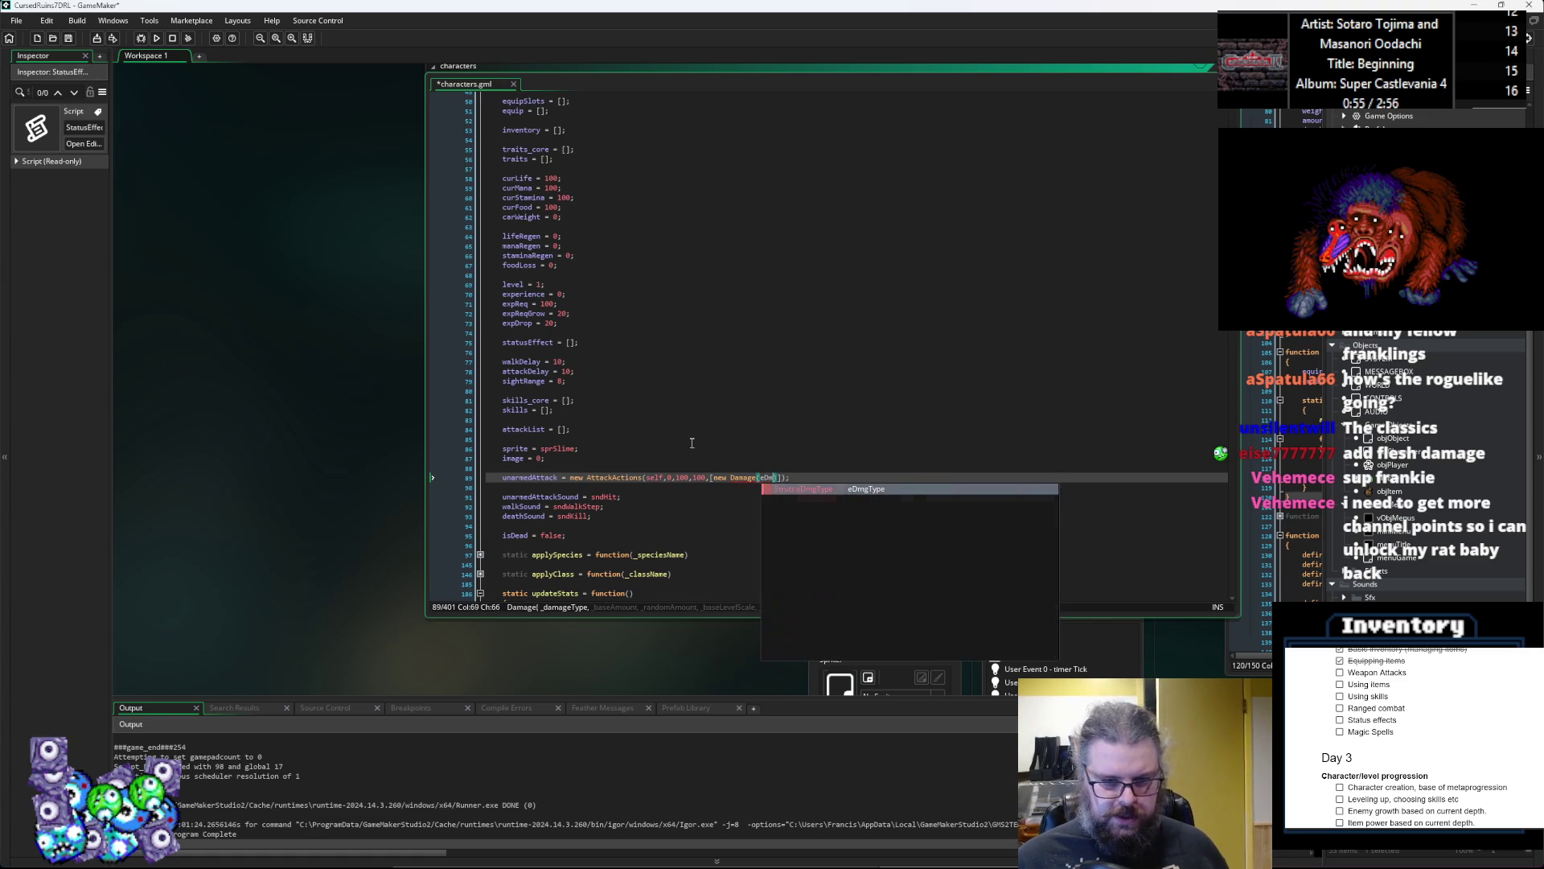
key("Down")
key("Down")
key("Down")
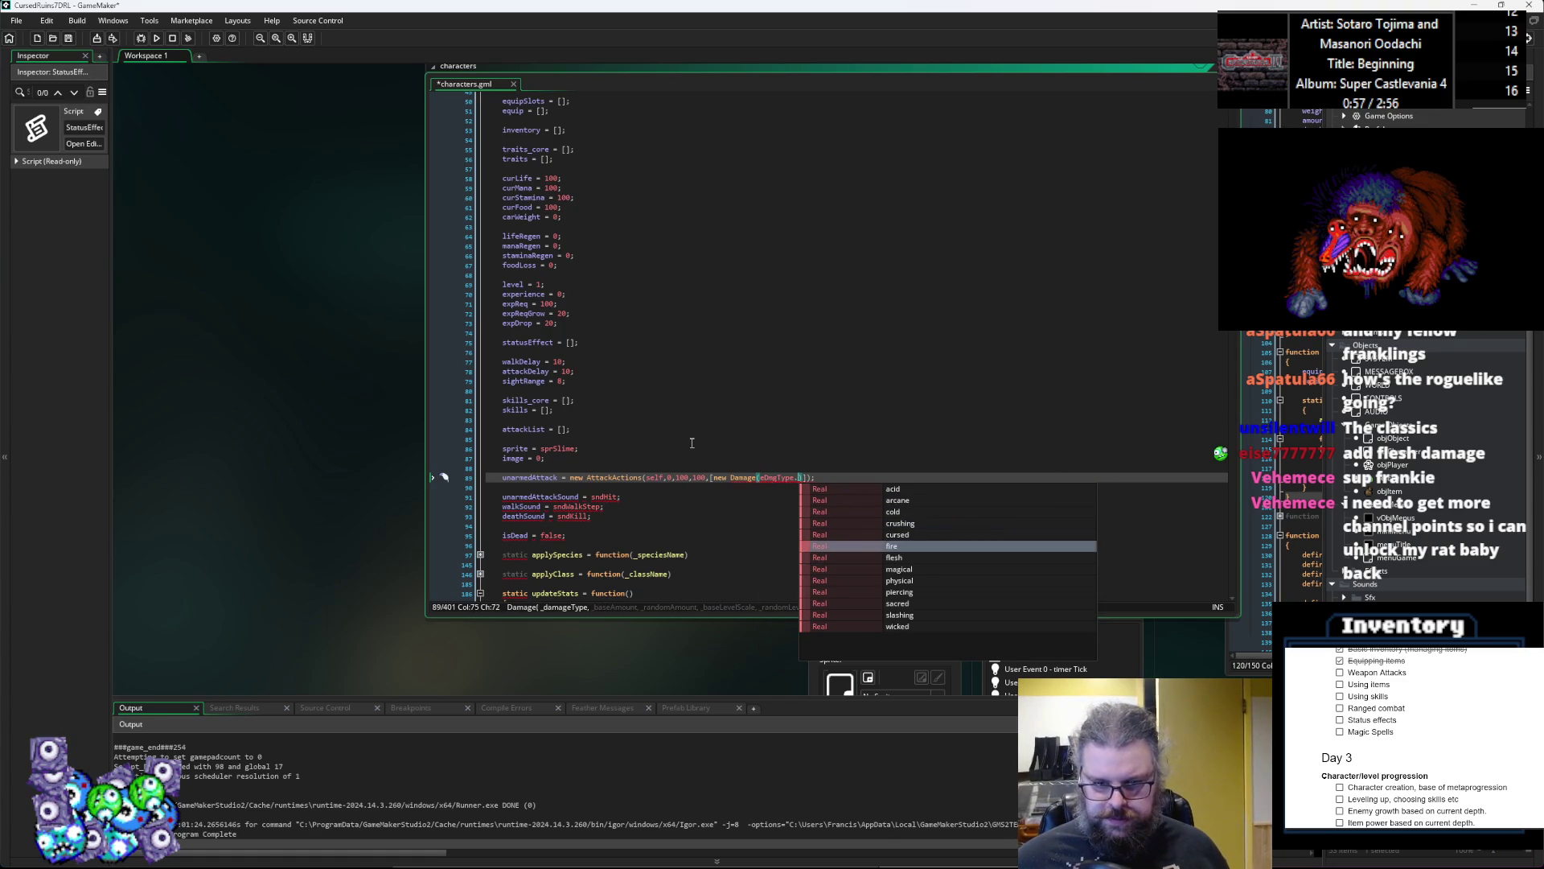
key("Up")
key("Up")
key("Up")
key("Down")
key("Down")
key("Return")
type(",")
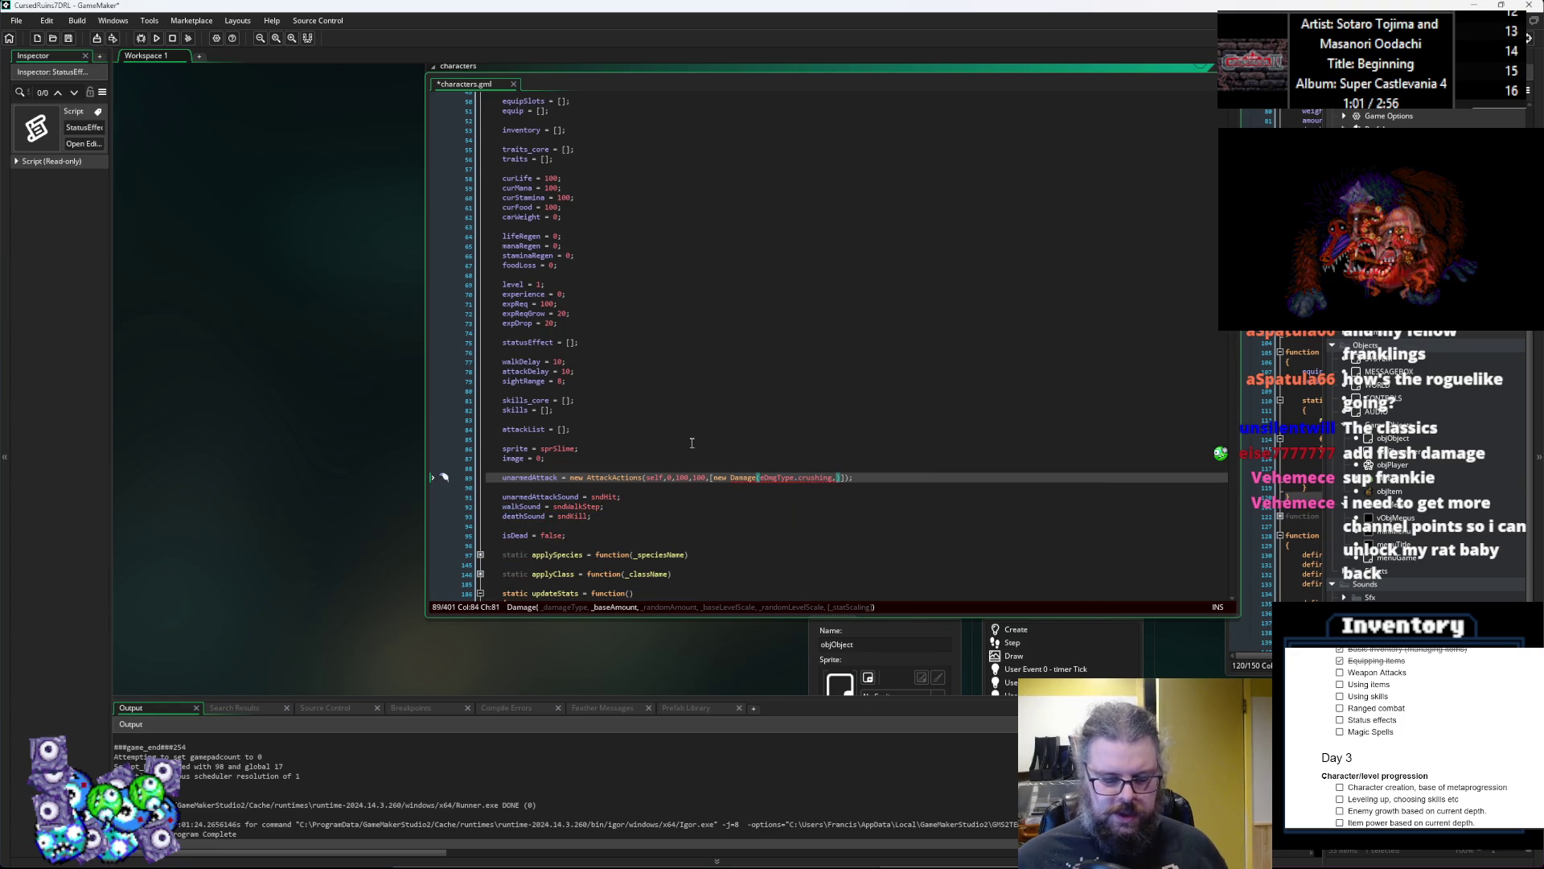
type("4")
type(",")
key("BackSpace")
key("BackSpace")
type("1,1")
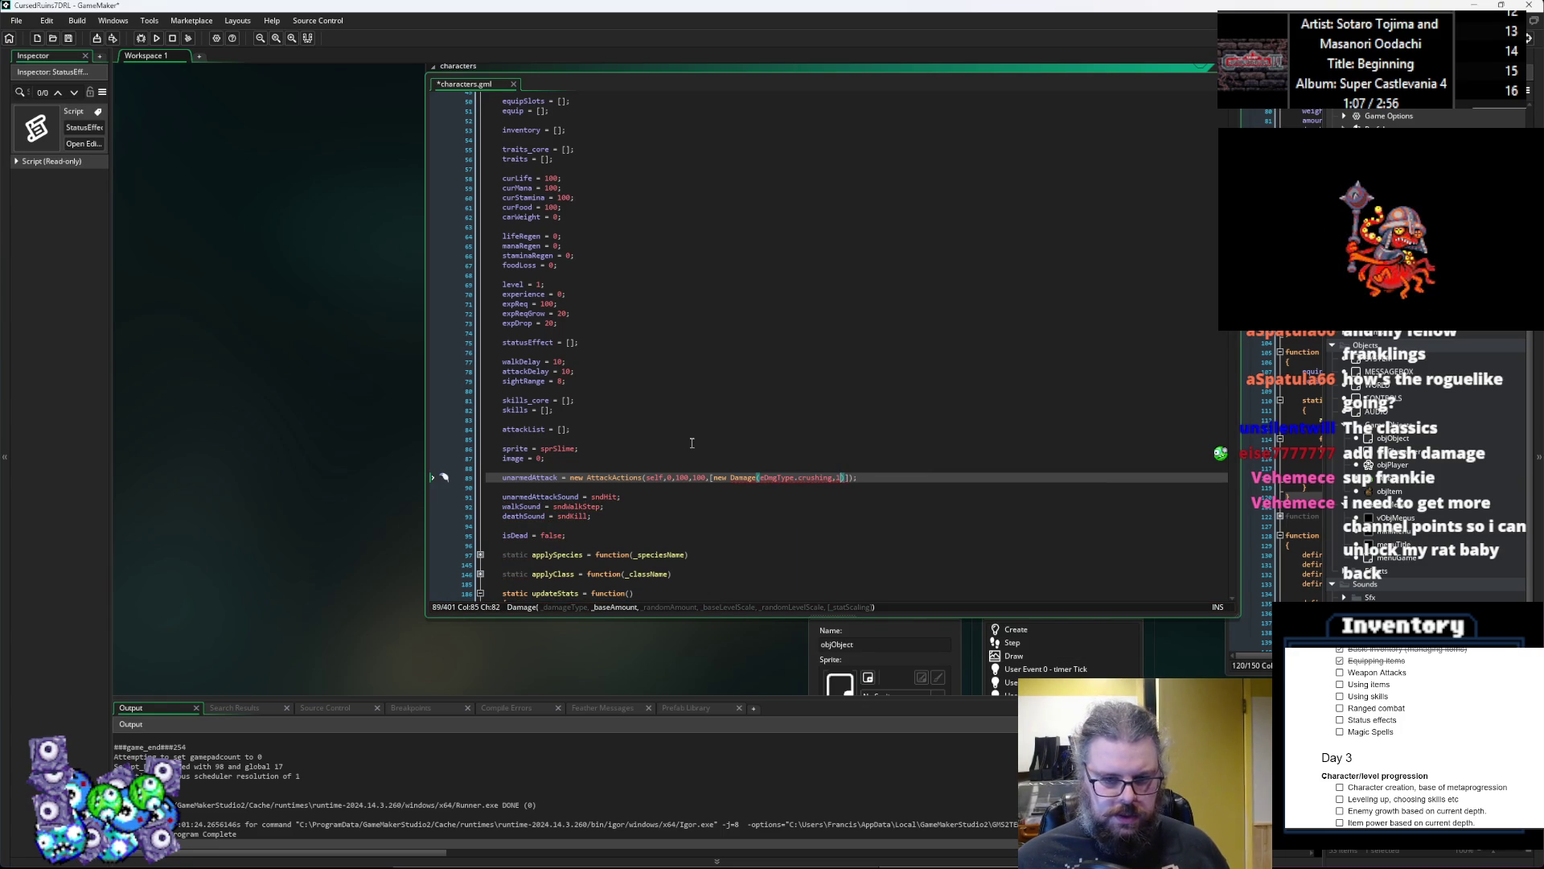
type(",")
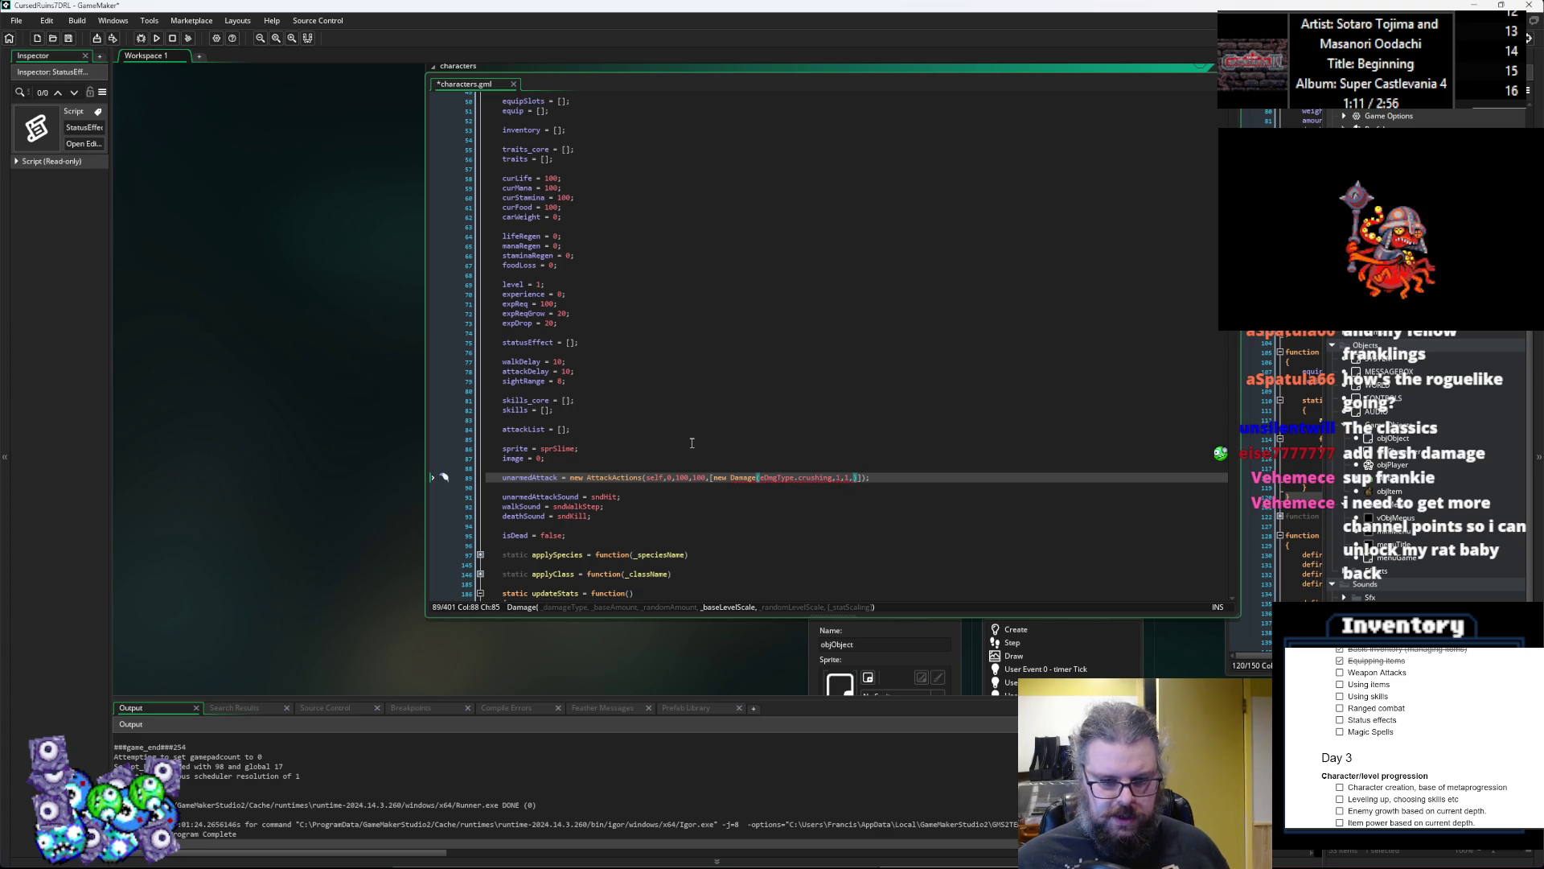
type("0,0")
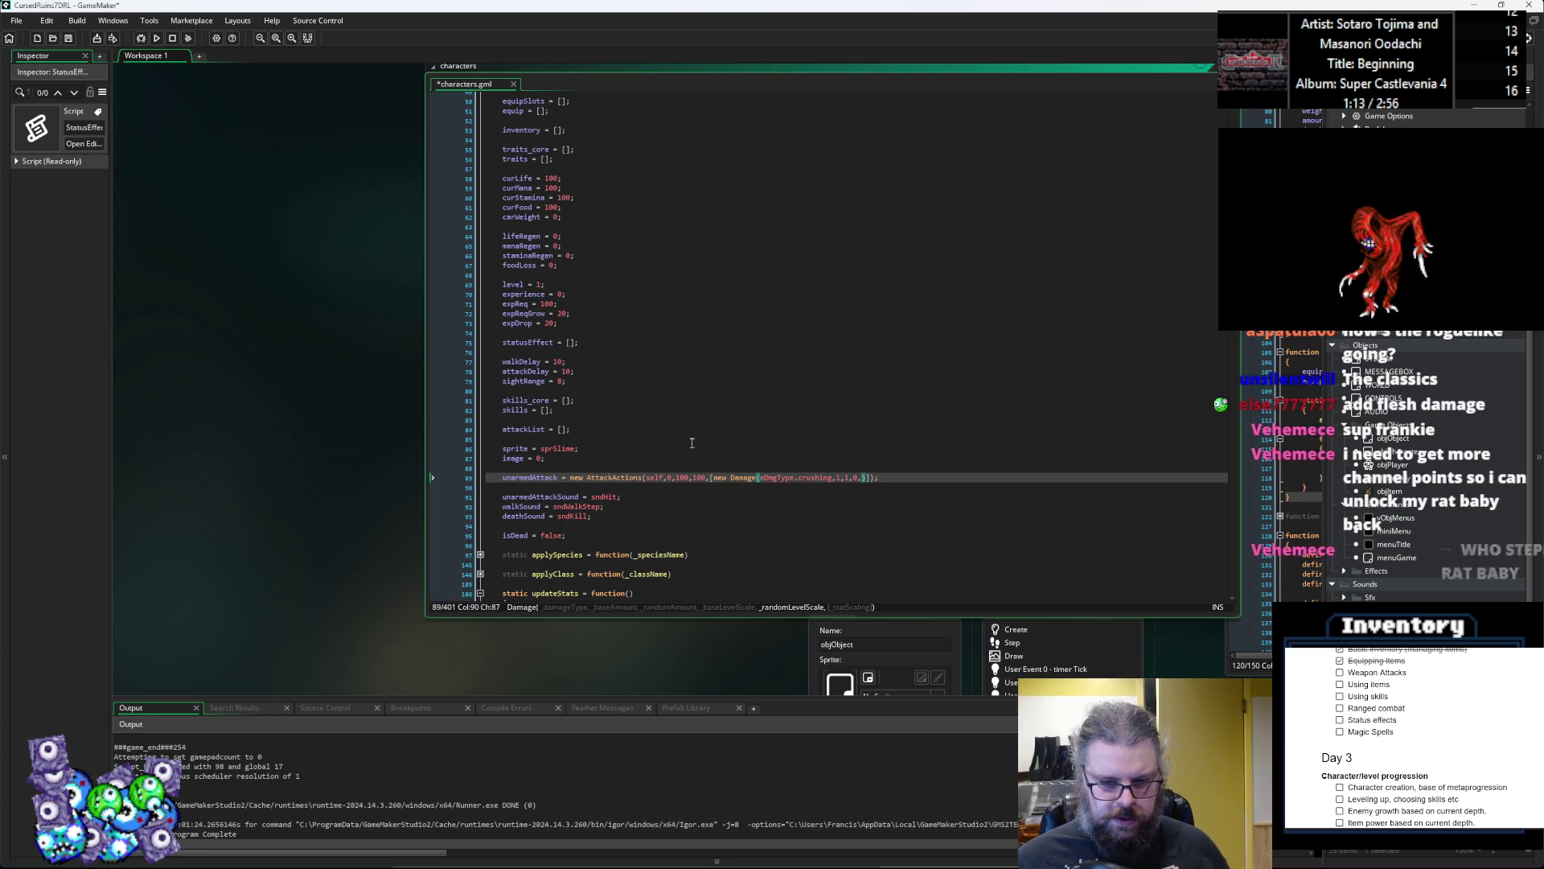
type(",[ne")
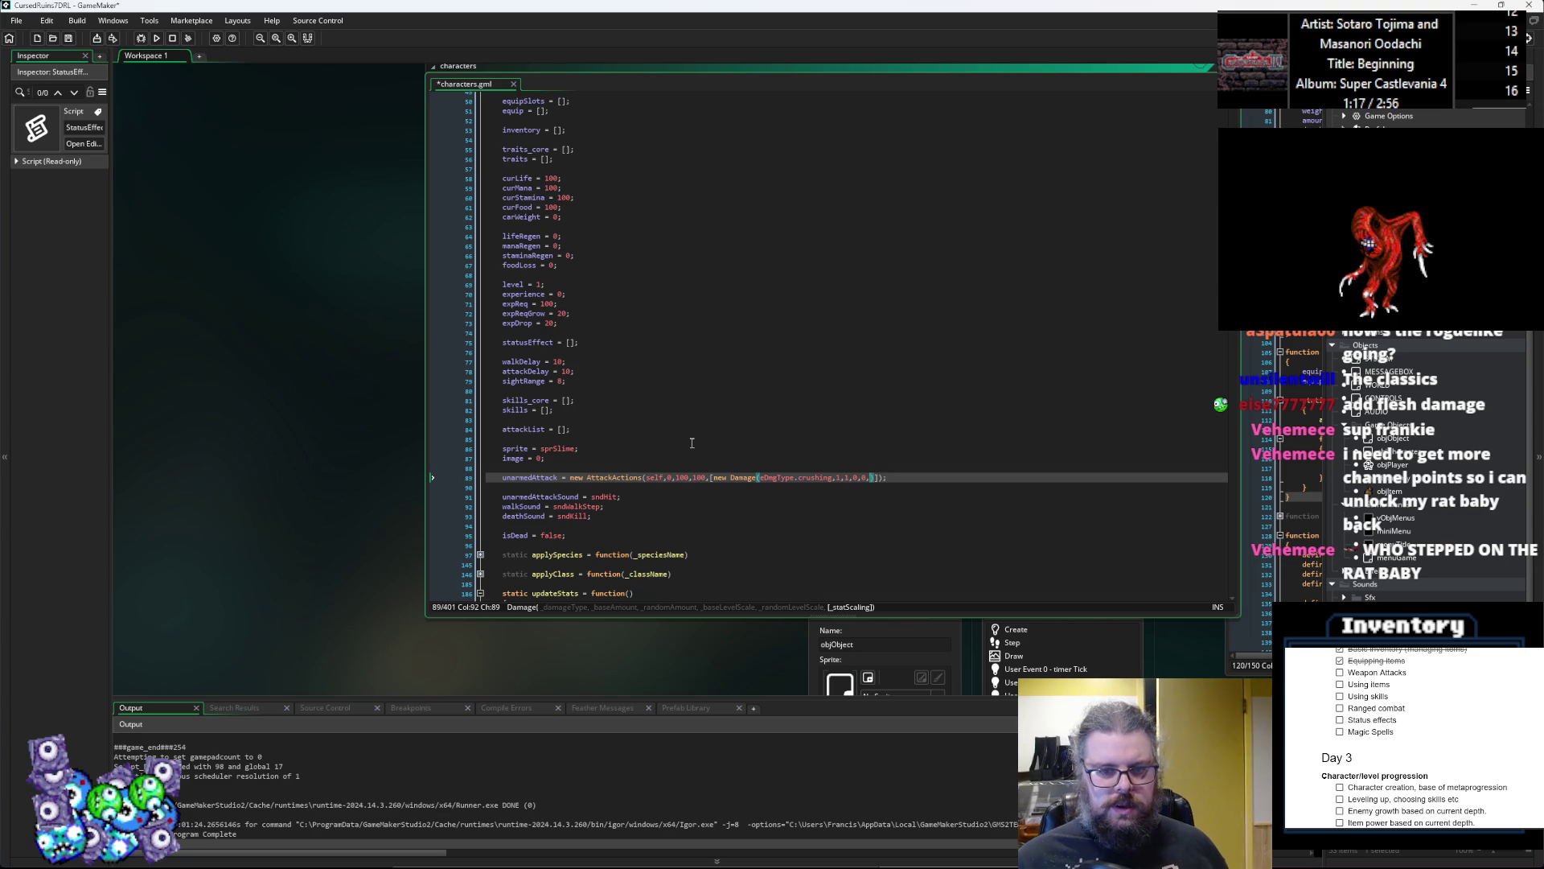
type("w Sta")
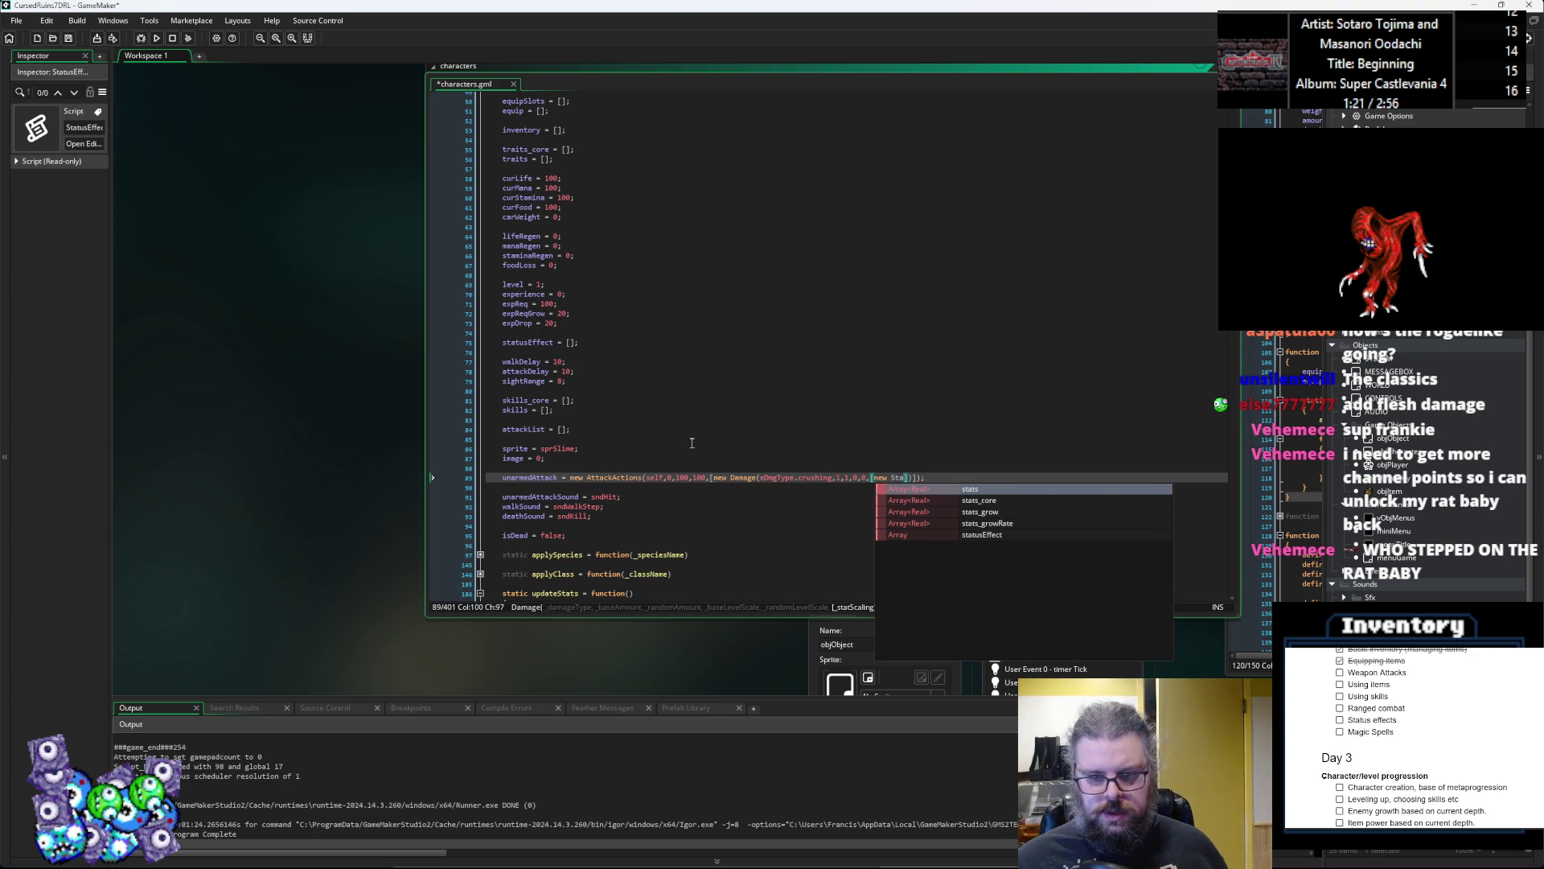
Step: Fill the stat-scaling list with StatScale(eStat.str,0.5,0)
key("BackSpace")
key("BackSpace")
key("BackSpace")
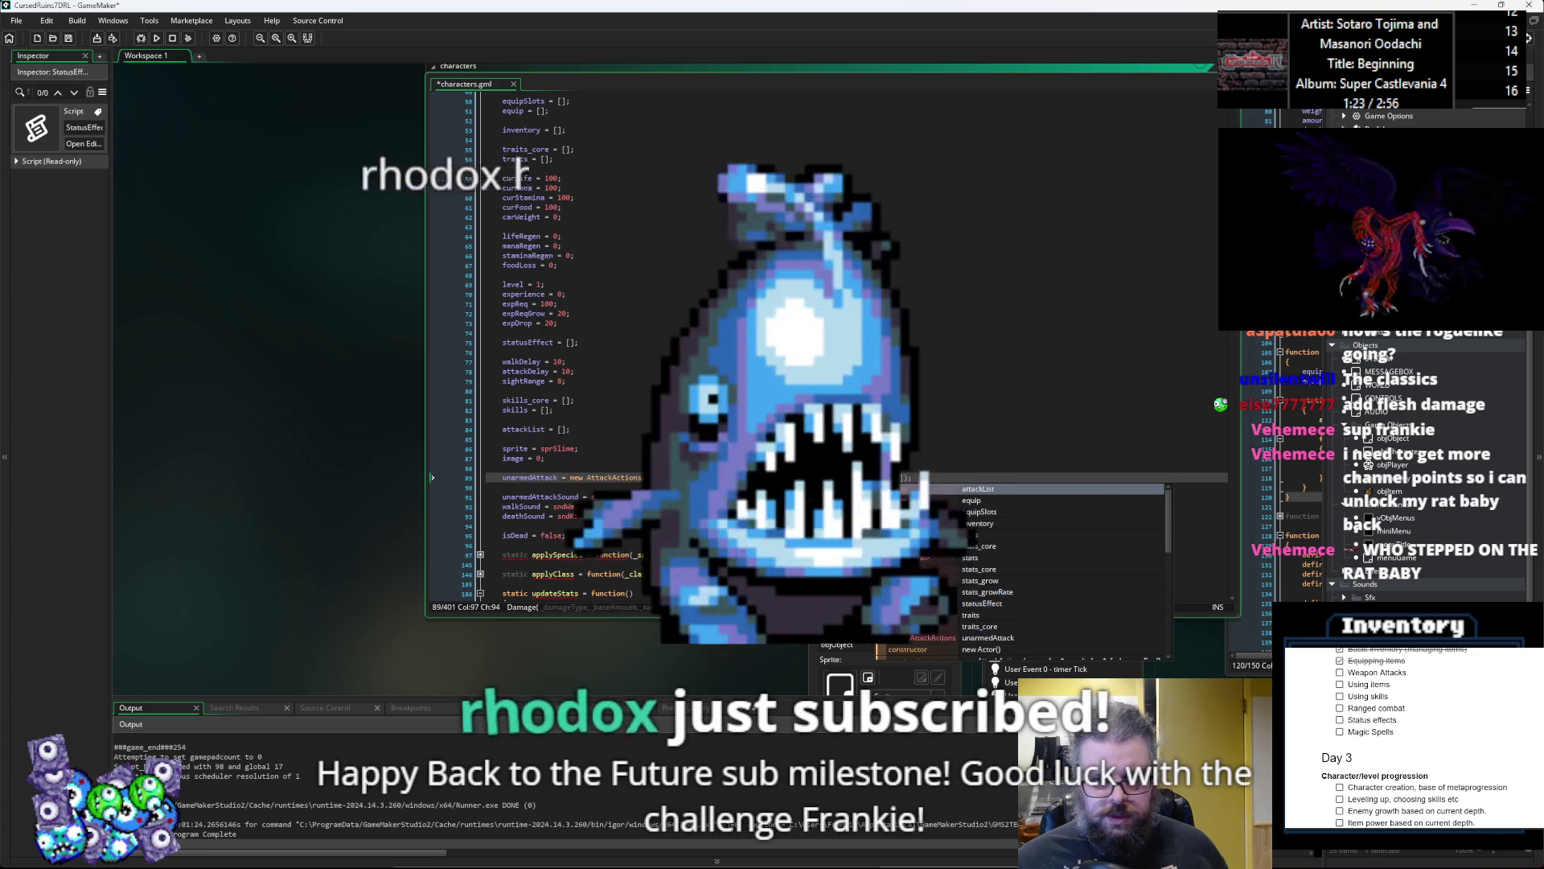
type("s")
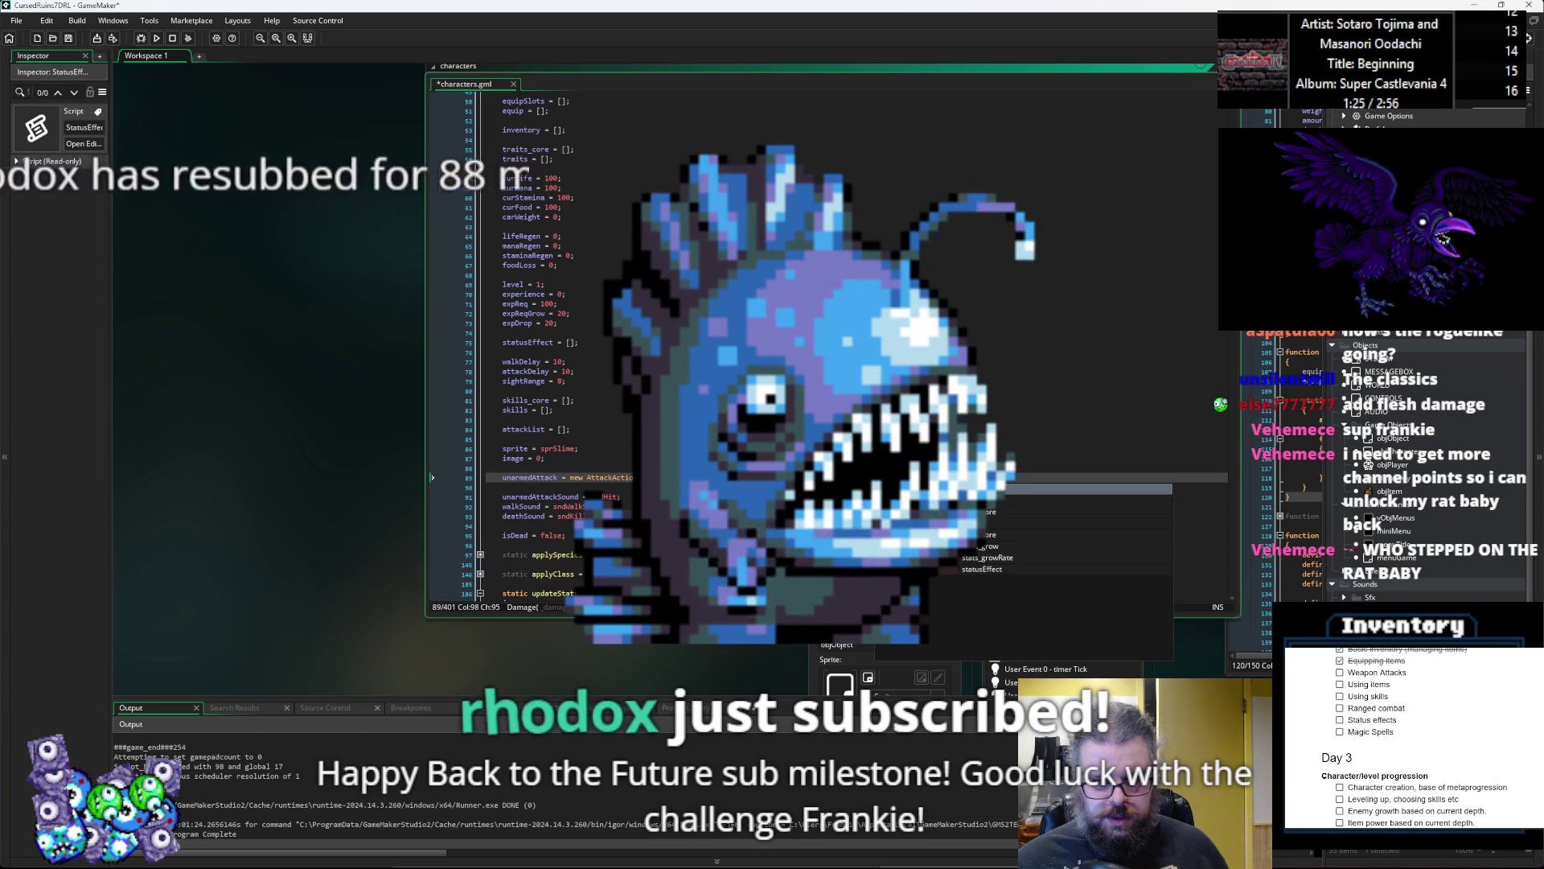
type("tatus, 0,")
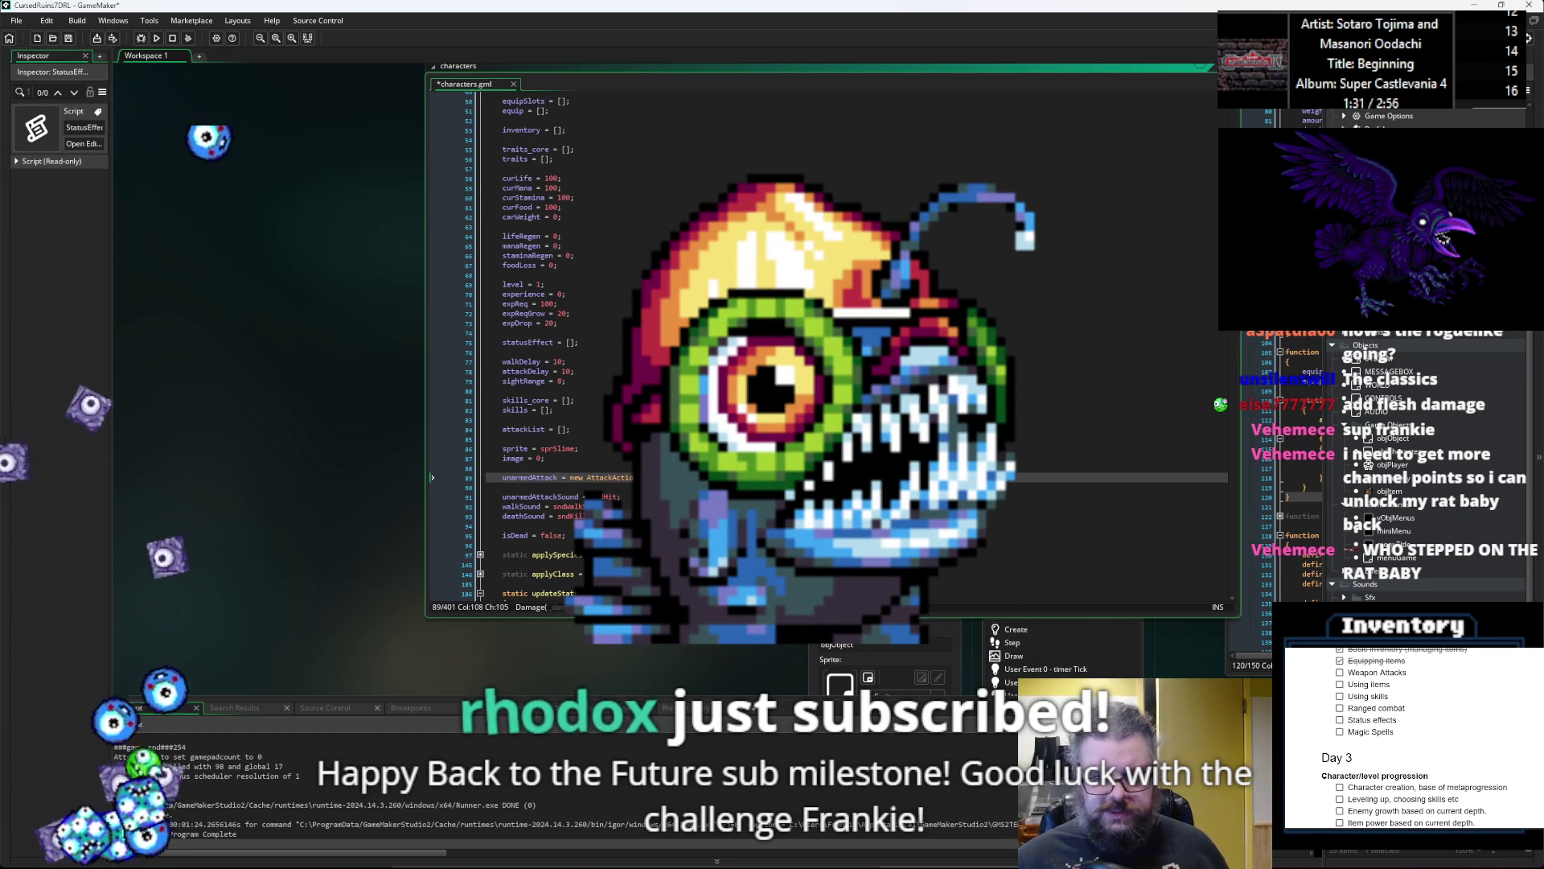
key("Left")
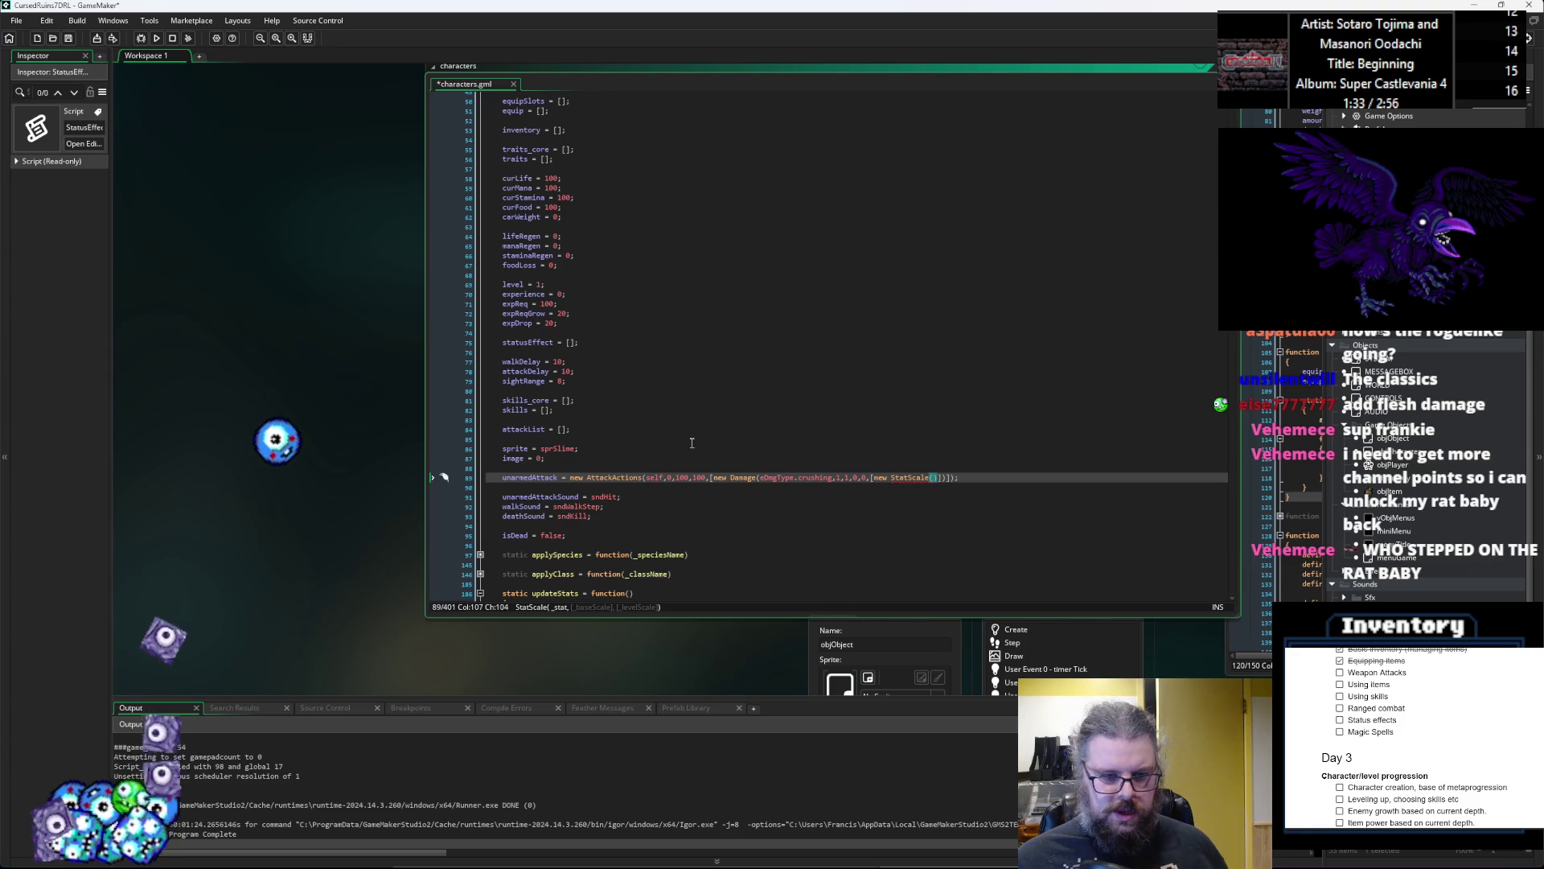
type("eStat")
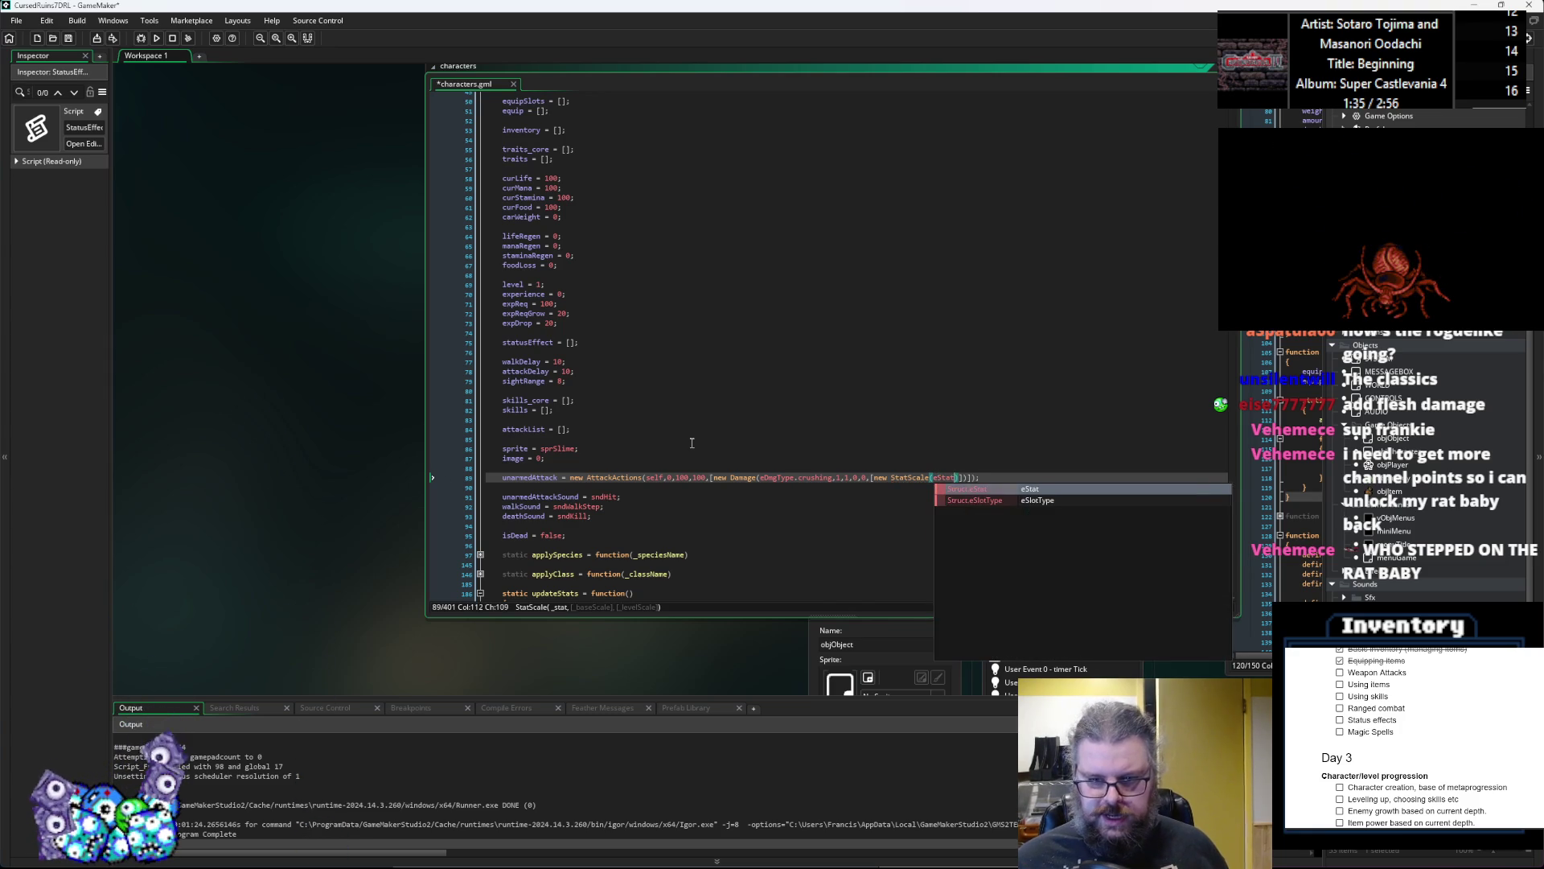
type(".")
key("Down")
key("Down")
key("Down")
key("Down")
key("Down")
key("Down")
key("Up")
key("Up")
key("Up")
key("Down")
key("Down")
key("Down")
key("Down")
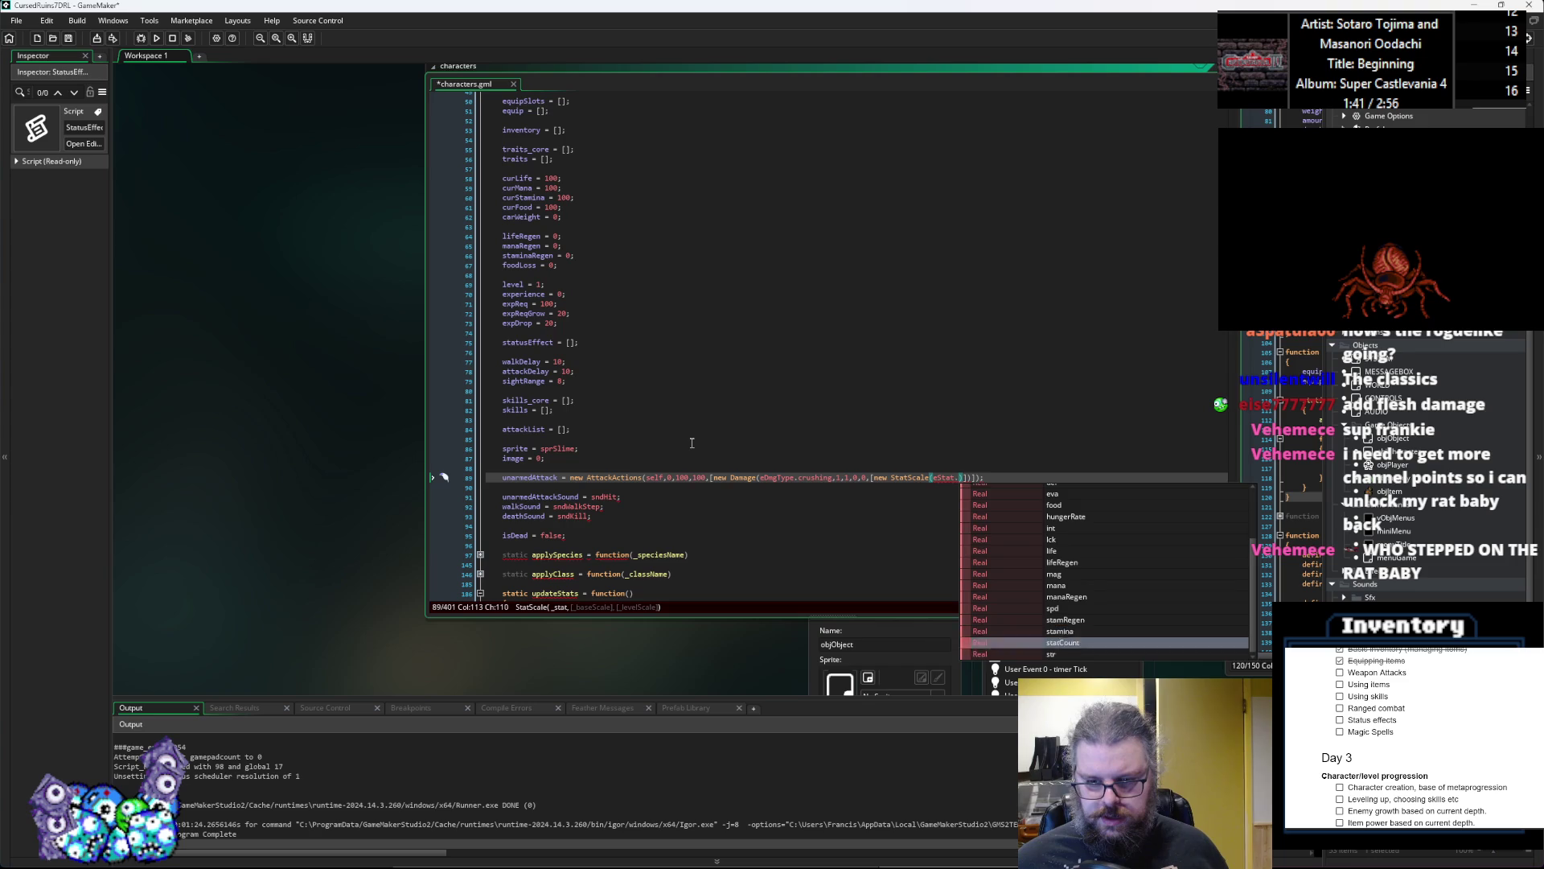
key("Down")
key("Return")
type(",")
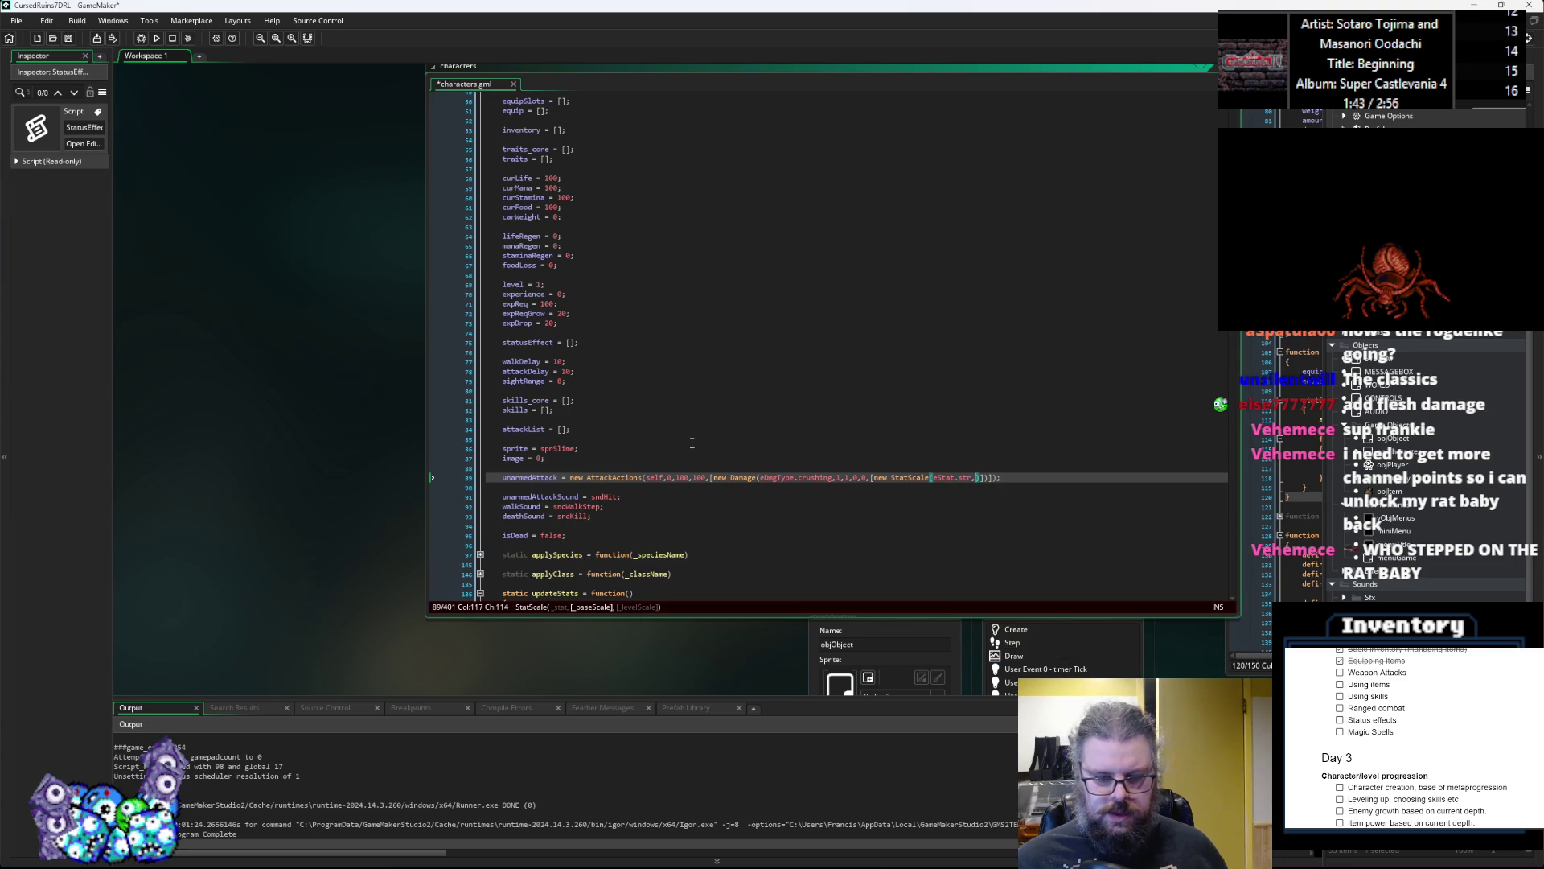
type("0.5,0")
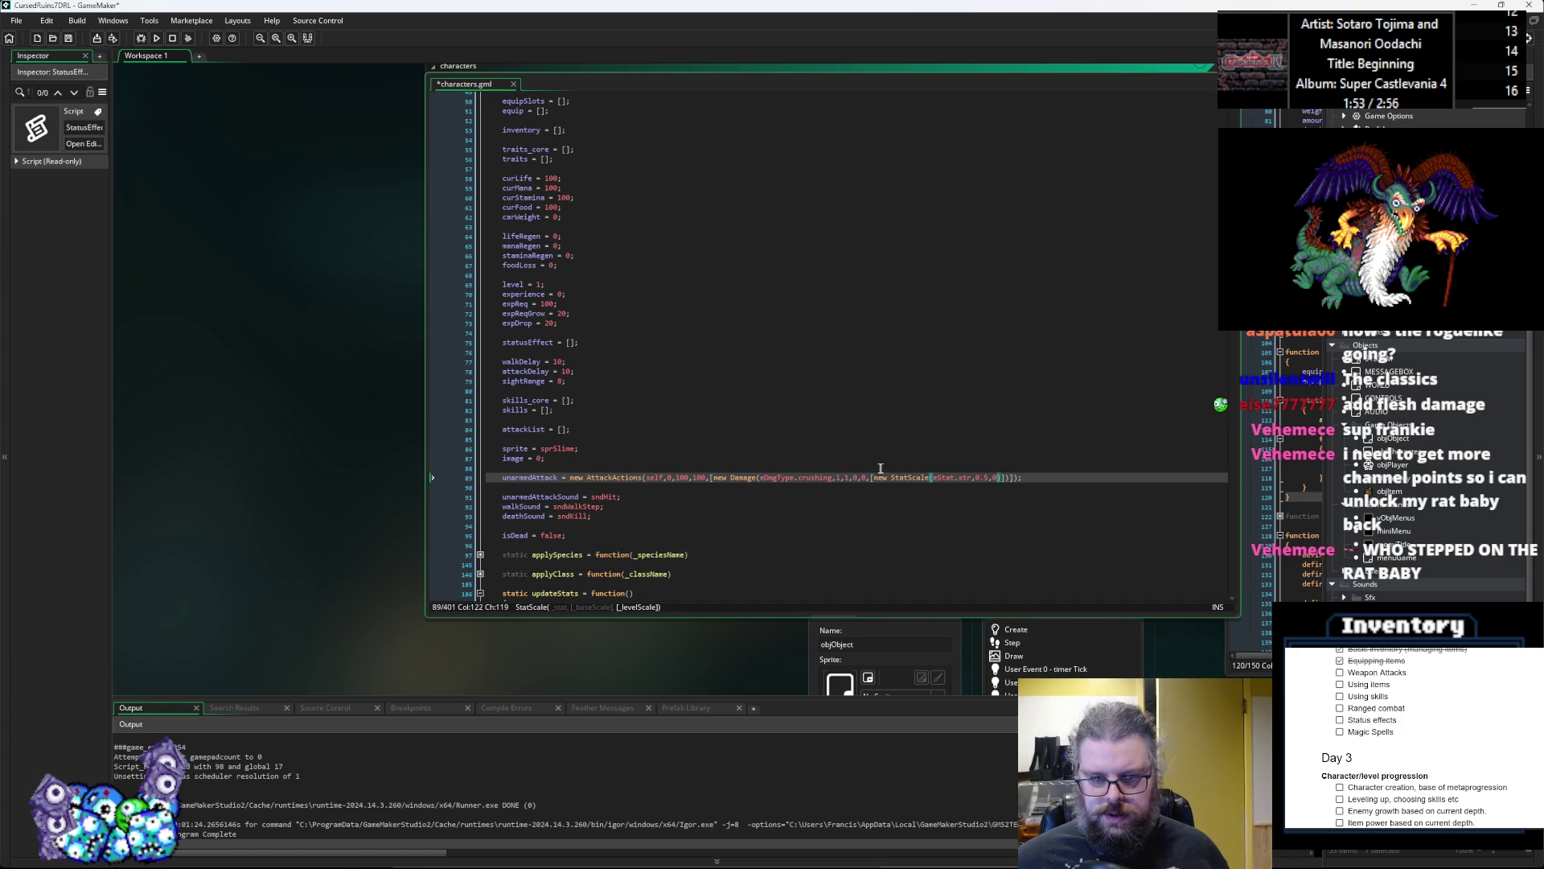
Step: Try adding a second agi StatScale entry, then delete it and the extra bracket
left_click_drag(874, 478, 1005, 482)
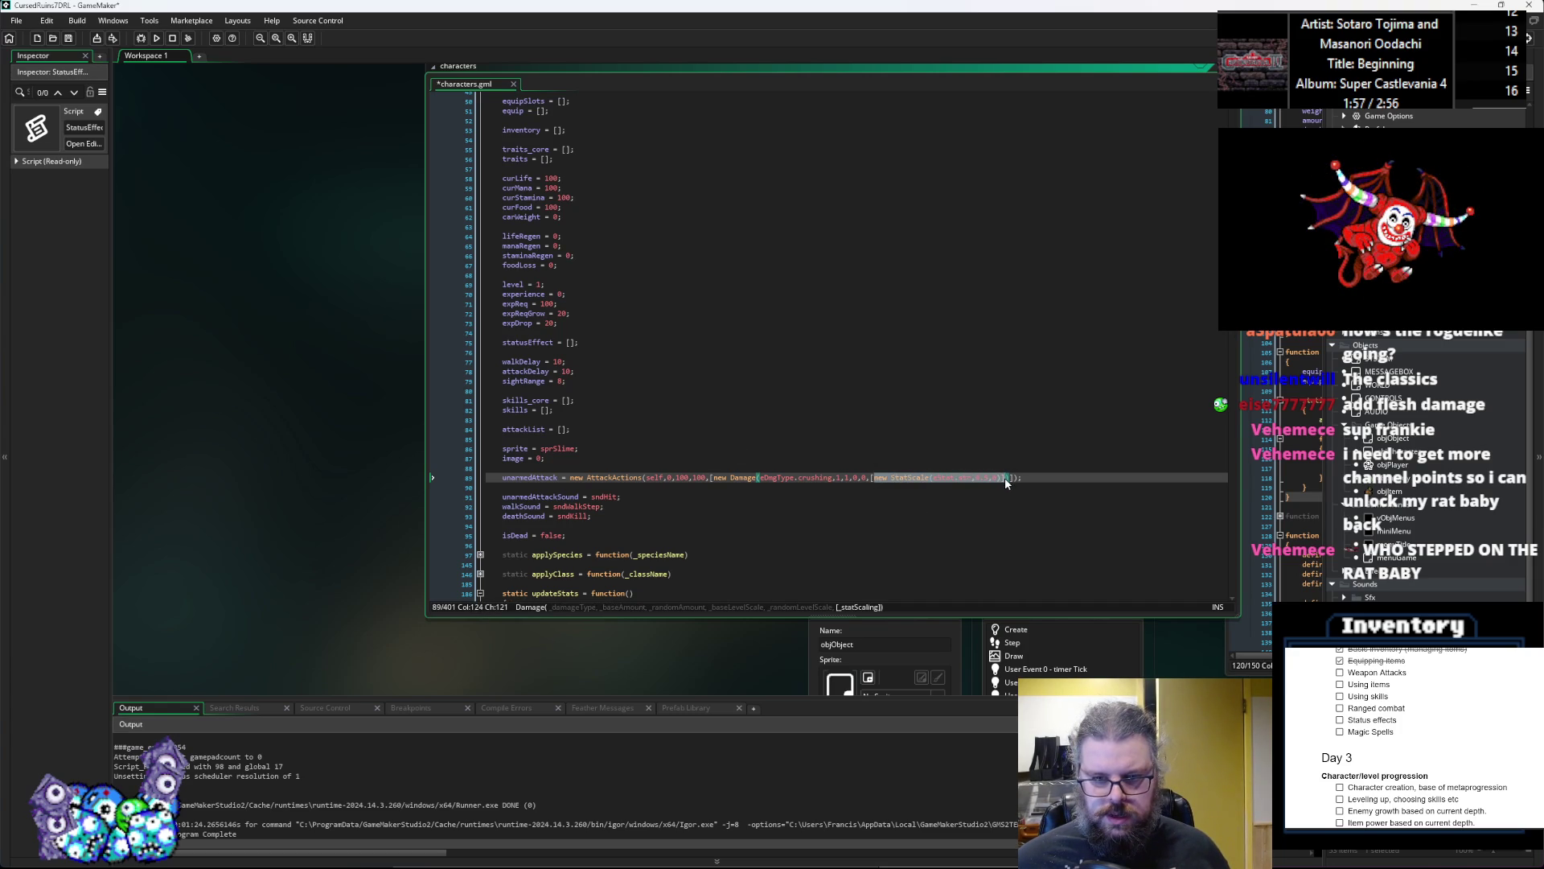
key("Right")
type(",")
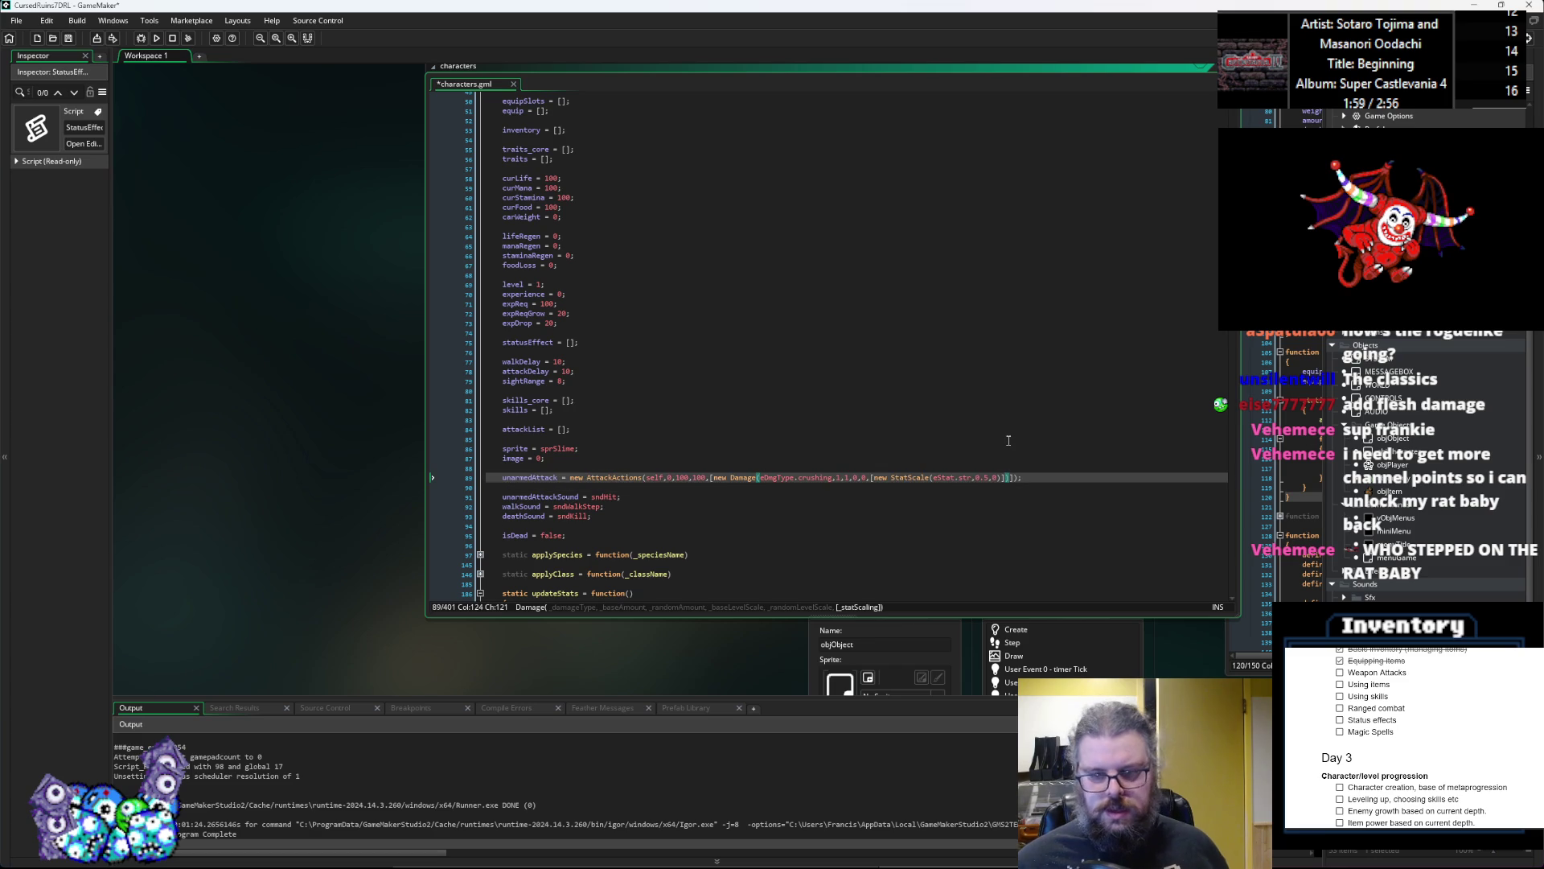
type("new StatScale(eStat.str,0.5,0)]")
key("Left")
key("Left")
key("Left")
key("BackSpace")
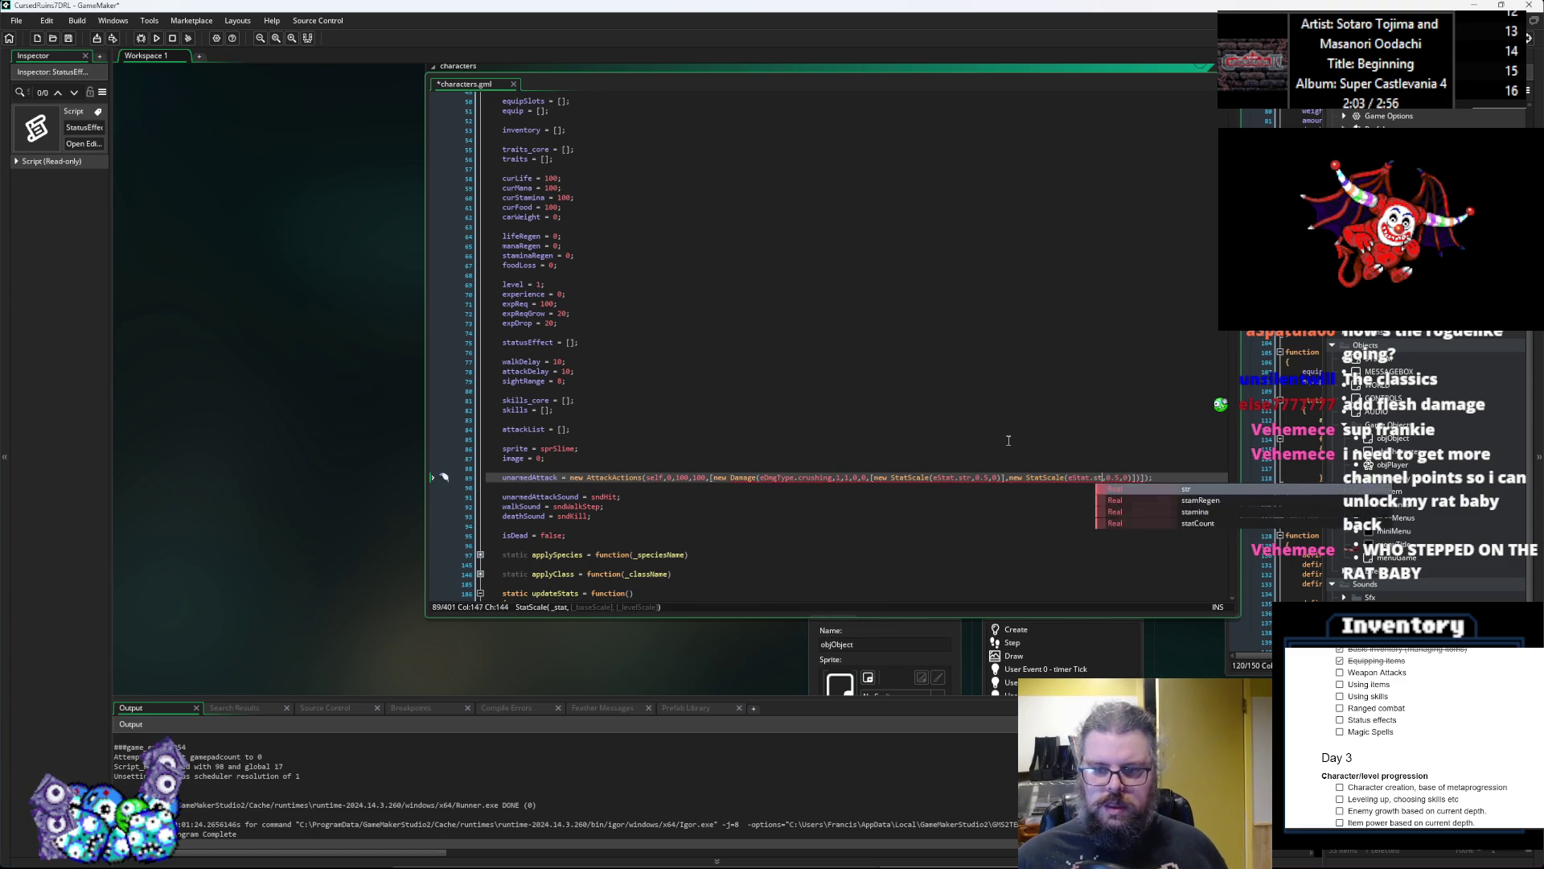
key("BackSpace")
key("BackSpace")
type("agi")
left_click_drag(1006, 478, 1136, 480)
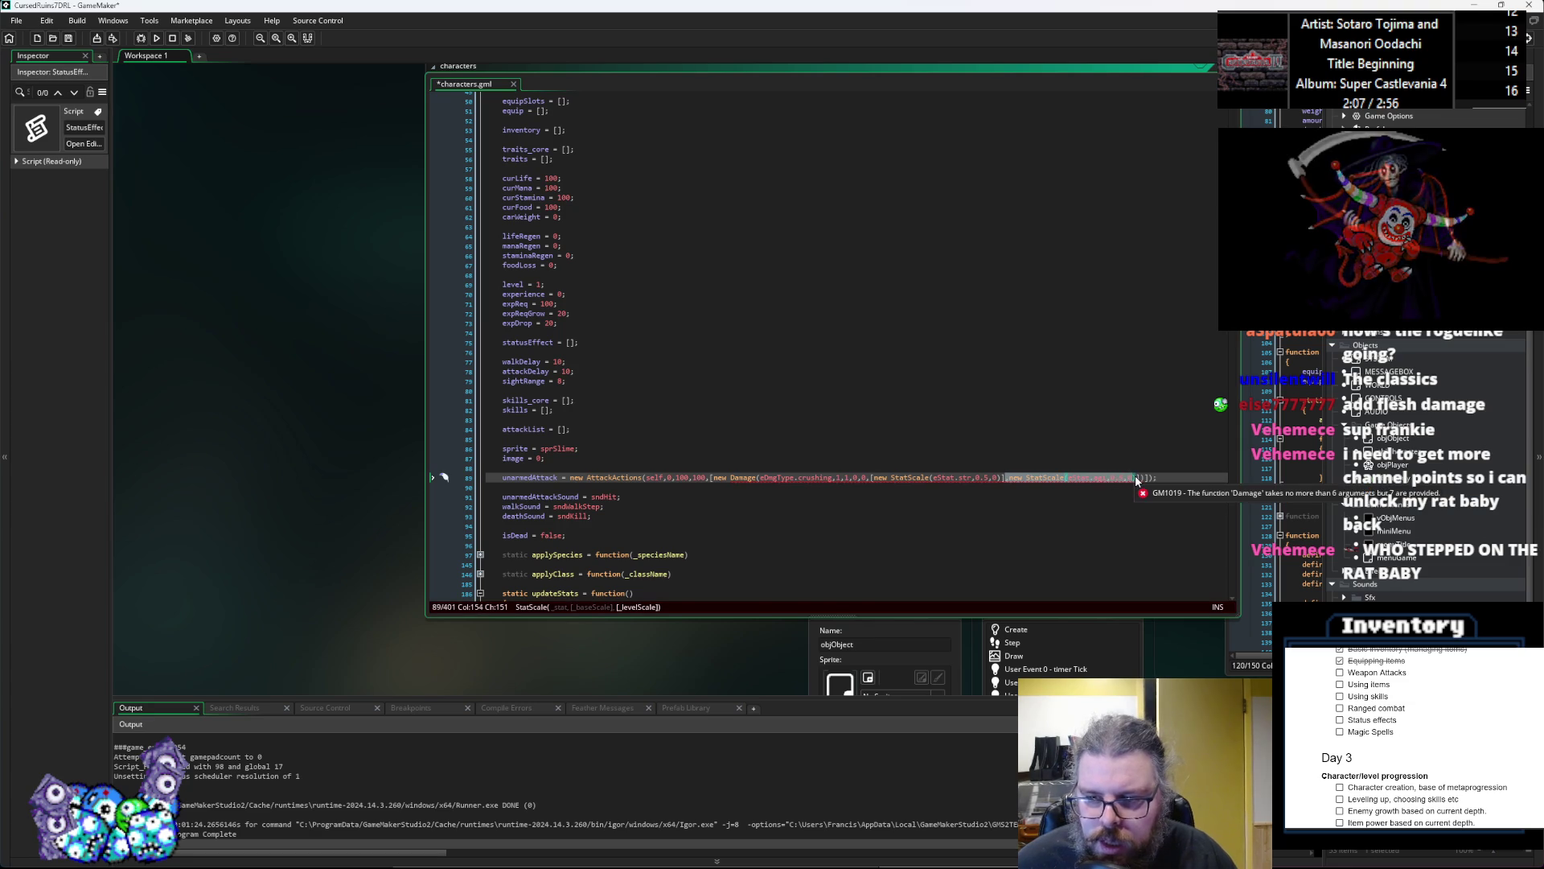
key("BackSpace")
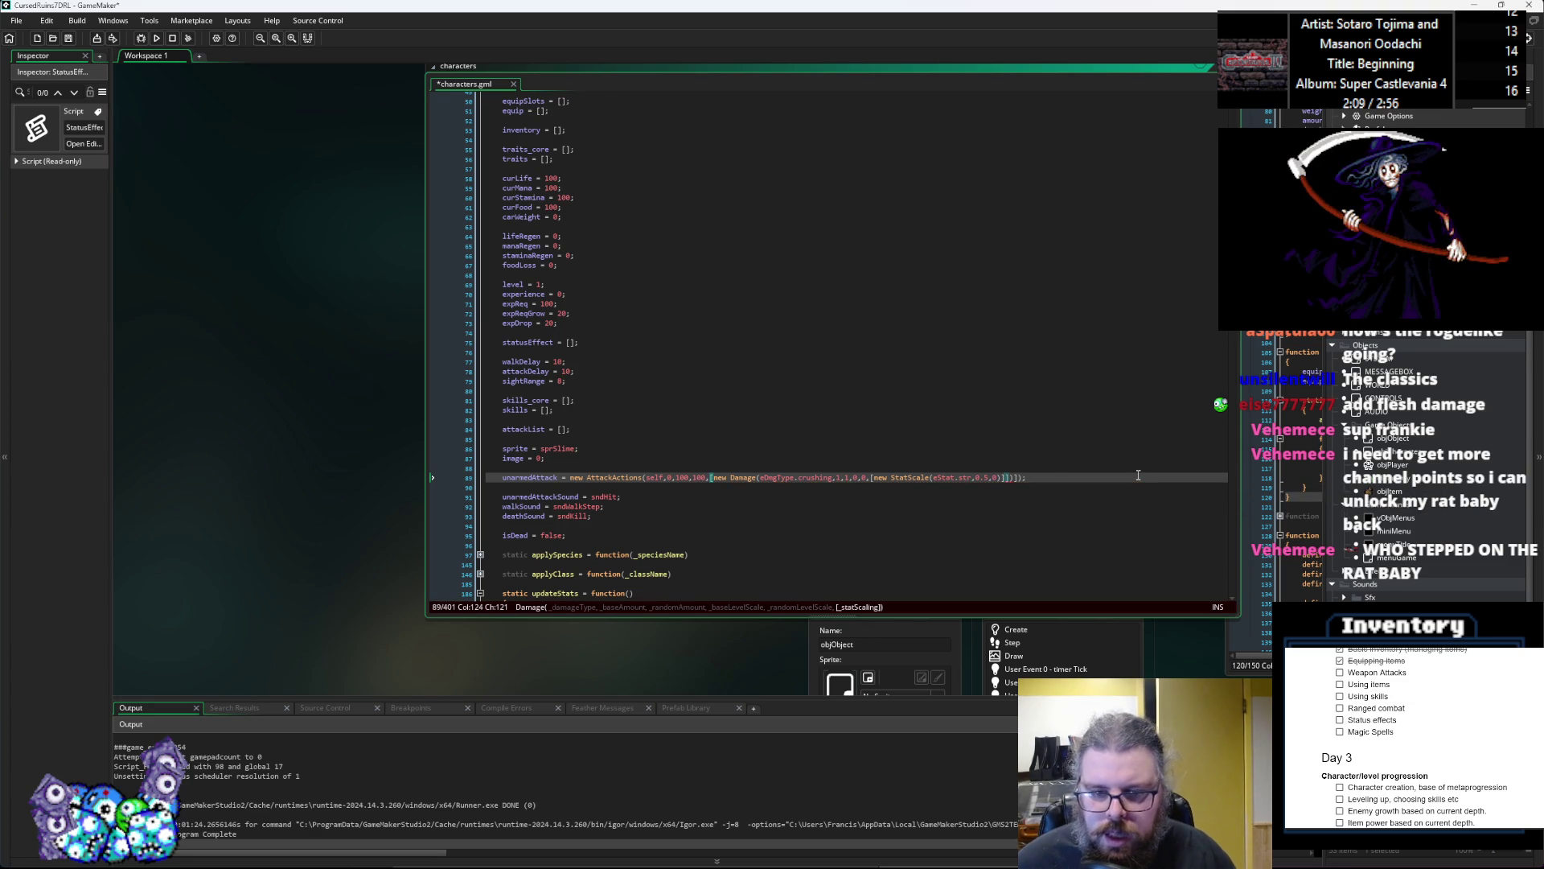
key("Delete")
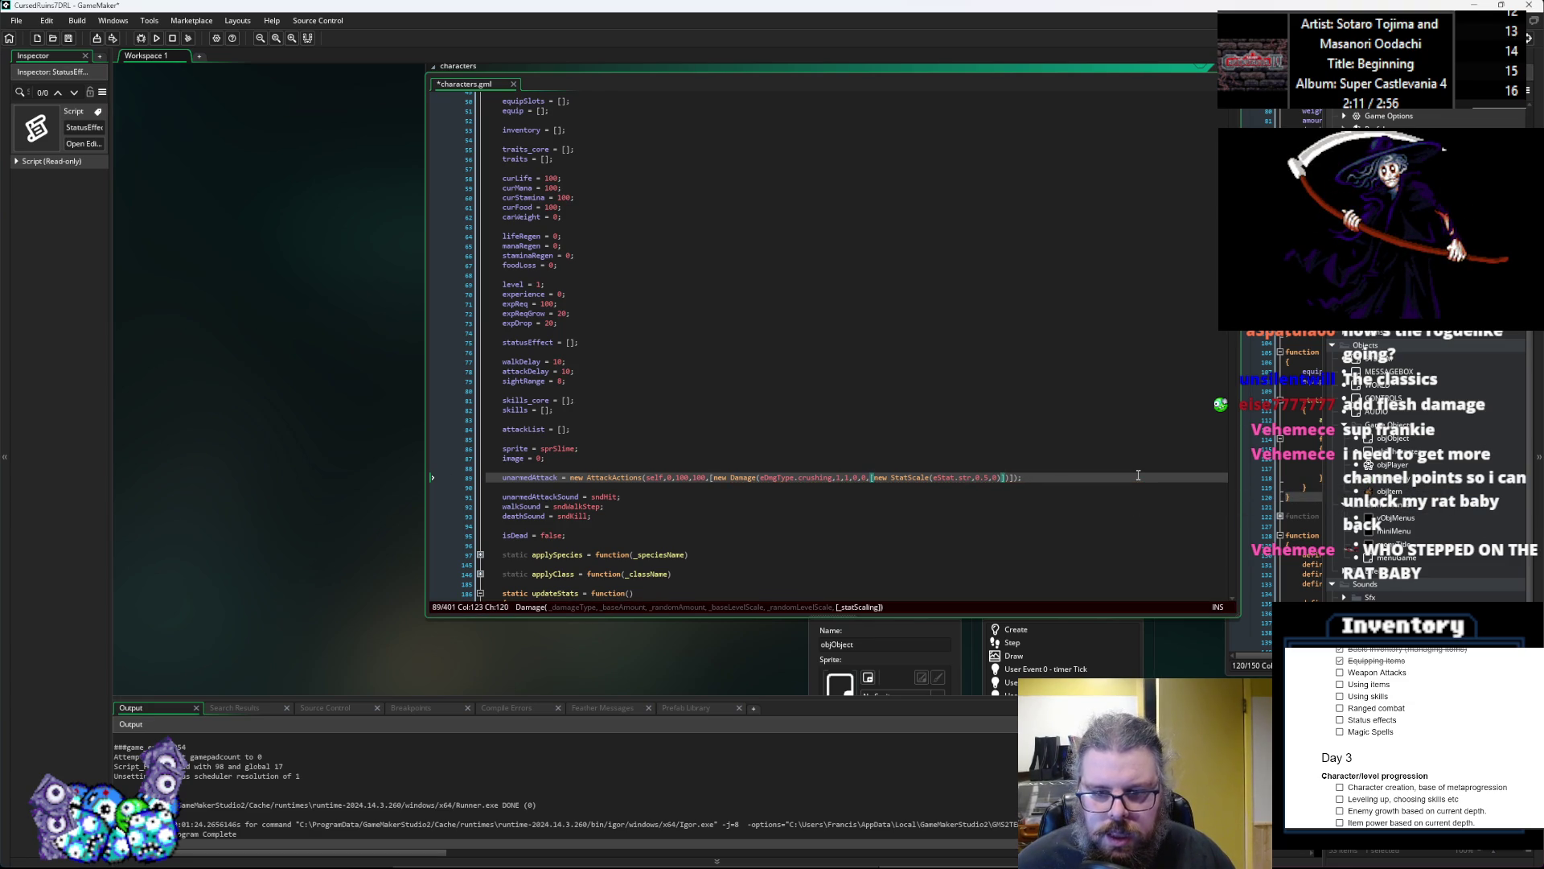
Step: Close the unarmedAttack line with ); and save characters.gml
key("Right")
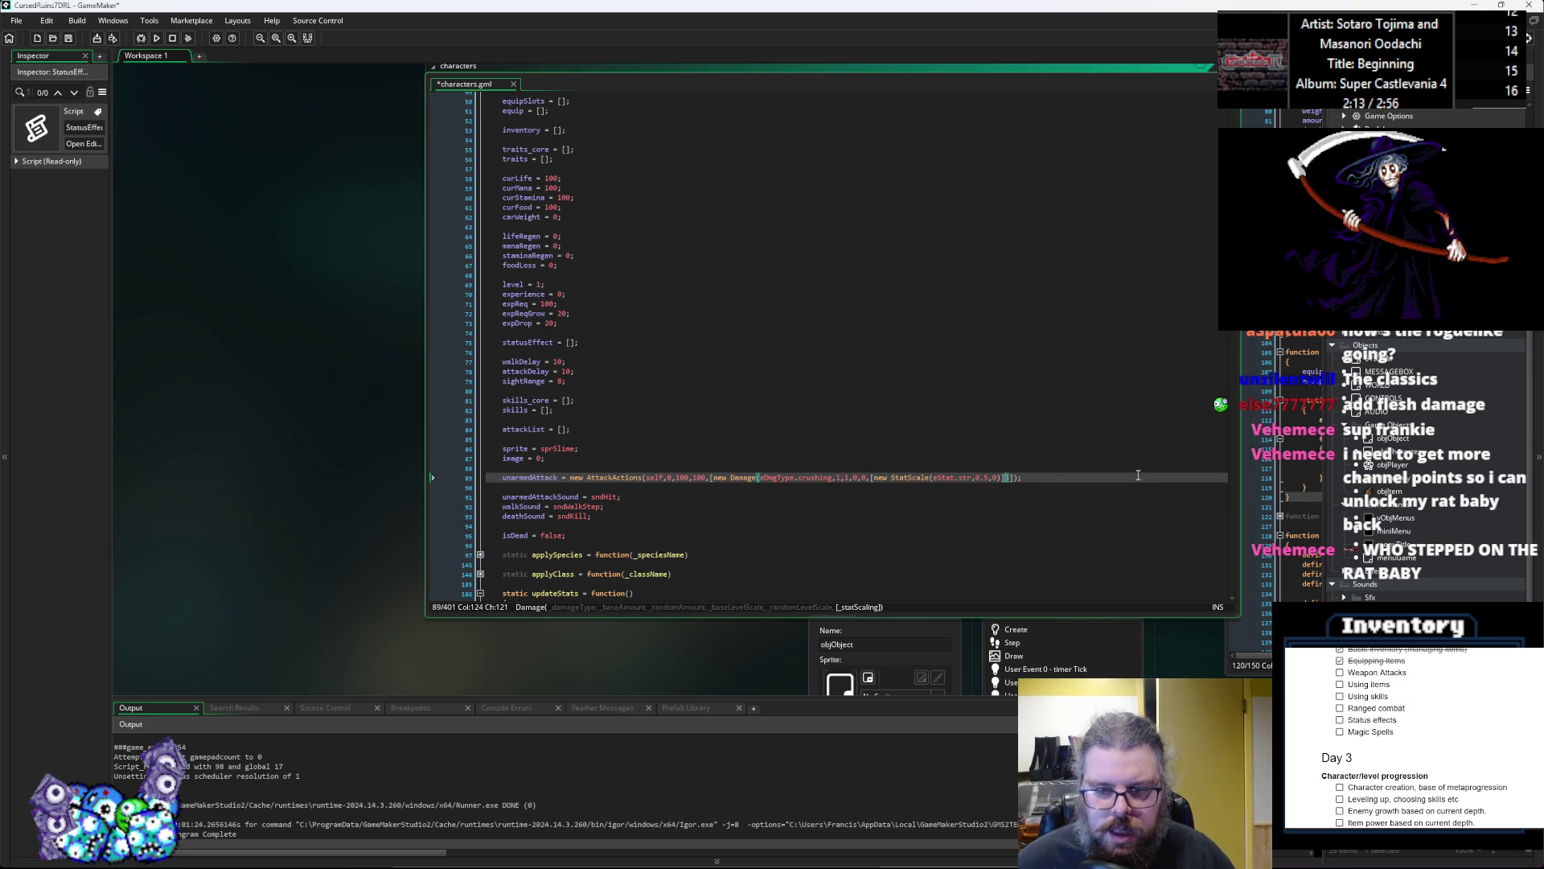
key("Right")
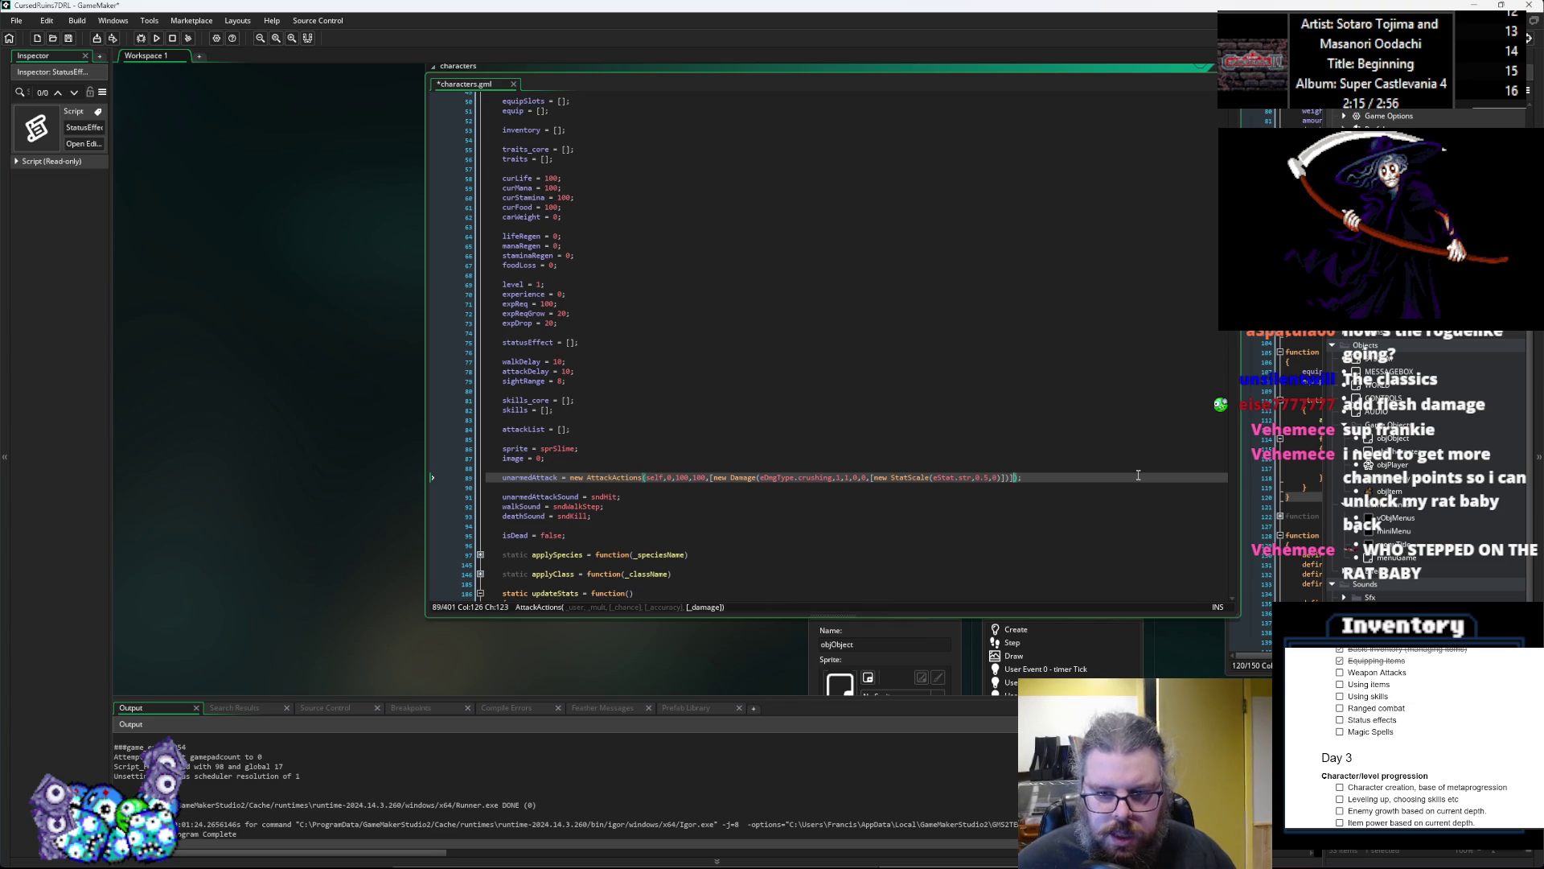
key("Left")
key("Left")
key("Left")
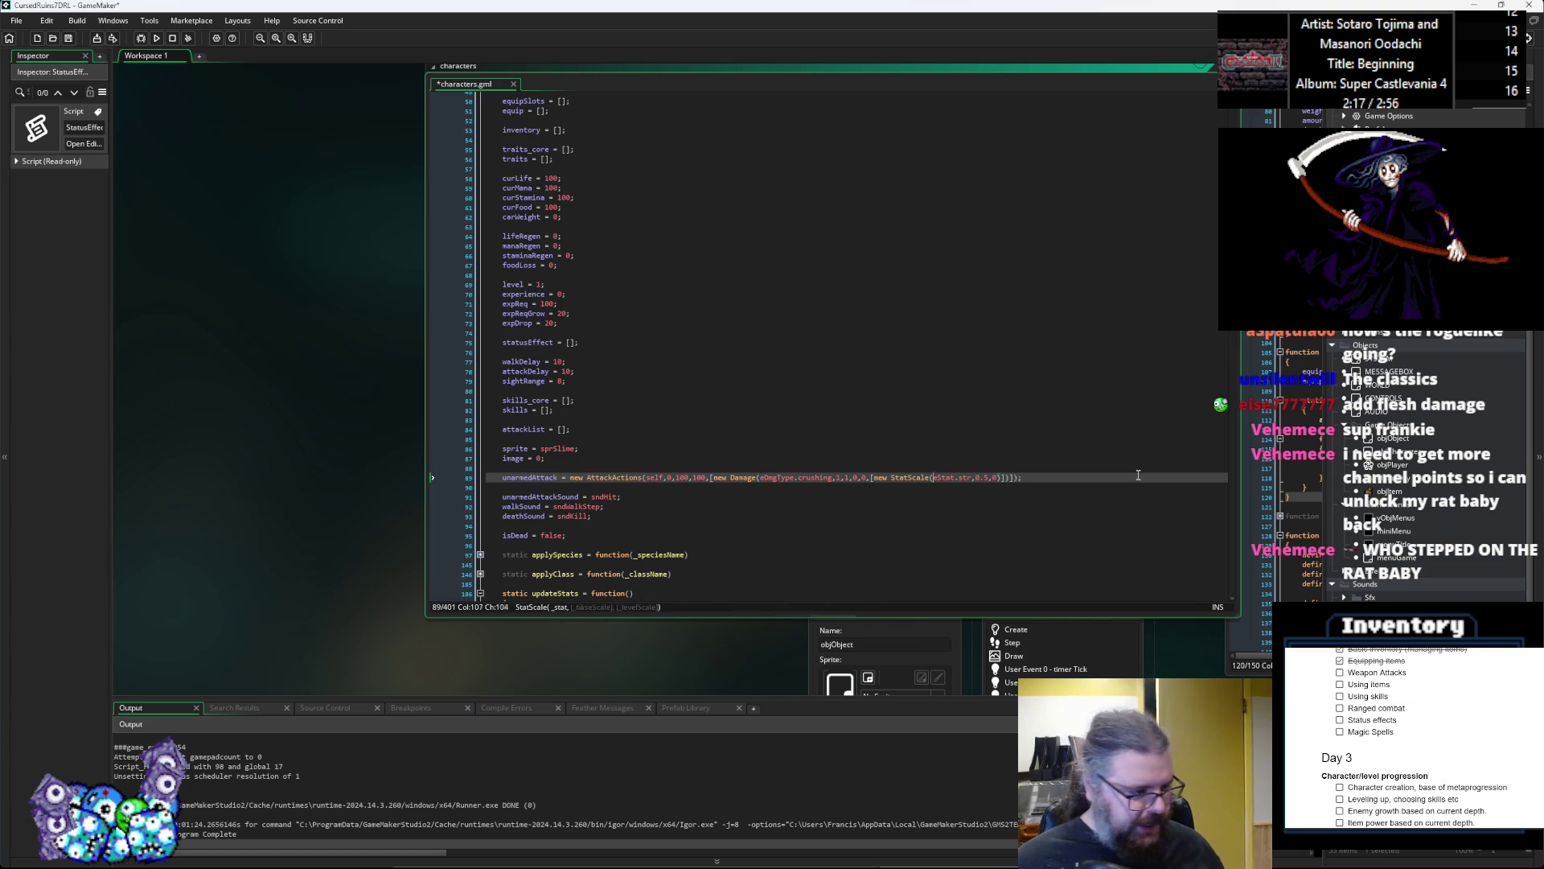
key("Left")
key("Left")
key("Left")
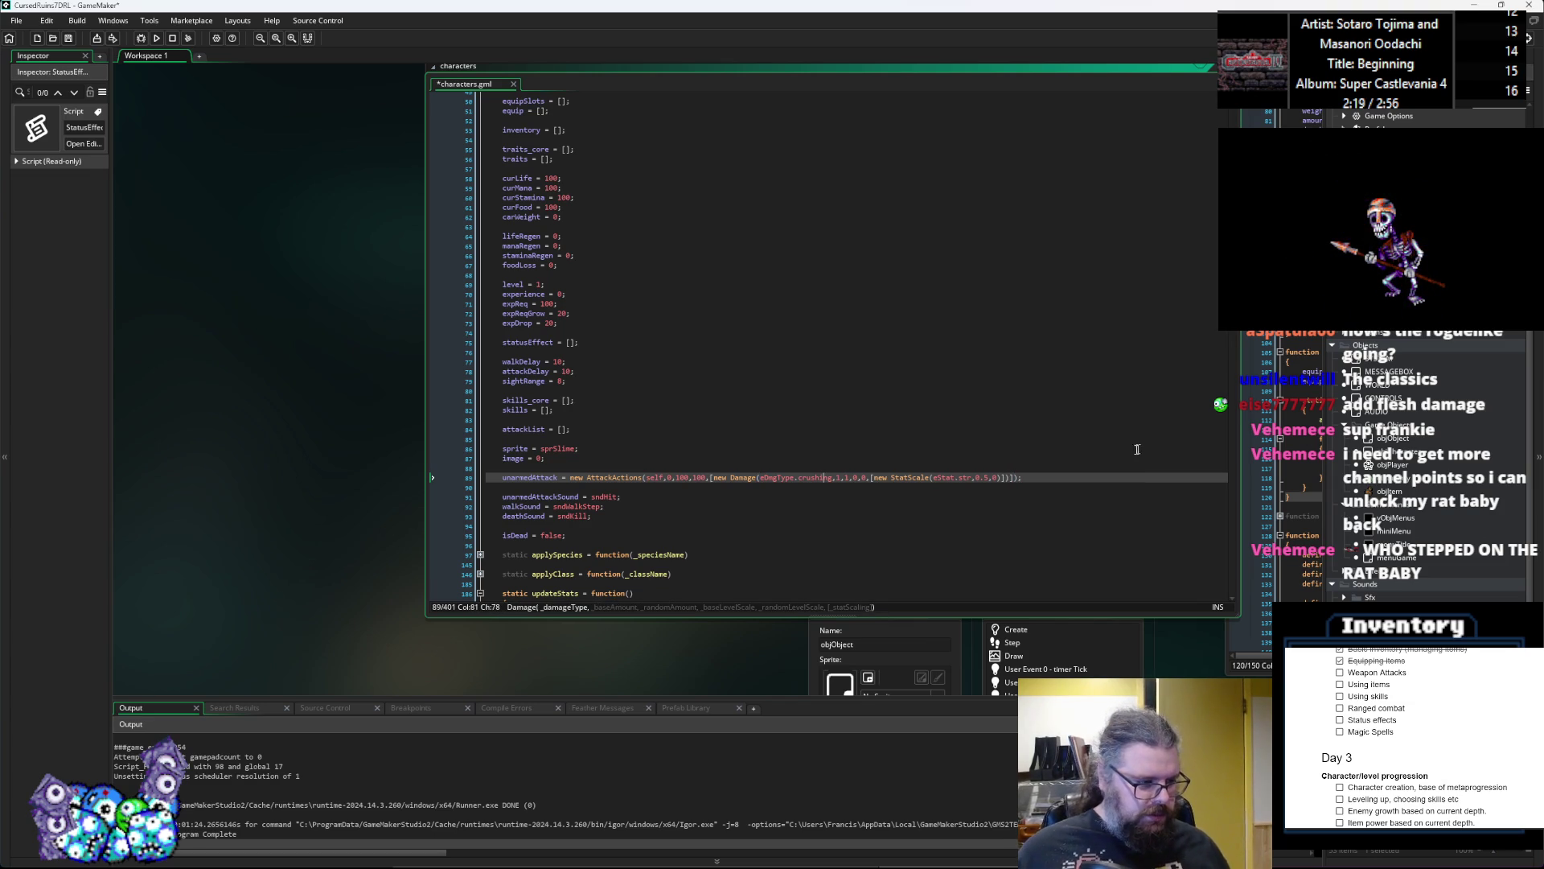
key("Up")
key("Up")
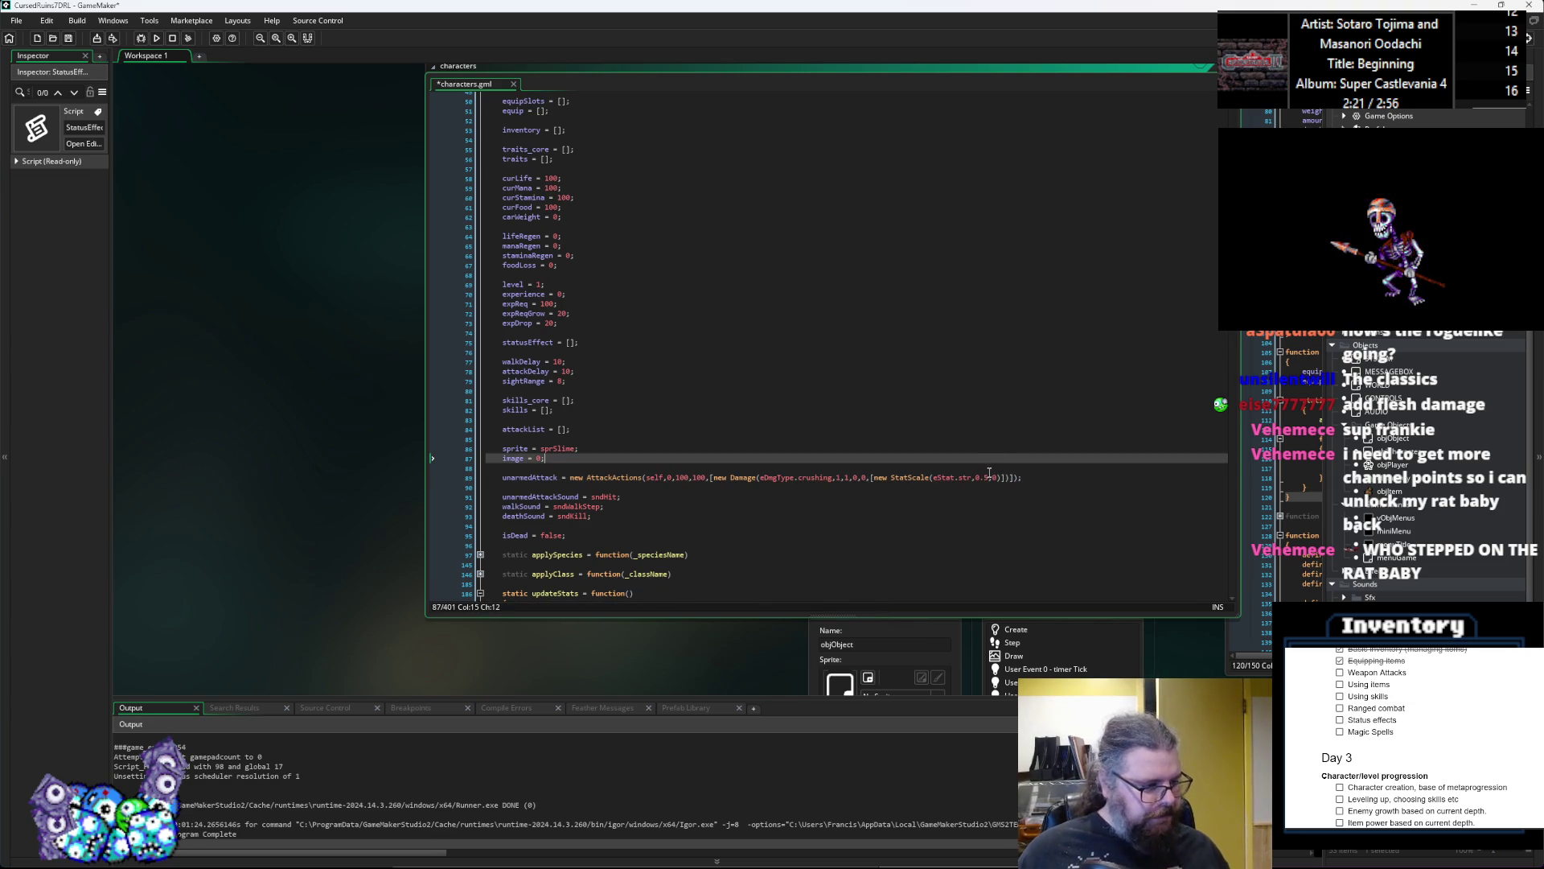
key("Down")
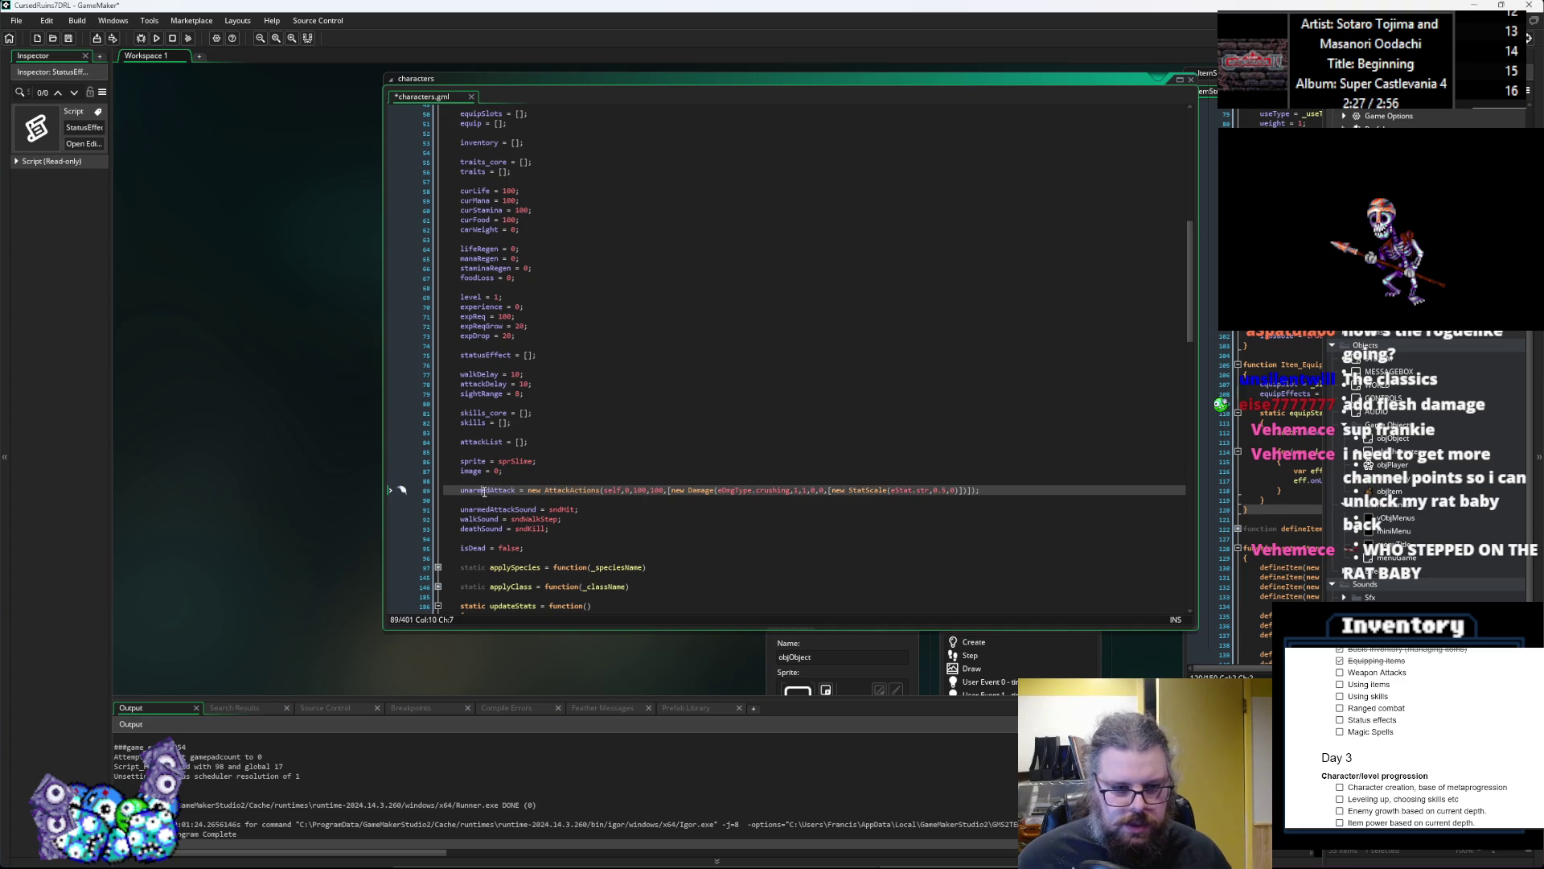
left_click(970, 490)
left_click(977, 491)
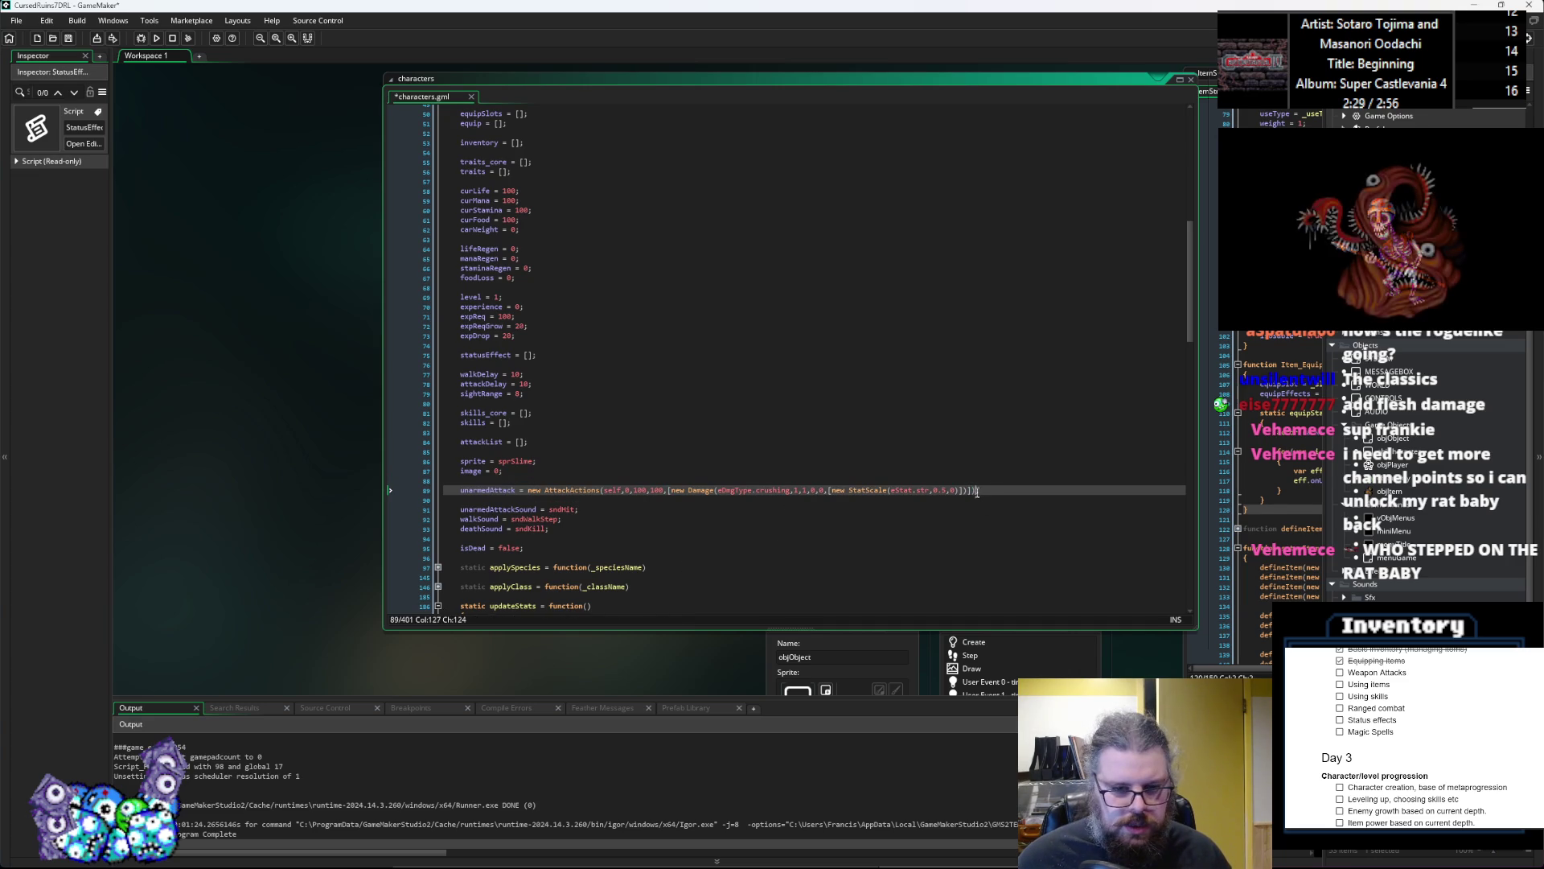
type(");")
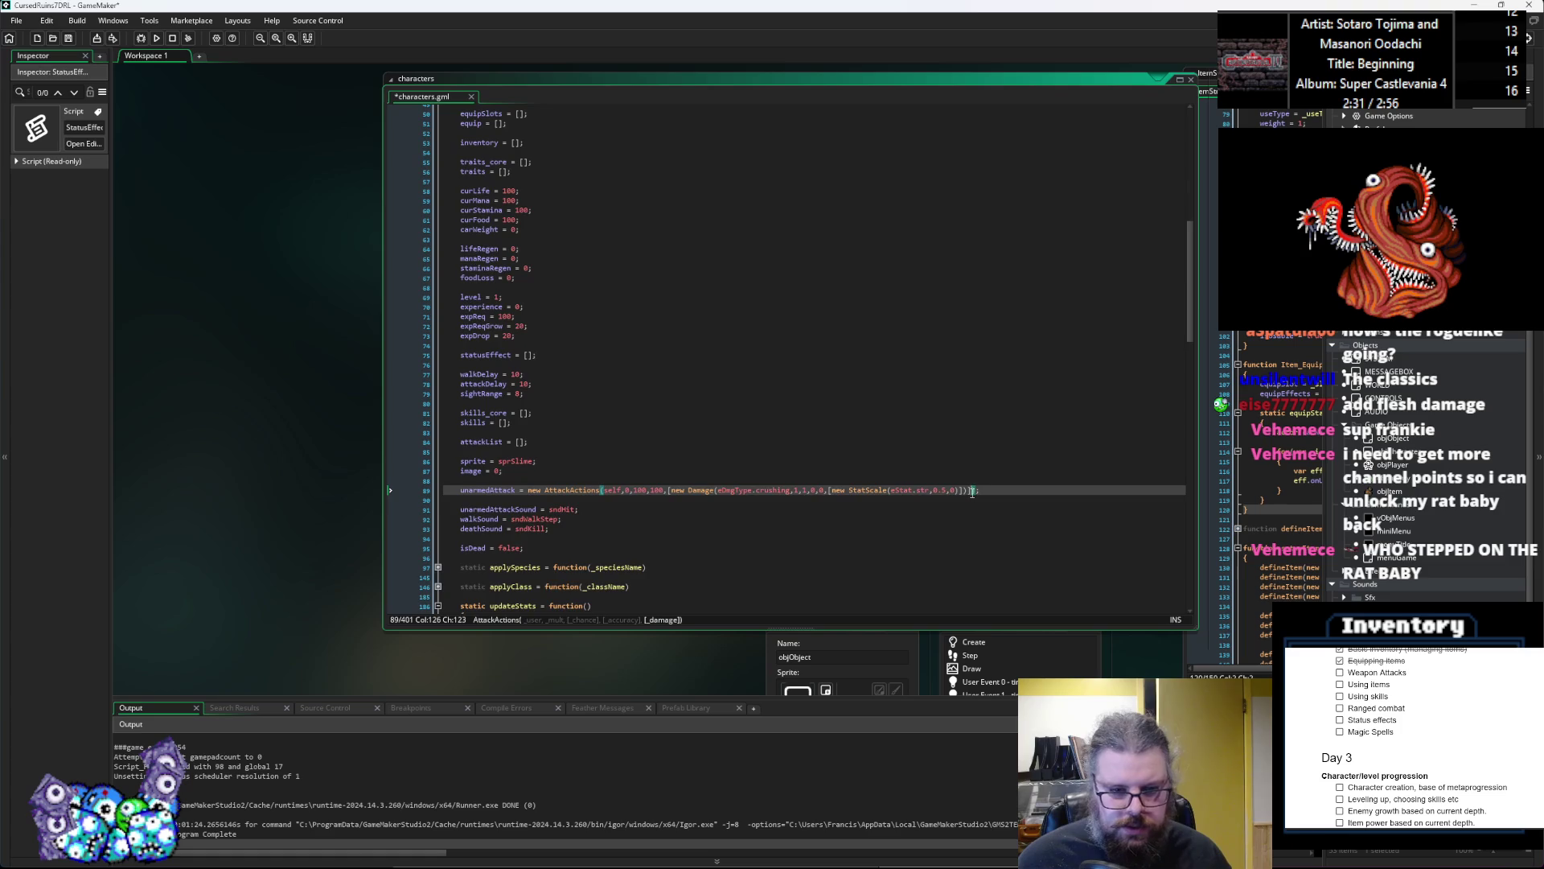
scroll(973, 499, "down", 3)
left_click(973, 523)
left_click(67, 37)
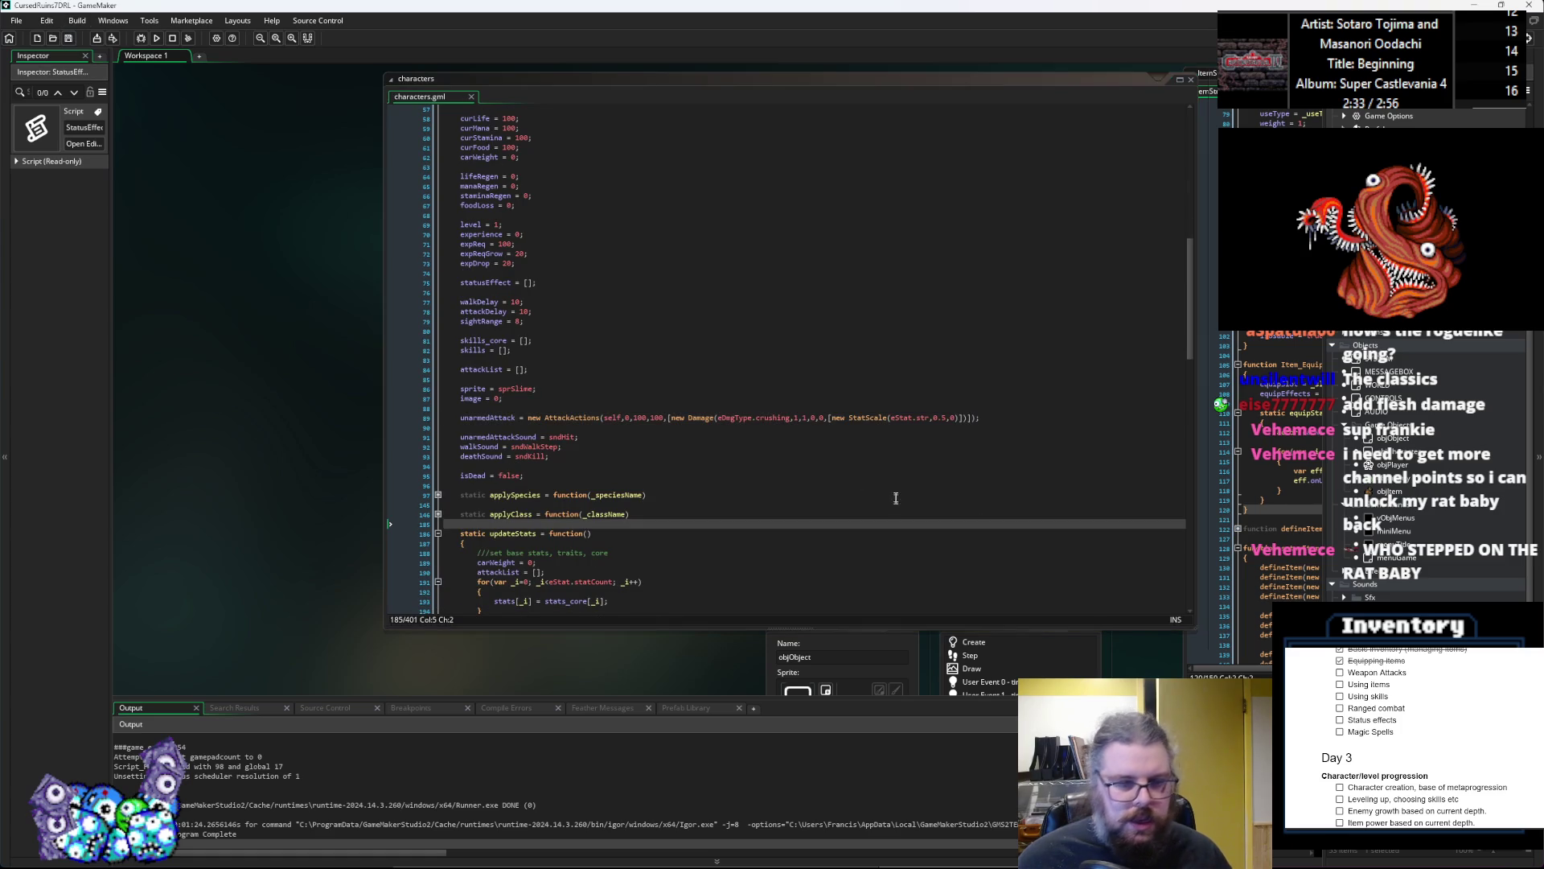
Step: Remove the extra blank line below equipItem in characters.gml
scroll(732, 483, "down", 3)
left_click(732, 481)
scroll(732, 501, "down", 15)
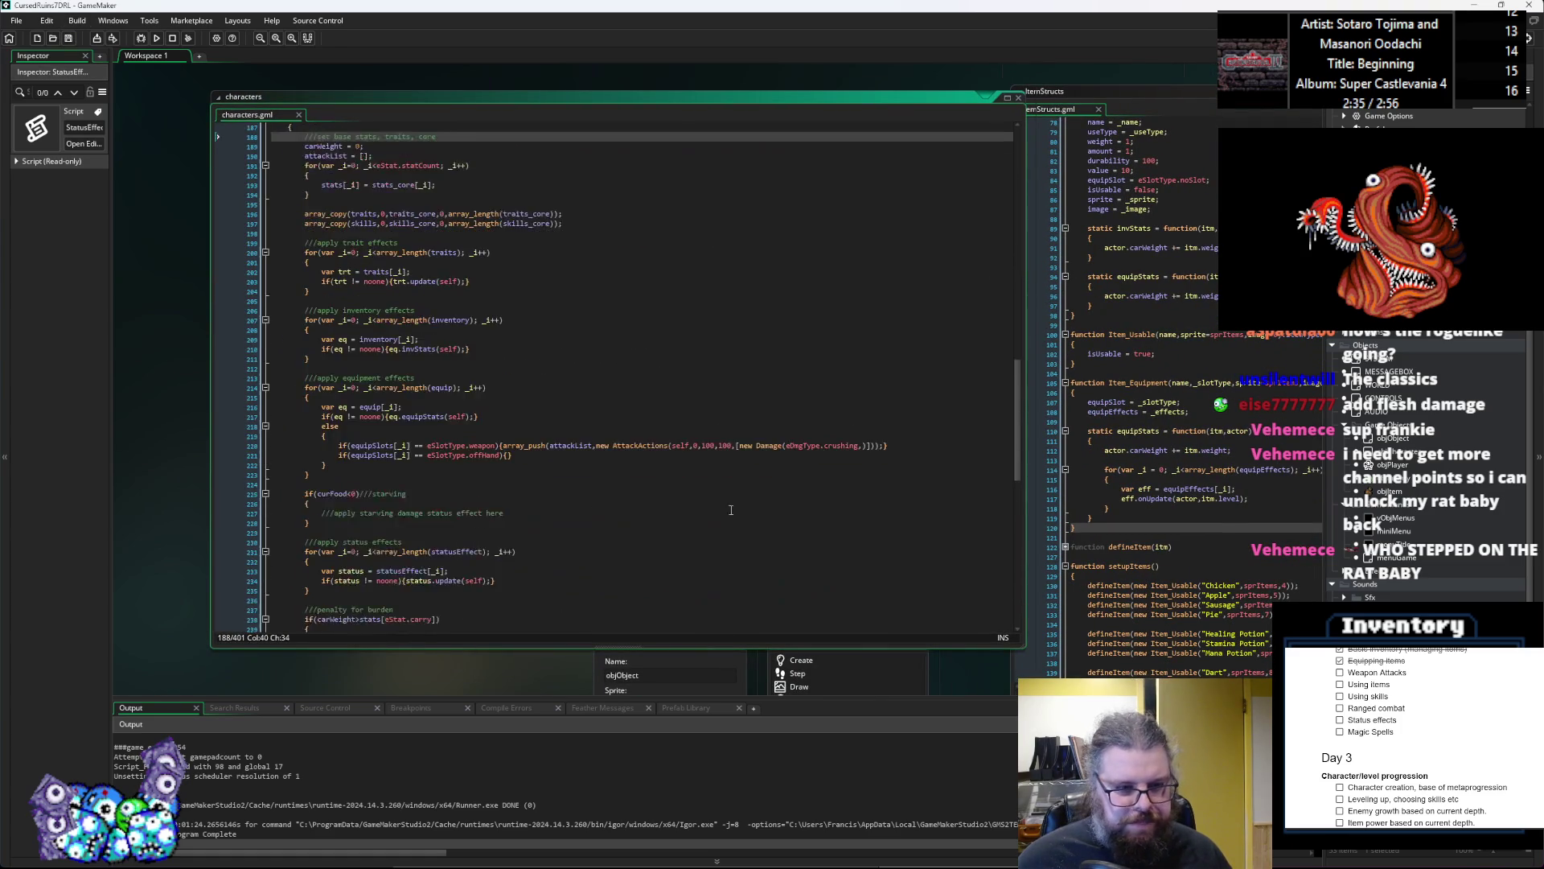
scroll(730, 510, "up", 1)
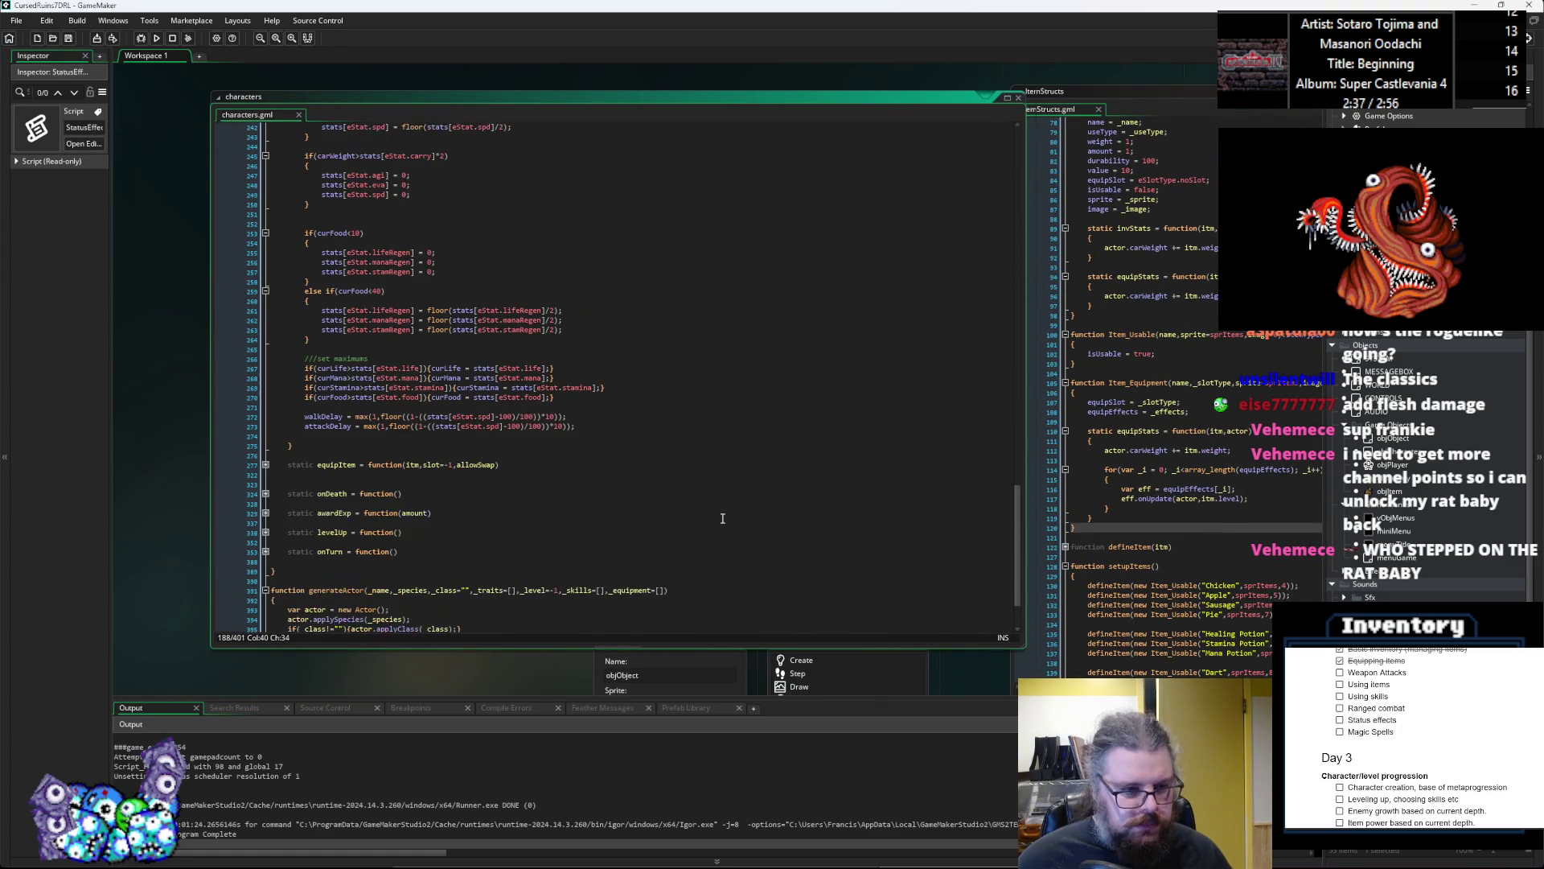
left_click(654, 477)
key("Down")
key("Down")
key("Down")
key("BackSpace")
key("Delete")
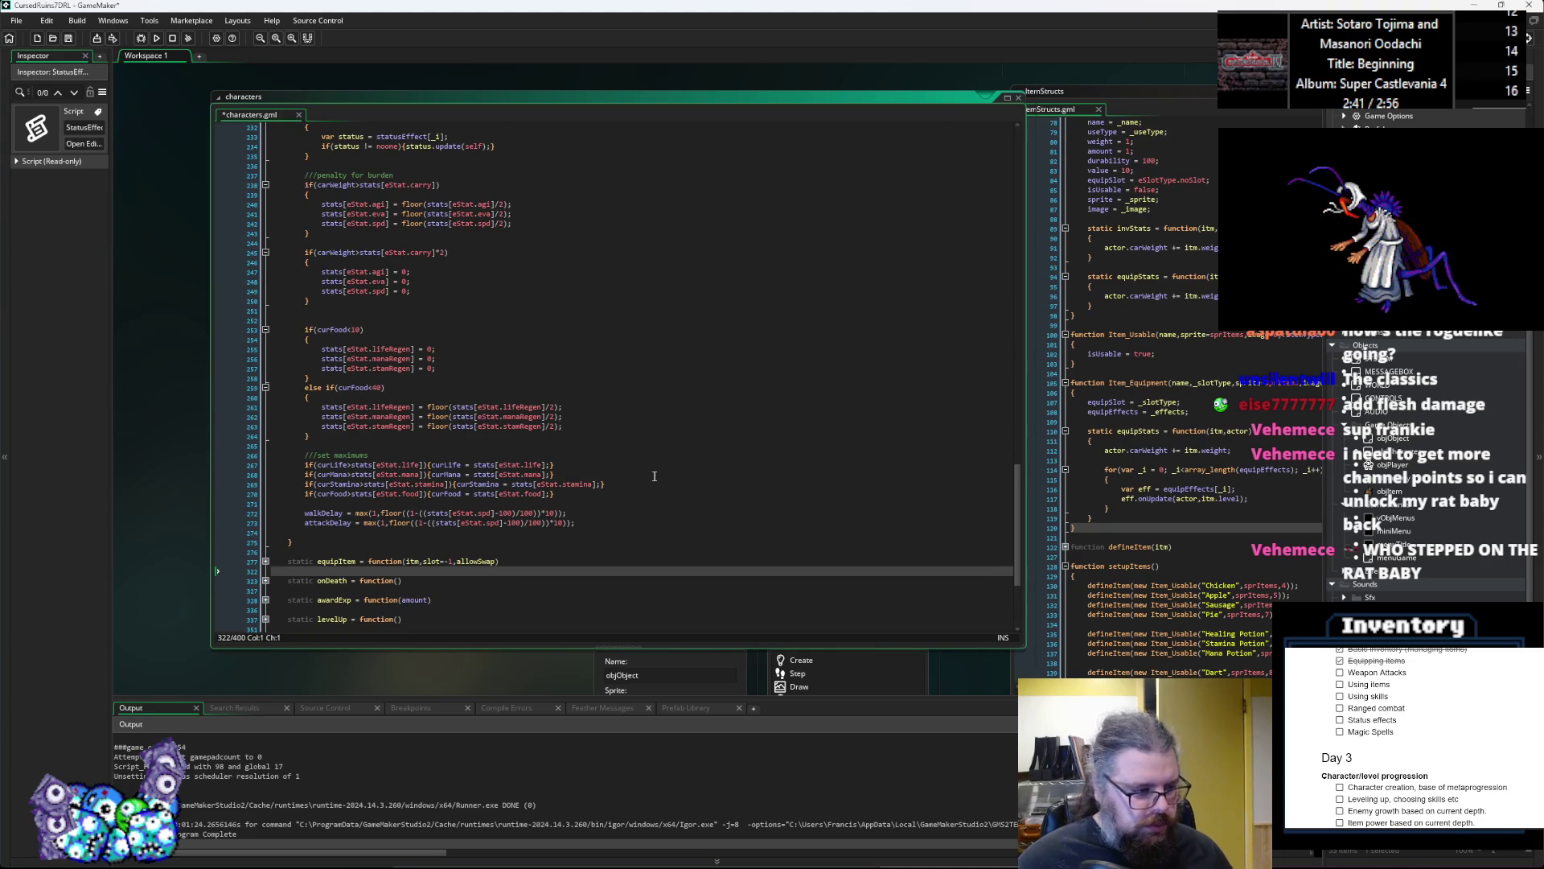
left_click(640, 495)
left_click(640, 504)
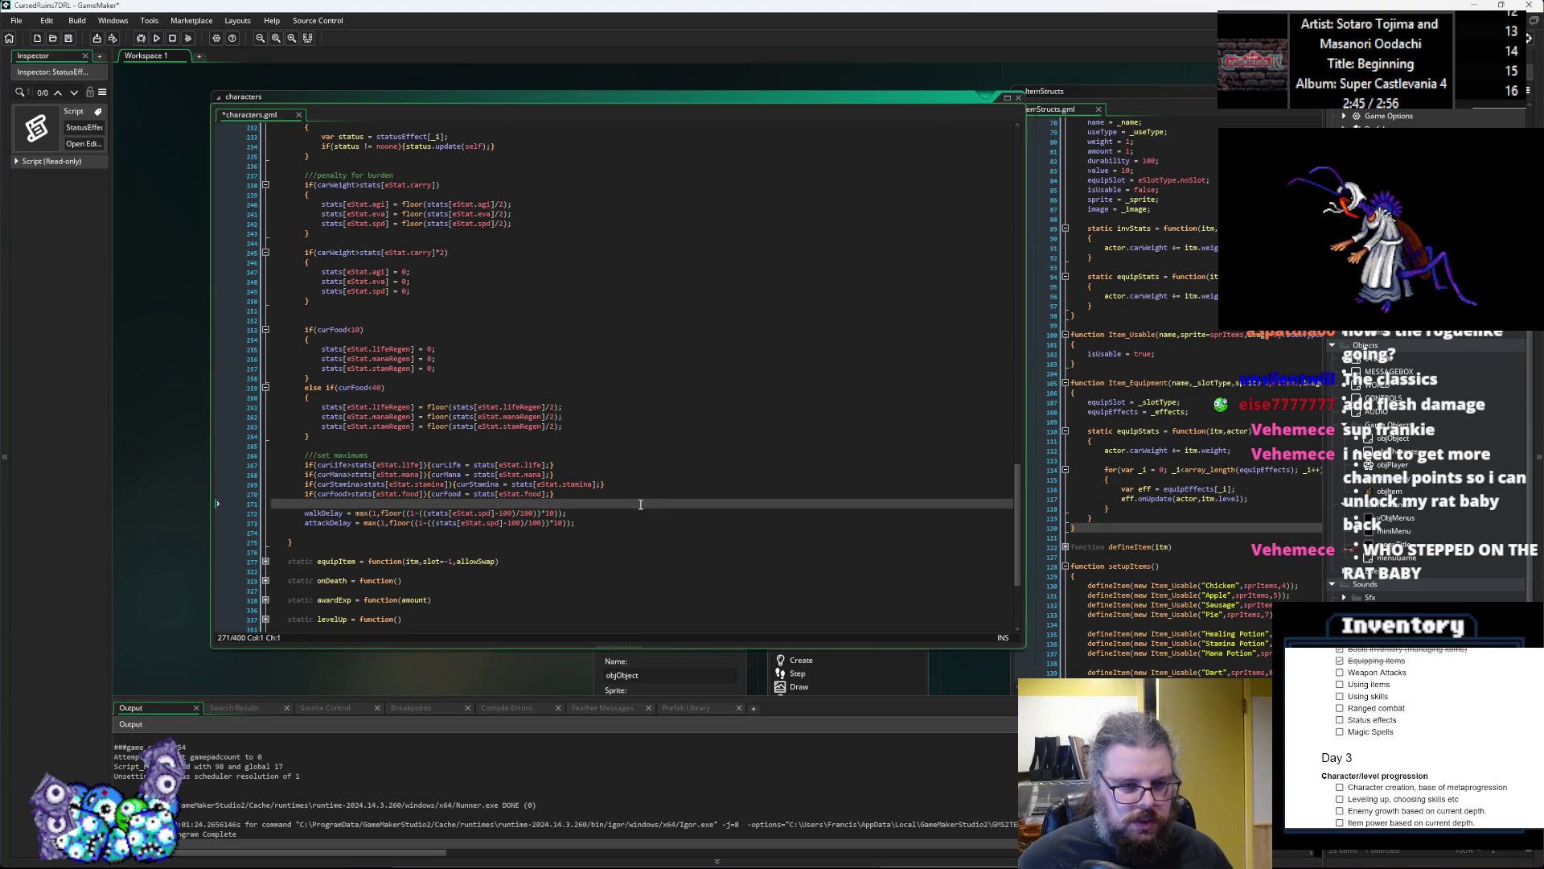
Step: Replace the inline AttackActions construction on line 220 with unarmedAttack
scroll(640, 504, "up", 10)
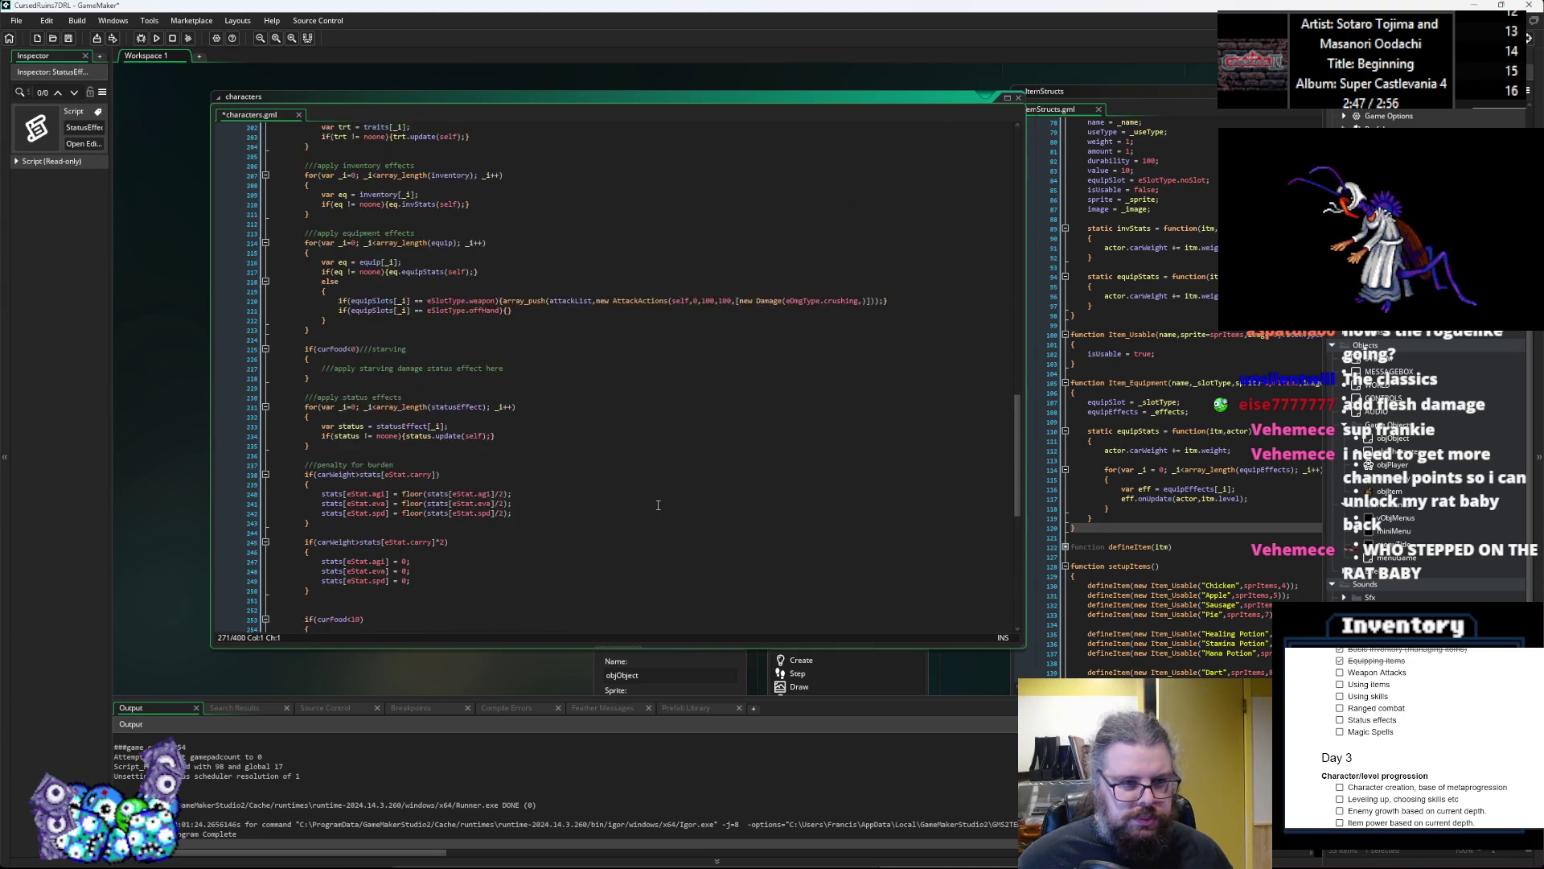
scroll(658, 504, "up", 4)
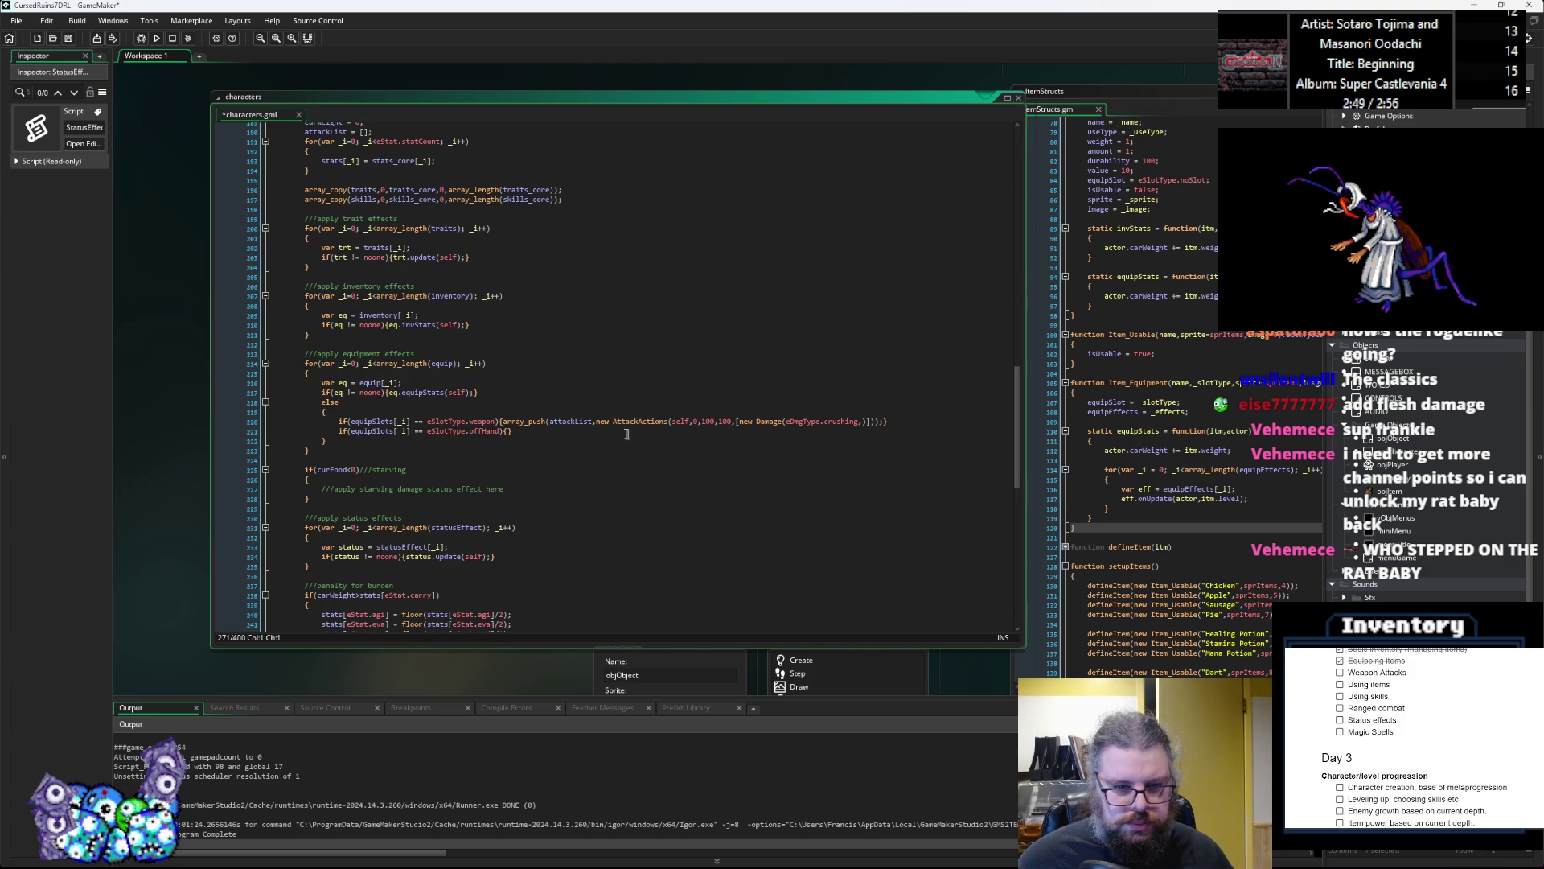
left_click_drag(596, 421, 869, 428)
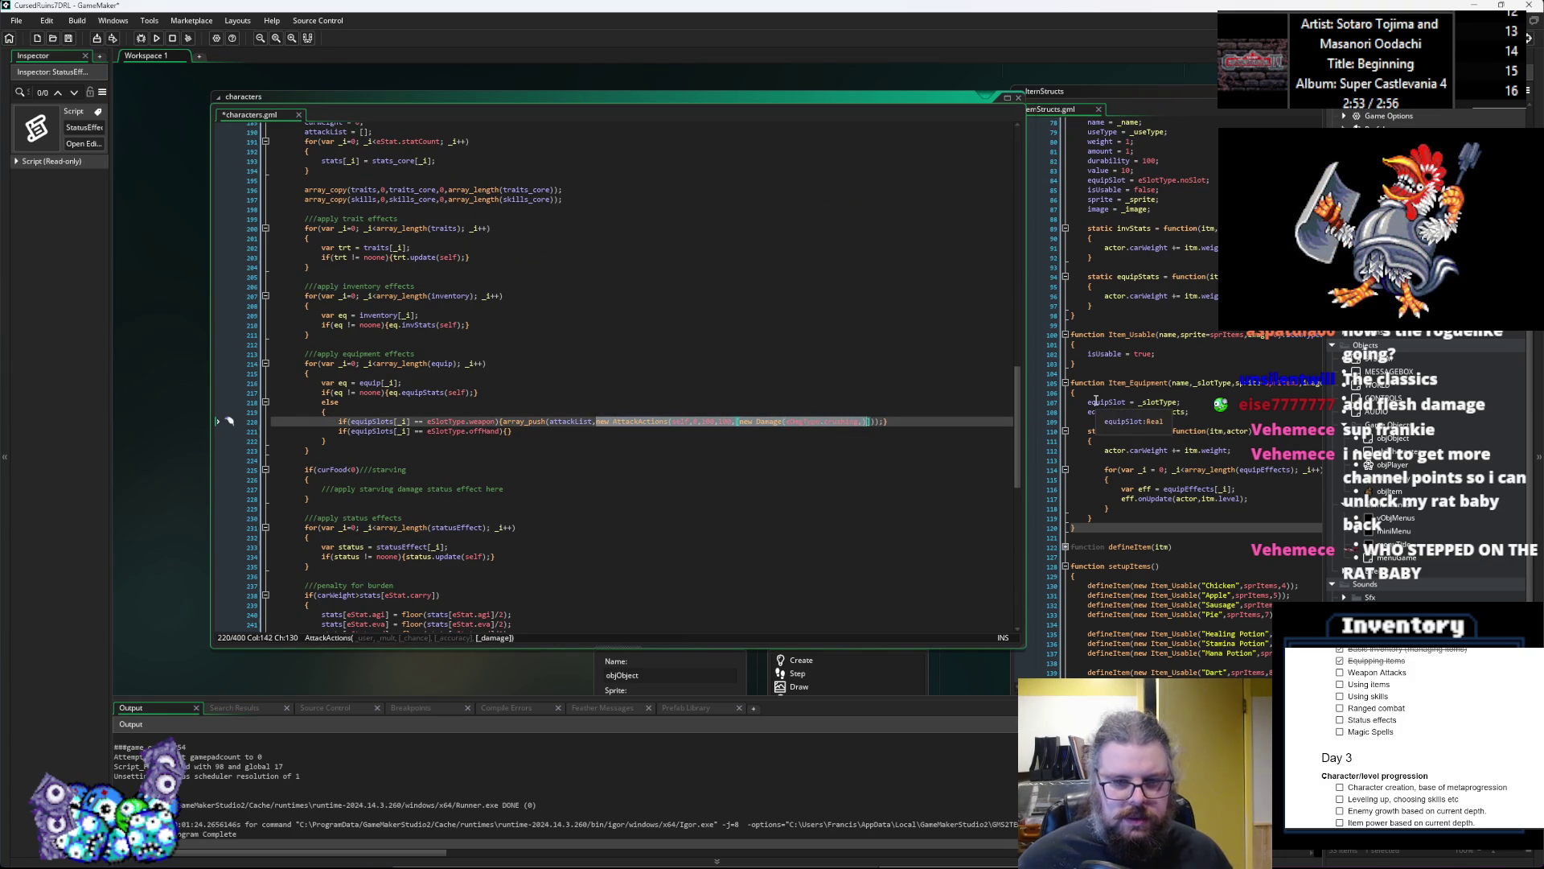
type("unarmedAttack")
key("Delete")
key("Left")
key("BackSpace")
key("Right")
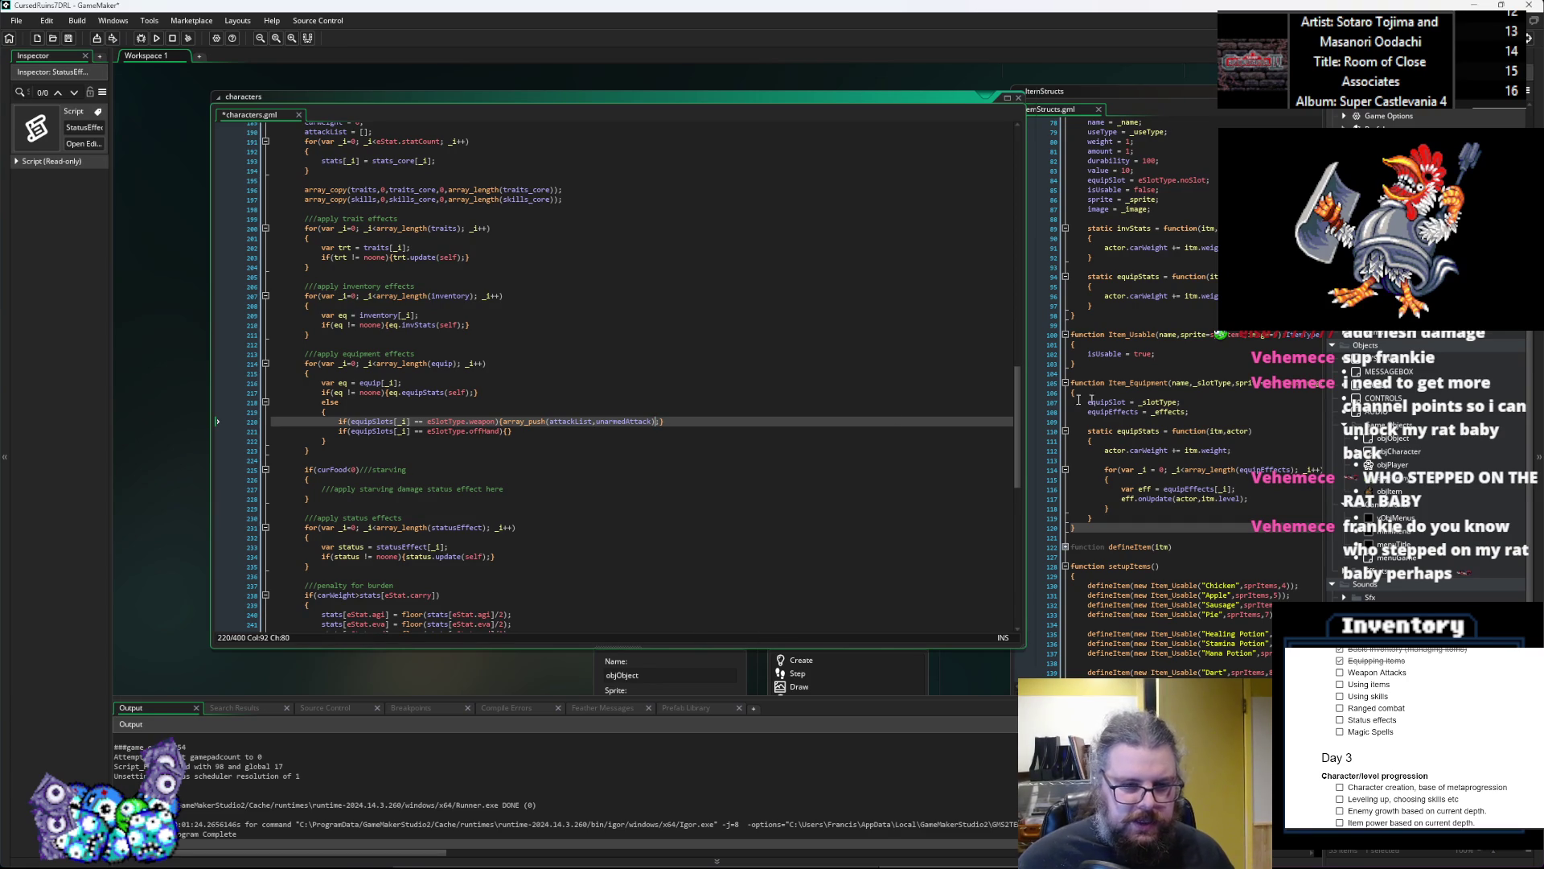
Step: Paste array_push(attackList,unarmedAttack); into the offHand braces on line 221
left_click(508, 431)
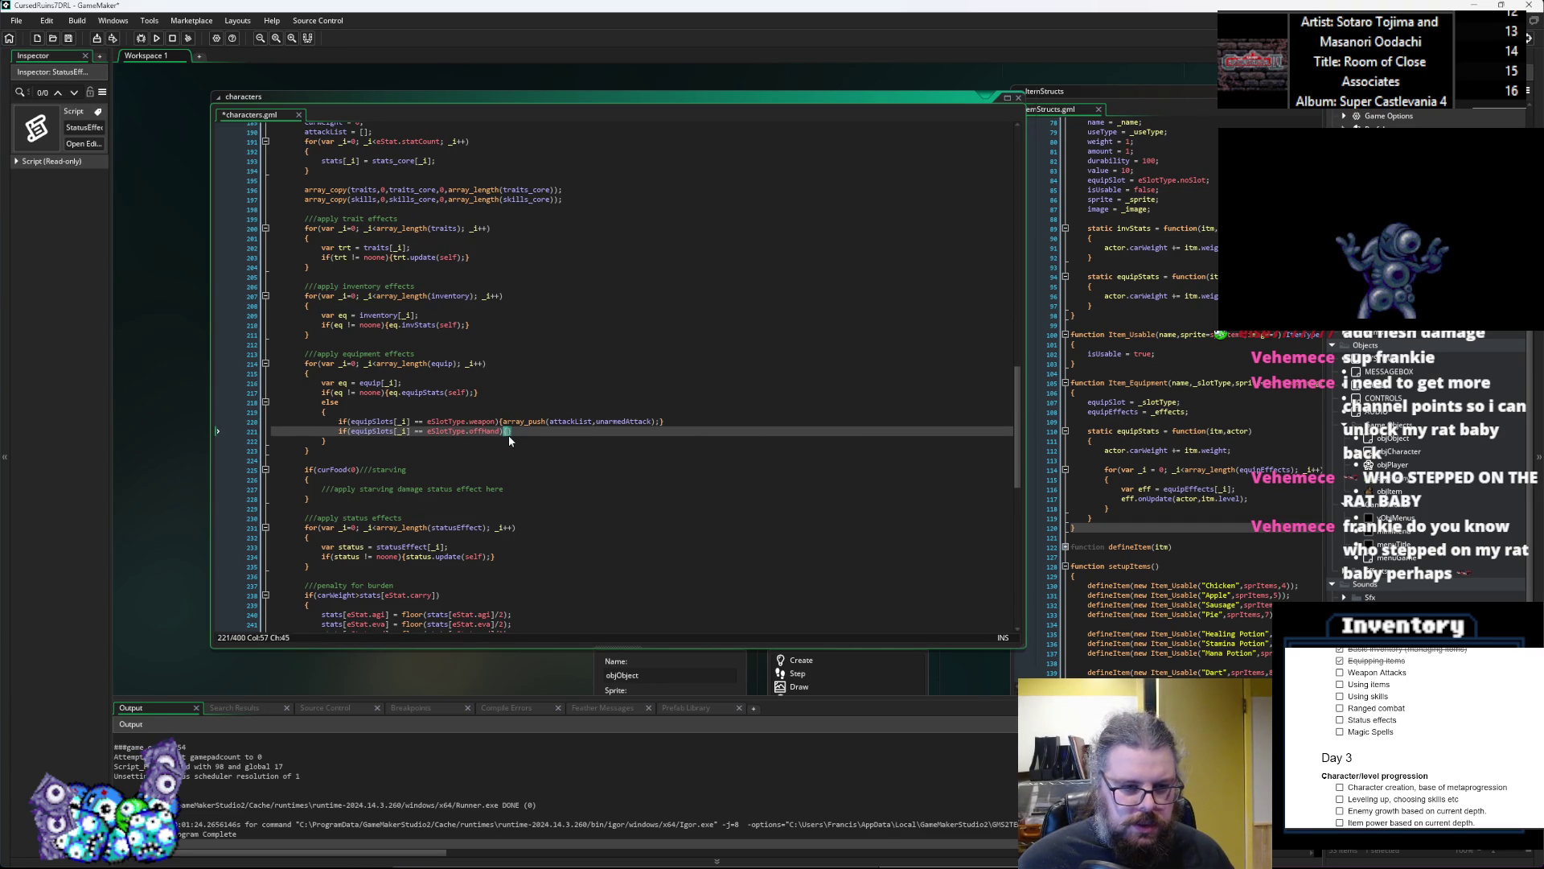
key("Right")
left_click_drag(655, 432, 501, 431)
type("){")
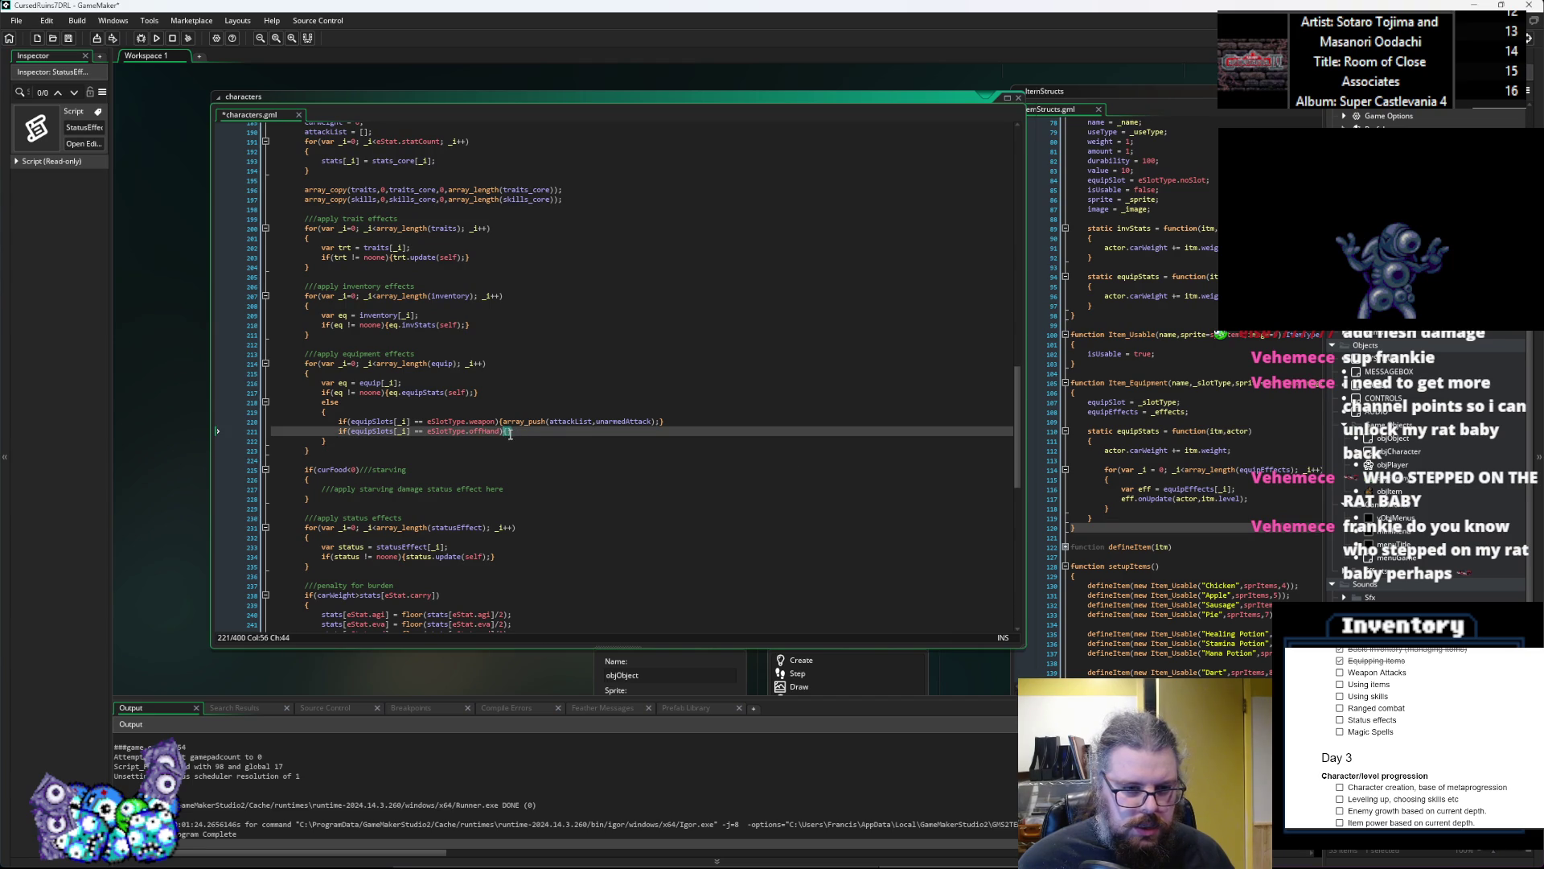
type("array_push(attackList,unarmedAttack);")
left_click(549, 456)
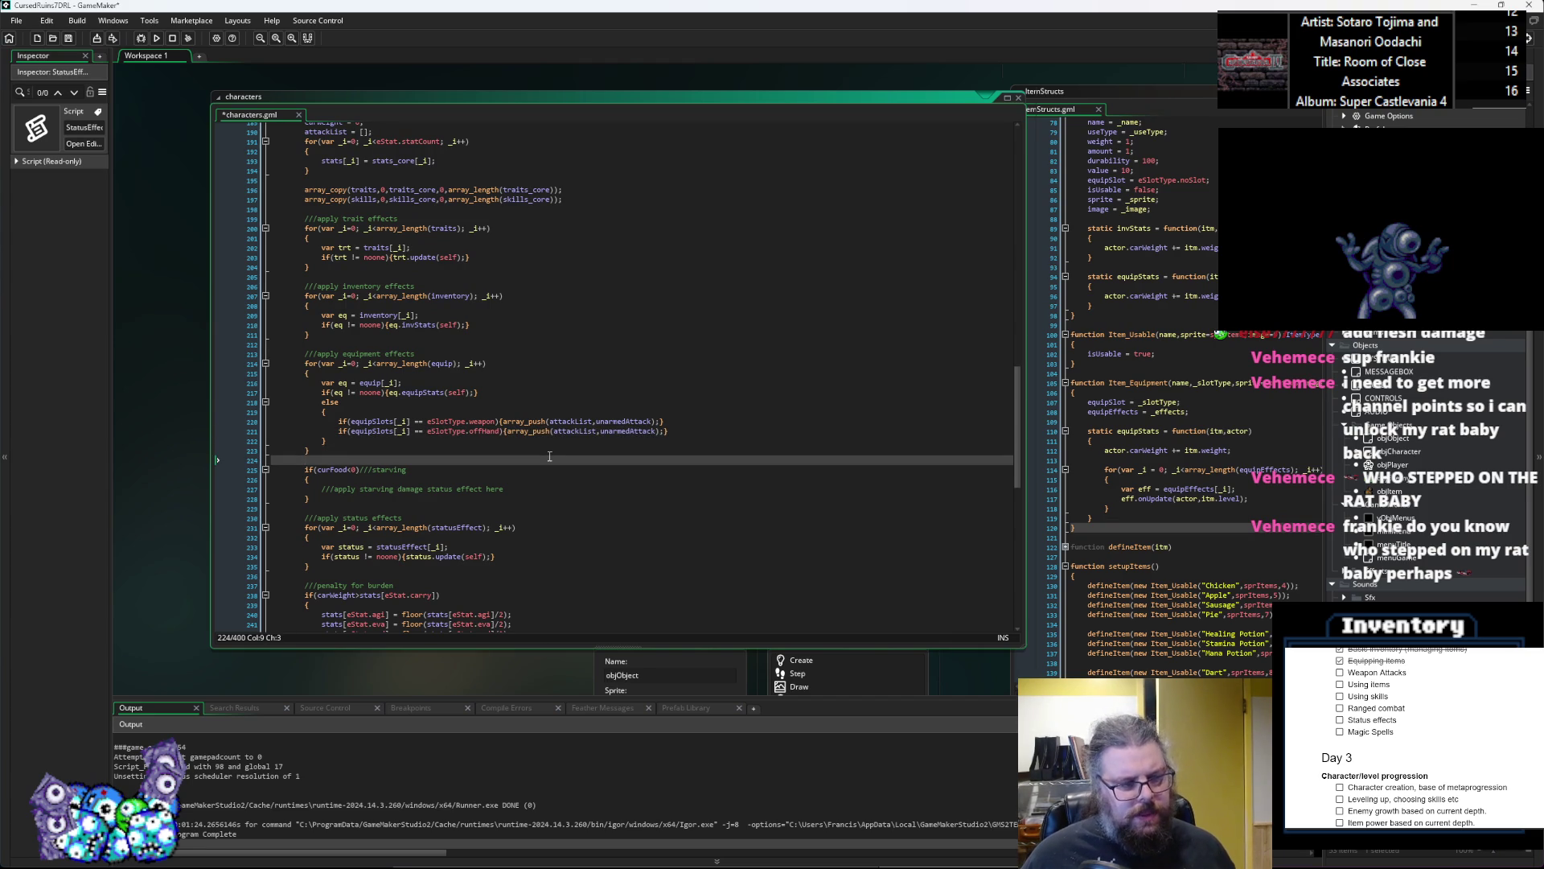
scroll(549, 456, "up", 1)
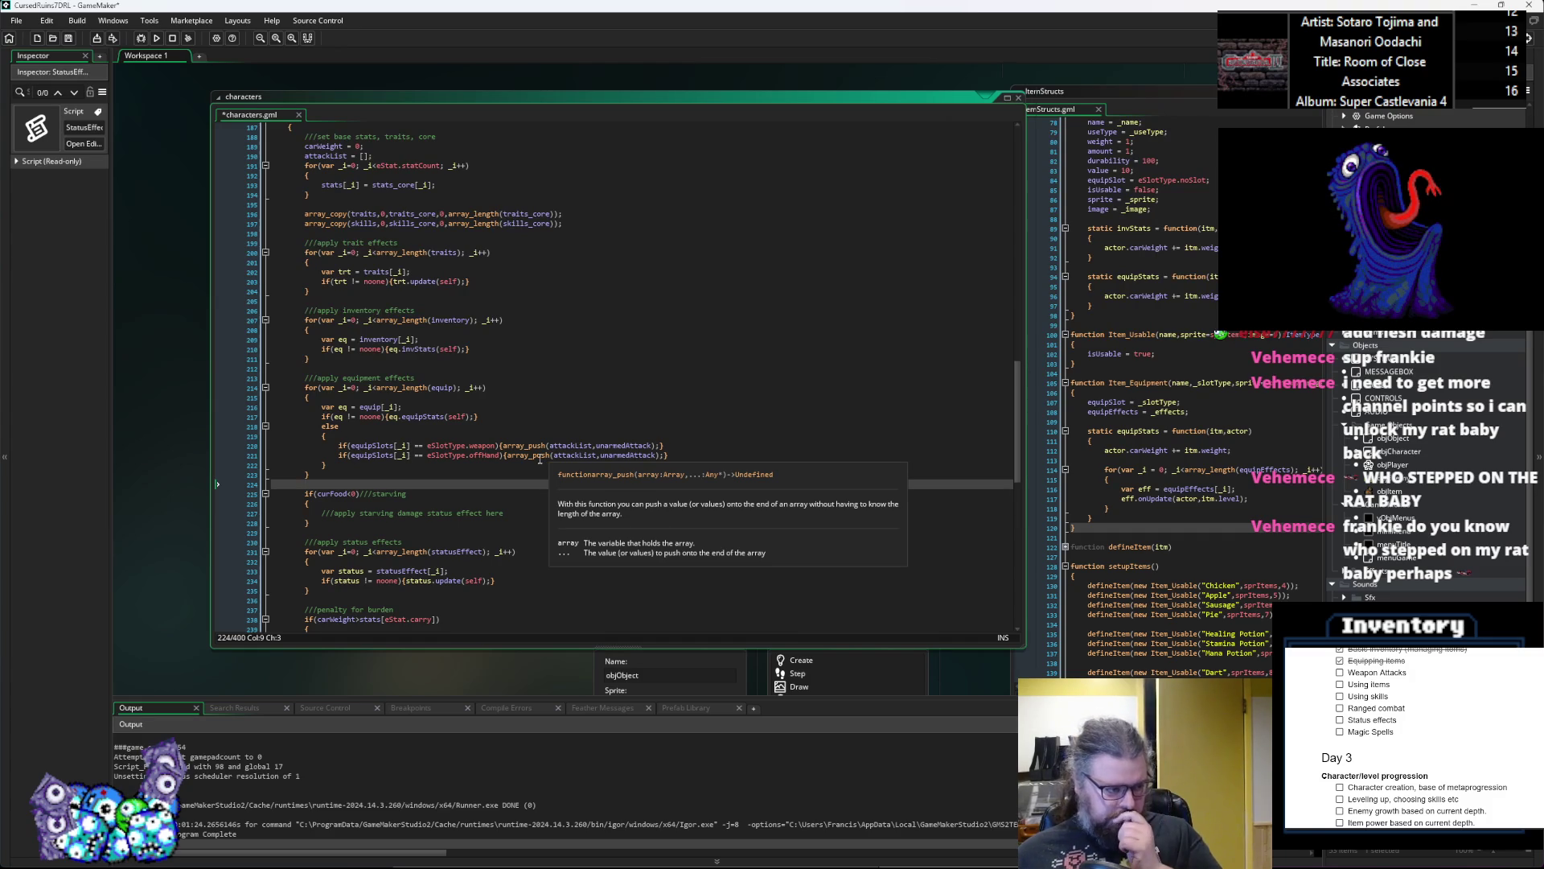
left_click(558, 415)
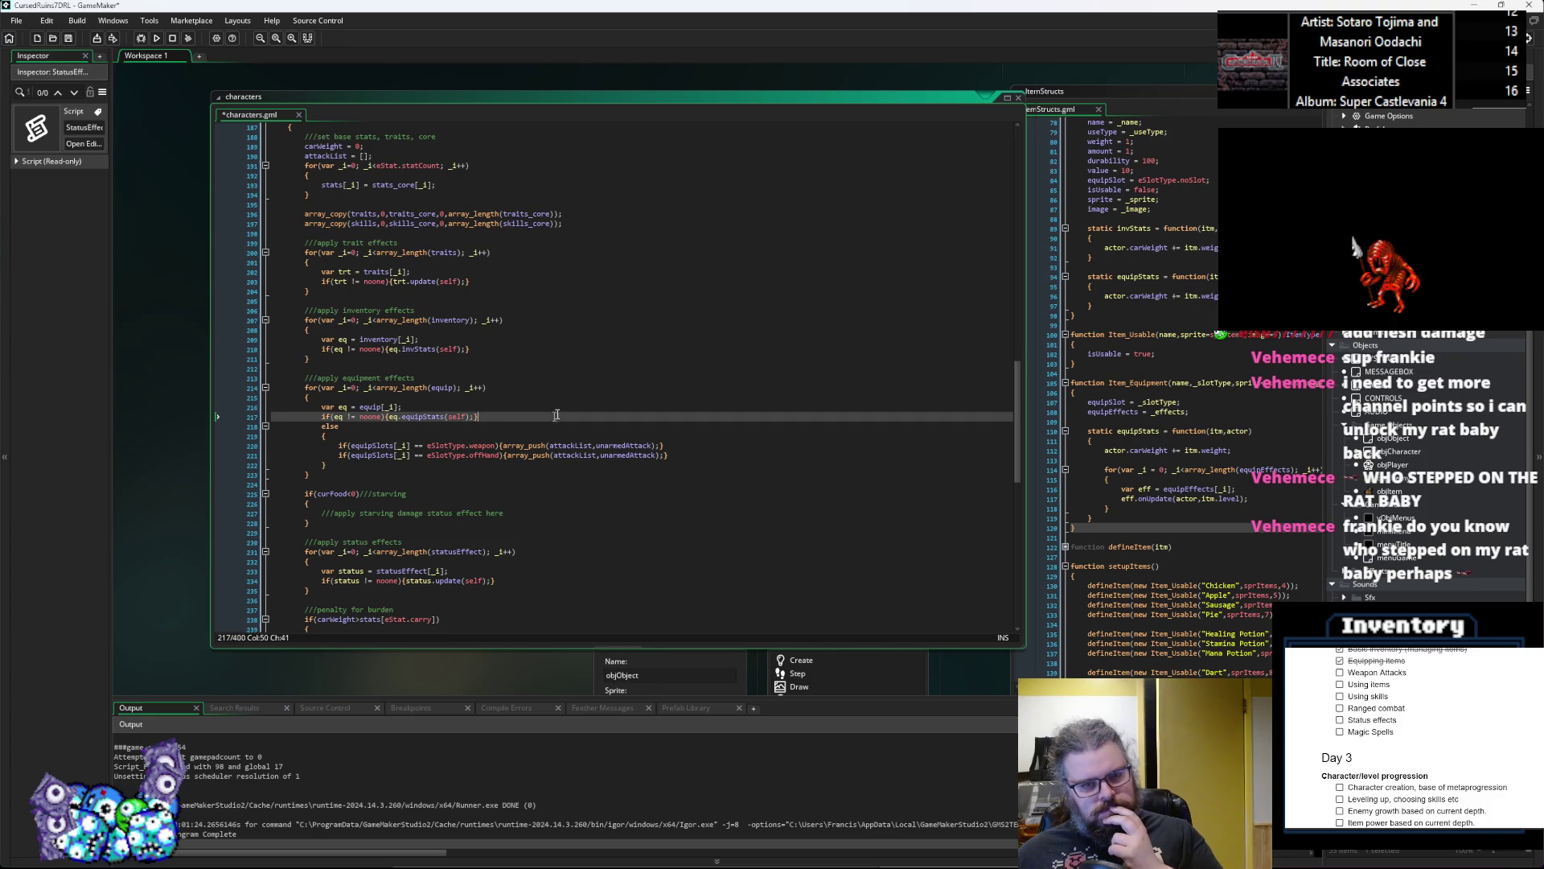
Step: Save characters.gml
scroll(555, 416, "up", 3)
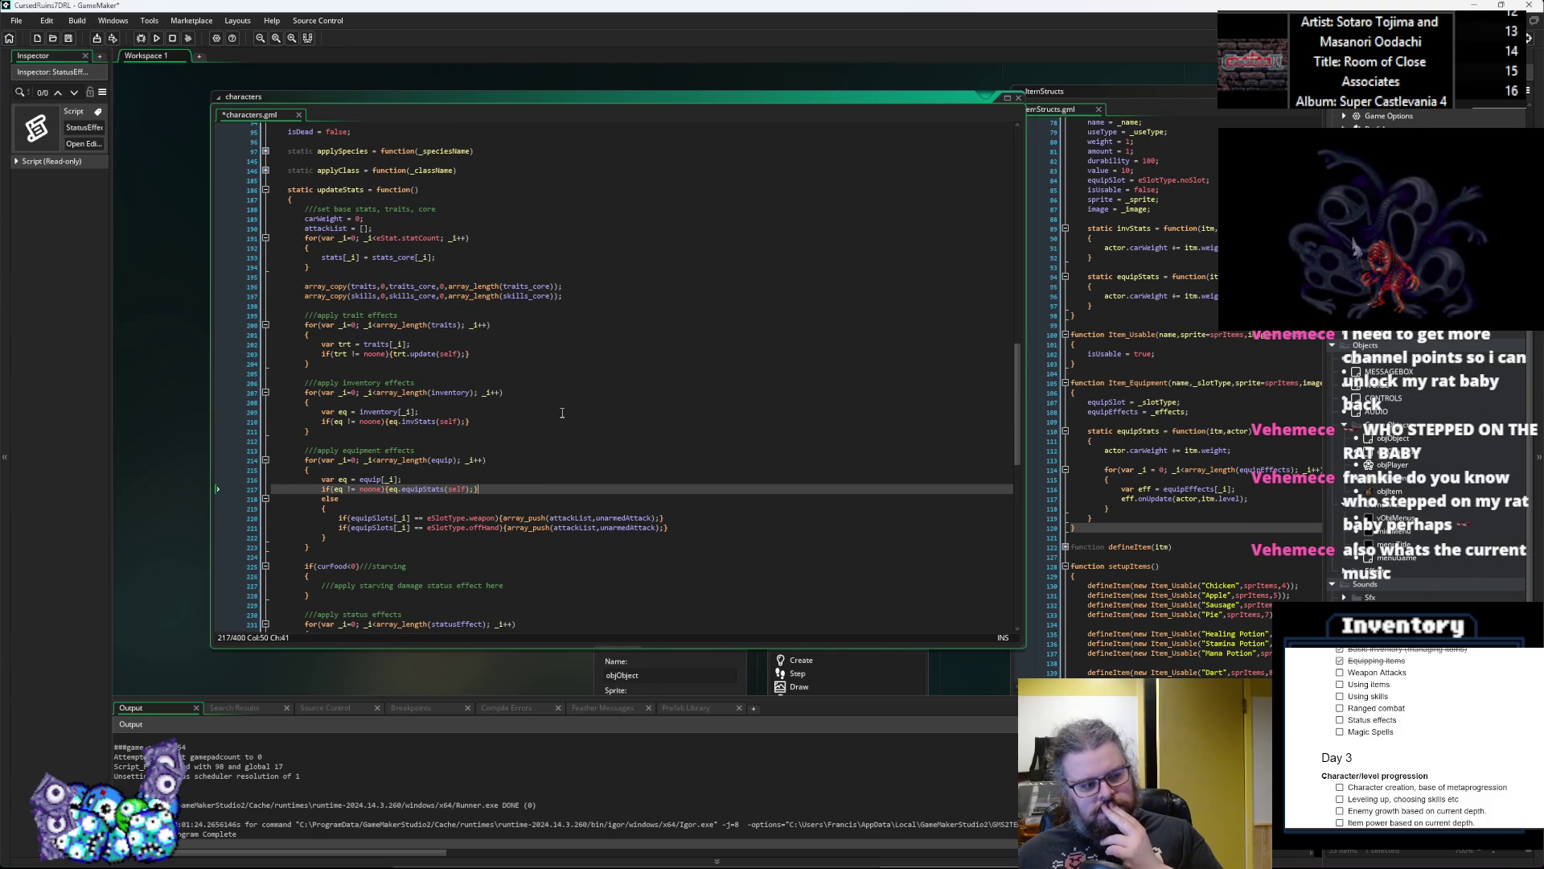
scroll(562, 413, "down", 1)
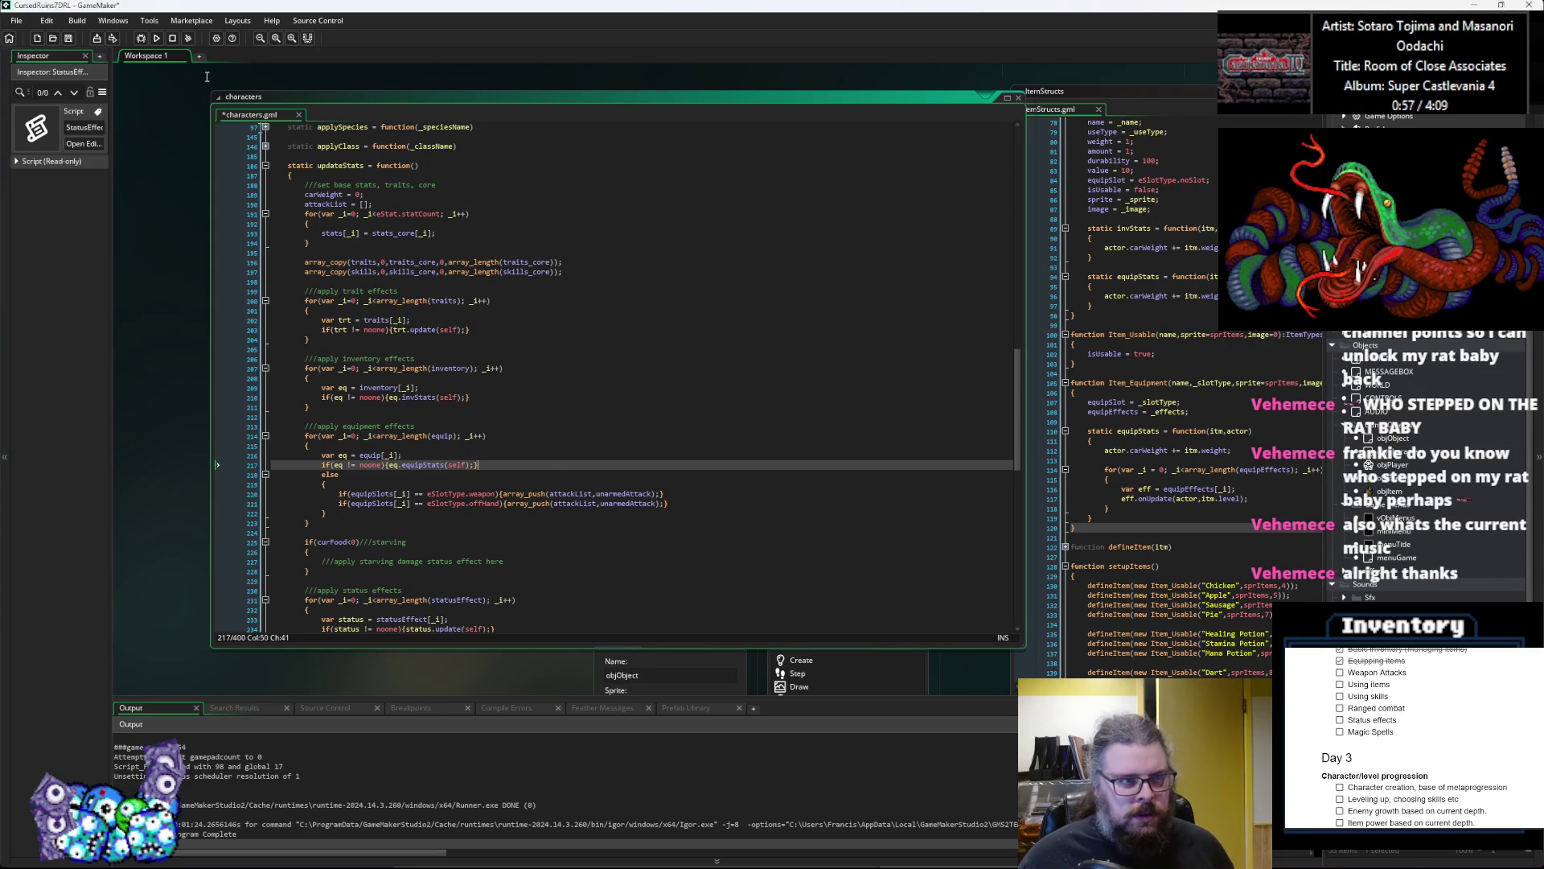
left_click(68, 38)
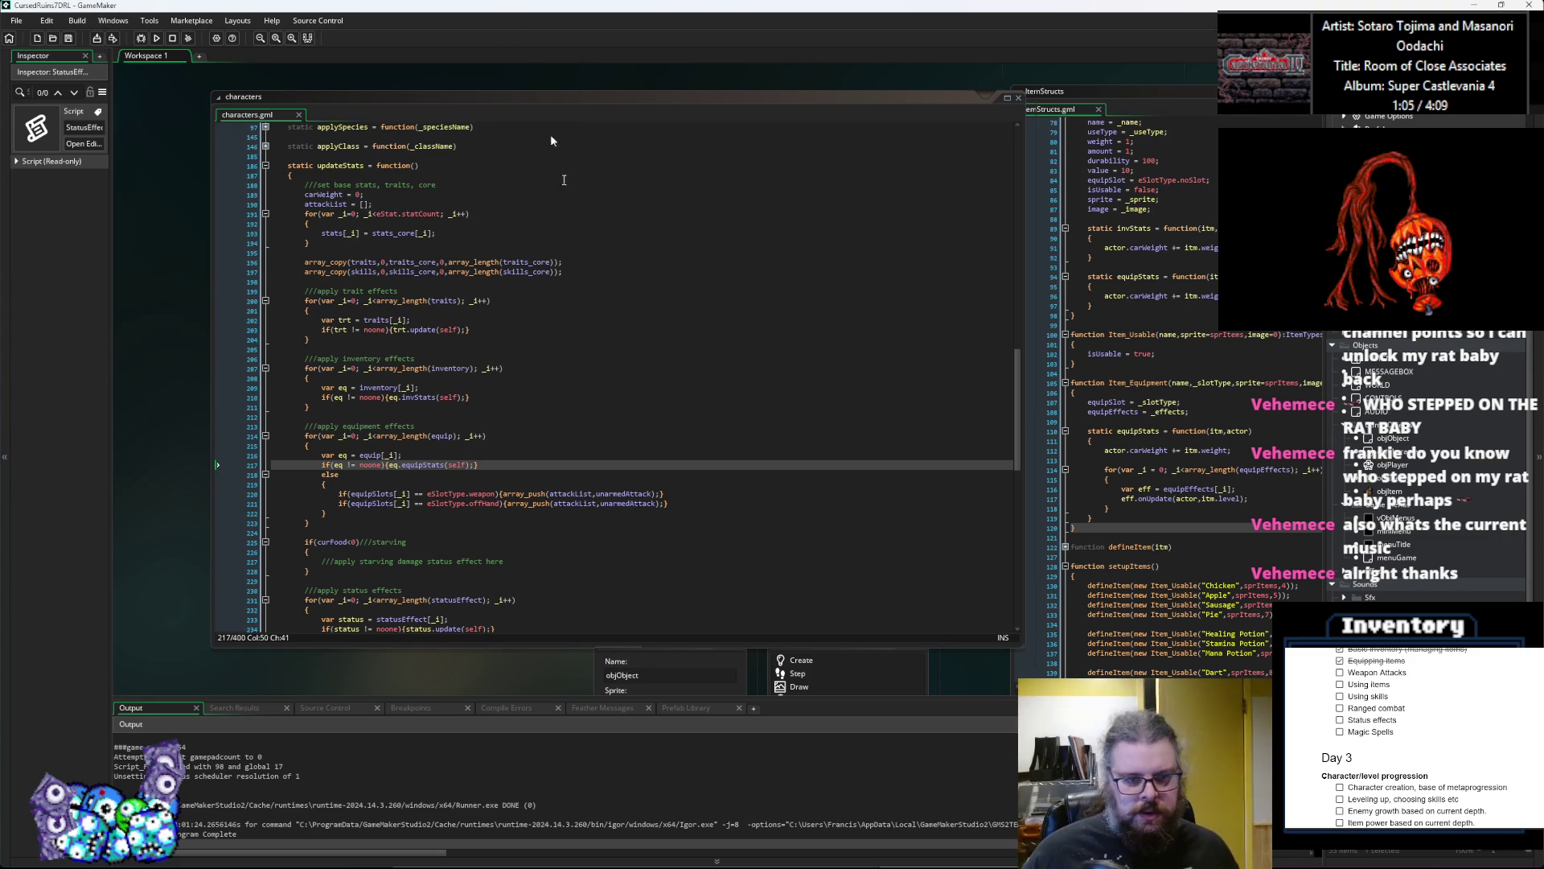
left_click(603, 507)
left_click(666, 494)
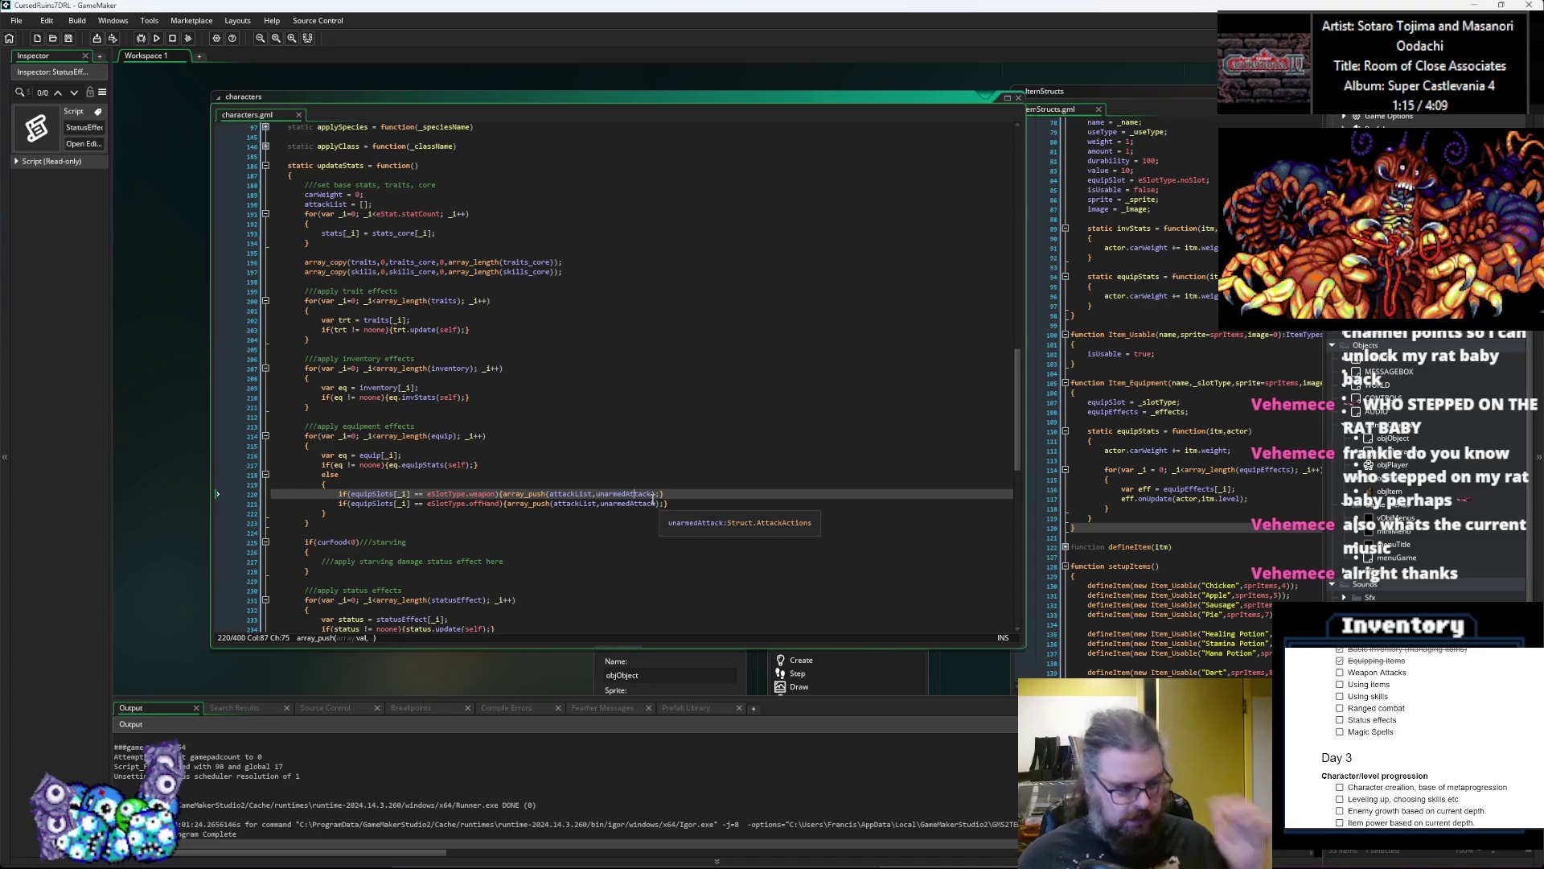
Step: Look over the unarmedAttack definition around line 91
scroll(579, 496, "up", 10)
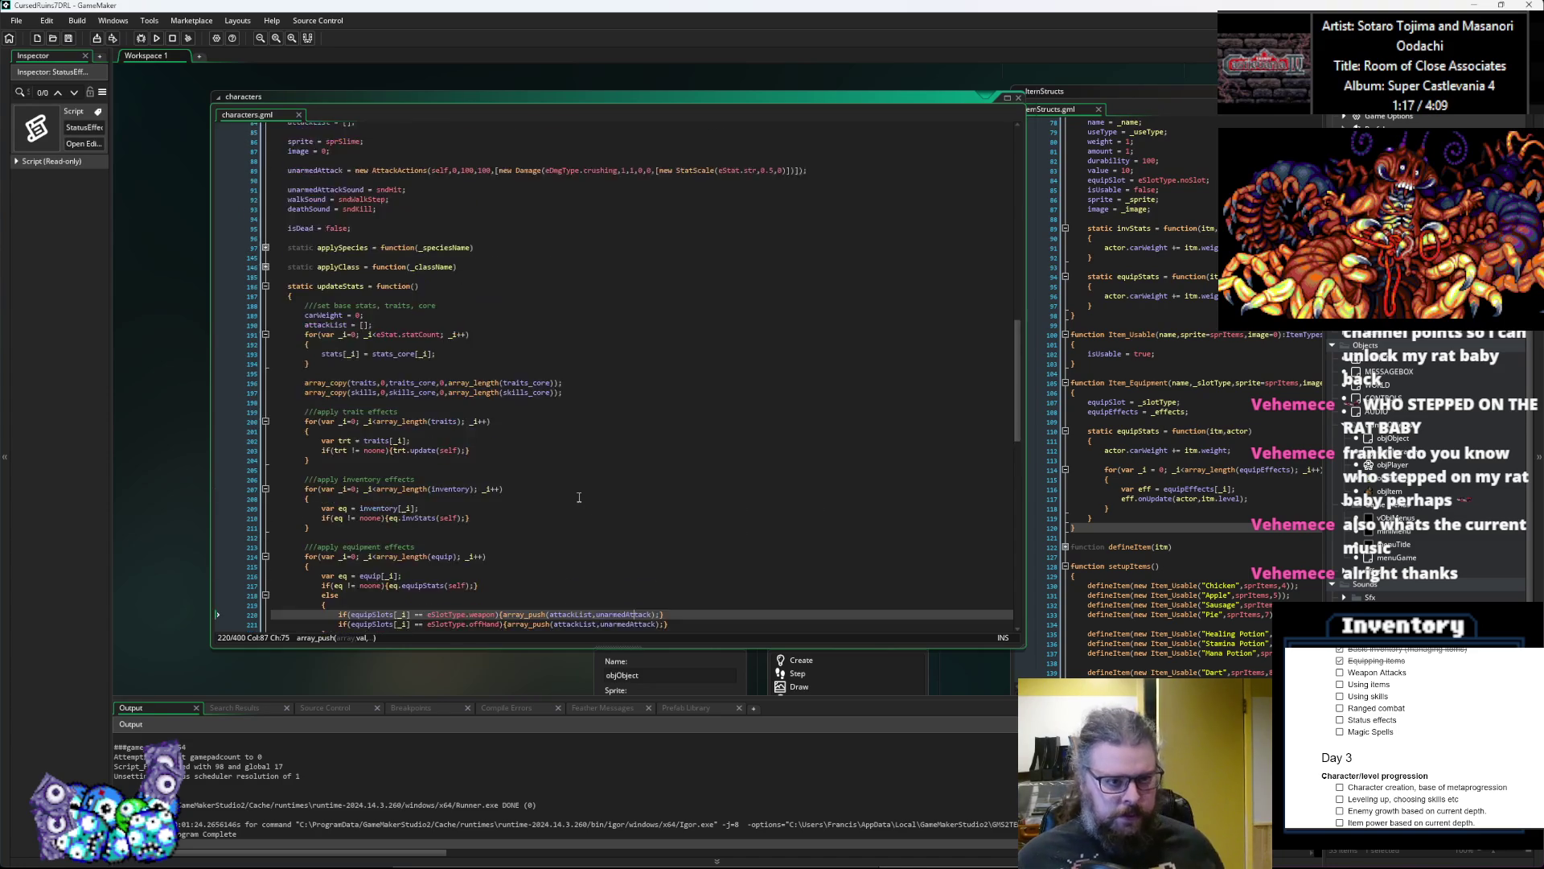
left_click(476, 378)
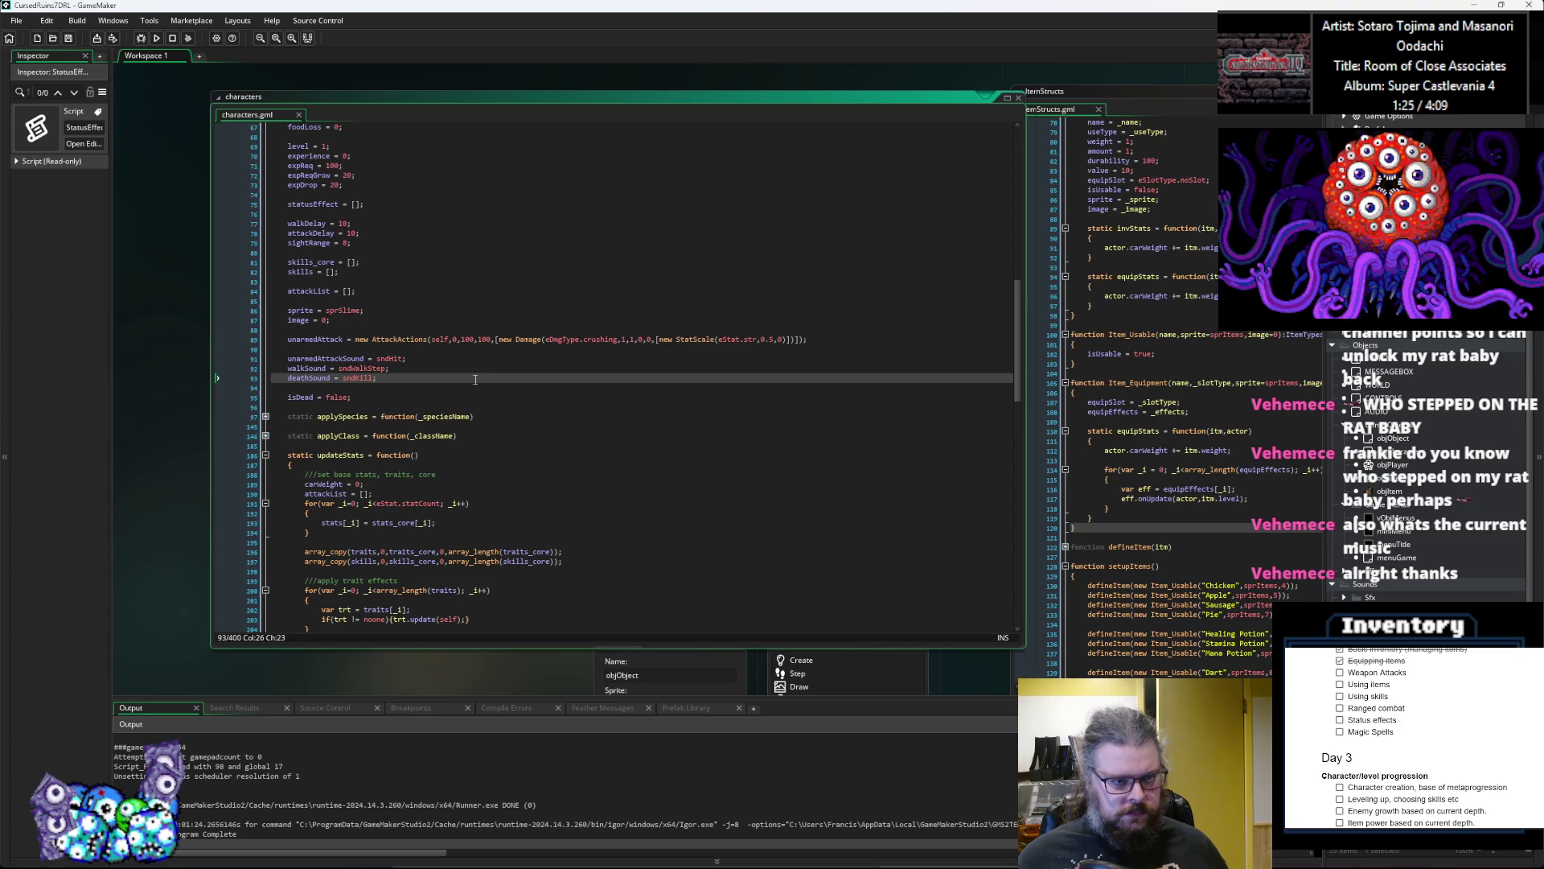
left_click(479, 364)
key("Down")
key("Down")
key("Down")
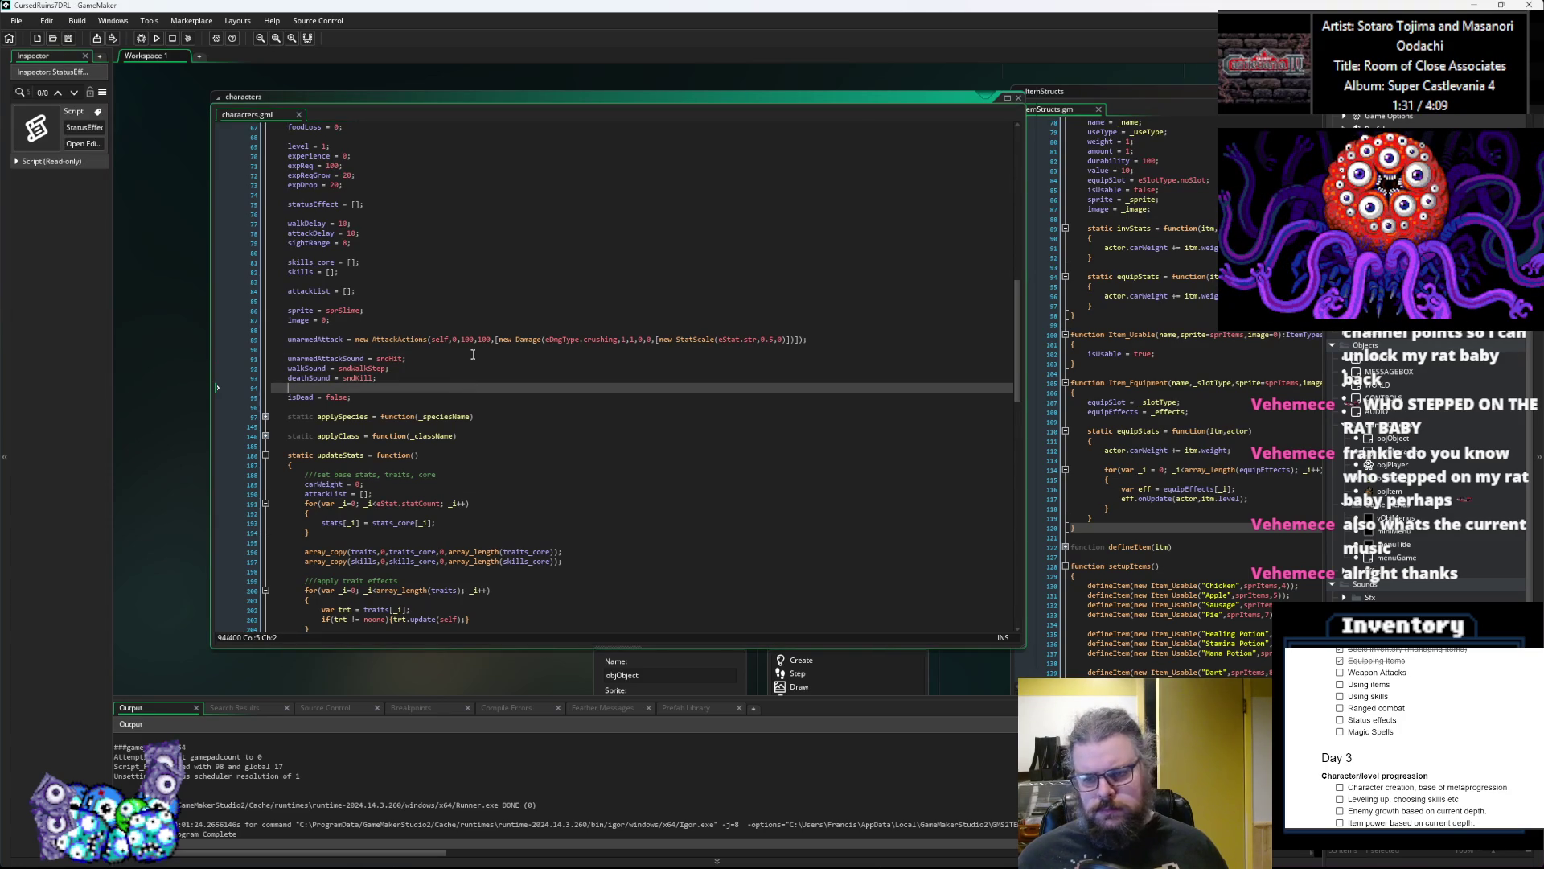
scroll(473, 355, "down", 3)
scroll(473, 354, "down", 10)
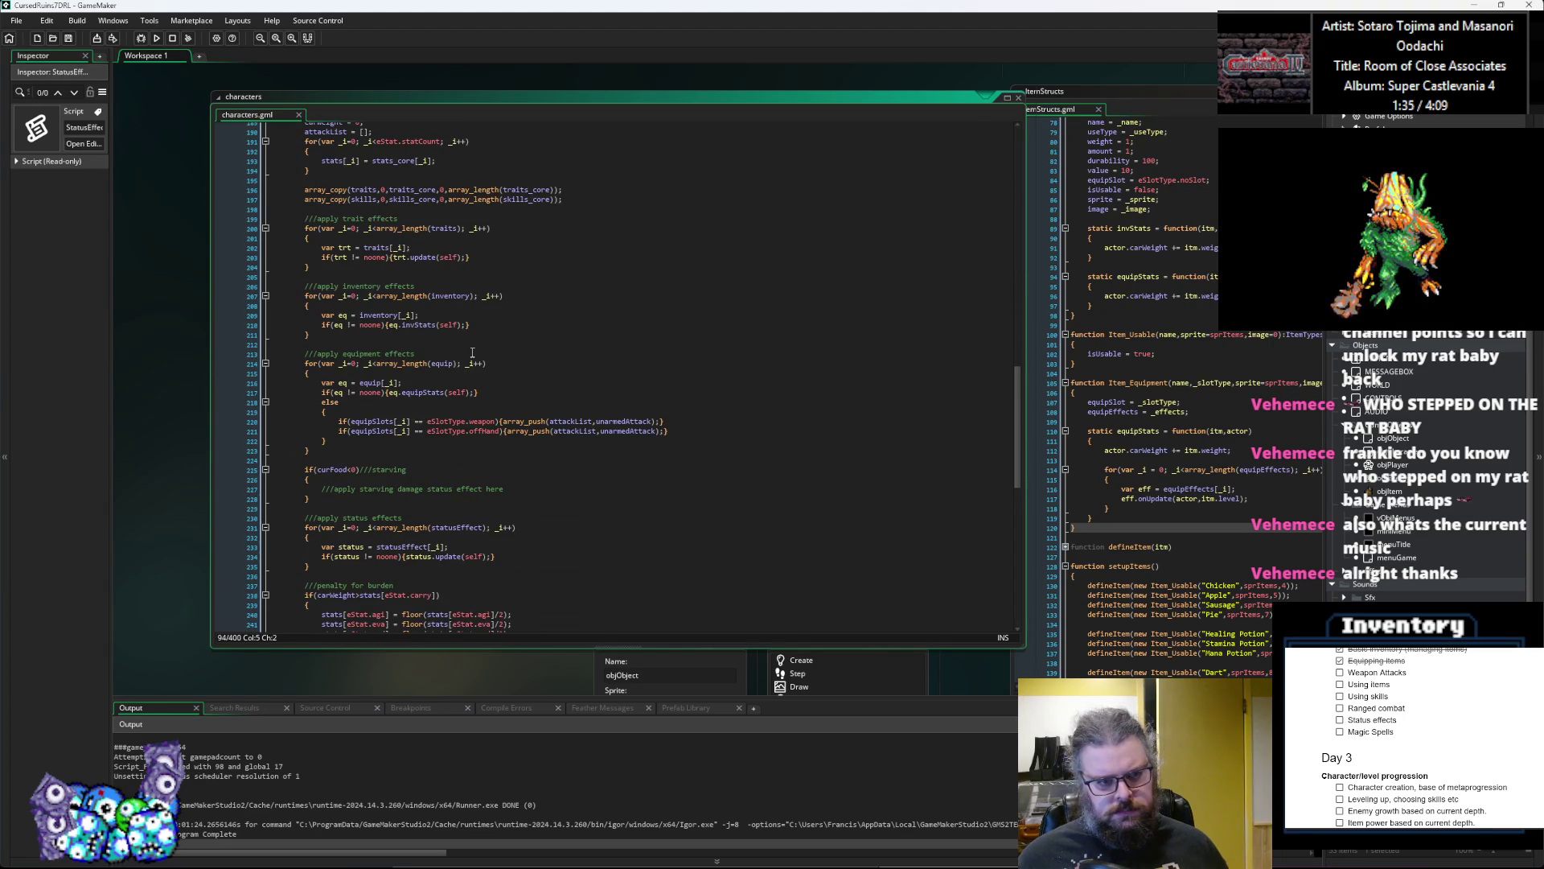
scroll(473, 352, "down", 2)
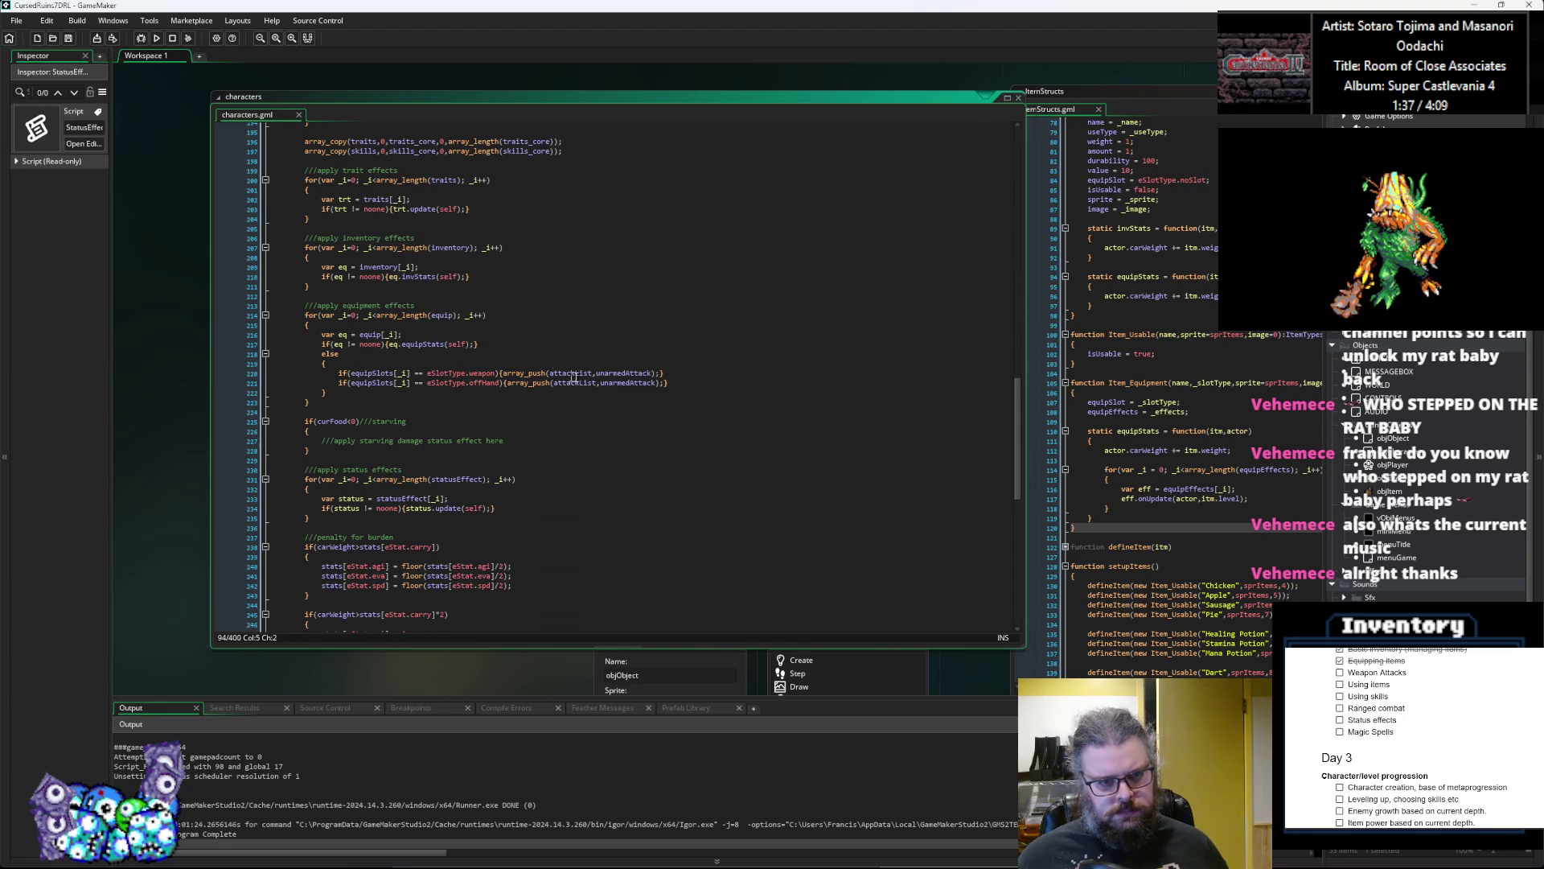
Step: End eq.equipStats(self) on line 217 with a semicolon and add a blank line above it
left_click(697, 380)
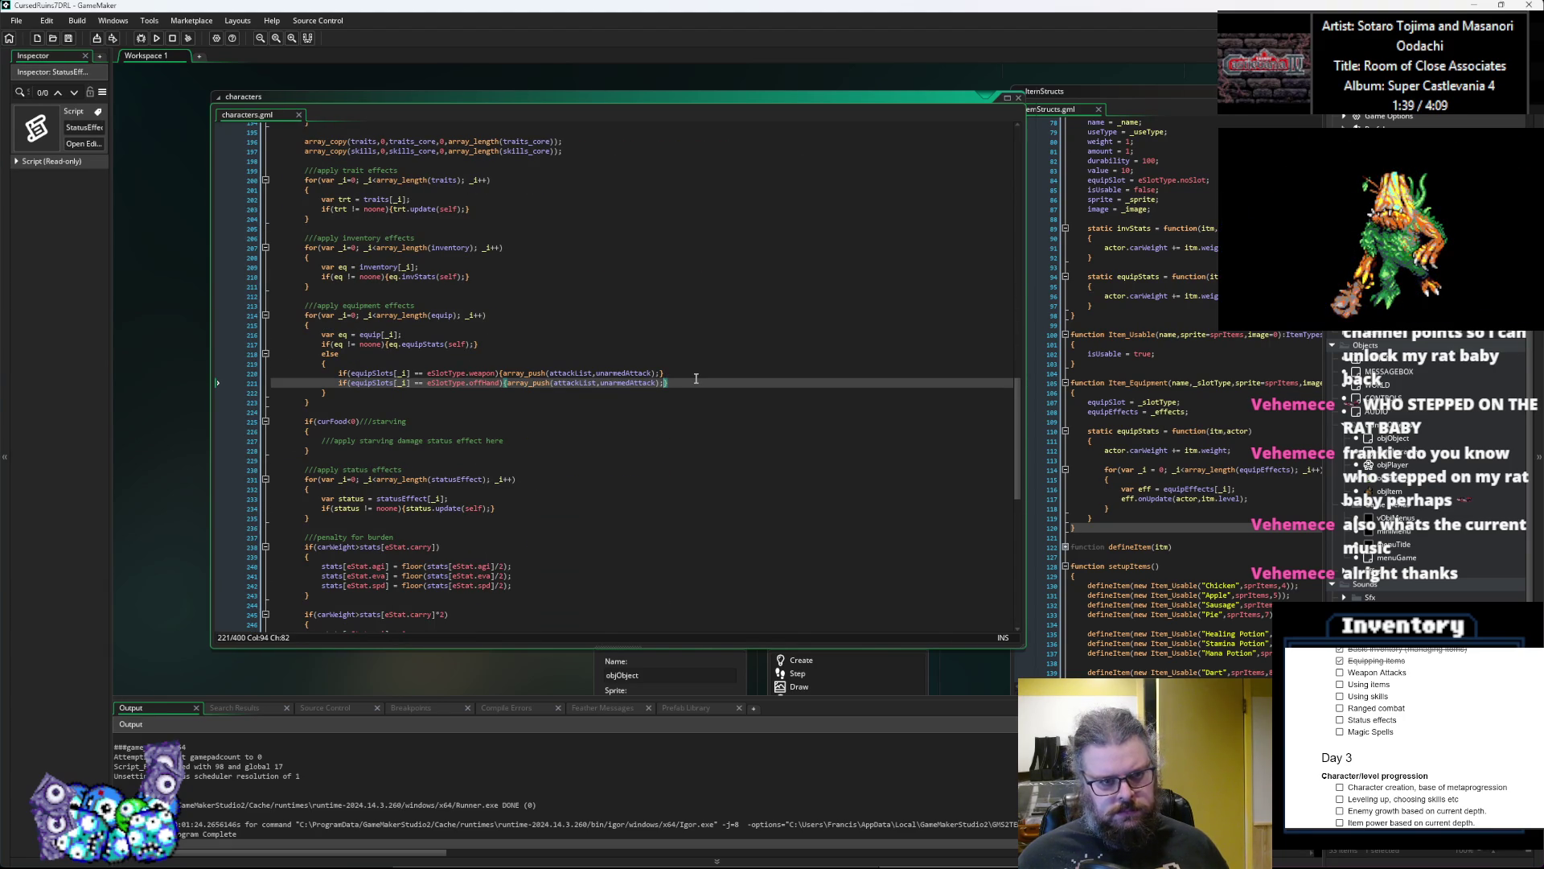
left_click(469, 343)
scroll(491, 402, "up", 3)
left_click(470, 416)
type(";")
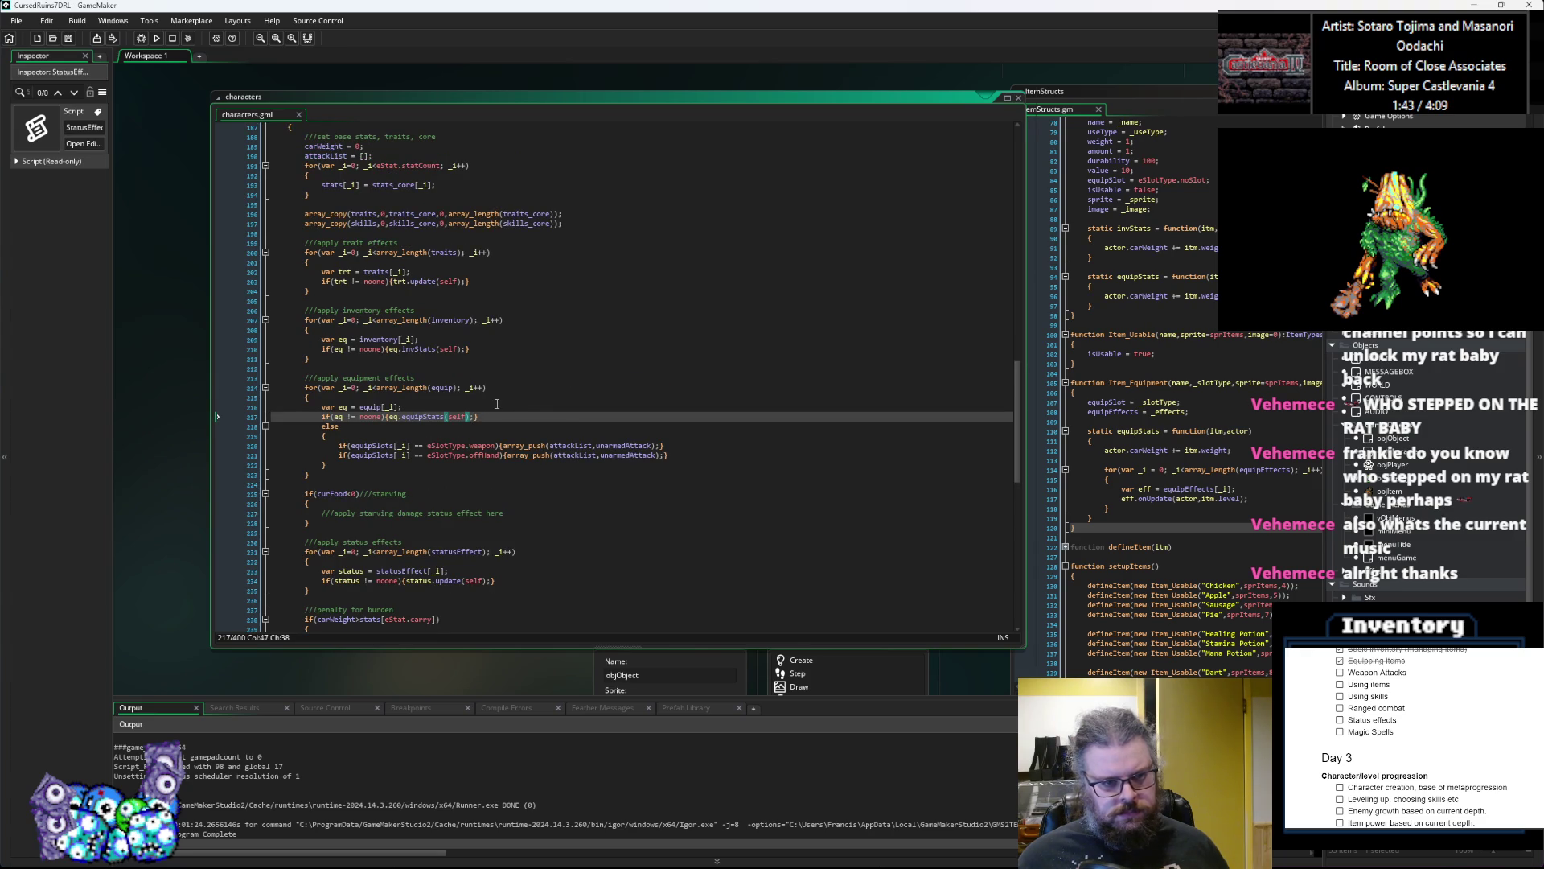
key("Up")
key("End")
key("Return")
Step: Add var eqSlot = equipSlot[_i] and change the call to eq.equipStats(self,eqSlot)
type("var eqSlot = ")
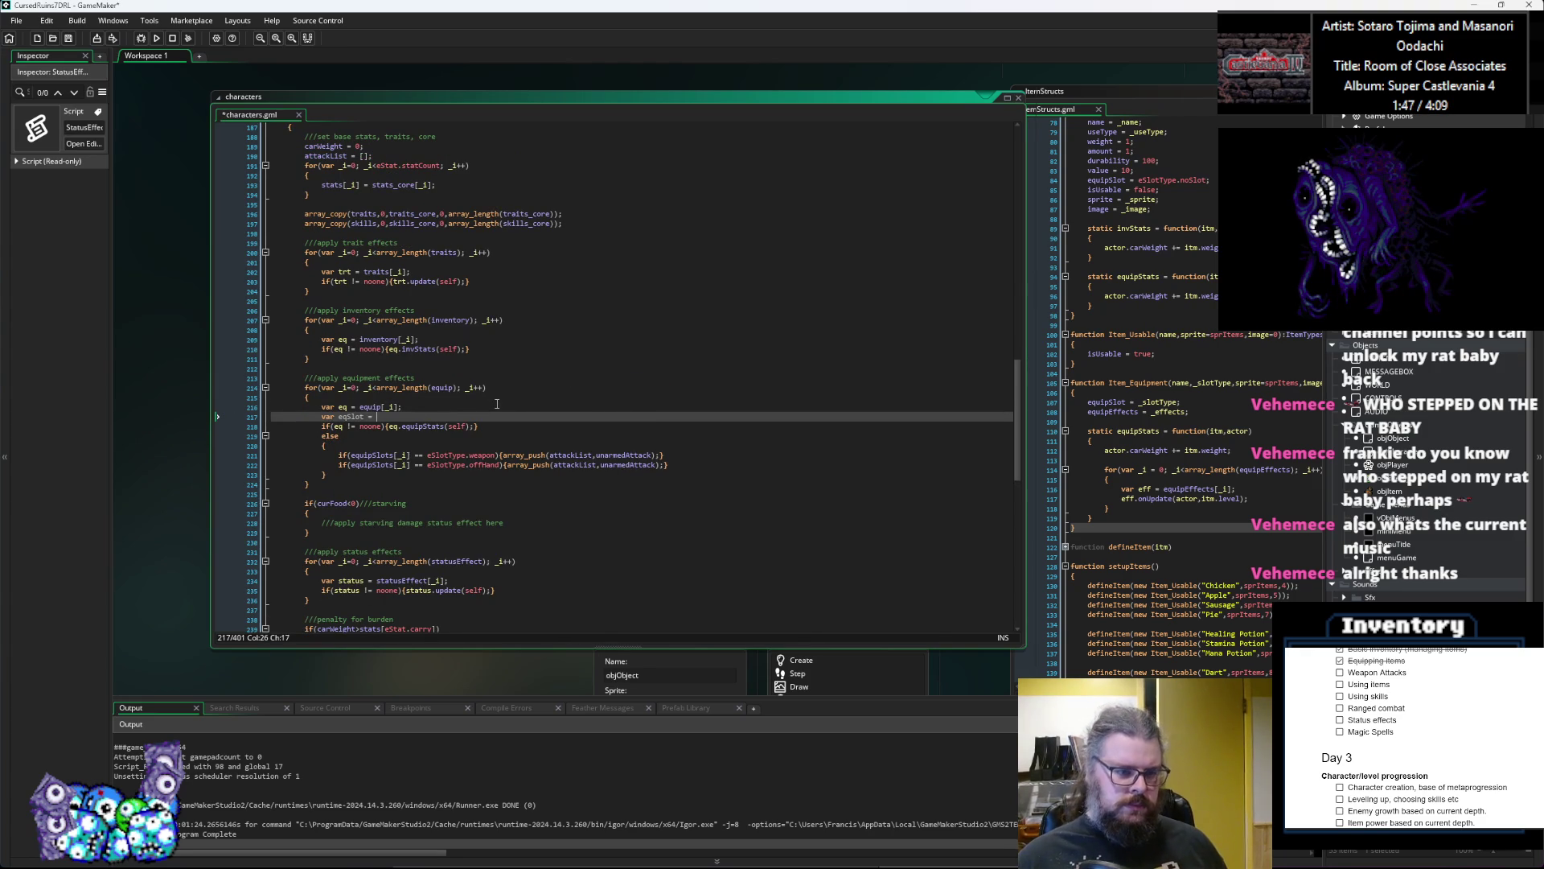
type("equi")
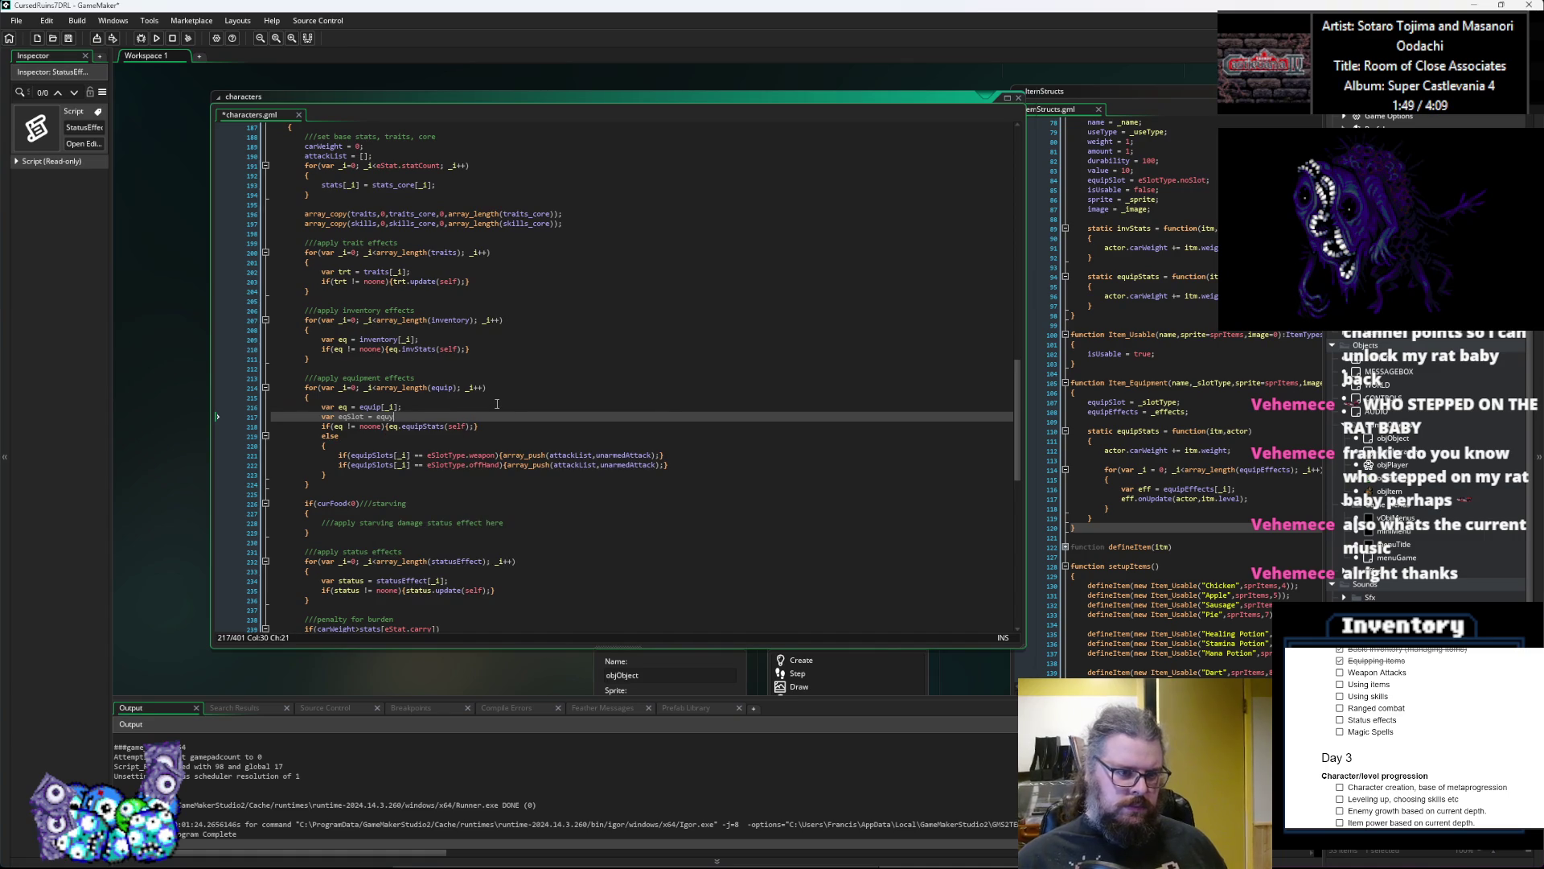
type("pSlot")
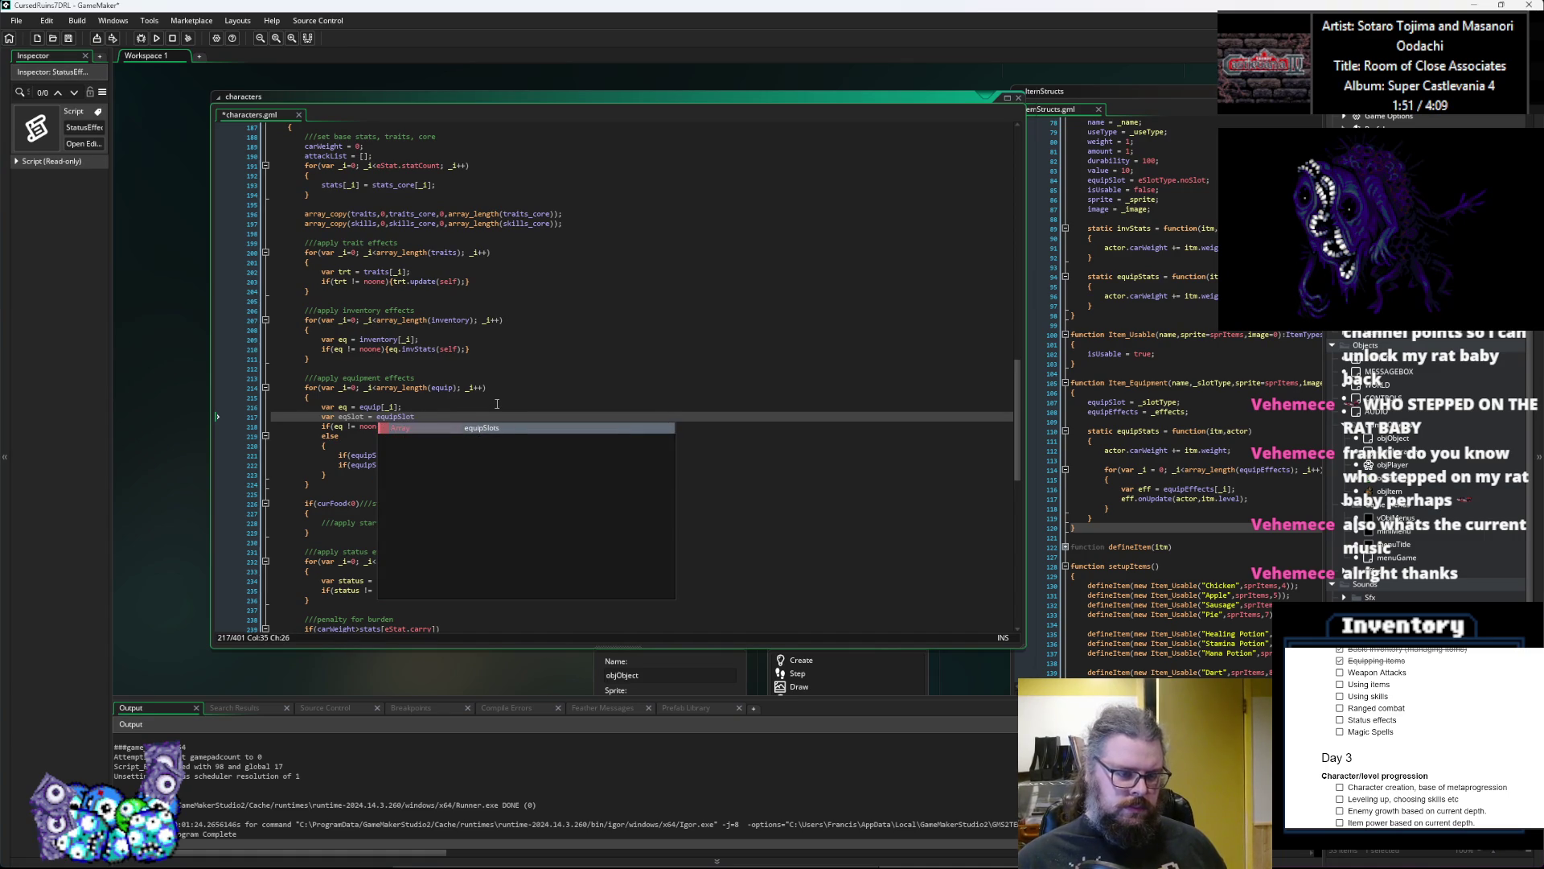
type("[_i]")
key("Down")
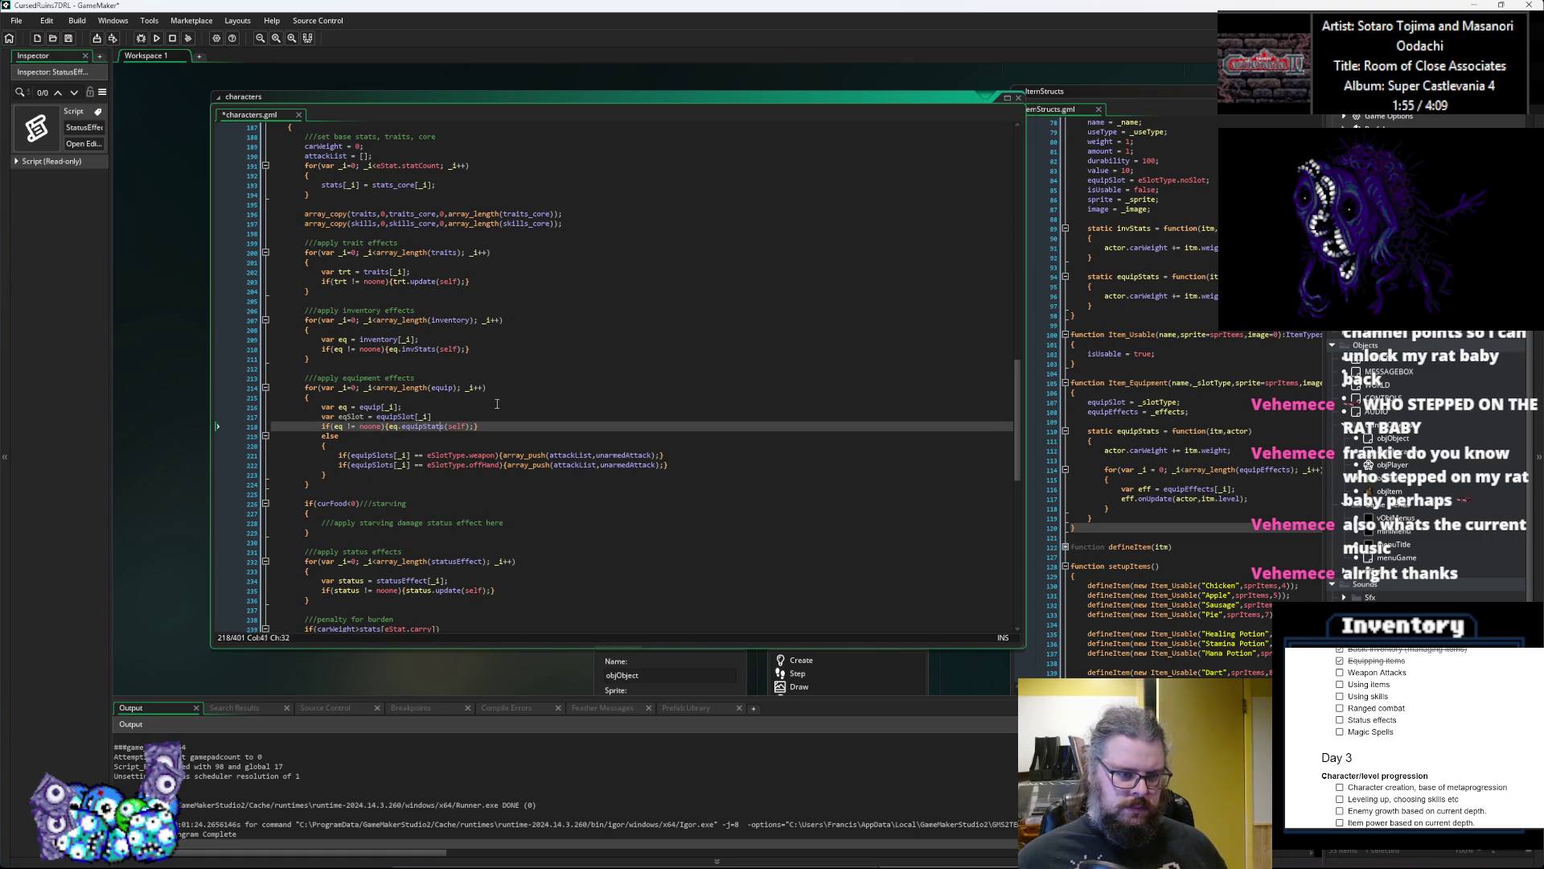
type(",eq")
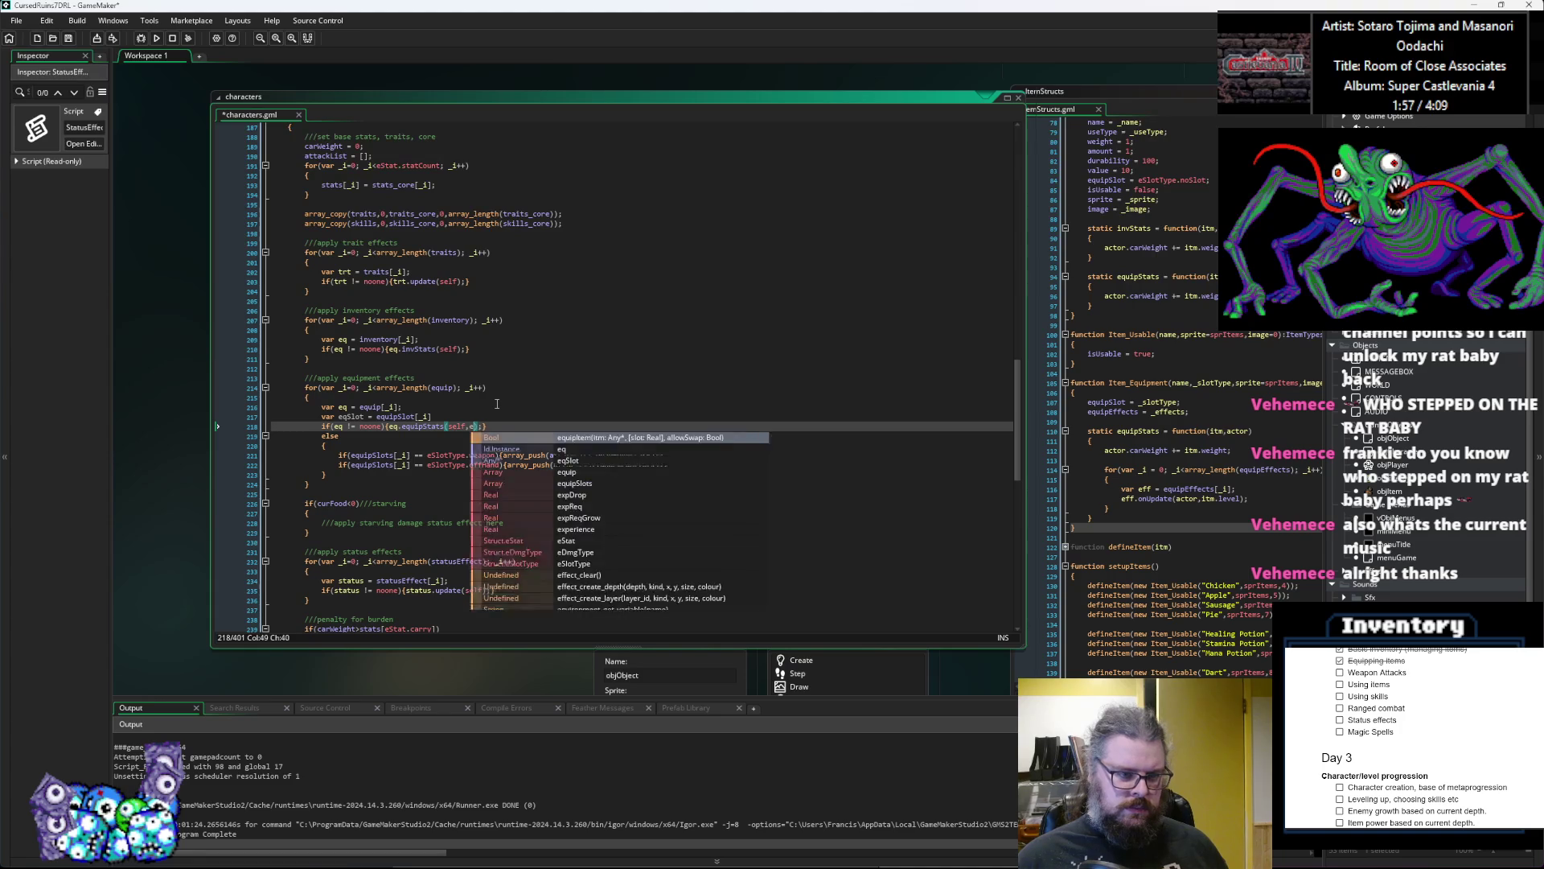
type("Slot")
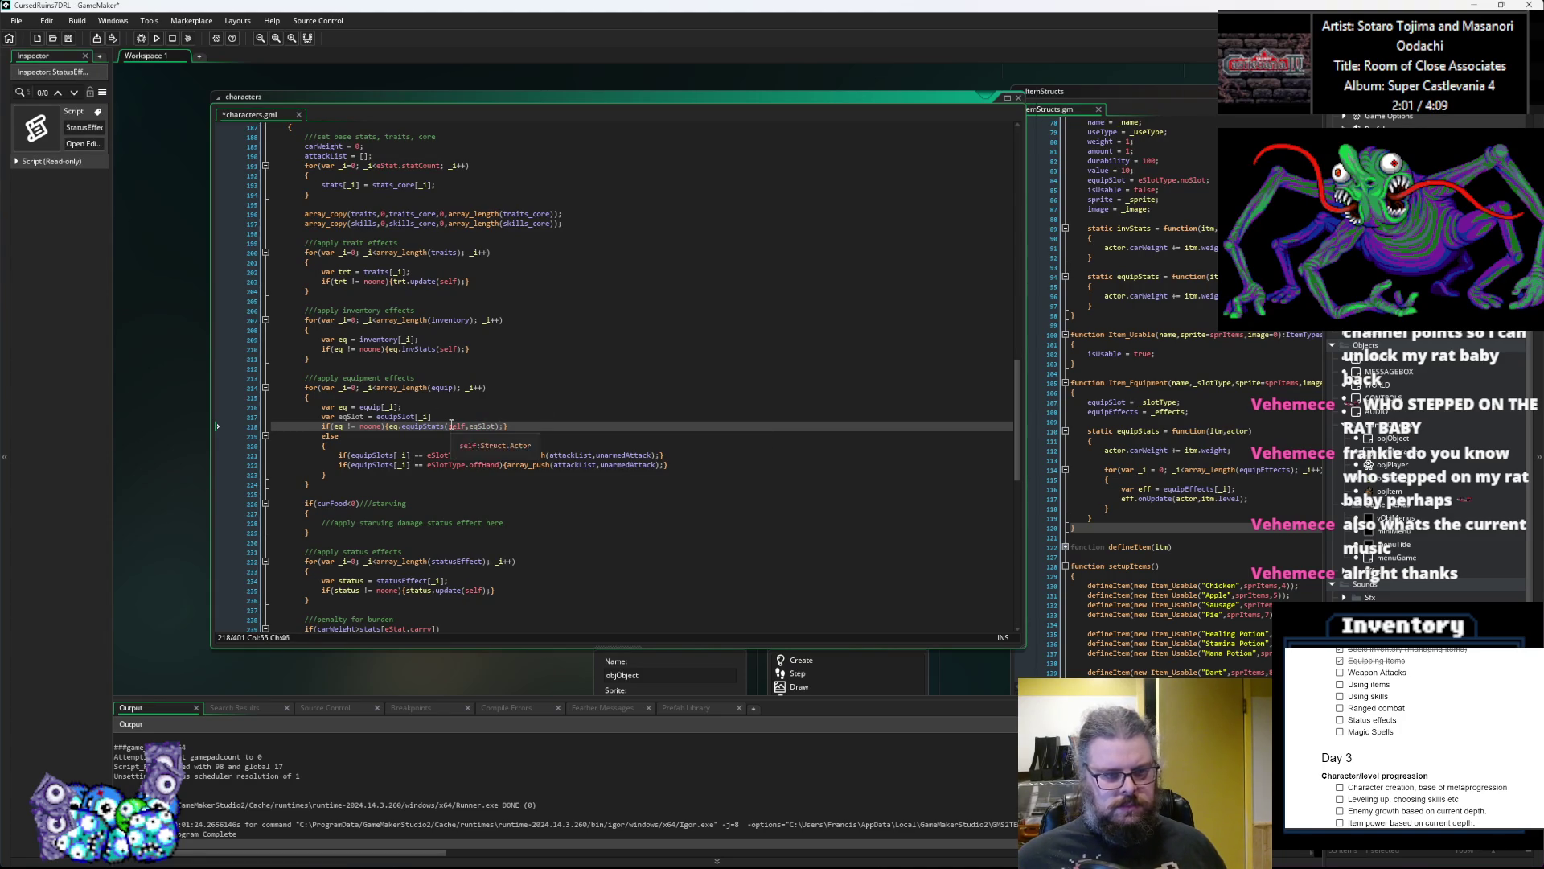
left_click(462, 416)
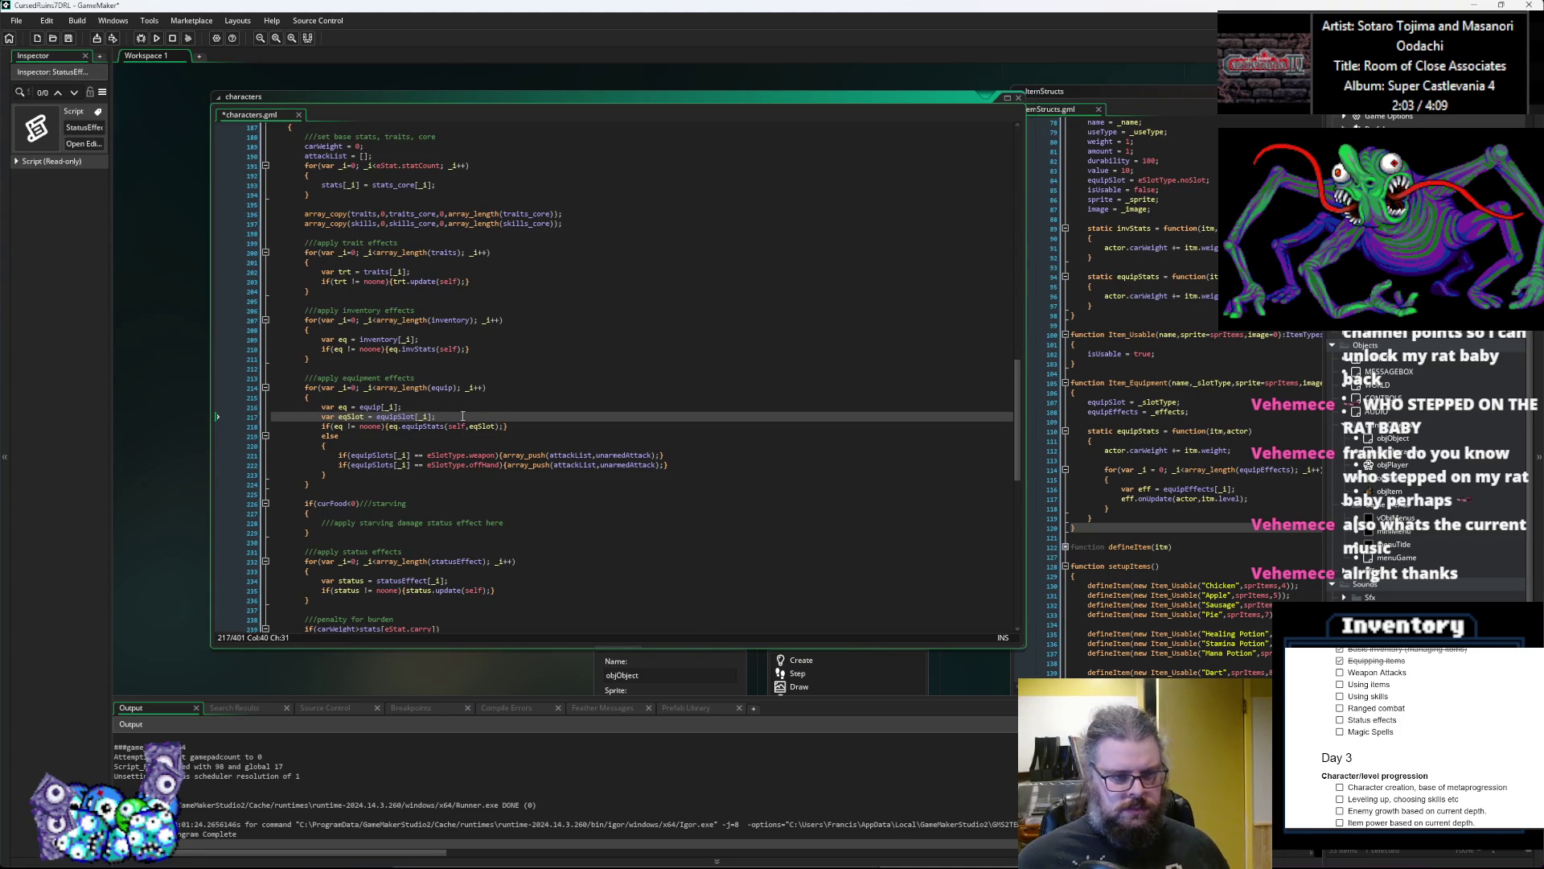
double_click(421, 427)
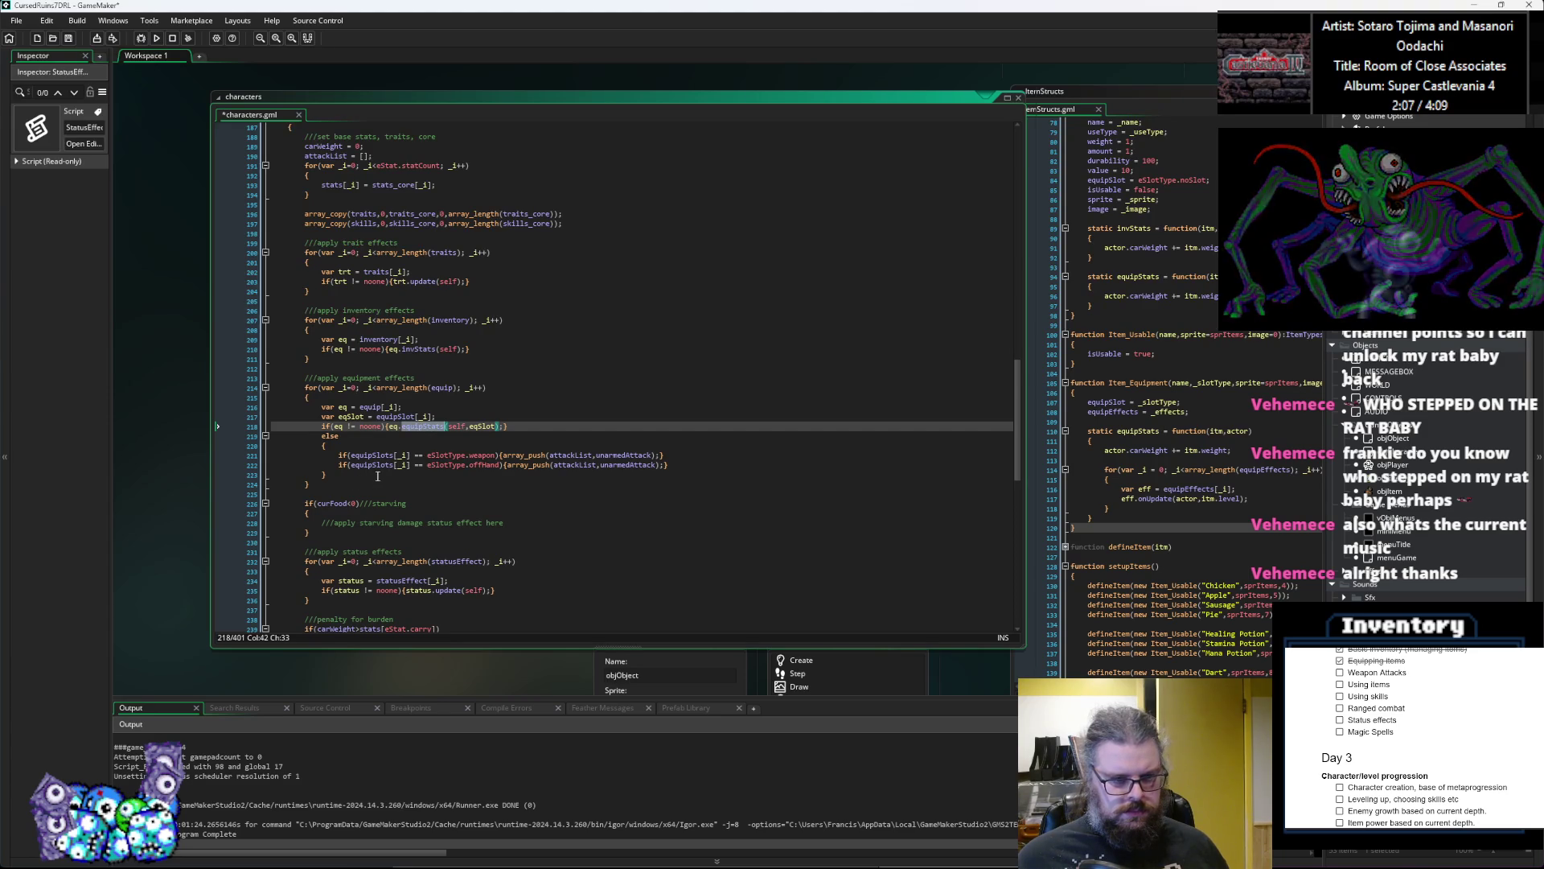
left_click(379, 475)
left_click(393, 453)
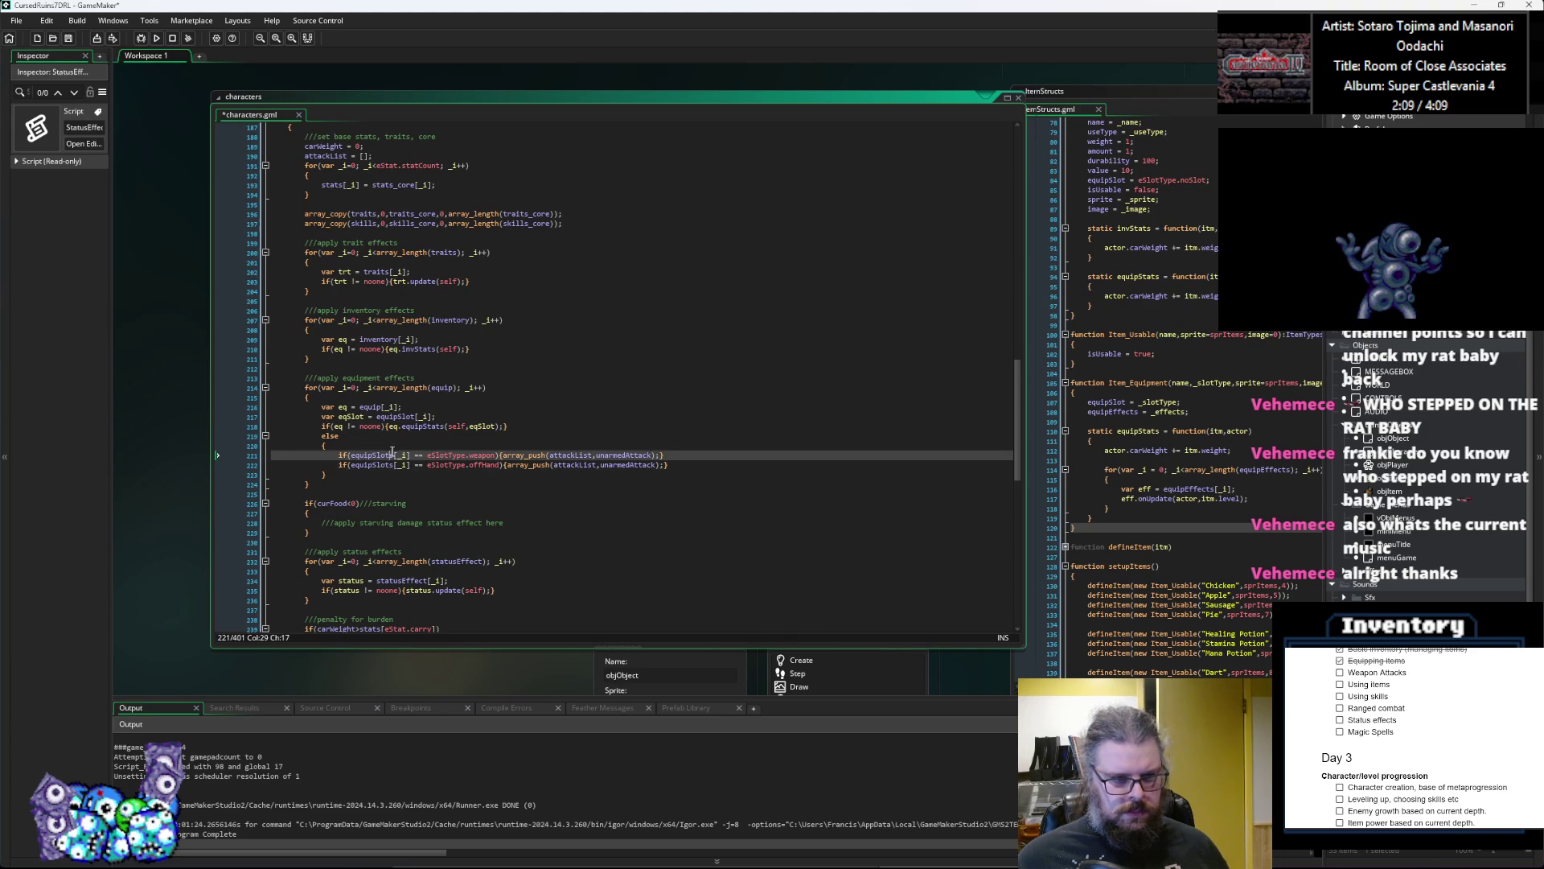
Step: Declare attackList_offhand = []; on a new line below attackList
scroll(386, 455, "up", 10)
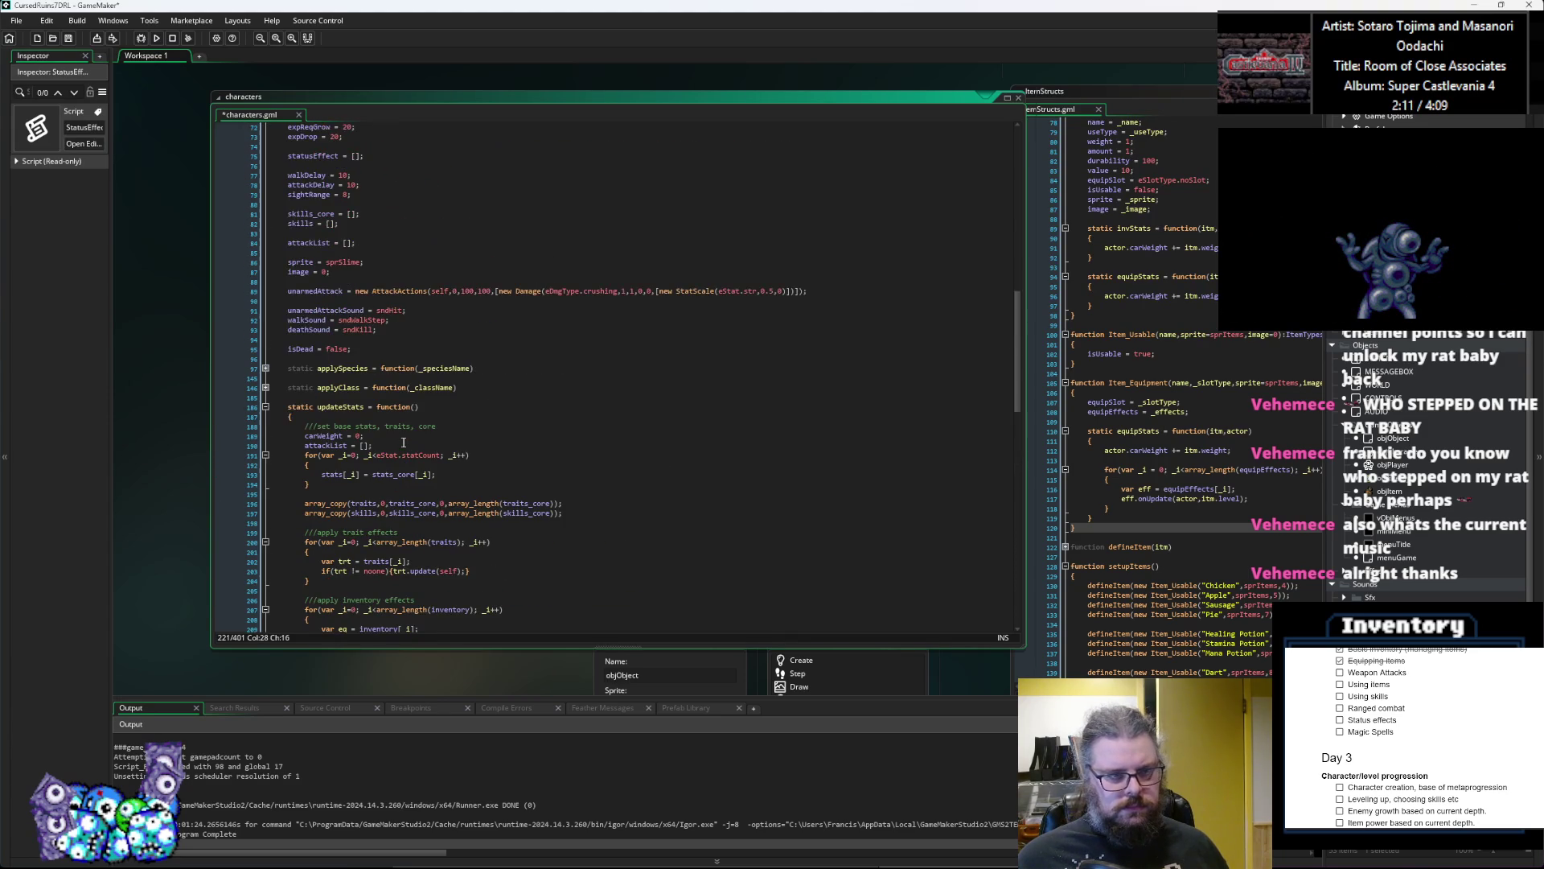
scroll(403, 443, "up", 3)
left_click(385, 313)
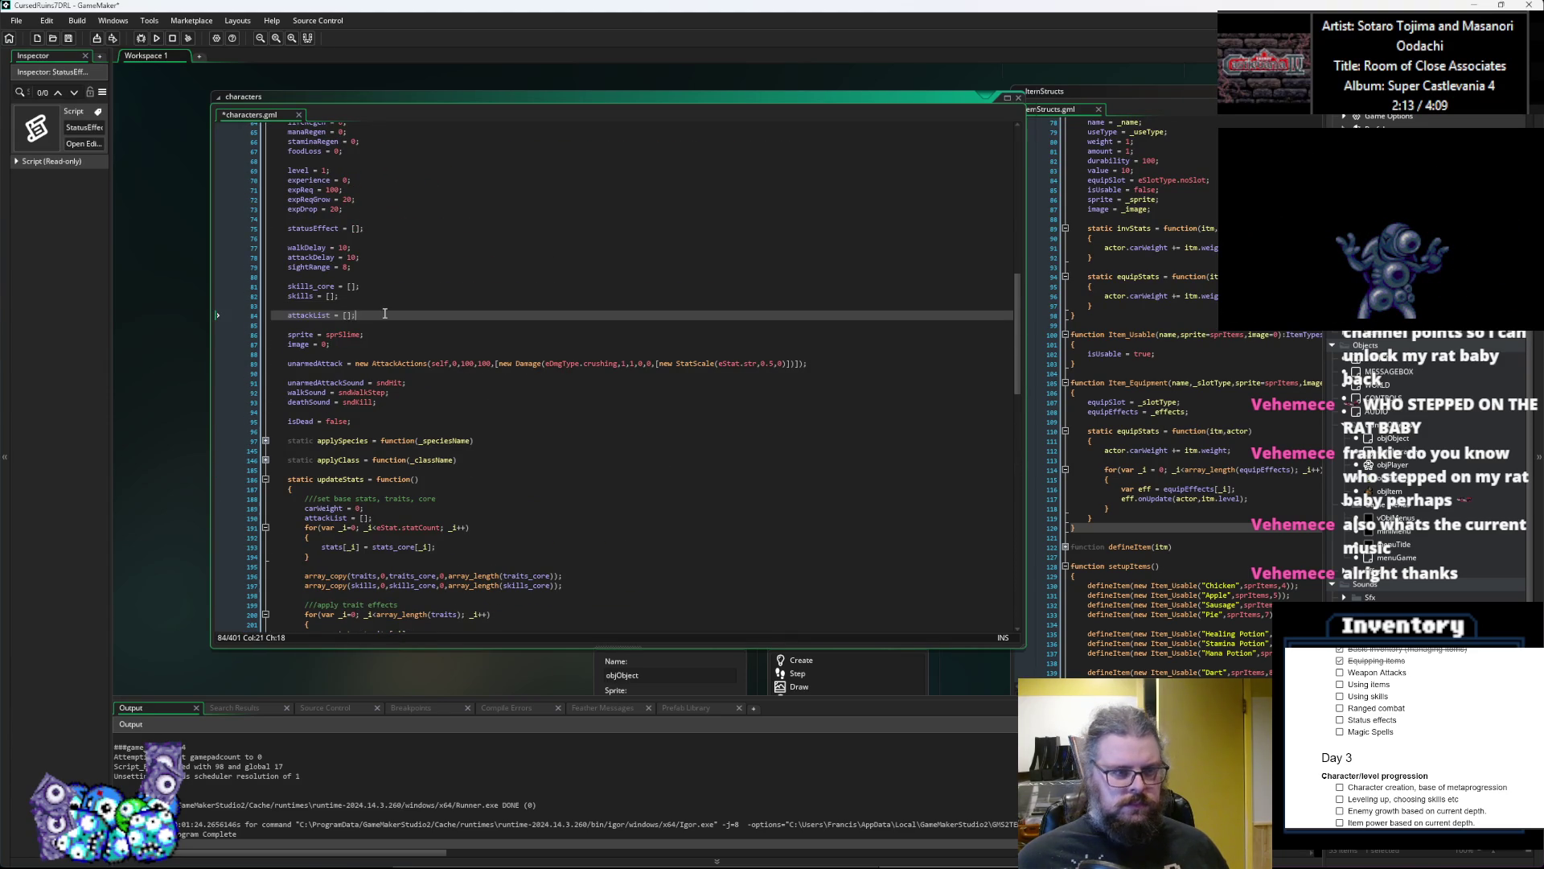
key("Return")
type("attackList")
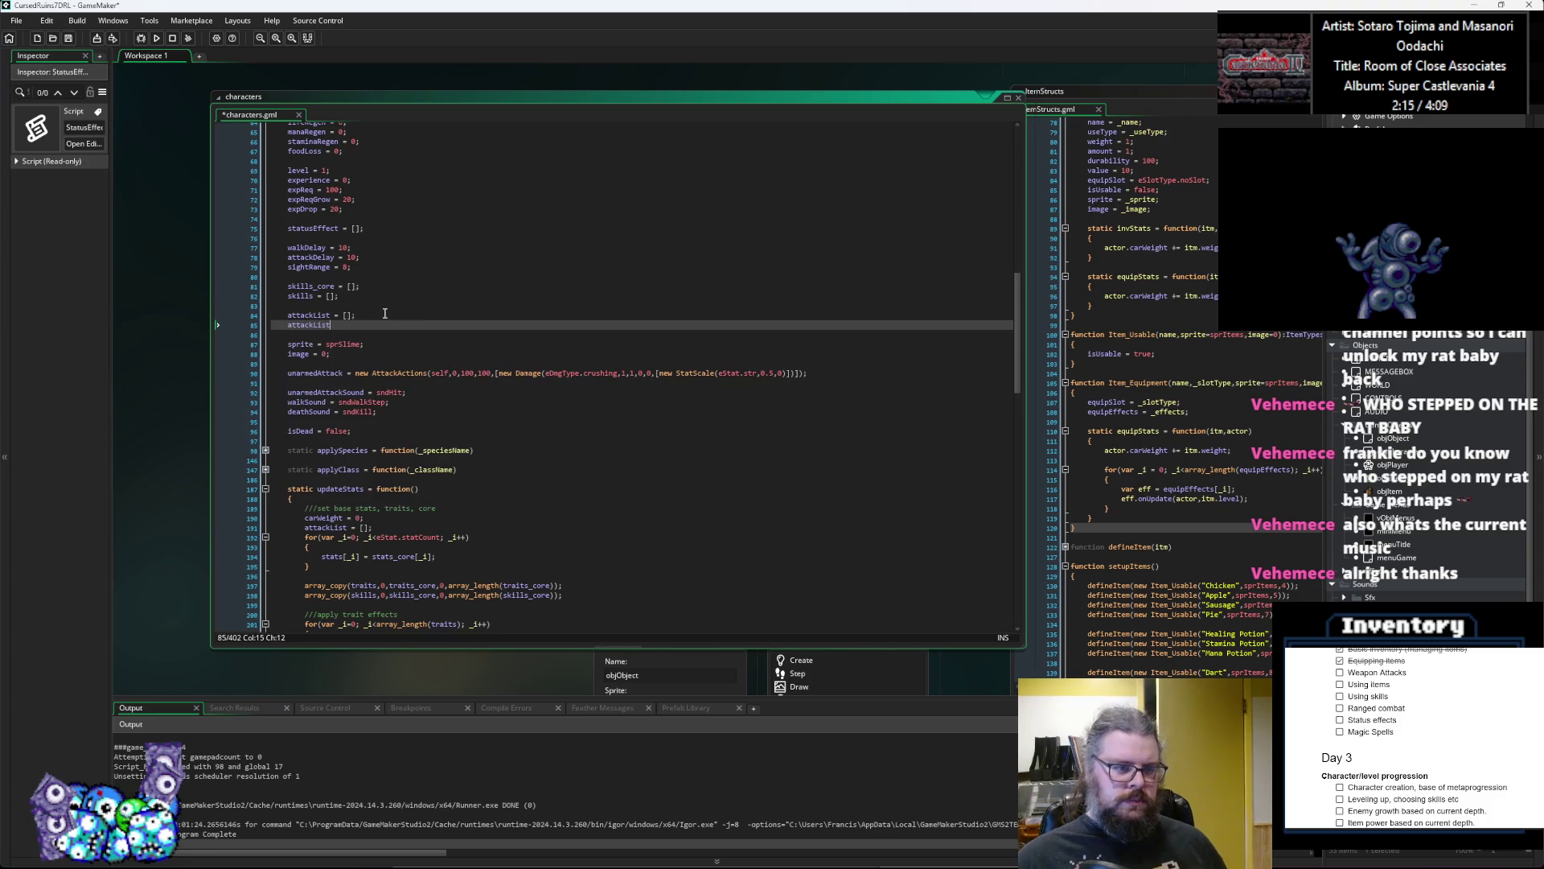
type("_offhand = [];")
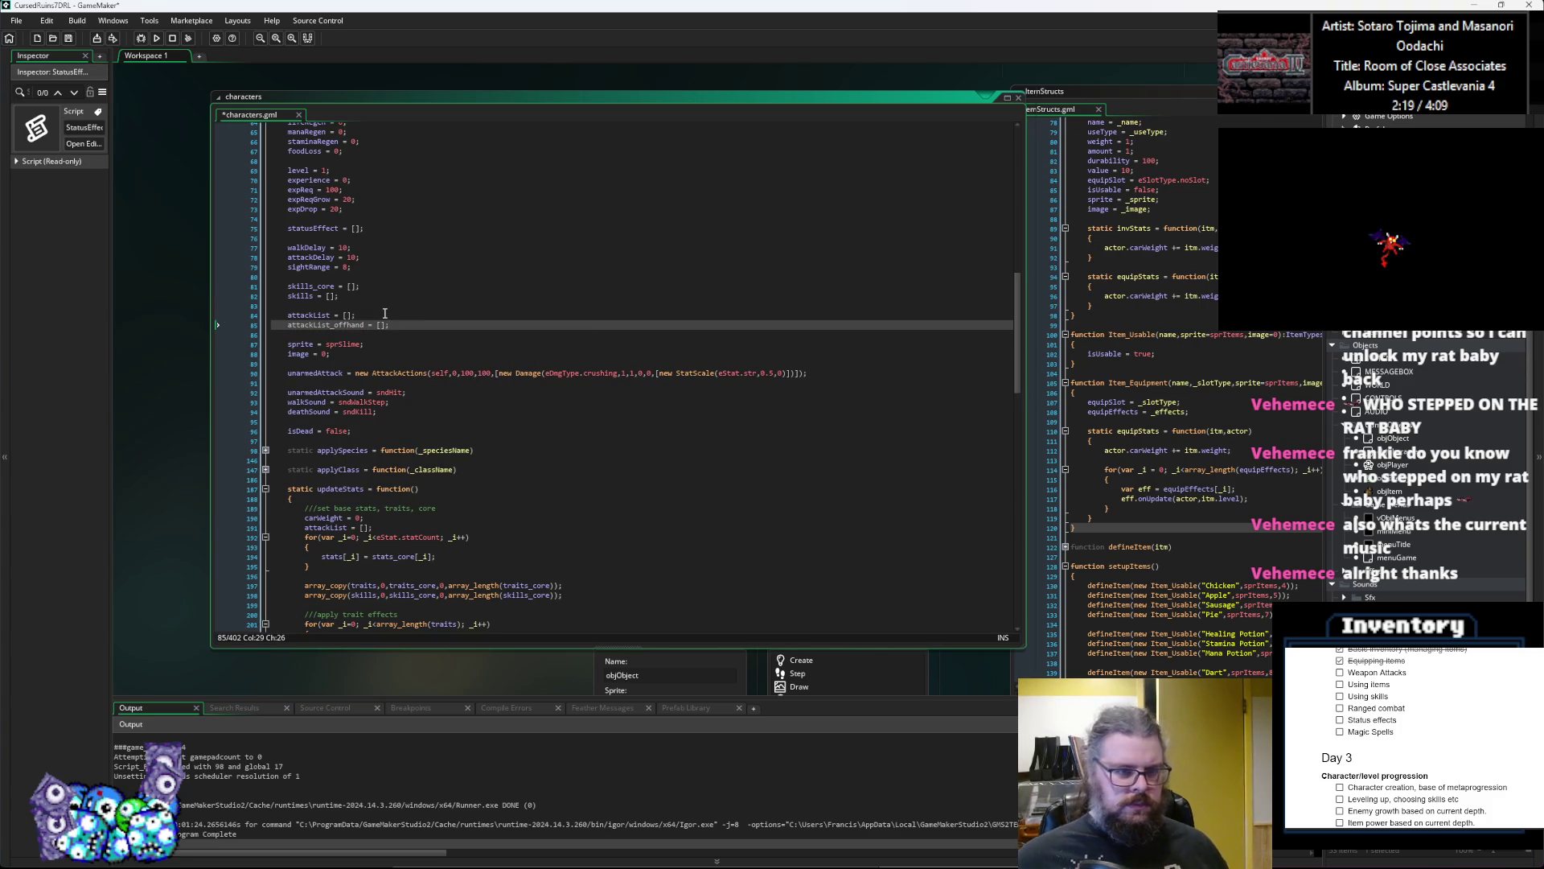
Step: Make the offhand unarmed array_push target attackList_offhand, then save characters.gml
double_click(326, 324)
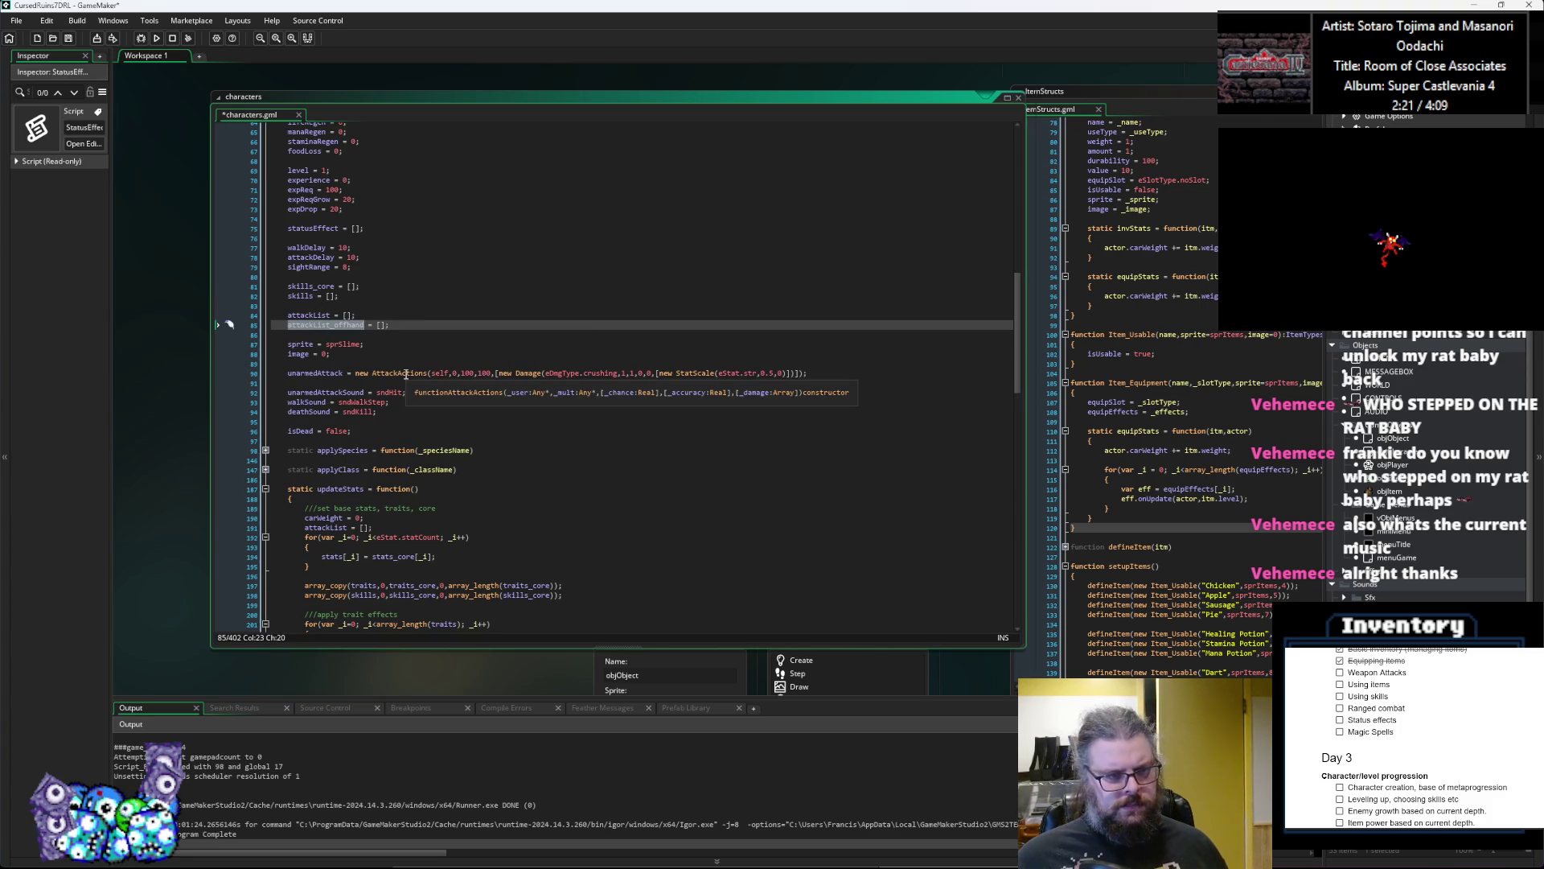
scroll(406, 374, "down", 7)
scroll(406, 373, "down", 3)
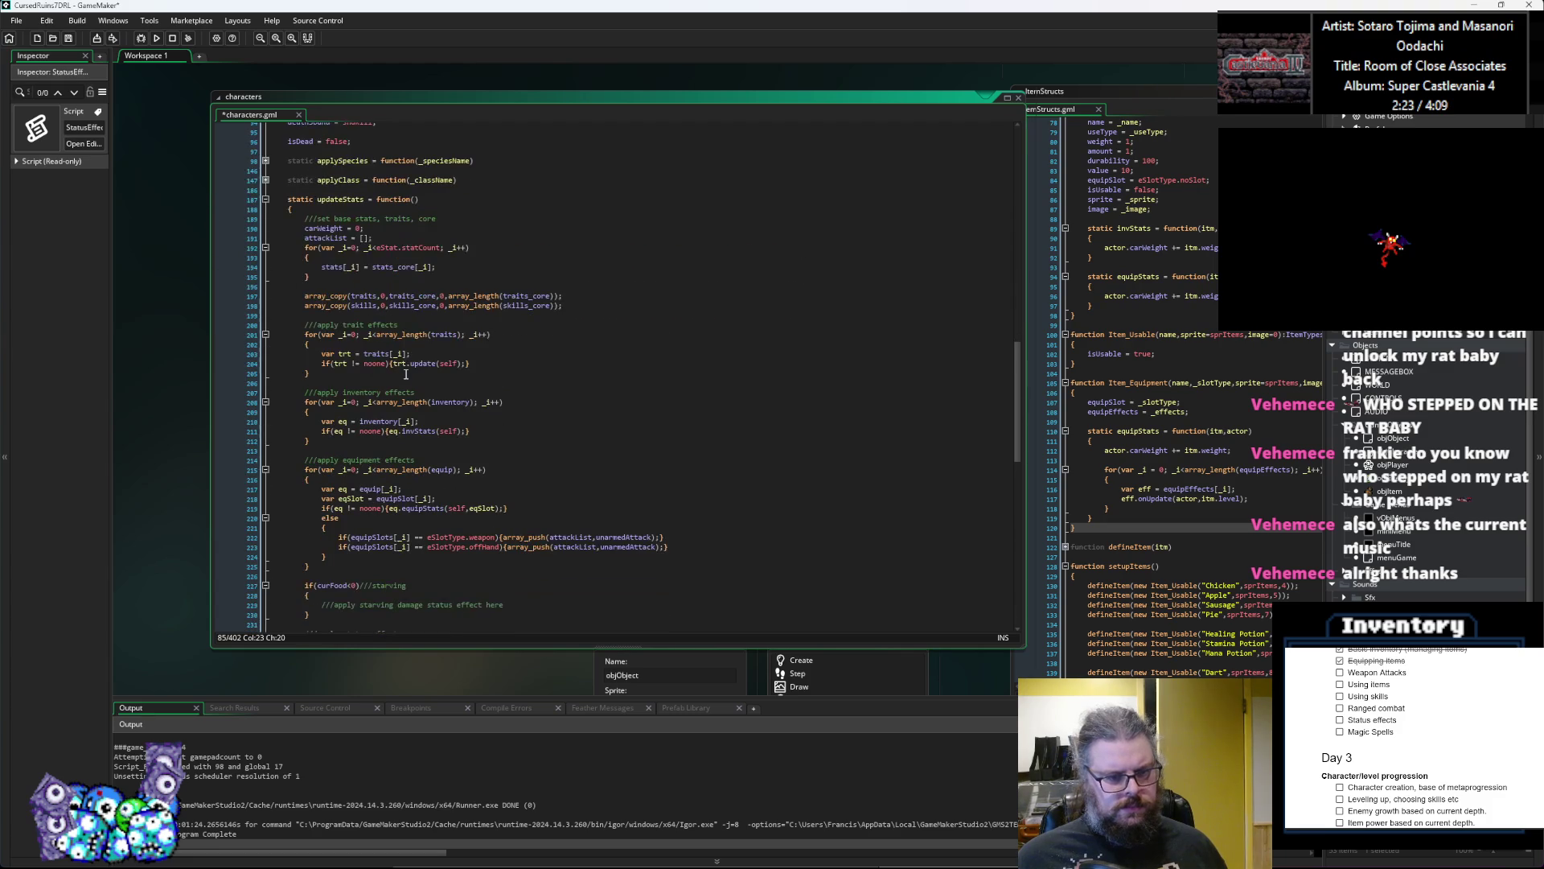
left_click(594, 547)
key("ctrl+v")
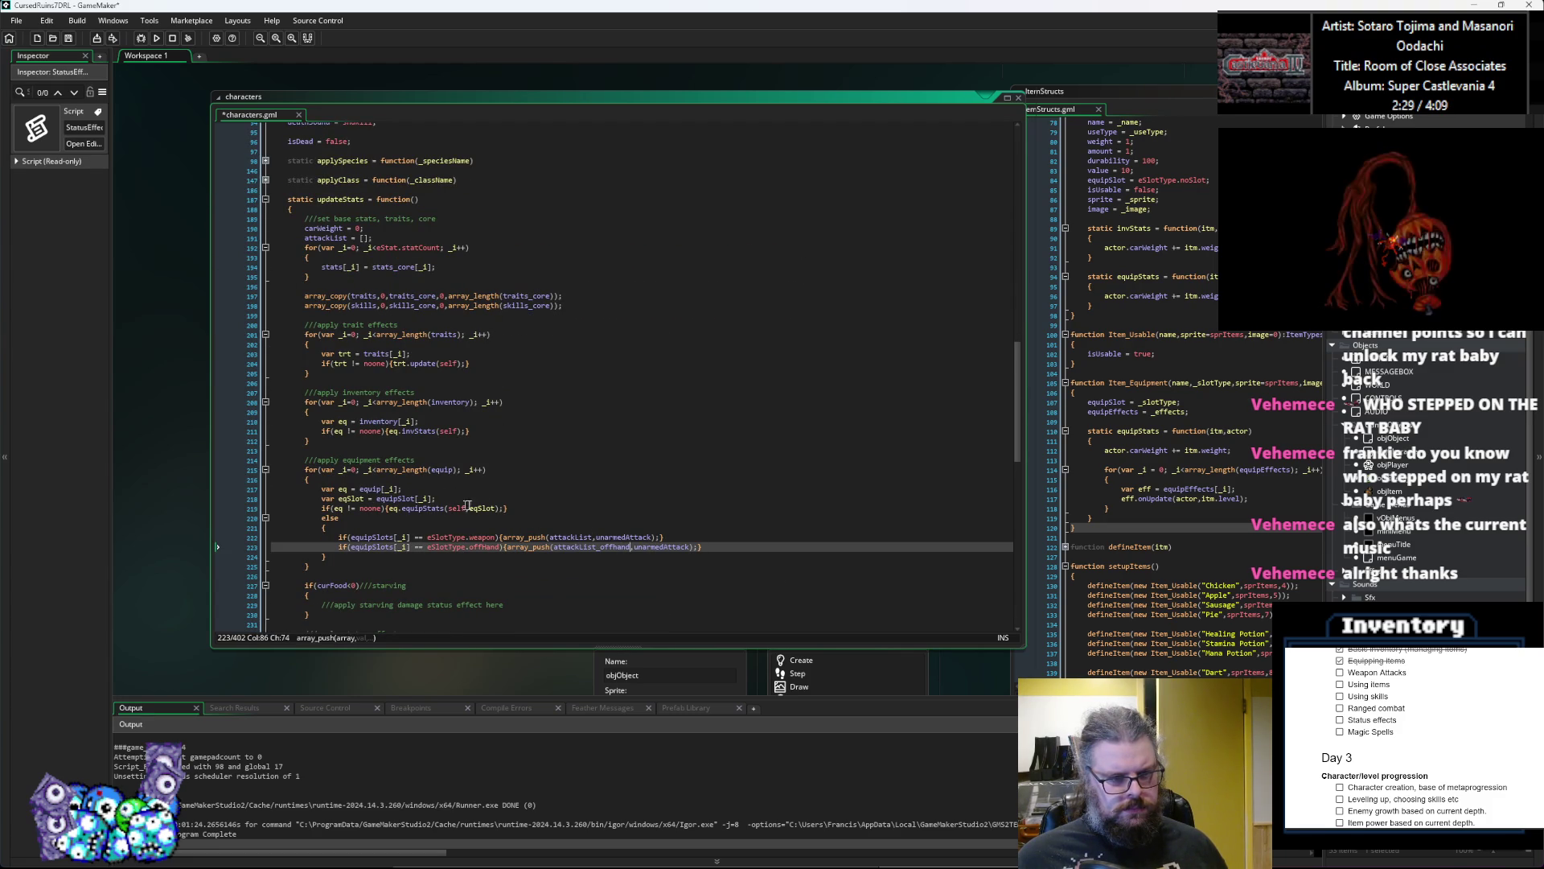
left_click(69, 38)
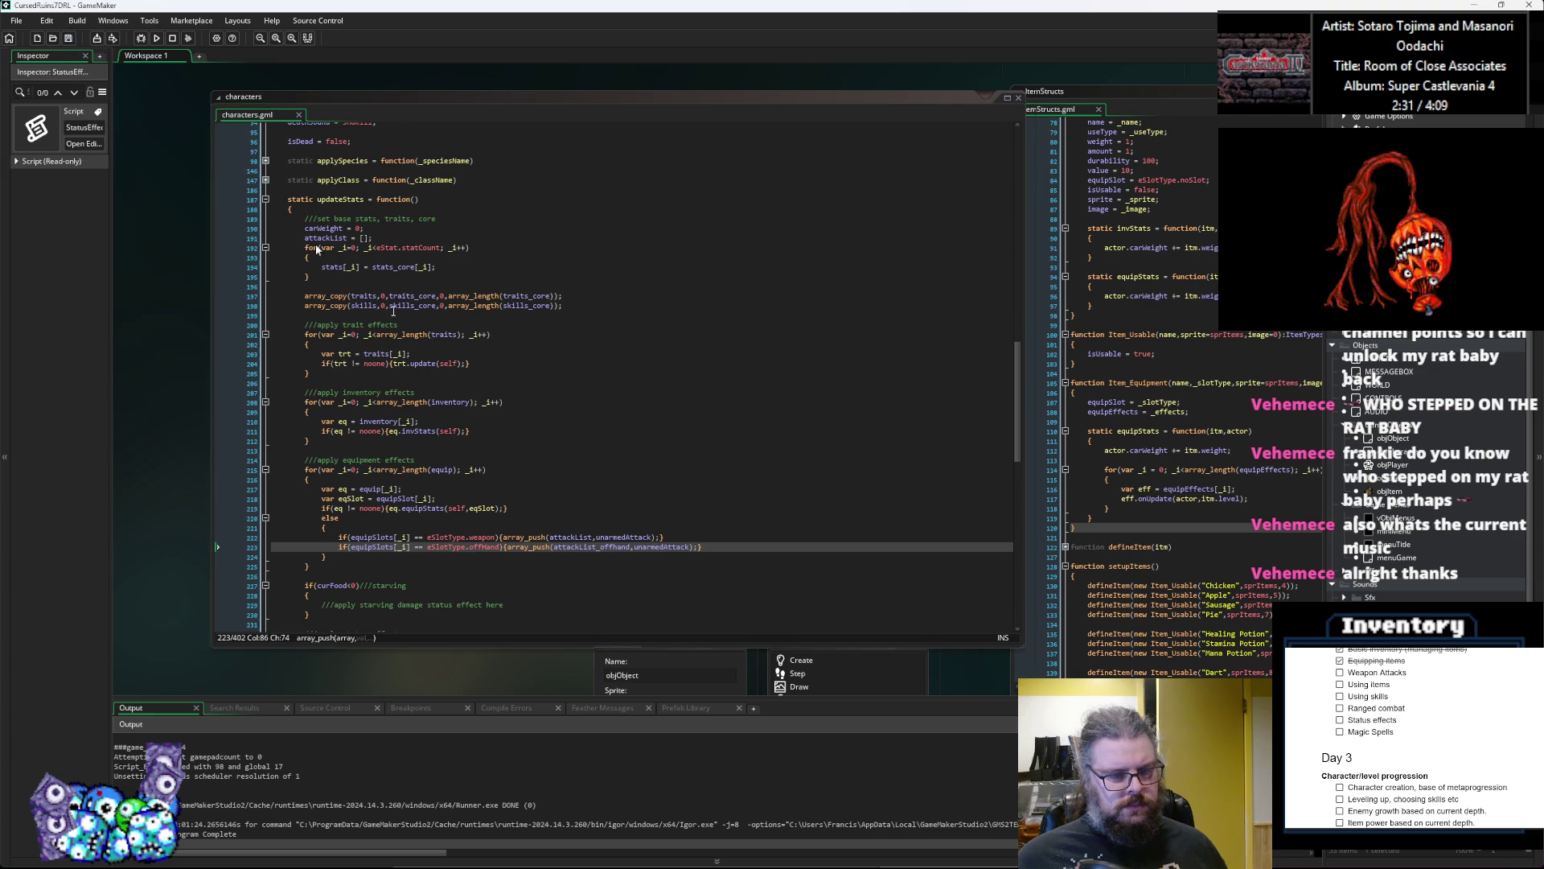
mouse_move(793, 539)
left_mouse_down()
mouse_move(428, 512)
mouse_move(287, 530)
left_mouse_up()
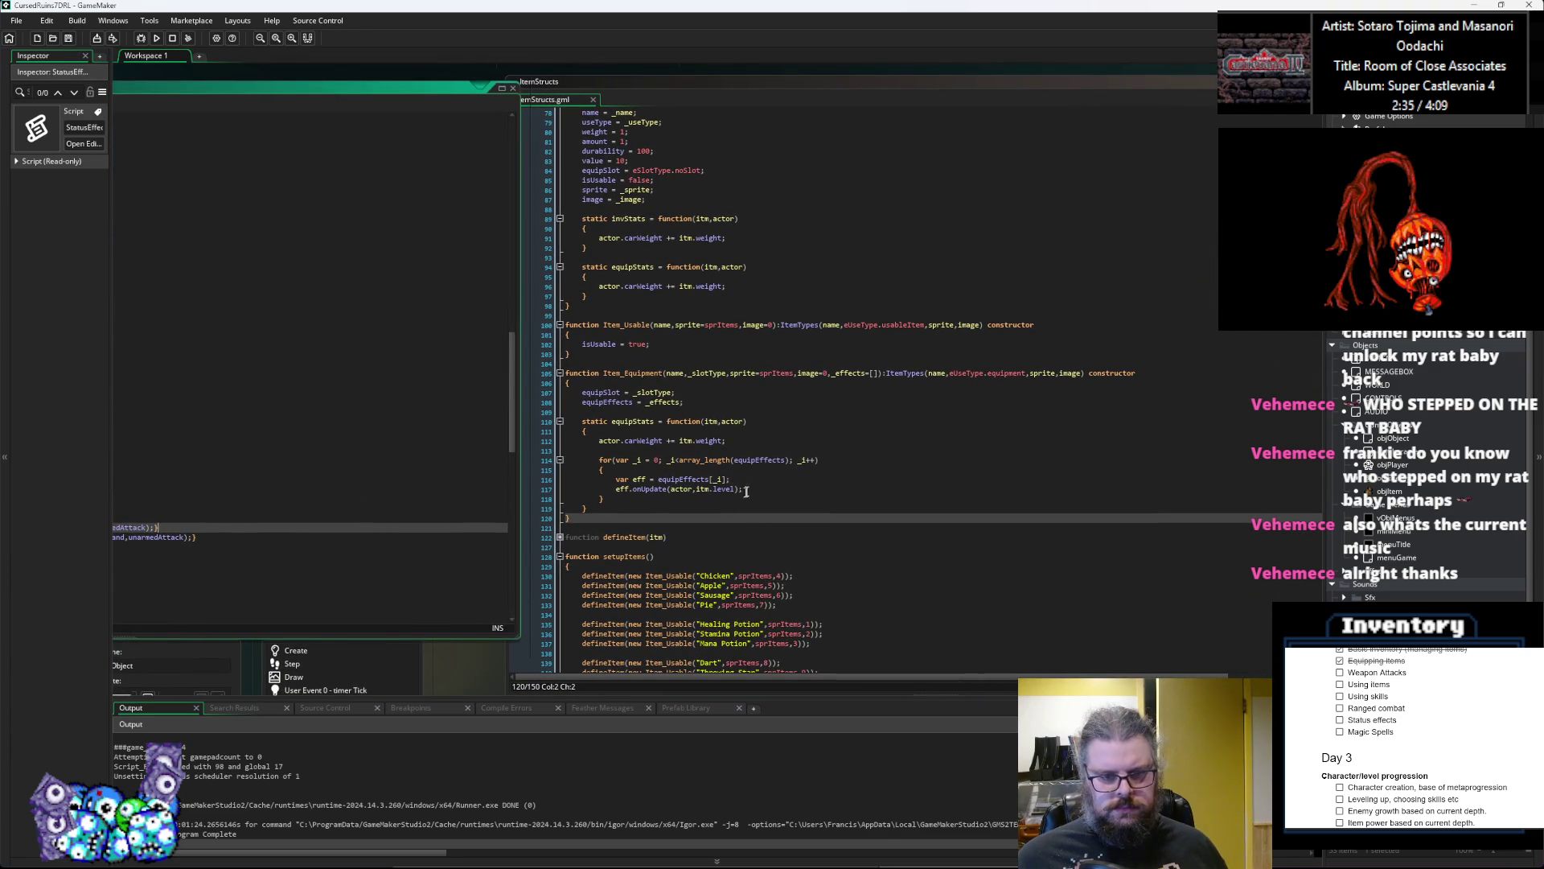
Step: Pan back to characters.gml and select the equipStats call in updateStats
left_click_drag(858, 514, 692, 512)
left_click(548, 418)
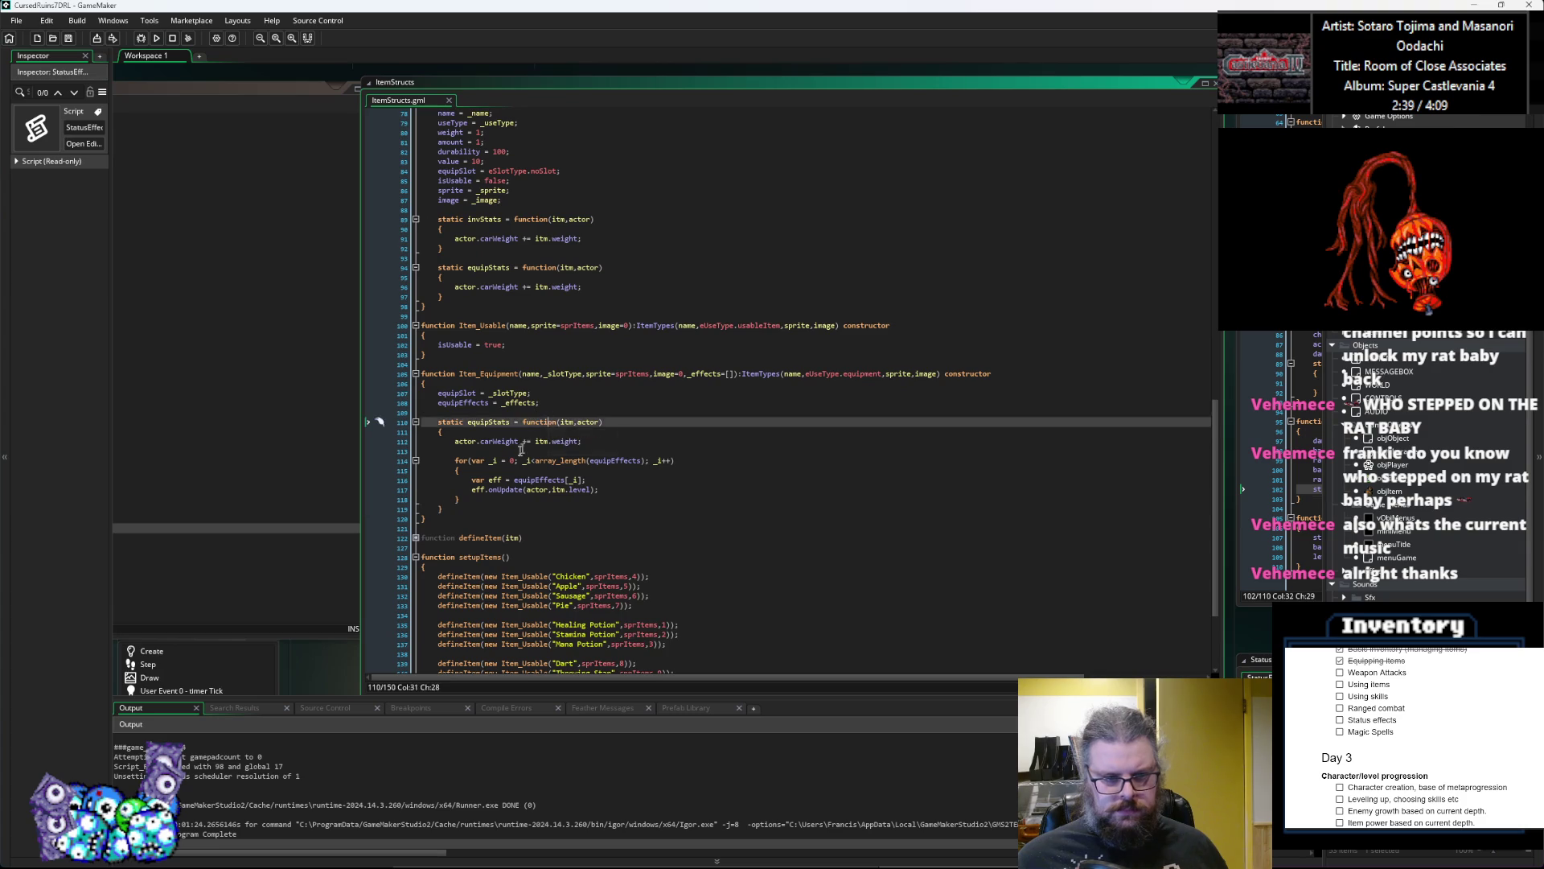
left_click_drag(548, 417, 768, 461)
left_click(542, 416)
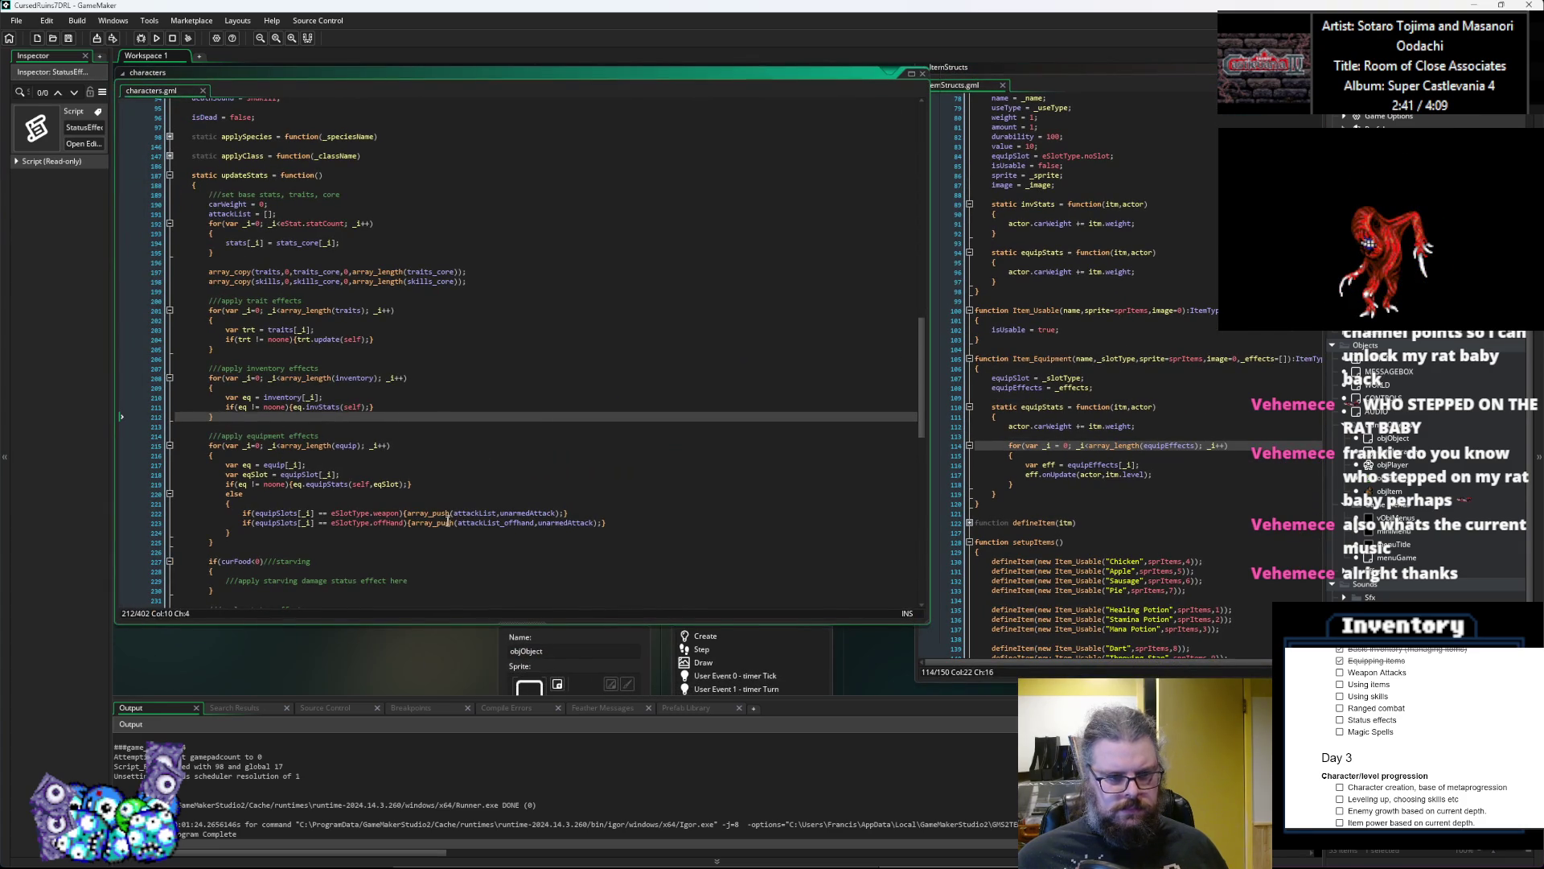
double_click(335, 484)
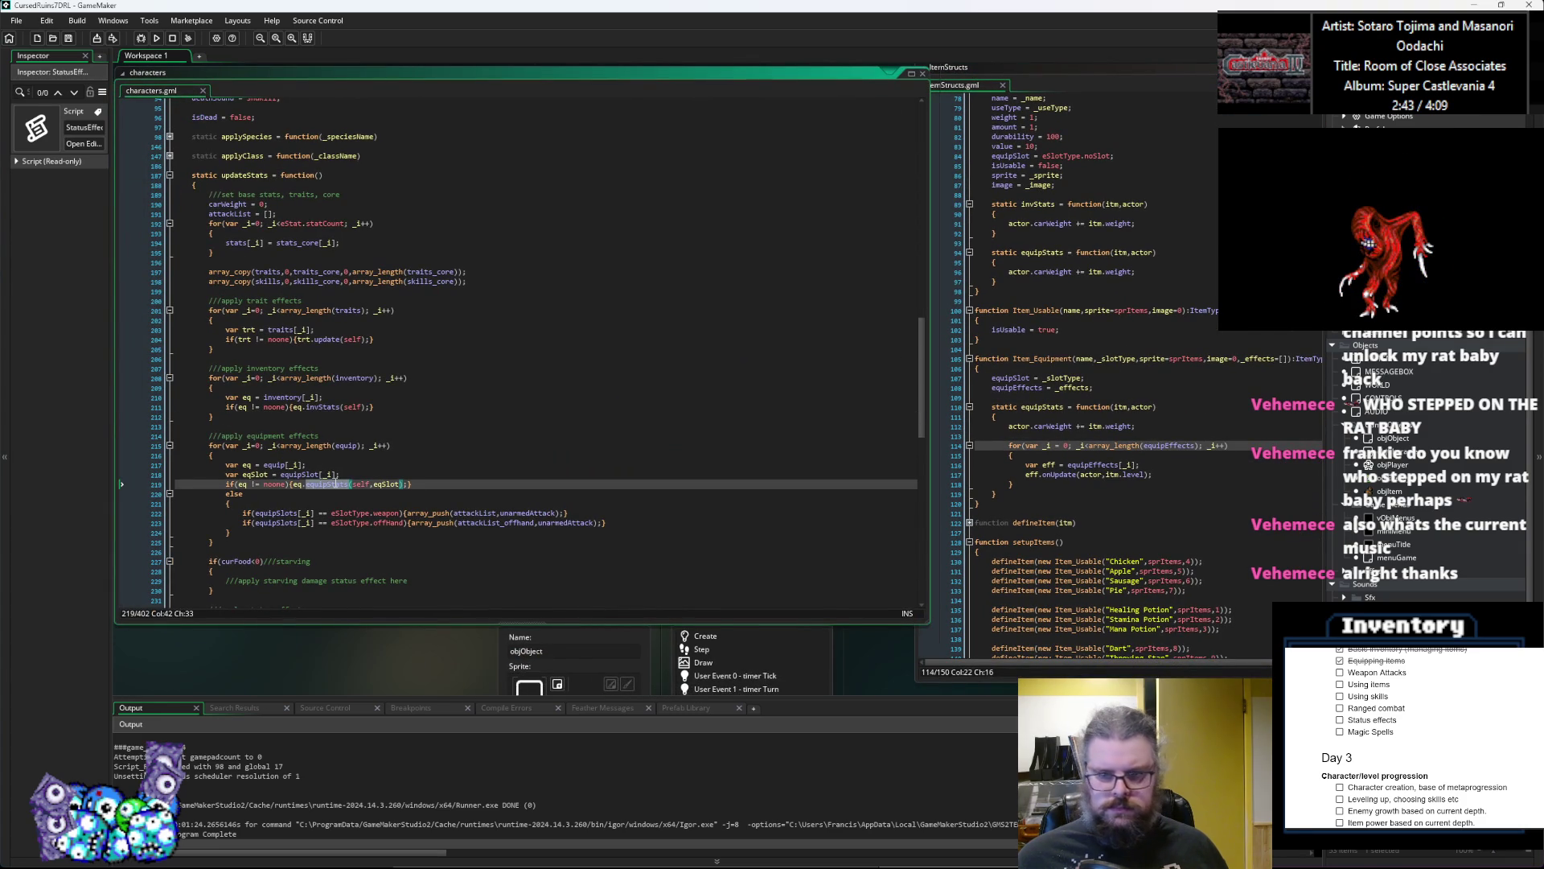
Step: Scroll ItemStructs up to the item constructor's equipStats function
mouse_move(1107, 444)
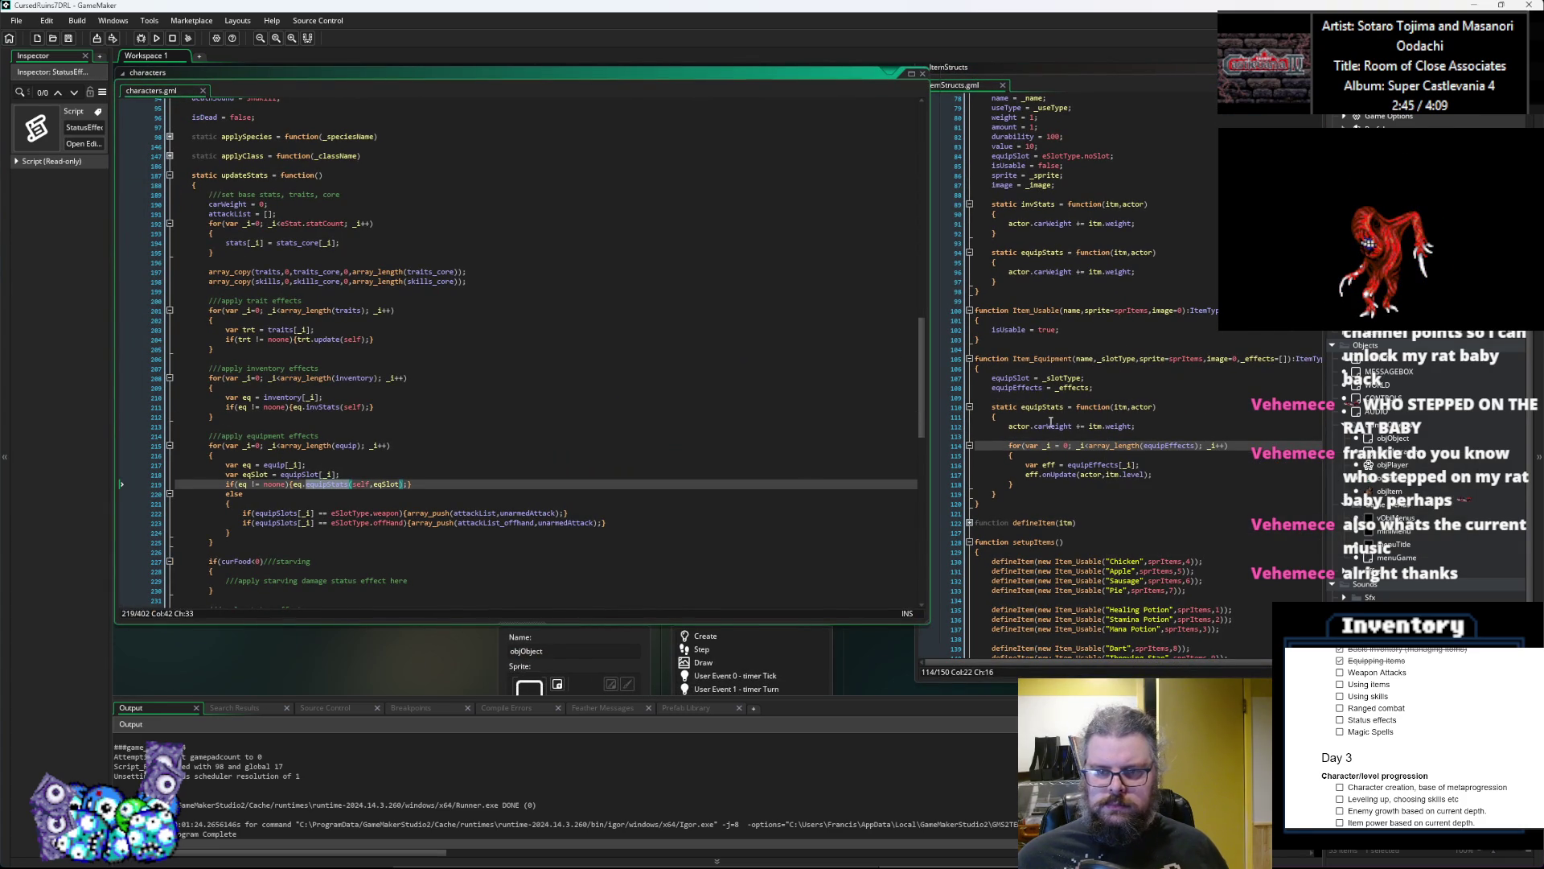
mouse_move(1152, 253)
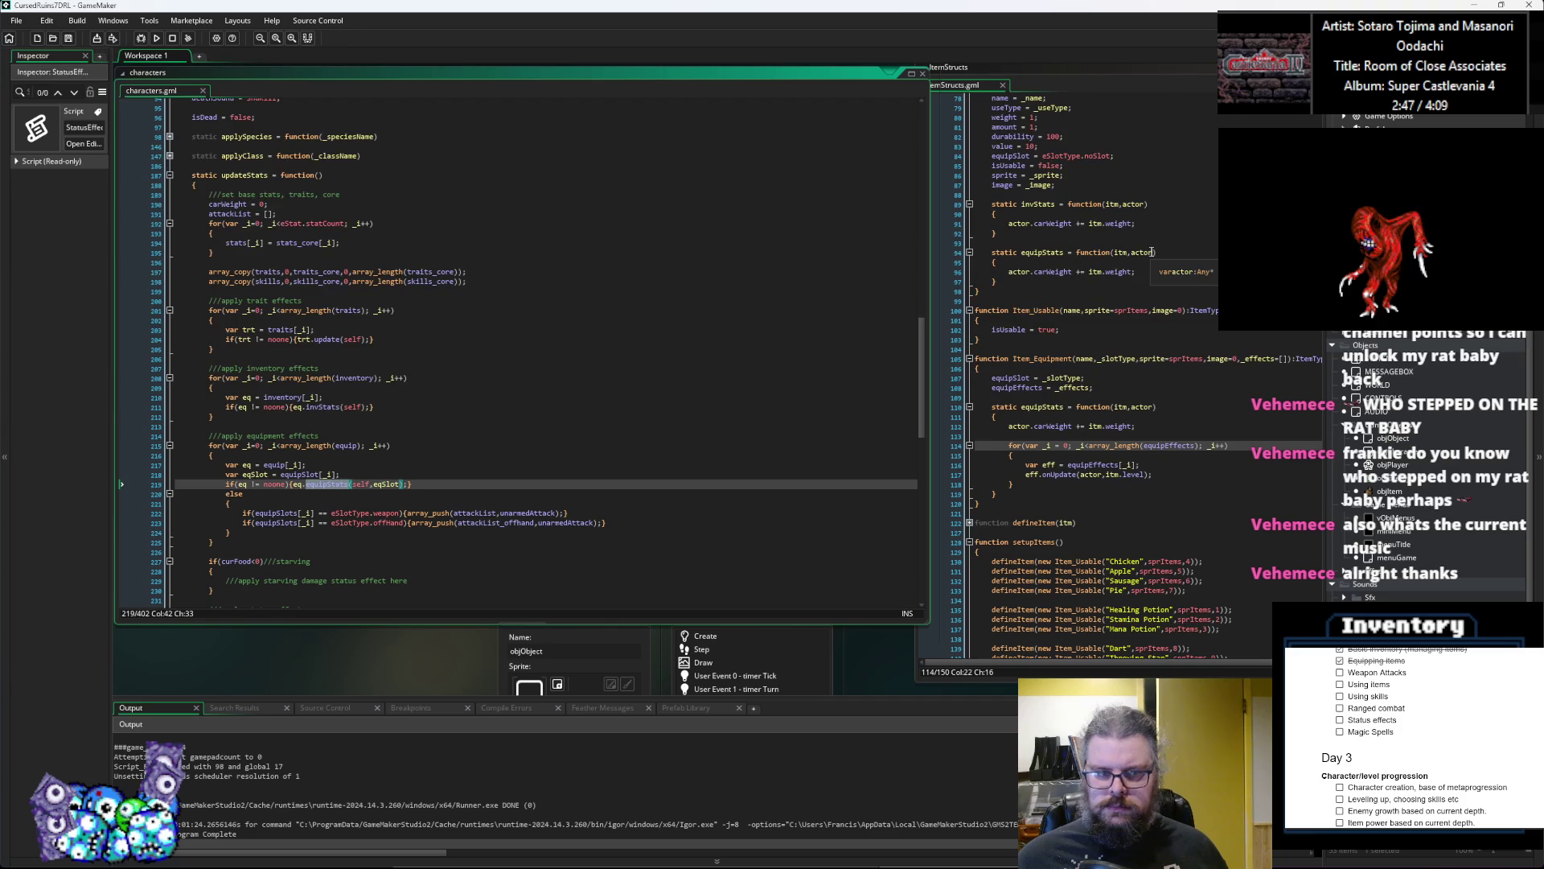
left_click(1118, 252)
scroll(1143, 302, "up", 3)
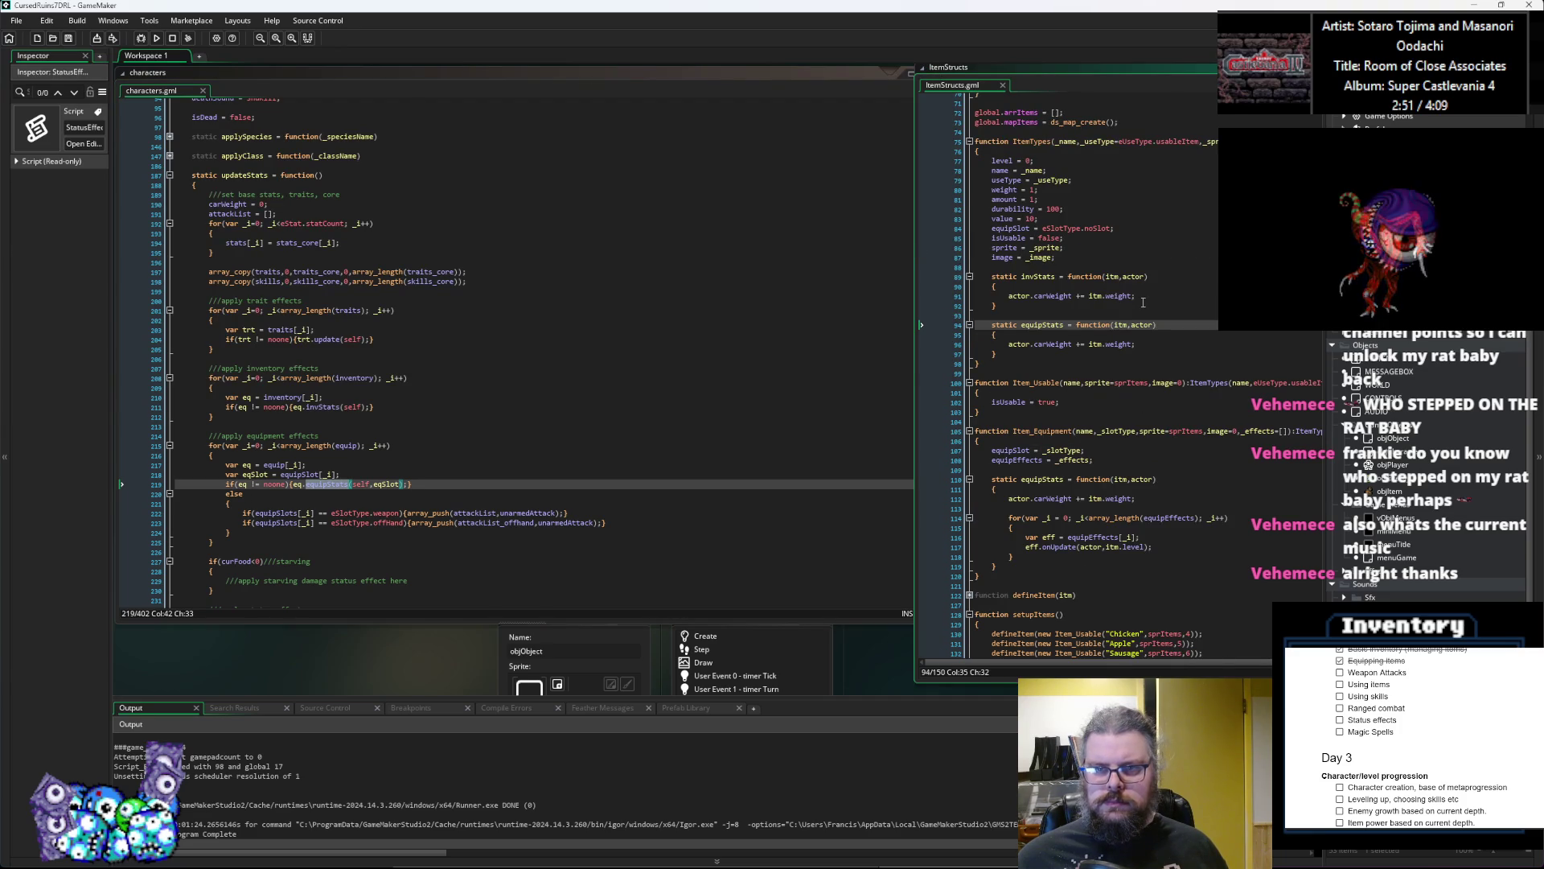
scroll(1143, 302, "up", 2)
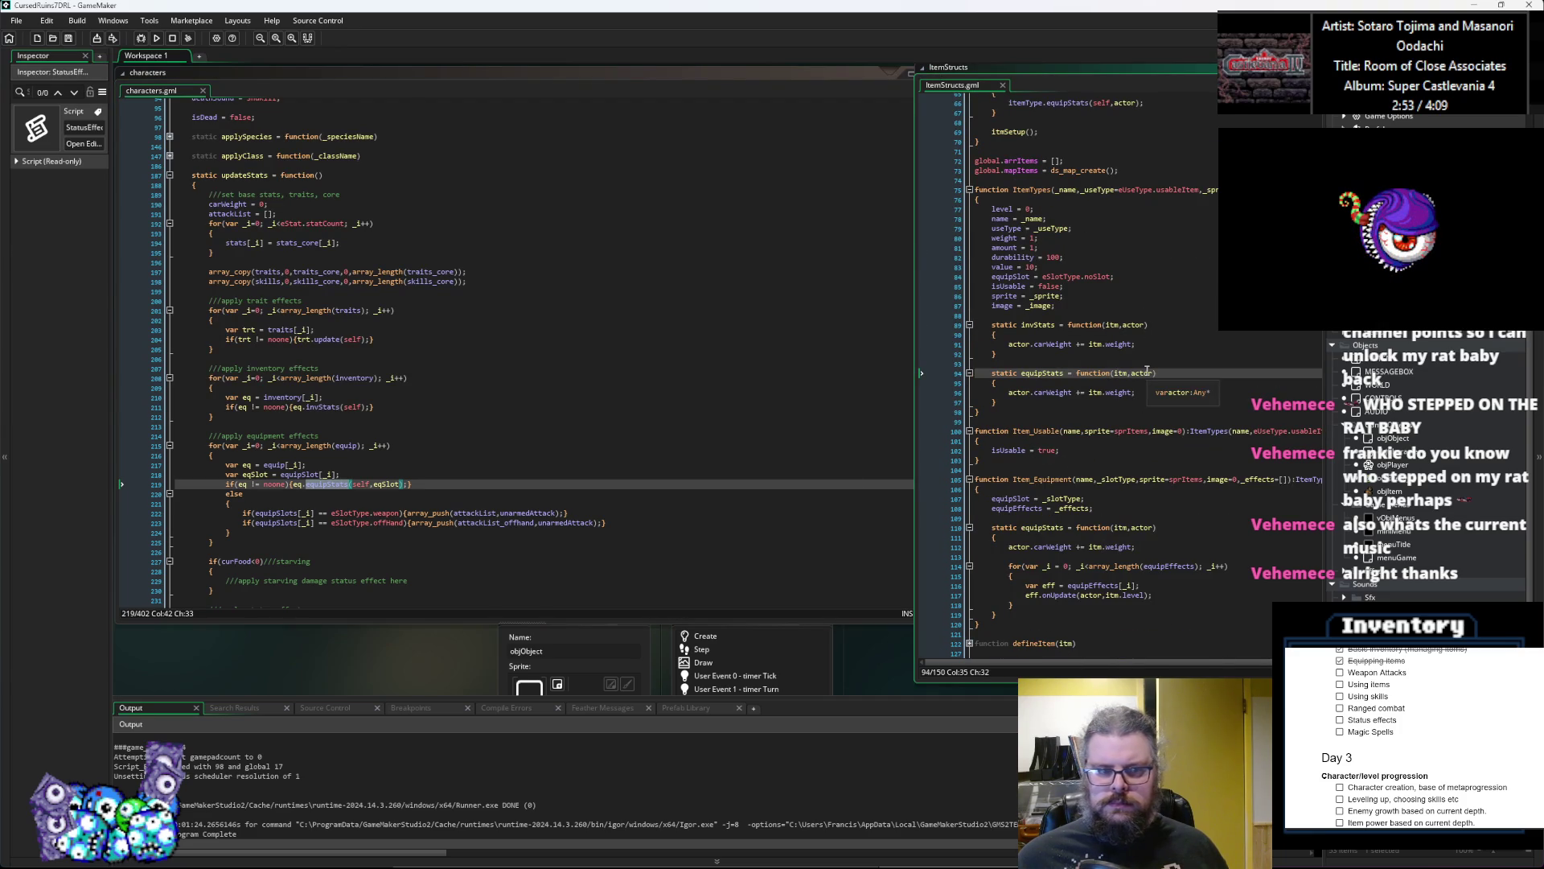
left_click(460, 490)
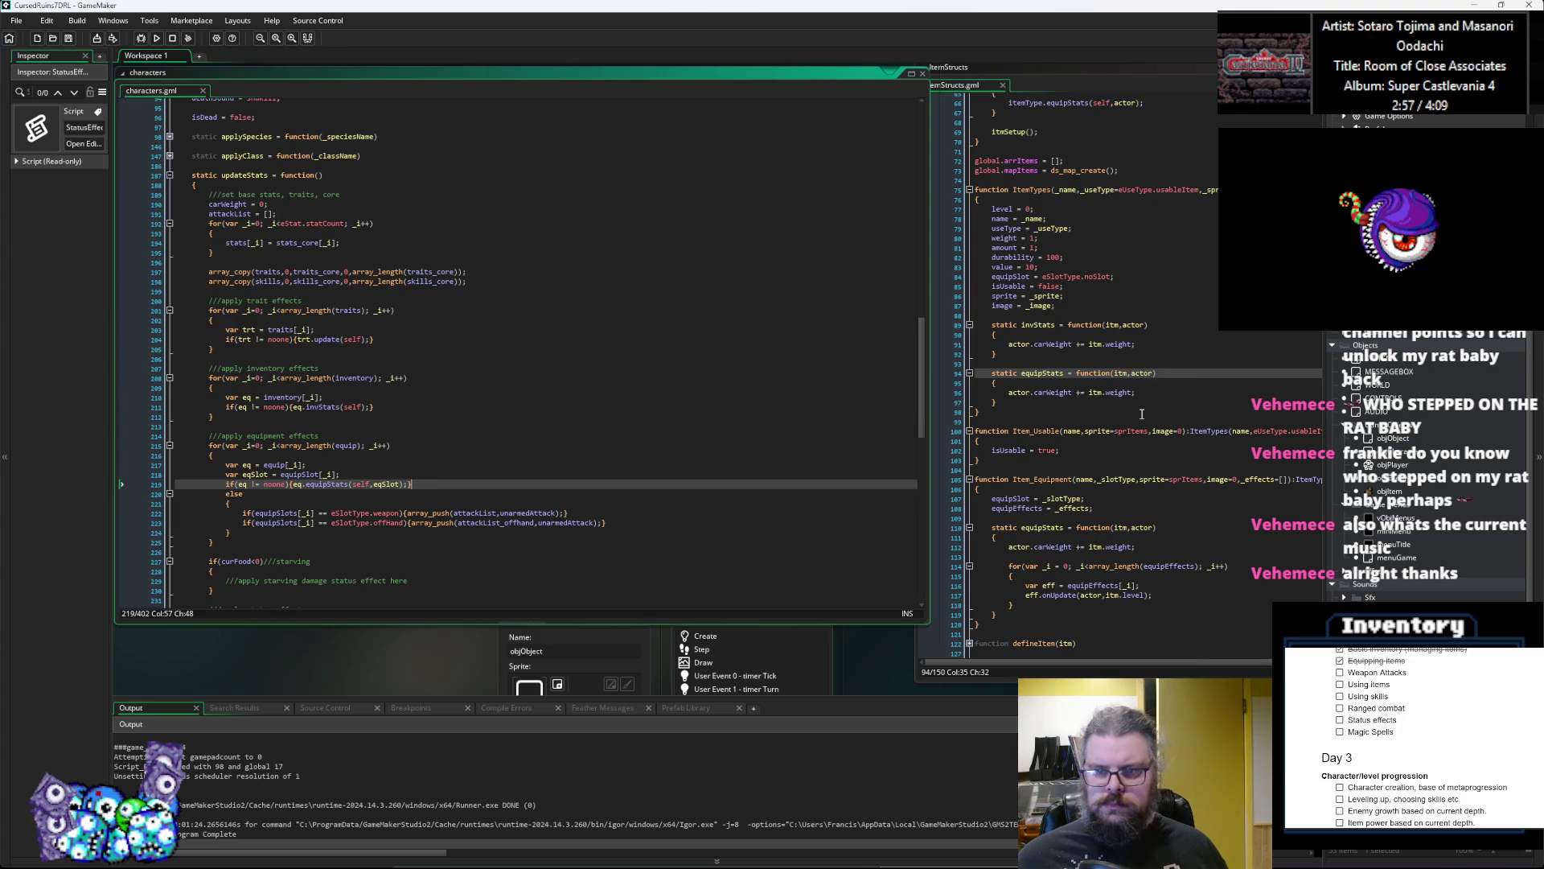
scroll(1148, 402, "up", 10)
scroll(1148, 416, "up", 2)
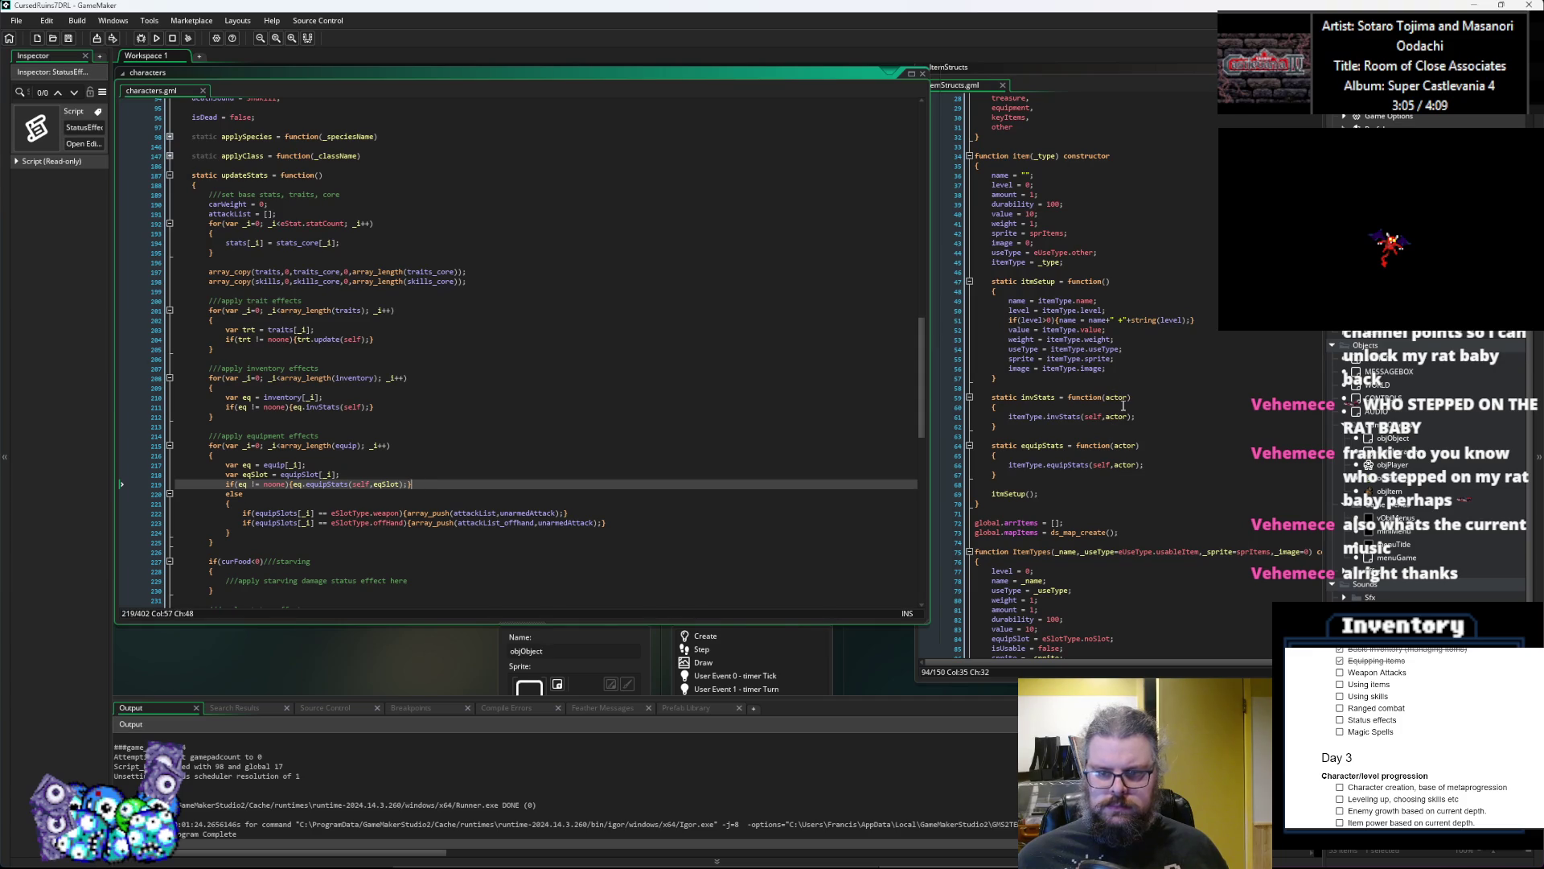
left_click(1127, 398)
Step: Add eqSlot to the item's equipStats parameters and its itemType.equipStats call
type(",e")
key("BackSpace")
key("BackSpace")
key("Down")
key("Down")
key("Down")
key("Right")
key("Right")
type(",eqSlot")
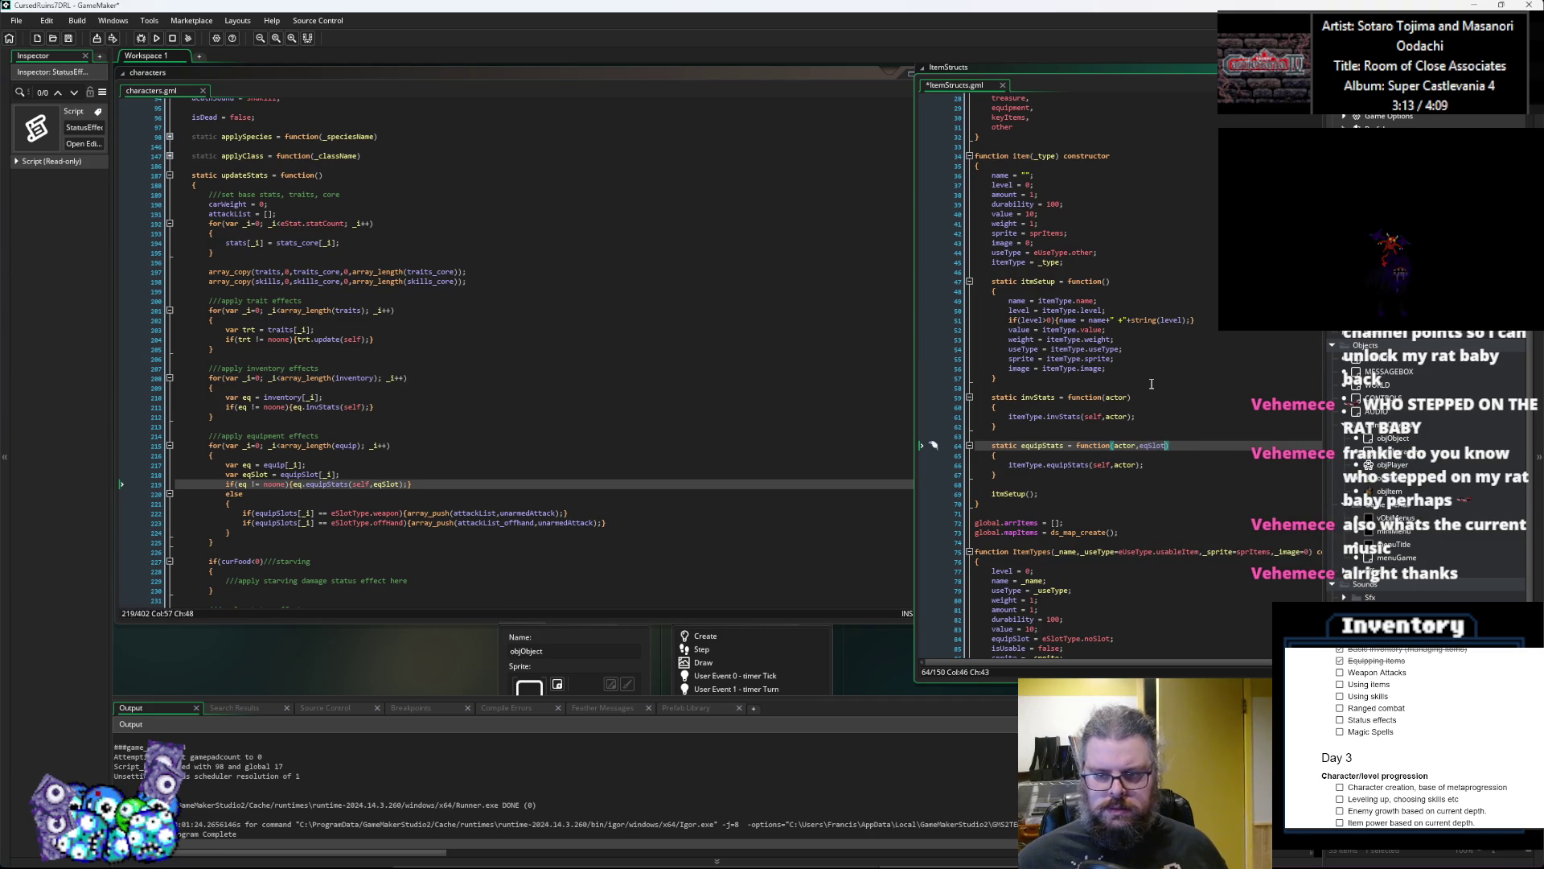
key("Down")
key("Down")
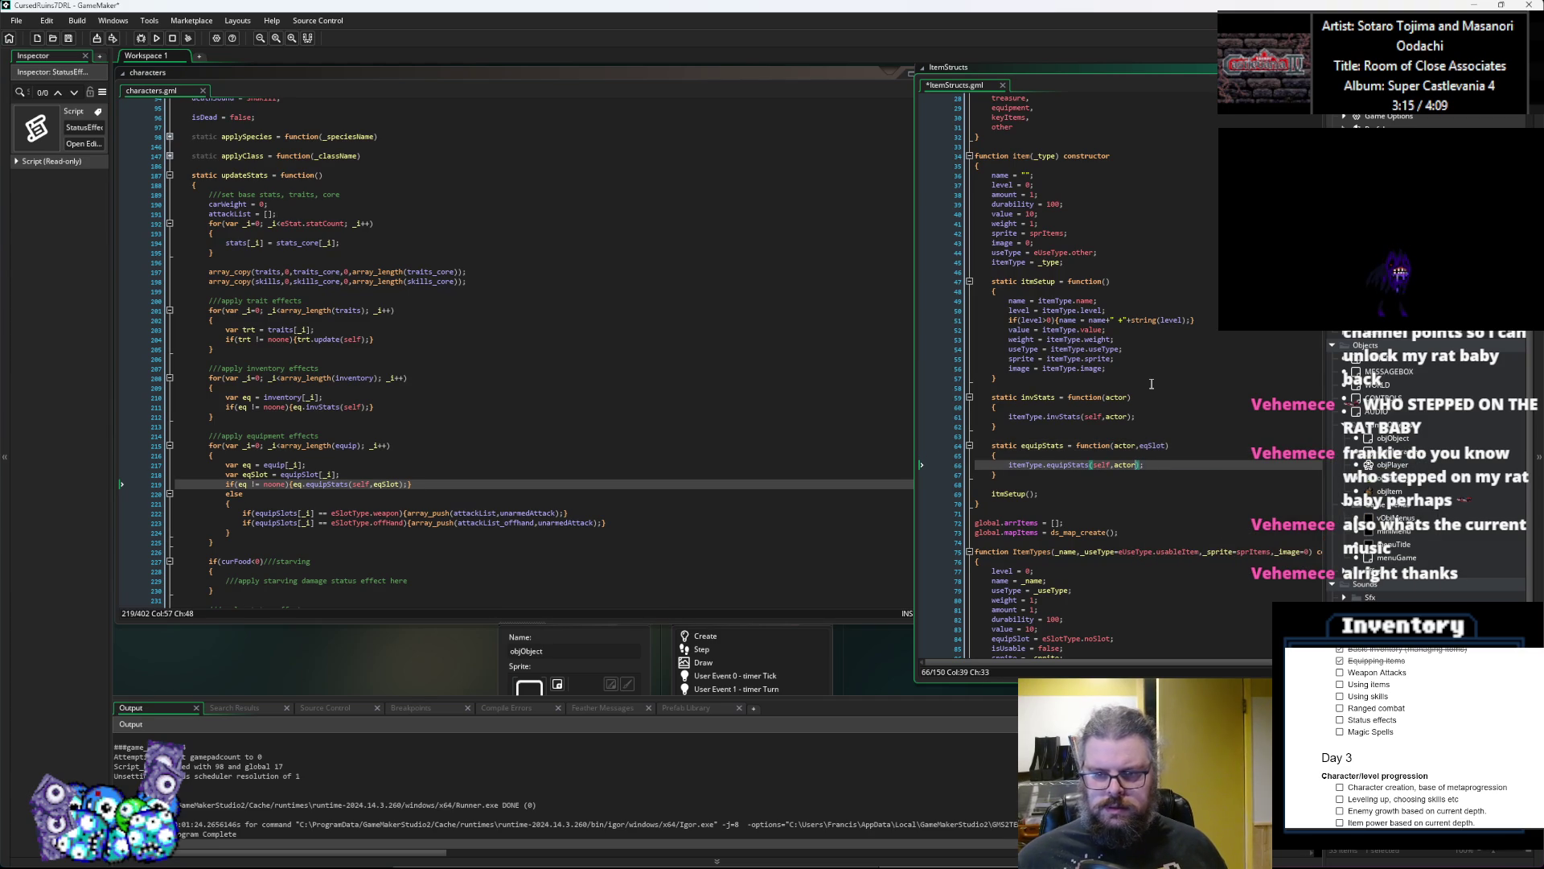
type(",eqSlot")
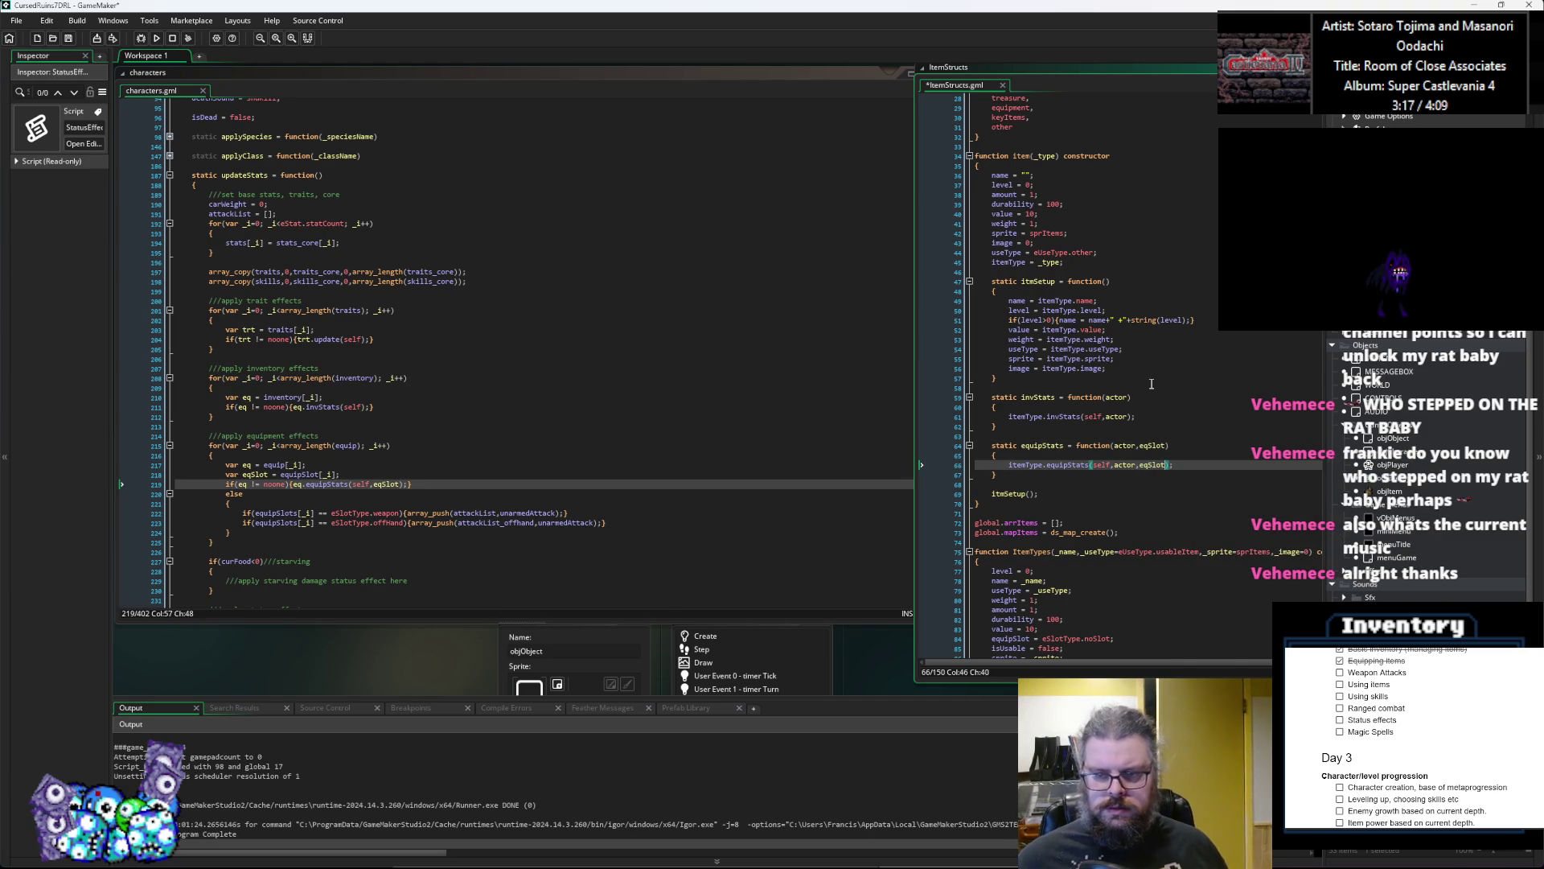
Step: Add an eqSlot parameter to the ItemTypes equipStats function
scroll(1148, 384, "down", 3)
double_click(847, 346)
scroll(844, 428, "down", 3)
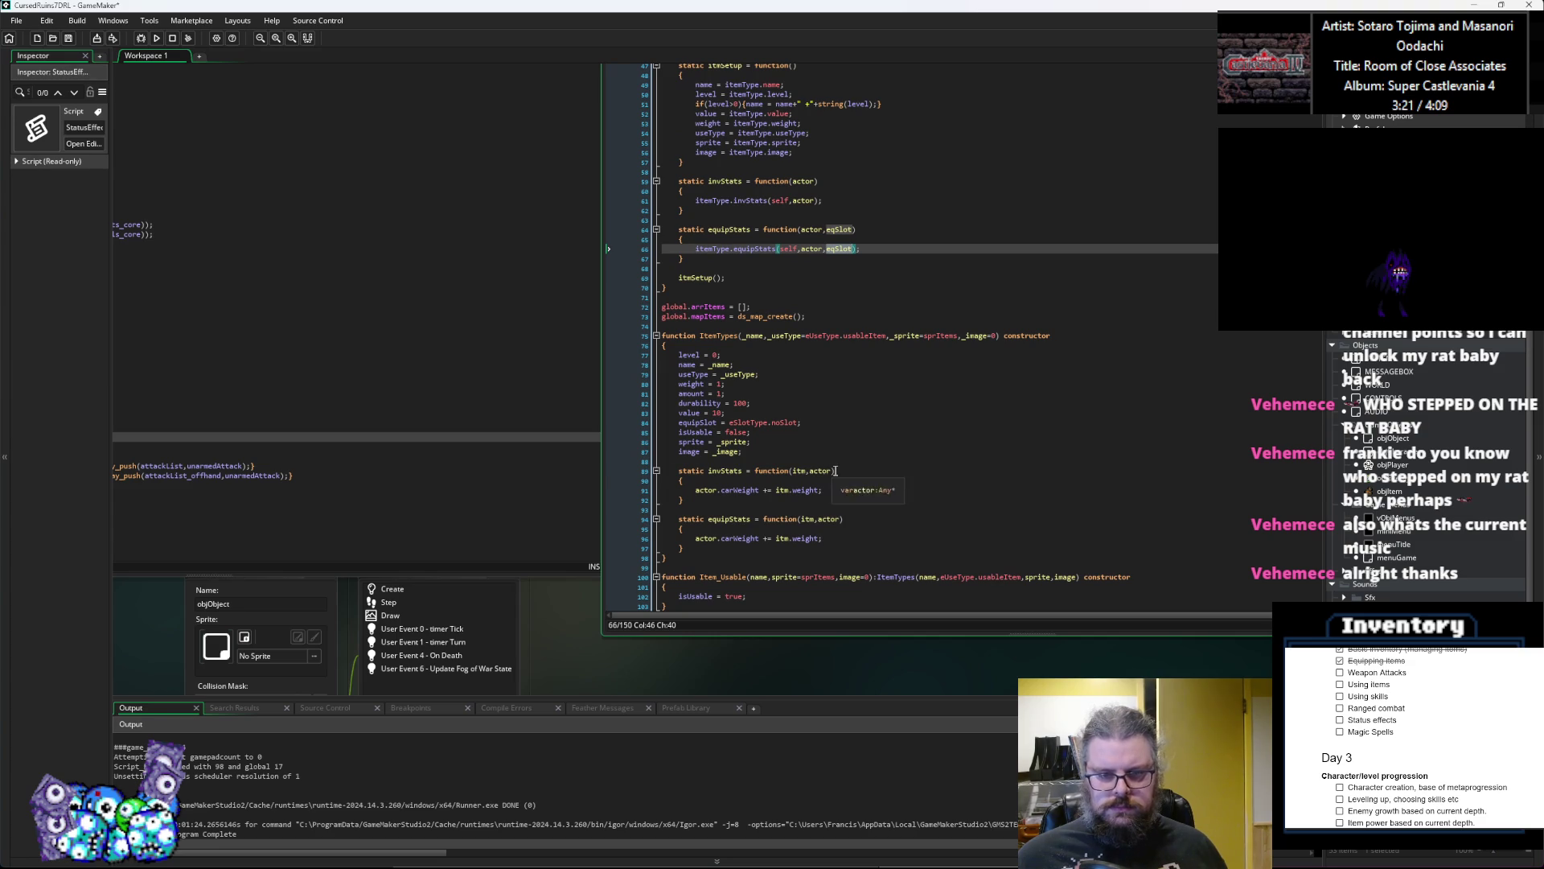
left_click(845, 469)
left_click(842, 519)
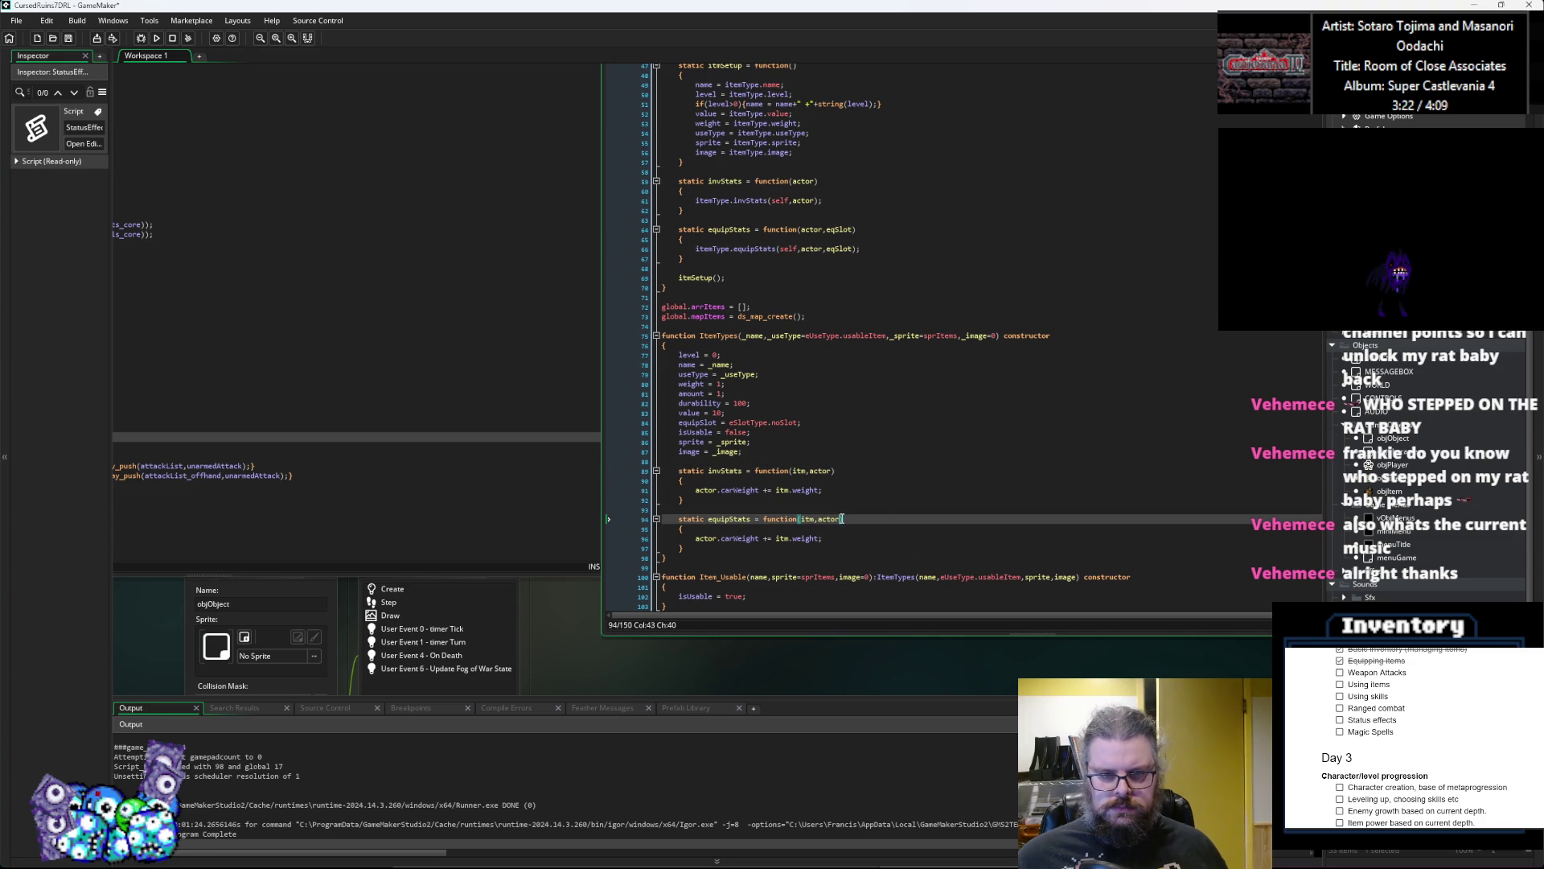
type(",eqSlot")
left_click(975, 459)
Step: Give Item_Equipment's equipStats an eqSlot parameter and call eff.onUpdate(actor,item.level,eqSlot)
scroll(975, 459, "down", 3)
scroll(975, 459, "down", 3)
scroll(888, 521, "down", 2)
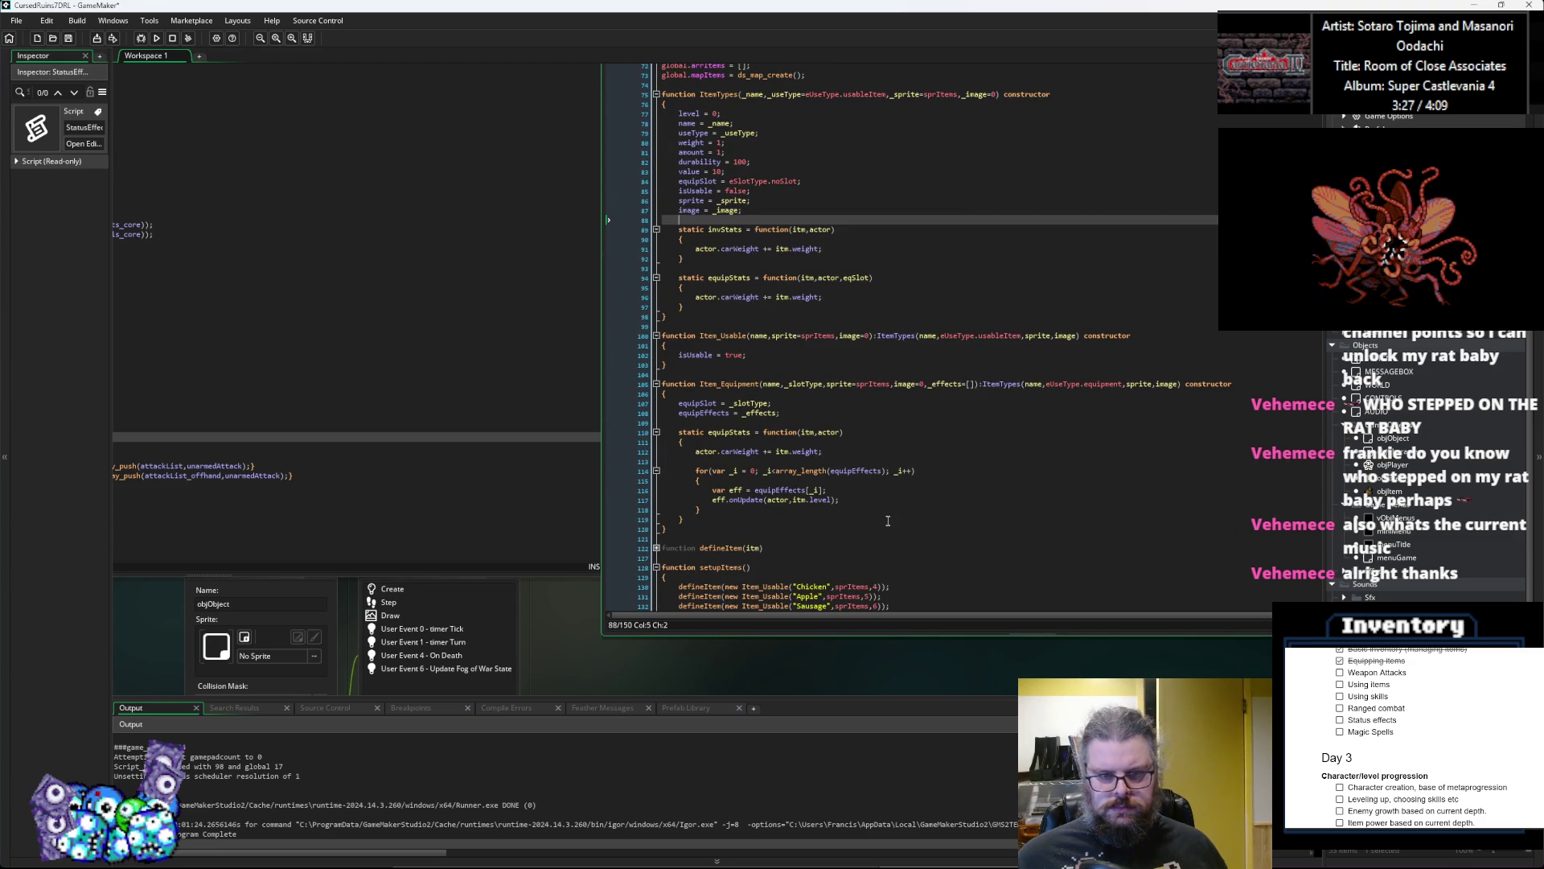
left_click(840, 434)
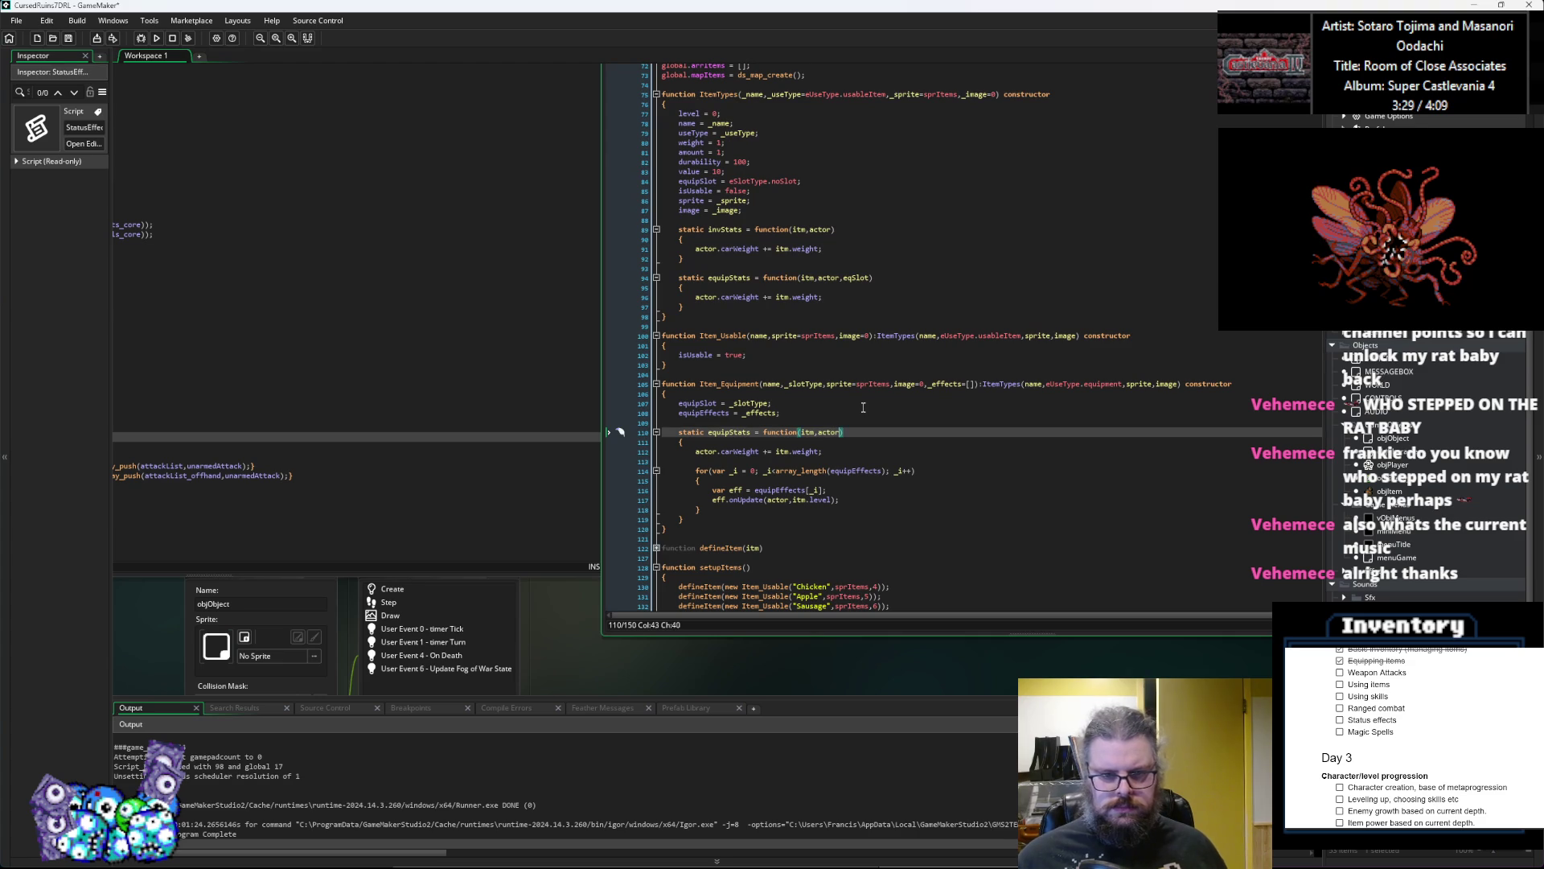
type(",eqSlot")
key("Down")
key("Down")
key("Down")
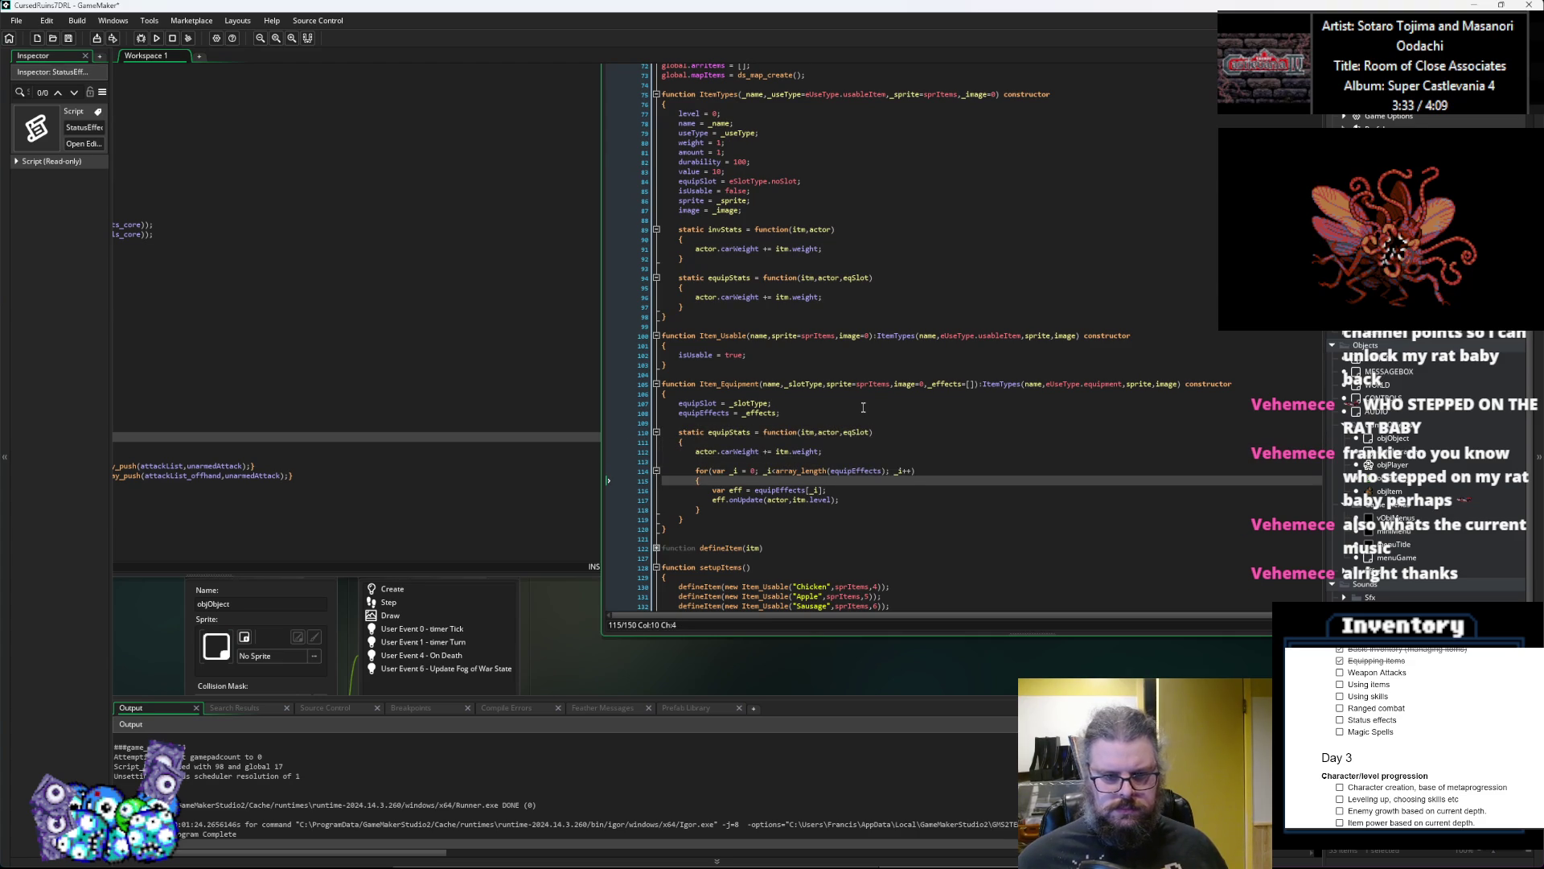
scroll(863, 408, "down", 2)
left_click(876, 427)
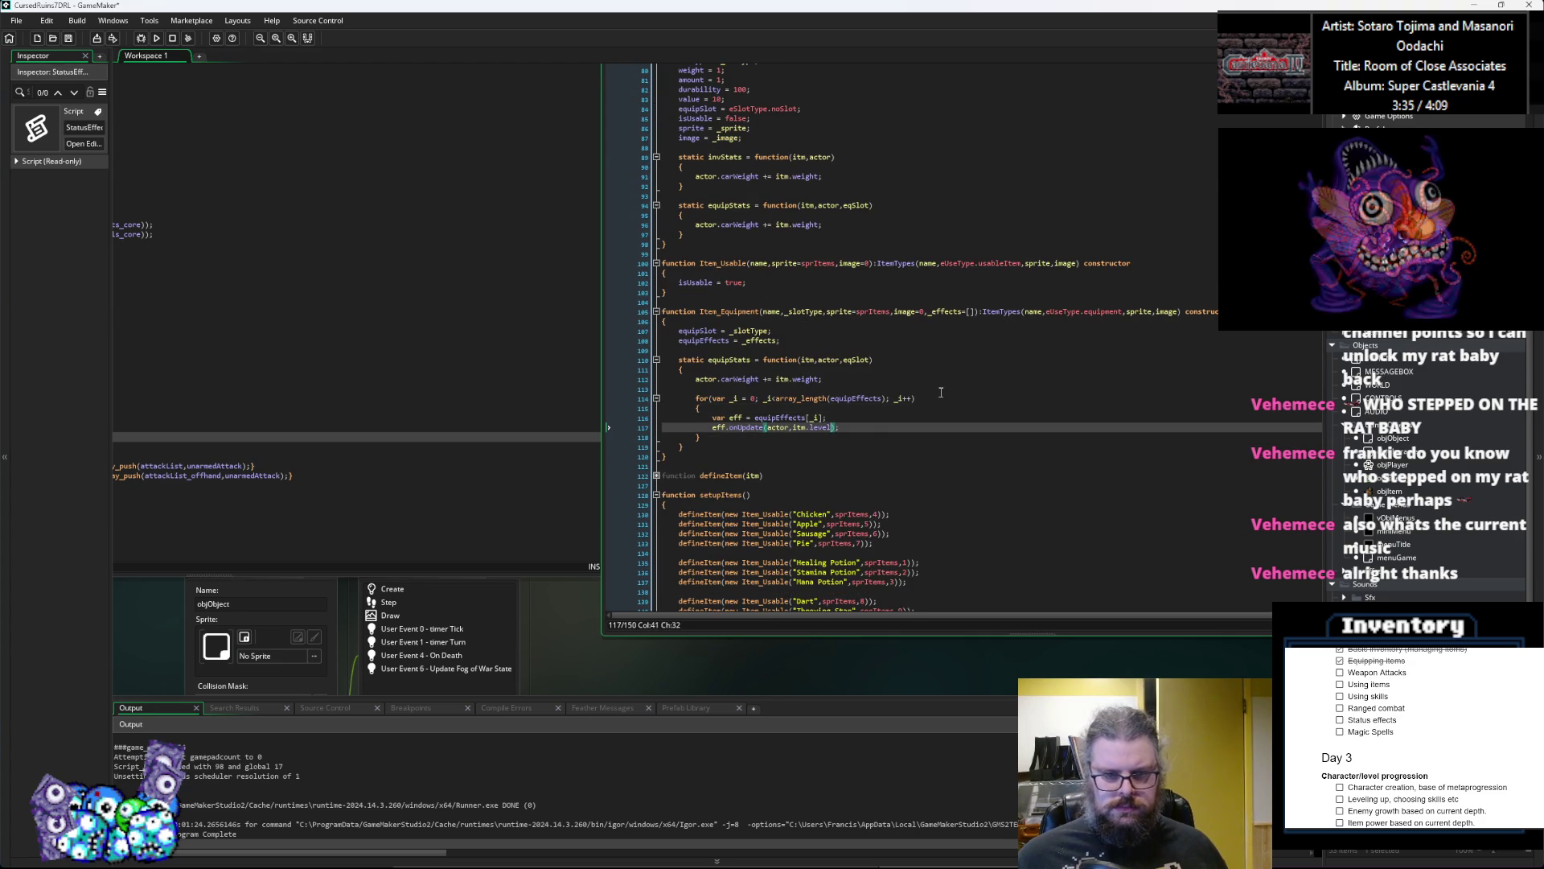
type(",eqSlot")
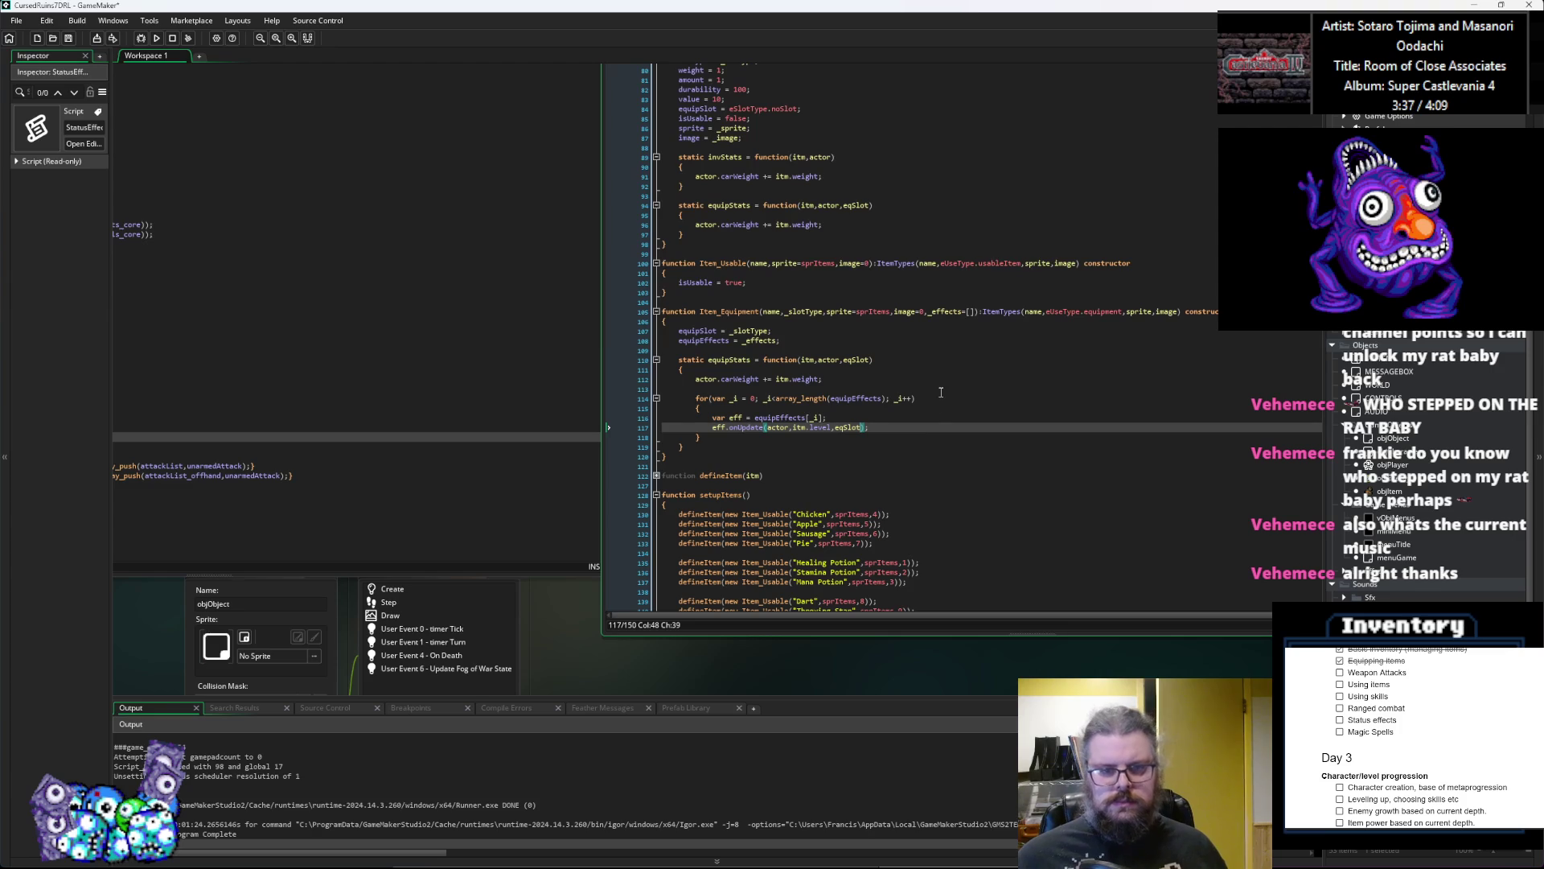
Step: Bring the Effects script with effMeleeAttack into view
left_click(951, 331)
key("Down")
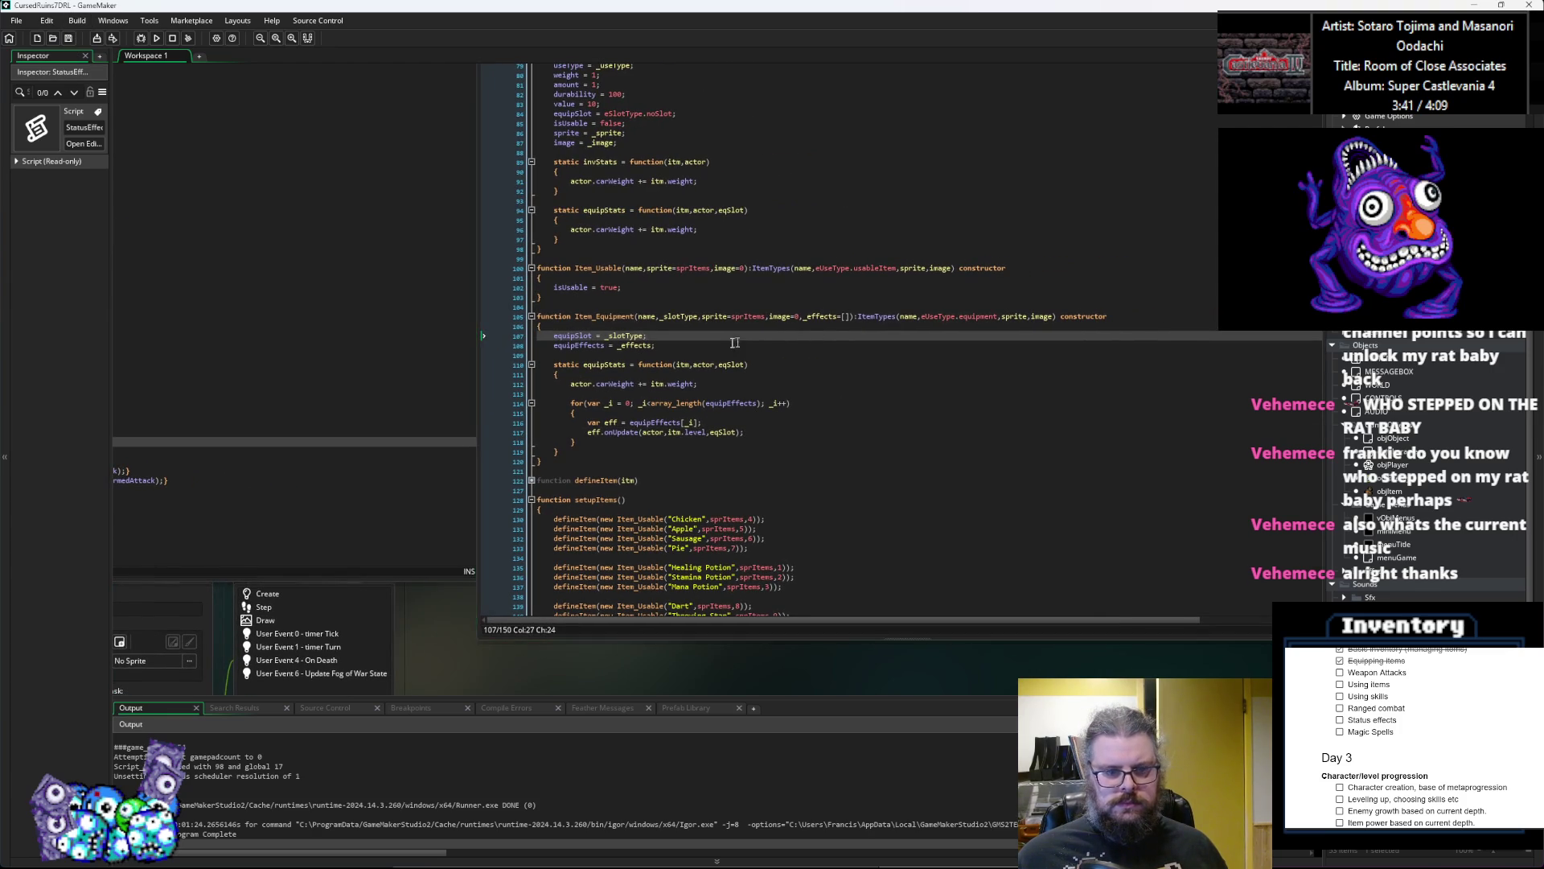
key("ctrl+Tab")
left_click(756, 374)
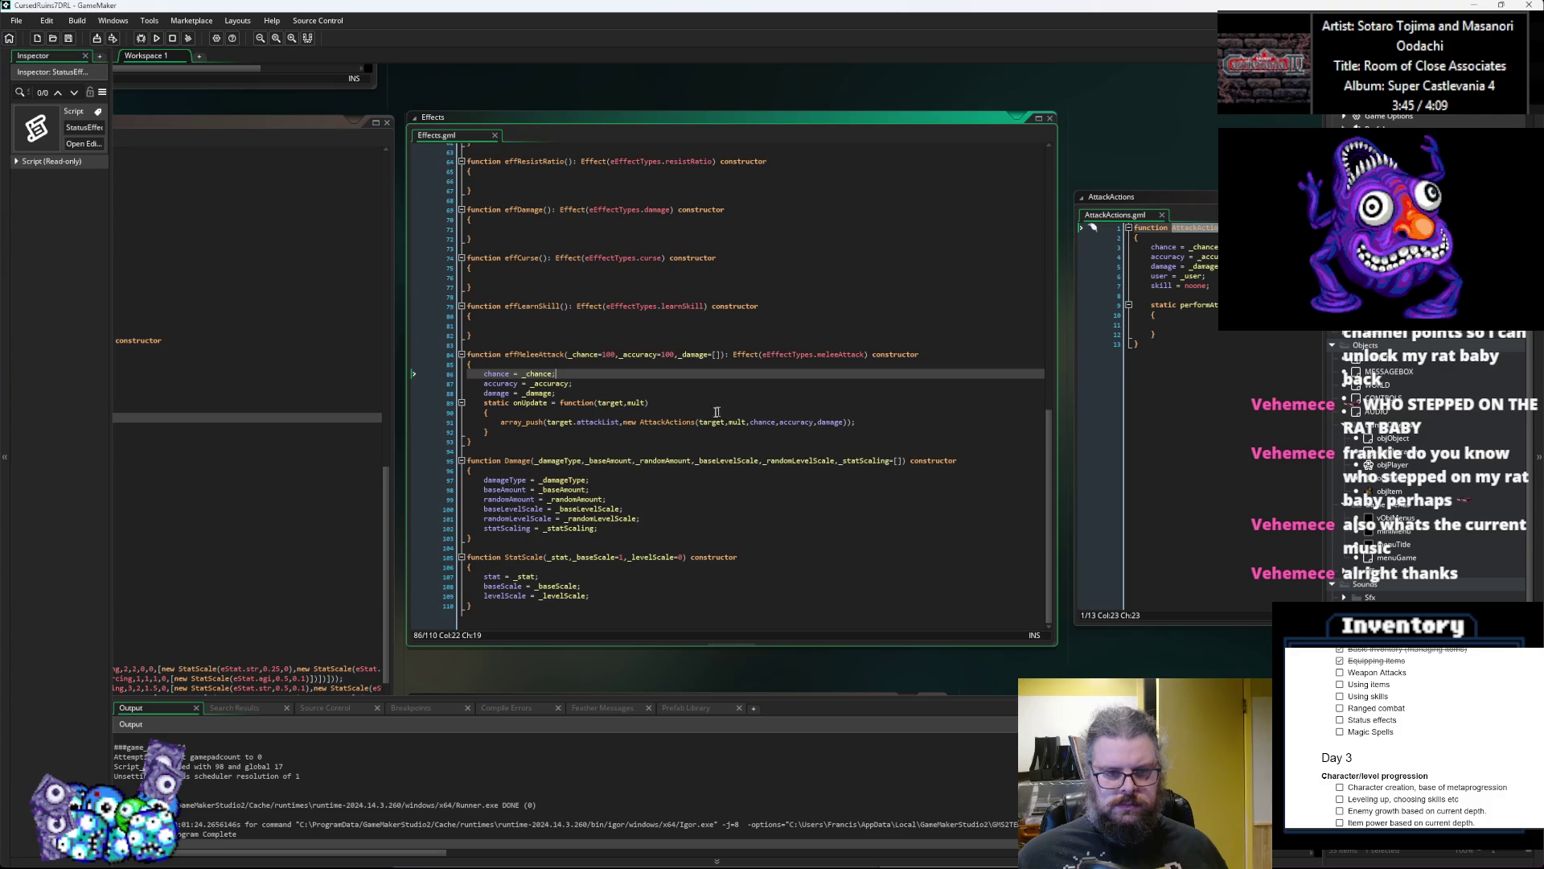
Step: Add eqSlot as the last parameter of effMeleeAttack's onUpdate function
left_click(644, 403)
type(",eqSlot")
left_click(1092, 461)
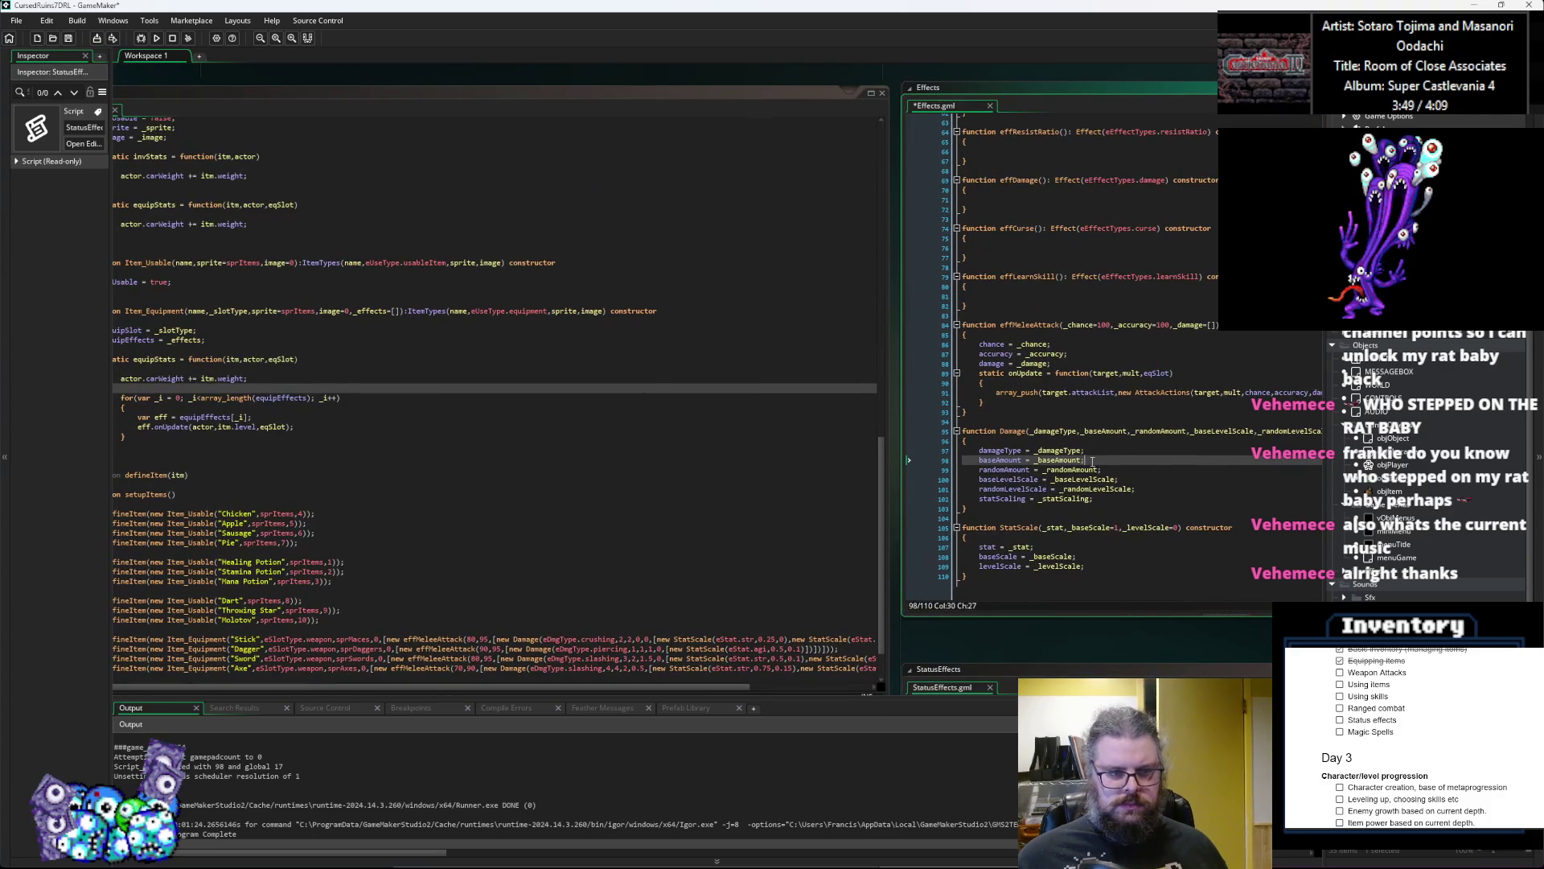
left_click(763, 462)
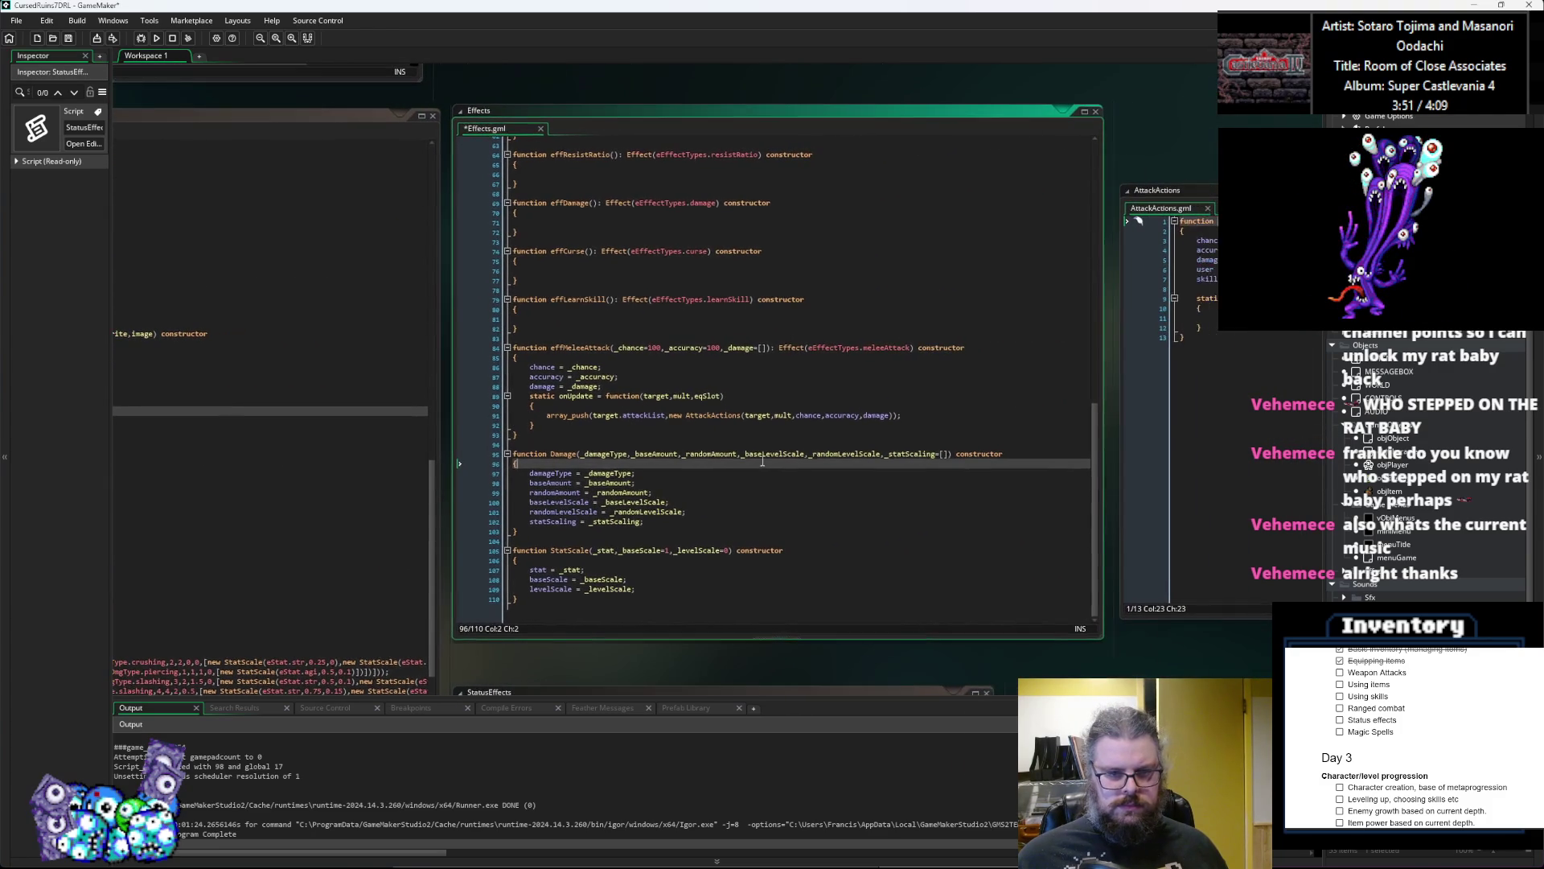
left_click(709, 408)
key("Return")
Step: Write if(eqSlot==eSlotType.weapon){} followed by an else inside onUpdate
type("if(eqSlot==")
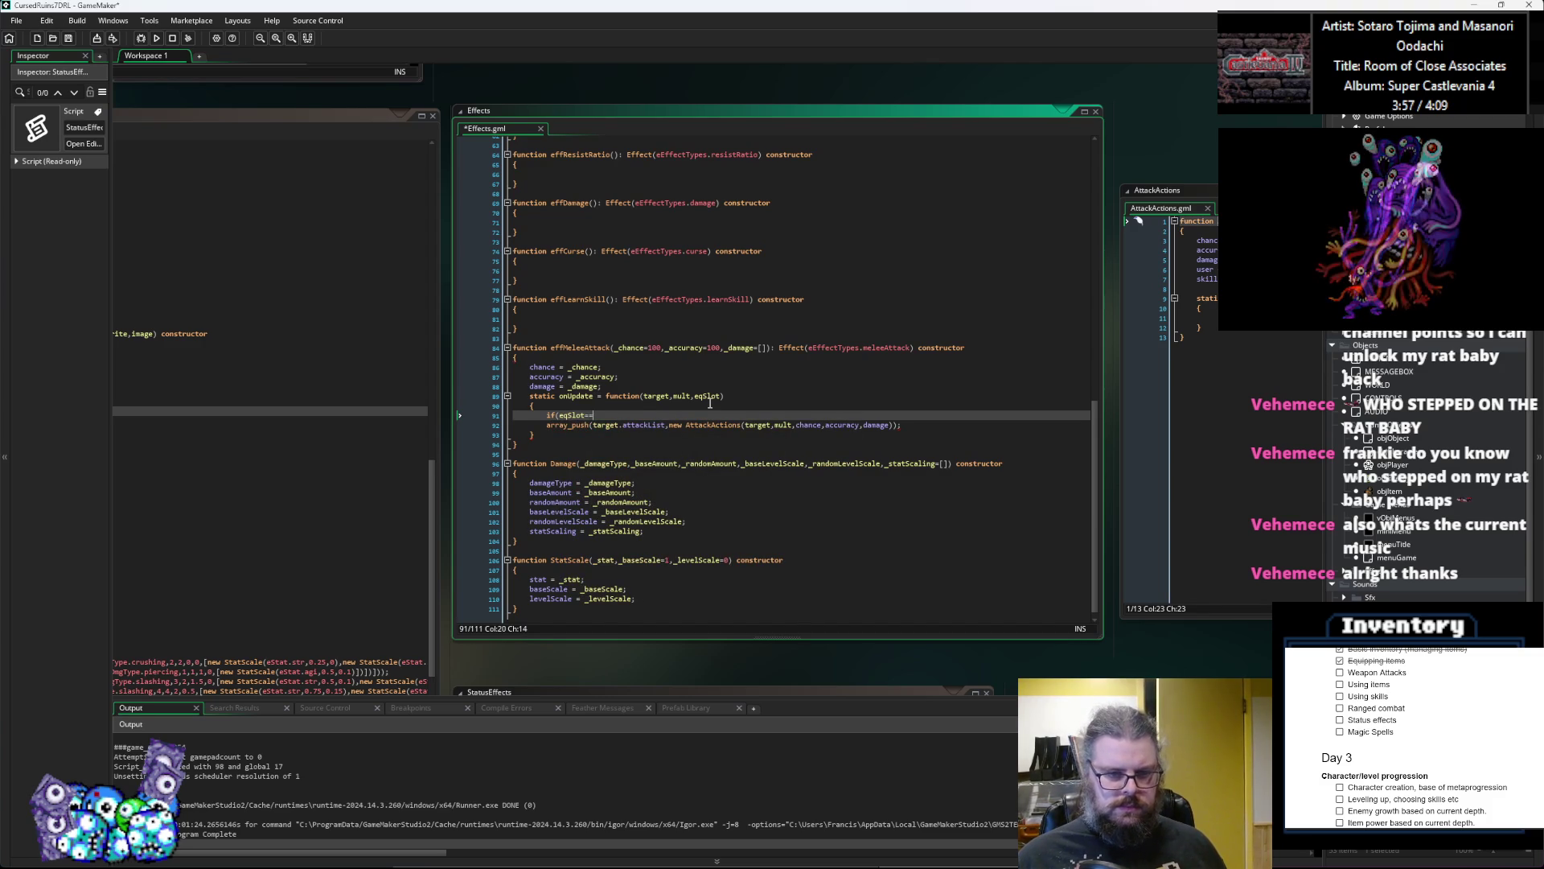
type("effectTyp")
key("BackSpace")
key("BackSpace")
key("BackSpace")
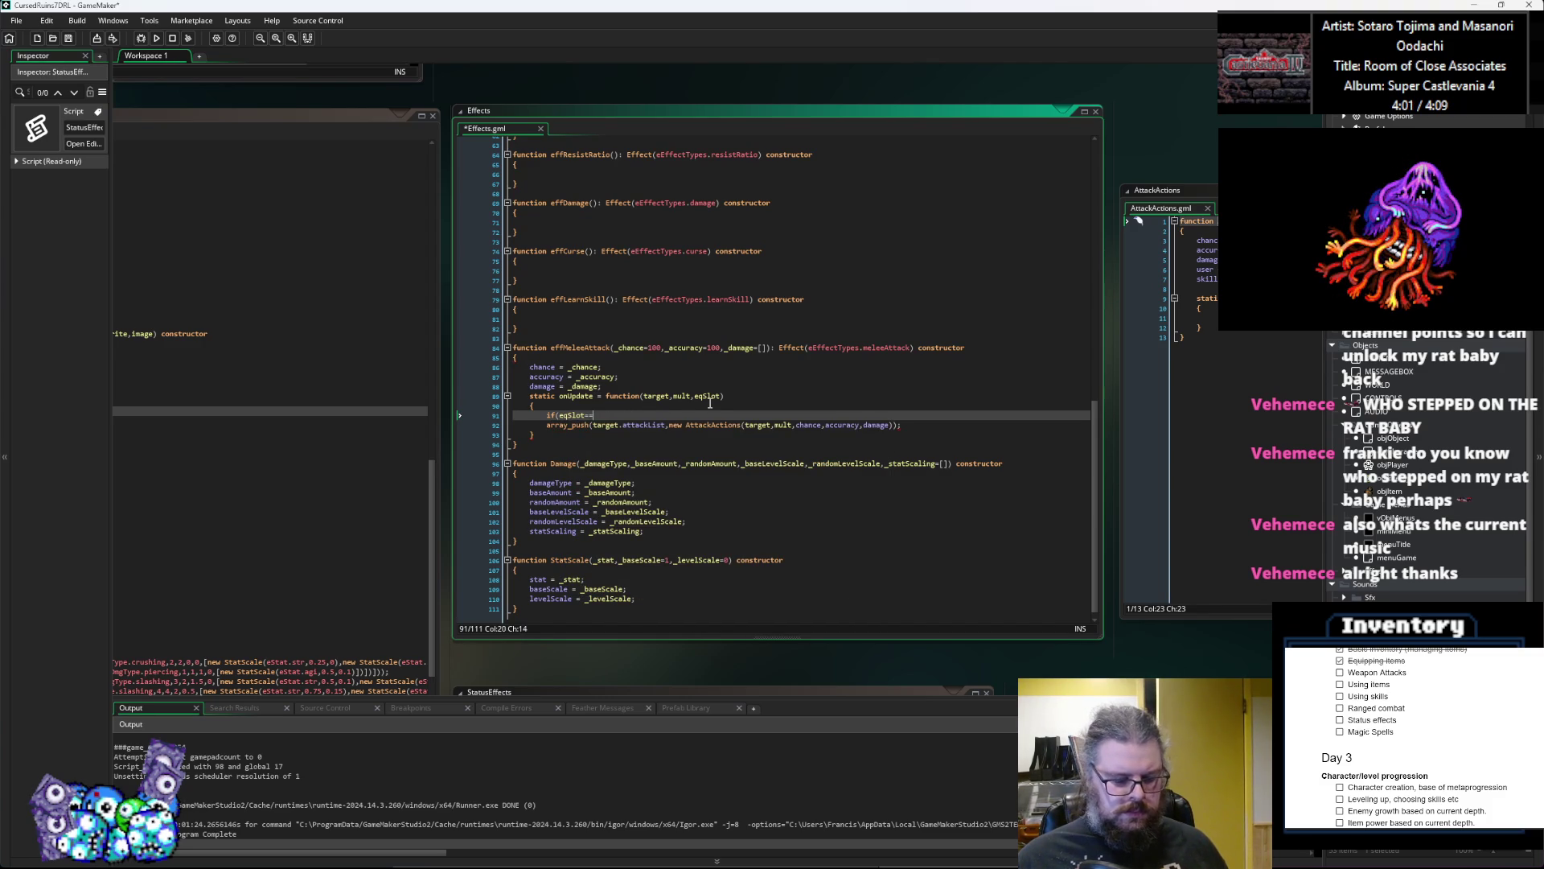
type("eqS")
key("BackSpace")
key("BackSpace")
key("BackSpace")
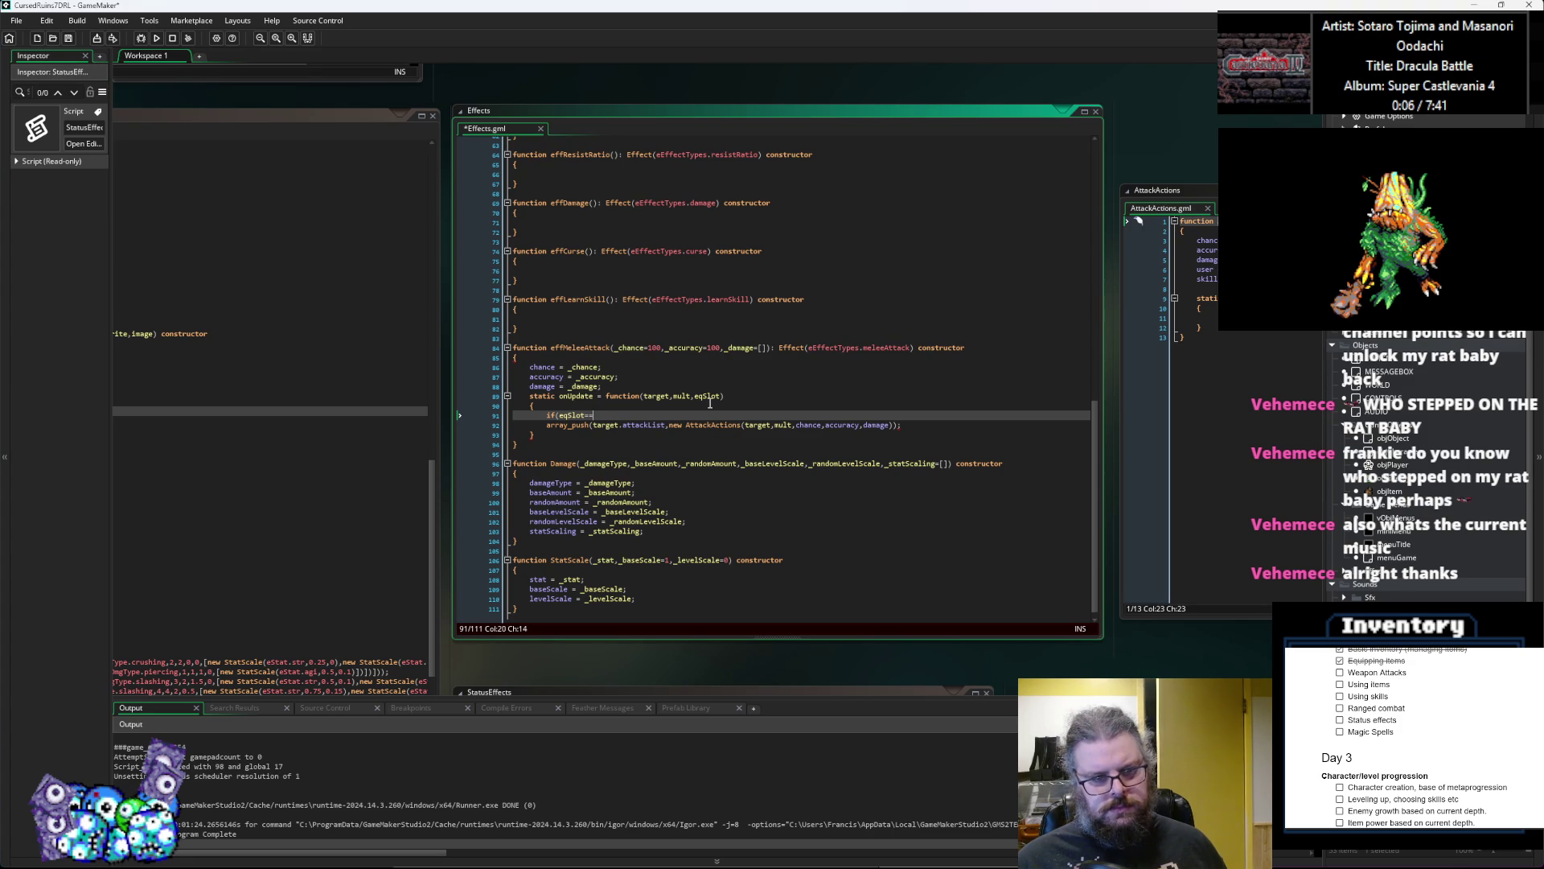
type("e")
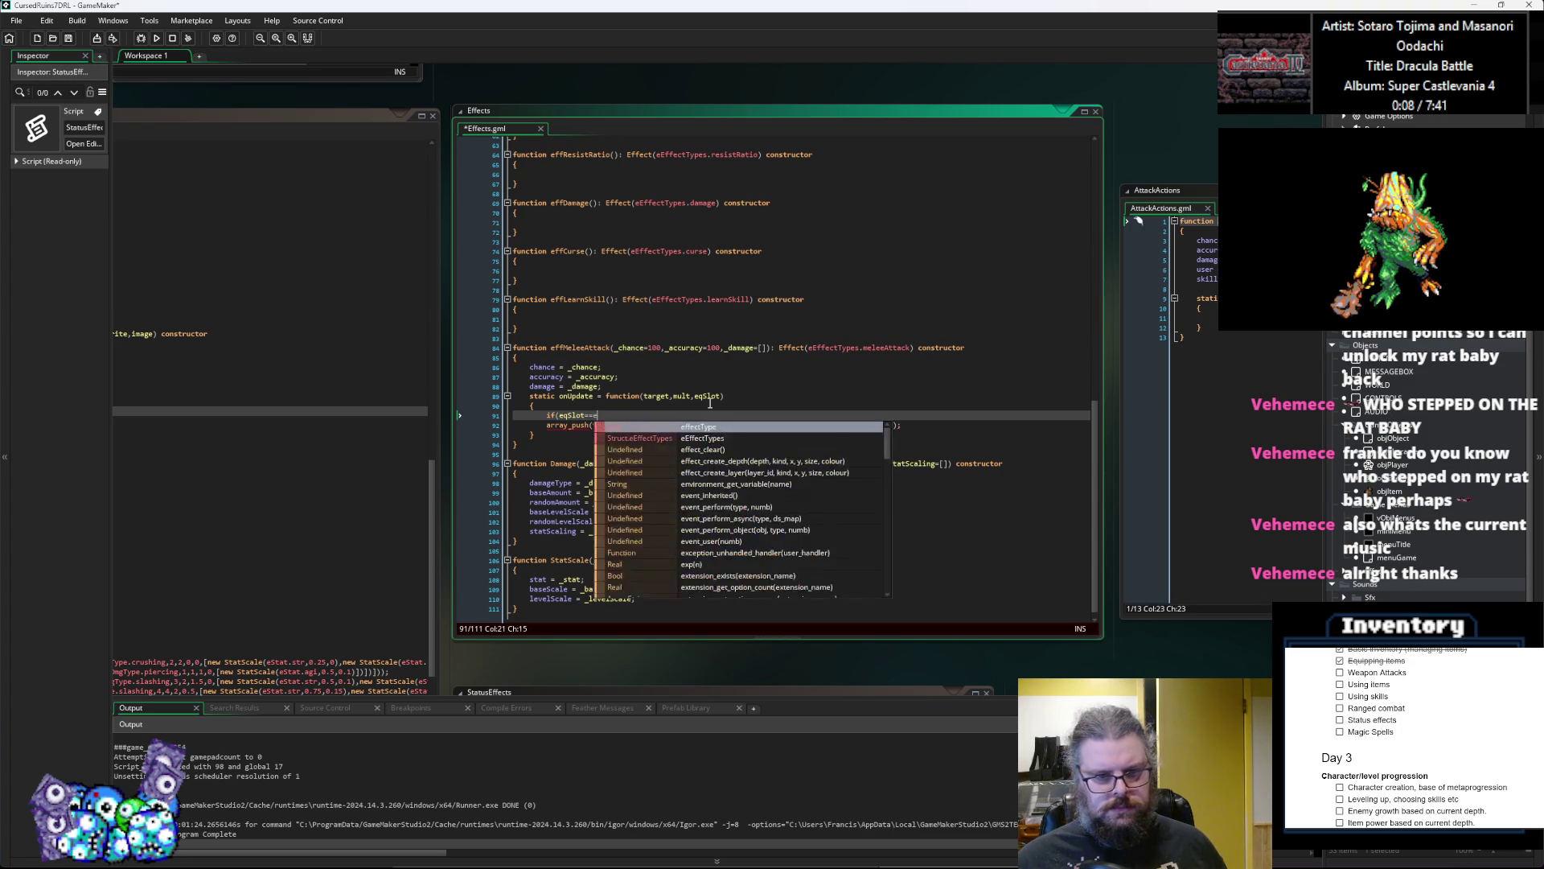
type("SlotType.")
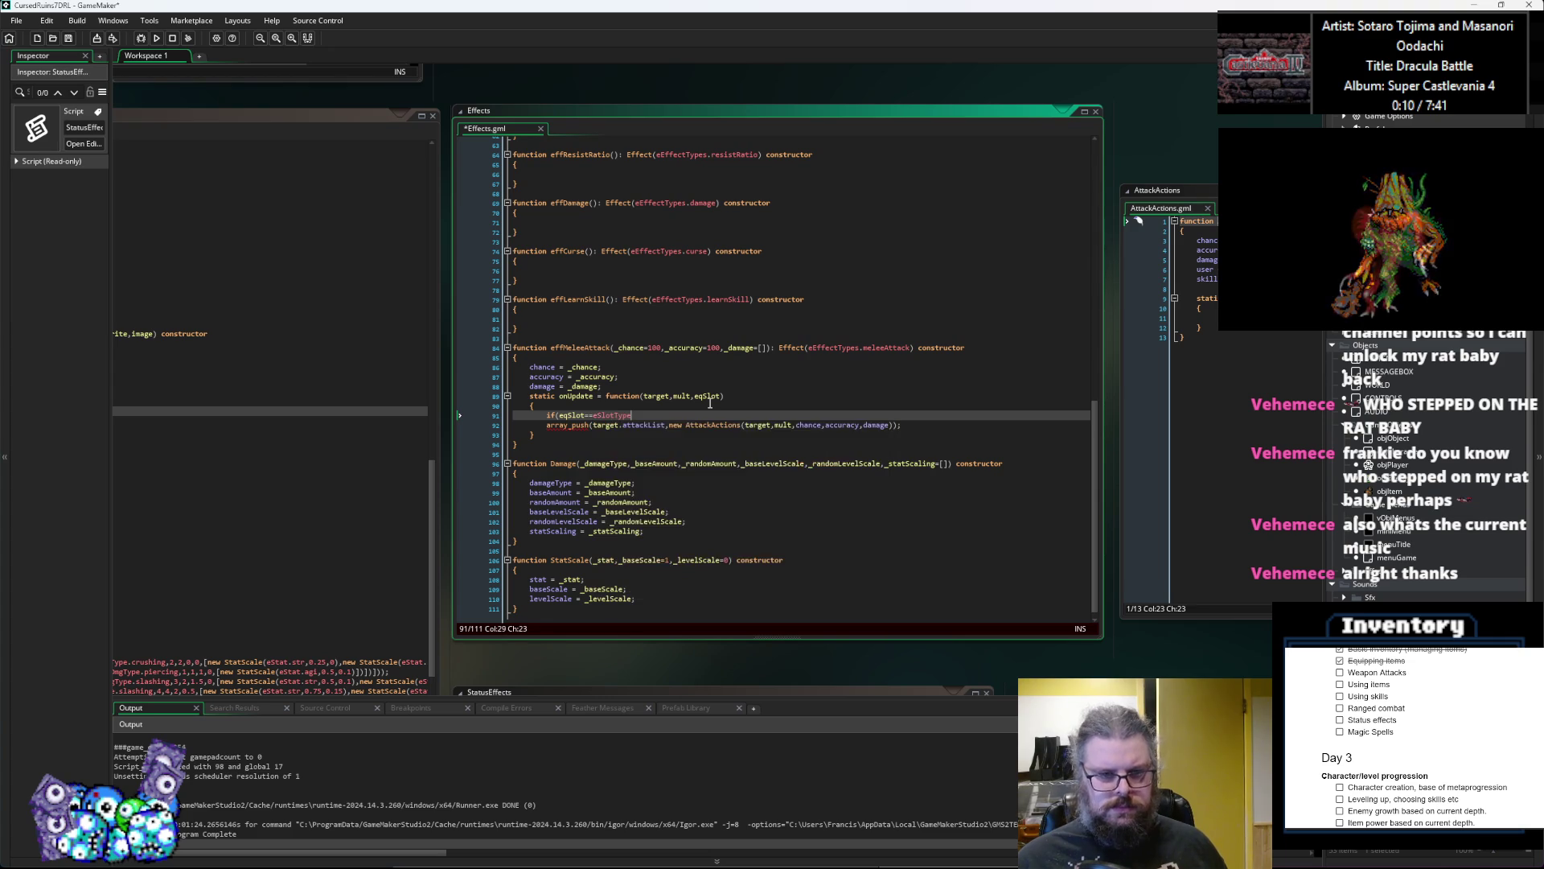
key("Down")
key("Down")
key("Down")
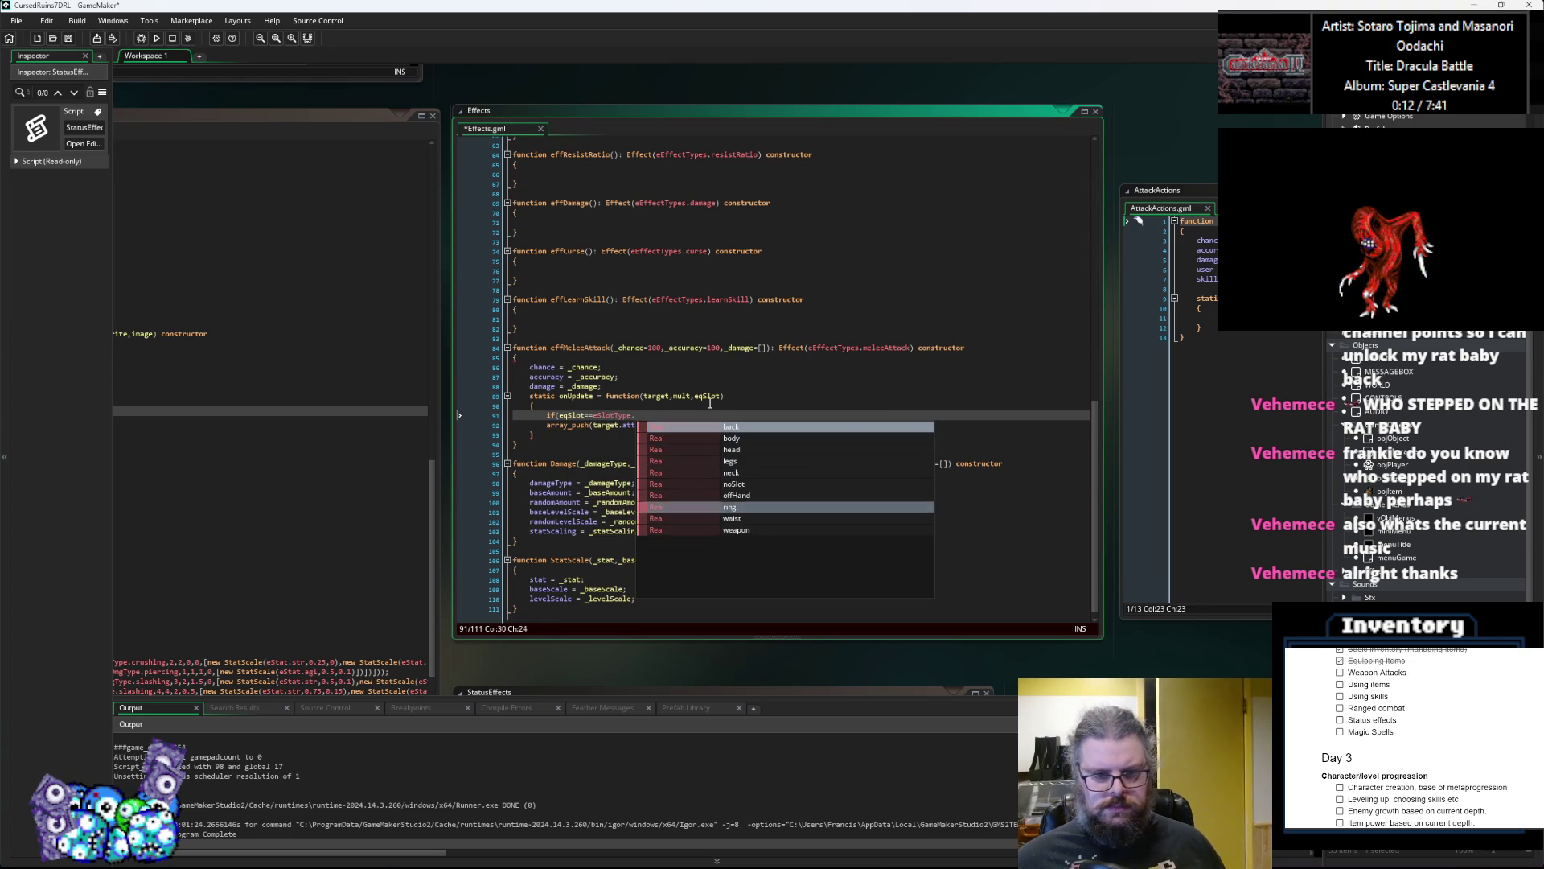
key("Up")
key("Up")
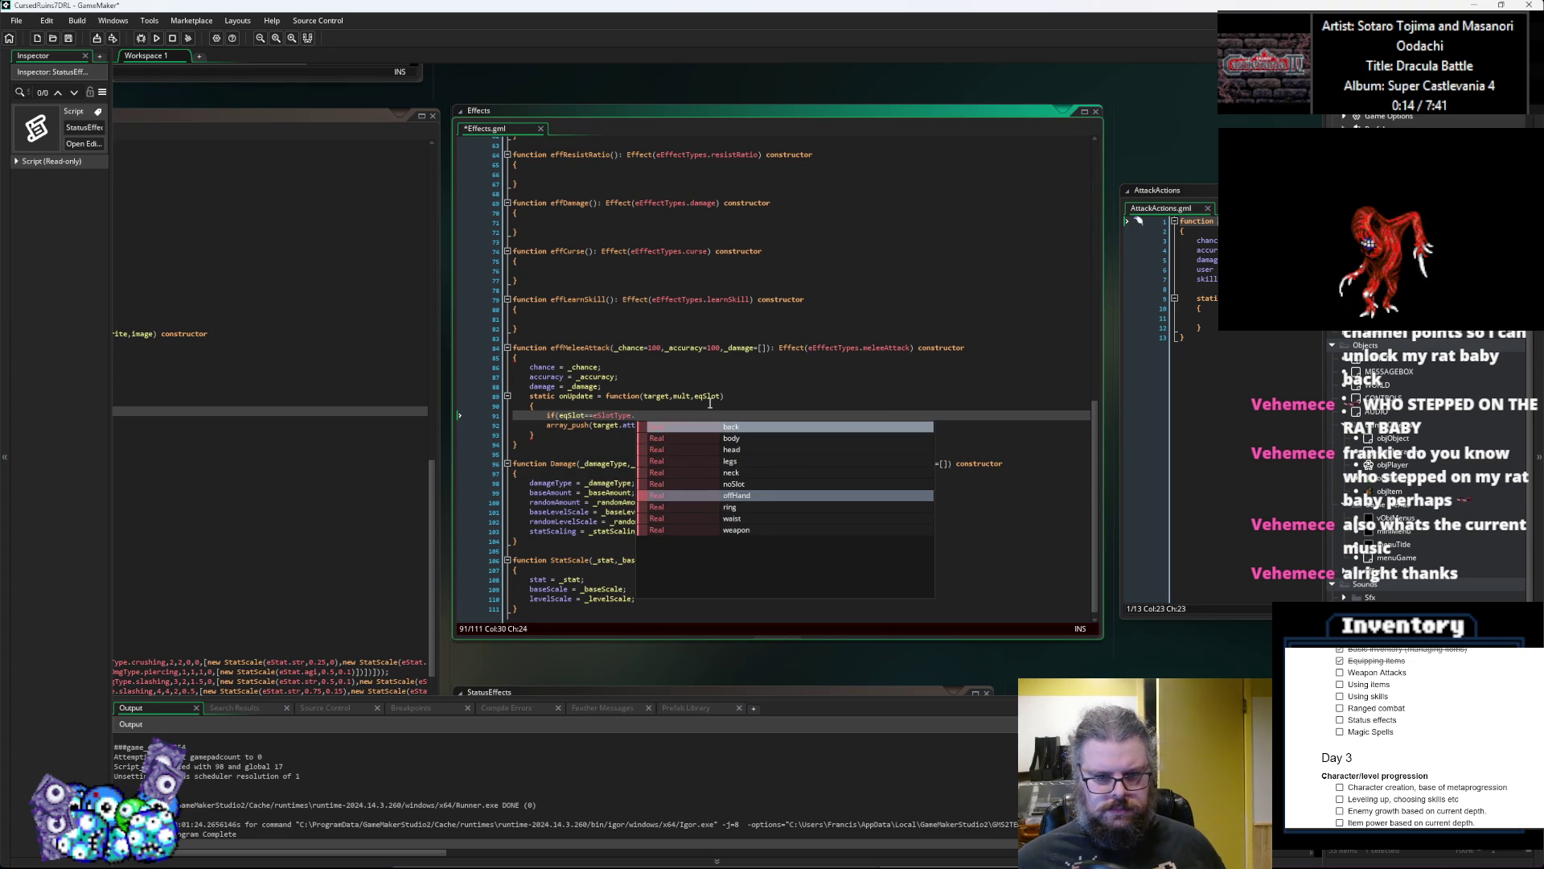
key("Down")
key("Down")
key("Down")
key("Return")
type("{}")
key("Return")
type("else")
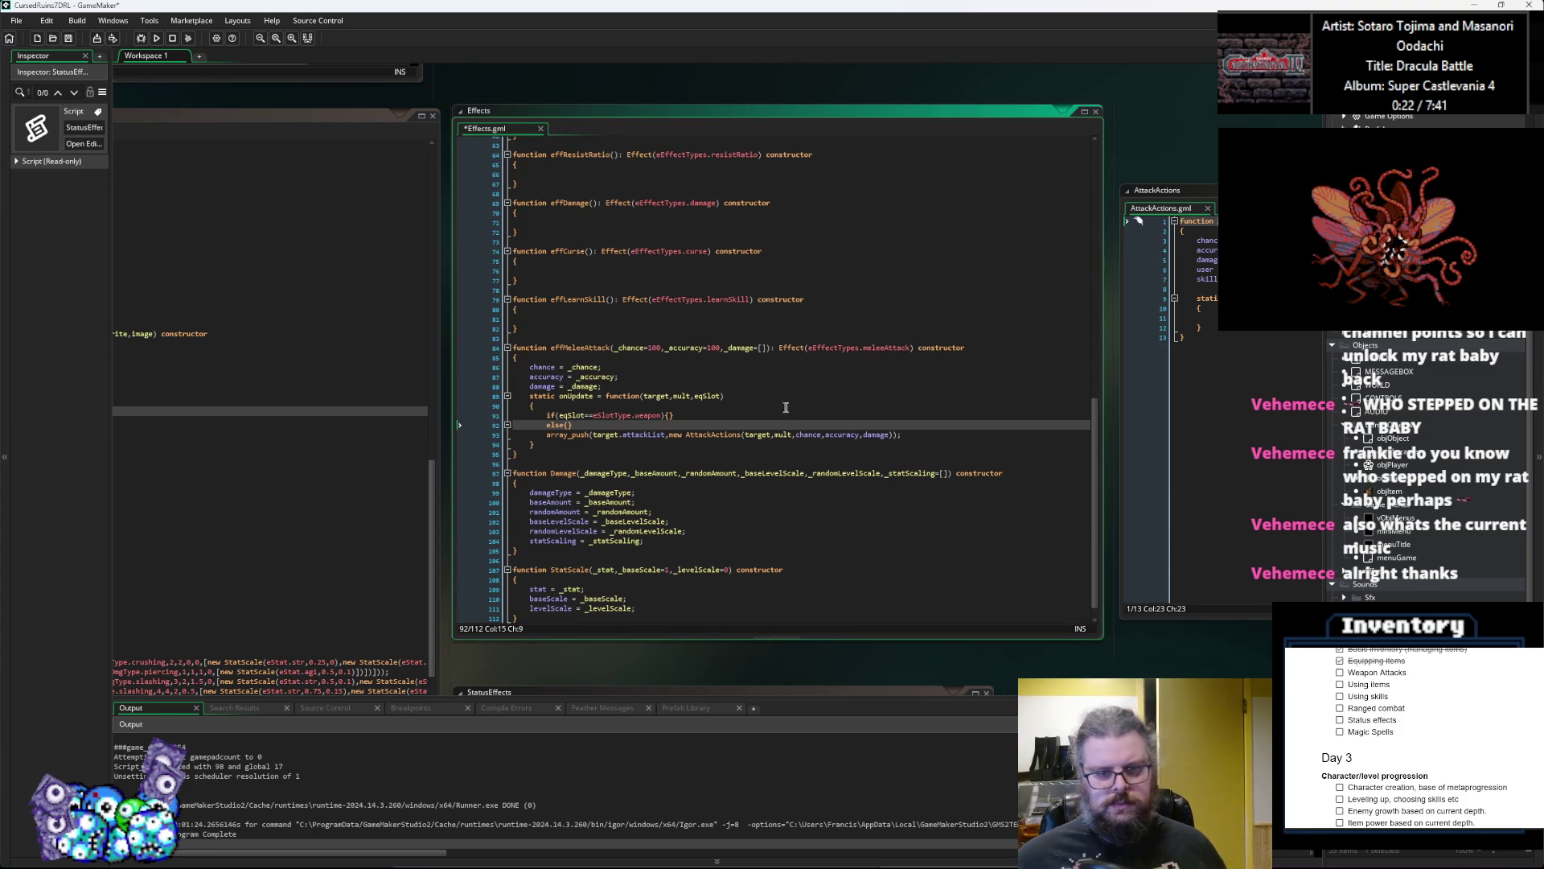
Step: Move the array_push statement into both the weapon and else branches, deleting the original
left_click_drag(902, 437, 545, 440)
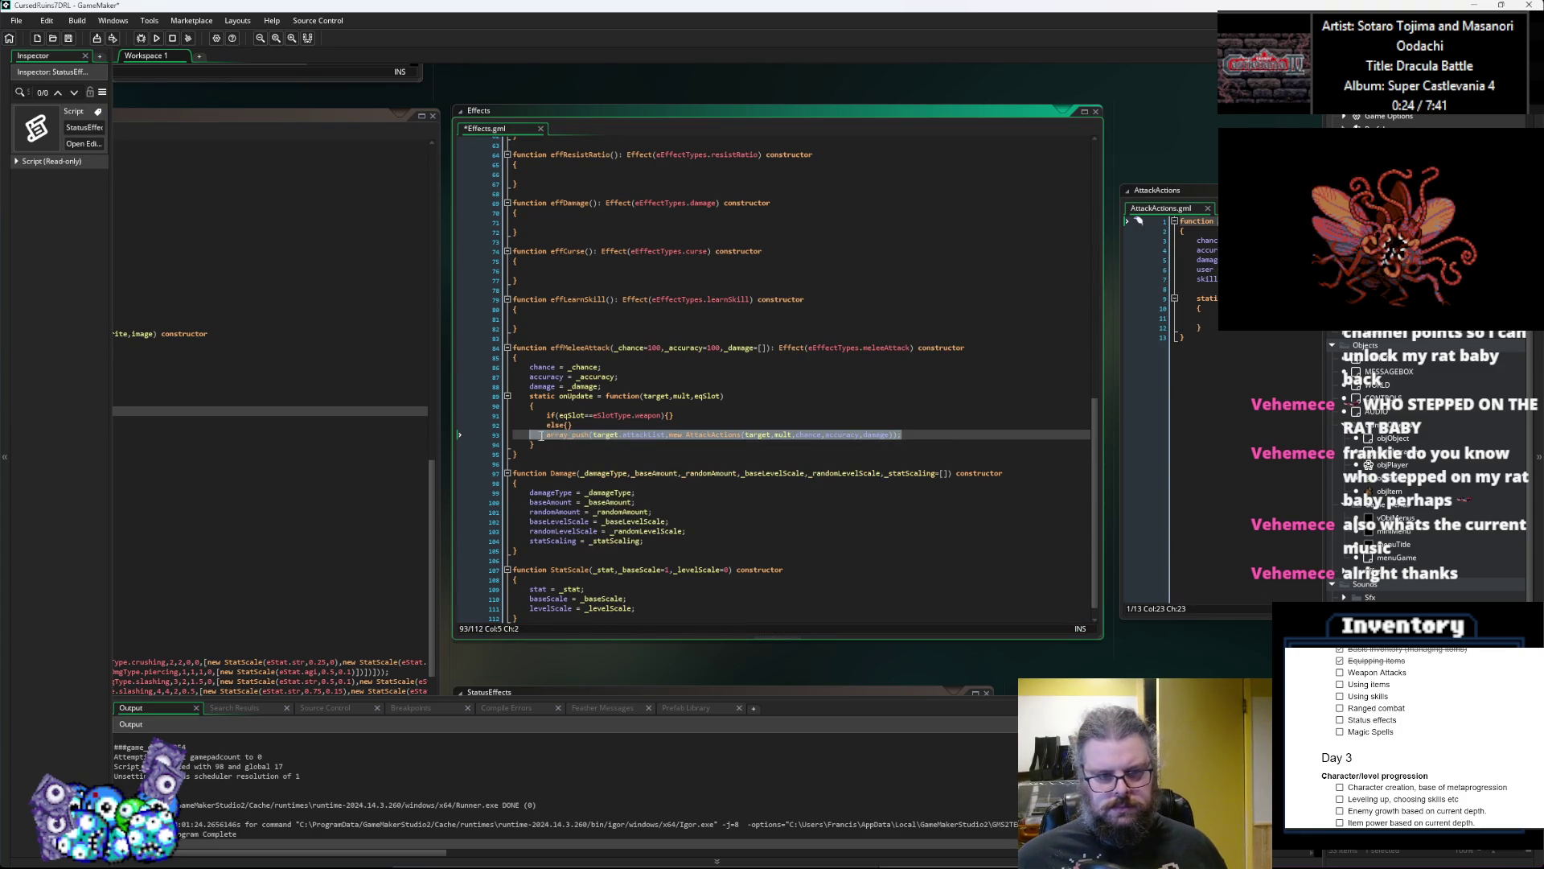
key("ctrl+c")
left_click(672, 415)
key("ctrl+v")
left_click(568, 425)
key("ctrl+v")
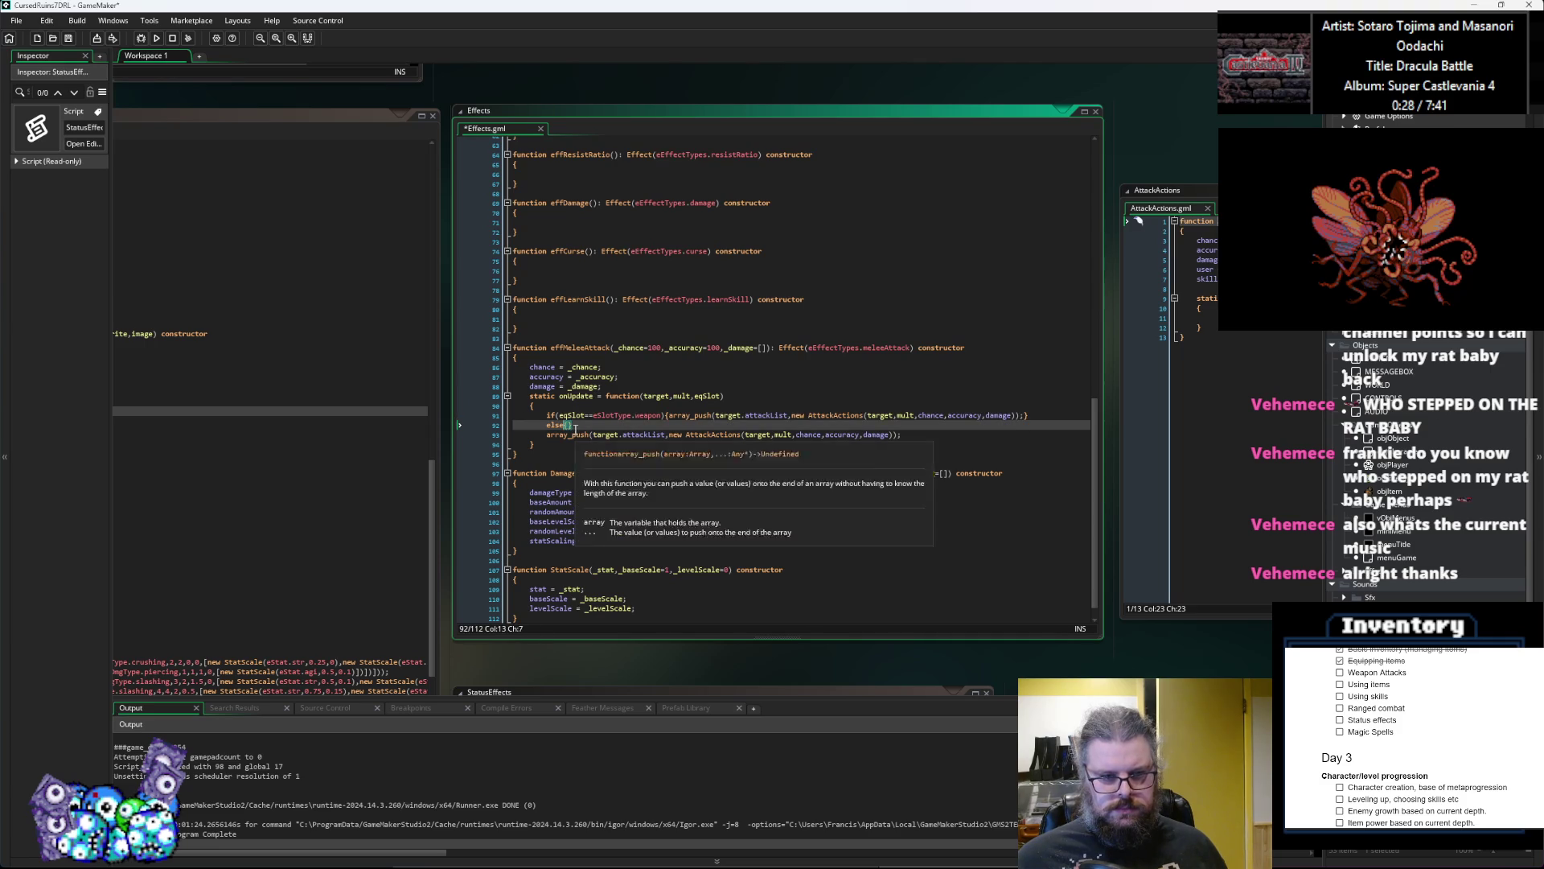
left_click(685, 425)
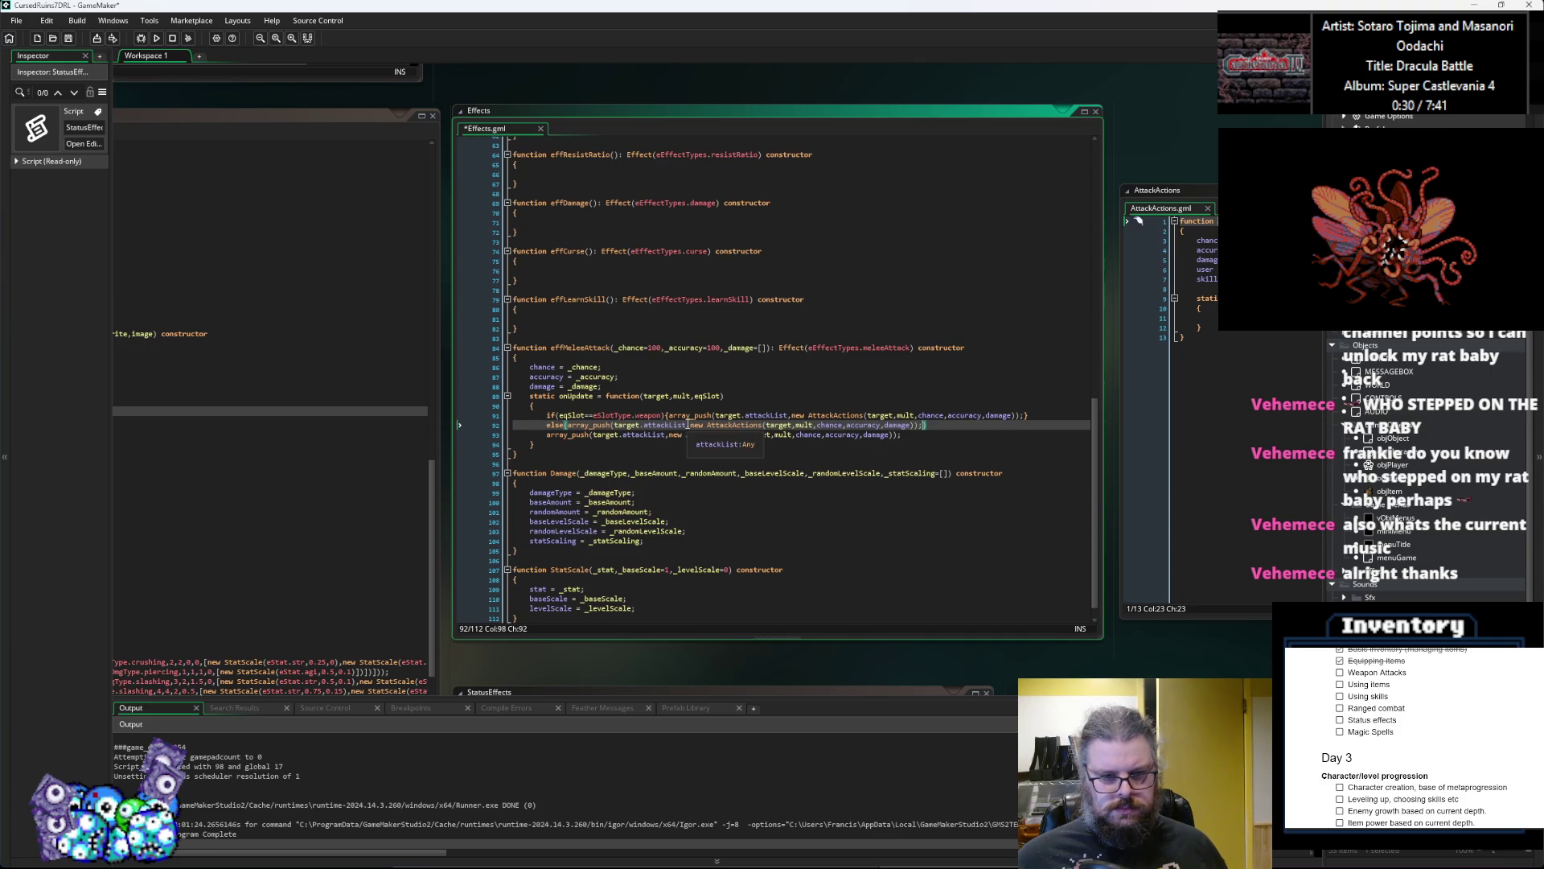
left_click_drag(902, 434, 509, 443)
key("BackSpace")
key("BackSpace")
Step: Make the else branch push onto target.attackList_offhand instead of attackList
left_click(664, 424)
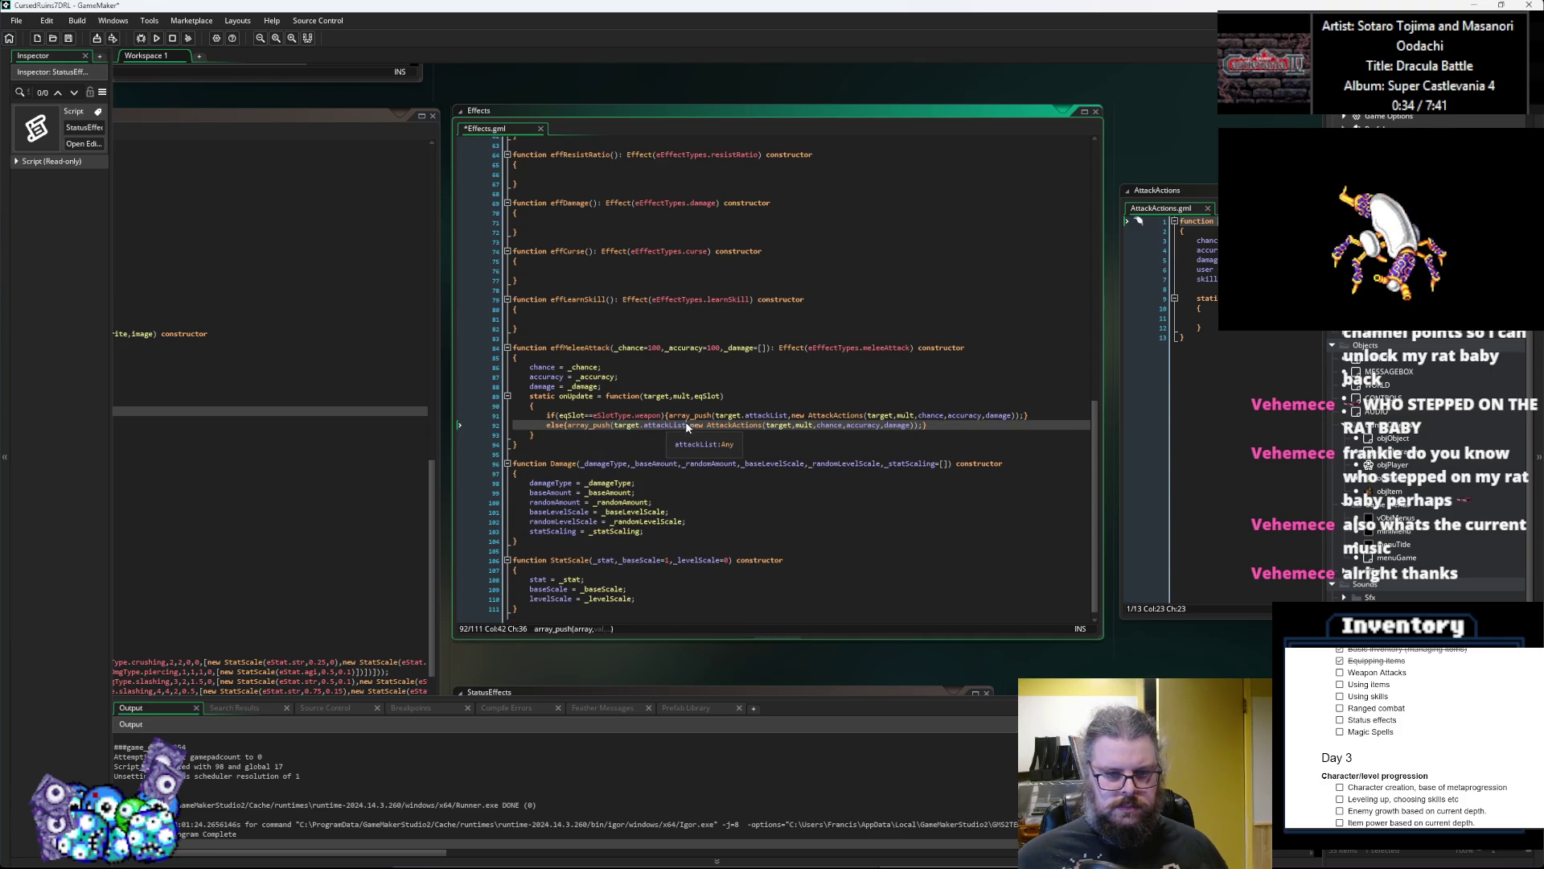
key("BackSpace")
type("t_of")
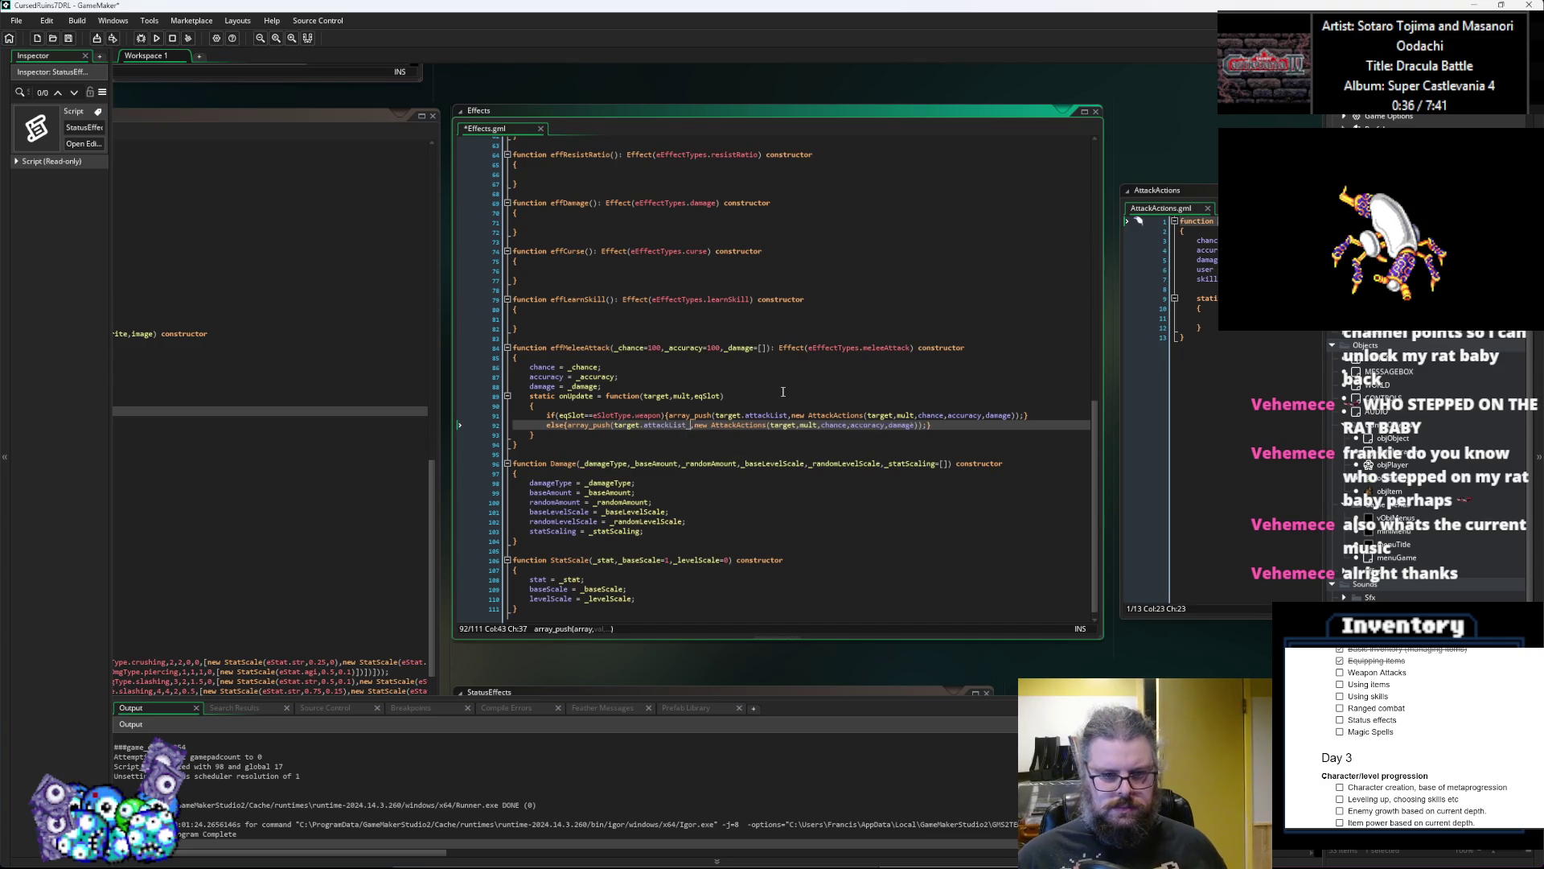
key("BackSpace")
key("BackSpace")
key("BackSpace")
type("Los")
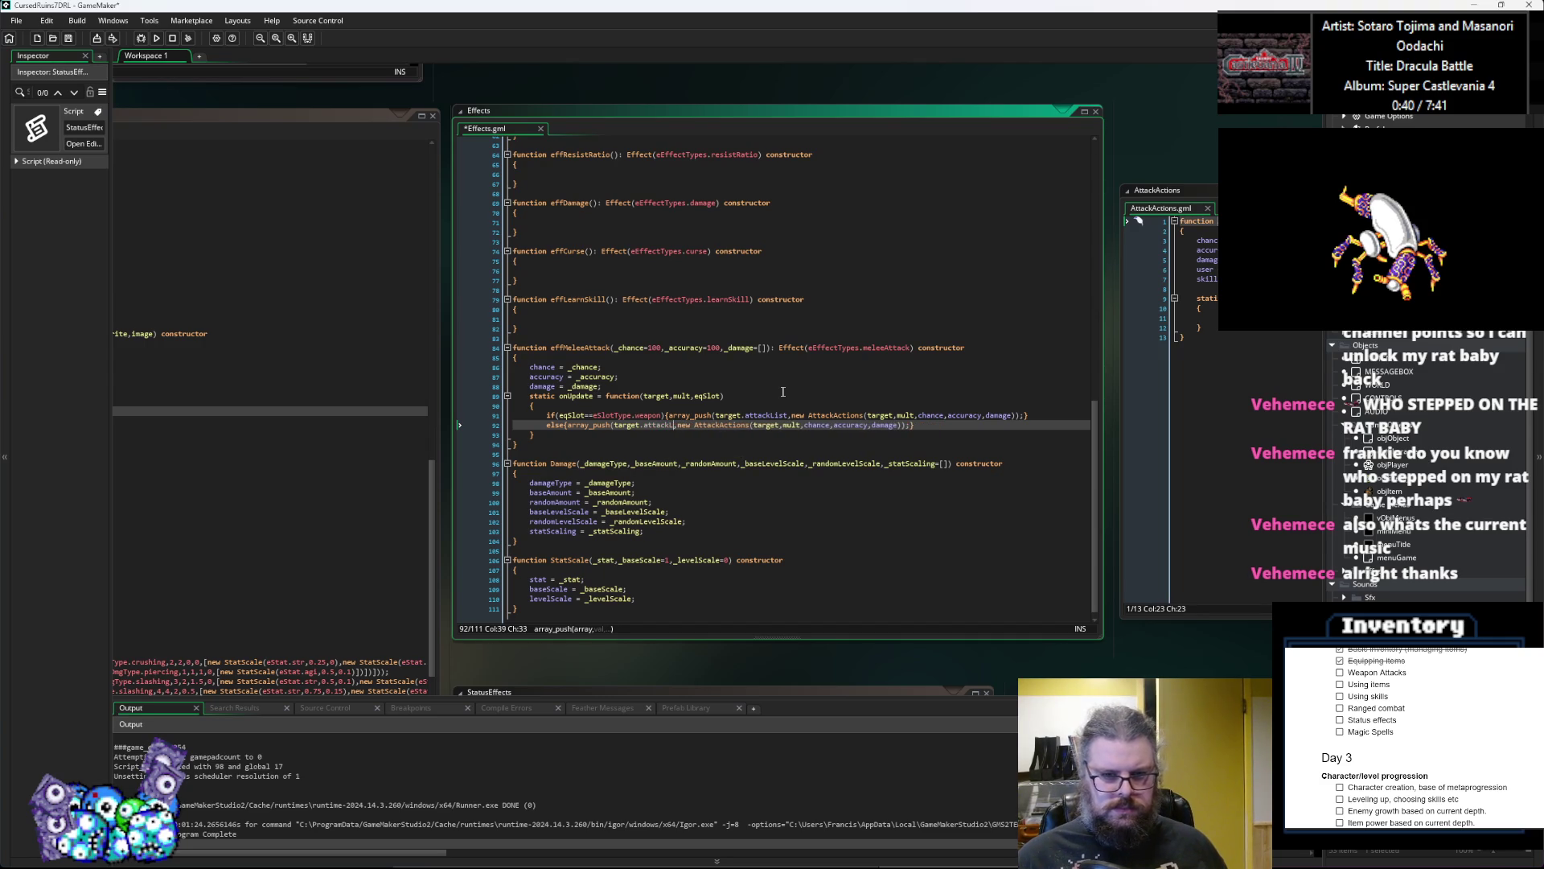
key("BackSpace")
key("BackSpace")
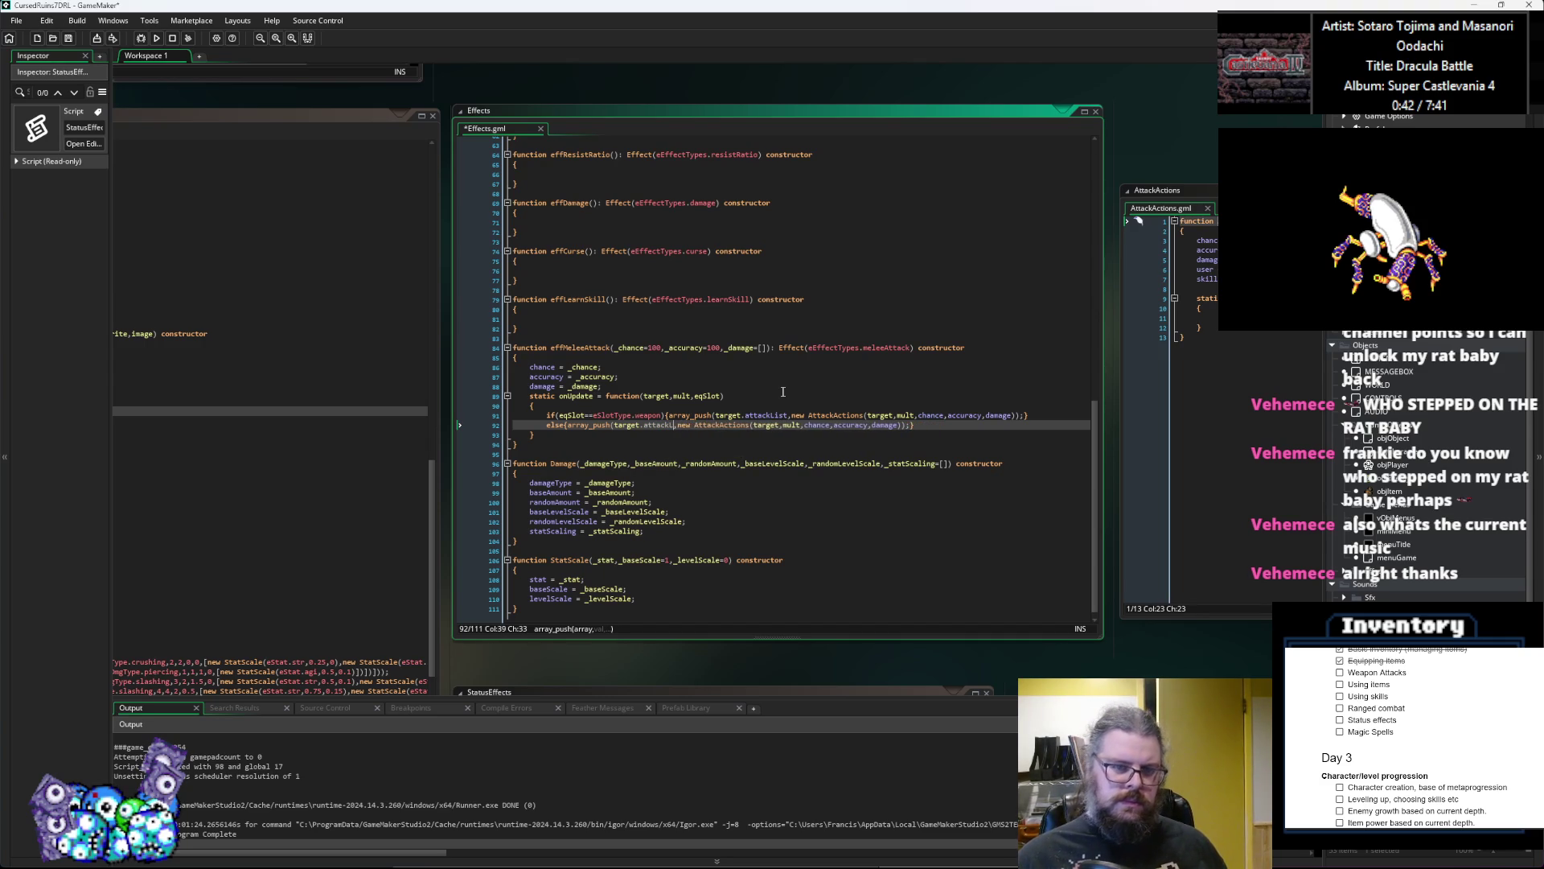
key("ctrl+Tab")
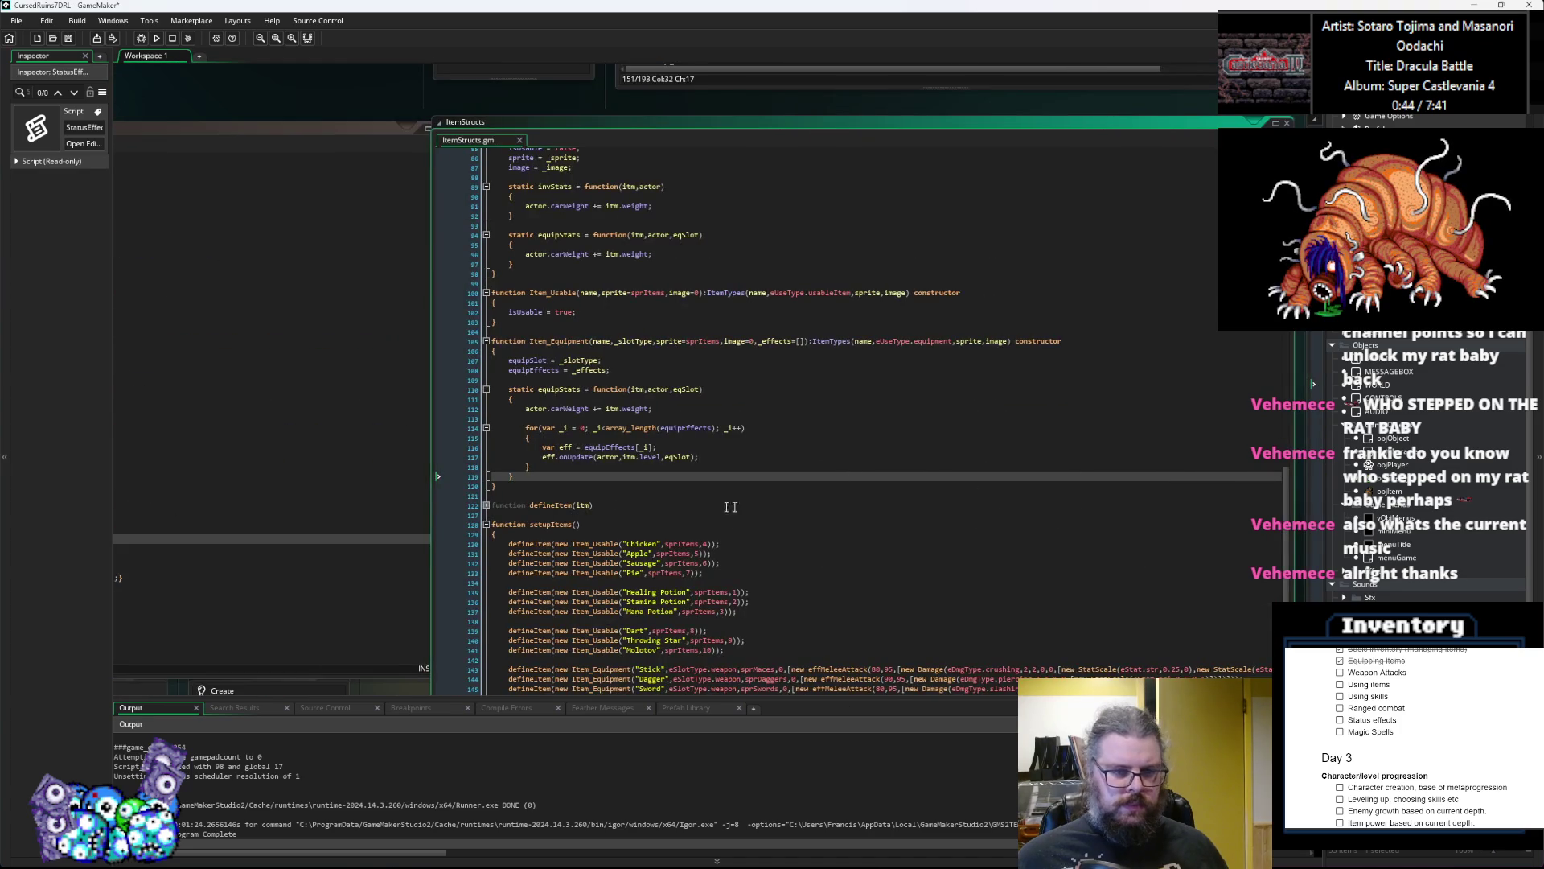
key("ctrl+Tab")
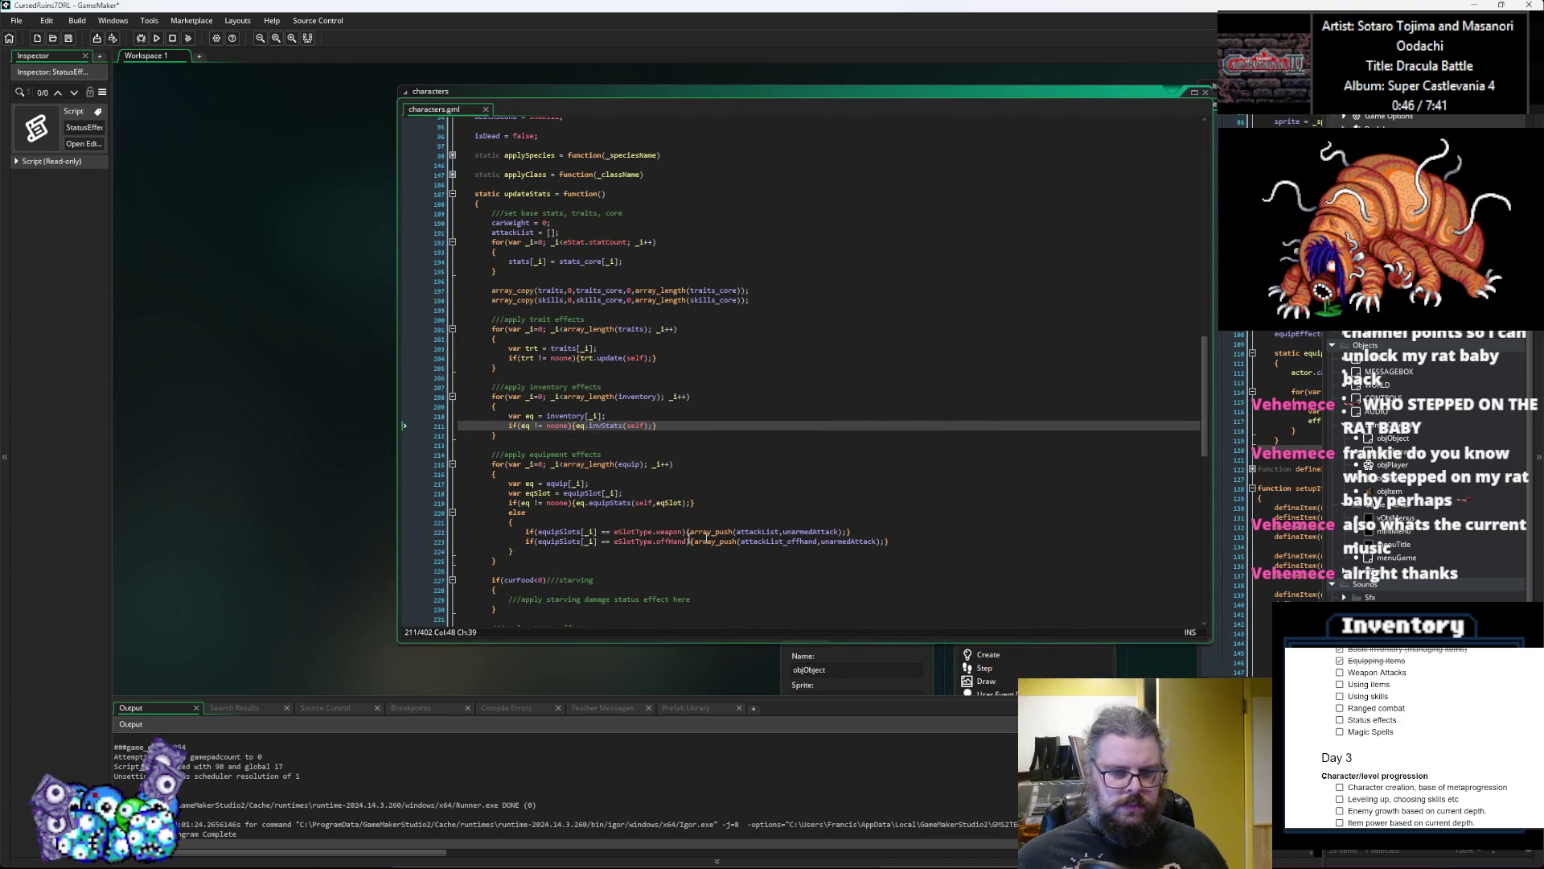
left_click(668, 542)
key("ctrl+Tab")
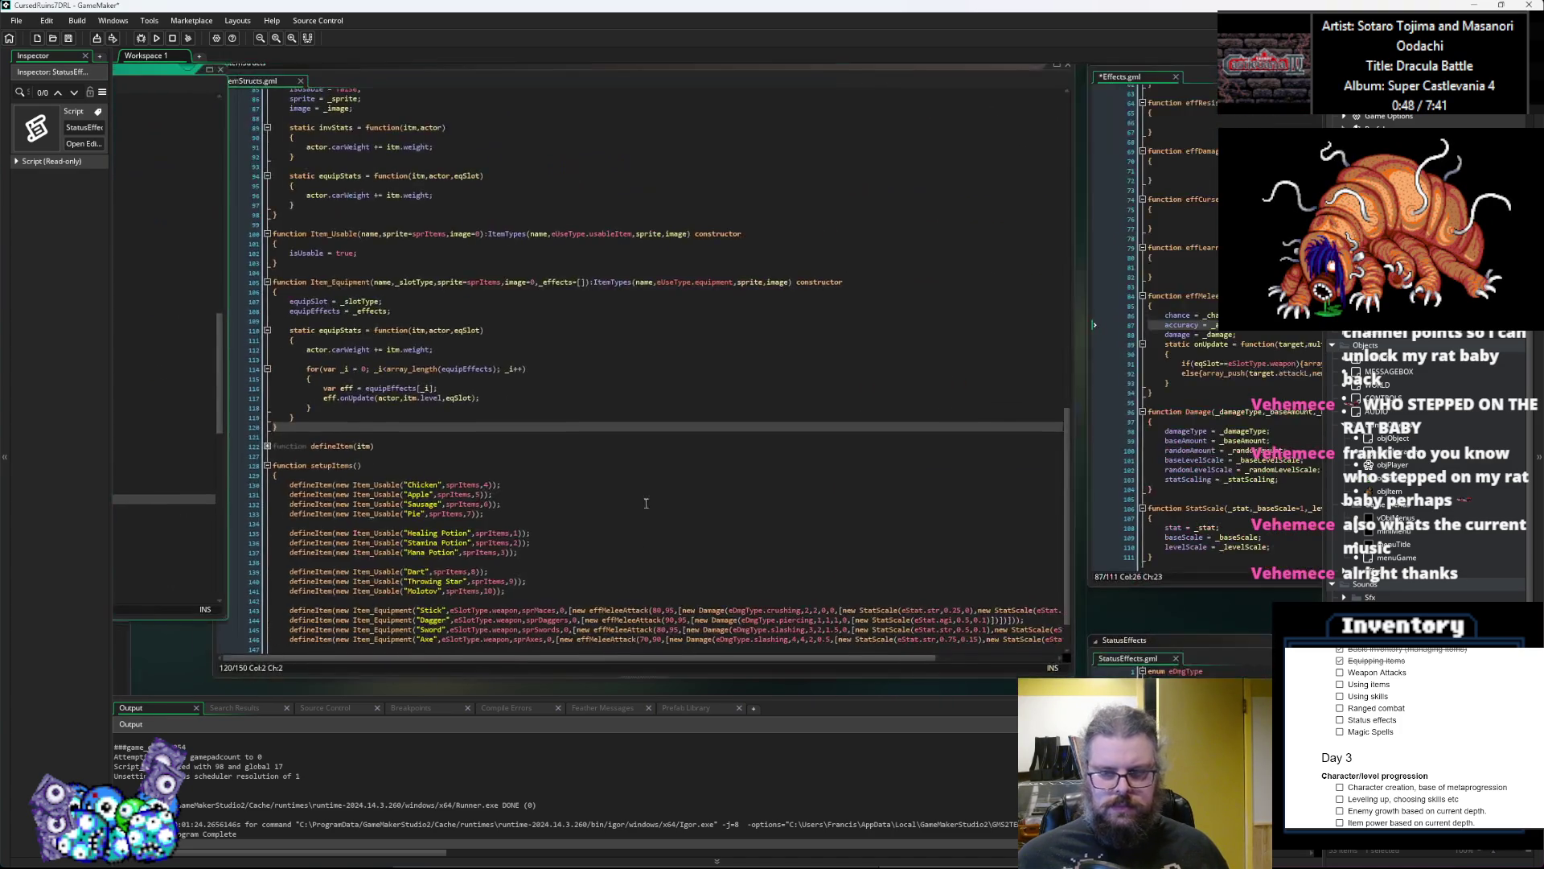
key("ctrl+Tab")
left_click(734, 440)
double_click(734, 440)
type("attackList_offhand")
left_click(764, 479)
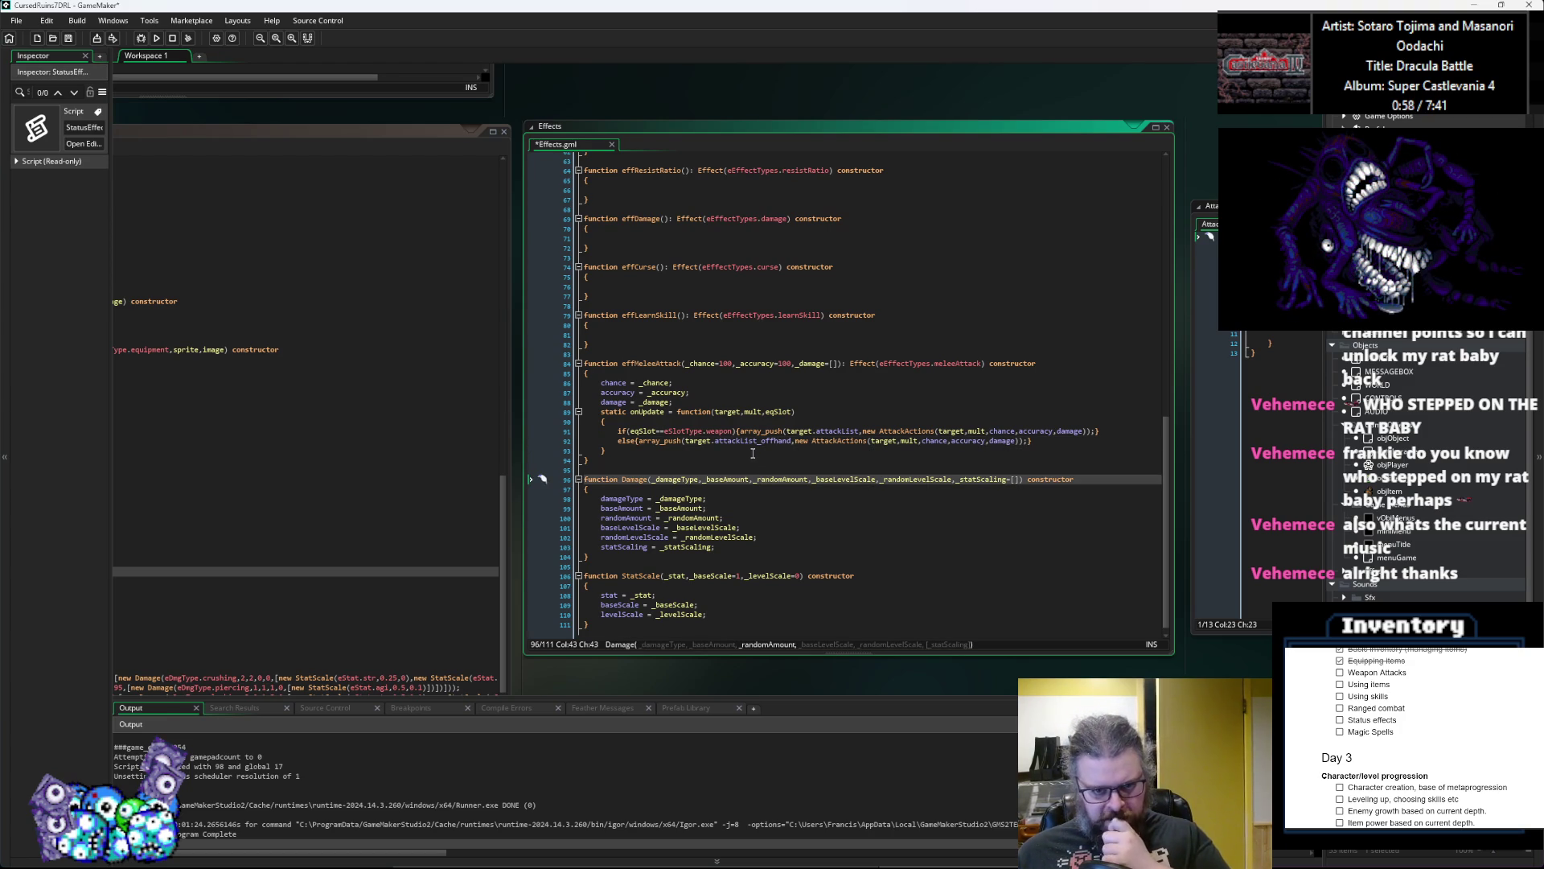
Step: Save the project with the updated Effects script
left_click(67, 40)
left_click(821, 401)
left_click_drag(821, 401, 455, 387)
key("ctrl+Tab")
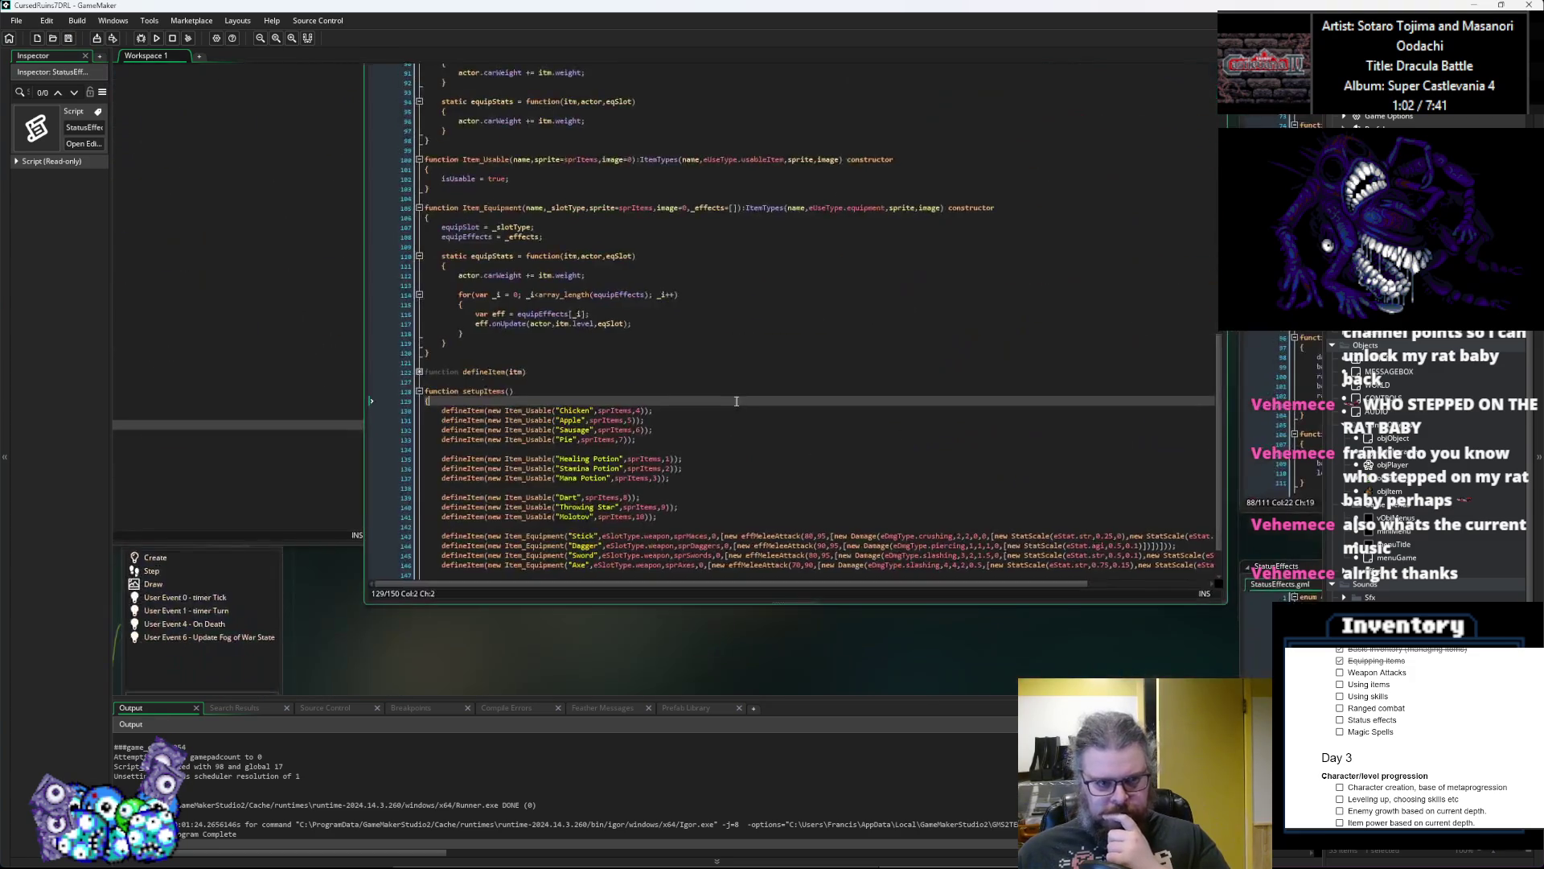
key("ctrl+Tab")
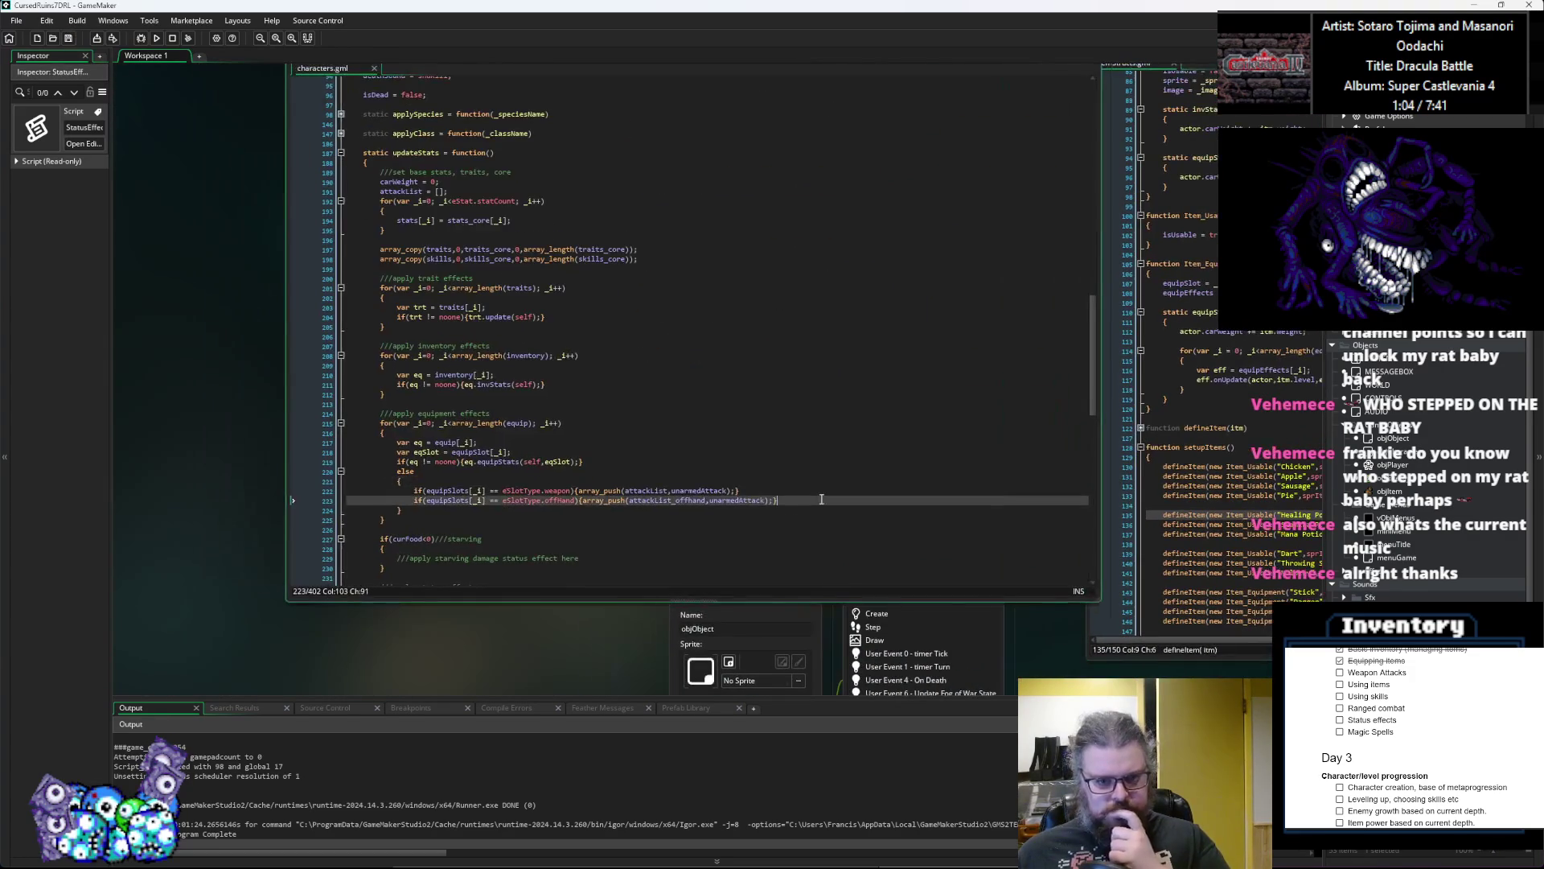
Step: Review the unarmed, slot-based and offhand attack pushes in characters.gml updateStats
left_click(775, 494)
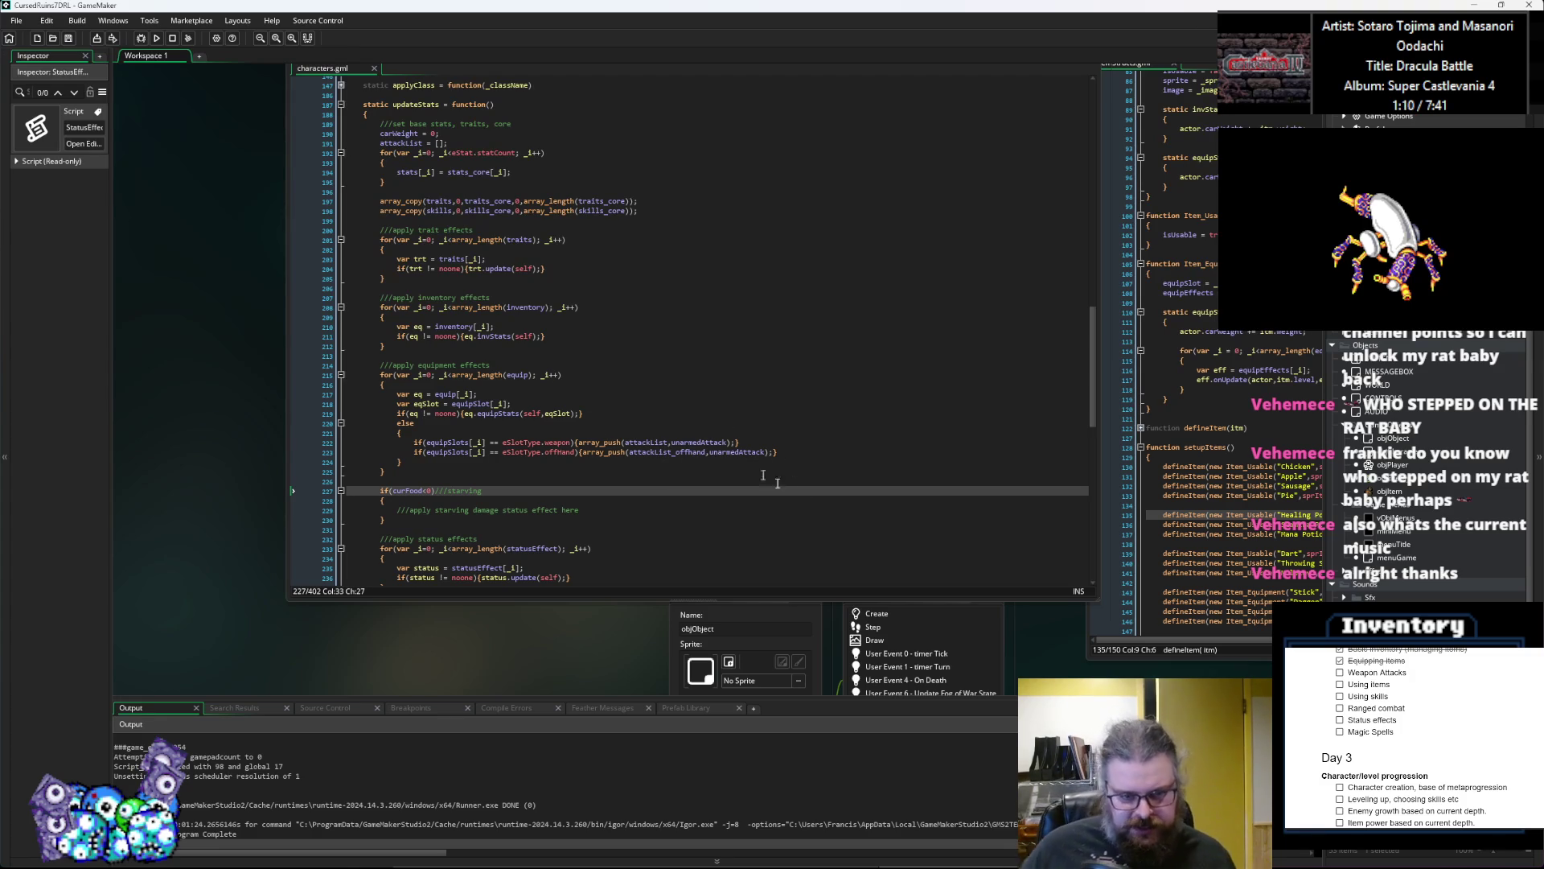
left_click(858, 459)
scroll(857, 457, "down", 2)
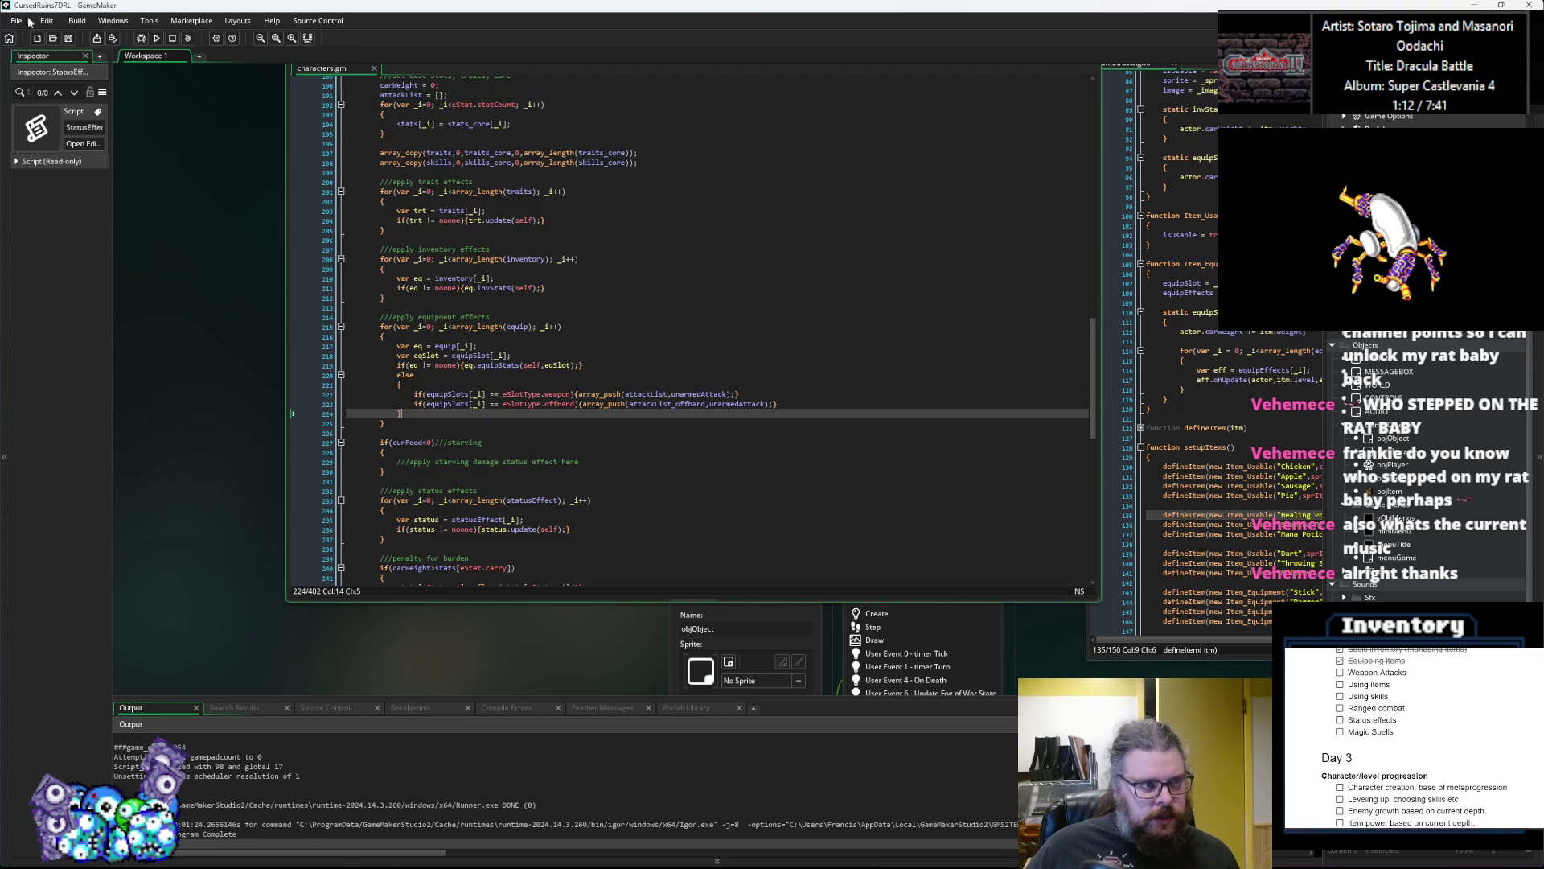
left_click(768, 405)
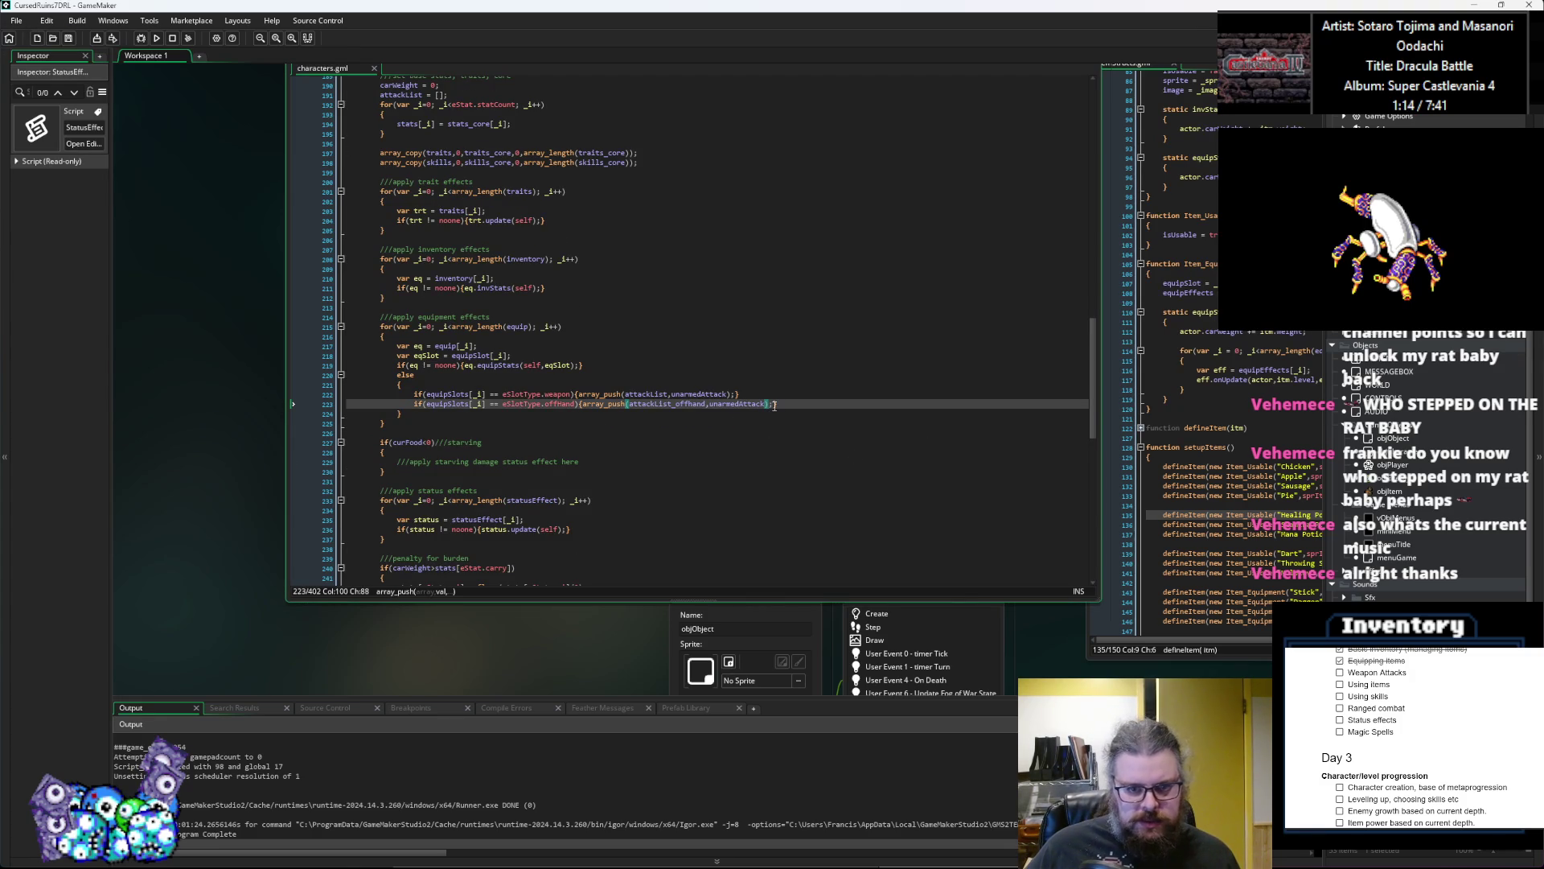
double_click(698, 394)
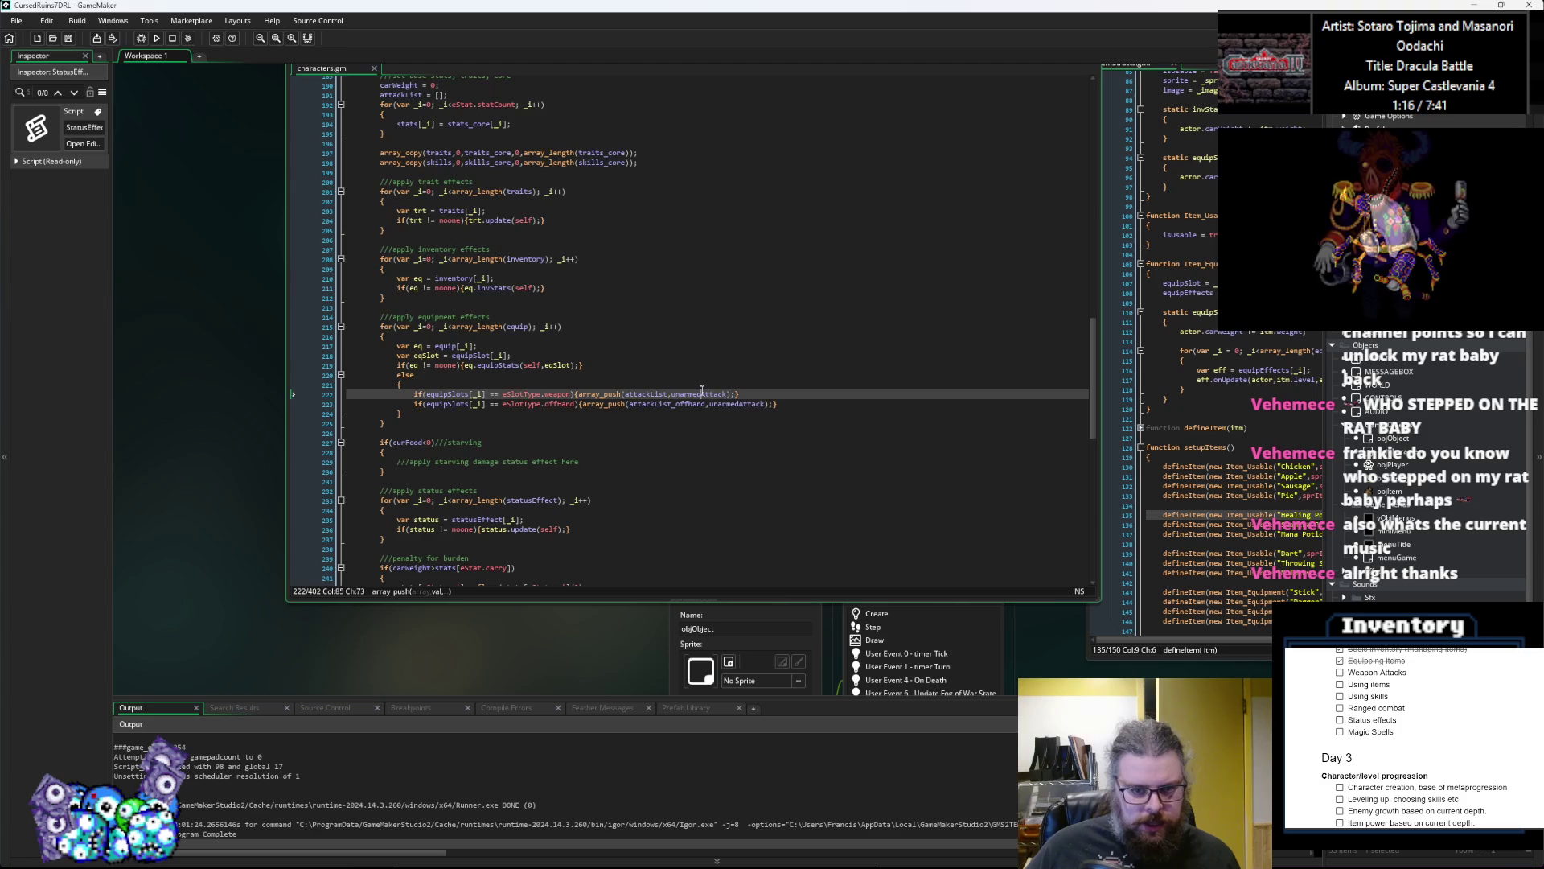
left_click(779, 510)
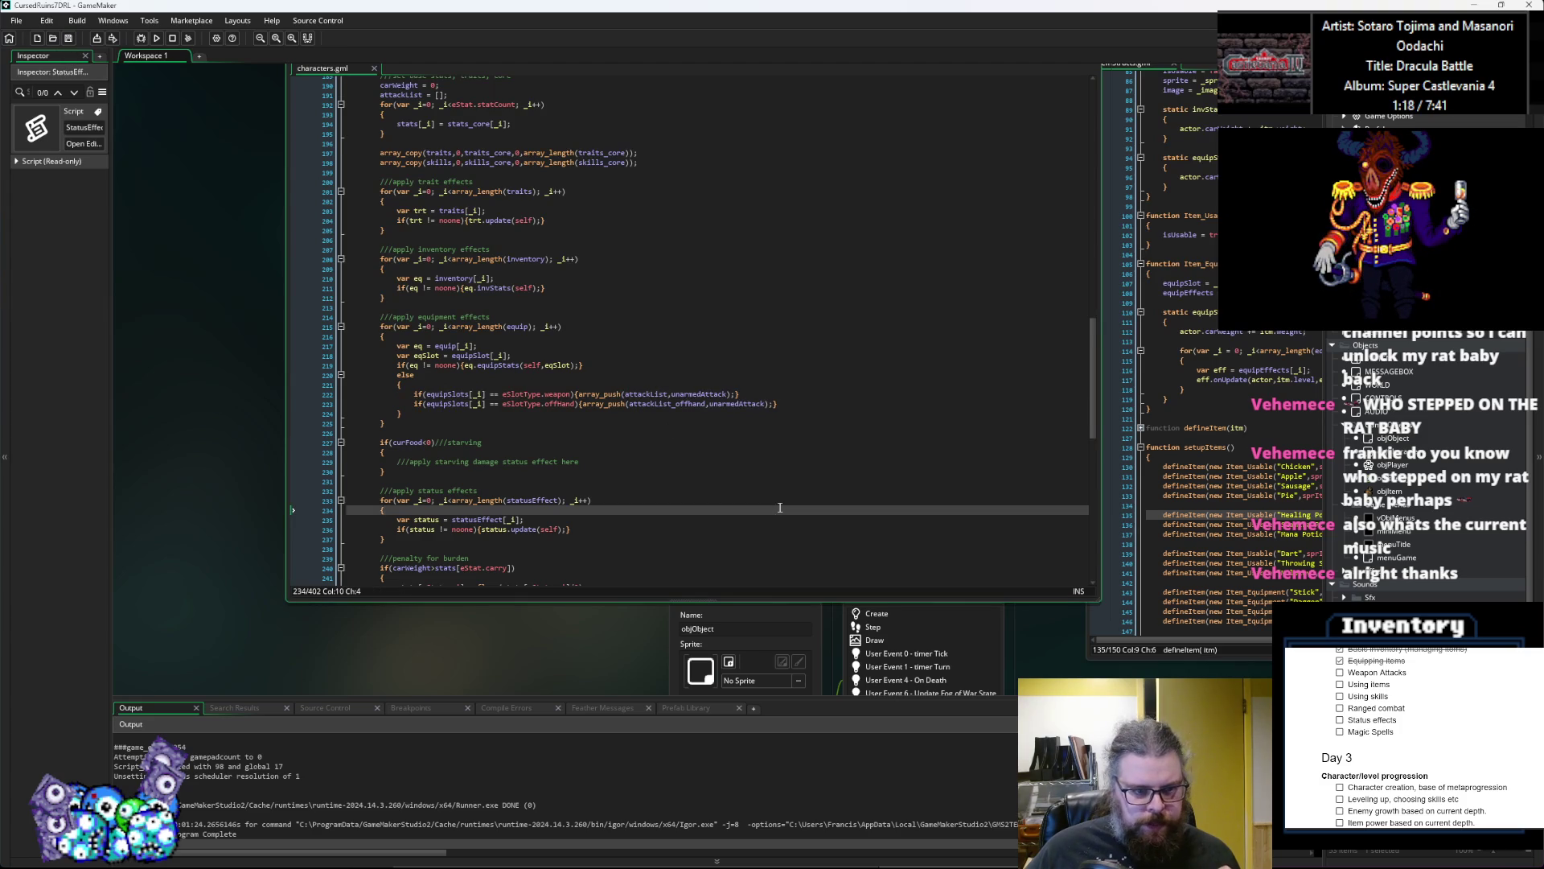
scroll(779, 507, "down", 3)
left_click(844, 455)
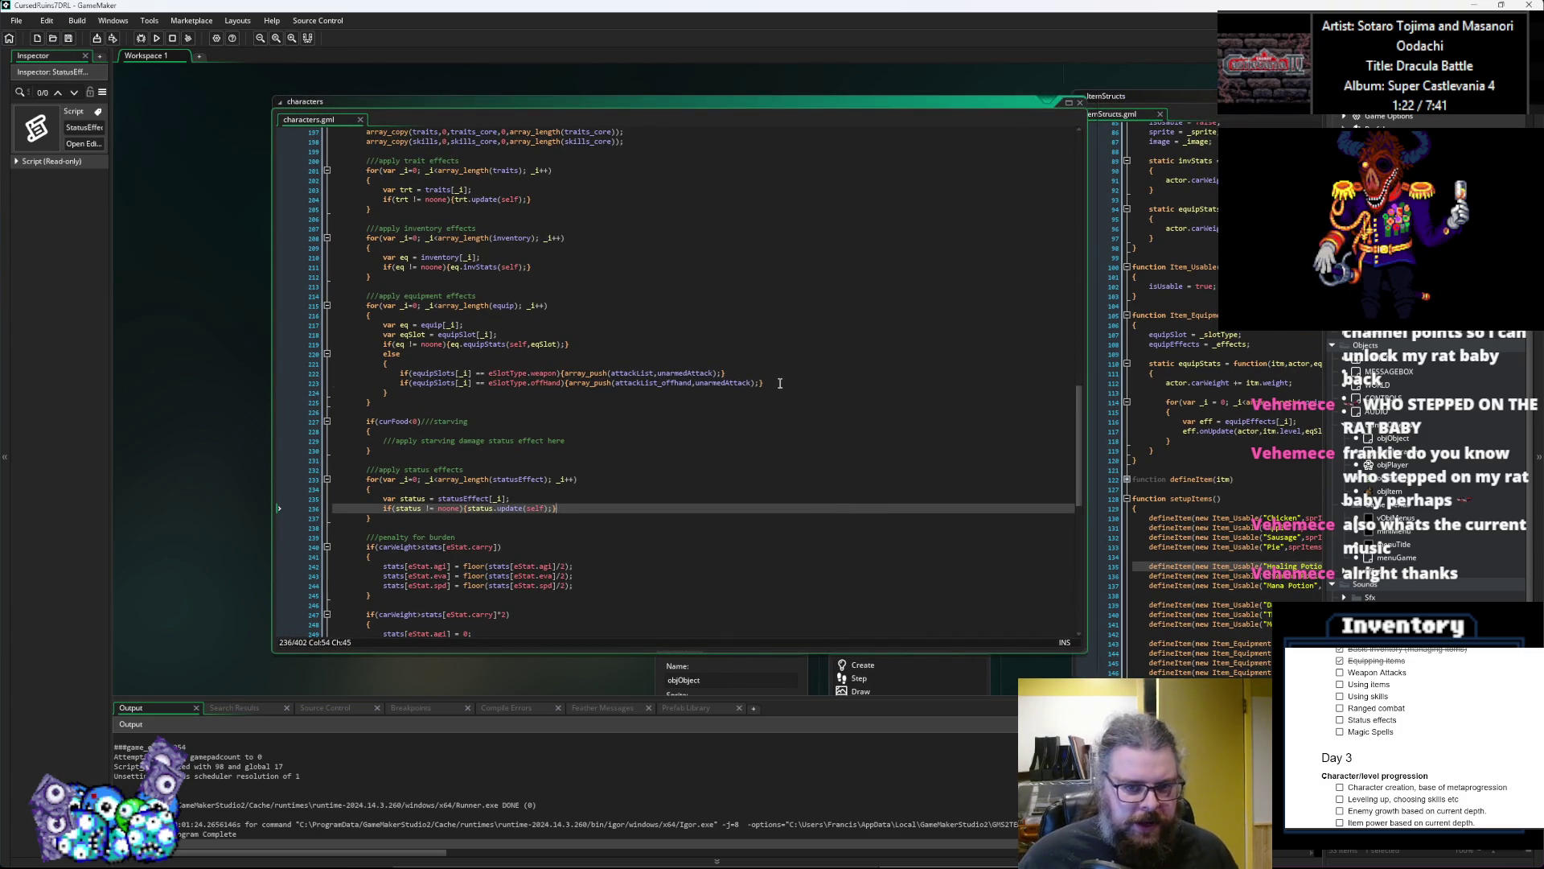
left_click_drag(766, 382, 390, 364)
left_click(517, 479)
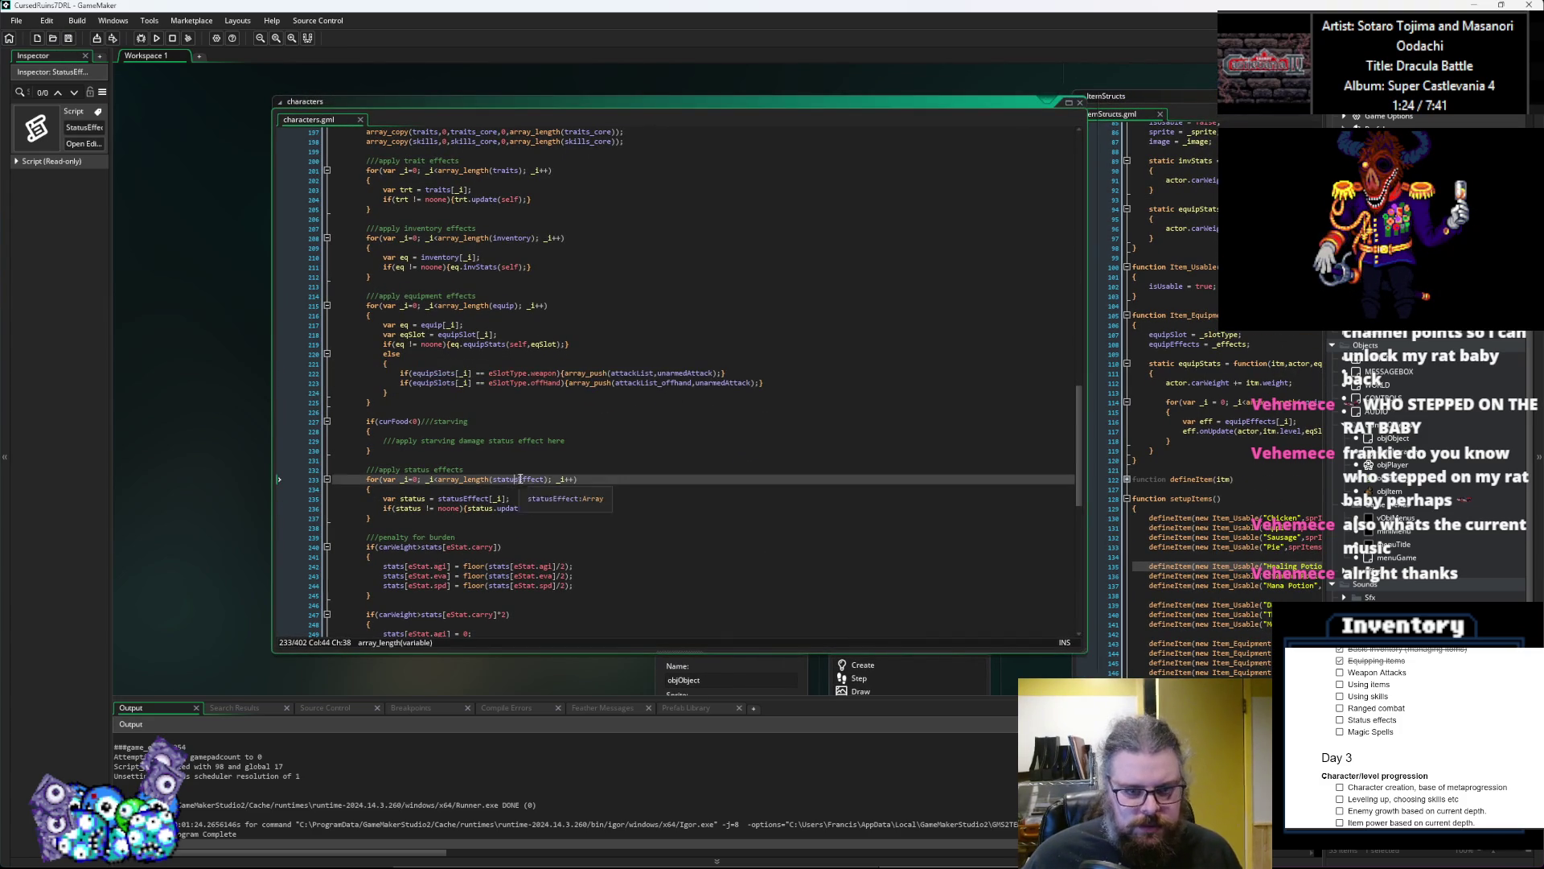
left_click(635, 375)
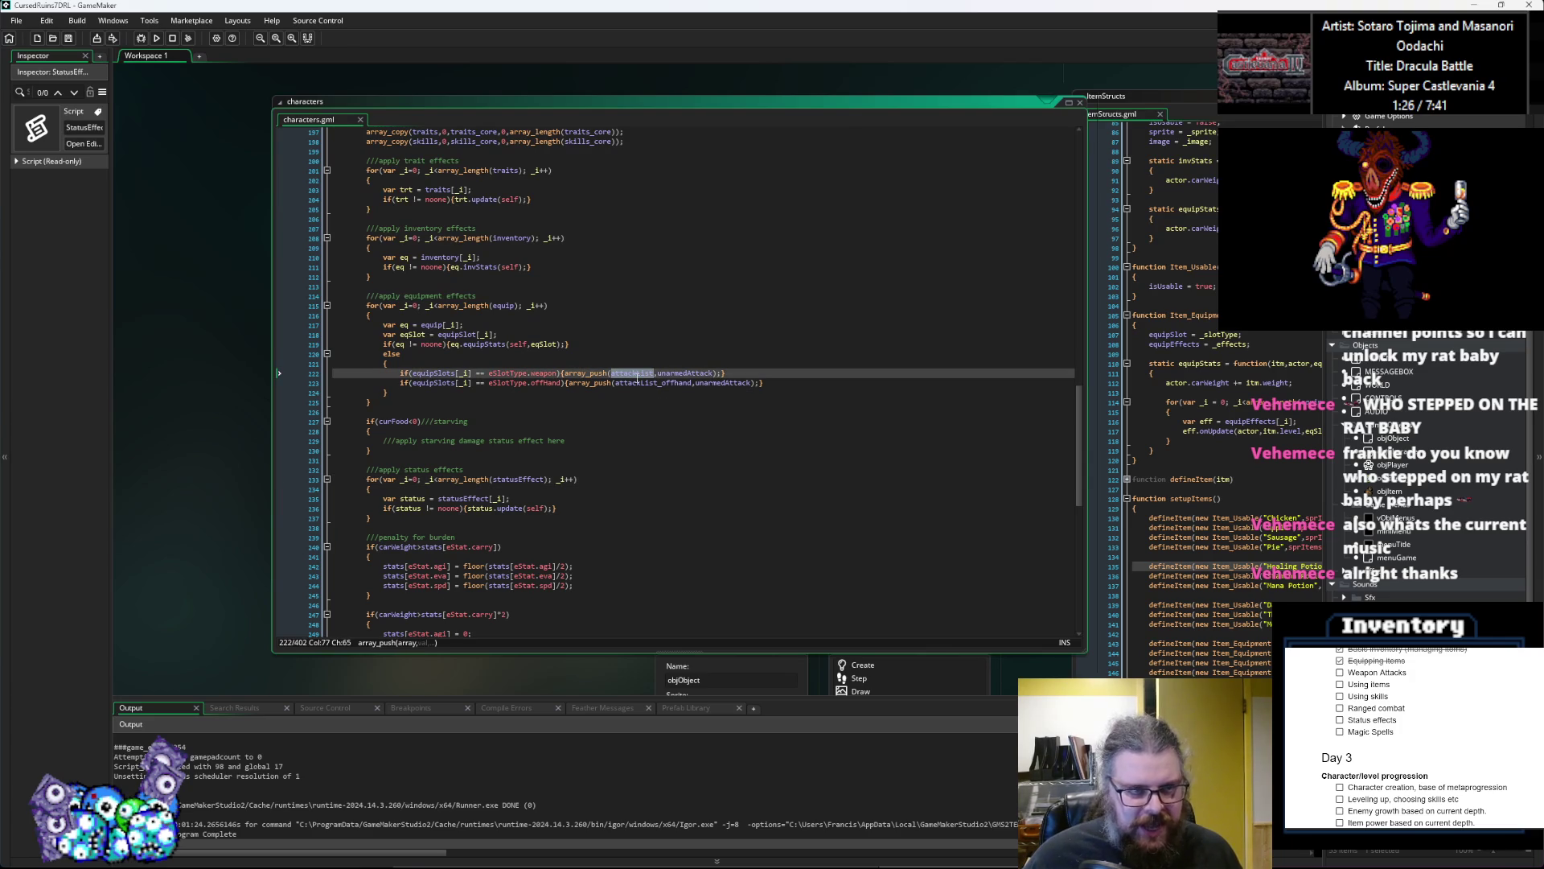
left_click(740, 441)
Step: Pan the workspace over to the StatusEffects and Effects script windows
left_click_drag(856, 92, 693, 130)
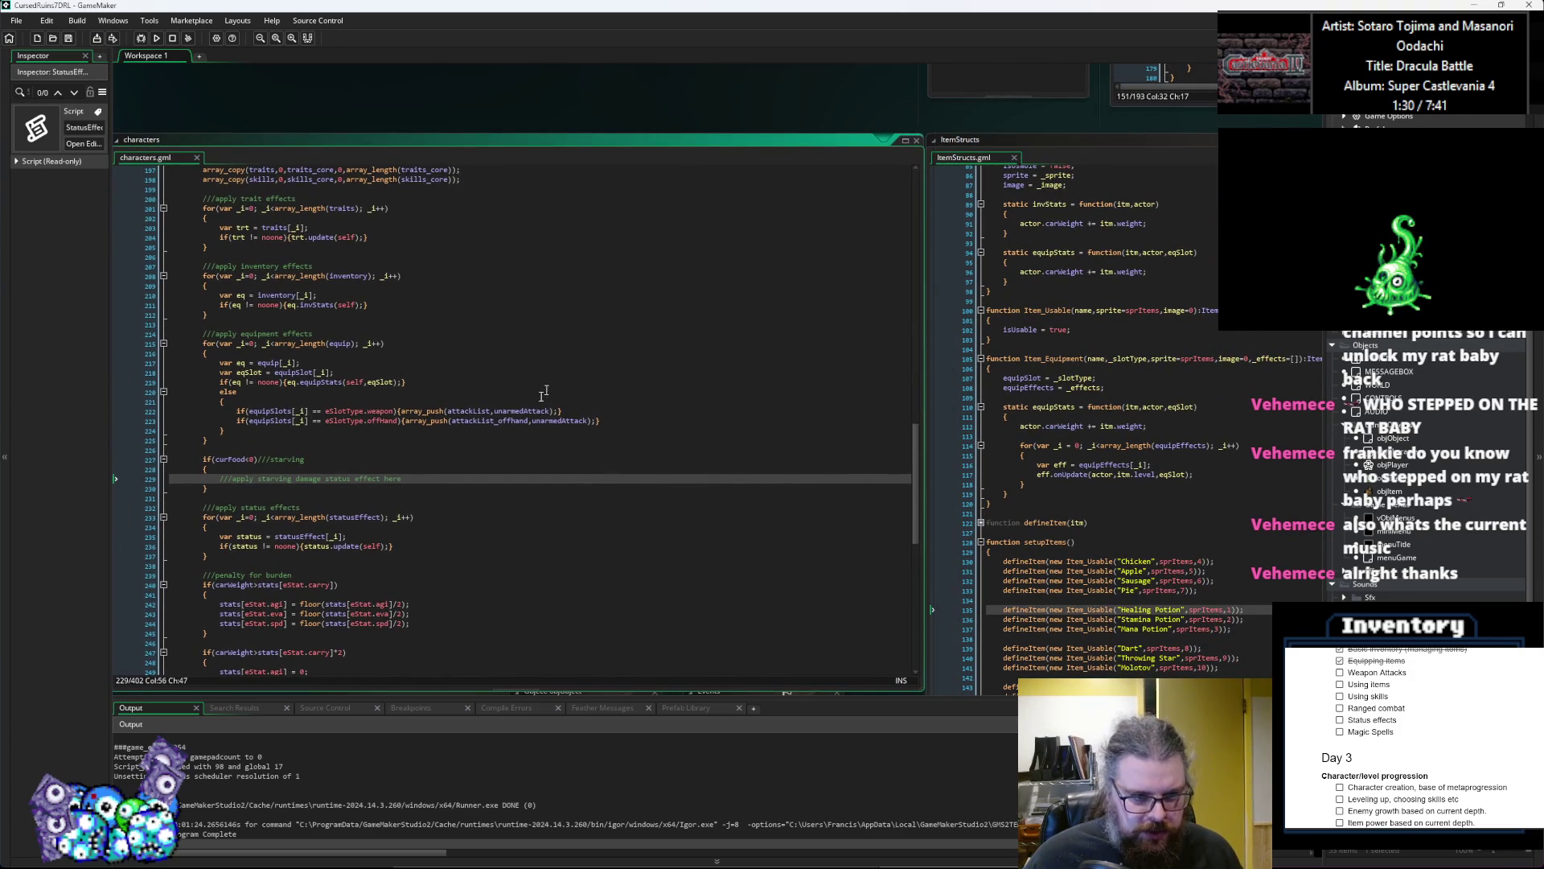
left_click(607, 420)
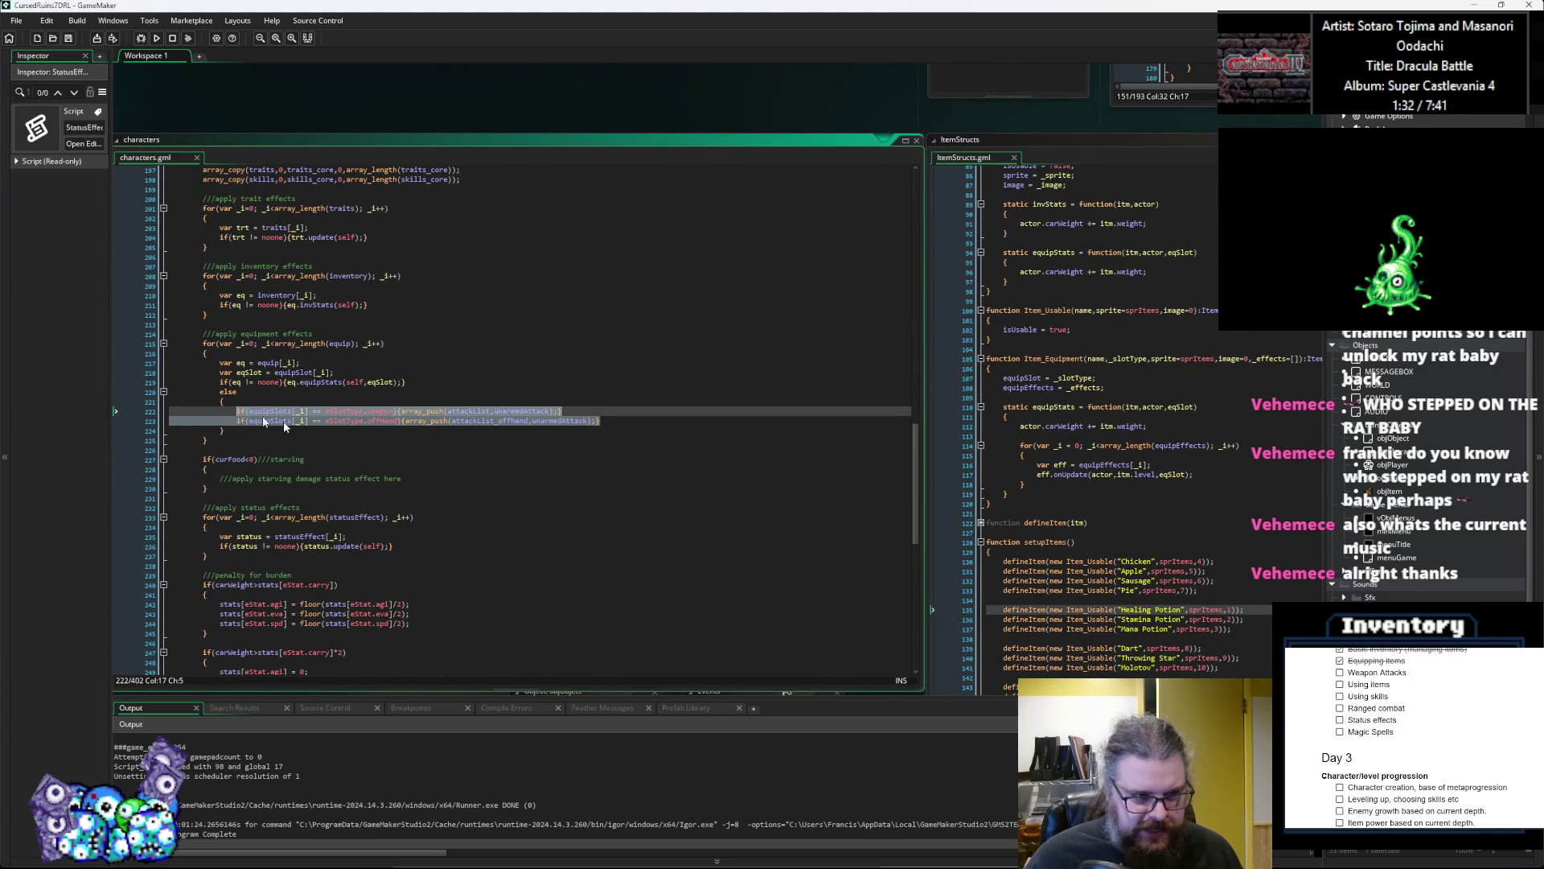
key("Down")
key("Down")
key("Down")
scroll(195, 147, "down", 4)
mouse_move(919, 471)
left_mouse_down()
mouse_move(709, 467)
mouse_move(485, 563)
left_mouse_up()
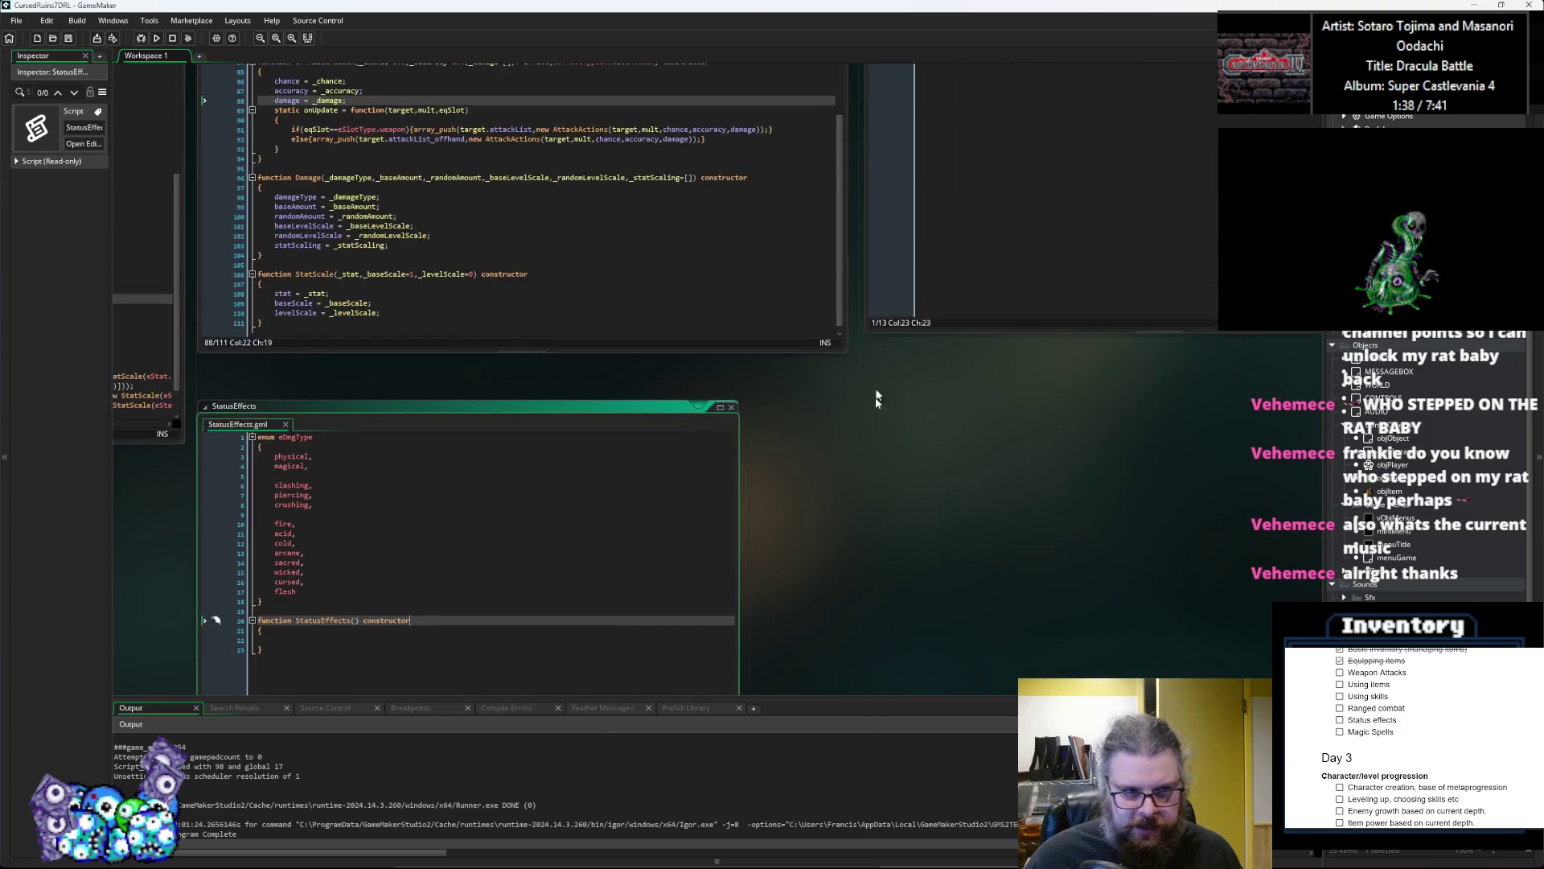
Step: Move the characterActions window to the workspace centre, push StatusEffects aside, and zoom in
left_click(942, 512)
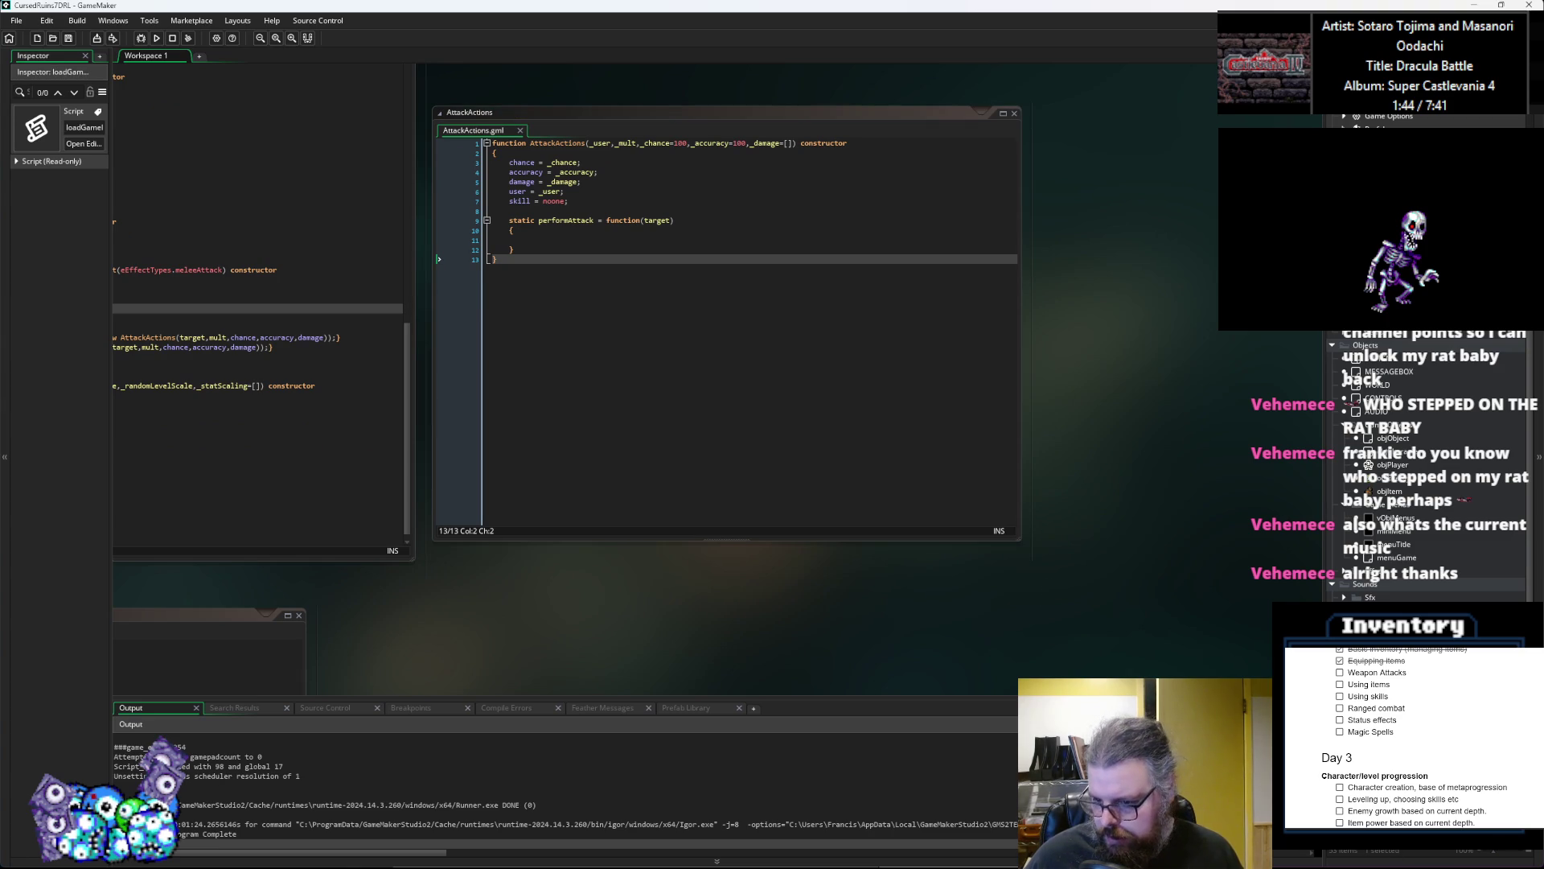
key("ctrl+Tab")
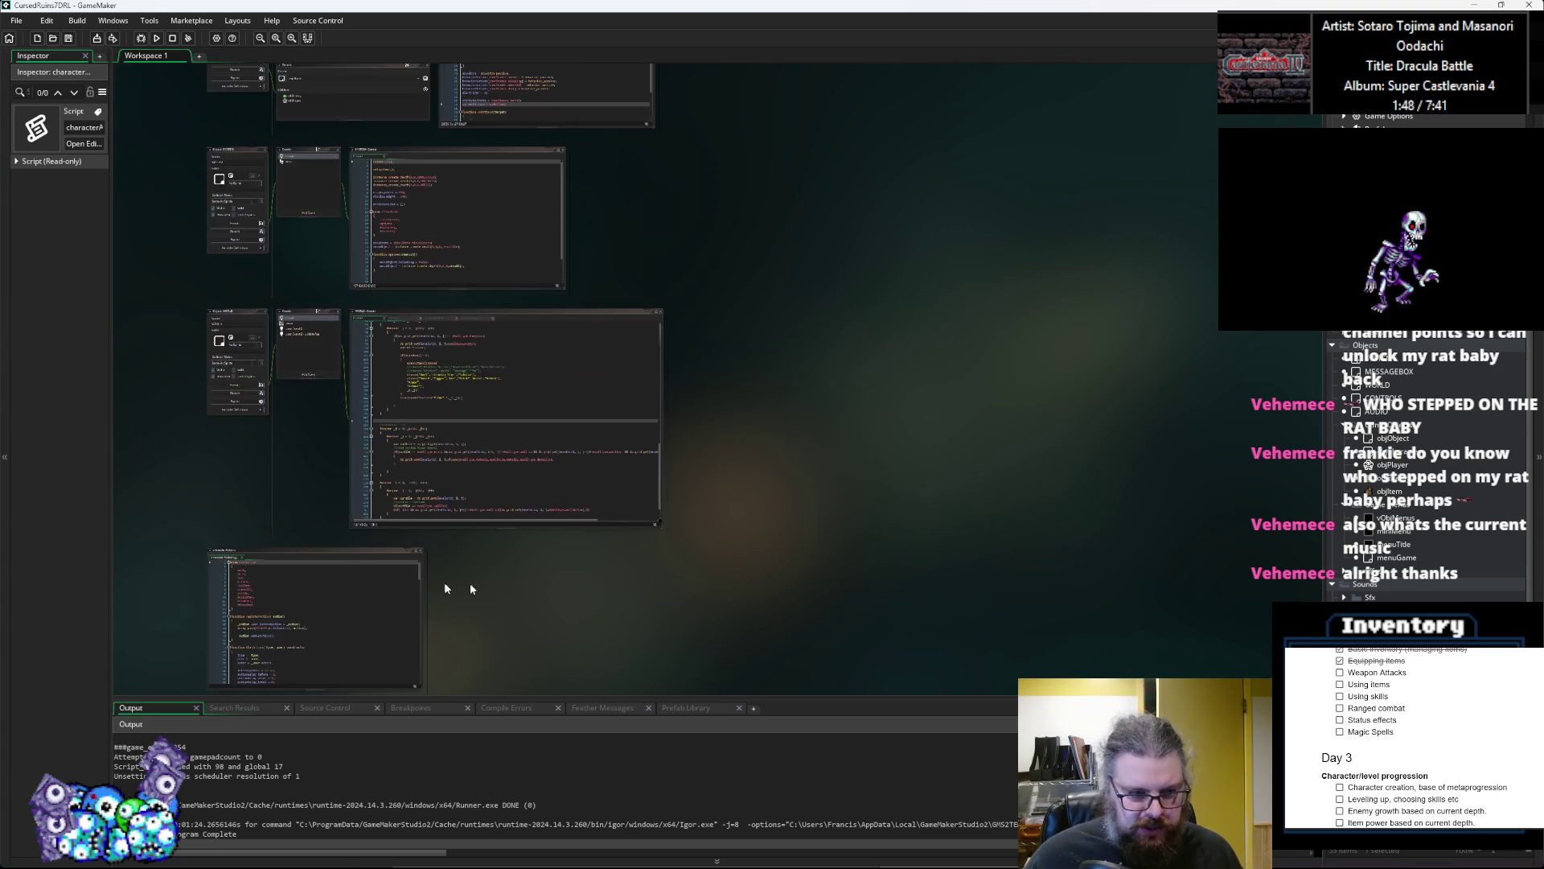
left_click(341, 552)
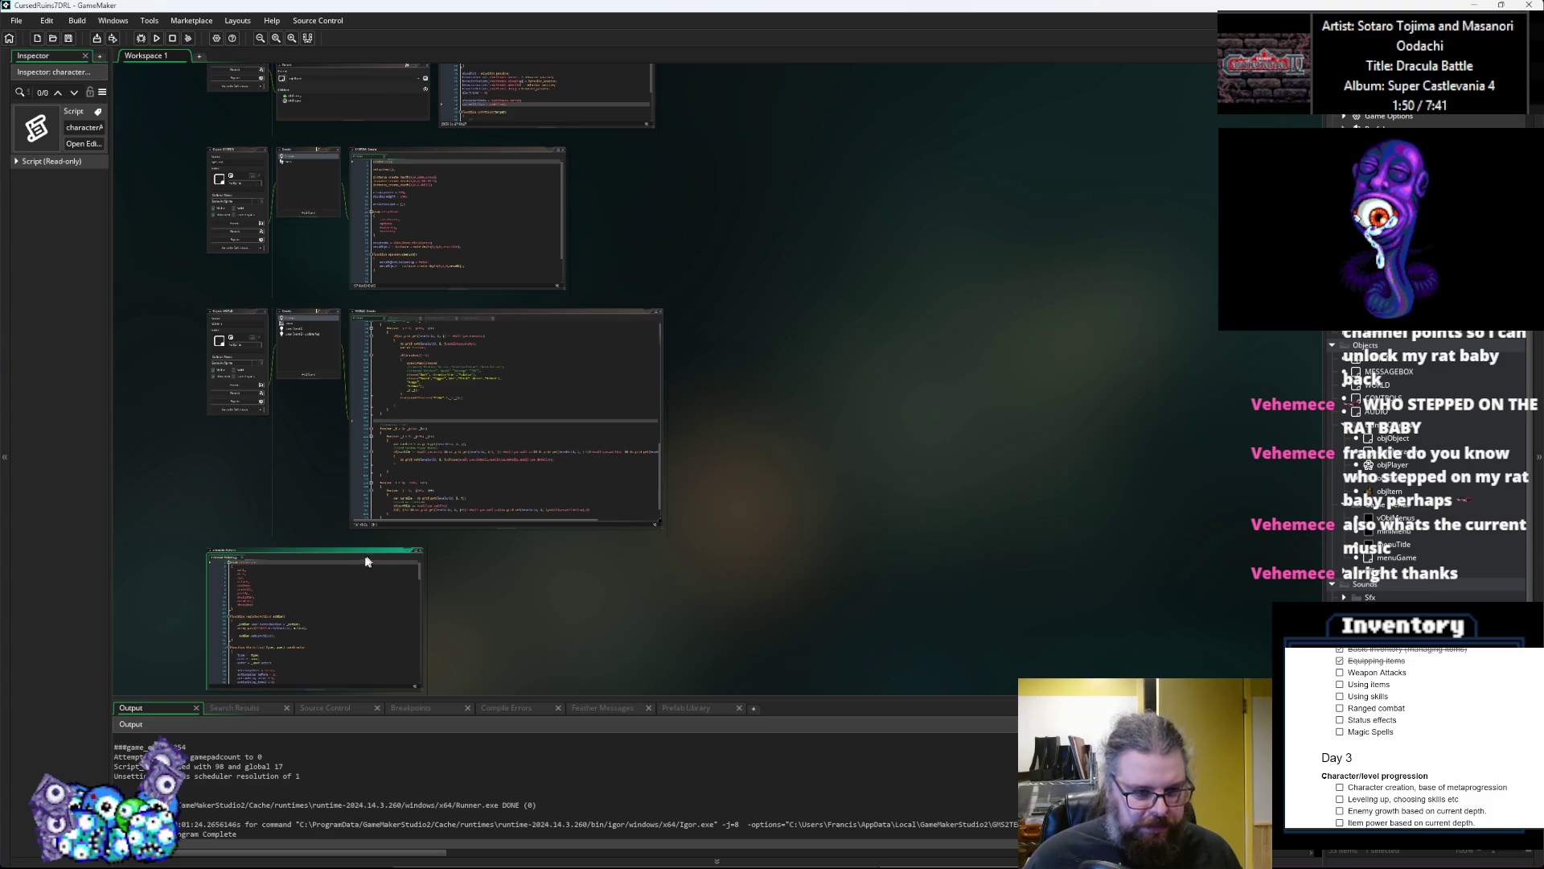
left_click_drag(354, 548, 800, 267)
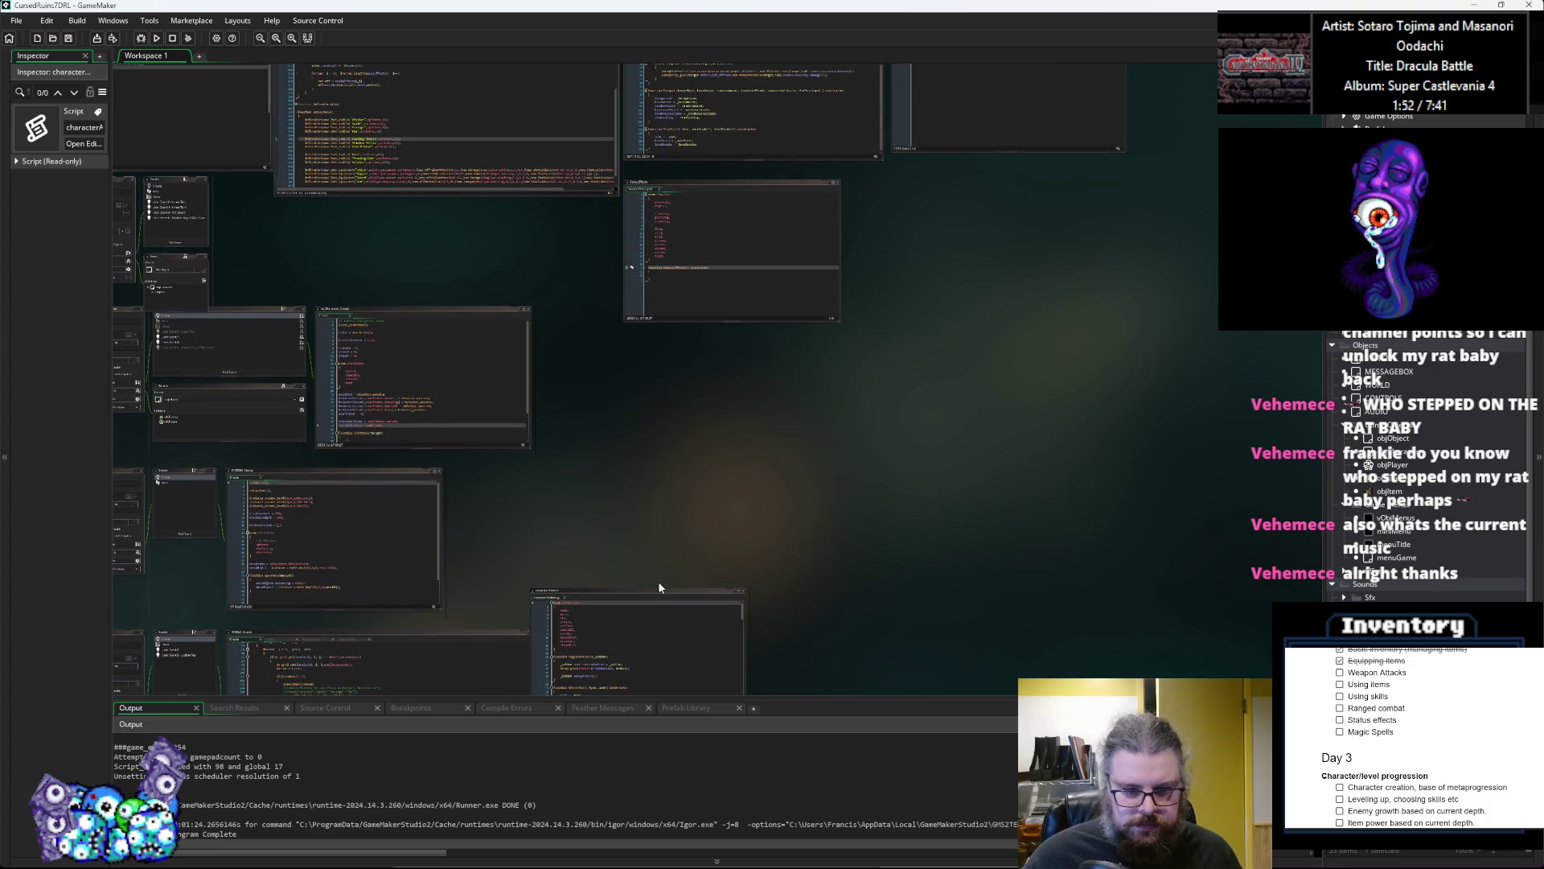
left_click_drag(744, 181, 1064, 163)
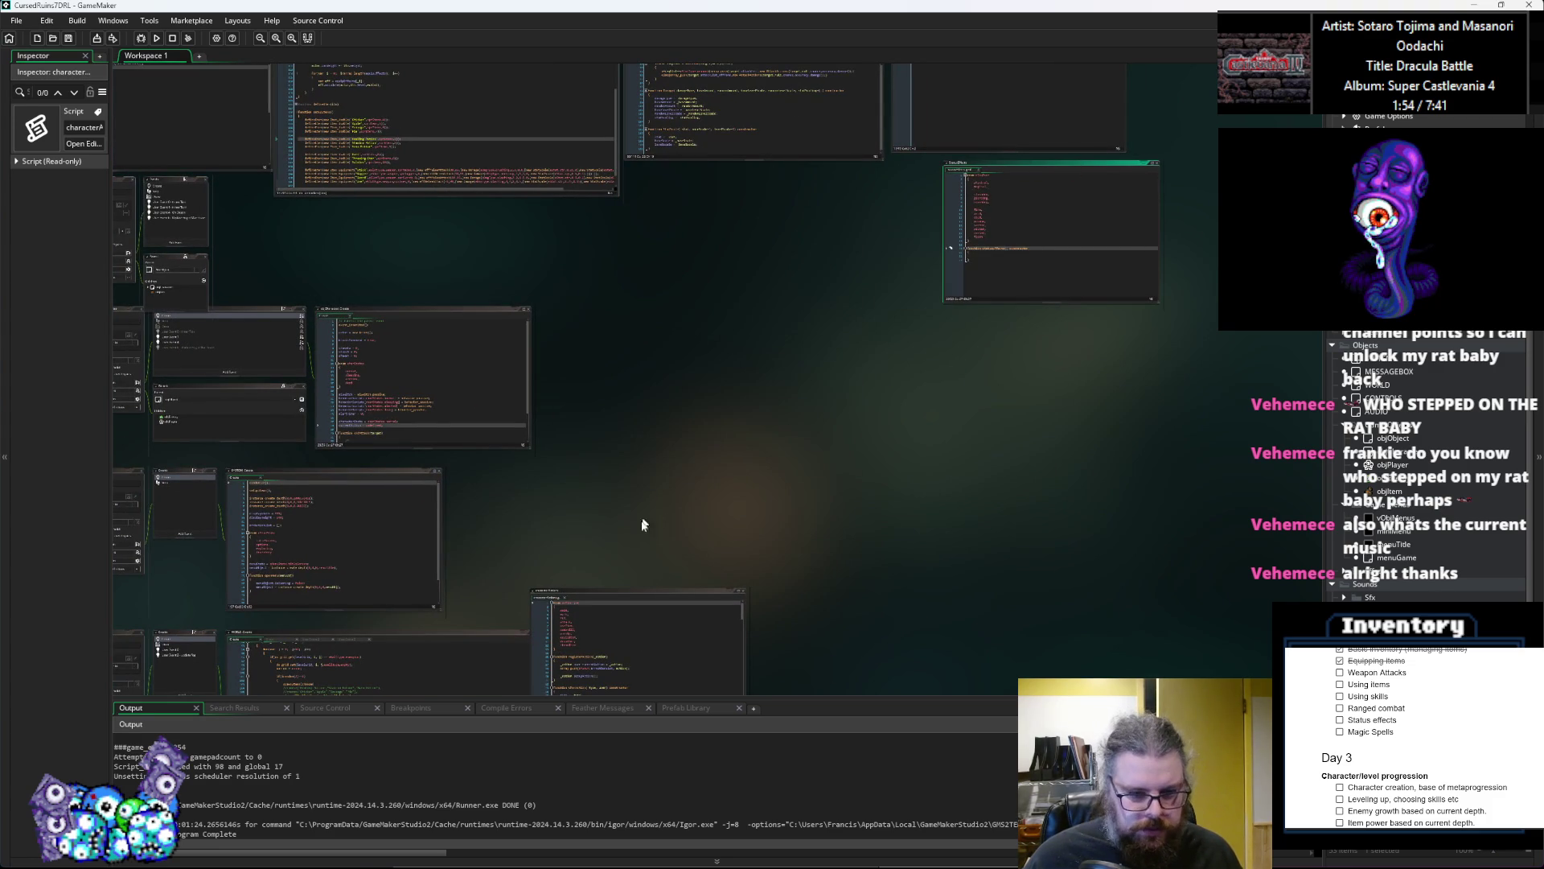
mouse_move(646, 595)
left_mouse_down()
mouse_move(788, 204)
mouse_move(754, 177)
left_mouse_up()
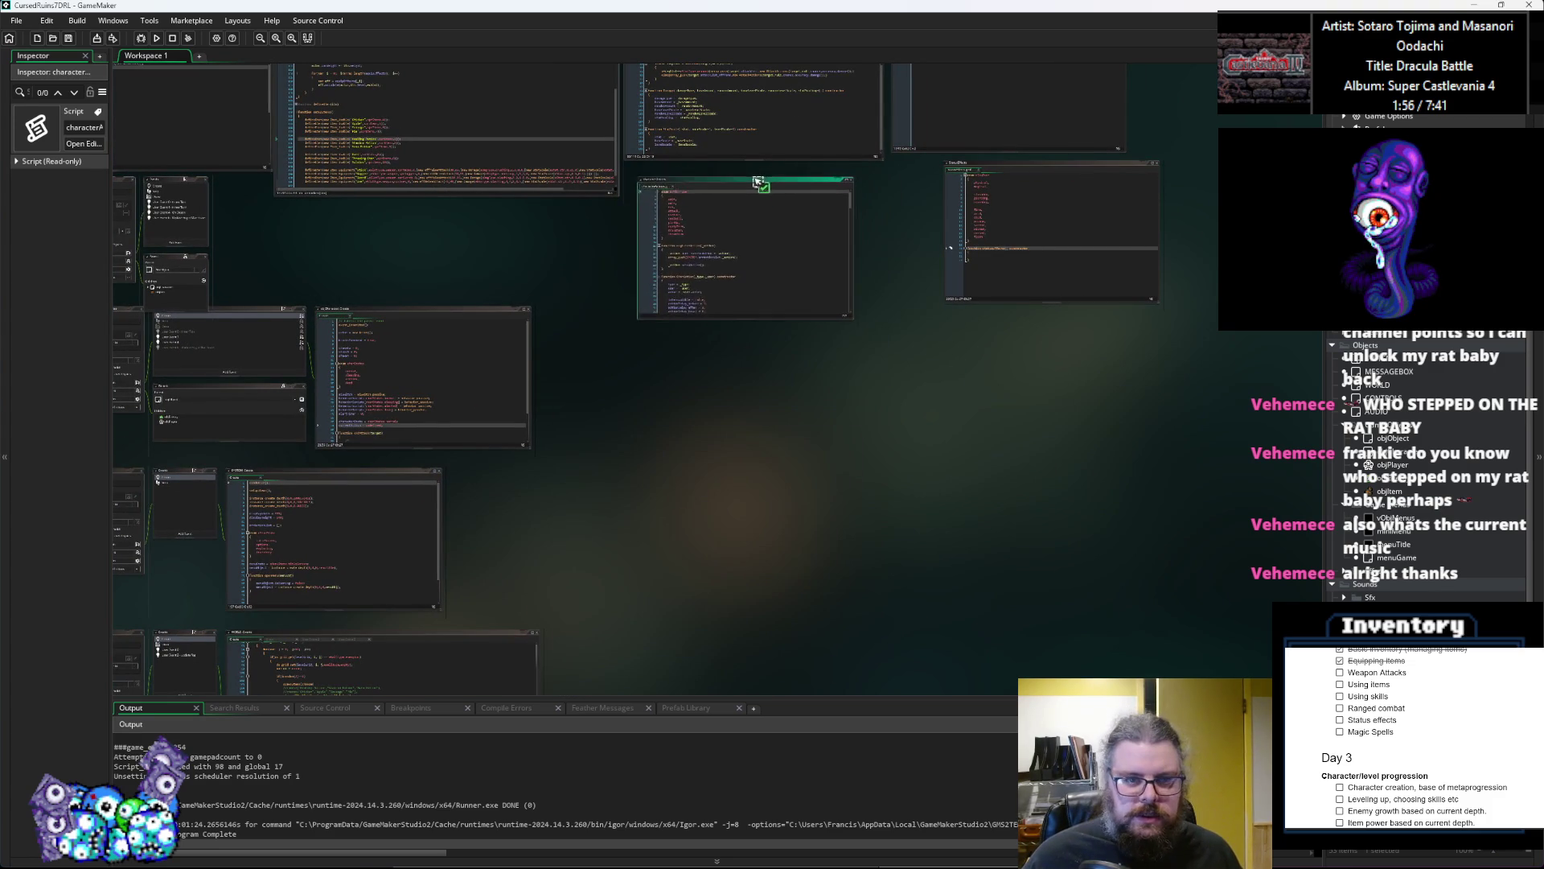
scroll(951, 440, "up", 3)
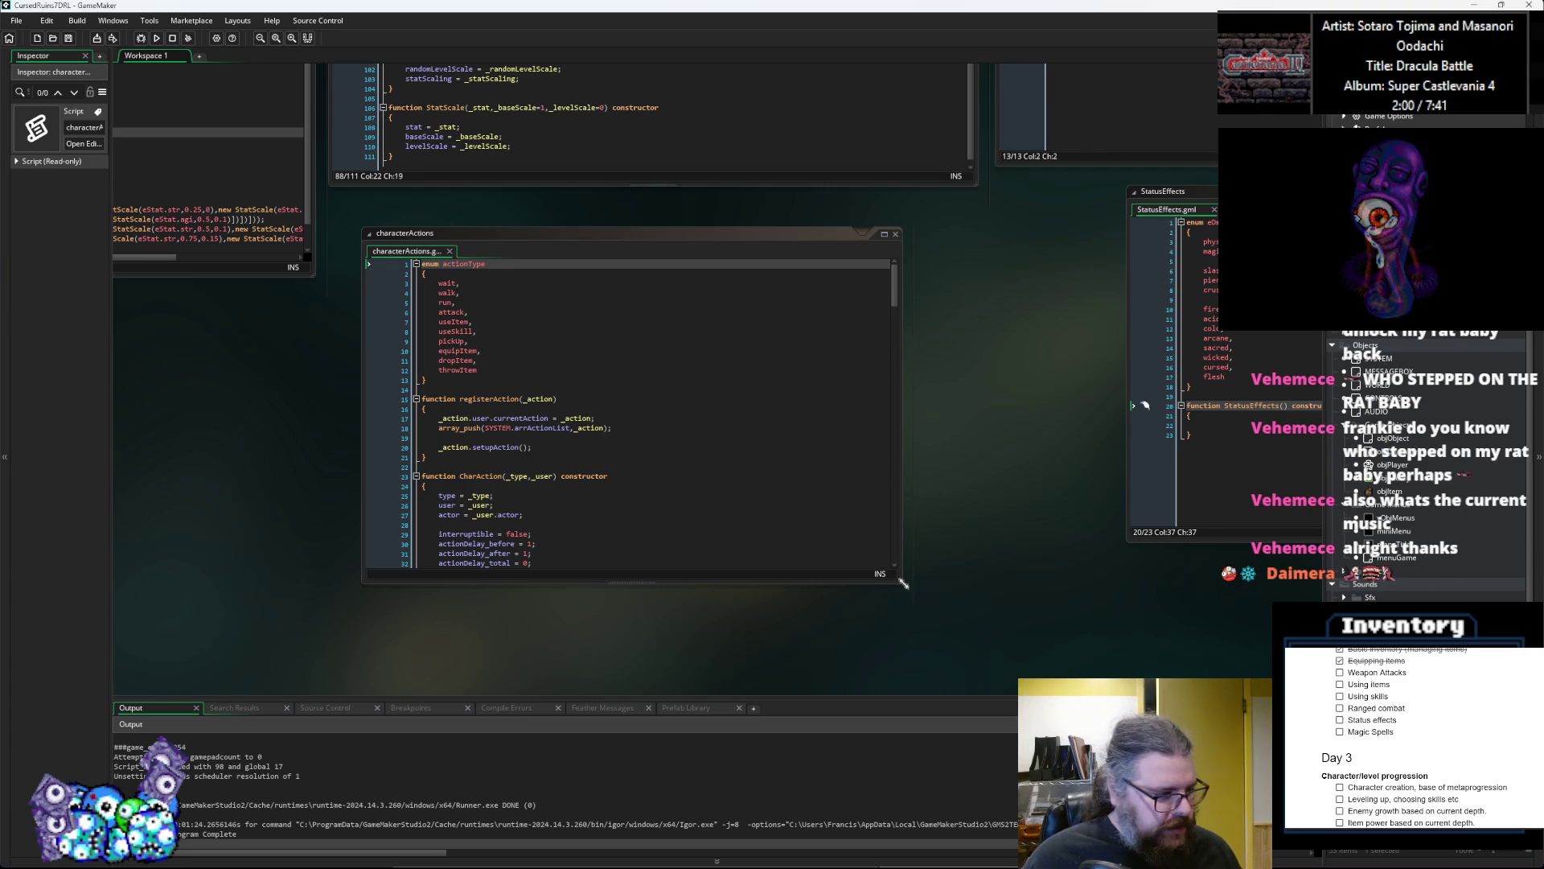
Step: Enlarge the characterActions window and nudge the StatusEffects window left
left_click_drag(904, 581, 981, 630)
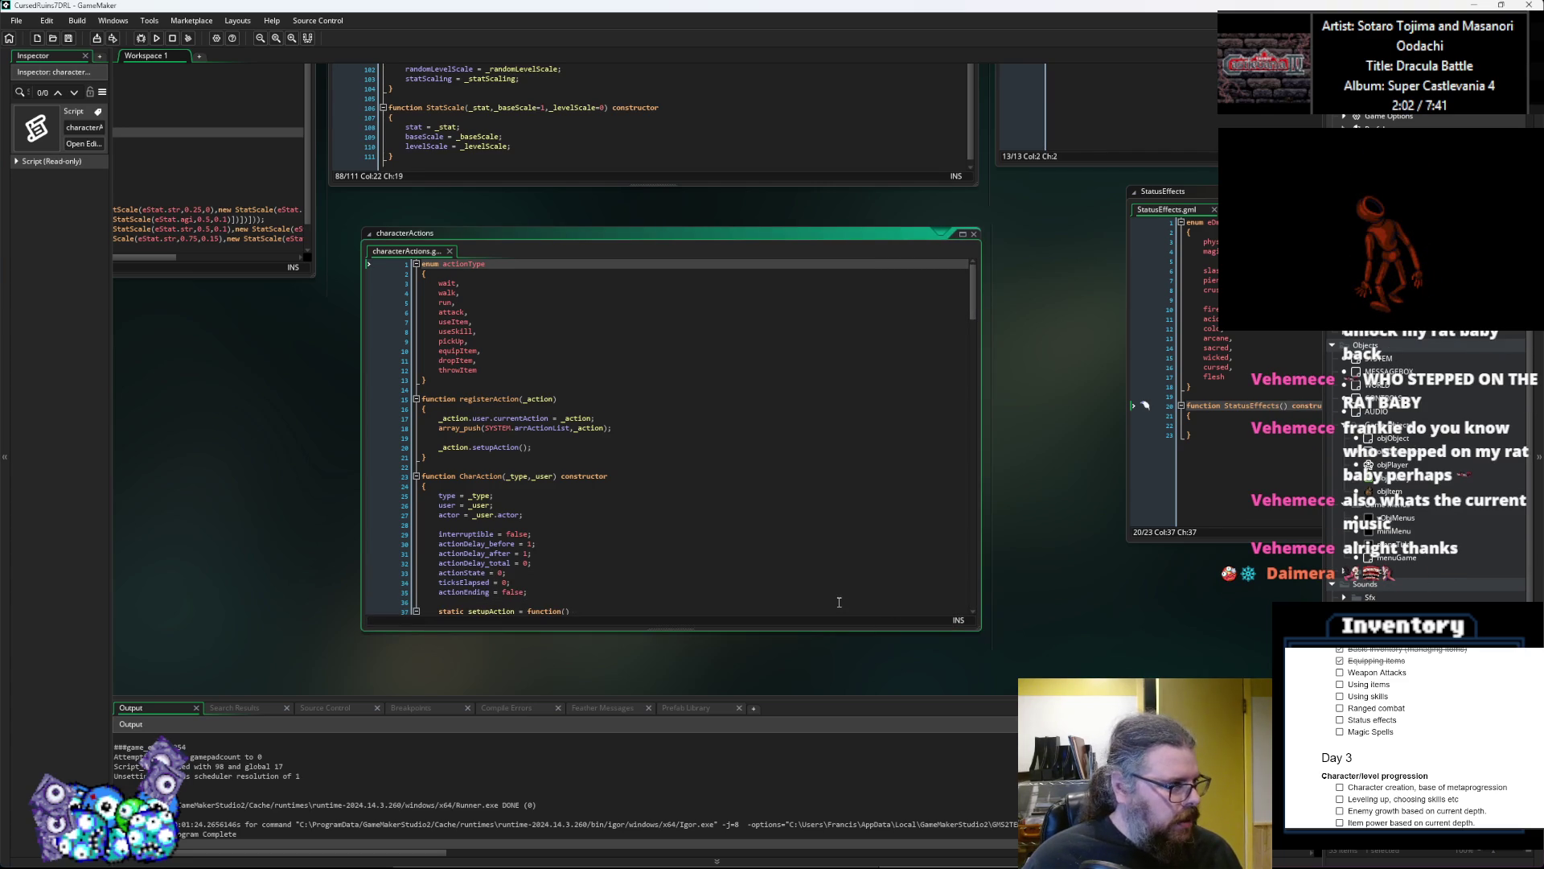
left_click_drag(578, 234, 540, 205)
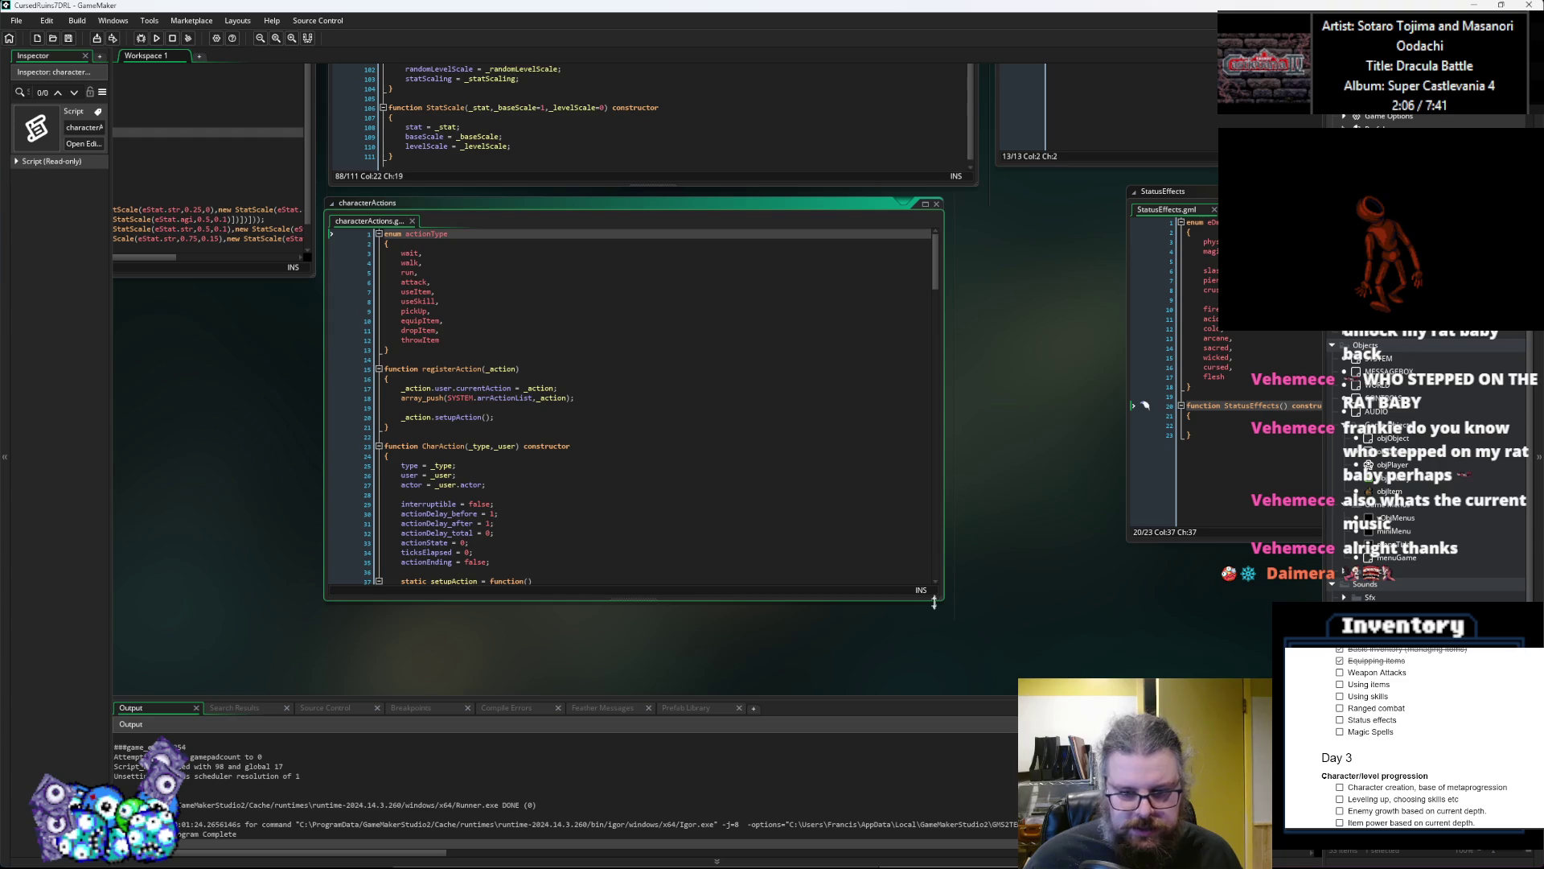
left_click_drag(943, 602, 981, 624)
left_click_drag(1165, 209, 1055, 203)
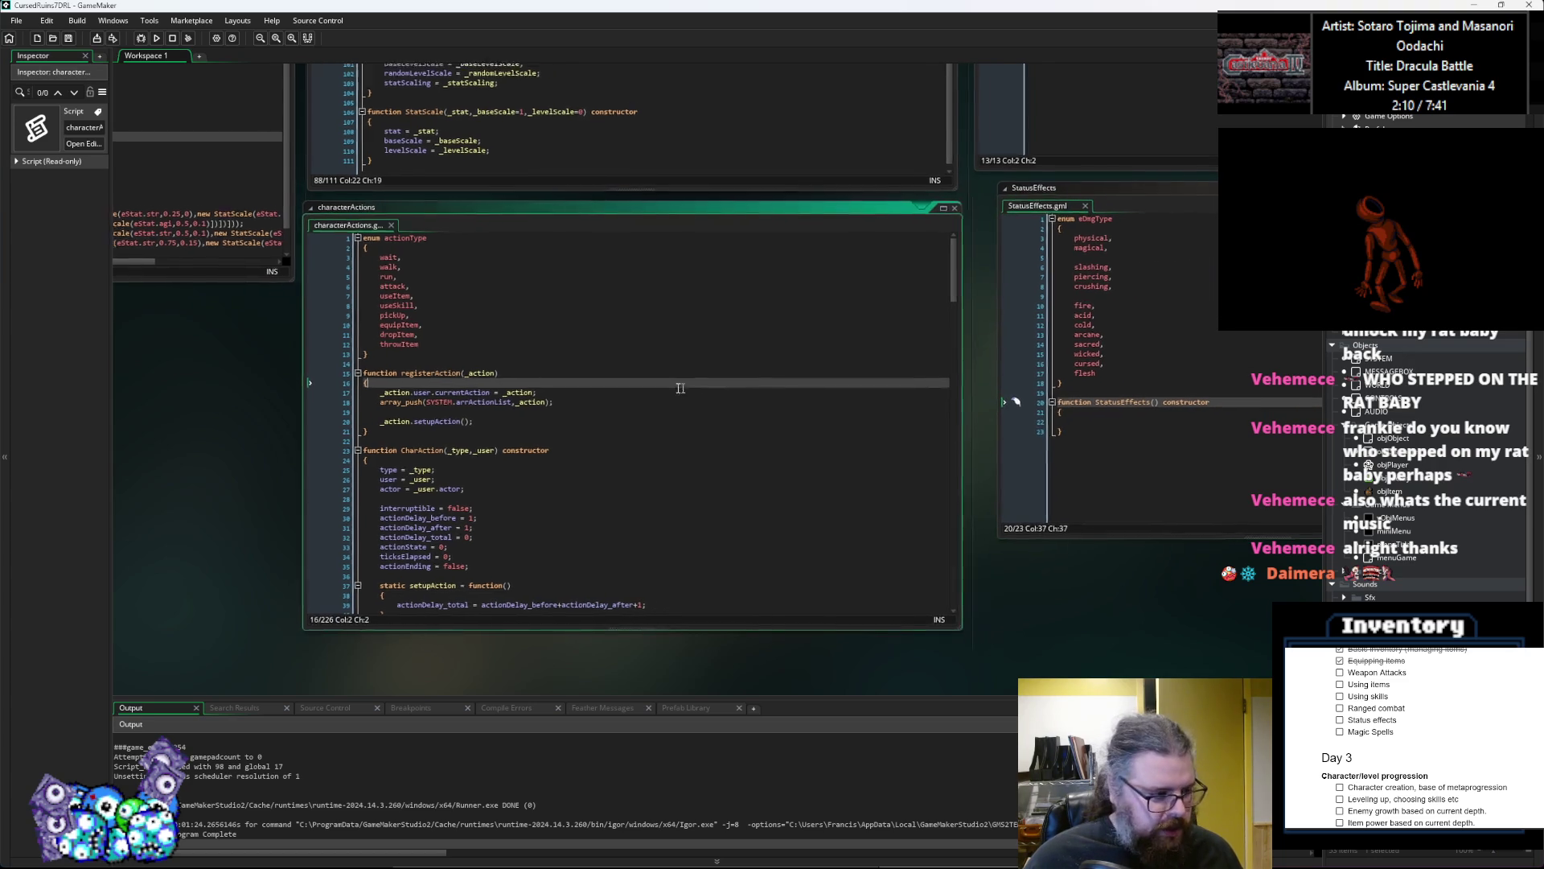
Step: Paste the two equipSlots array_push lines at line 22, then undo the paste
left_click(672, 381)
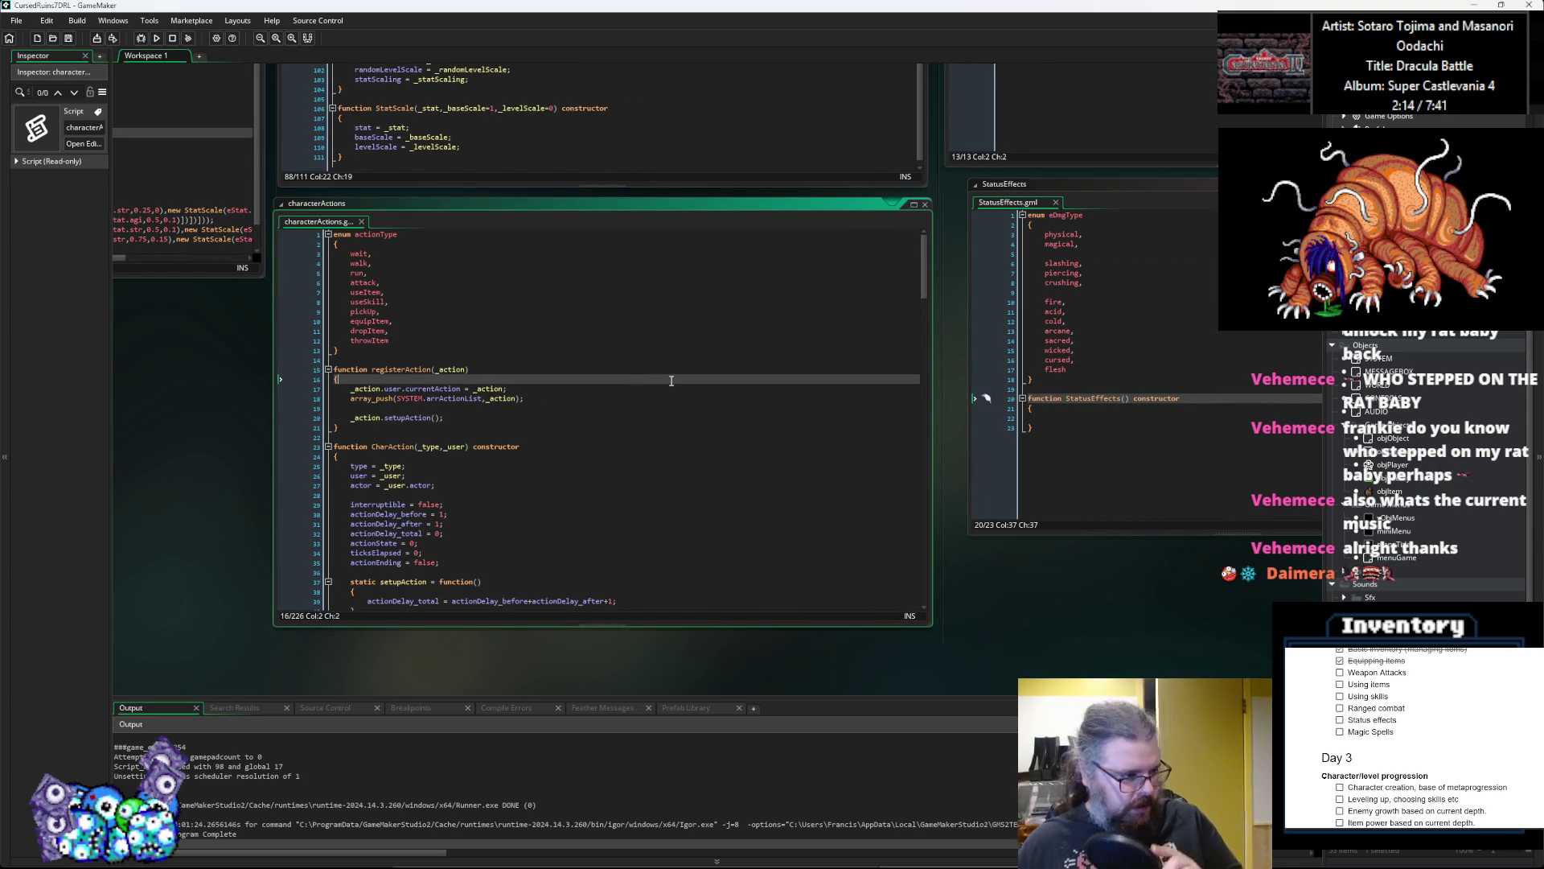
left_click(622, 353)
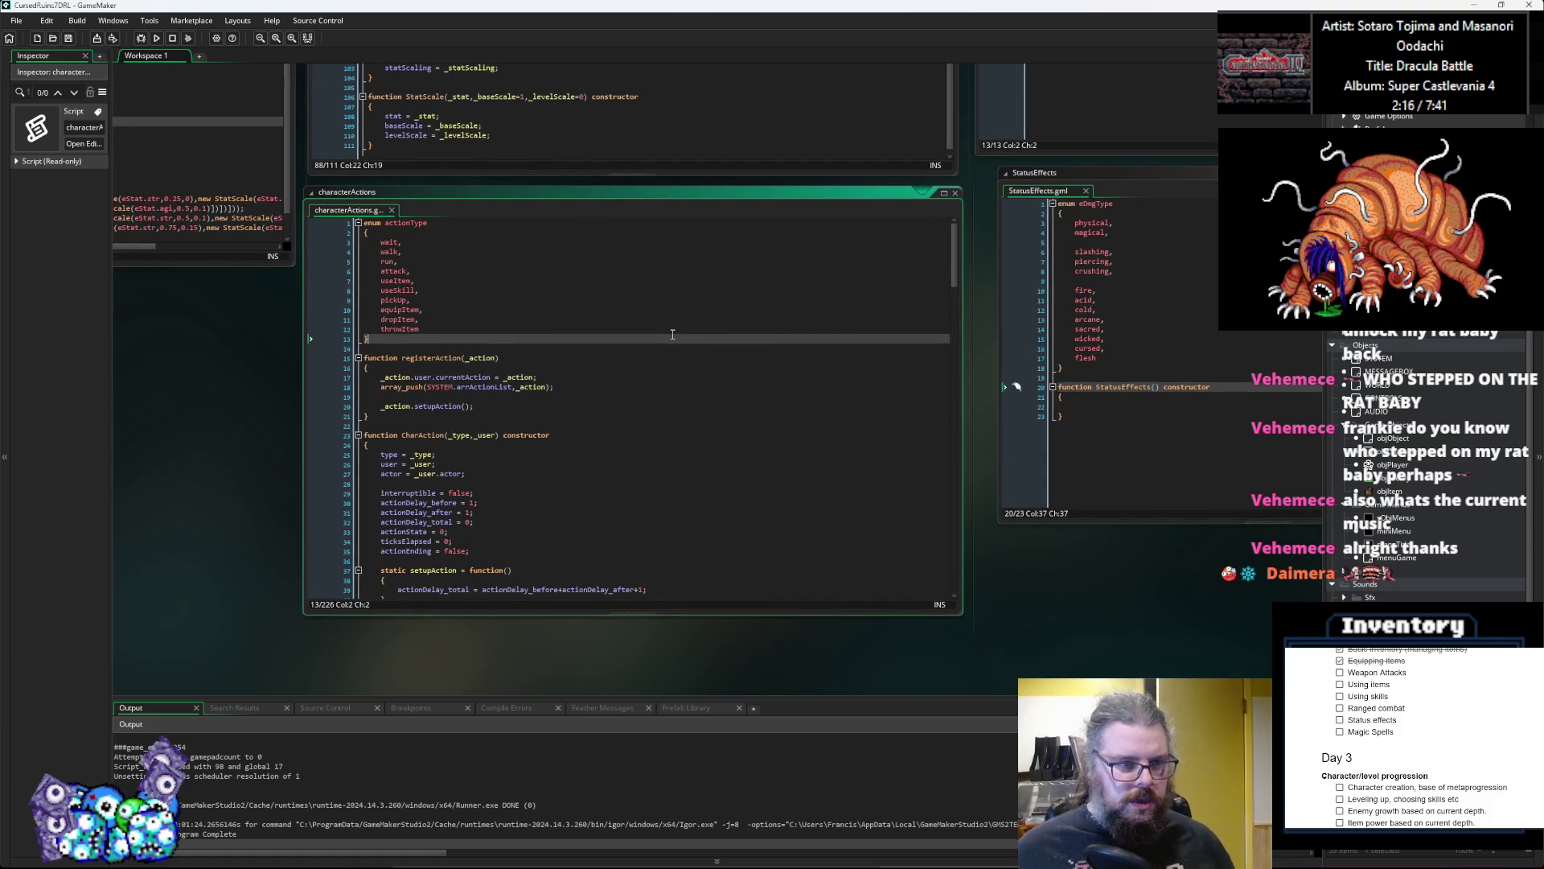
left_click(561, 391)
key("ctrl+v")
key("ctrl+z")
Step: Enlarge the characterActions window further and look over the CharAction constructor properties
scroll(548, 391, "up", 2, "ctrl")
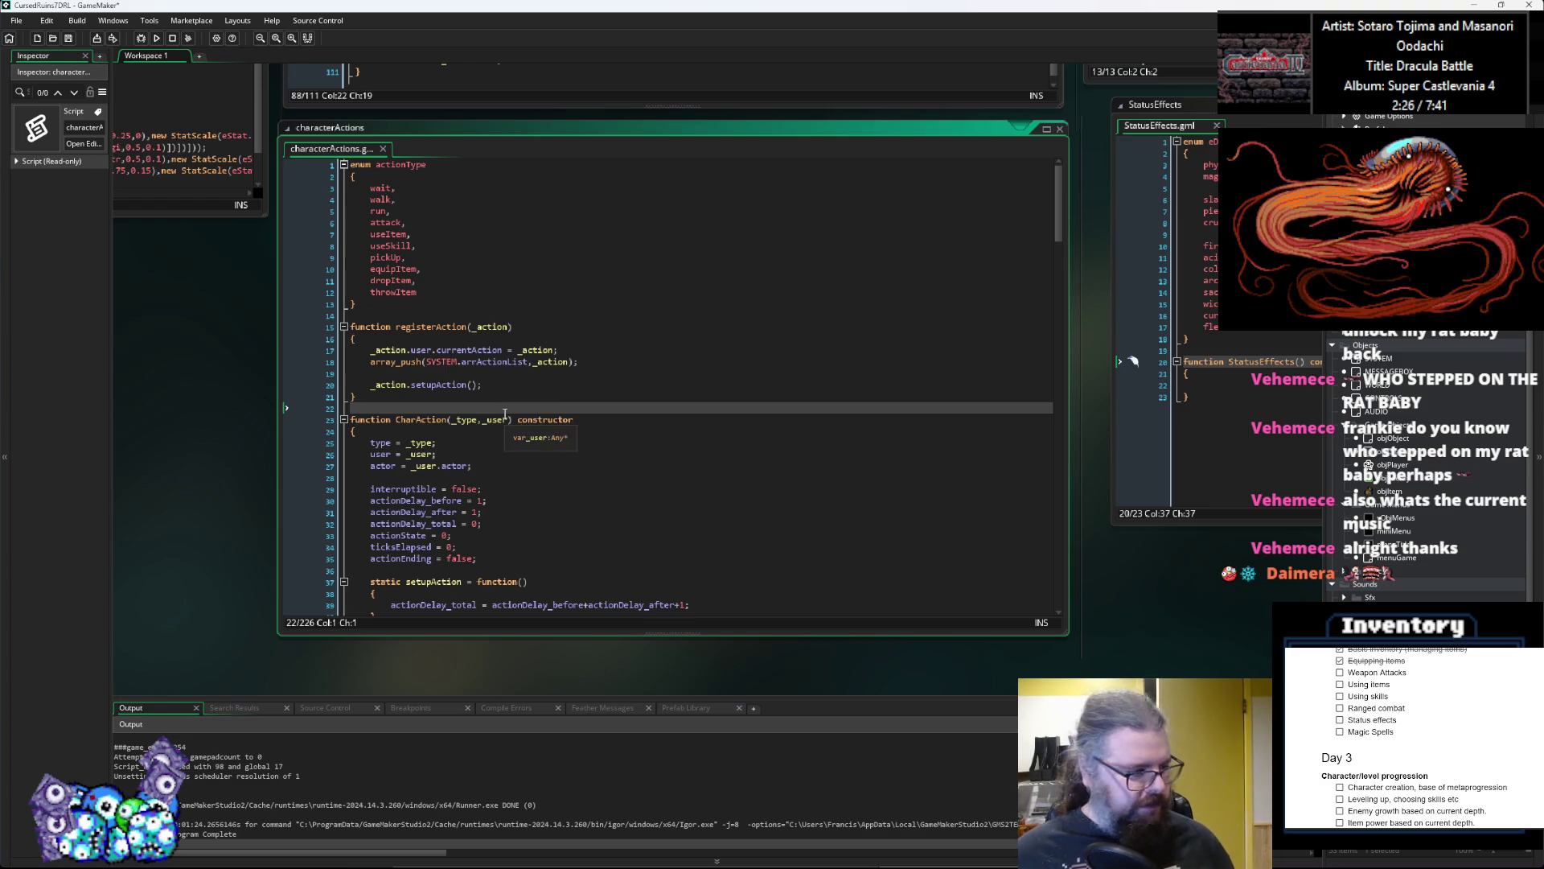
scroll(499, 419, "down", 3)
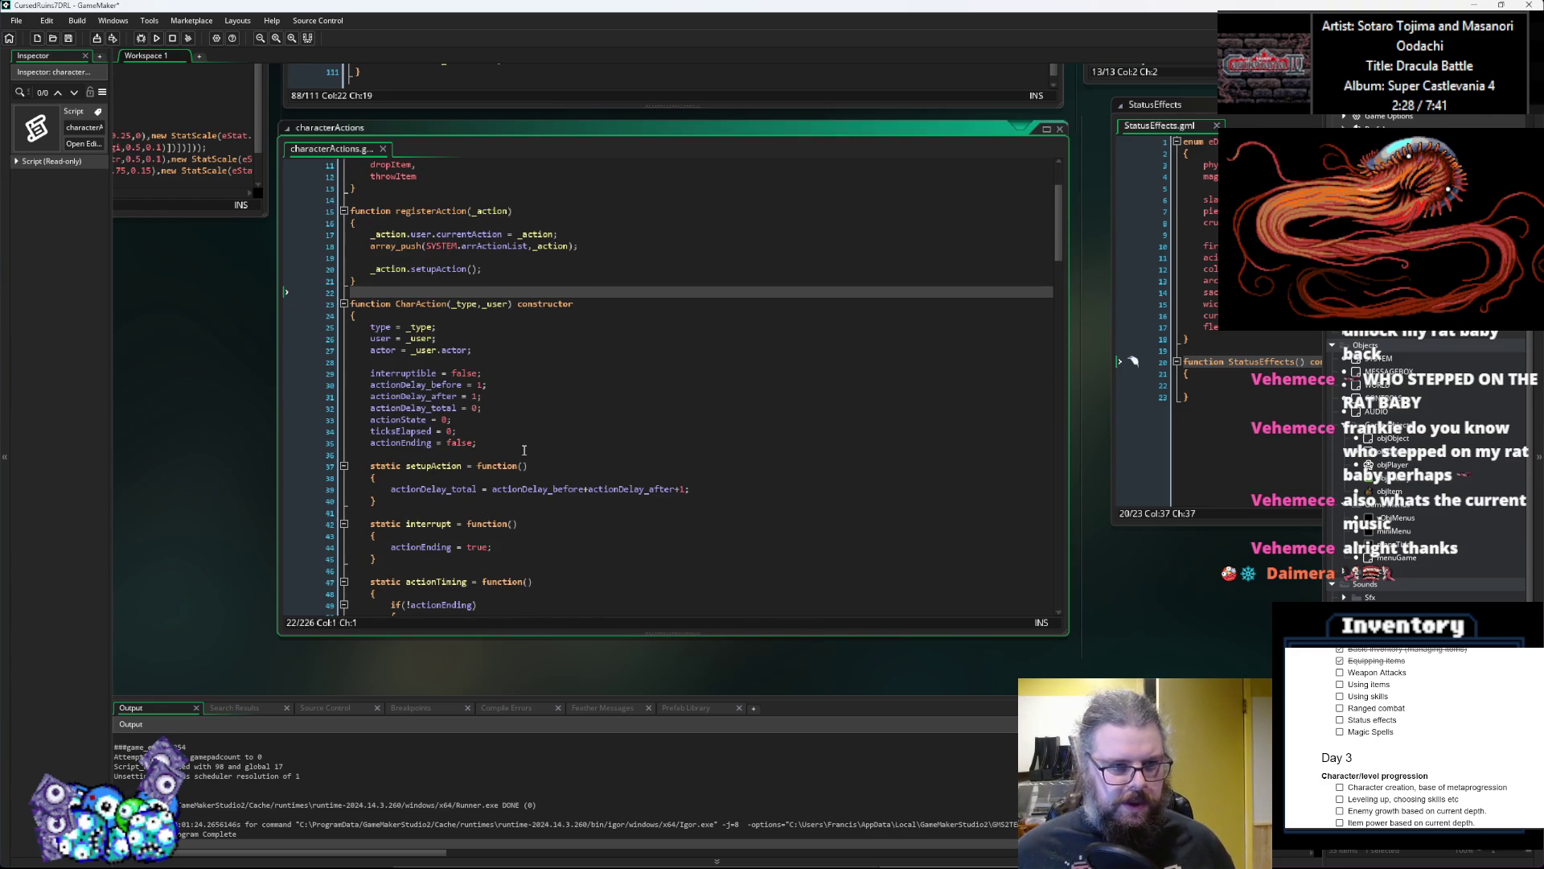
left_click(543, 303)
scroll(542, 303, "up", 3)
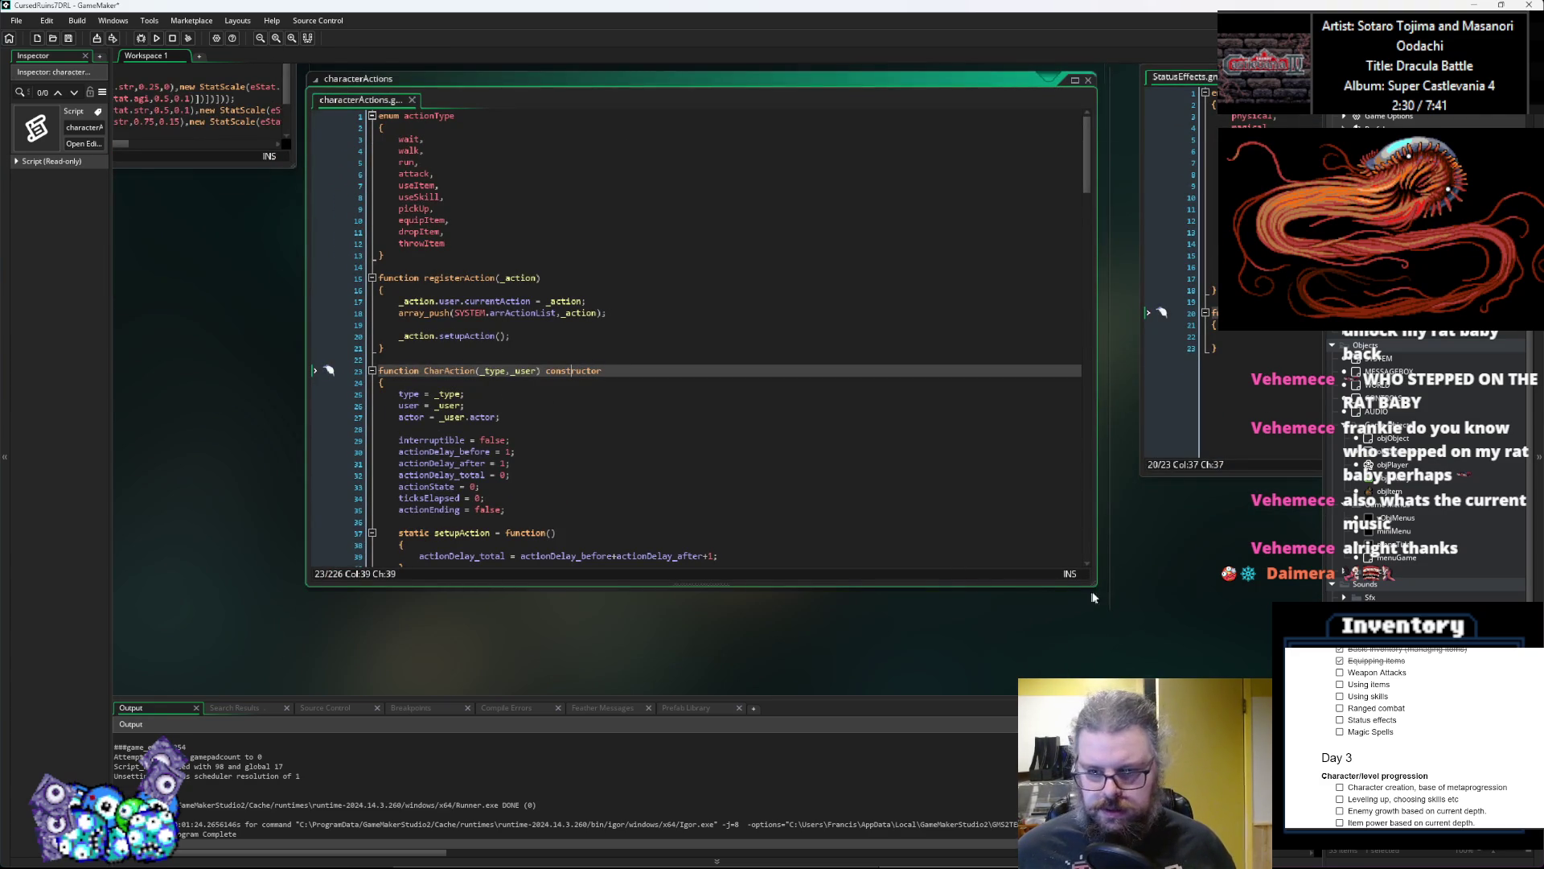
left_click_drag(1095, 583, 1130, 631)
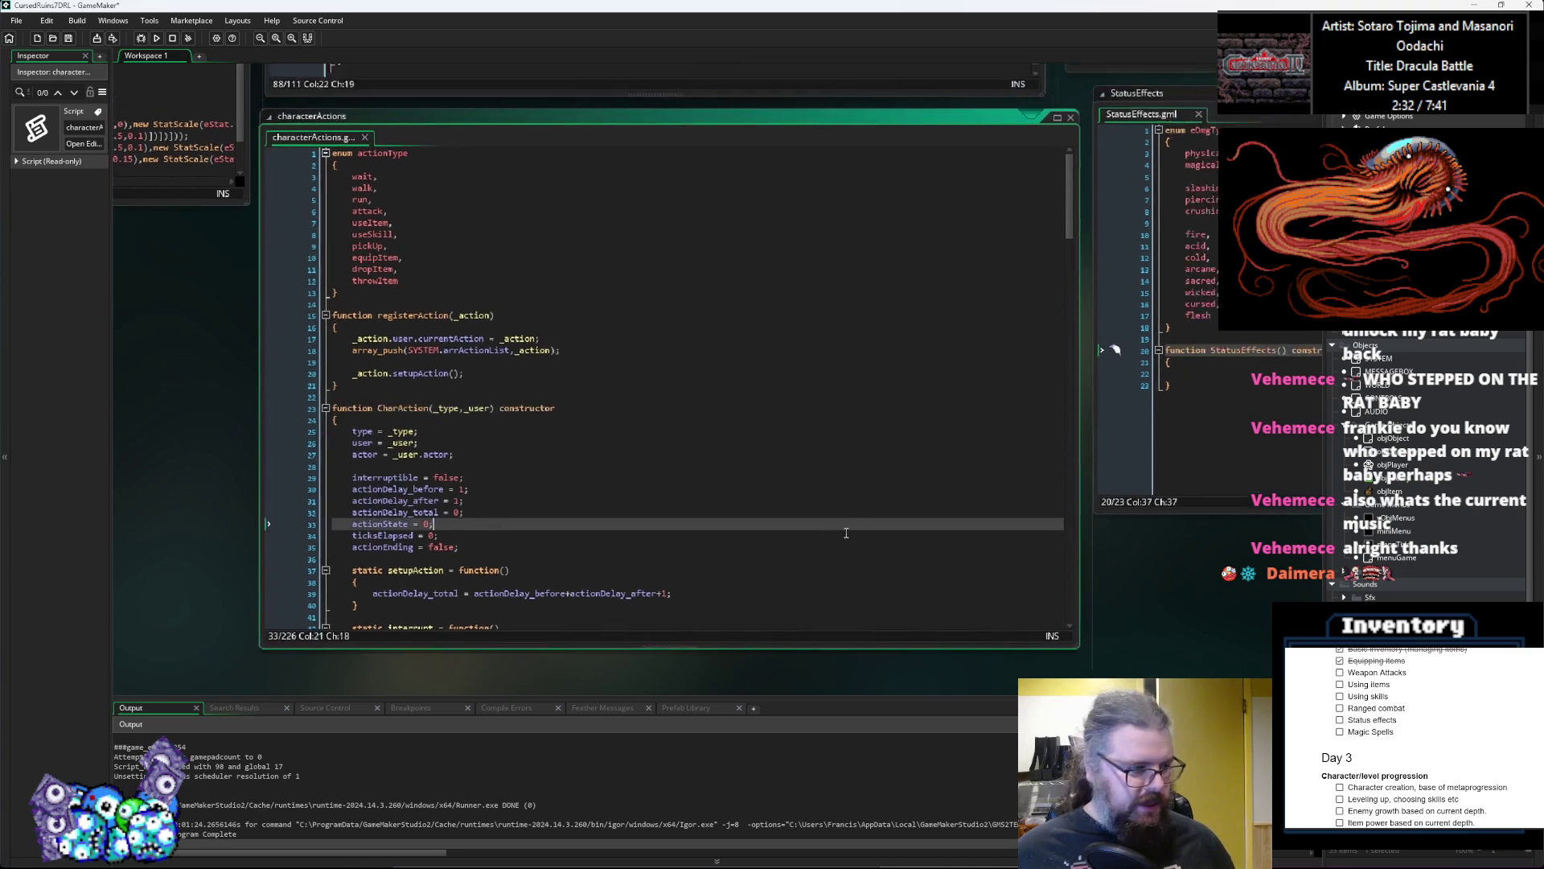
left_click(778, 554)
left_click(776, 527)
scroll(773, 503, "down", 8)
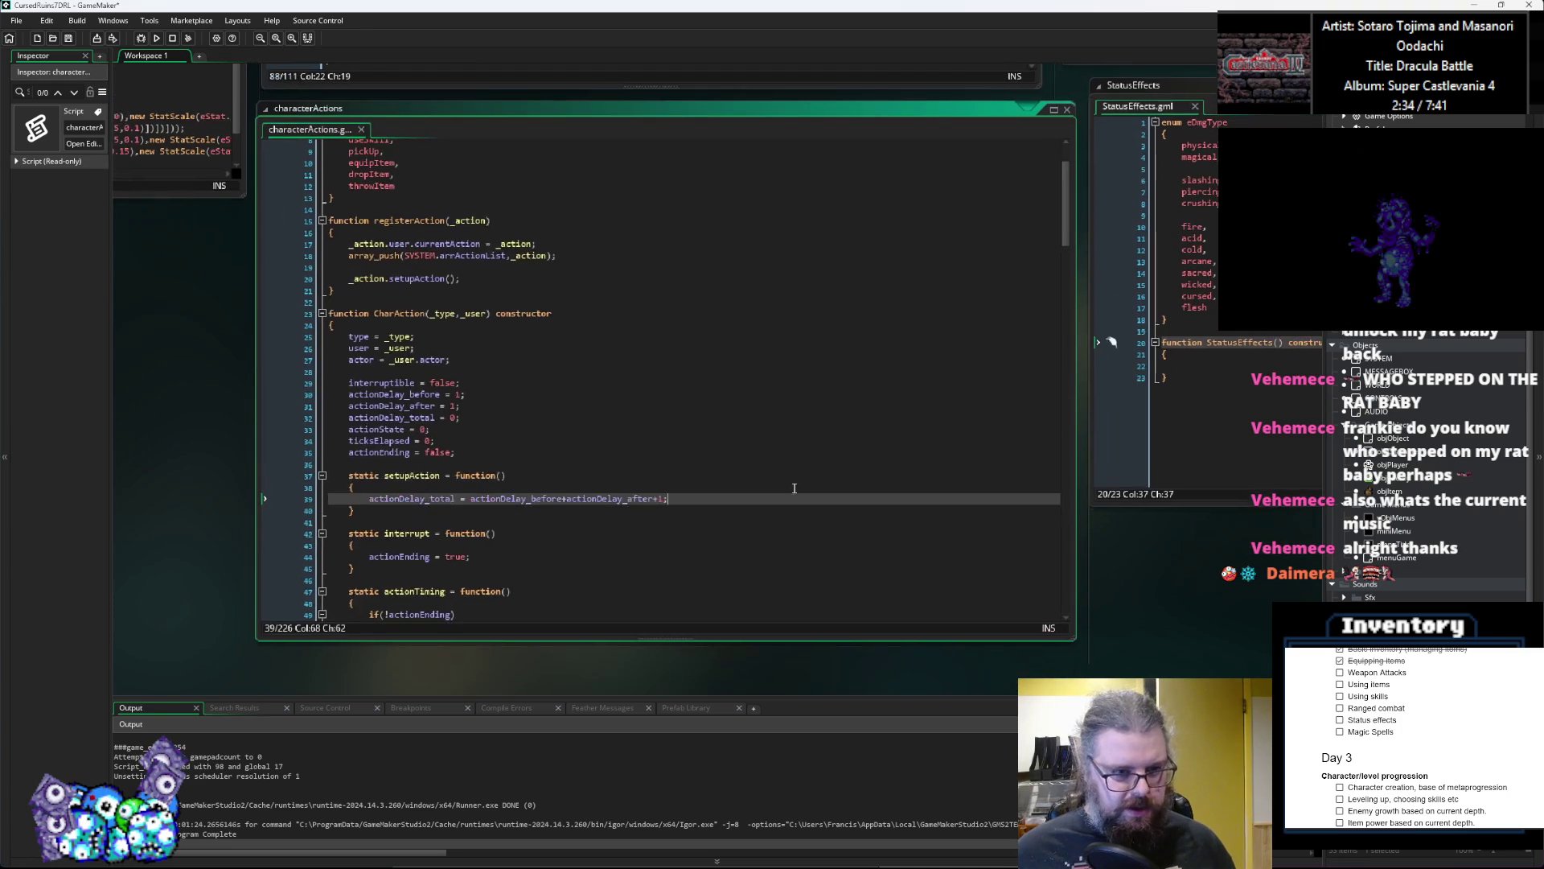
scroll(773, 504, "up", 10)
Step: Scroll characterActions down to act_attack's performAction damage code
left_click(512, 333)
scroll(792, 508, "up", 5)
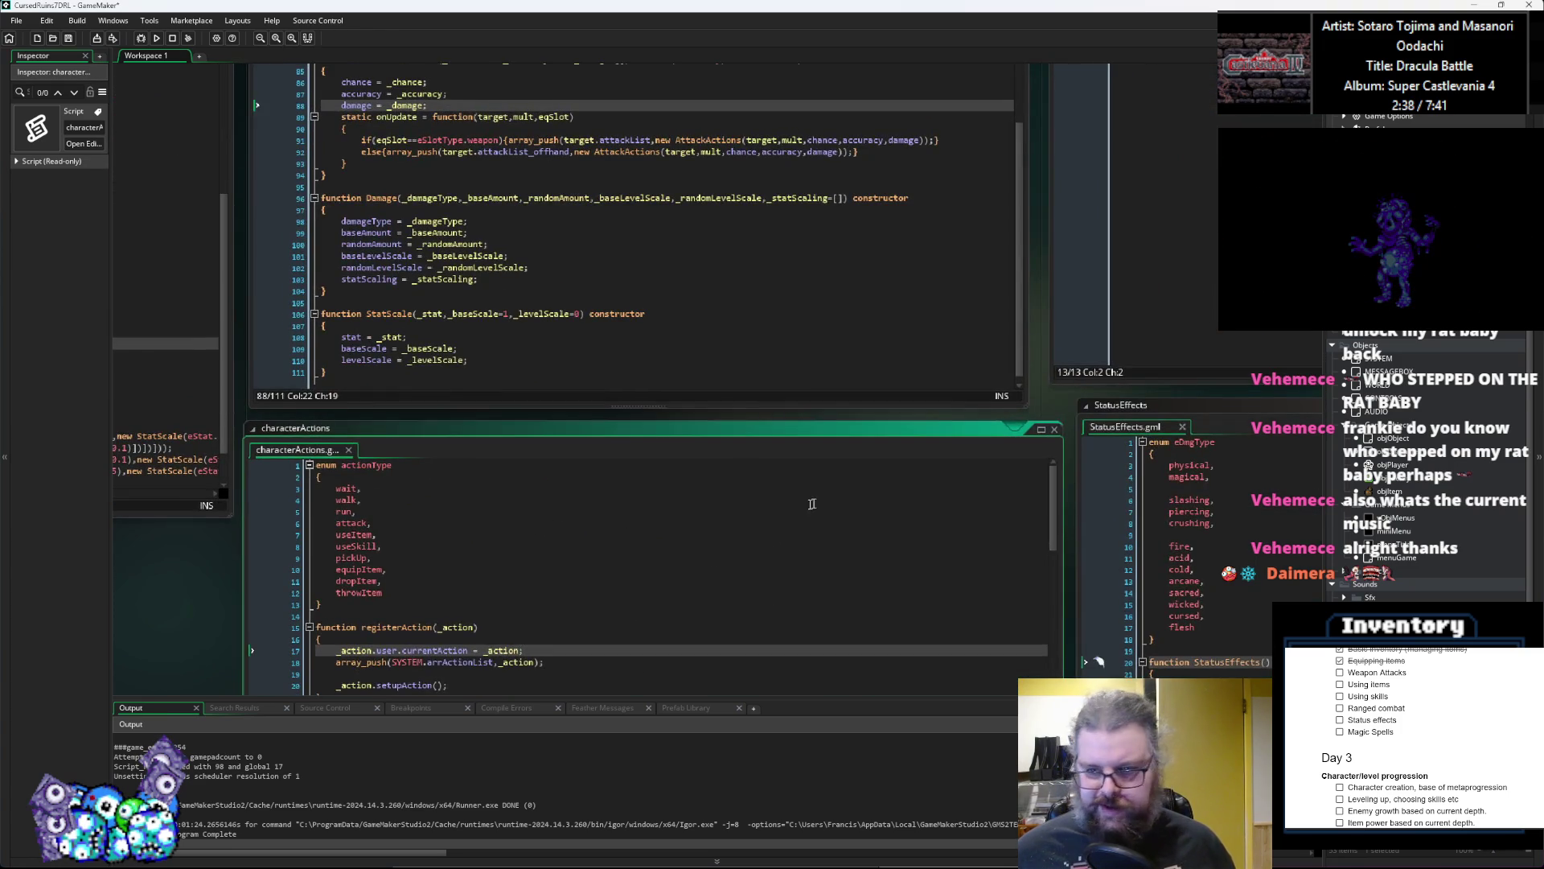
left_click(816, 503)
left_click(802, 312)
key("Down")
key("Down")
key("Down")
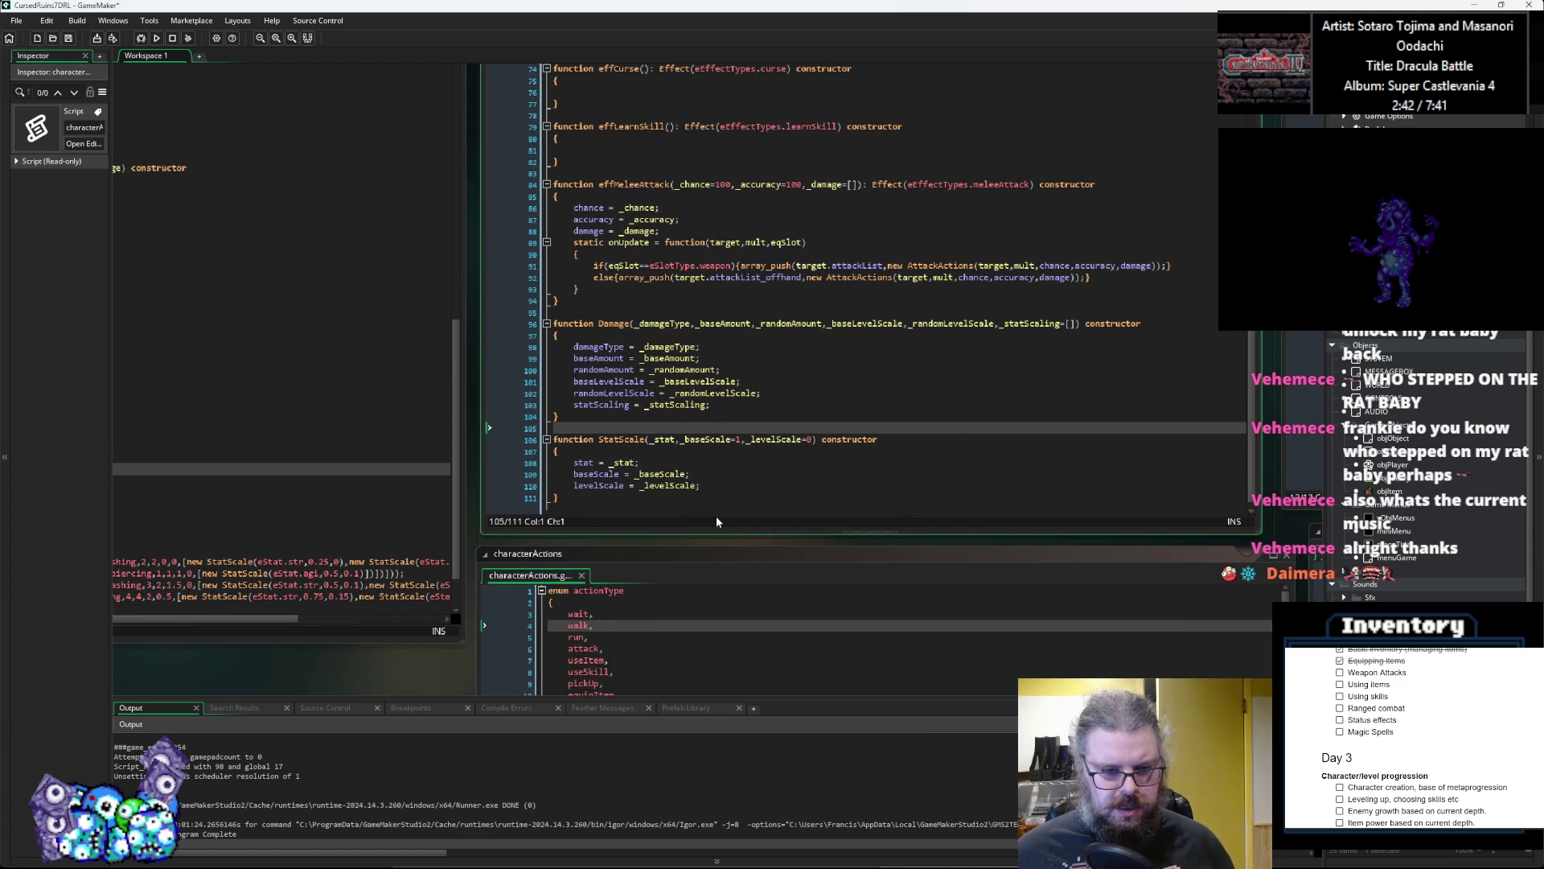
left_click(611, 643)
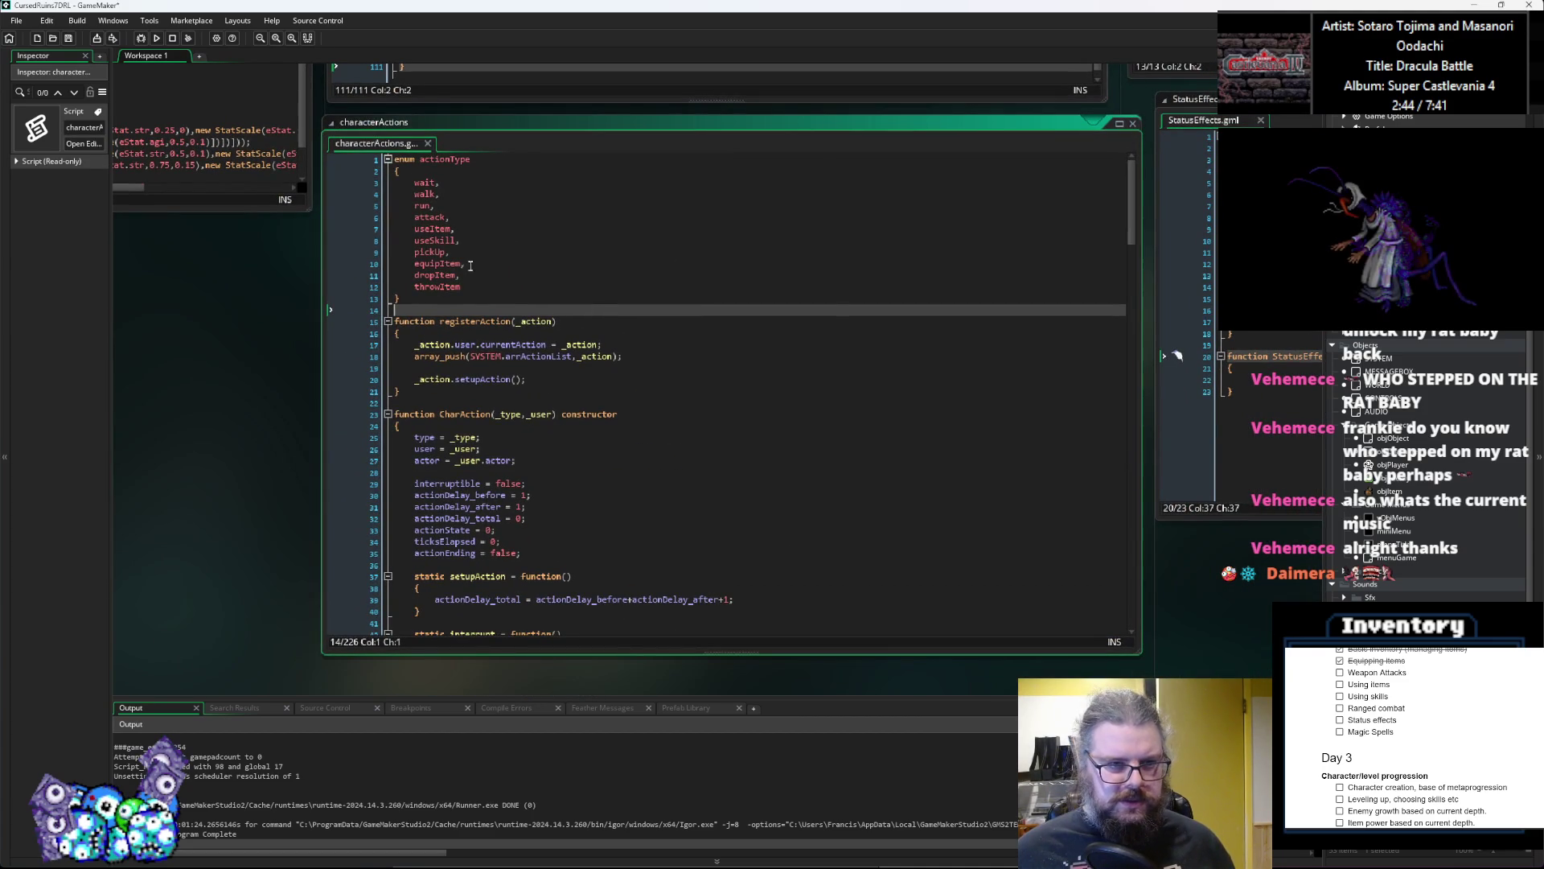
left_click(449, 217)
scroll(721, 402, "down", 7)
scroll(721, 497, "down", 20)
scroll(724, 503, "down", 6)
Step: Centre and enlarge the code window on performAction's critical-hit block
left_click(728, 505)
mouse_move(335, 679)
left_mouse_down()
mouse_move(548, 518)
mouse_move(594, 530)
mouse_move(460, 602)
left_mouse_up()
left_click_drag(930, 352, 766, 427)
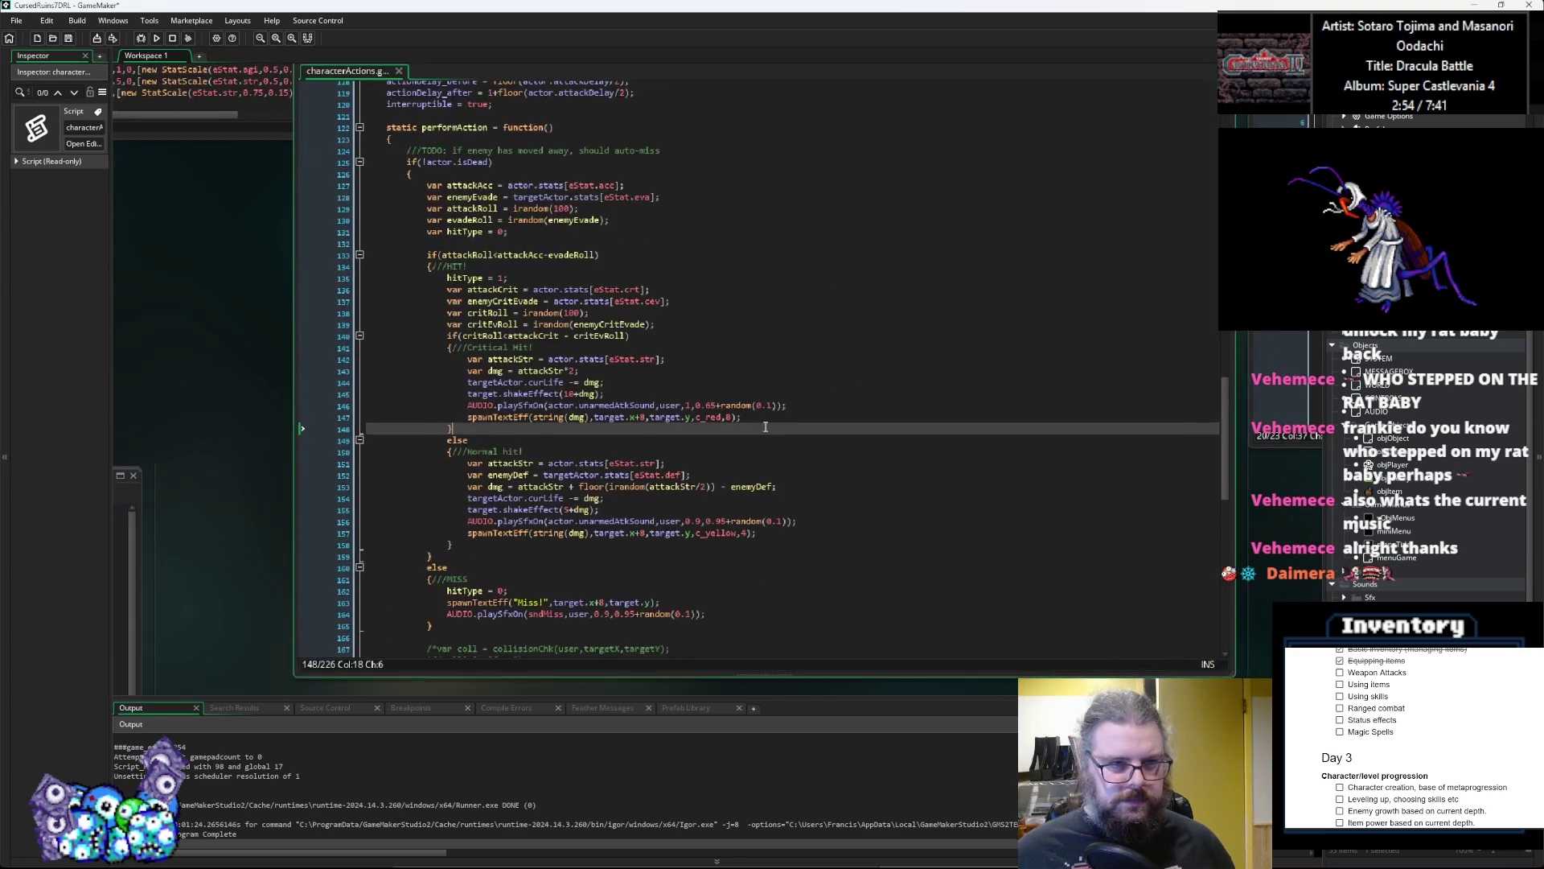
scroll(765, 427, "down", 3)
scroll(766, 427, "up", 2)
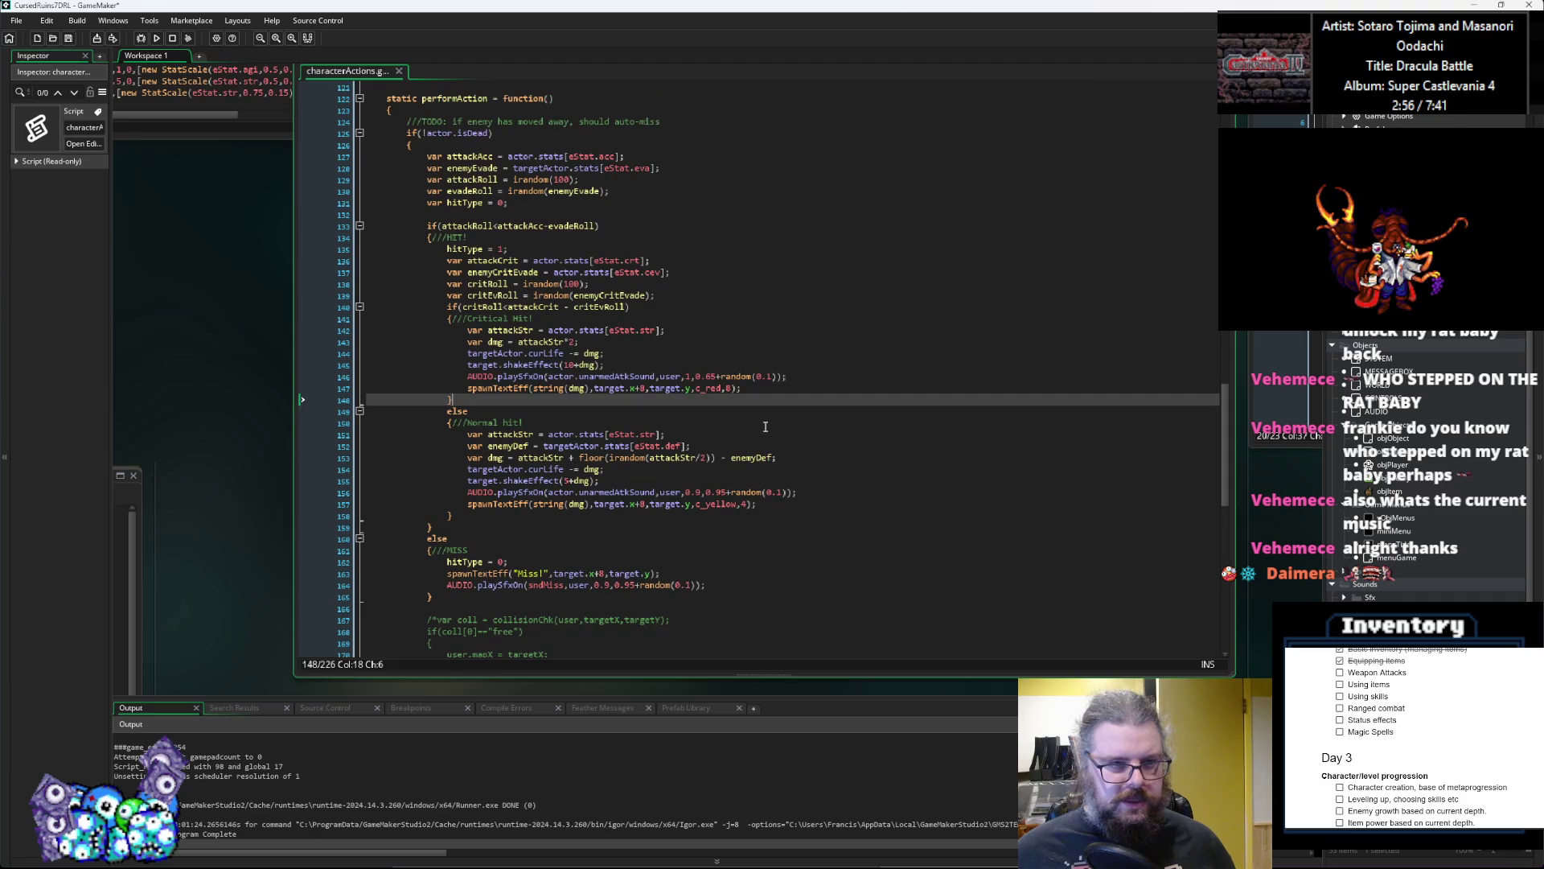
key("Down")
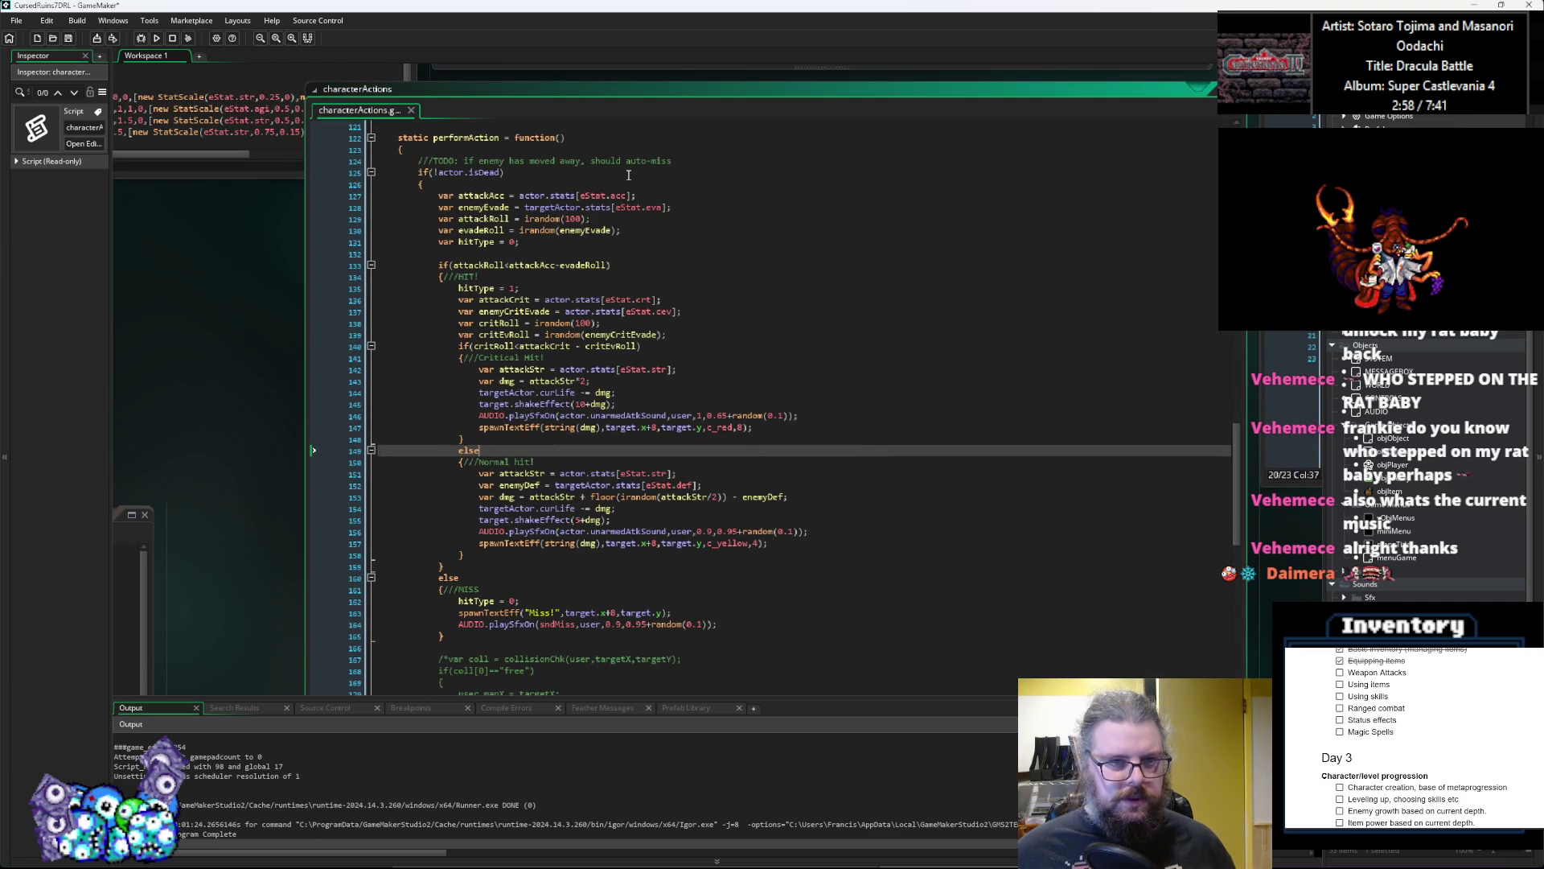
Step: Paste the weapon and offHand array_push lines after the isDead brace, comment them out, add blank lines
left_click(624, 181)
key("ctrl+v")
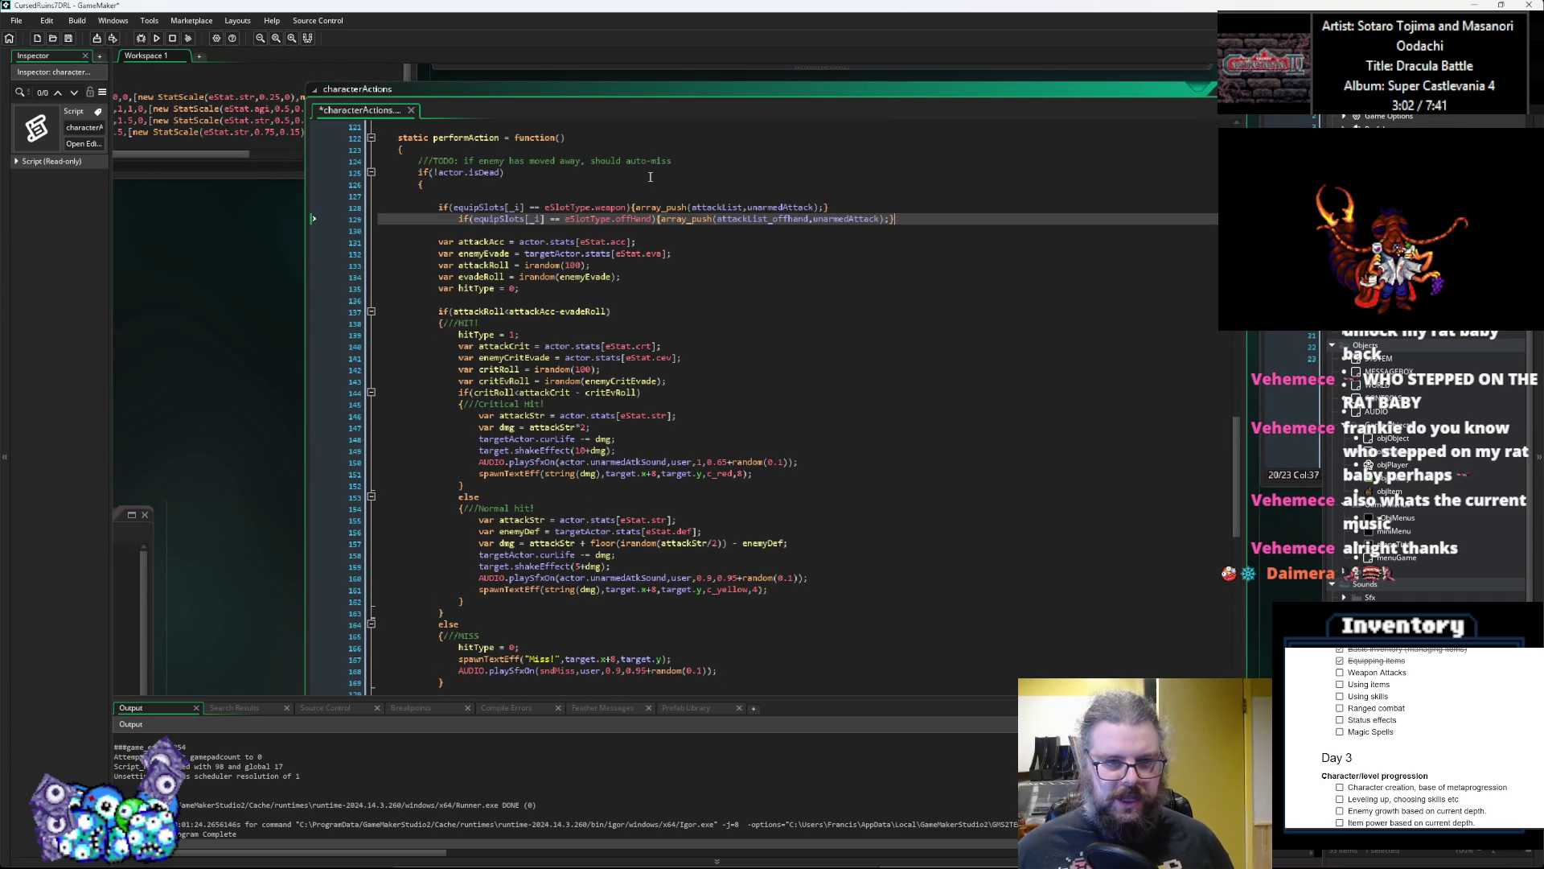
key("Return")
key("Up")
type("//")
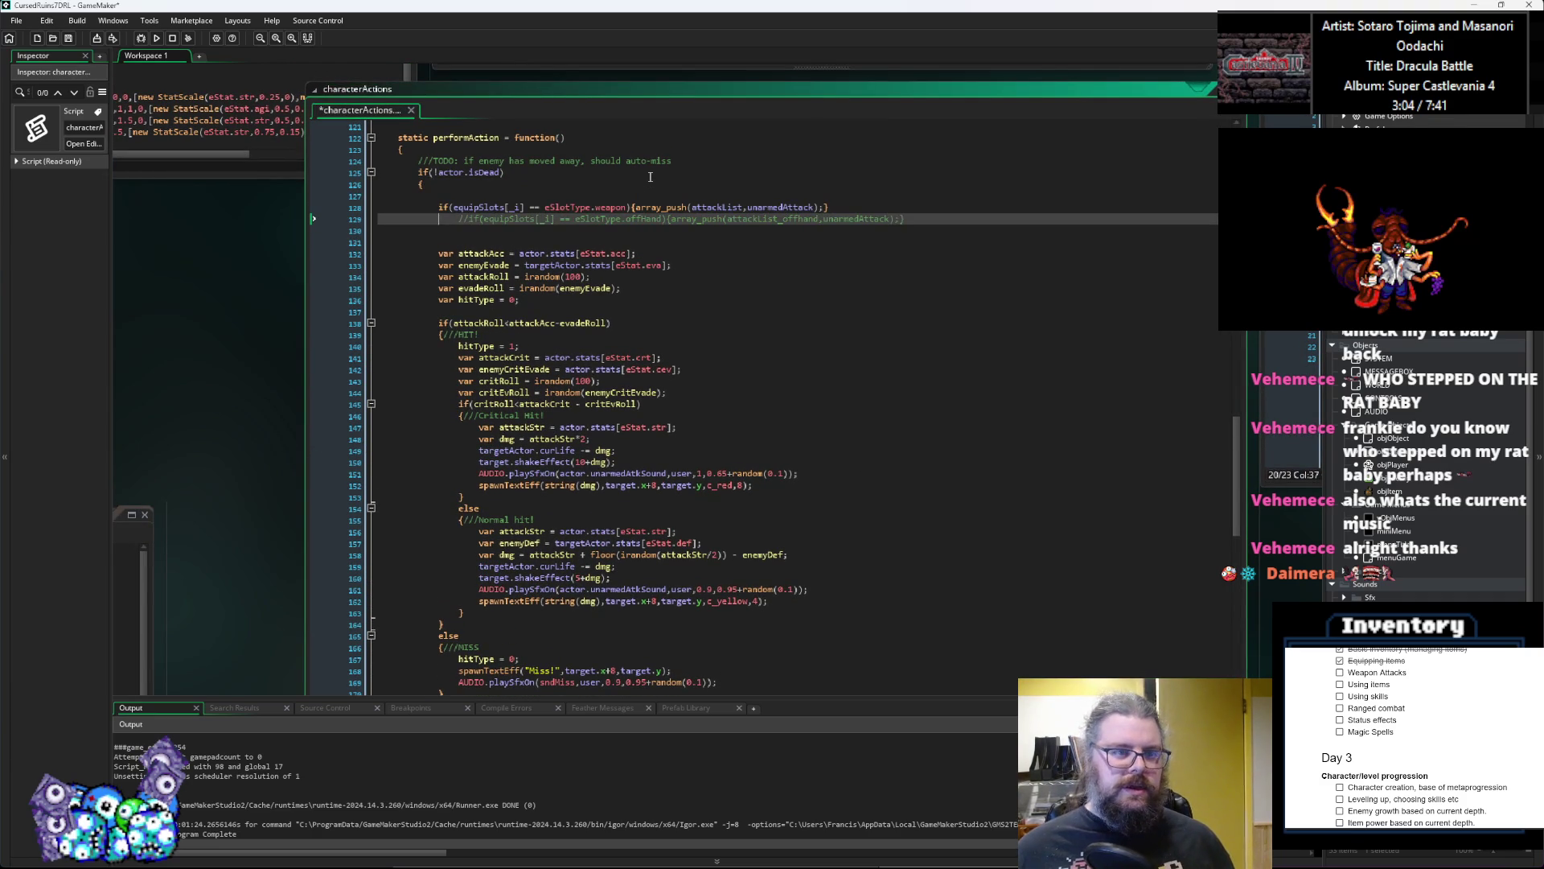
key("Up")
type("//")
key("Down")
key("shift+Tab")
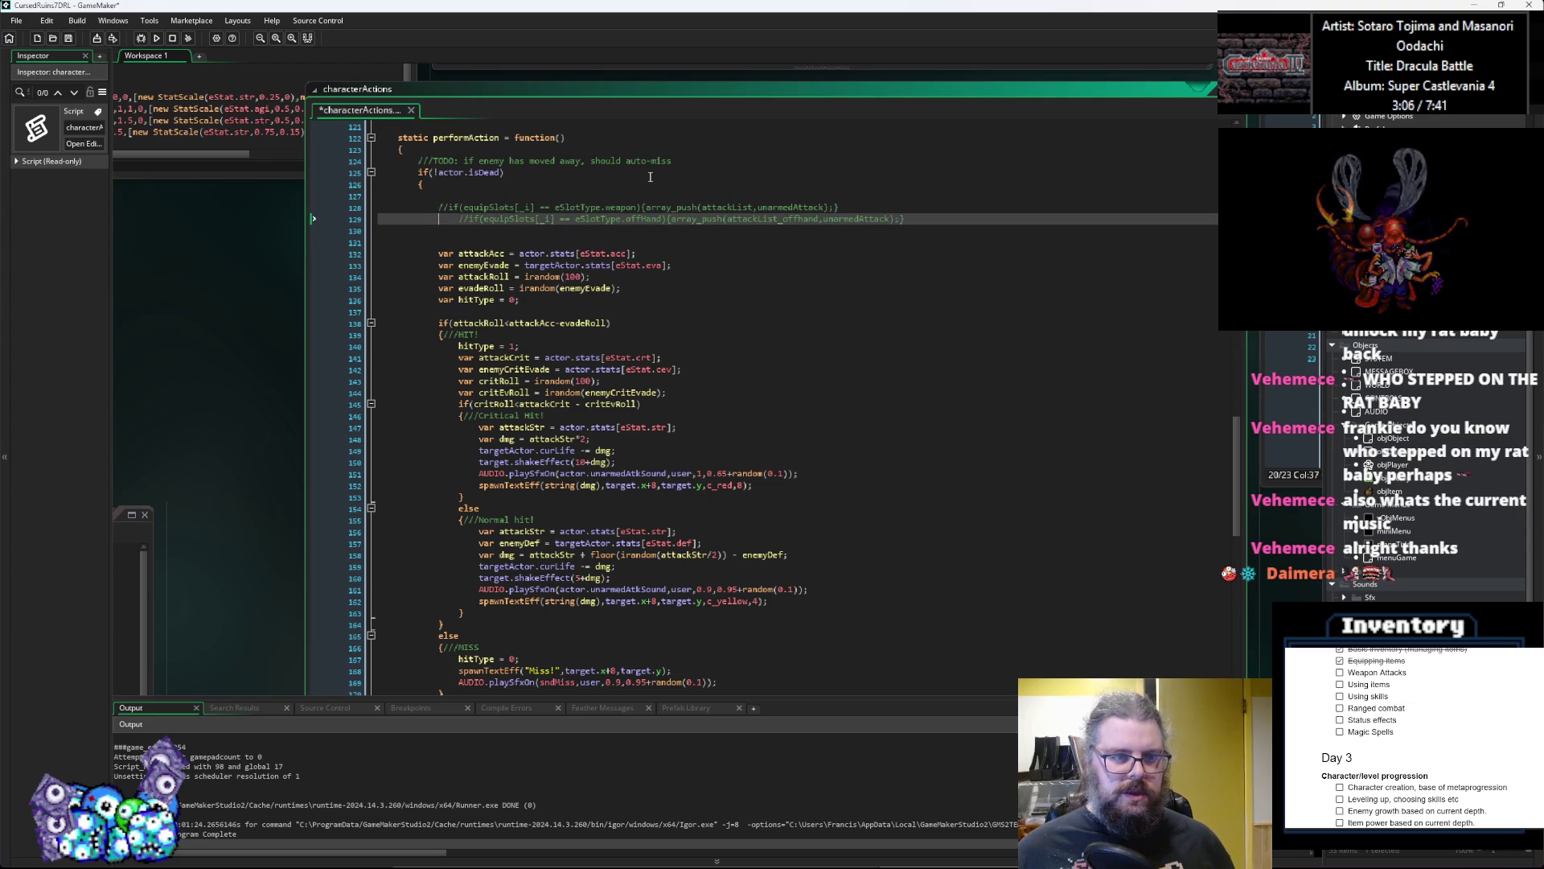
key("Down")
key("Down")
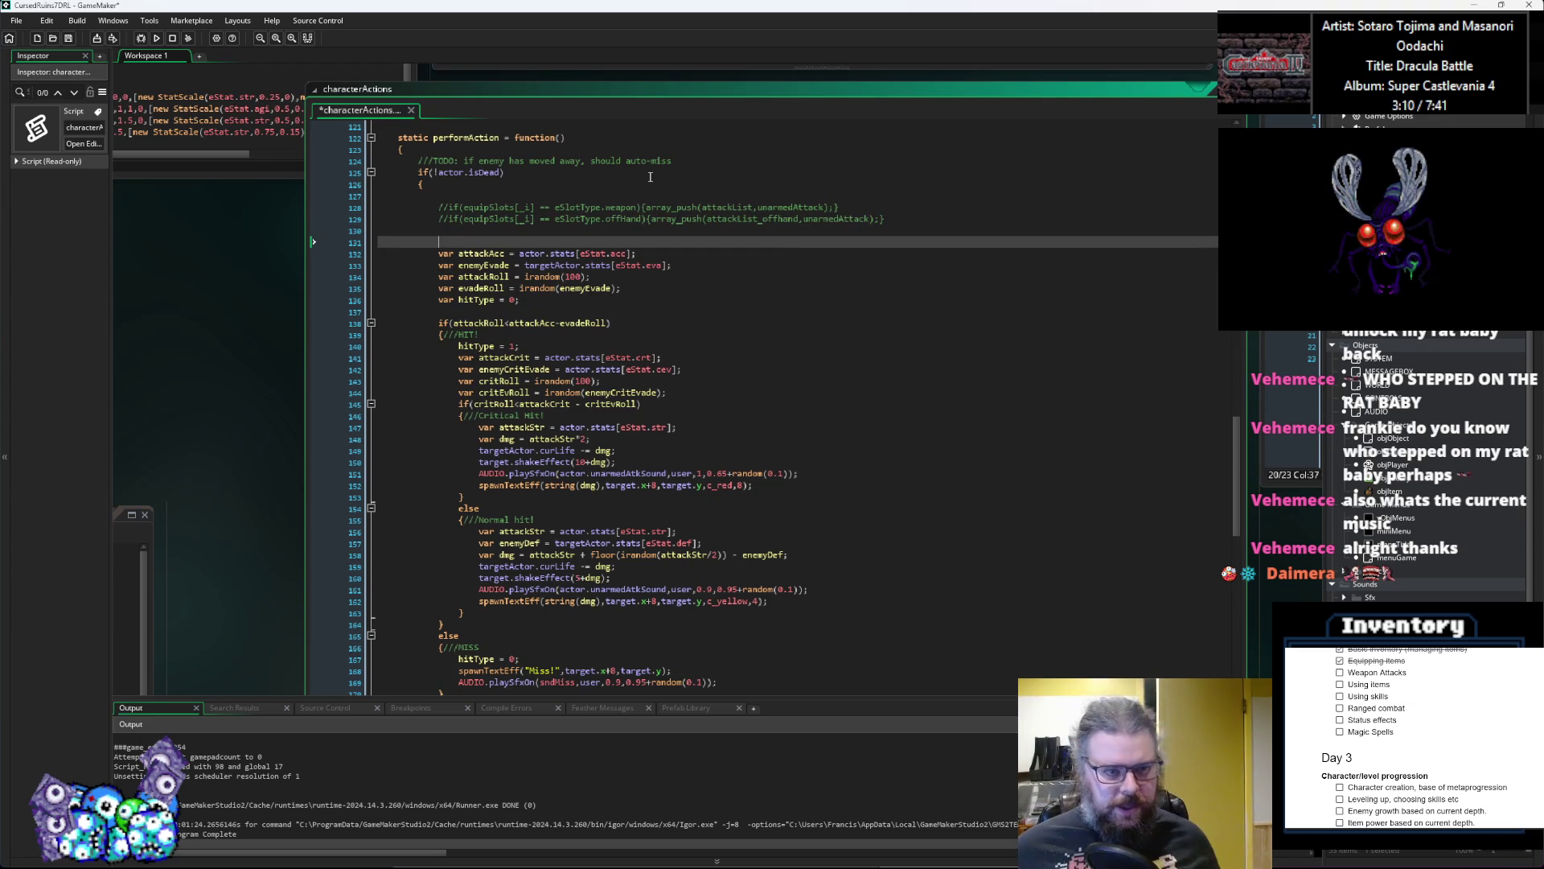
key("Return")
key("Up")
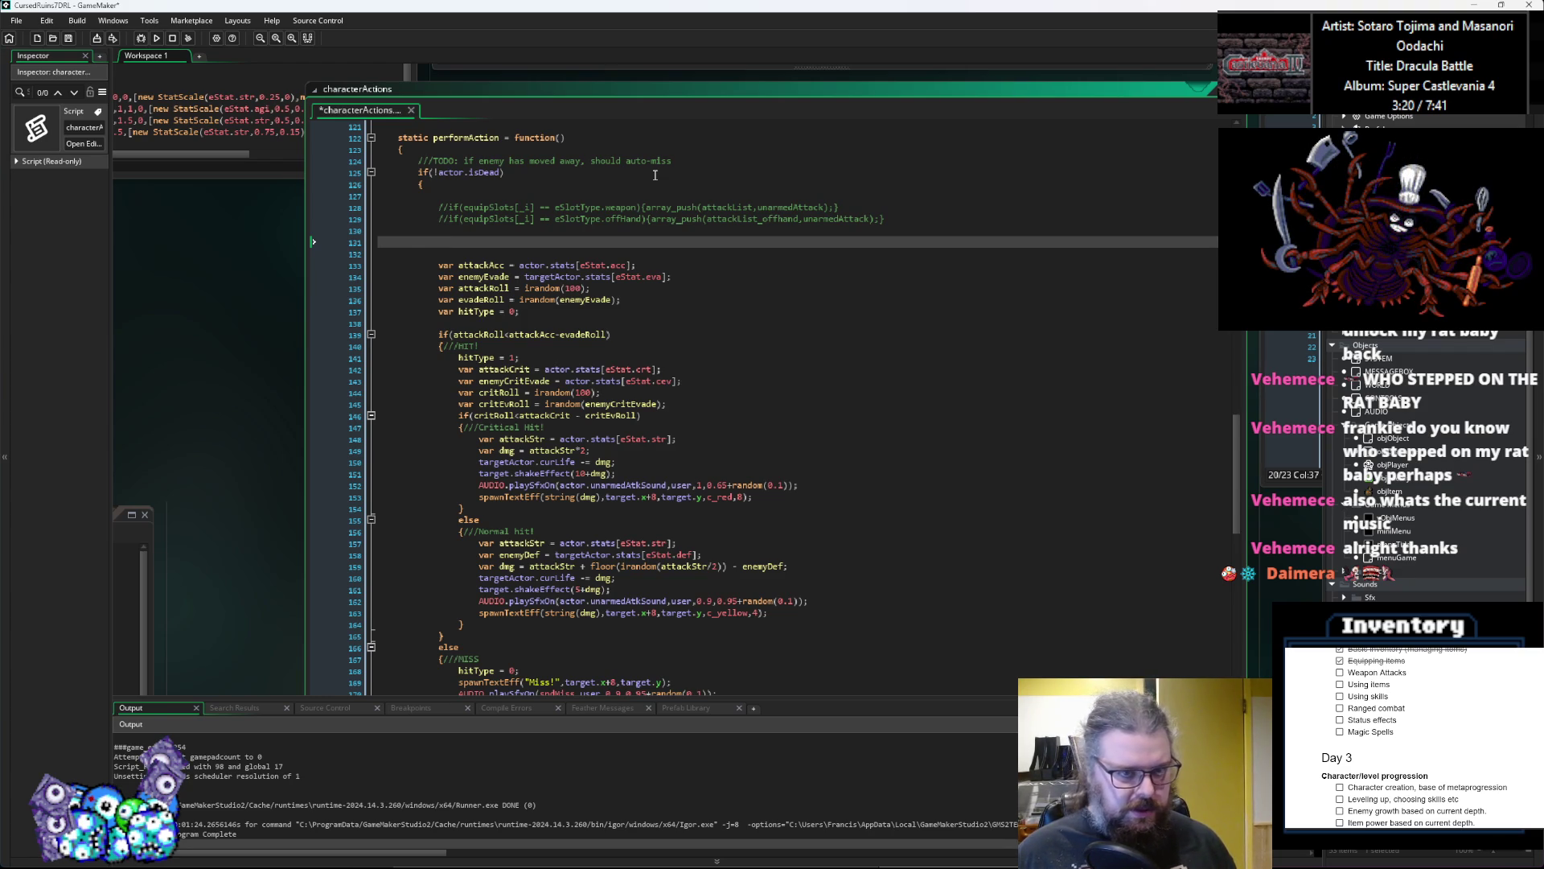
Step: Write the header for(var _i = 0; _i<array_length(actor.attackList); _i++)
type("for(")
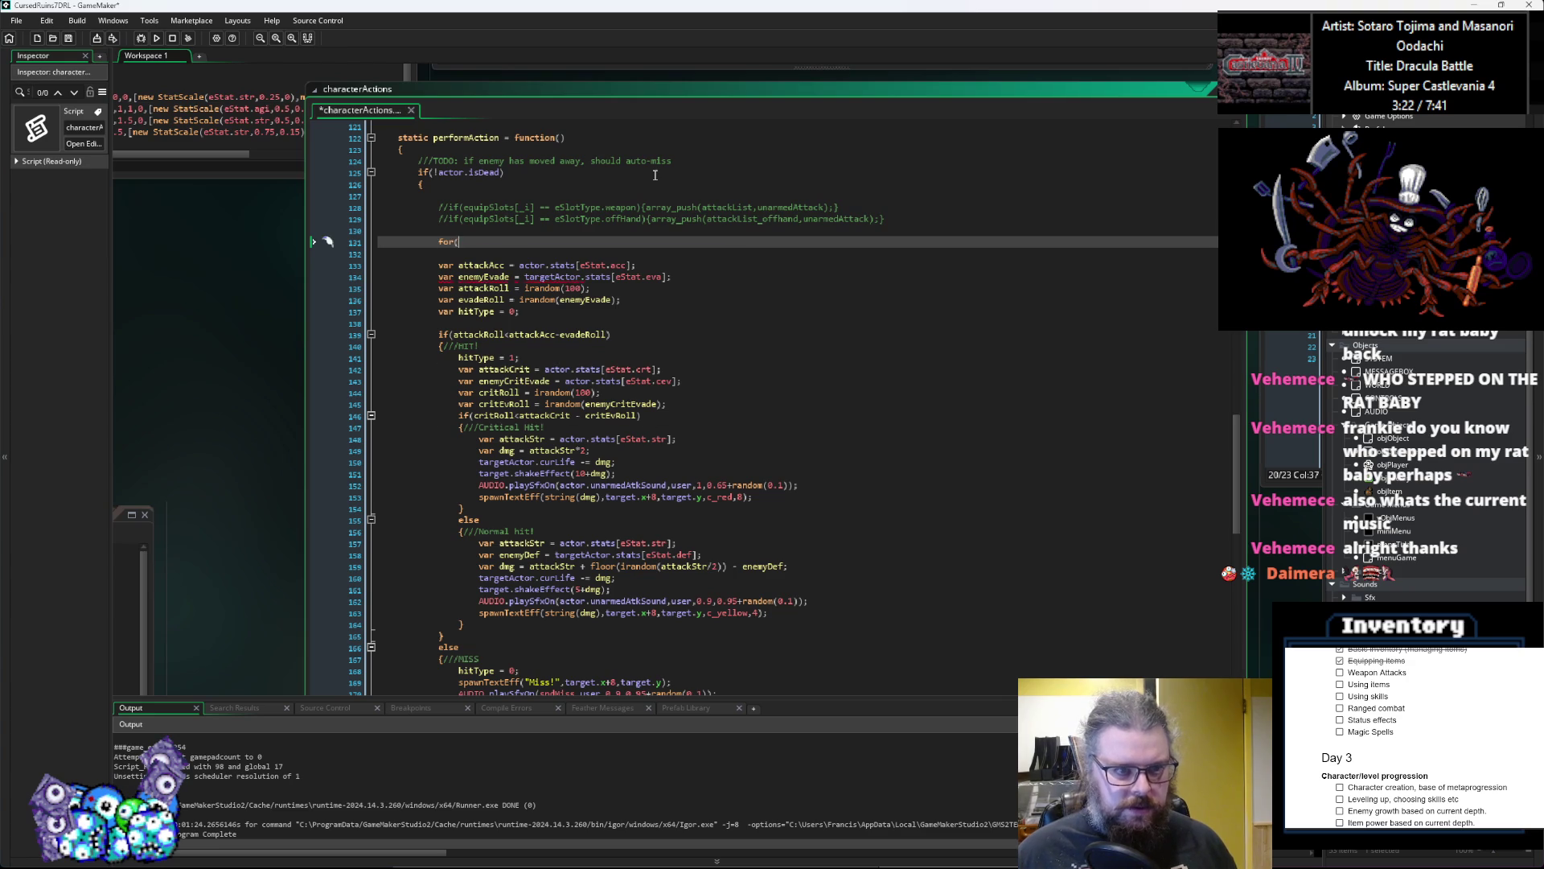
type("var _i = 0; _i<")
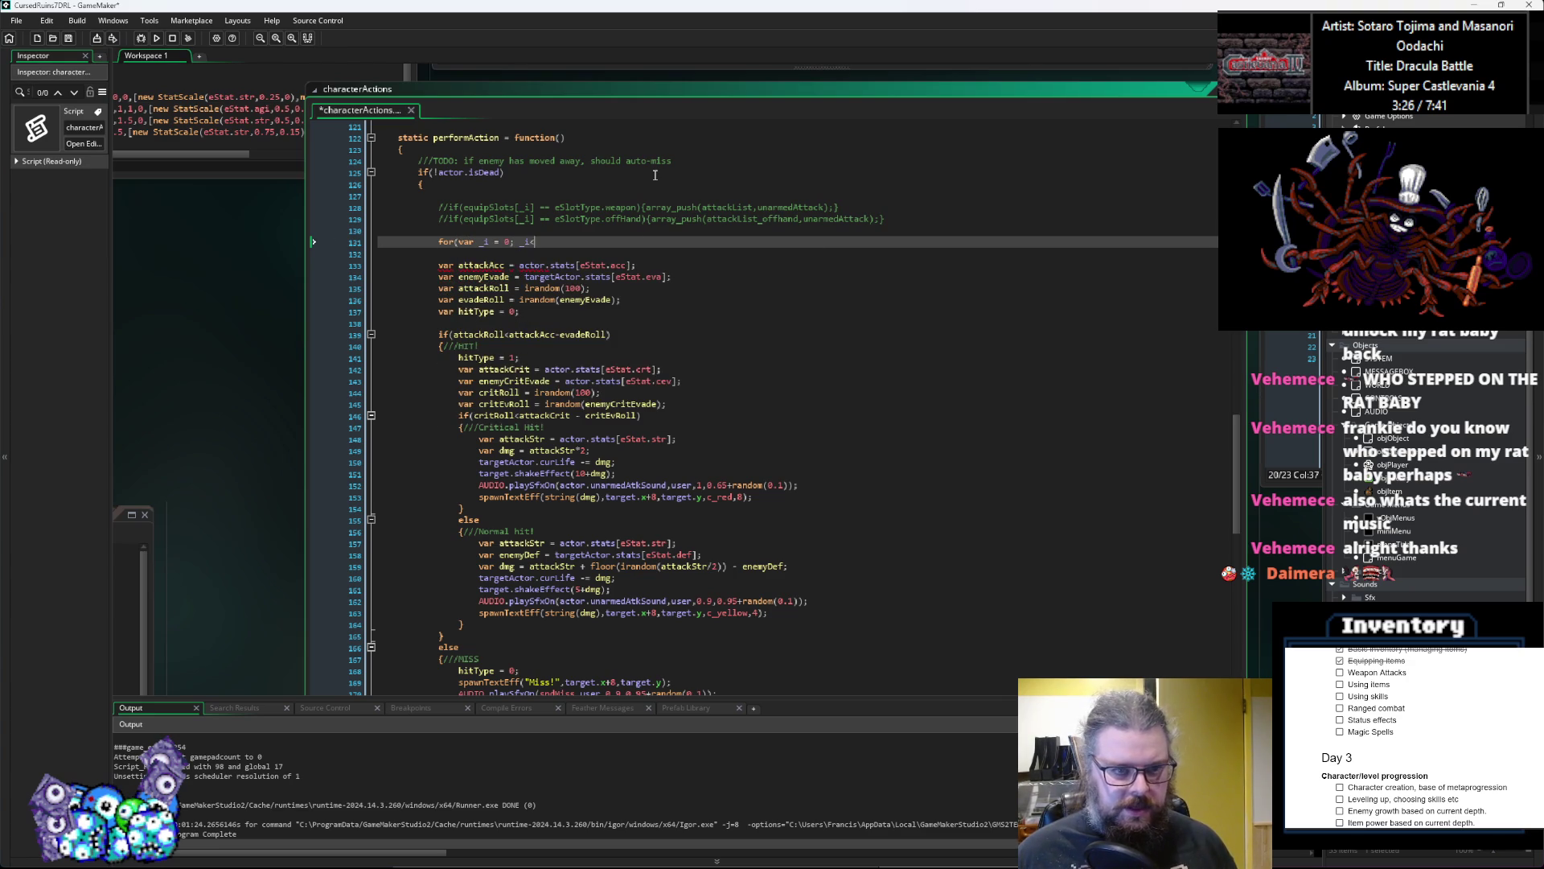
type("array_le")
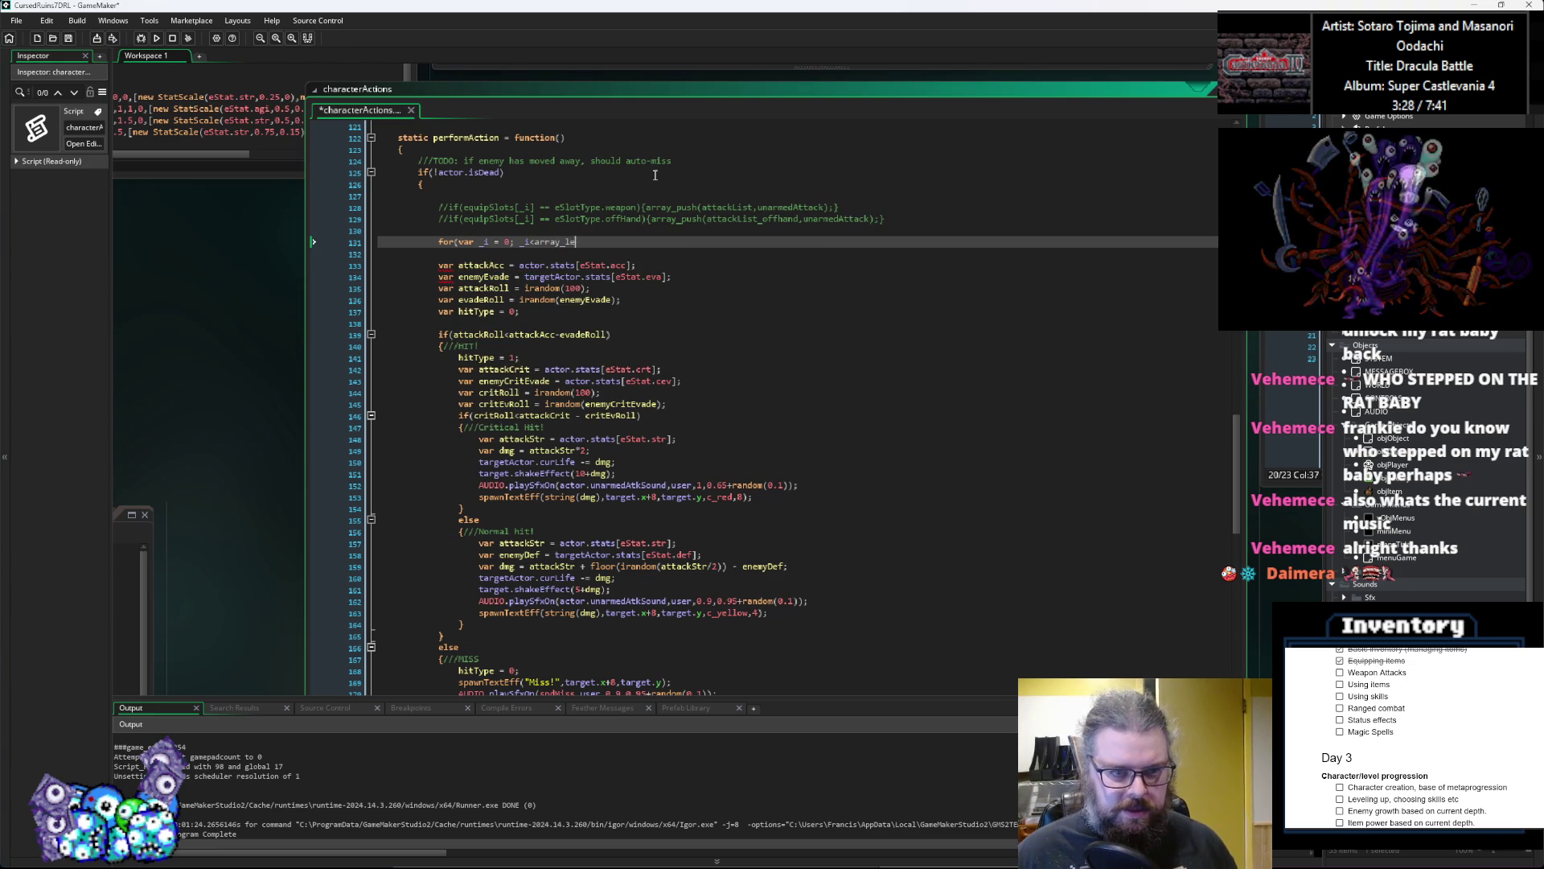
type("ngth()")
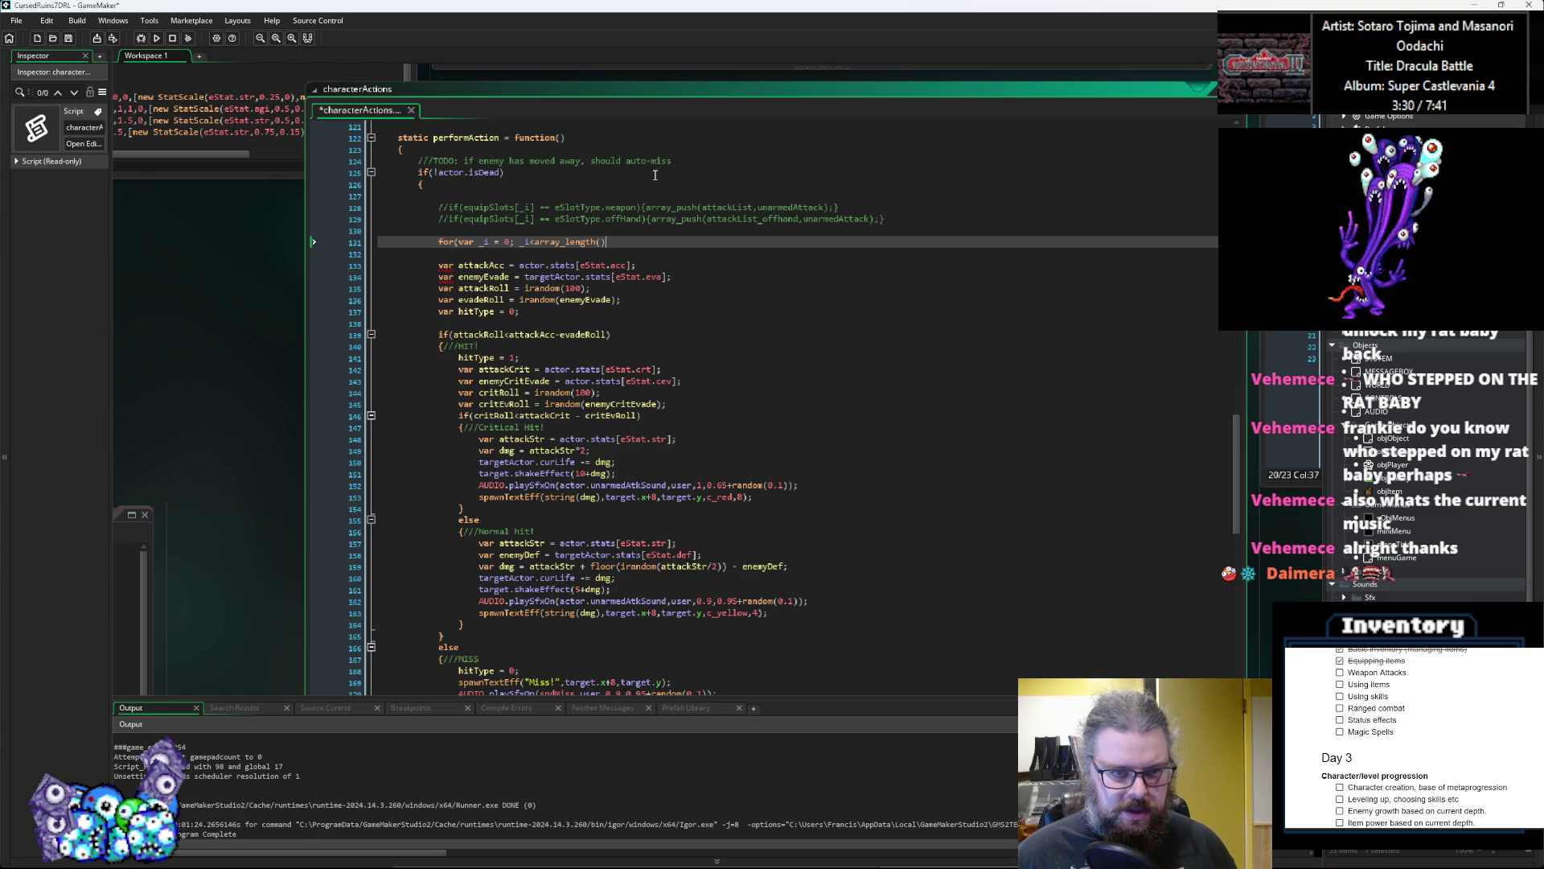
key("Left")
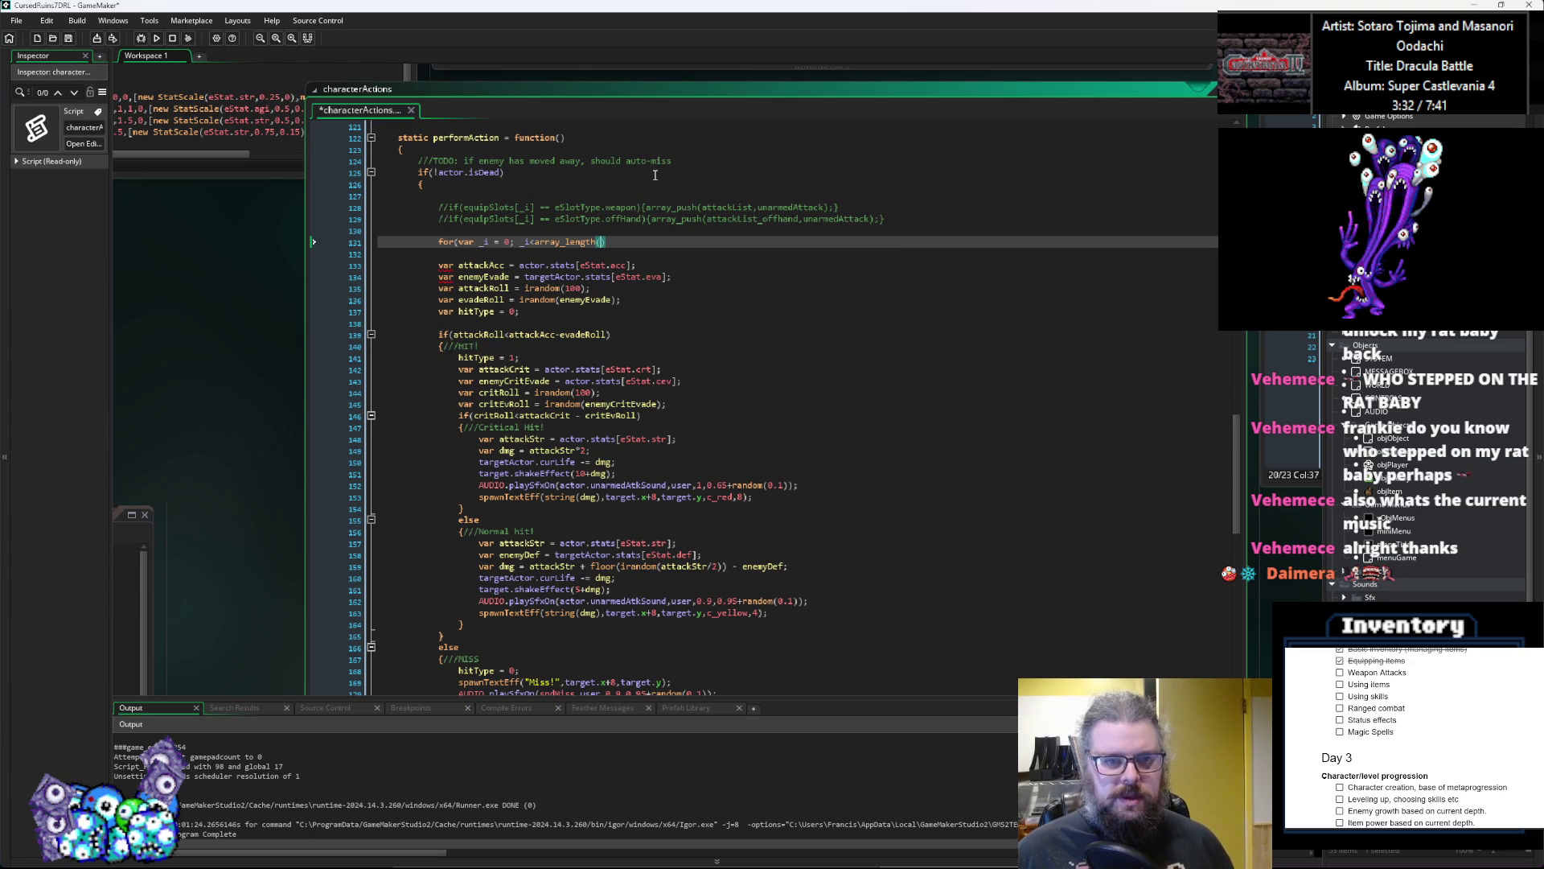
type("actor.")
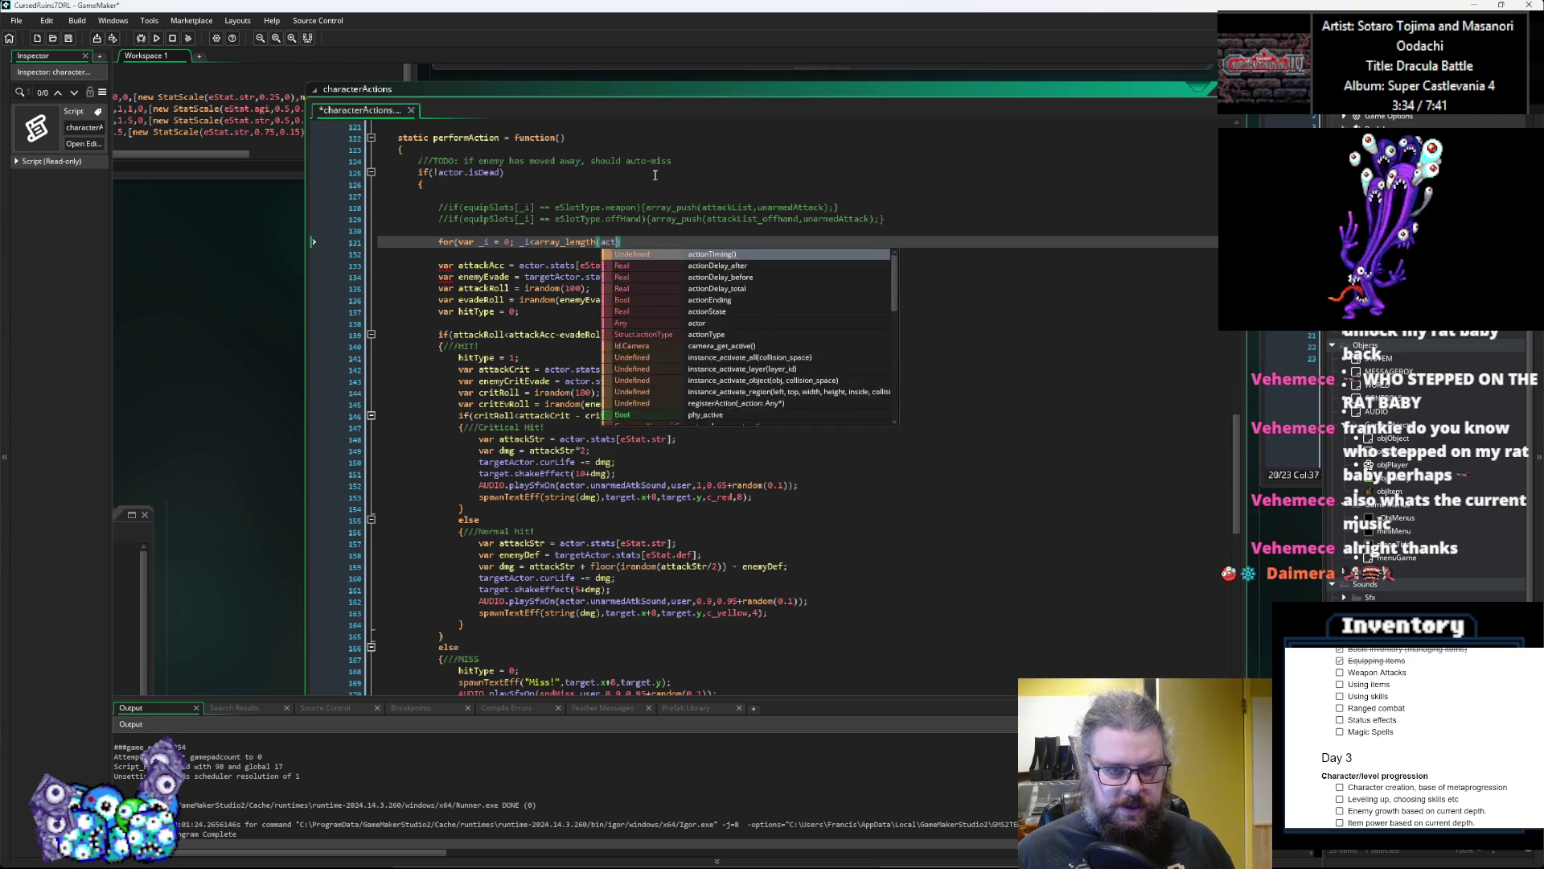
type("attackList")
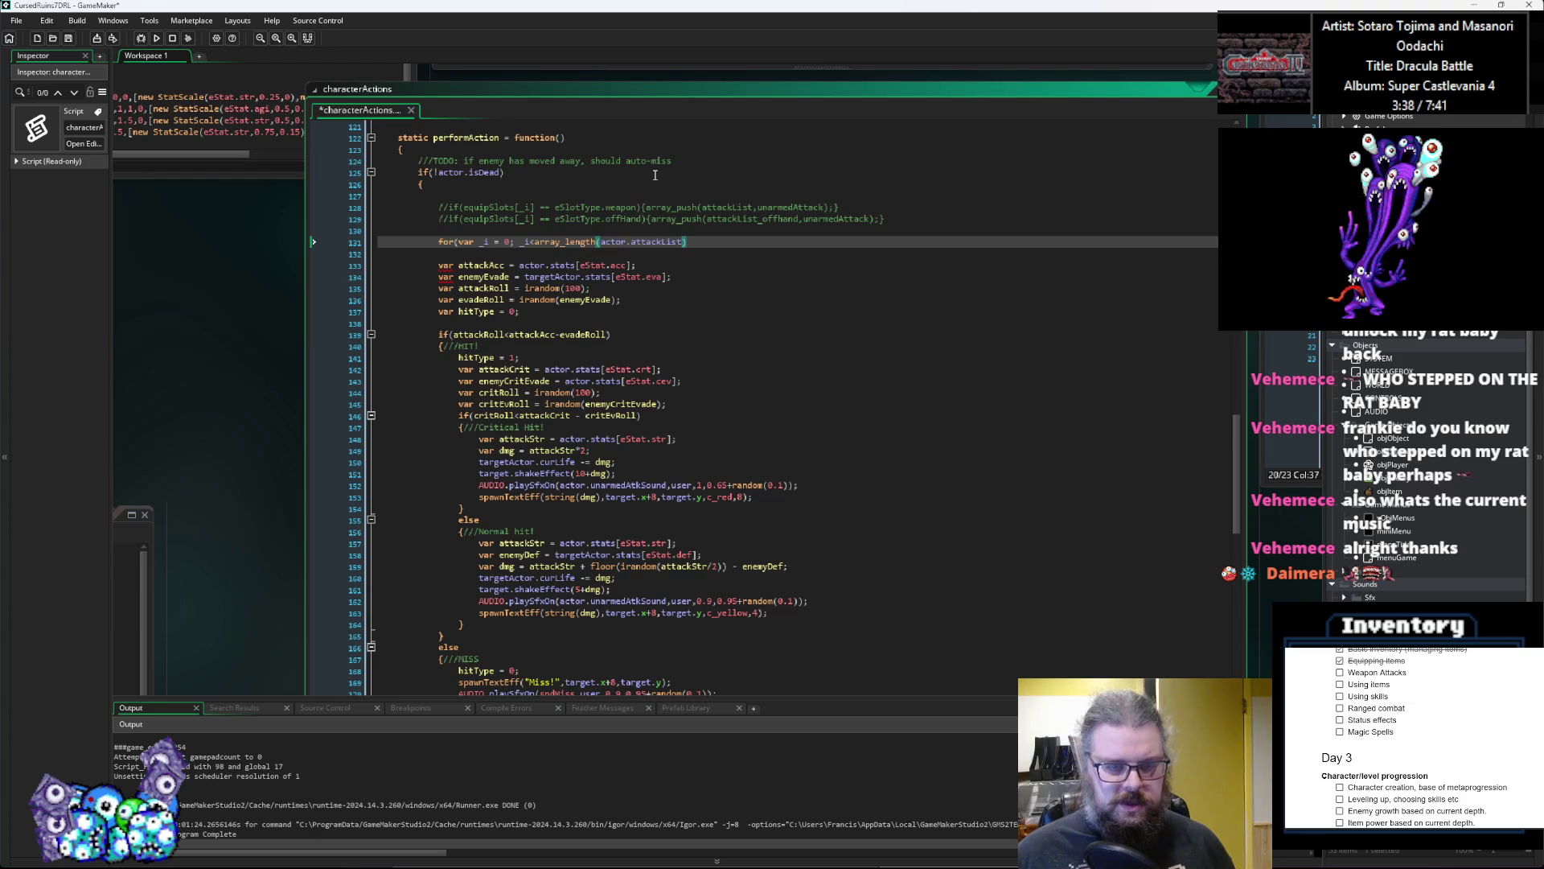
type("); _i")
key("Return")
key("BackSpace")
key("BackSpace")
key("BackSpace")
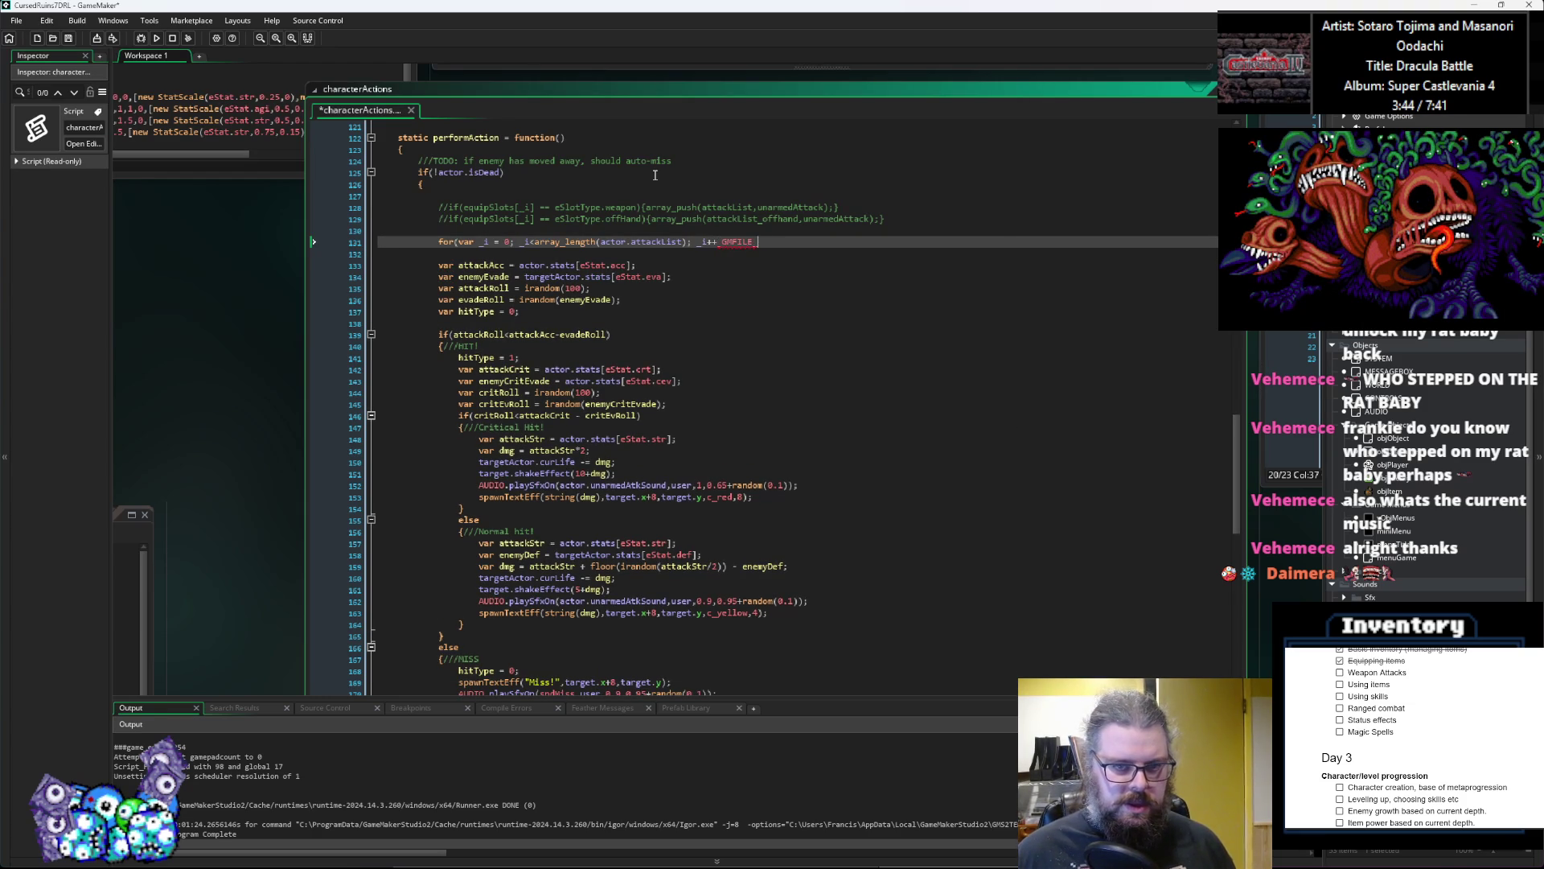
key("BackSpace")
type(")")
key("Return")
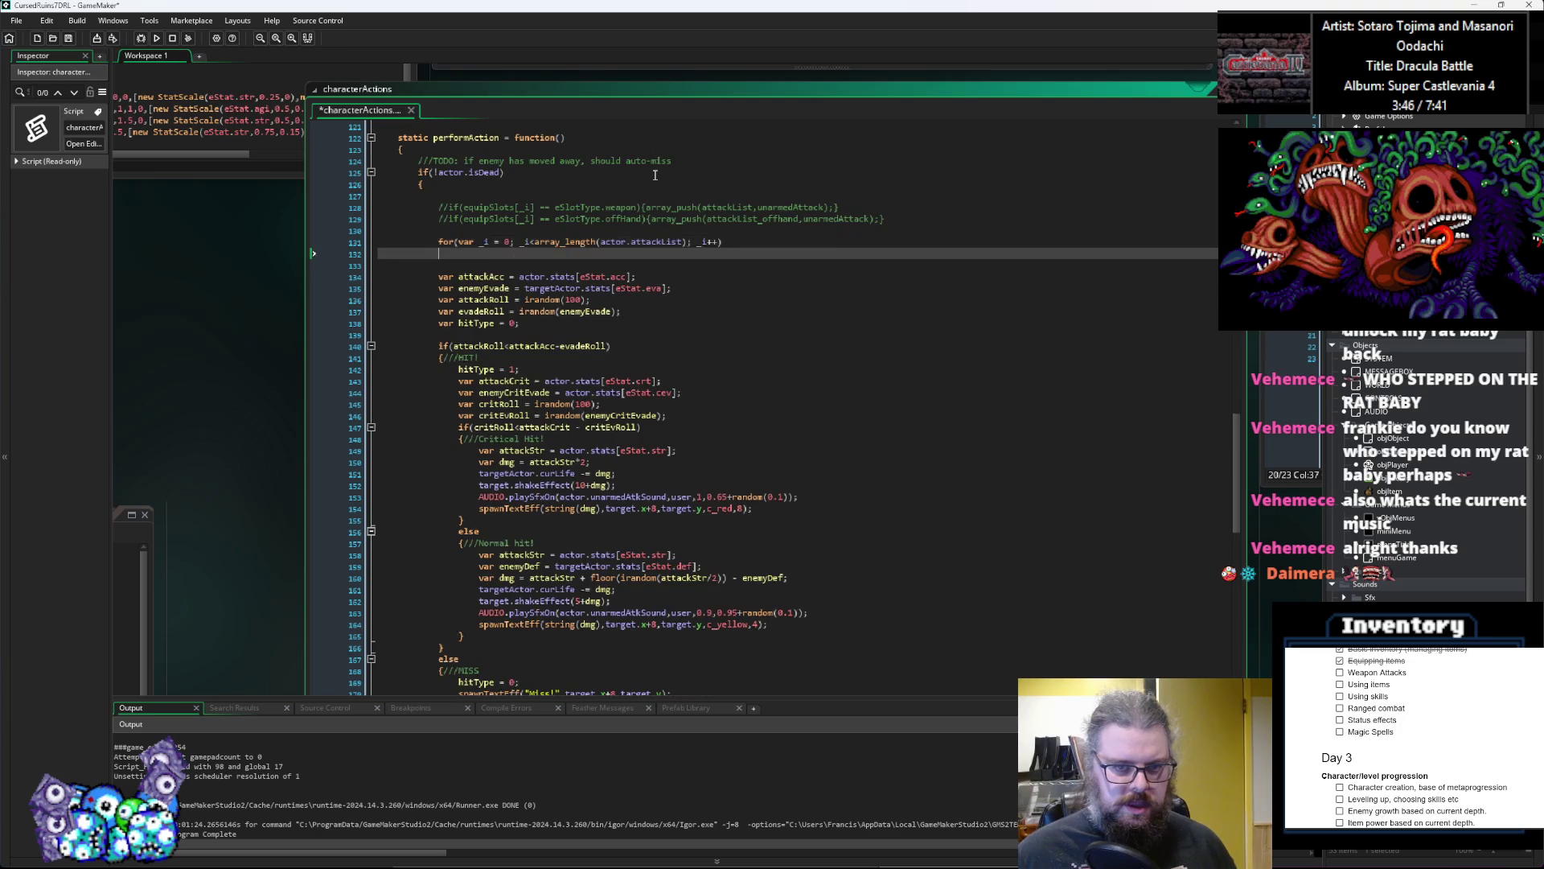
Step: Add the loop braces with var atk = actor.attackList[_i]; inside the body
type("{")
key("Return")
key("Up")
key("Return")
type("var atk = ")
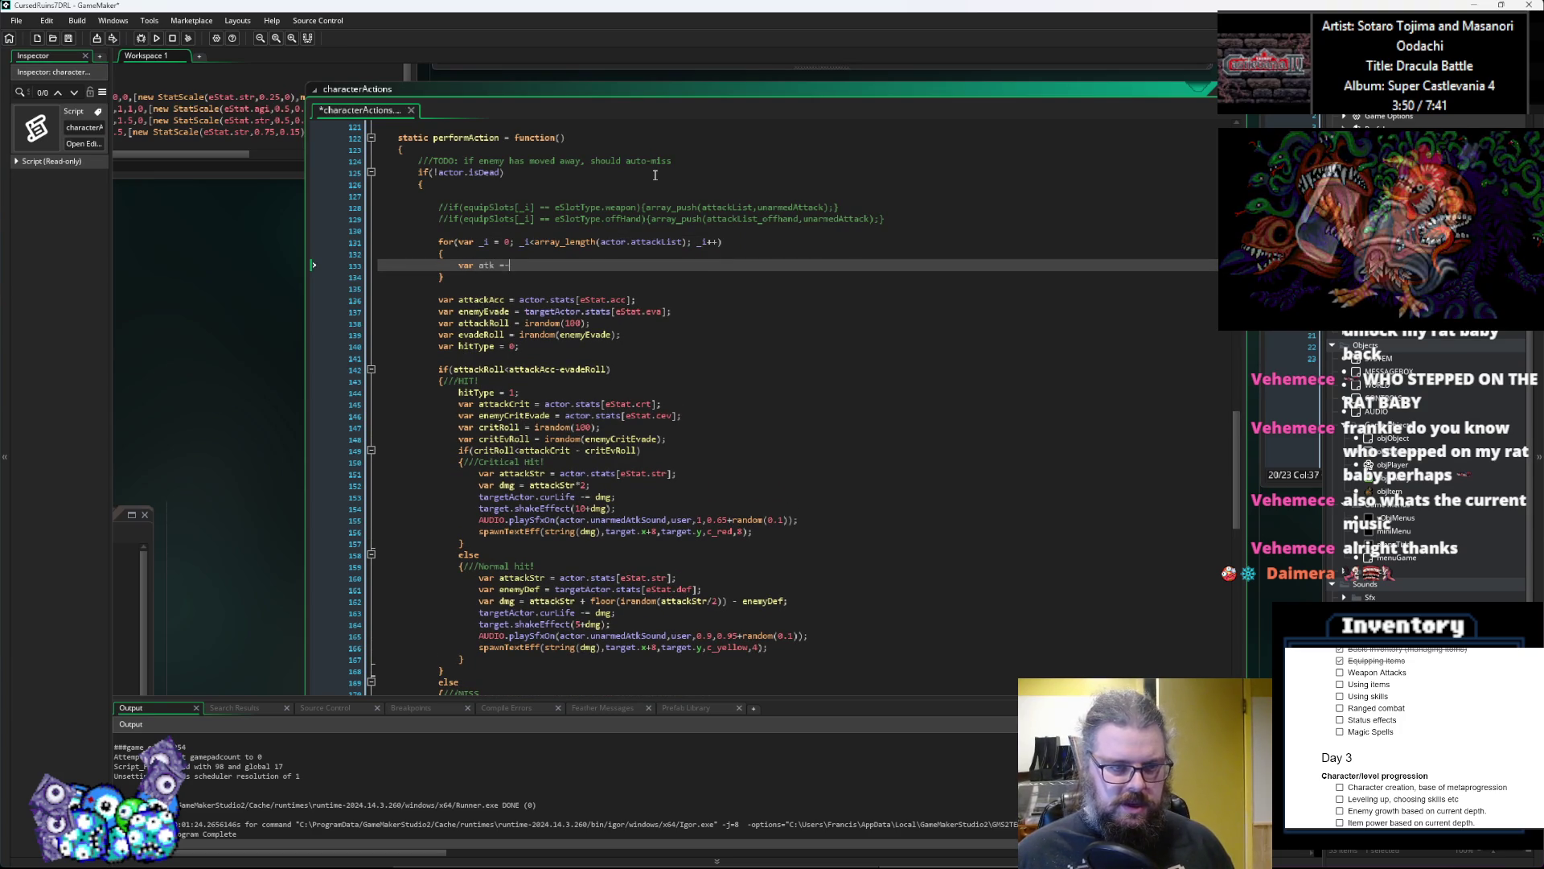
type("actor.attackList[_i];")
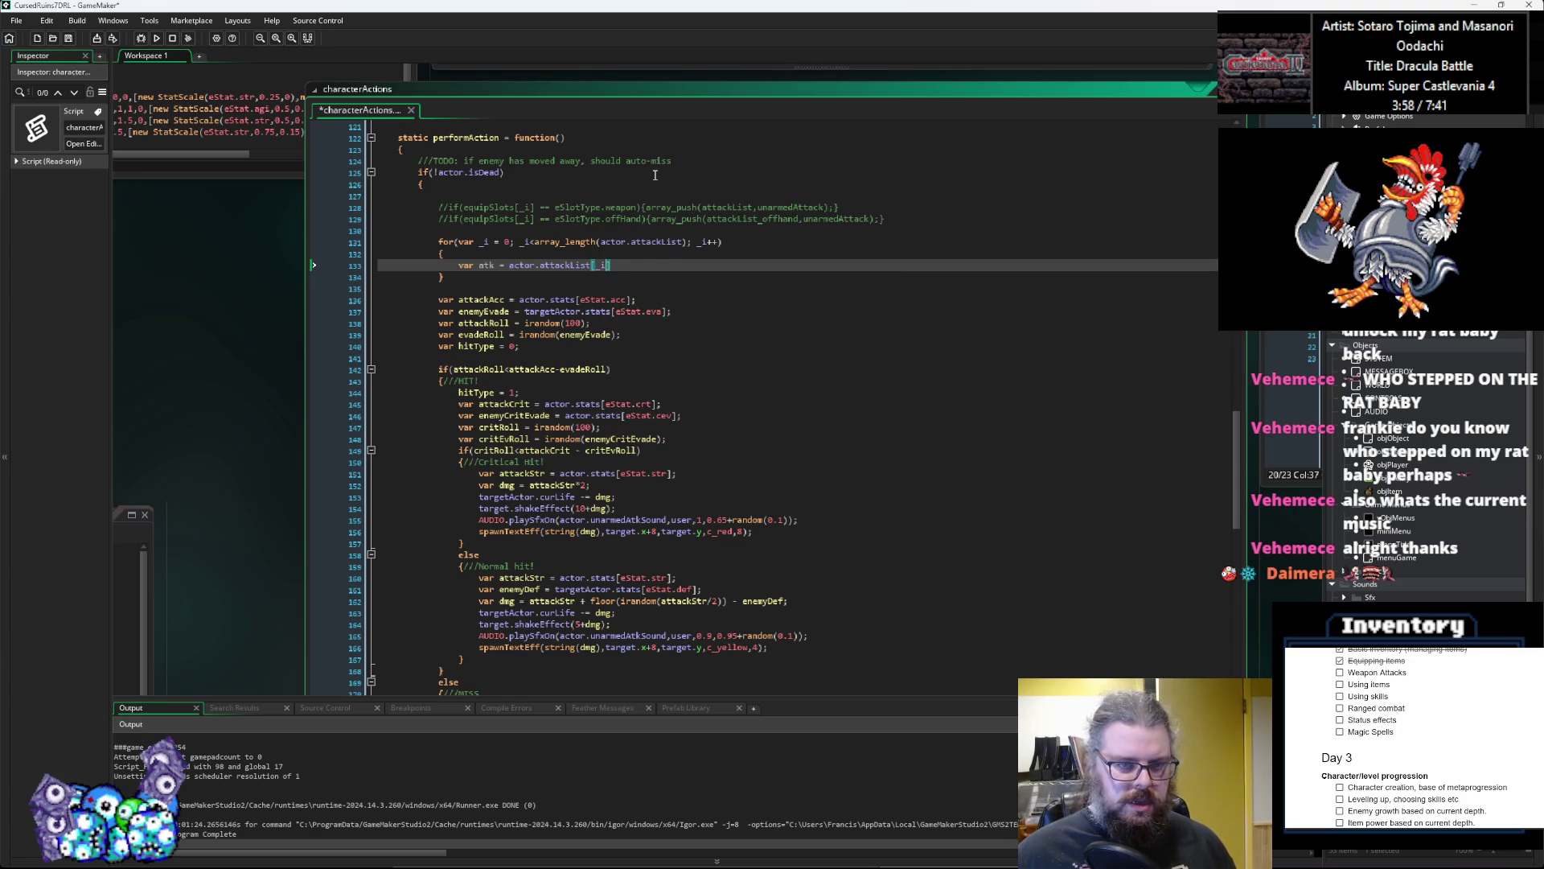
key("Return")
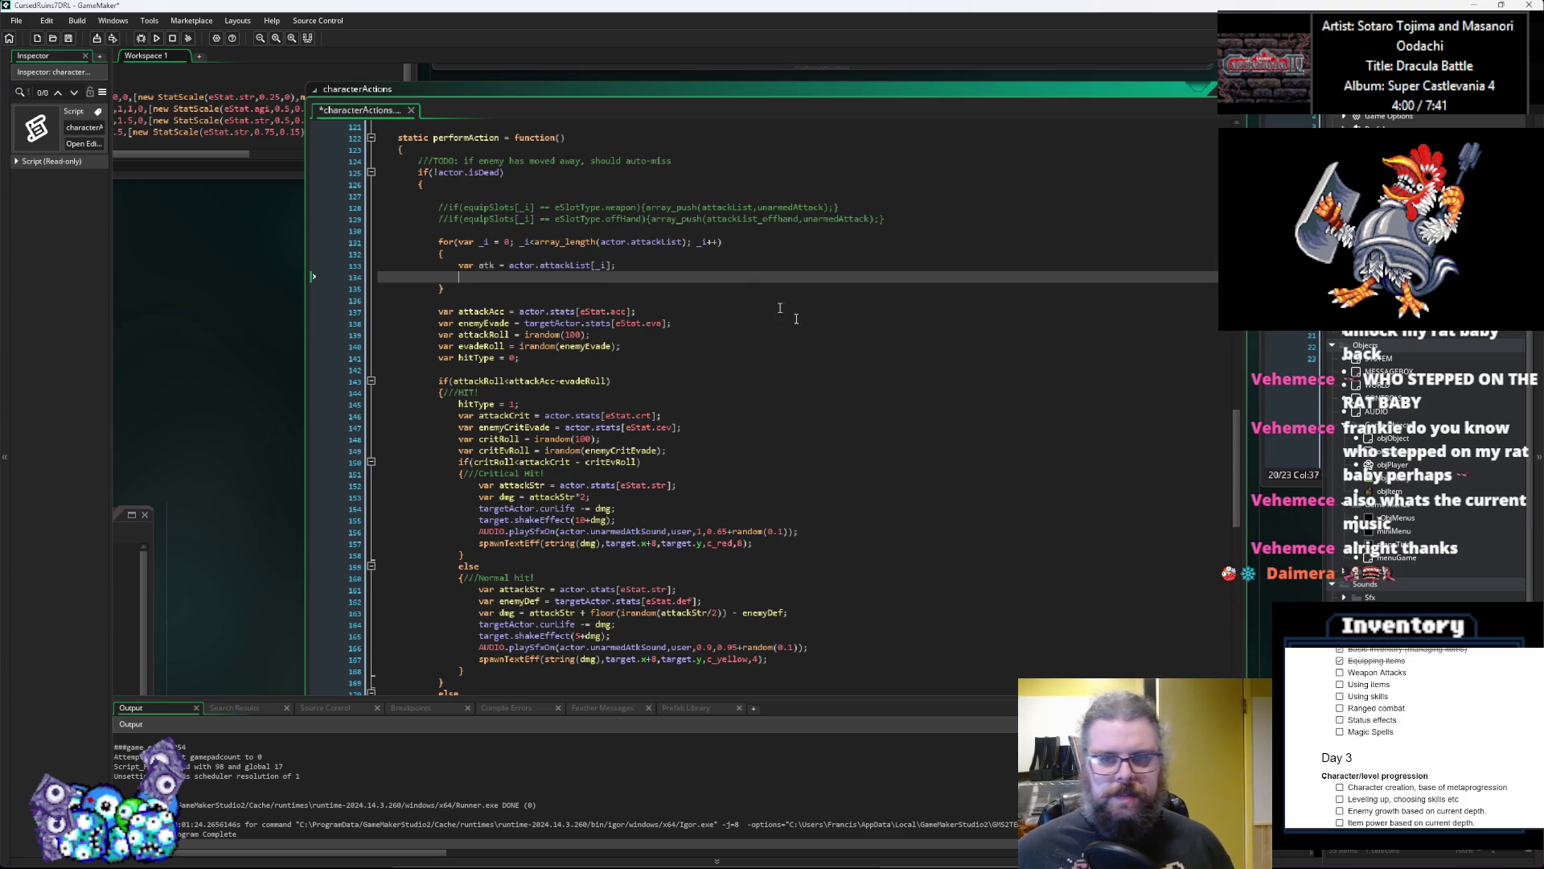
key("ctrl+Tab")
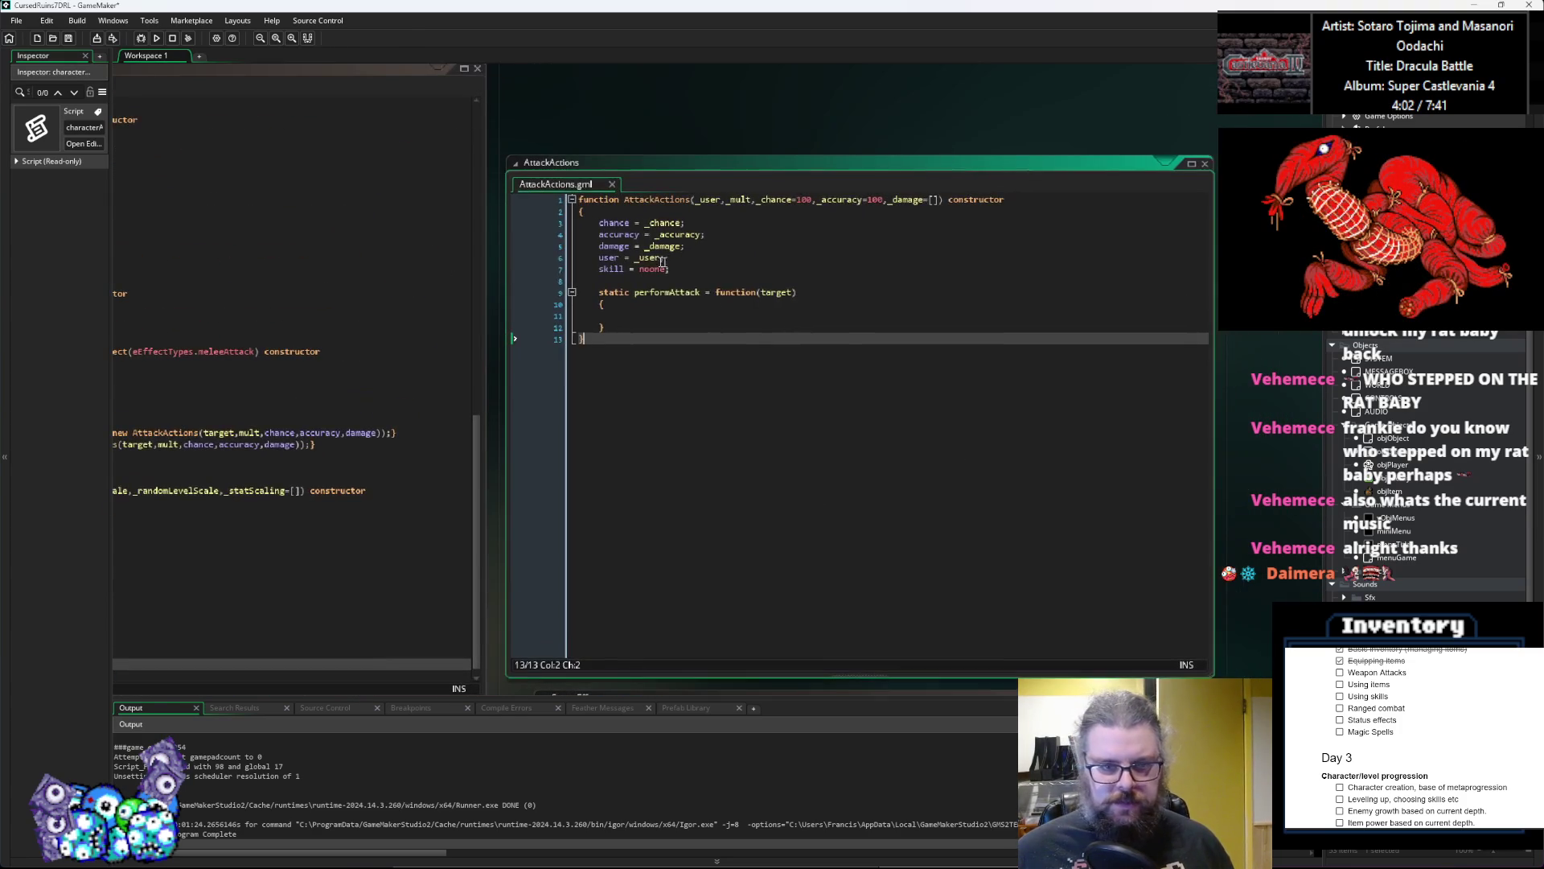
Step: Call atk.performAttack() inside the loop and jump to its definition
left_click_drag(710, 427, 1051, 215)
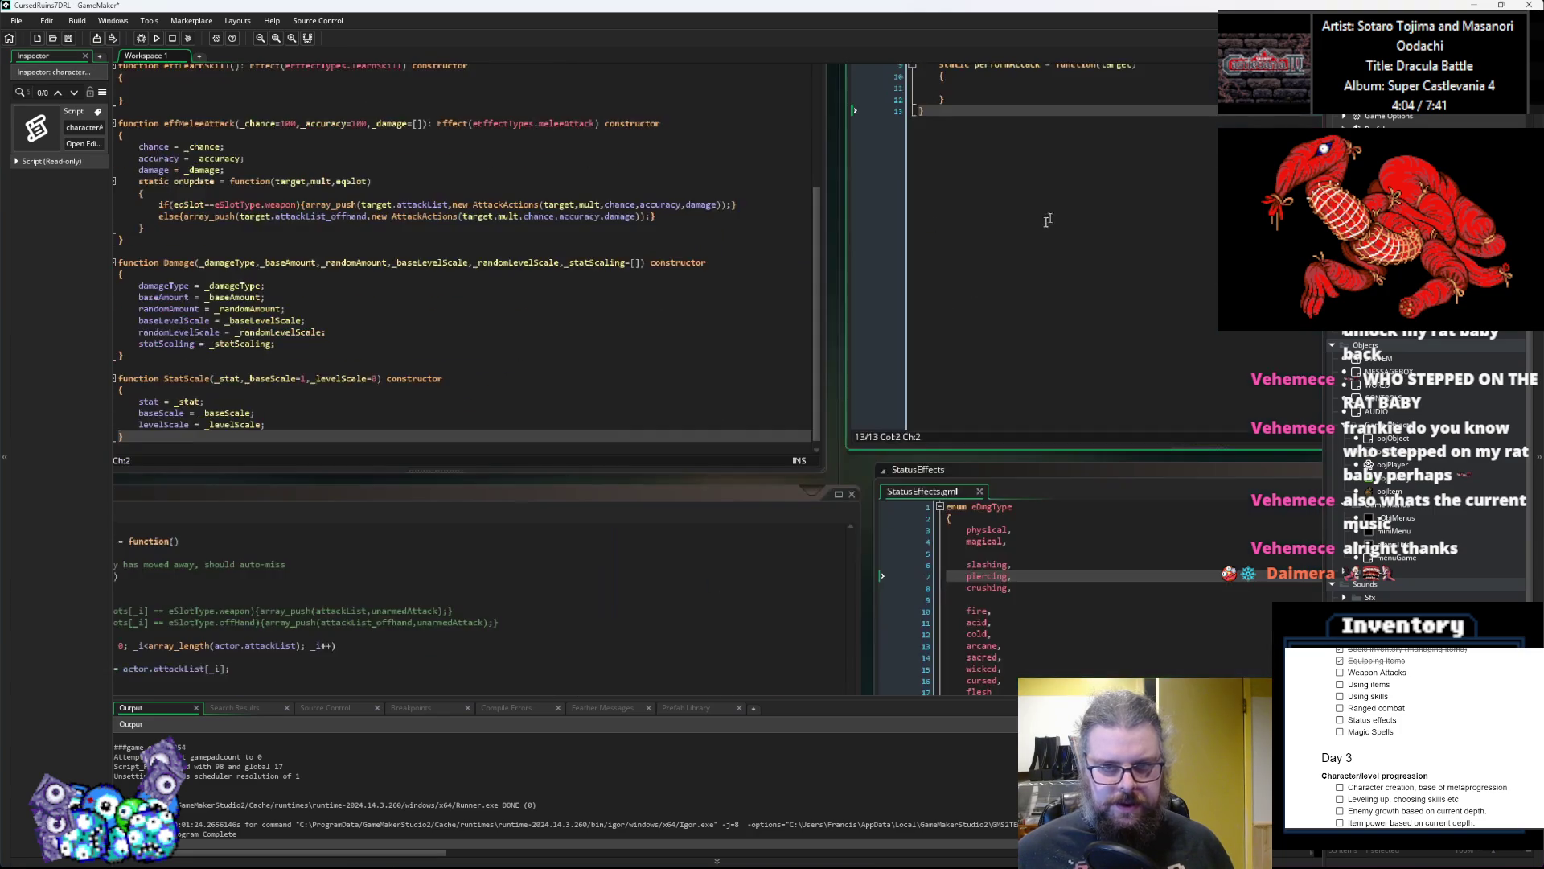
key("ctrl+Tab")
left_click(505, 447)
type("atk.performAttack(")
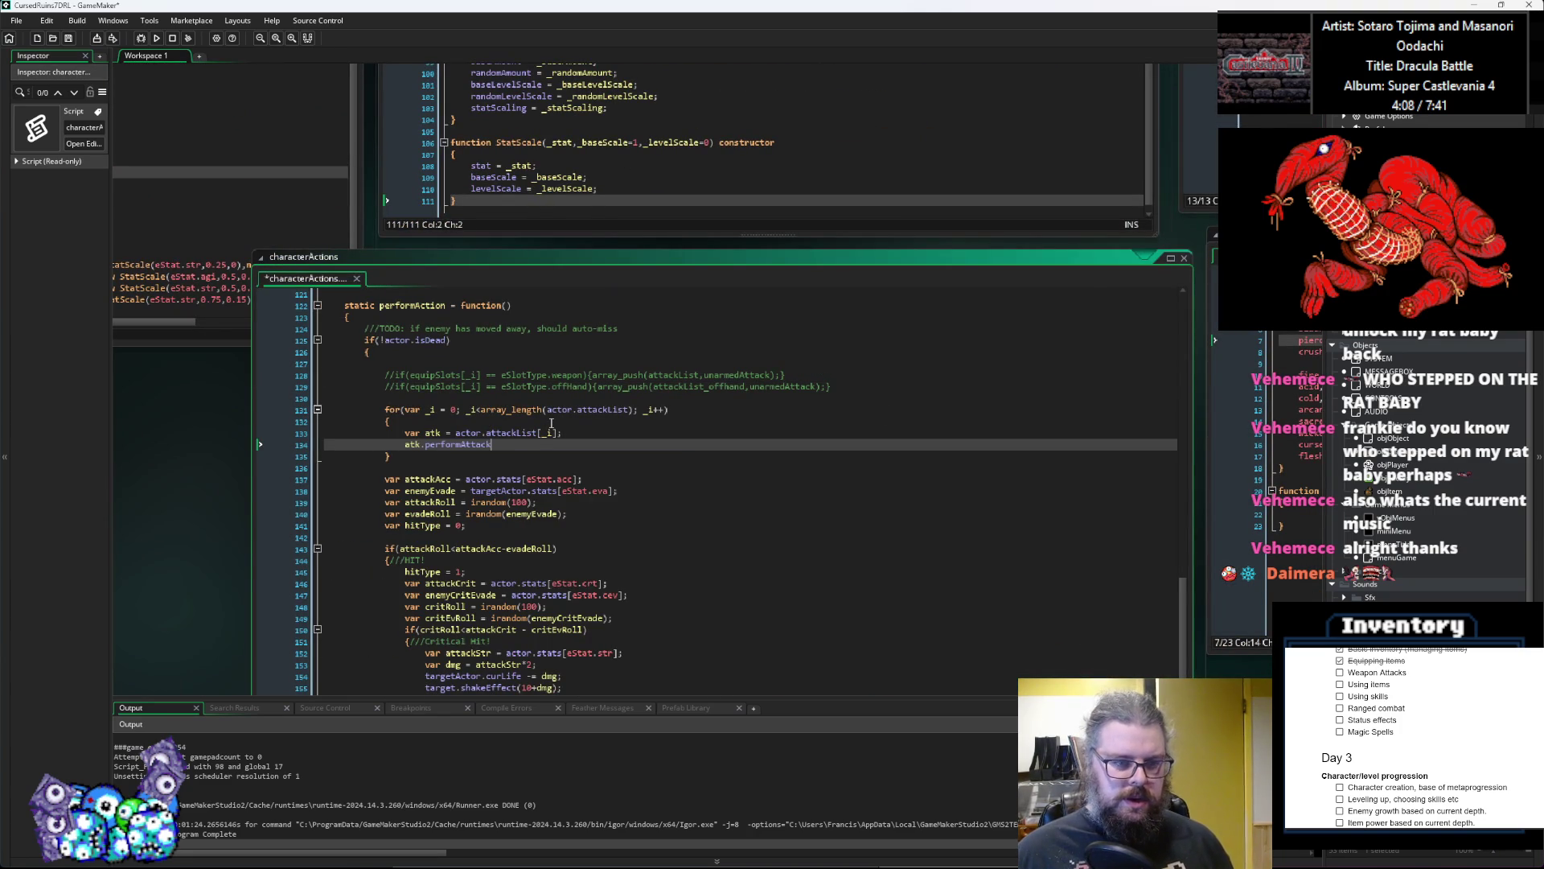
type(")")
key("Left")
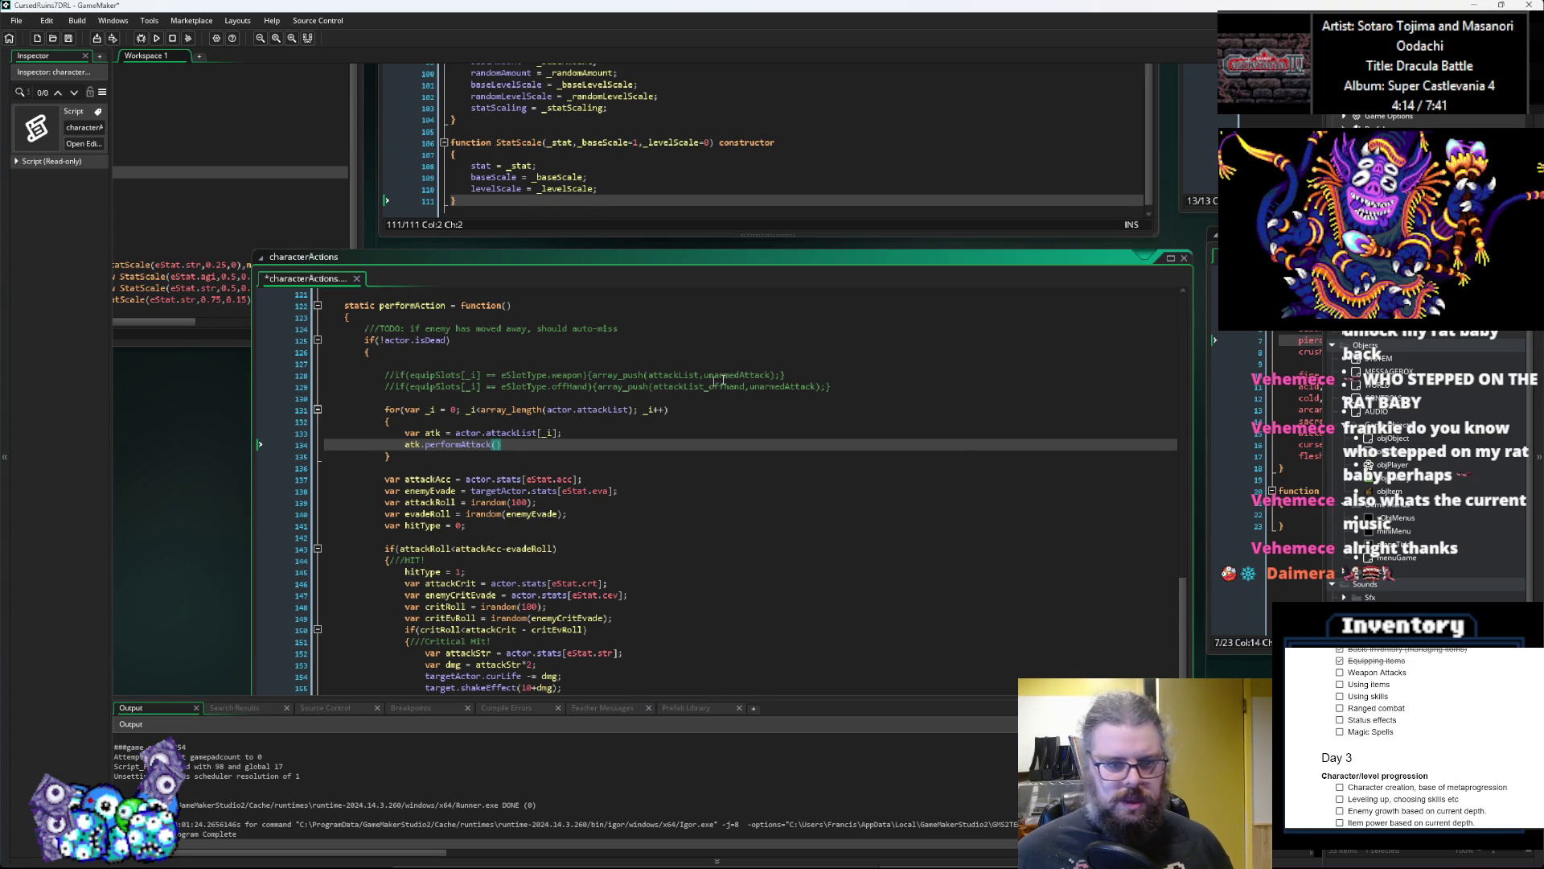
key("F12")
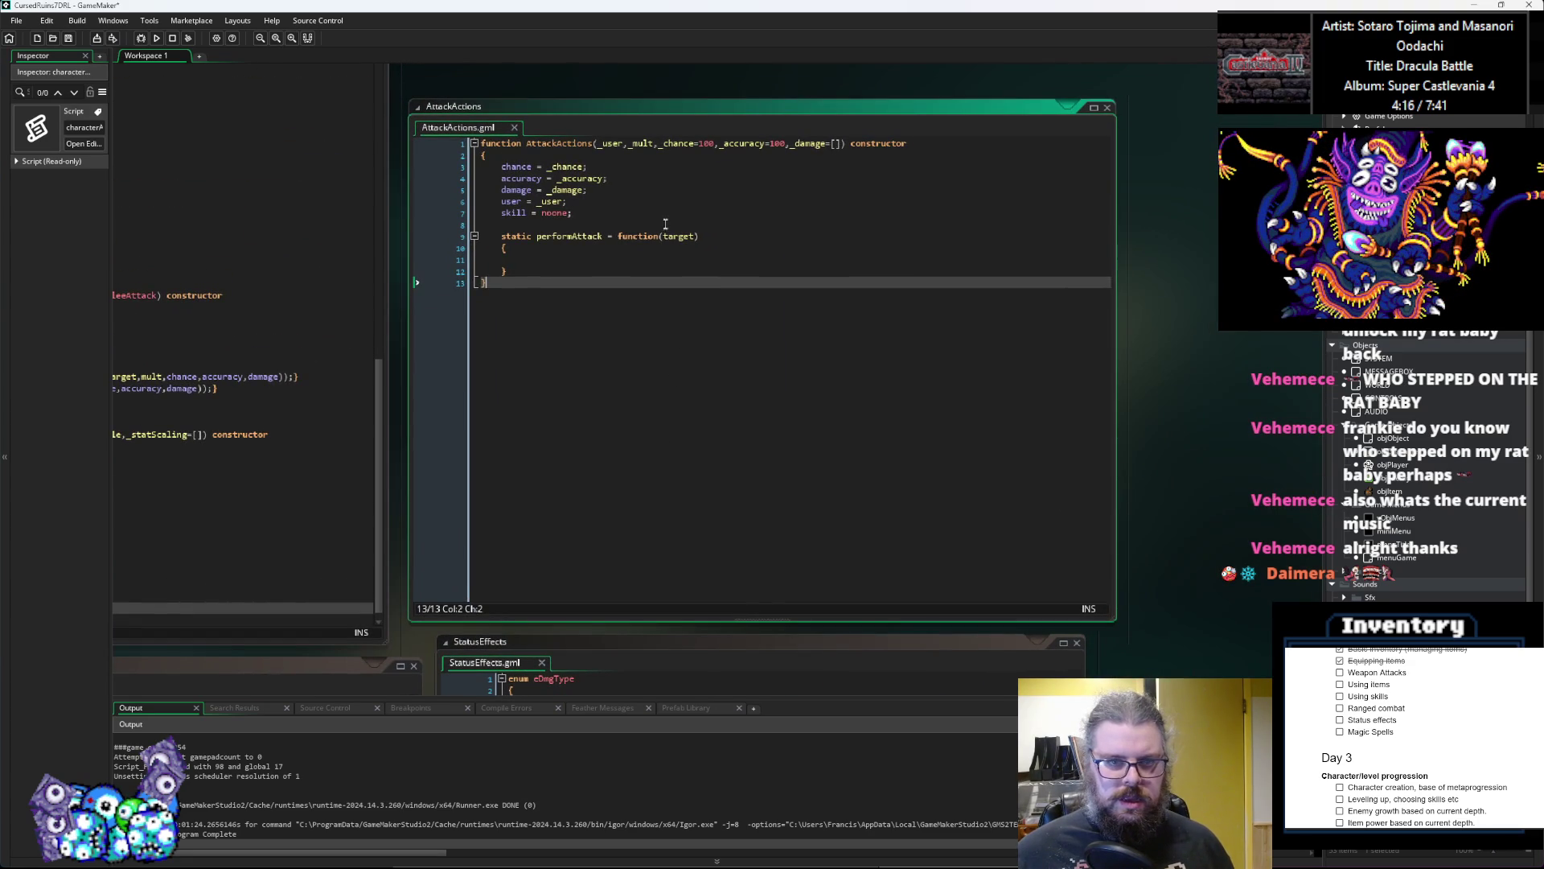
Step: Change AttackActions' performAttack parameters to (_user,_target)
left_click(624, 143)
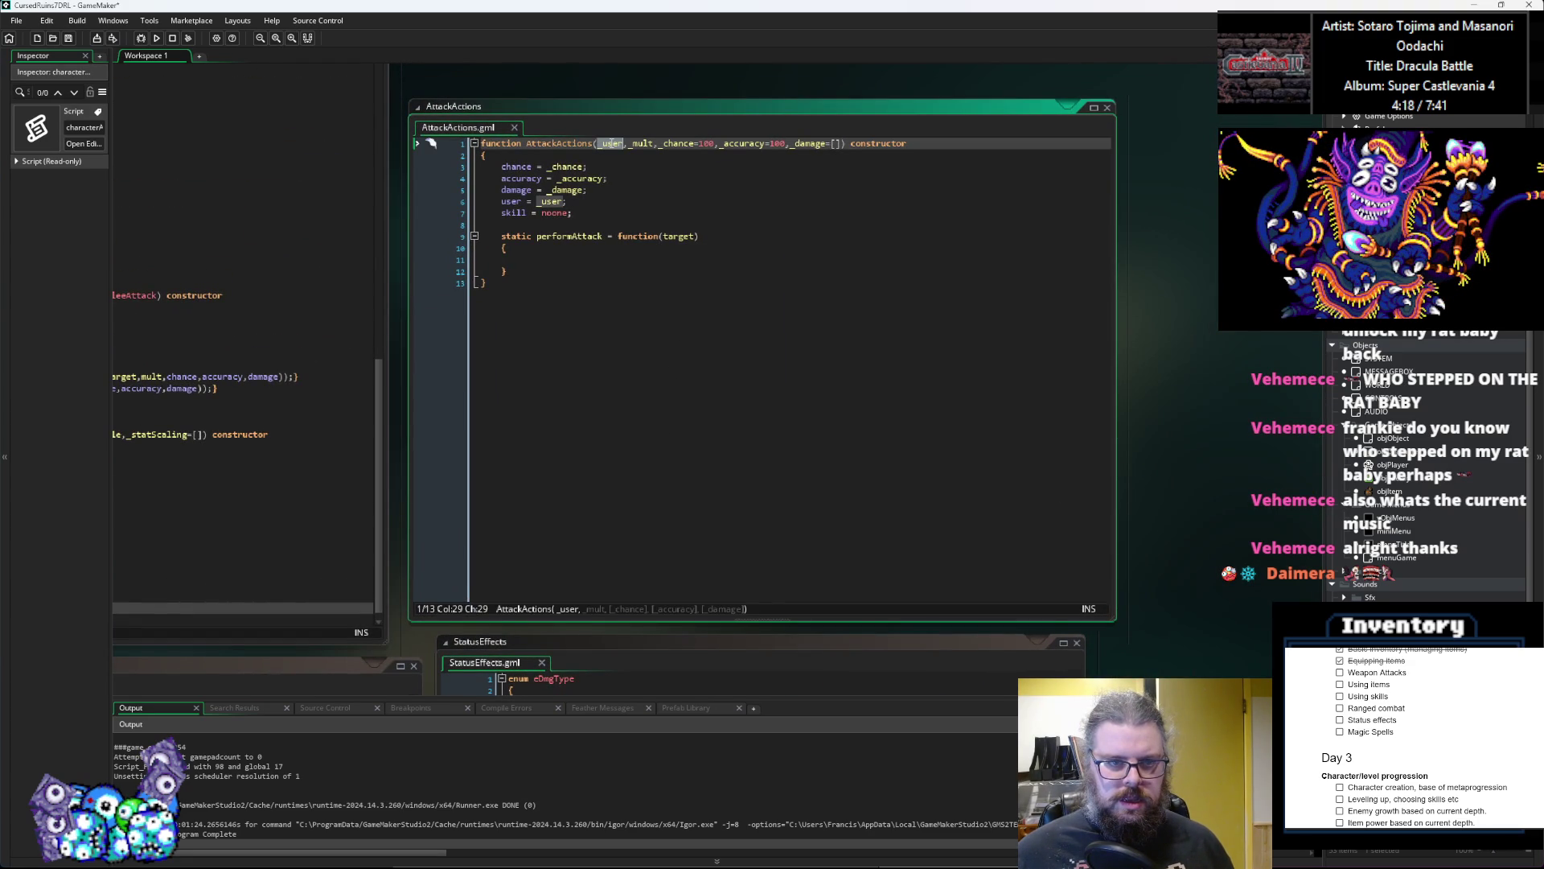
left_click(662, 236)
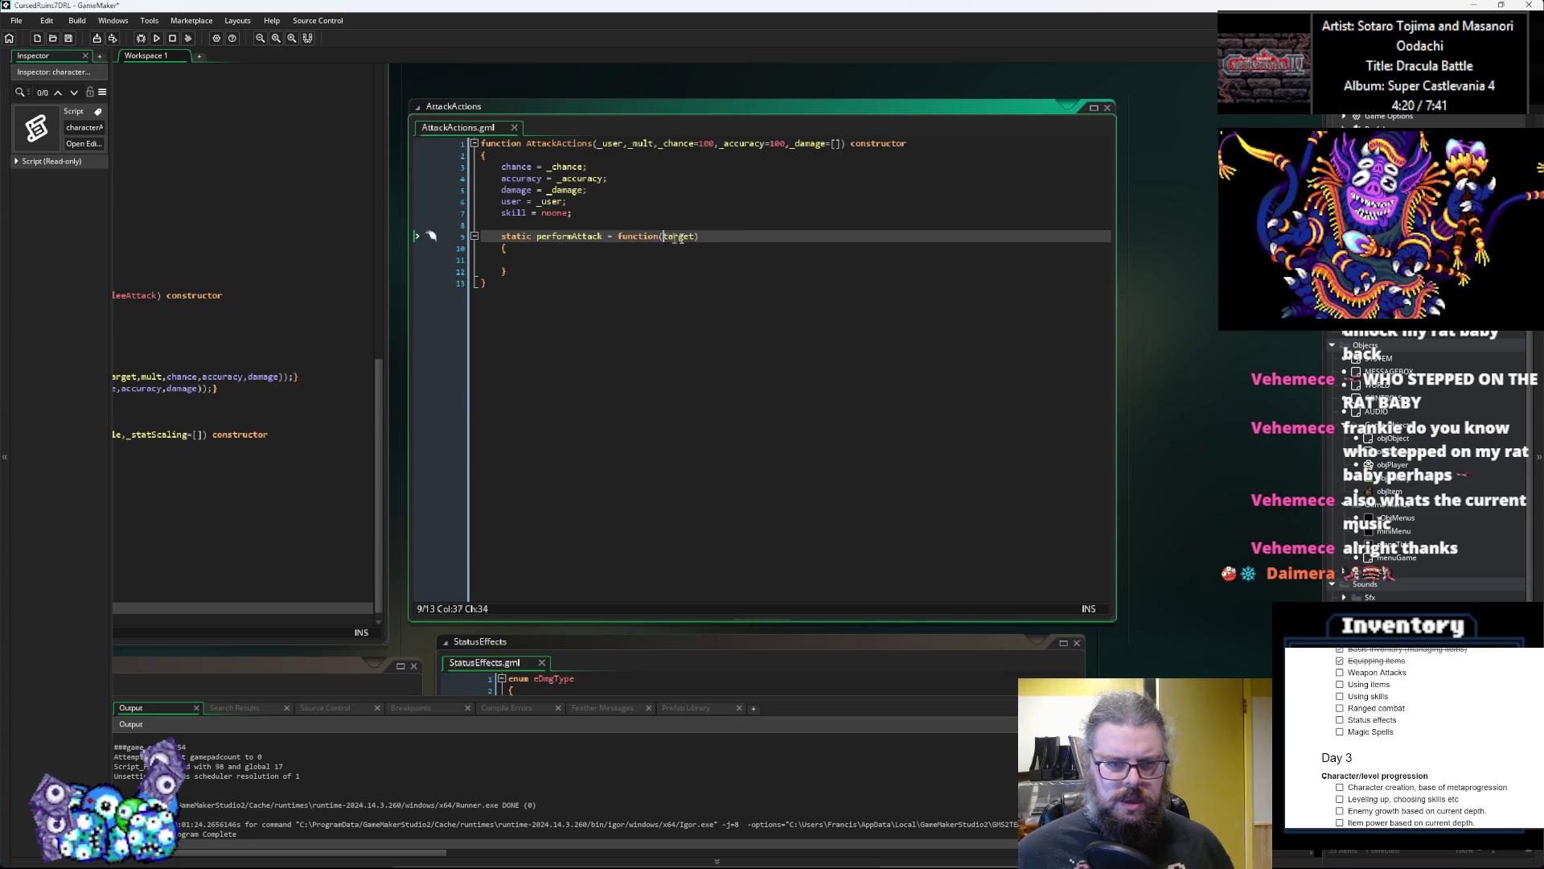
type("user,")
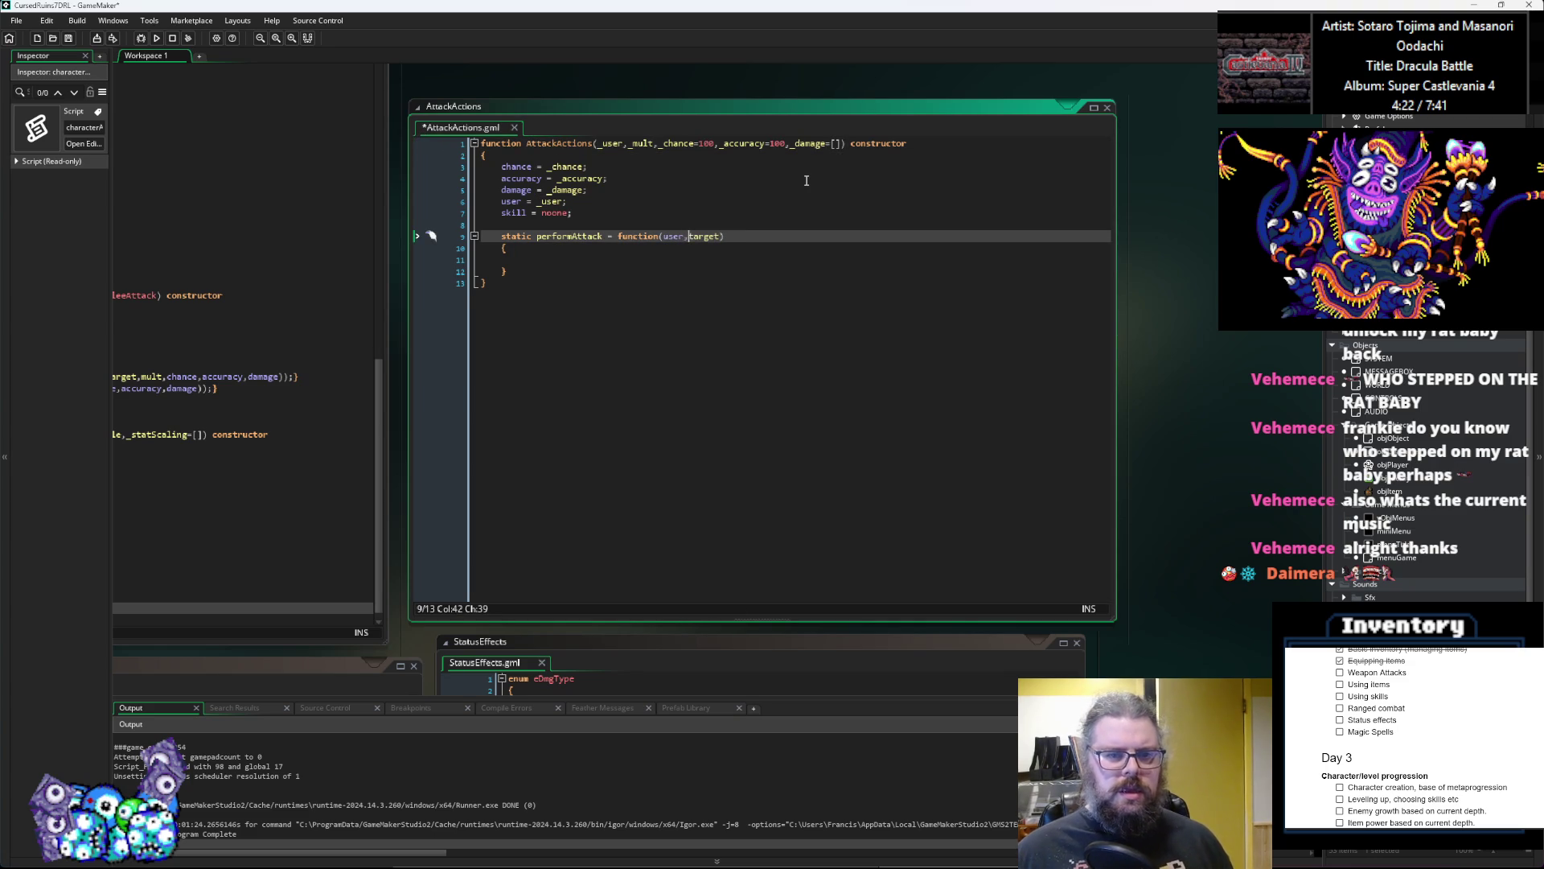
left_click(608, 256)
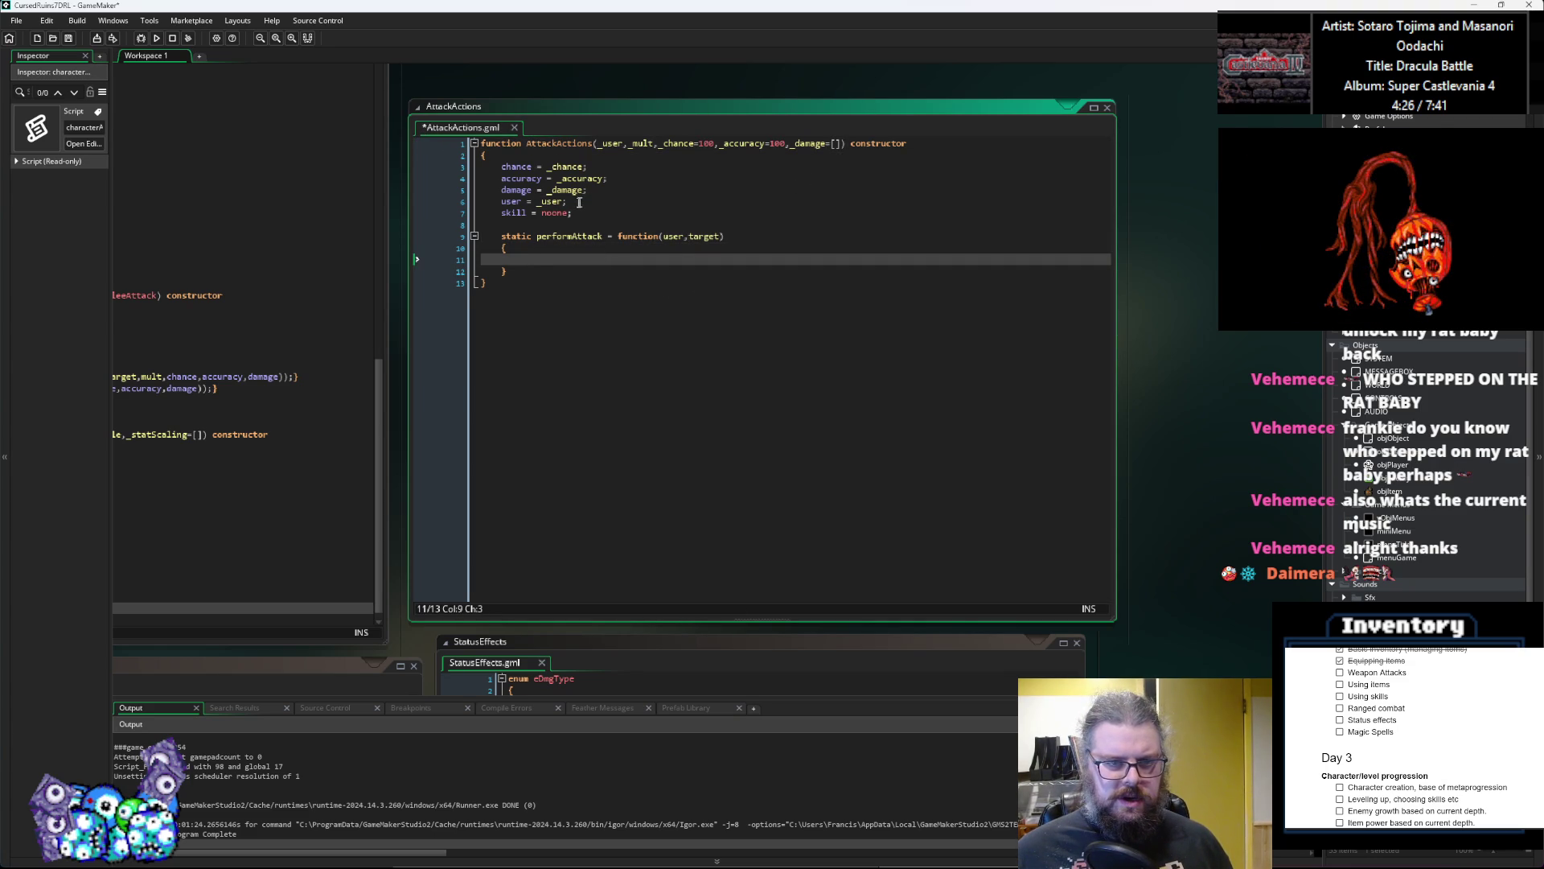
left_click(521, 201)
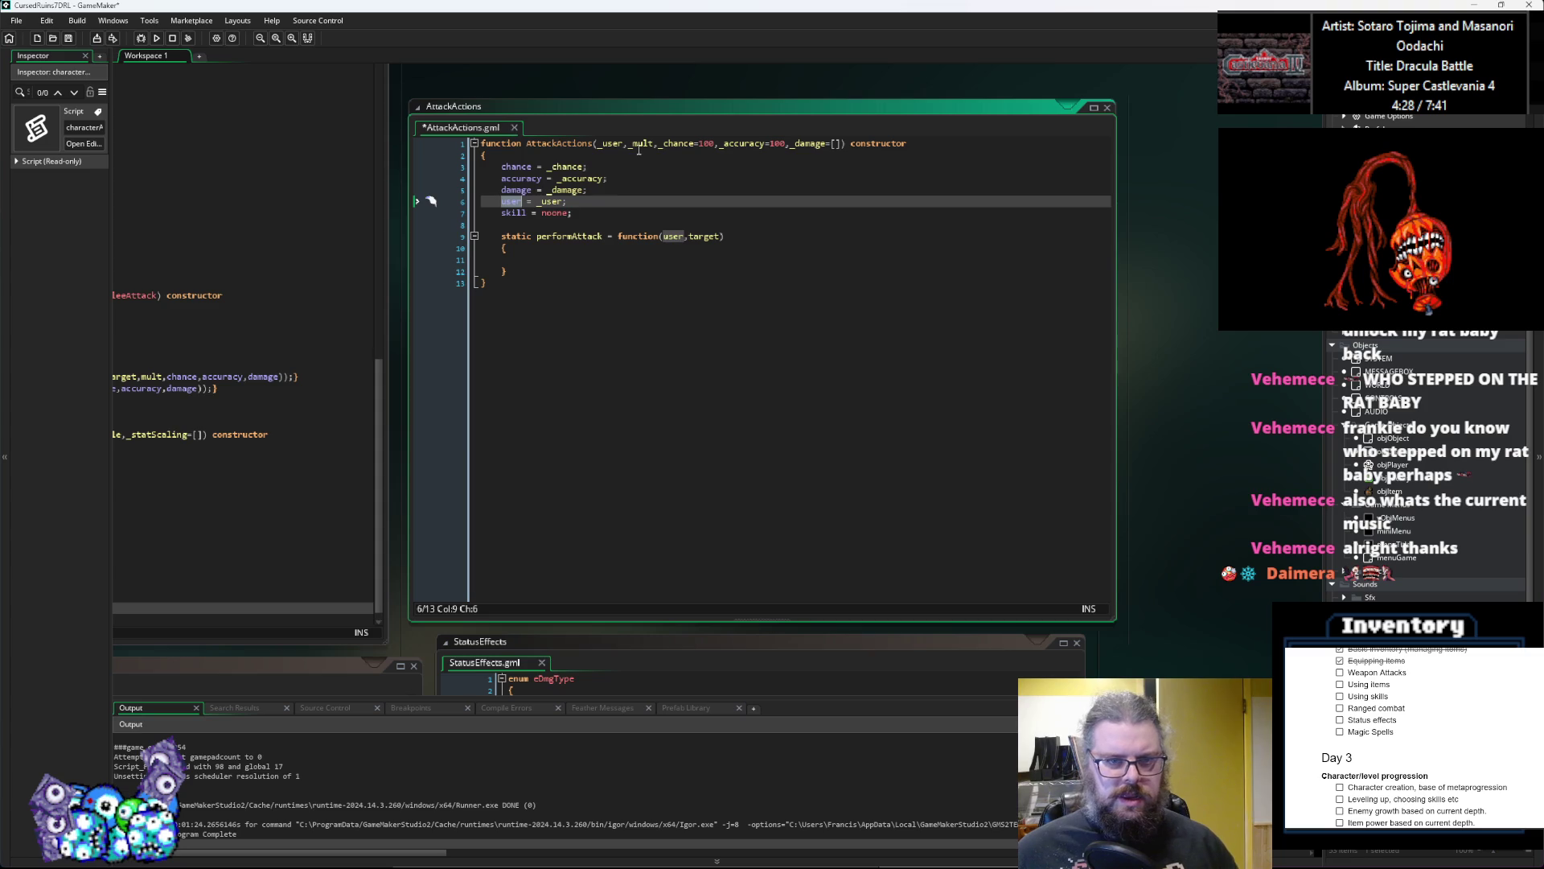
left_click(606, 335)
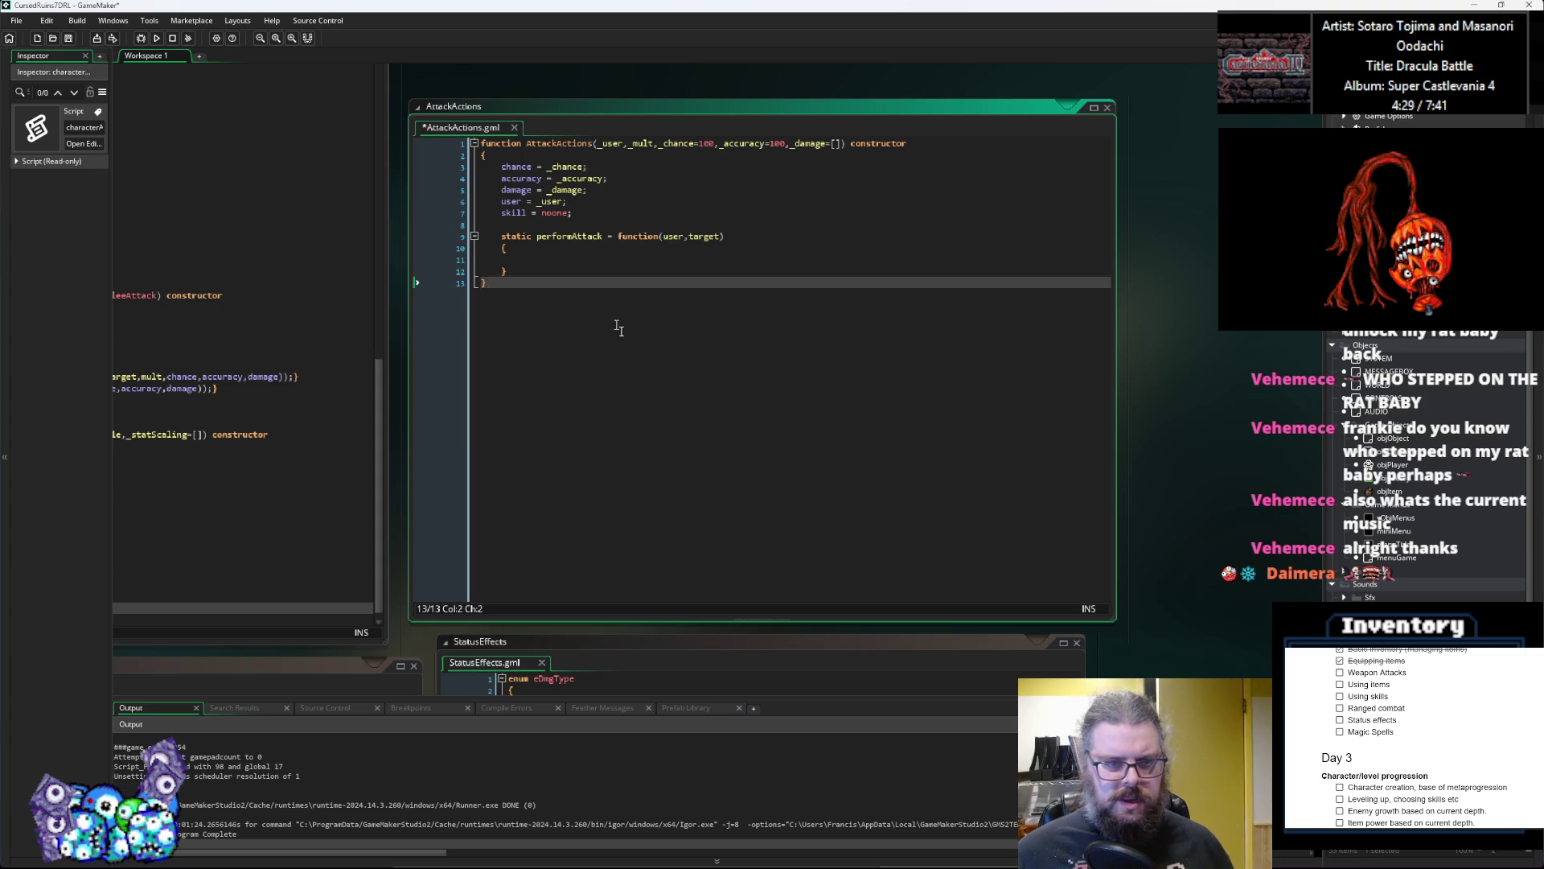
left_click(669, 234)
key("Left")
type("_")
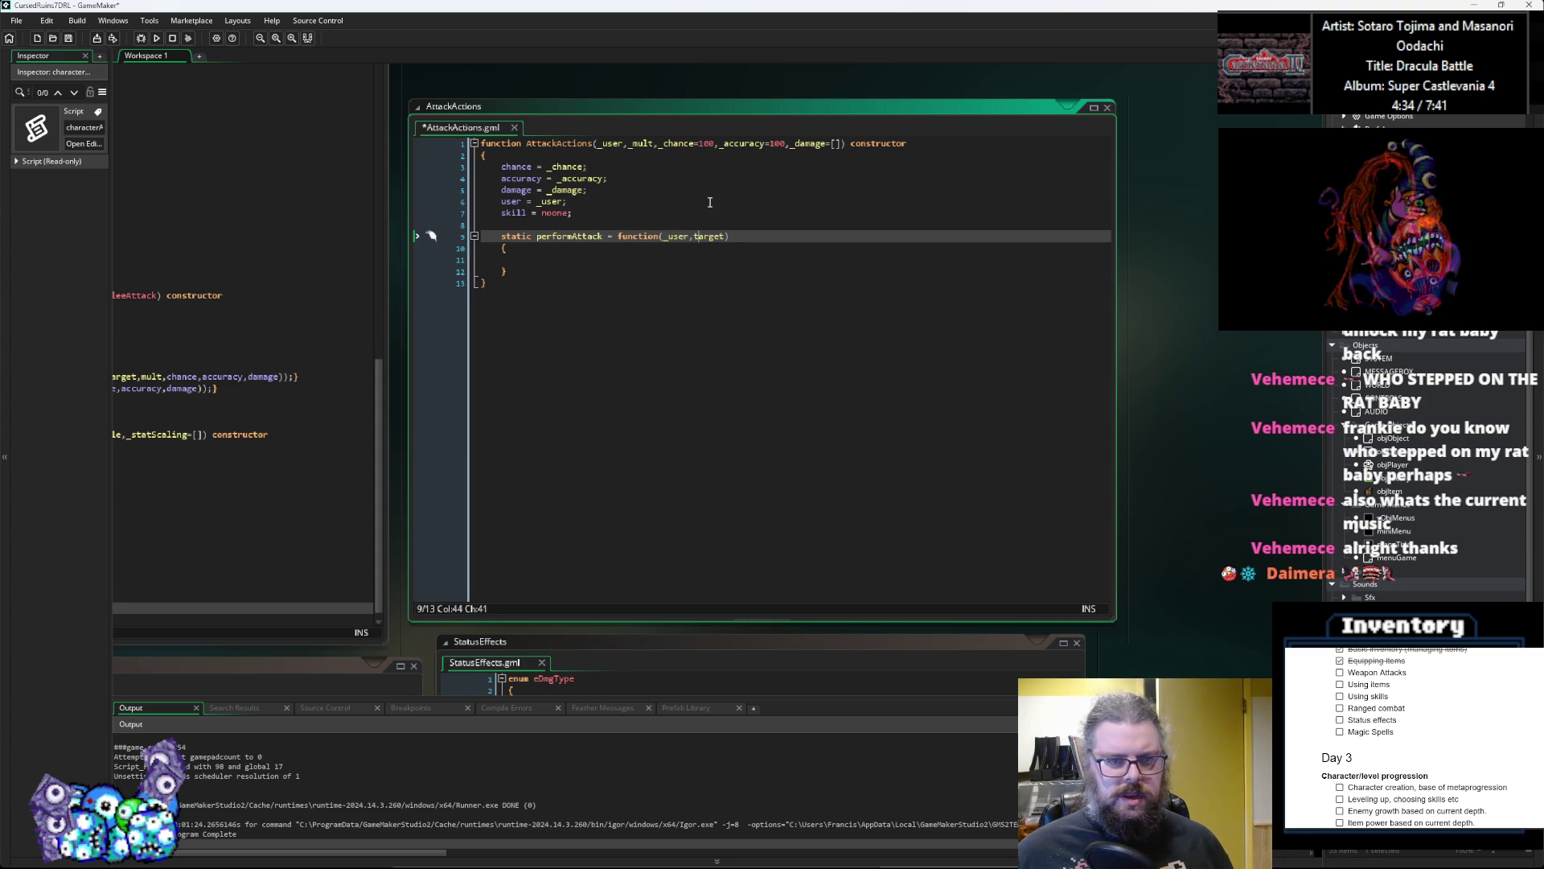
key("Right")
type("_")
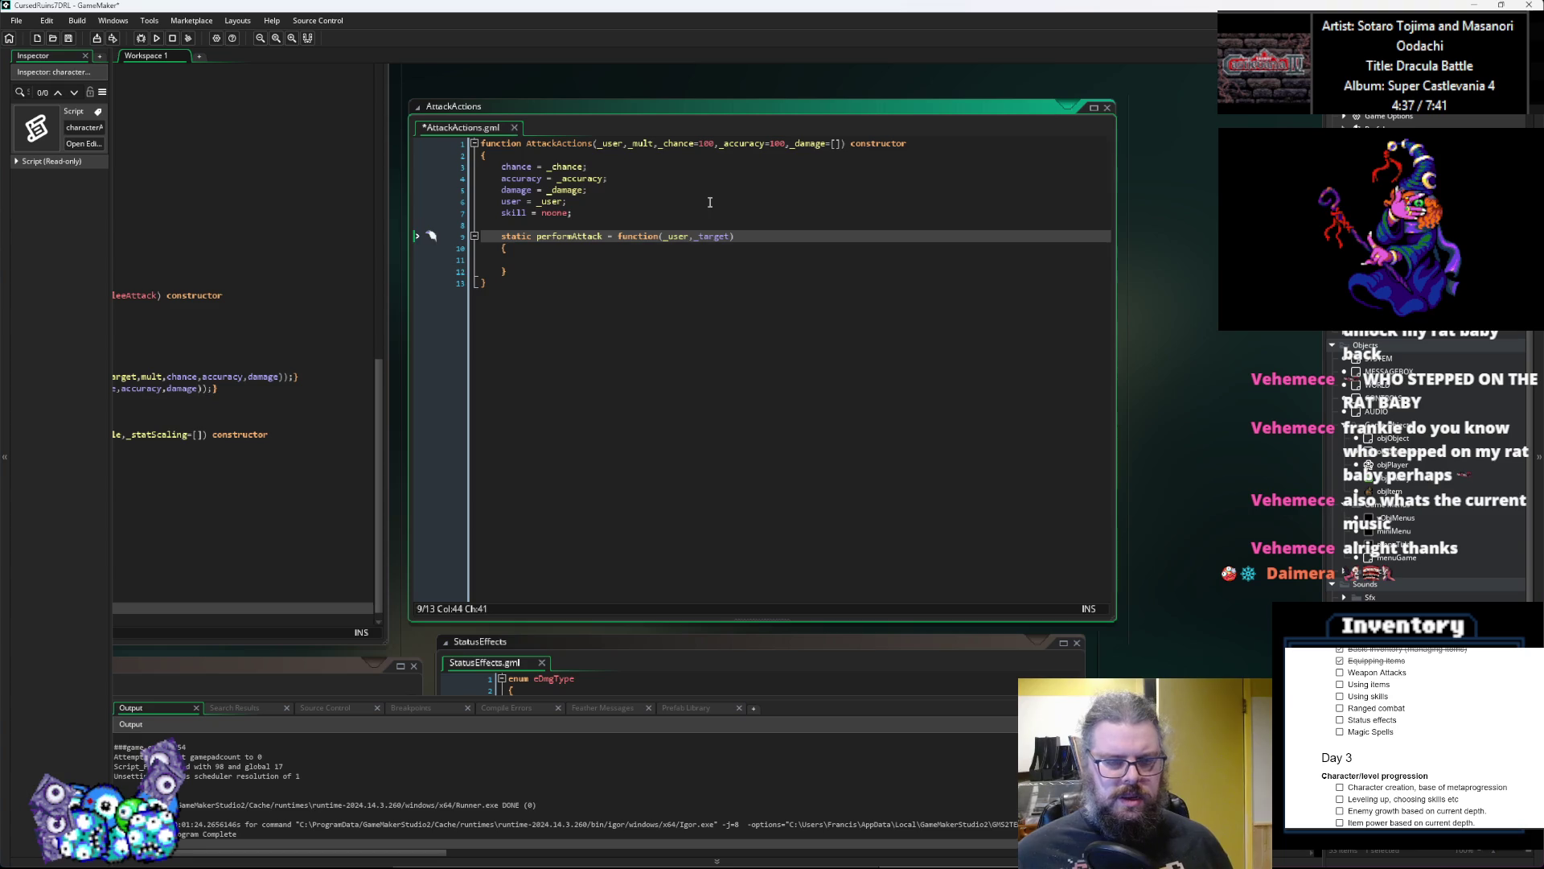
left_click(701, 313)
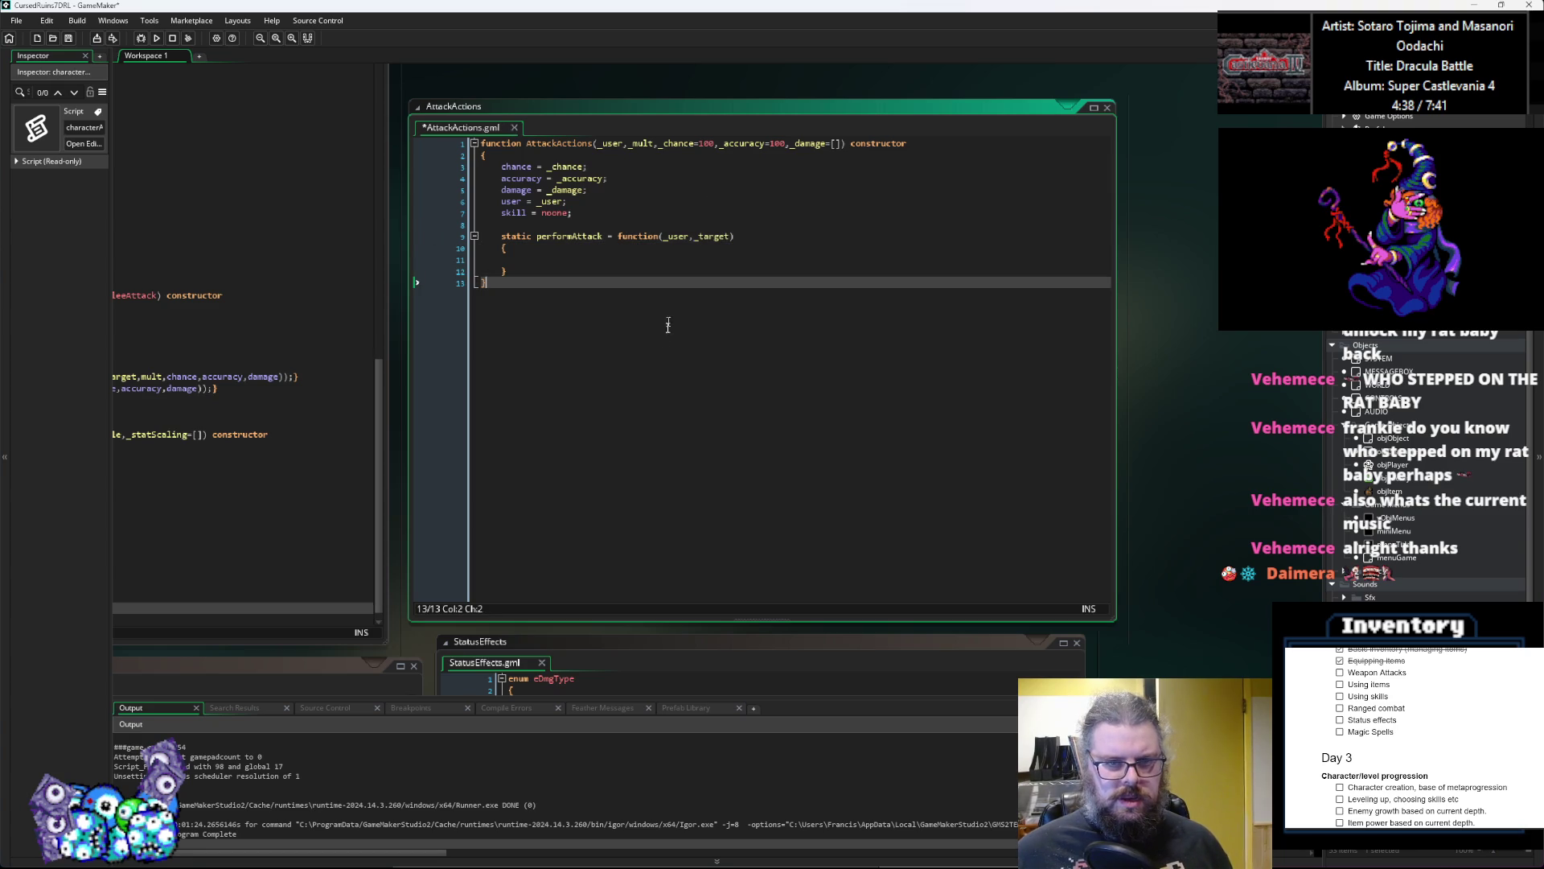
key("ctrl+Tab")
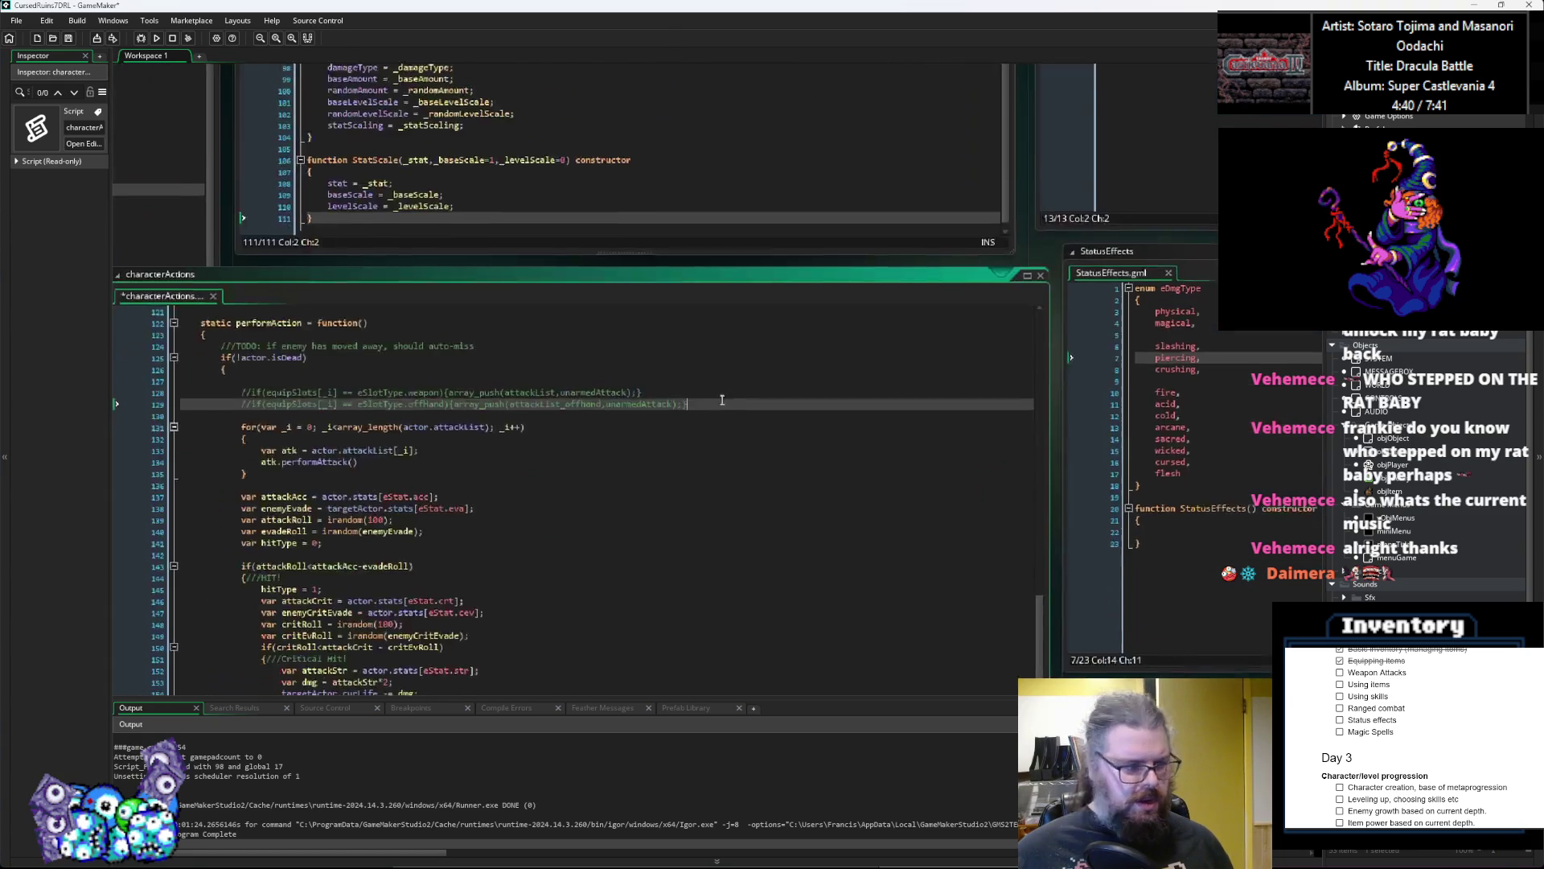
Step: Pass actor,targetActor into the atk.performAttack() call
key("Up")
key("Up")
key("Up")
key("Up")
key("Down")
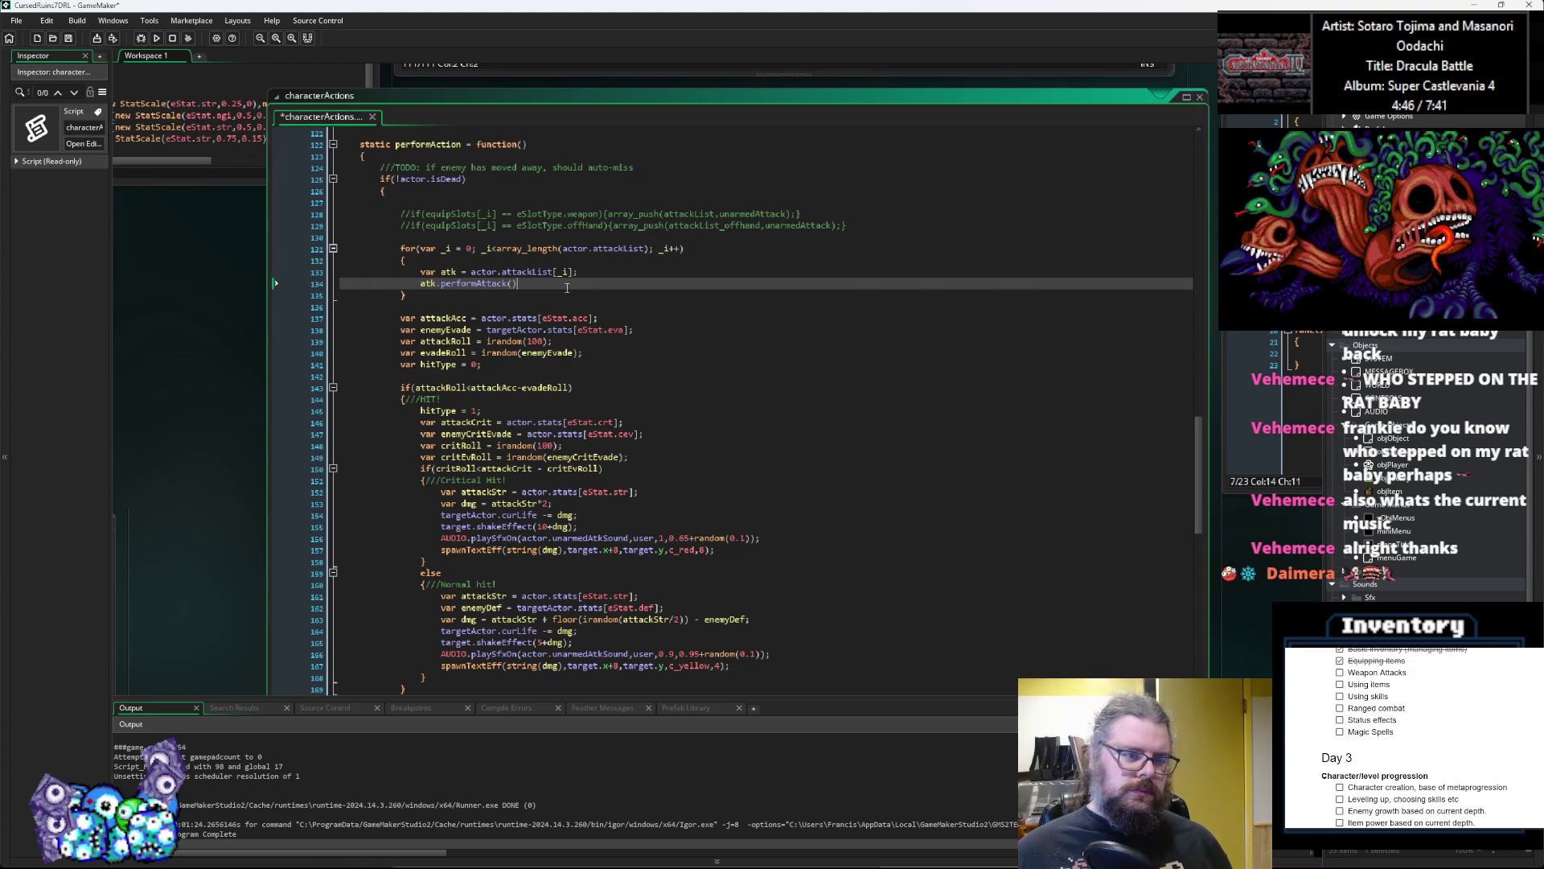
scroll(562, 298, "up", 1)
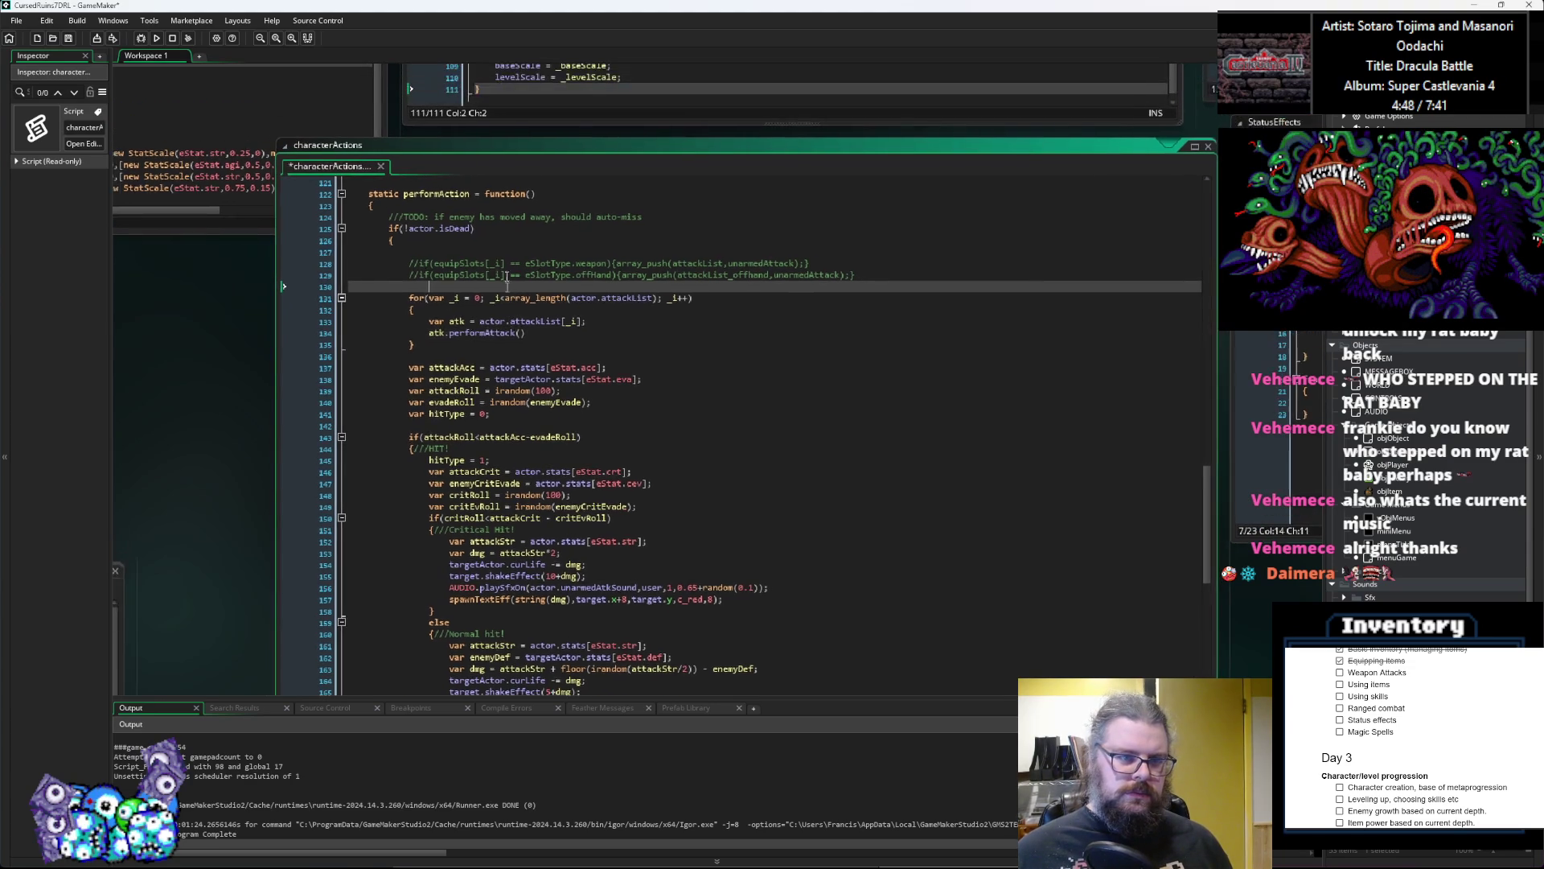
key("Left")
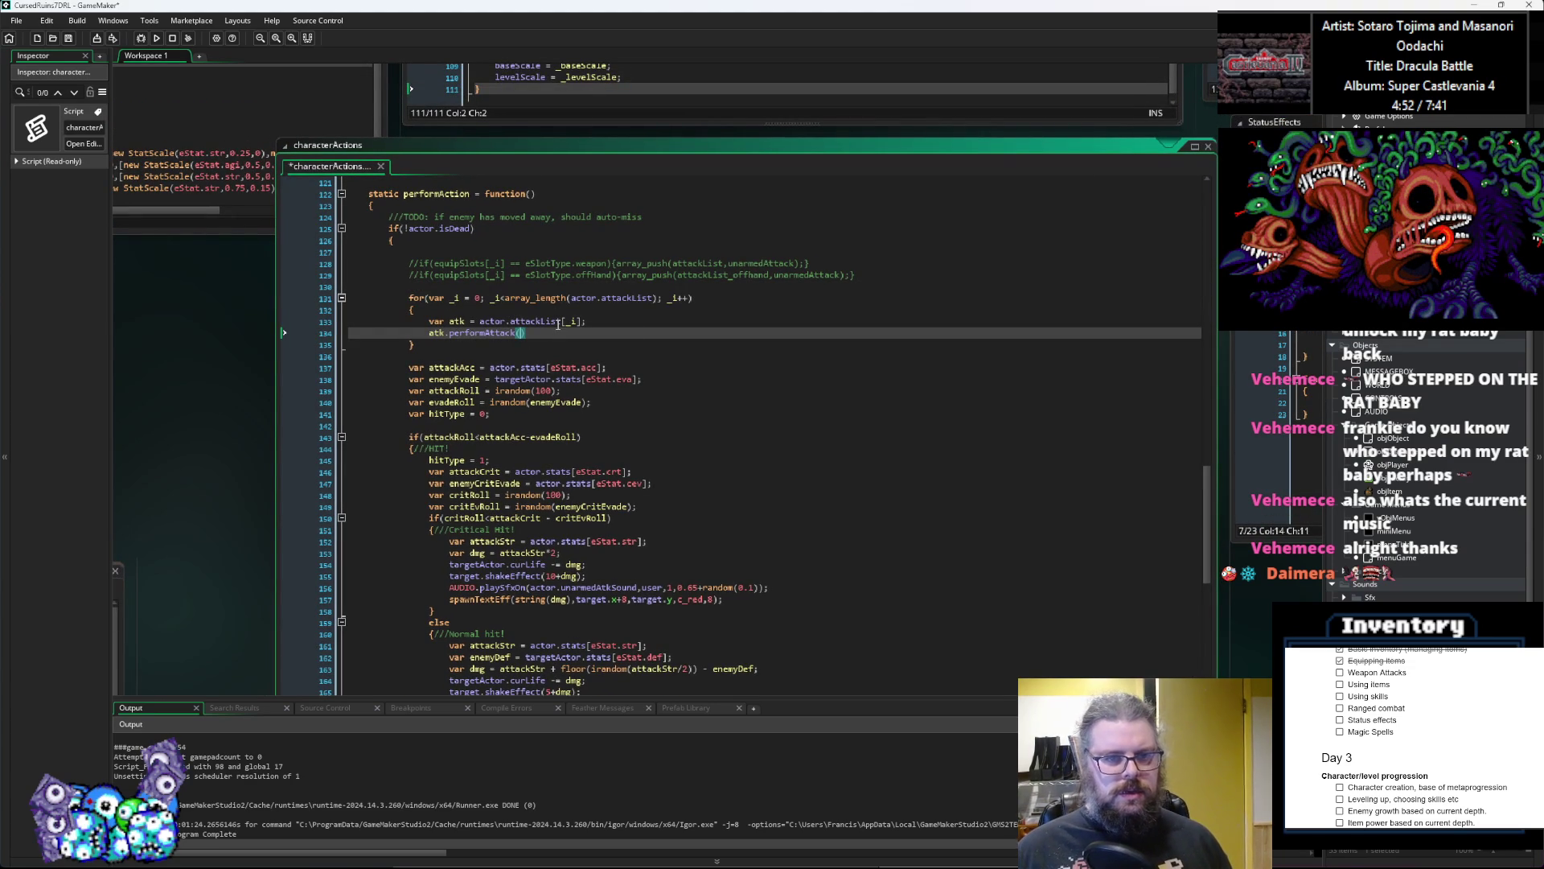
type("actor,")
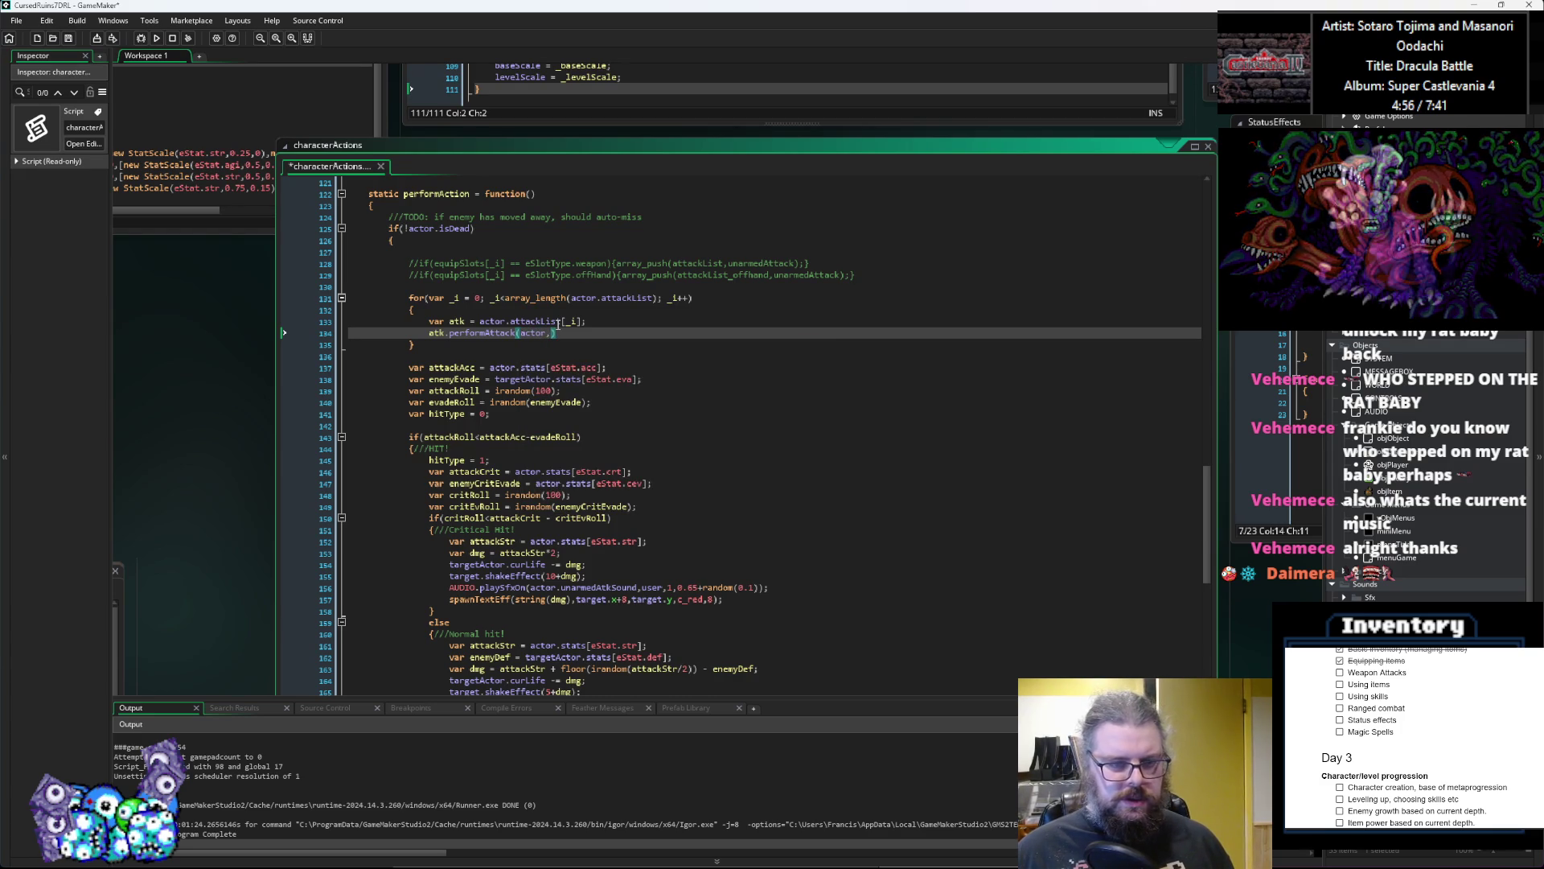
type("targetA")
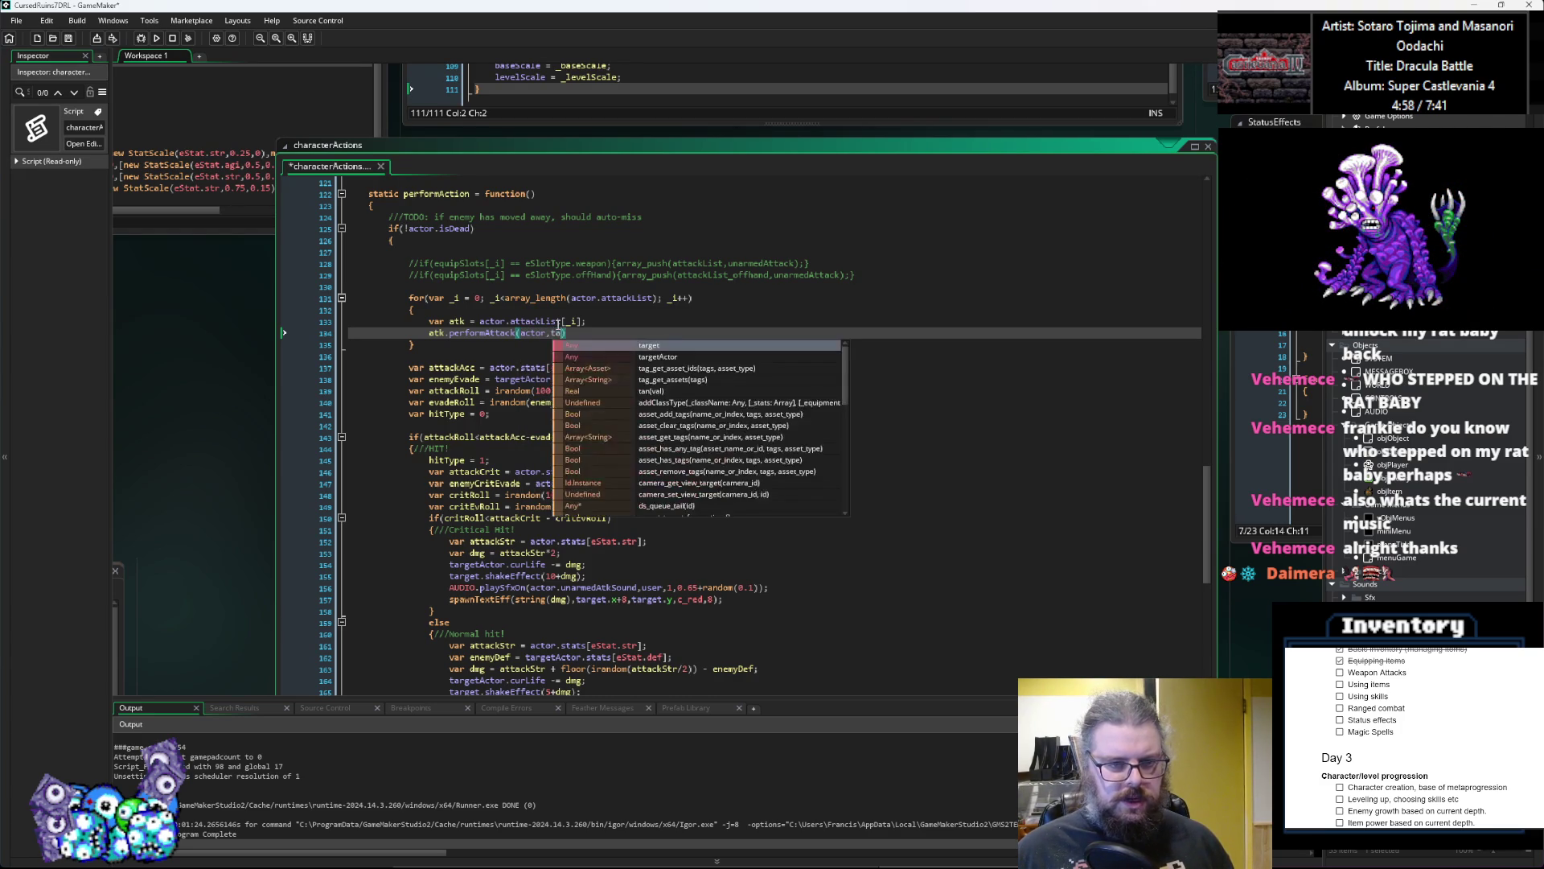
key("Return")
type(");l")
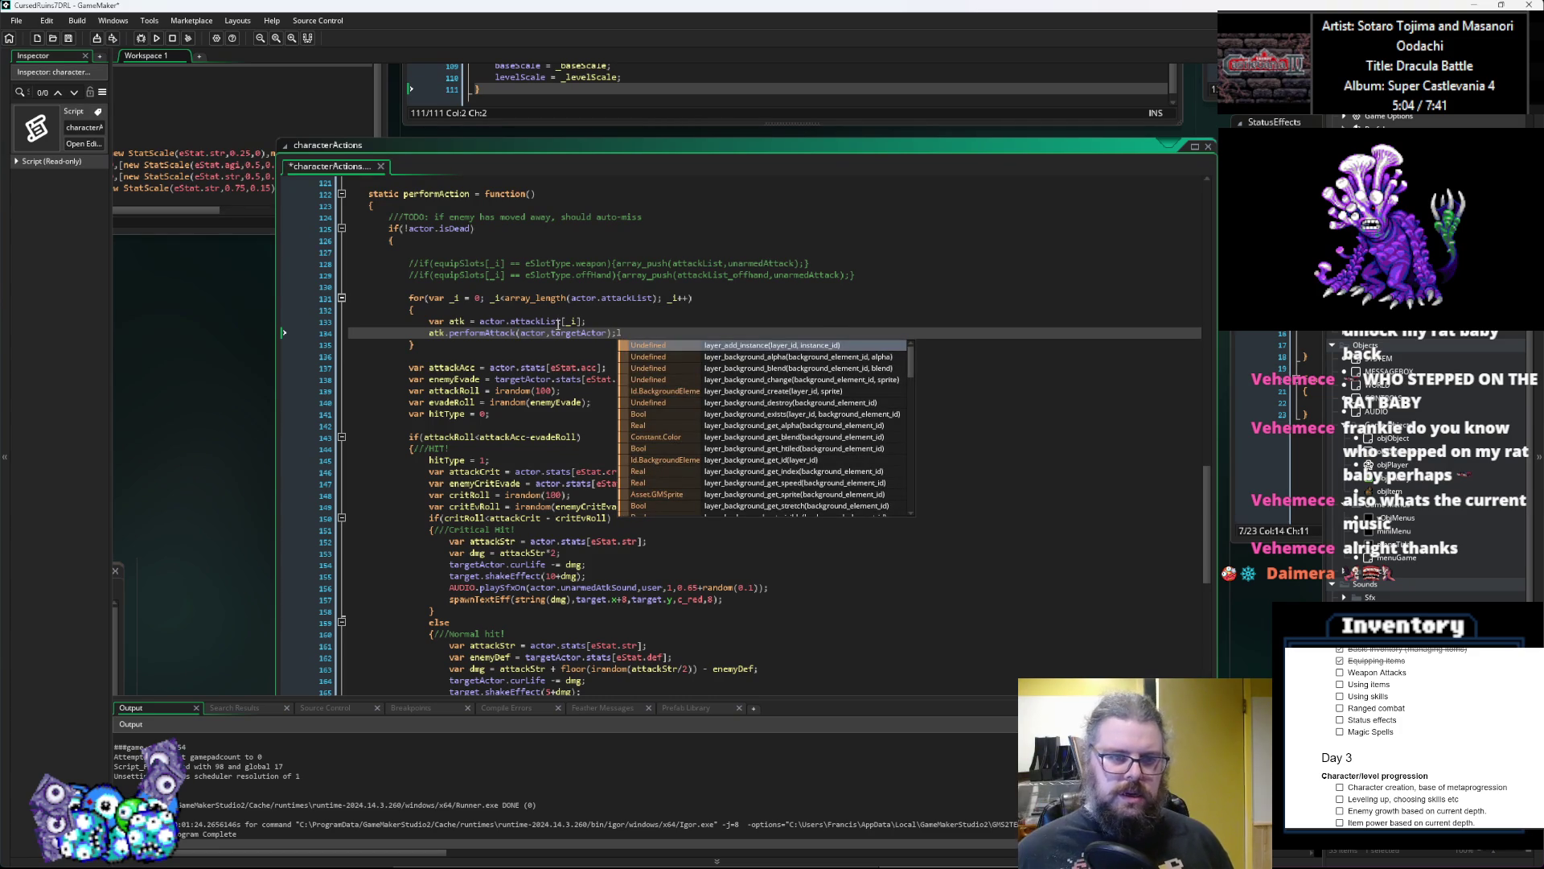
key("BackSpace")
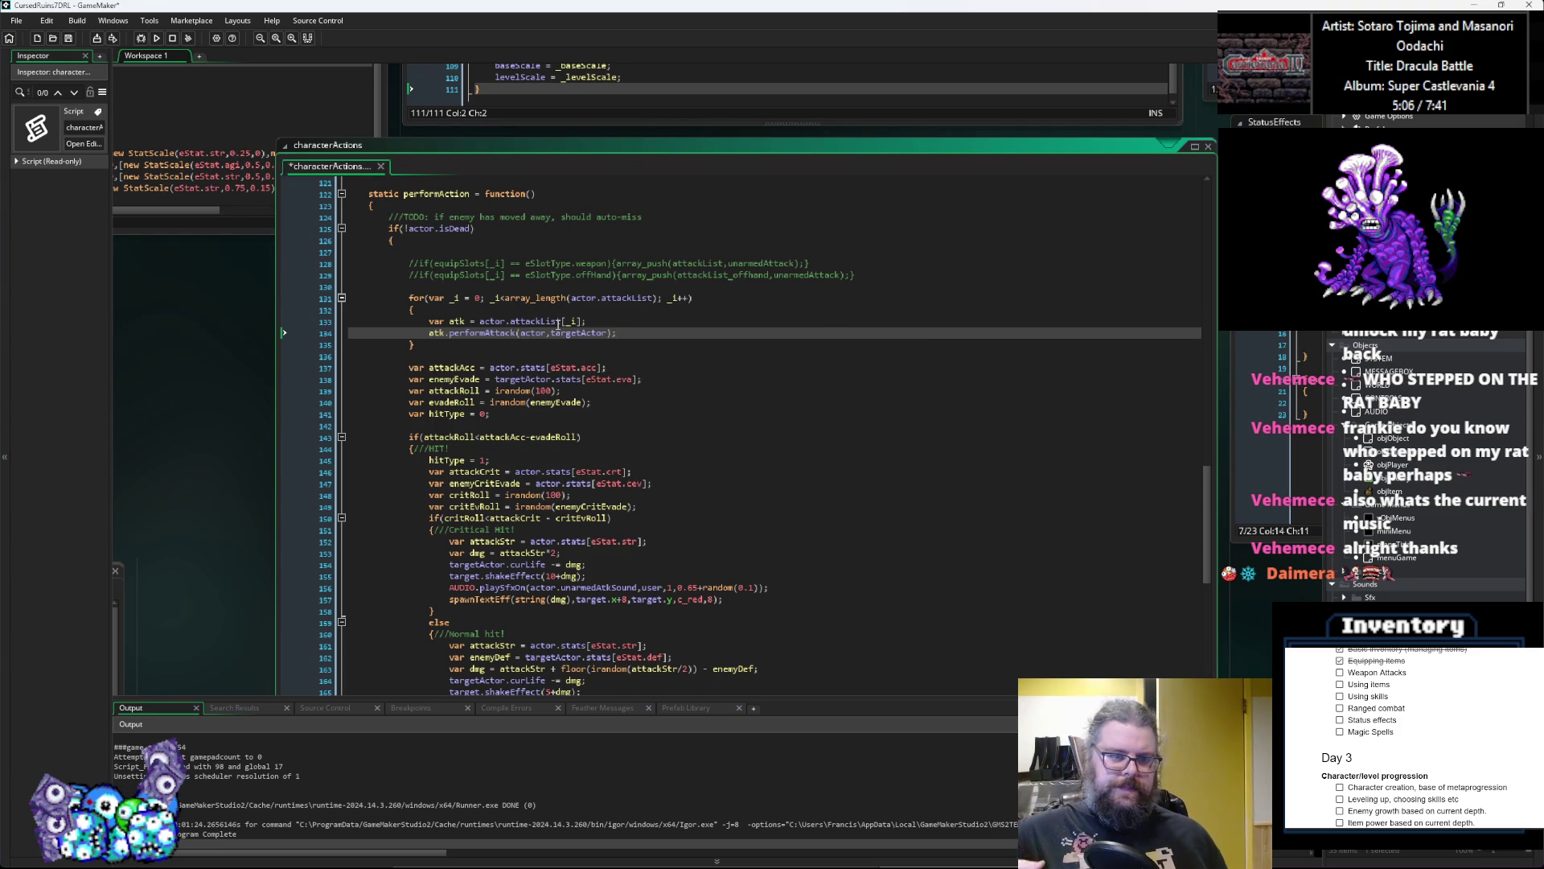
Step: Duplicate the attackList for-loop directly beneath the original
key("Down")
key("Return")
key("Return")
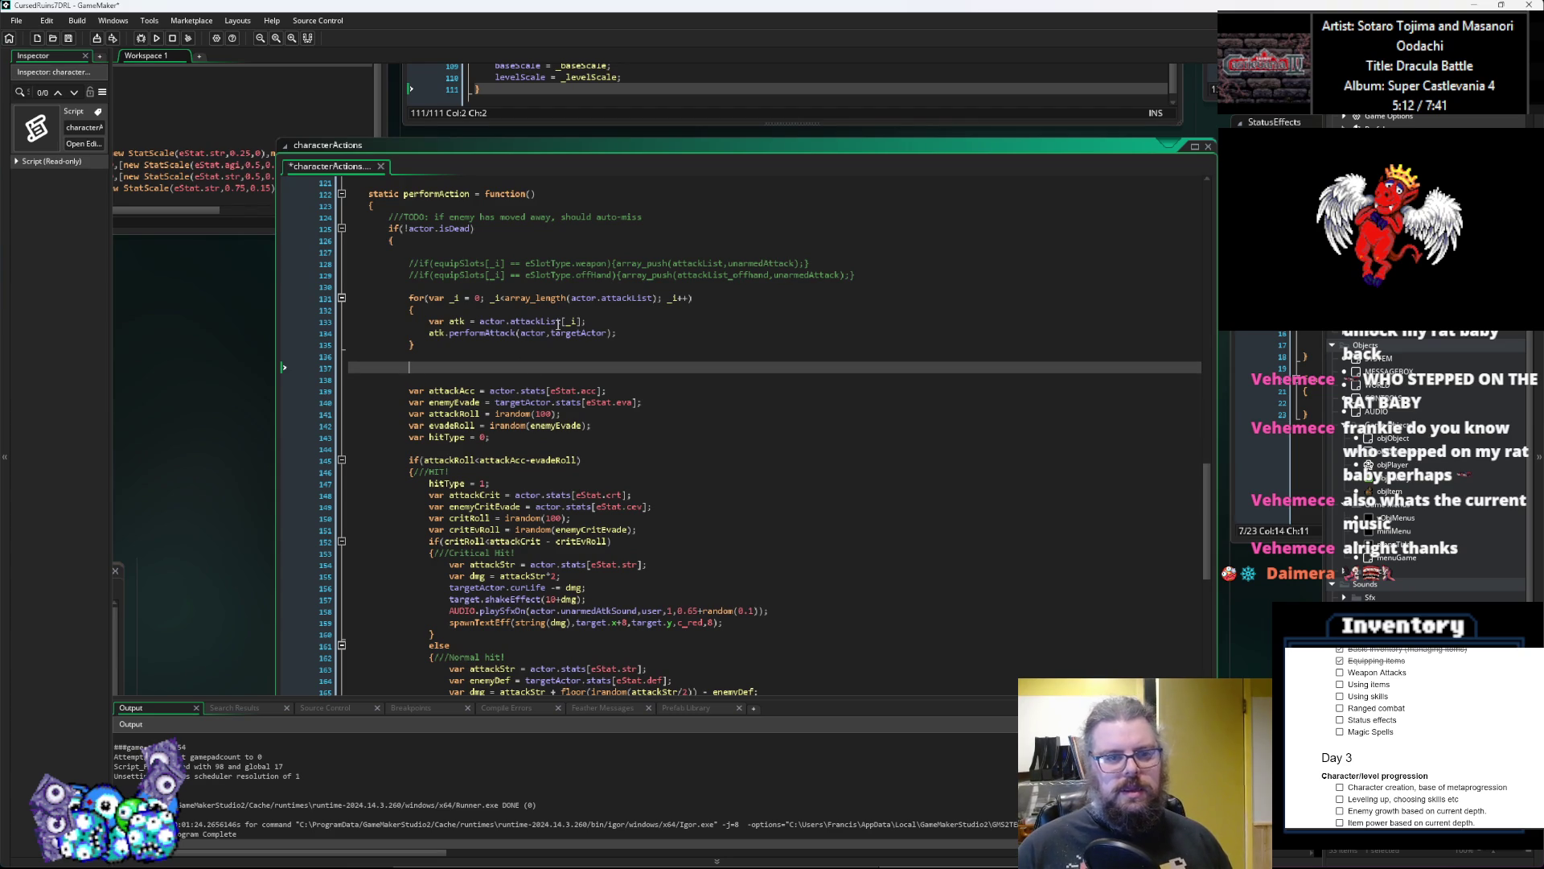
type("for(var _i")
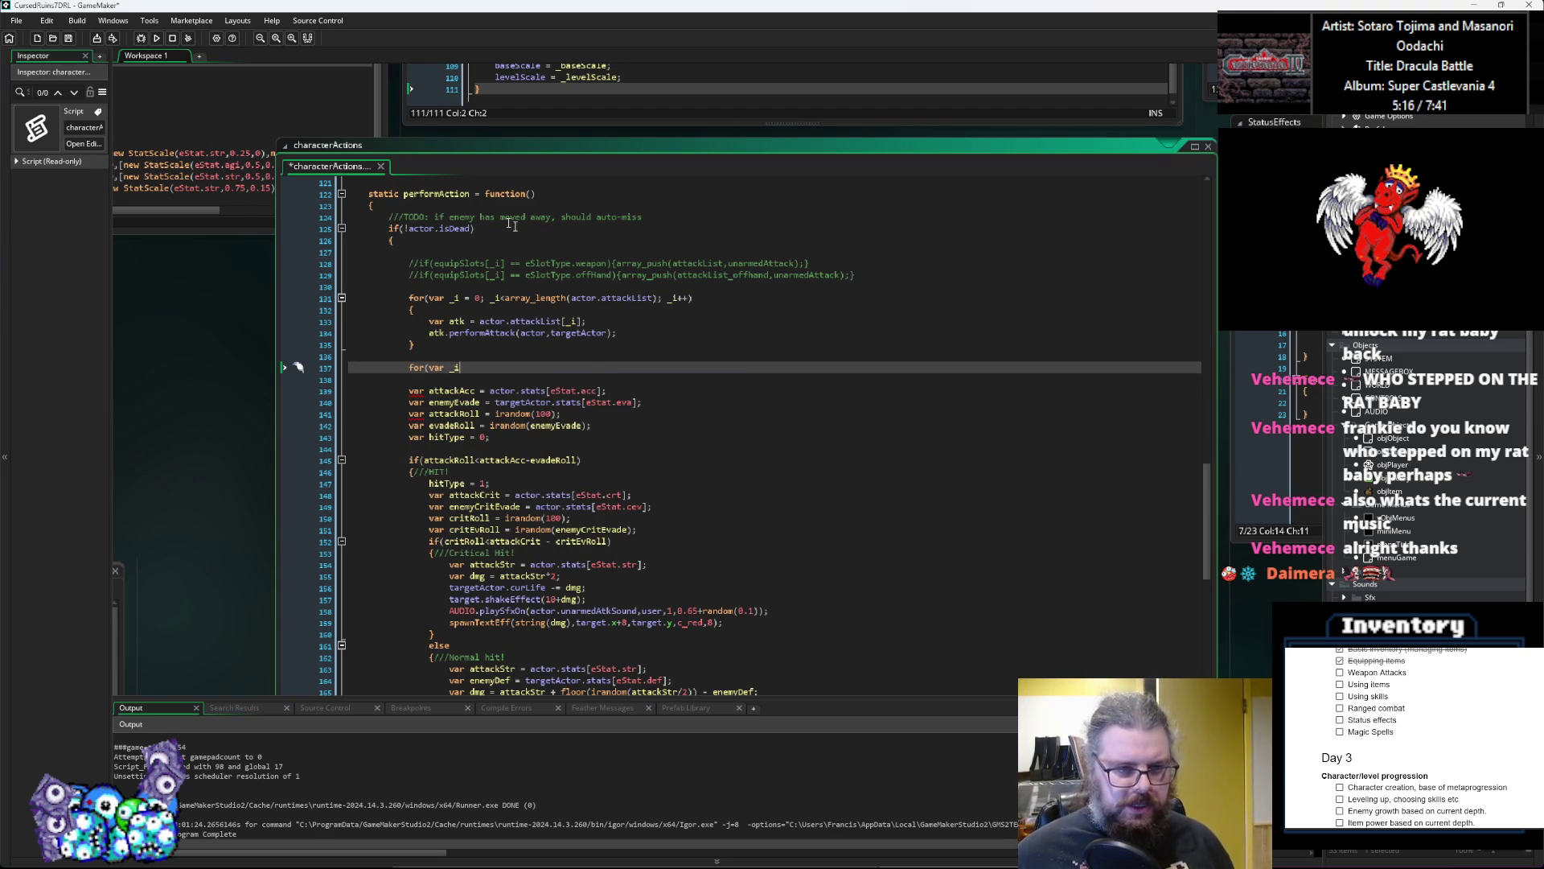
left_click_drag(442, 345, 411, 297)
key("ctrl+c")
left_click(408, 368)
key("shift+End")
key("ctrl+v")
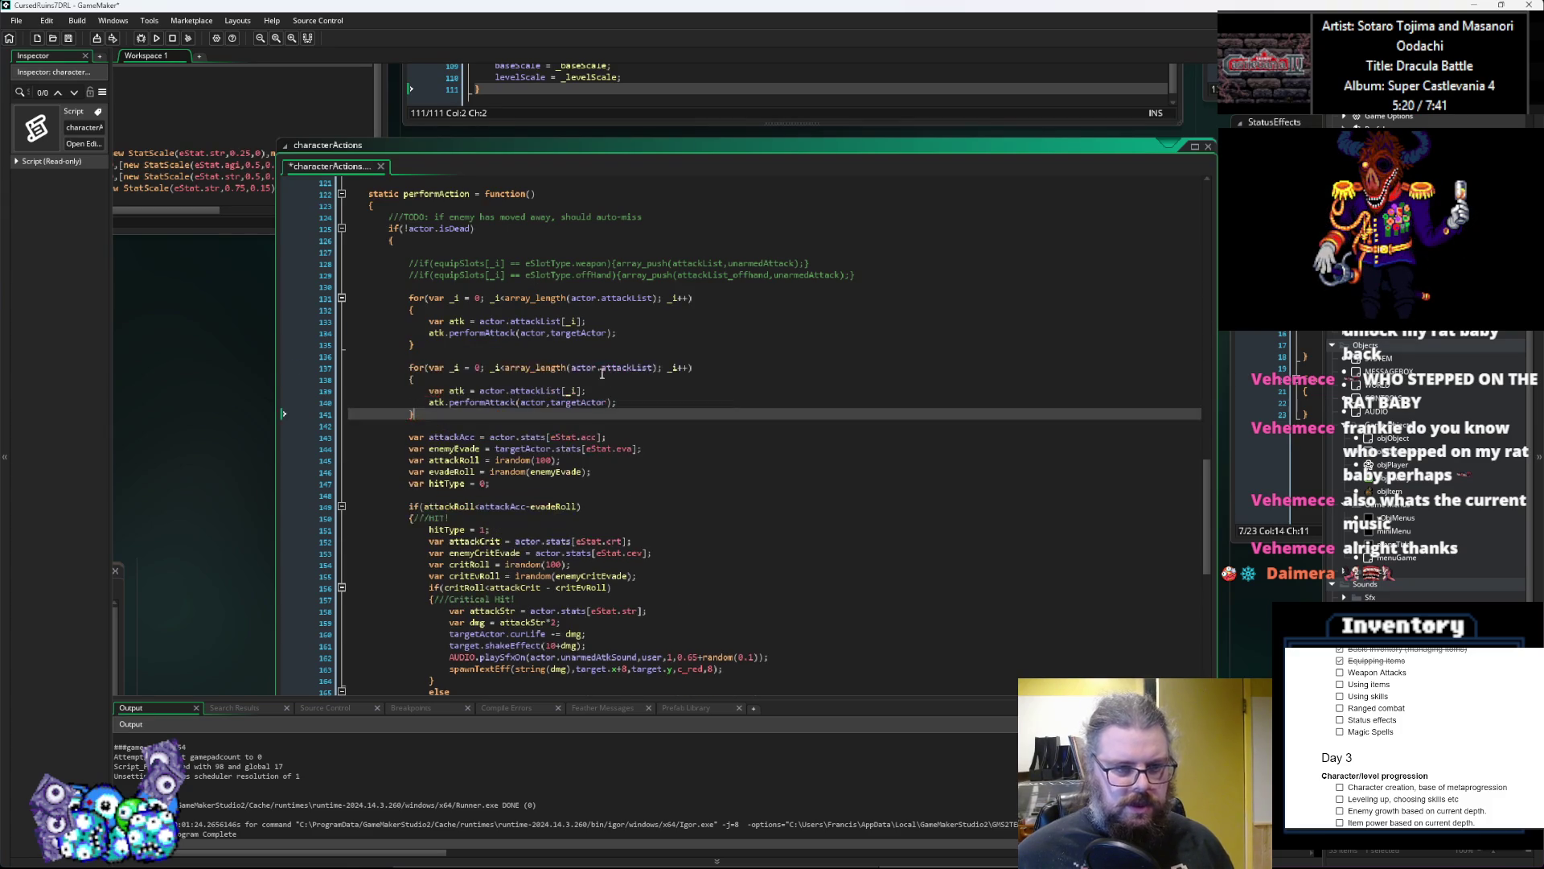
left_click(697, 392)
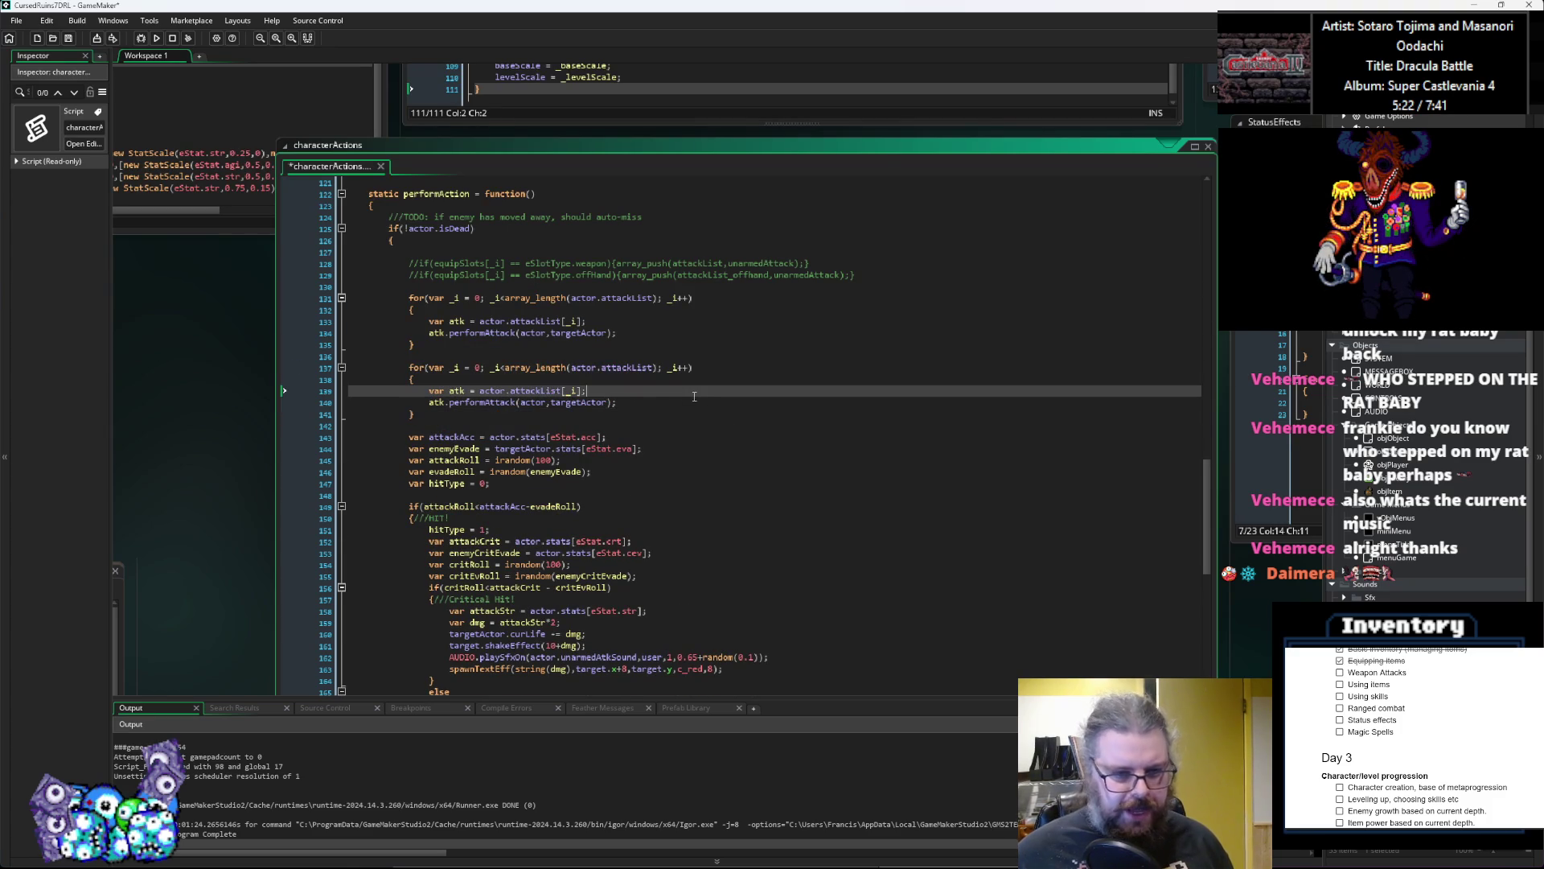
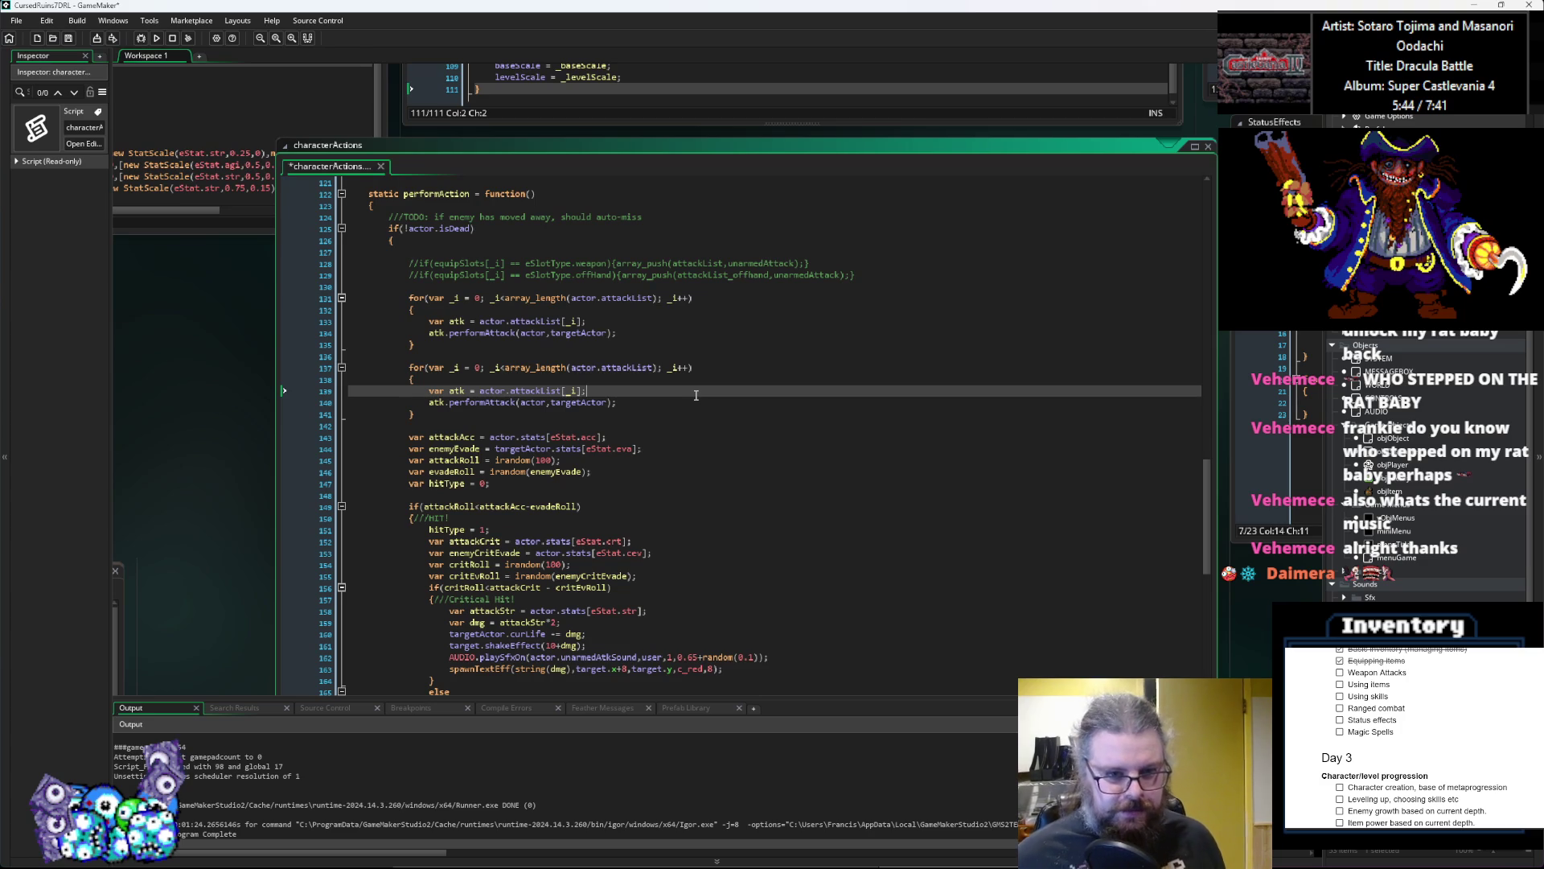
Step: Insert a blank line after atk.performAttack(actor,targetActor); on line 140 of characterActions
key("Down")
key("Down")
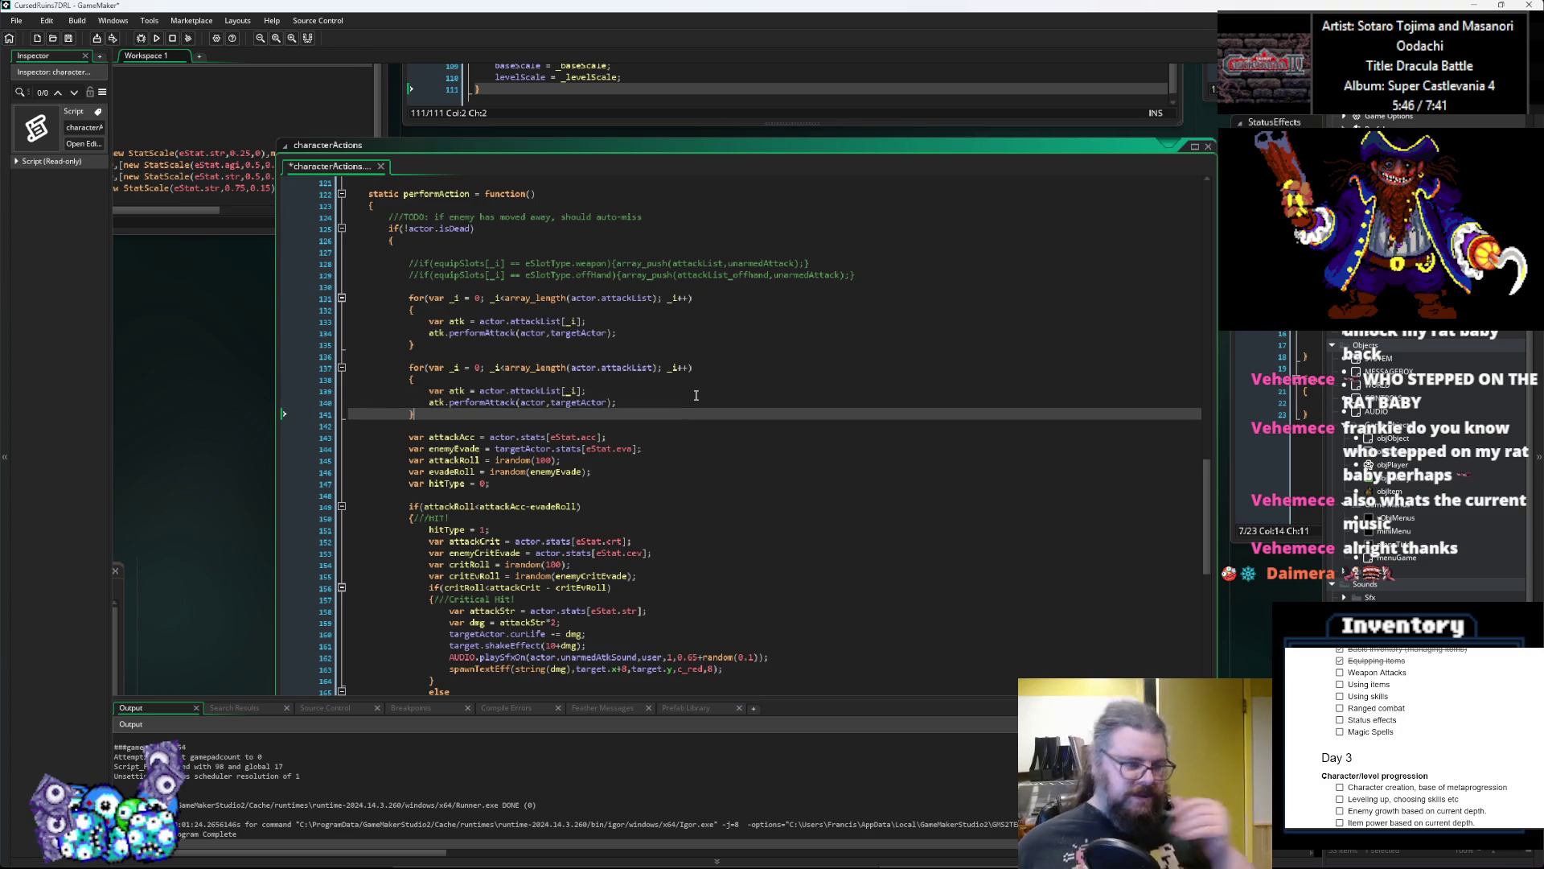
left_click(664, 401)
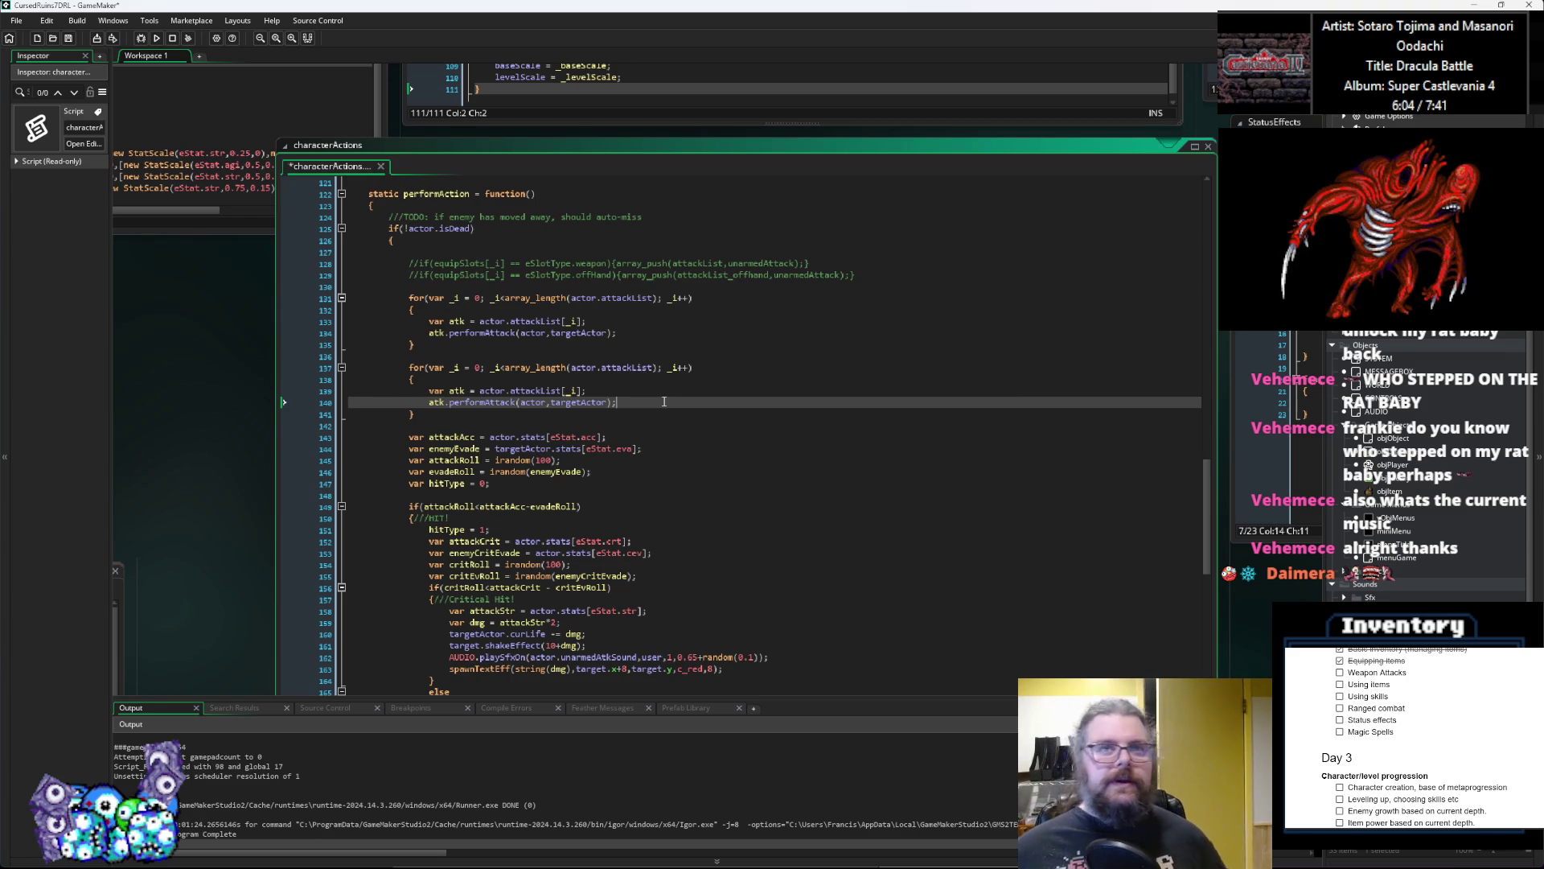
key("BackSpace")
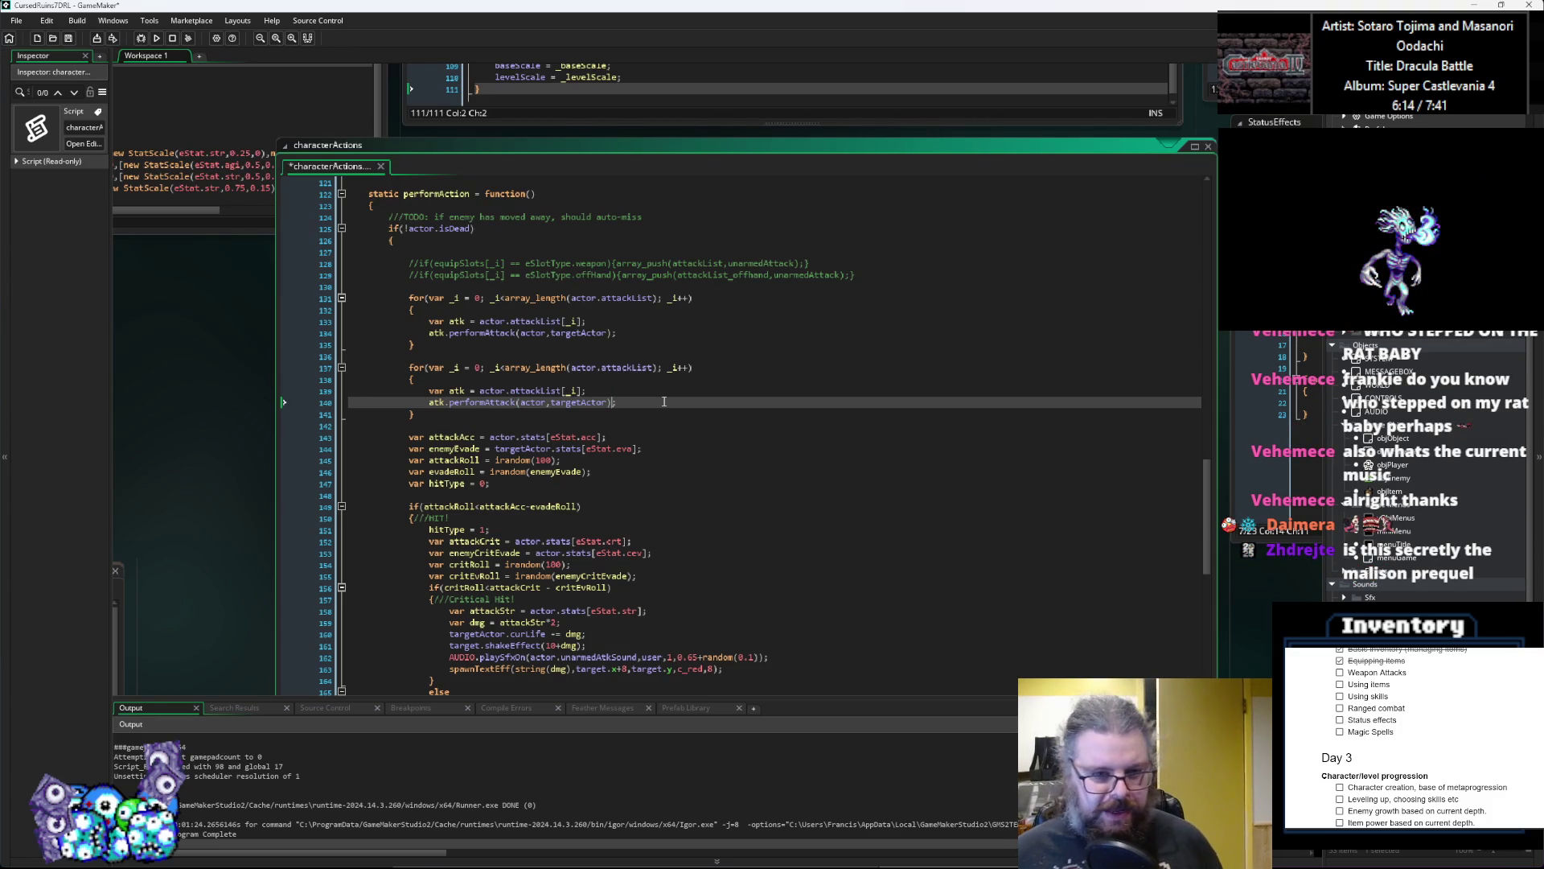
key("End")
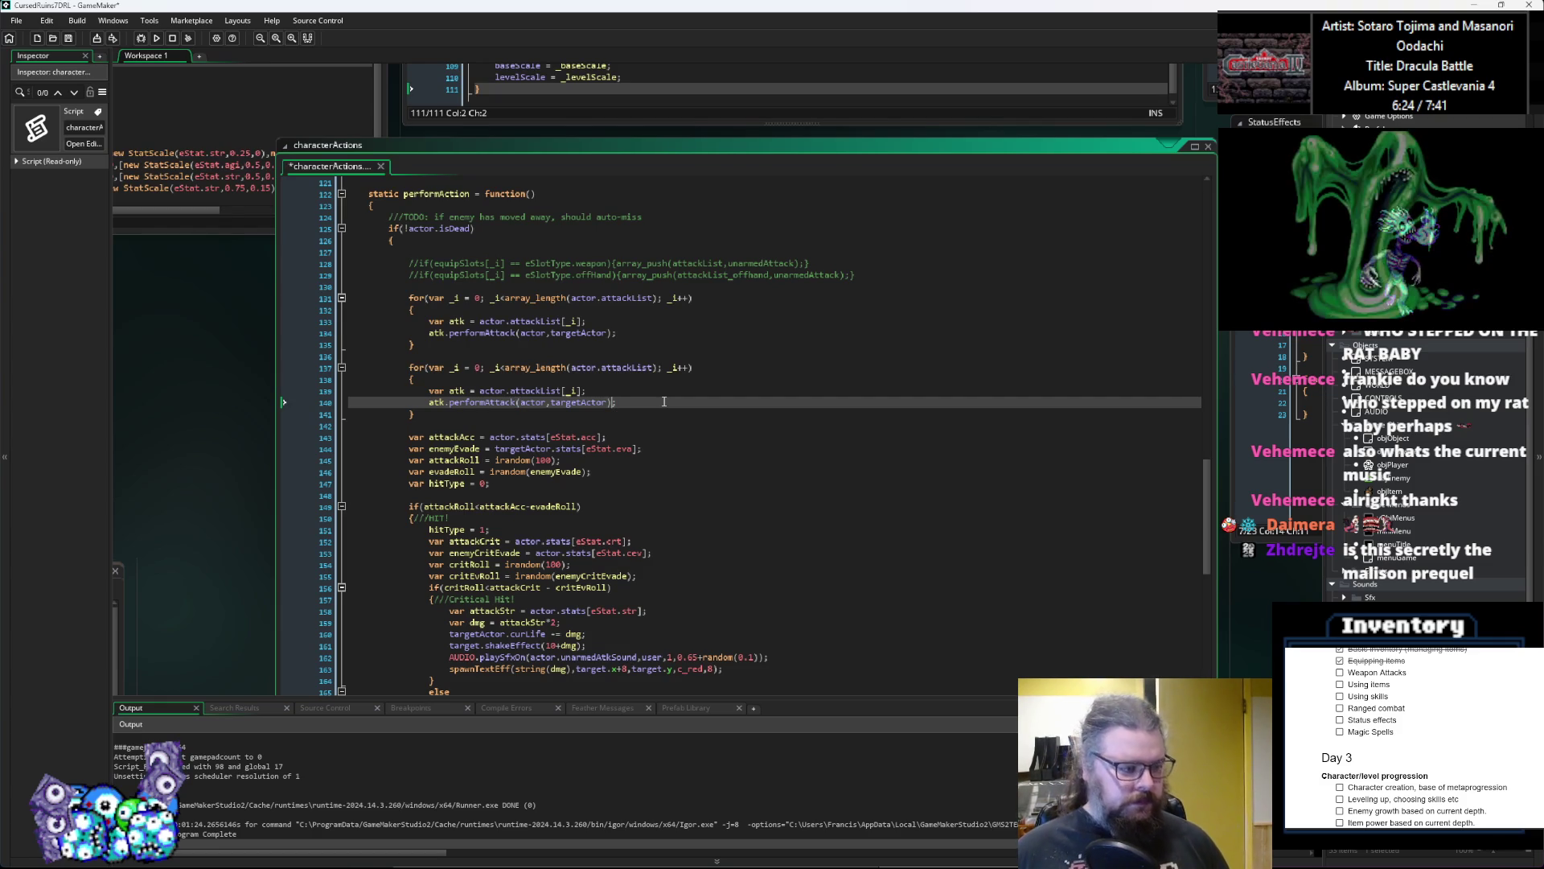
key("Left")
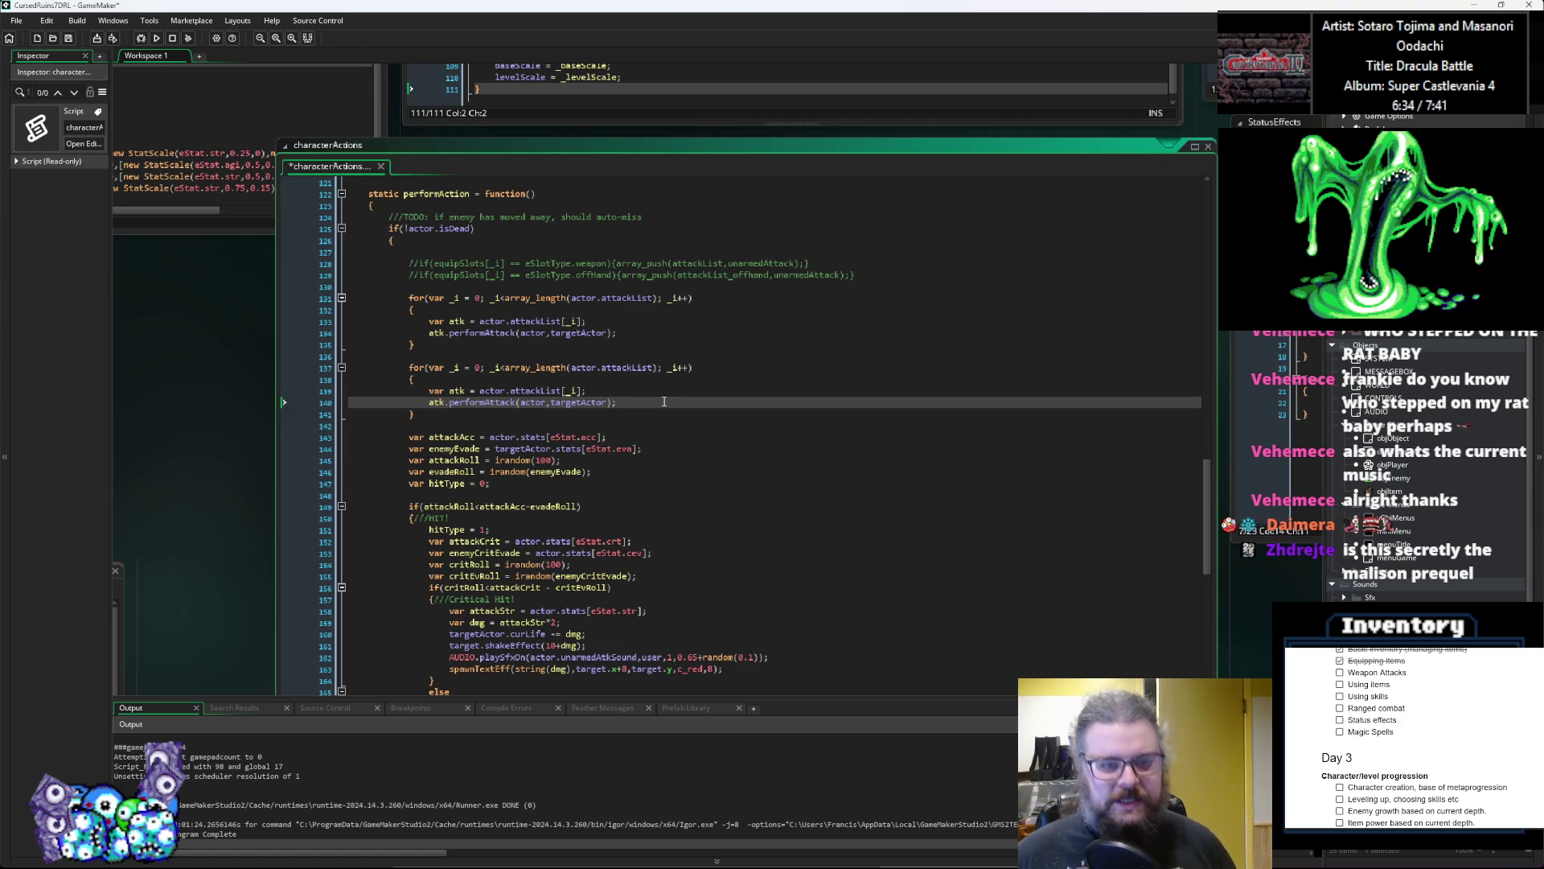
key("Return")
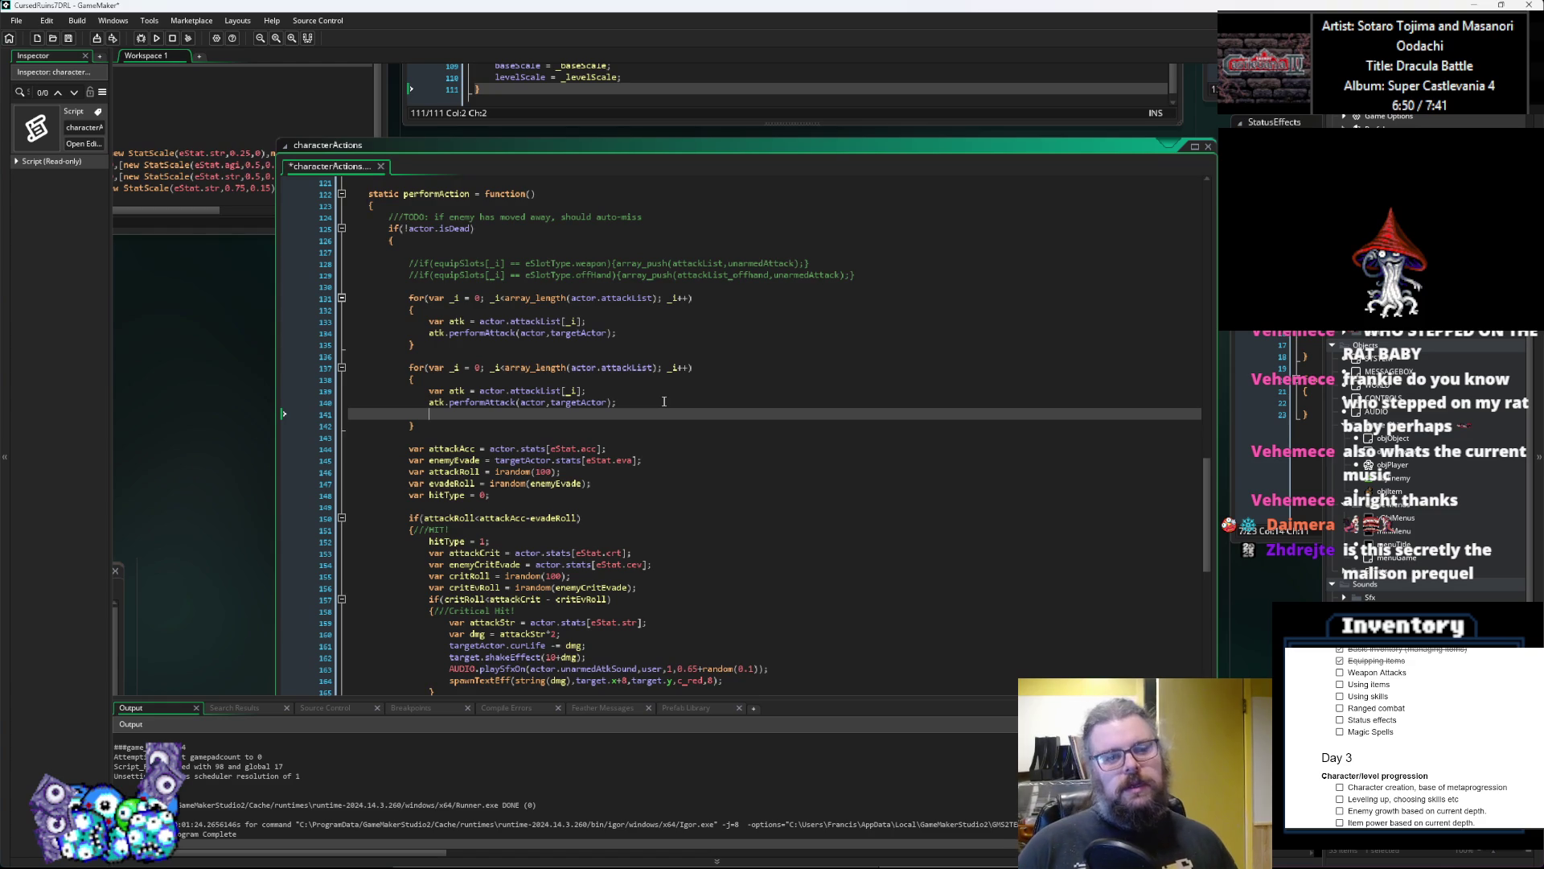
Step: Add var attackChanceRoll = random(100); above the performAttack call
key("Up")
key("Return")
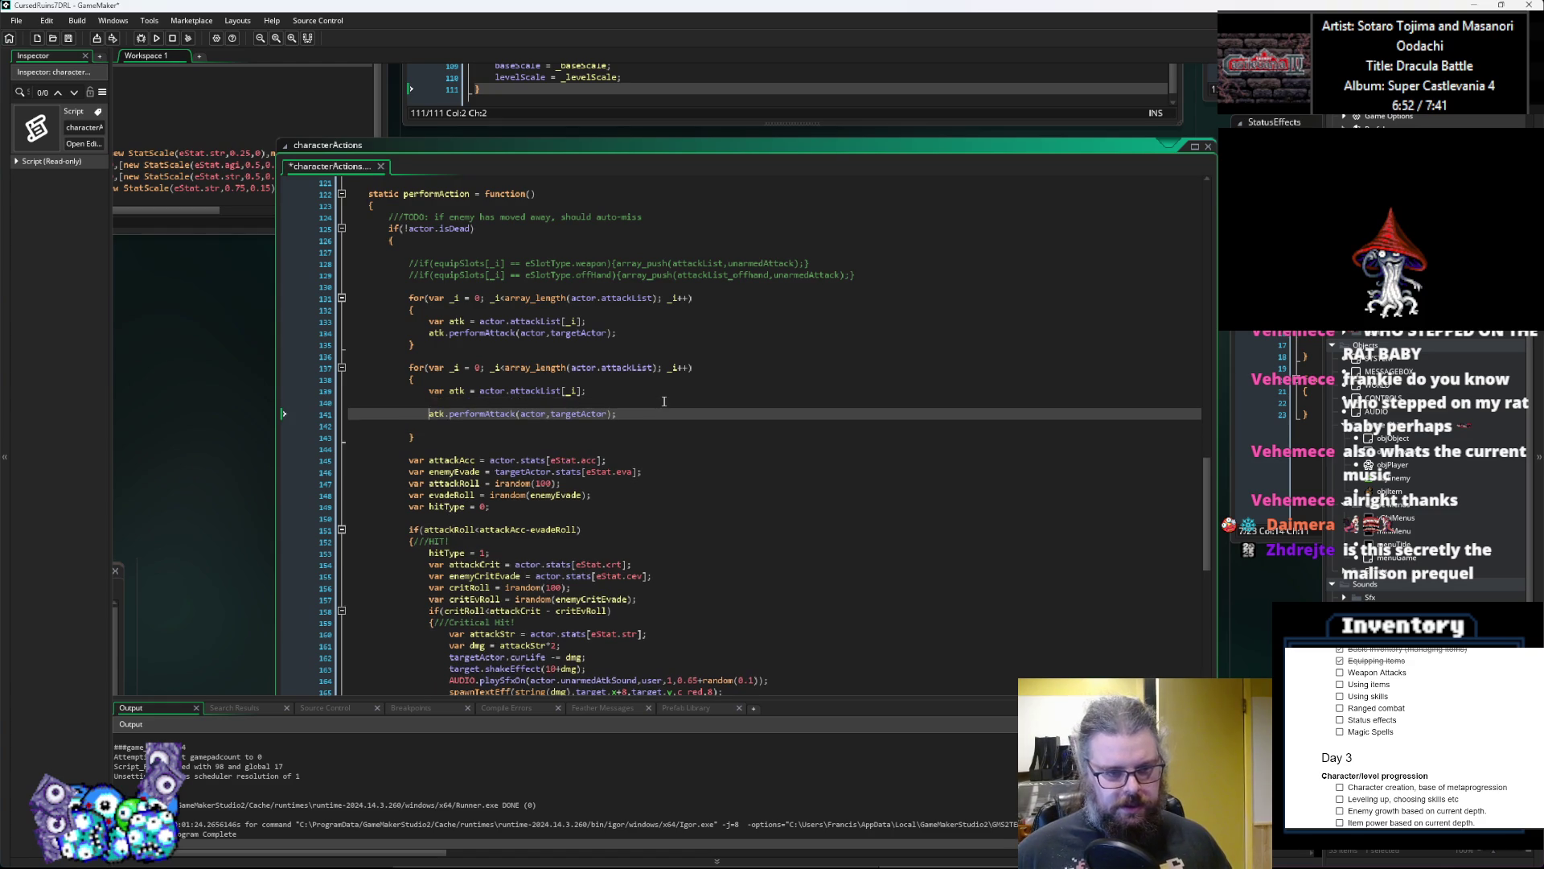
key("Up")
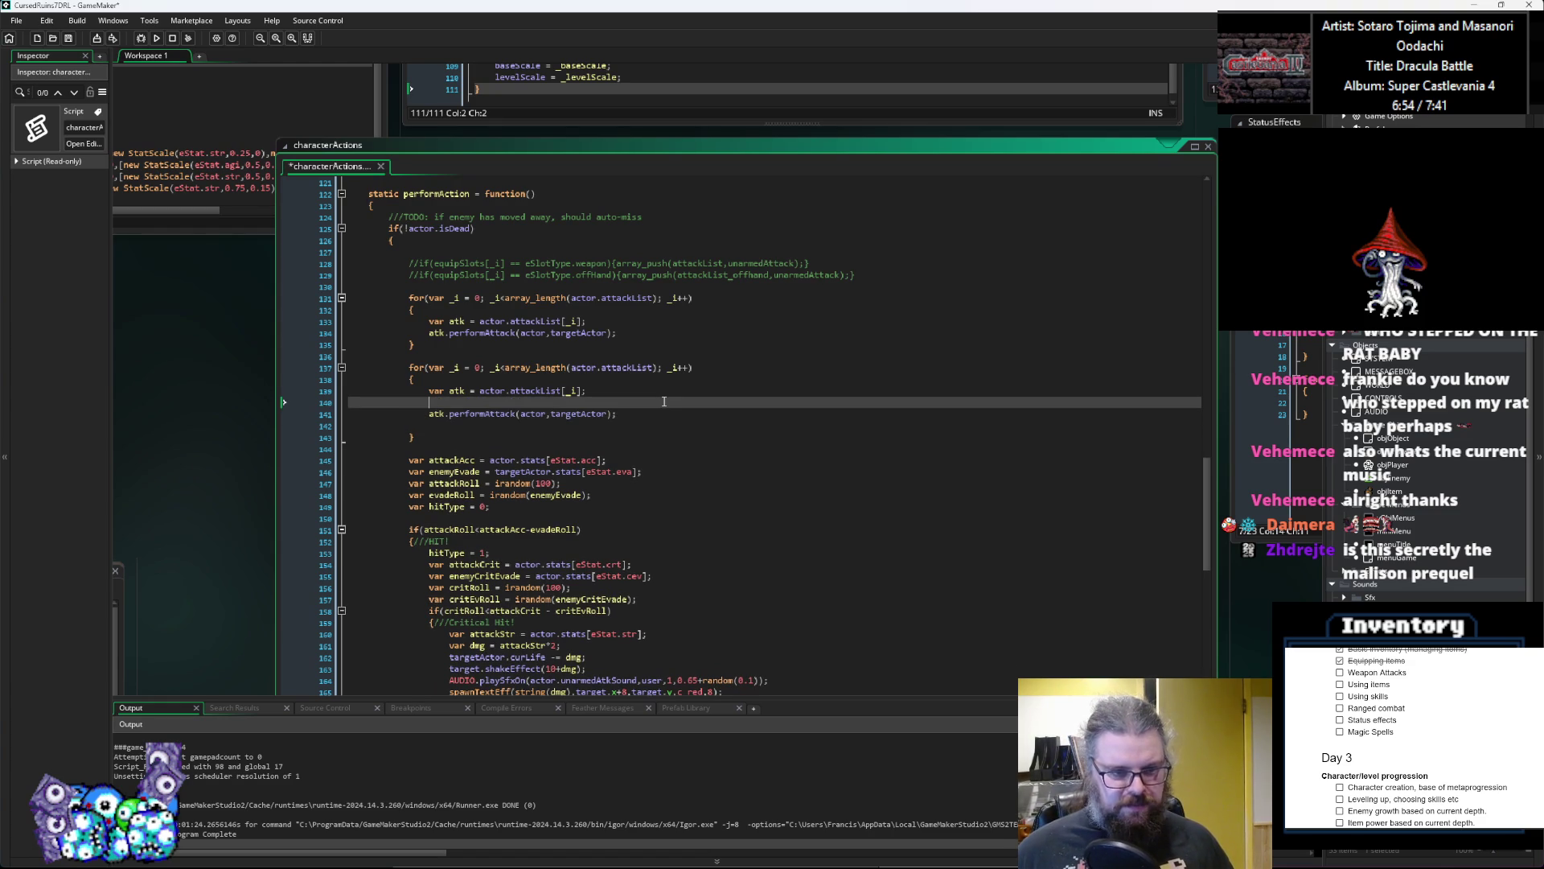
key("BackSpace")
type("var attackC")
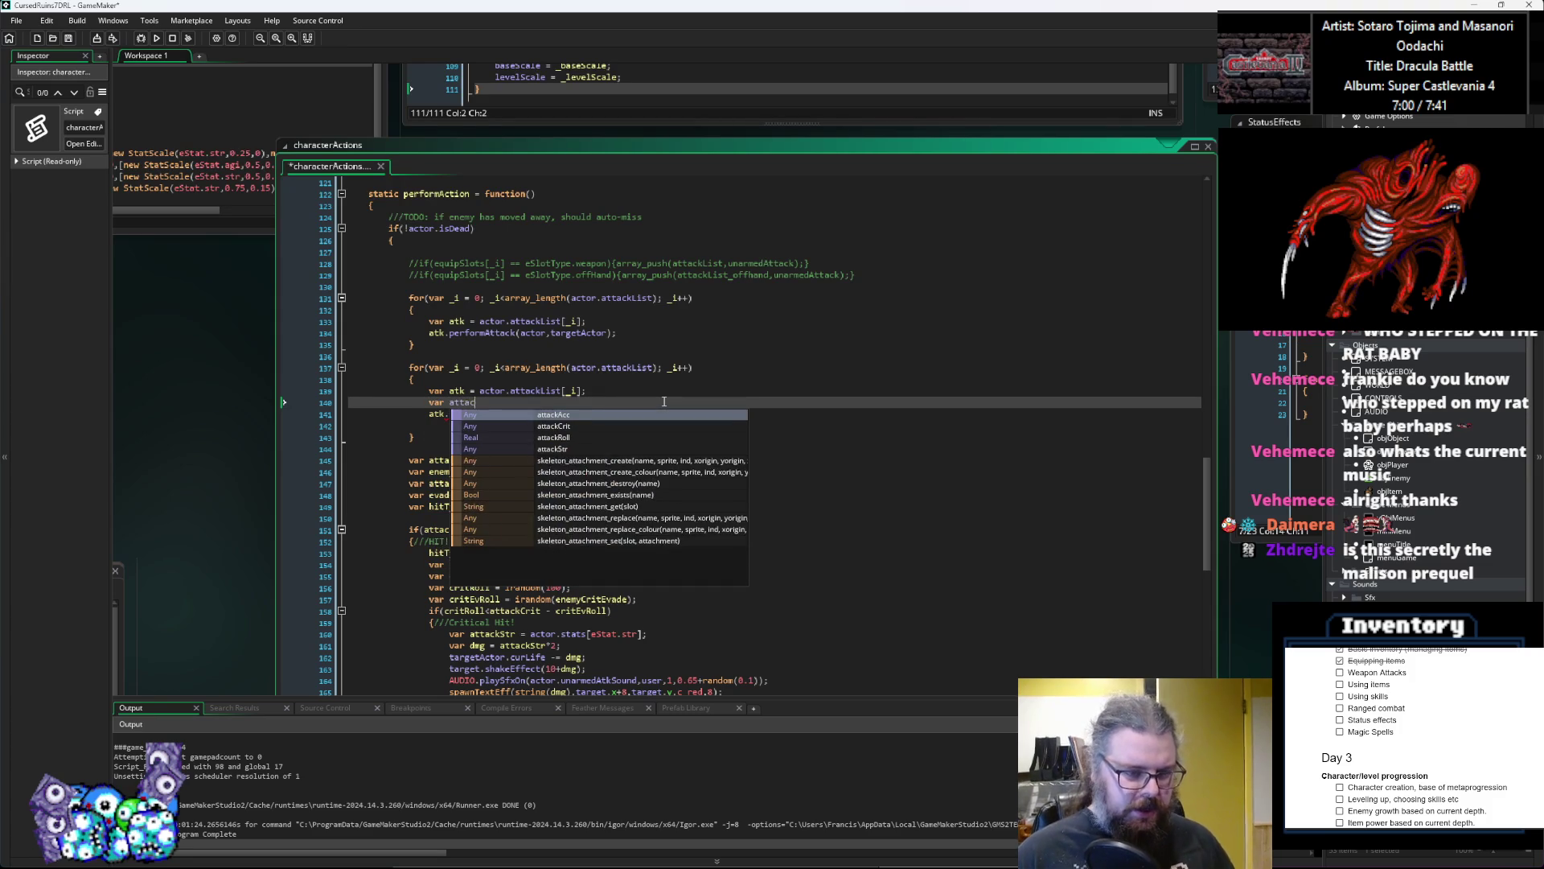
type("hance")
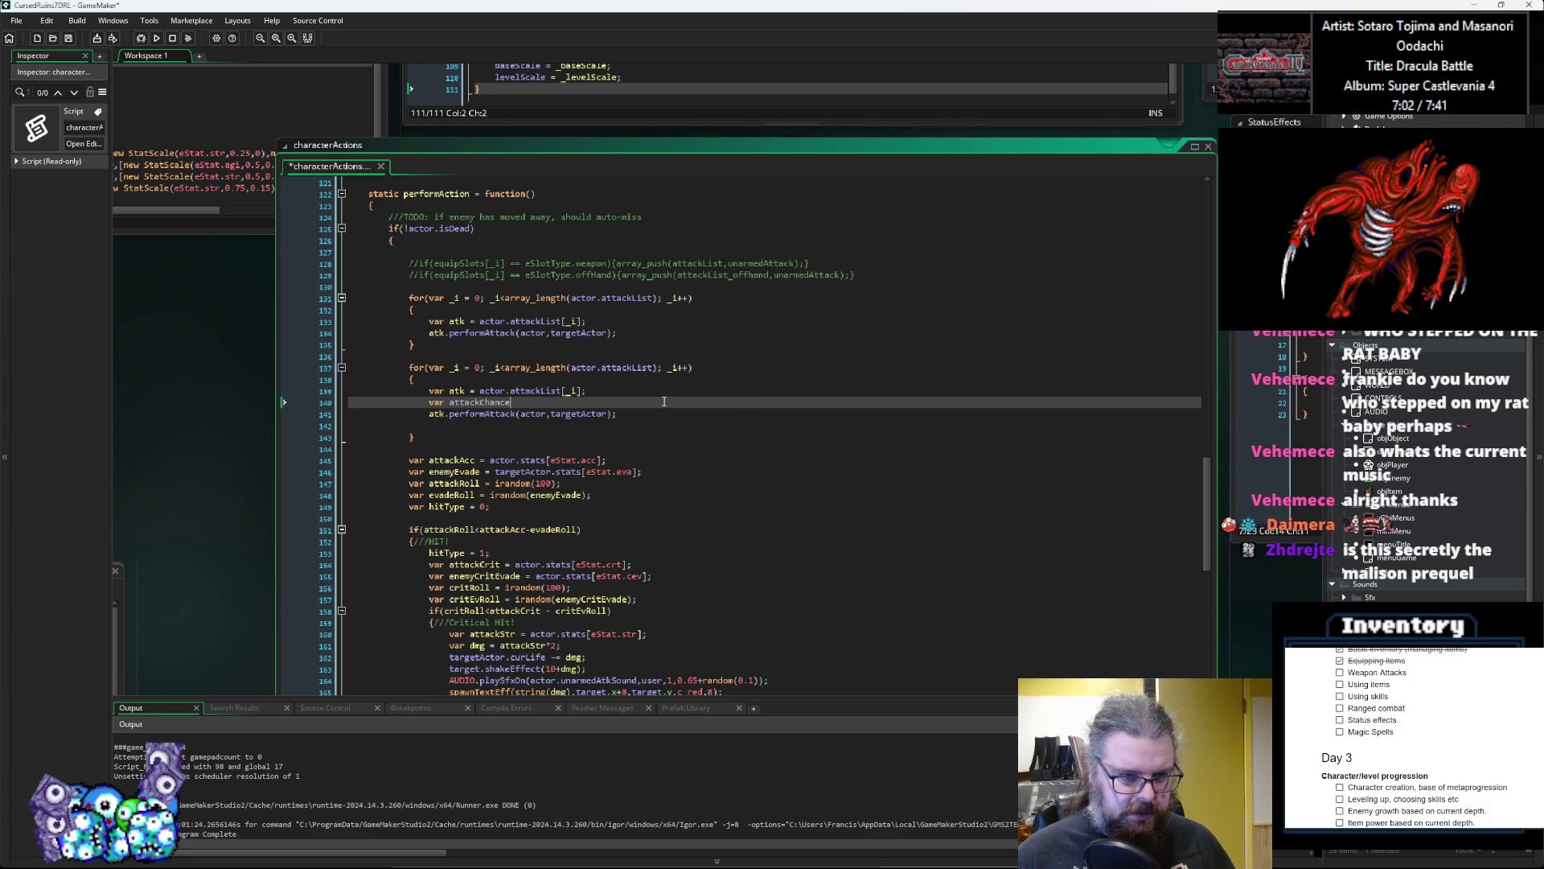
type("Roll = ran")
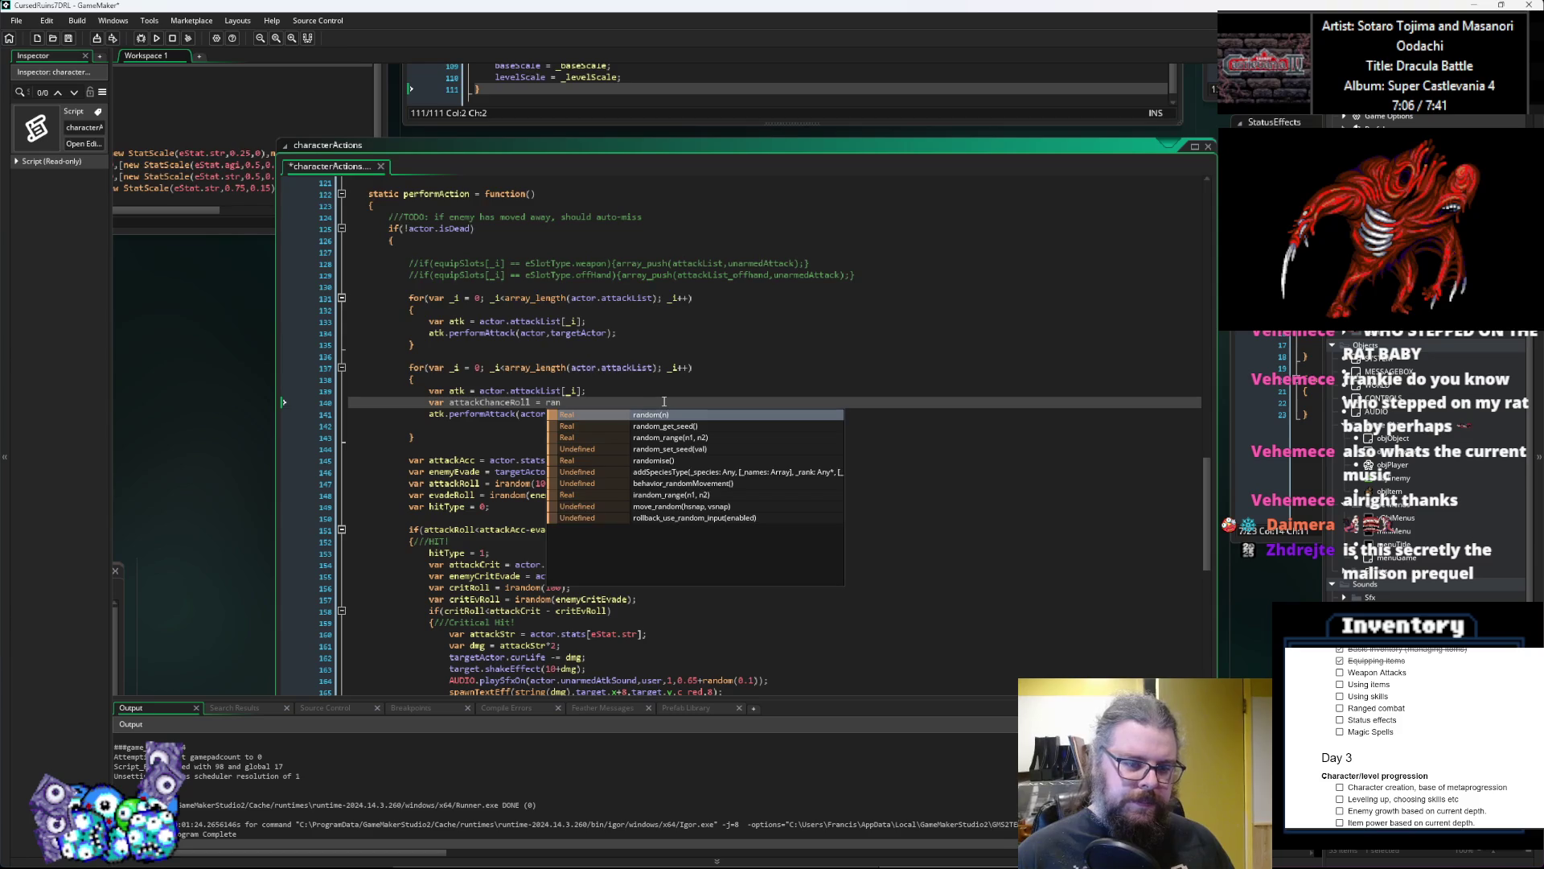
type("dom(100);")
key("Return")
Step: Wrap the performAttack call in if(attackChanceRoll<atk.chance){ } and indent it
type("if(attackChanceRoll<")
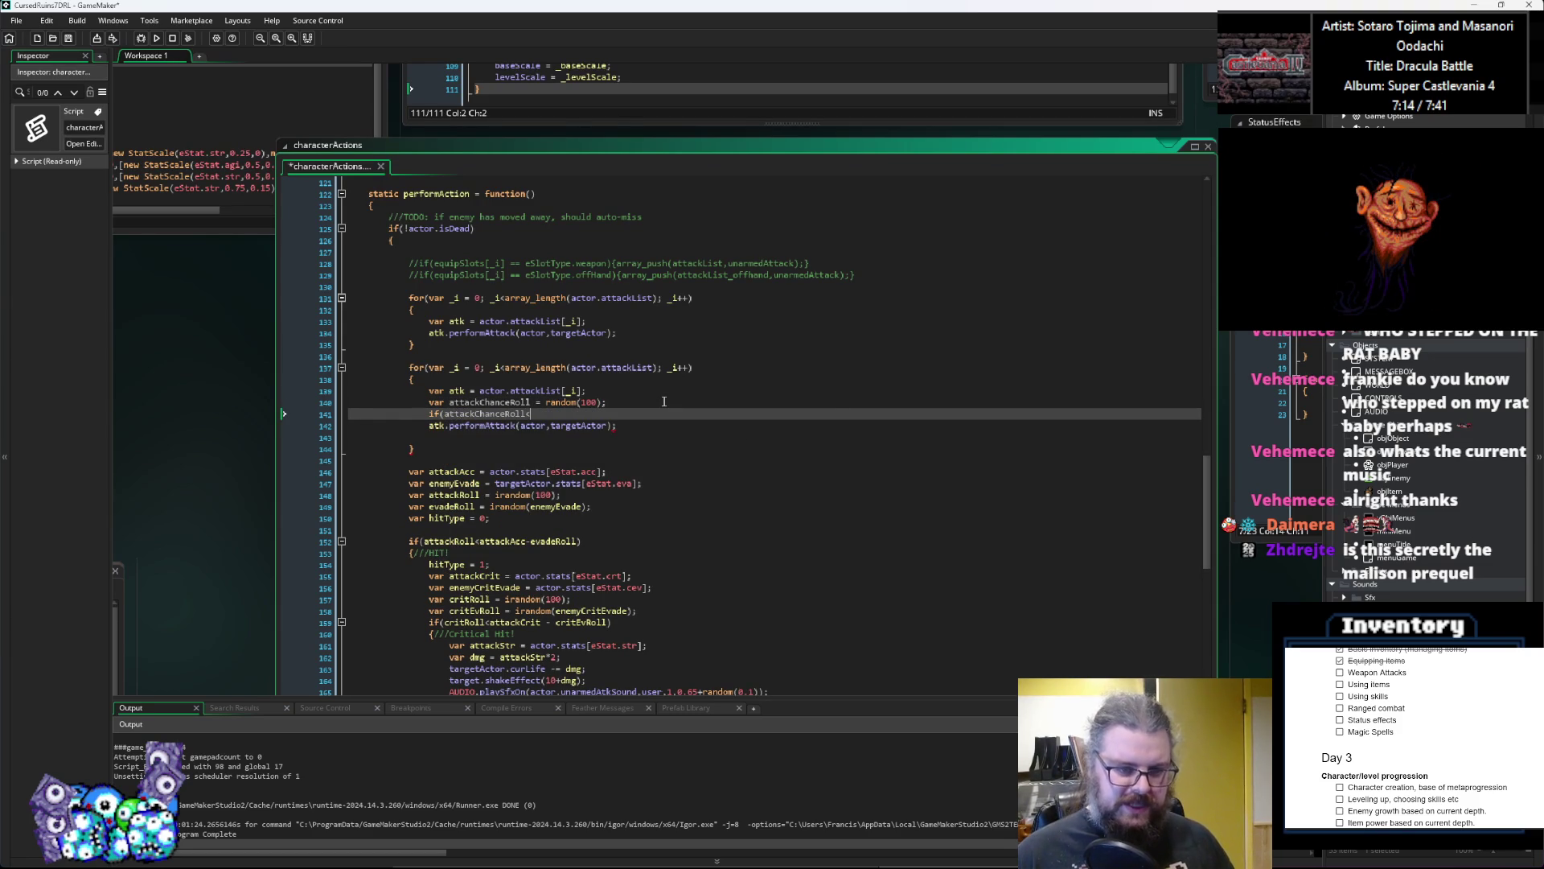
type("atk.chance")
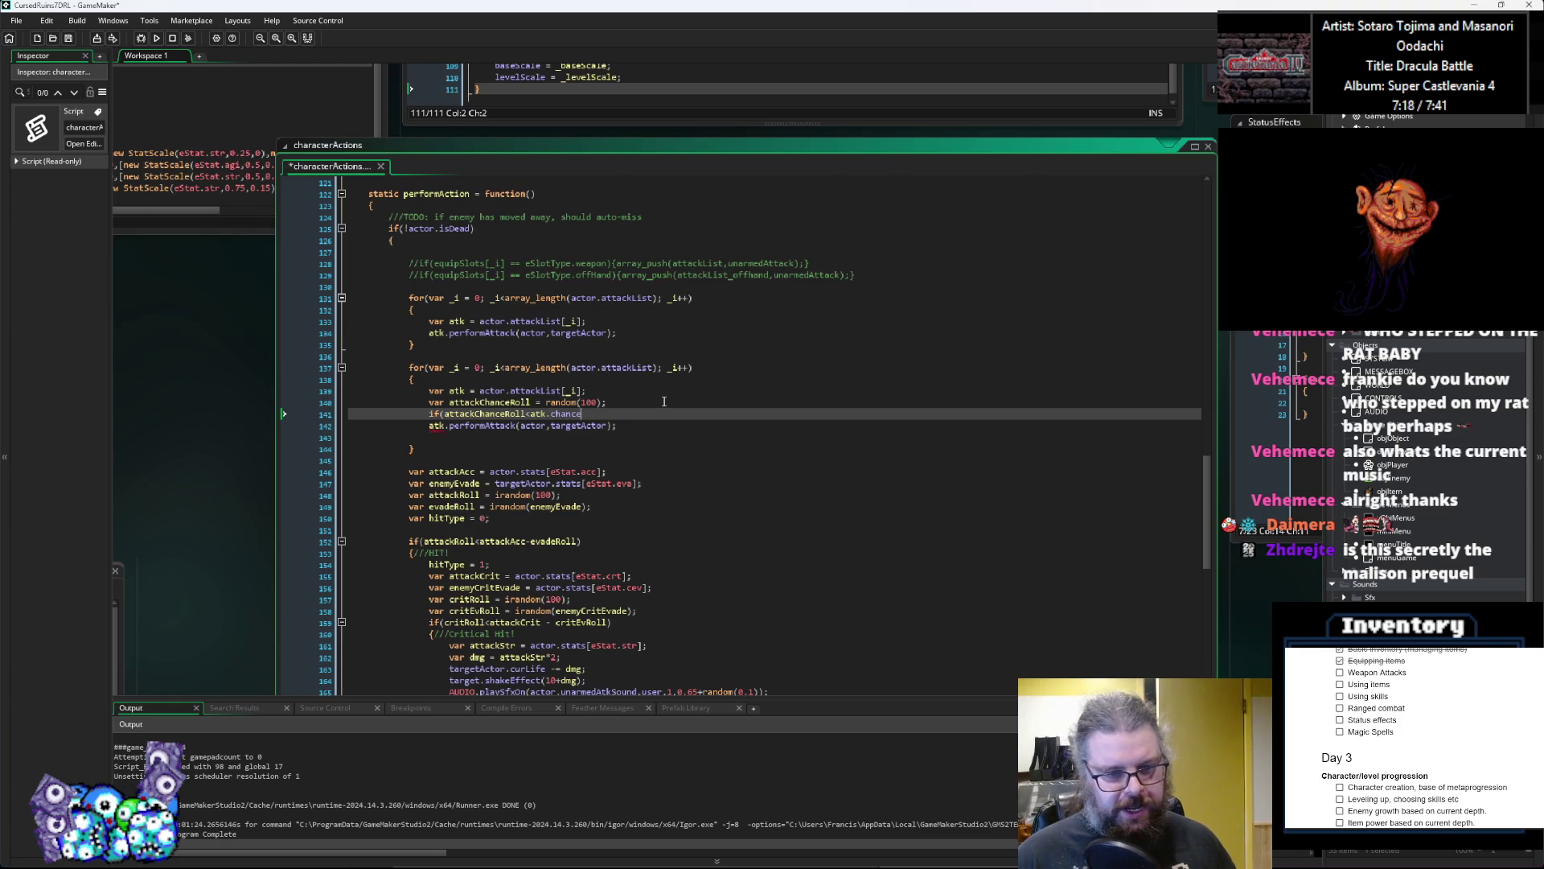
key("Return")
type("{")
left_click(646, 450)
key("Up")
key("Home")
key("Tab")
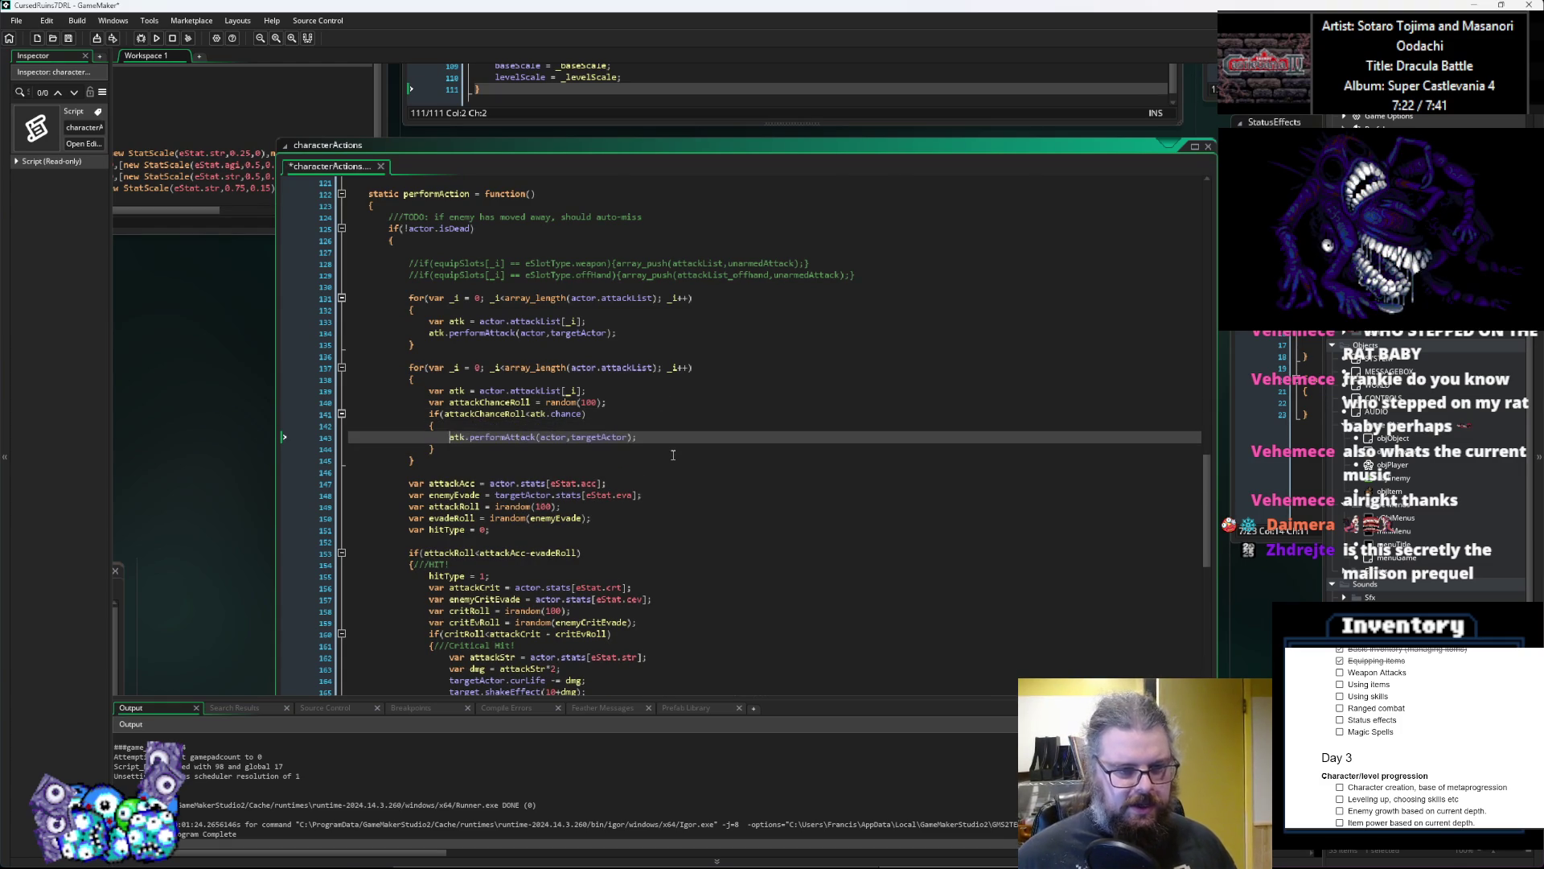
left_click_drag(400, 299, 414, 361)
left_click_drag(414, 460, 439, 363)
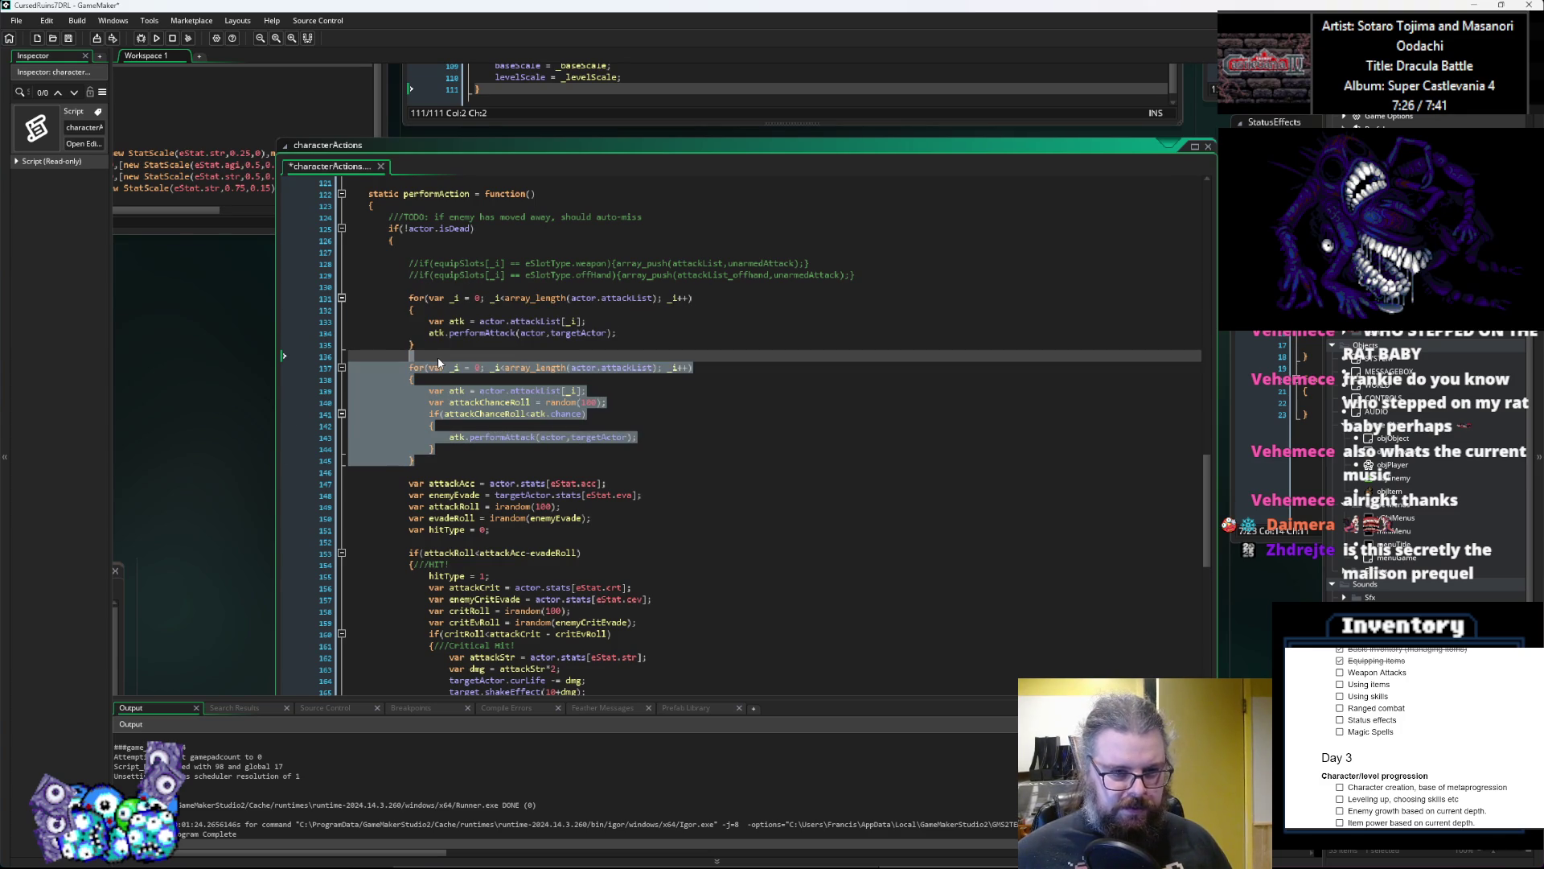
left_click(724, 437)
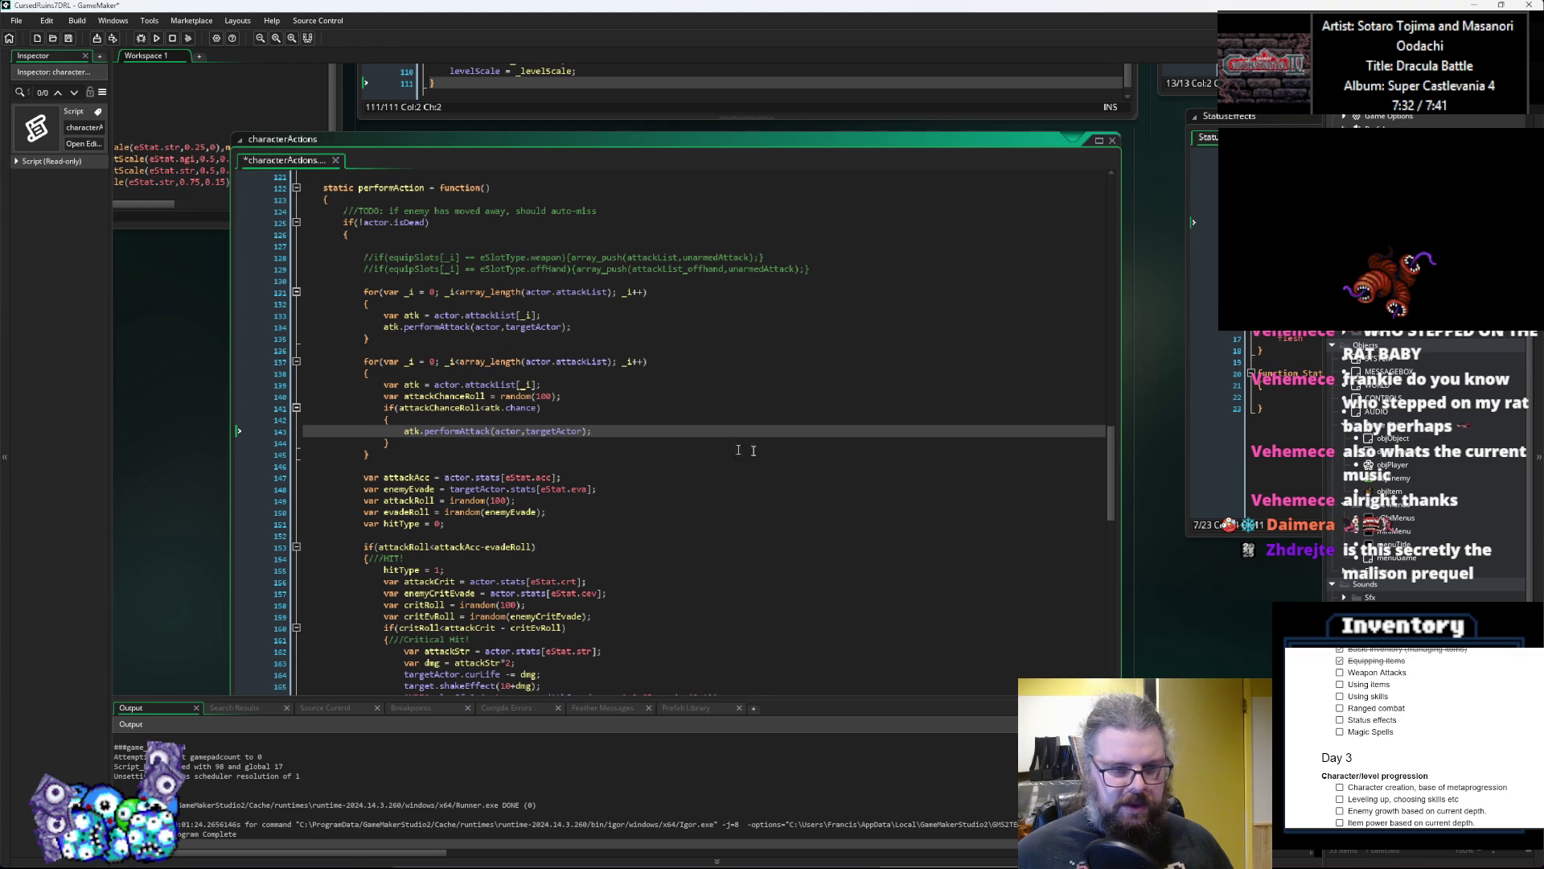
Step: Move the characterActions window to the upper right and narrow the AttackActions window
left_click(718, 450)
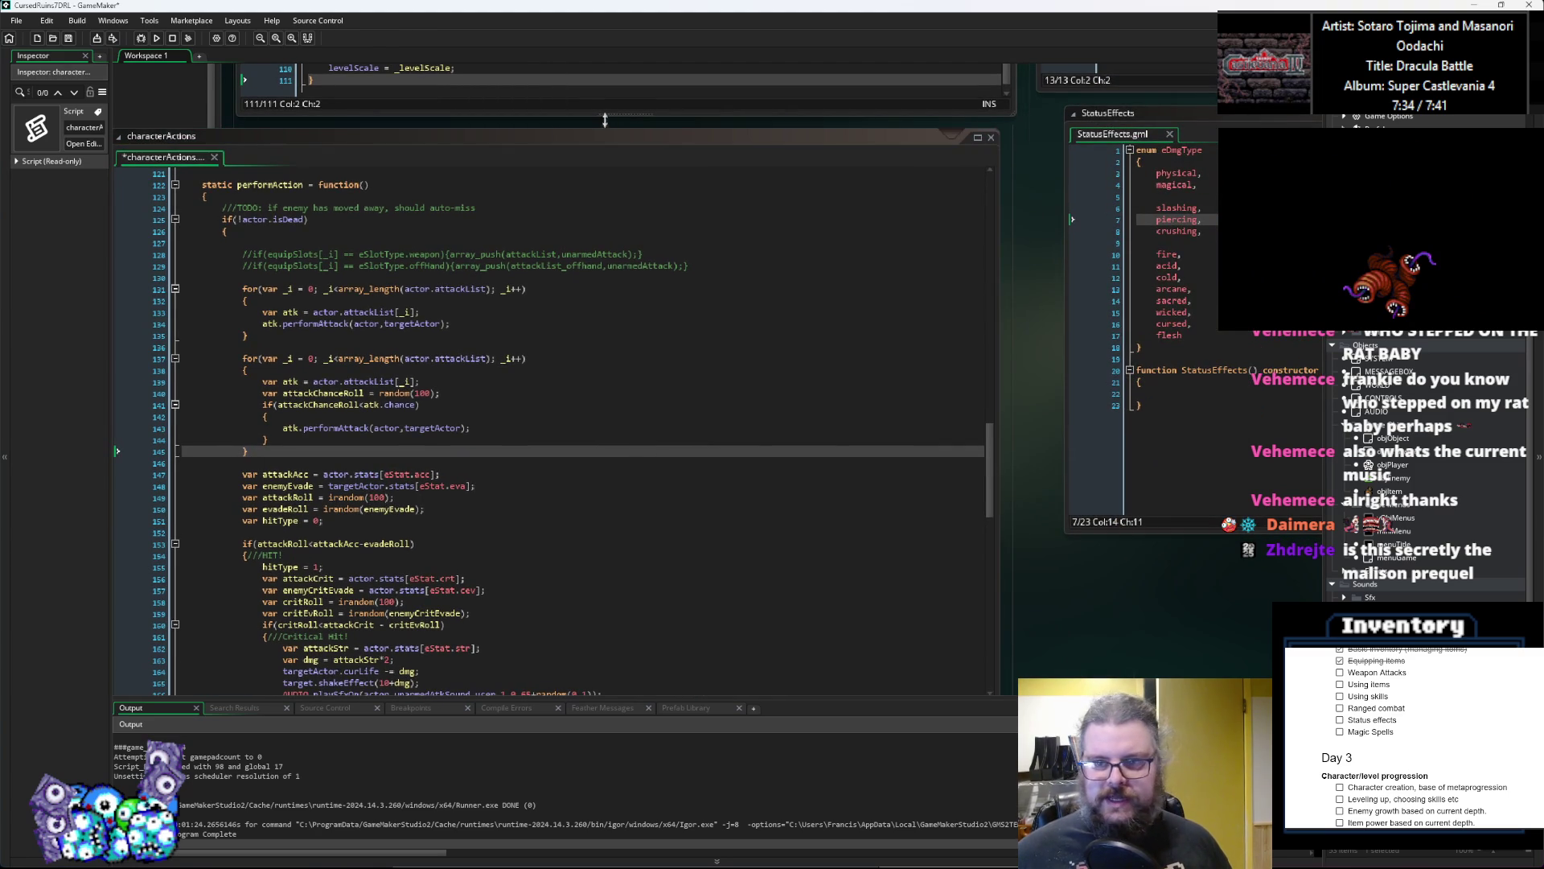
scroll(338, 449, "down", 4, "ctrl")
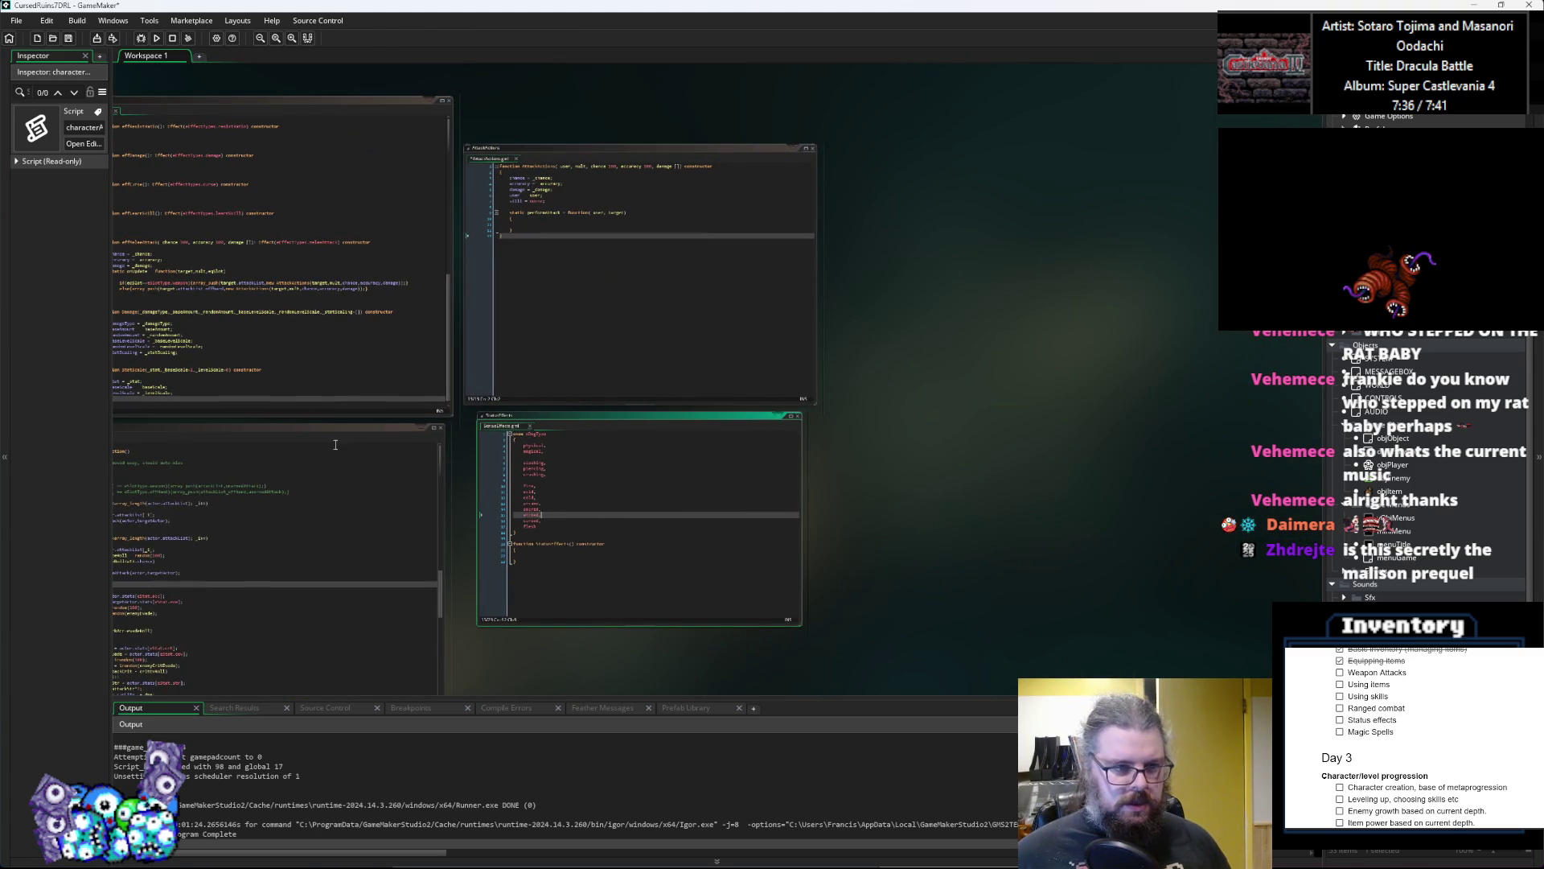
mouse_move(317, 425)
left_mouse_down()
mouse_move(1113, 189)
mouse_move(1121, 155)
left_mouse_up()
left_click(727, 287)
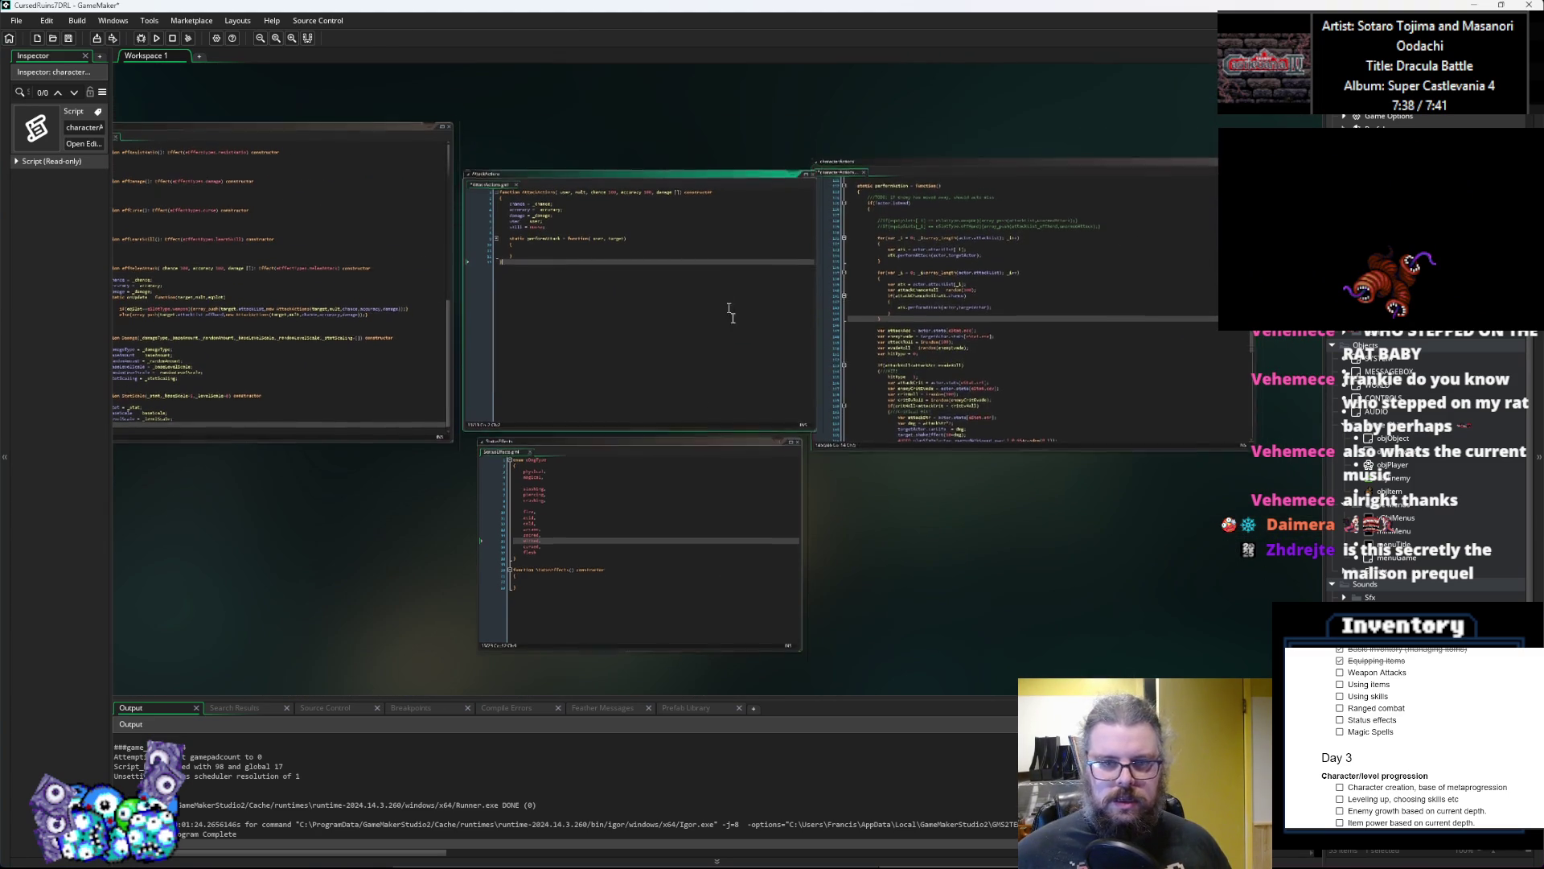
scroll(727, 287, "up", 3, "ctrl")
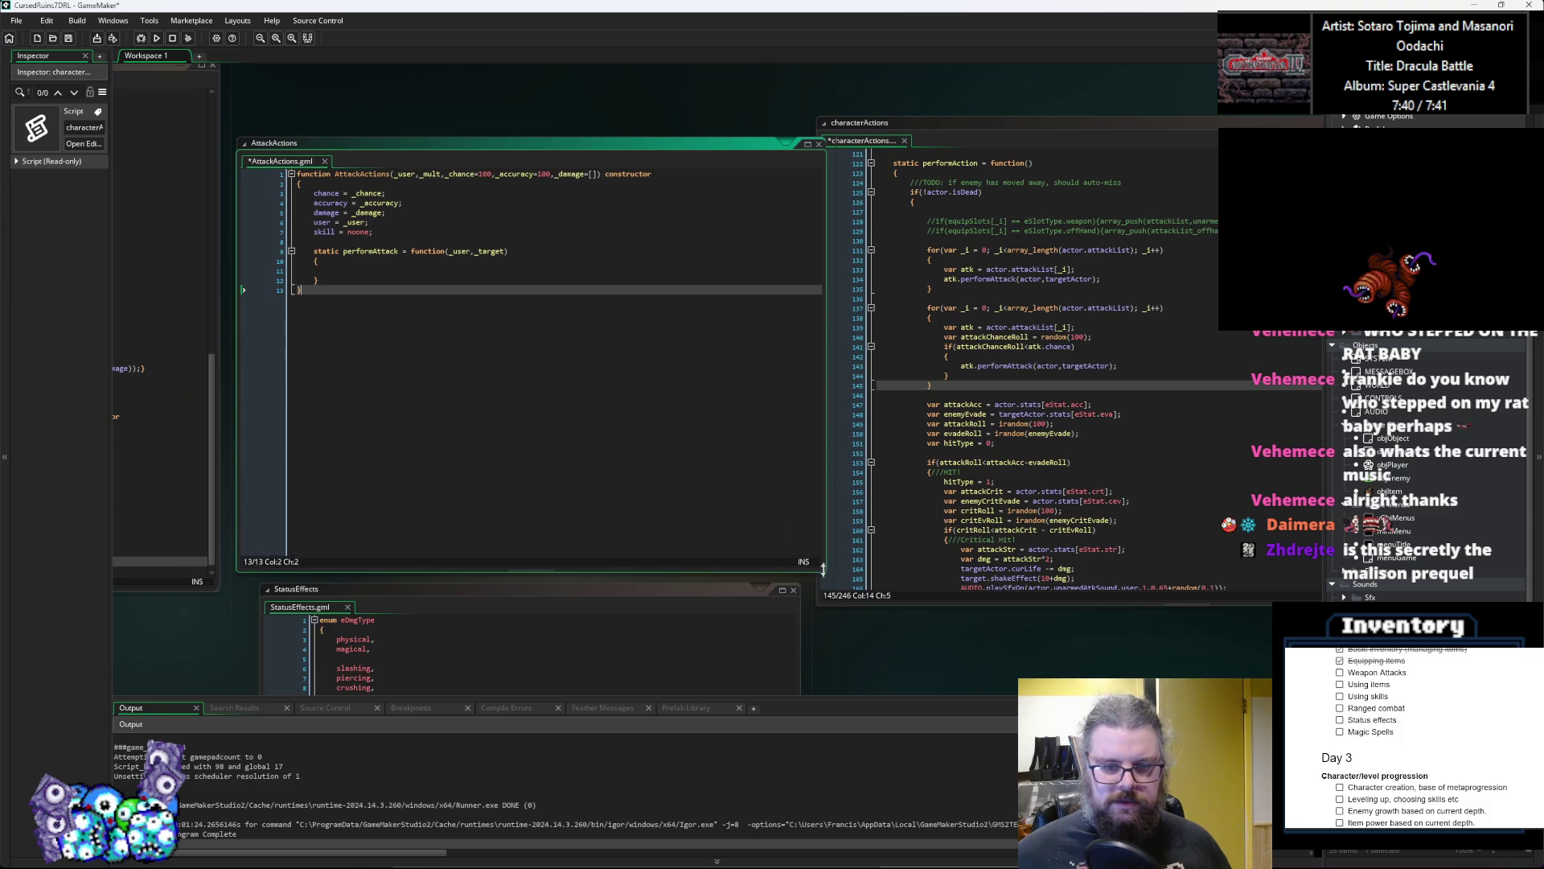
left_click_drag(823, 568, 733, 560)
left_click_drag(834, 357, 748, 432)
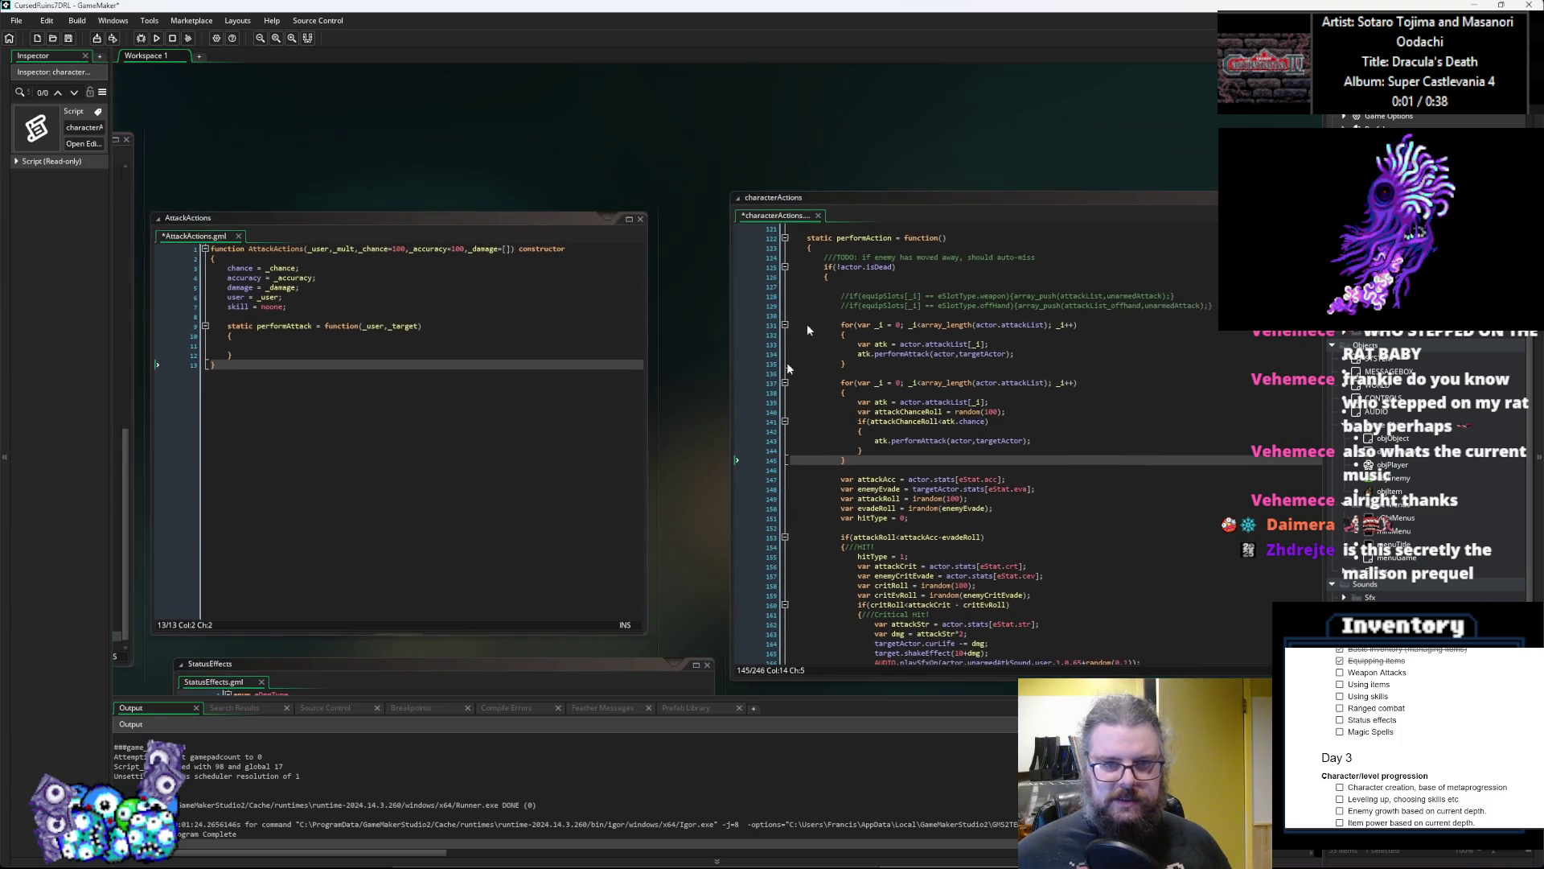
Step: Reposition and narrow characterActions, then place the cursor inside performAttack's empty body
left_click_drag(804, 197, 737, 145)
left_click_drag(458, 414, 529, 402)
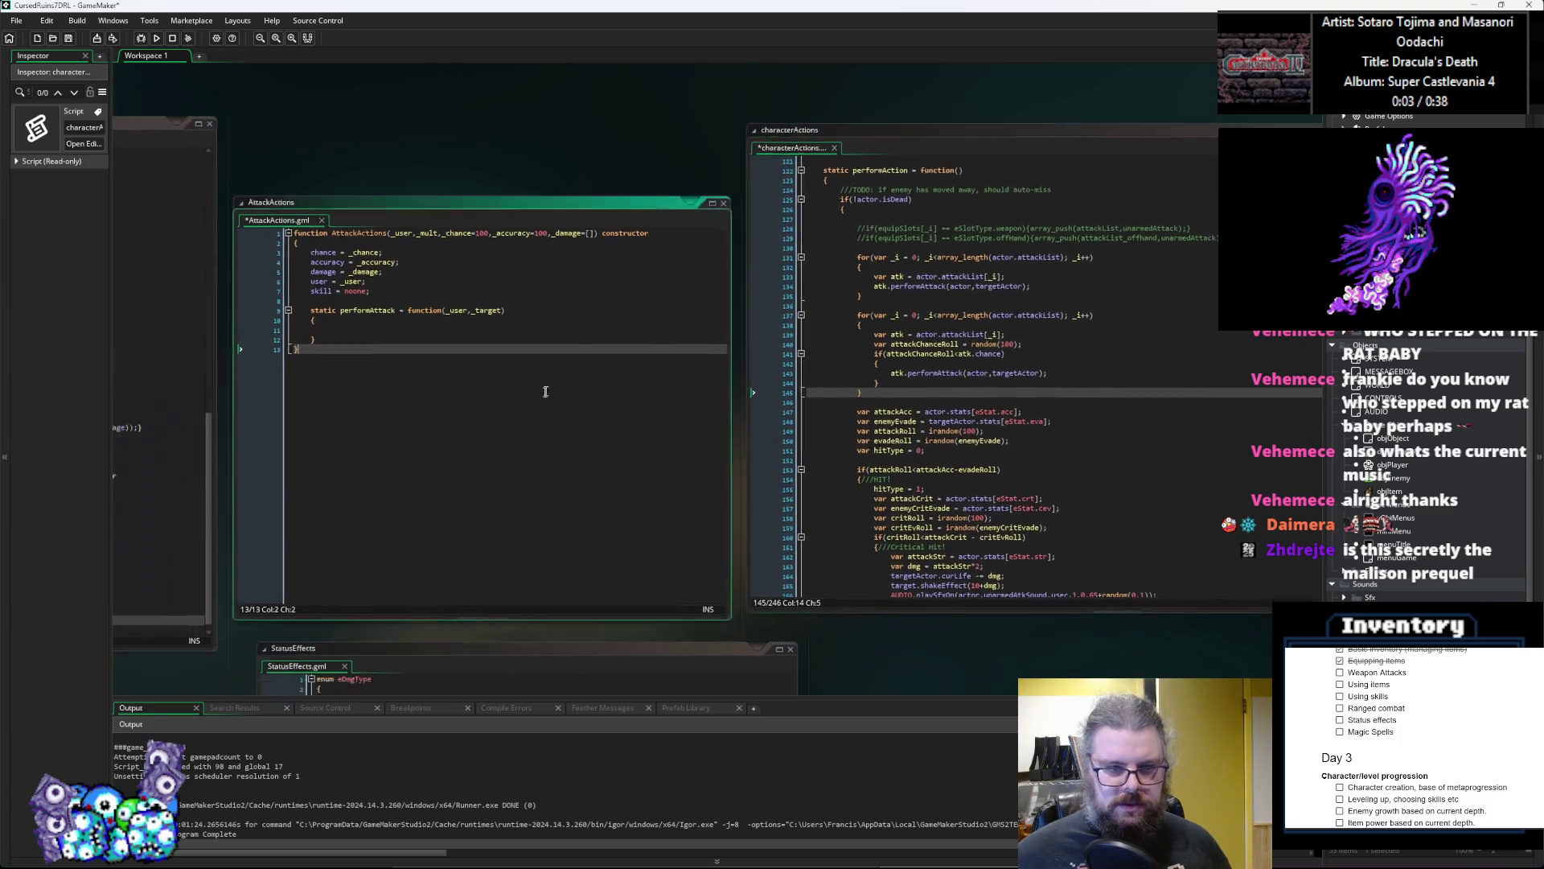
left_click(958, 579)
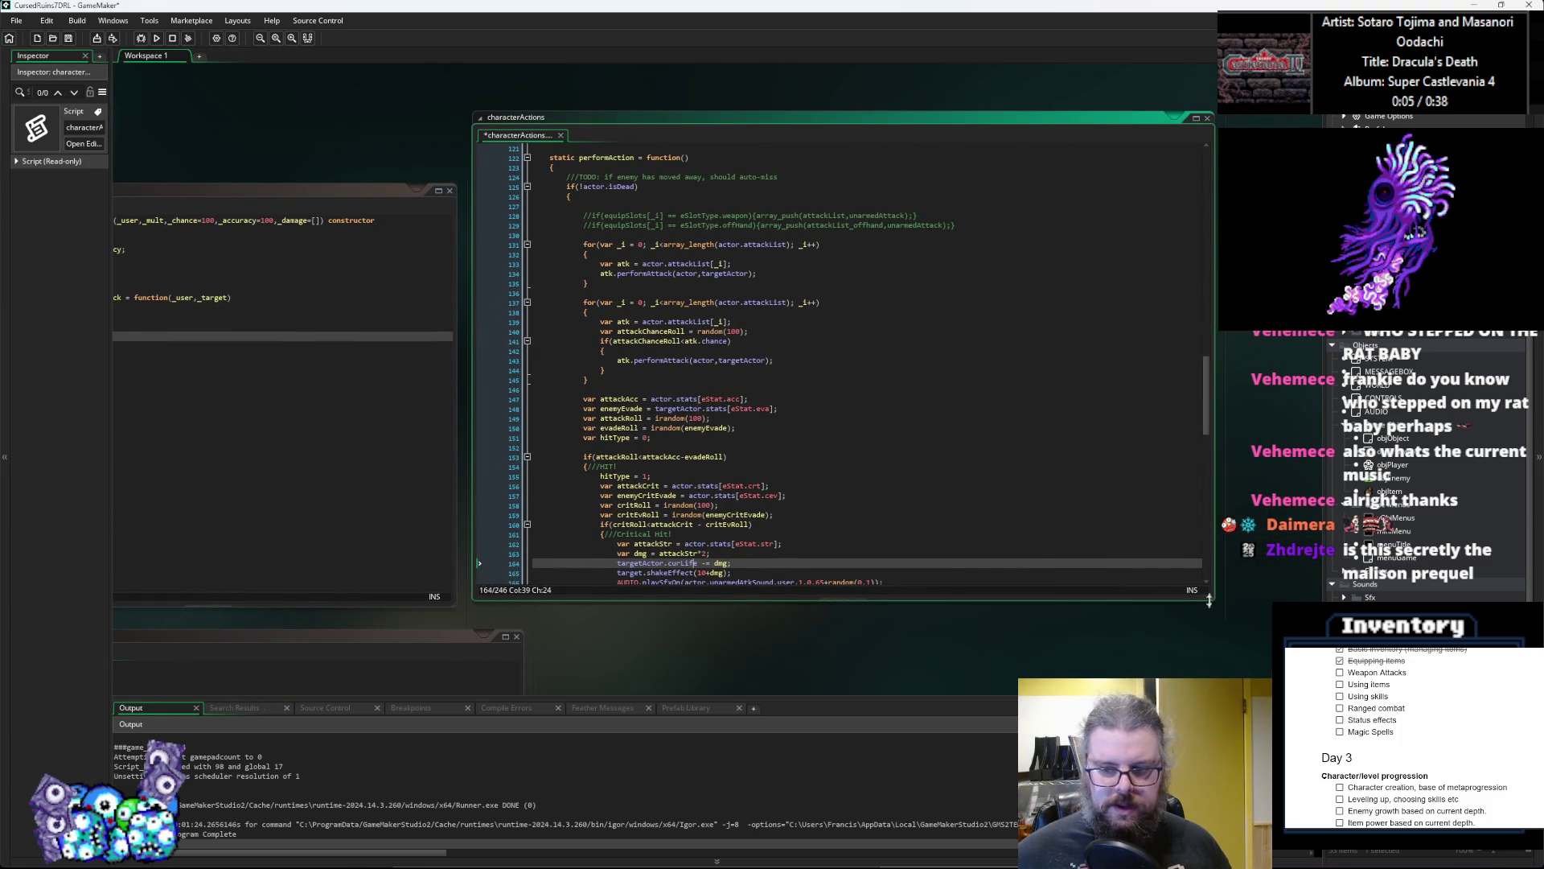
left_click_drag(1209, 599, 1052, 599)
mouse_move(508, 477)
left_mouse_down()
mouse_move(759, 451)
mouse_move(721, 489)
left_mouse_up()
left_click(336, 328)
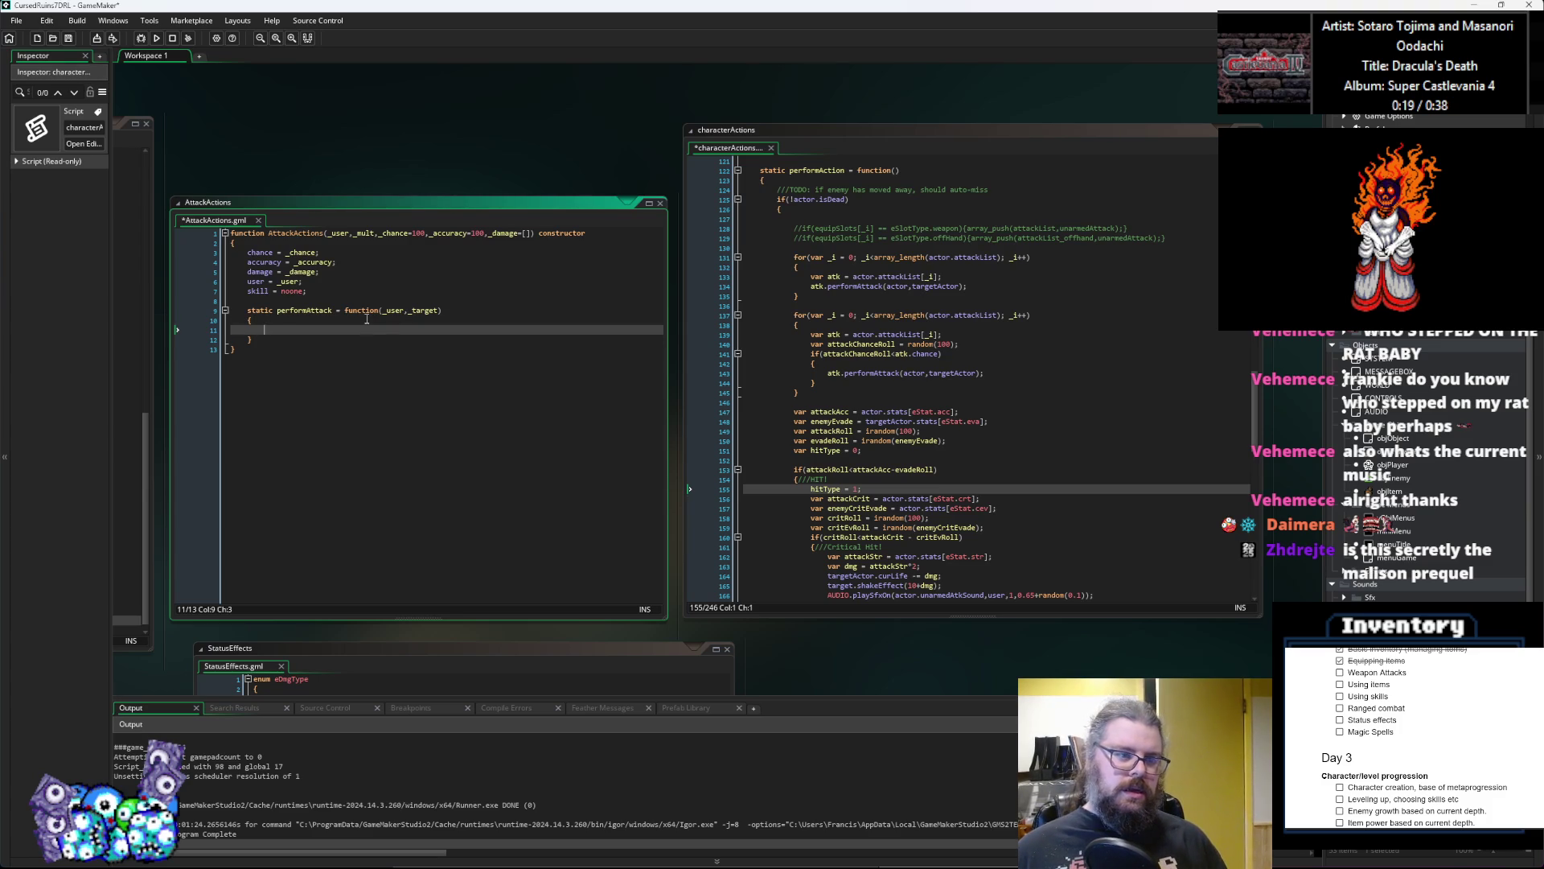
Step: Cut the hit, critical-hit and miss resolution block out of characterActions' performAction
scroll(1126, 561, "down", 3)
left_click(795, 341)
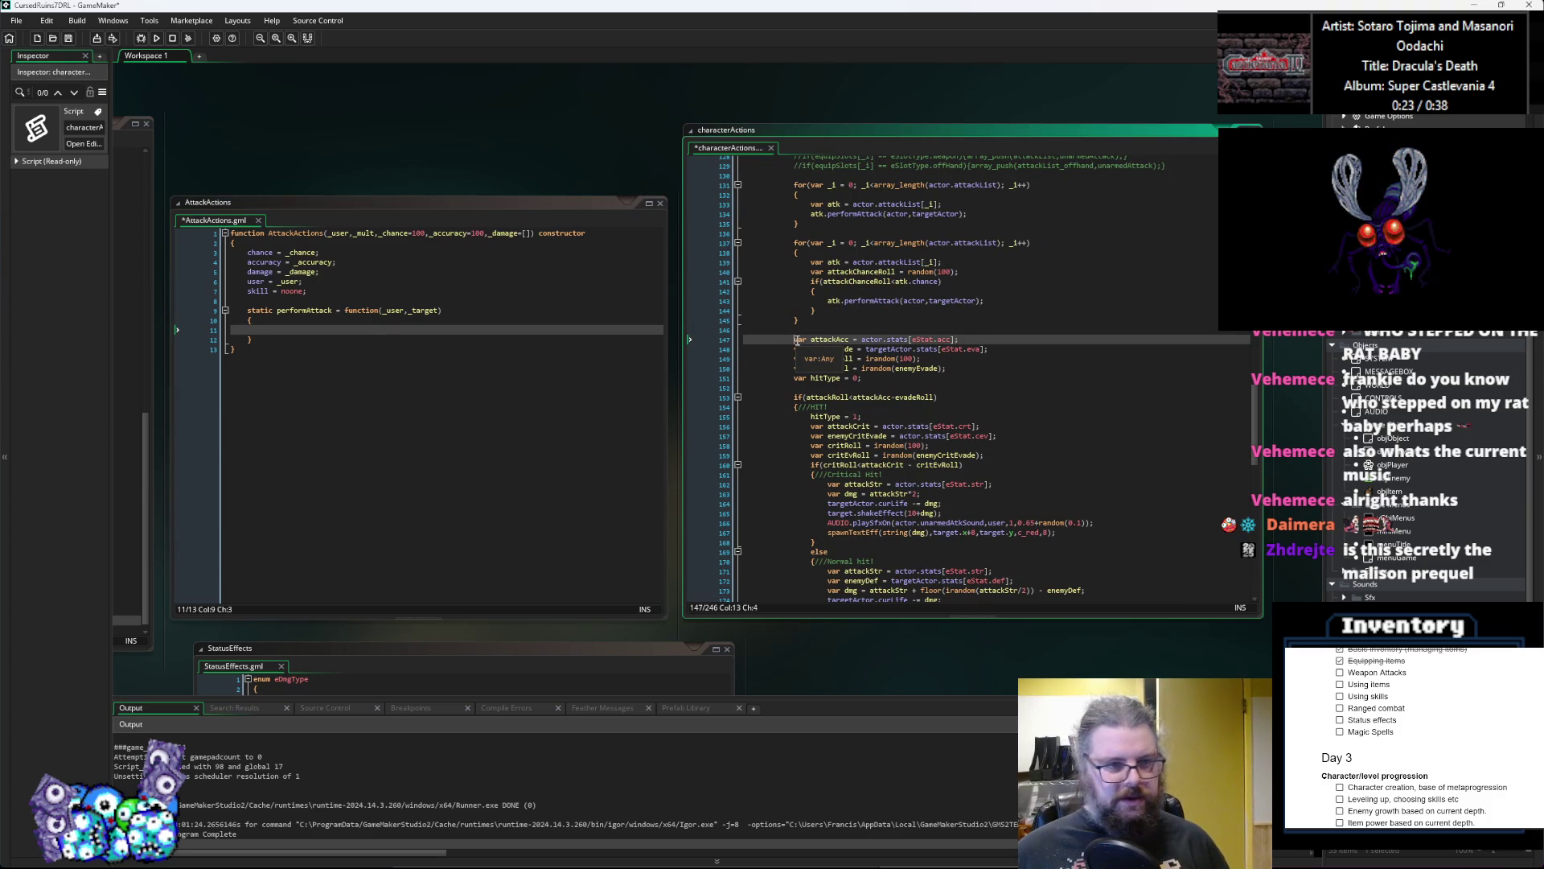
mouse_move(797, 341)
left_mouse_down()
mouse_move(858, 426)
mouse_move(821, 543)
left_mouse_up()
scroll(859, 427, "down", 3)
scroll(859, 426, "down", 3)
key("ctrl+x")
Step: Paste the block into AttackActions' performAttack body and de-indent it one level
scroll(804, 482, "up", 8)
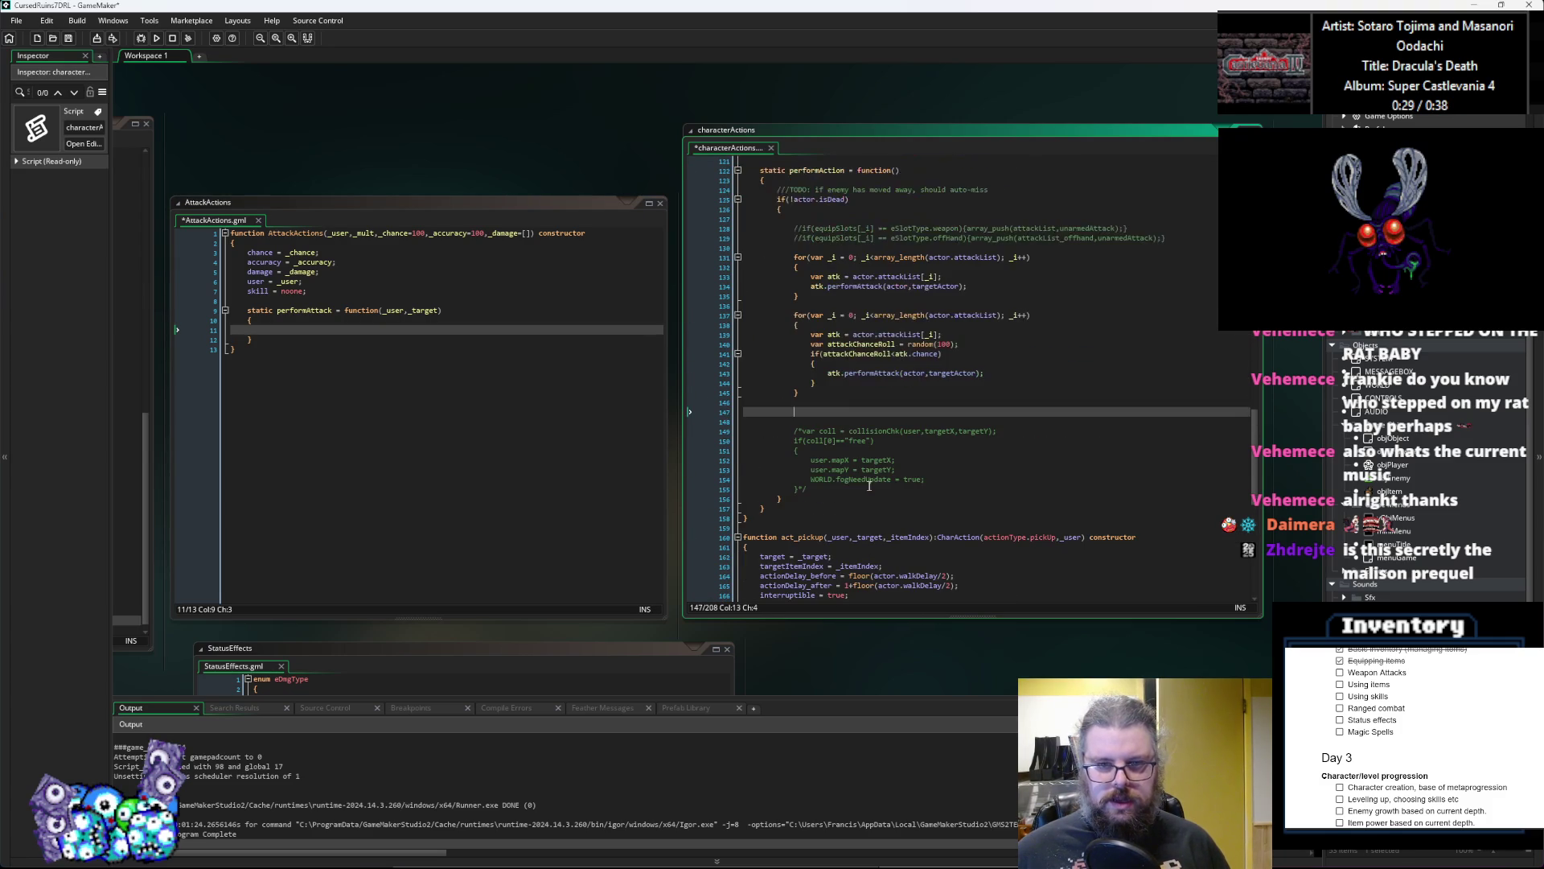
left_click(306, 329)
key("ctrl+v")
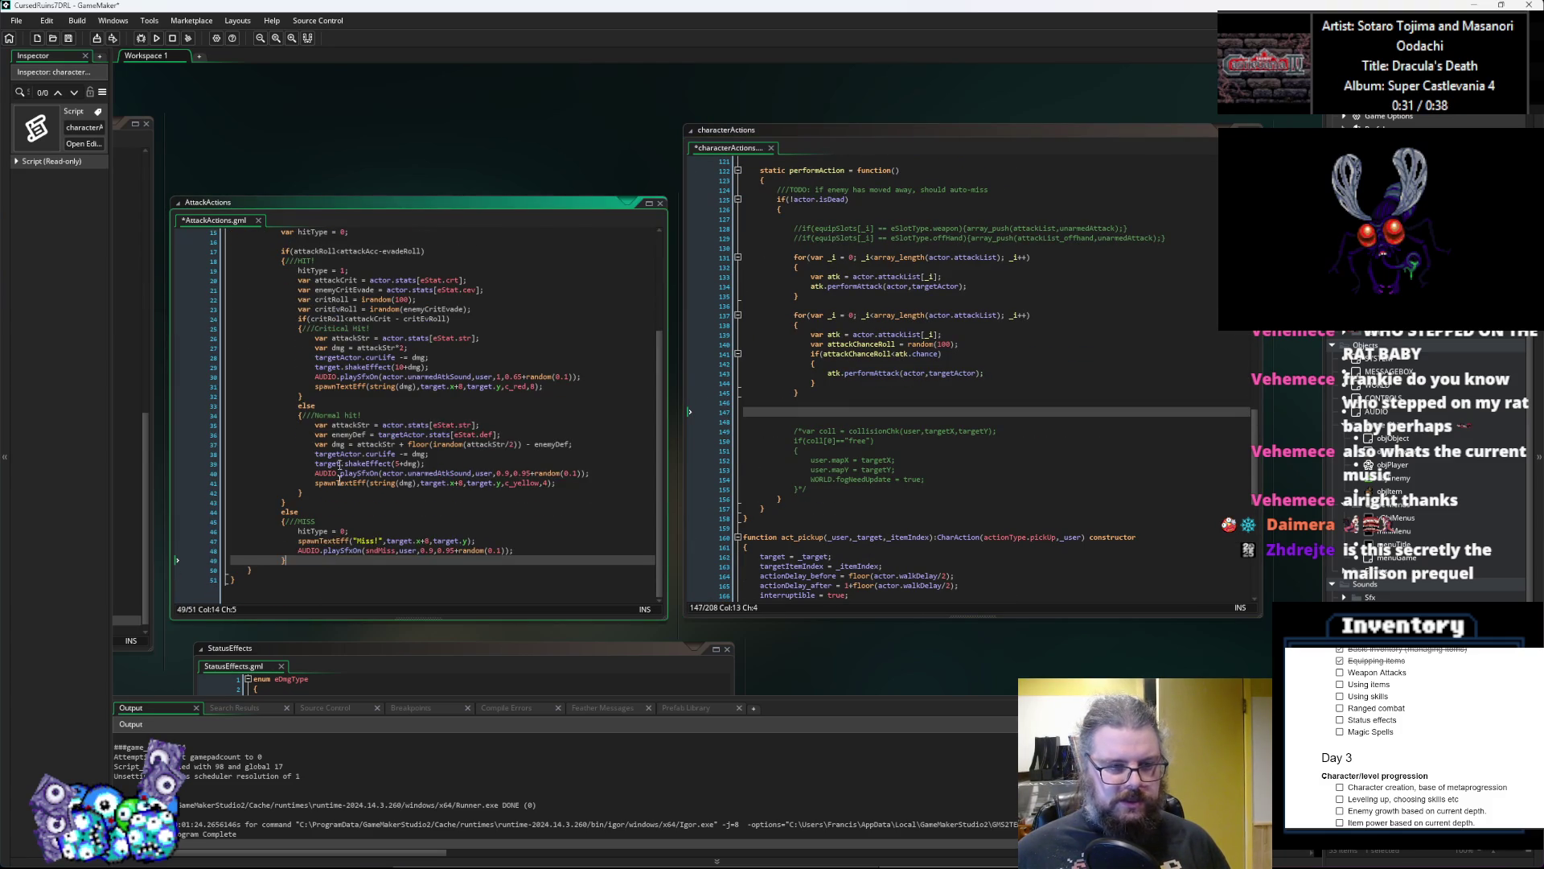
mouse_move(313, 559)
left_mouse_down()
mouse_move(297, 242)
mouse_move(297, 363)
left_mouse_up()
key("shift+Tab")
left_click(319, 402)
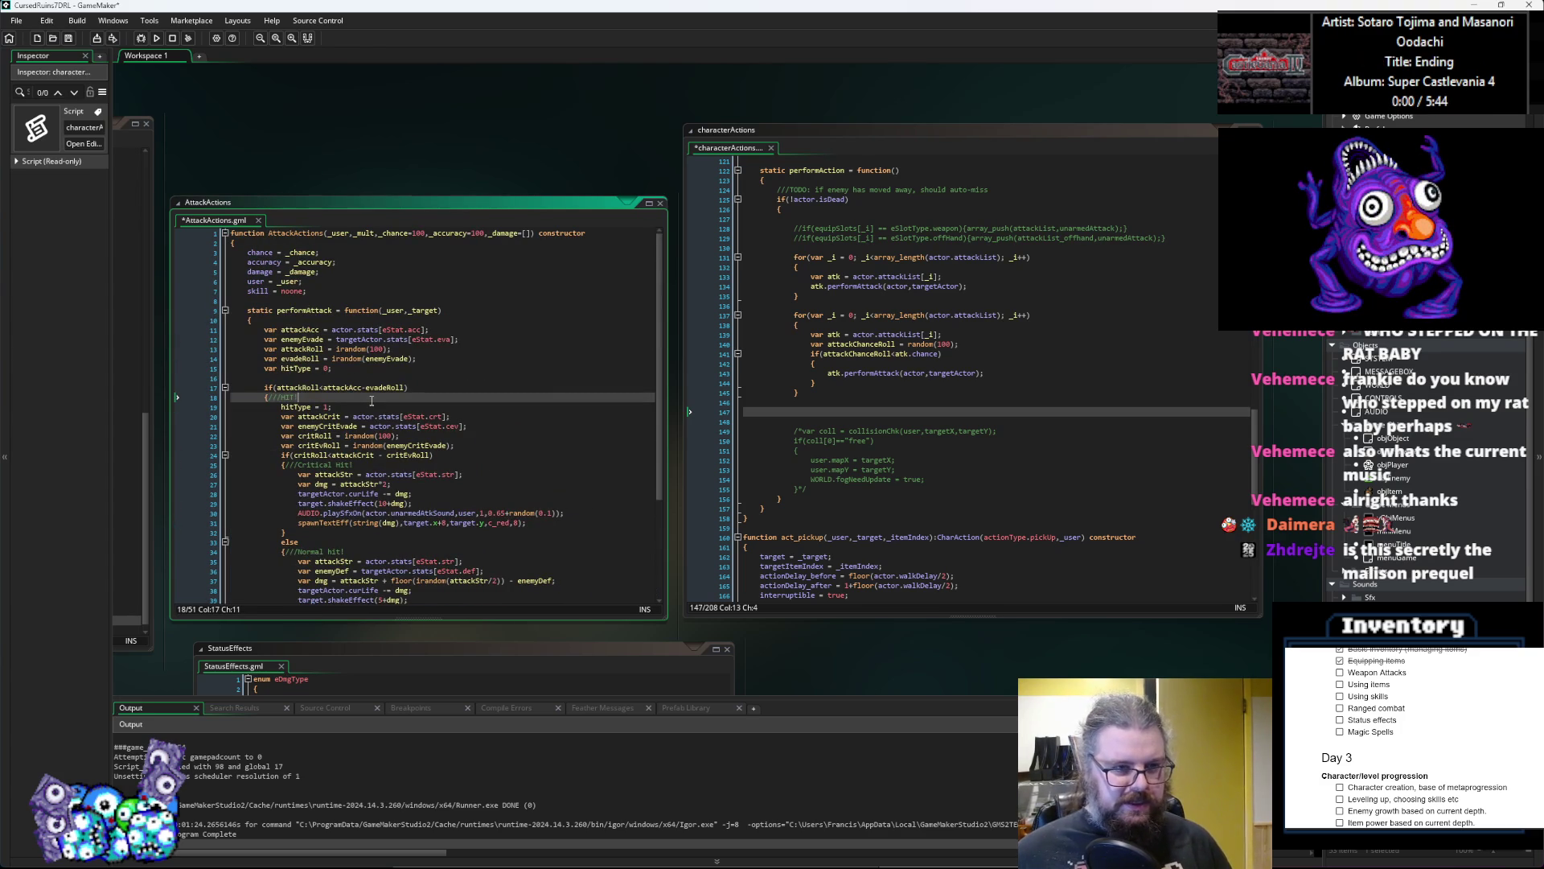
Step: Replace the actor reference in the pasted attack code with _user
left_click(426, 360)
scroll(426, 360, "up", 3)
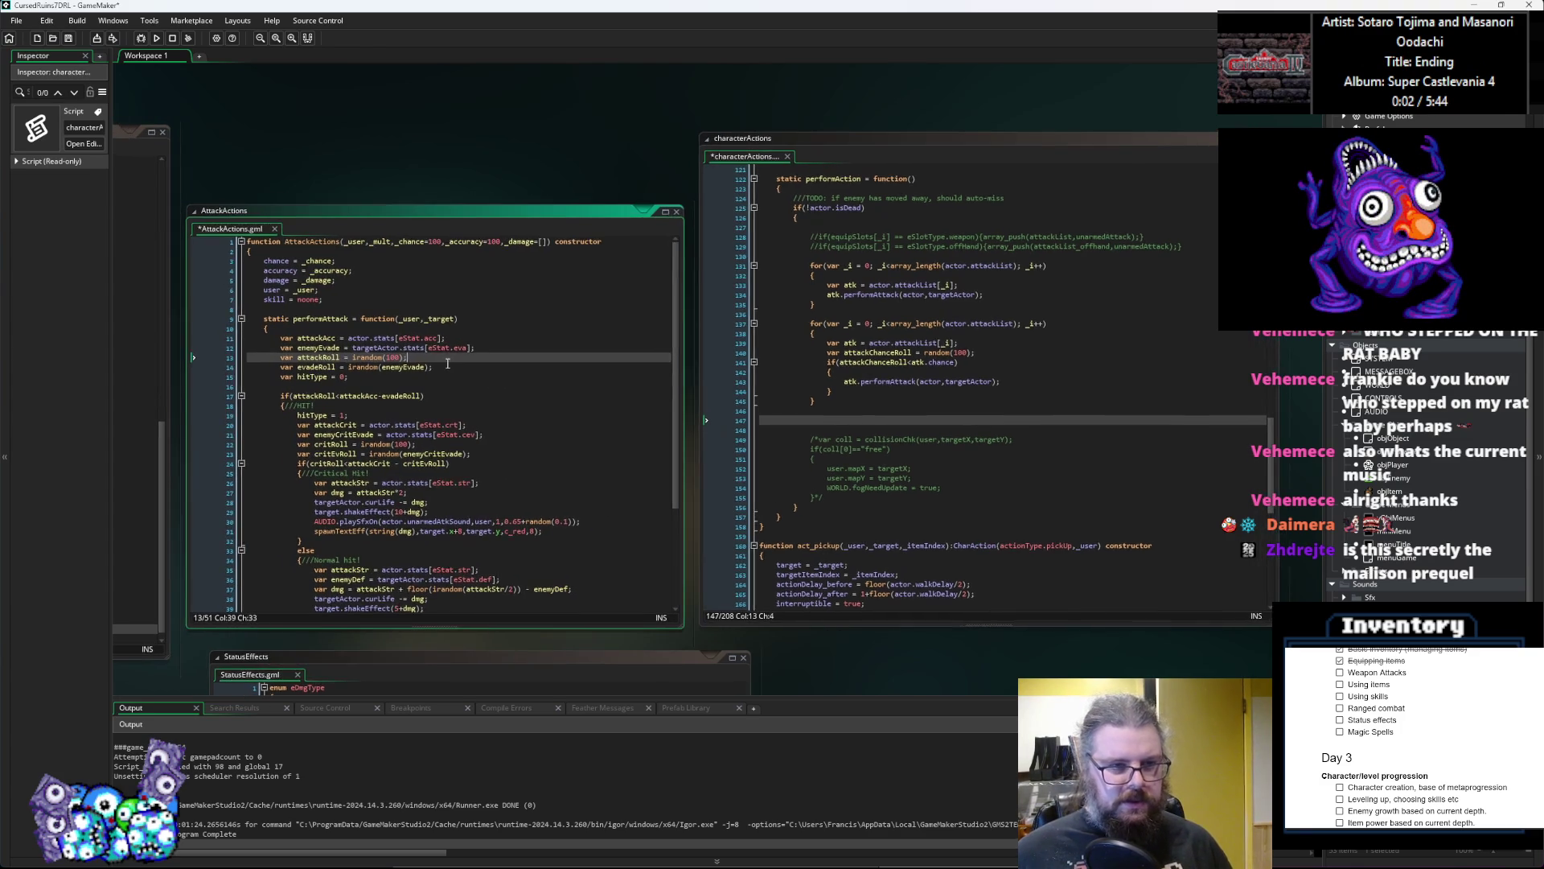
double_click(431, 315)
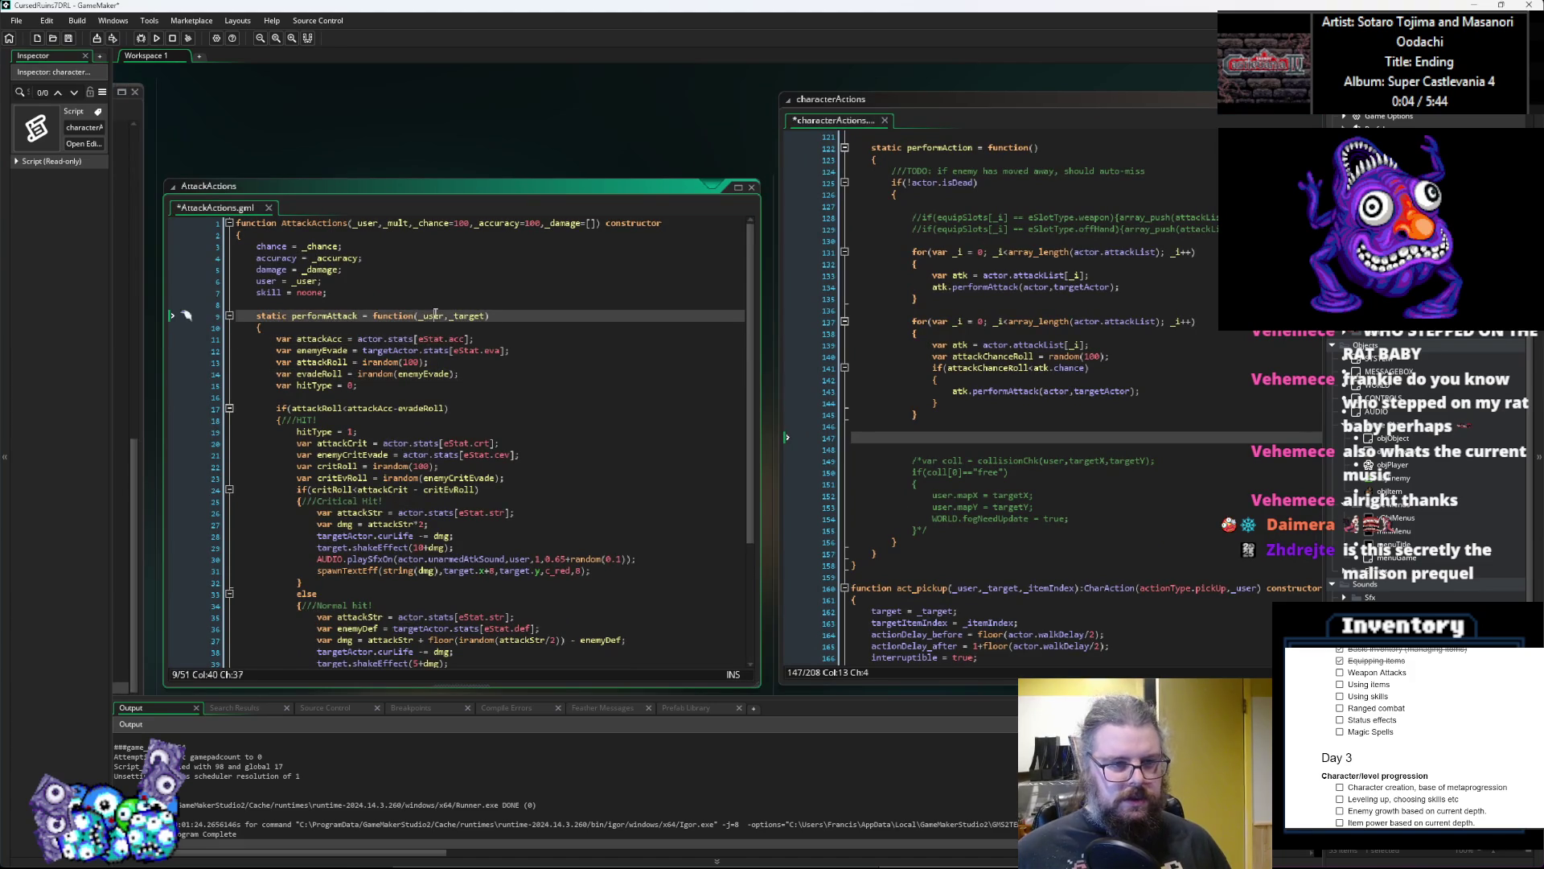
double_click(367, 338)
key("ctrl+v")
Step: Change targetActor to _target on the evade, critical damage, normal damage and defence lines
scroll(473, 318, "down", 1)
double_click(470, 297)
key("ctrl+c")
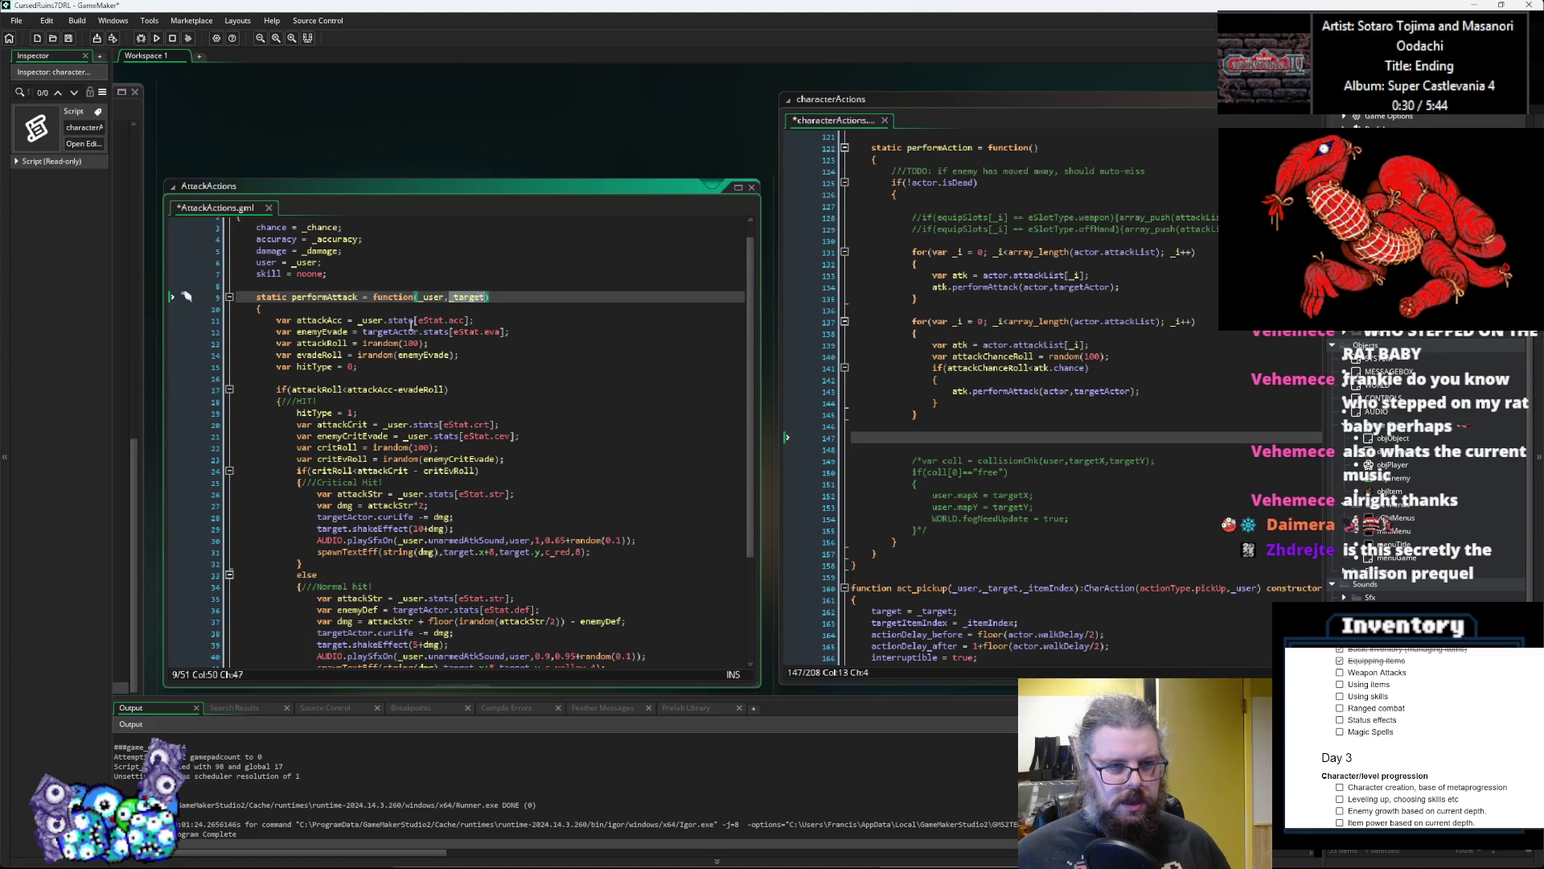
double_click(390, 331)
key("ctrl+v")
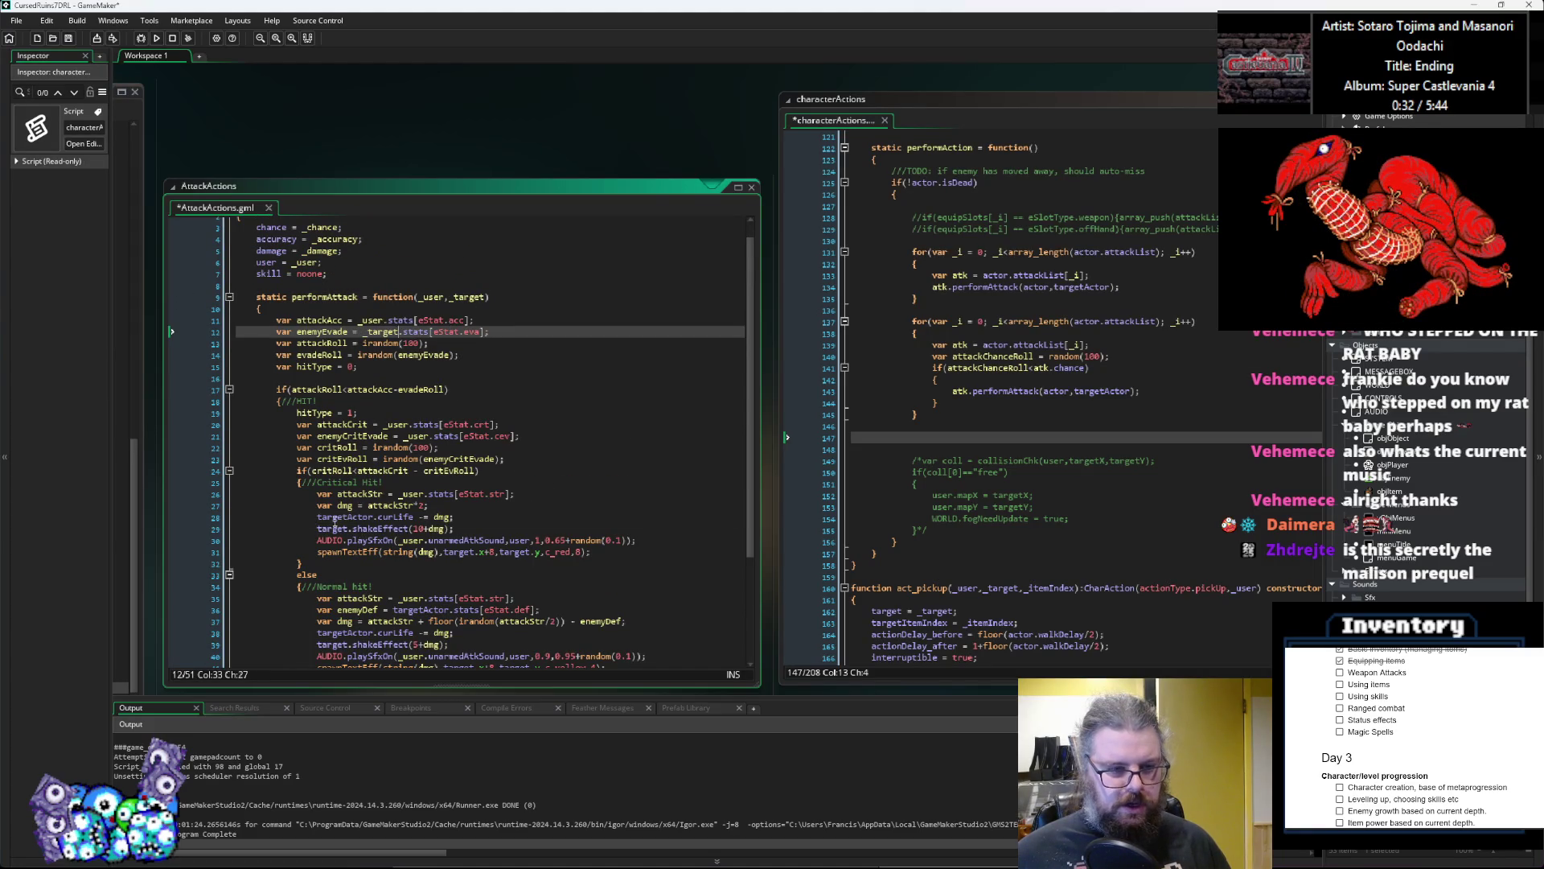
double_click(345, 517)
scroll(488, 594, "down", 2)
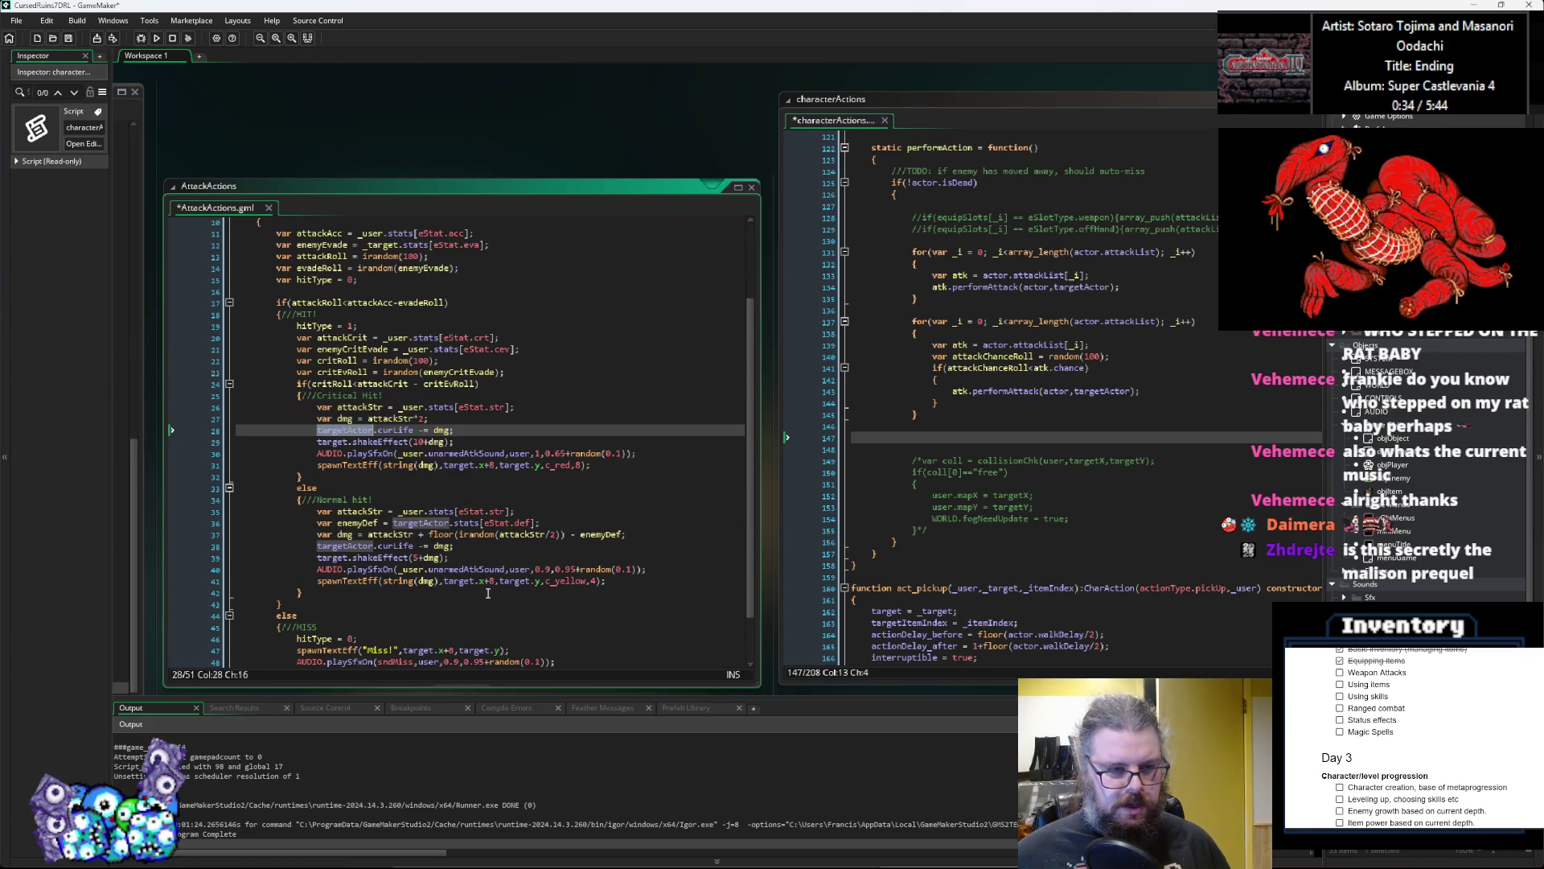
key("ctrl+v")
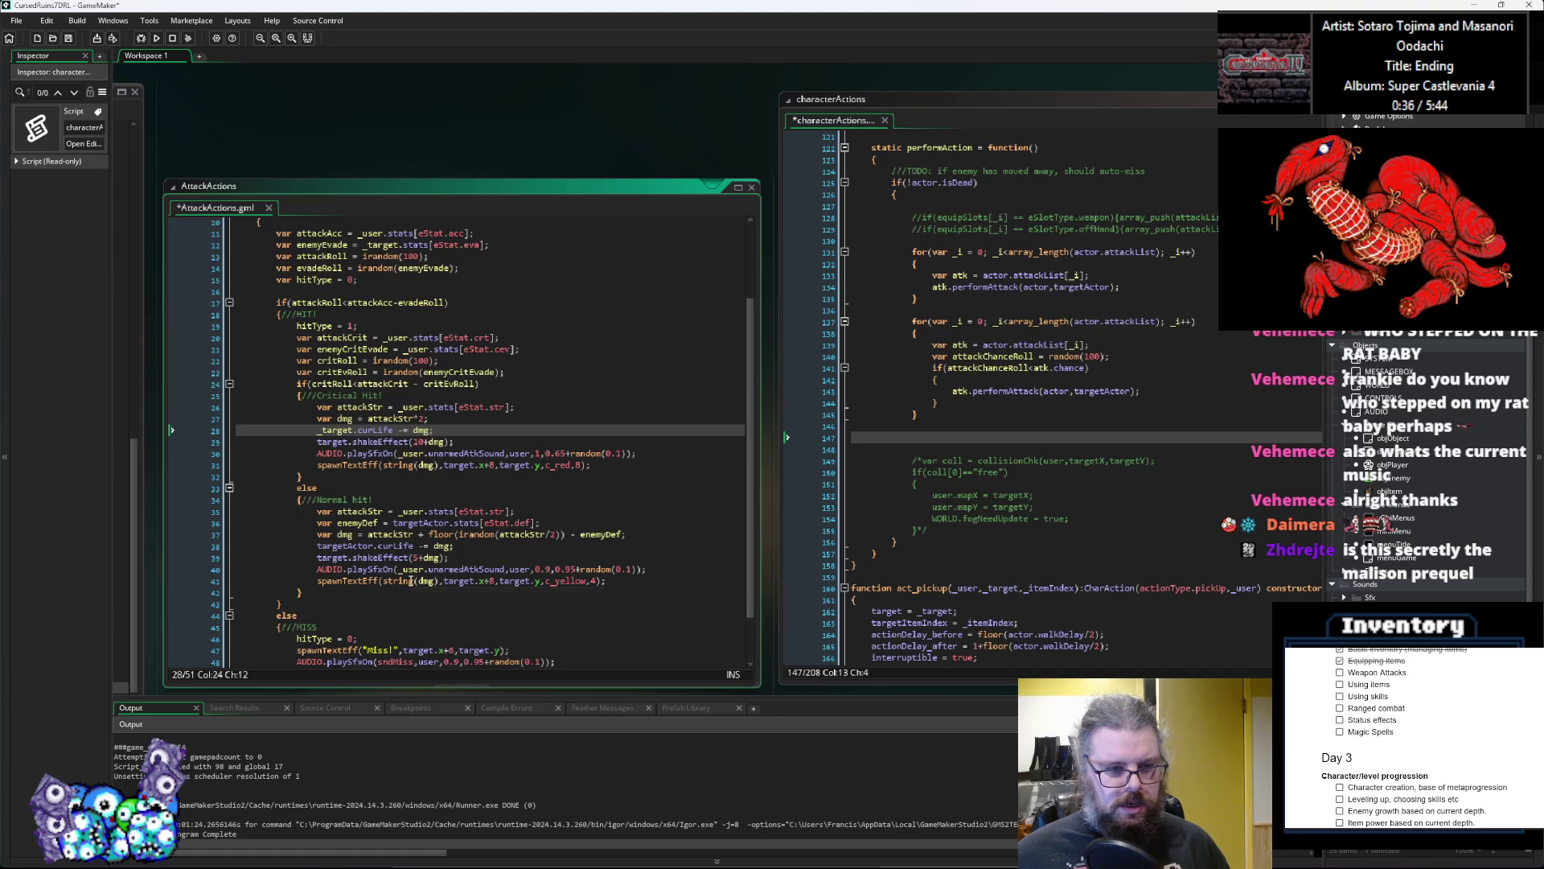
double_click(347, 546)
key("ctrl+v")
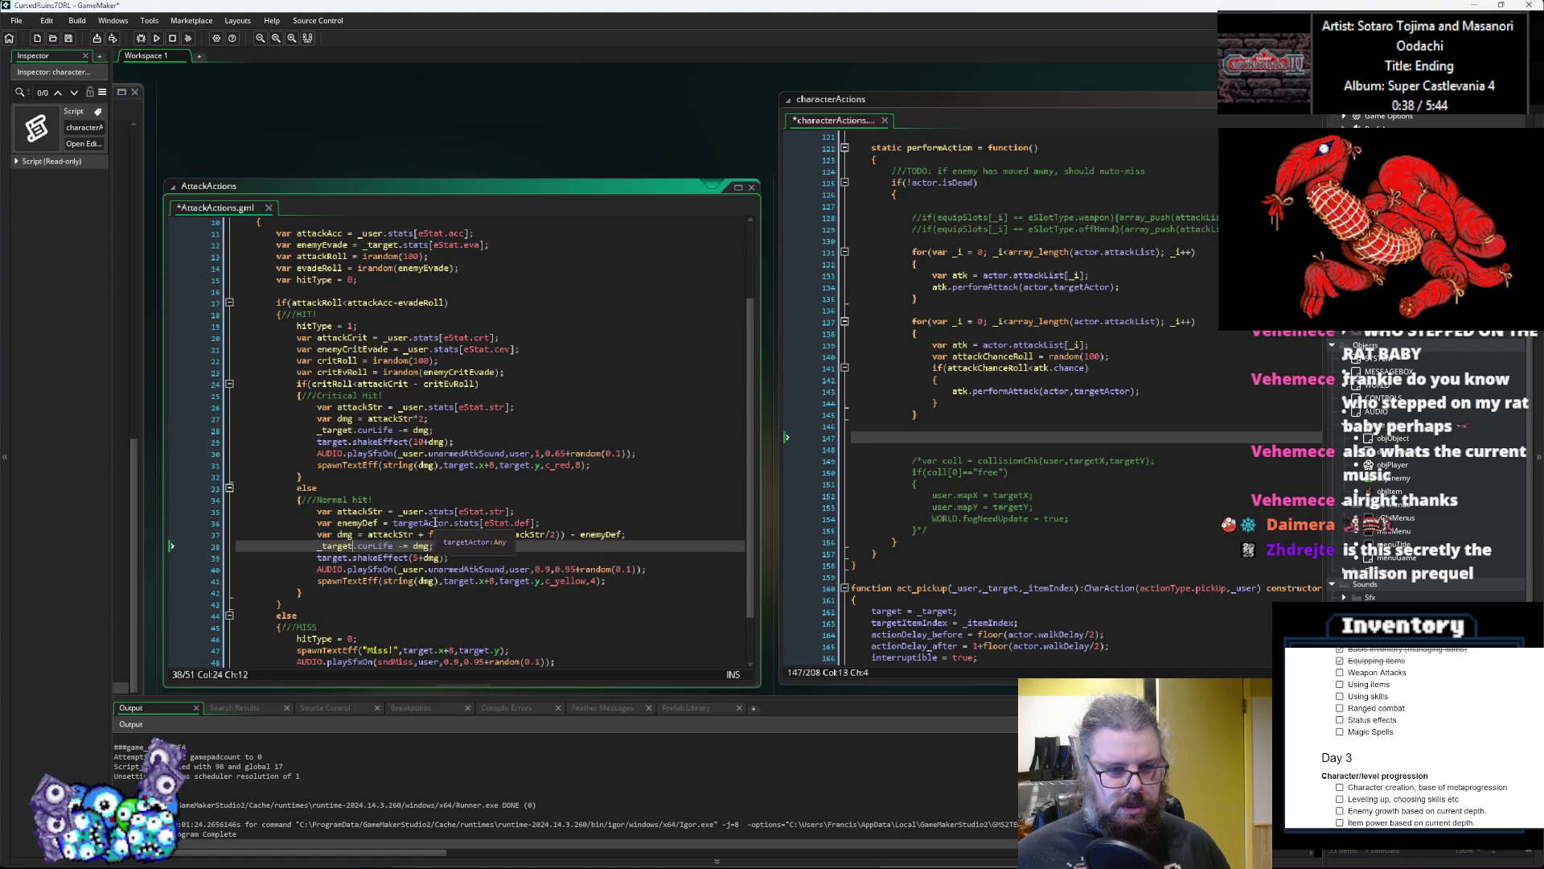
double_click(434, 522)
key("ctrl+v")
Step: Call the critical-hit shakeEffect on _target.object instead of the bare target
scroll(447, 539, "down", 2)
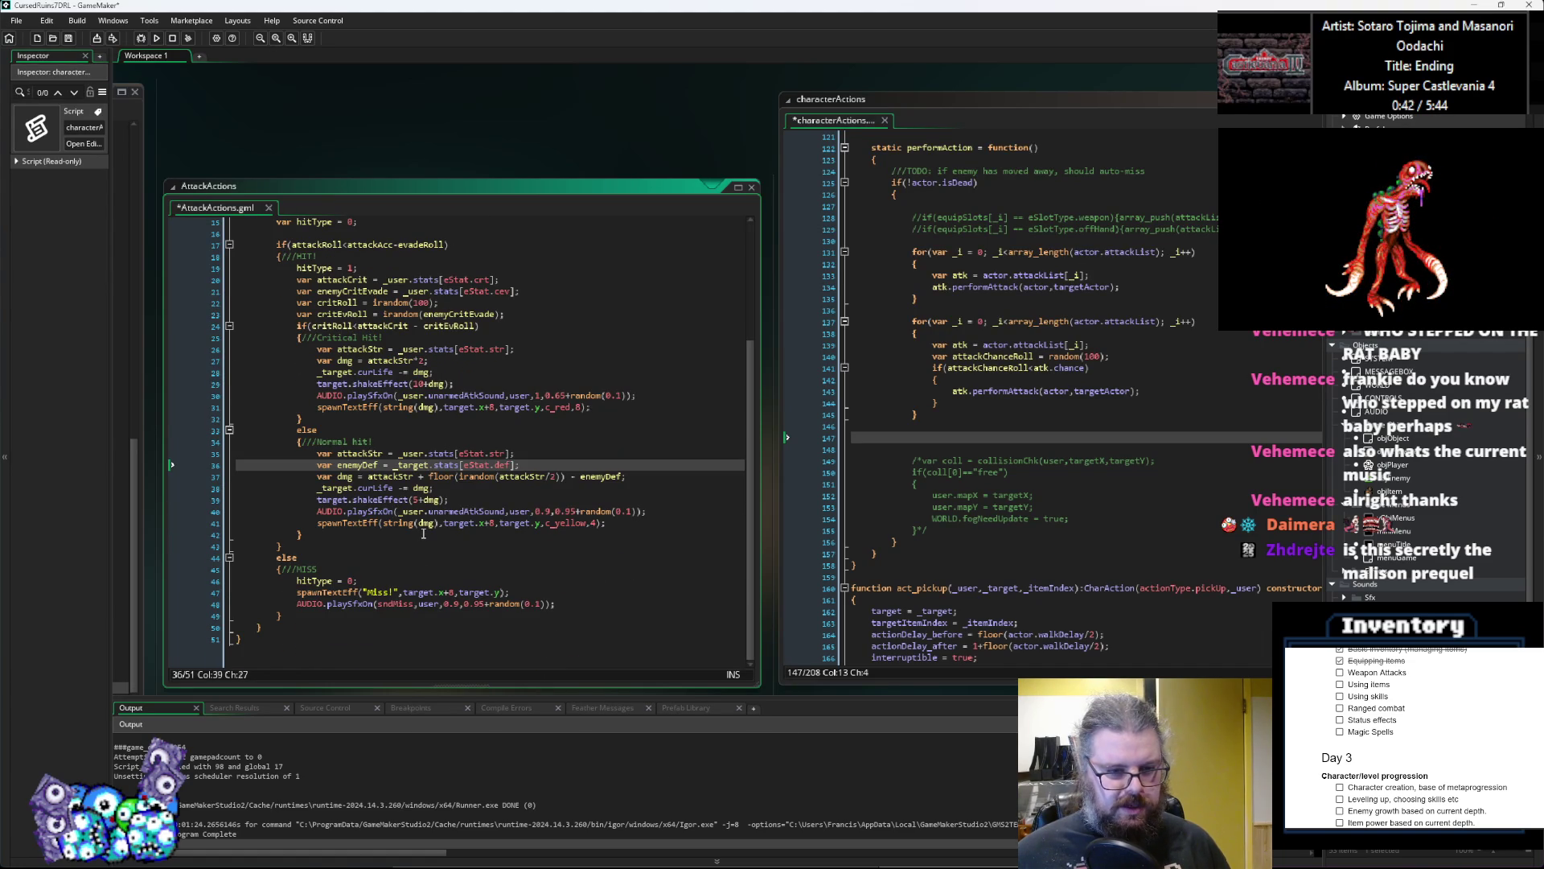
left_click(458, 524)
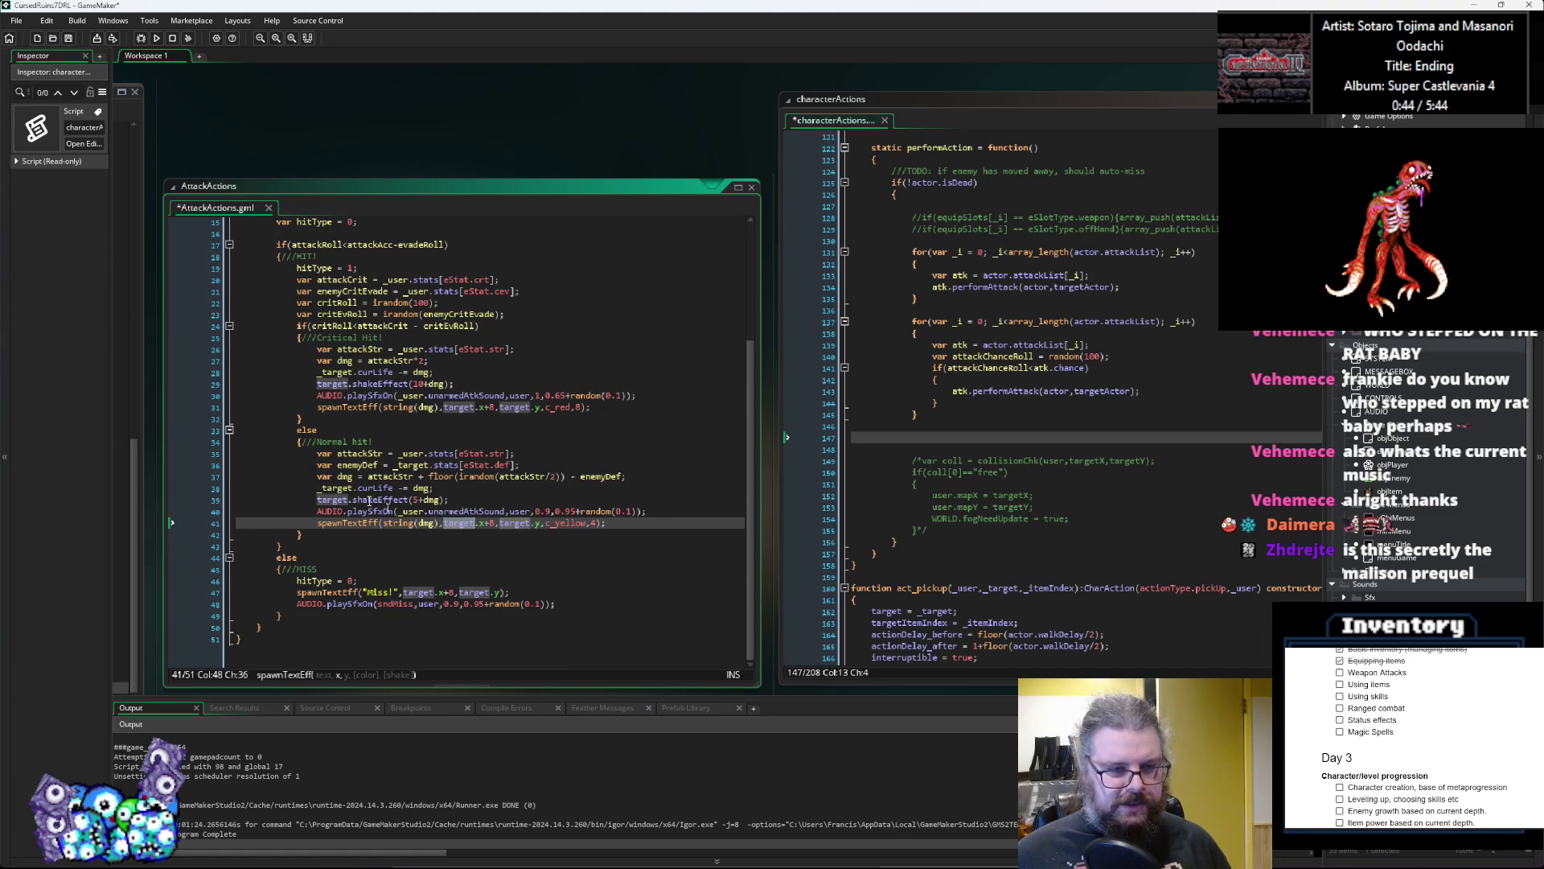
left_click(345, 385)
key("Right")
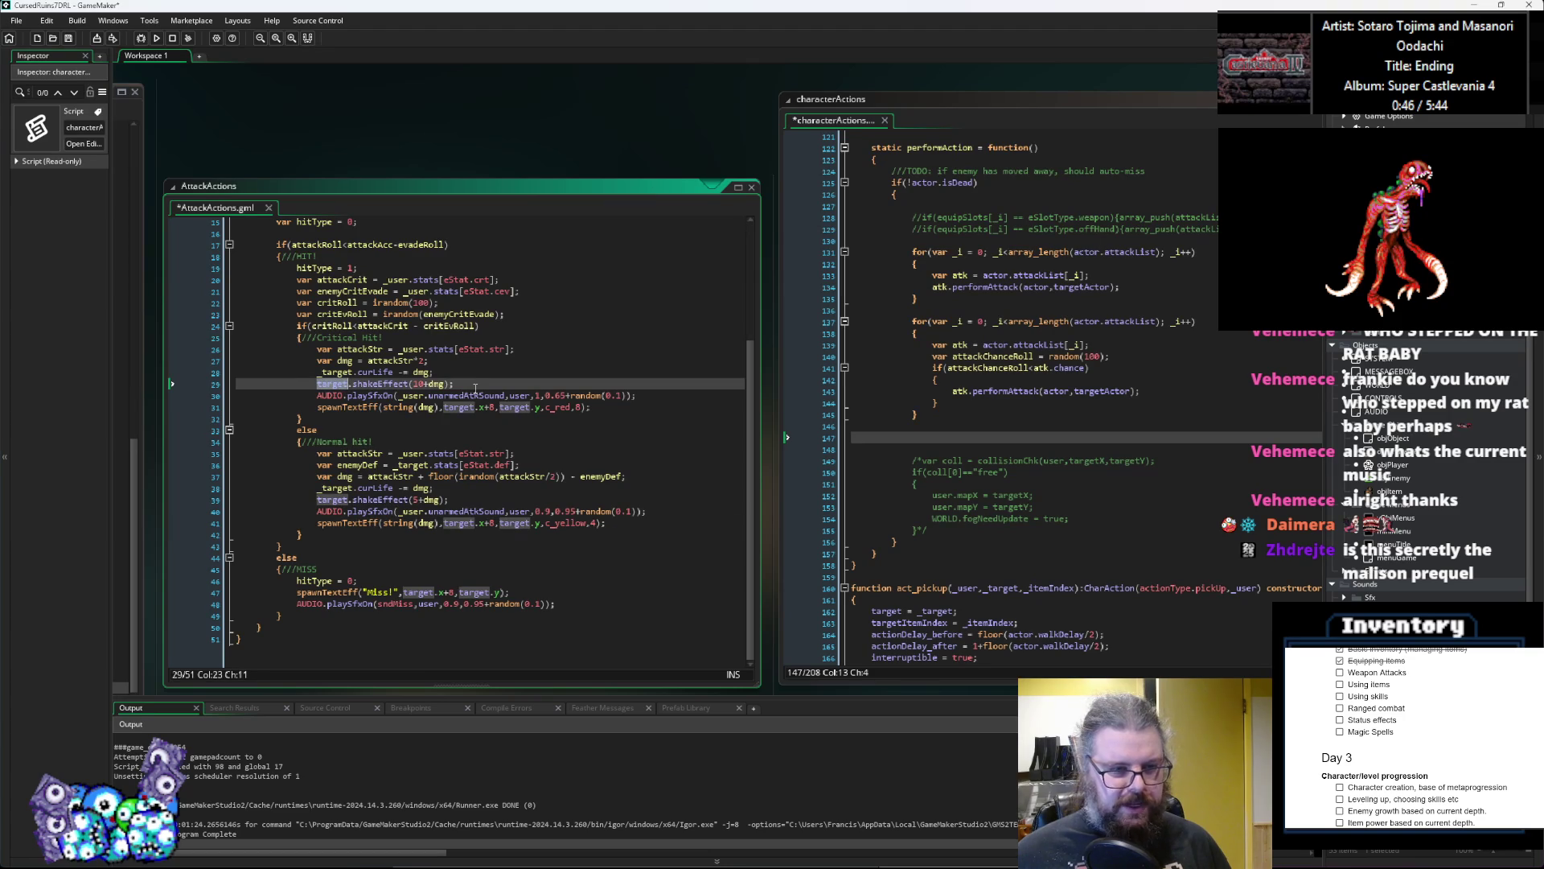
key("ctrl+BackSpace")
type("_target.")
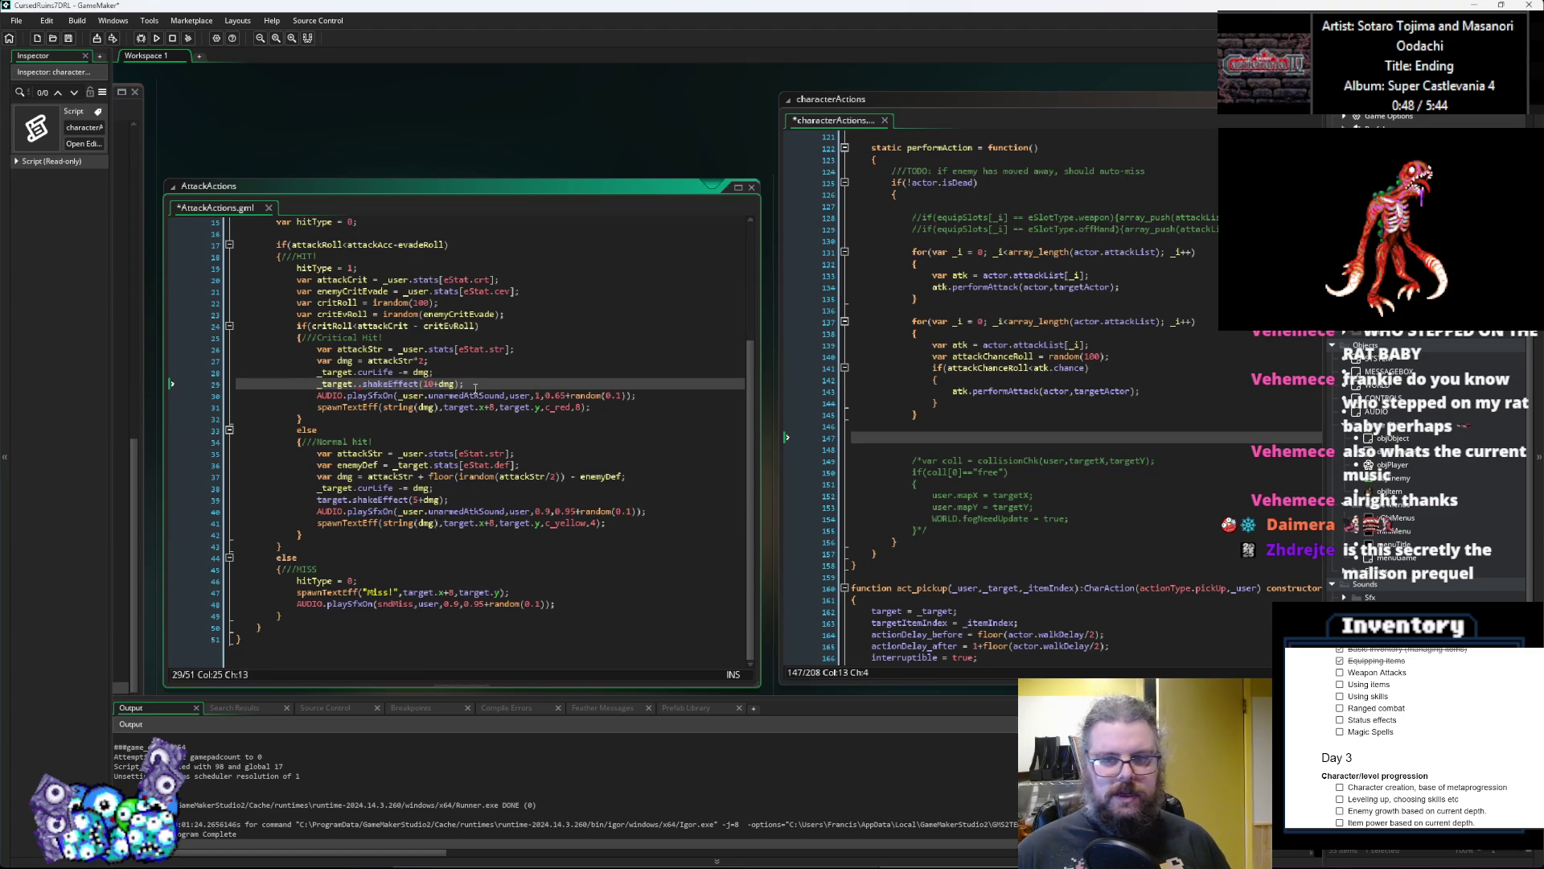
type("obj")
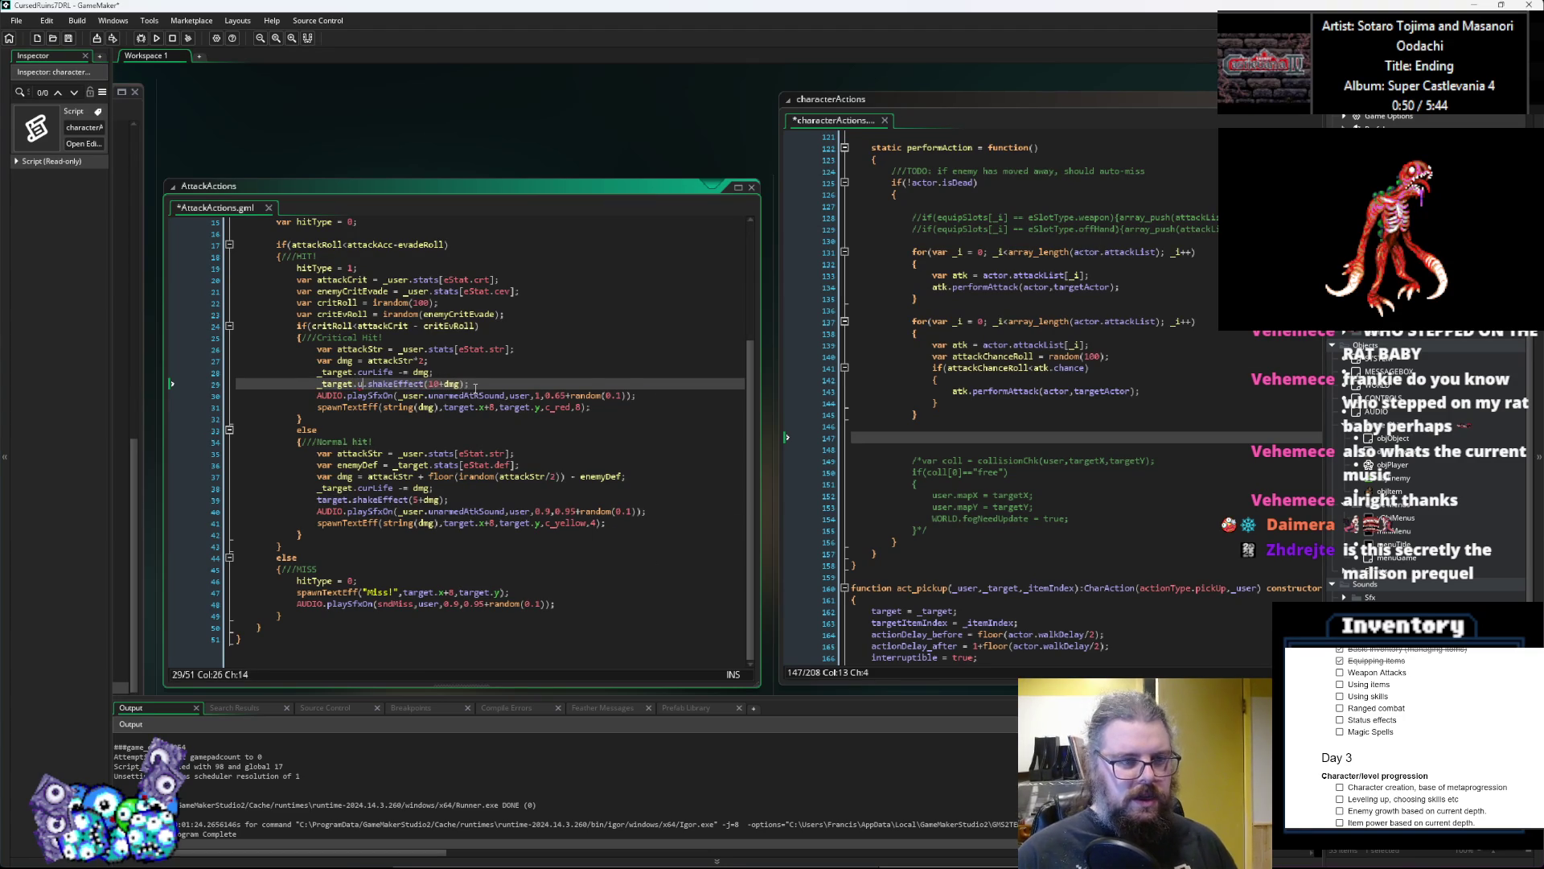
type("ect")
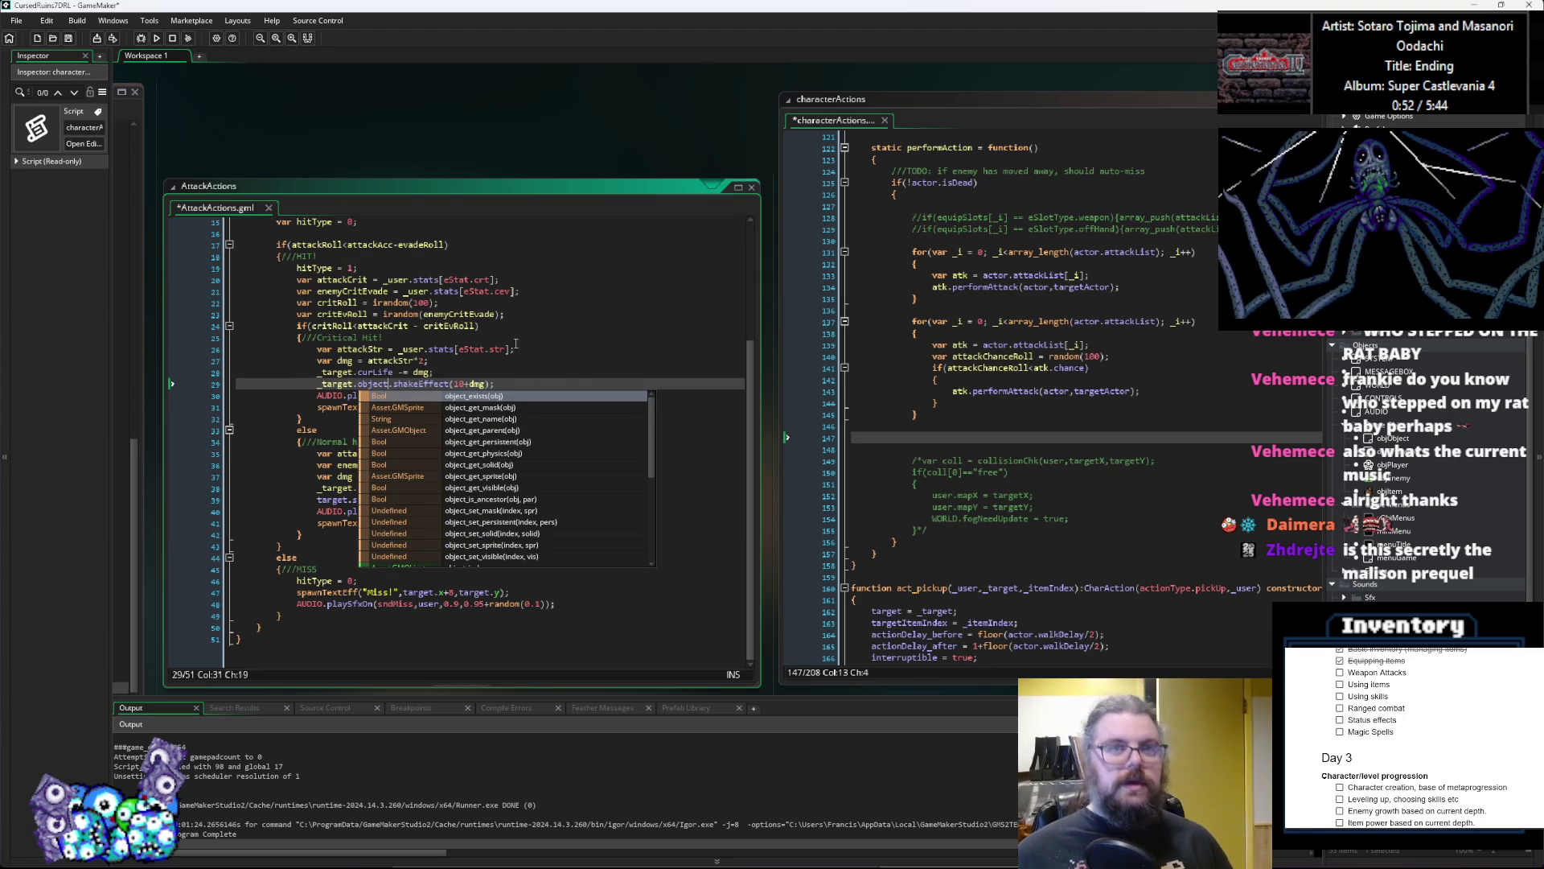
left_click(386, 328)
left_click_drag(362, 466, 770, 454)
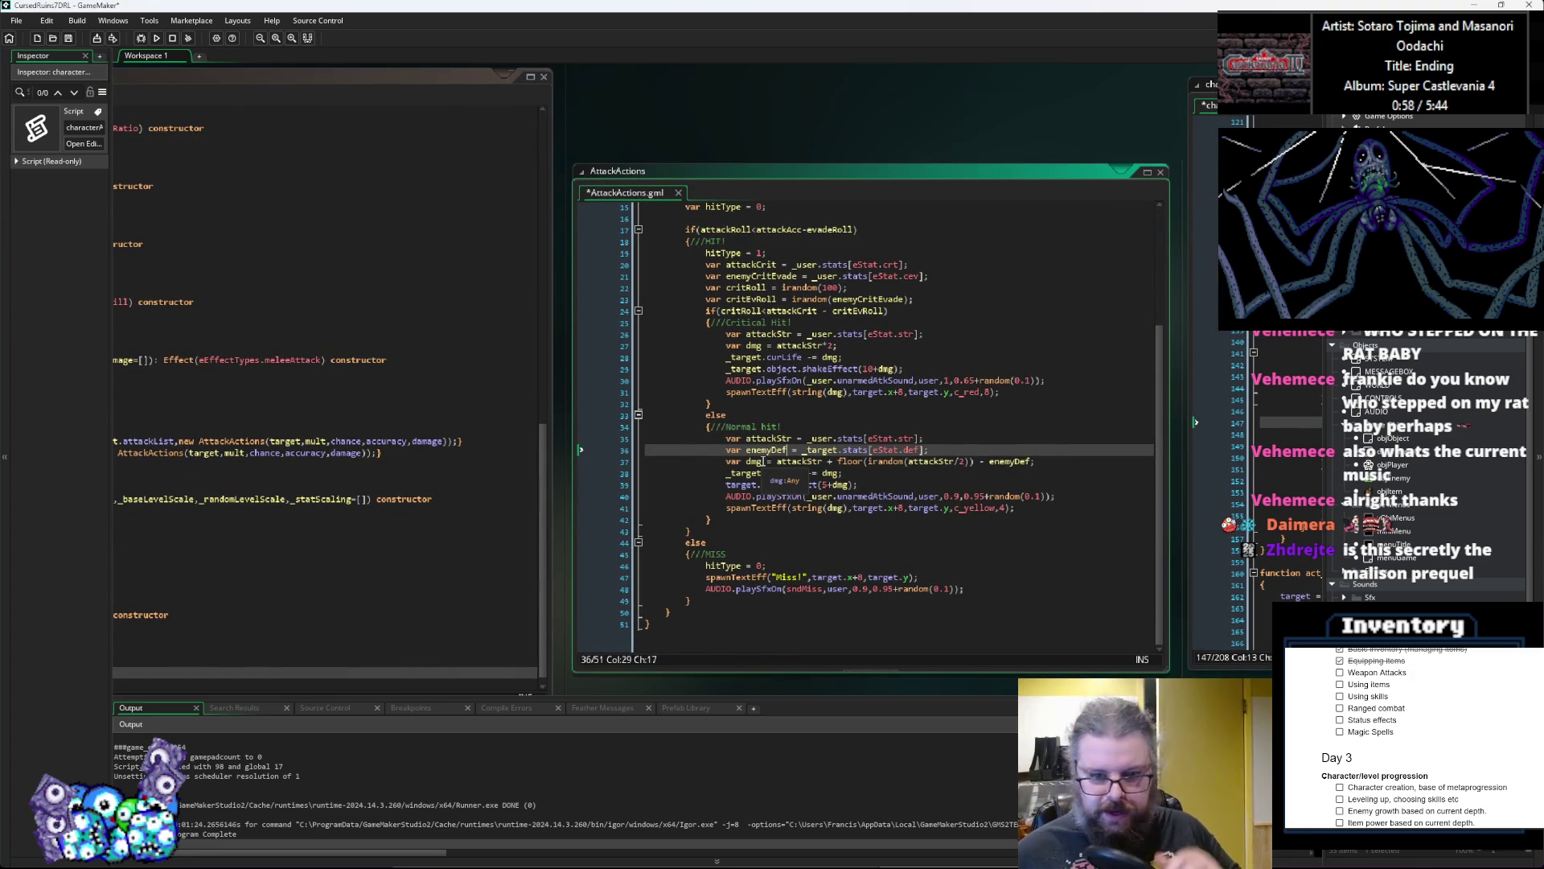
Step: Browse the Effects and characters code windows, landing on the Actor constructor's fields
left_click_drag(113, 441, 913, 451)
scroll(912, 450, "down", 5)
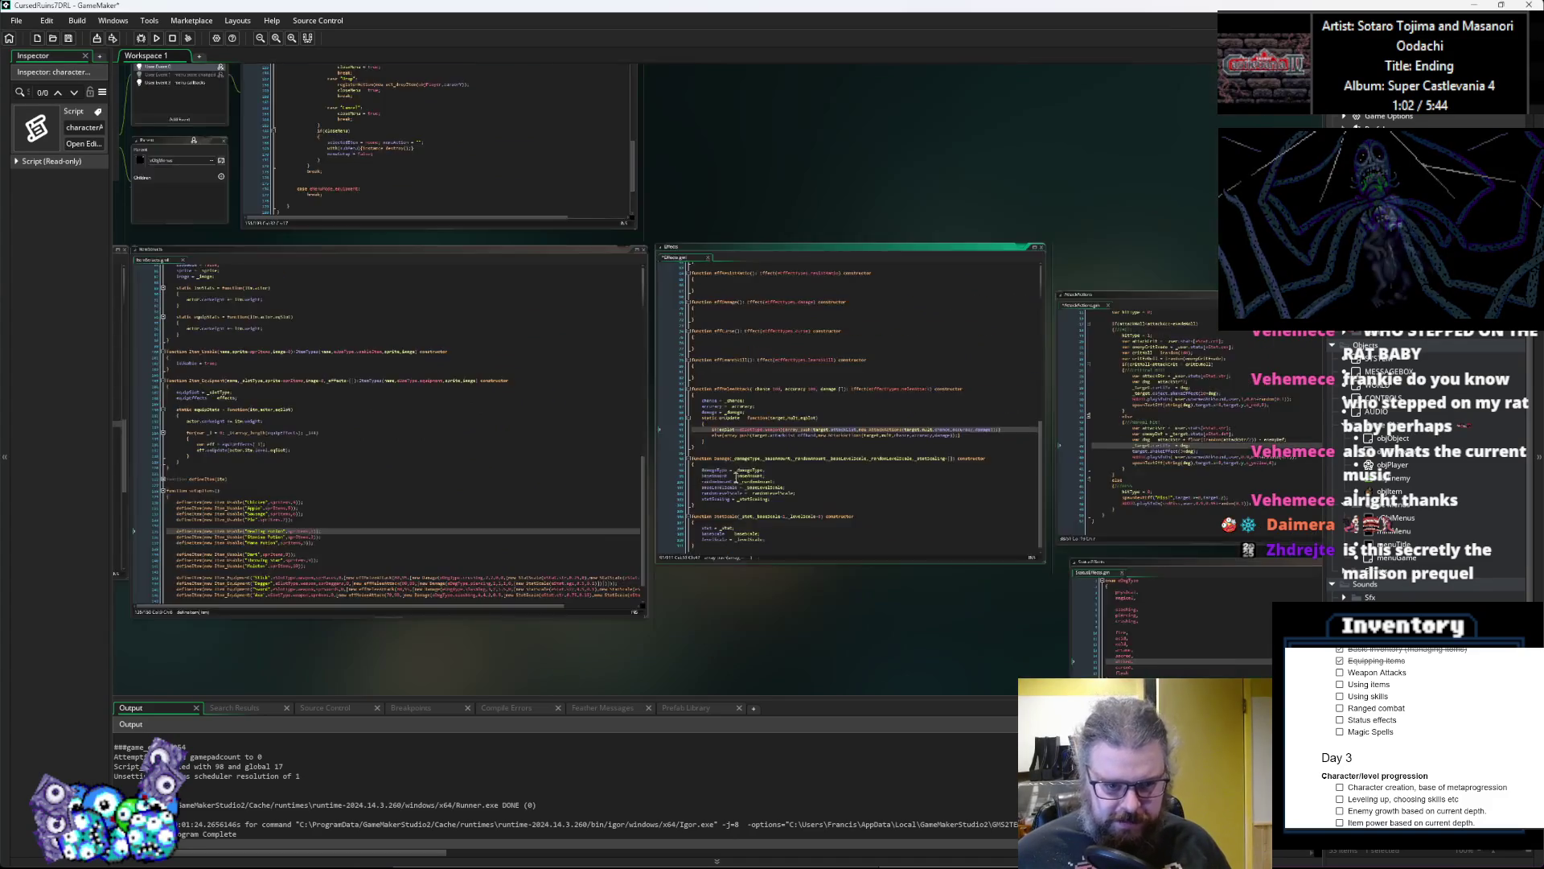
scroll(768, 368, "up", 5)
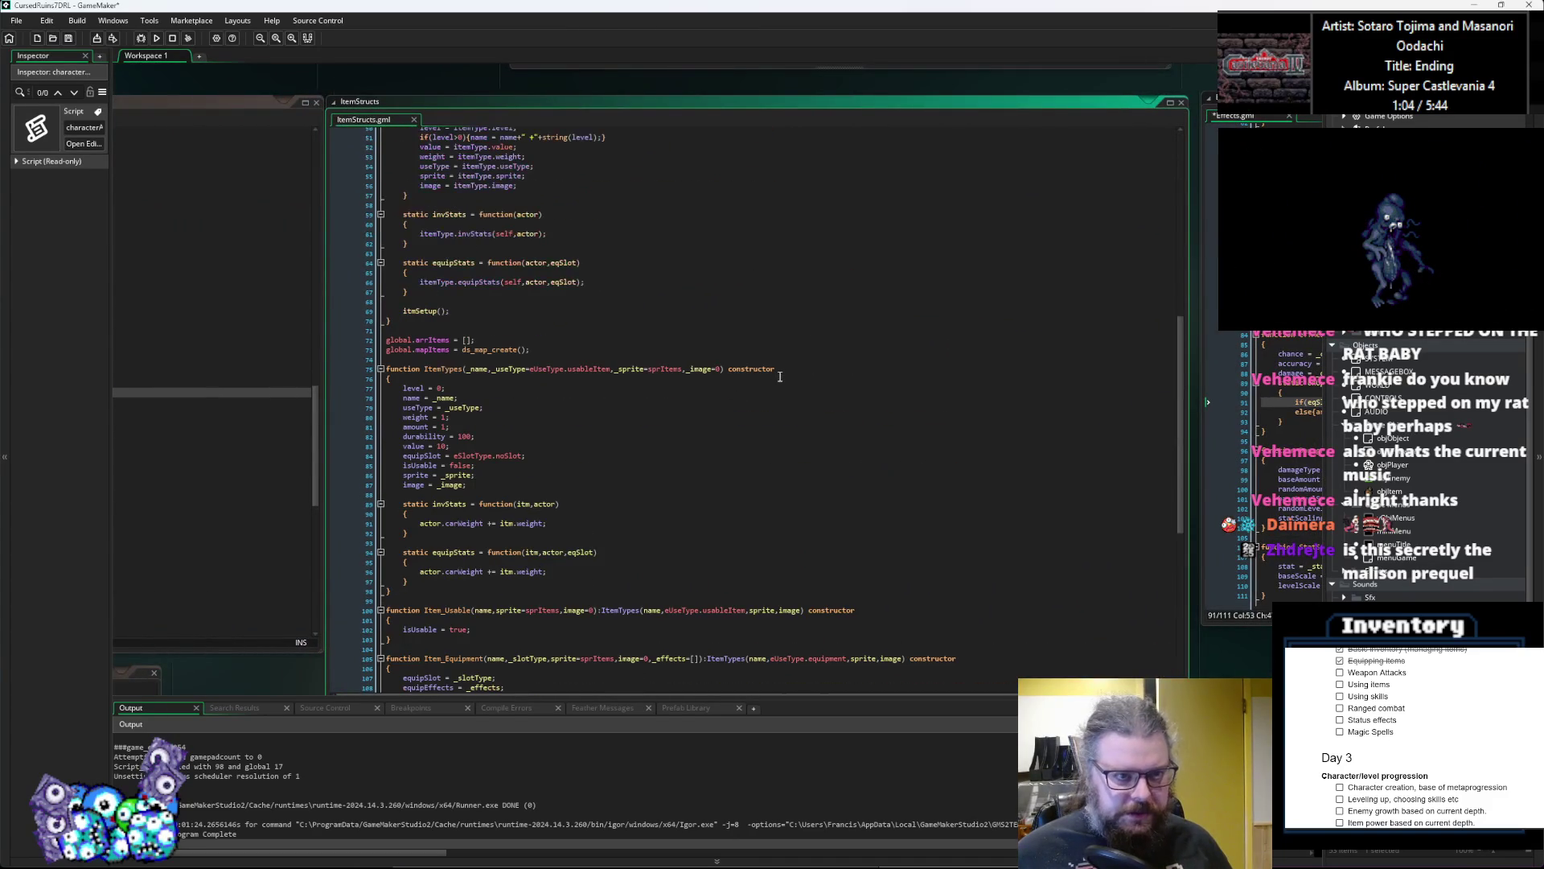
scroll(779, 376, "up", 10)
key("ctrl+Tab")
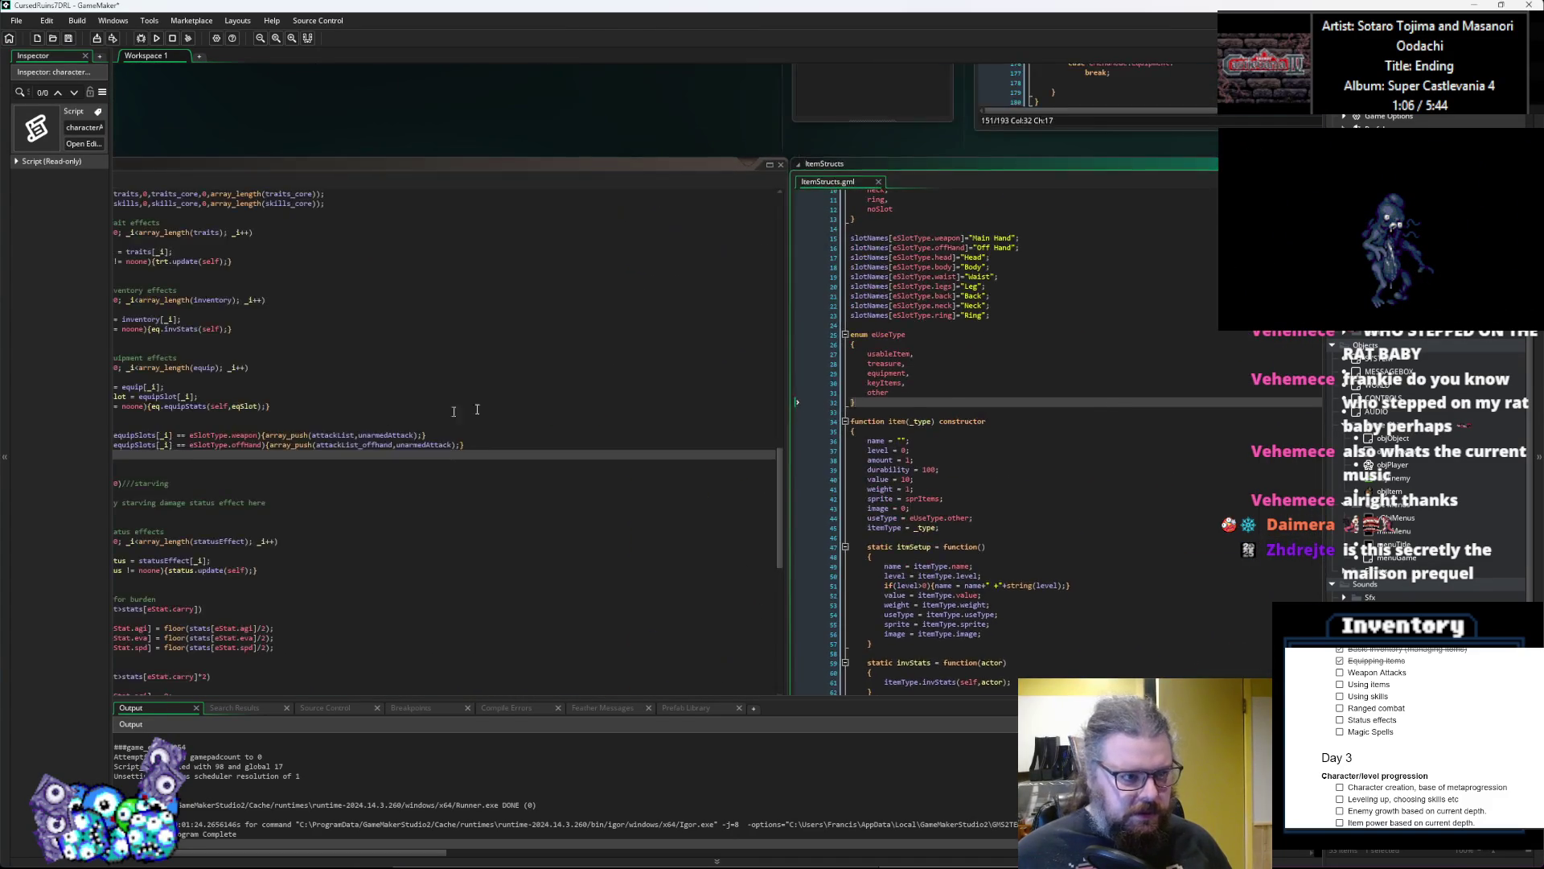
scroll(675, 386, "up", 15)
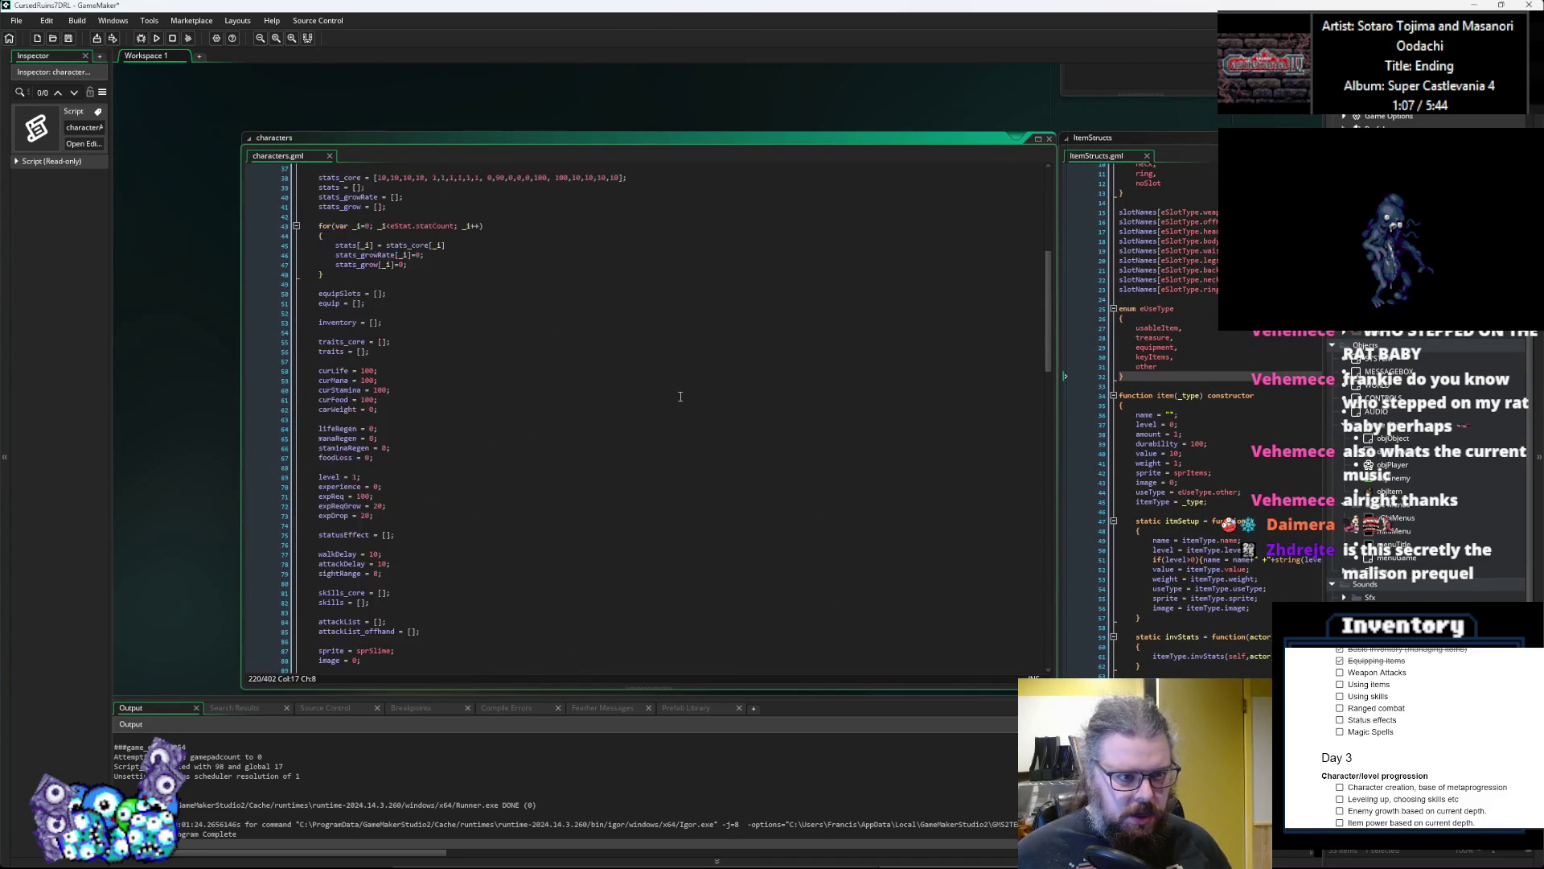
left_click(258, 231)
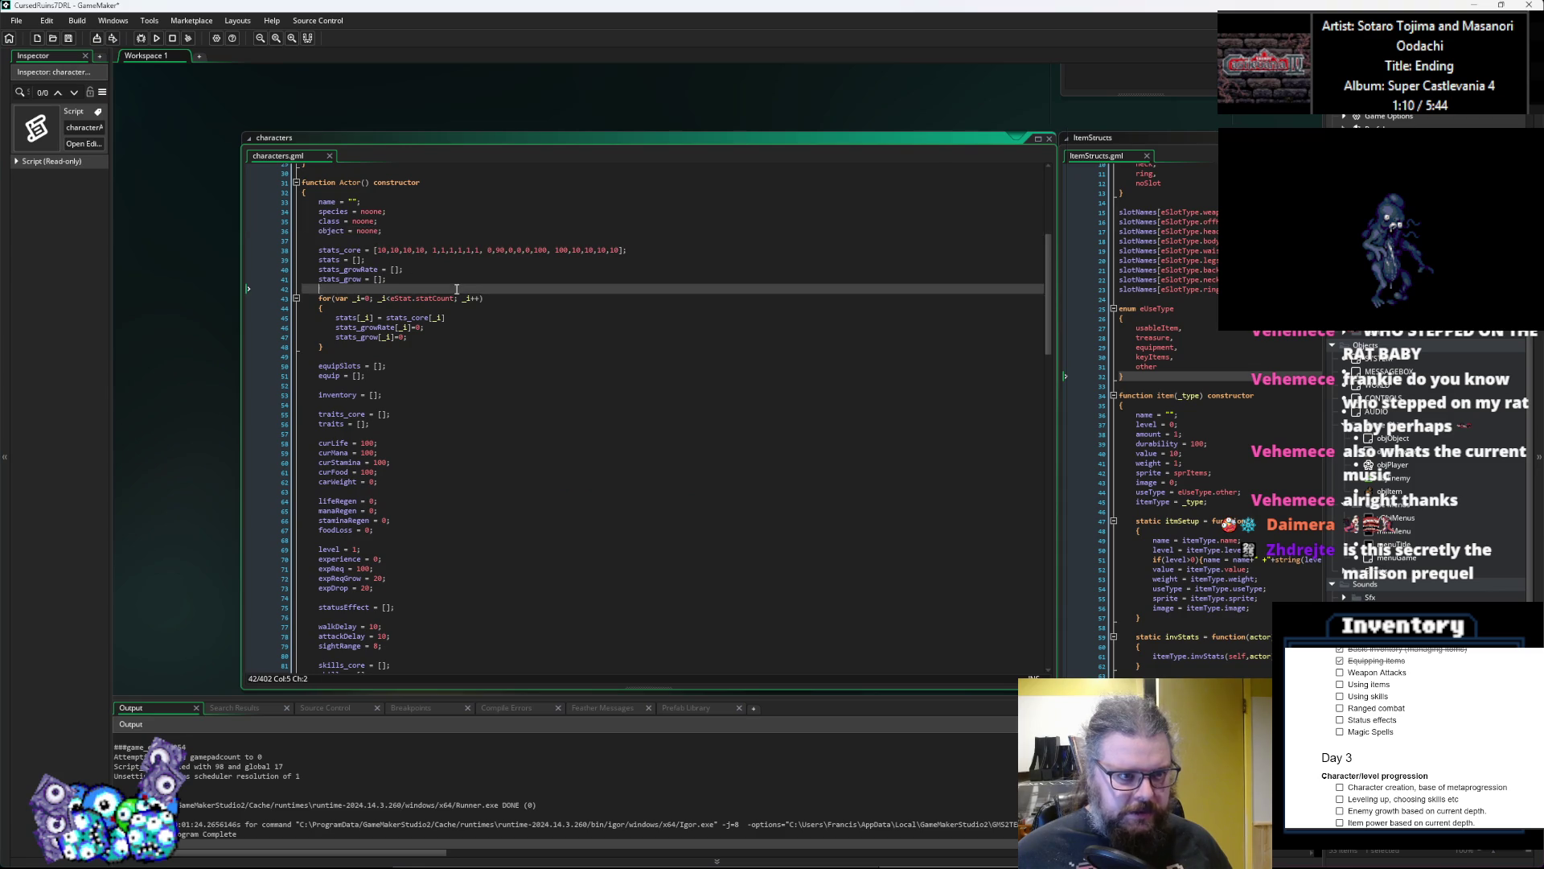
key("ctrl+Tab")
key("ctrl+Tab")
key("ctrl+Tab")
key("ctrl+Tab")
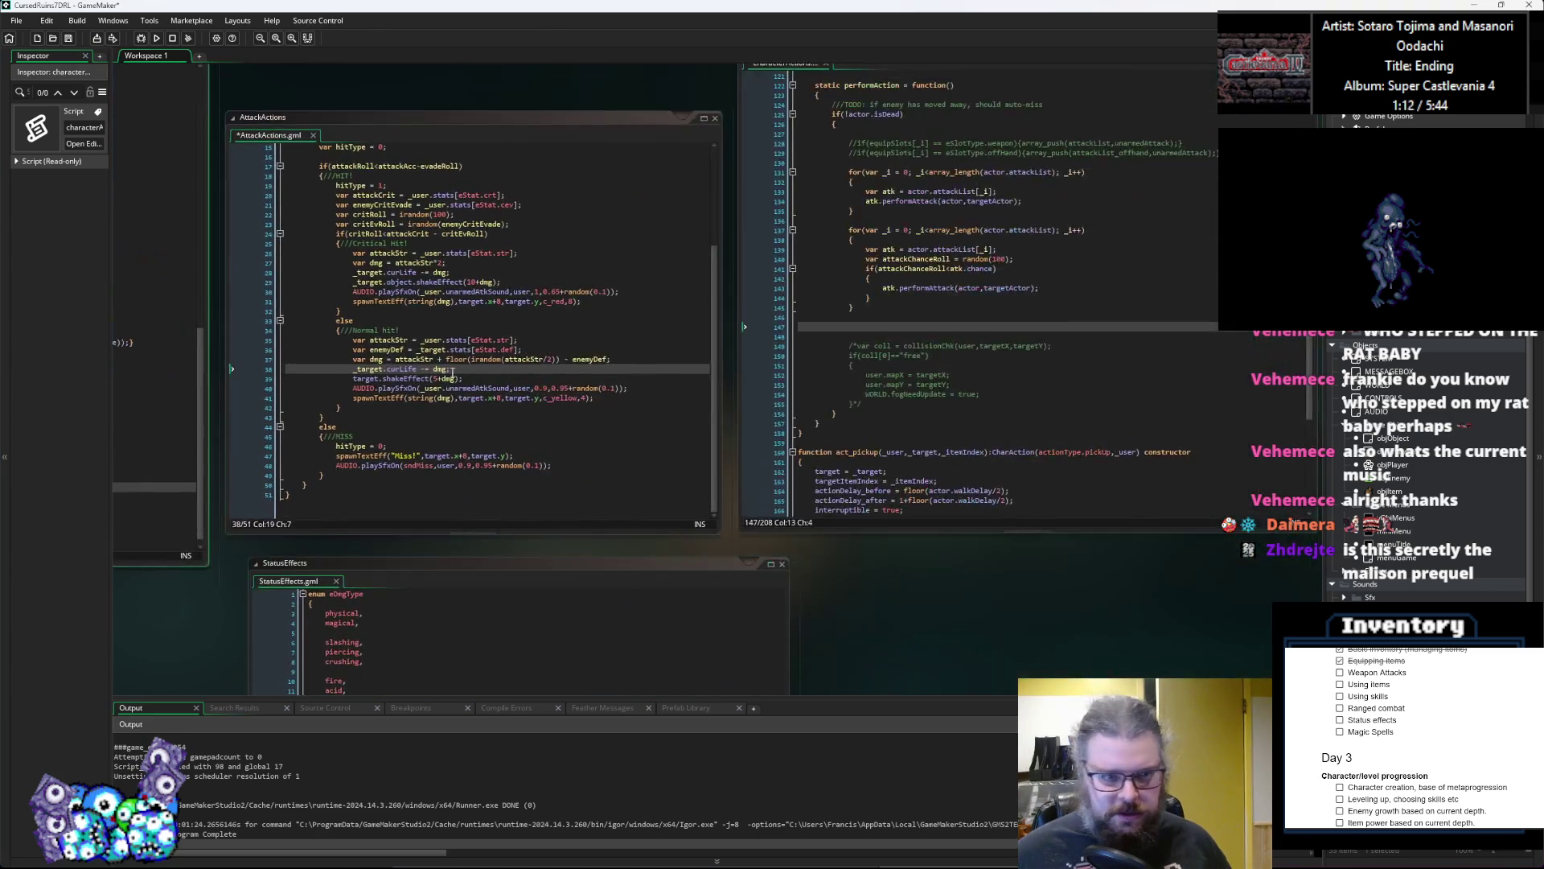
Step: Route the normal-hit shakeEffect through _target.object
left_click(412, 417)
scroll(444, 338, "up", 2)
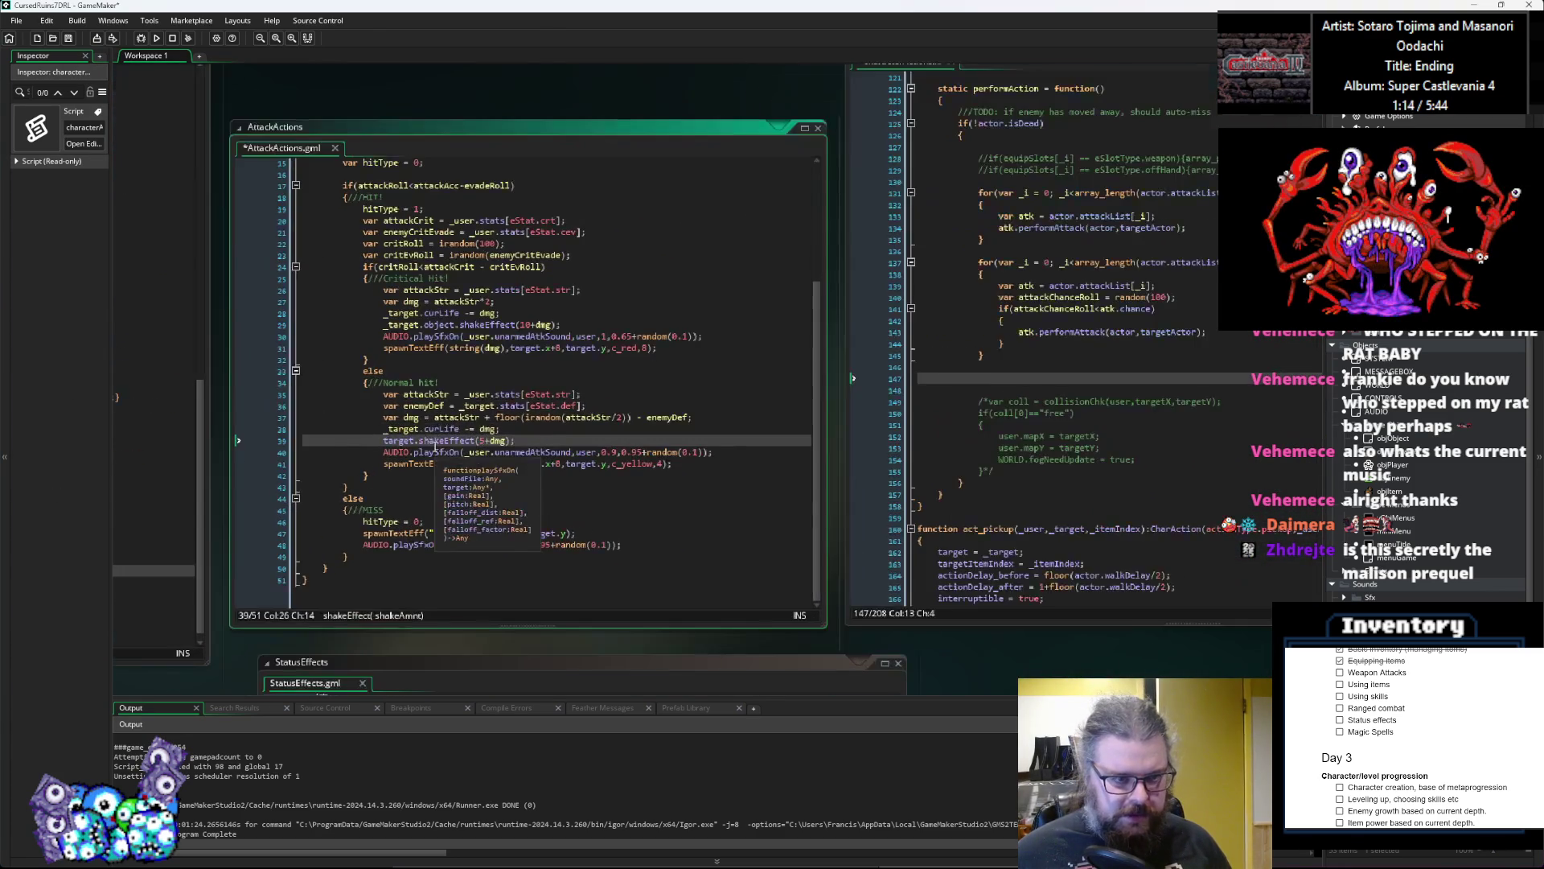
left_click_drag(454, 325, 383, 325)
key("ctrl+c")
double_click(398, 440)
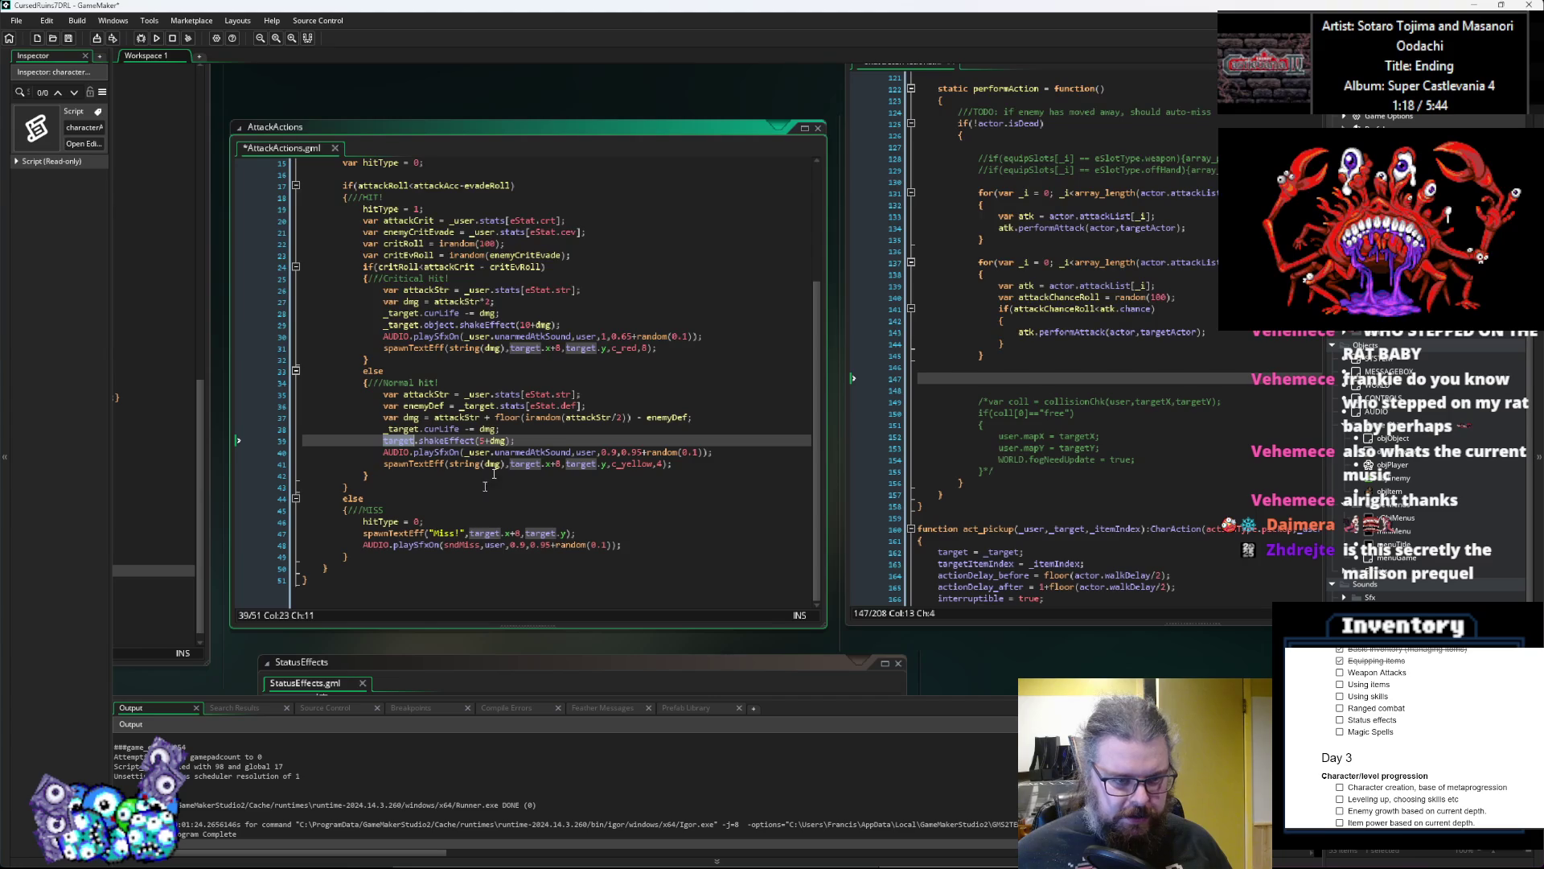
key("ctrl+v")
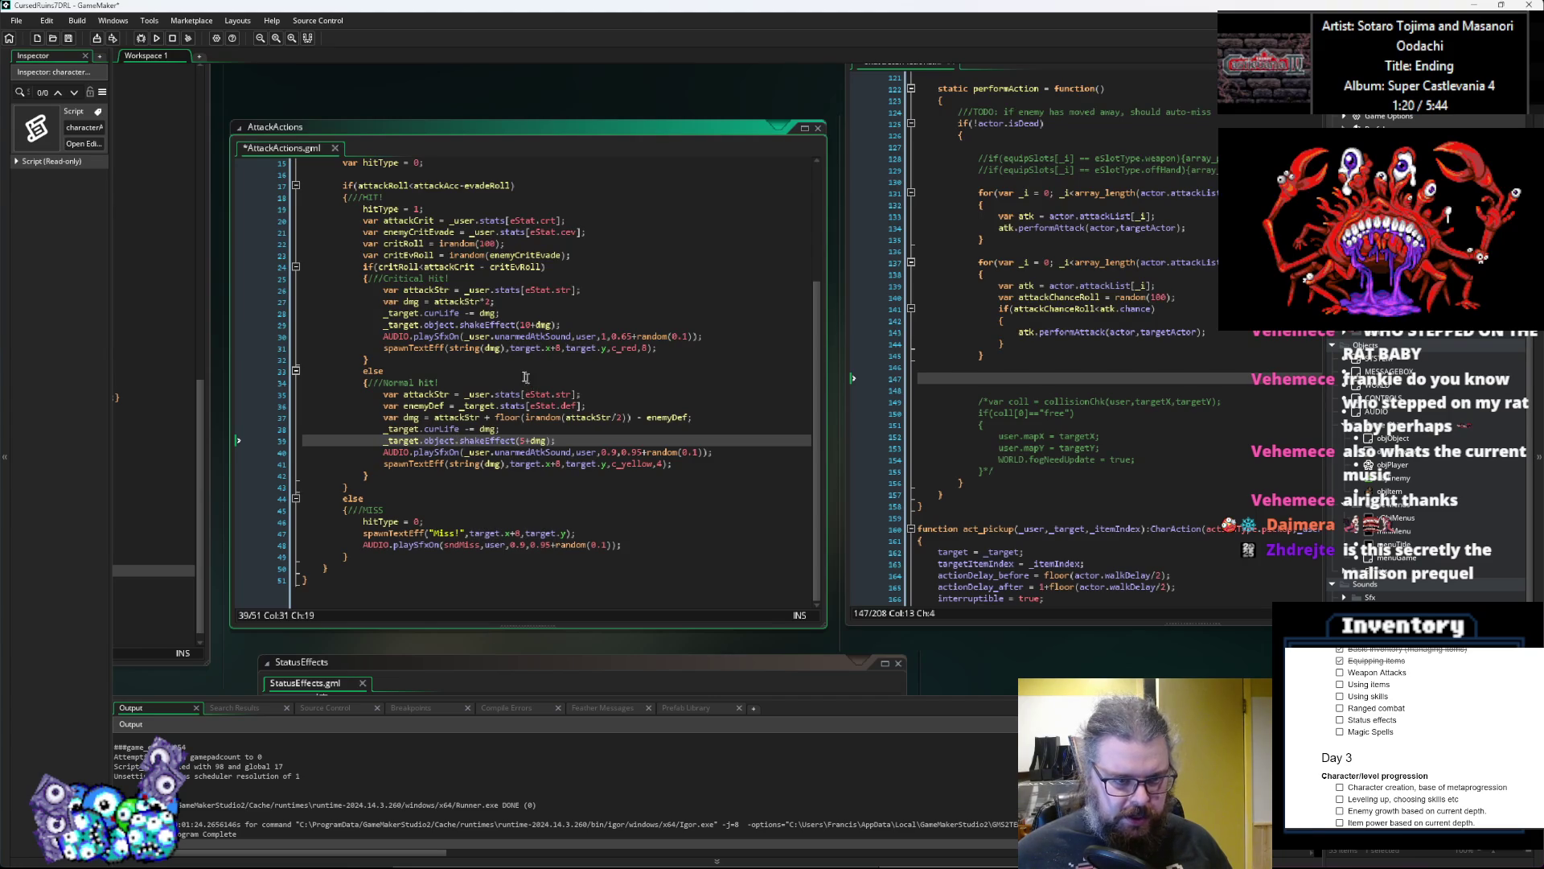
Step: Use _target.object for the x and y of the critical and normal-hit damage text
left_click(524, 347)
double_click(523, 347)
key("ctrl+v")
double_click(623, 347)
key("ctrl+v")
left_click(526, 464)
left_click(631, 464)
type("object.")
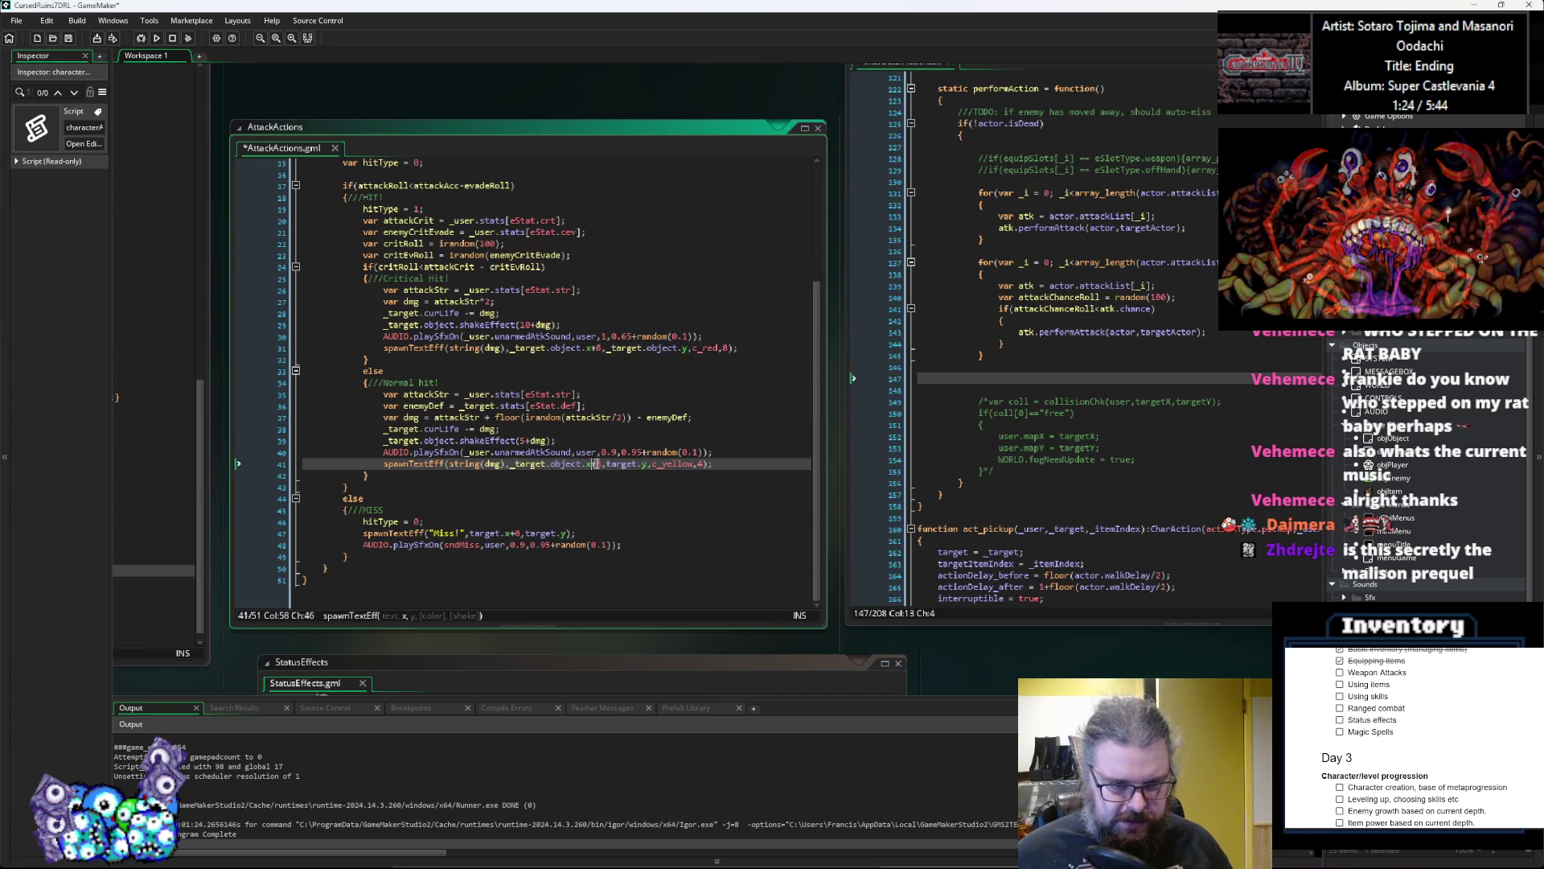
Step: Use _target.object for the x and y of the miss text
left_click(482, 533)
double_click(483, 532)
type("_target.object")
left_click(582, 533)
double_click(582, 533)
type("_target.object.")
Step: Save the AttackActions script
left_click(578, 507)
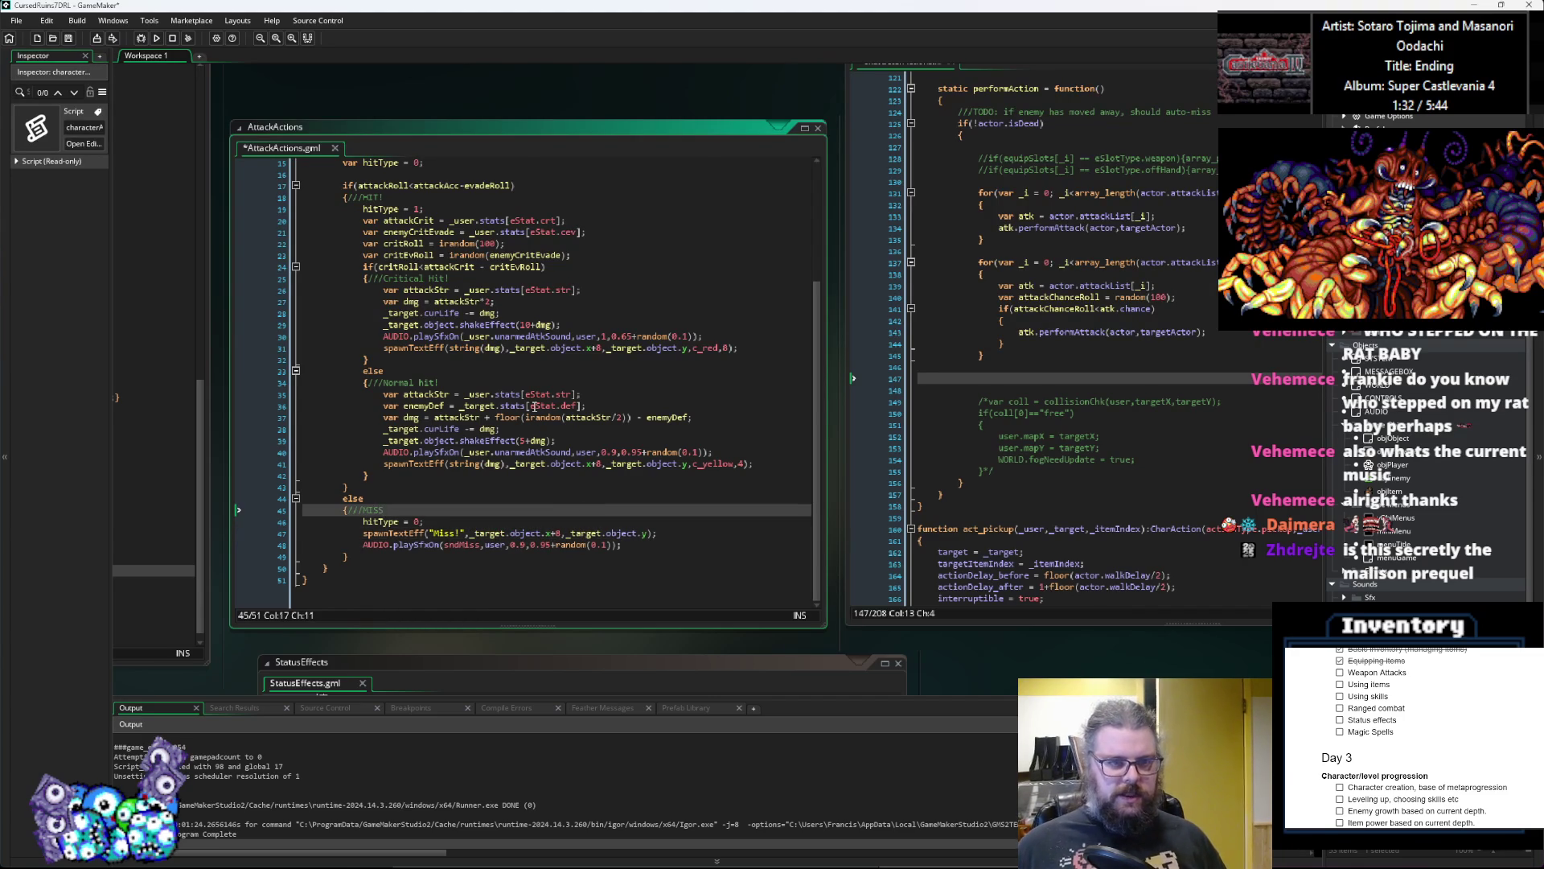
scroll(534, 406, "up", 1)
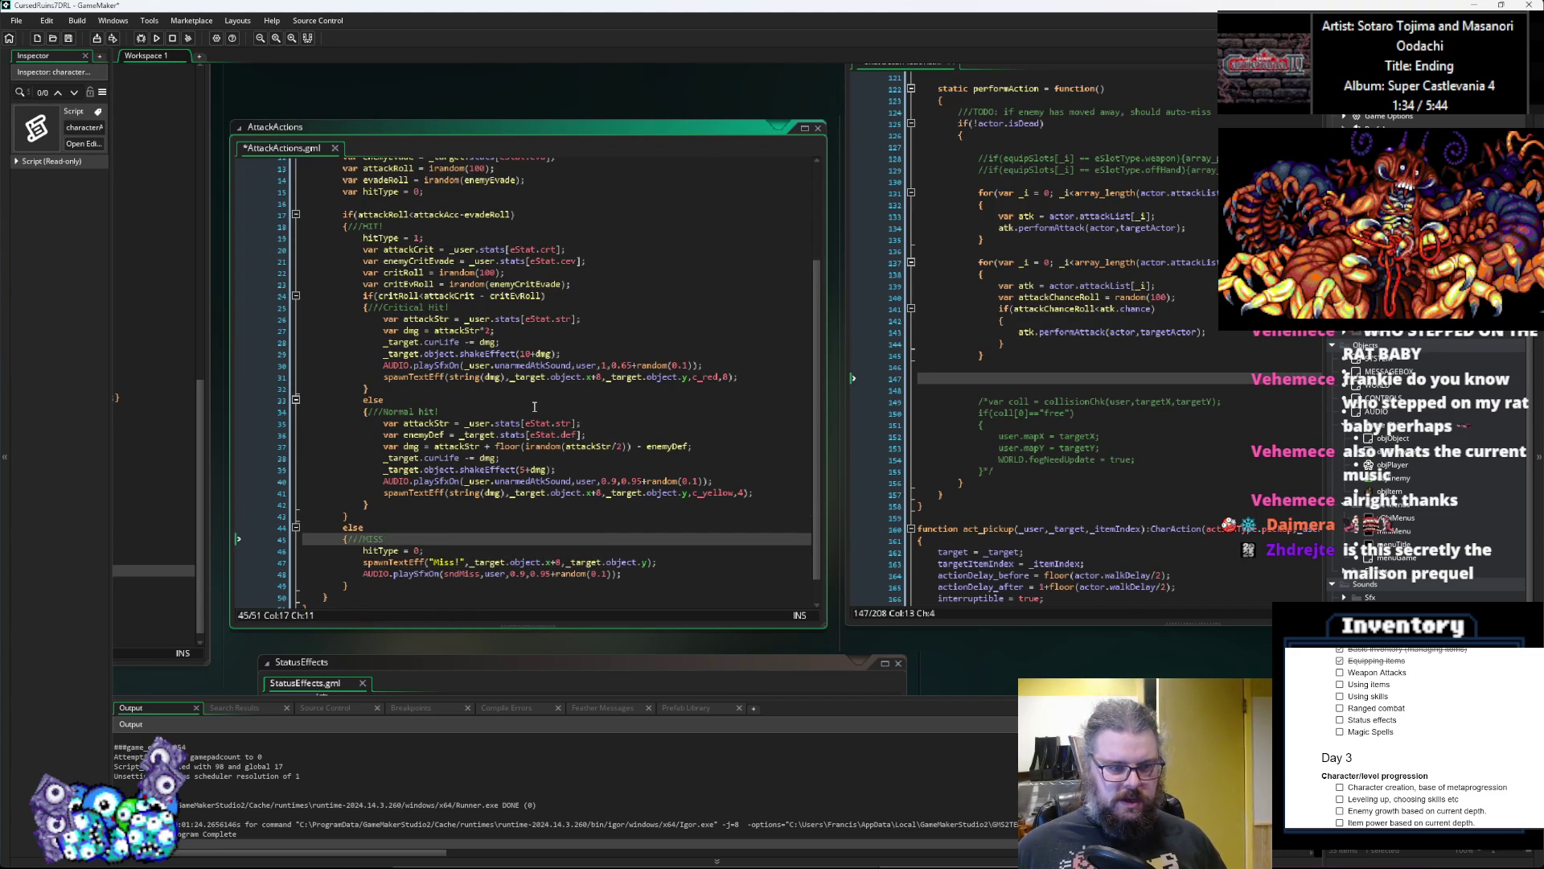
scroll(534, 406, "up", 1)
scroll(390, 231, "up", 2)
scroll(390, 232, "up", 2)
key("ctrl+s")
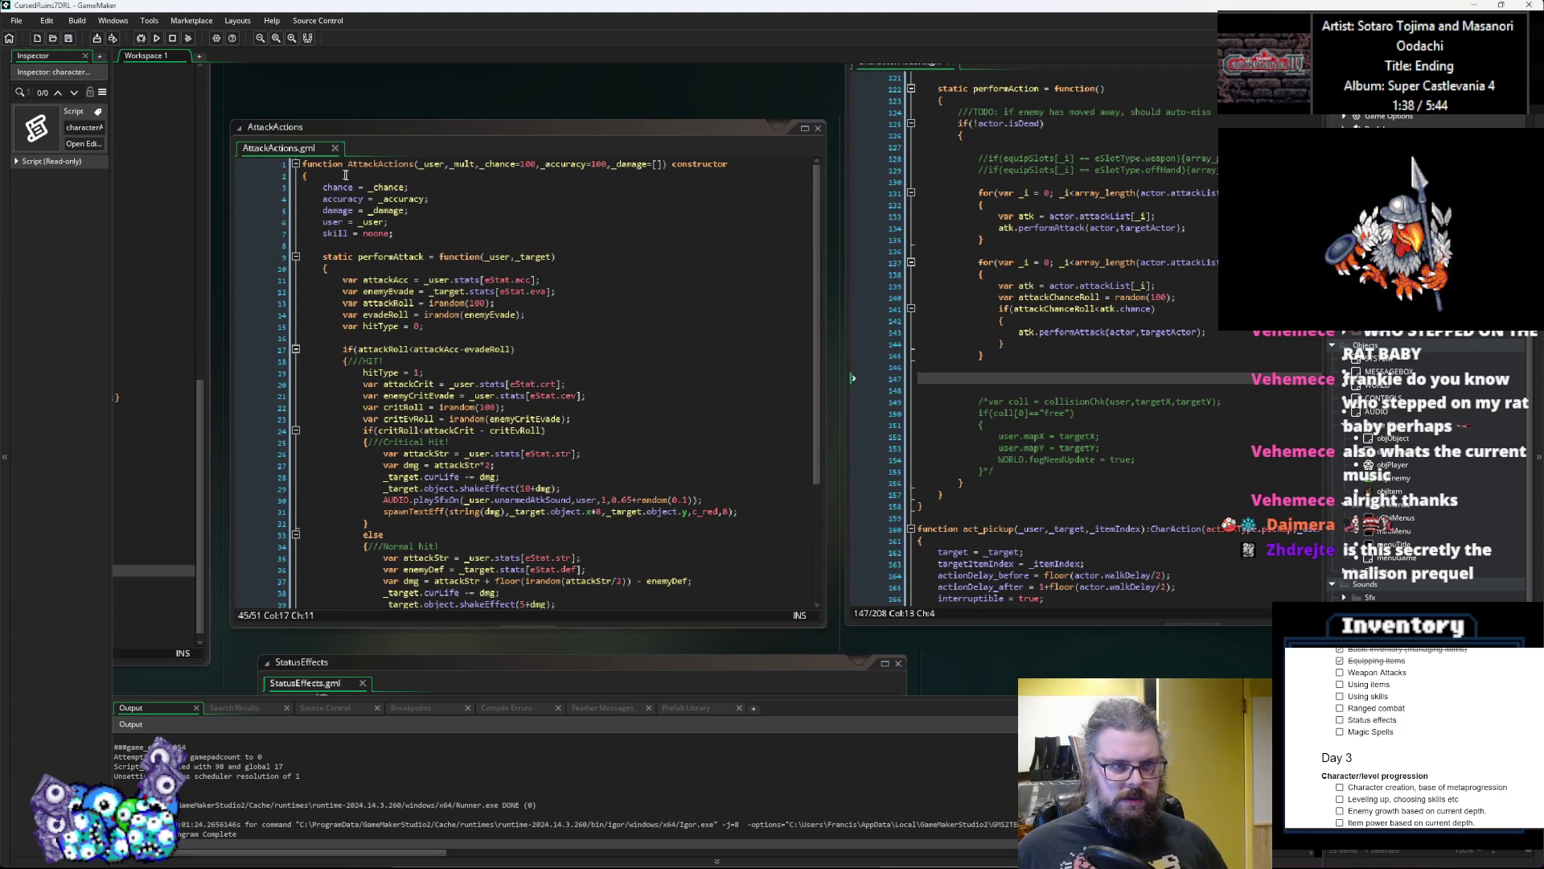
Step: Review where the stored user field and the _target parameter are used in AttackActions
left_click(346, 164)
left_click(423, 233)
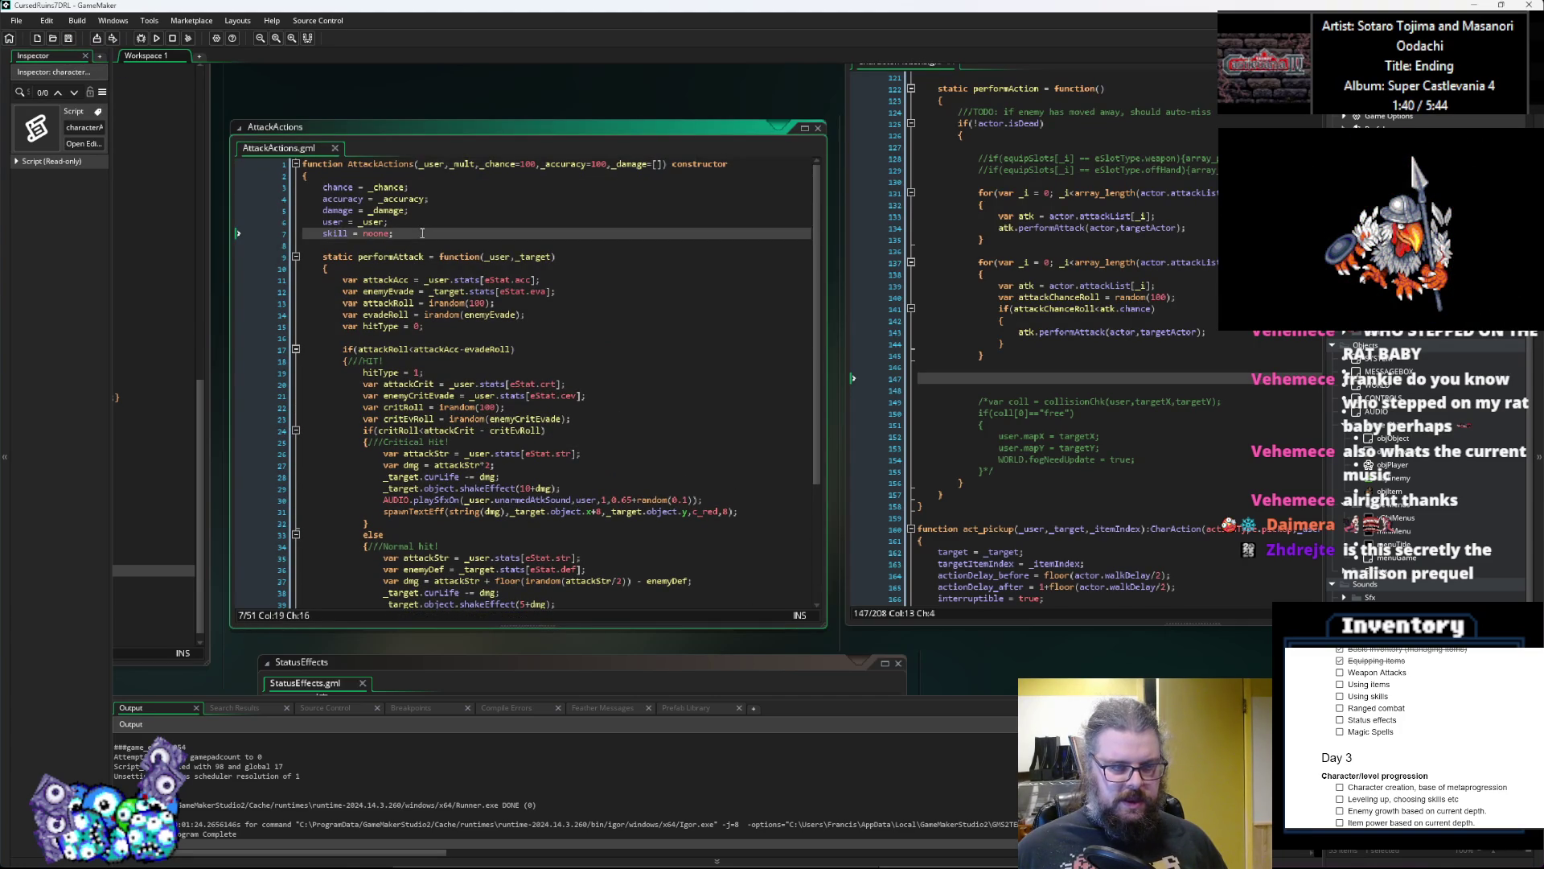
double_click(332, 222)
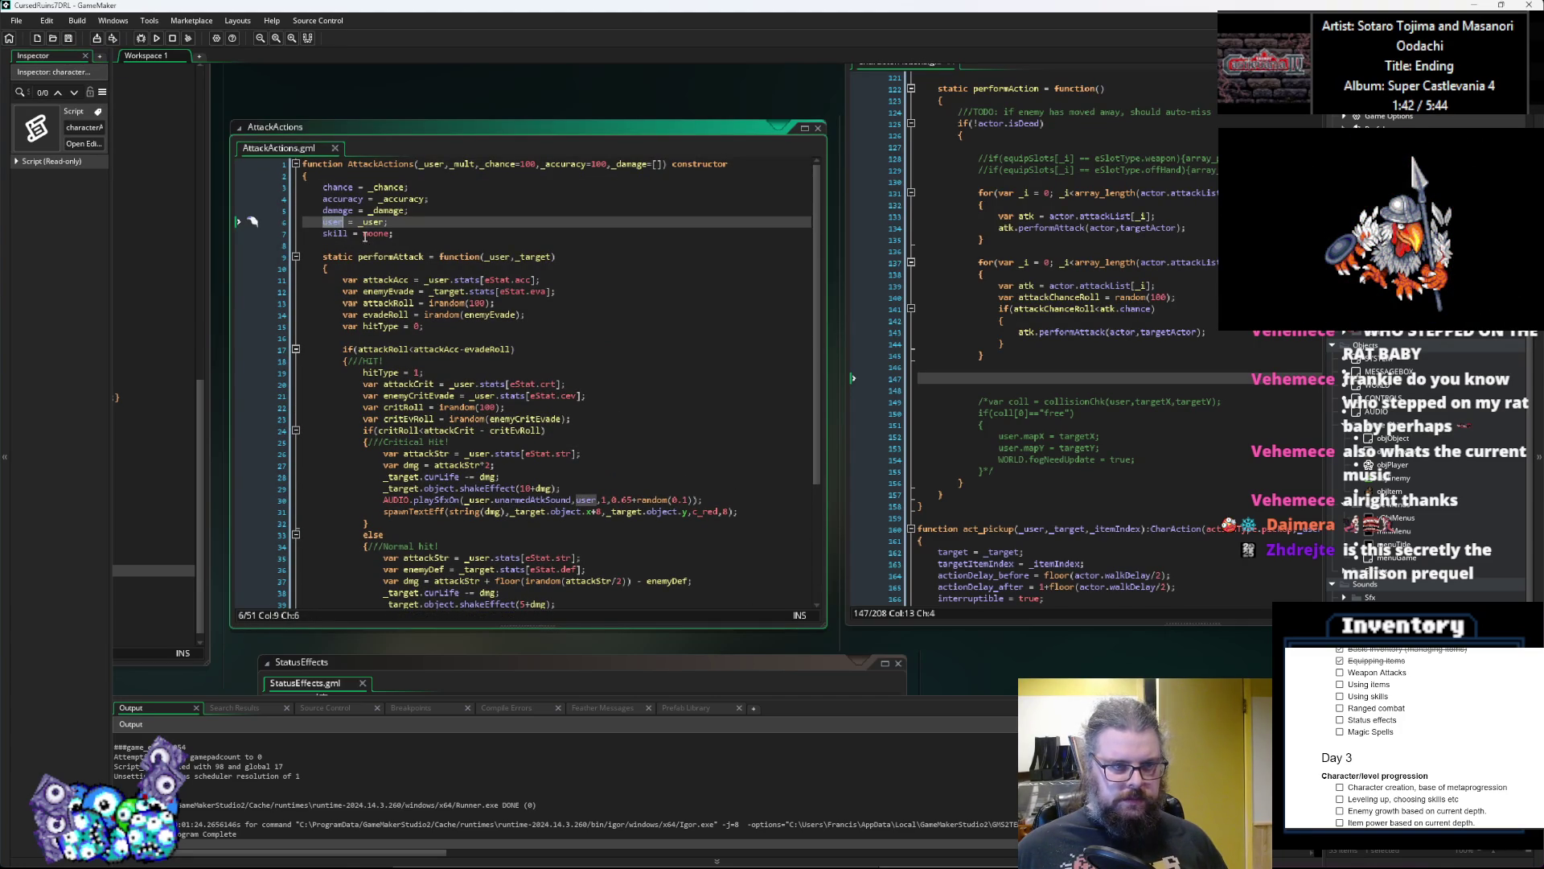
left_click(587, 454)
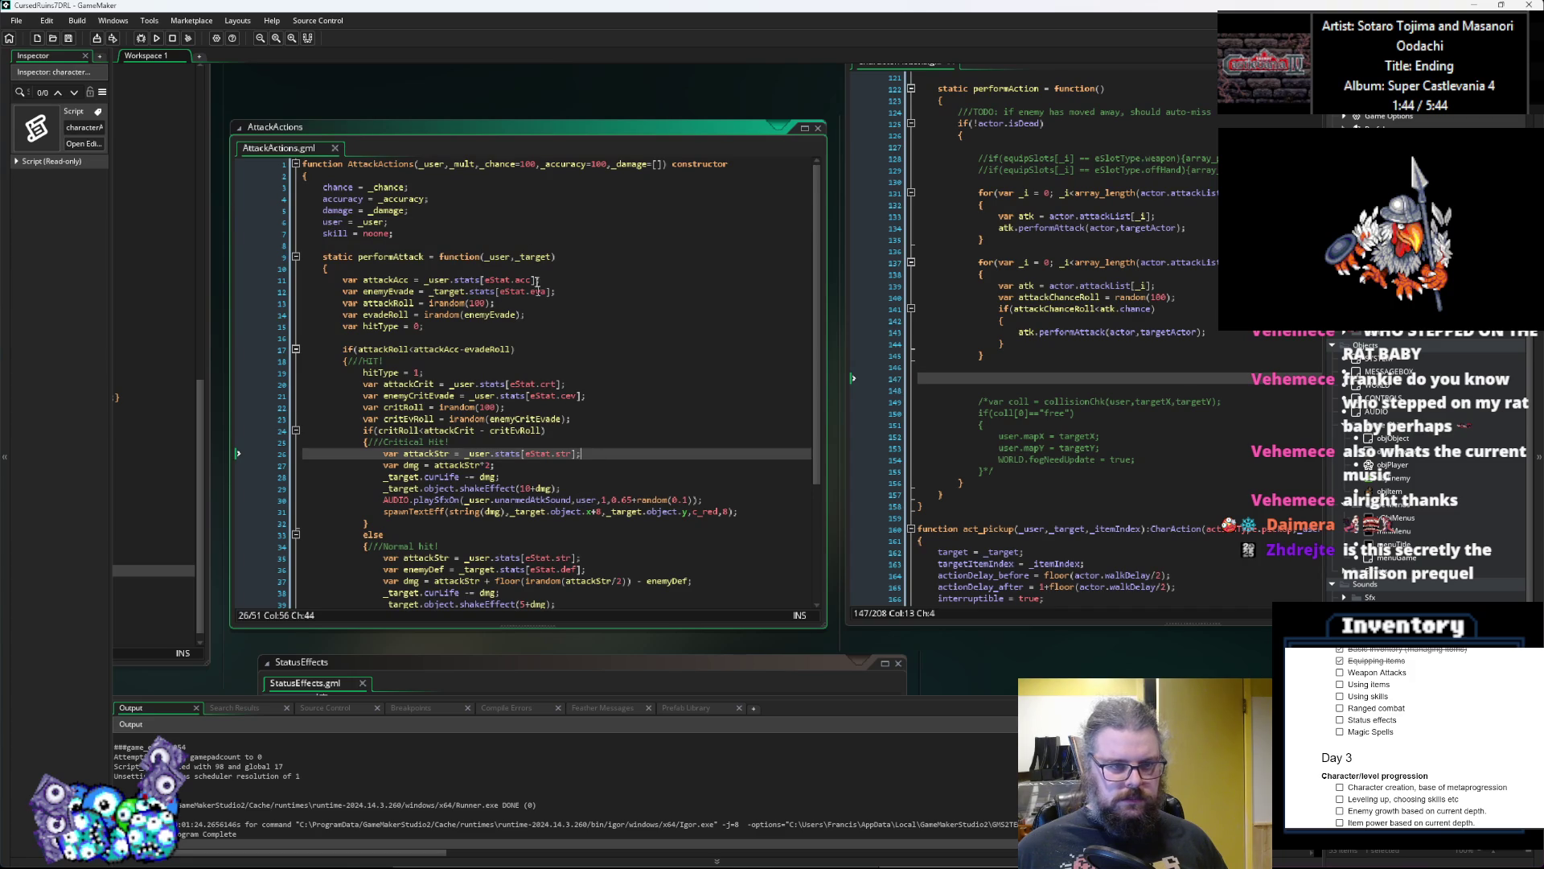
double_click(528, 257)
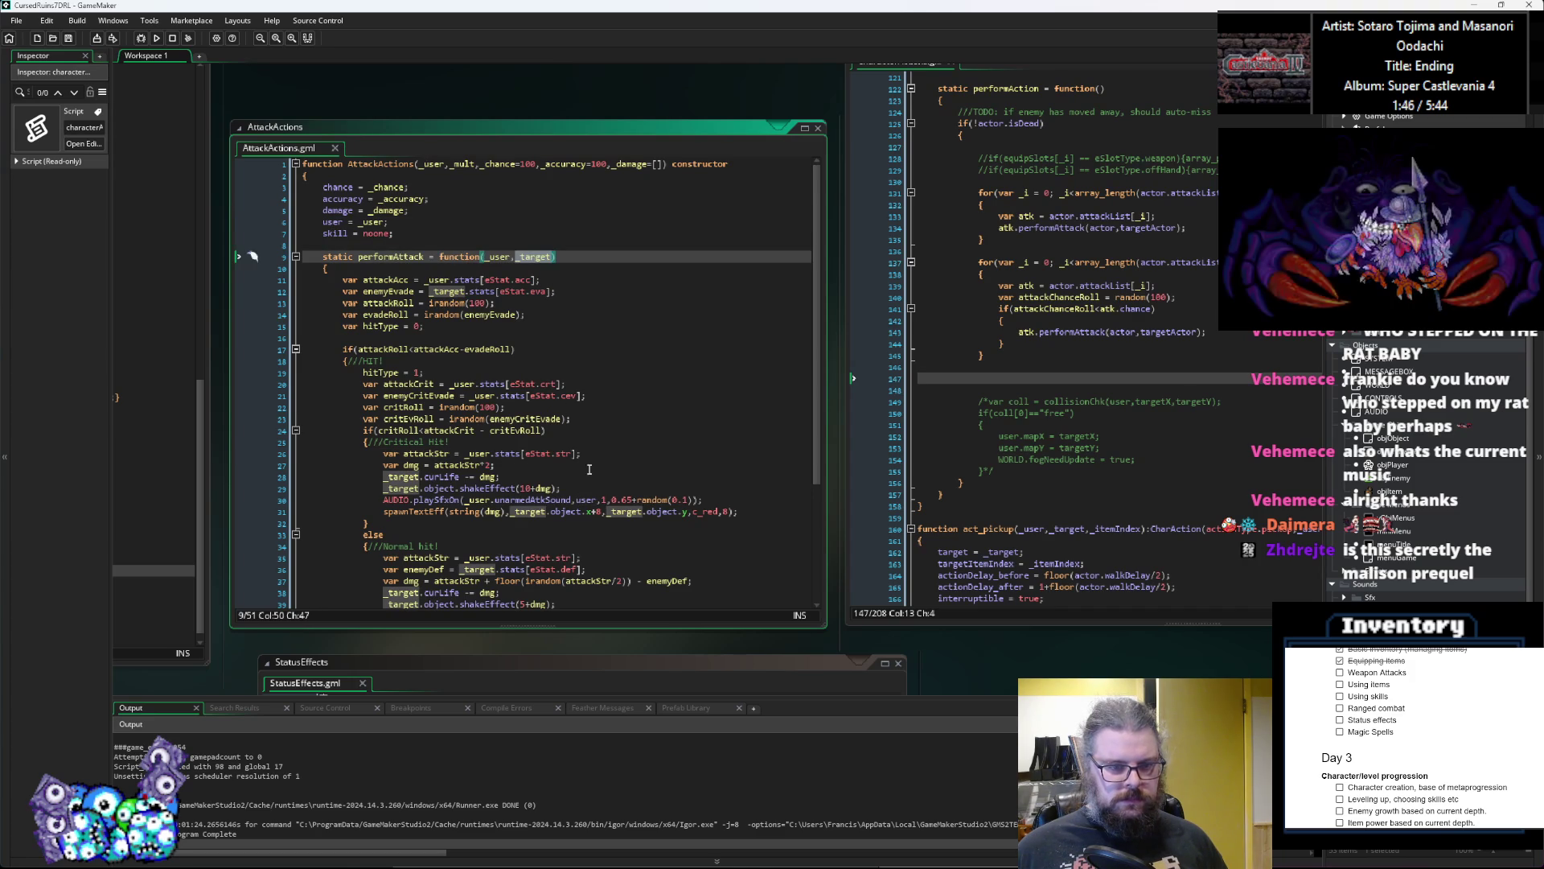
left_click(496, 264)
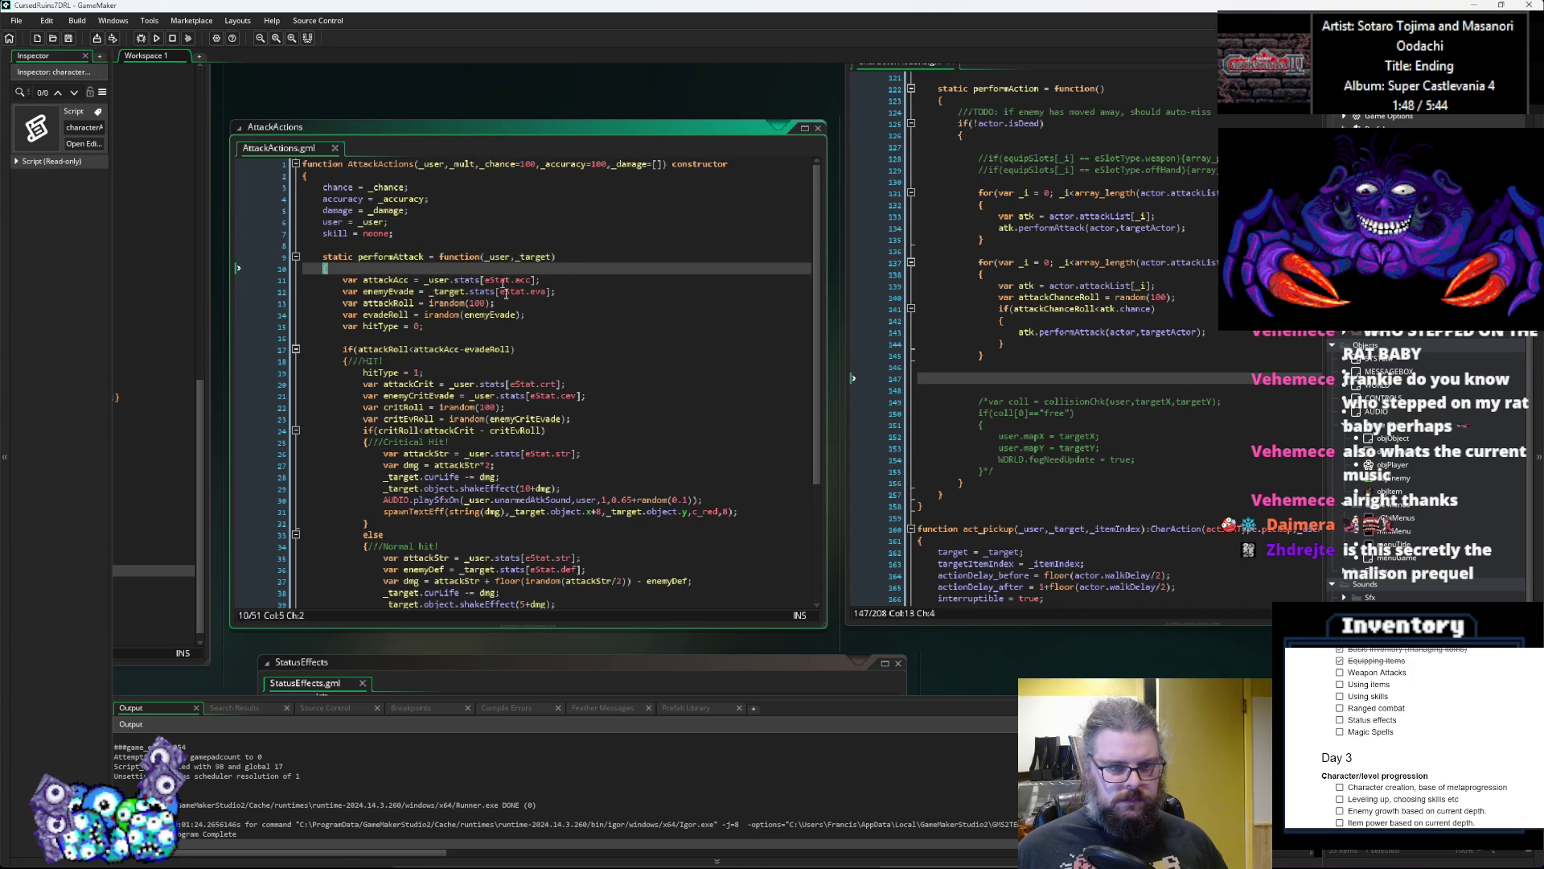
Step: Replace user with _user.object in the critical, normal-hit and miss playSfxOn calls
double_click(588, 501)
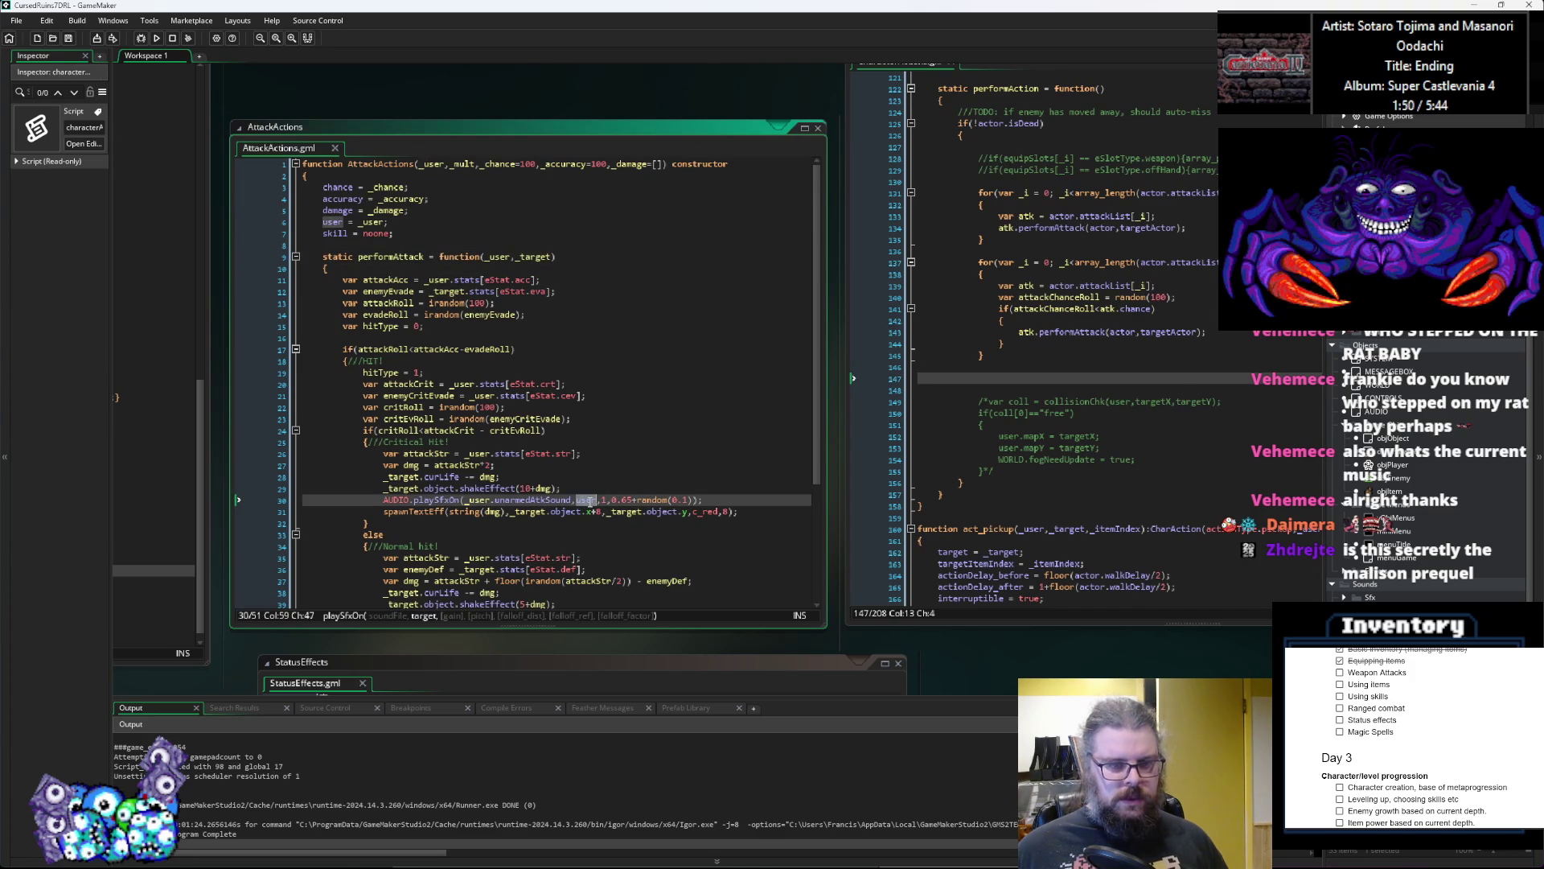
type("_u")
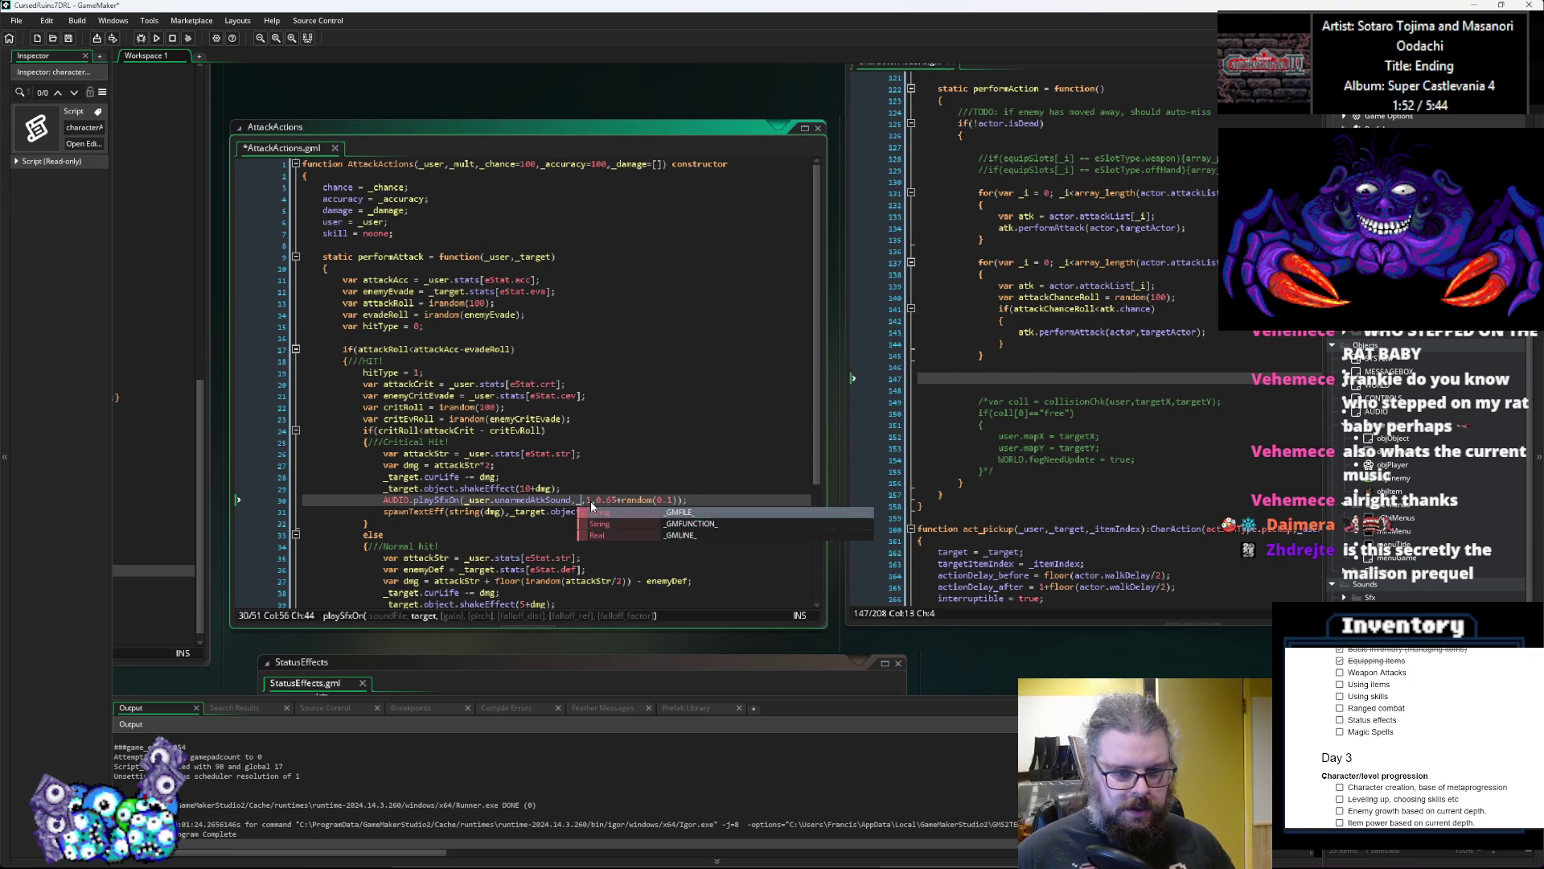
type("ser.object")
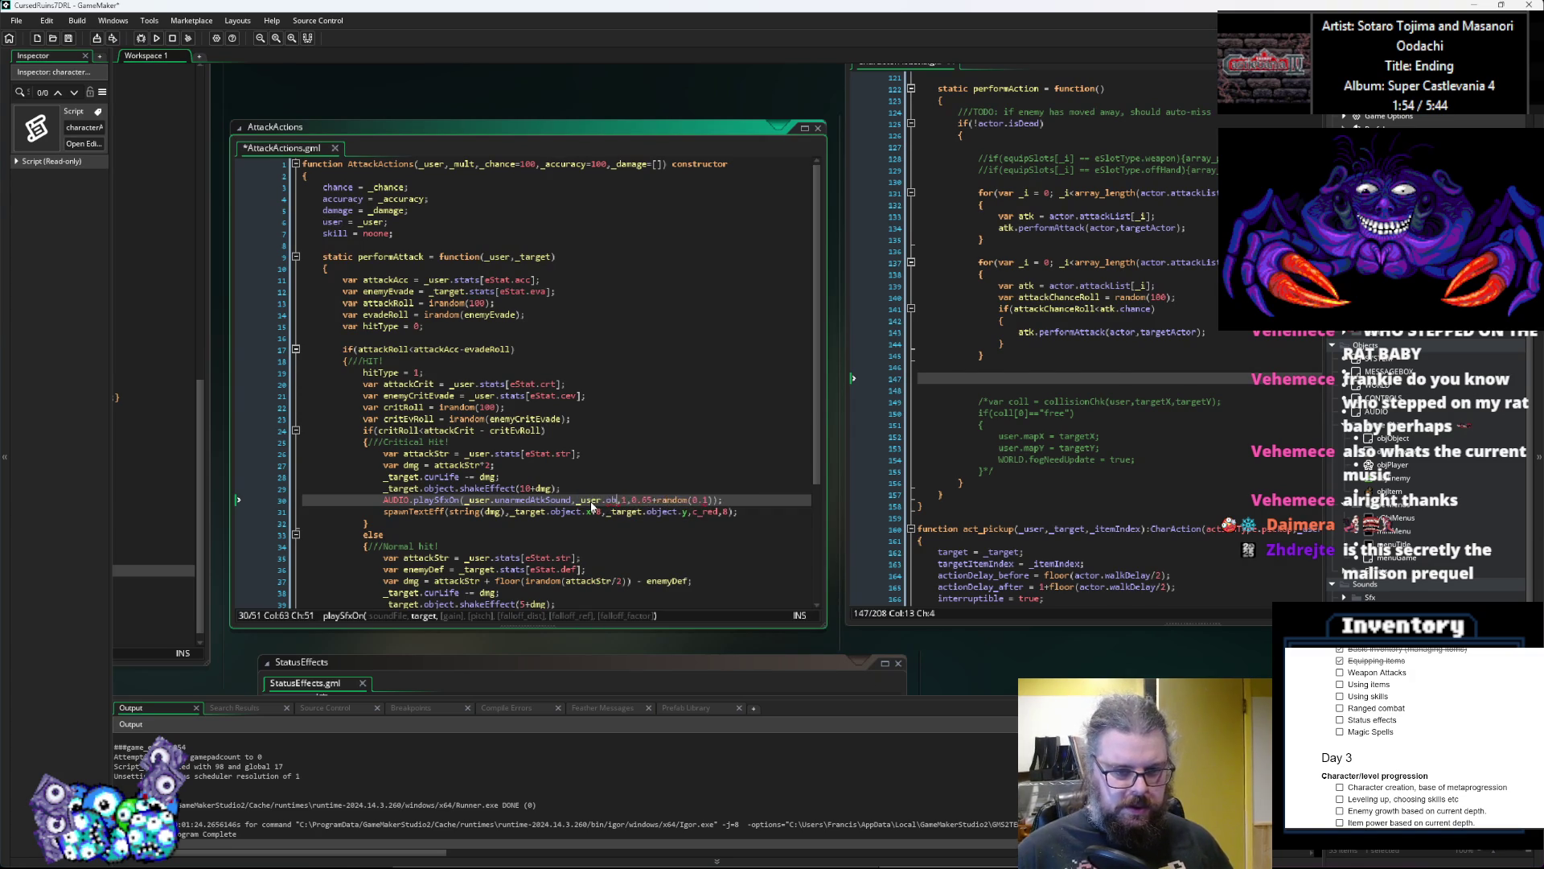
left_click(618, 418)
scroll(618, 411, "down", 3)
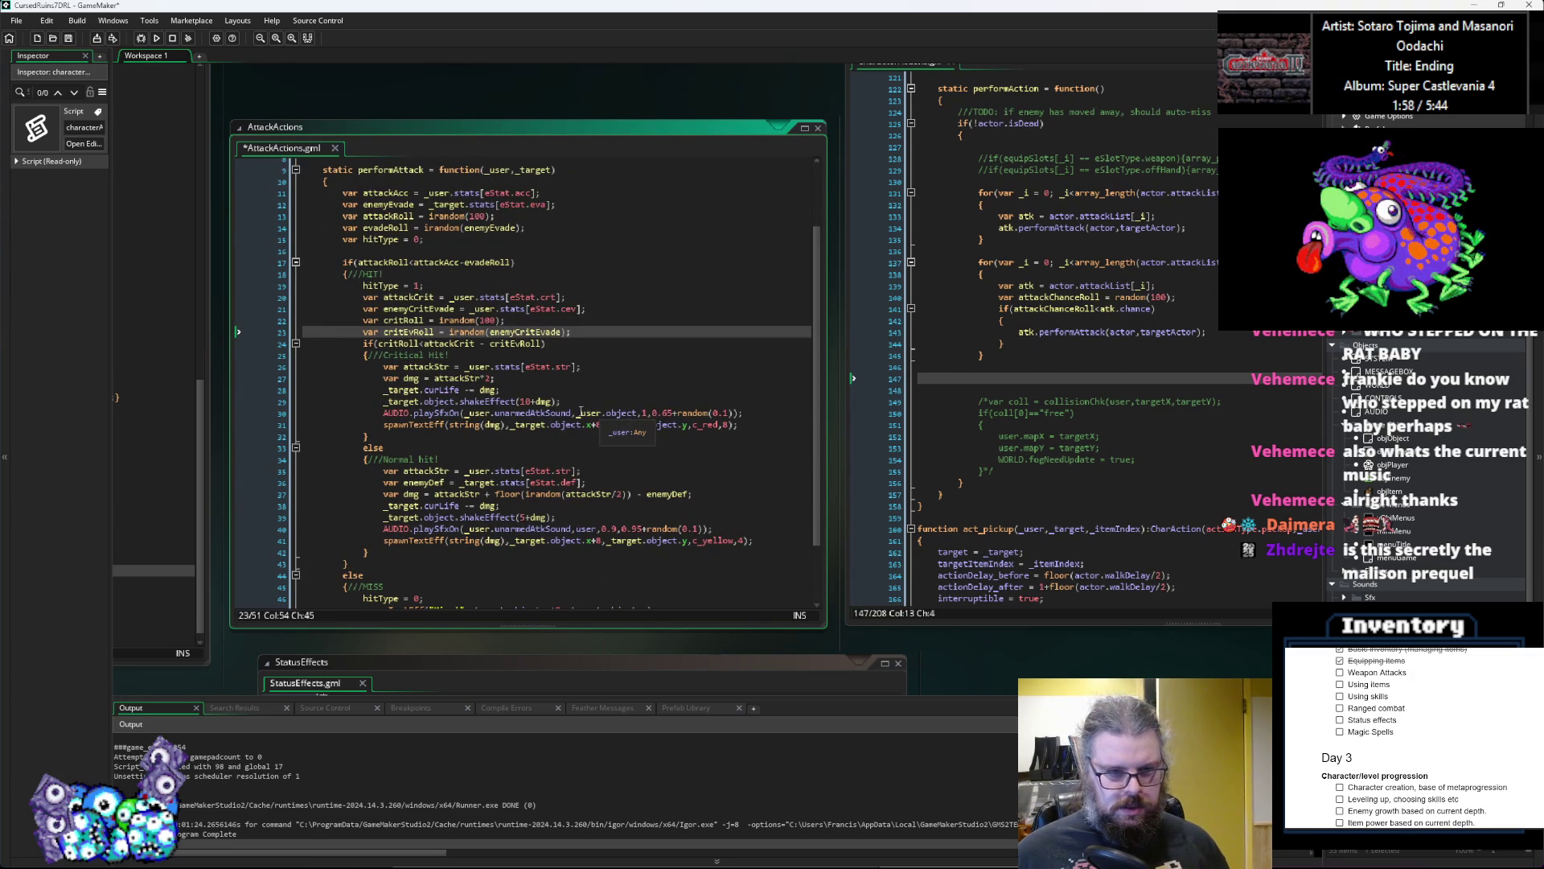
left_click_drag(576, 413, 638, 412)
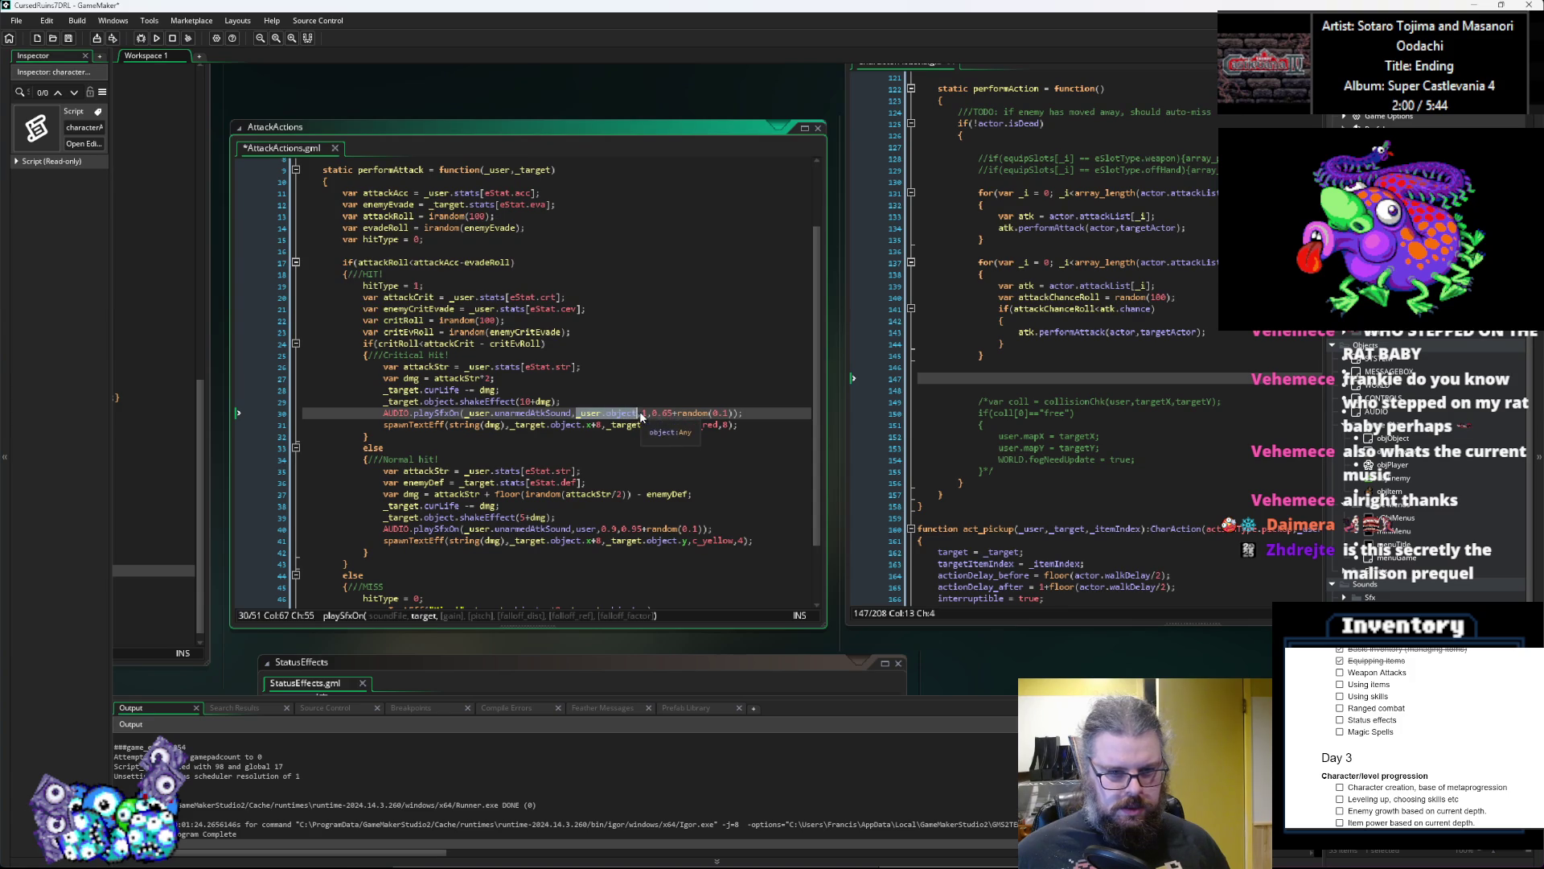
key("ctrl+c")
double_click(591, 528)
scroll(593, 522, "down", 2)
key("ctrl+v")
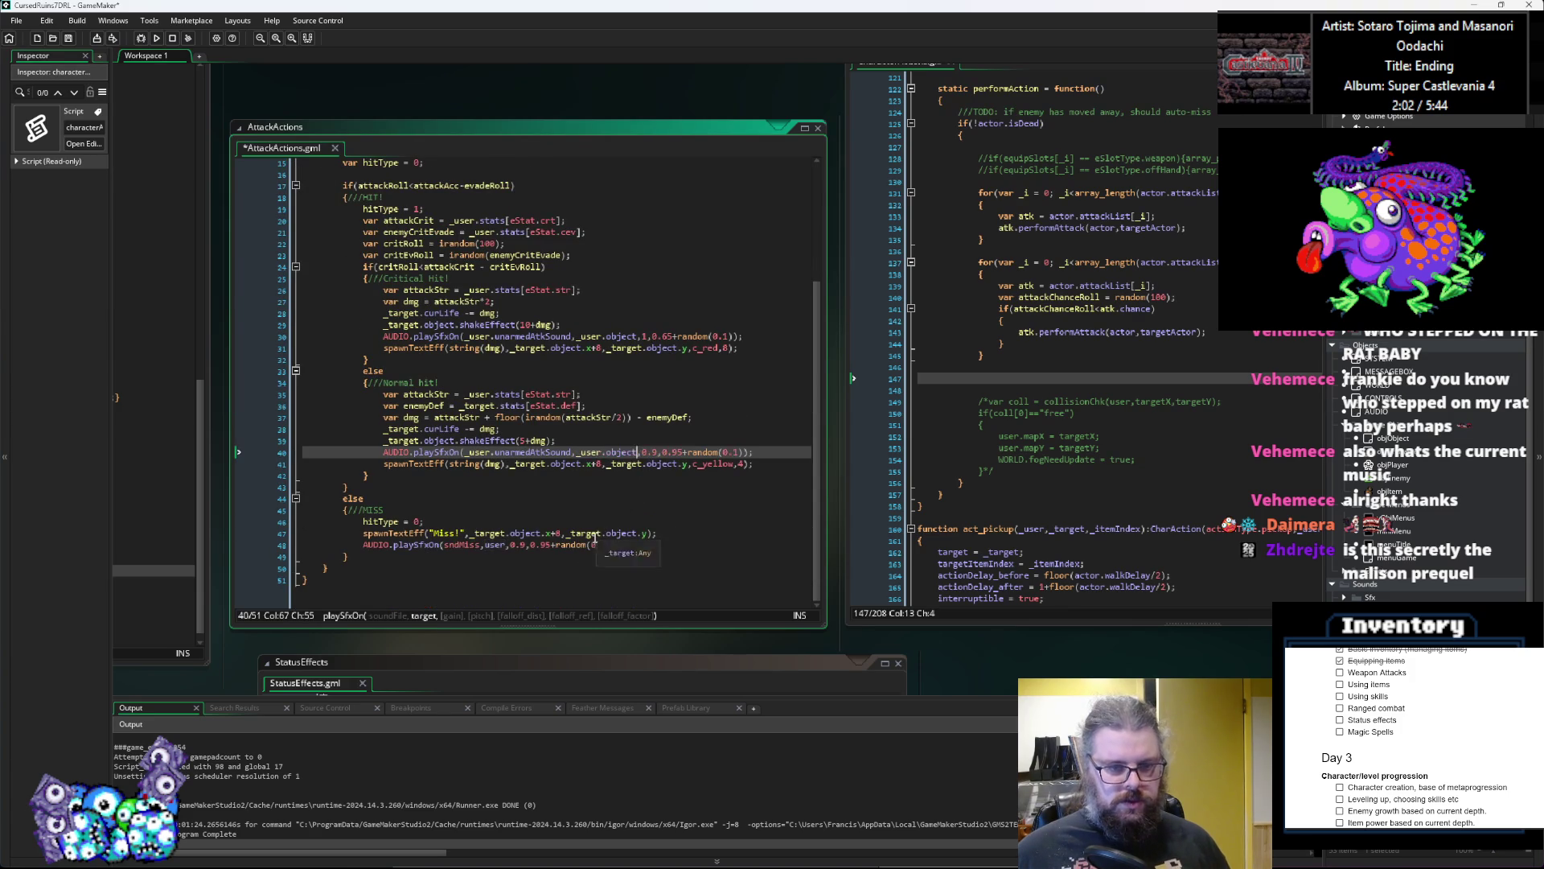
double_click(494, 544)
key("ctrl+v")
Step: Save AttackActions again with the sound changes
left_click(584, 491)
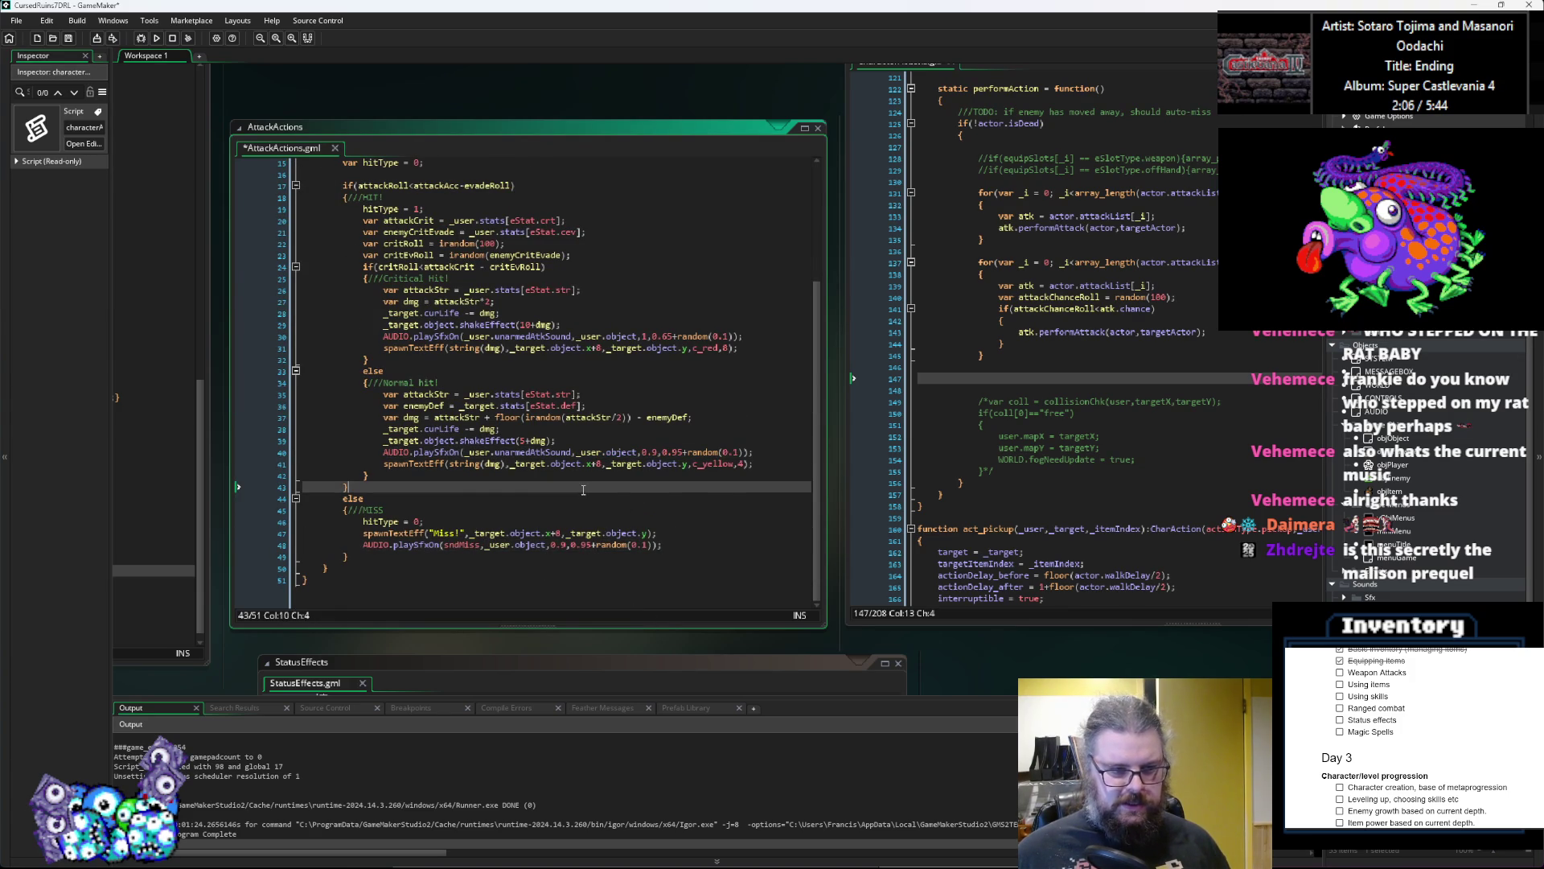
scroll(584, 491, "up", 4)
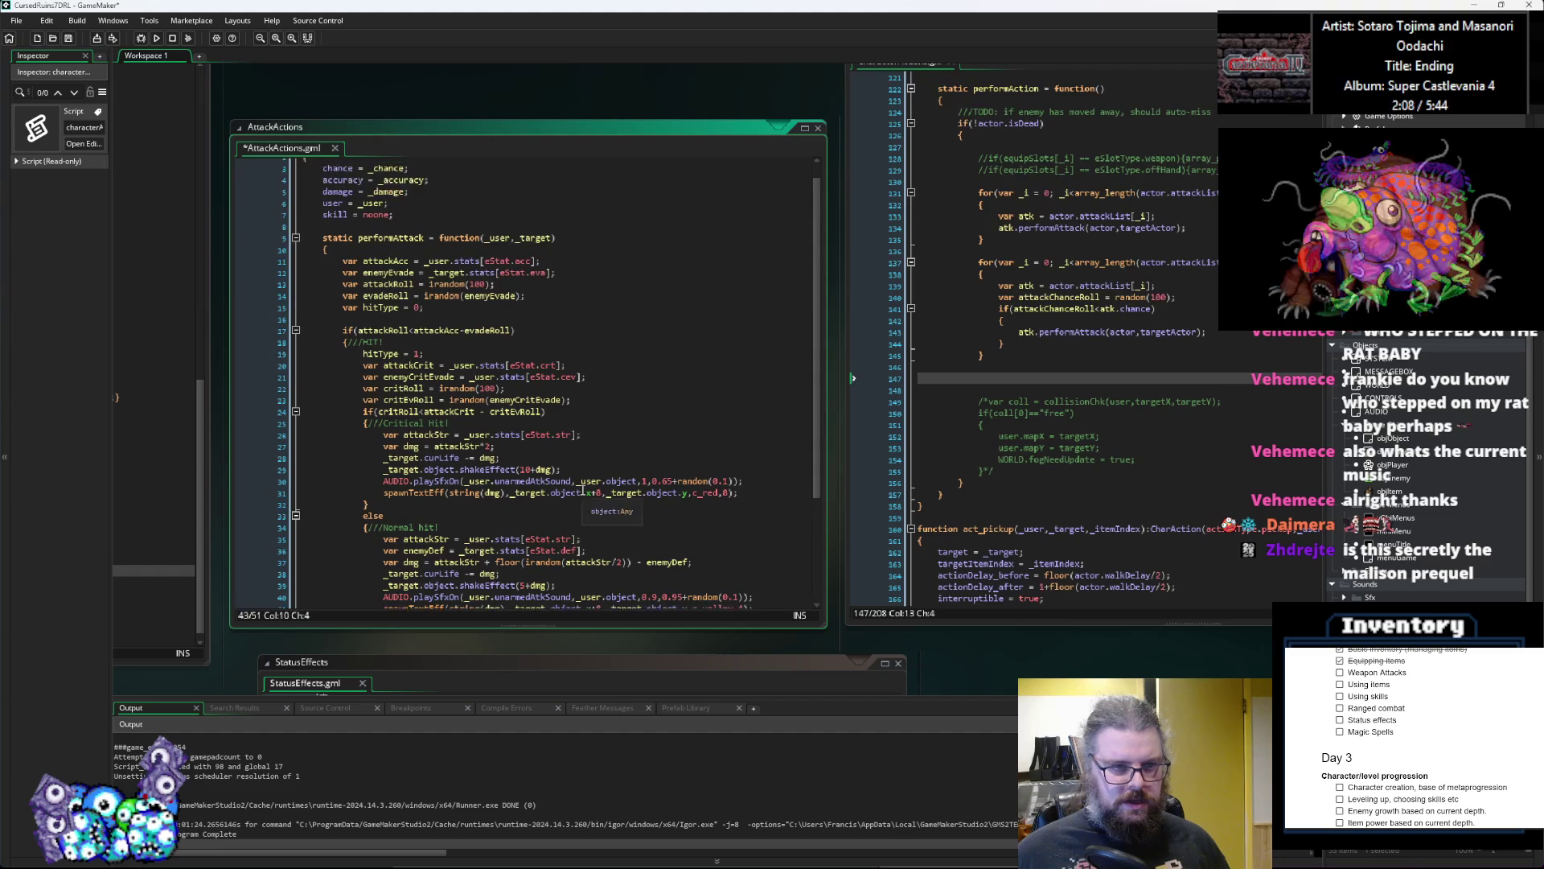
key("ctrl+s")
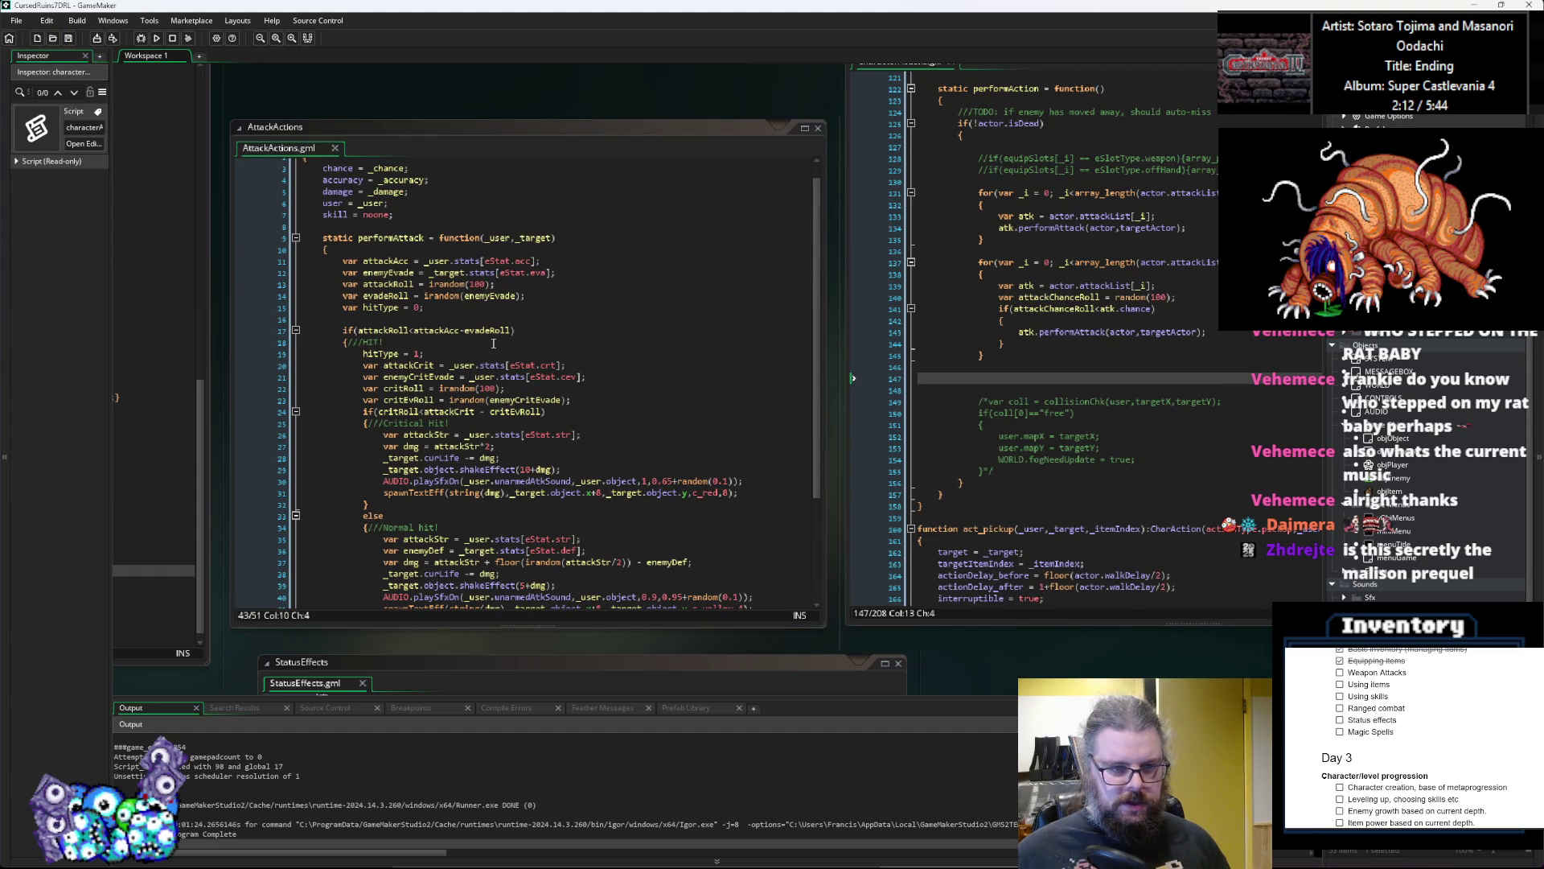
scroll(494, 343, "up", 1)
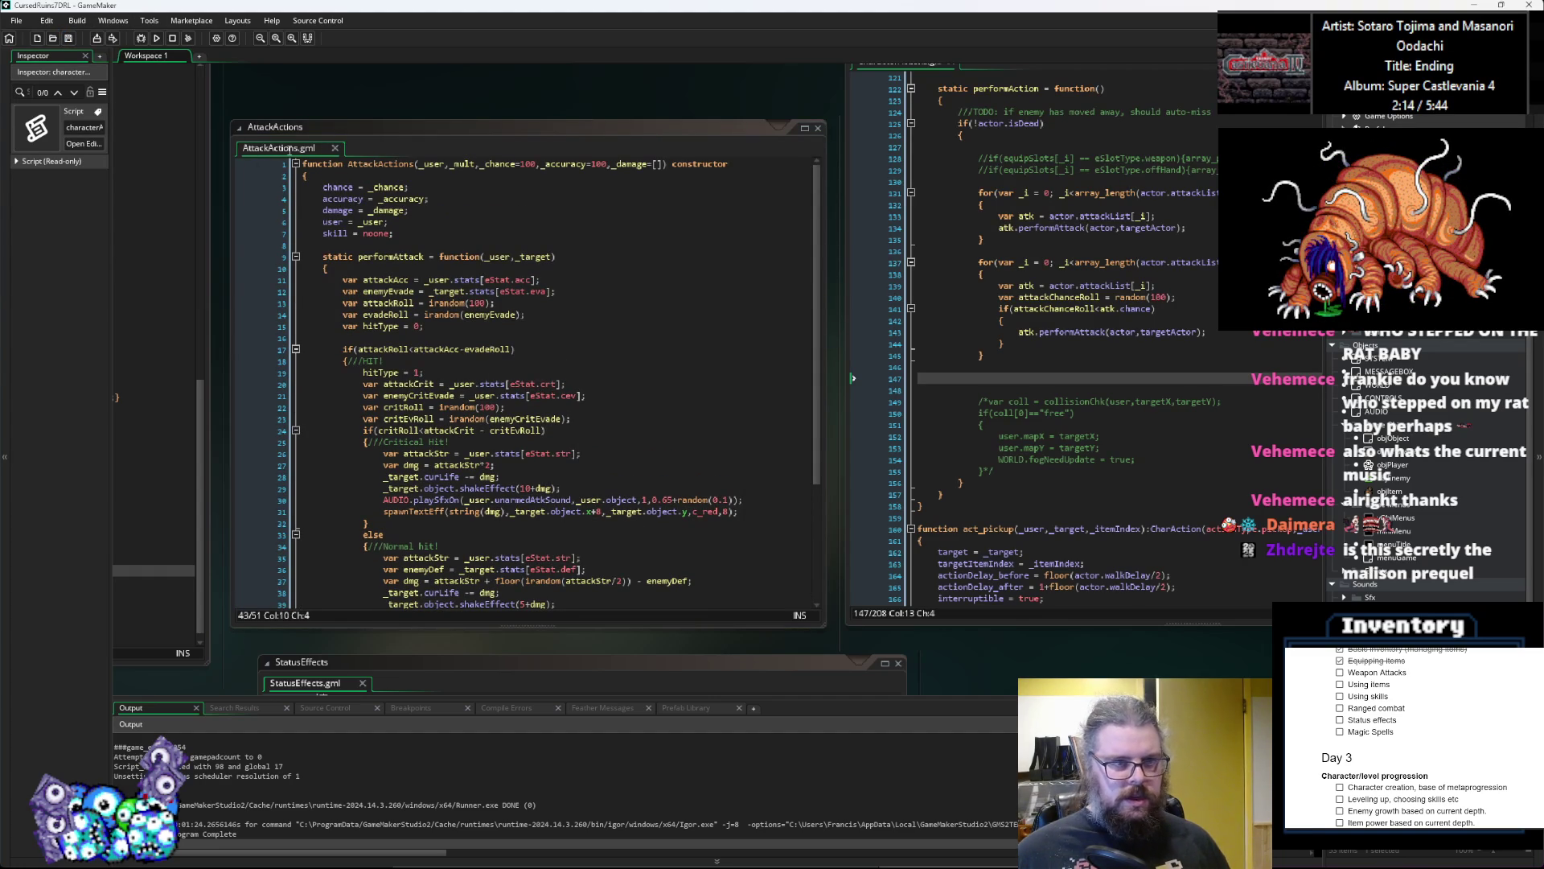
left_click(600, 345)
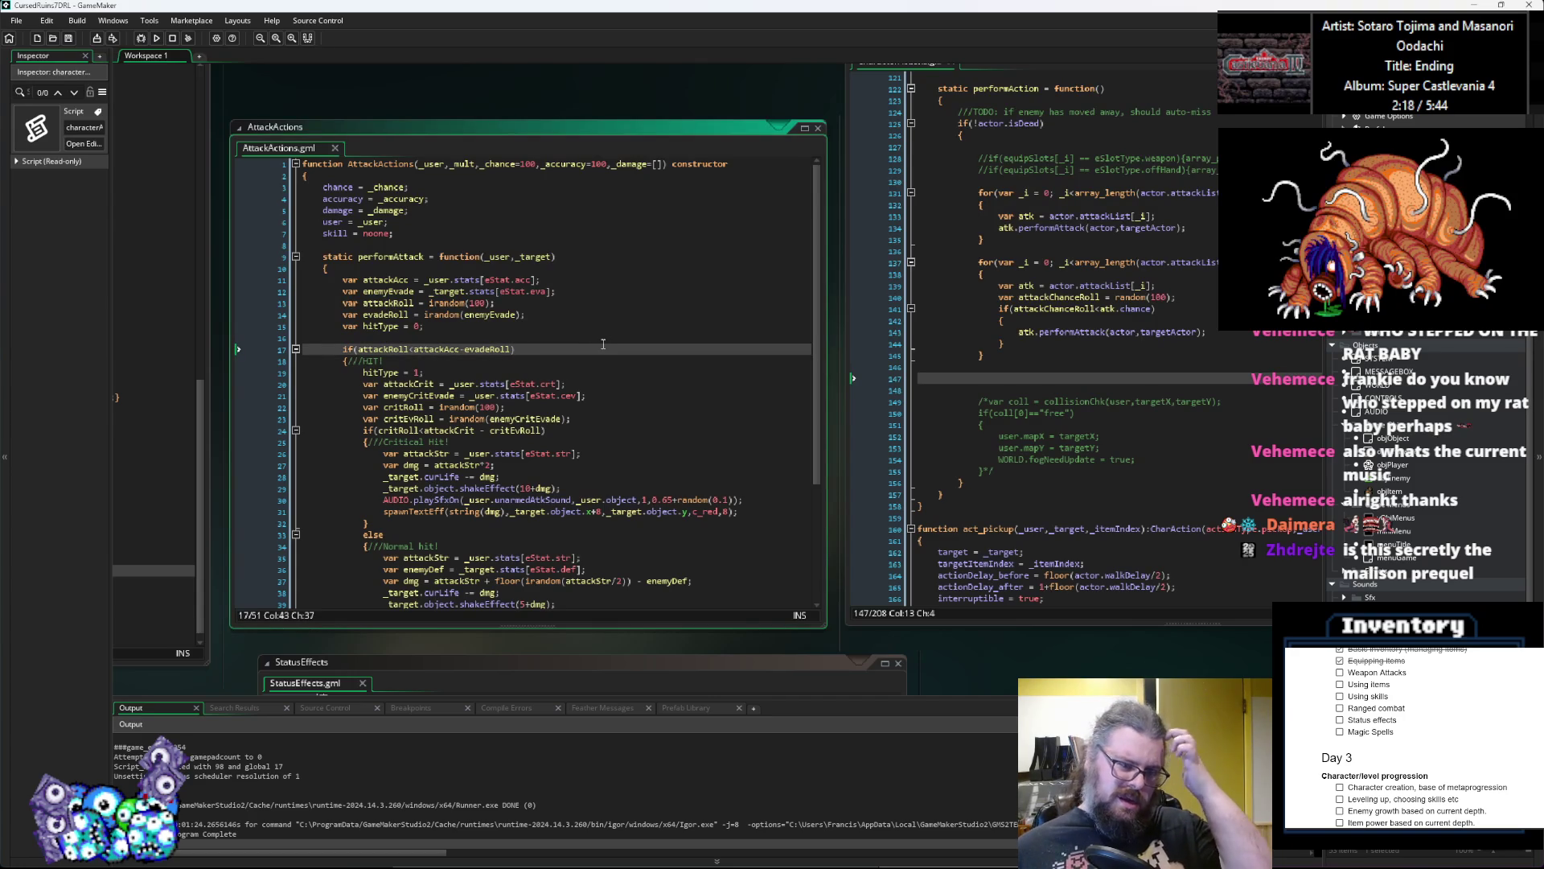